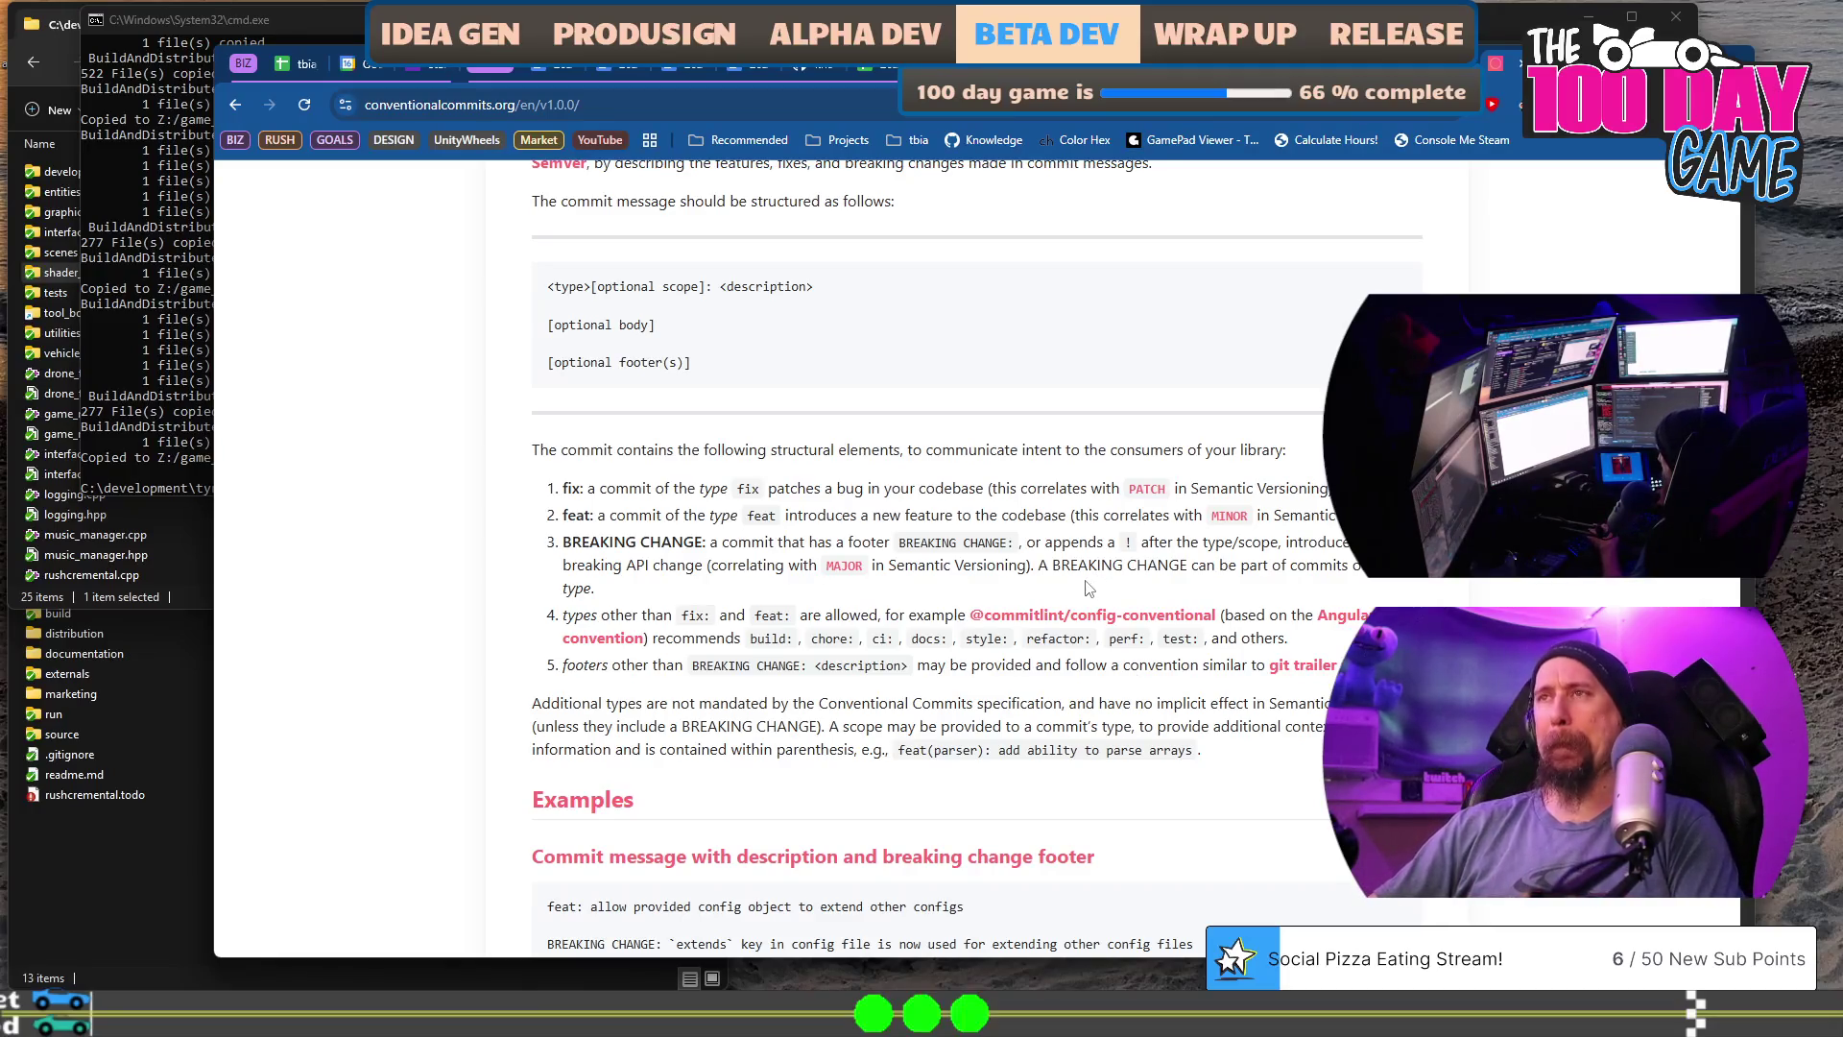
Close the Conventional Commits tab and return to the marketing_campaign_rushcremental document
{"action": "left_click", "coordinate": [1045, 561]}
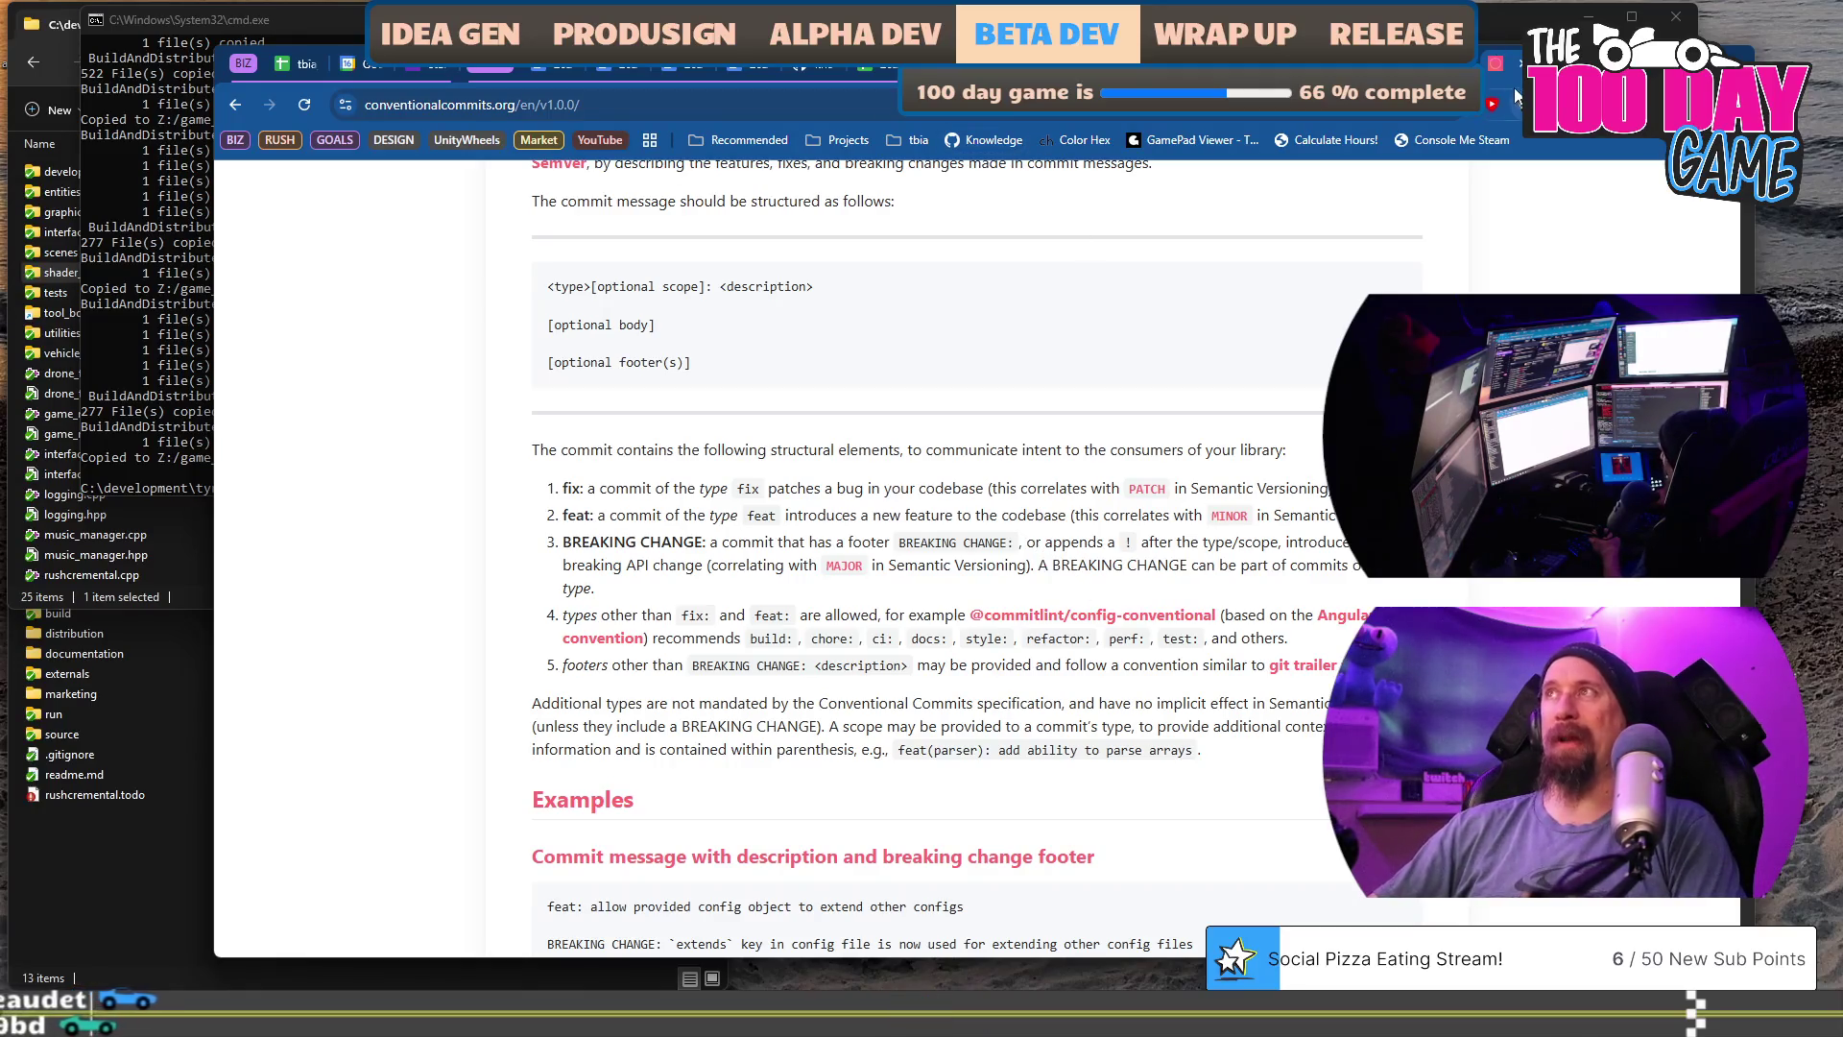
{"action": "key", "text": "ctrl+w"}
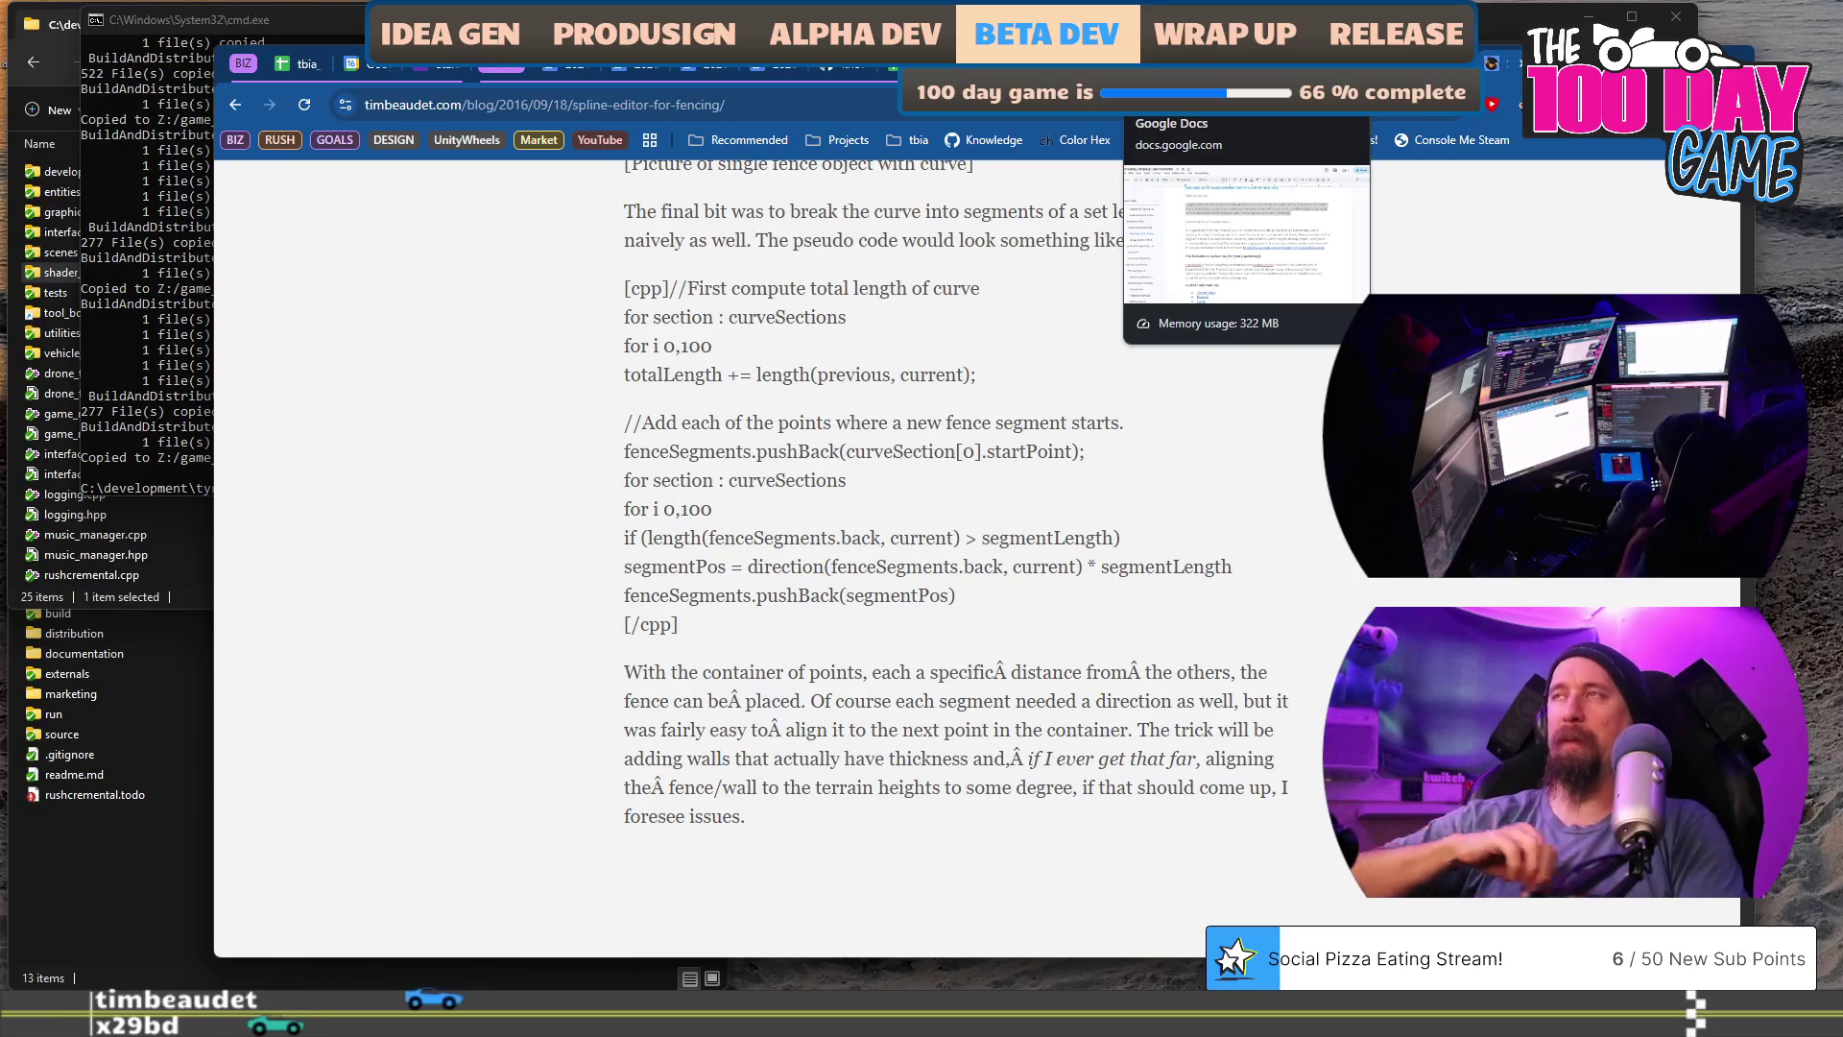
{"action": "left_click", "coordinate": [1147, 63]}
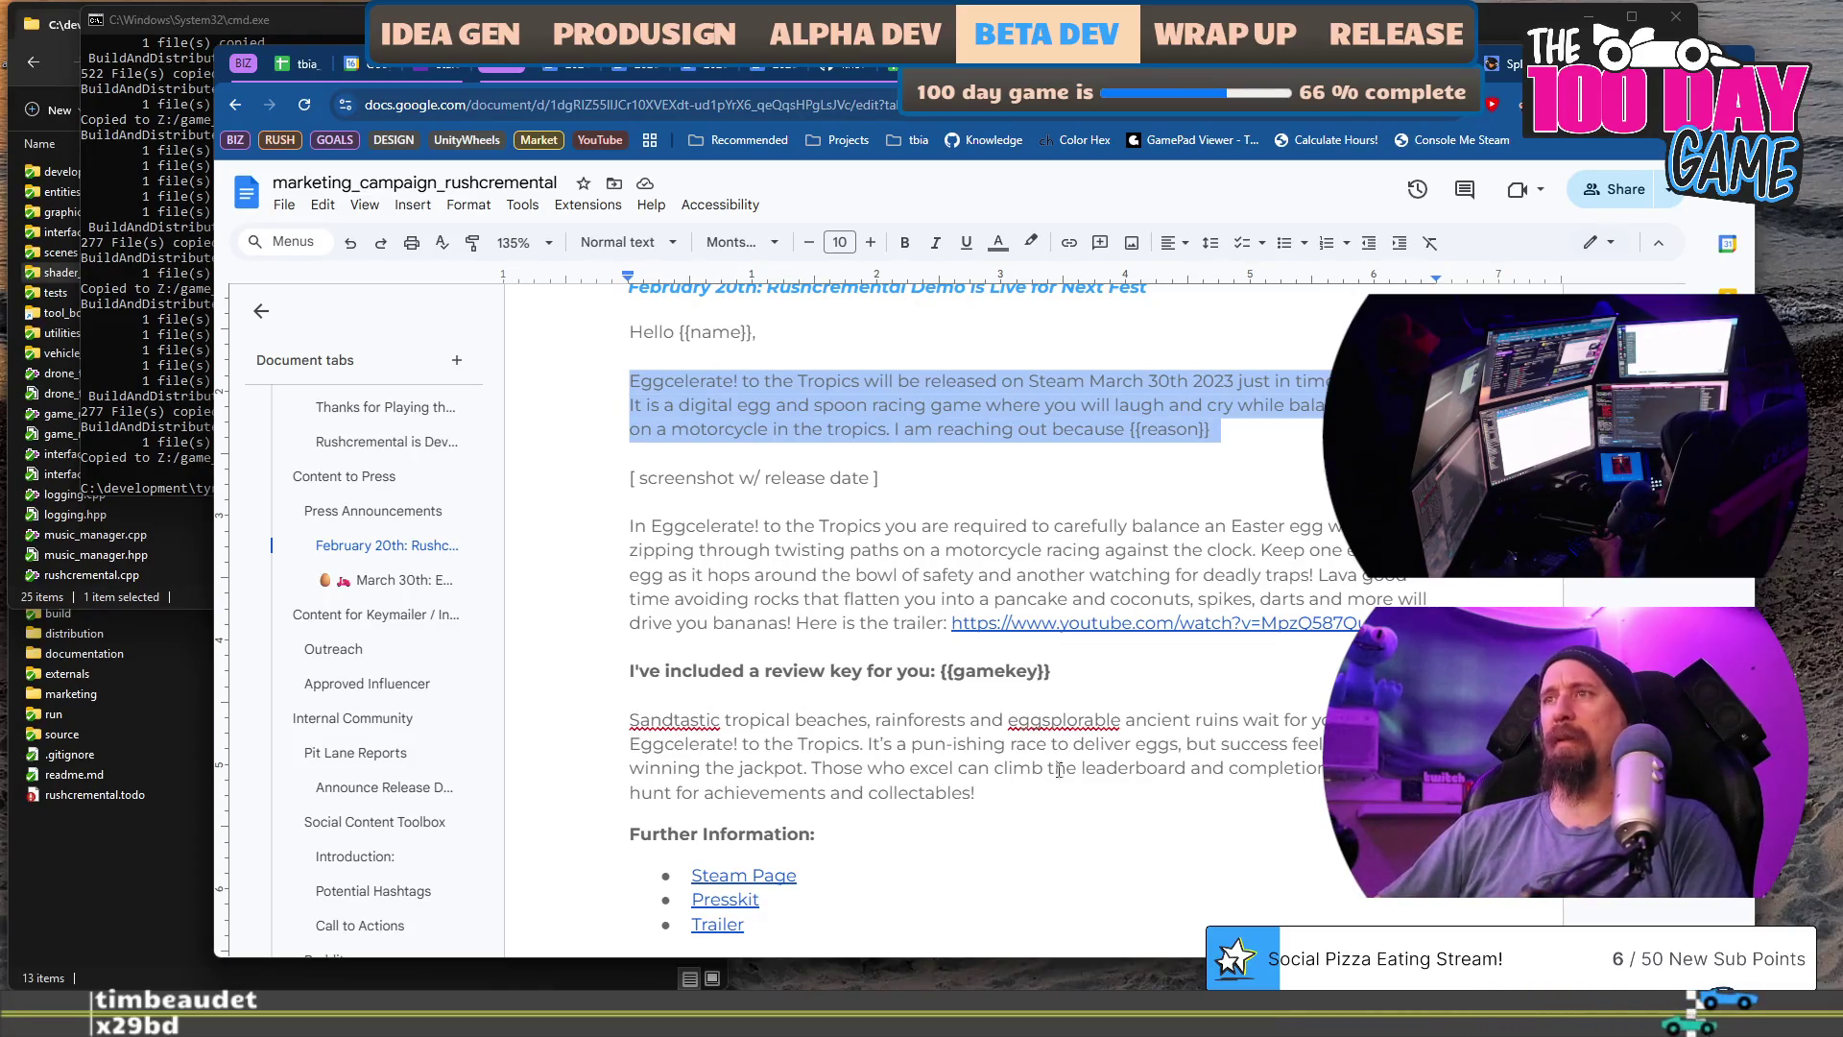
Look over the February 20th press announcement email, then start a new browser tab
{"action": "scroll", "coordinate": [997, 708], "scroll_direction": "down", "scroll_amount": 4}
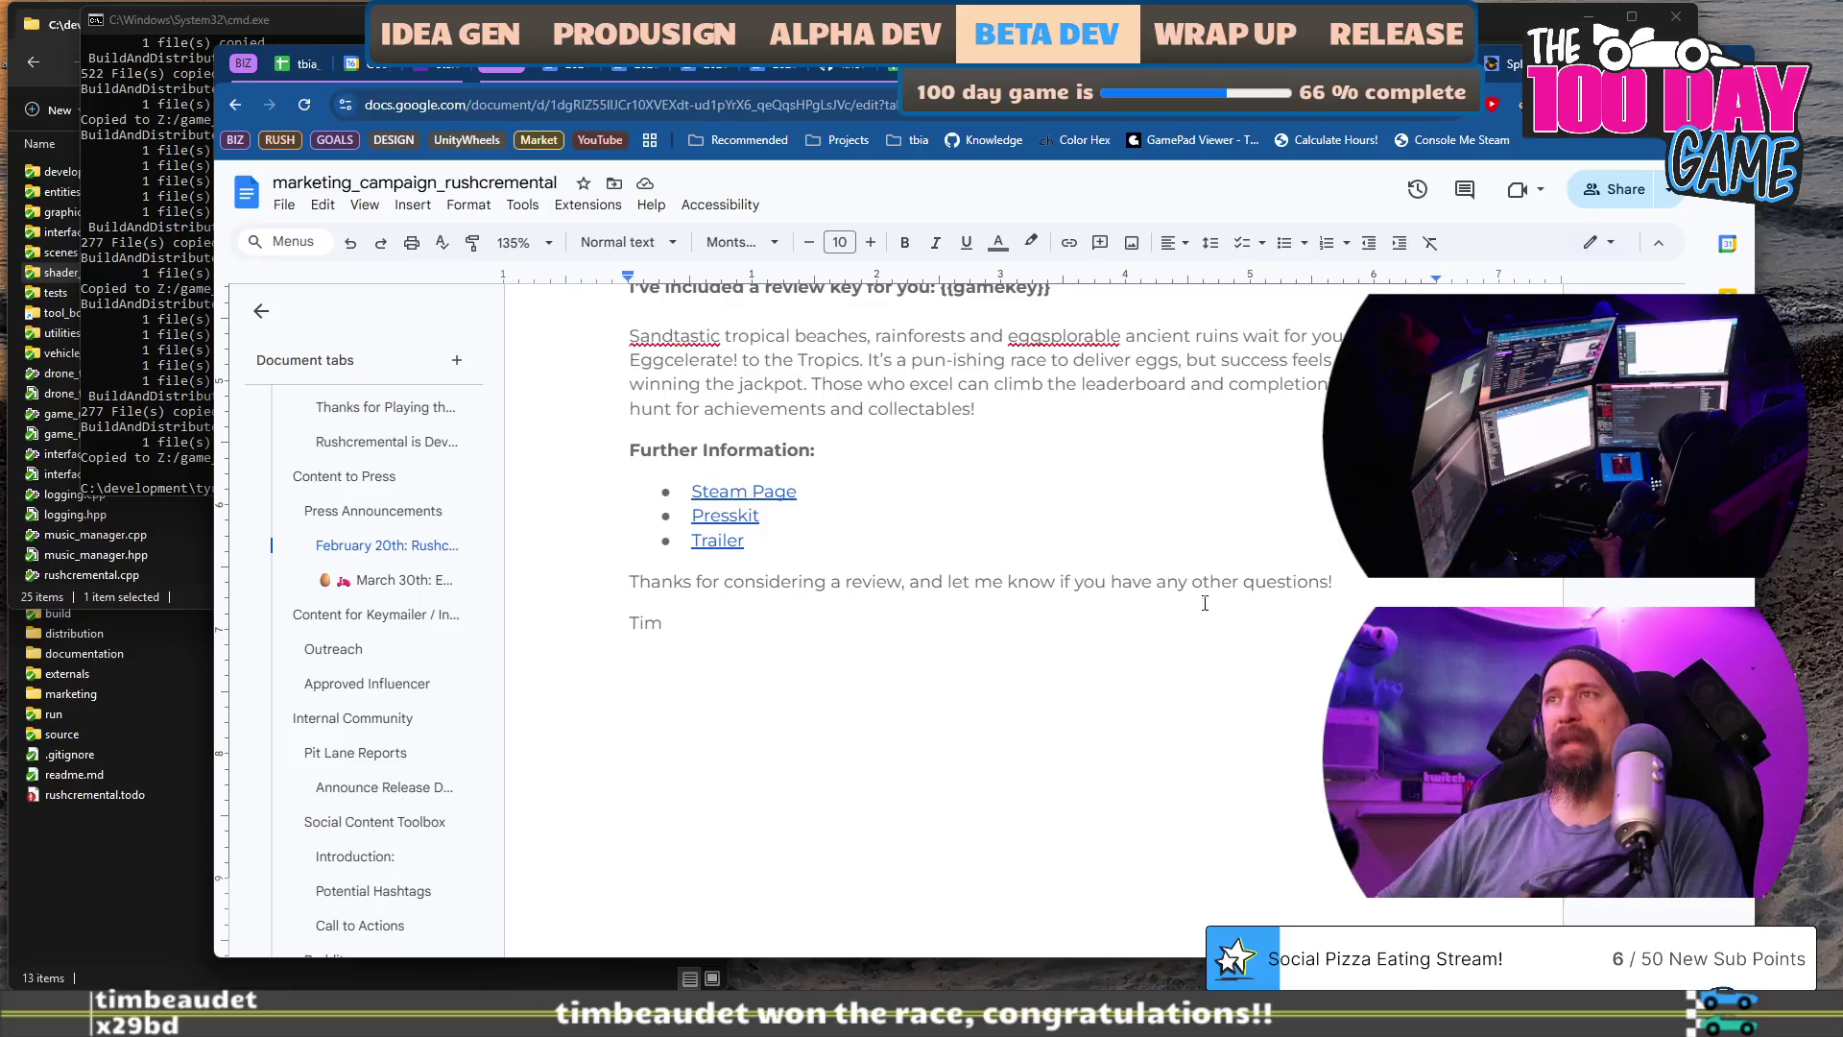
{"action": "scroll", "coordinate": [1005, 646], "scroll_direction": "up", "scroll_amount": 6}
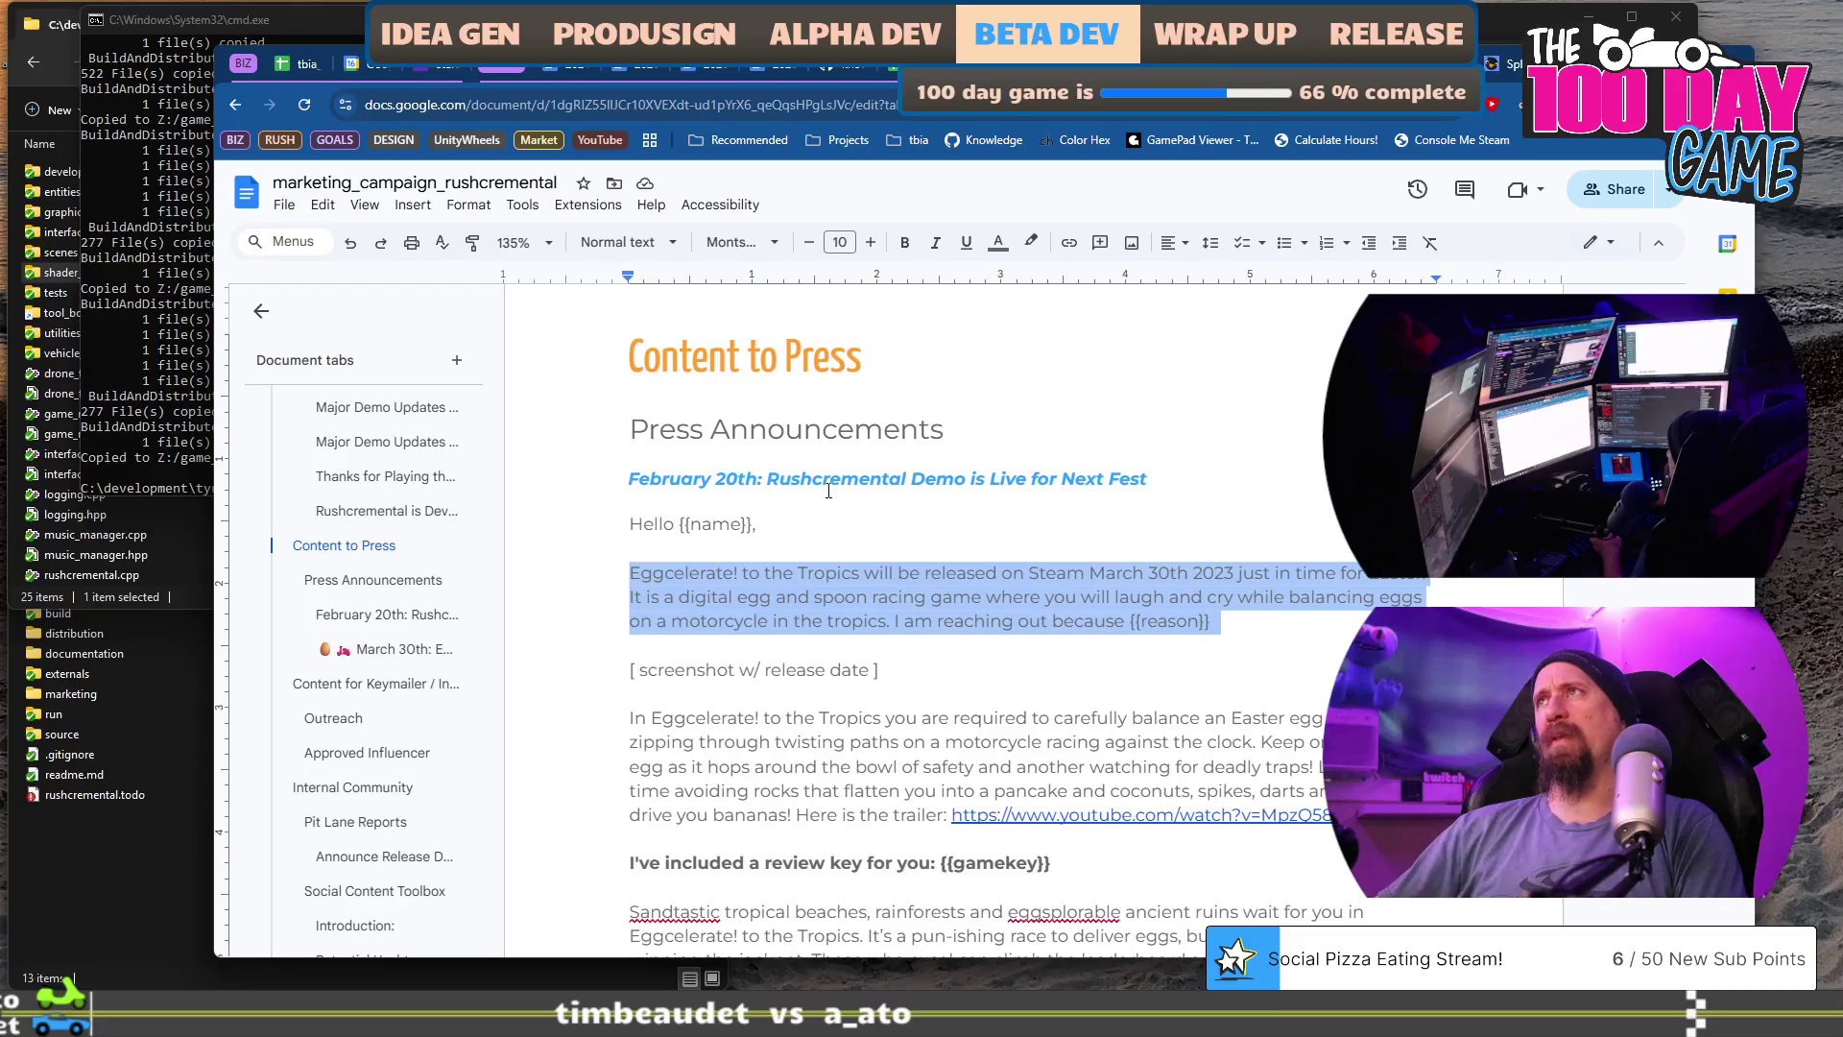
{"action": "key", "text": "ctrl+t"}
Go to gamespress.com, browse Latest Press Releases, and filter them to the PC format
{"action": "type", "text": "gamespress.com"}
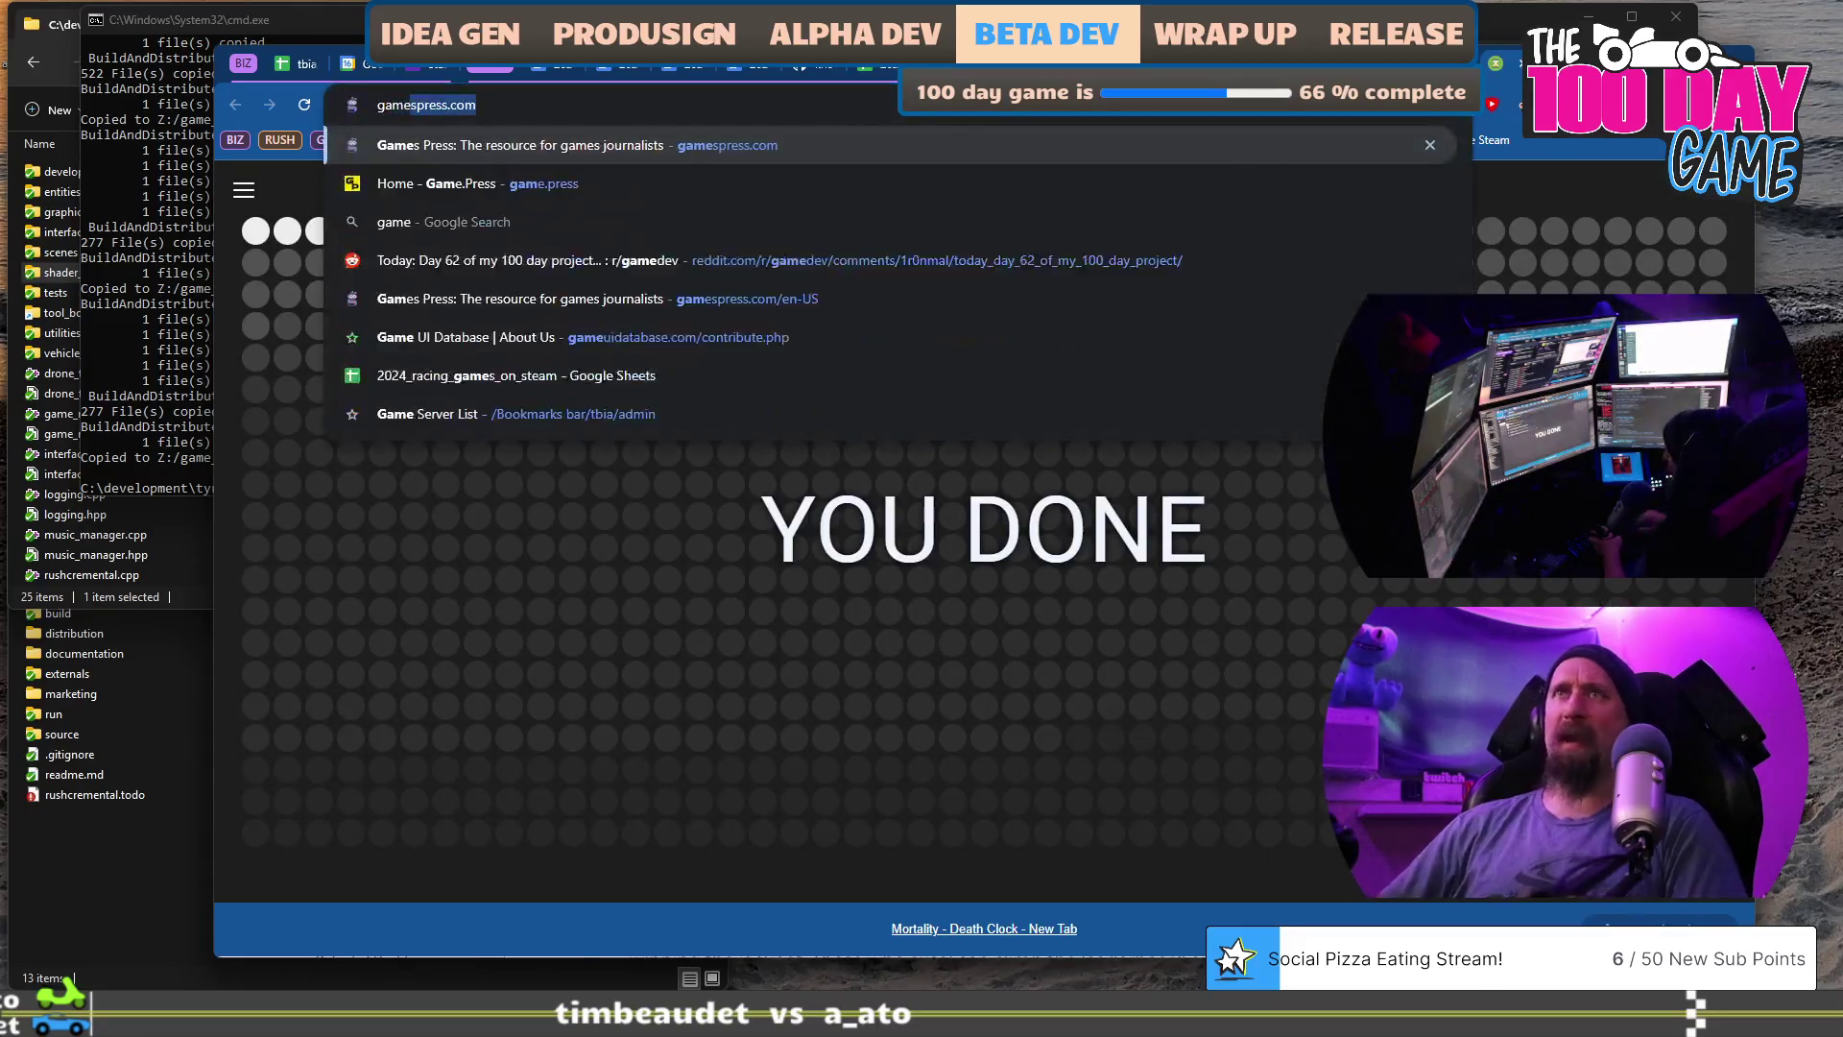
{"action": "key", "text": "Return"}
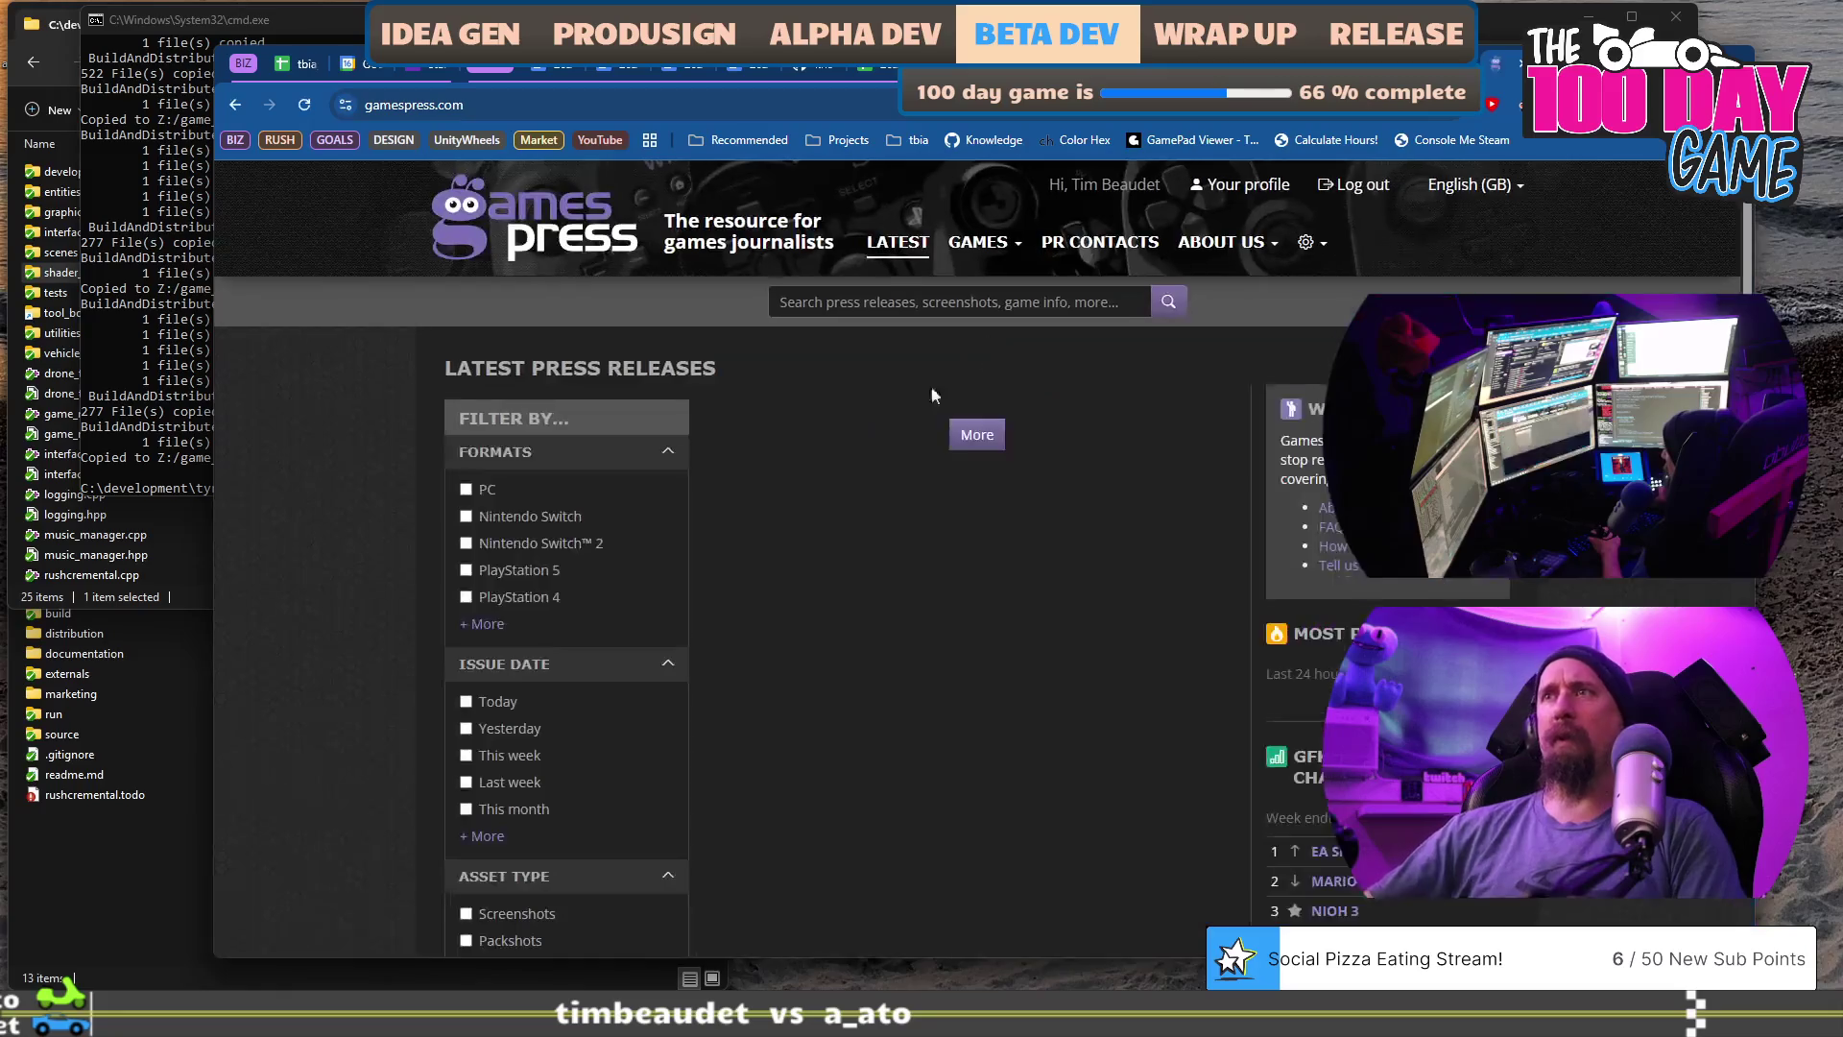
{"action": "scroll", "coordinate": [999, 739], "scroll_direction": "down", "scroll_amount": 5}
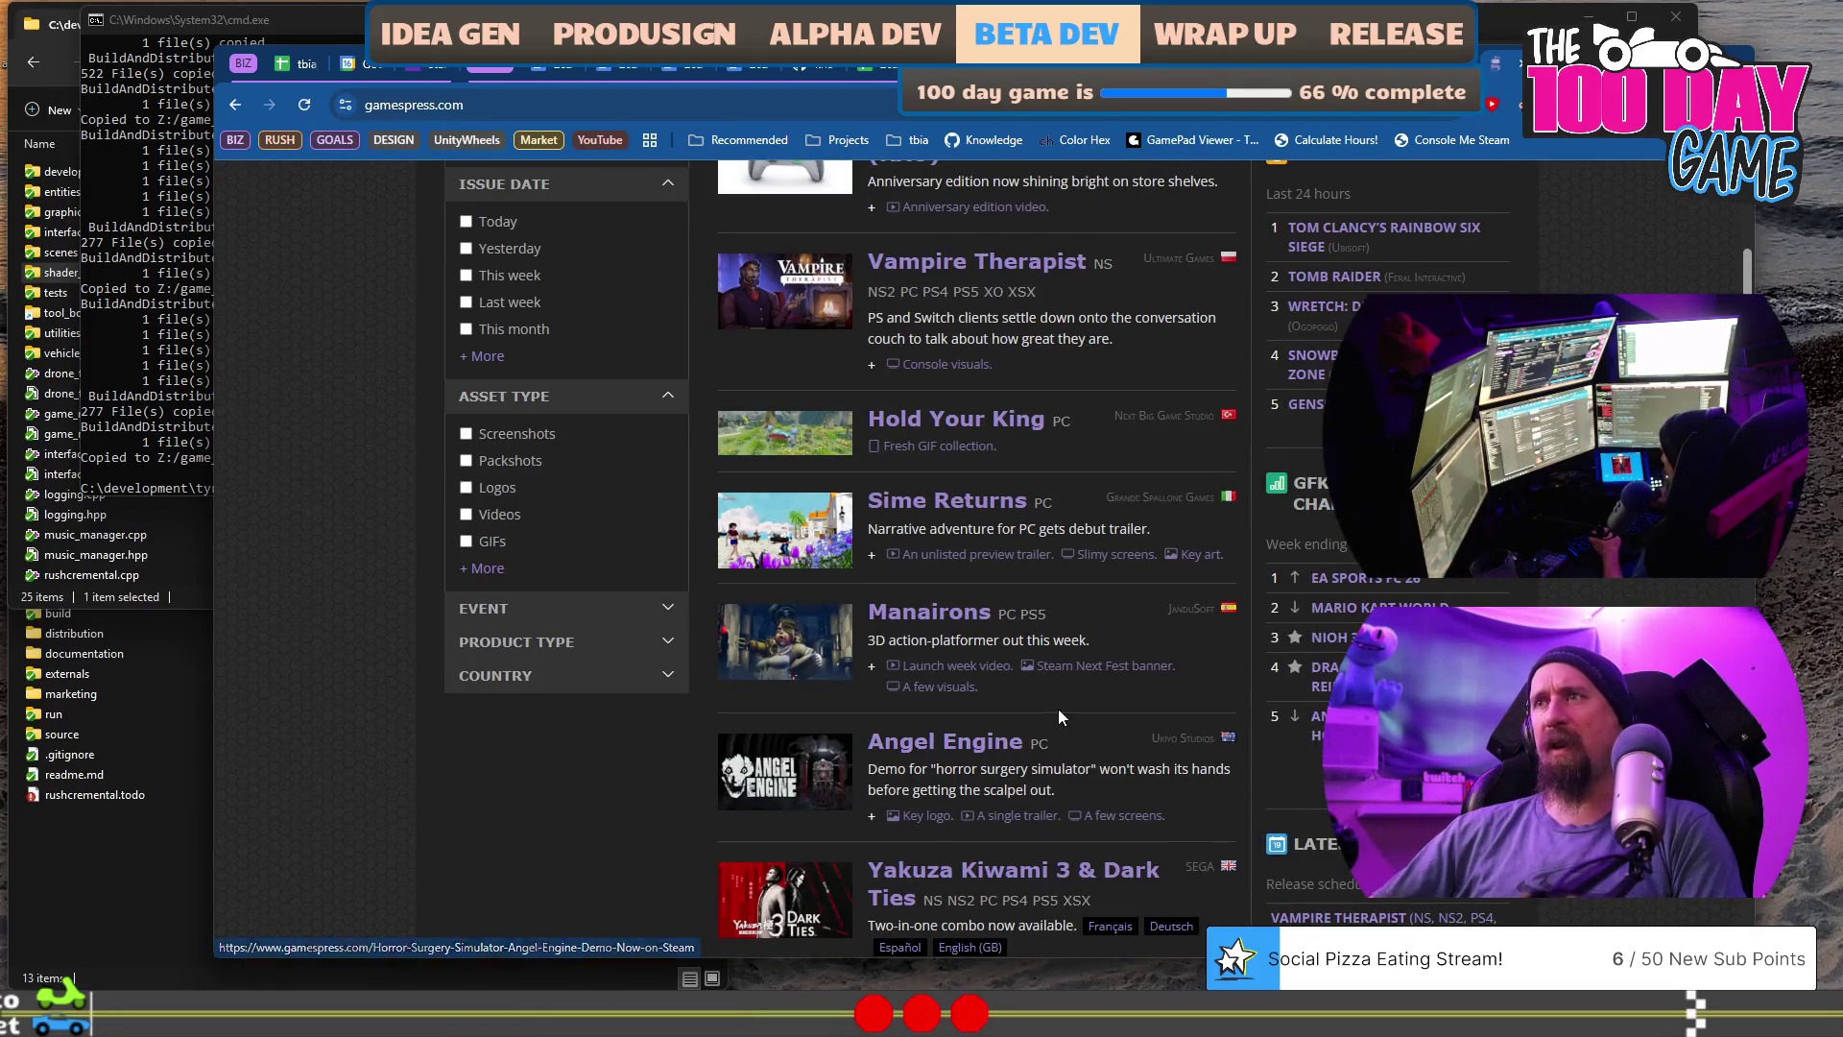
{"action": "scroll", "coordinate": [1056, 710], "scroll_direction": "down", "scroll_amount": 6}
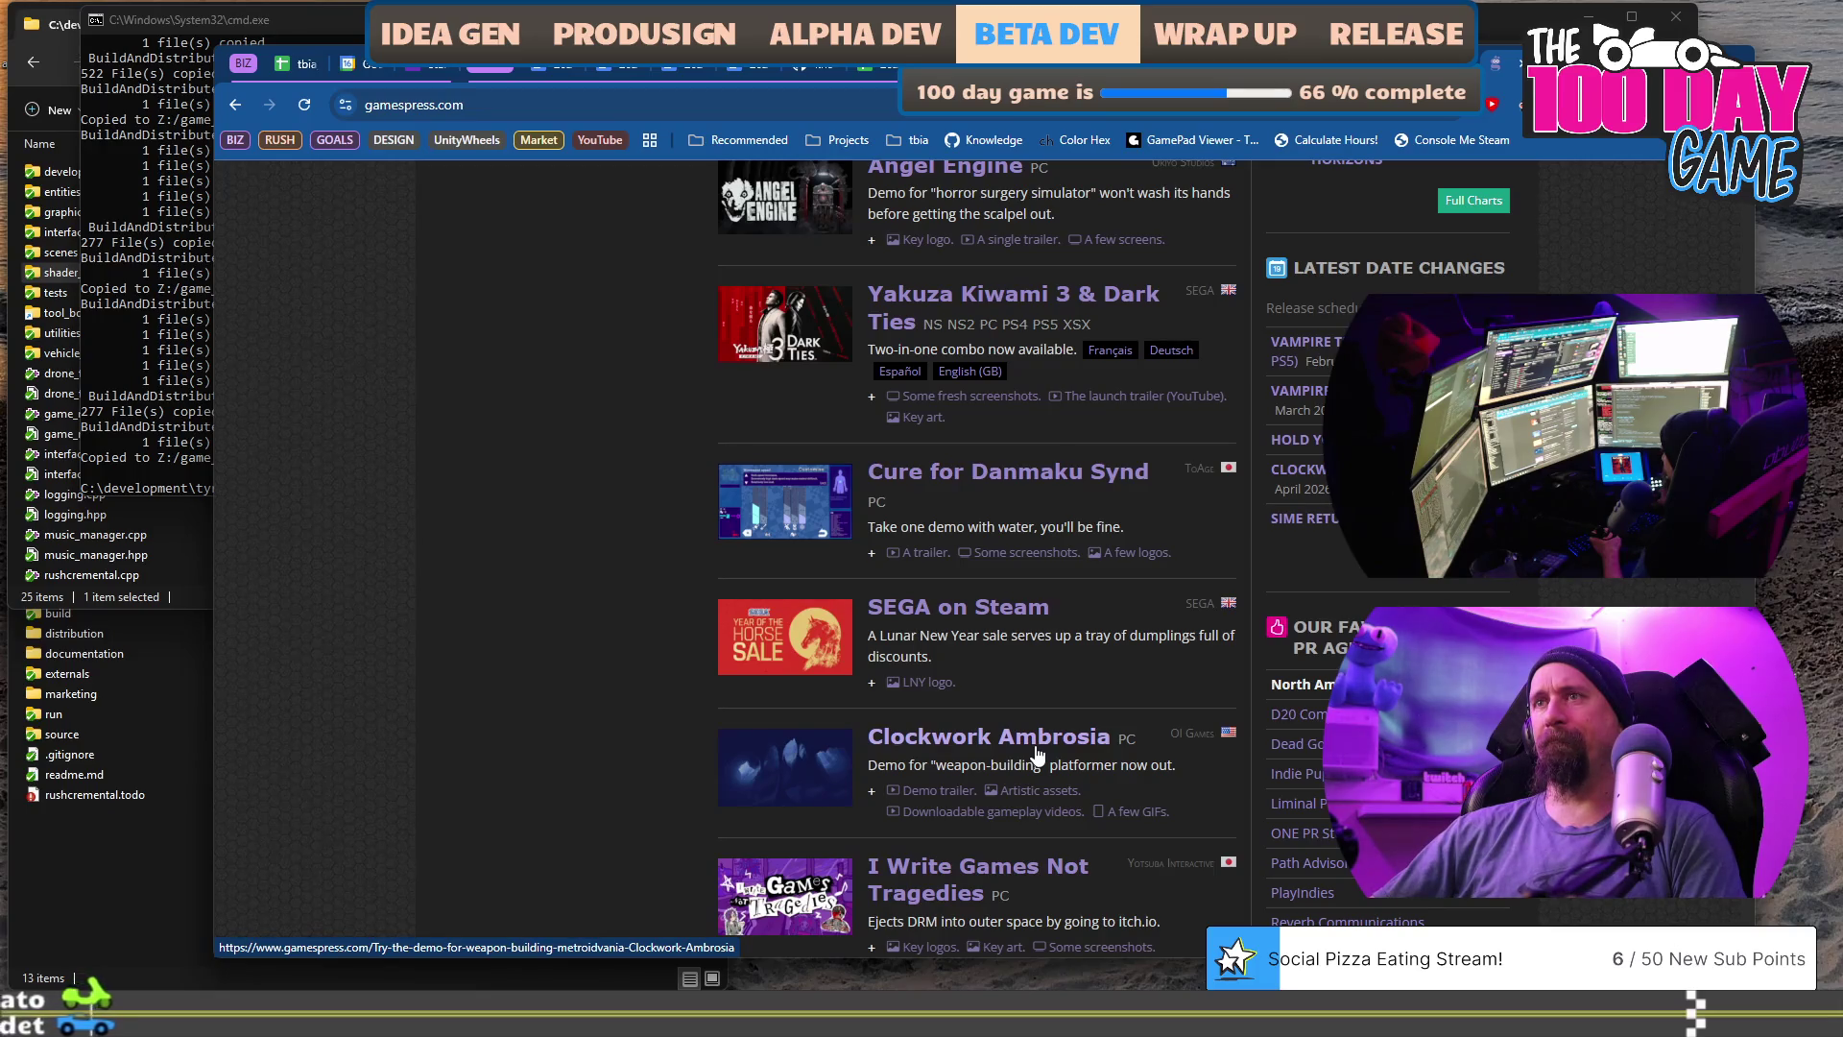
{"action": "scroll", "coordinate": [1037, 756], "scroll_direction": "down", "scroll_amount": 3}
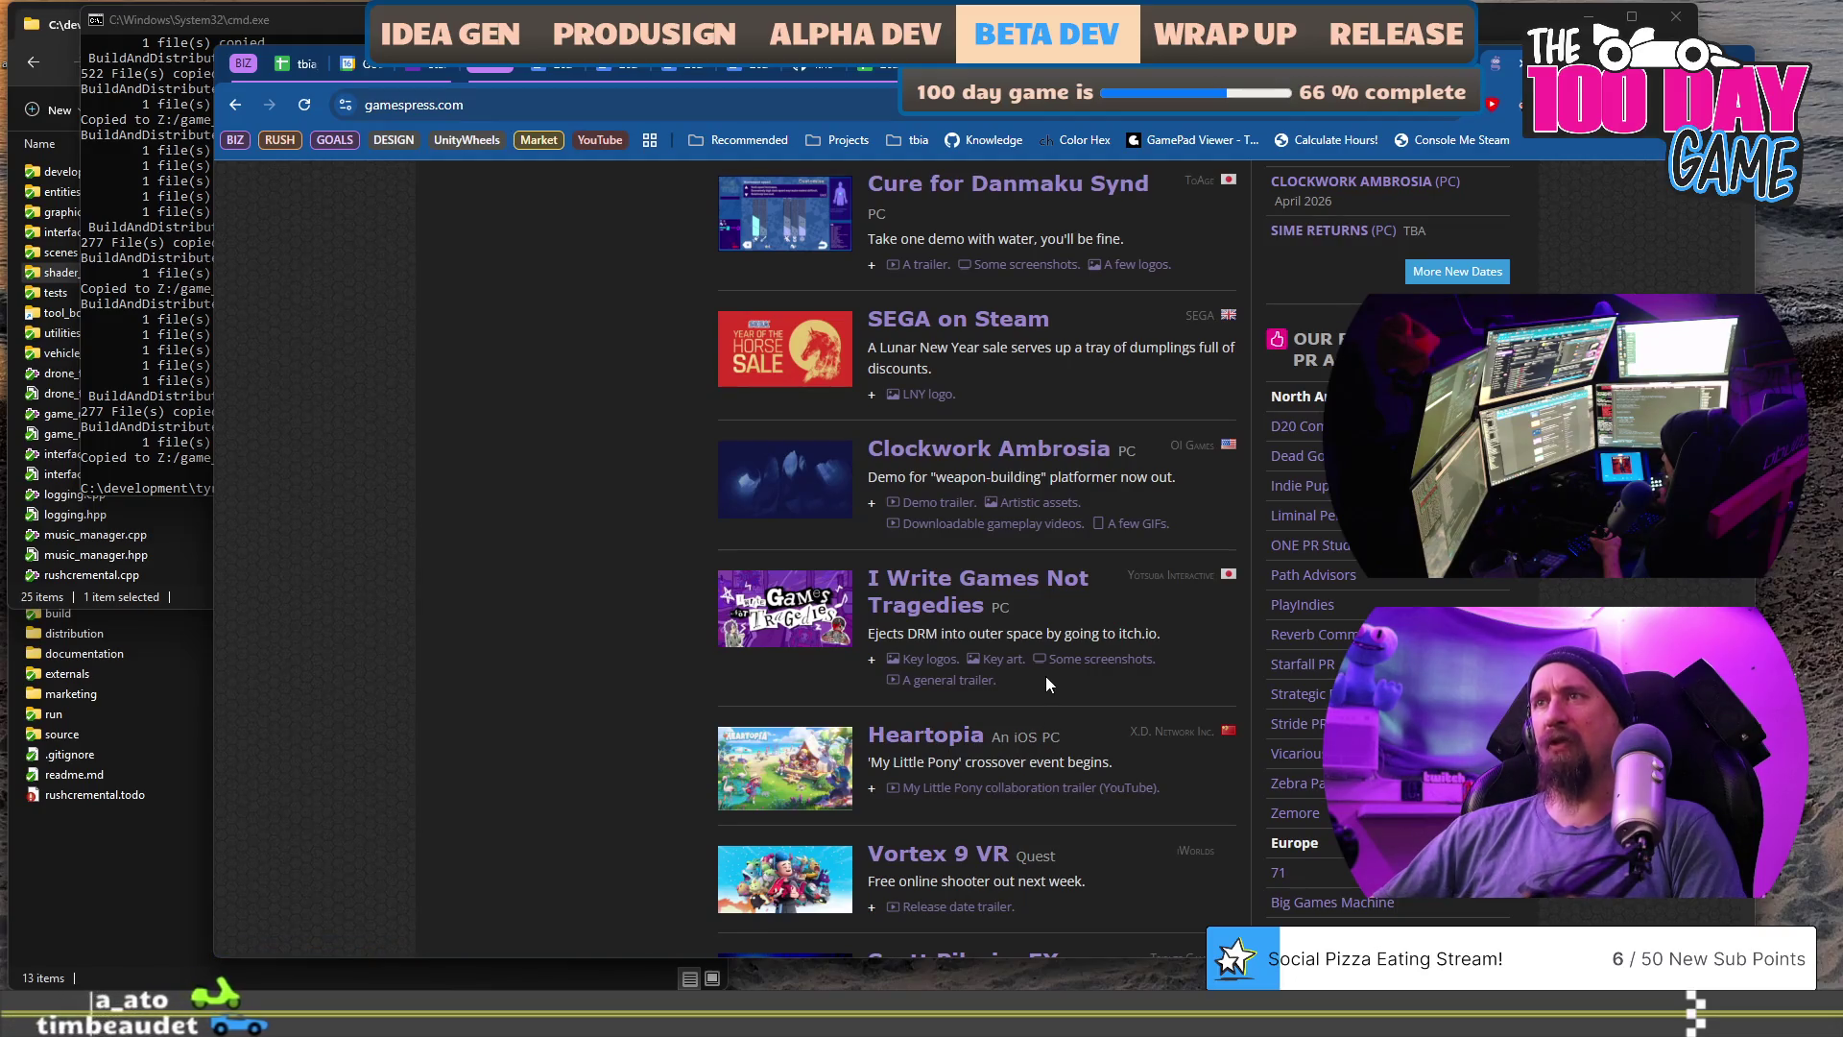
{"action": "scroll", "coordinate": [1045, 681], "scroll_direction": "down", "scroll_amount": 2}
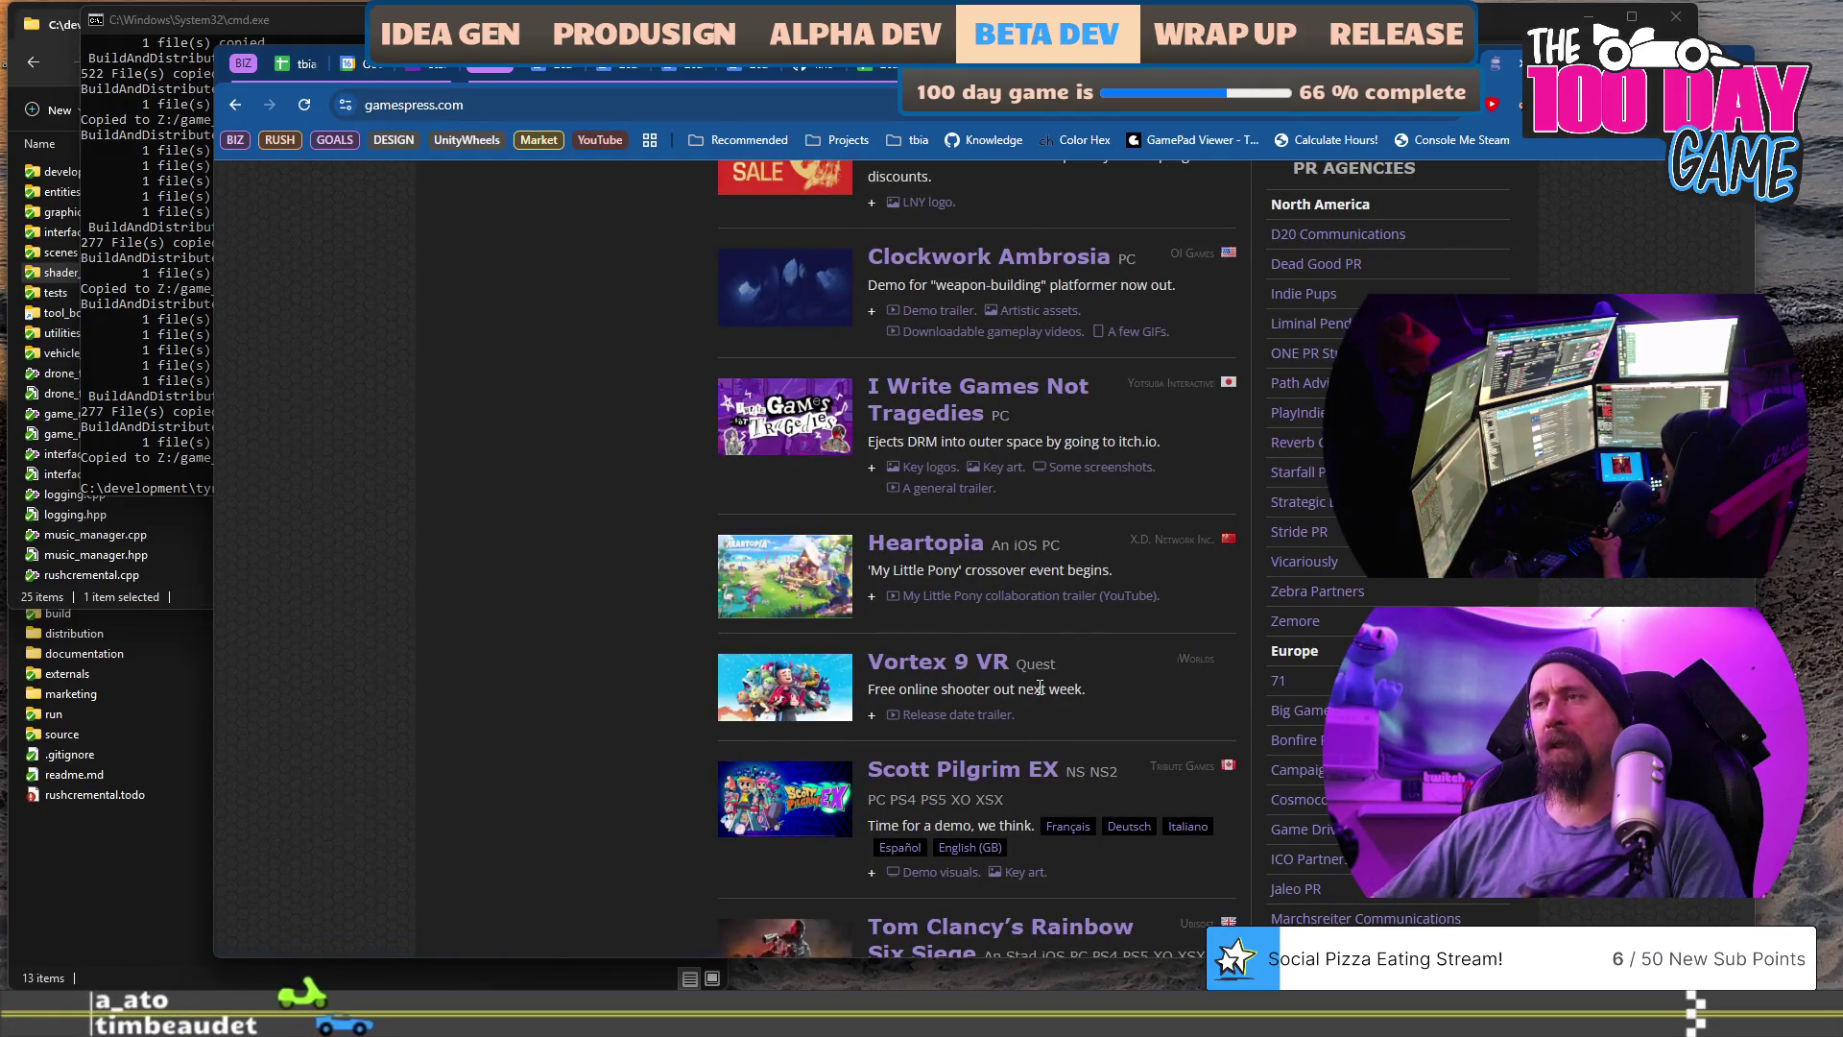
{"action": "scroll", "coordinate": [1040, 687], "scroll_direction": "down", "scroll_amount": 1}
{"action": "scroll", "coordinate": [1056, 672], "scroll_direction": "up", "scroll_amount": 15}
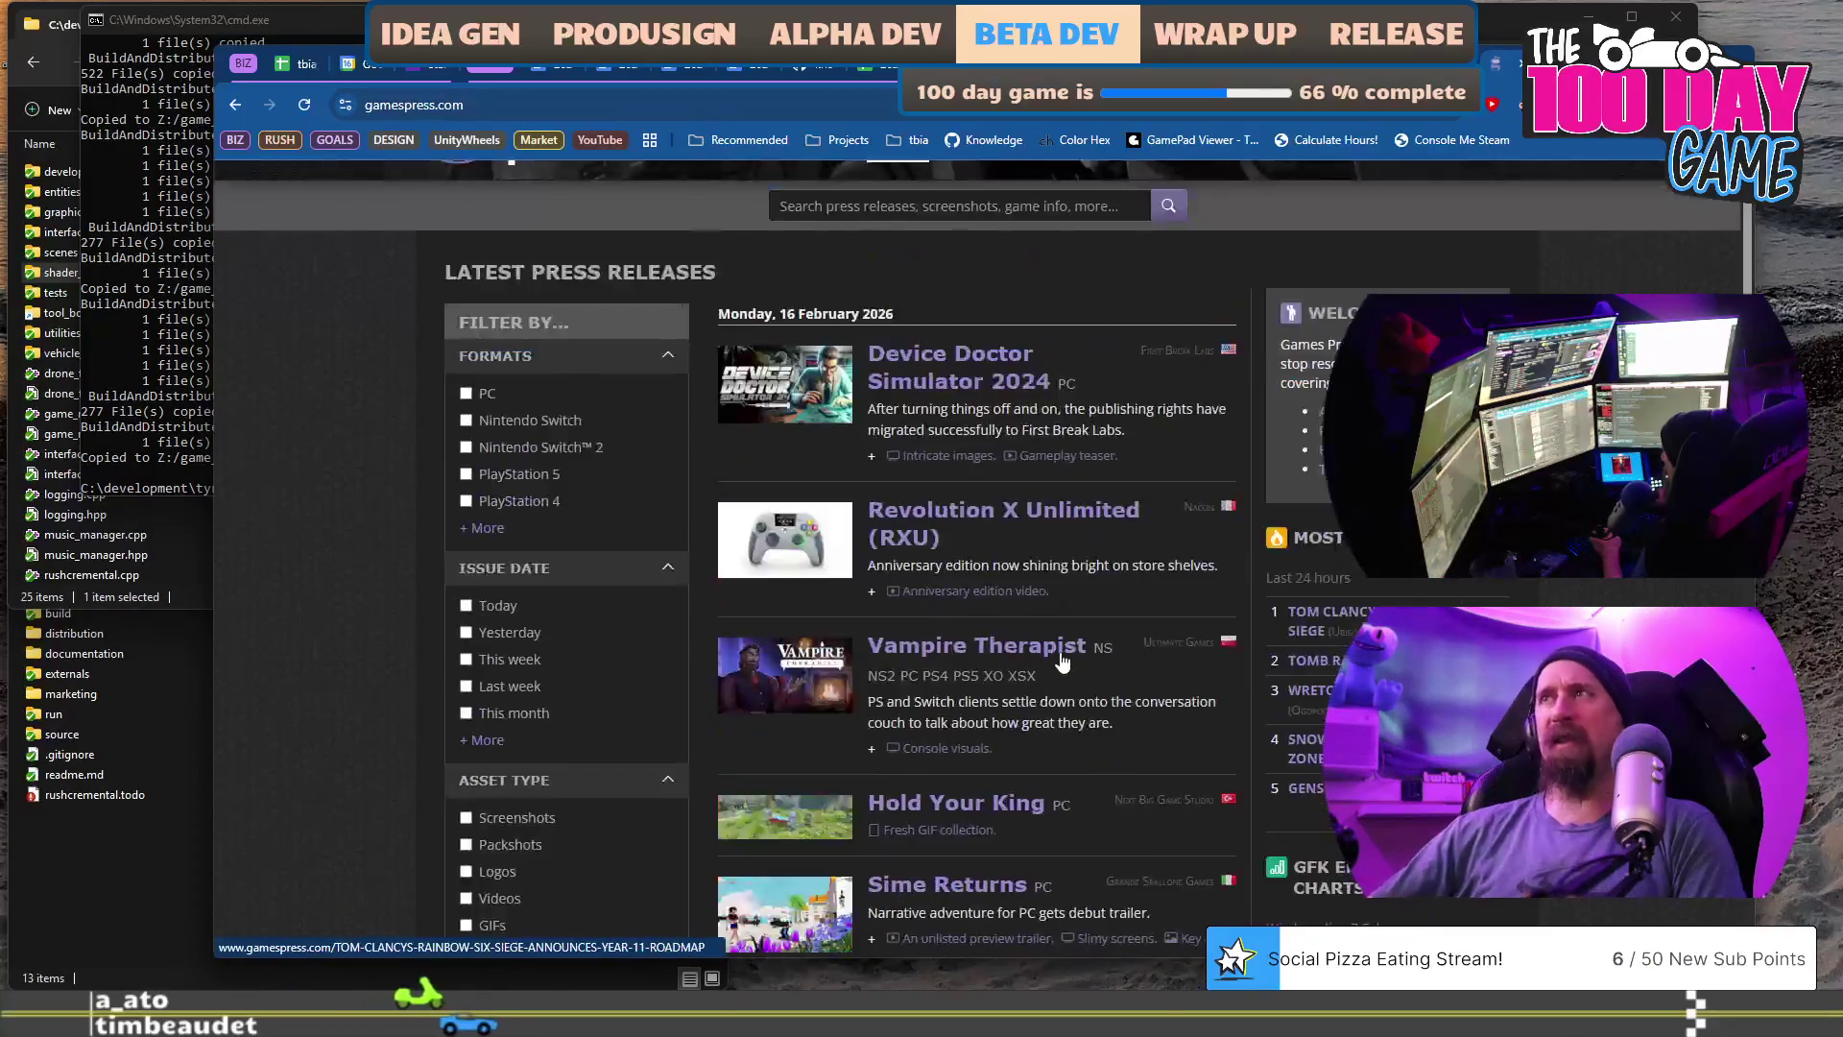
{"action": "scroll", "coordinate": [1061, 662], "scroll_direction": "up", "scroll_amount": 1}
{"action": "left_click", "coordinate": [466, 489]}
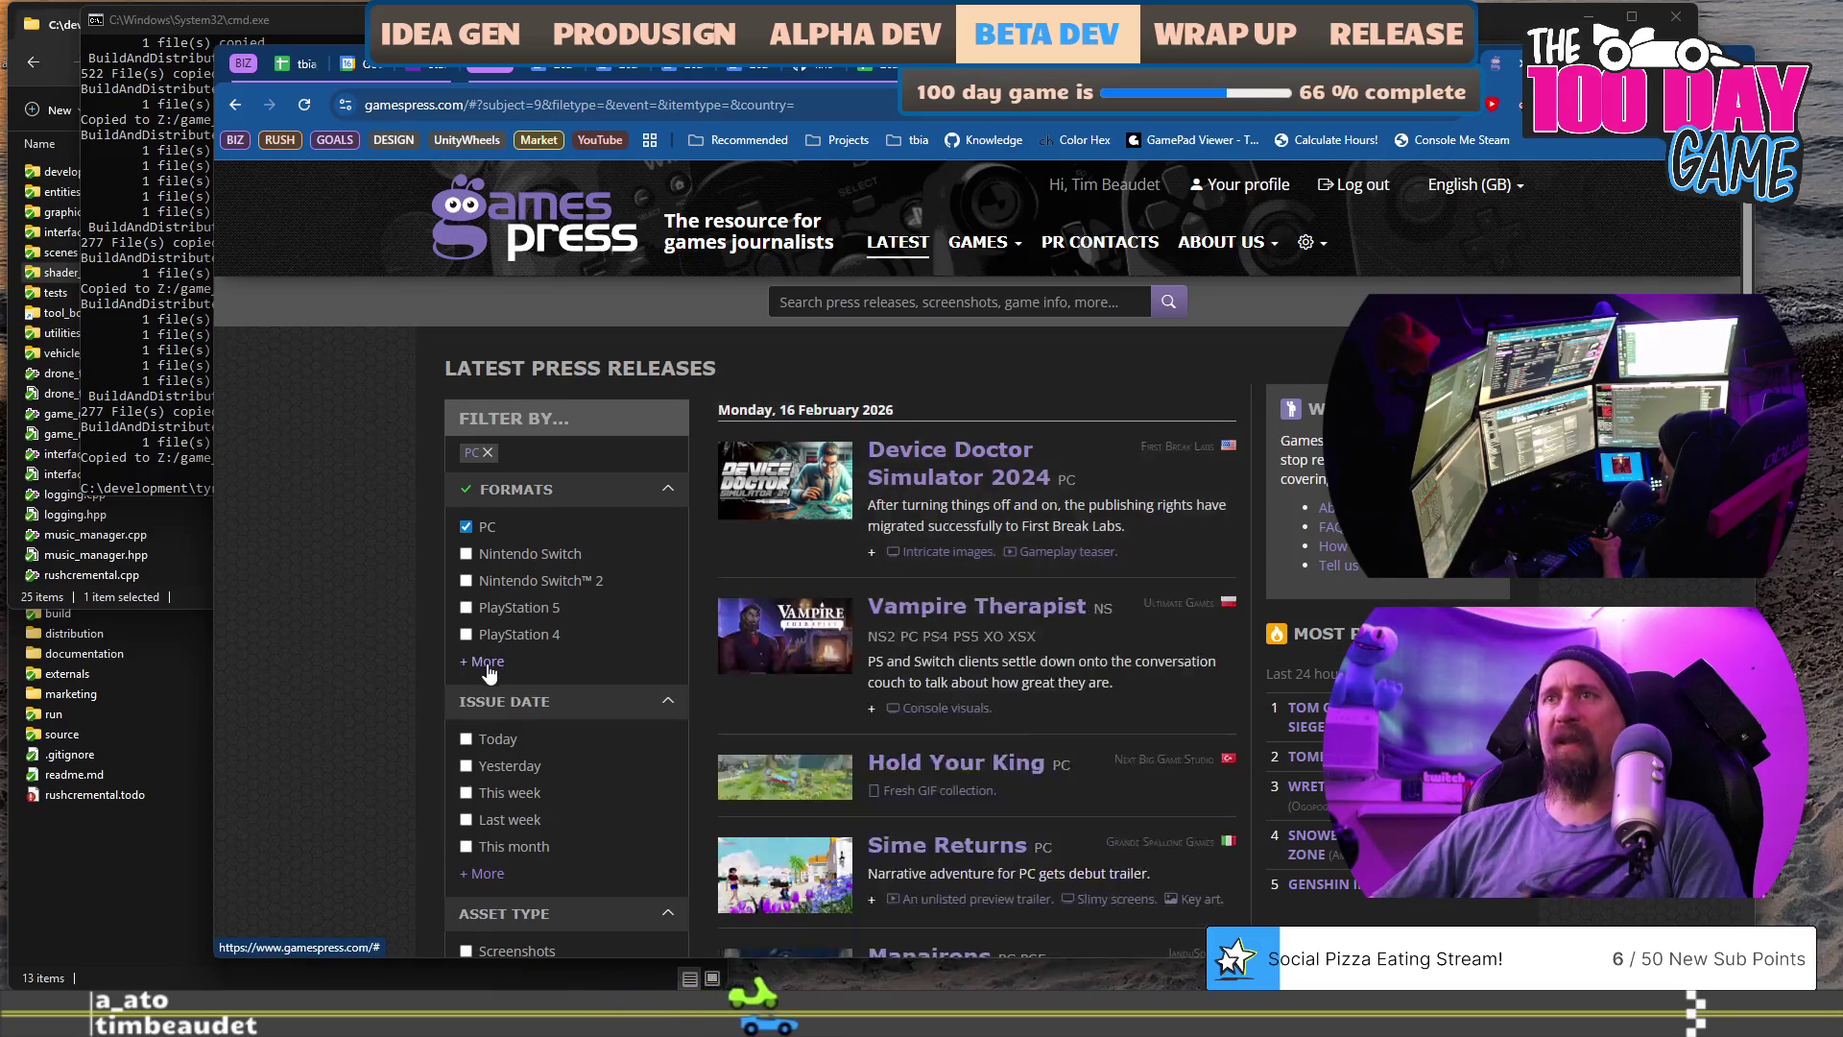
Expand the full platform format list and scroll through the filtered PC press releases
{"action": "left_click", "coordinate": [490, 662]}
{"action": "scroll", "coordinate": [490, 746], "scroll_direction": "down", "scroll_amount": 4}
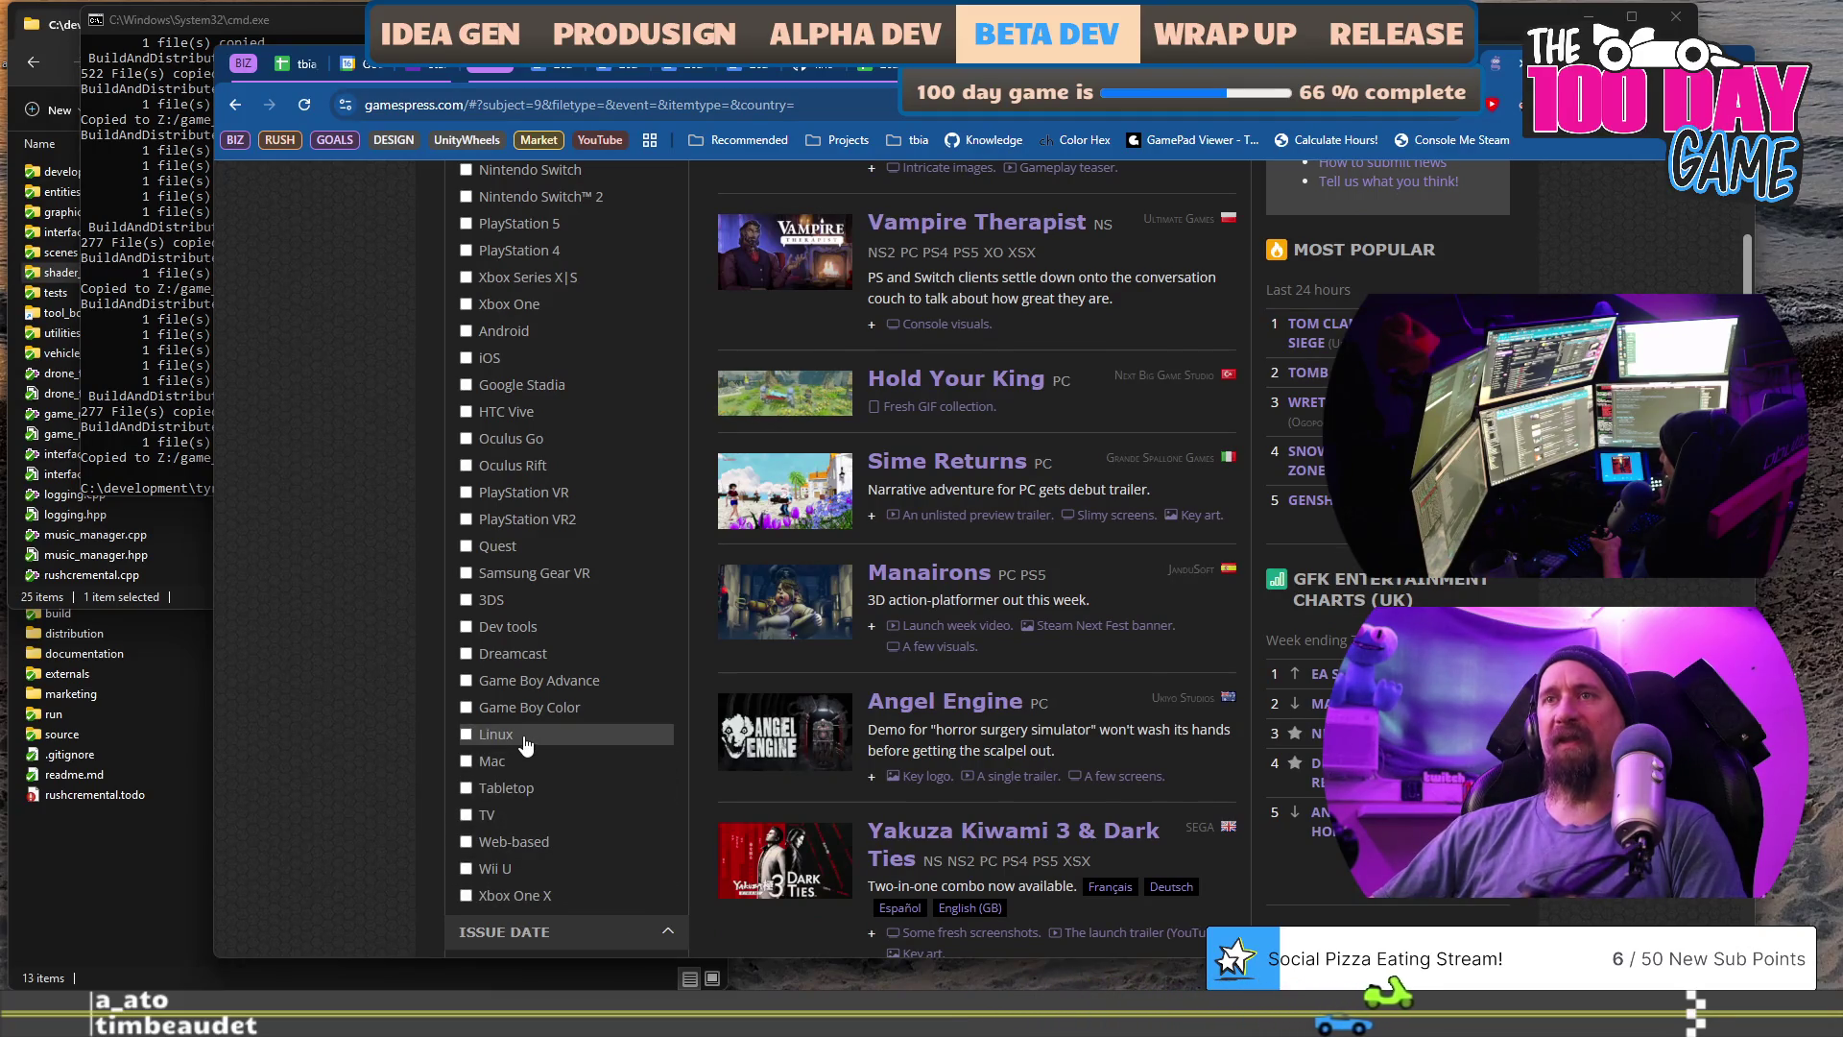
{"action": "scroll", "coordinate": [969, 734], "scroll_direction": "up", "scroll_amount": 4}
{"action": "scroll", "coordinate": [970, 734], "scroll_direction": "down", "scroll_amount": 3}
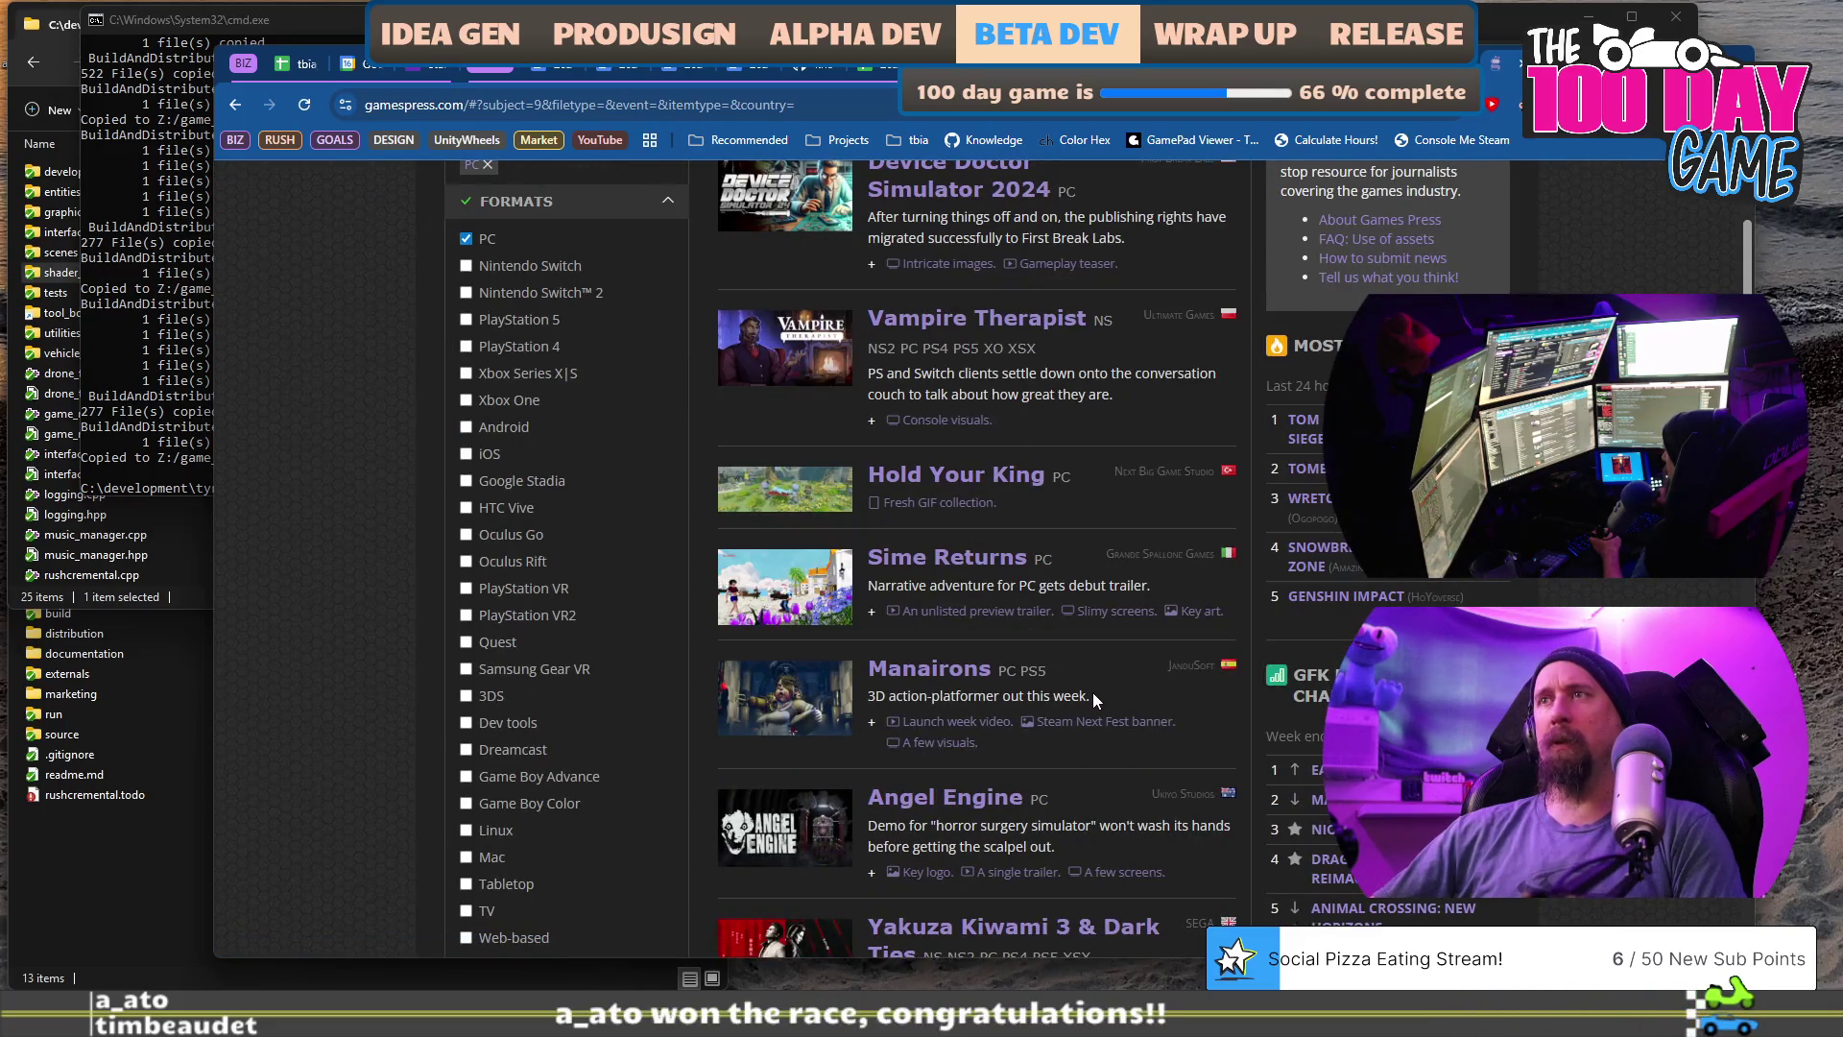
{"action": "scroll", "coordinate": [1093, 694], "scroll_direction": "up", "scroll_amount": 3}
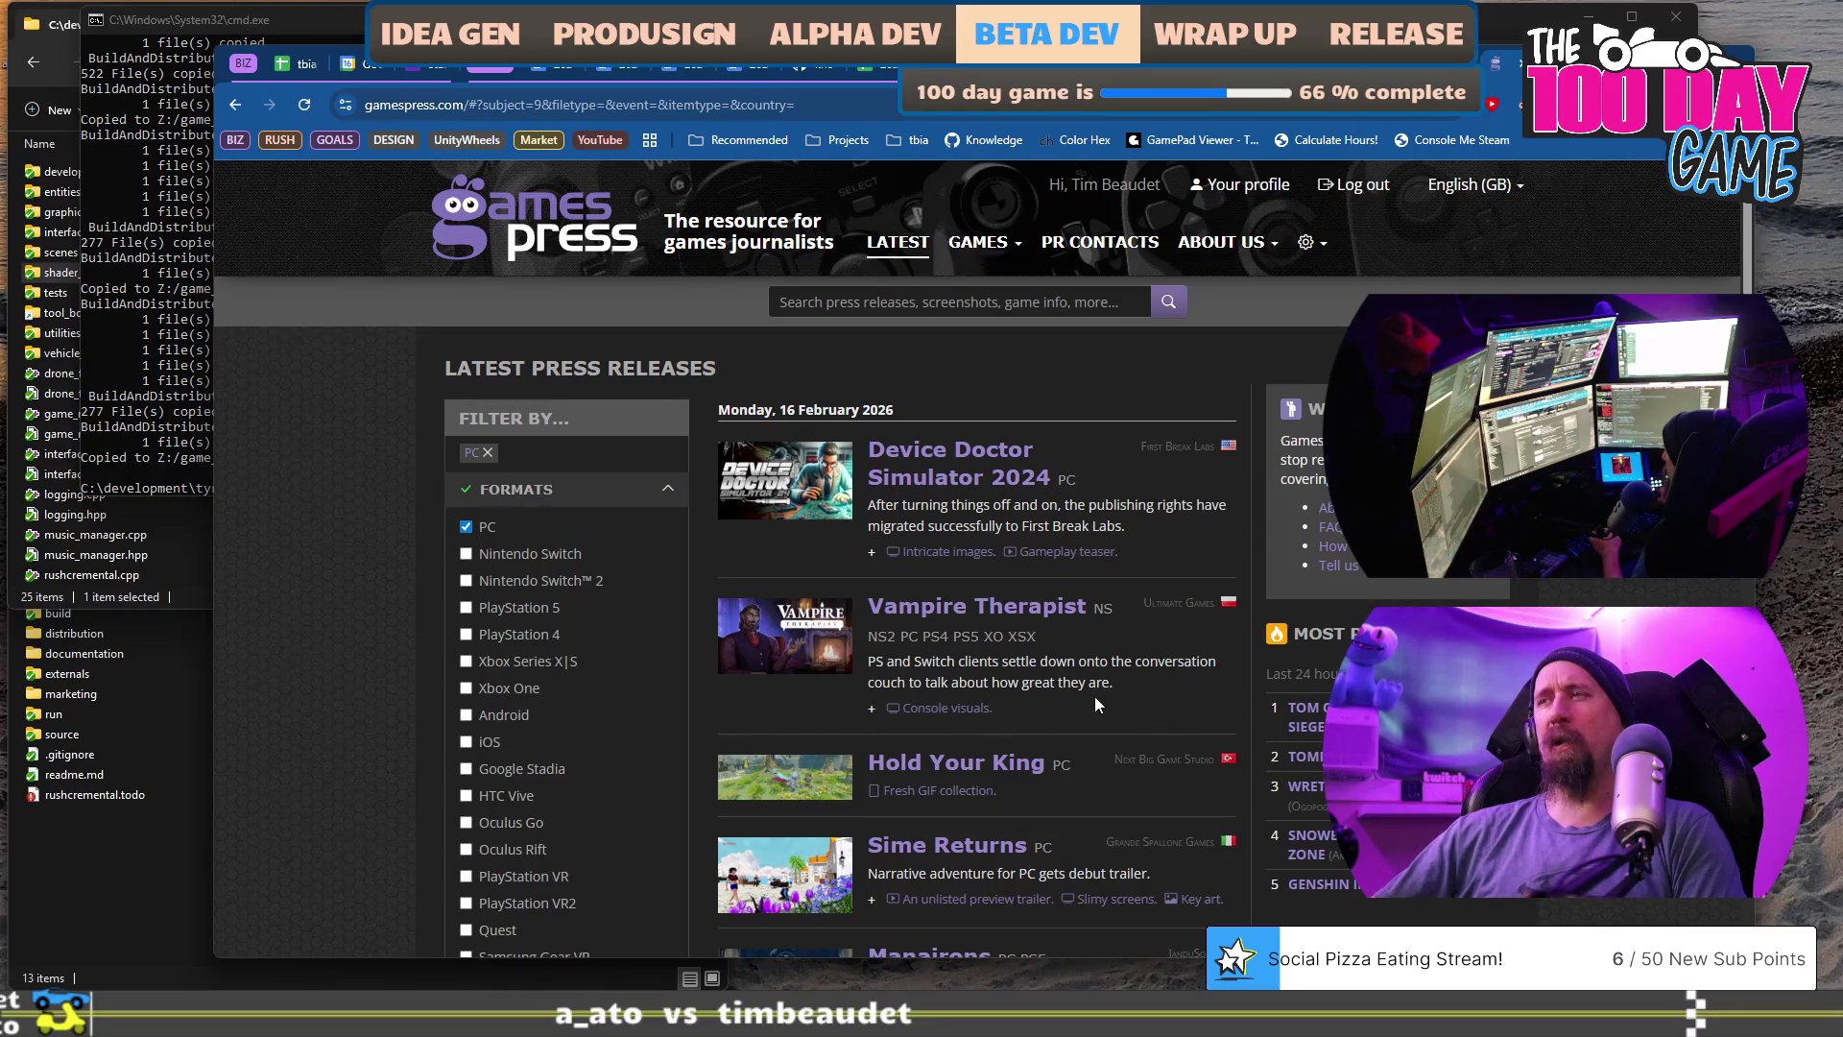
{"action": "scroll", "coordinate": [1096, 699], "scroll_direction": "down", "scroll_amount": 5}
{"action": "scroll", "coordinate": [1095, 704], "scroll_direction": "down", "scroll_amount": 3}
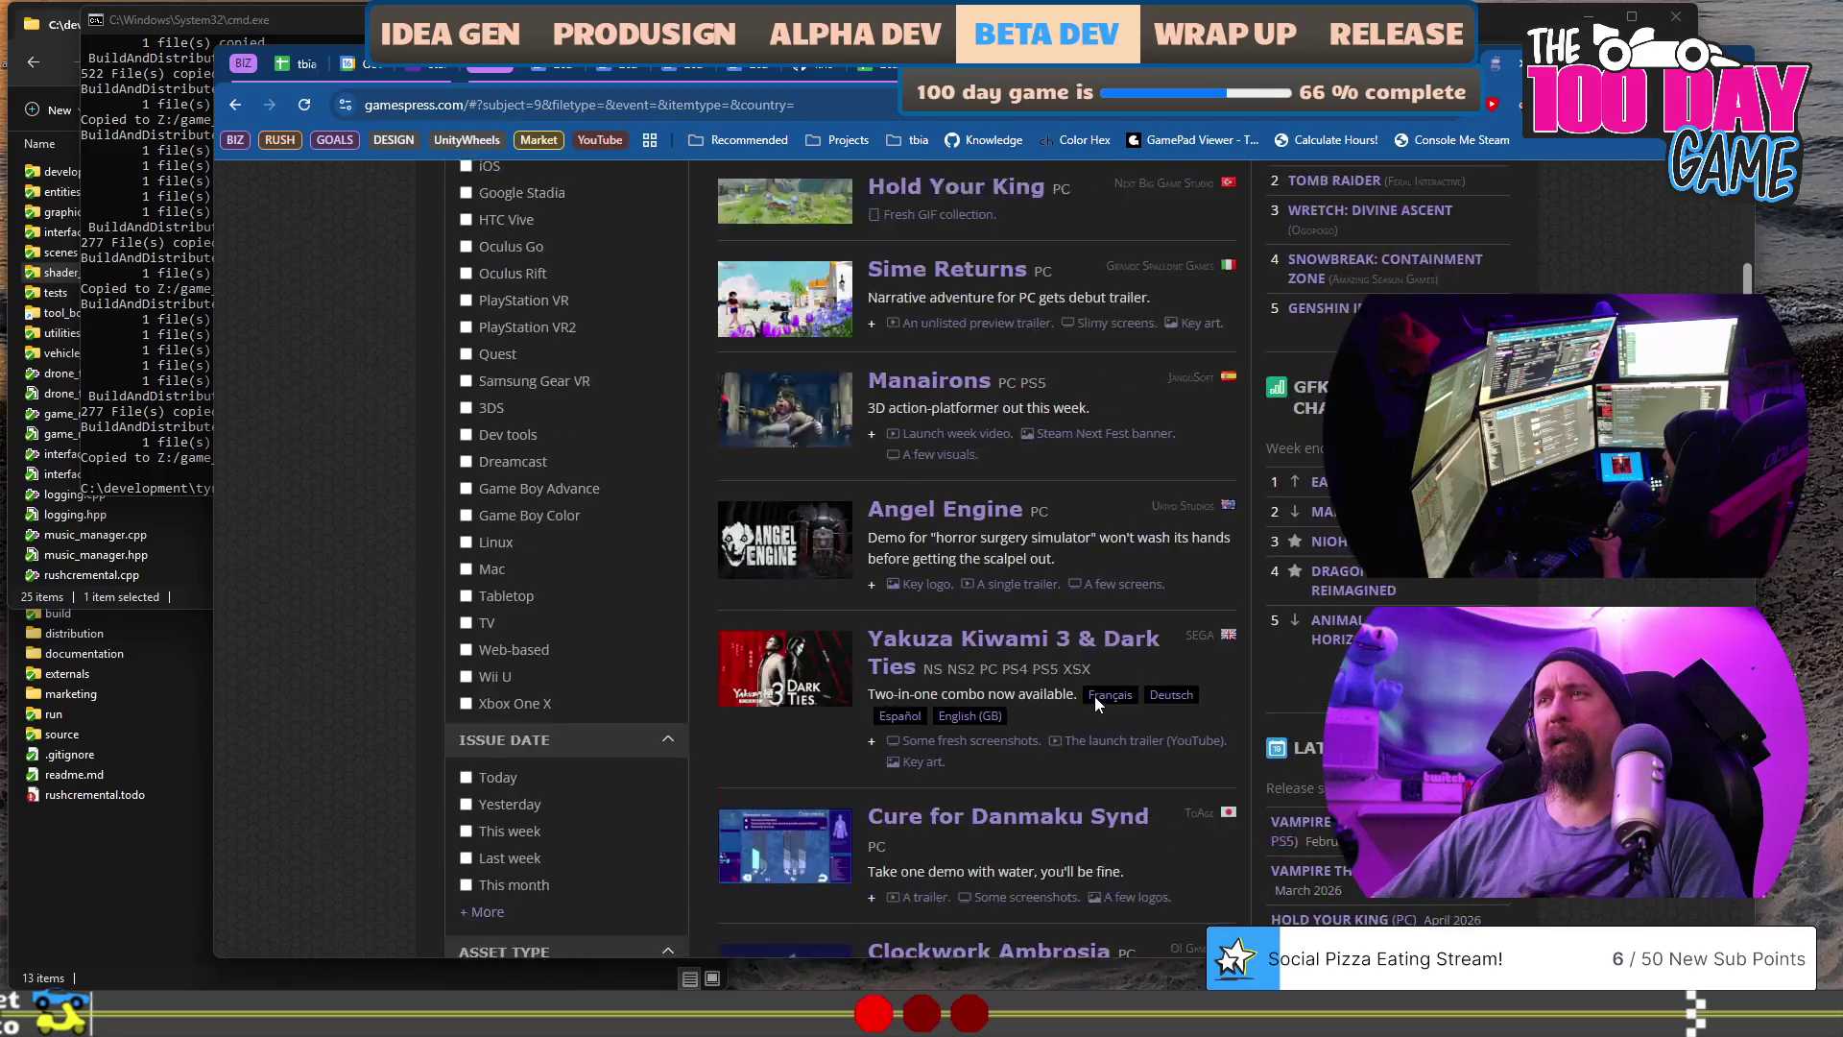
{"action": "scroll", "coordinate": [1095, 704], "scroll_direction": "down", "scroll_amount": 2}
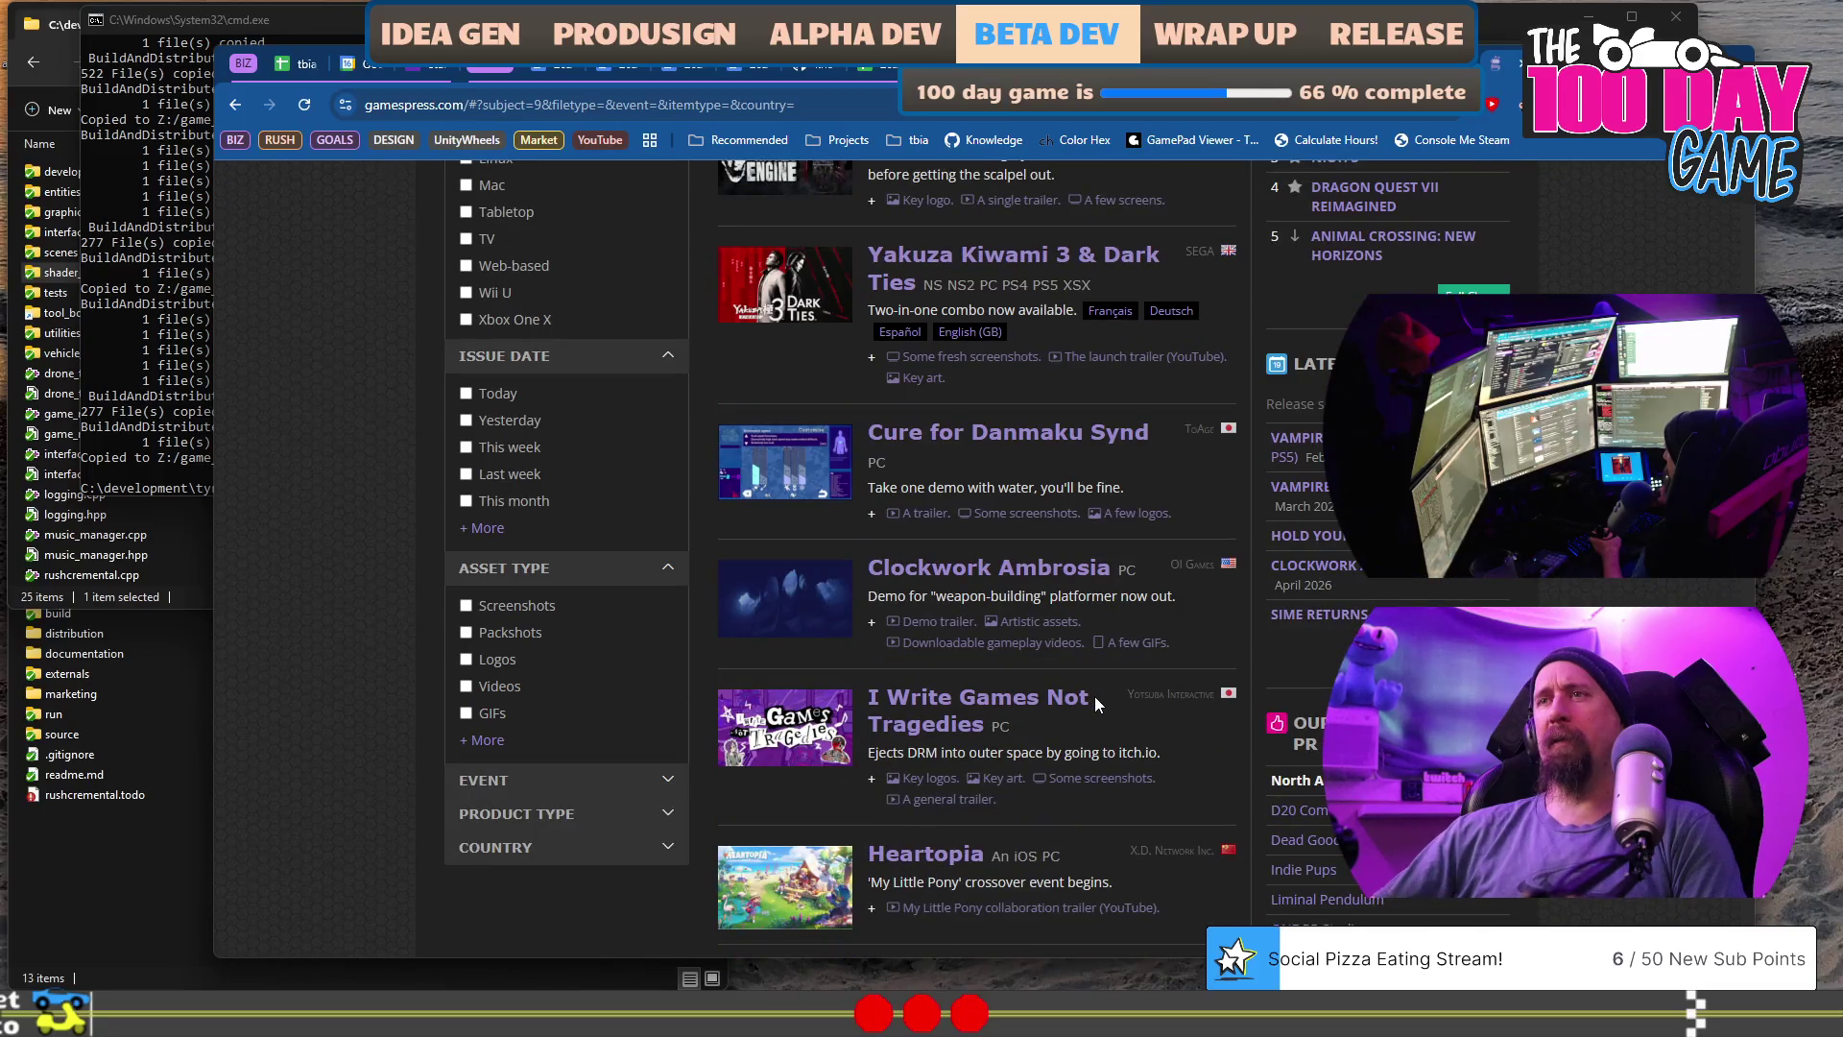
{"action": "scroll", "coordinate": [1096, 704], "scroll_direction": "down", "scroll_amount": 3}
{"action": "scroll", "coordinate": [1097, 707], "scroll_direction": "down", "scroll_amount": 6}
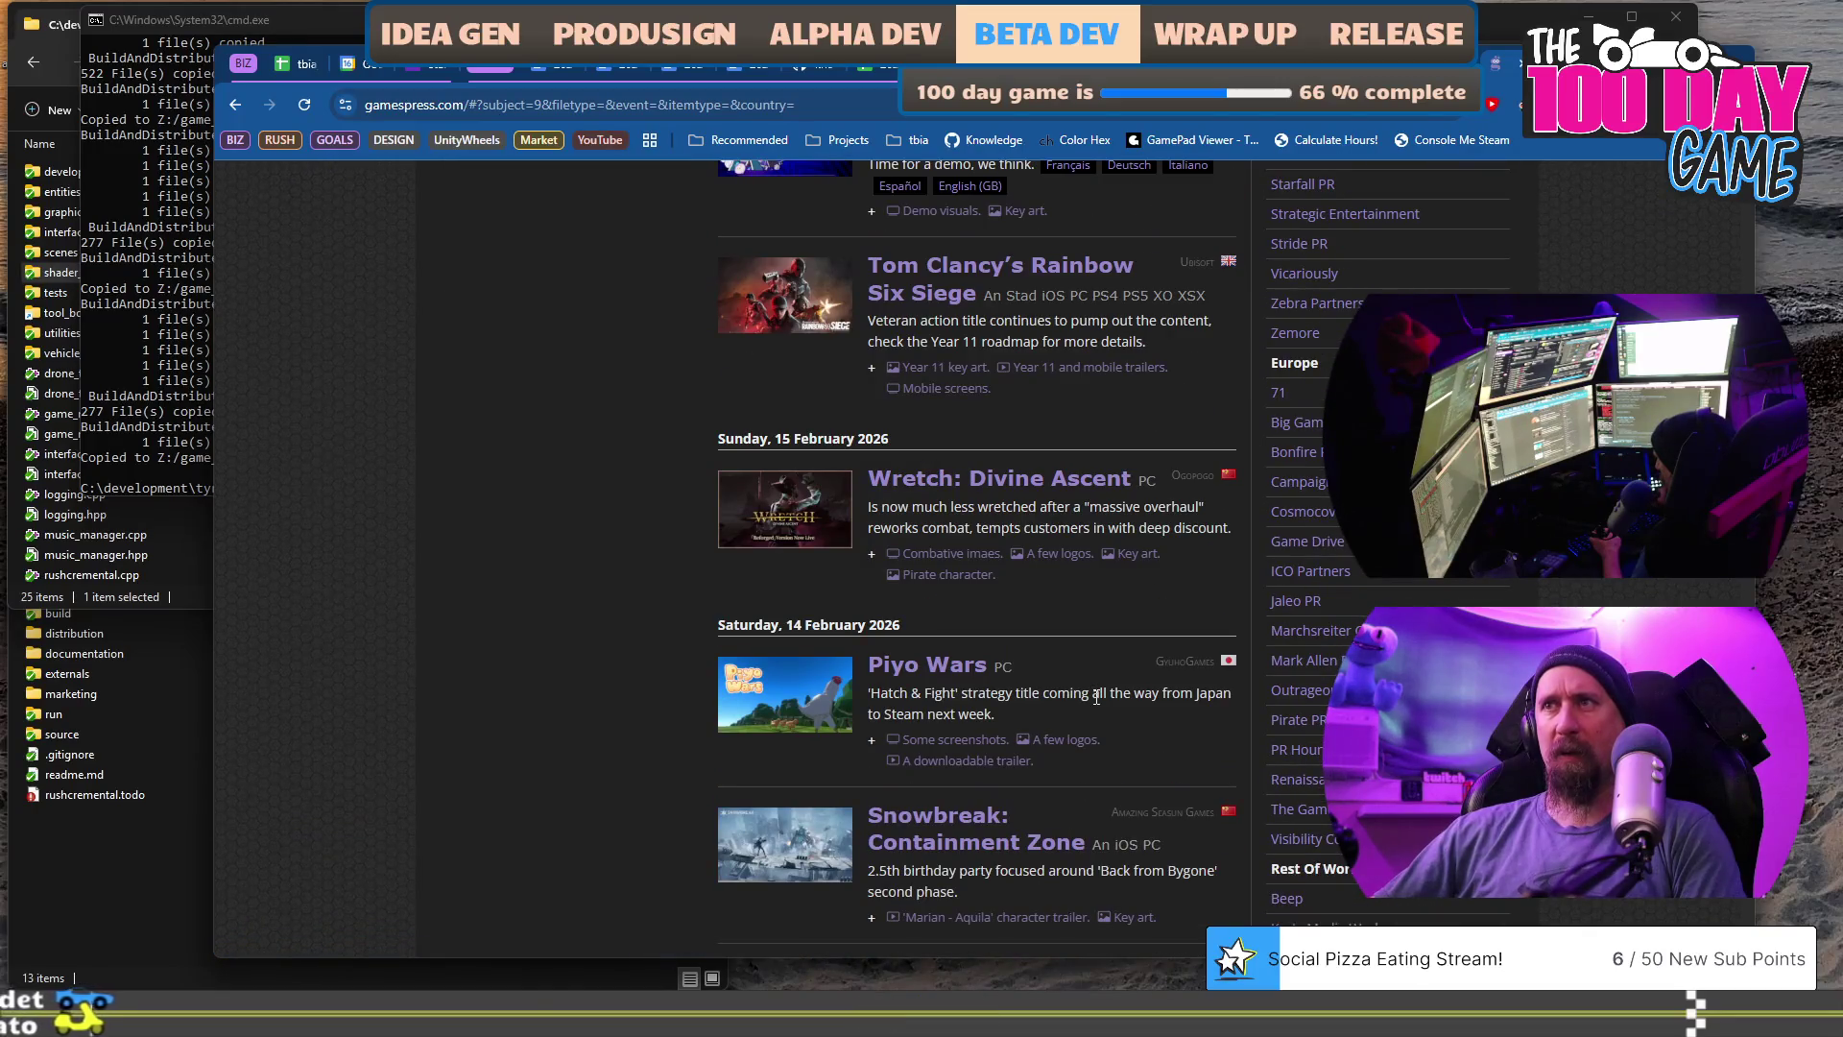
{"action": "scroll", "coordinate": [1097, 698], "scroll_direction": "down", "scroll_amount": 4}
{"action": "scroll", "coordinate": [1096, 695], "scroll_direction": "down", "scroll_amount": 5}
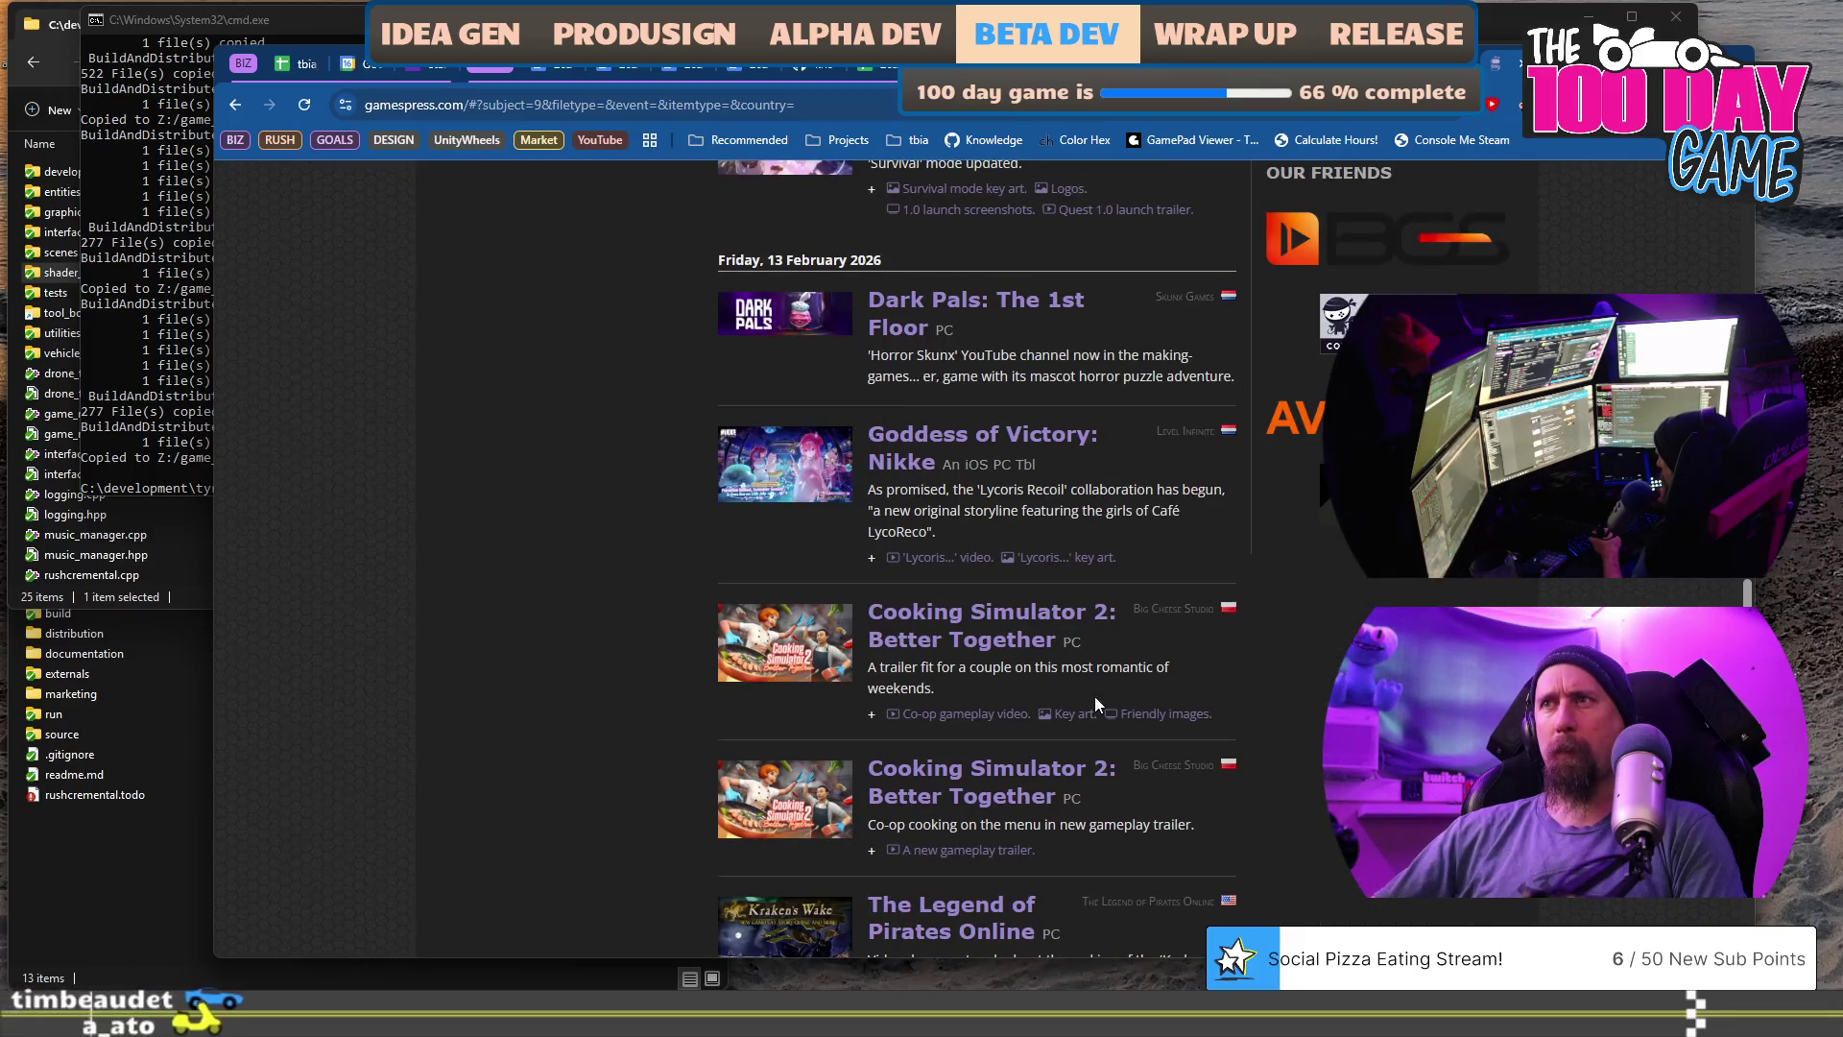
{"action": "scroll", "coordinate": [1097, 703], "scroll_direction": "down", "scroll_amount": 4}
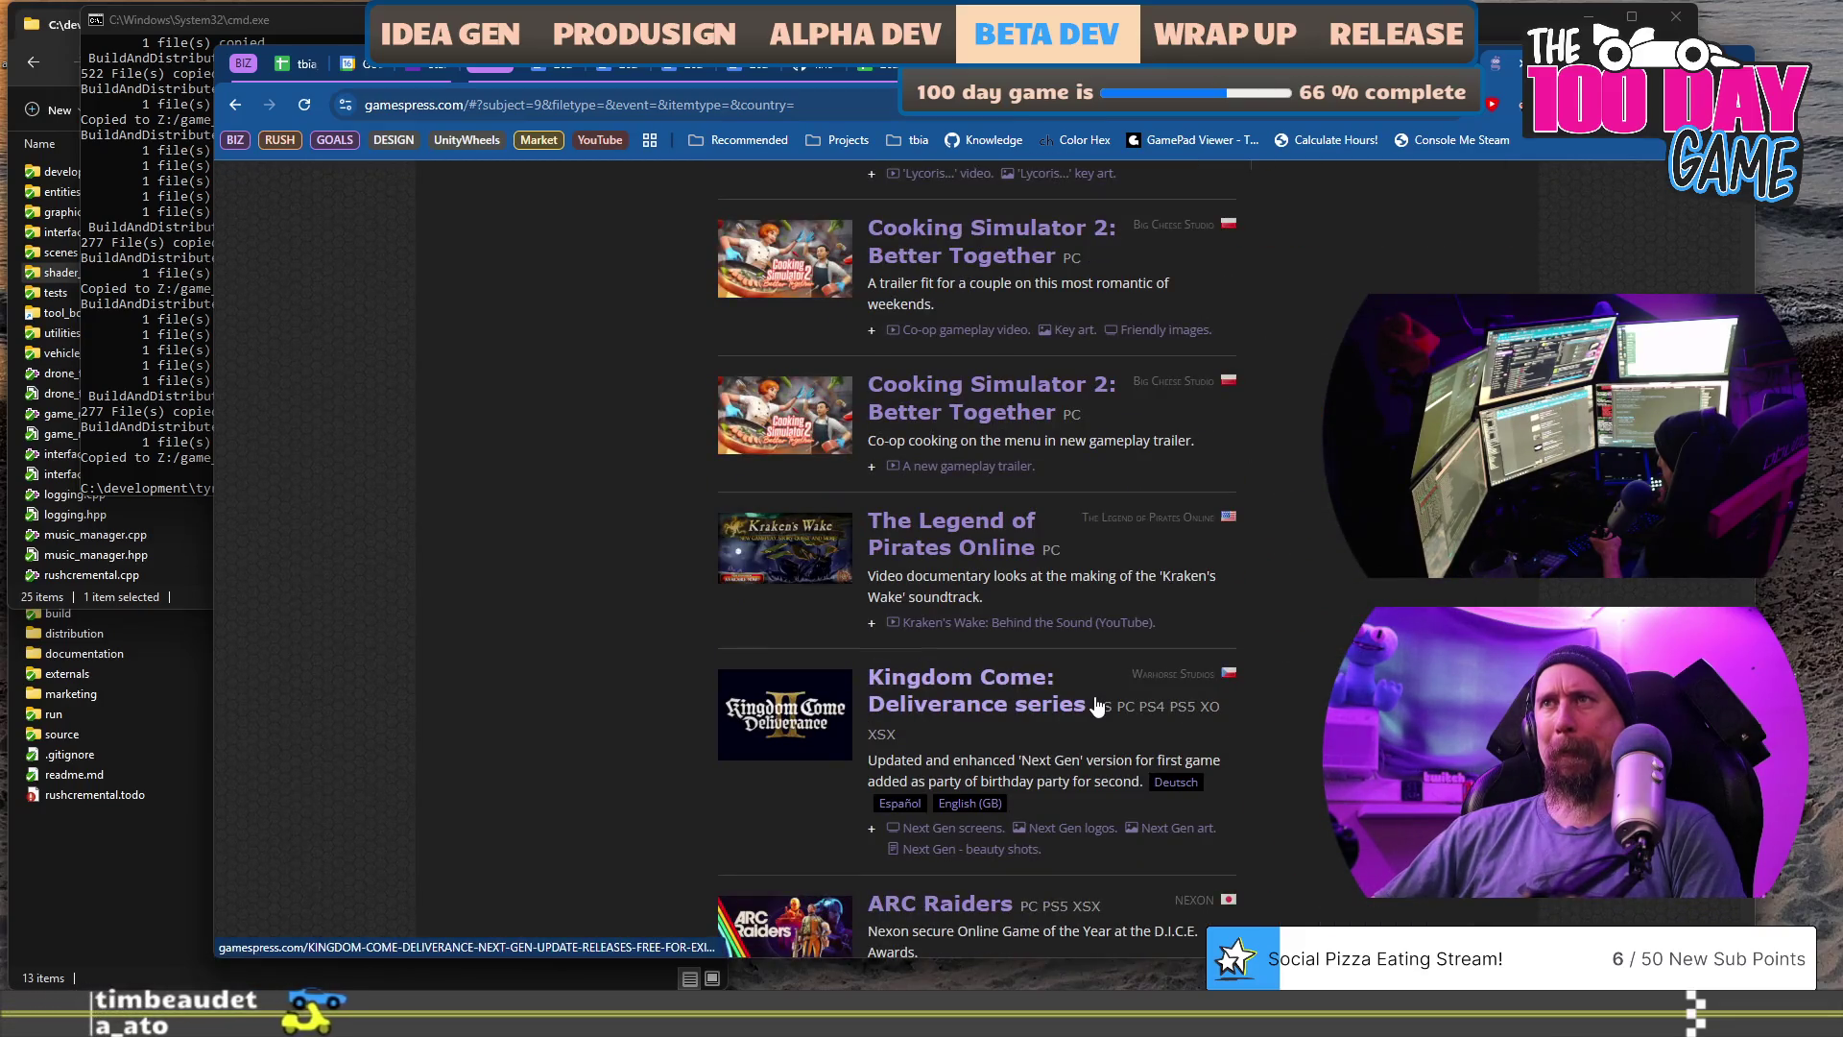
{"action": "scroll", "coordinate": [1097, 704], "scroll_direction": "down", "scroll_amount": 4}
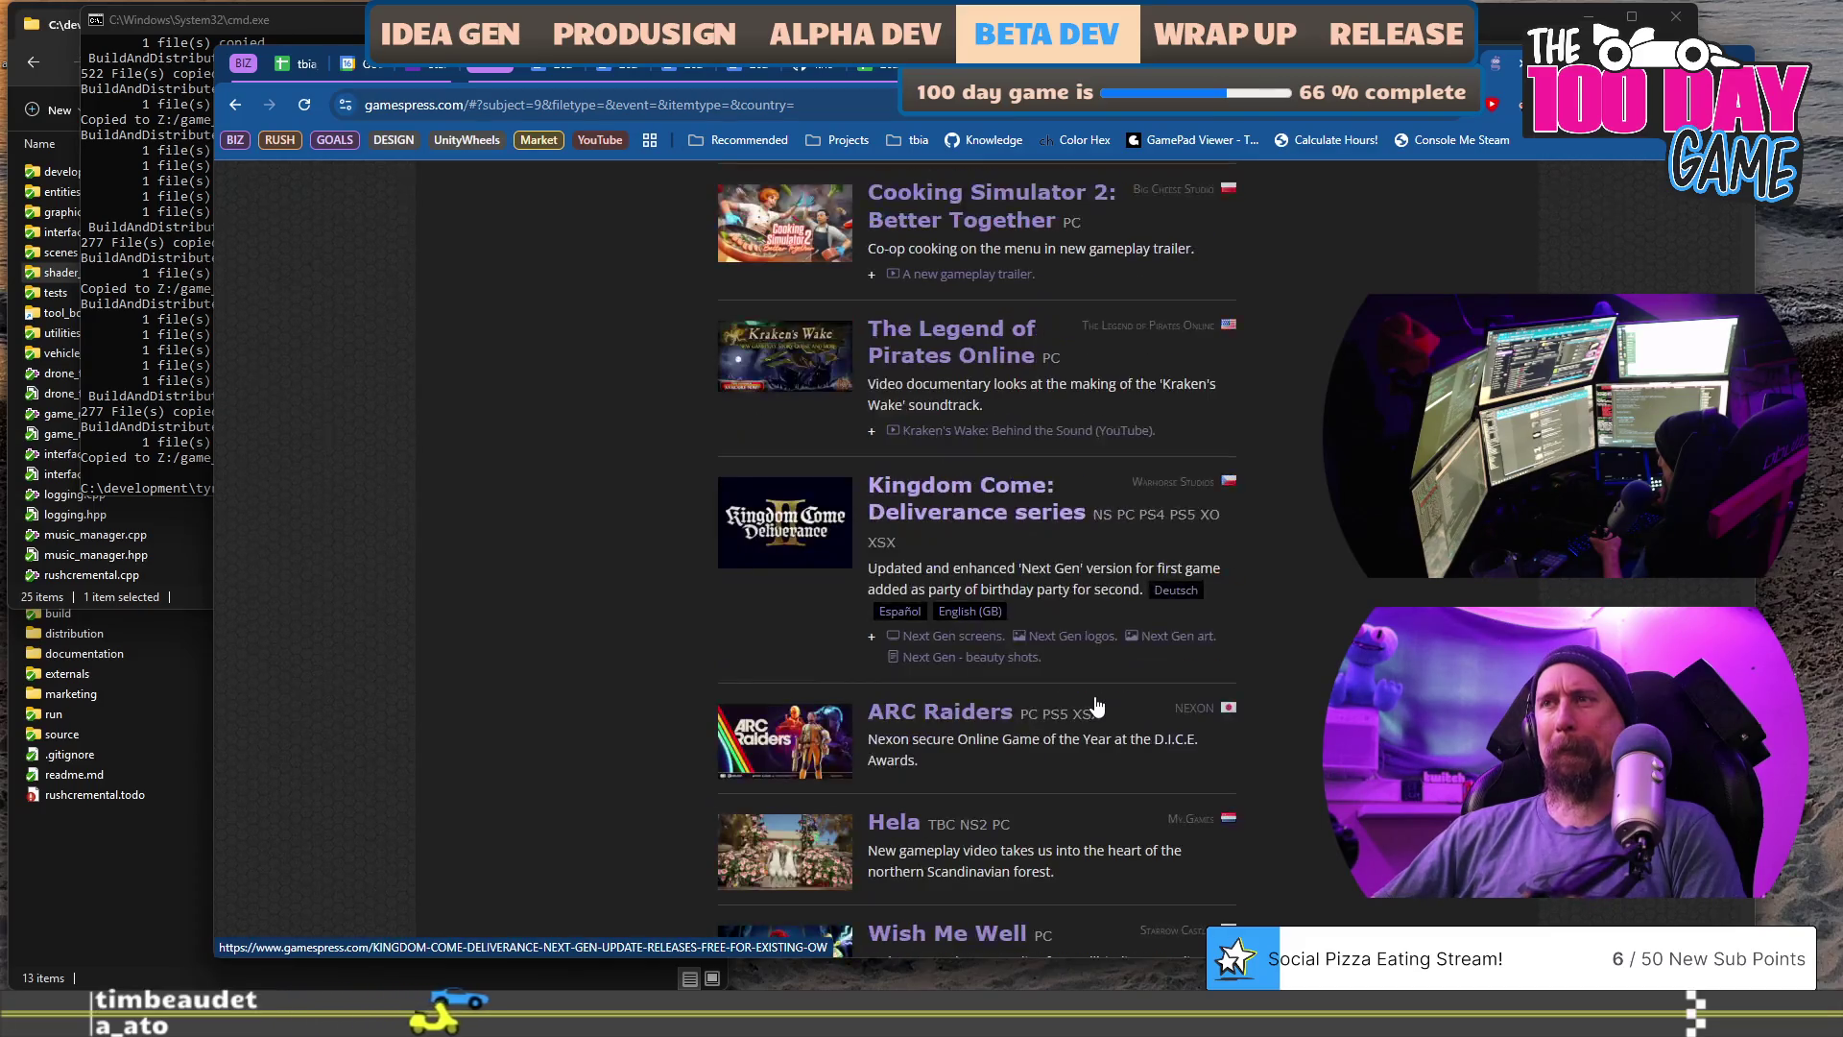
{"action": "scroll", "coordinate": [1097, 704], "scroll_direction": "down", "scroll_amount": 1}
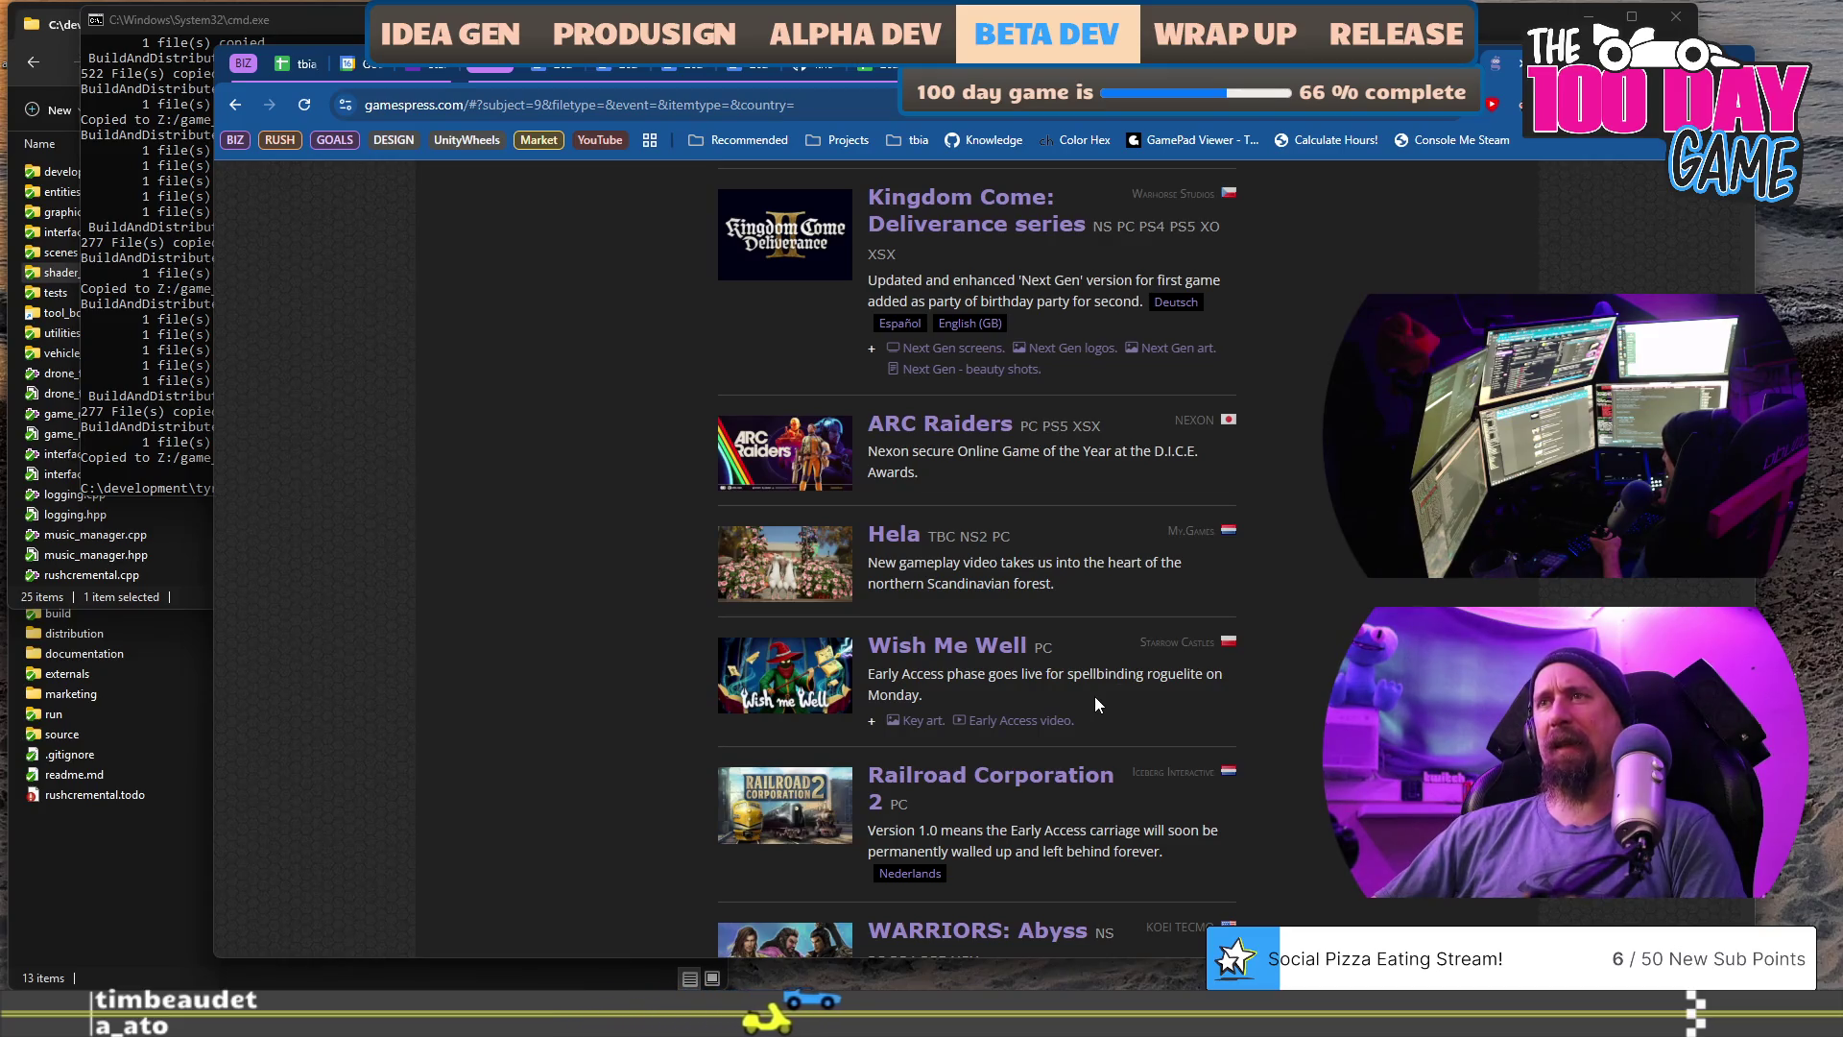
{"action": "scroll", "coordinate": [1096, 703], "scroll_direction": "down", "scroll_amount": 3}
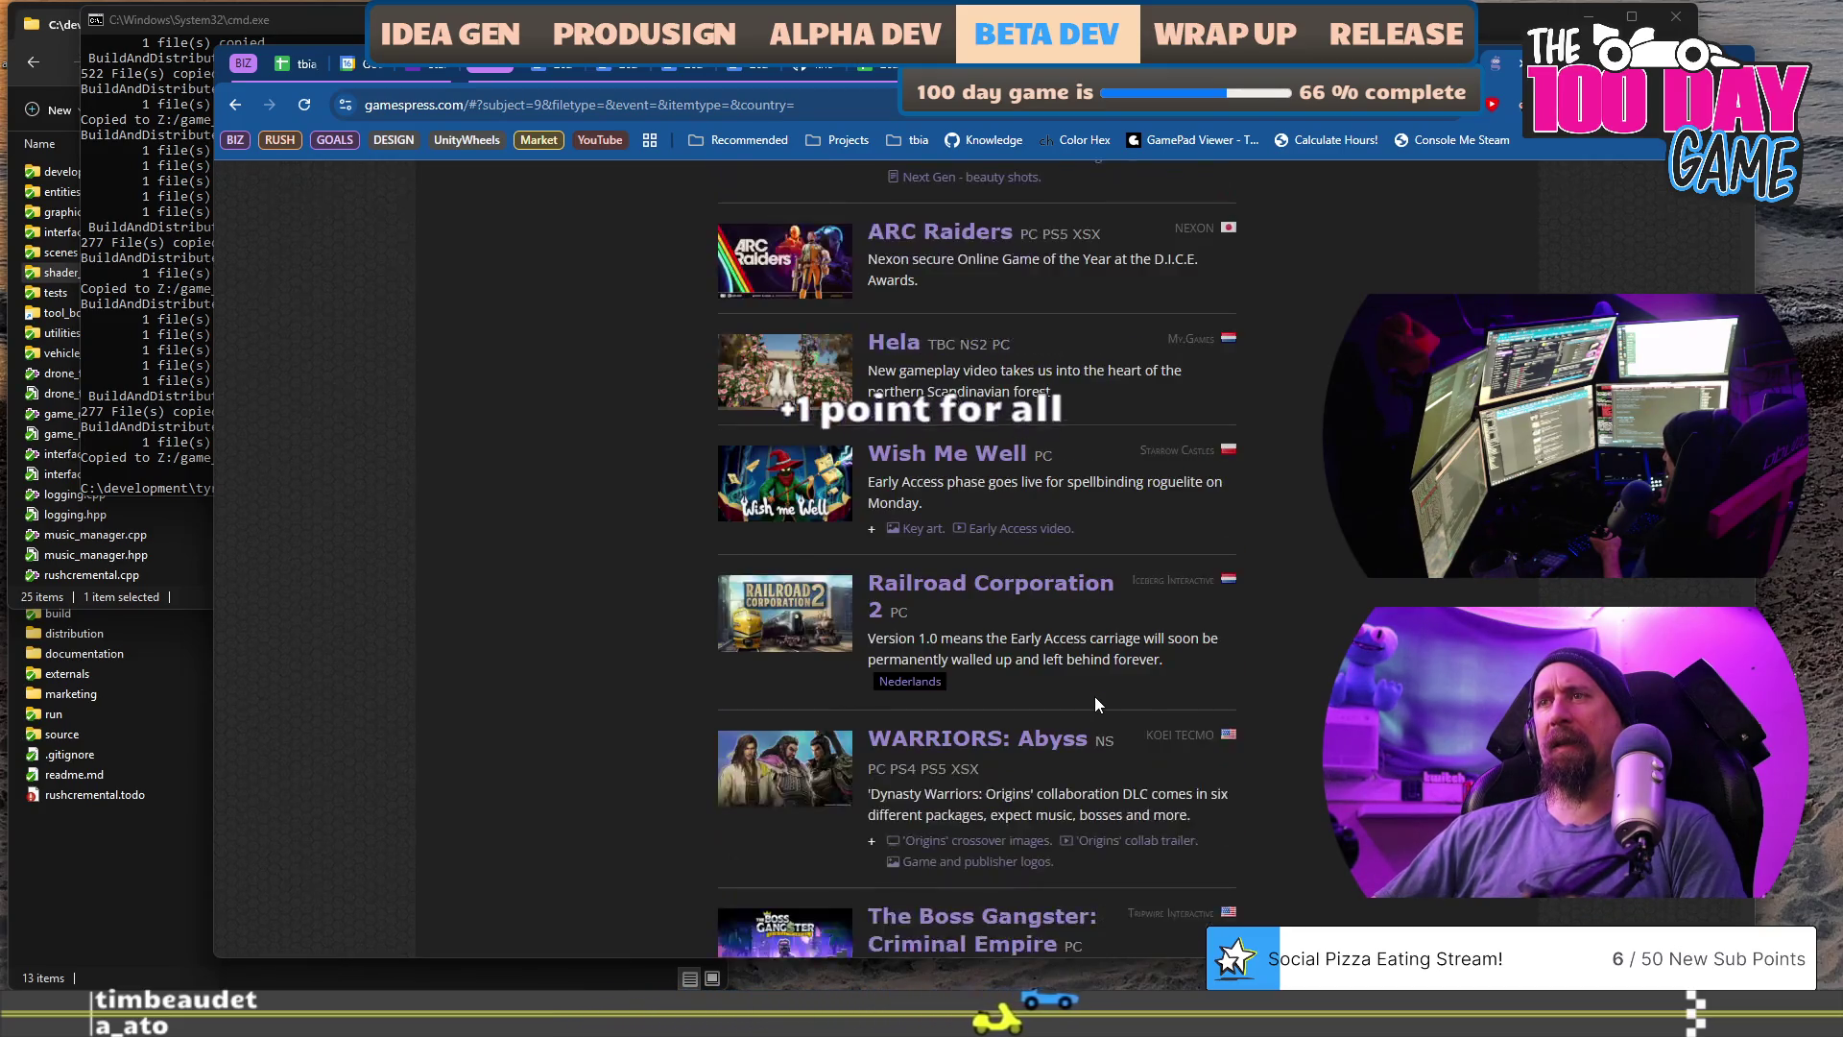
{"action": "scroll", "coordinate": [1096, 703], "scroll_direction": "down", "scroll_amount": 3}
{"action": "scroll", "coordinate": [1096, 696], "scroll_direction": "down", "scroll_amount": 1}
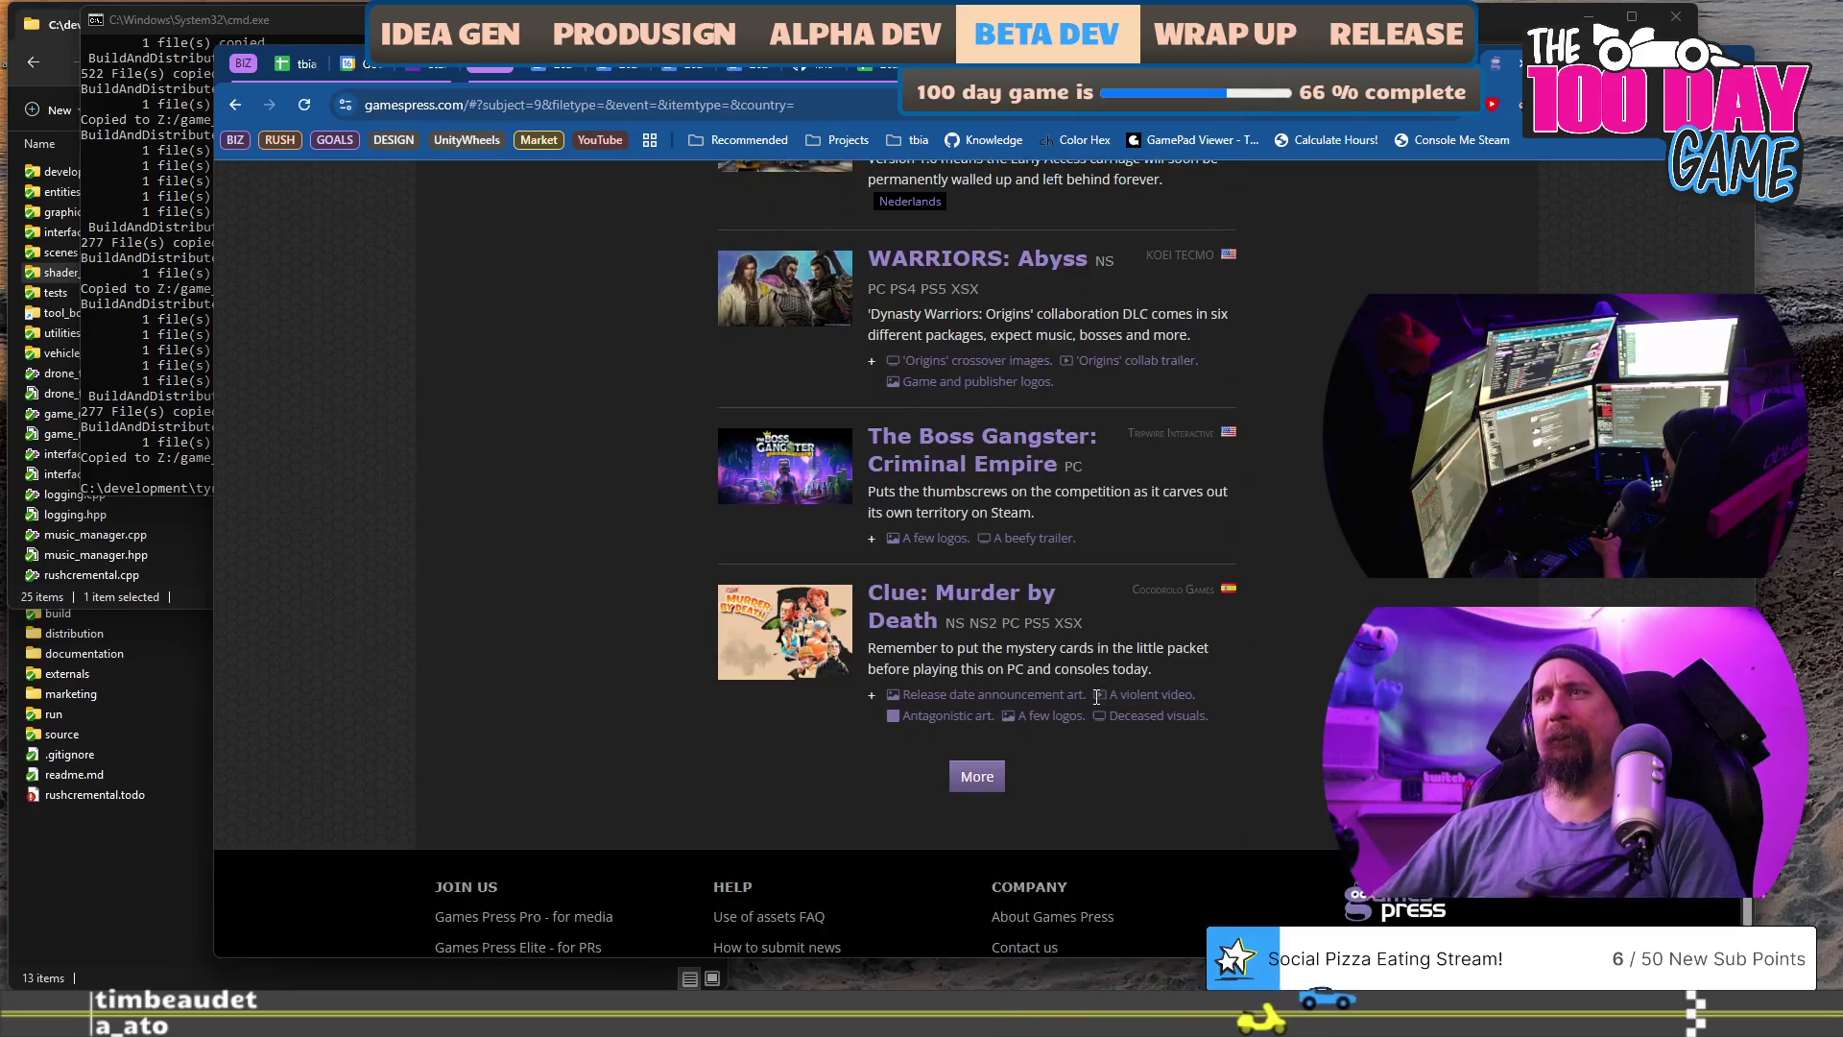
{"action": "scroll", "coordinate": [1334, 590], "scroll_direction": "up", "scroll_amount": 10}
{"action": "scroll", "coordinate": [1333, 589], "scroll_direction": "up", "scroll_amount": 3}
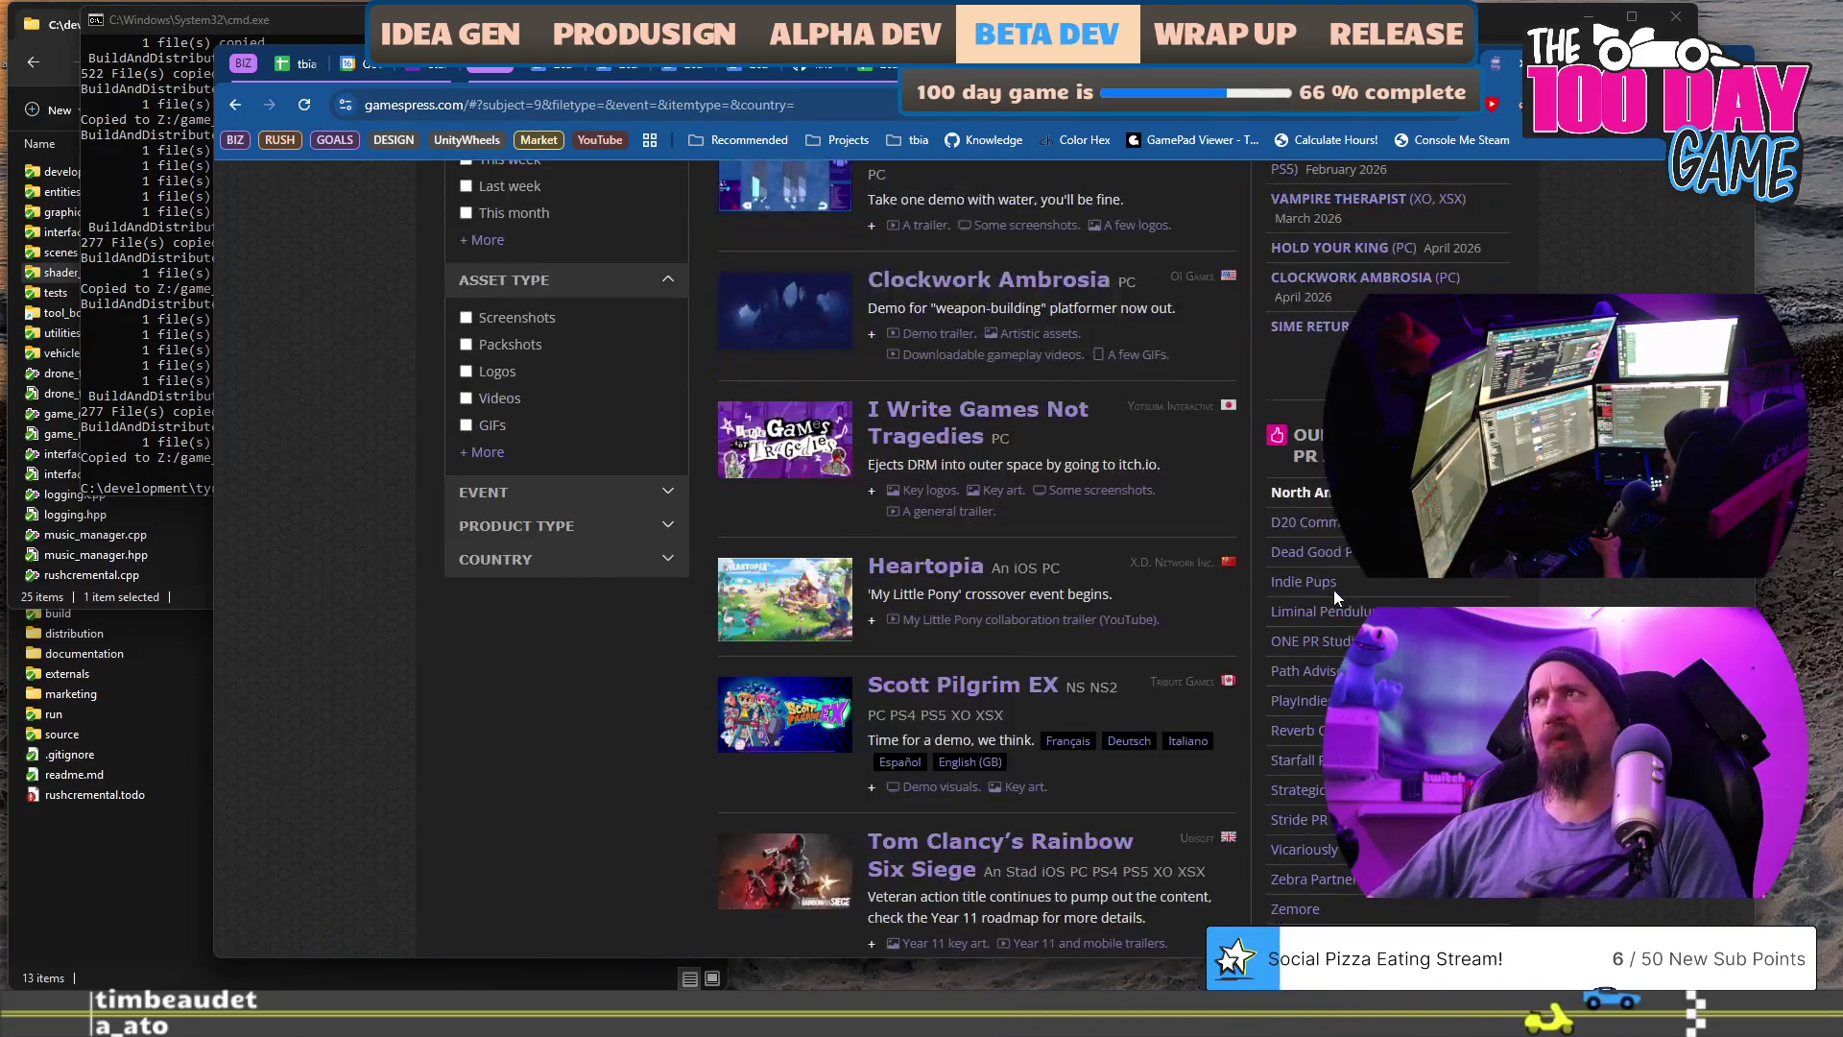
{"action": "scroll", "coordinate": [534, 816], "scroll_direction": "up", "scroll_amount": 3}
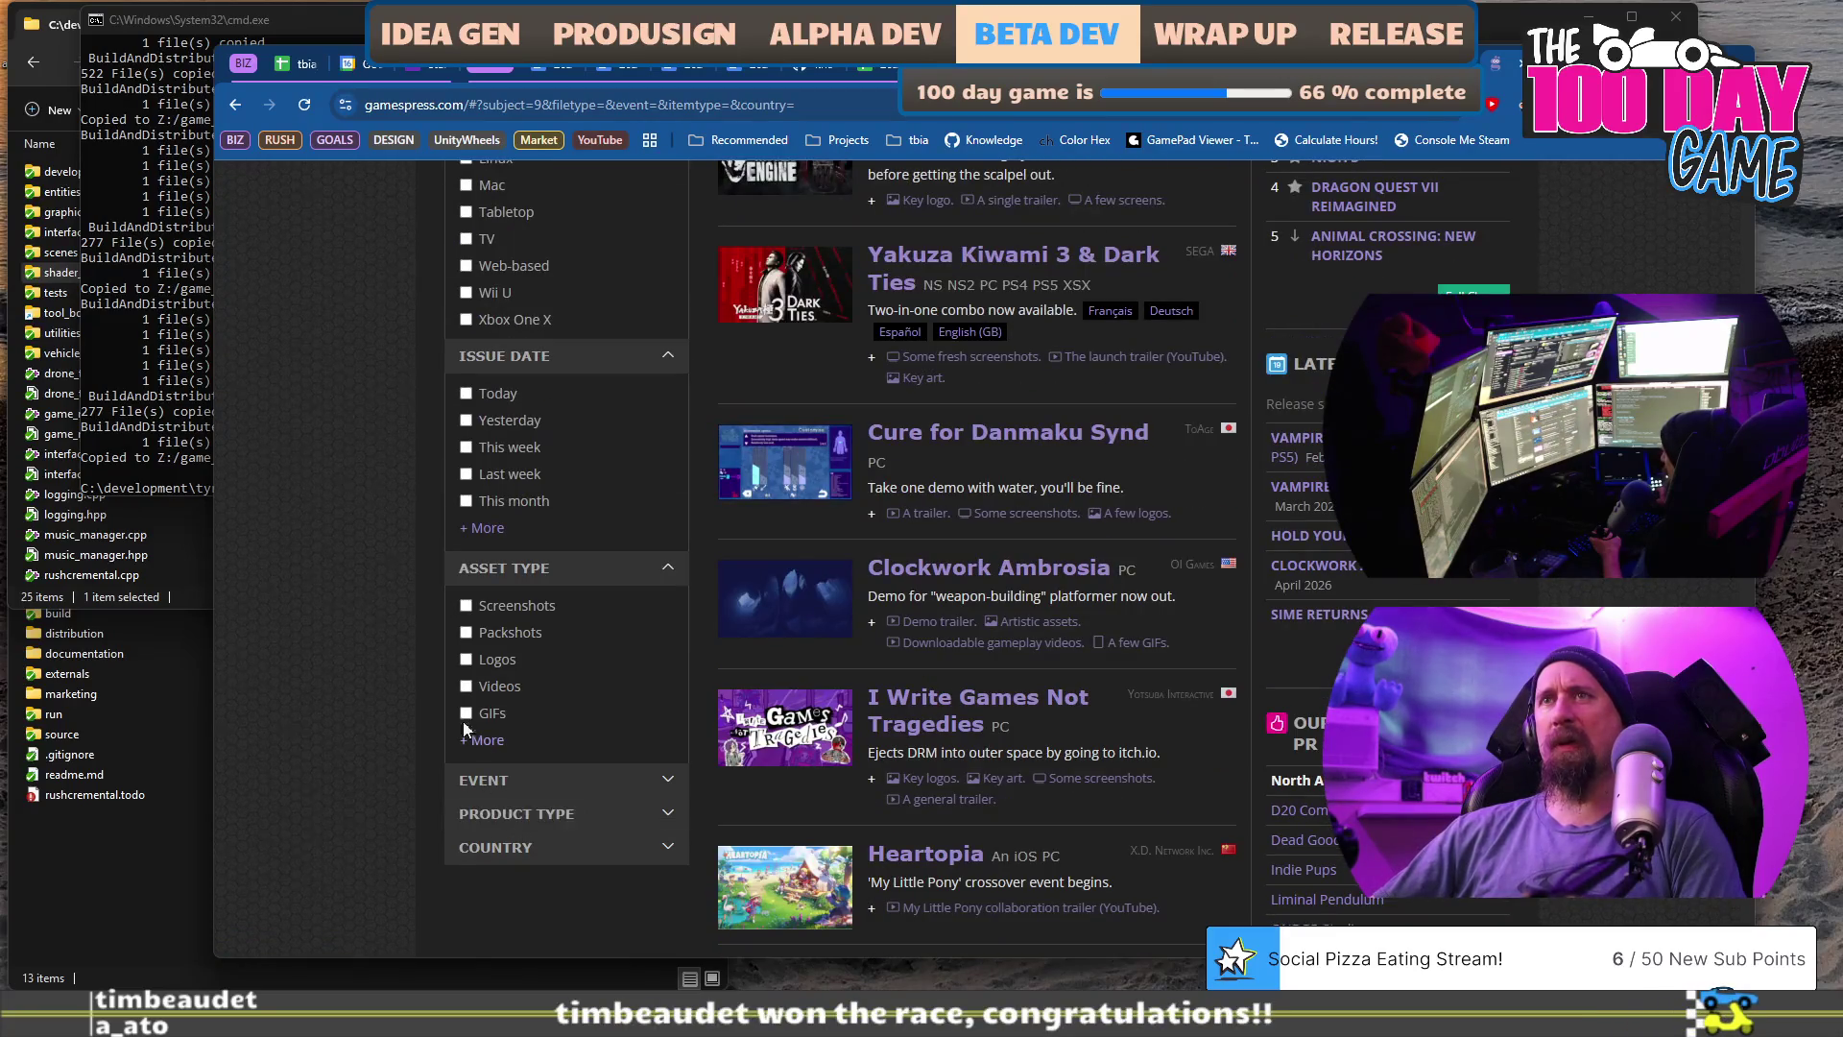
{"action": "scroll", "coordinate": [444, 683], "scroll_direction": "up", "scroll_amount": 1}
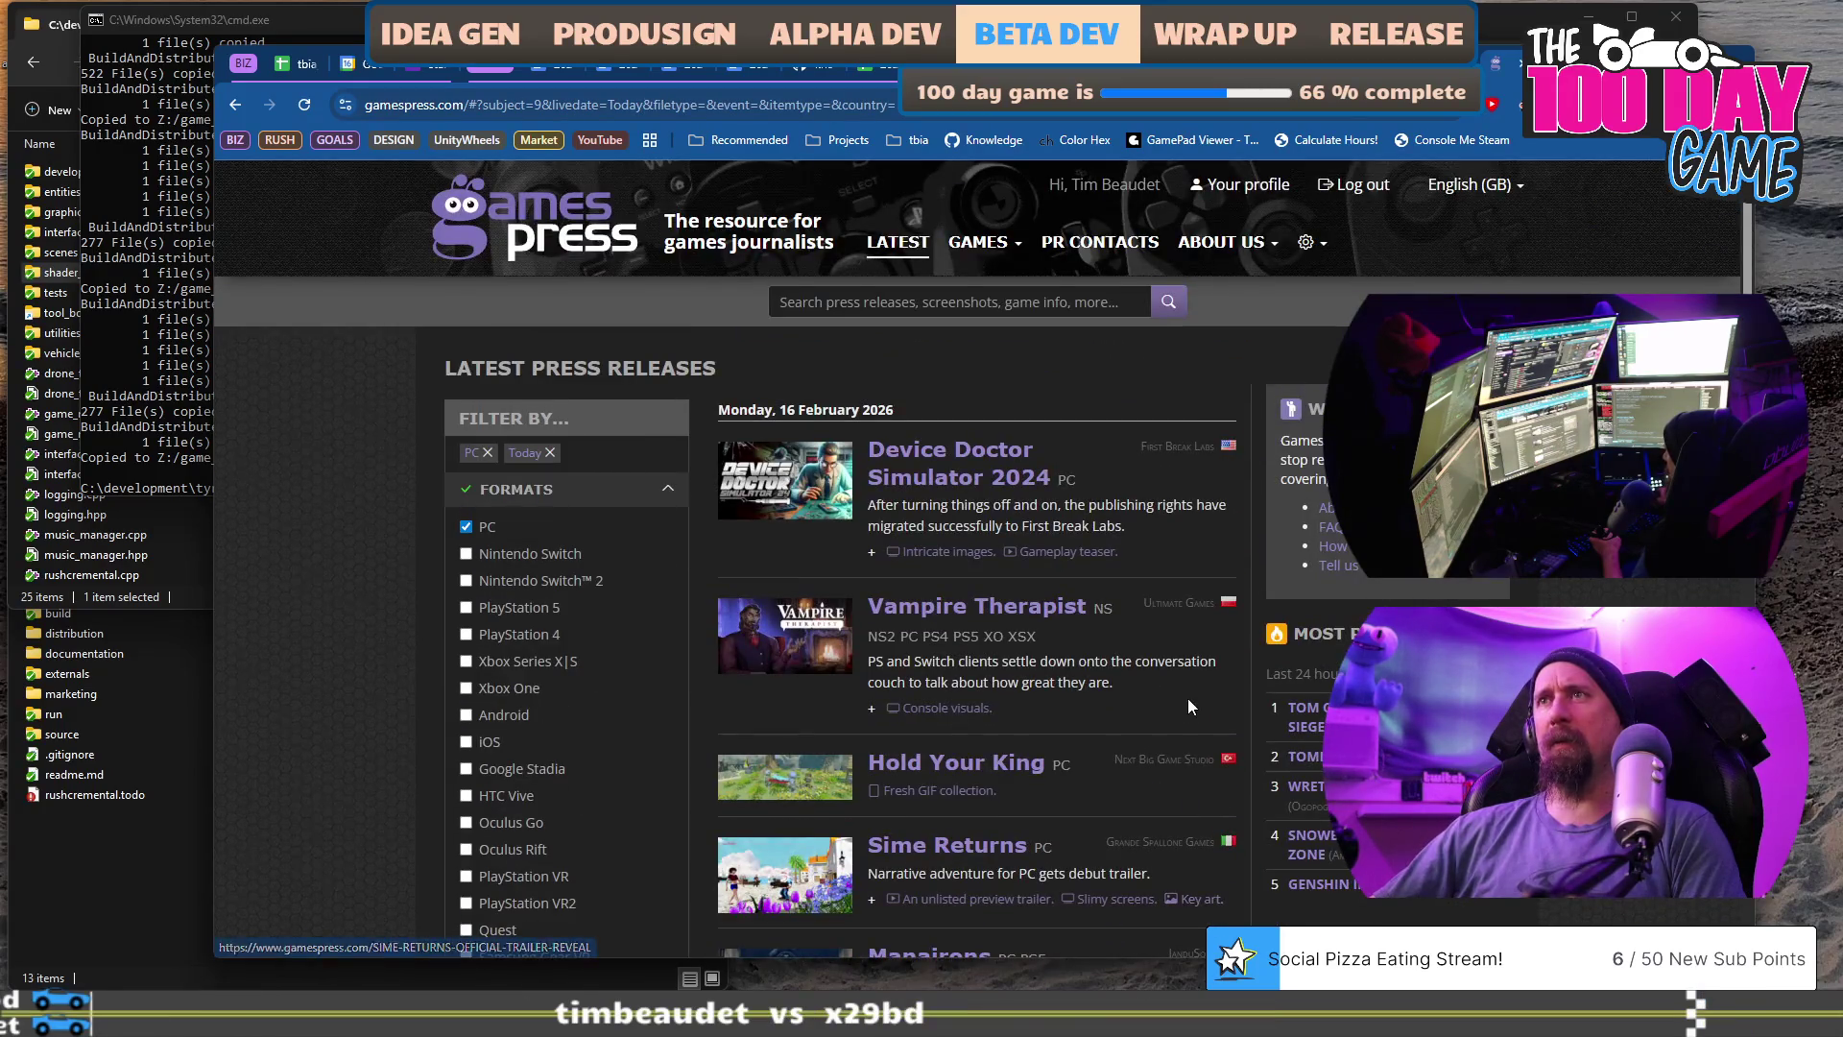
Scroll back to the top and open the 'Sime Returns – Official Trailer Reveal' press release
{"action": "scroll", "coordinate": [1189, 699], "scroll_direction": "down", "scroll_amount": 8}
{"action": "scroll", "coordinate": [1186, 711], "scroll_direction": "down", "scroll_amount": 10}
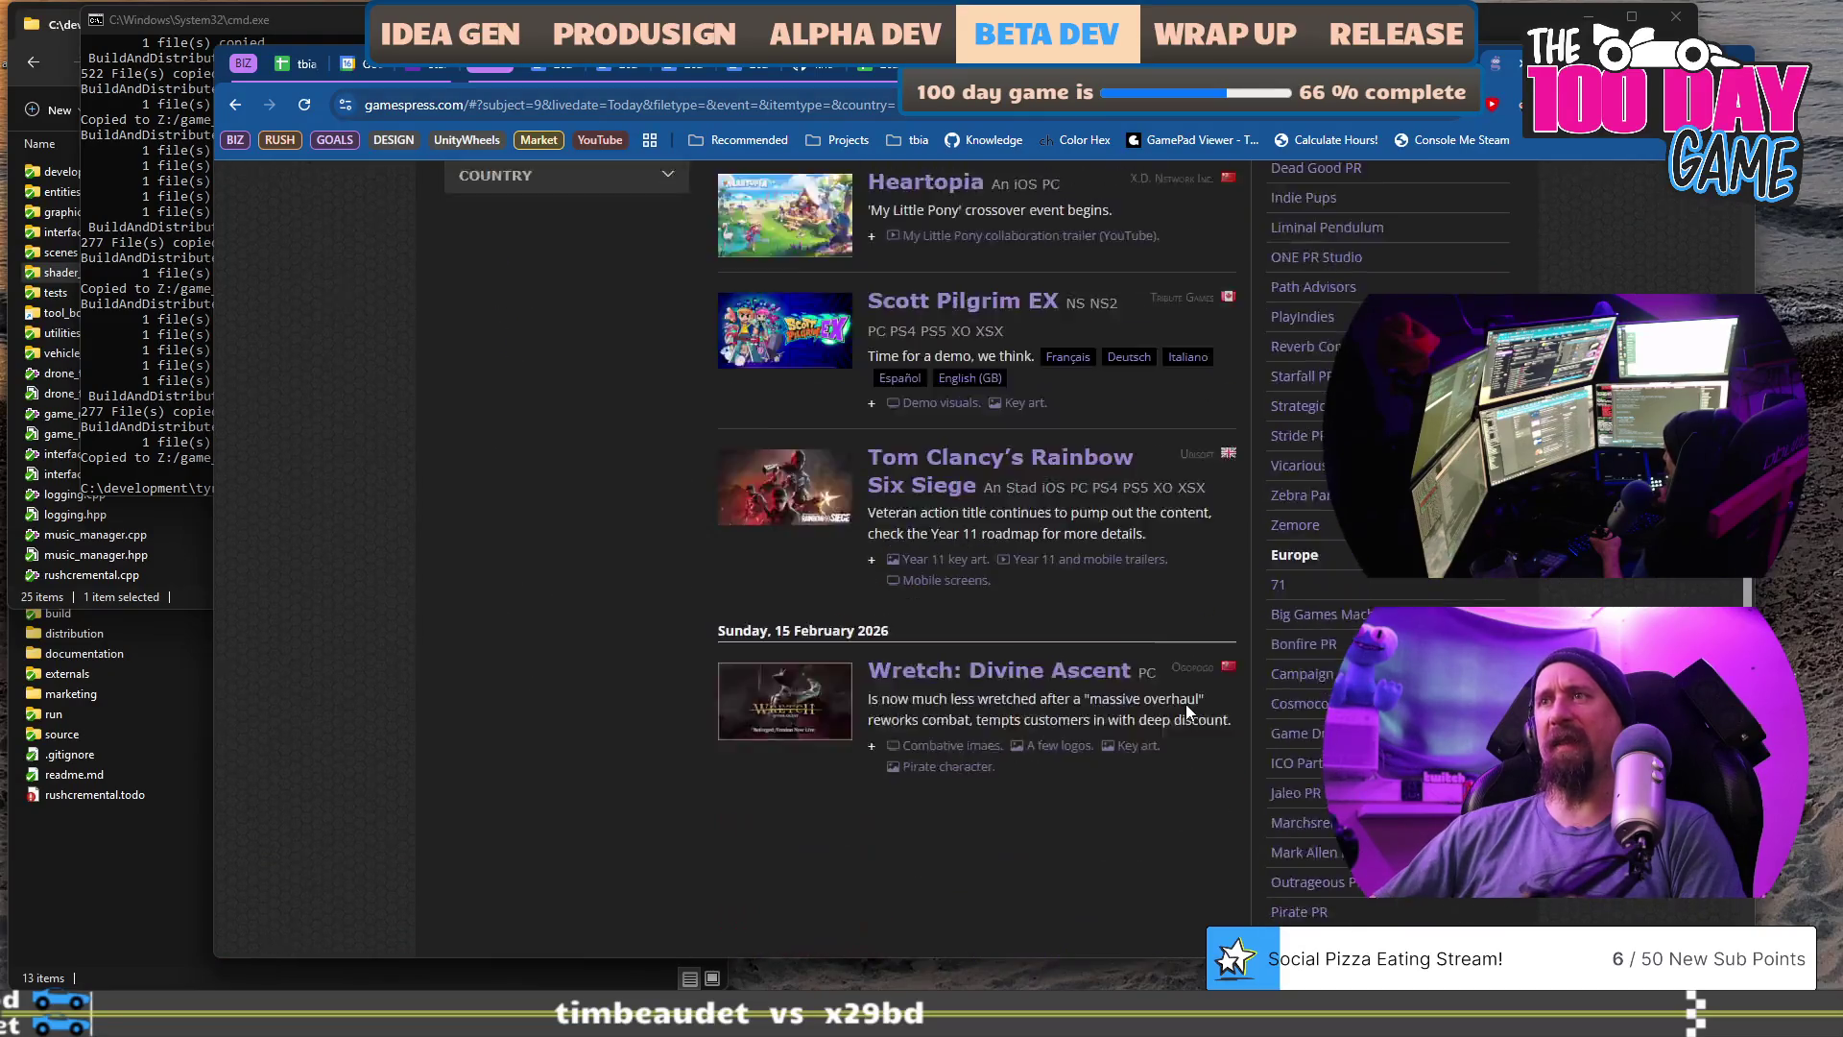
{"action": "scroll", "coordinate": [1185, 704], "scroll_direction": "up", "scroll_amount": 2}
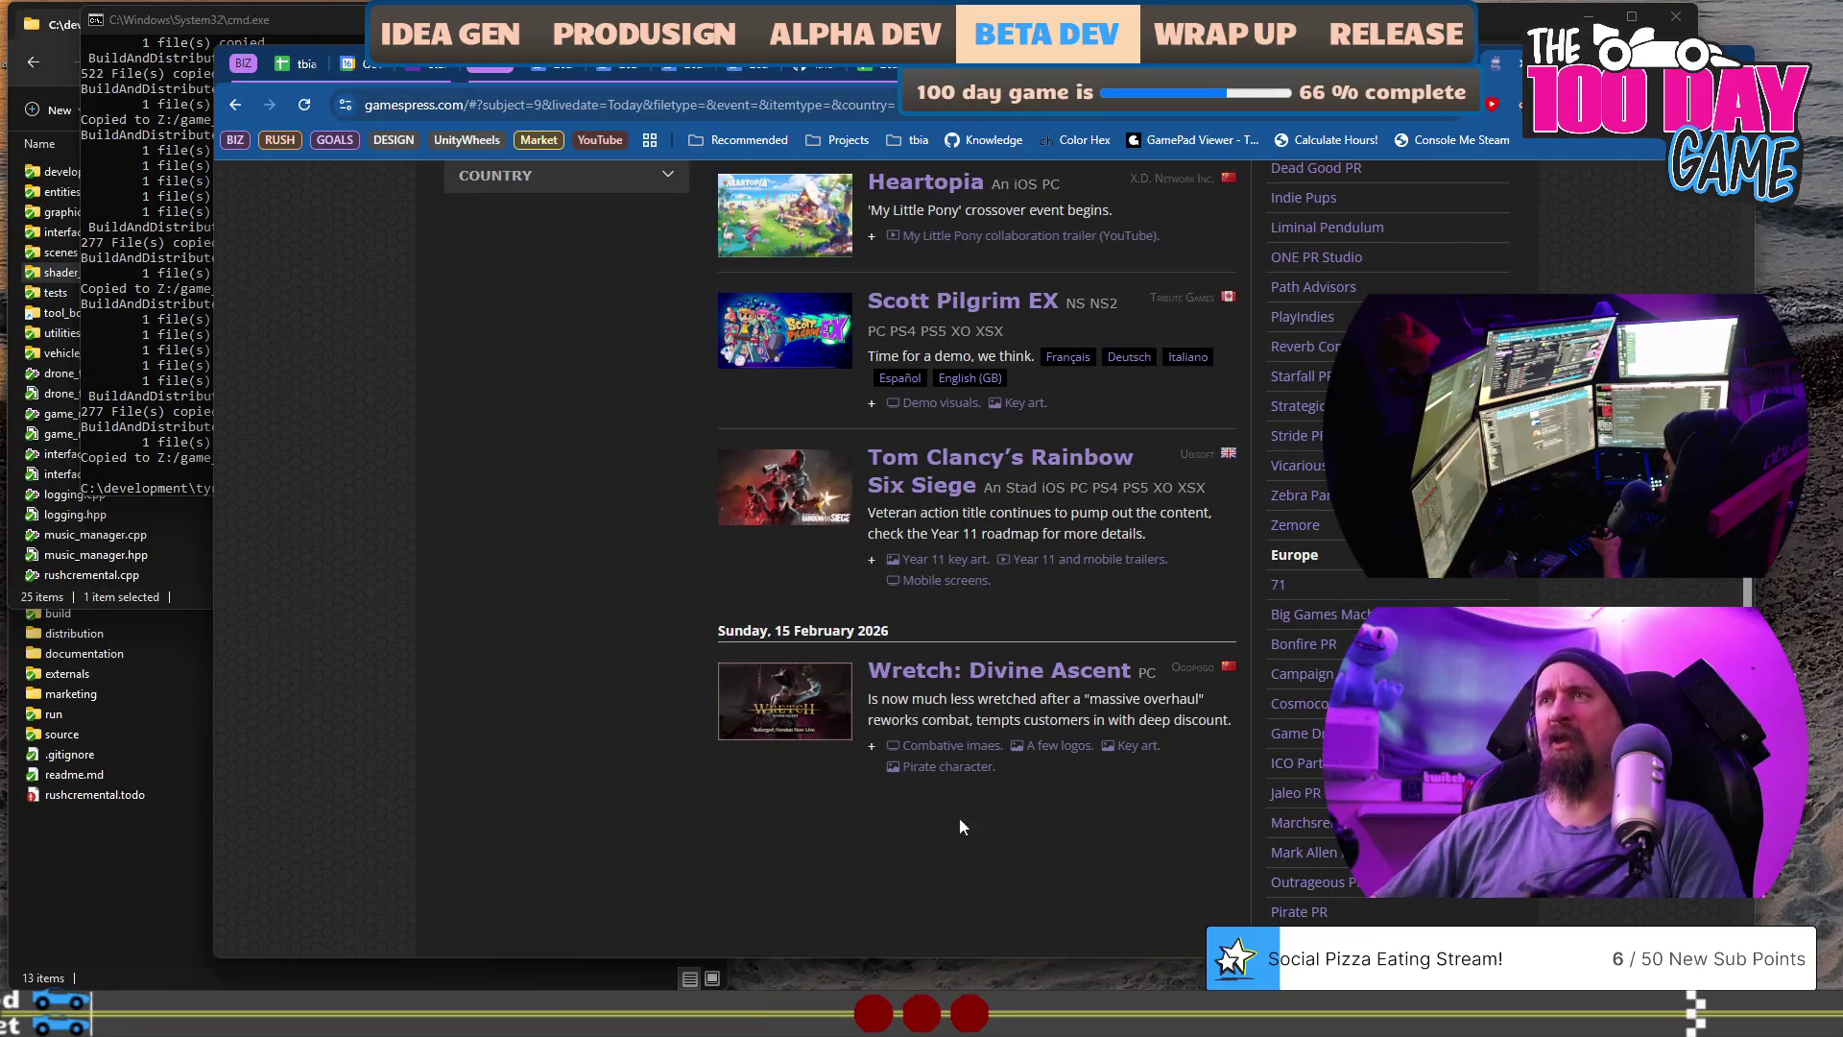
{"action": "scroll", "coordinate": [961, 823], "scroll_direction": "up", "scroll_amount": 8}
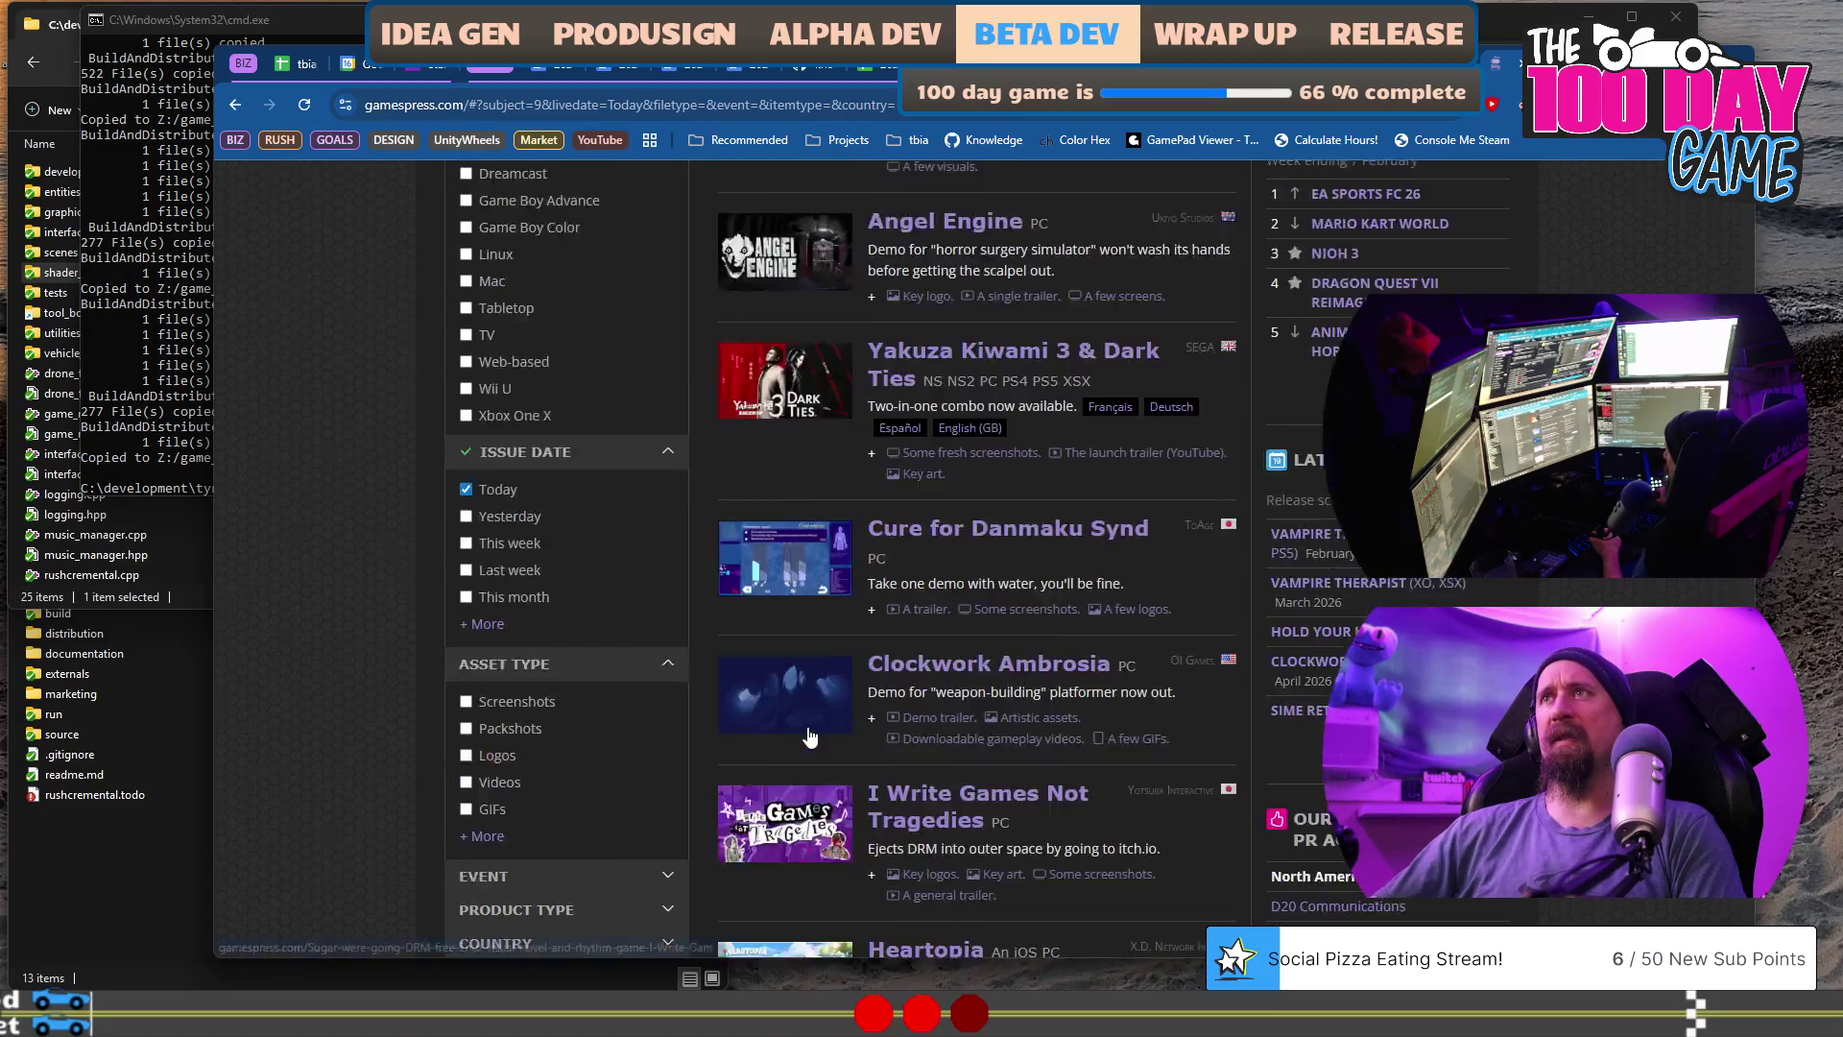
{"action": "scroll", "coordinate": [809, 737], "scroll_direction": "up", "scroll_amount": 2}
{"action": "scroll", "coordinate": [810, 736], "scroll_direction": "up", "scroll_amount": 2}
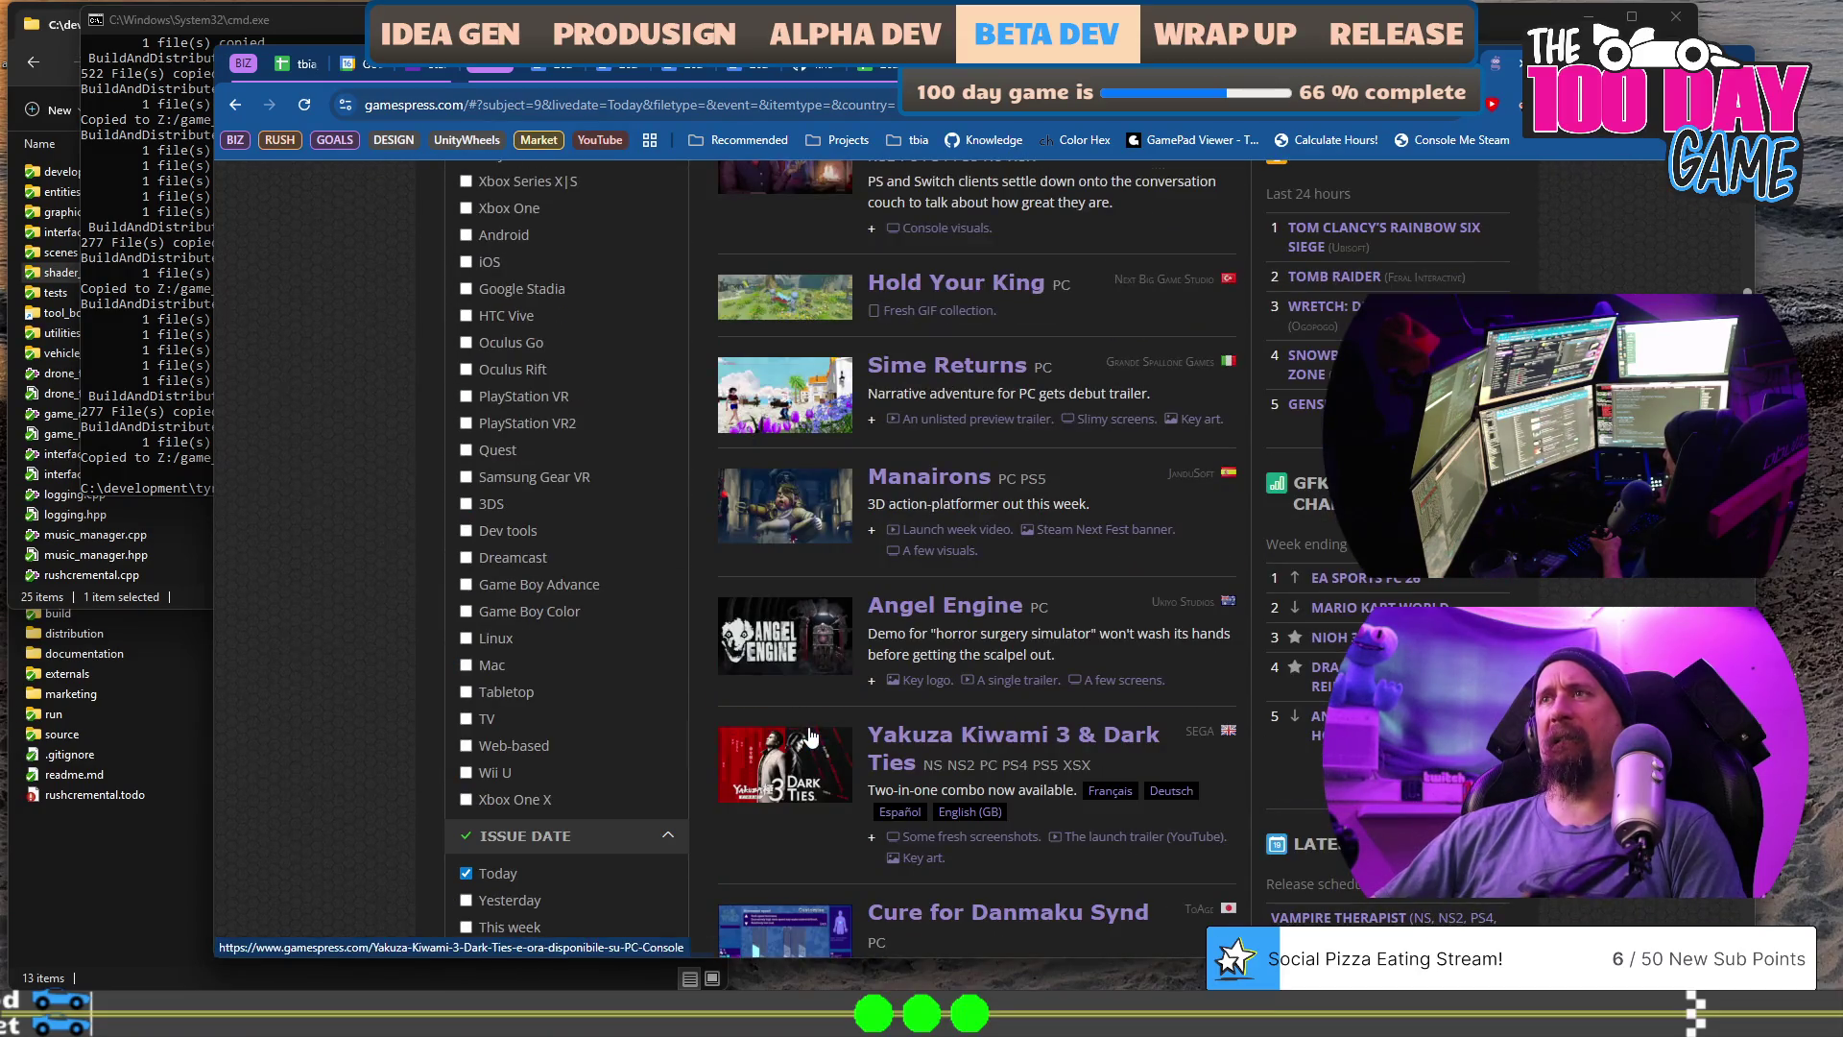
{"action": "scroll", "coordinate": [809, 737], "scroll_direction": "up", "scroll_amount": 1}
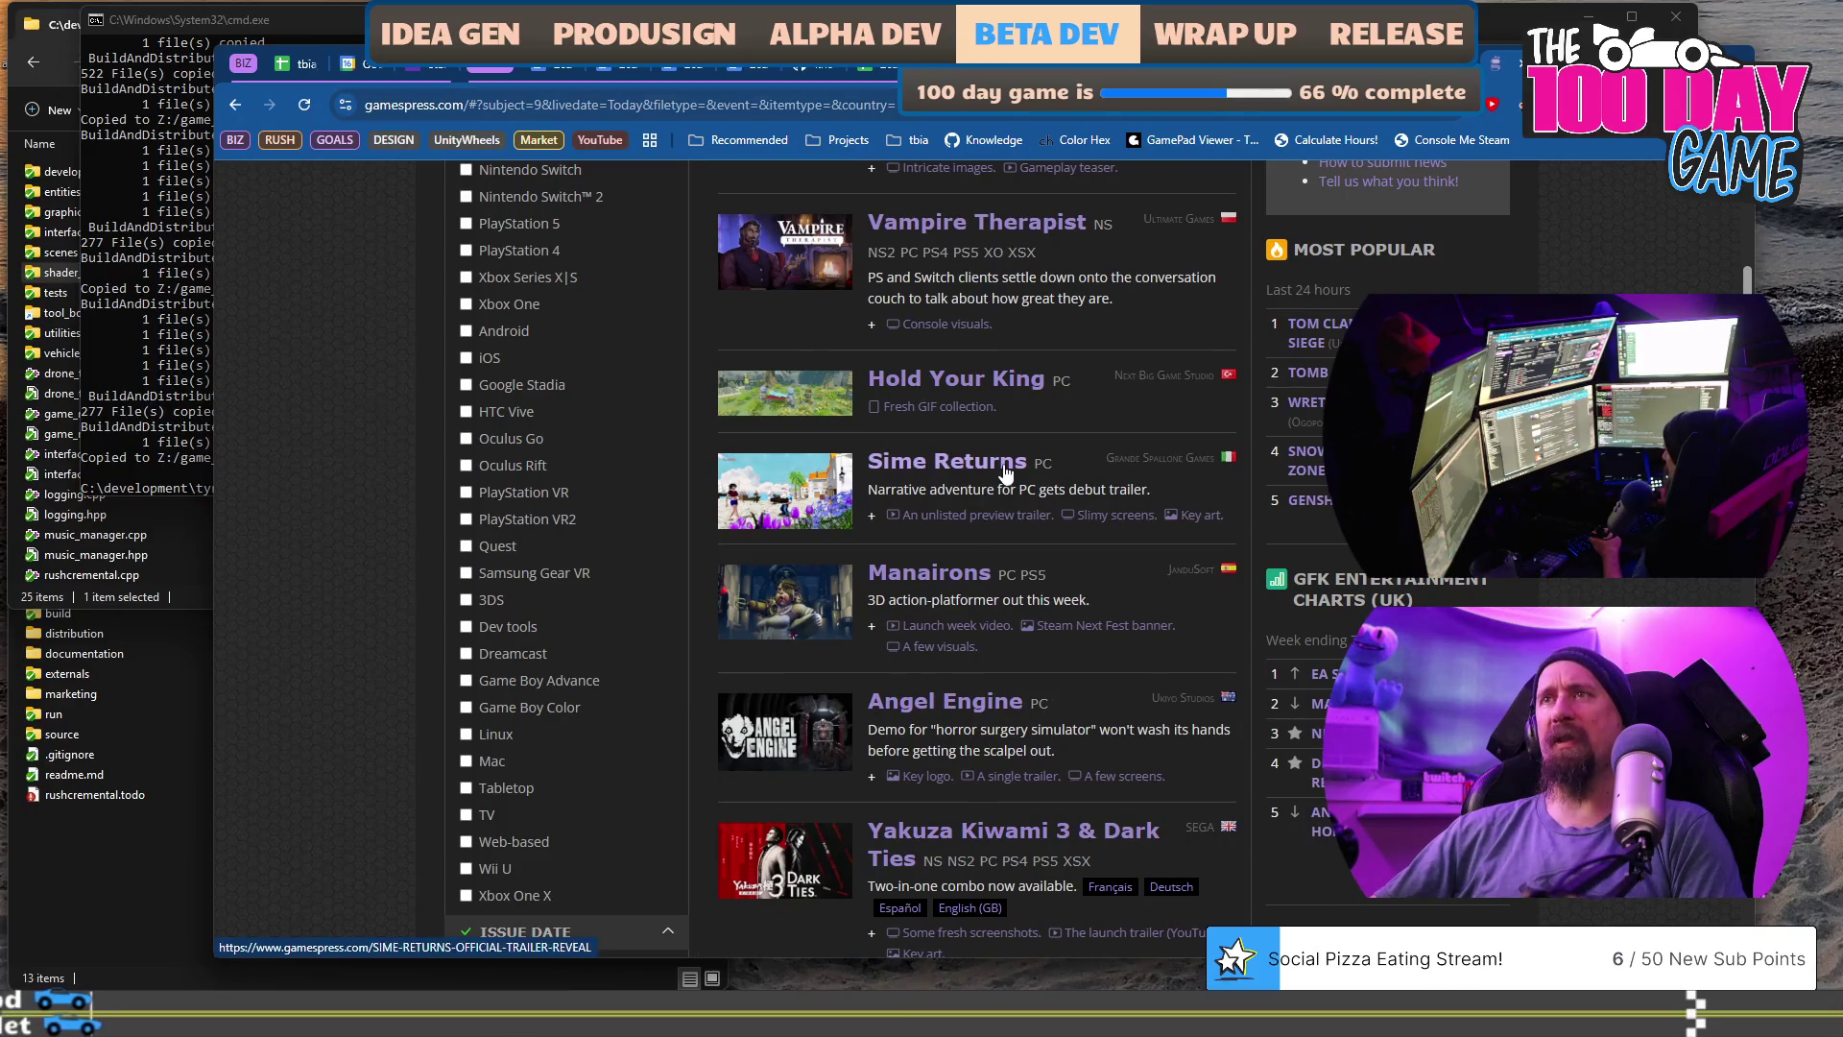
{"action": "scroll", "coordinate": [958, 719], "scroll_direction": "up", "scroll_amount": 2}
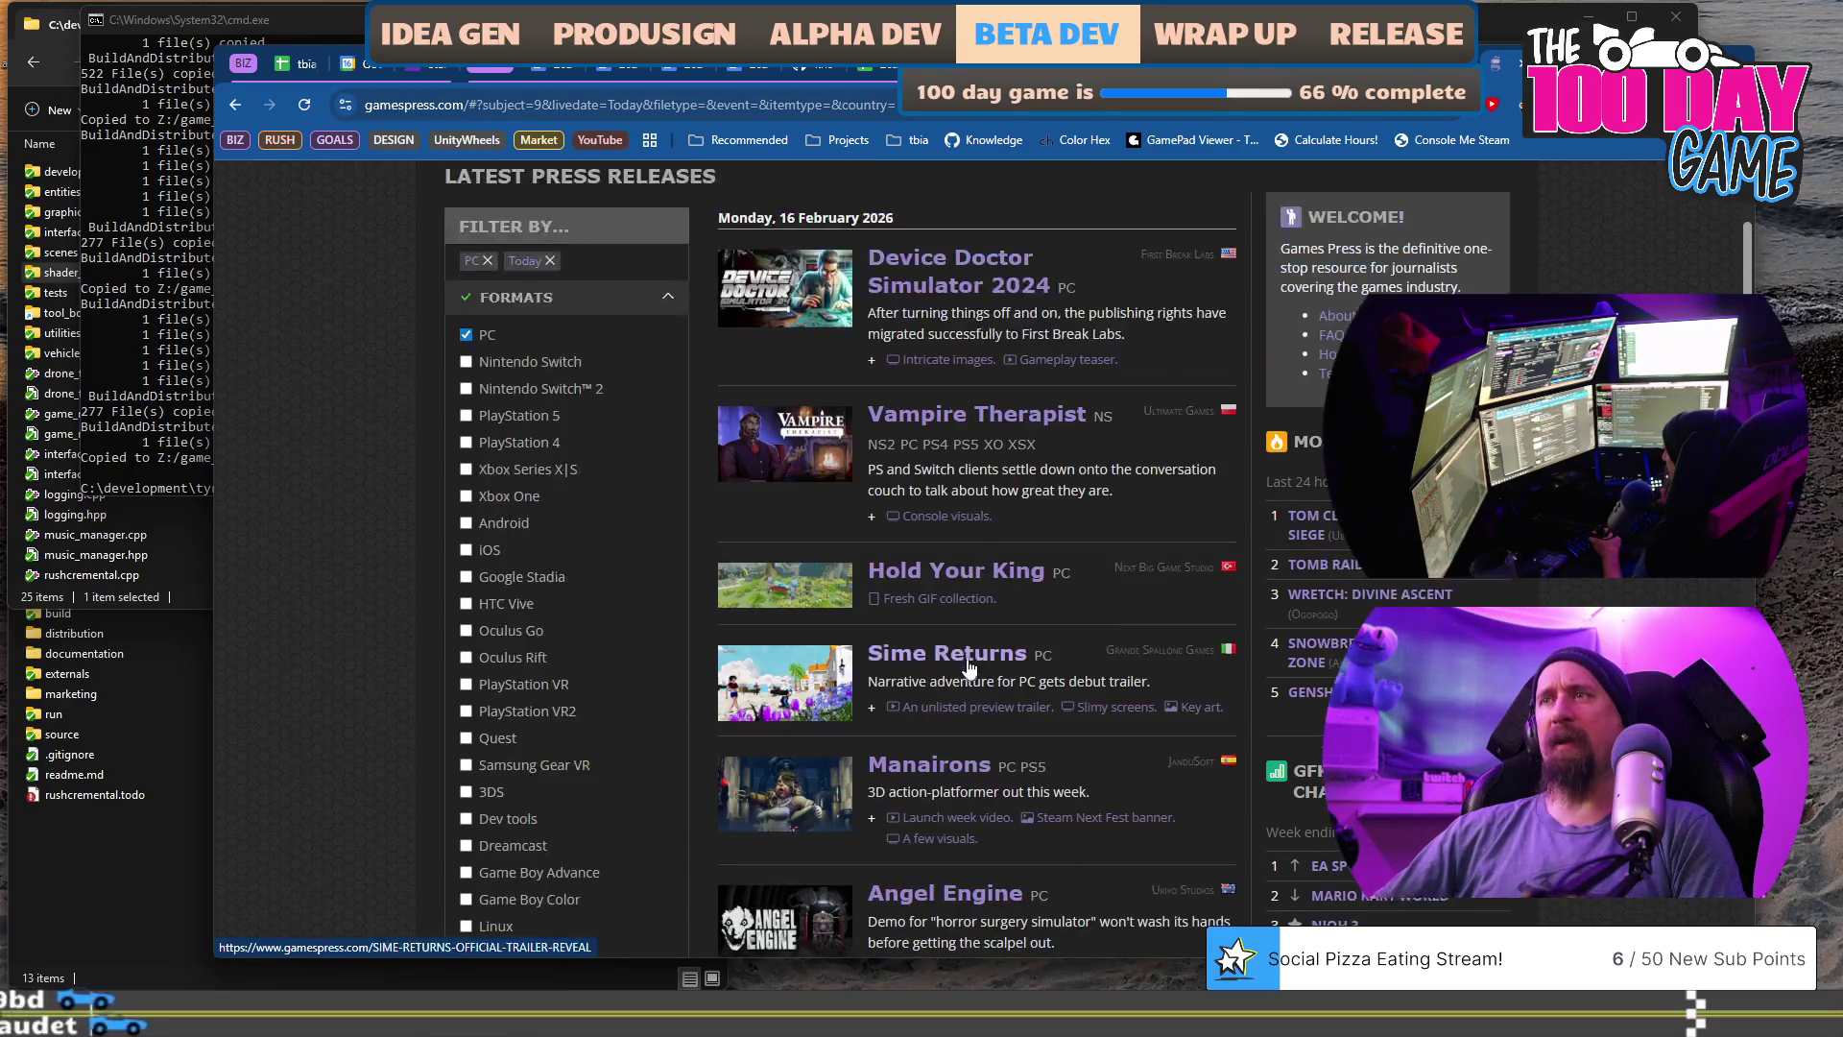
{"action": "left_click", "coordinate": [864, 715]}
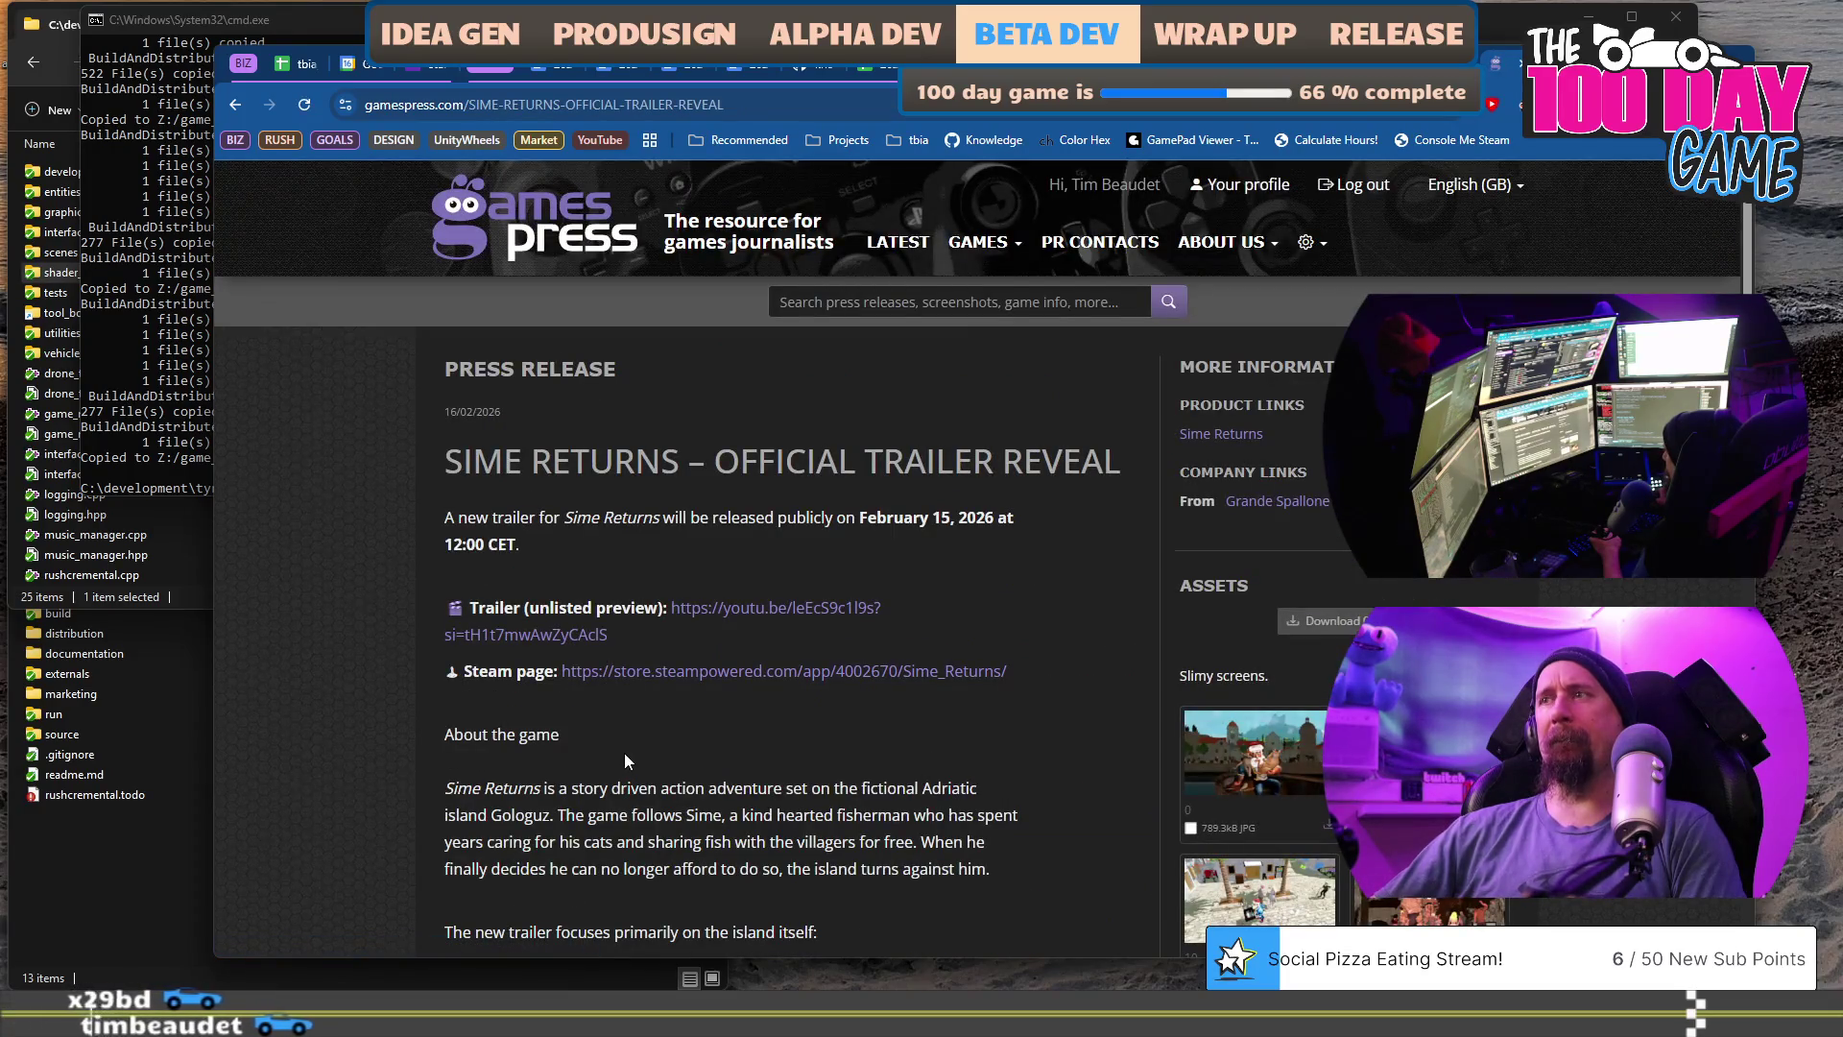
{"action": "scroll", "coordinate": [624, 752], "scroll_direction": "down", "scroll_amount": 4}
{"action": "scroll", "coordinate": [654, 672], "scroll_direction": "down", "scroll_amount": 7}
{"action": "scroll", "coordinate": [654, 672], "scroll_direction": "up", "scroll_amount": 5}
{"action": "scroll", "coordinate": [654, 672], "scroll_direction": "down", "scroll_amount": 1}
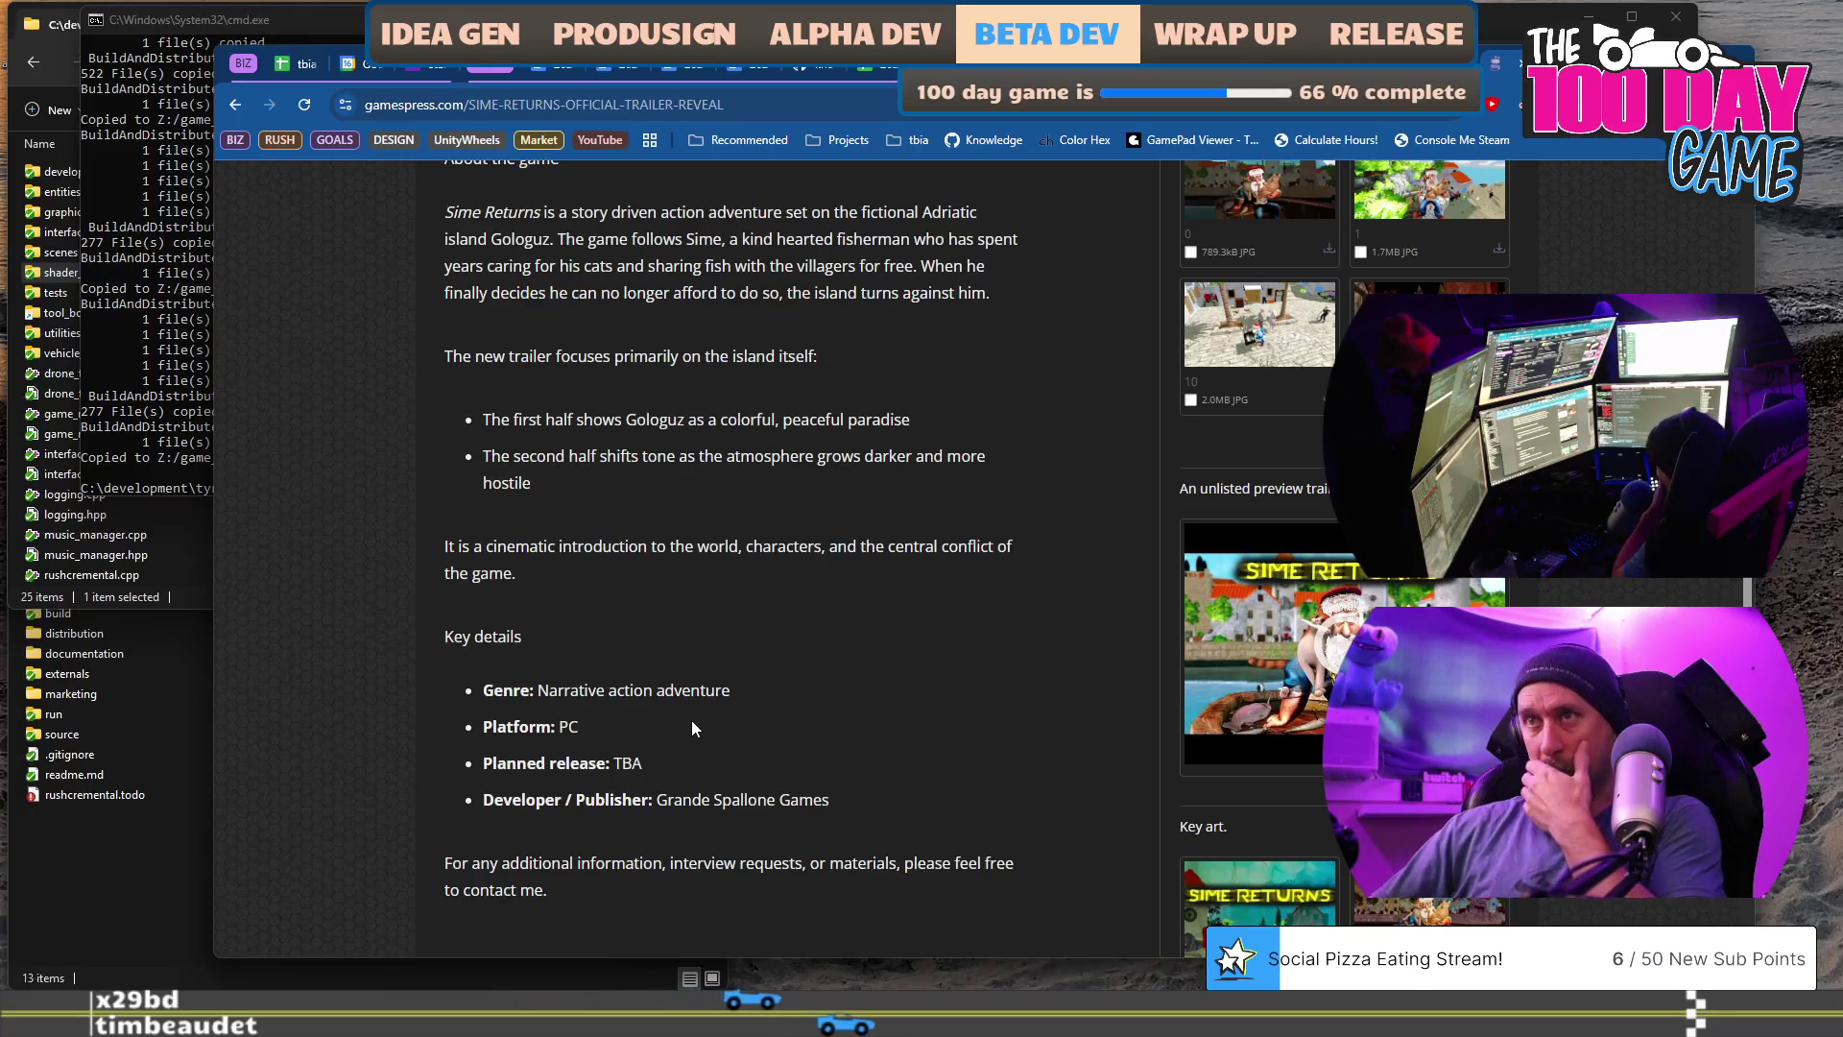
{"action": "scroll", "coordinate": [735, 613], "scroll_direction": "up", "scroll_amount": 6}
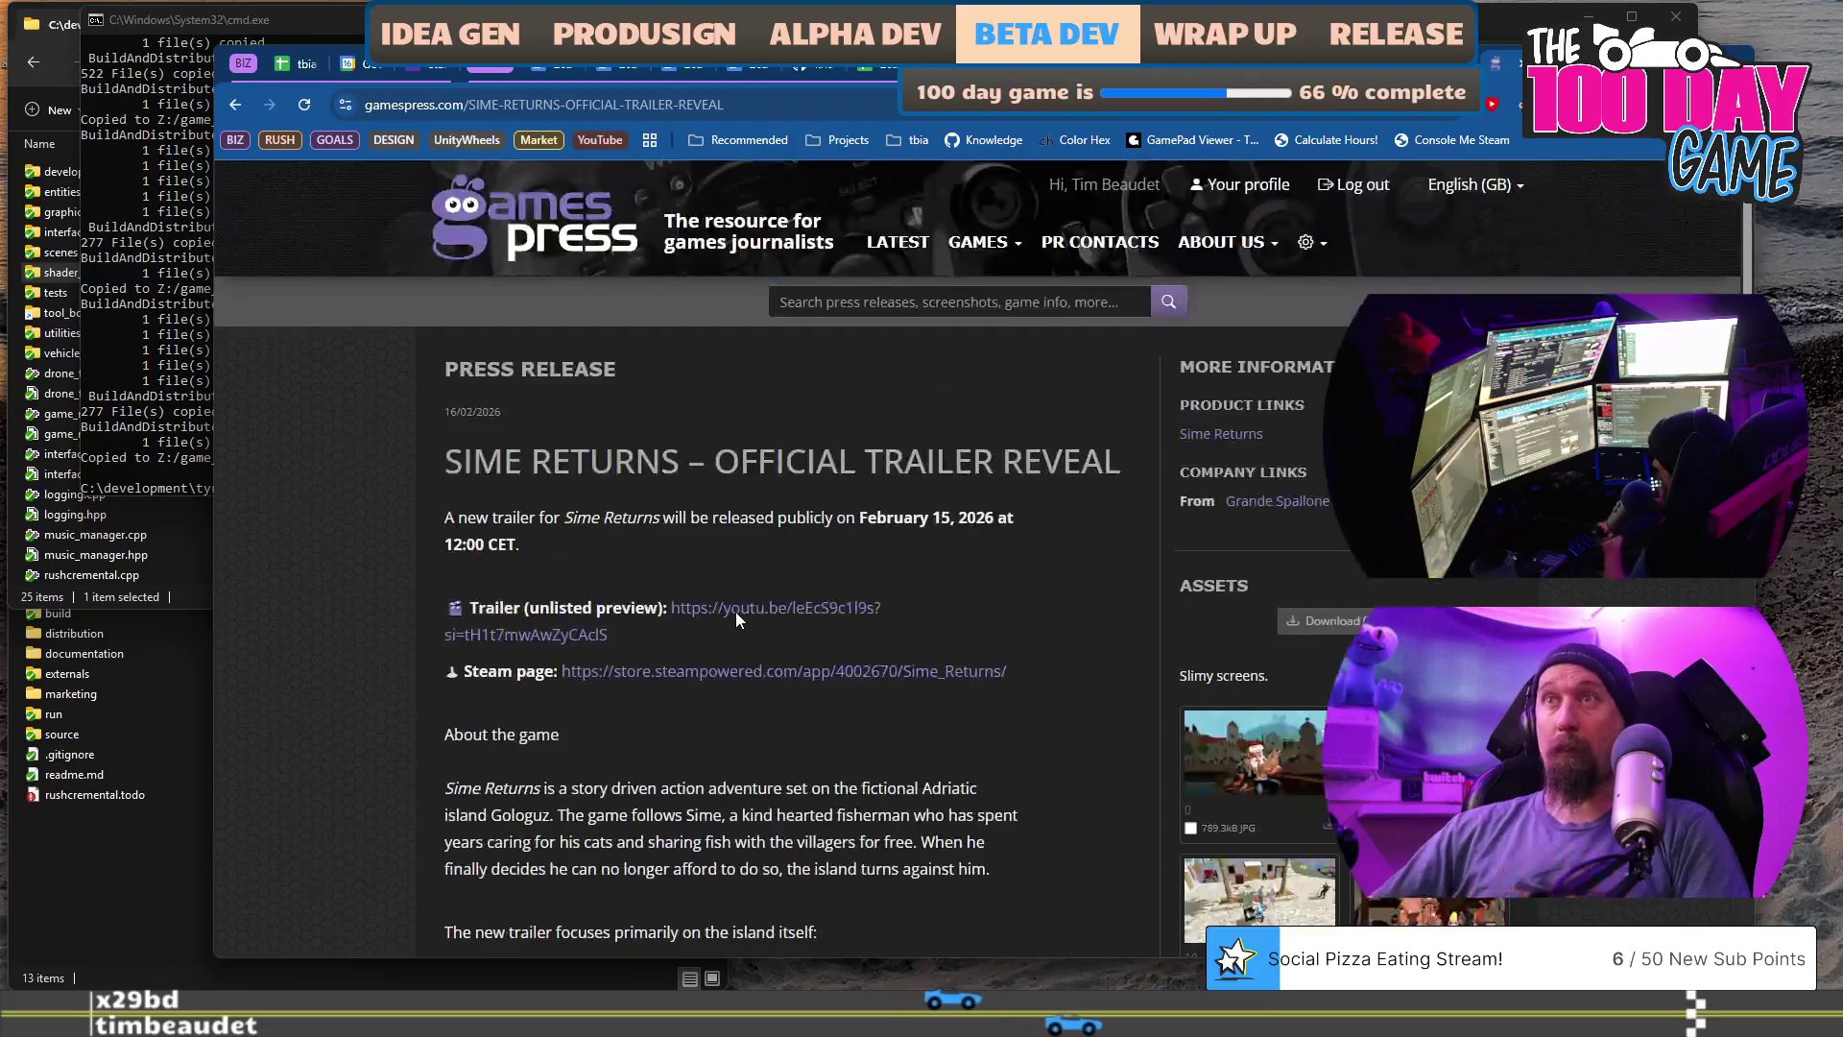
{"action": "scroll", "coordinate": [736, 622], "scroll_direction": "down", "scroll_amount": 4}
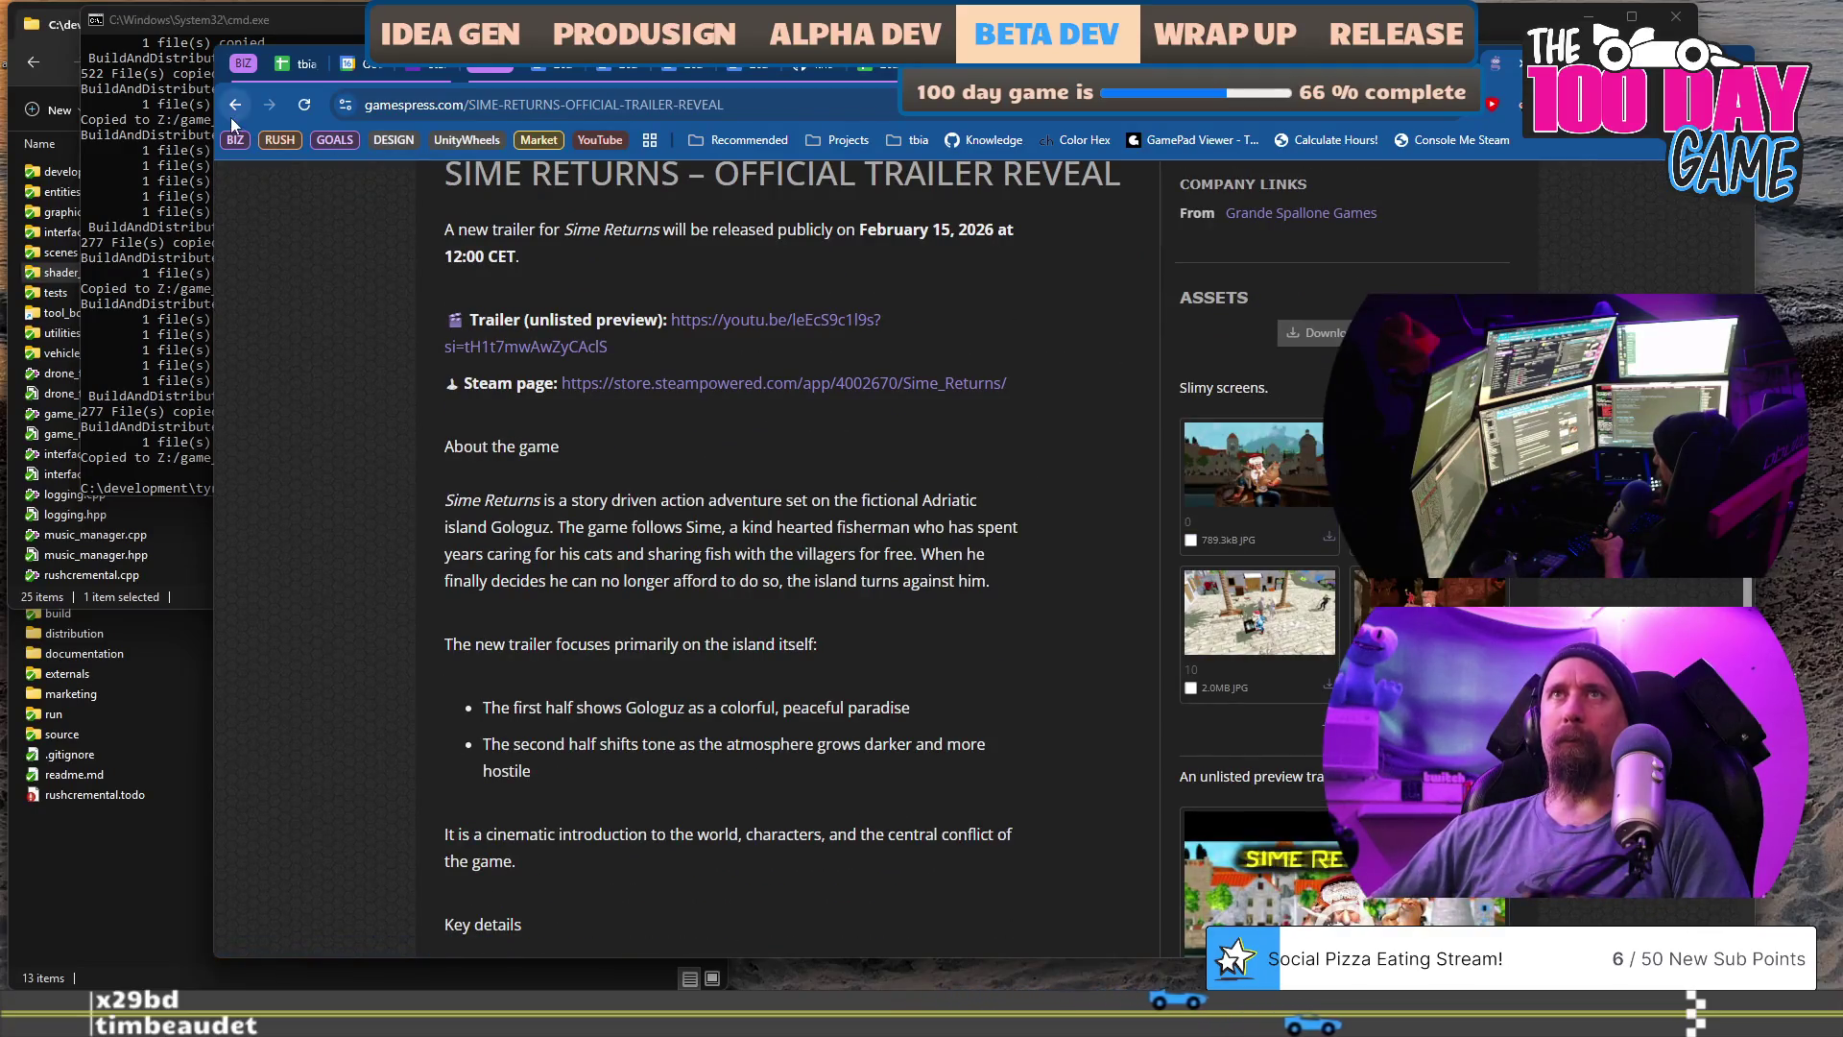
{"action": "left_click", "coordinate": [234, 105]}
{"action": "left_click", "coordinate": [982, 468]}
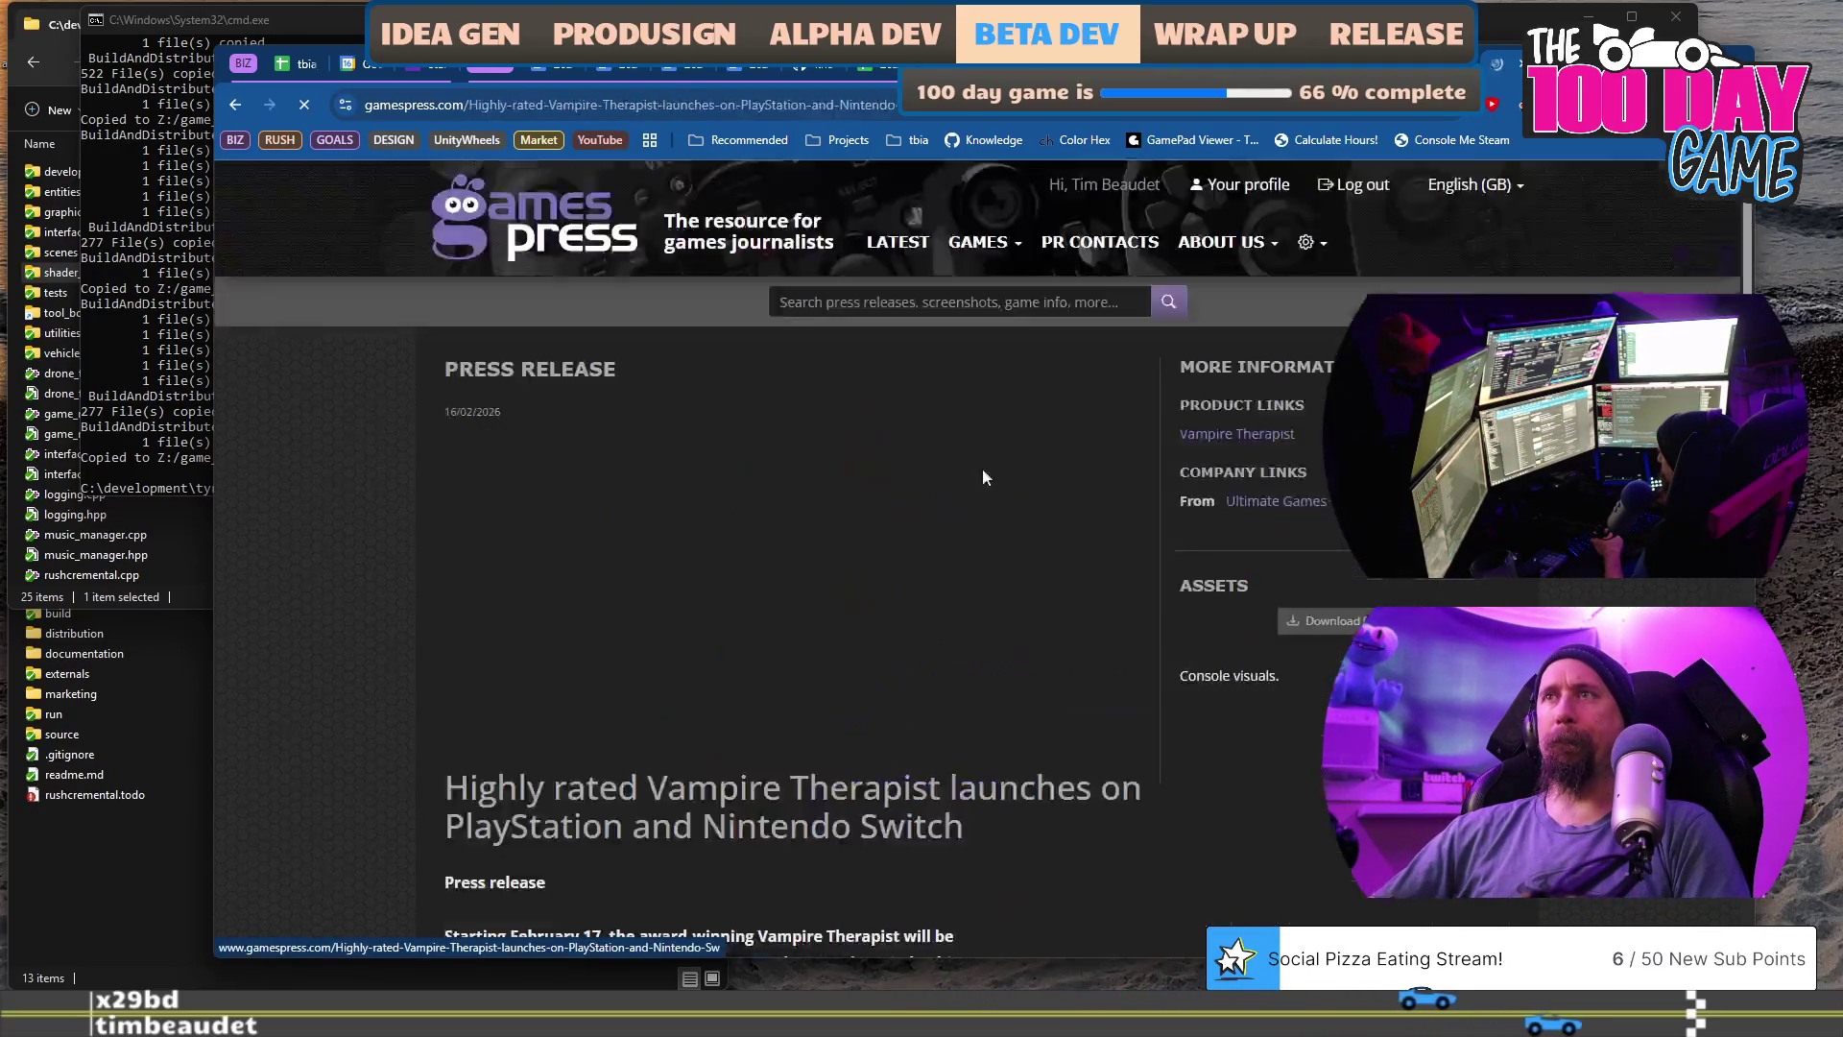
{"action": "scroll", "coordinate": [646, 592], "scroll_direction": "down", "scroll_amount": 10}
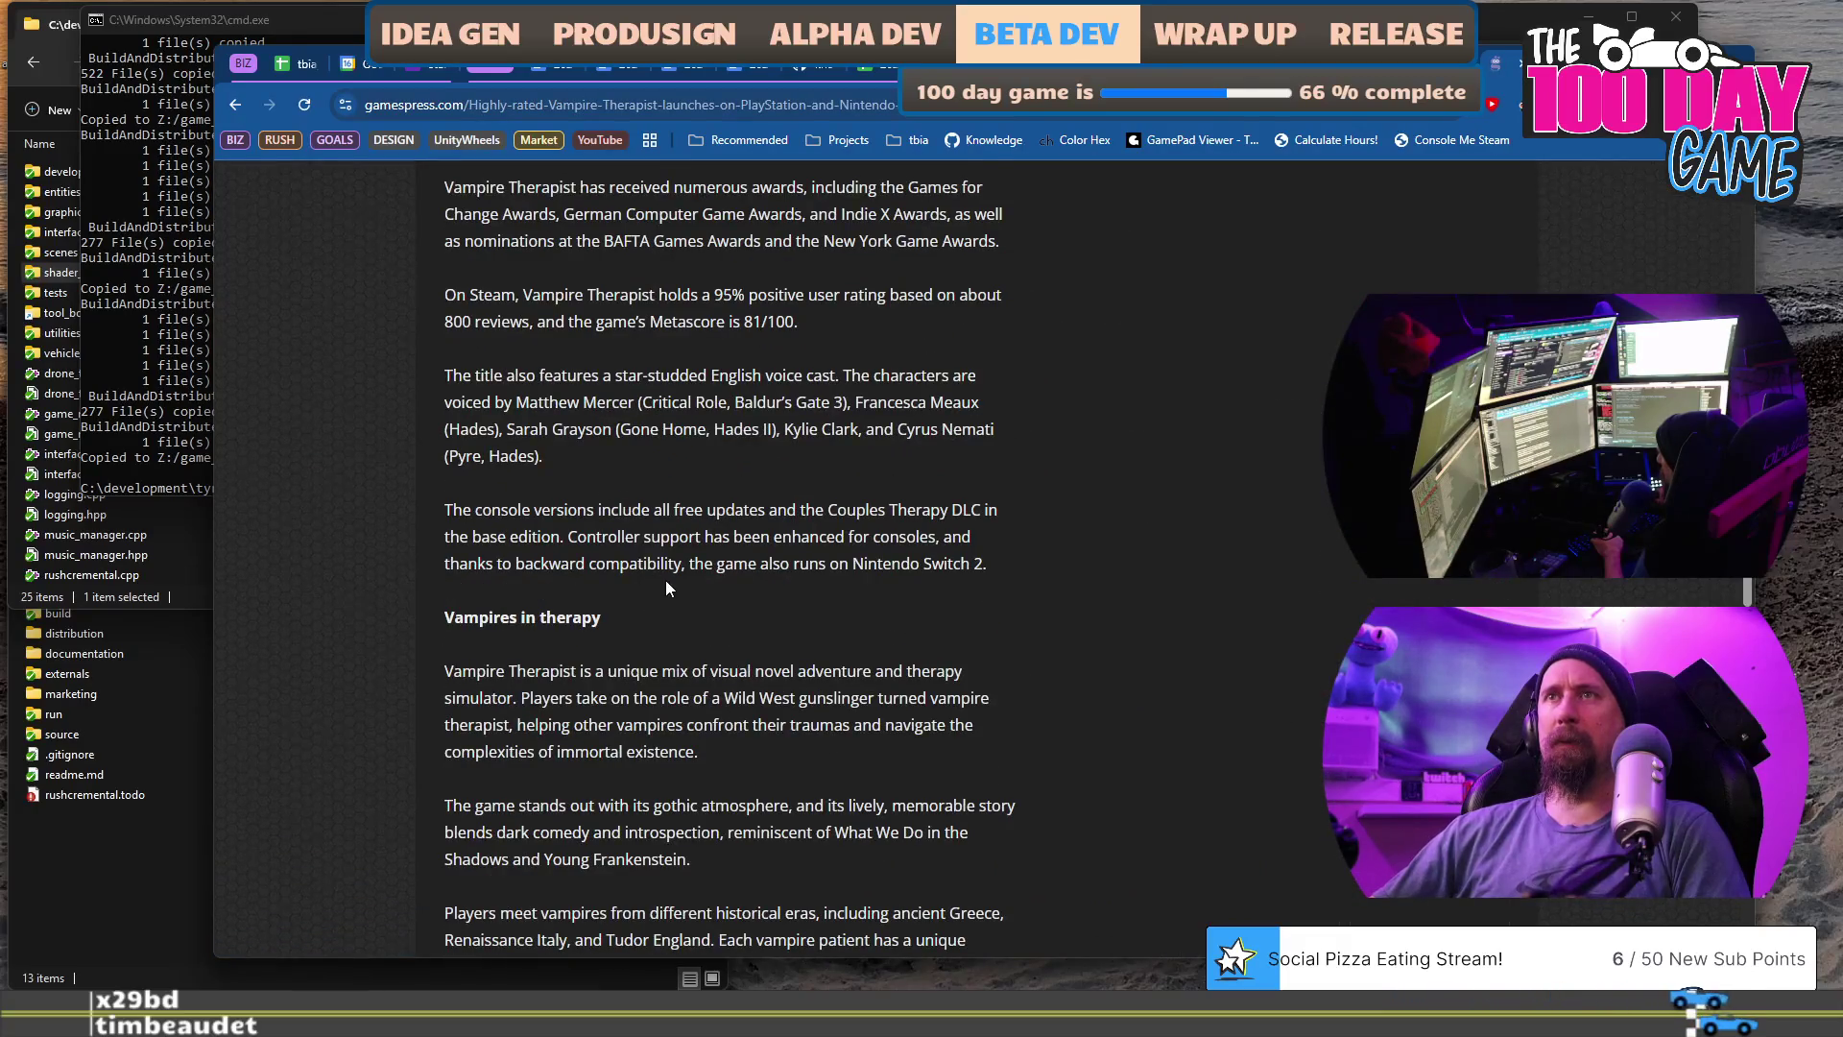
{"action": "scroll", "coordinate": [665, 579], "scroll_direction": "down", "scroll_amount": 5}
{"action": "scroll", "coordinate": [755, 573], "scroll_direction": "down", "scroll_amount": 2}
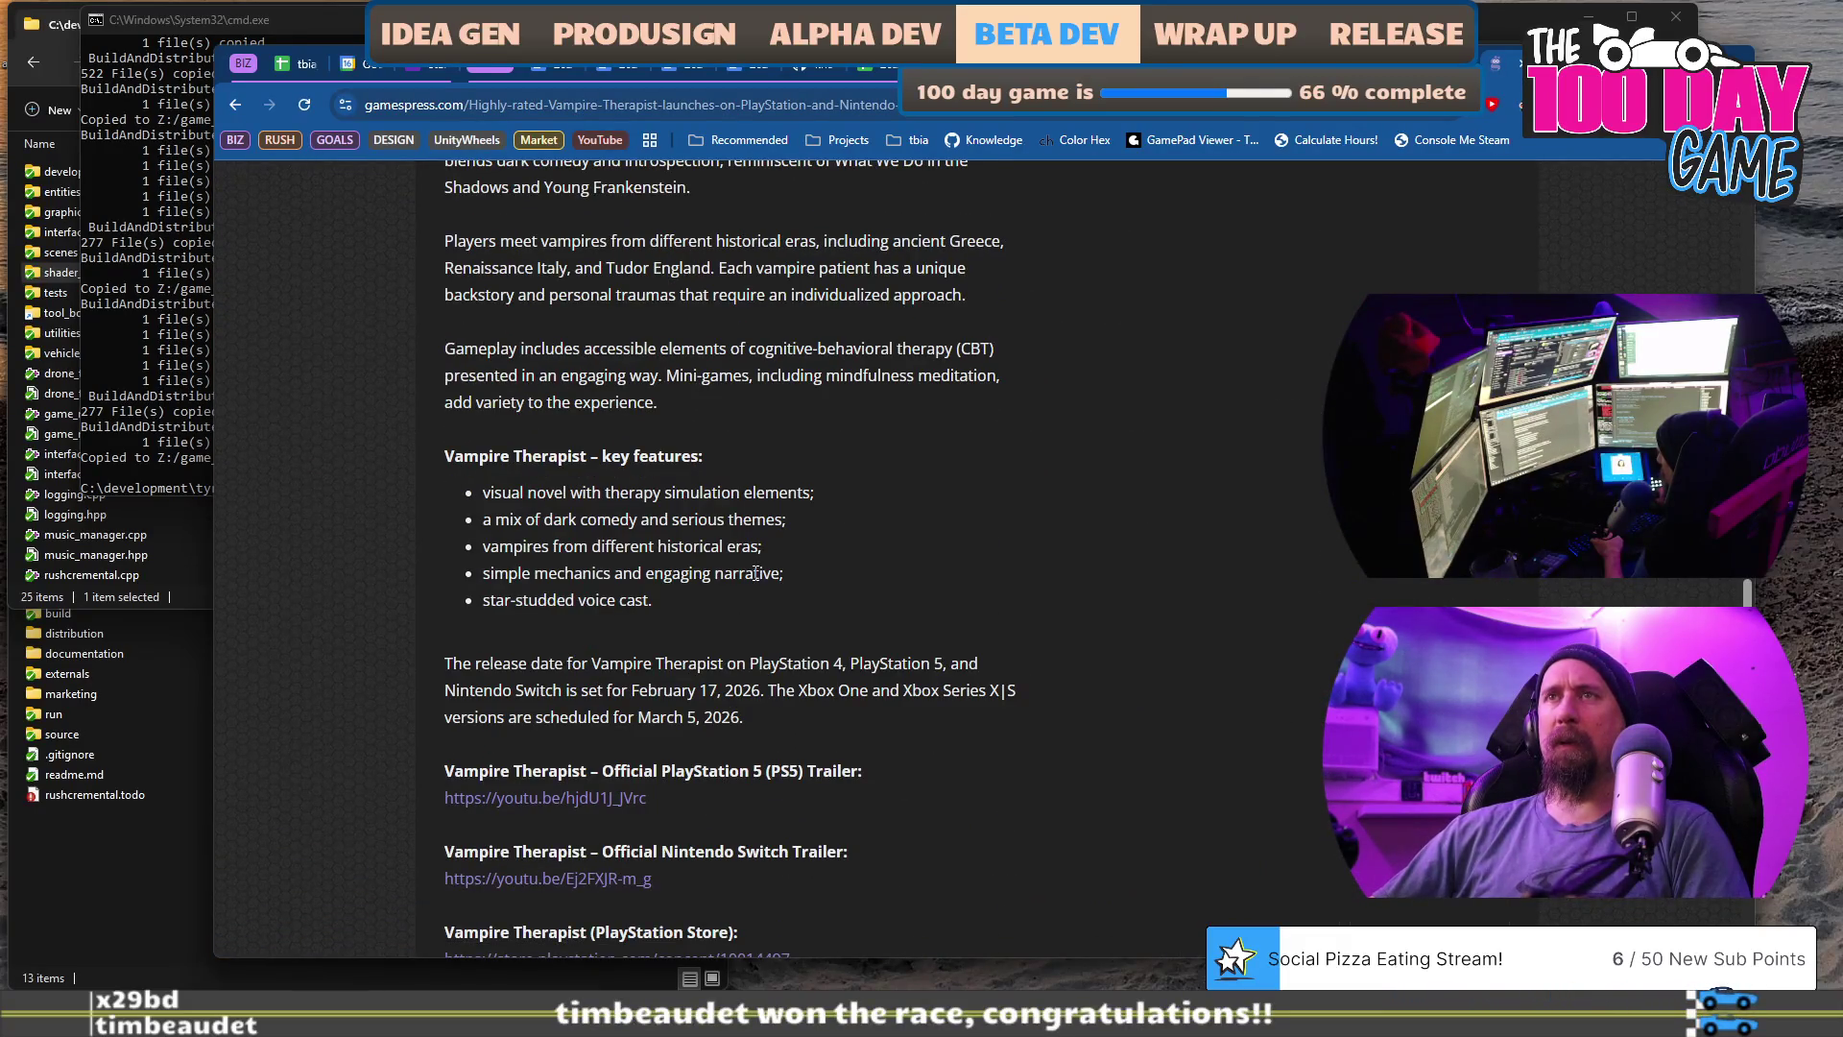
{"action": "scroll", "coordinate": [756, 573], "scroll_direction": "down", "scroll_amount": 8}
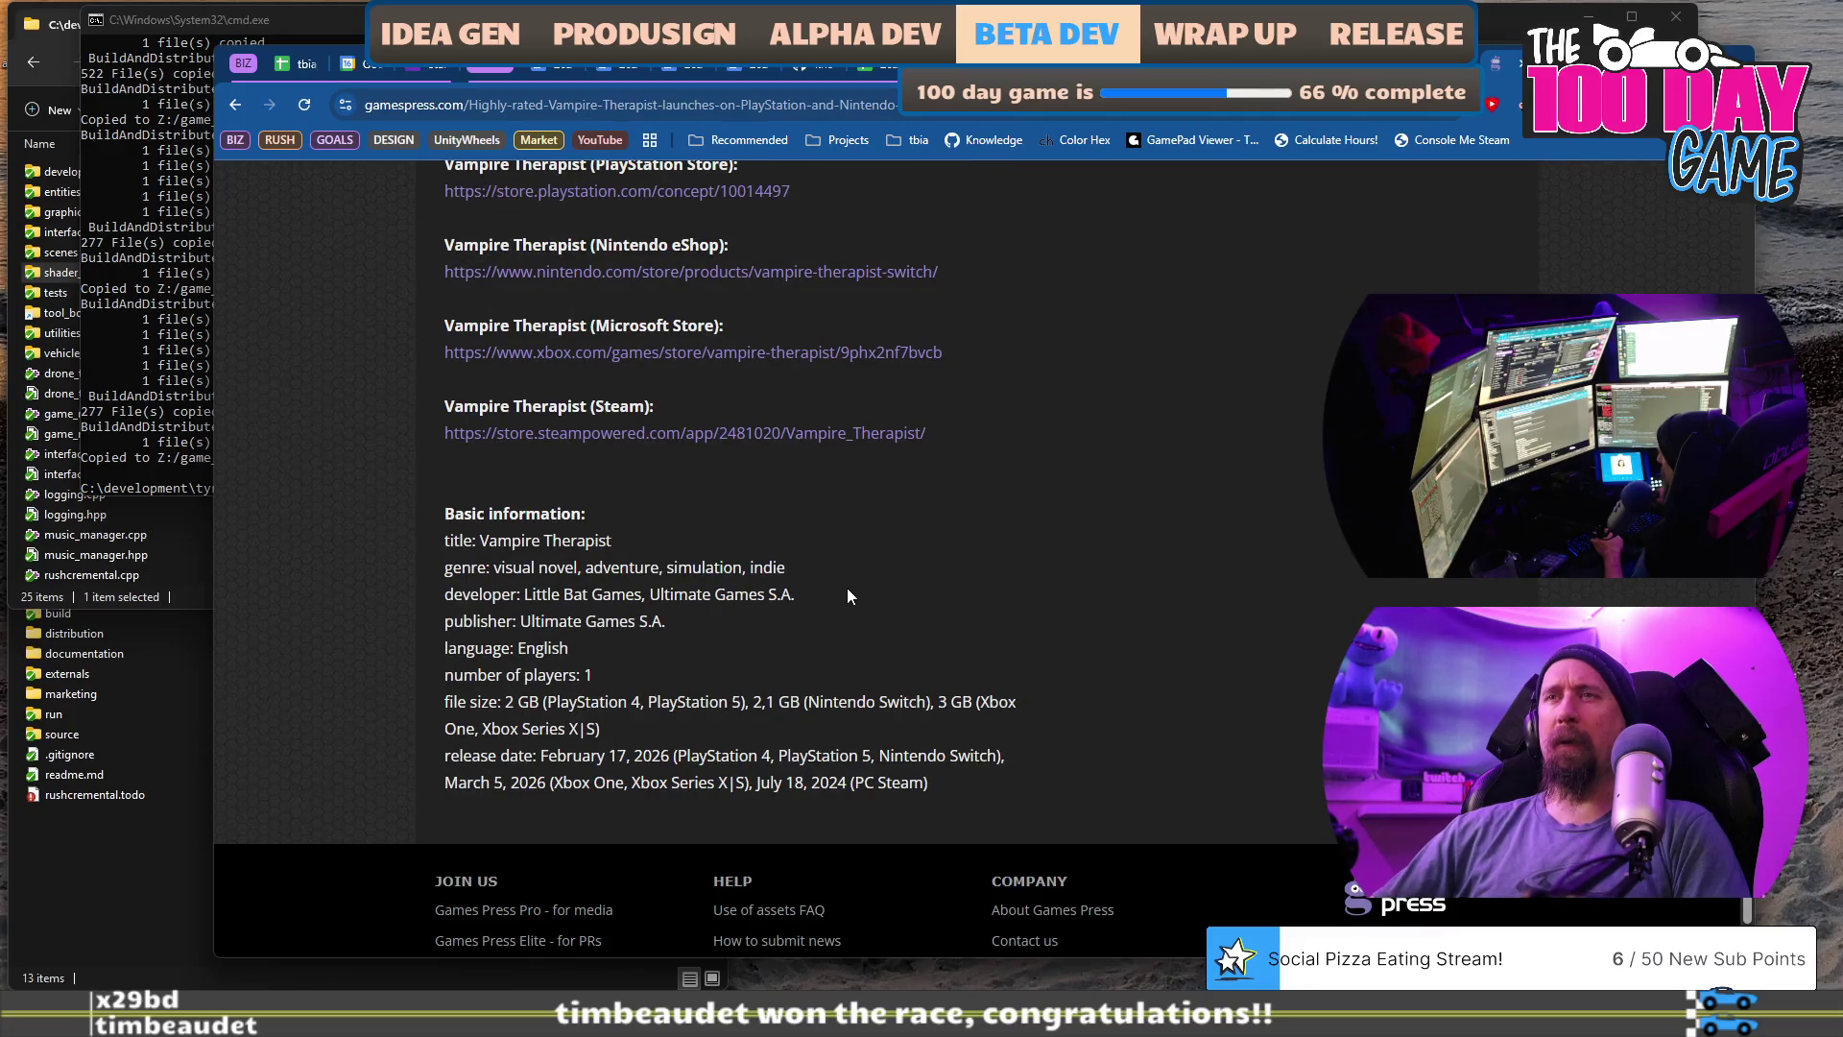
{"action": "scroll", "coordinate": [848, 592], "scroll_direction": "up", "scroll_amount": 20}
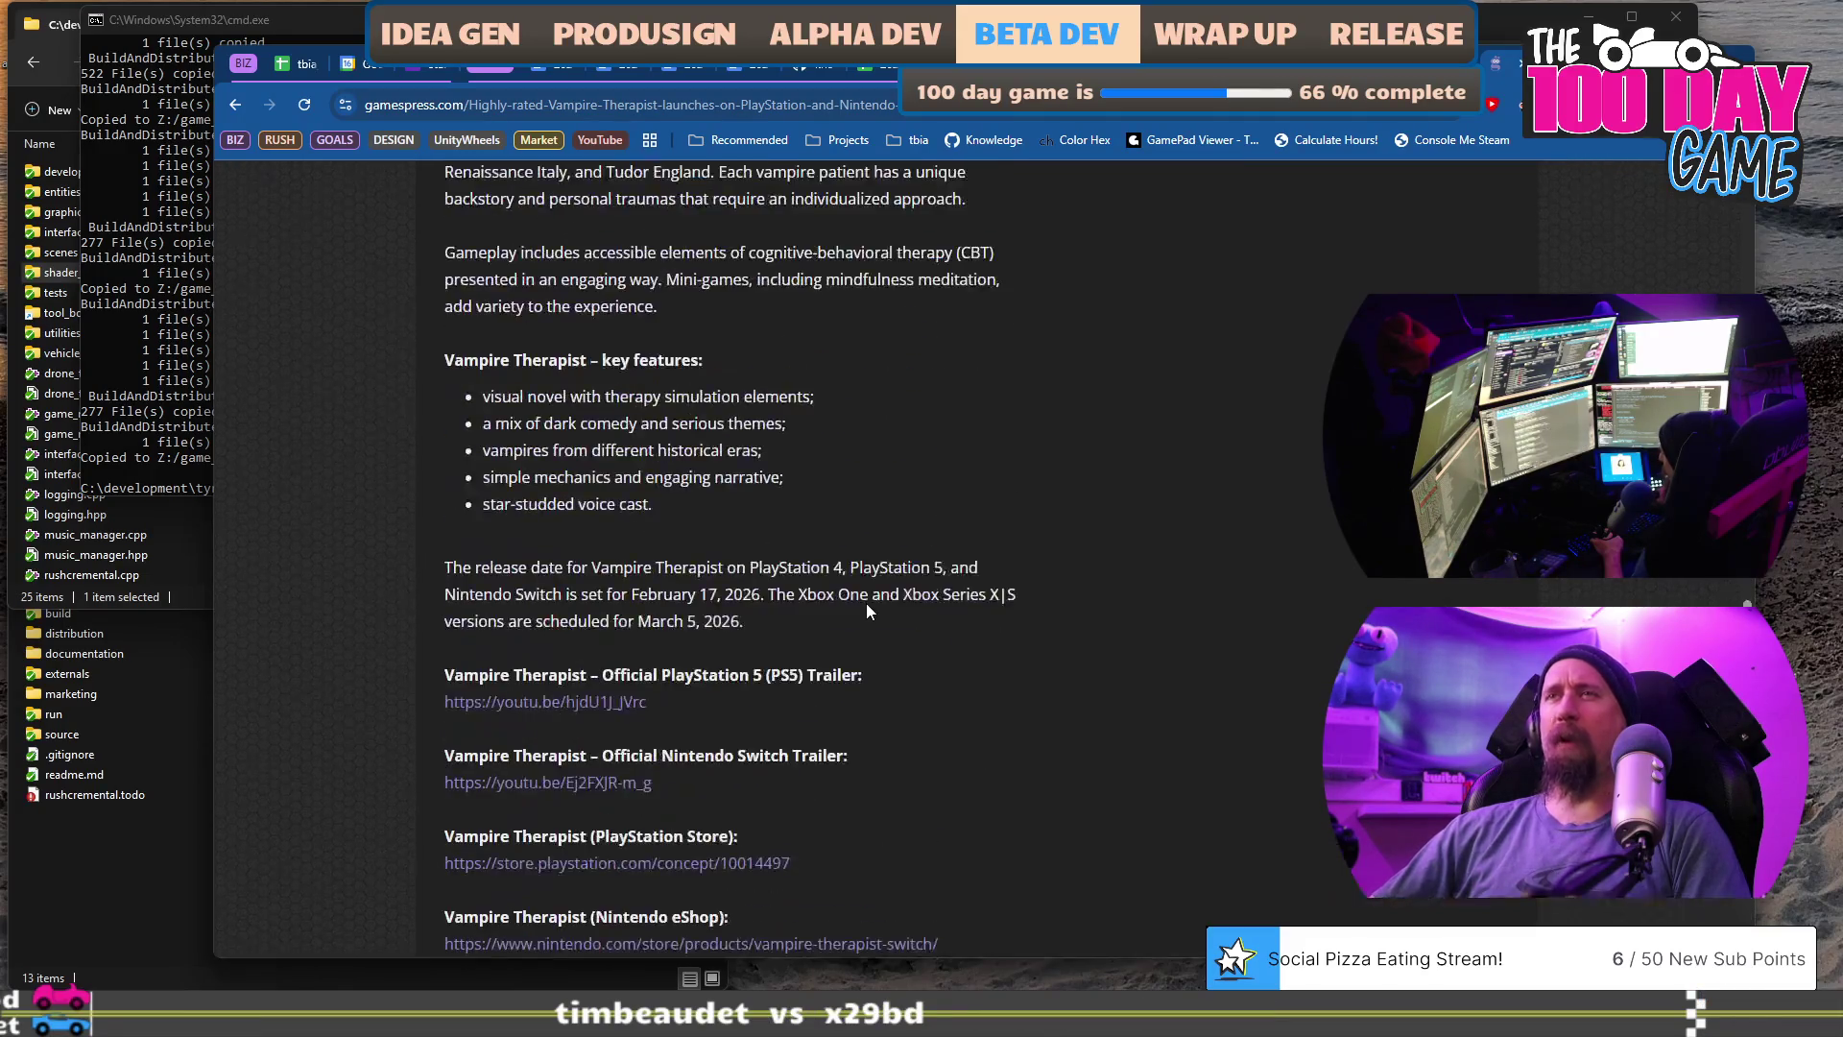
{"action": "scroll", "coordinate": [868, 612], "scroll_direction": "up", "scroll_amount": 4}
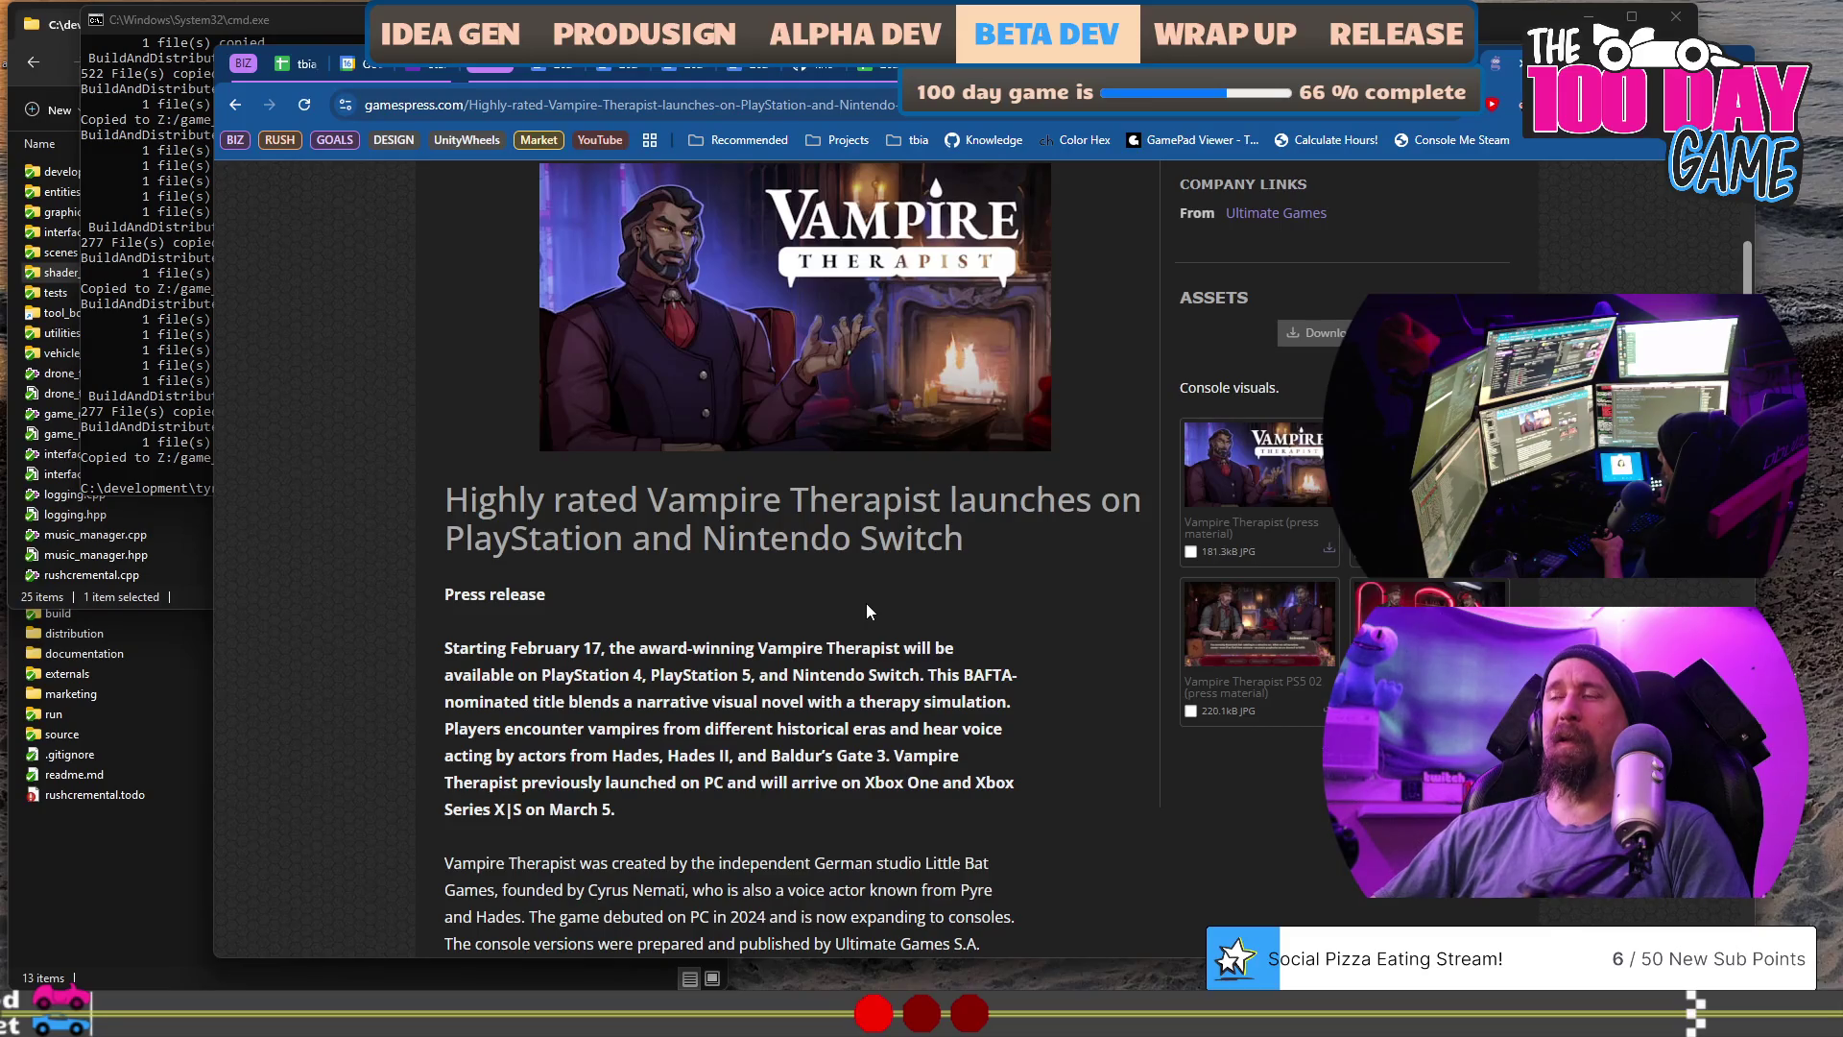
{"action": "scroll", "coordinate": [868, 611], "scroll_direction": "up", "scroll_amount": 3}
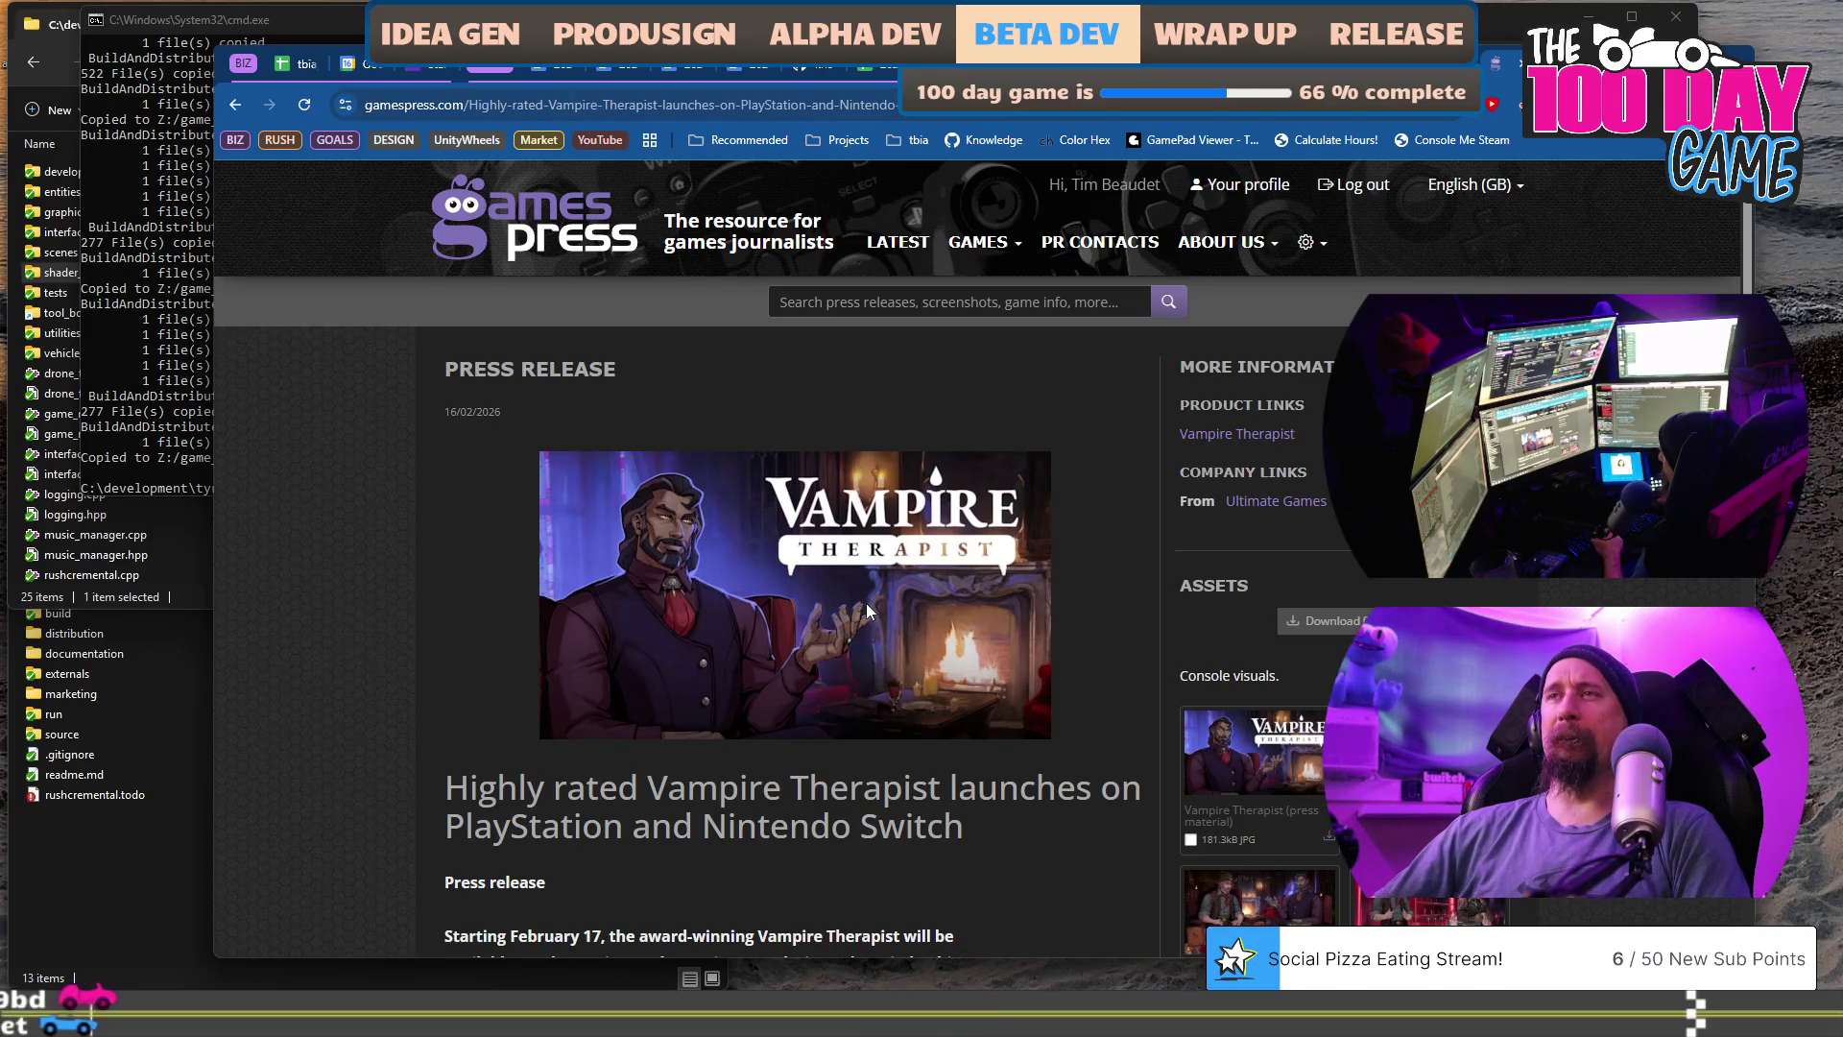
{"action": "key", "text": "alt+Left"}
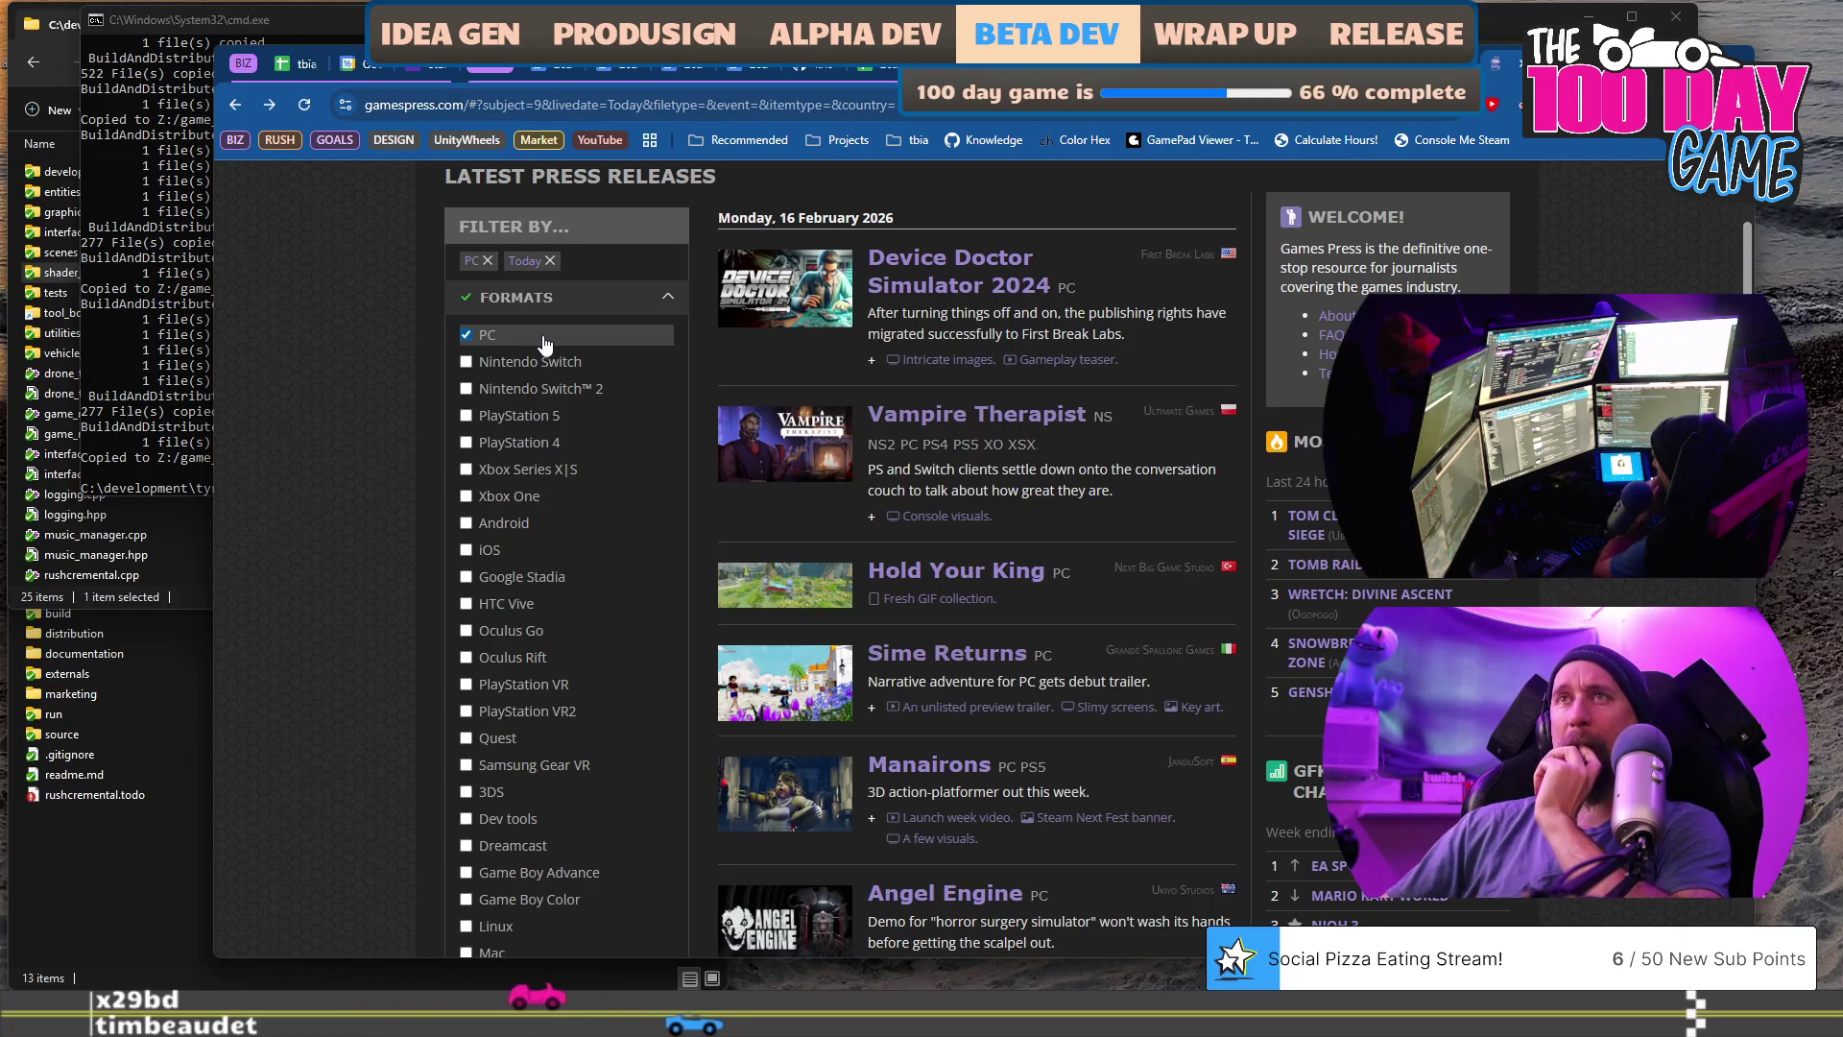
{"action": "scroll", "coordinate": [456, 336], "scroll_direction": "up", "scroll_amount": 2}
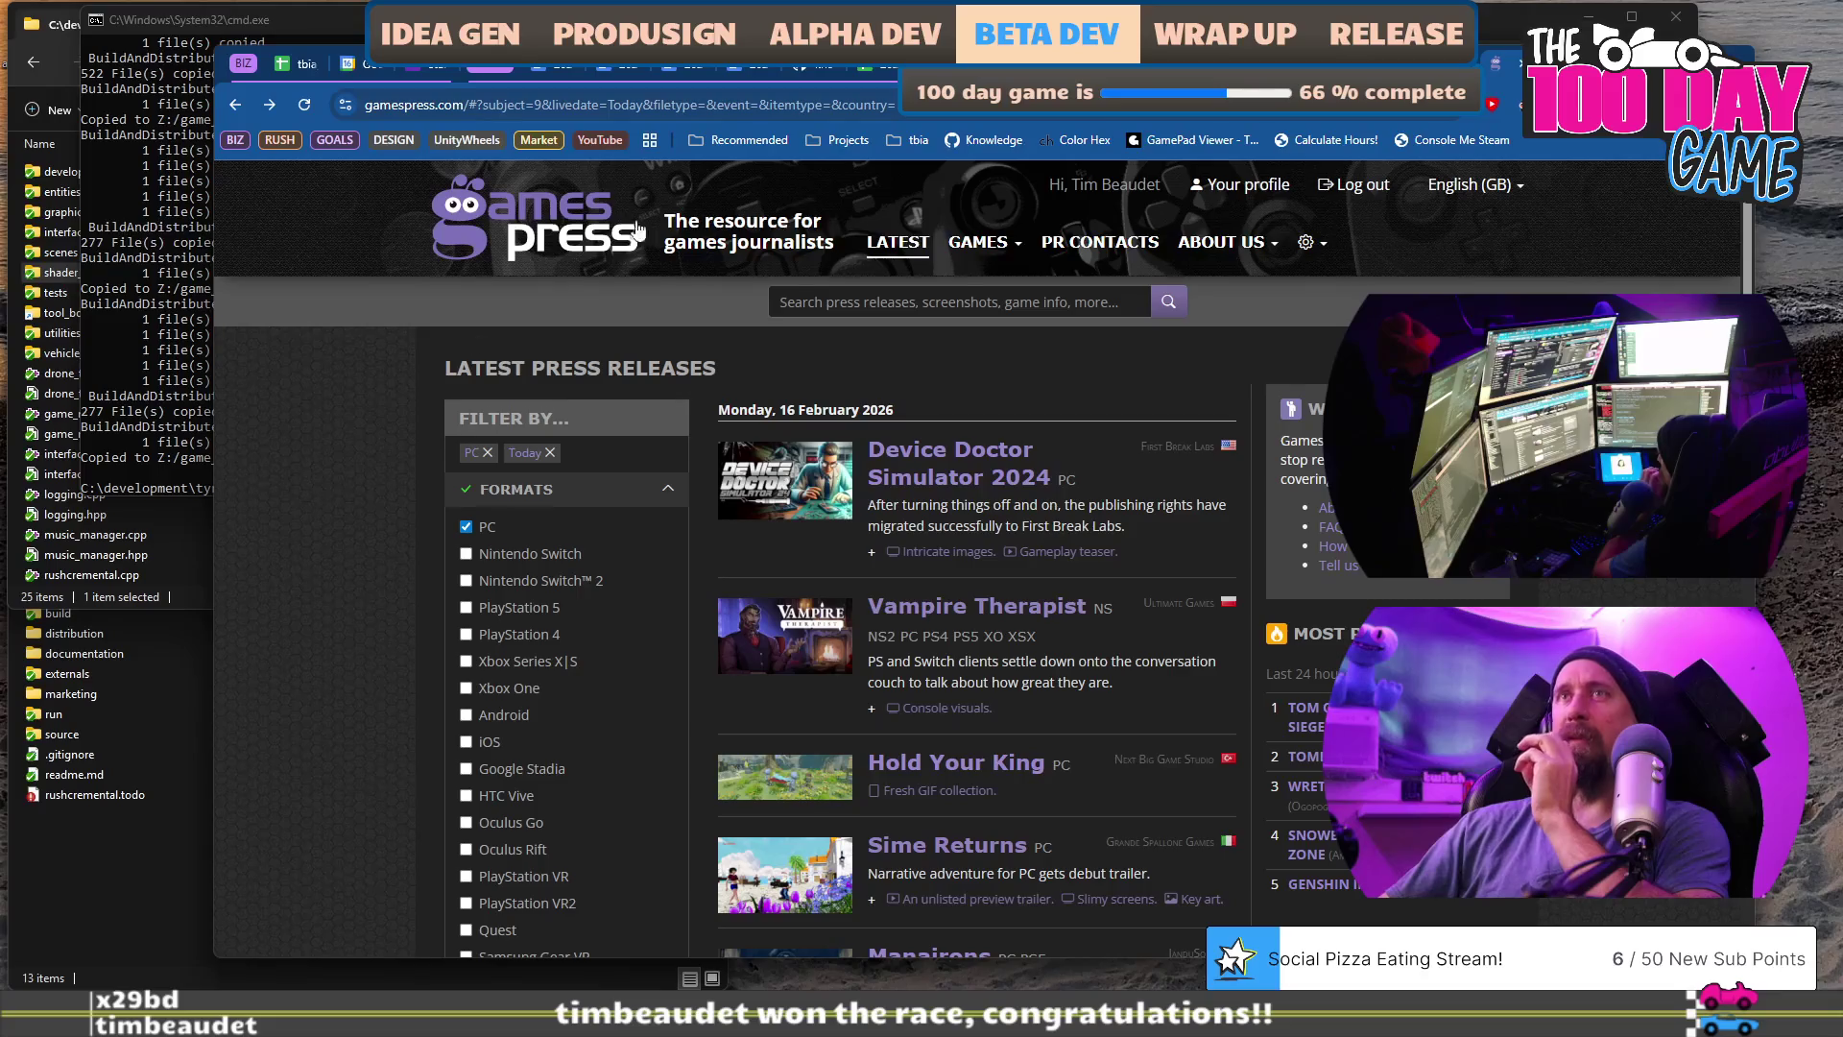
Search Google for 'is gamespress used' in a new tab
{"action": "key", "text": "ctrl+t"}
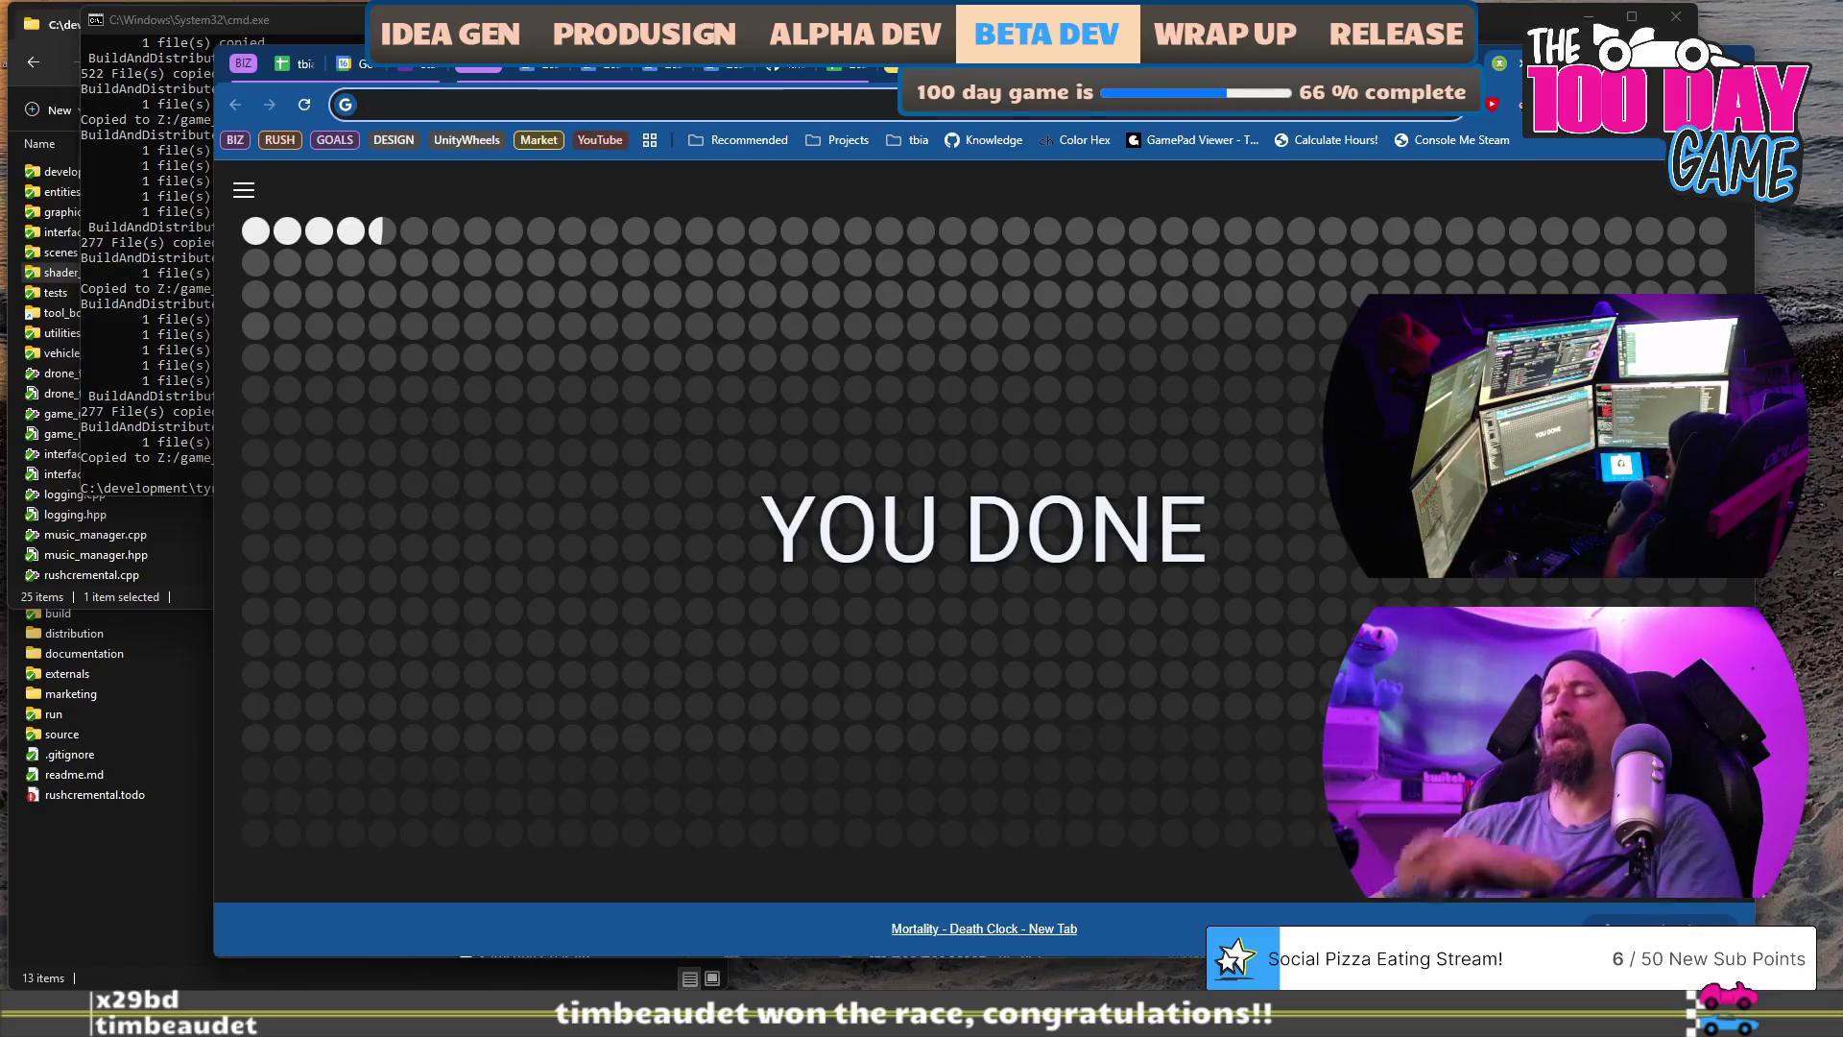
{"action": "type", "text": "is gamespress"}
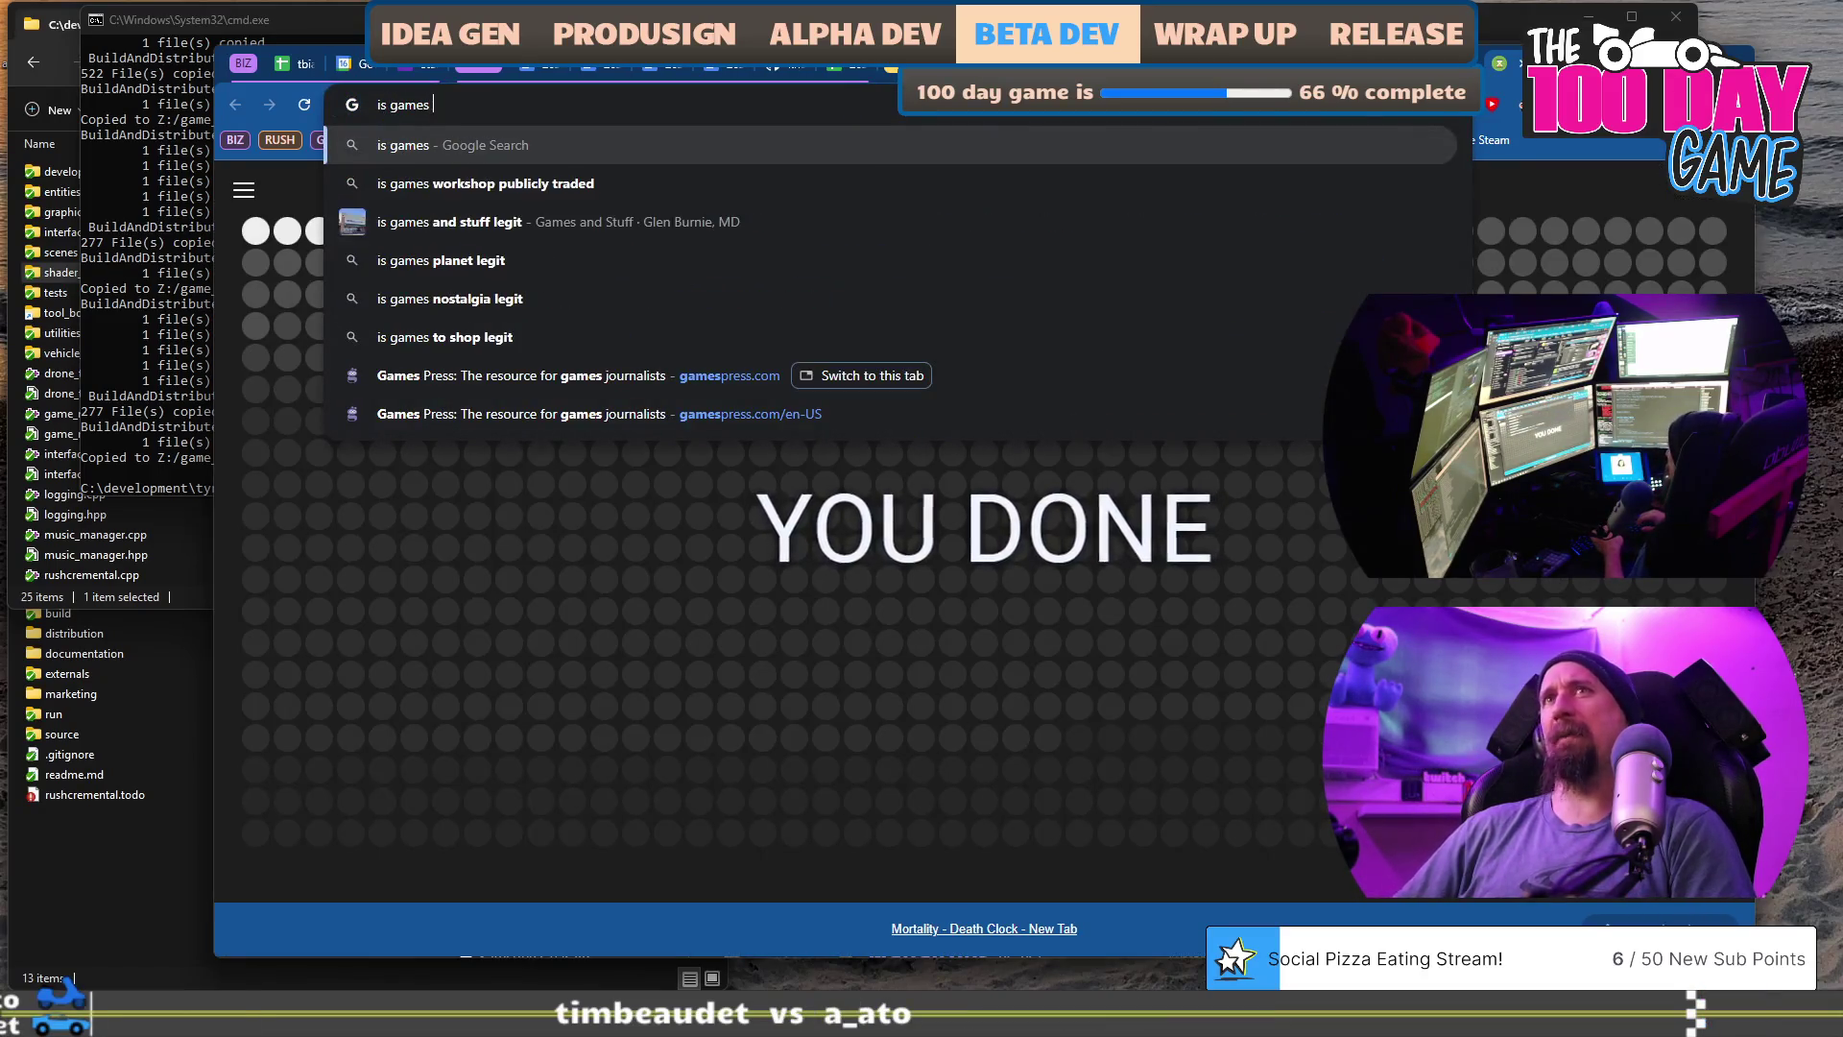
{"action": "type", "text": " used"}
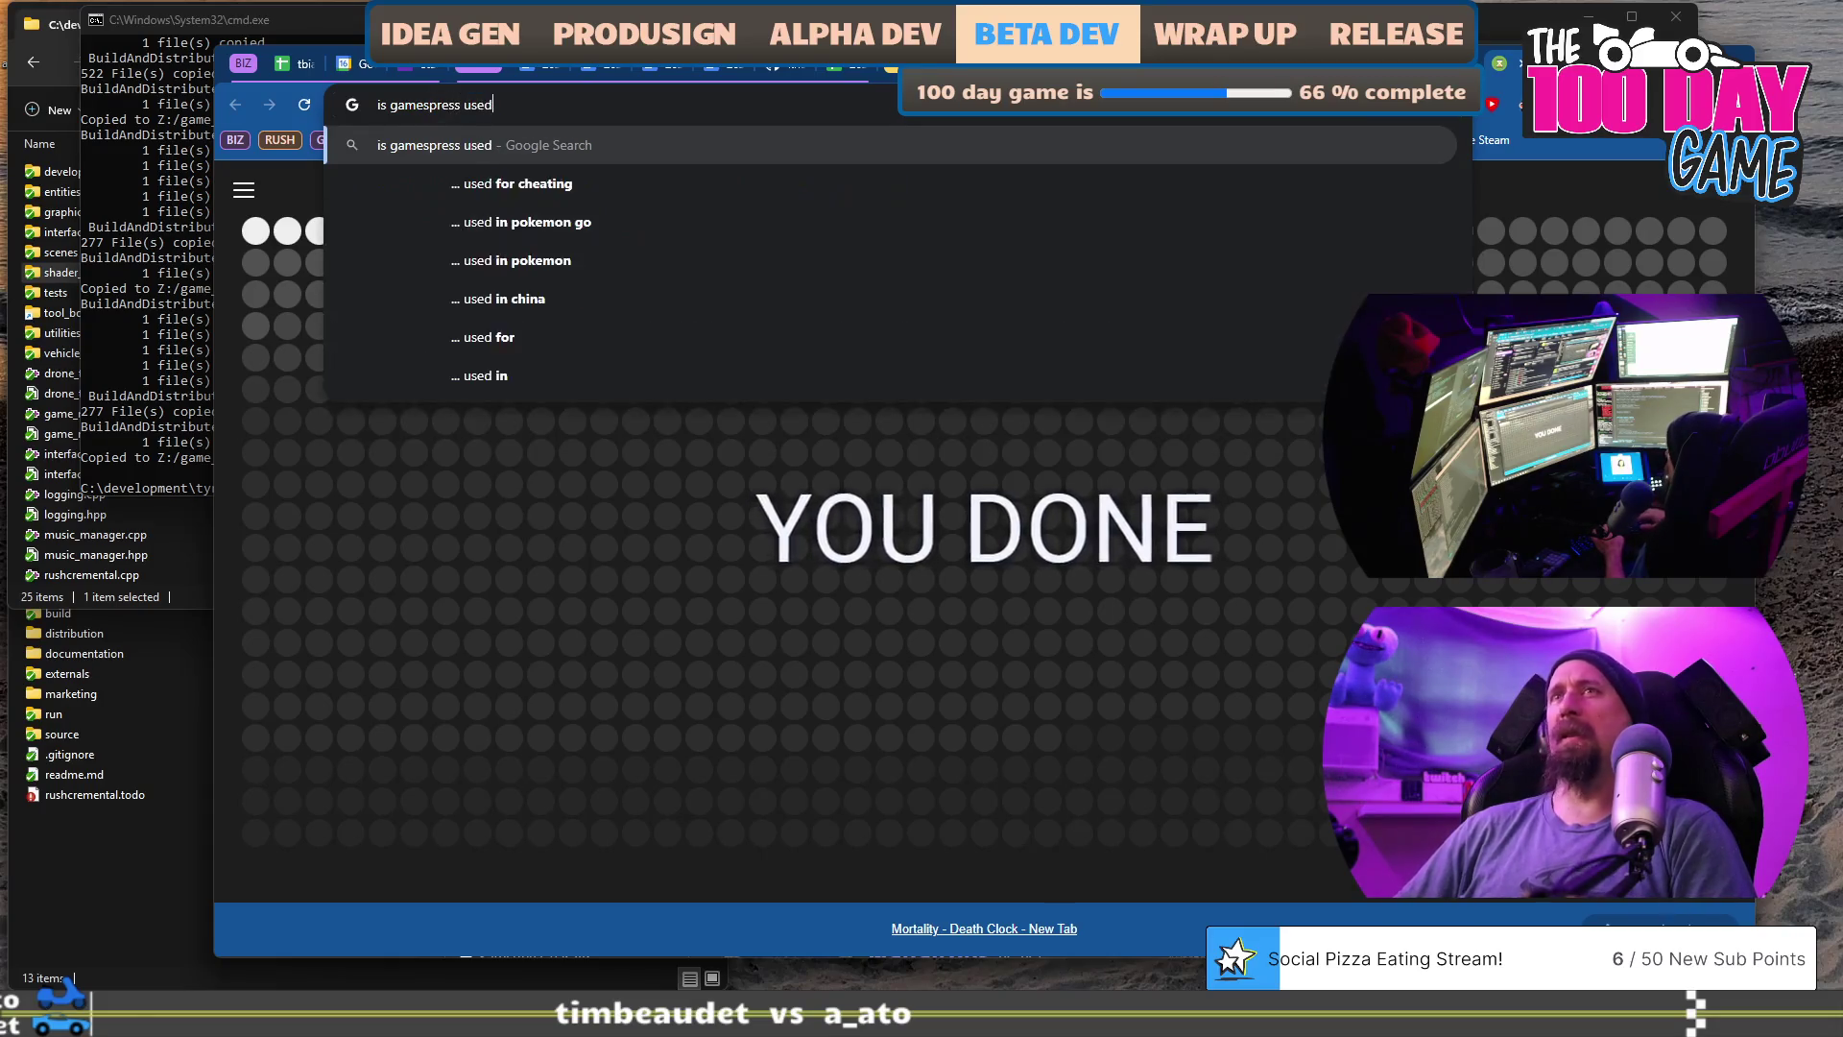
{"action": "key", "text": "Return"}
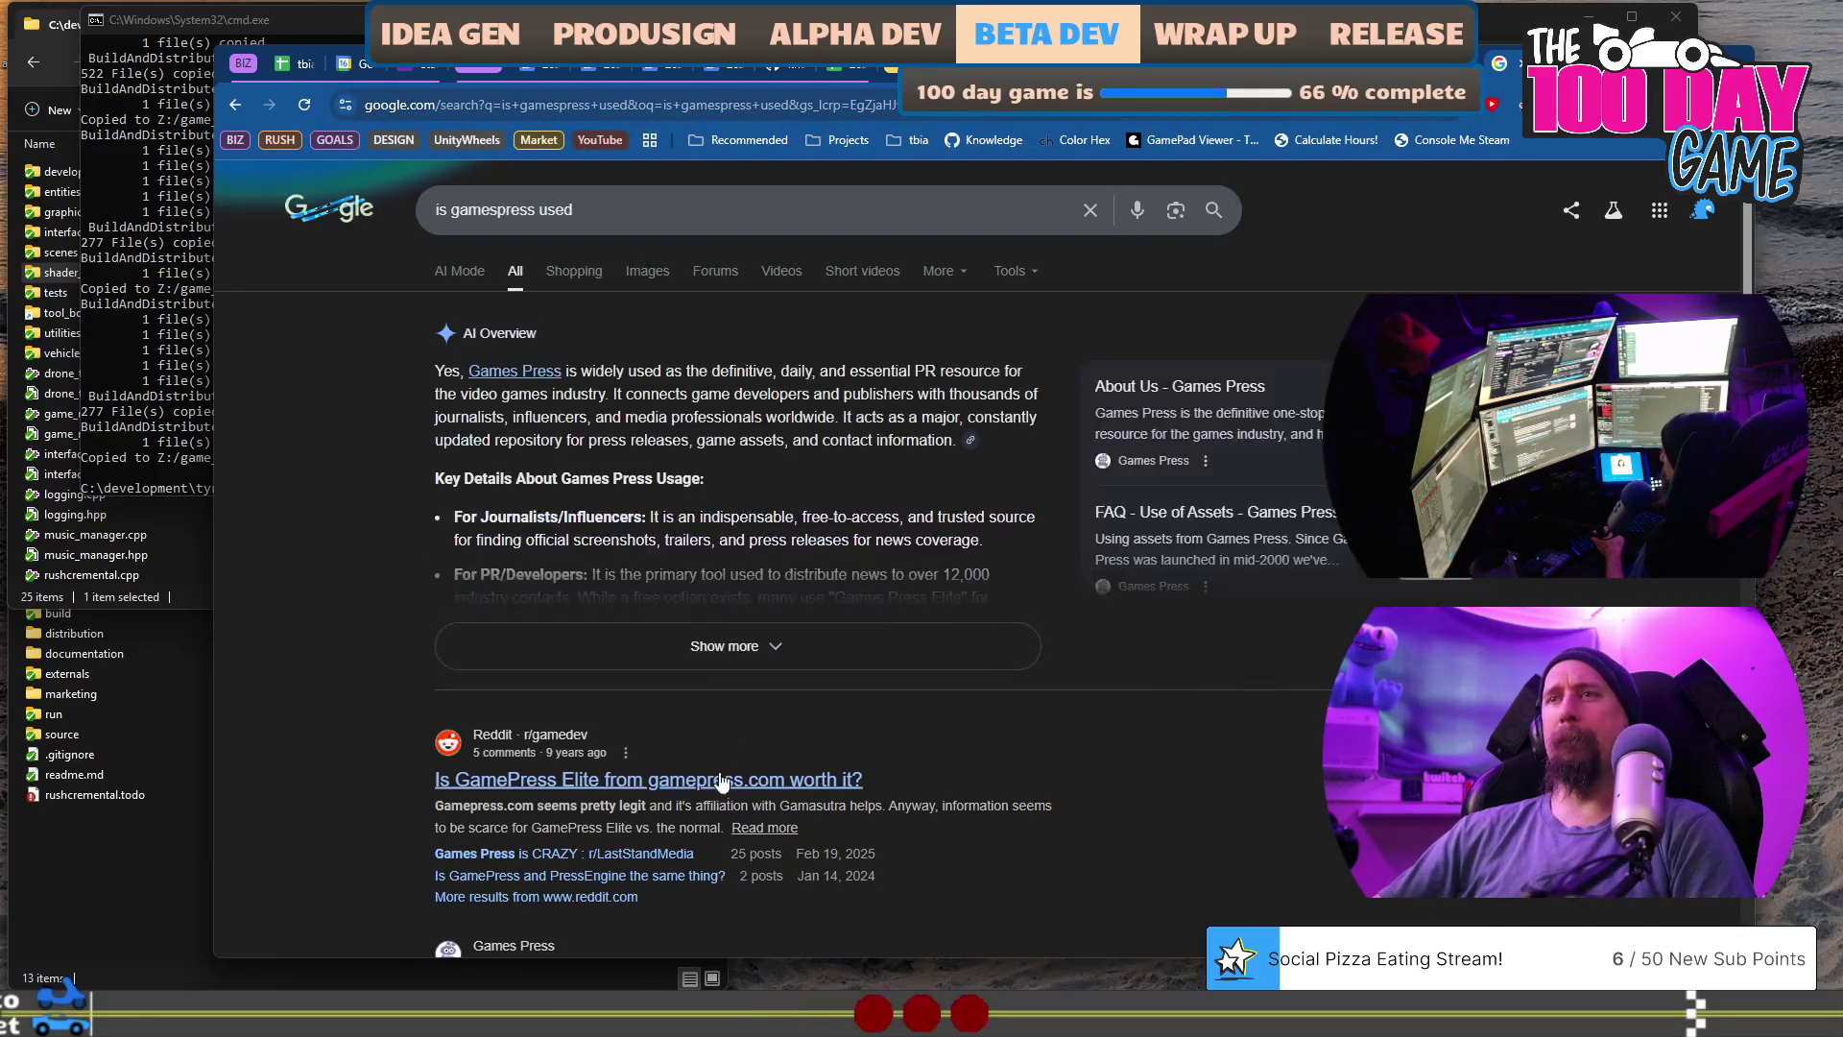
Open the r/gamedev GamePress Elite thread and highlight the comments on price and the free service
{"action": "left_click", "coordinate": [715, 797]}
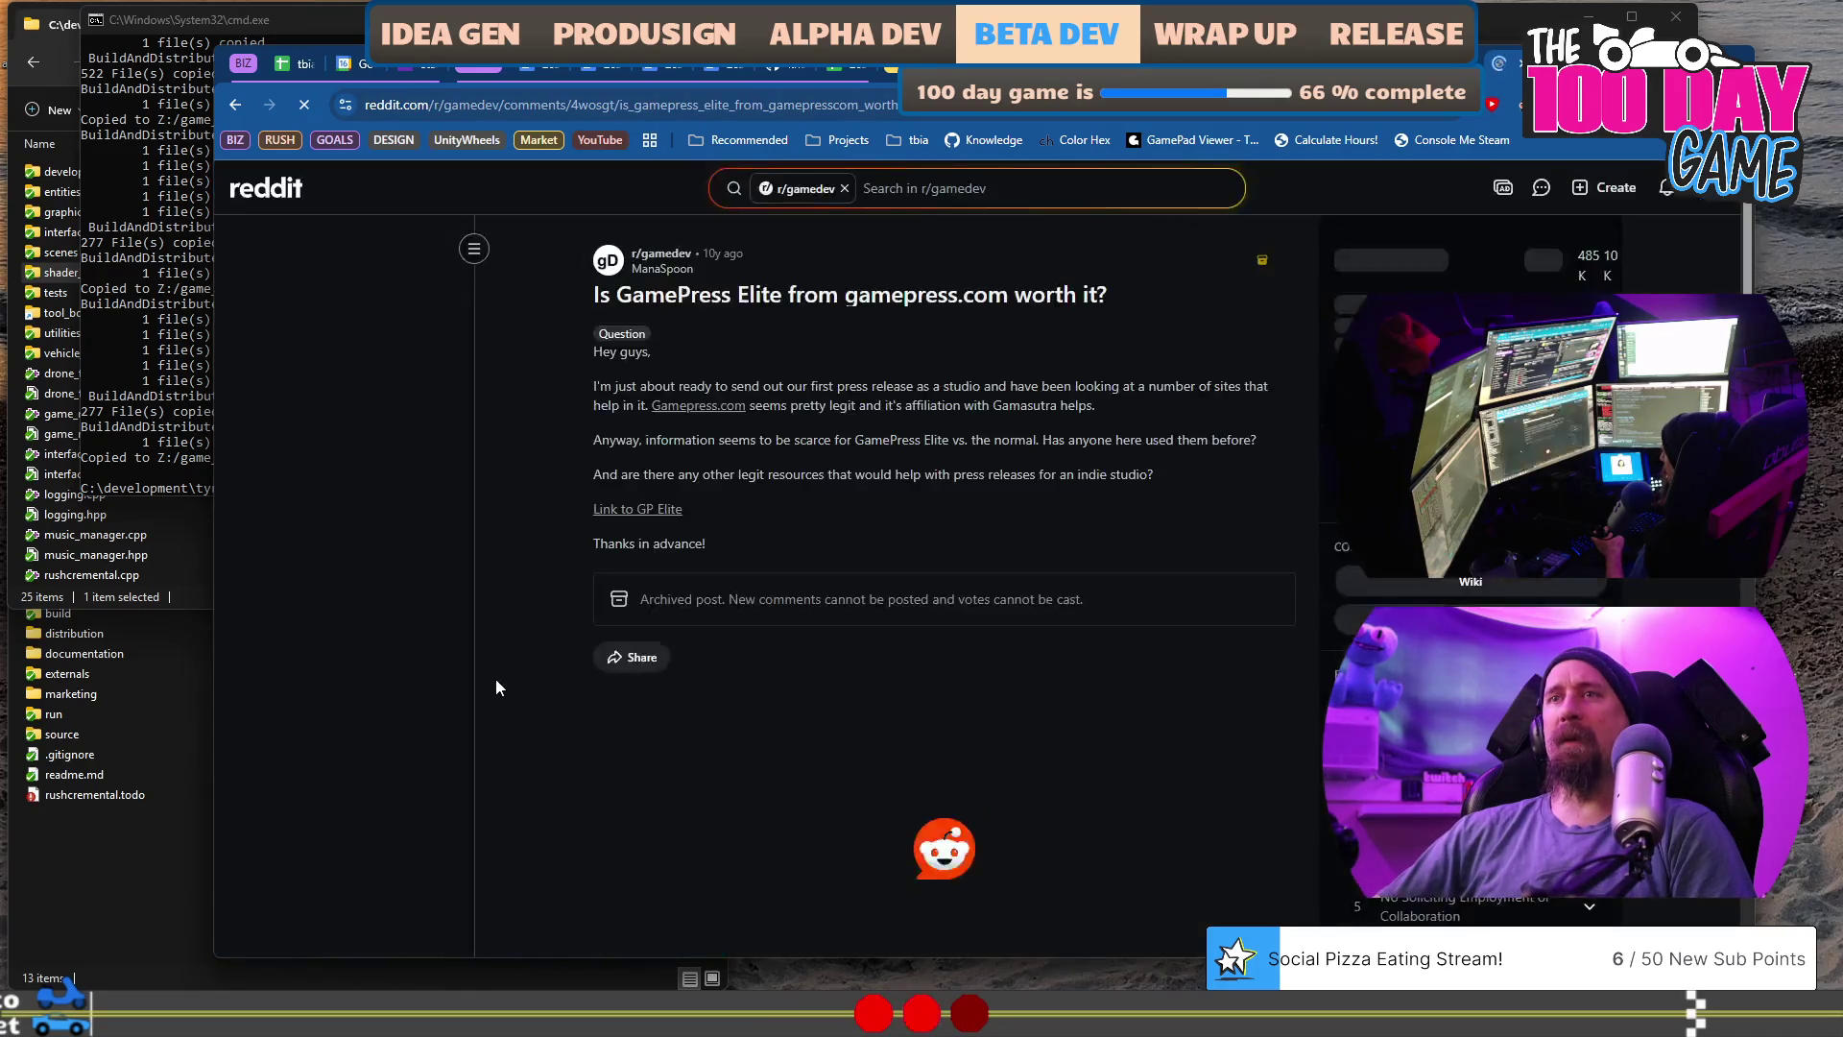
{"action": "mouse_move", "coordinate": [671, 810]}
{"action": "left_mouse_down"}
{"action": "mouse_move", "coordinate": [910, 808]}
{"action": "mouse_move", "coordinate": [949, 825]}
{"action": "left_mouse_up"}
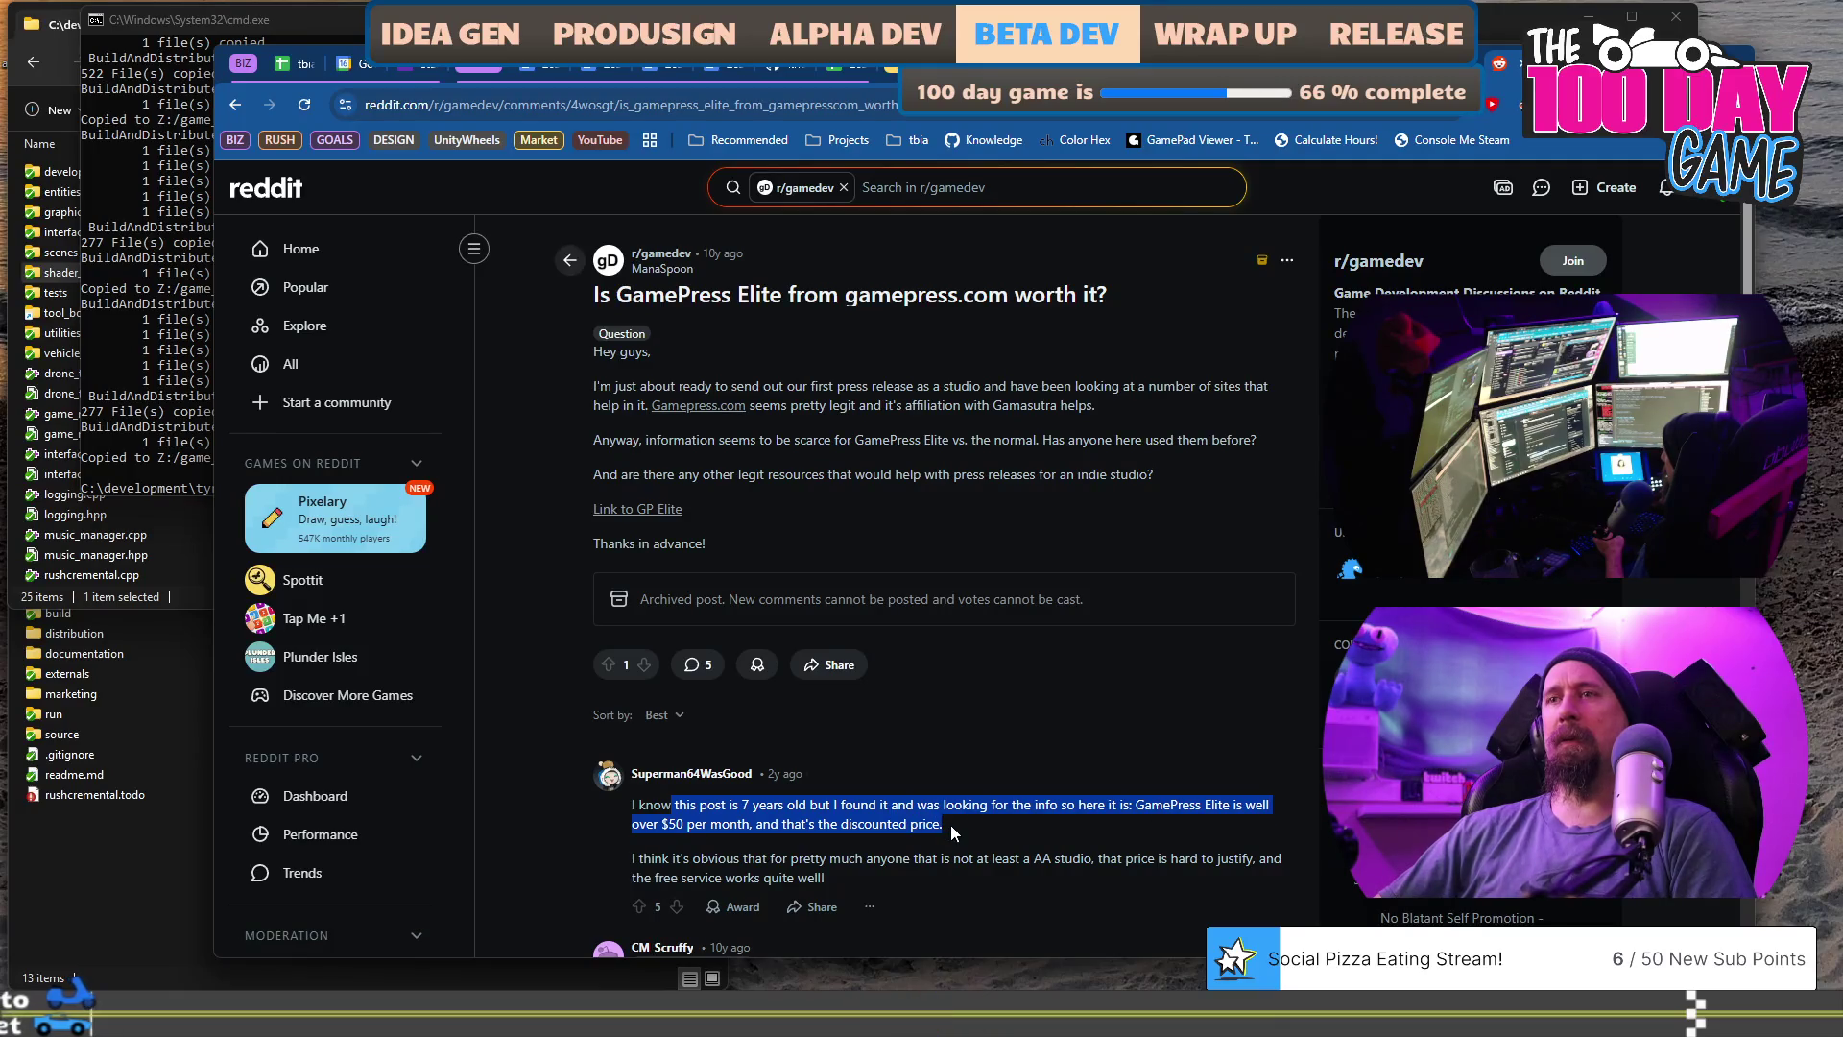
{"action": "scroll", "coordinate": [952, 825], "scroll_direction": "down", "scroll_amount": 3}
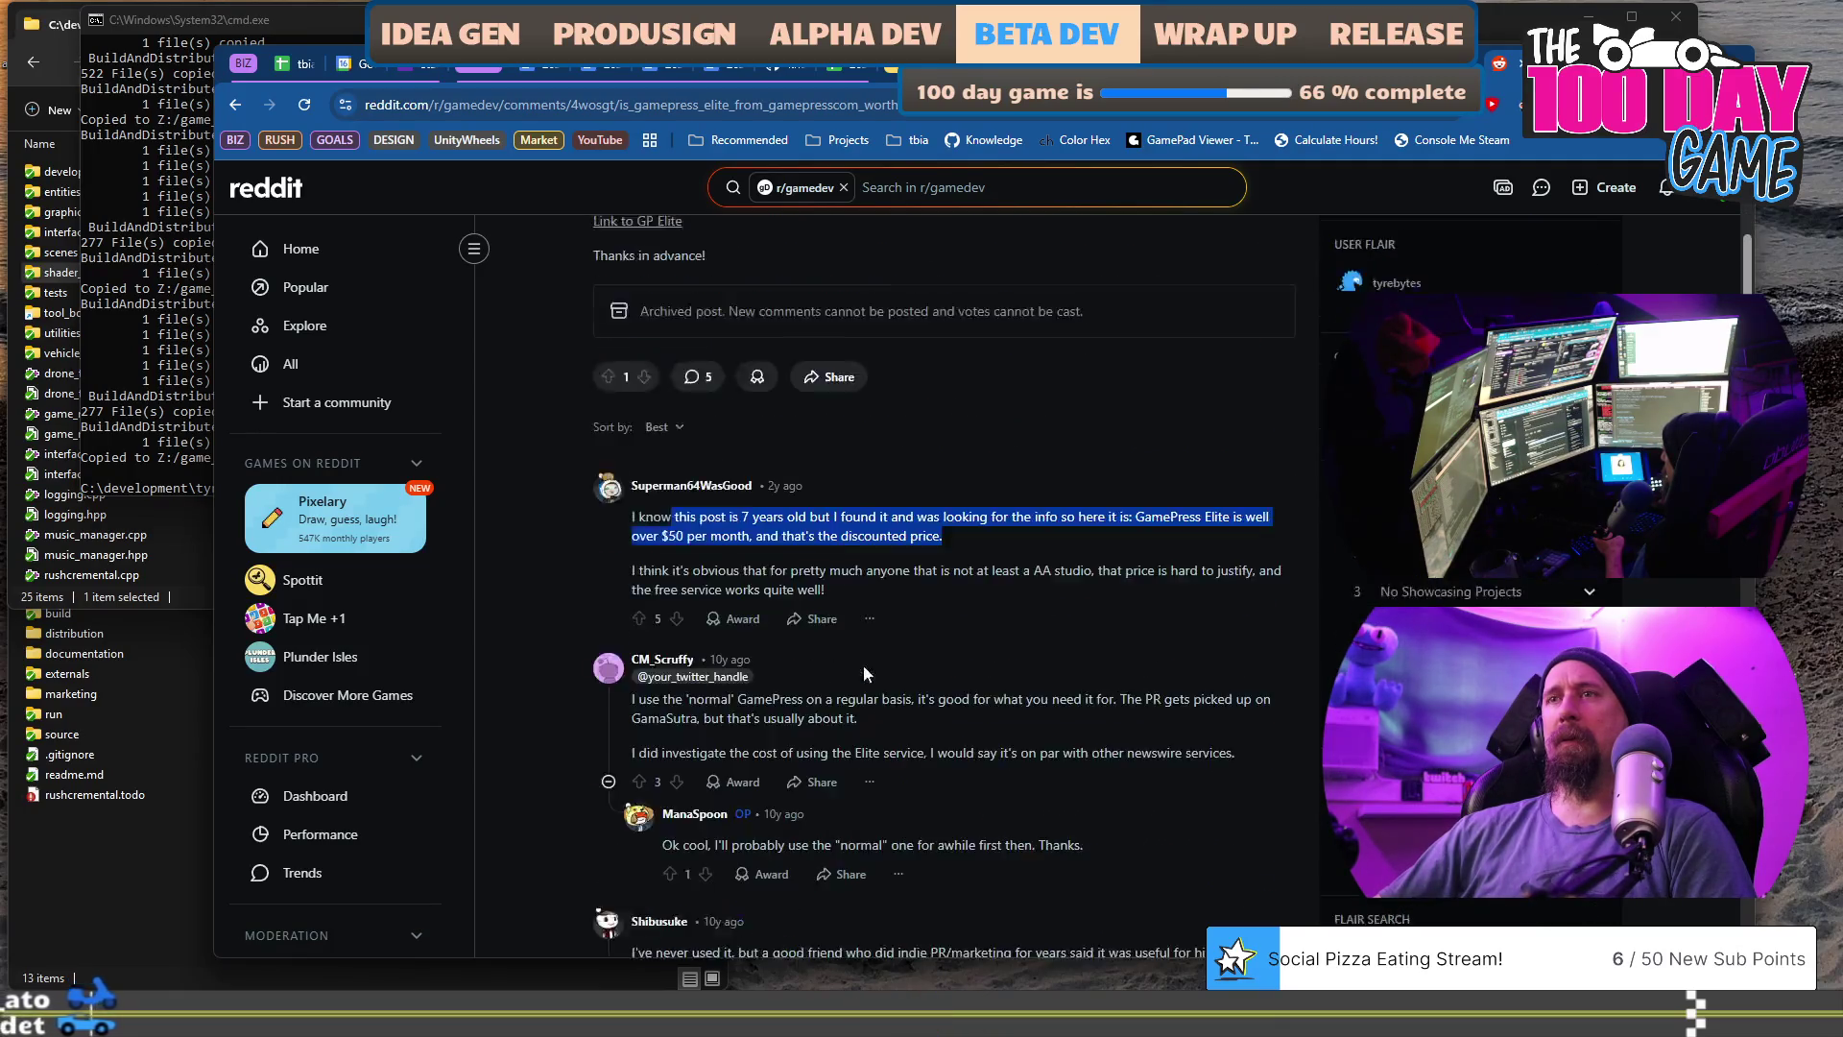
{"action": "scroll", "coordinate": [862, 672], "scroll_direction": "down", "scroll_amount": 1}
{"action": "left_click", "coordinate": [639, 474]}
{"action": "left_click_drag", "start_coordinate": [639, 474], "coordinate": [833, 488]}
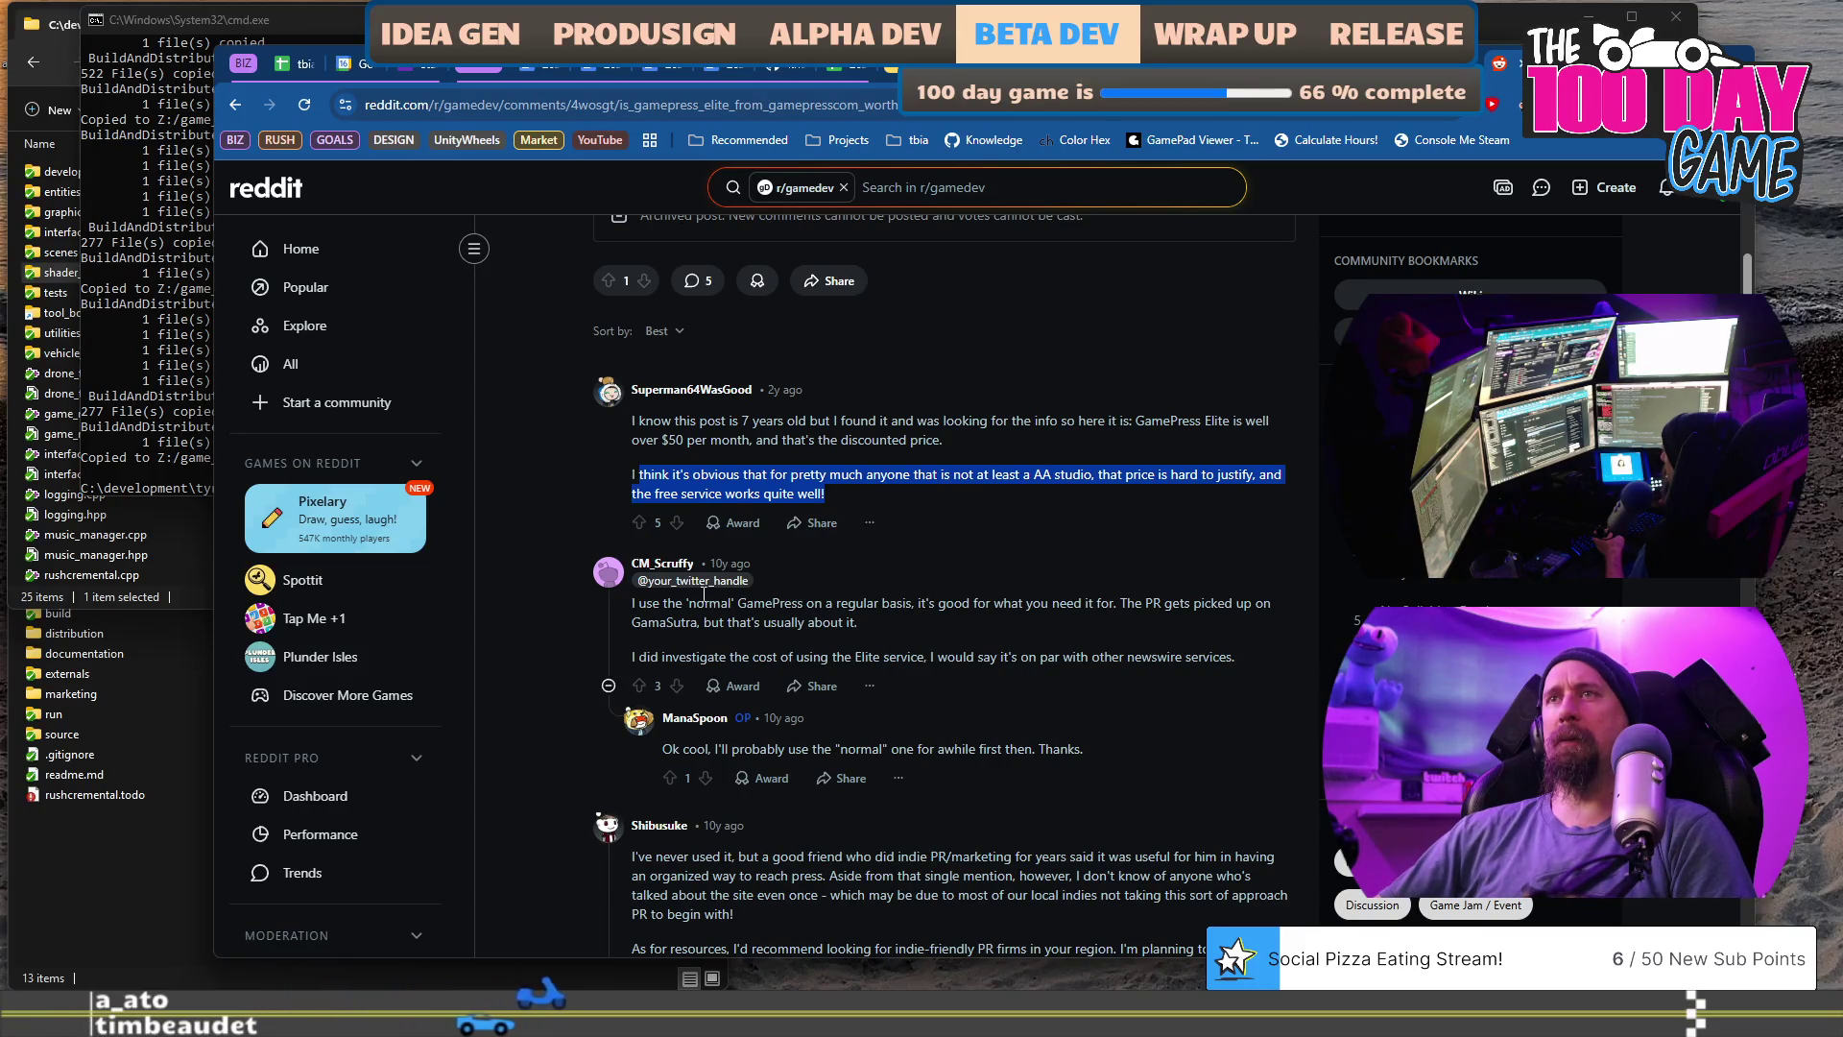
{"action": "scroll", "coordinate": [687, 581], "scroll_direction": "down", "scroll_amount": 1}
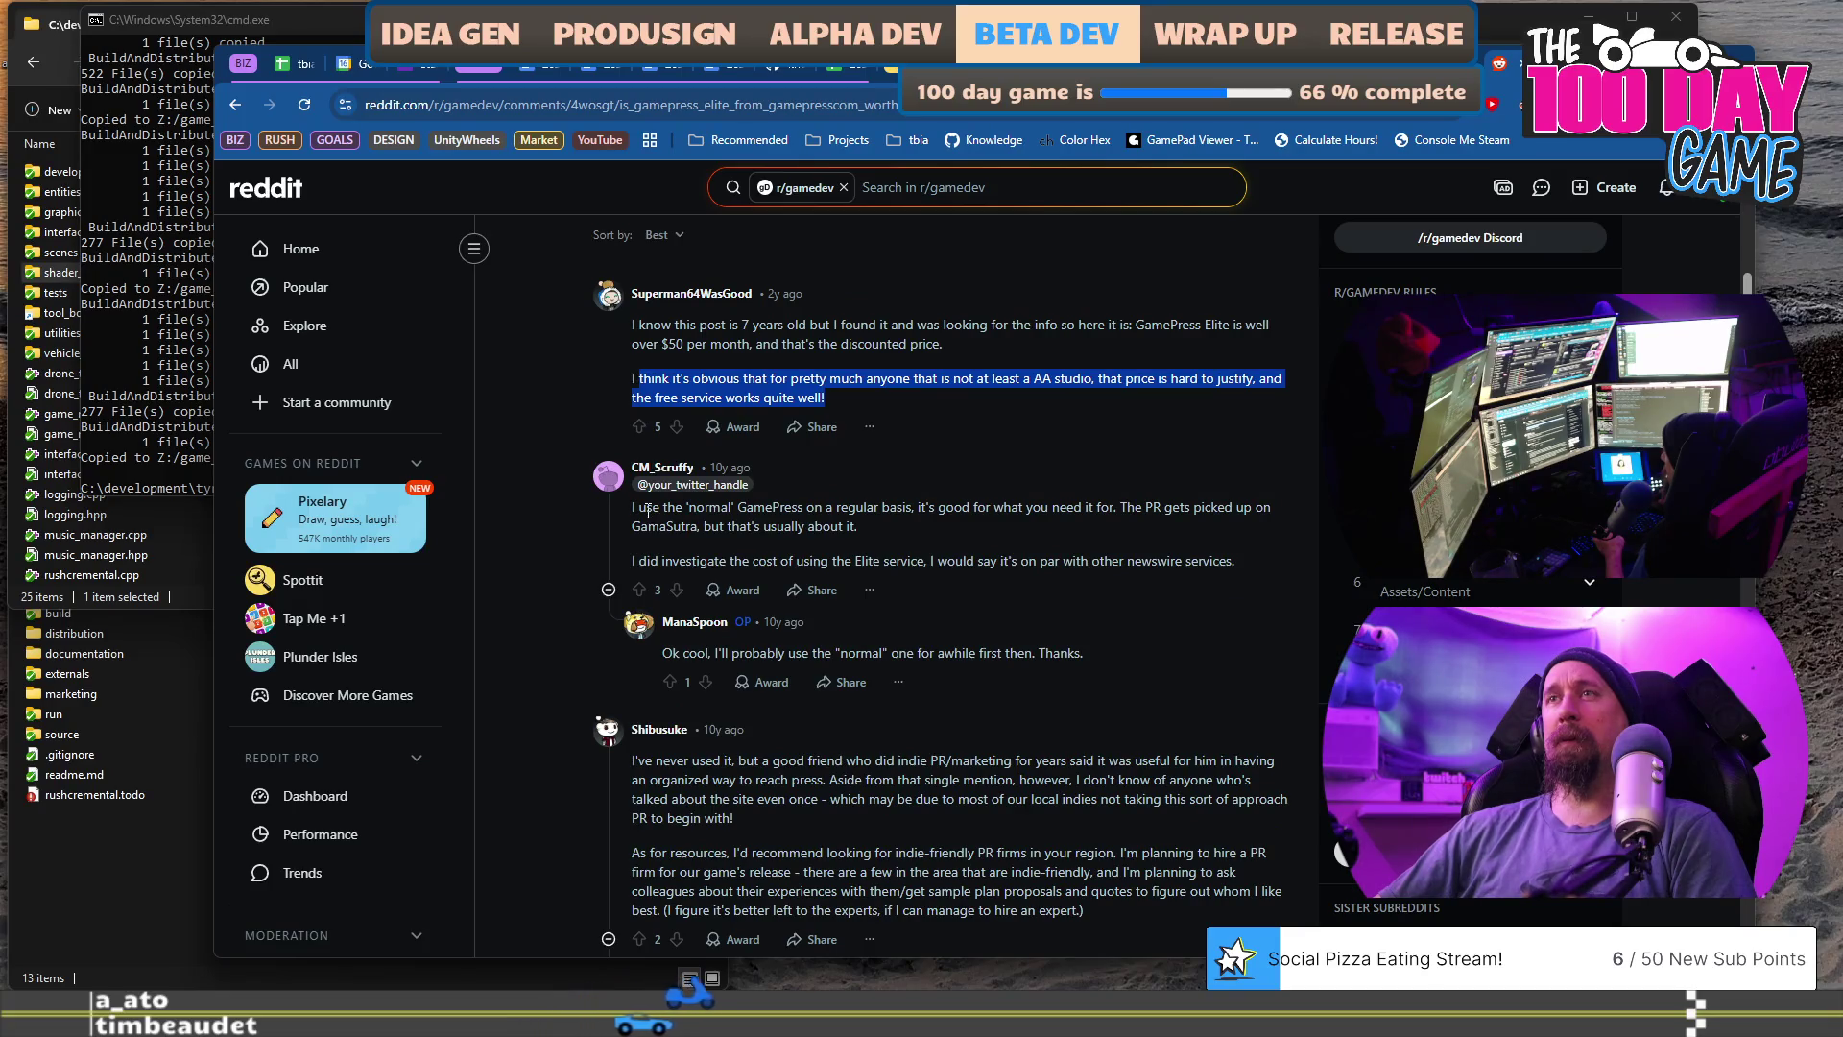
{"action": "mouse_move", "coordinate": [639, 510]}
{"action": "left_mouse_down"}
{"action": "mouse_move", "coordinate": [857, 526]}
{"action": "mouse_move", "coordinate": [755, 380]}
{"action": "mouse_move", "coordinate": [833, 407]}
{"action": "left_mouse_up"}
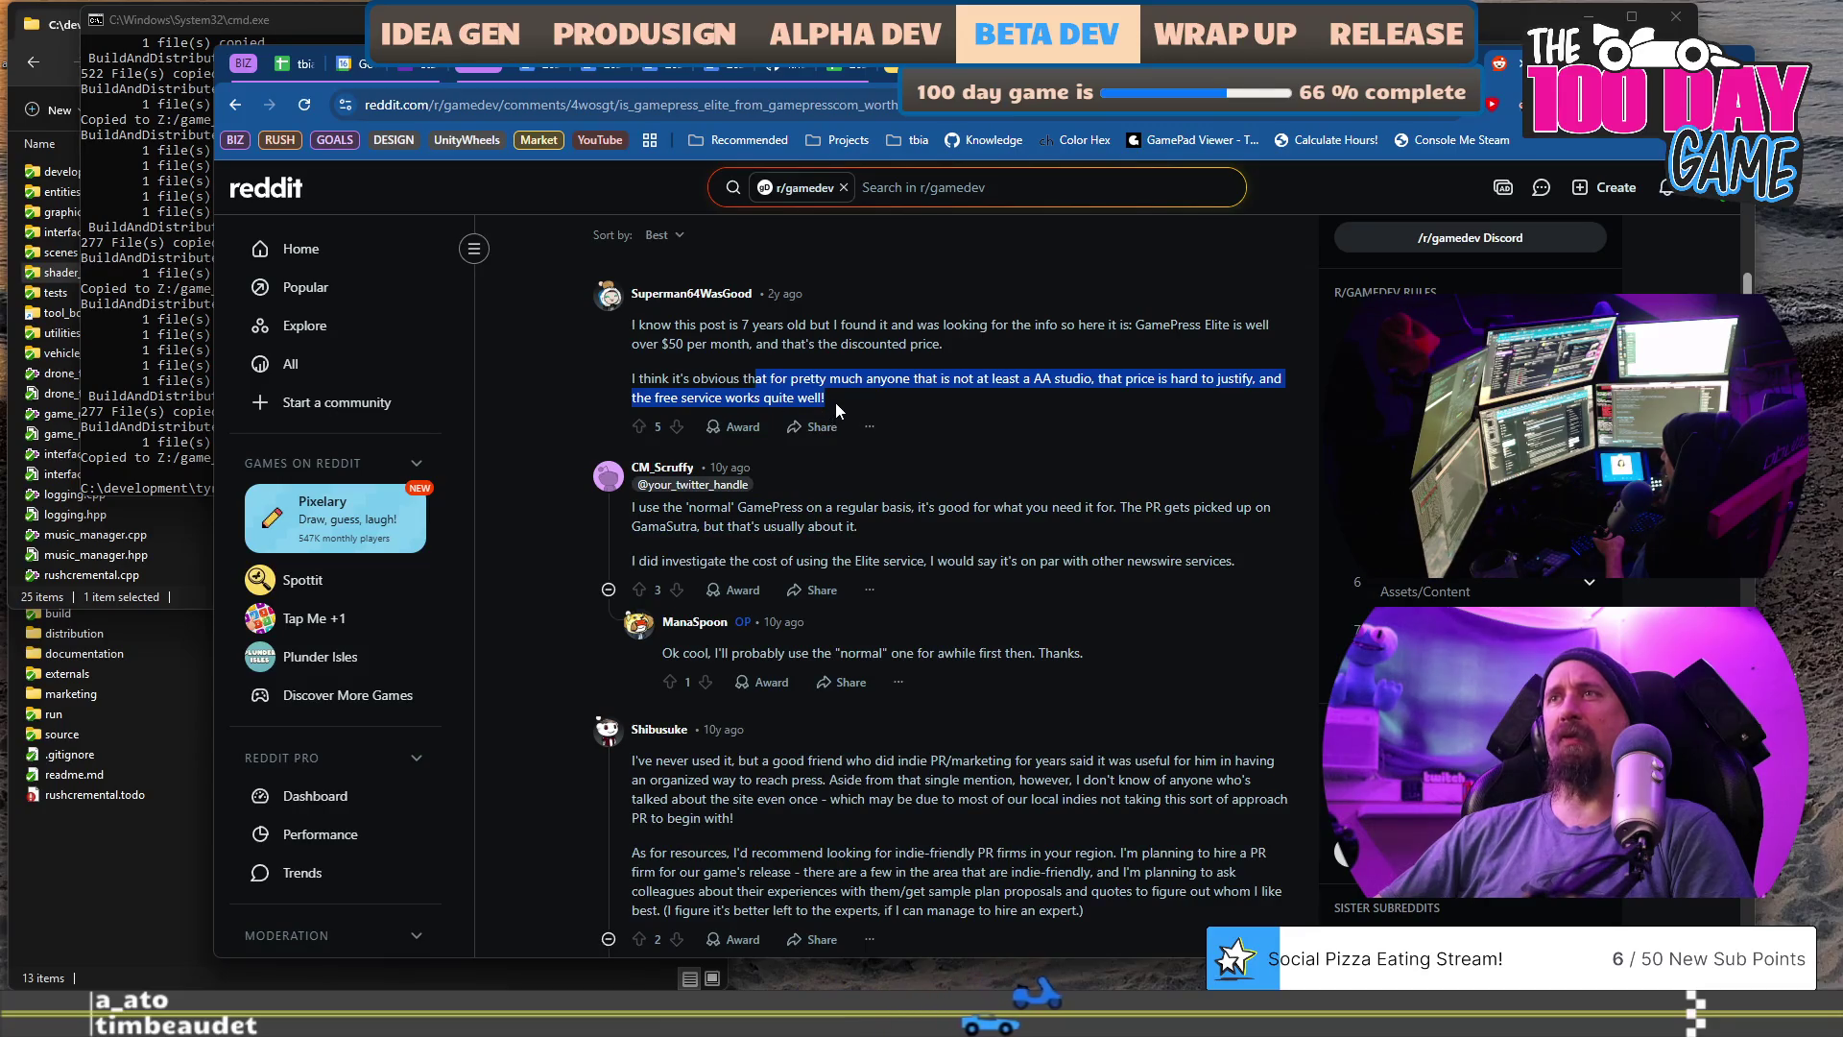
Read further replies, highlighting the comment about reaching press, and go back to the results
{"action": "scroll", "coordinate": [860, 517], "scroll_direction": "down", "scroll_amount": 1}
{"action": "scroll", "coordinate": [860, 517], "scroll_direction": "up", "scroll_amount": 1}
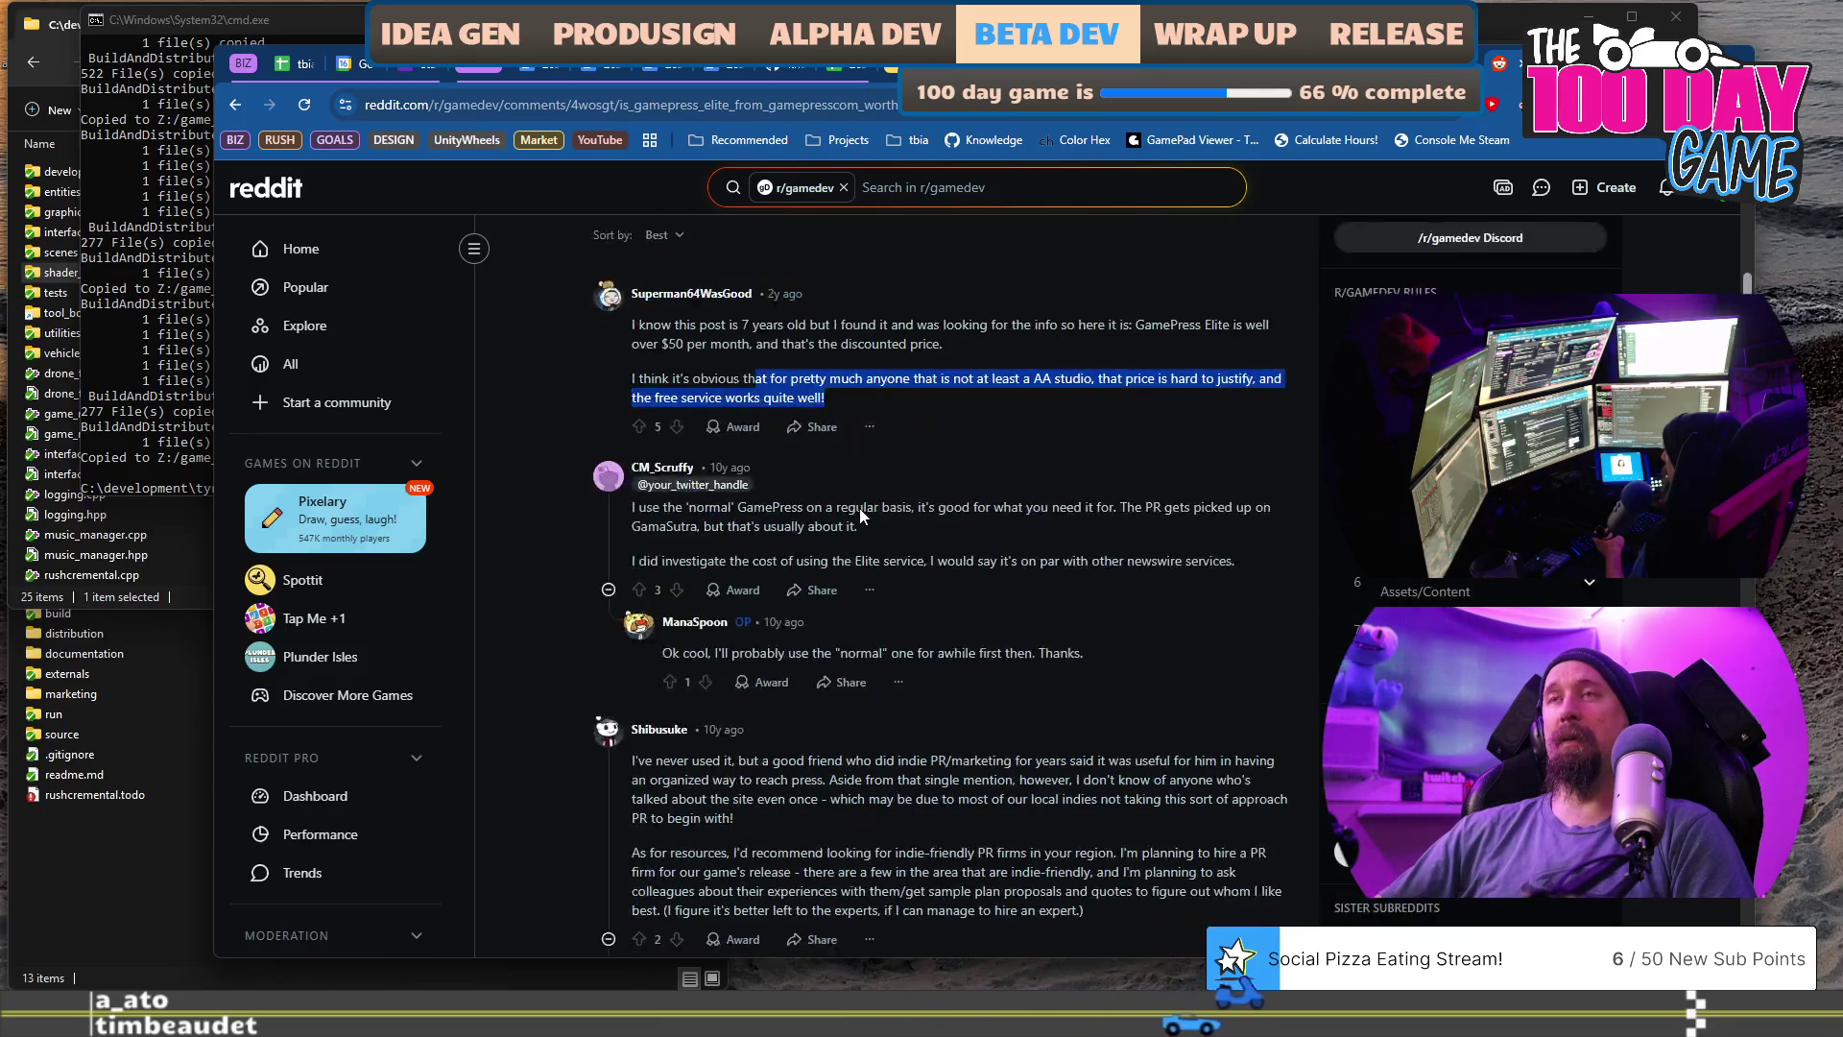
{"action": "scroll", "coordinate": [873, 496], "scroll_direction": "down", "scroll_amount": 1}
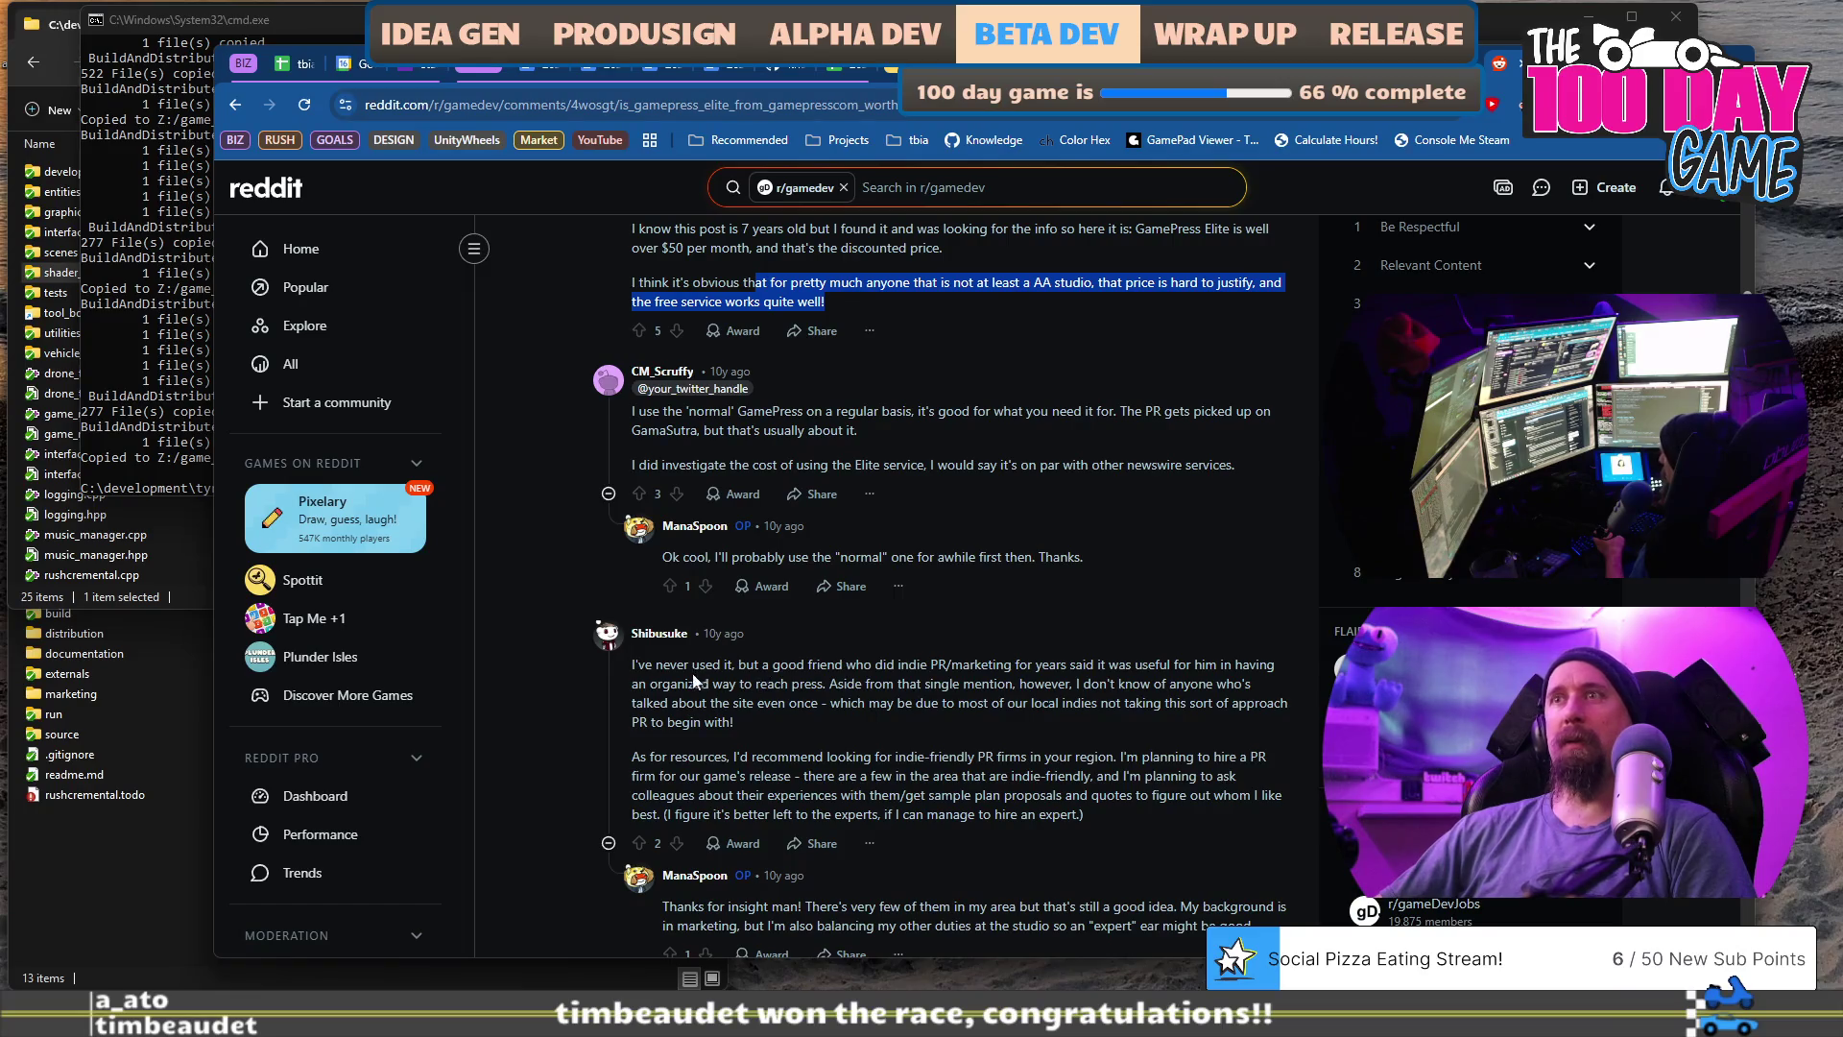
{"action": "mouse_move", "coordinate": [644, 665]}
{"action": "left_mouse_down"}
{"action": "mouse_move", "coordinate": [683, 708]}
{"action": "mouse_move", "coordinate": [662, 759]}
{"action": "mouse_move", "coordinate": [703, 706]}
{"action": "mouse_move", "coordinate": [715, 721]}
{"action": "mouse_move", "coordinate": [845, 685]}
{"action": "mouse_move", "coordinate": [867, 706]}
{"action": "mouse_move", "coordinate": [831, 729]}
{"action": "left_mouse_up"}
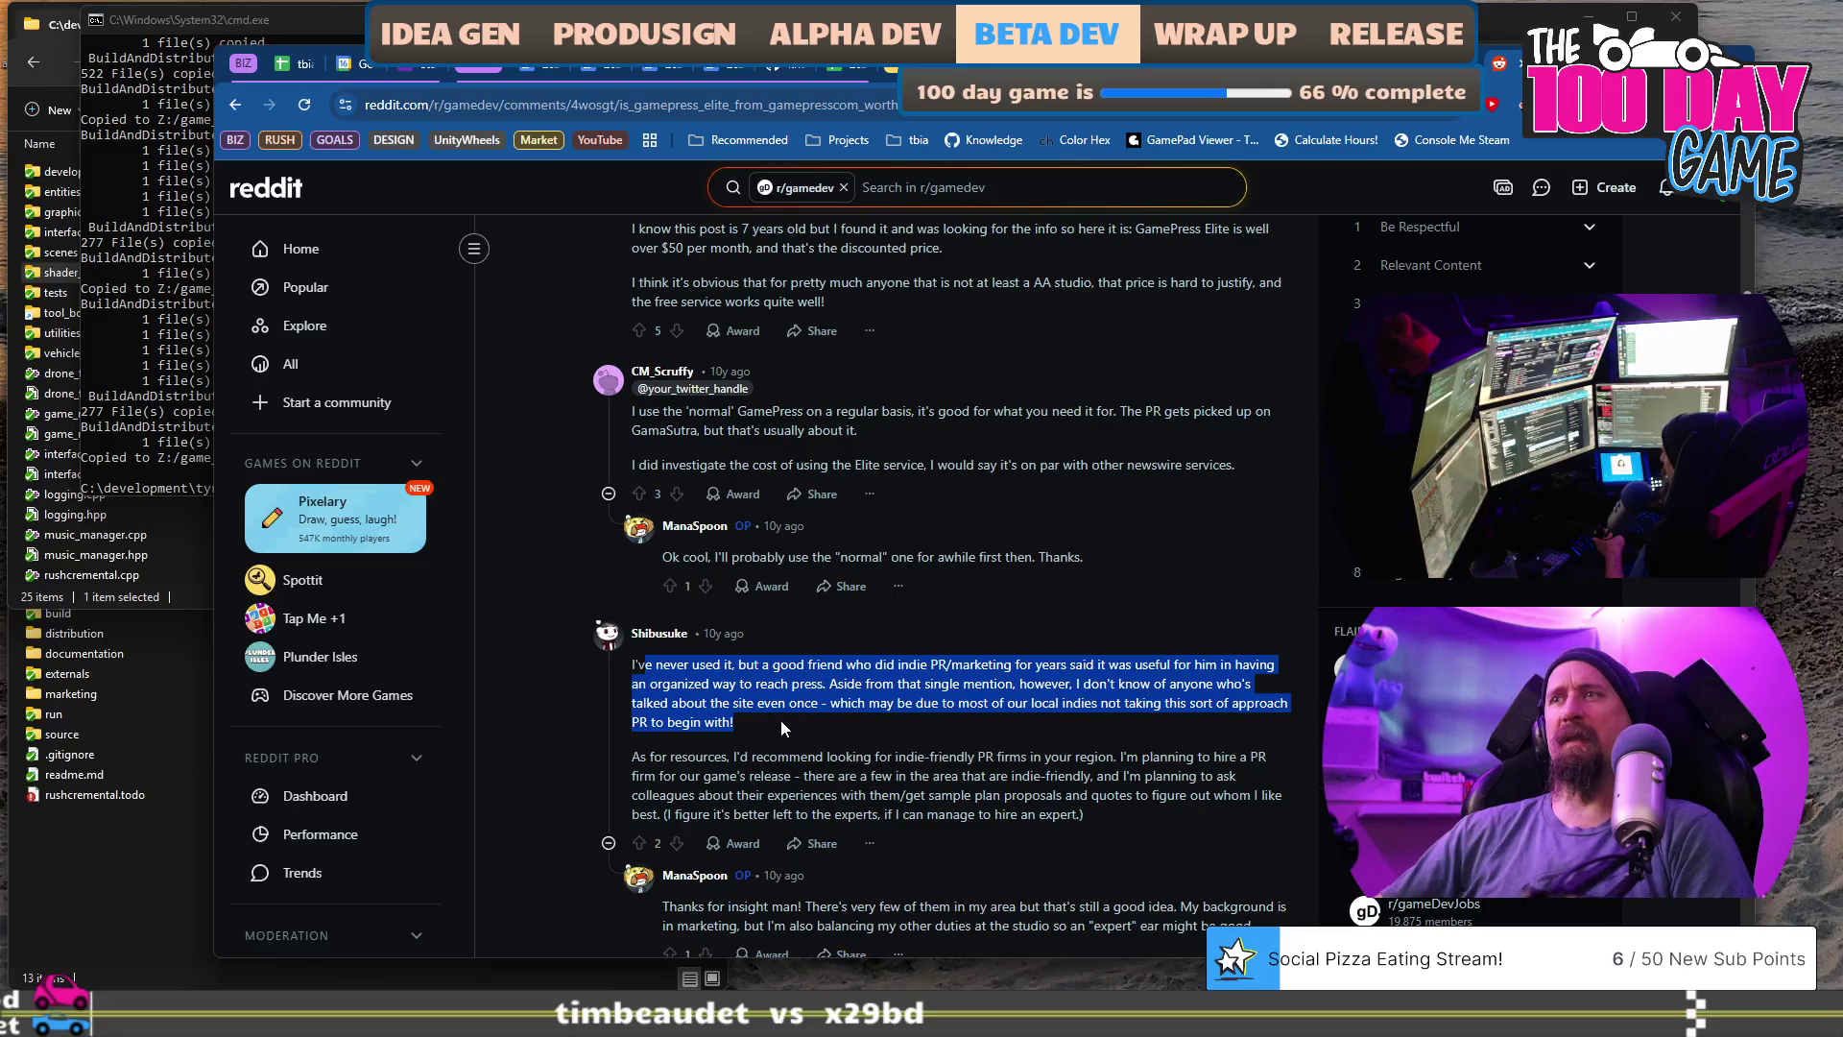
{"action": "scroll", "coordinate": [753, 633], "scroll_direction": "down", "scroll_amount": 3}
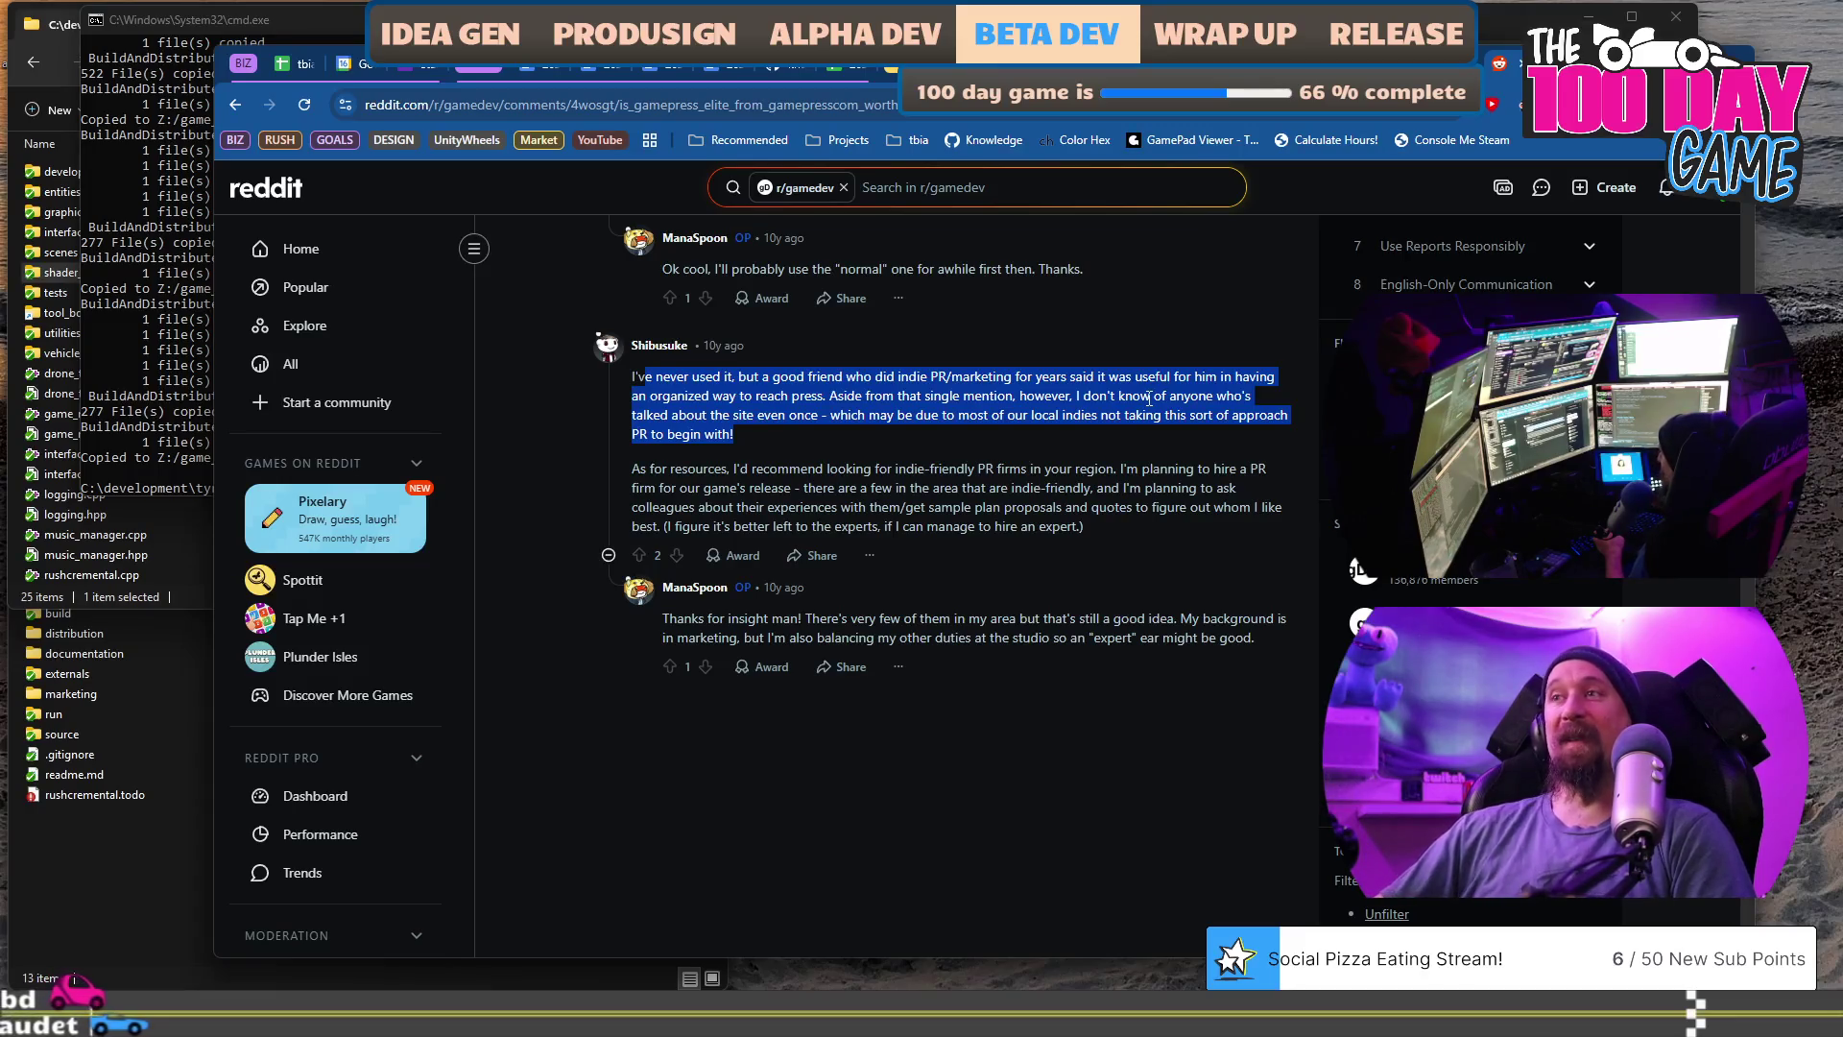
{"action": "scroll", "coordinate": [1149, 397], "scroll_direction": "up", "scroll_amount": 3}
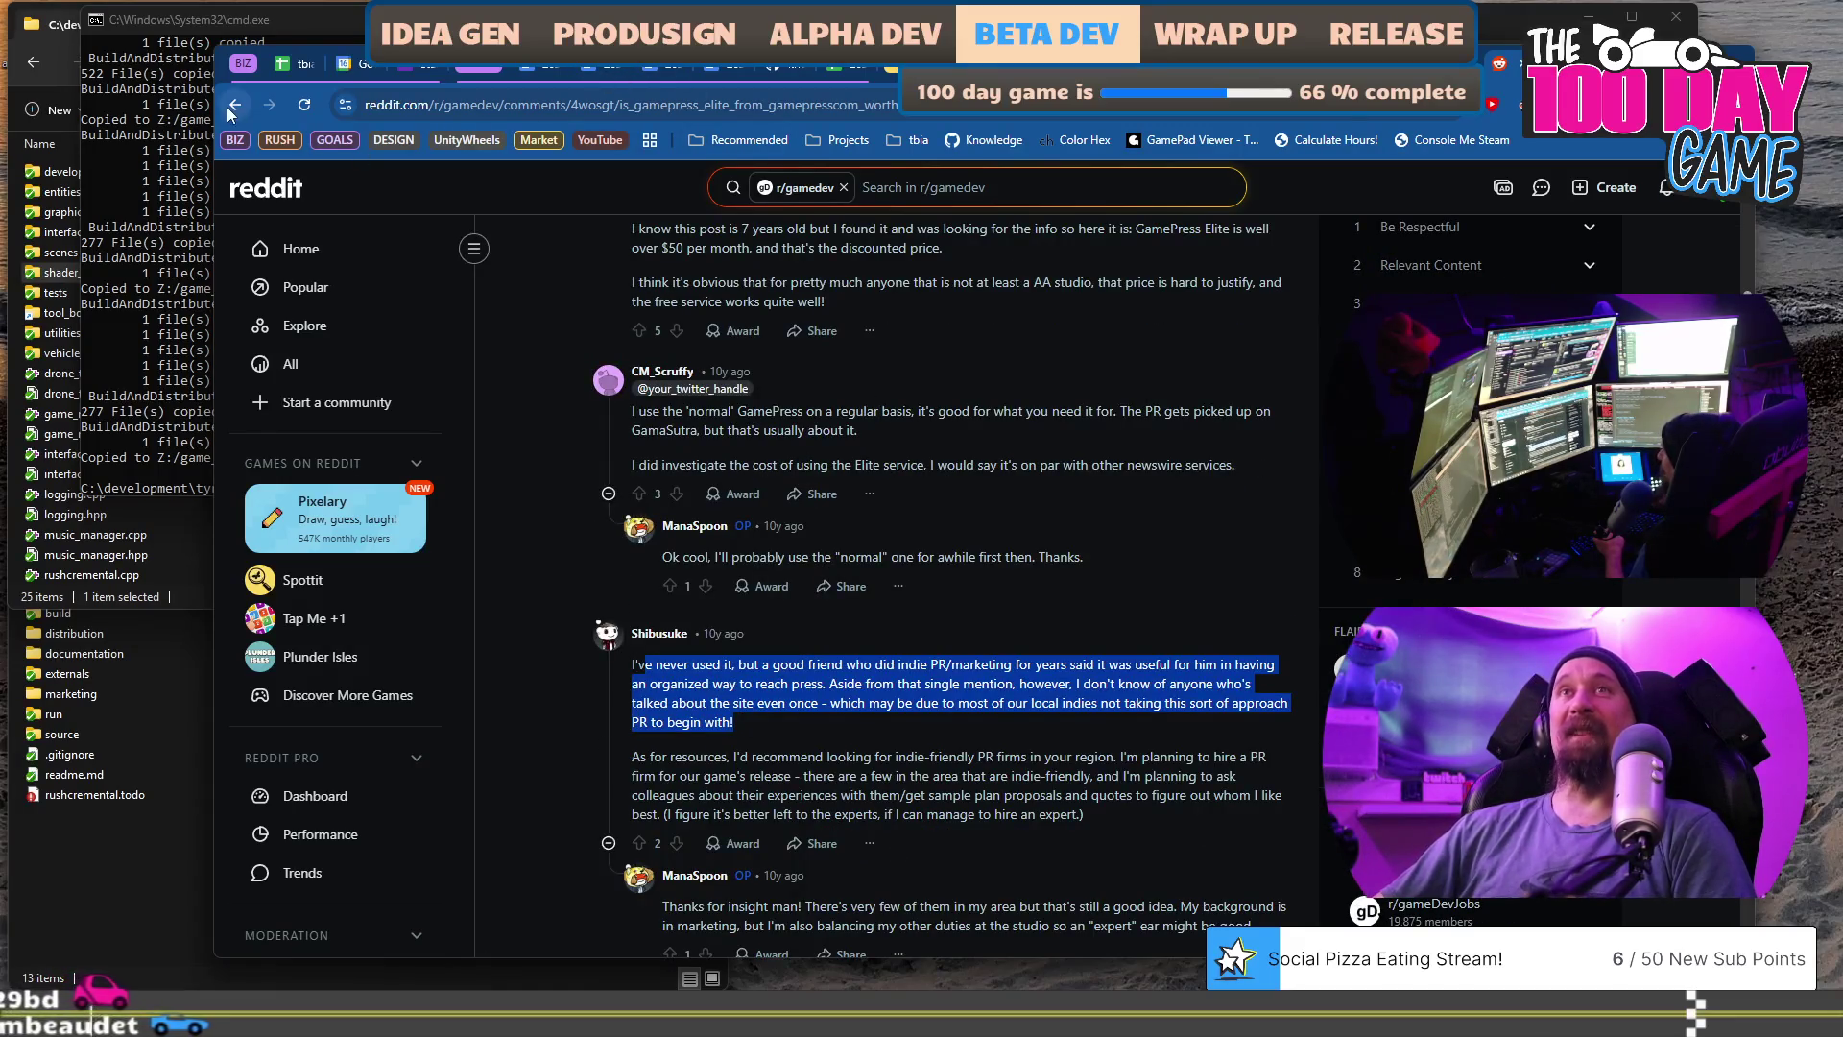
{"action": "key", "text": "alt+Left"}
Scroll the results and open the 'Game.Press: Home' result in a new tab
{"action": "scroll", "coordinate": [925, 550], "scroll_direction": "down", "scroll_amount": 4}
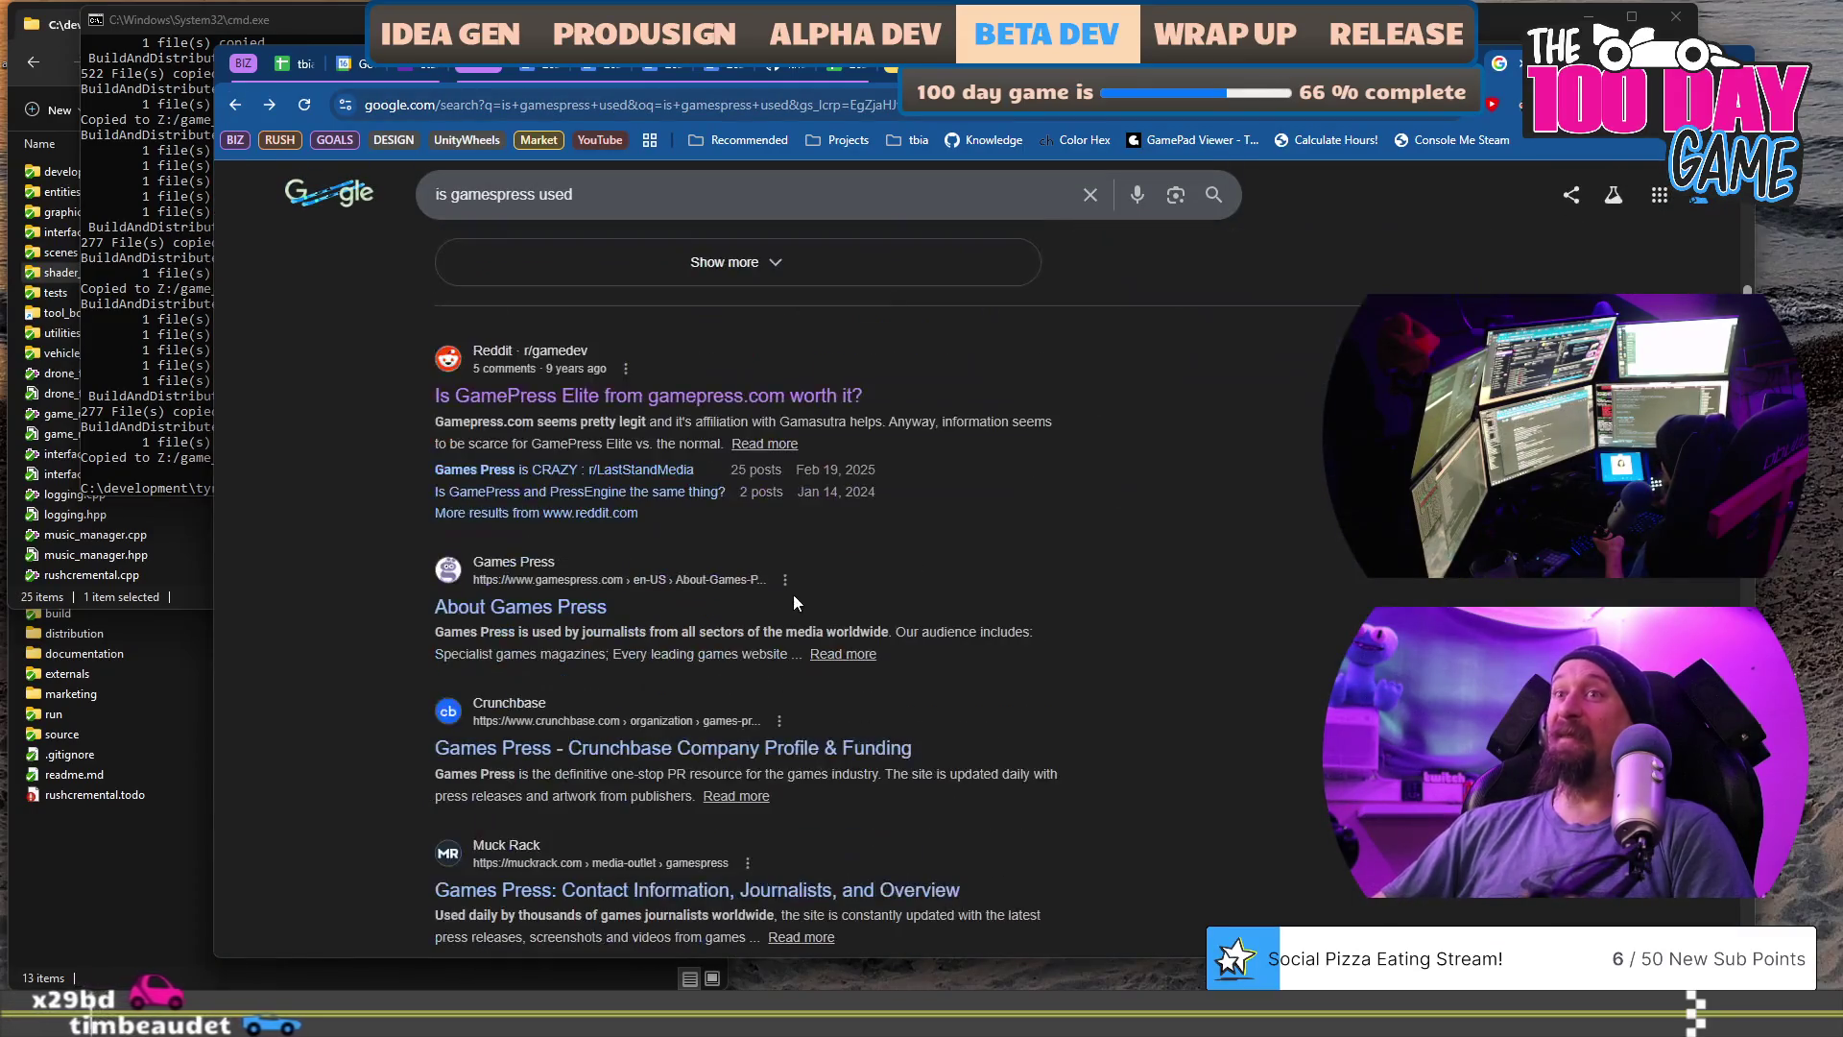
{"action": "scroll", "coordinate": [751, 611], "scroll_direction": "down", "scroll_amount": 5}
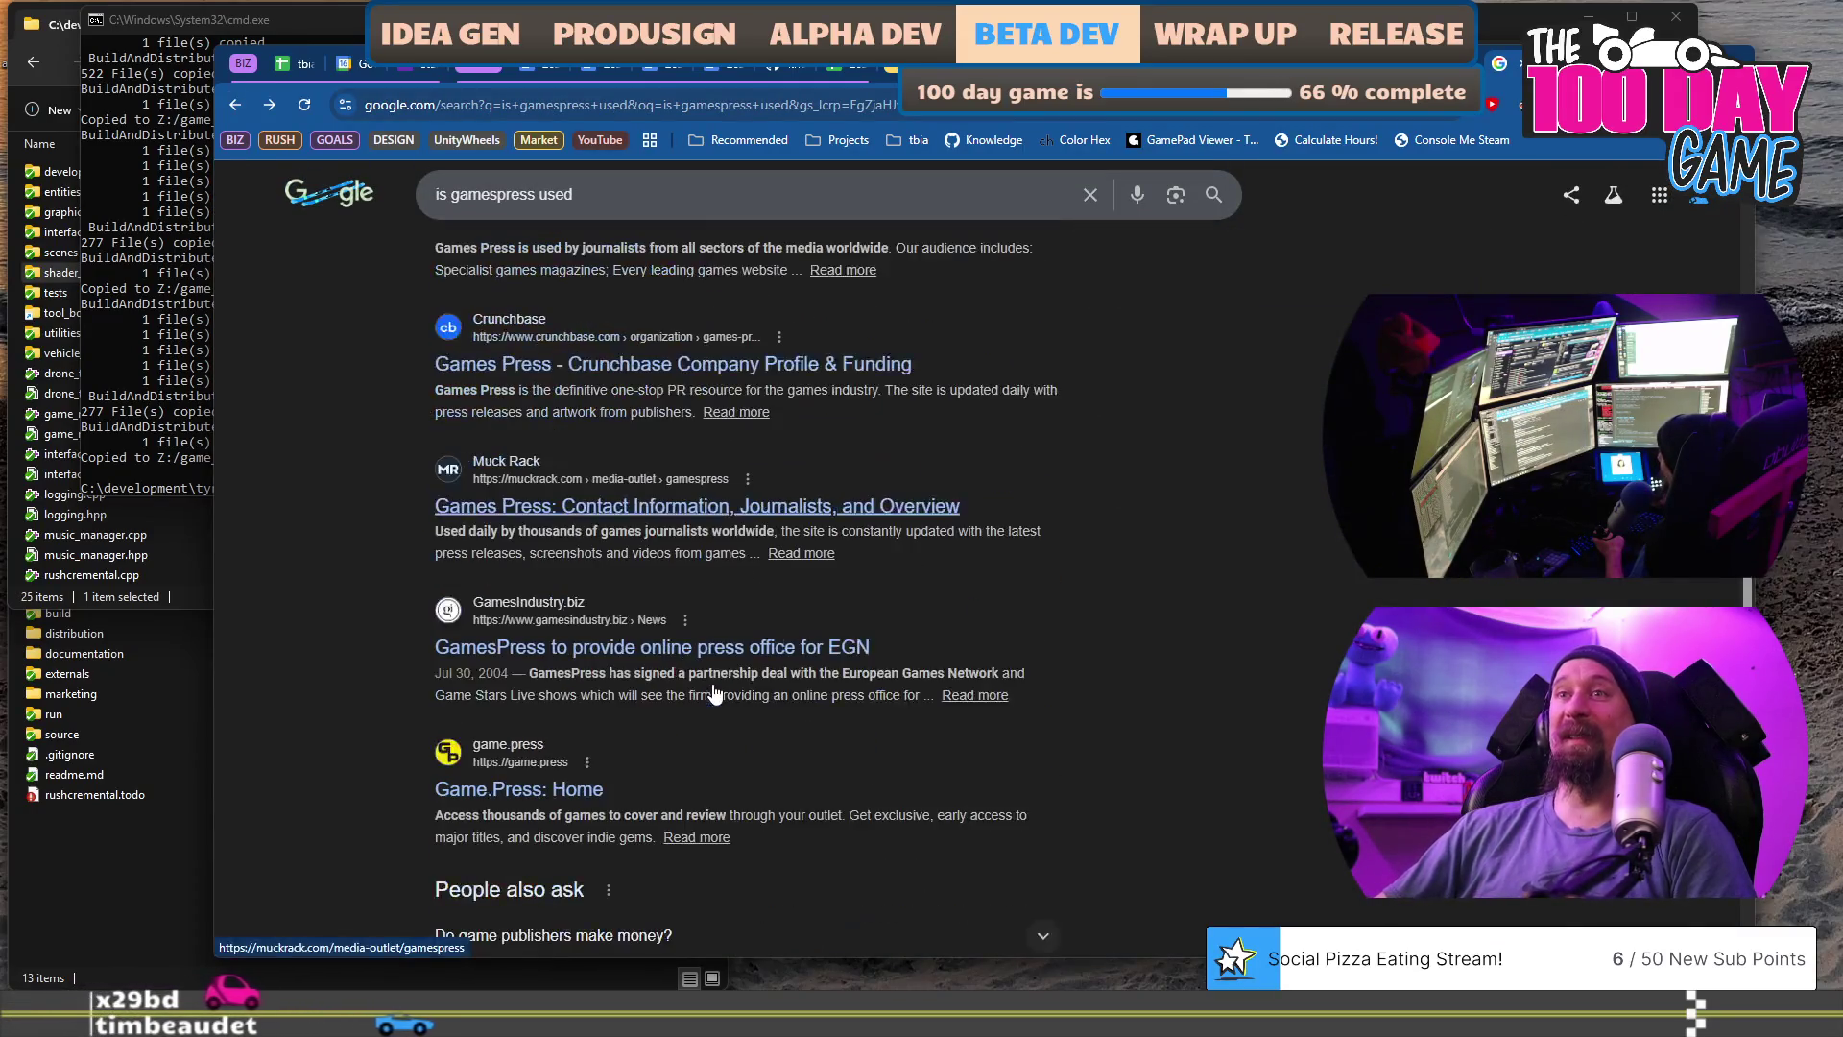
{"action": "scroll", "coordinate": [713, 684], "scroll_direction": "down", "scroll_amount": 1}
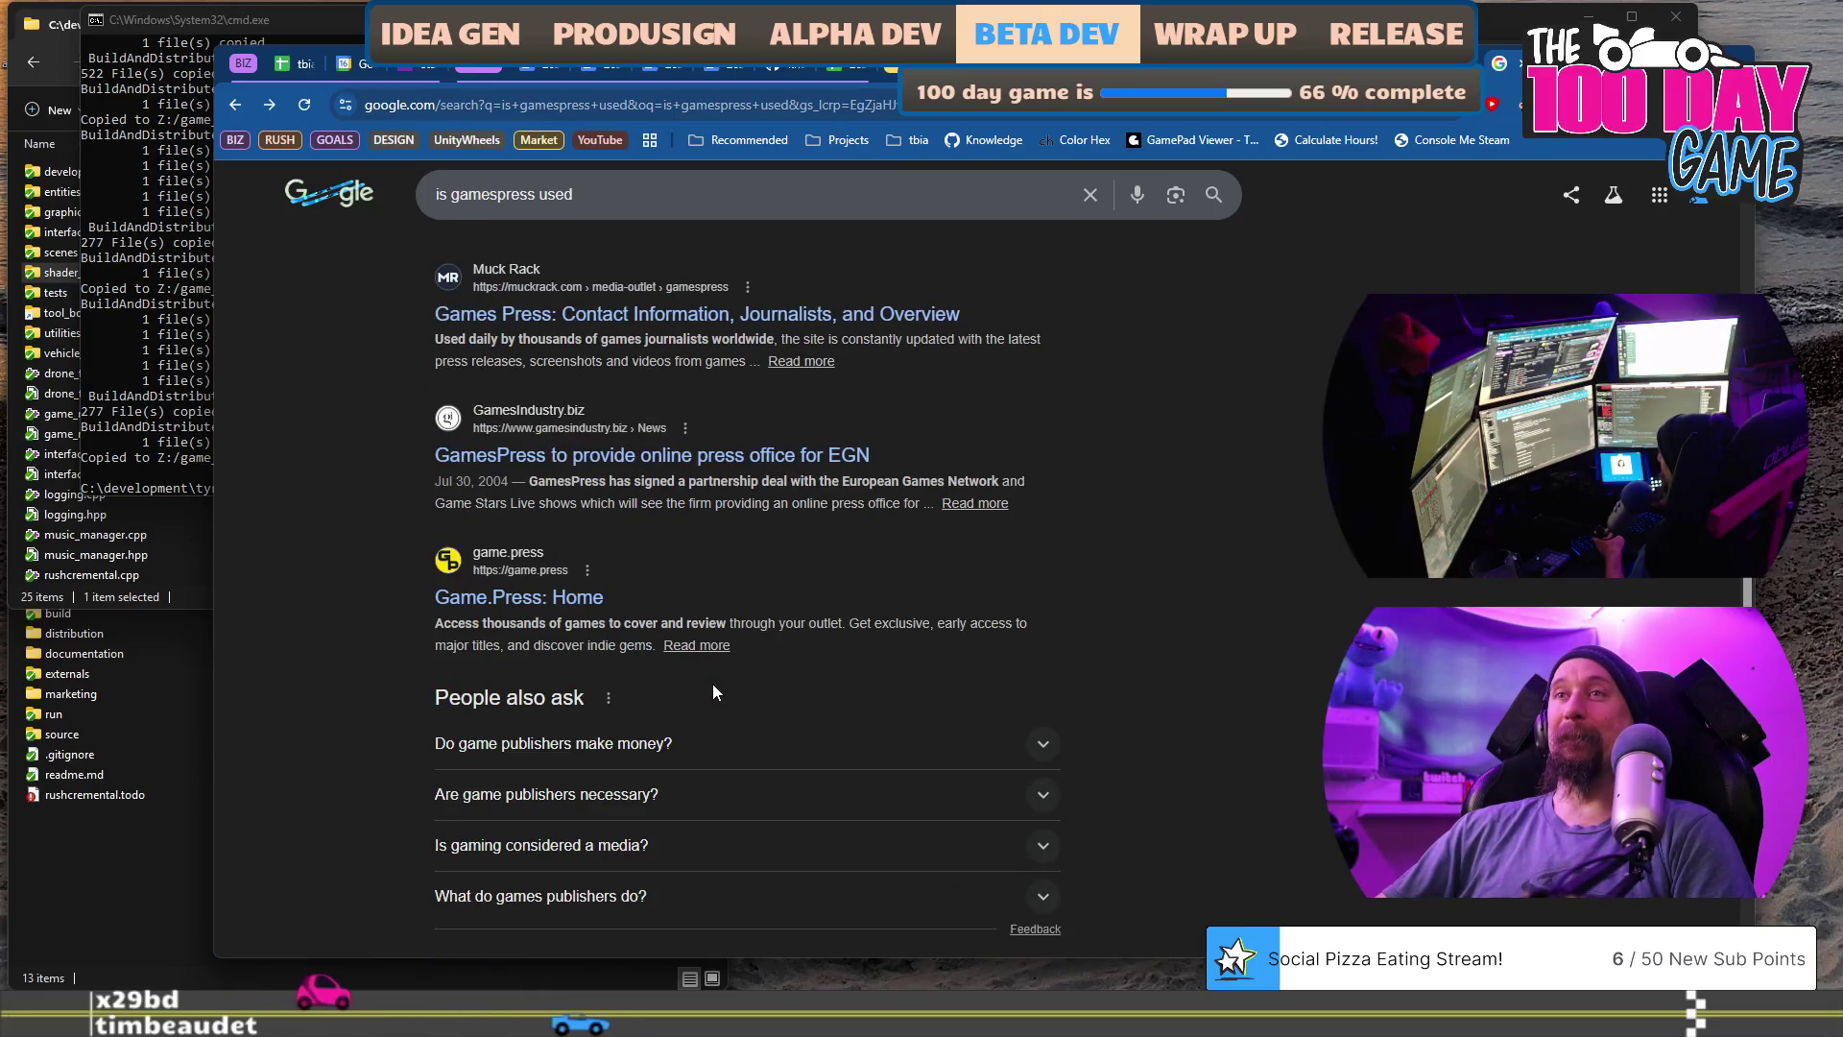
{"action": "middle_click", "coordinate": [519, 597]}
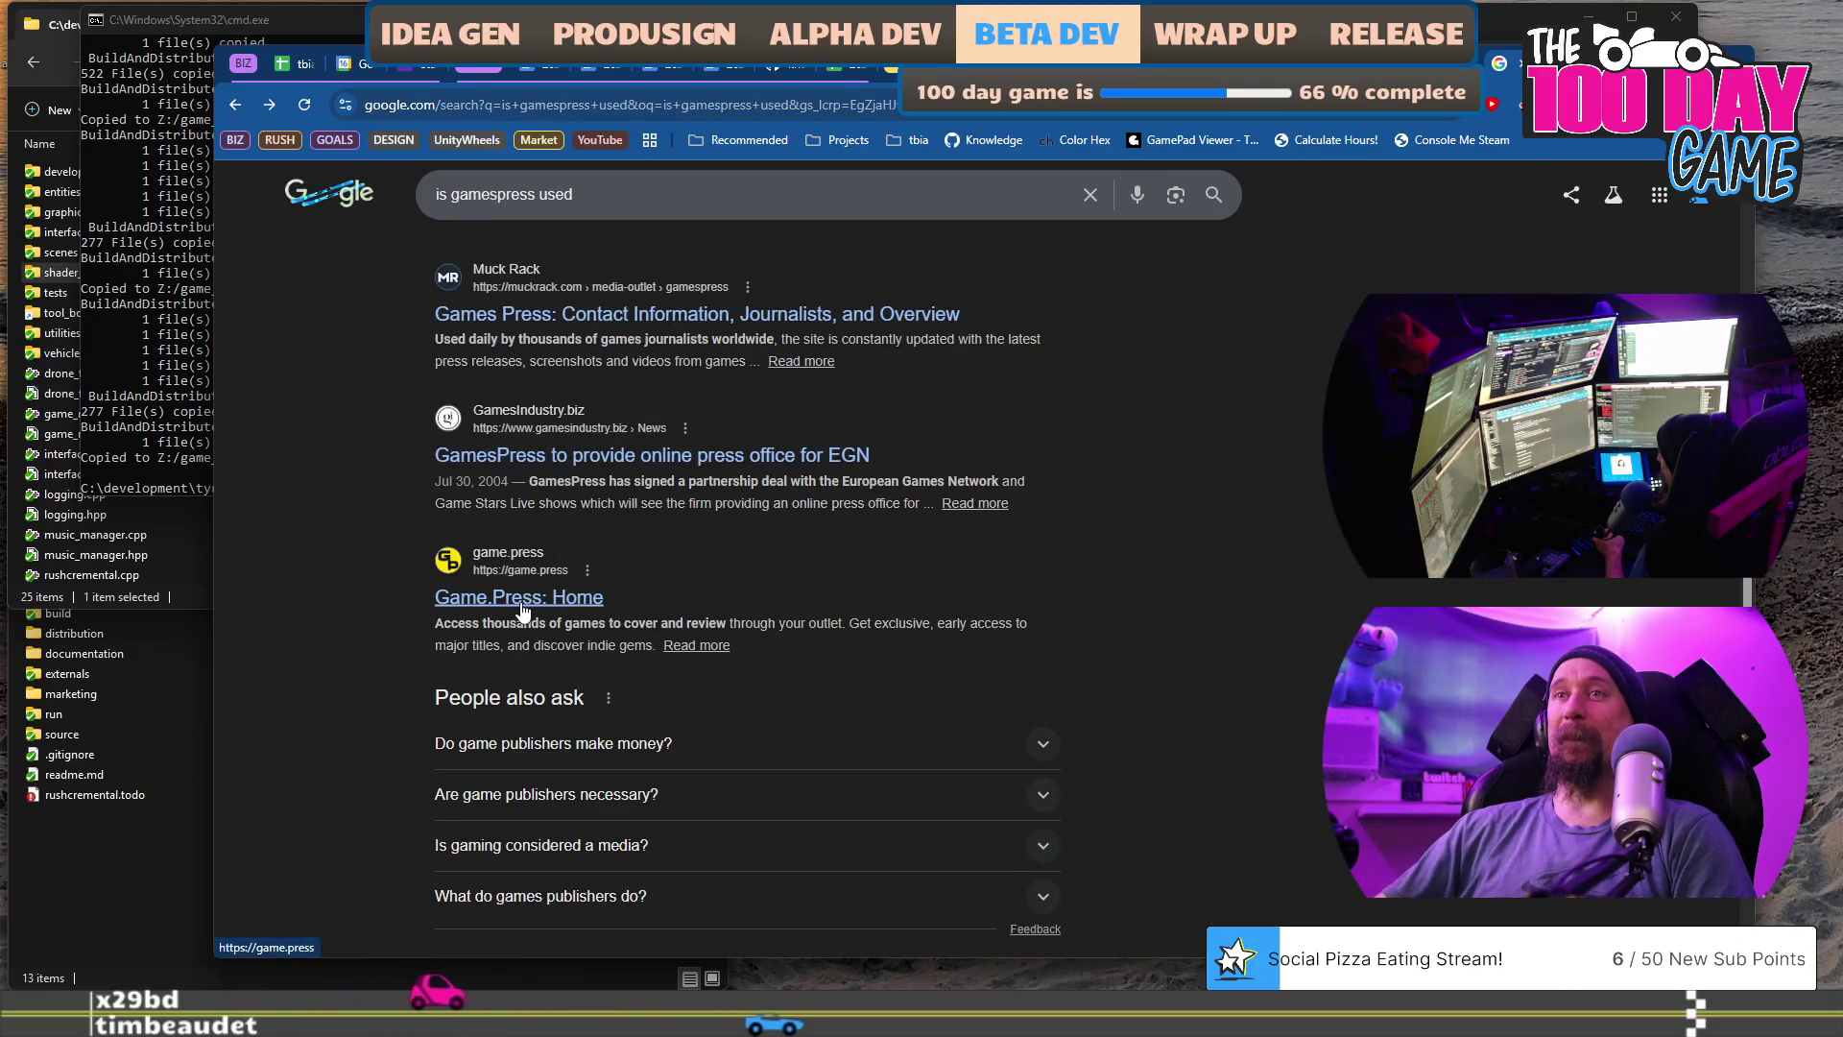
View the game.press About page and its footer note about Keymailer Ltd ownership
{"action": "left_click", "coordinate": [1522, 63]}
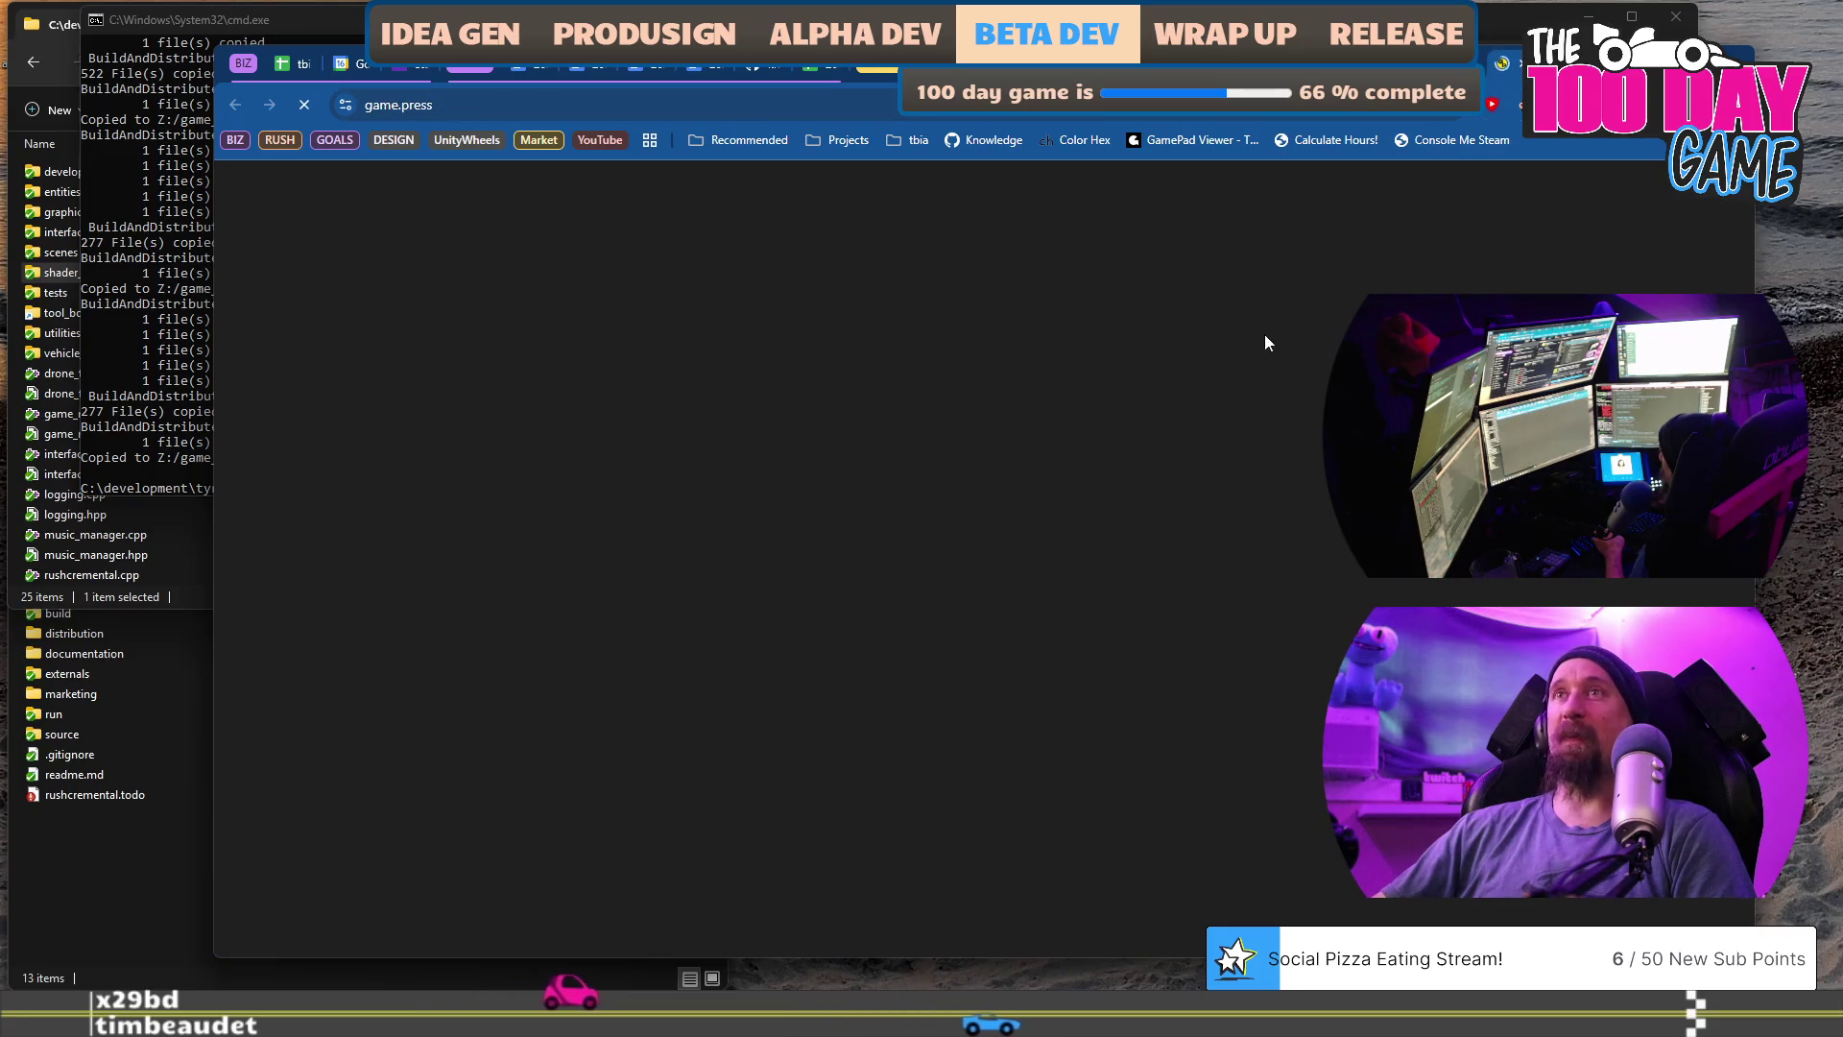
{"action": "scroll", "coordinate": [826, 449], "scroll_direction": "down", "scroll_amount": 5}
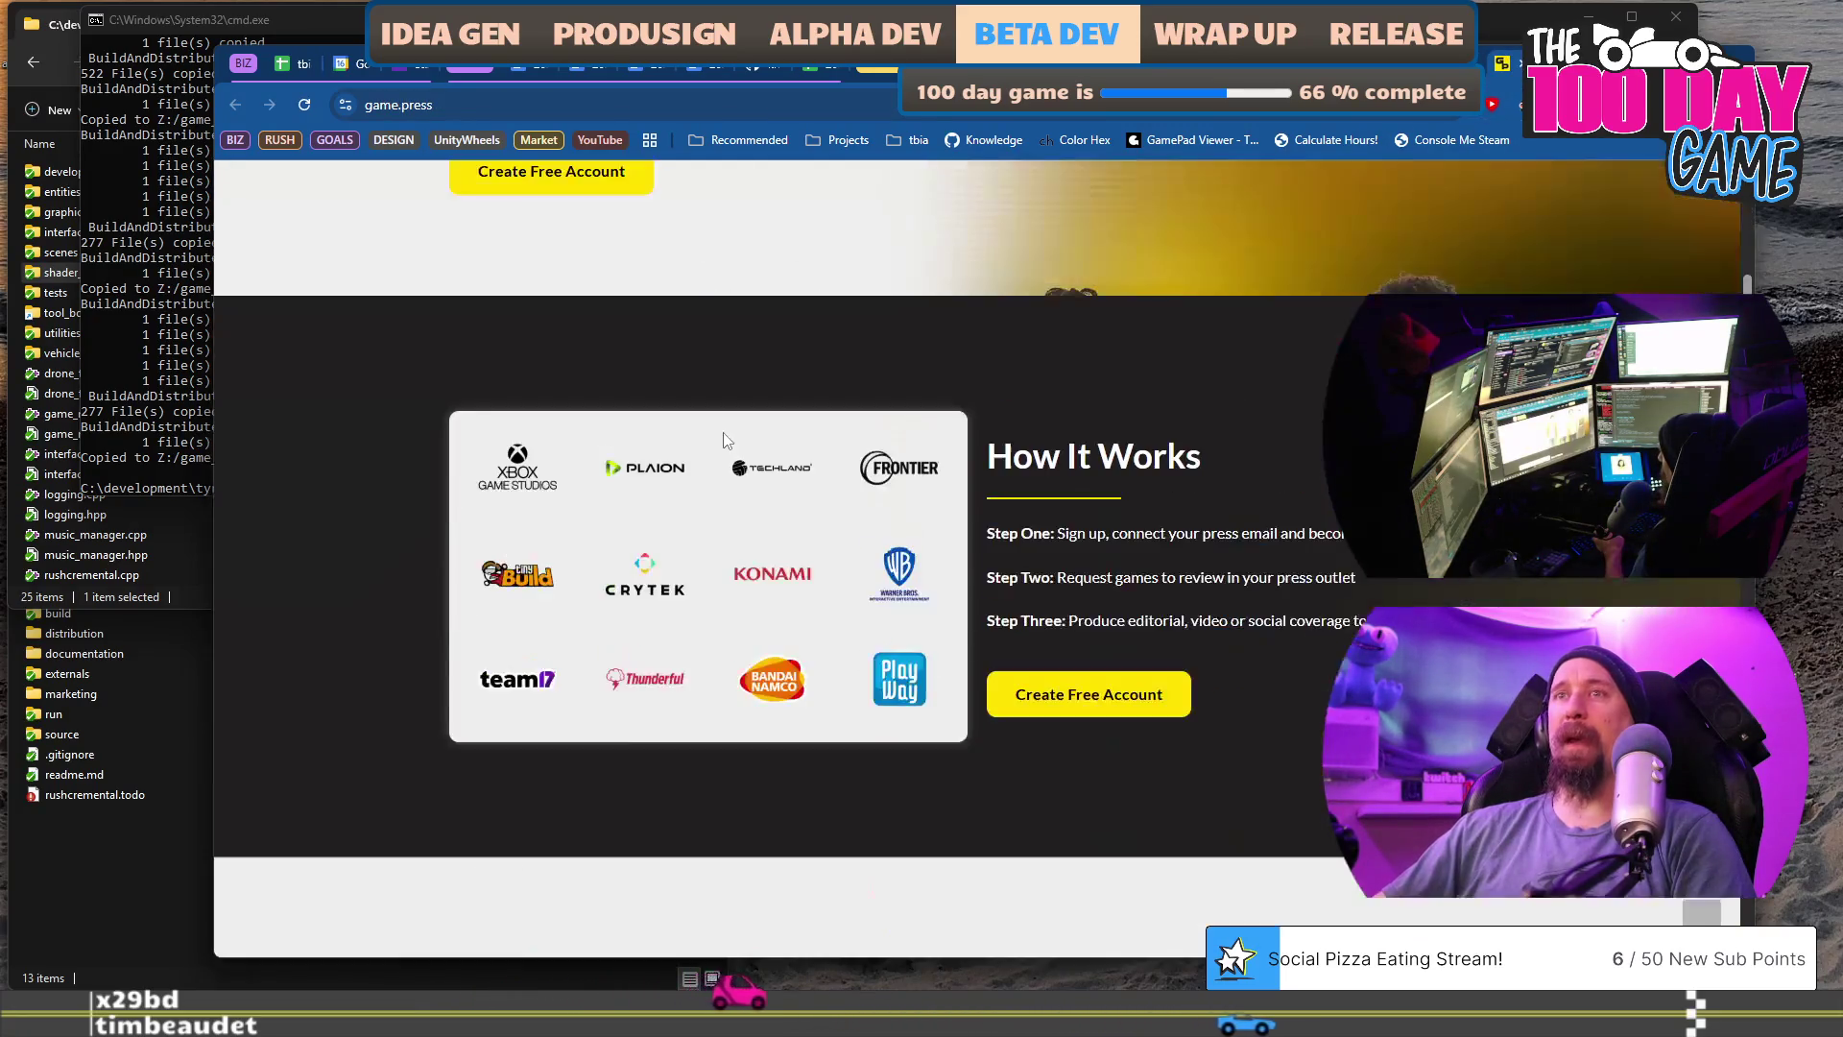
{"action": "scroll", "coordinate": [1075, 624], "scroll_direction": "up", "scroll_amount": 5}
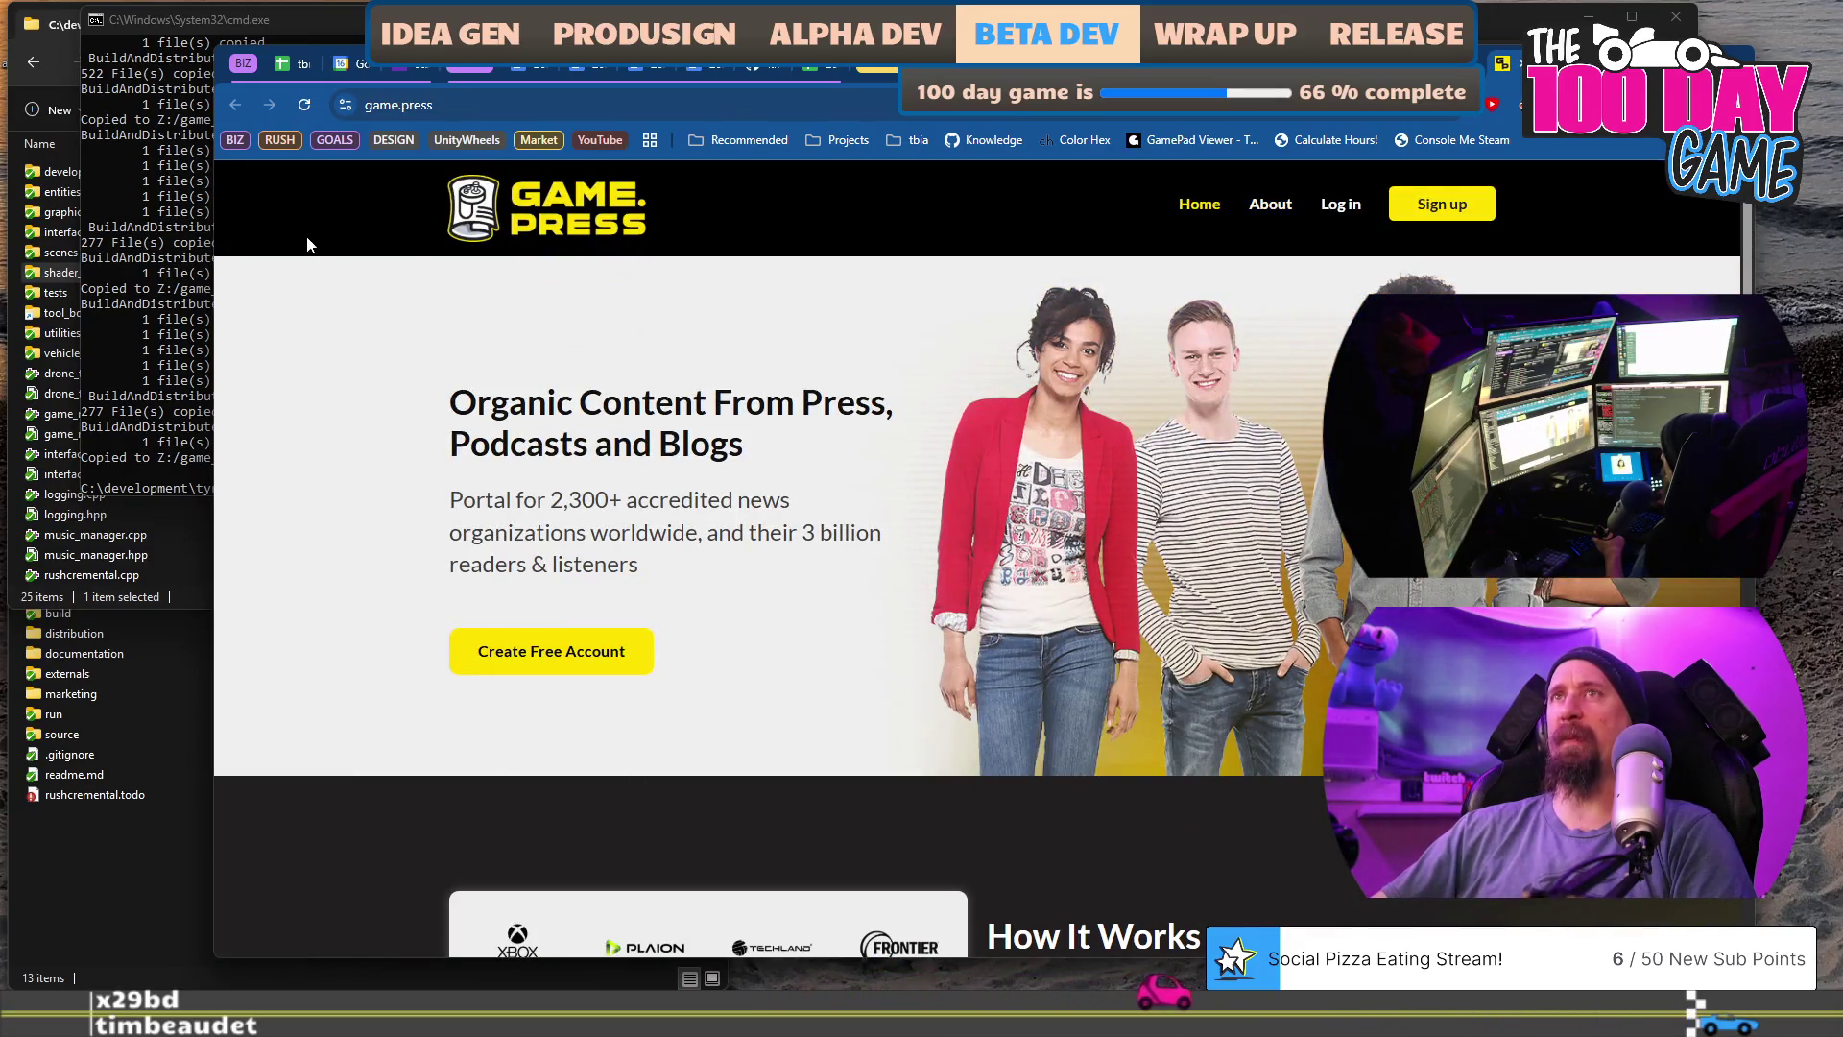
{"action": "left_click", "coordinate": [1246, 214]}
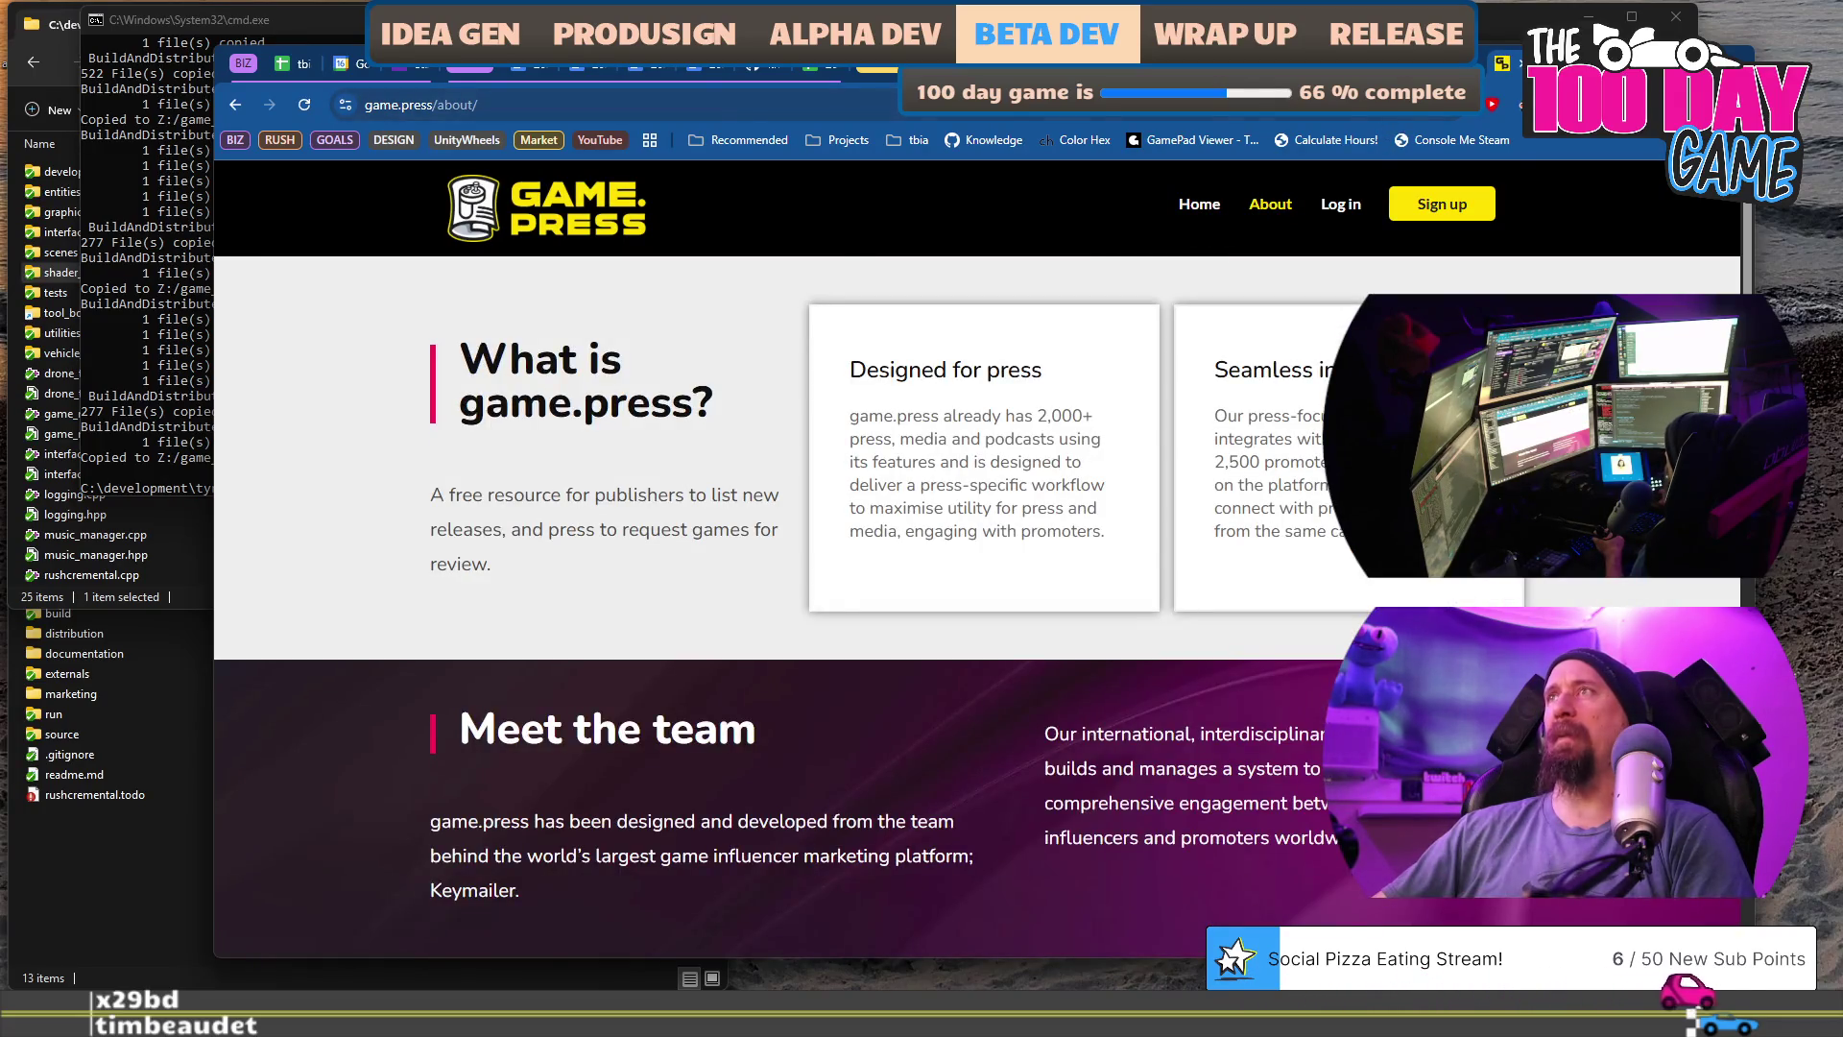
{"action": "scroll", "coordinate": [883, 538], "scroll_direction": "down", "scroll_amount": 15}
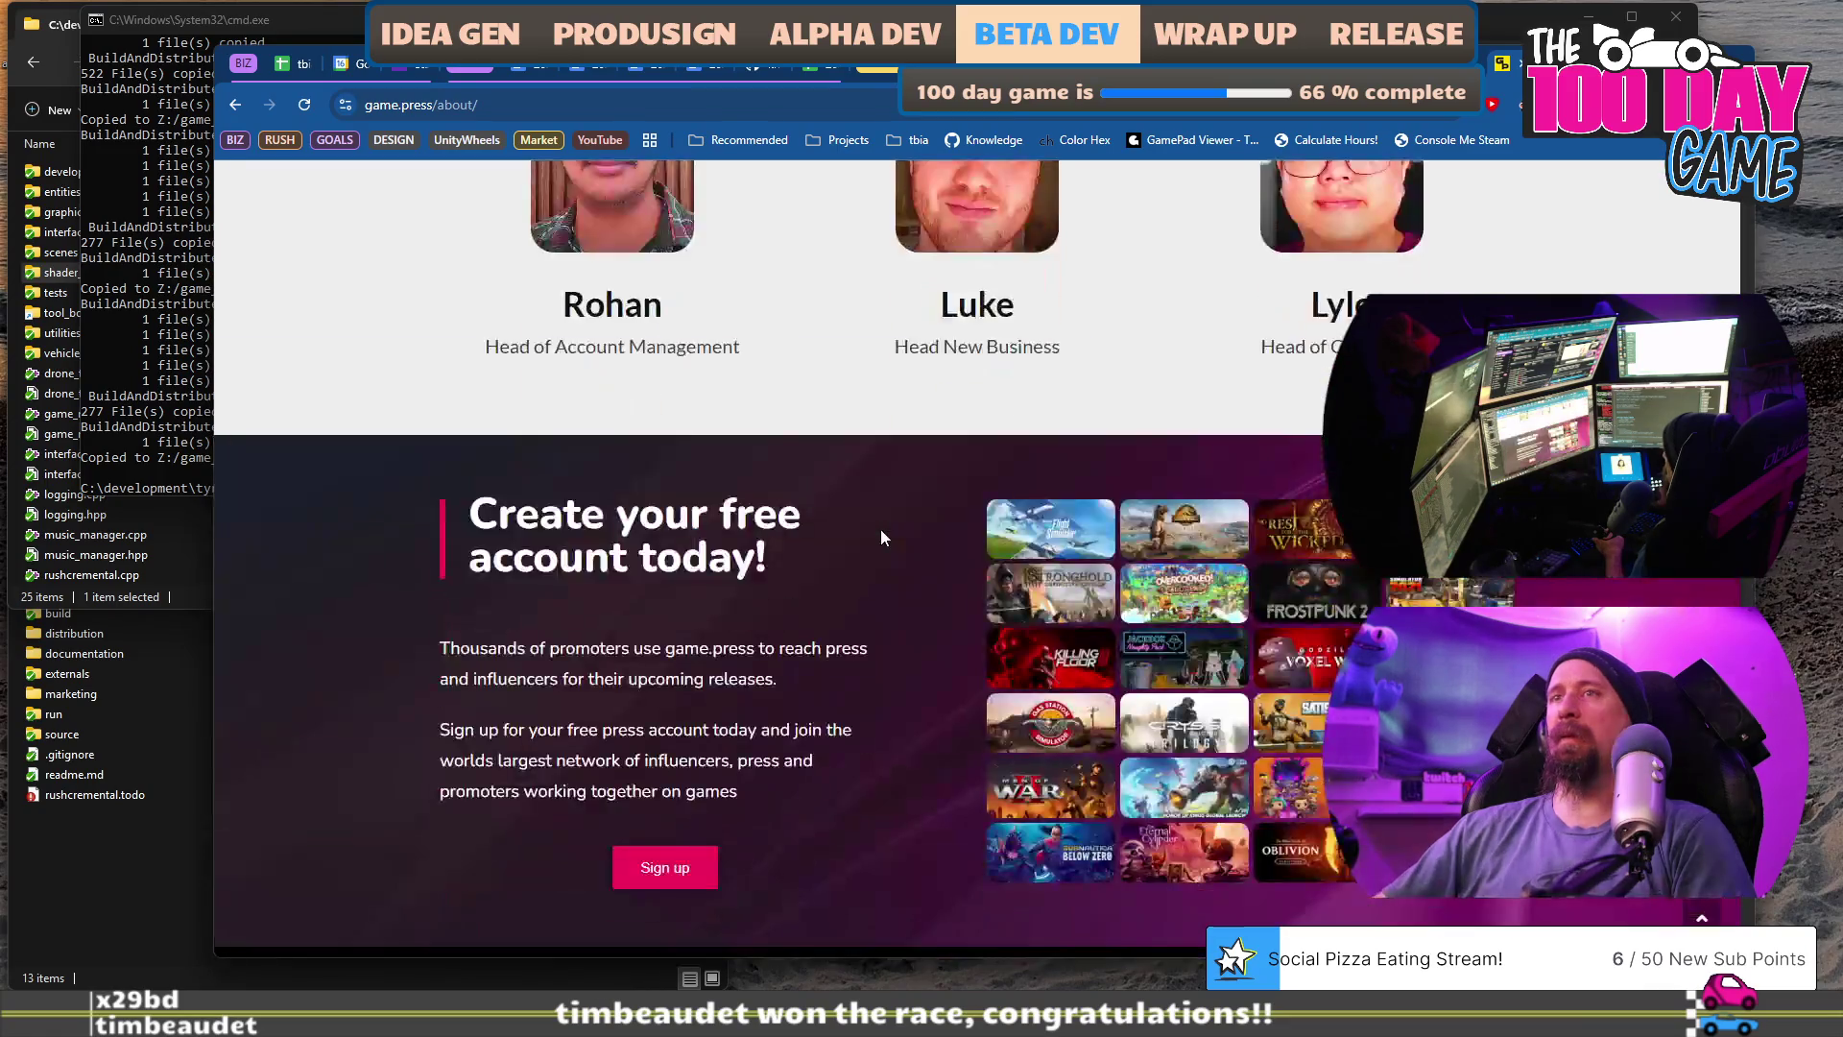
{"action": "scroll", "coordinate": [881, 535], "scroll_direction": "down", "scroll_amount": 2}
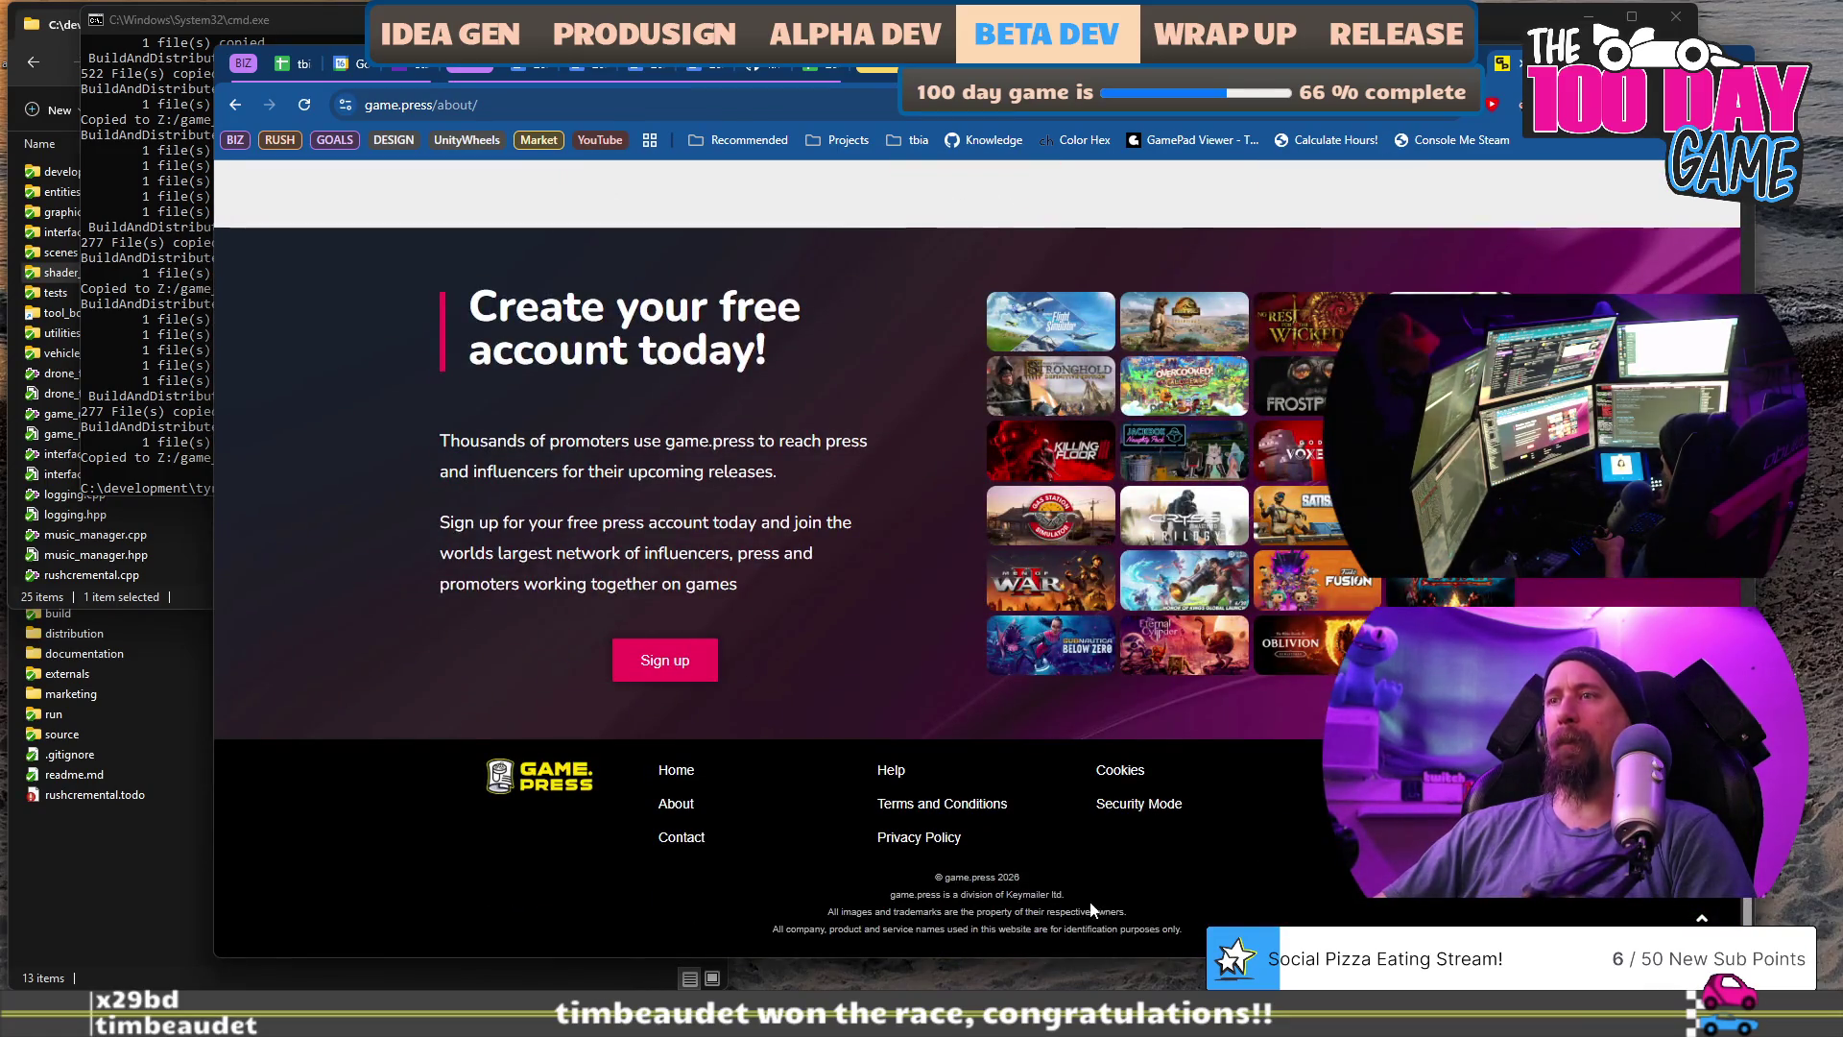
{"action": "left_click_drag", "start_coordinate": [951, 893], "coordinate": [945, 893]}
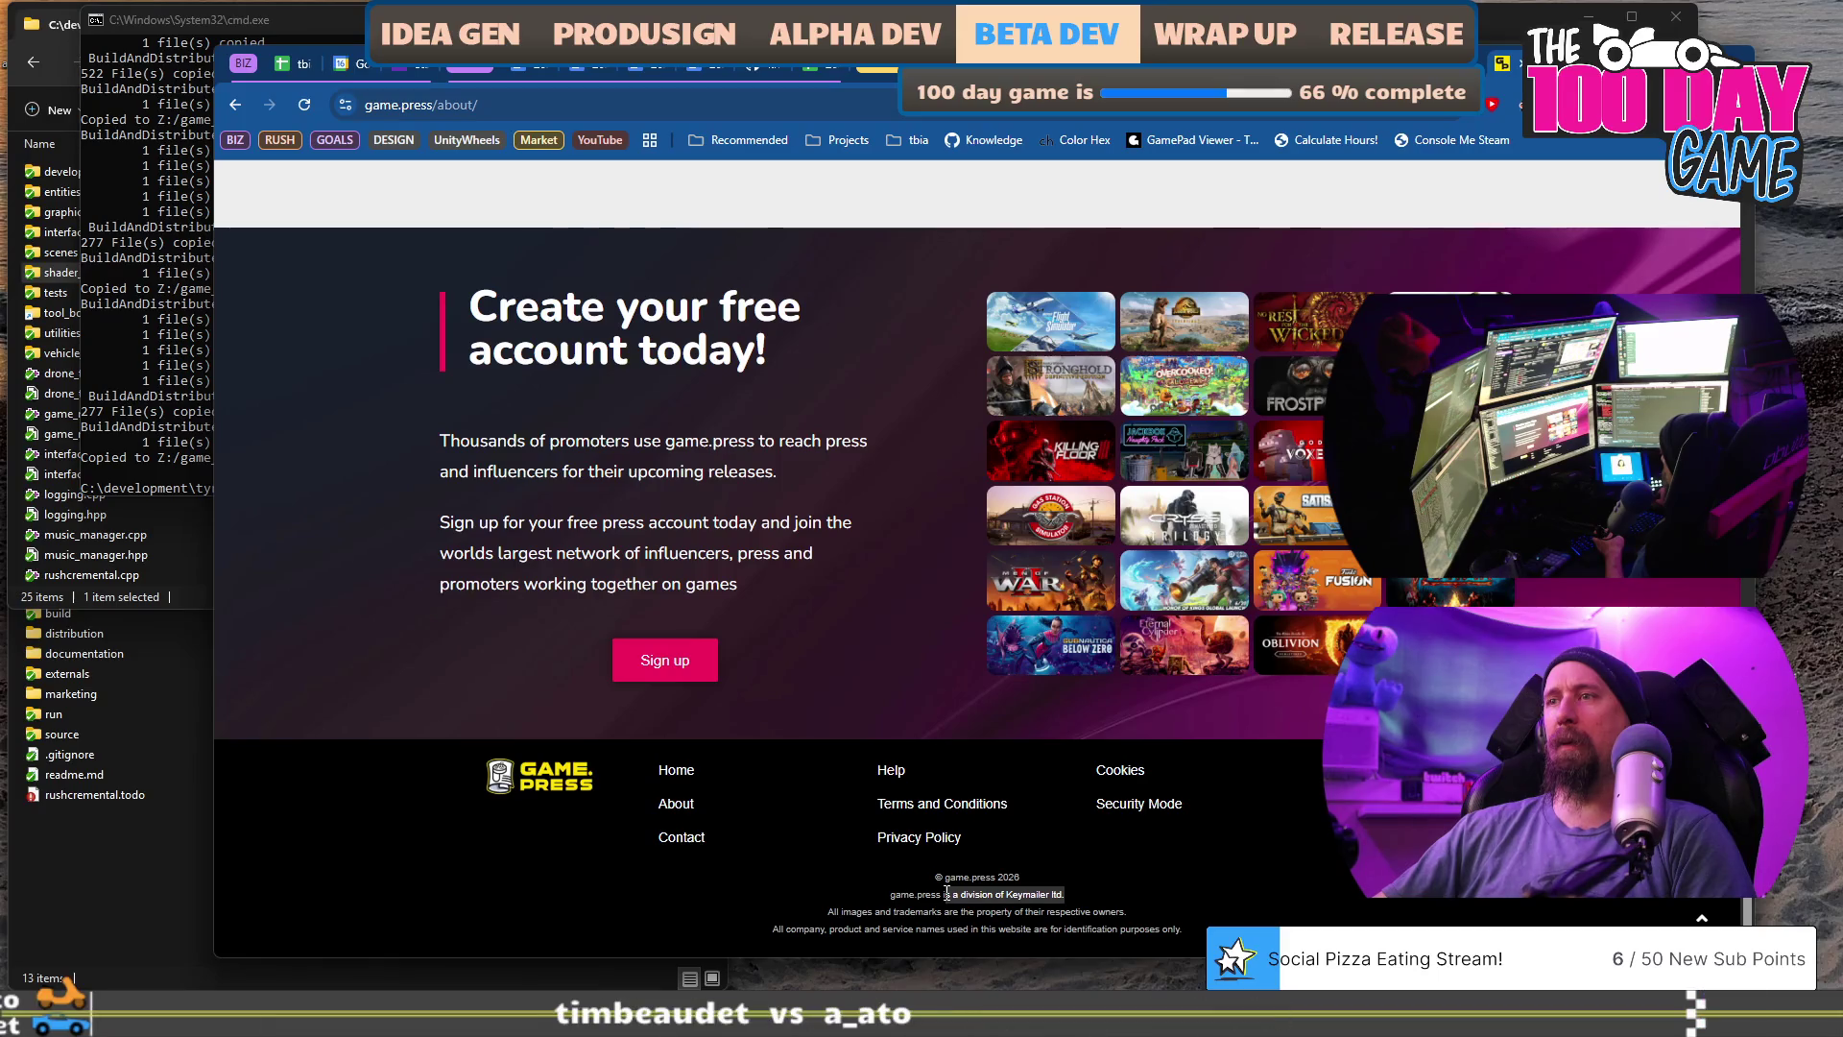
{"action": "left_click", "coordinate": [1165, 884]}
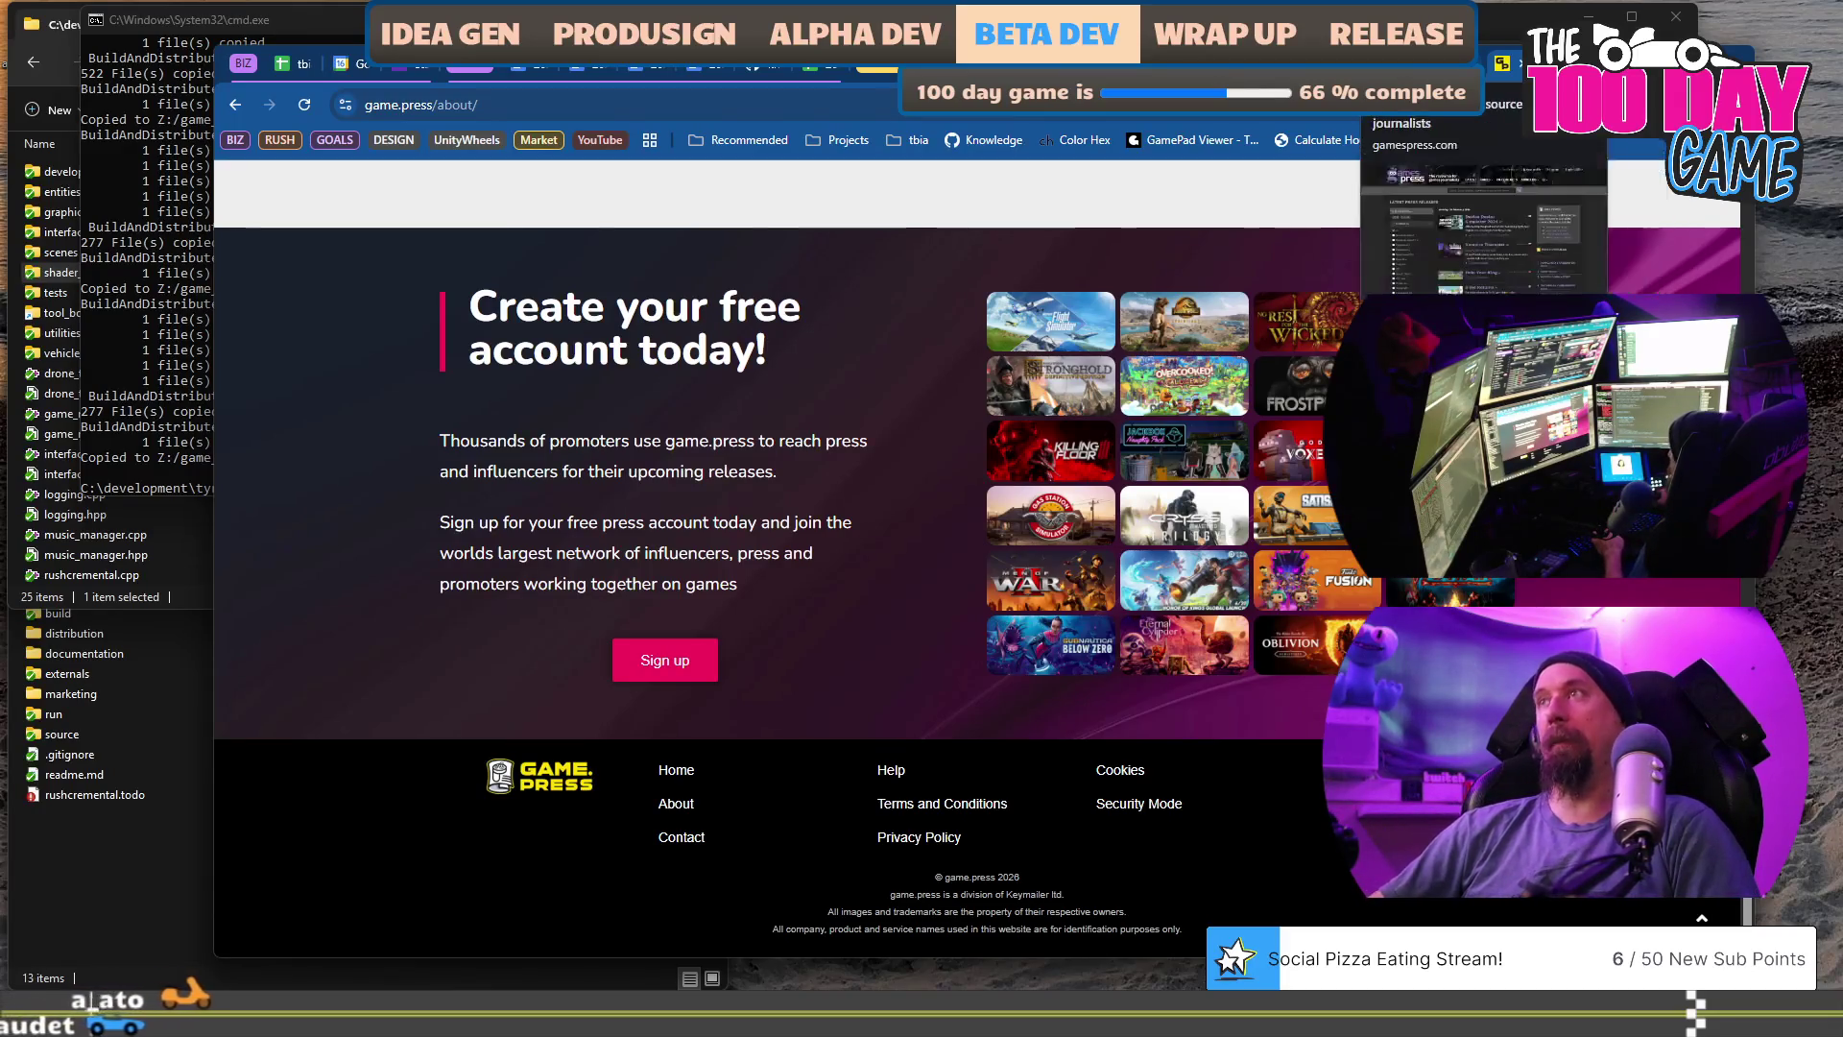
{"action": "left_click", "coordinate": [1367, 64]}
Review the PC and Today press releases, led by Device Doctor Simulator 2024
{"action": "scroll", "coordinate": [1304, 334], "scroll_direction": "down", "scroll_amount": 2}
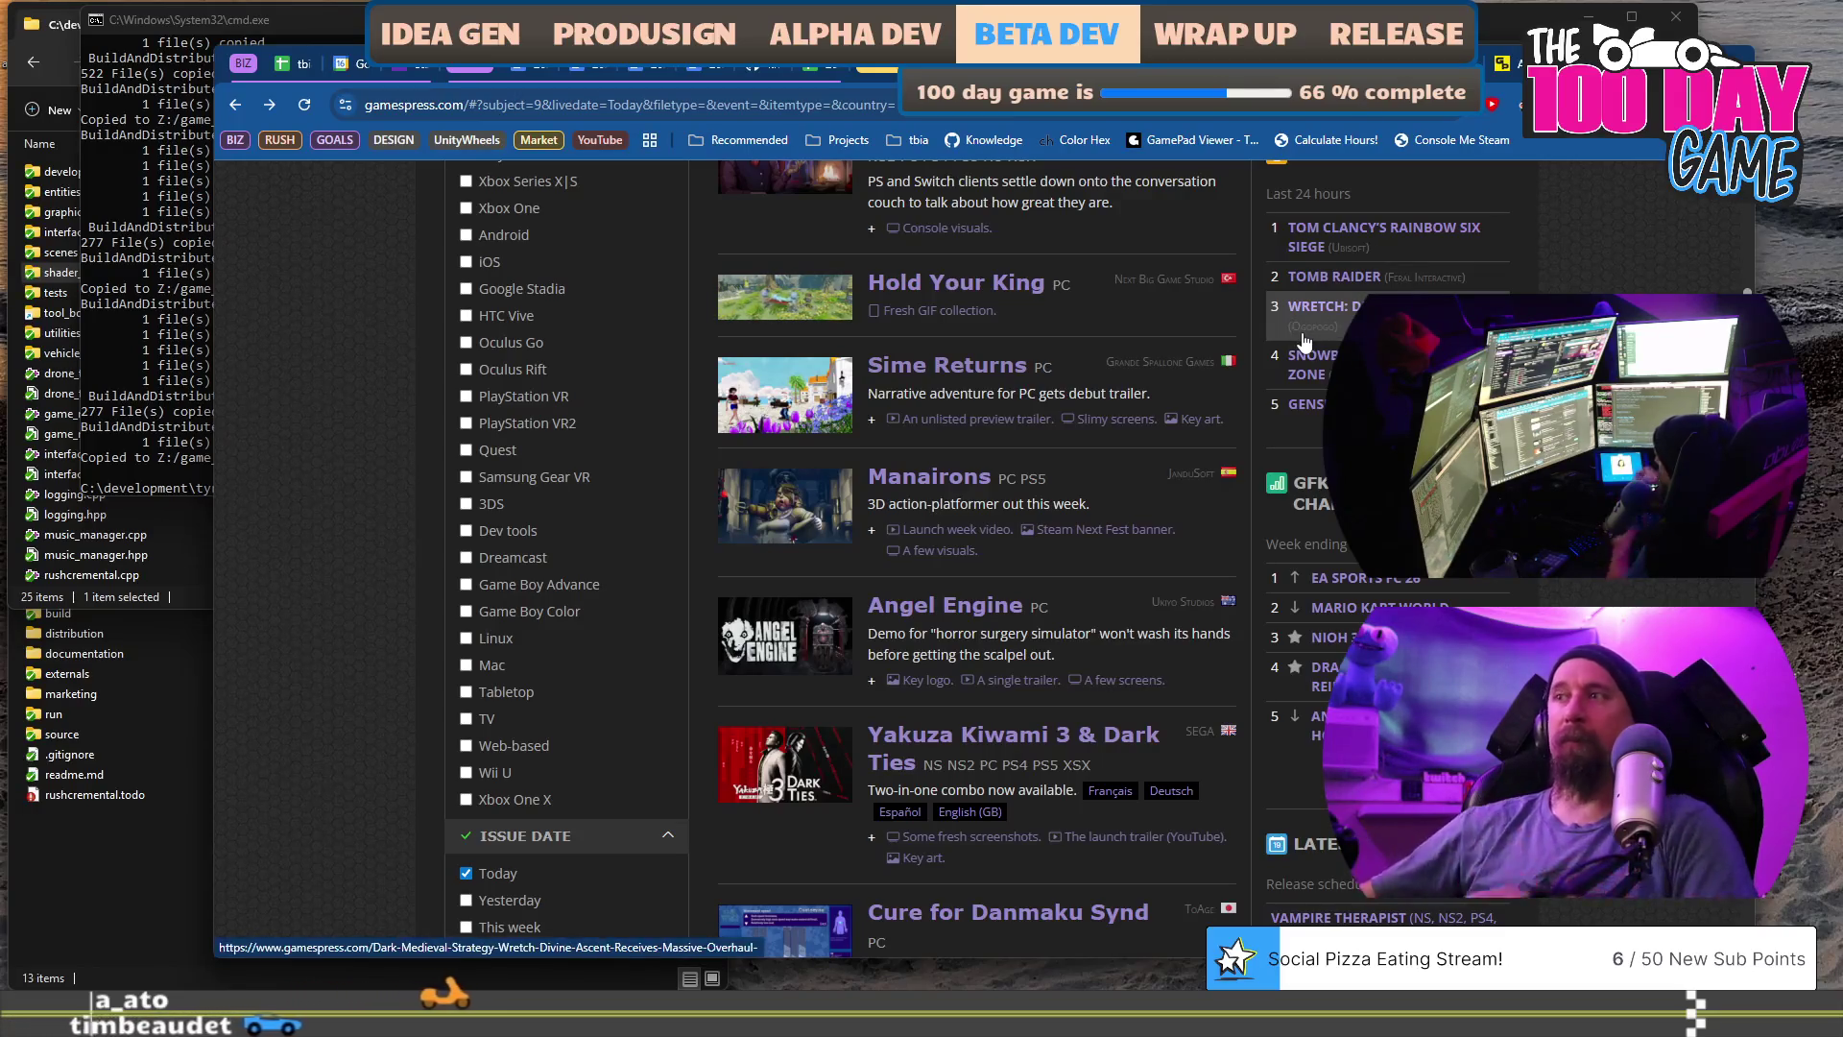
{"action": "scroll", "coordinate": [1278, 407], "scroll_direction": "down", "scroll_amount": 6}
{"action": "scroll", "coordinate": [1278, 408], "scroll_direction": "down", "scroll_amount": 4}
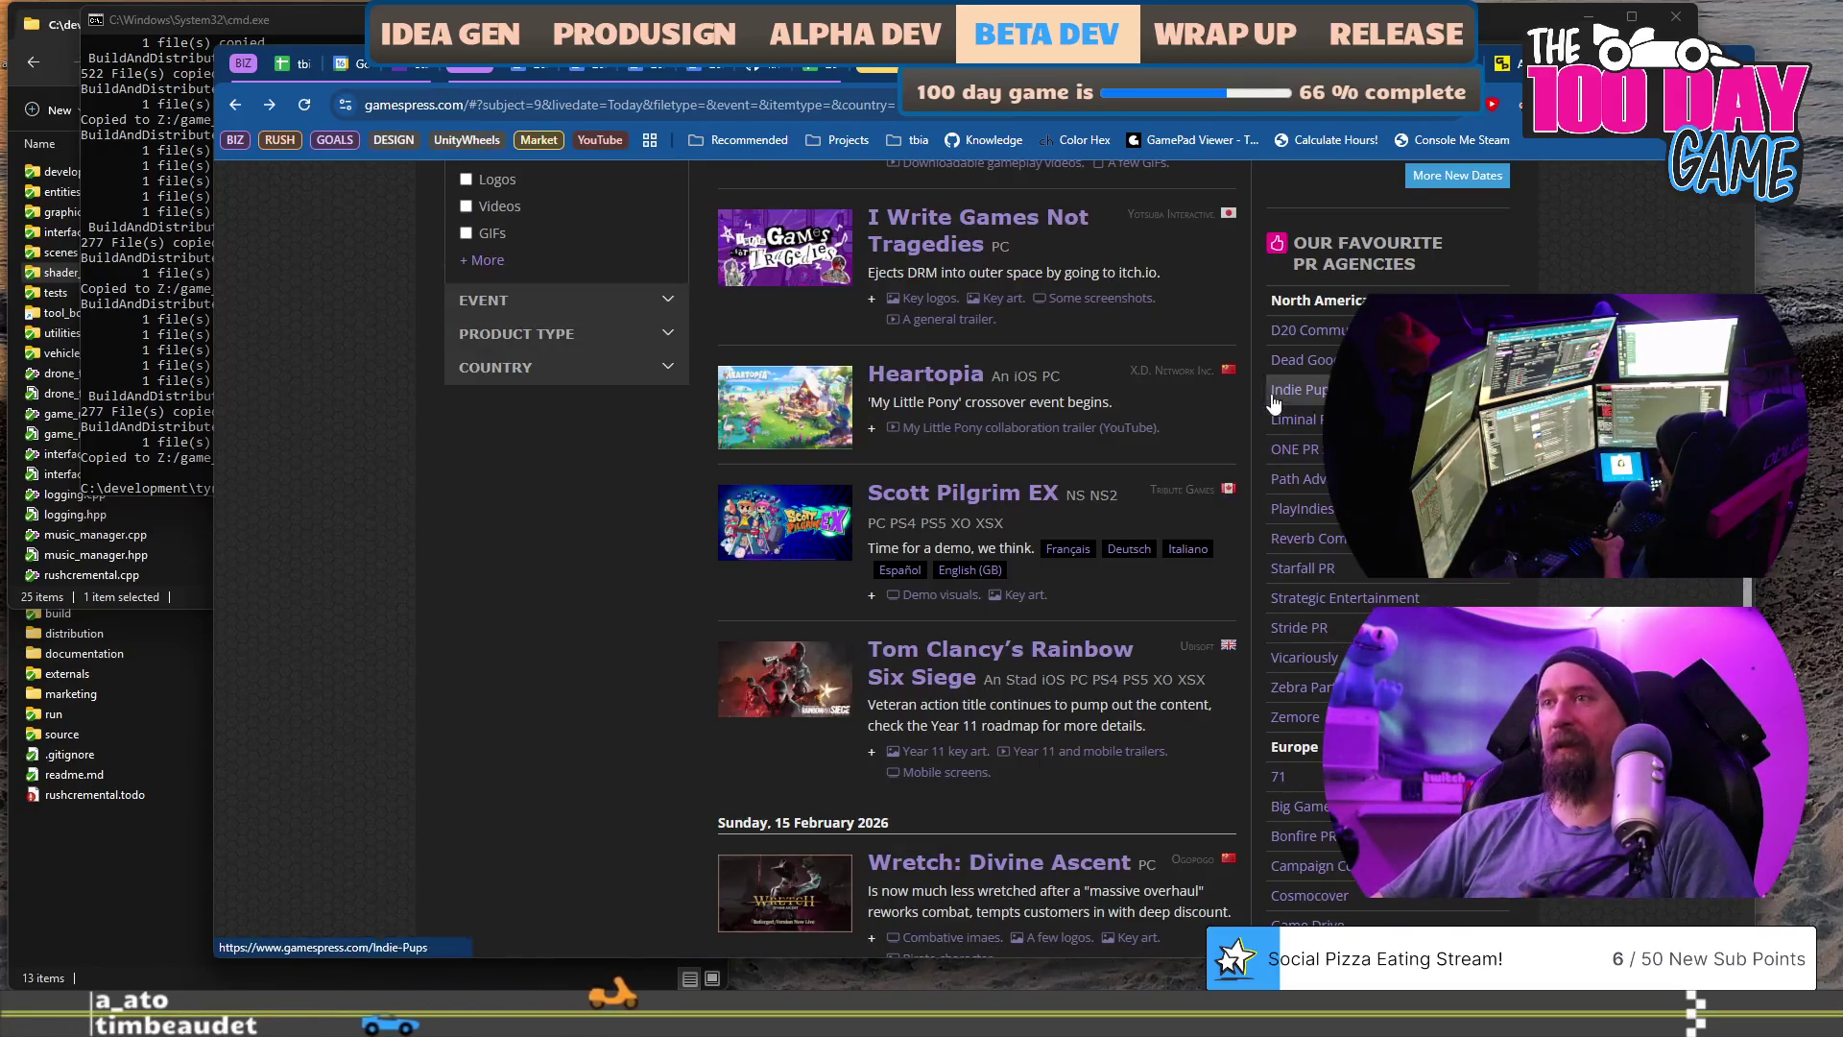
{"action": "scroll", "coordinate": [1274, 405], "scroll_direction": "up", "scroll_amount": 12}
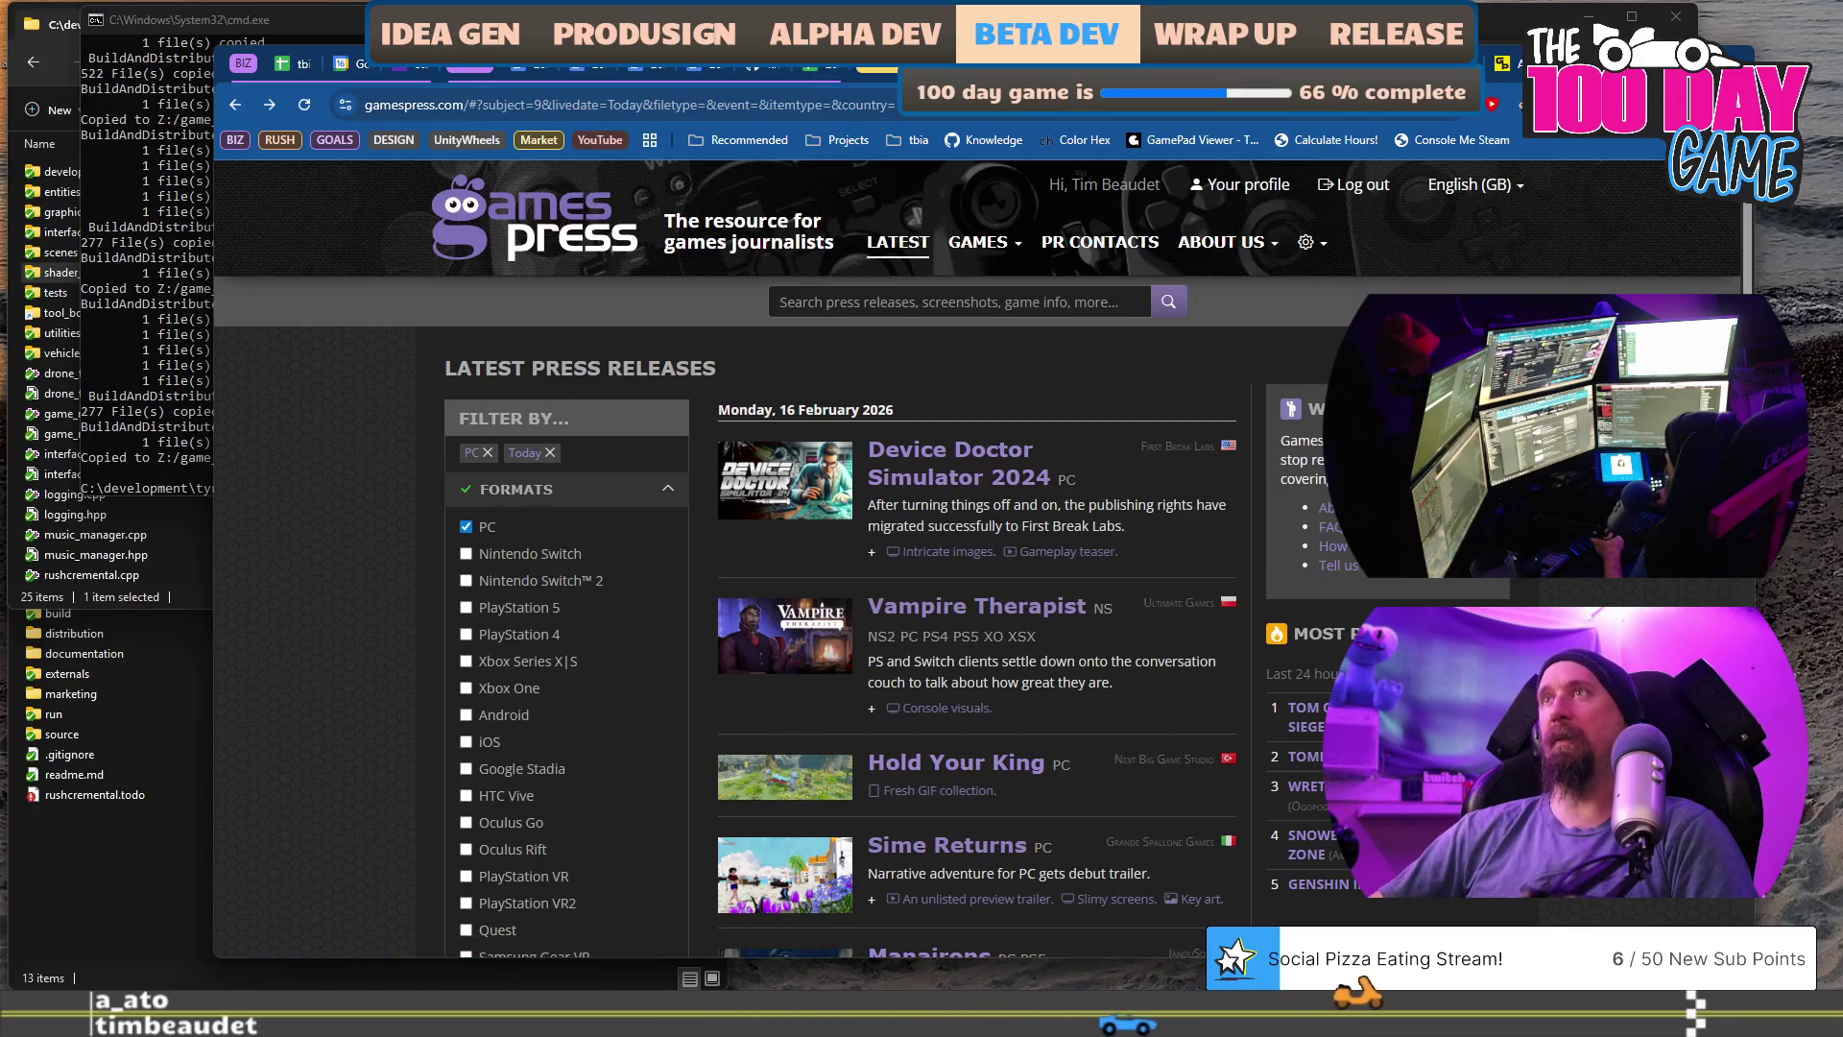
{"action": "key", "text": "ctrl+Tab"}
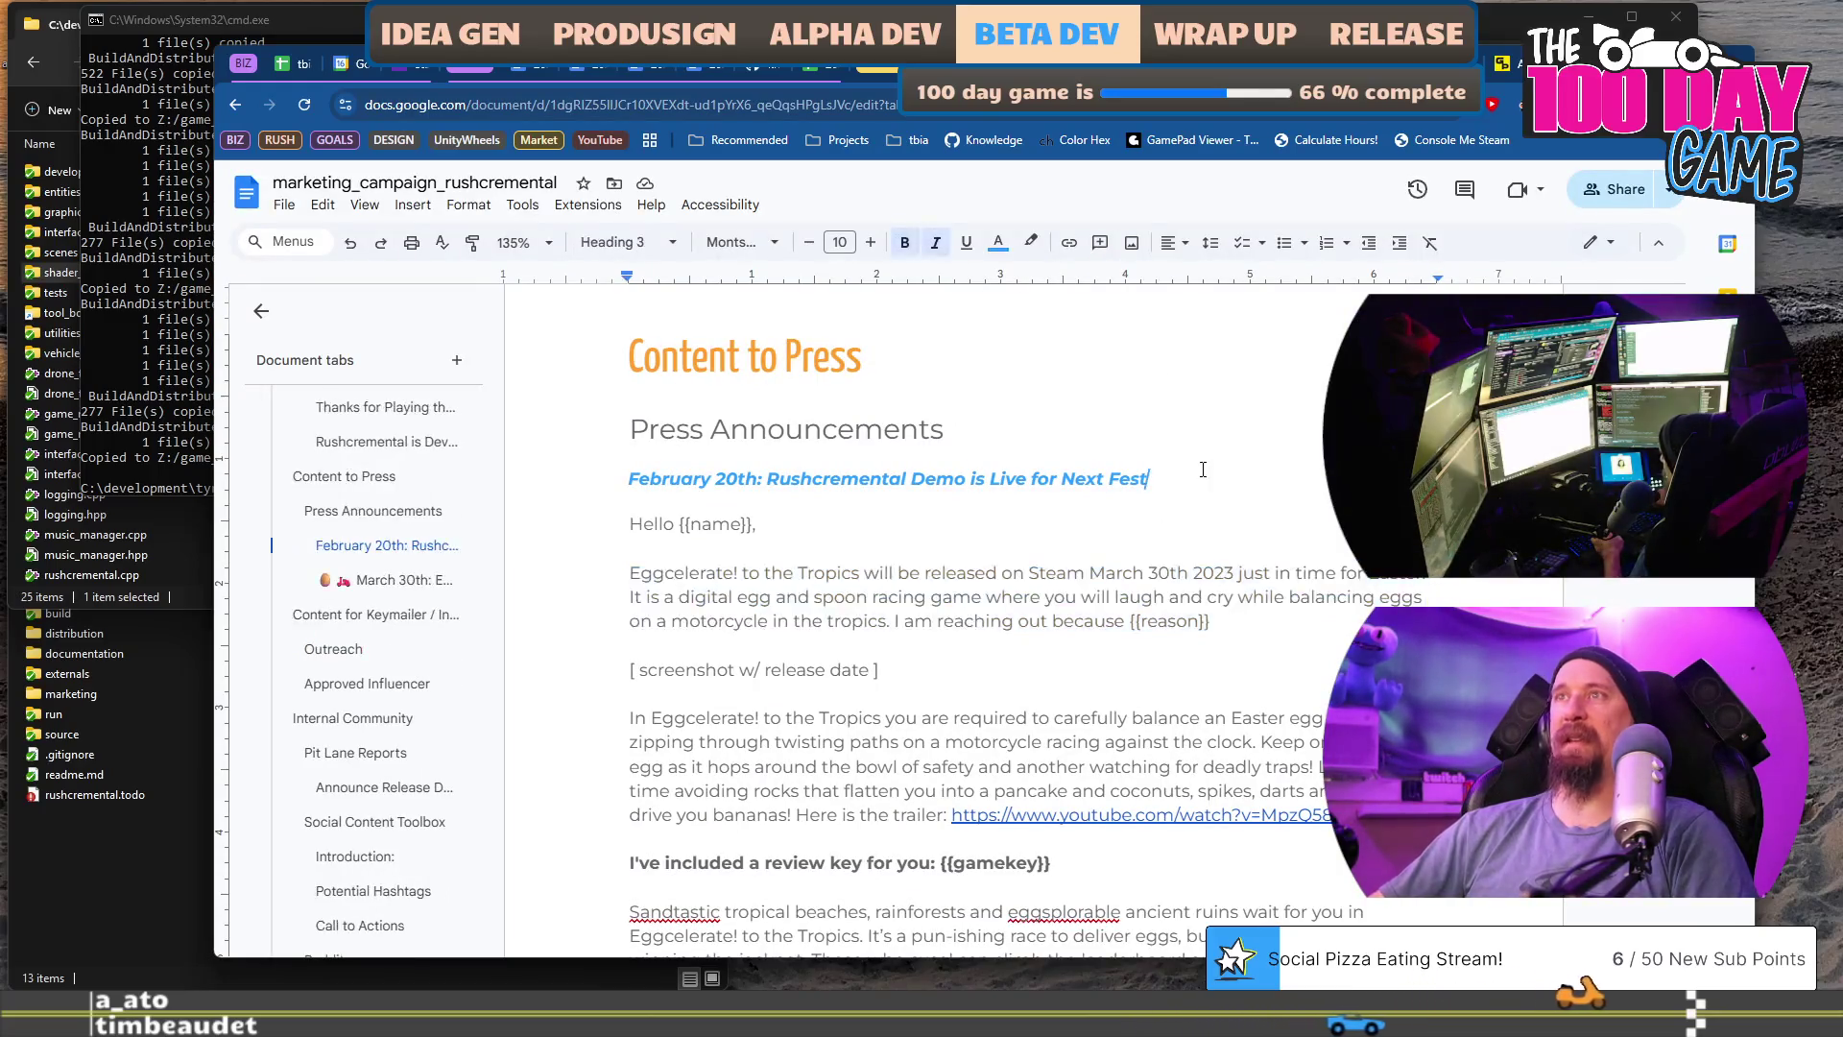
Paste two copies of the February 20th heading under Press Announcements
{"action": "key", "text": "shift+Home"}
{"action": "key", "text": "ctrl+c"}
{"action": "key", "text": "Left"}
{"action": "key", "text": "Up"}
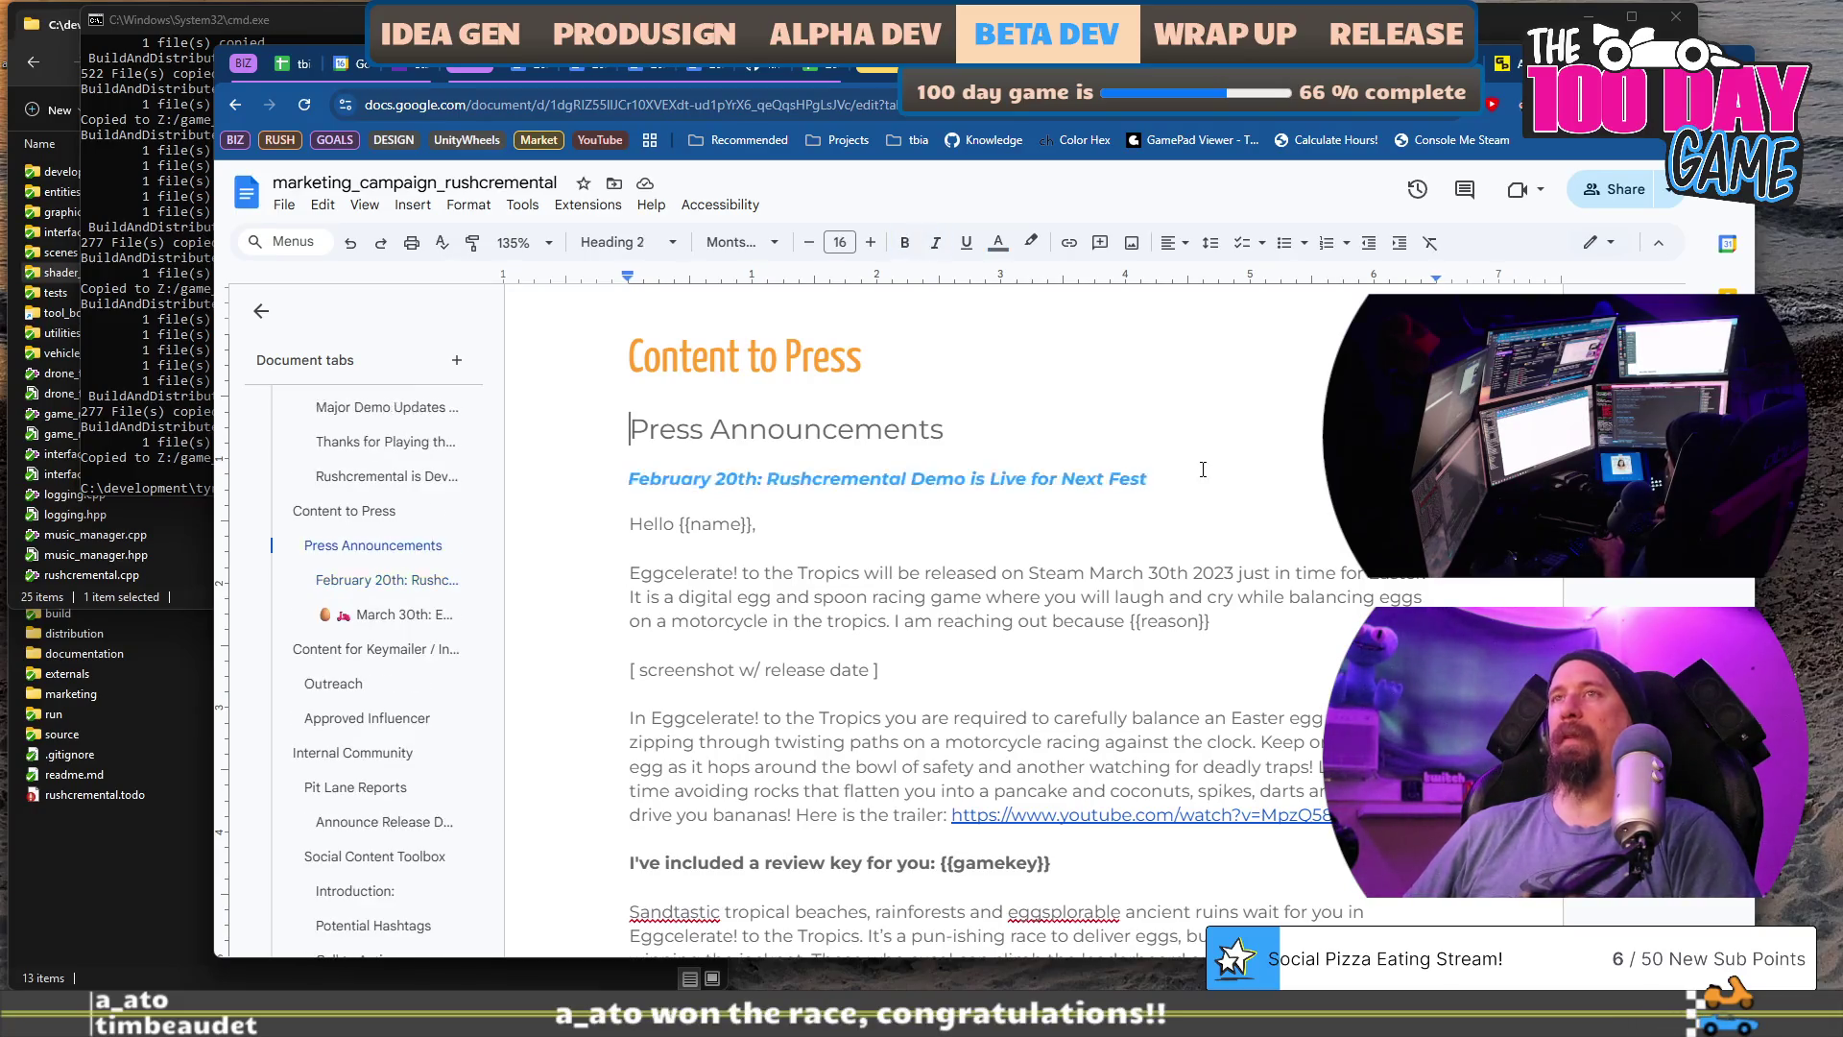
{"action": "key", "text": "Return"}
{"action": "key", "text": "ctrl+v"}
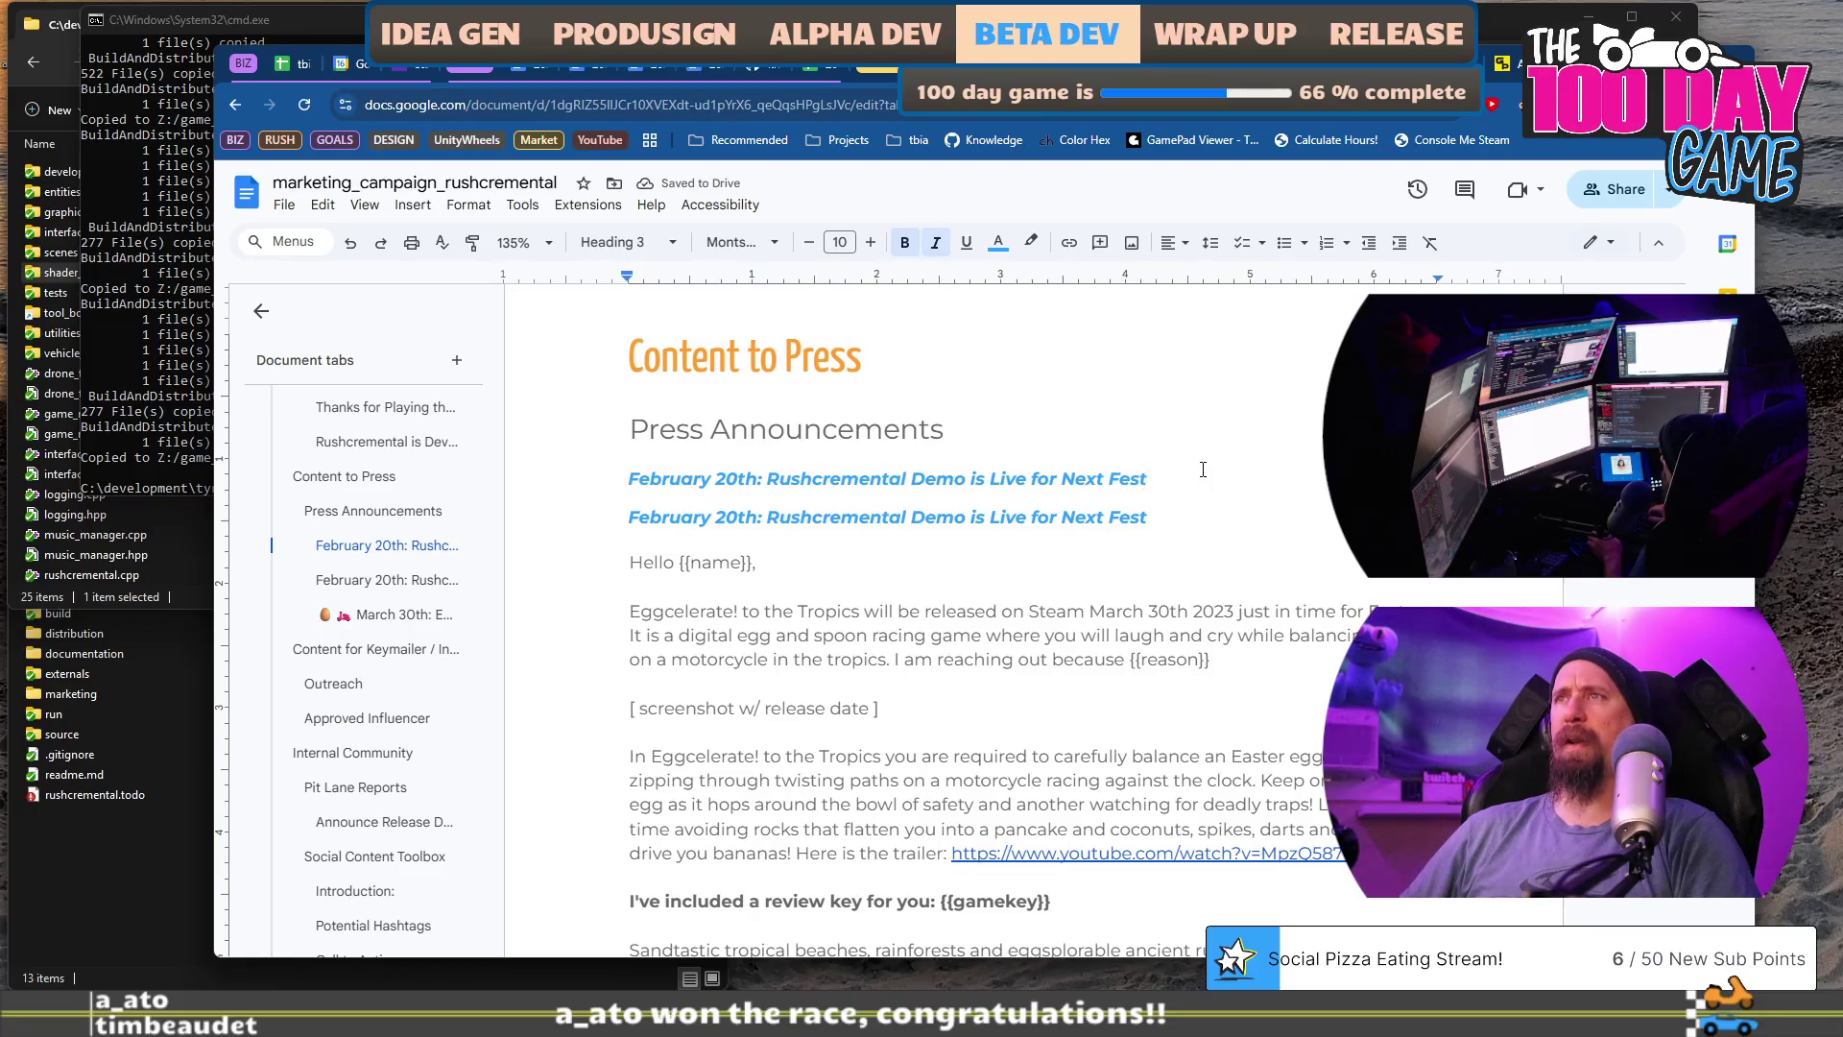
{"action": "key", "text": "Return"}
{"action": "triple_click", "coordinate": [1203, 469]}
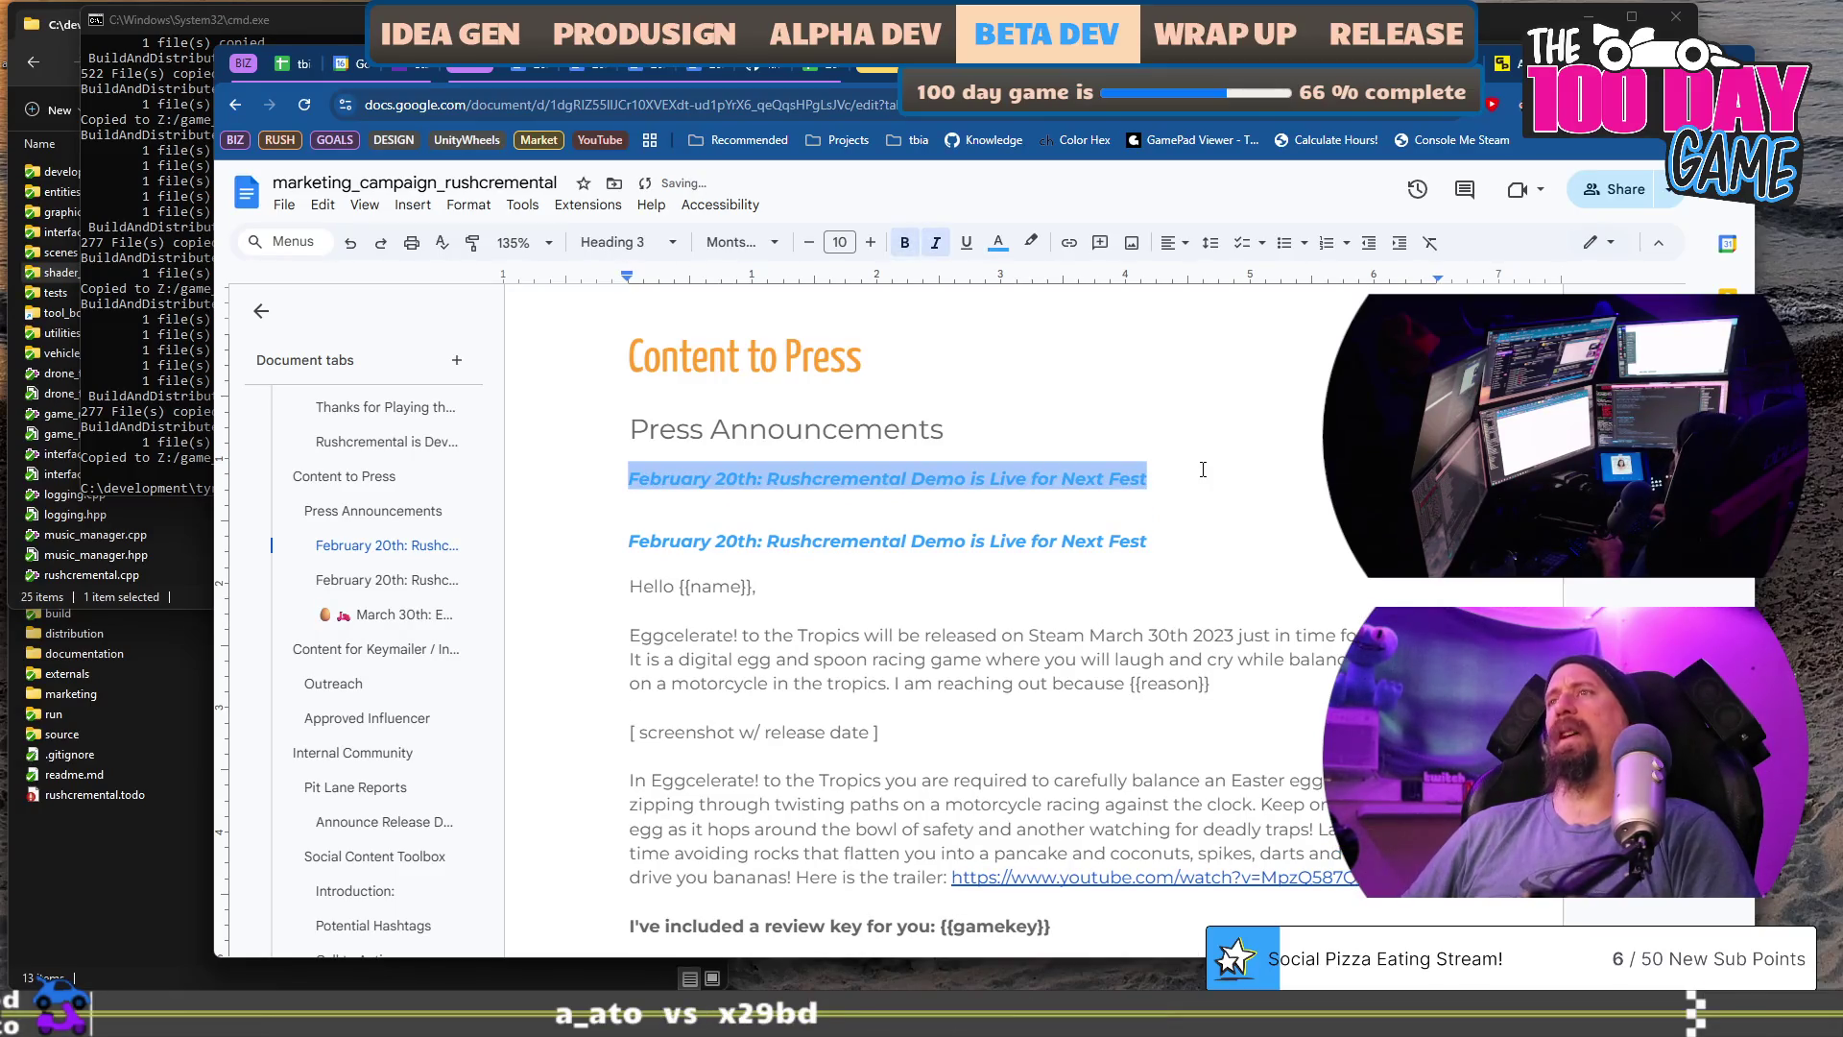
{"action": "key", "text": "ctrl+c"}
{"action": "key", "text": "Down"}
{"action": "key", "text": "ctrl+v"}
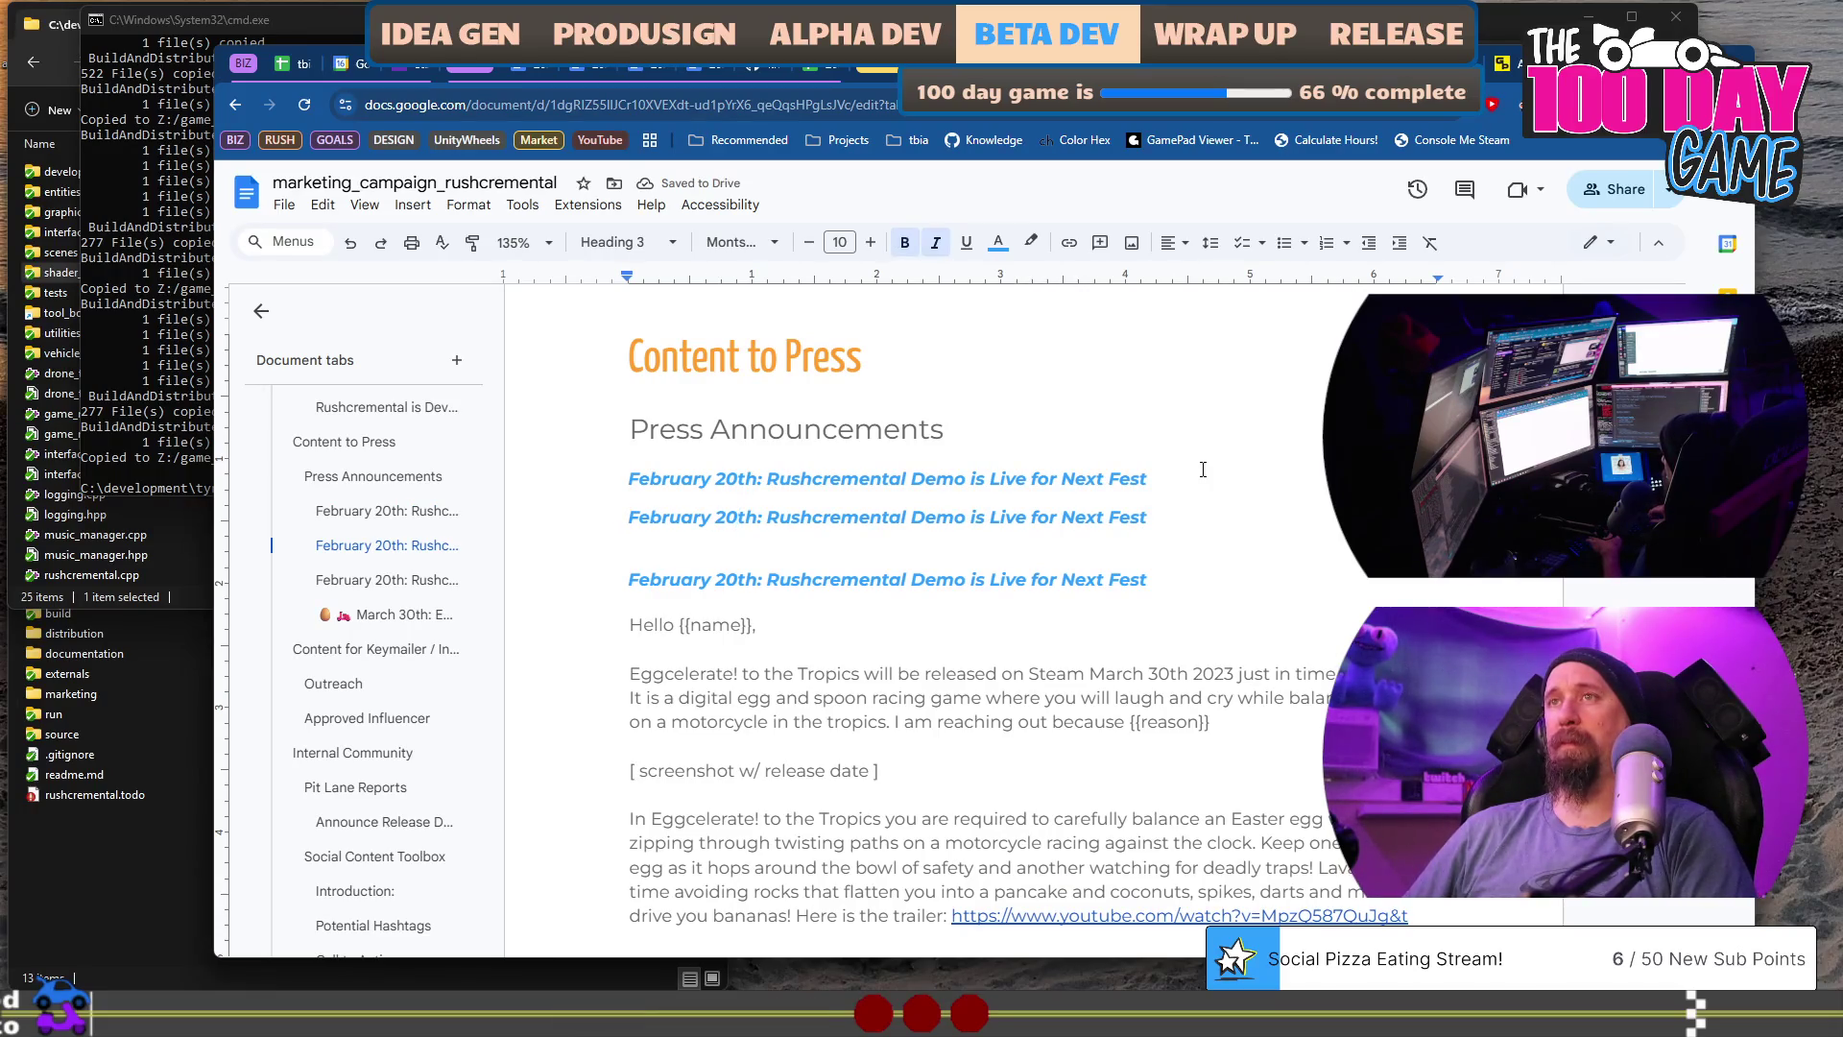
Edit the second copy to read 'February 25th: Rushcremental ???'
{"action": "key", "text": "BackSpace"}
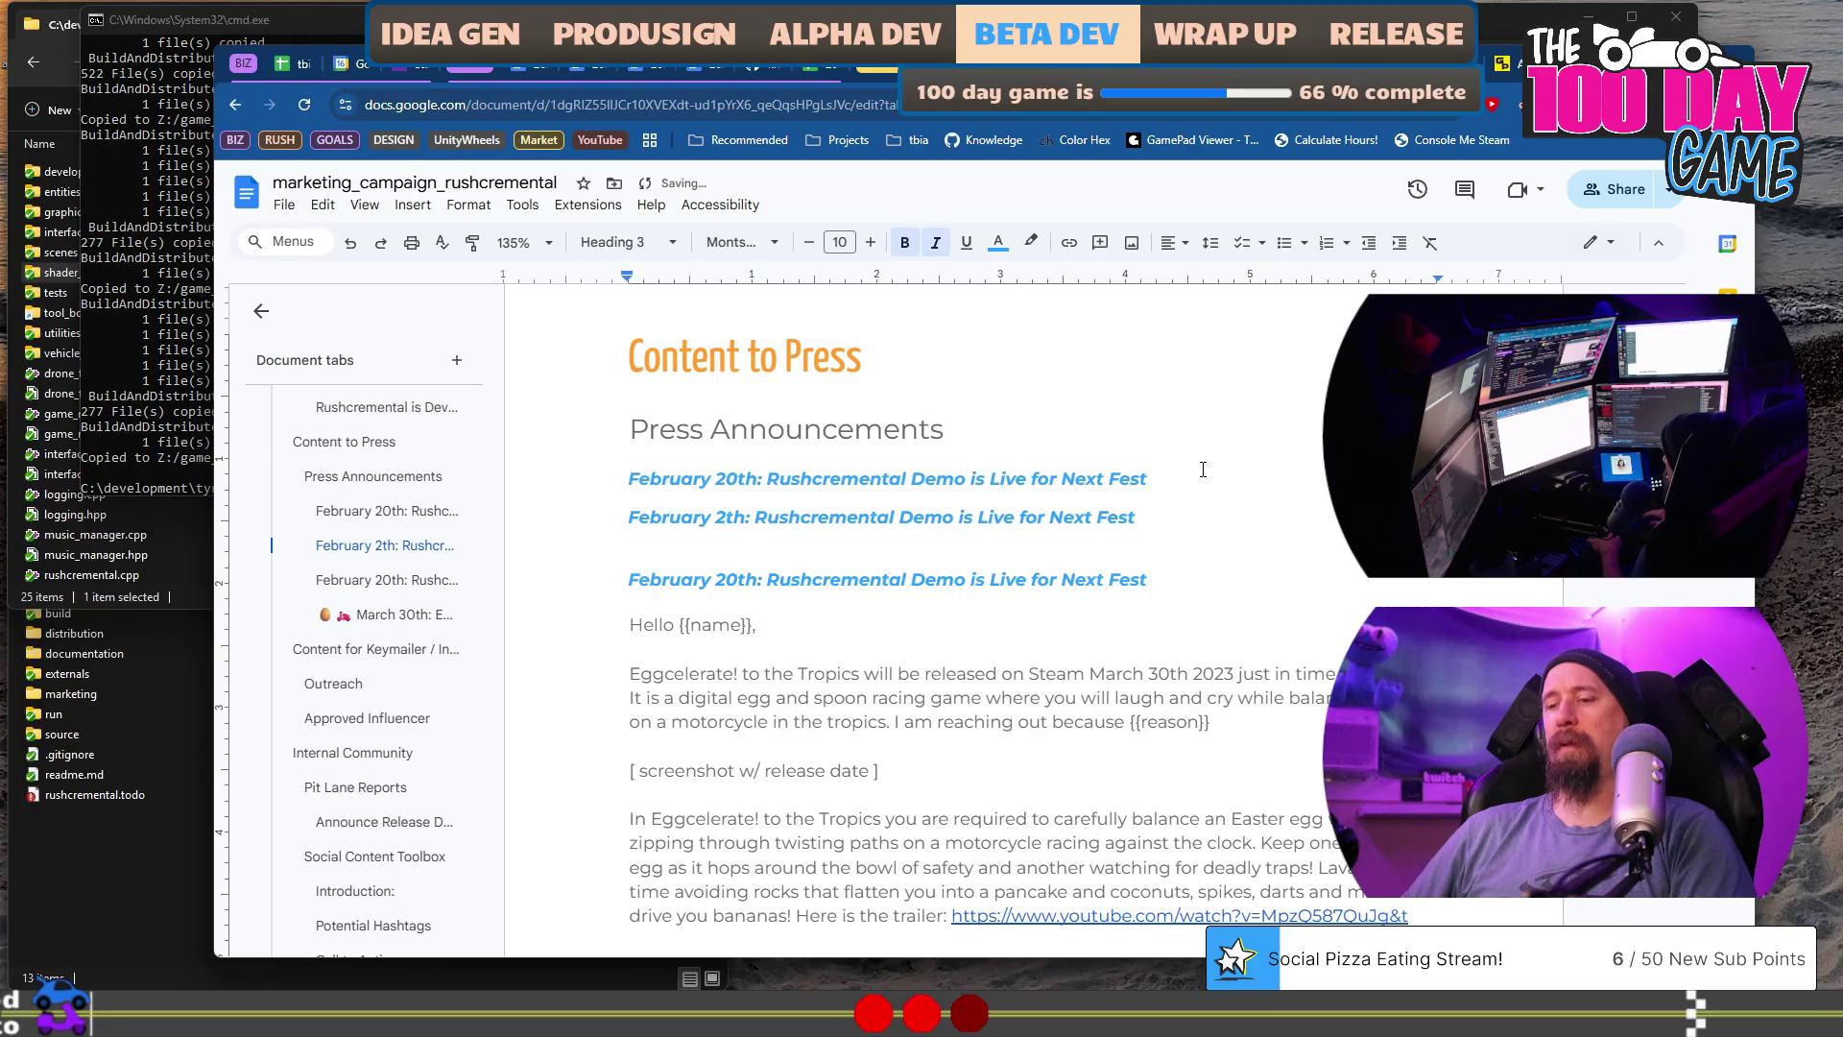
{"action": "type", "text": "5"}
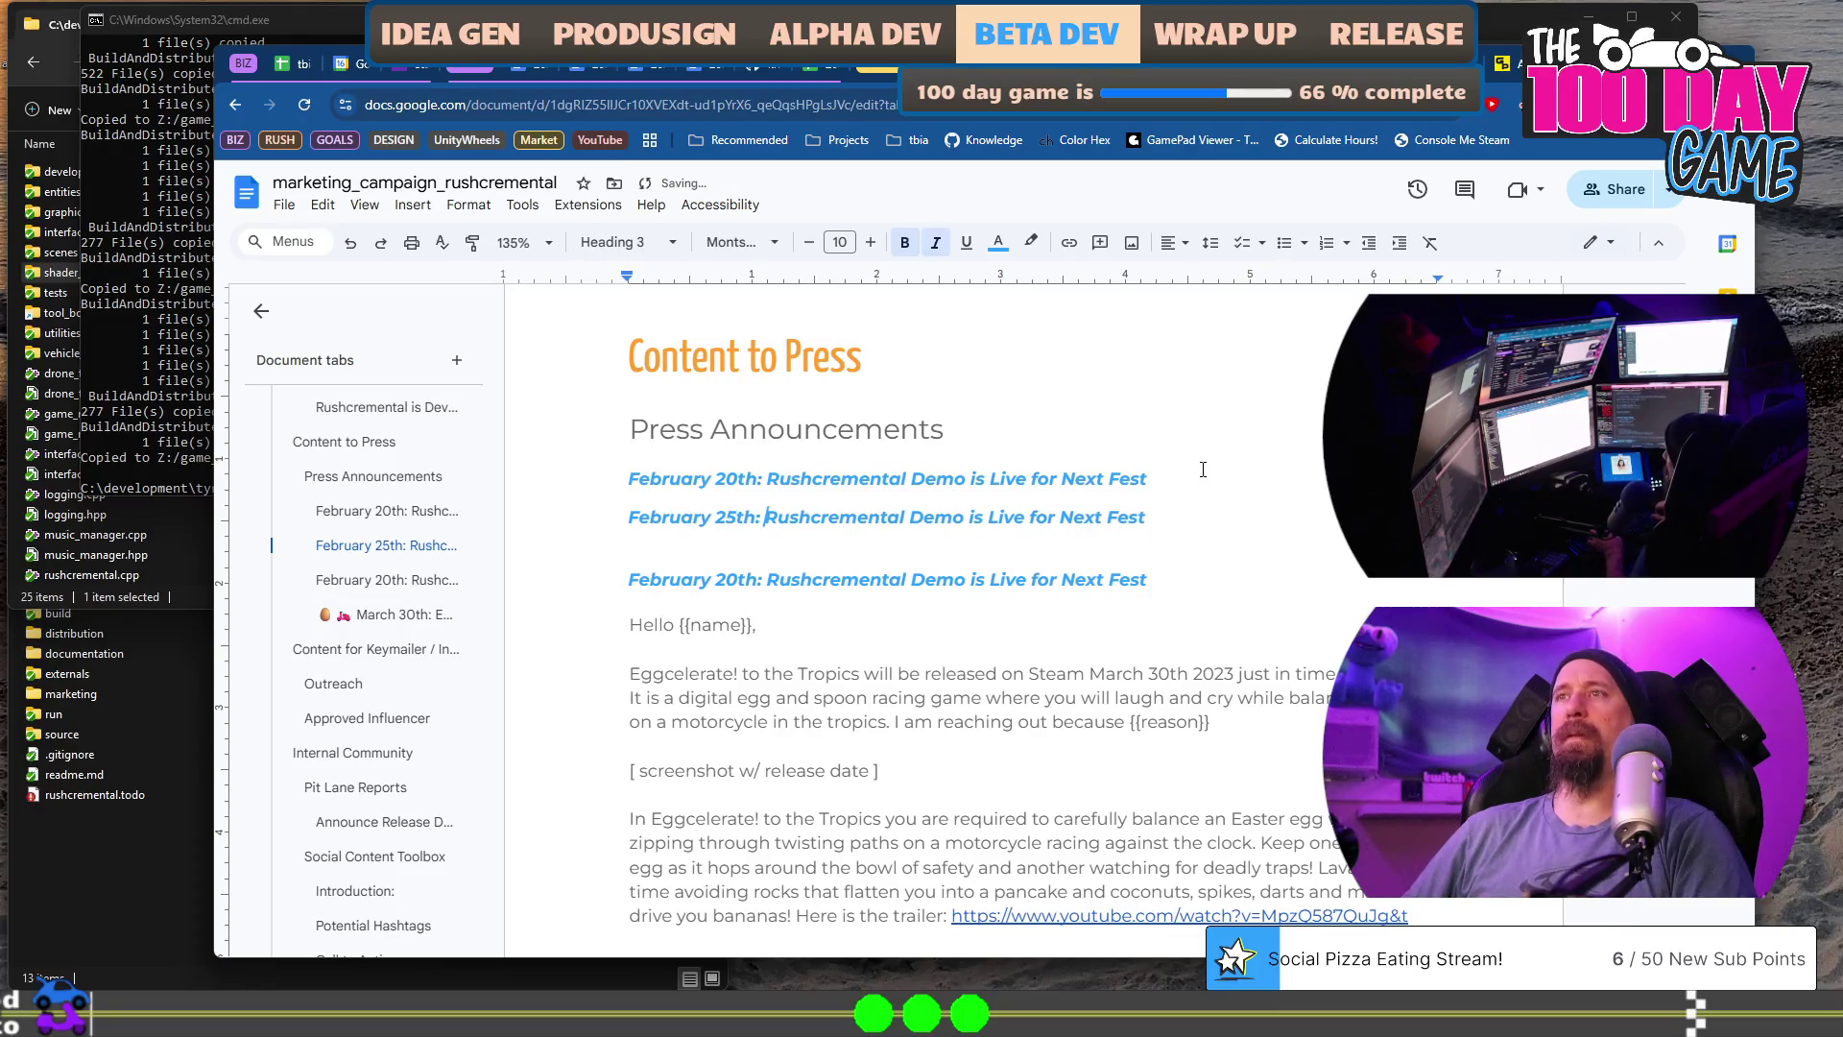
{"action": "key", "text": "ctrl+Right"}
{"action": "key", "text": "ctrl+Right"}
{"action": "key", "text": "ctrl+shift+Right"}
{"action": "key", "text": "ctrl+shift+Right"}
{"action": "key", "text": "ctrl+shift+Right"}
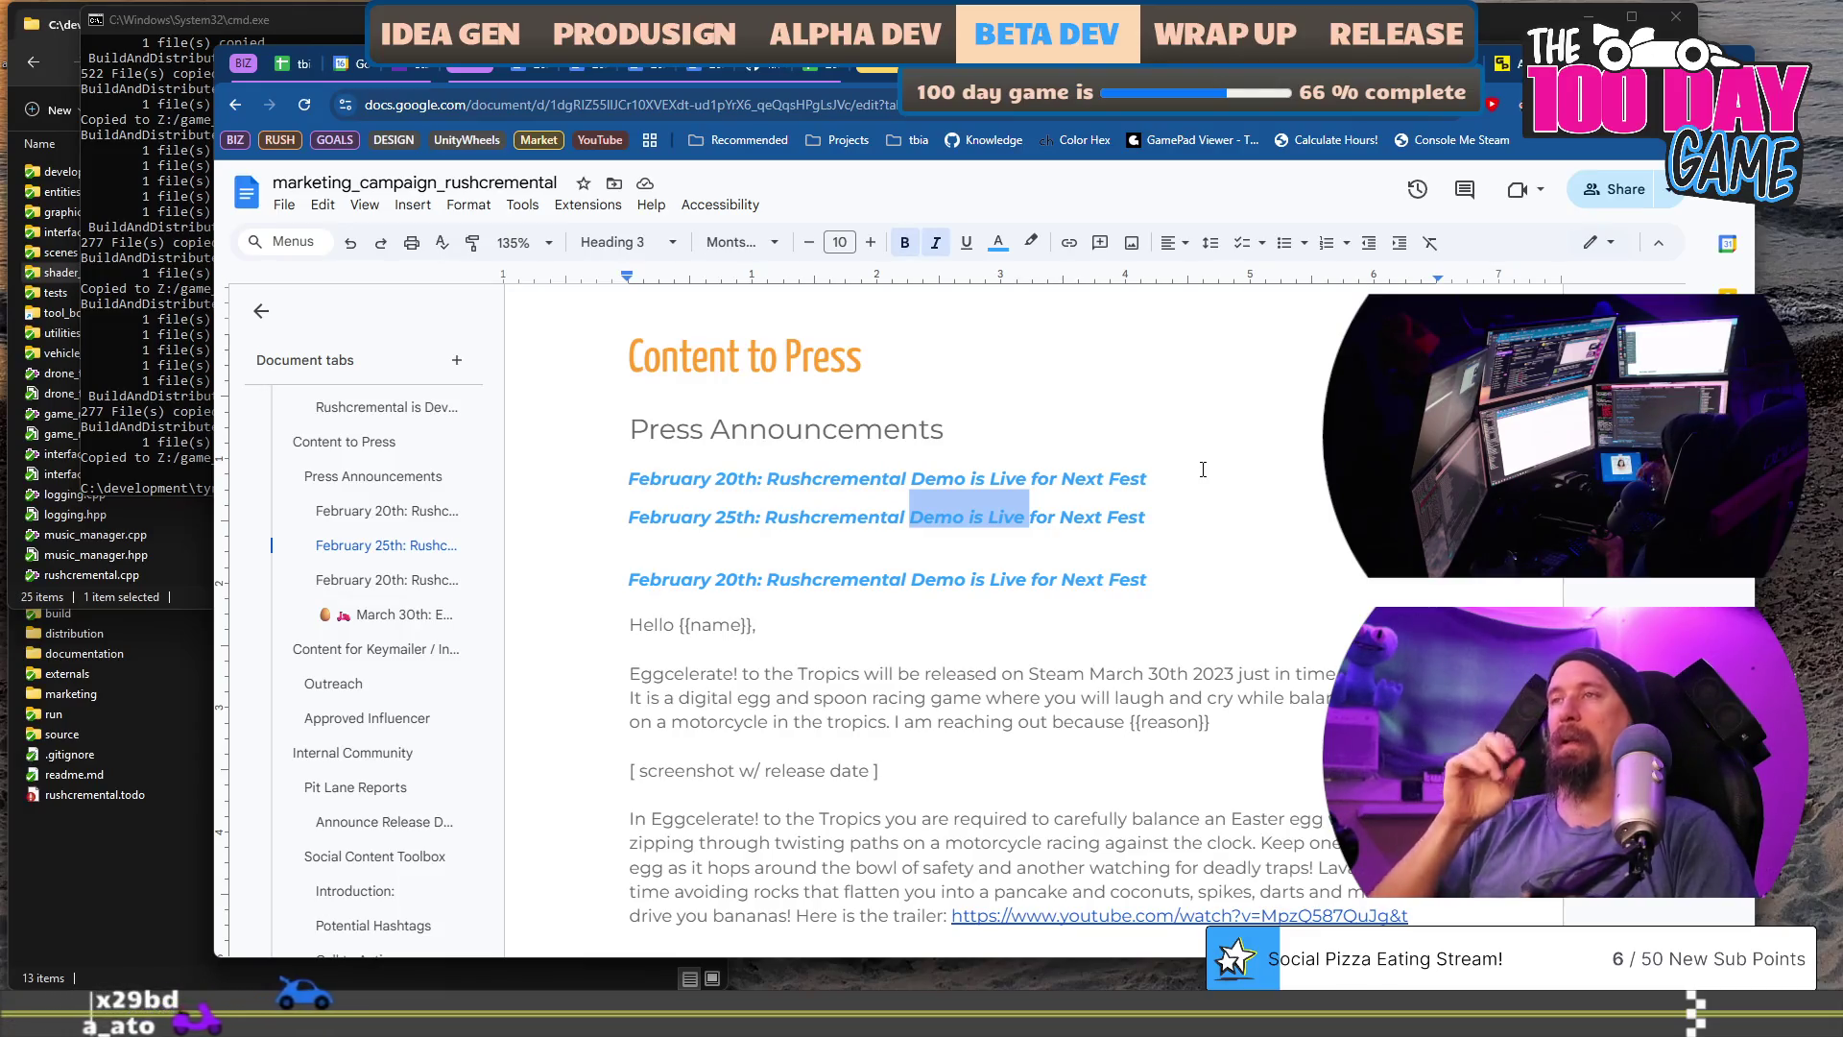
{"action": "key", "text": "shift+End"}
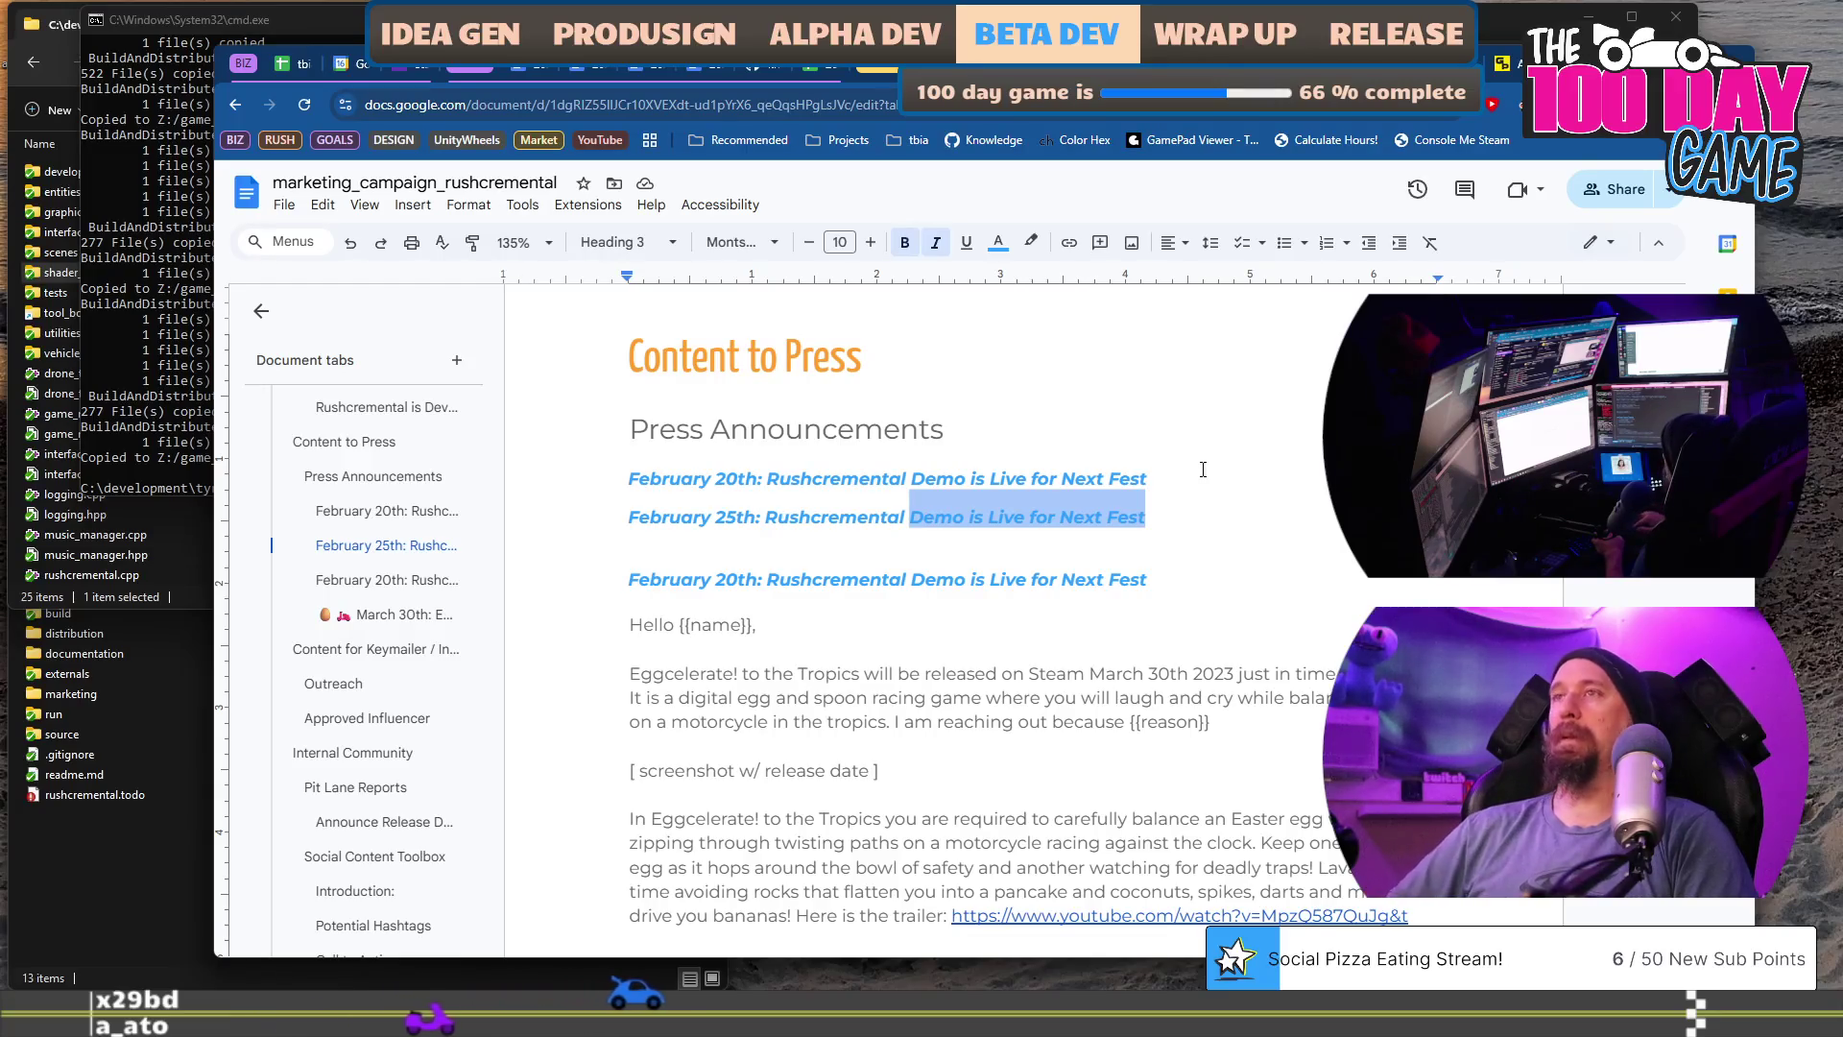
{"action": "type", "text": "???"}
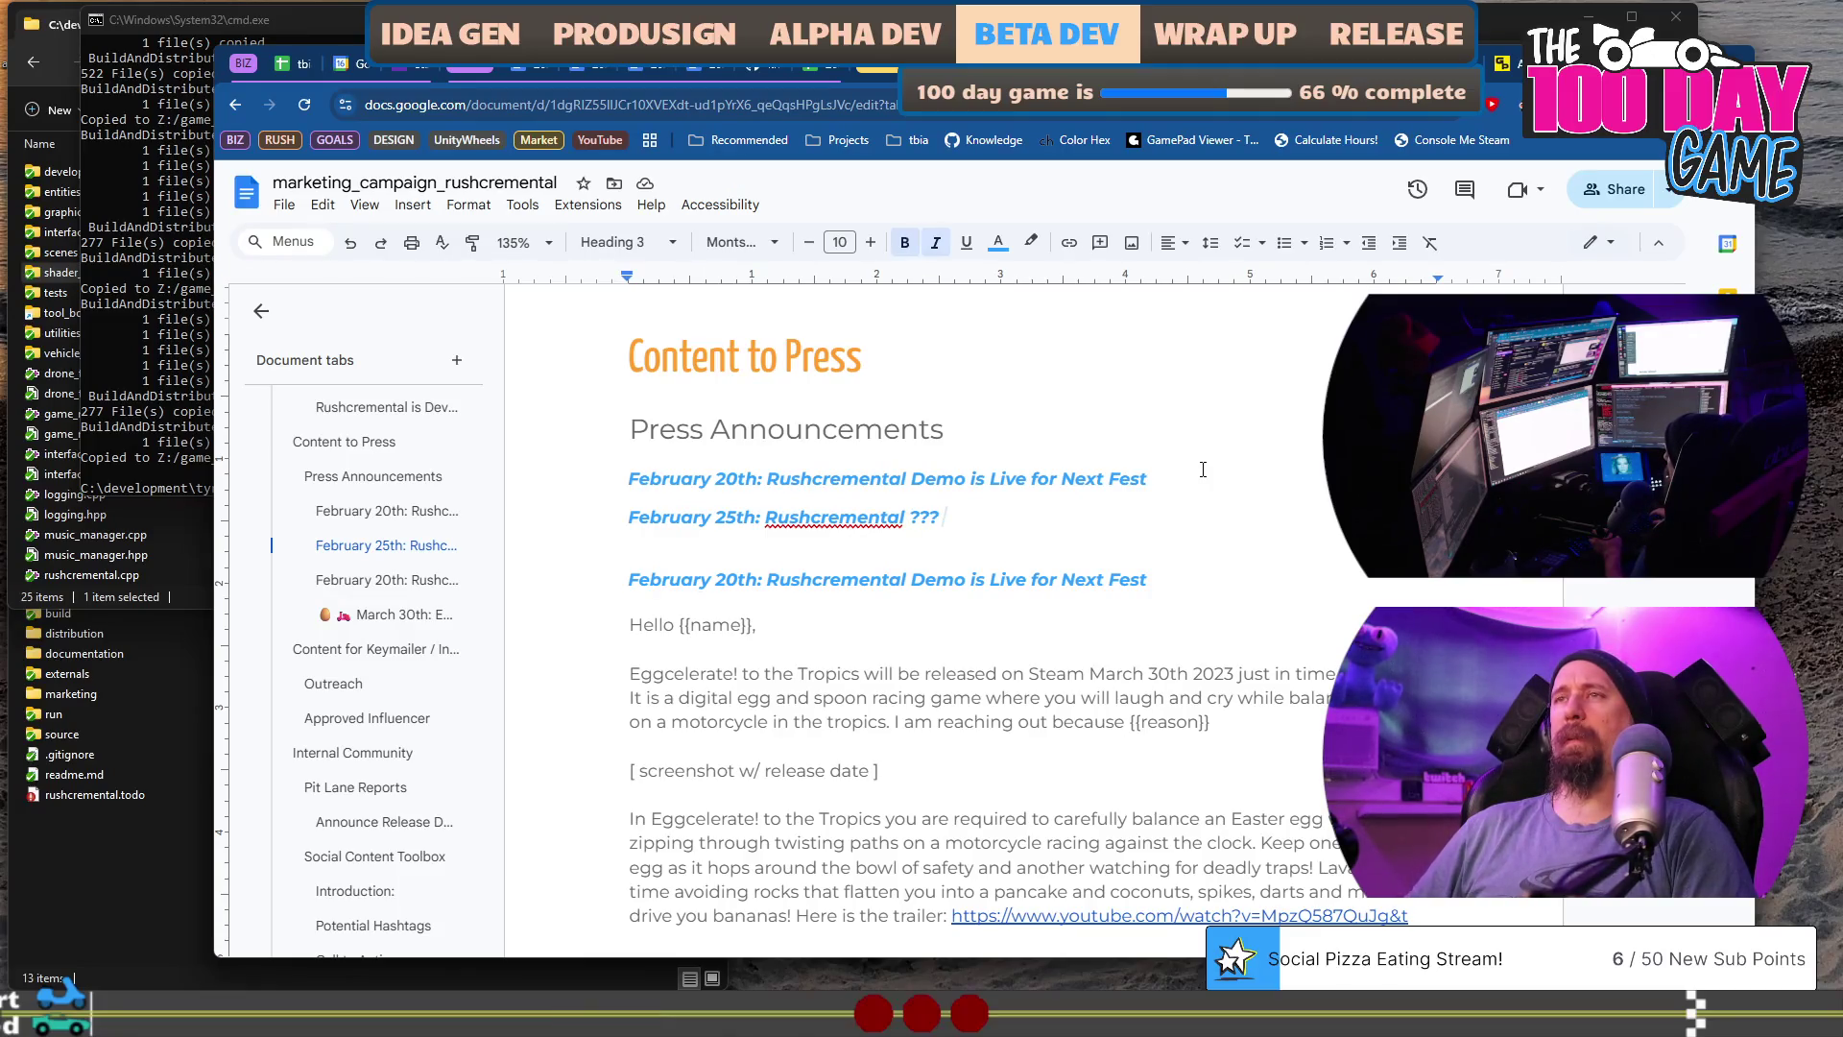
{"action": "triple_click", "coordinate": [1205, 475]}
{"action": "key", "text": "ctrl+c"}
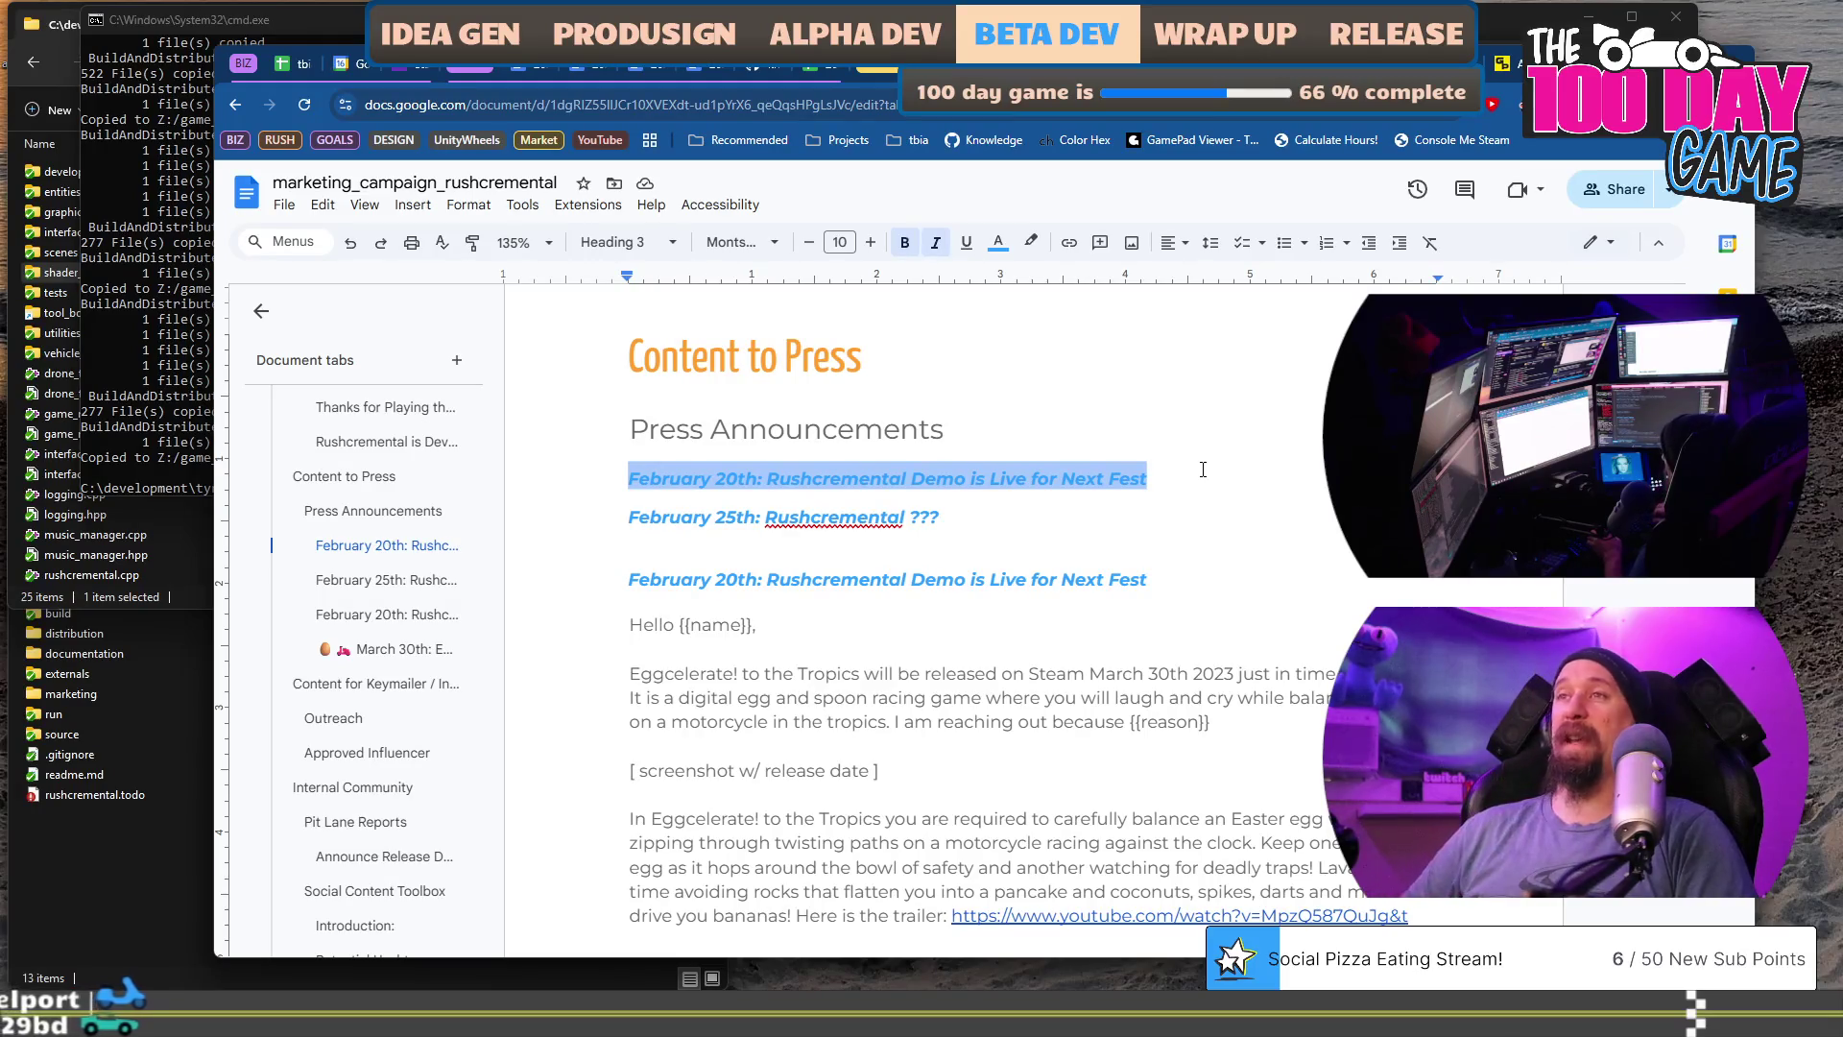
Duplicate the February 20th heading and turn the first copy into a February 16th 'Coming to' heading
{"action": "key", "text": "Left"}
{"action": "key", "text": "Return"}
{"action": "key", "text": "Up"}
{"action": "key", "text": "ctrl+v"}
{"action": "key", "text": "Home"}
{"action": "key", "text": "ctrl+Right"}
{"action": "key", "text": "ctrl+Right"}
{"action": "key", "text": "Down"}
{"action": "key", "text": "Left"}
{"action": "key", "text": "Left"}
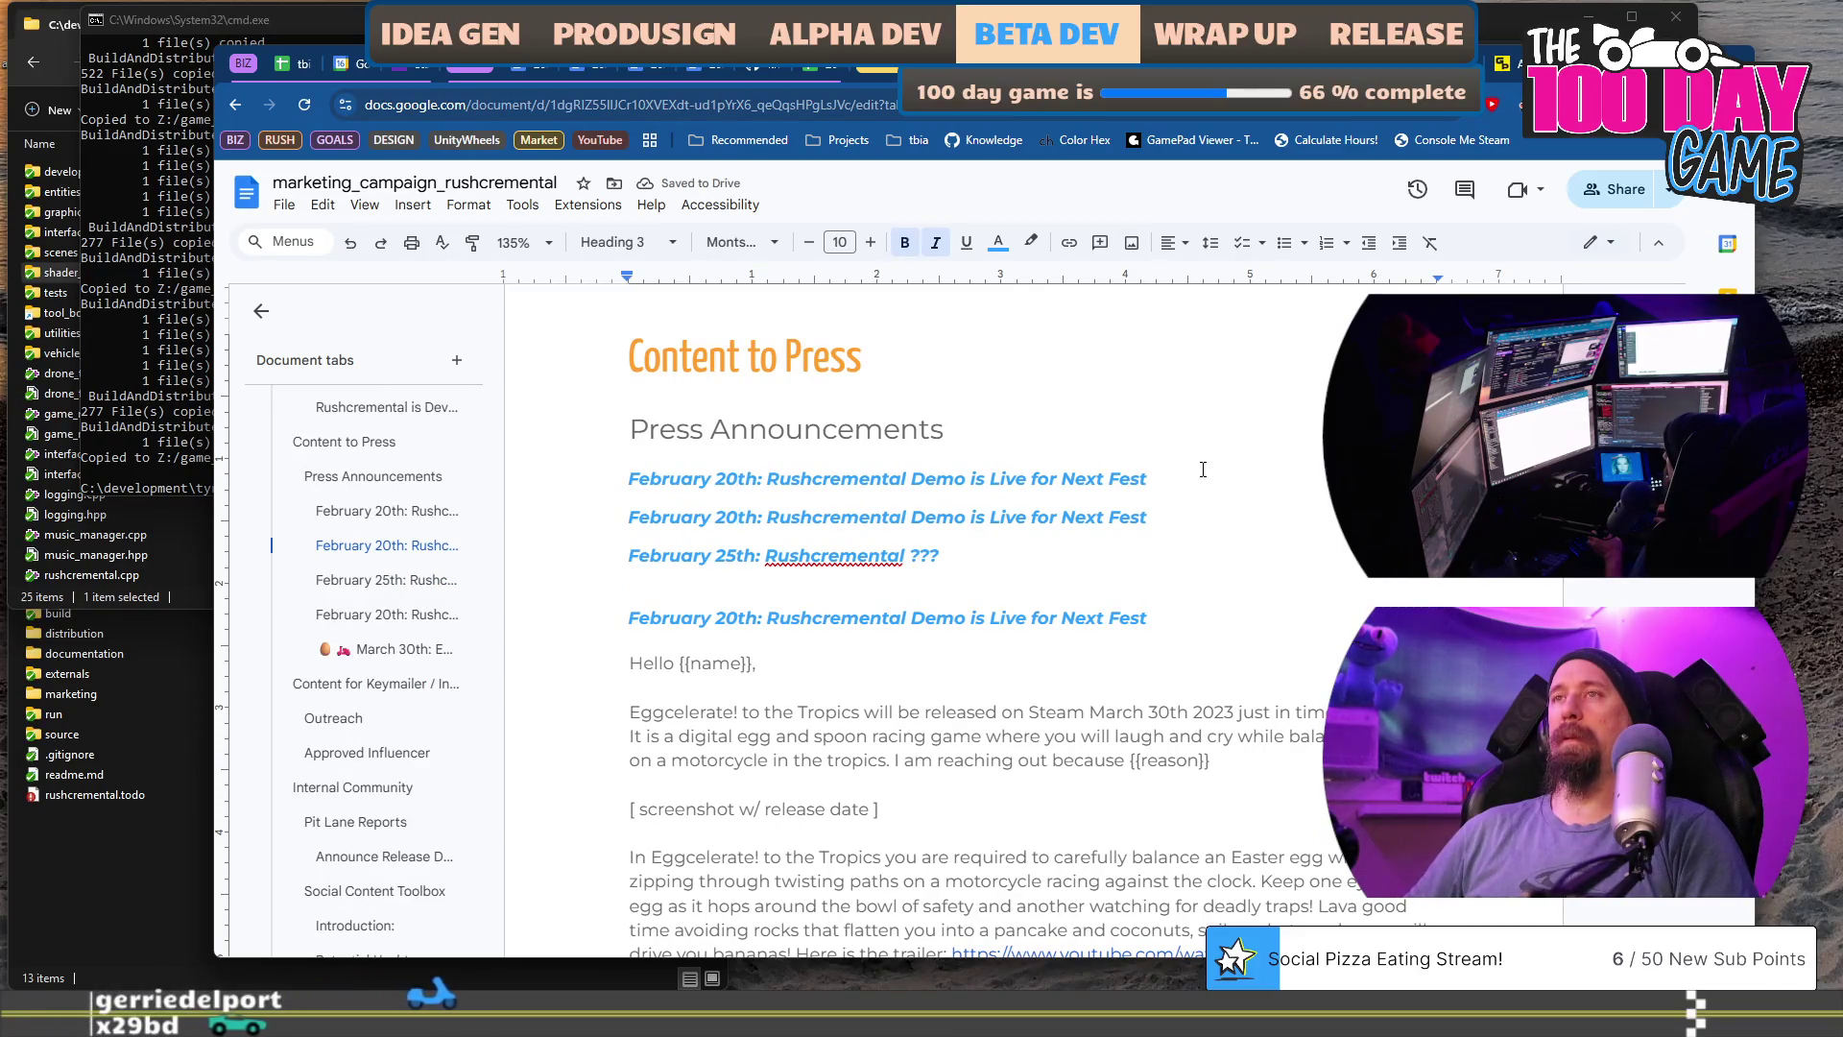
{"action": "key", "text": "Up"}
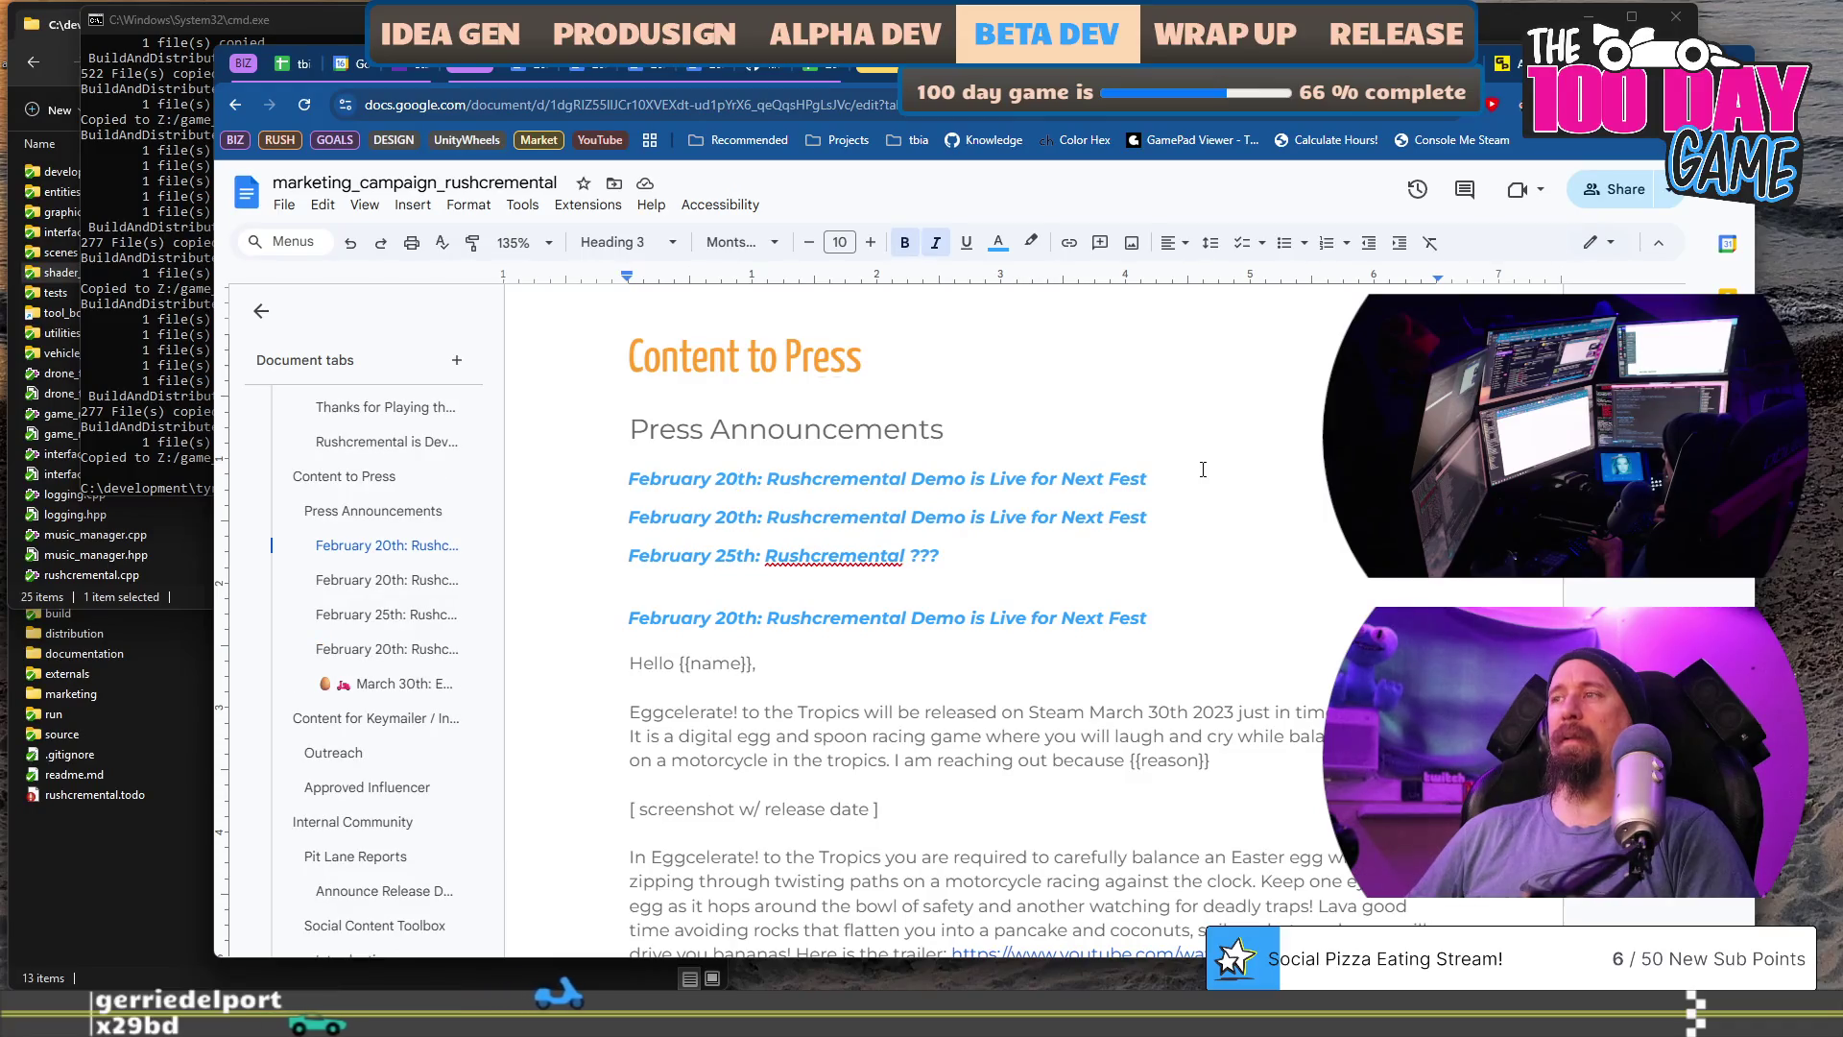
{"action": "key", "text": "BackSpace"}
{"action": "key", "text": "BackSpace"}
{"action": "type", "text": "16"}
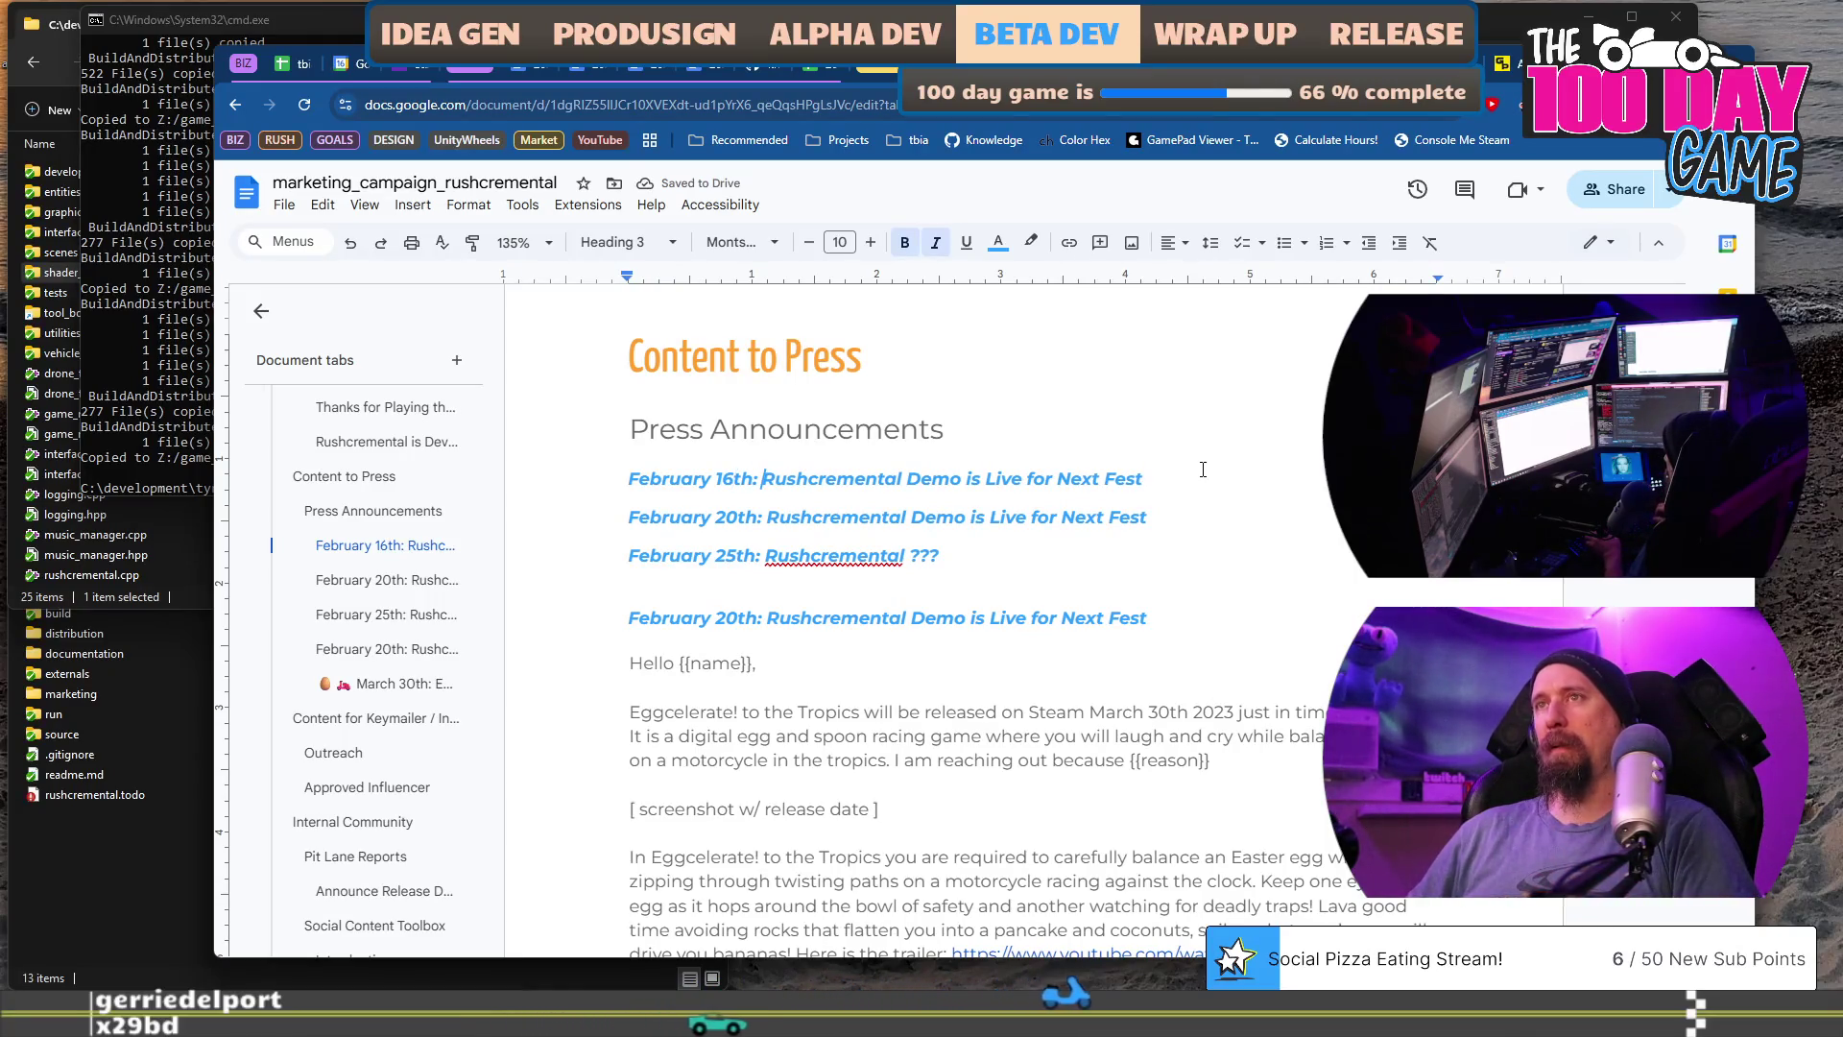
{"action": "key", "text": "ctrl+shift+Right"}
{"action": "key", "text": "ctrl+shift+Right"}
{"action": "key", "text": "ctrl+shift+Right"}
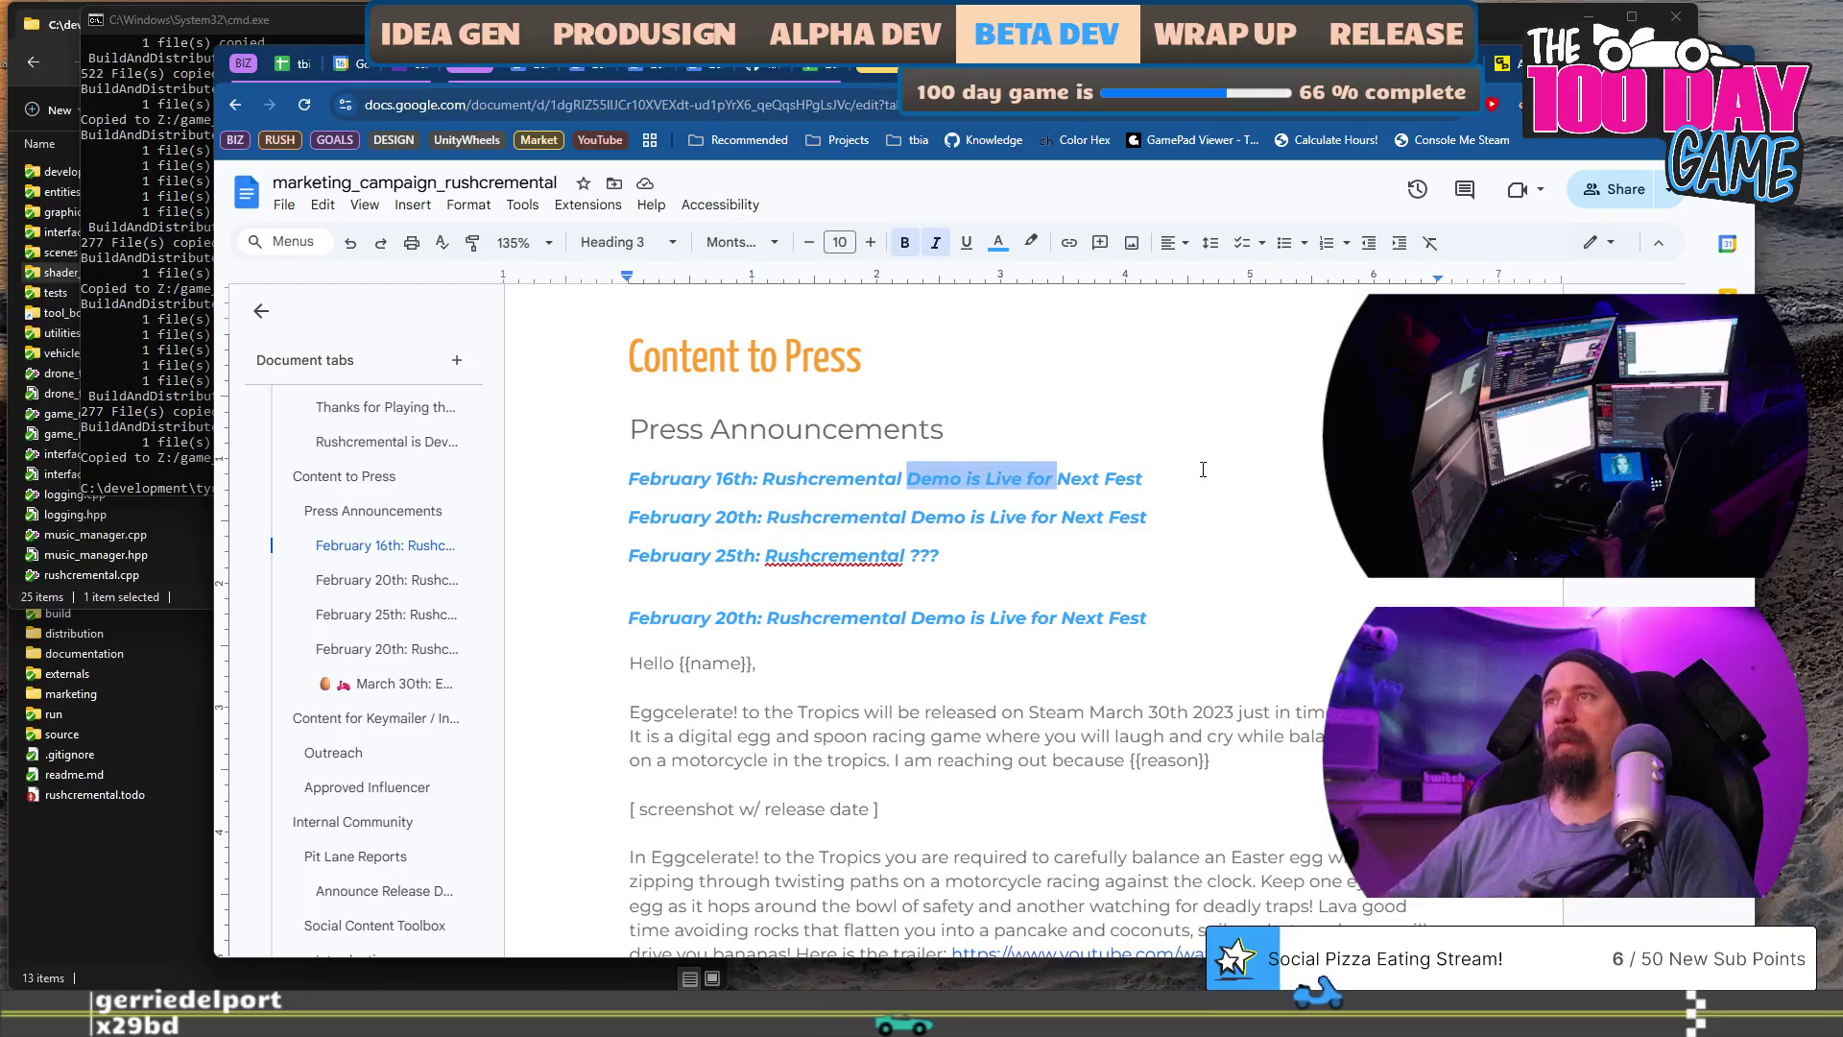
{"action": "type", "text": "Coming to"}
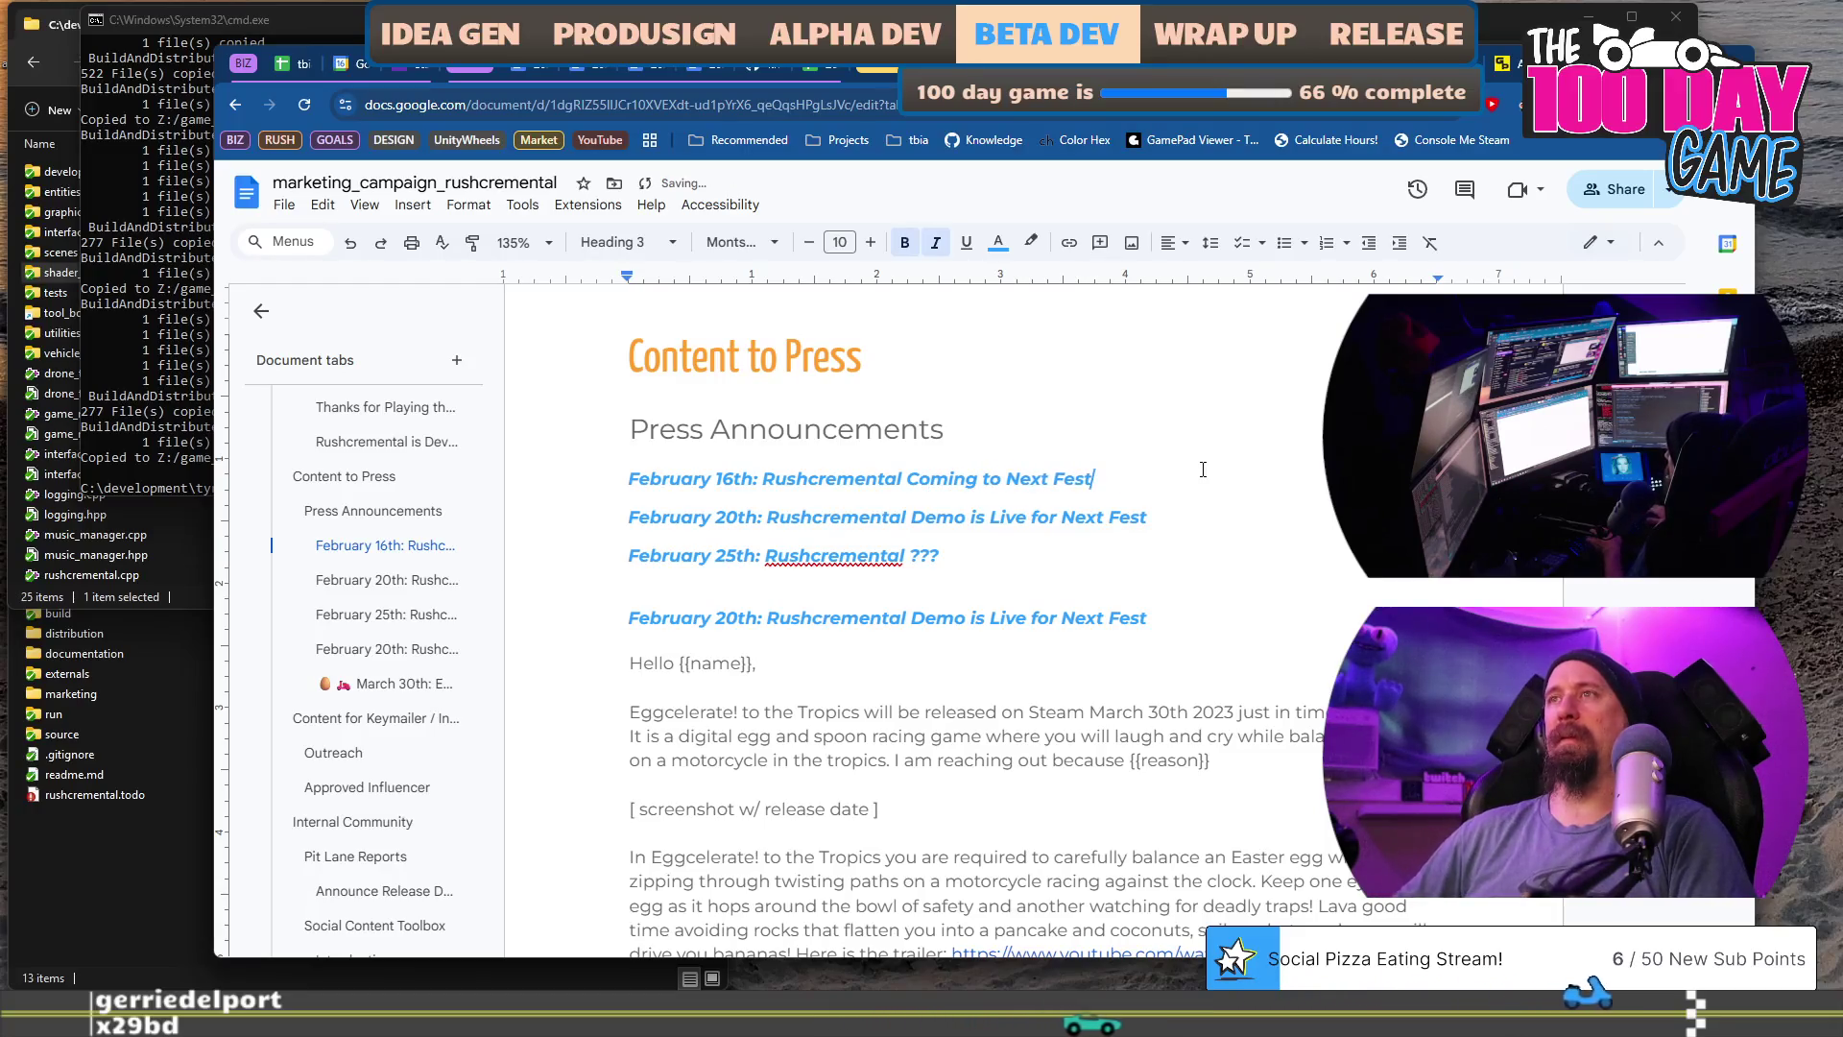
{"action": "key", "text": "End"}
Add the note 'Media Keys given on request.' on a new line under February 16th
{"action": "key", "text": "Return"}
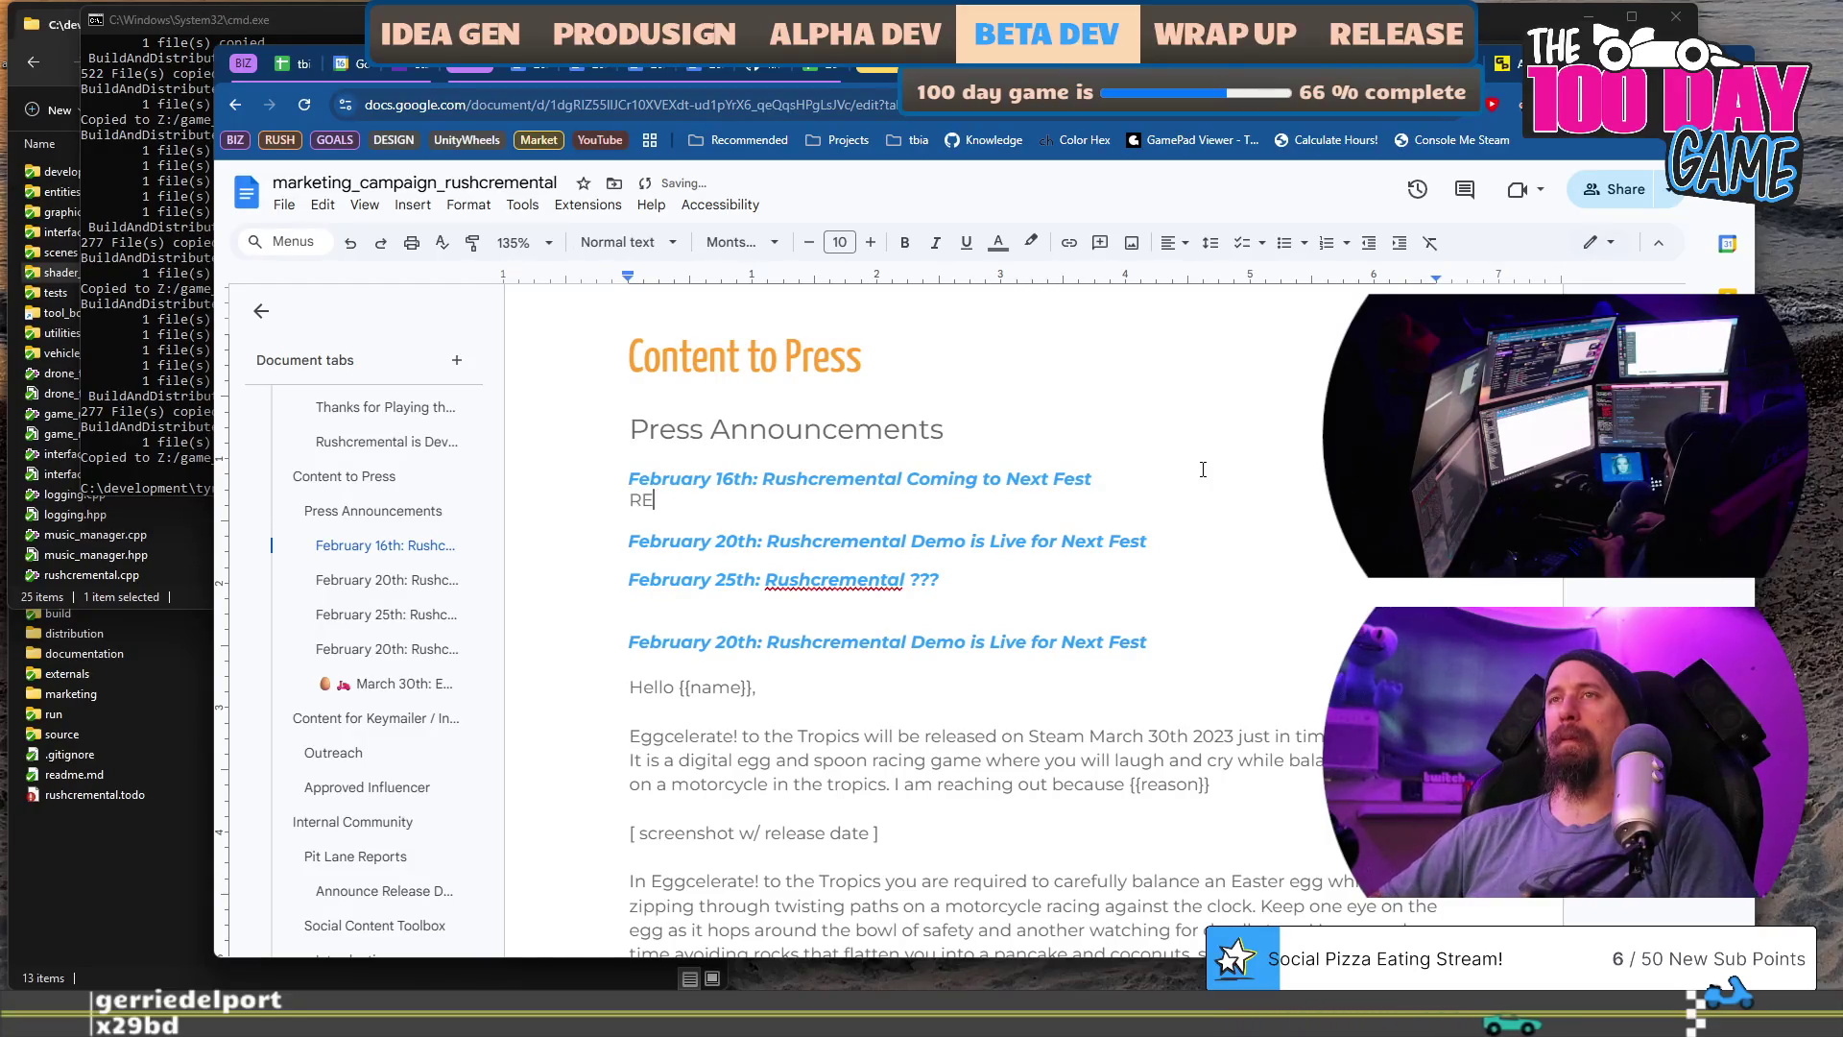
{"action": "type", "text": "Keys given on request"}
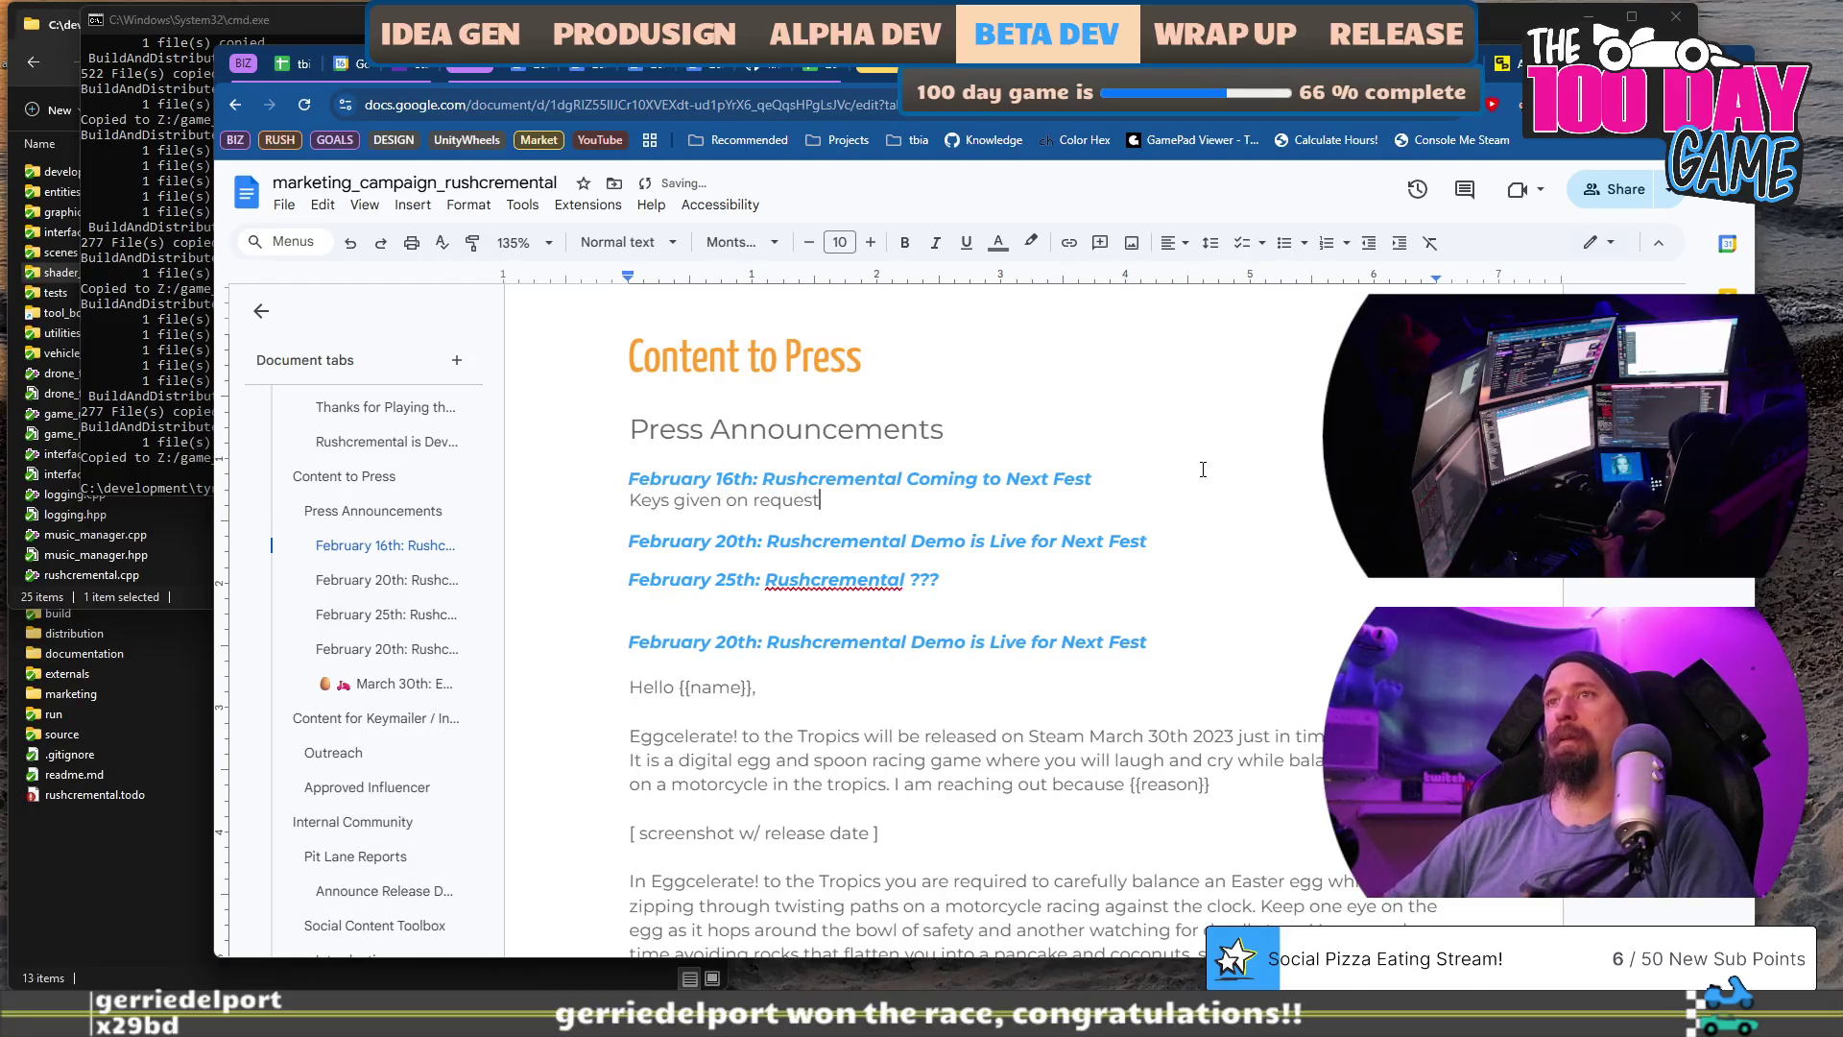
{"action": "key", "text": "Down"}
{"action": "key", "text": "Down"}
{"action": "key", "text": "Up"}
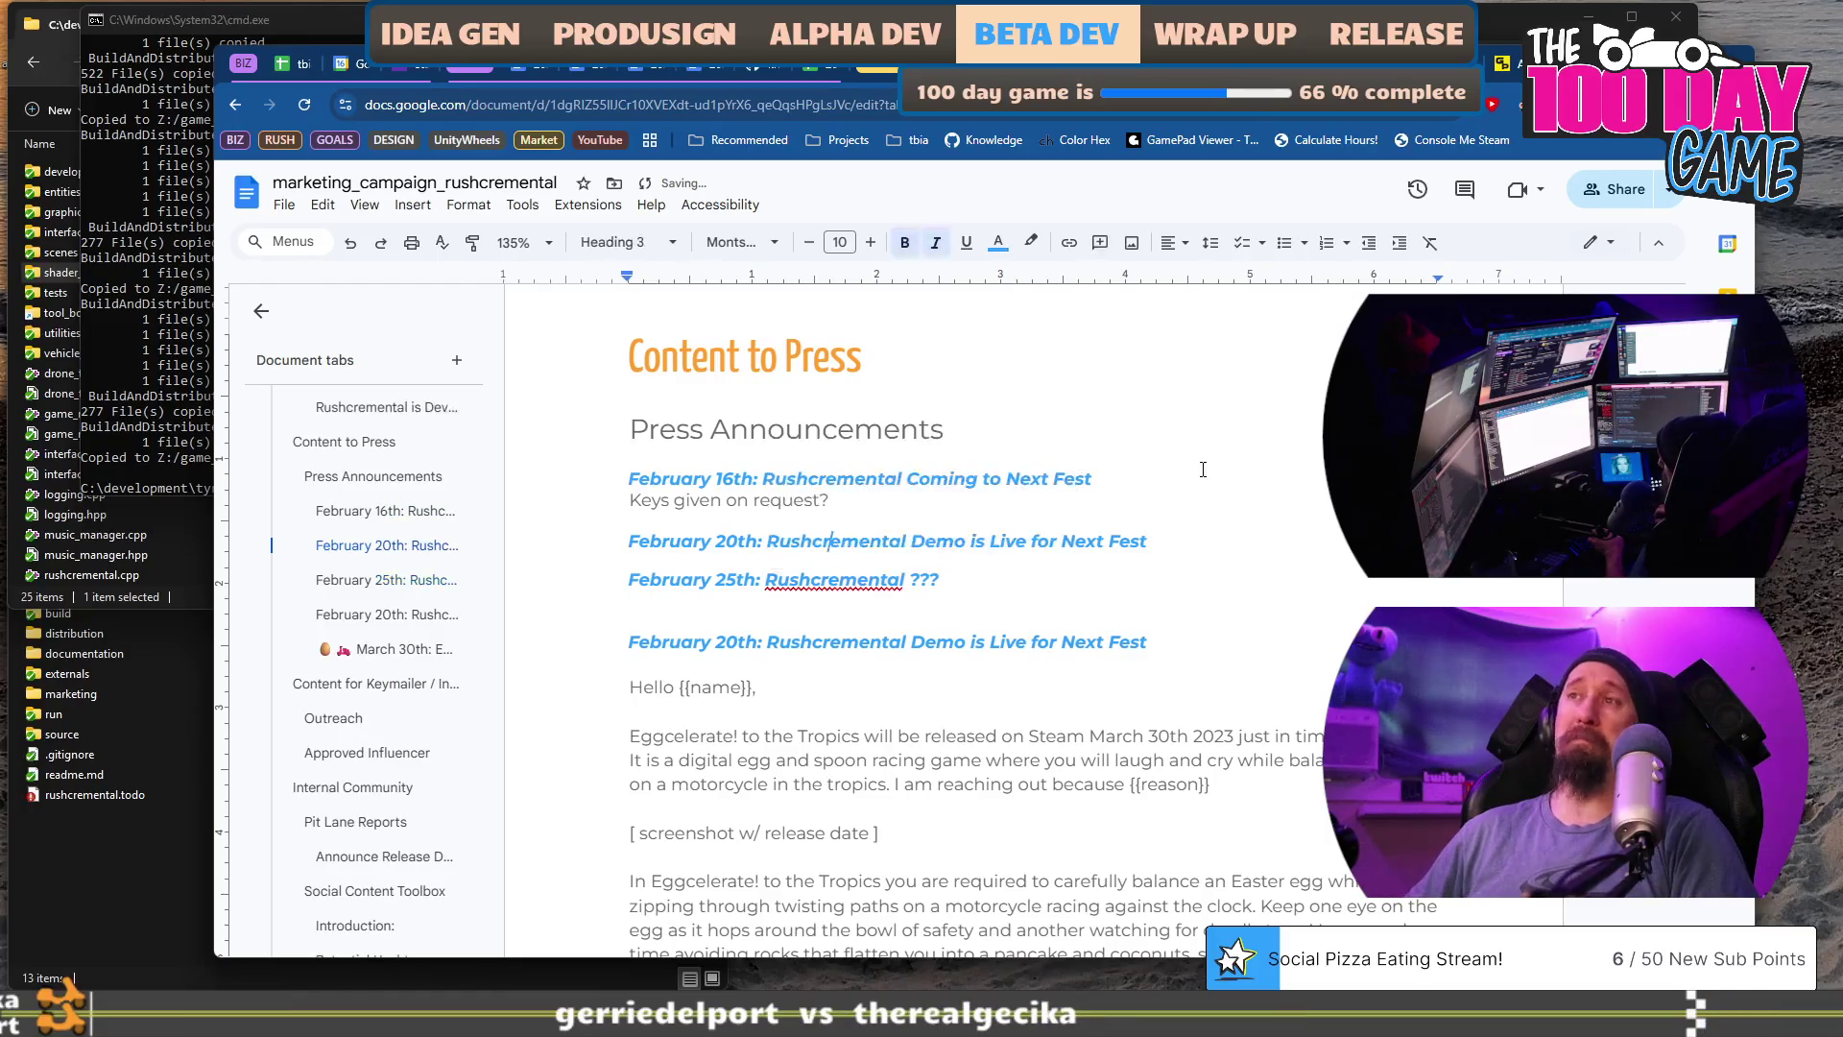
{"action": "key", "text": "Down"}
{"action": "key", "text": "Home"}
{"action": "key", "text": "shift+End"}
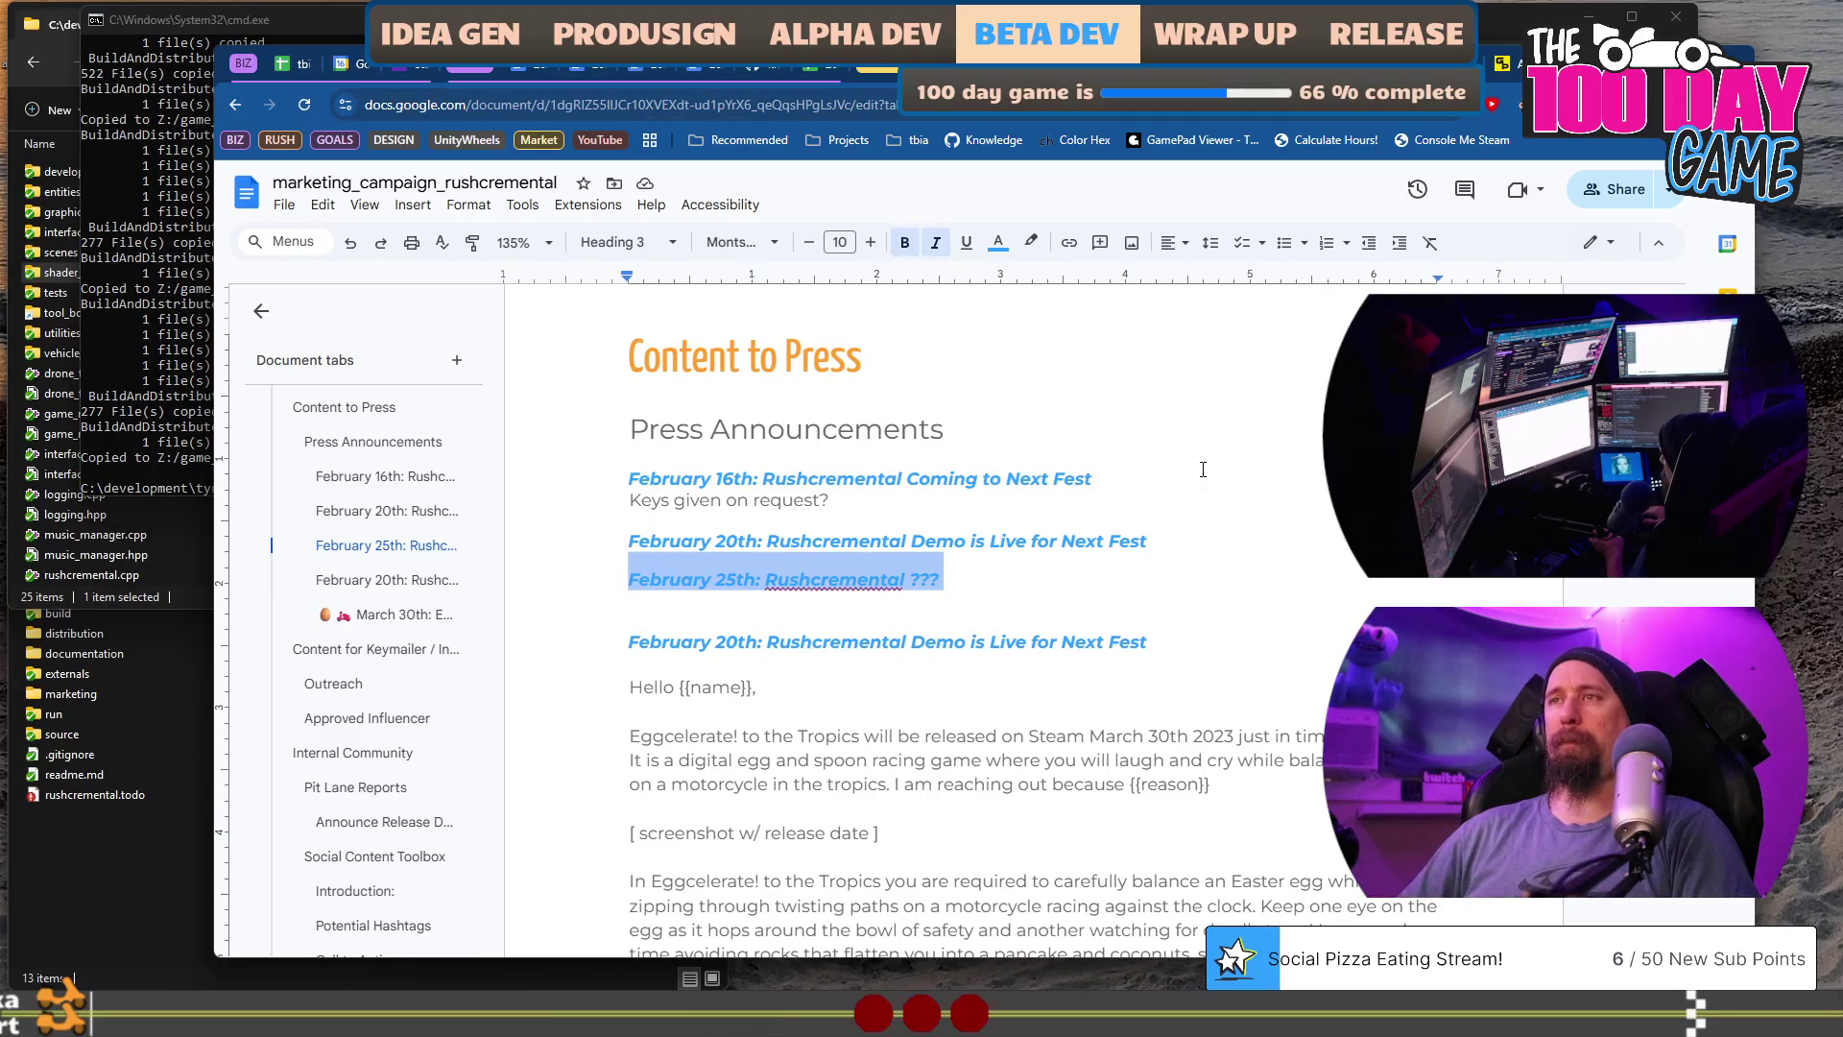
{"action": "key", "text": "Up"}
{"action": "key", "text": "Up"}
{"action": "key", "text": "Home"}
{"action": "type", "text": "Media"}
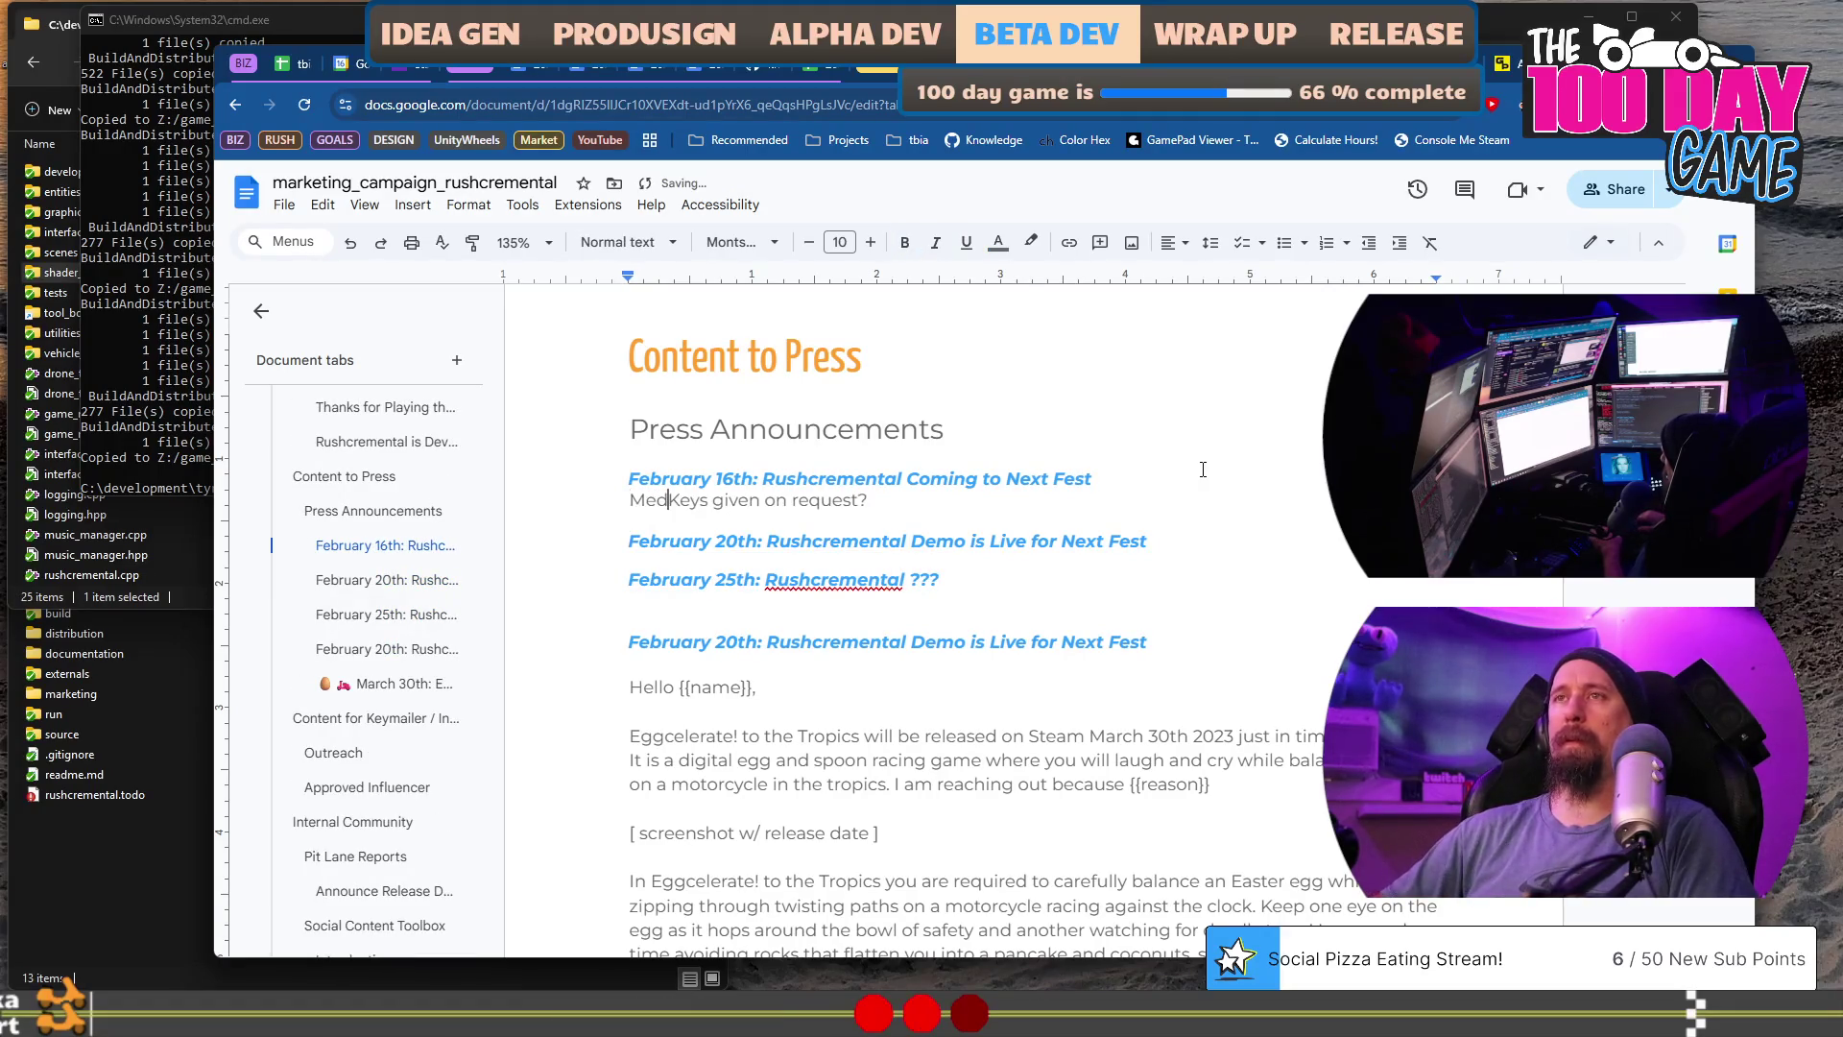
{"action": "key", "text": "End"}
{"action": "key", "text": "BackSpace"}
{"action": "type", "text": "."}
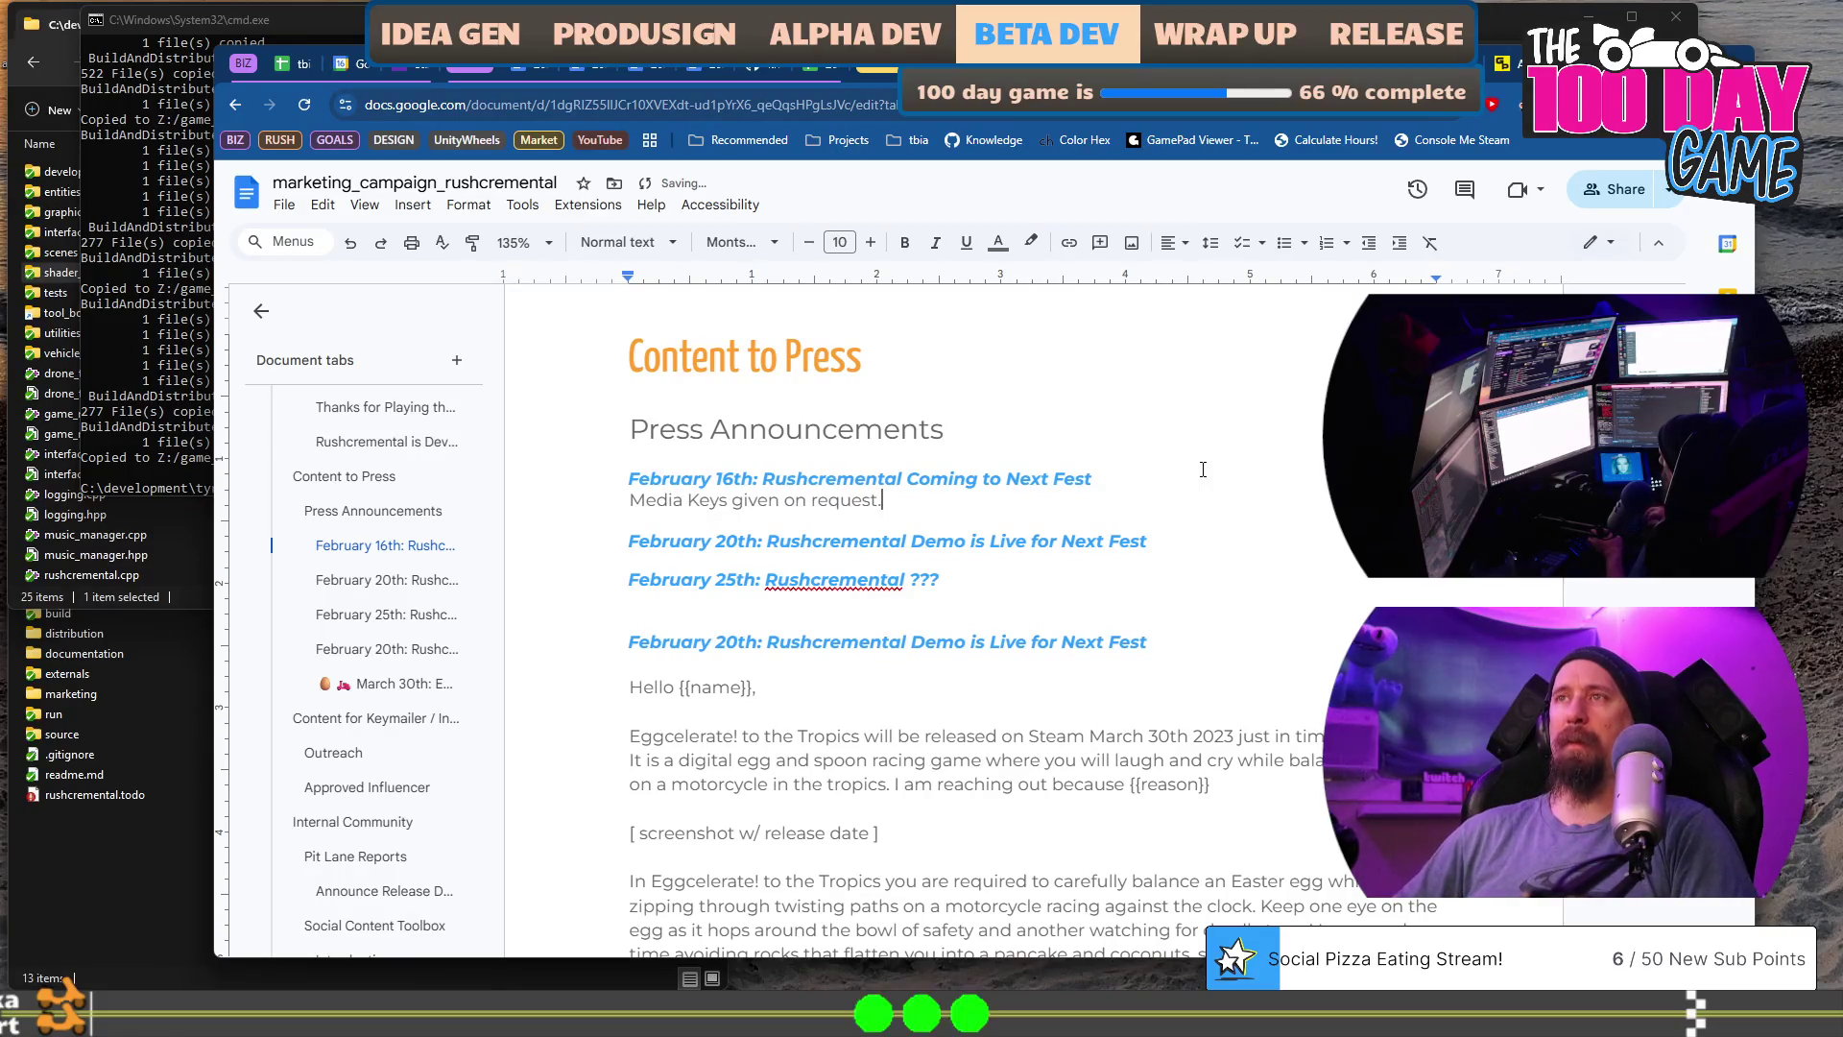
Delete the 'February 25th: Rushcremental ???' placeholder heading, leaving a blank line for a new heading
{"action": "key", "text": "Down"}
{"action": "key", "text": "Down"}
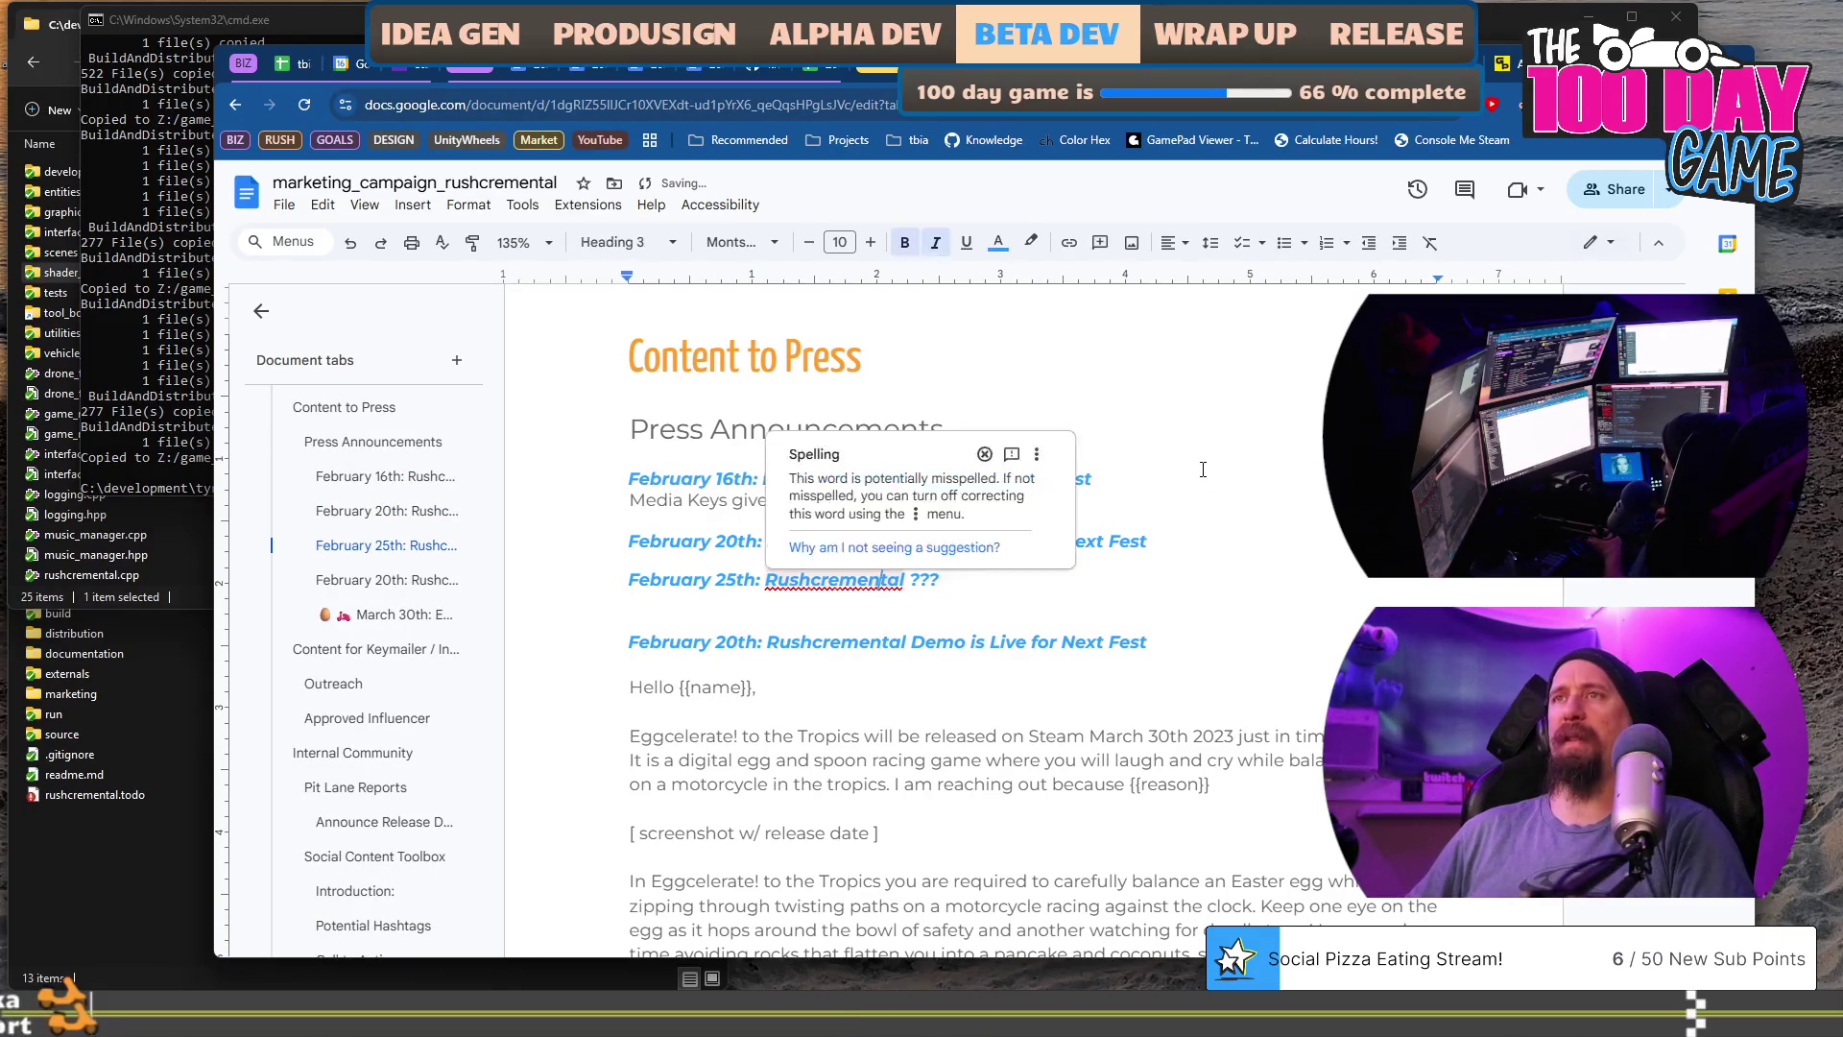
{"action": "key", "text": "Home"}
{"action": "key", "text": "shift+End"}
{"action": "key", "text": "Delete"}
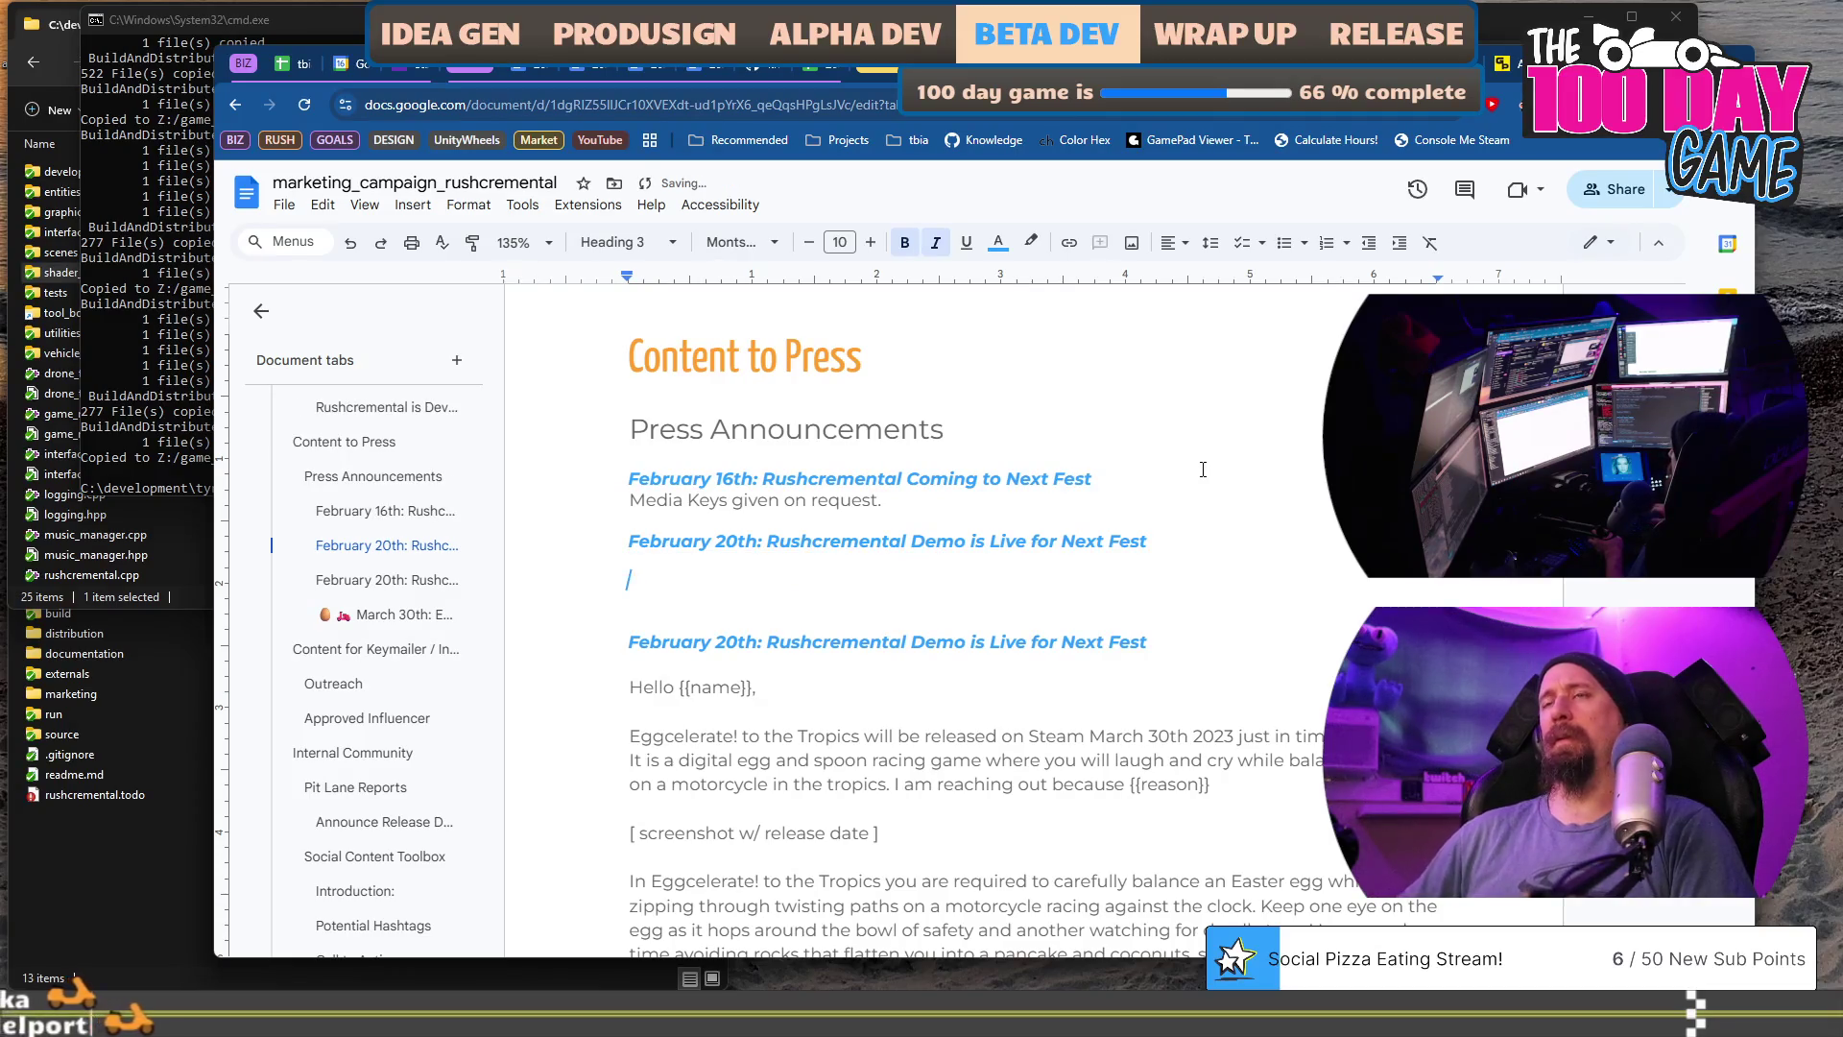
{"action": "key", "text": "Down"}
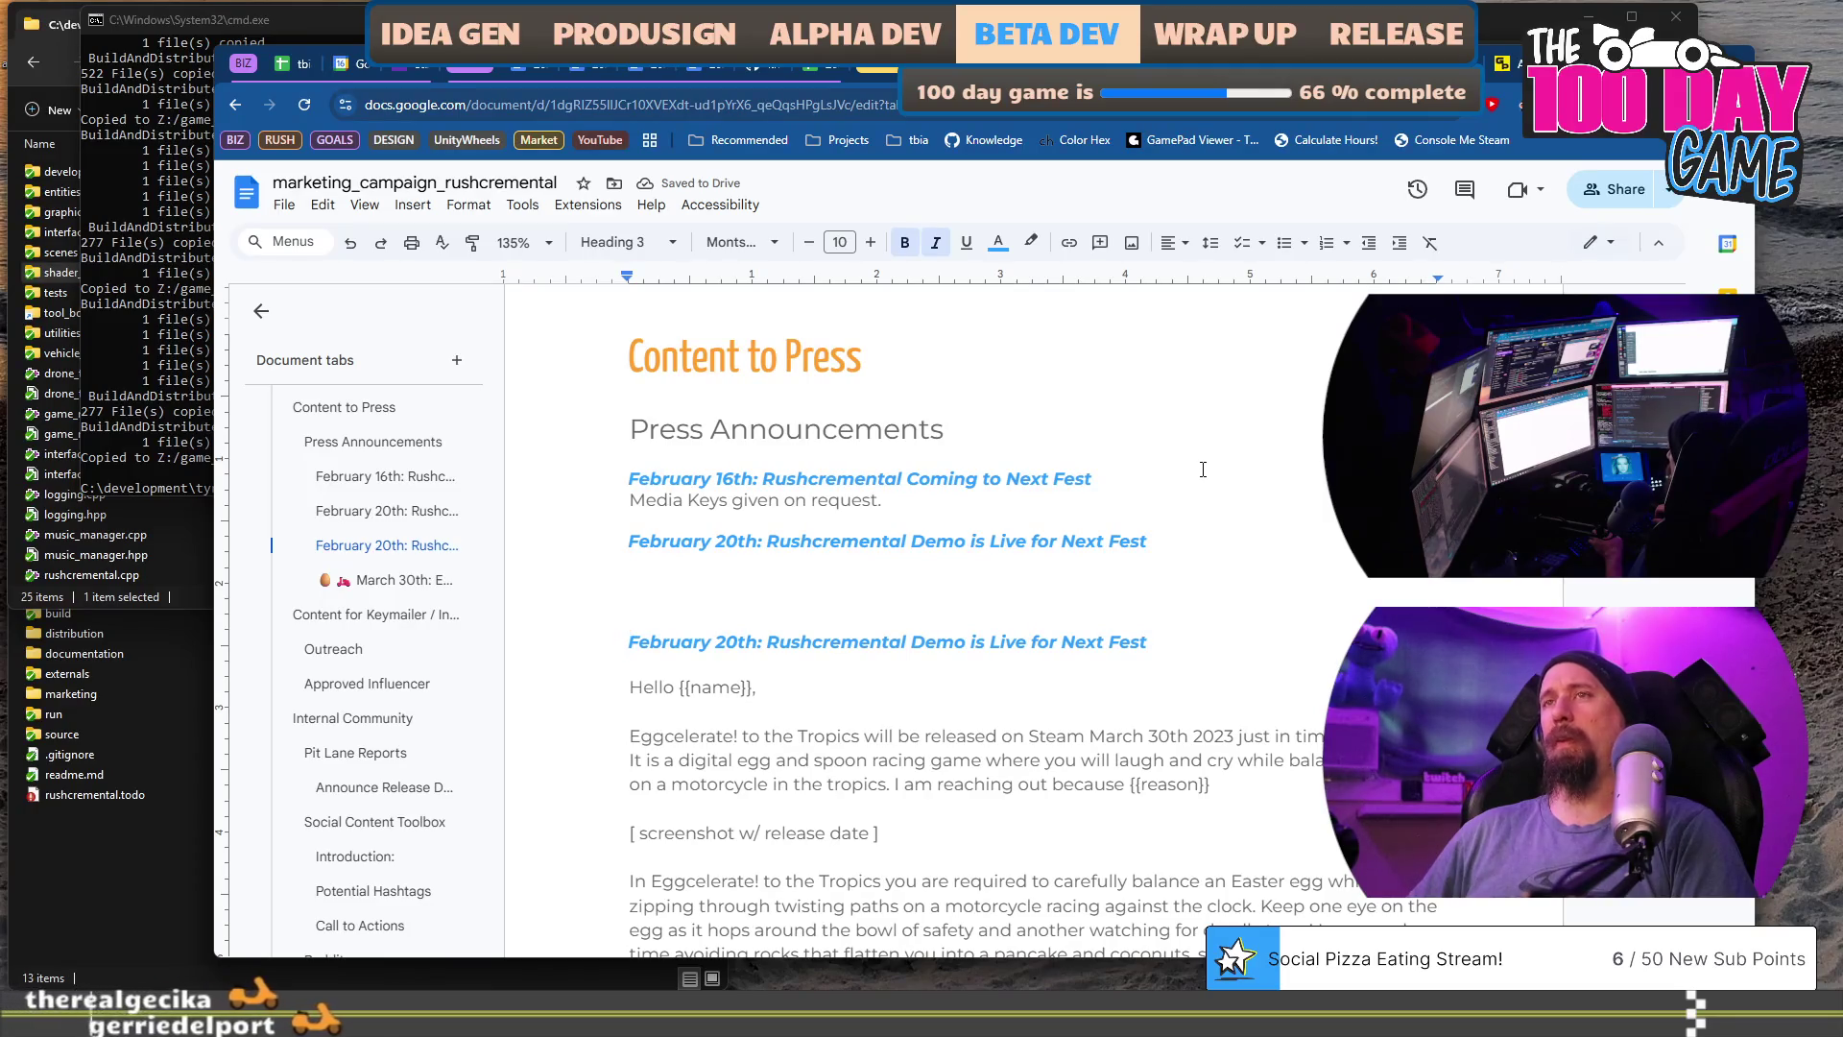
{"action": "key", "text": "Up"}
{"action": "key", "text": "Up"}
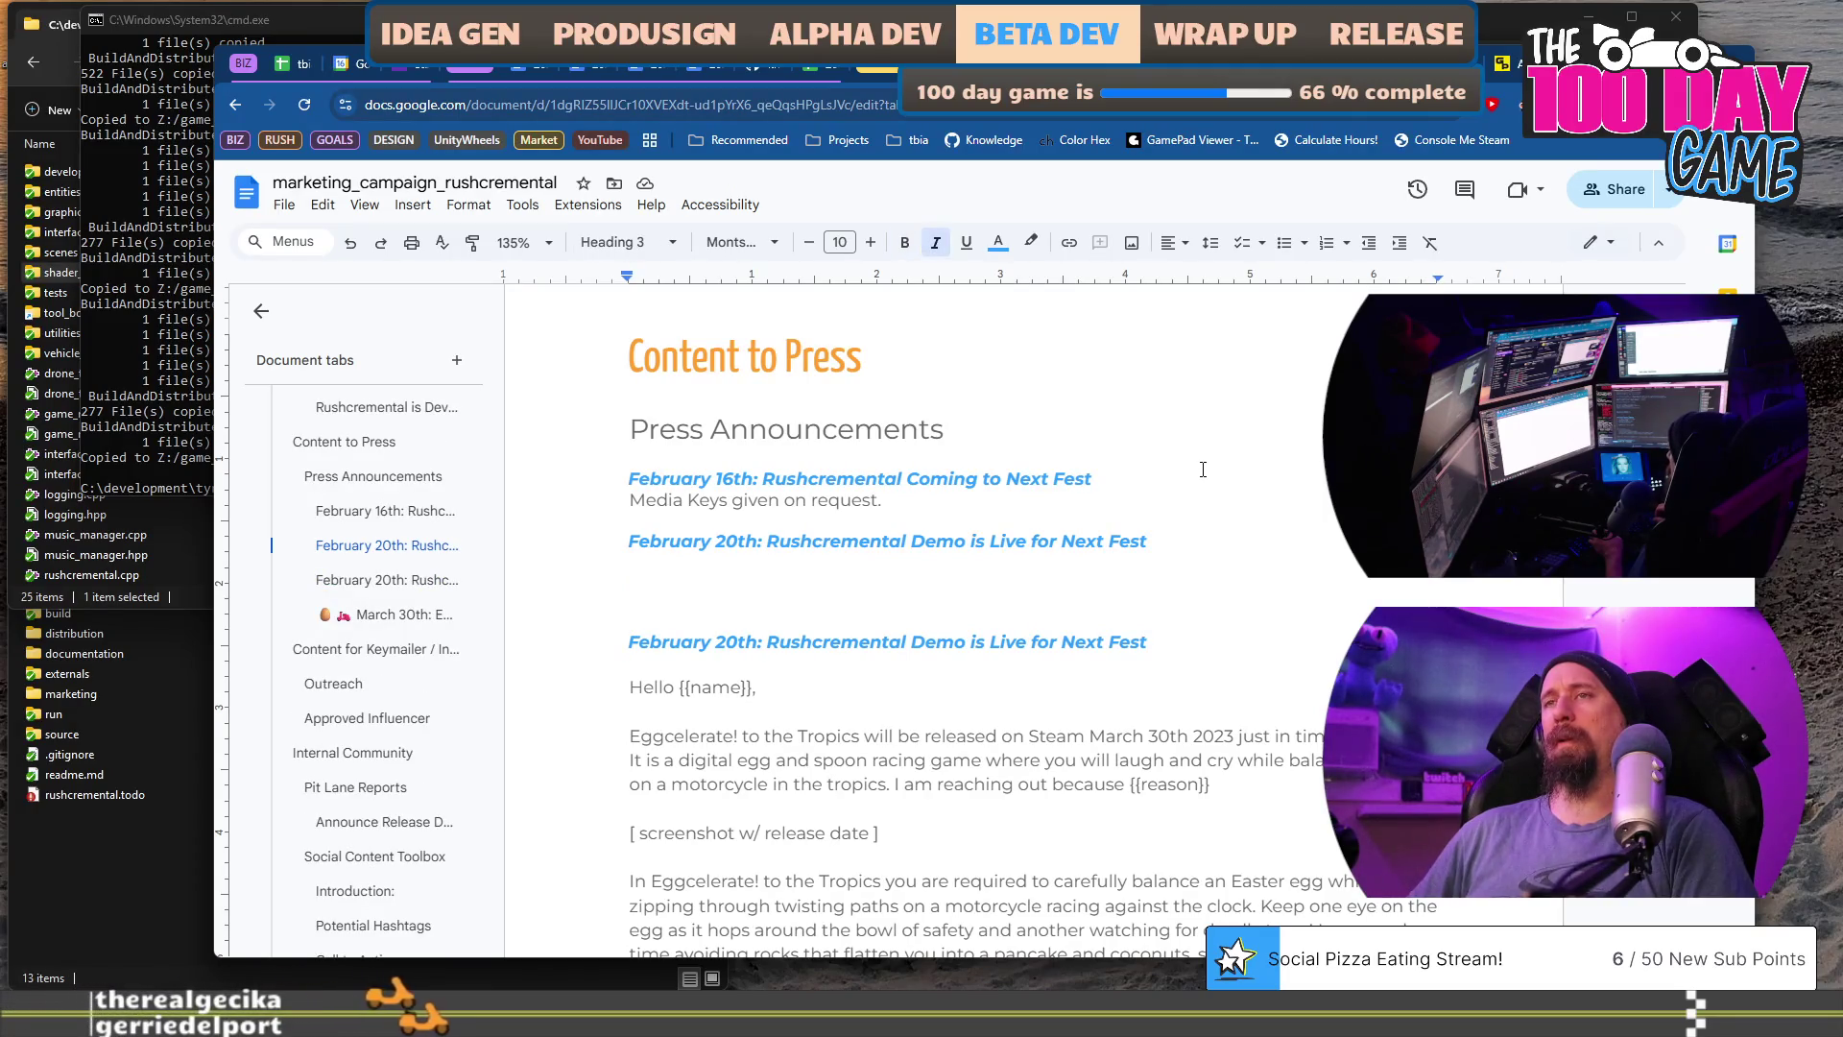
{"action": "key", "text": "Return"}
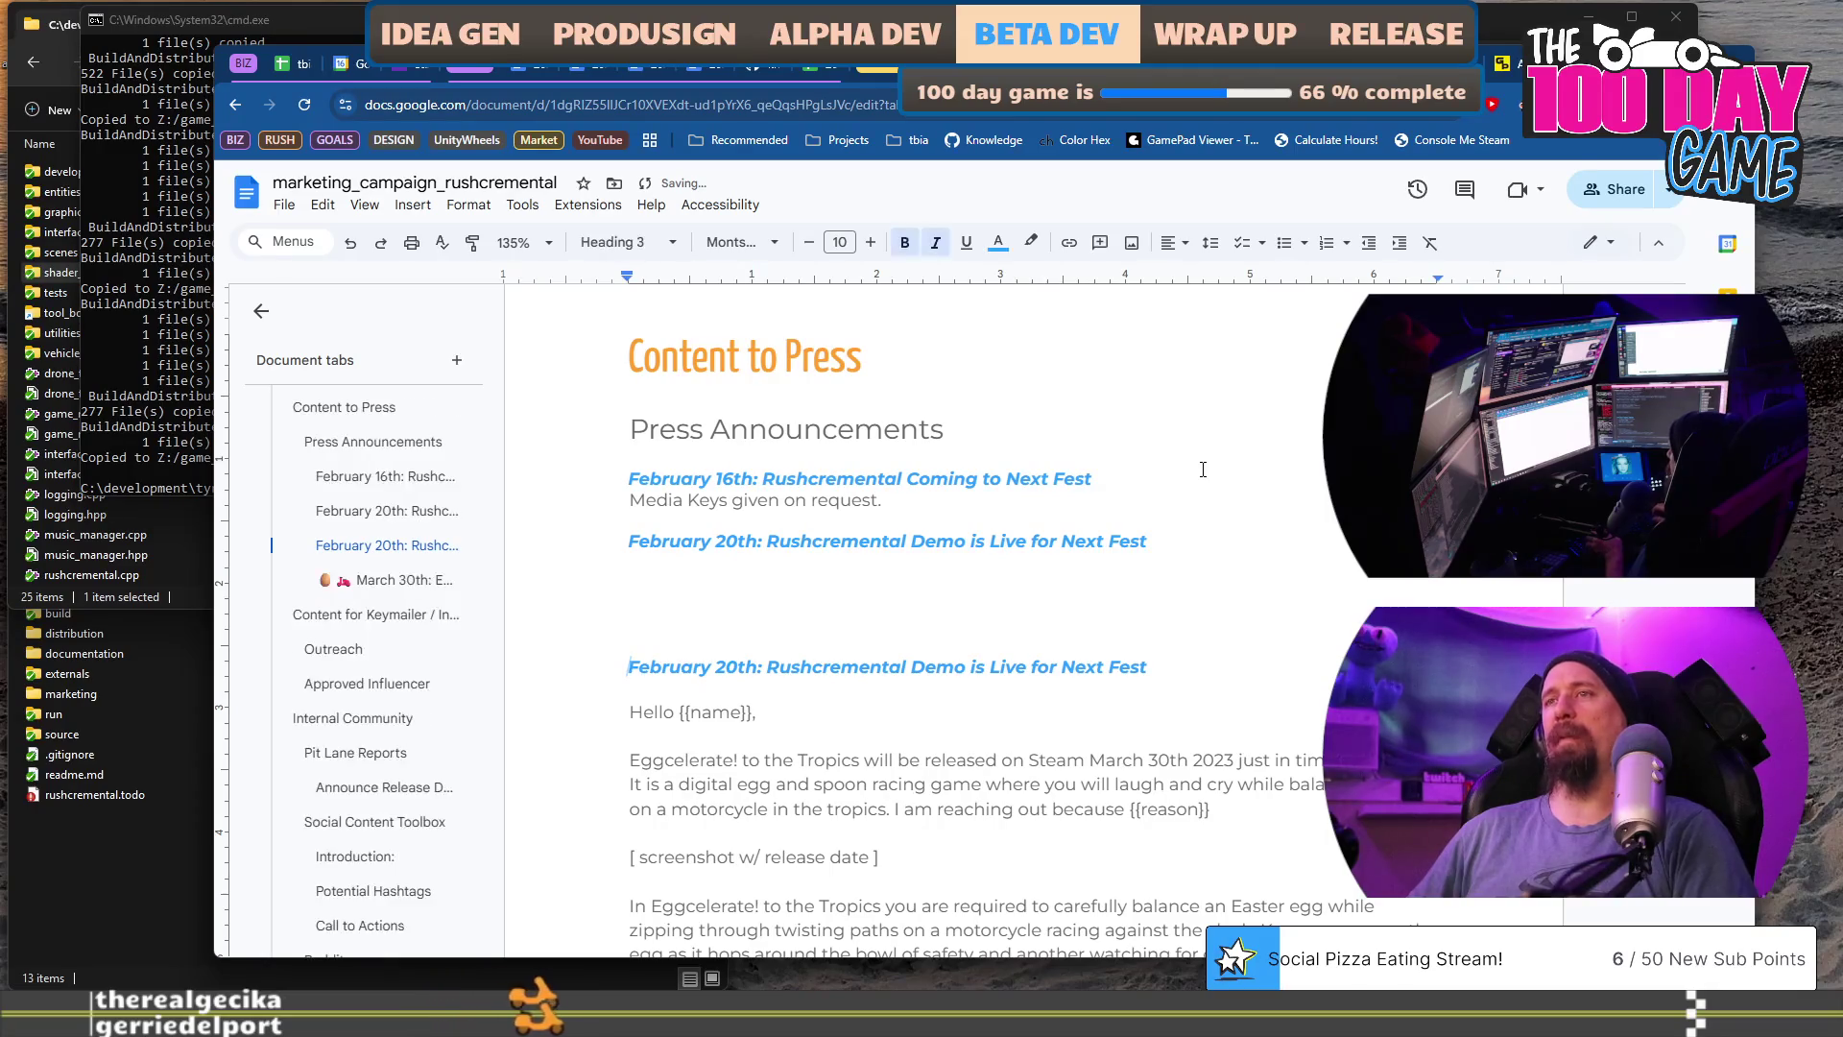
{"action": "key", "text": "shift+Down"}
{"action": "key", "text": "ctrl+c"}
{"action": "key", "text": "Up"}
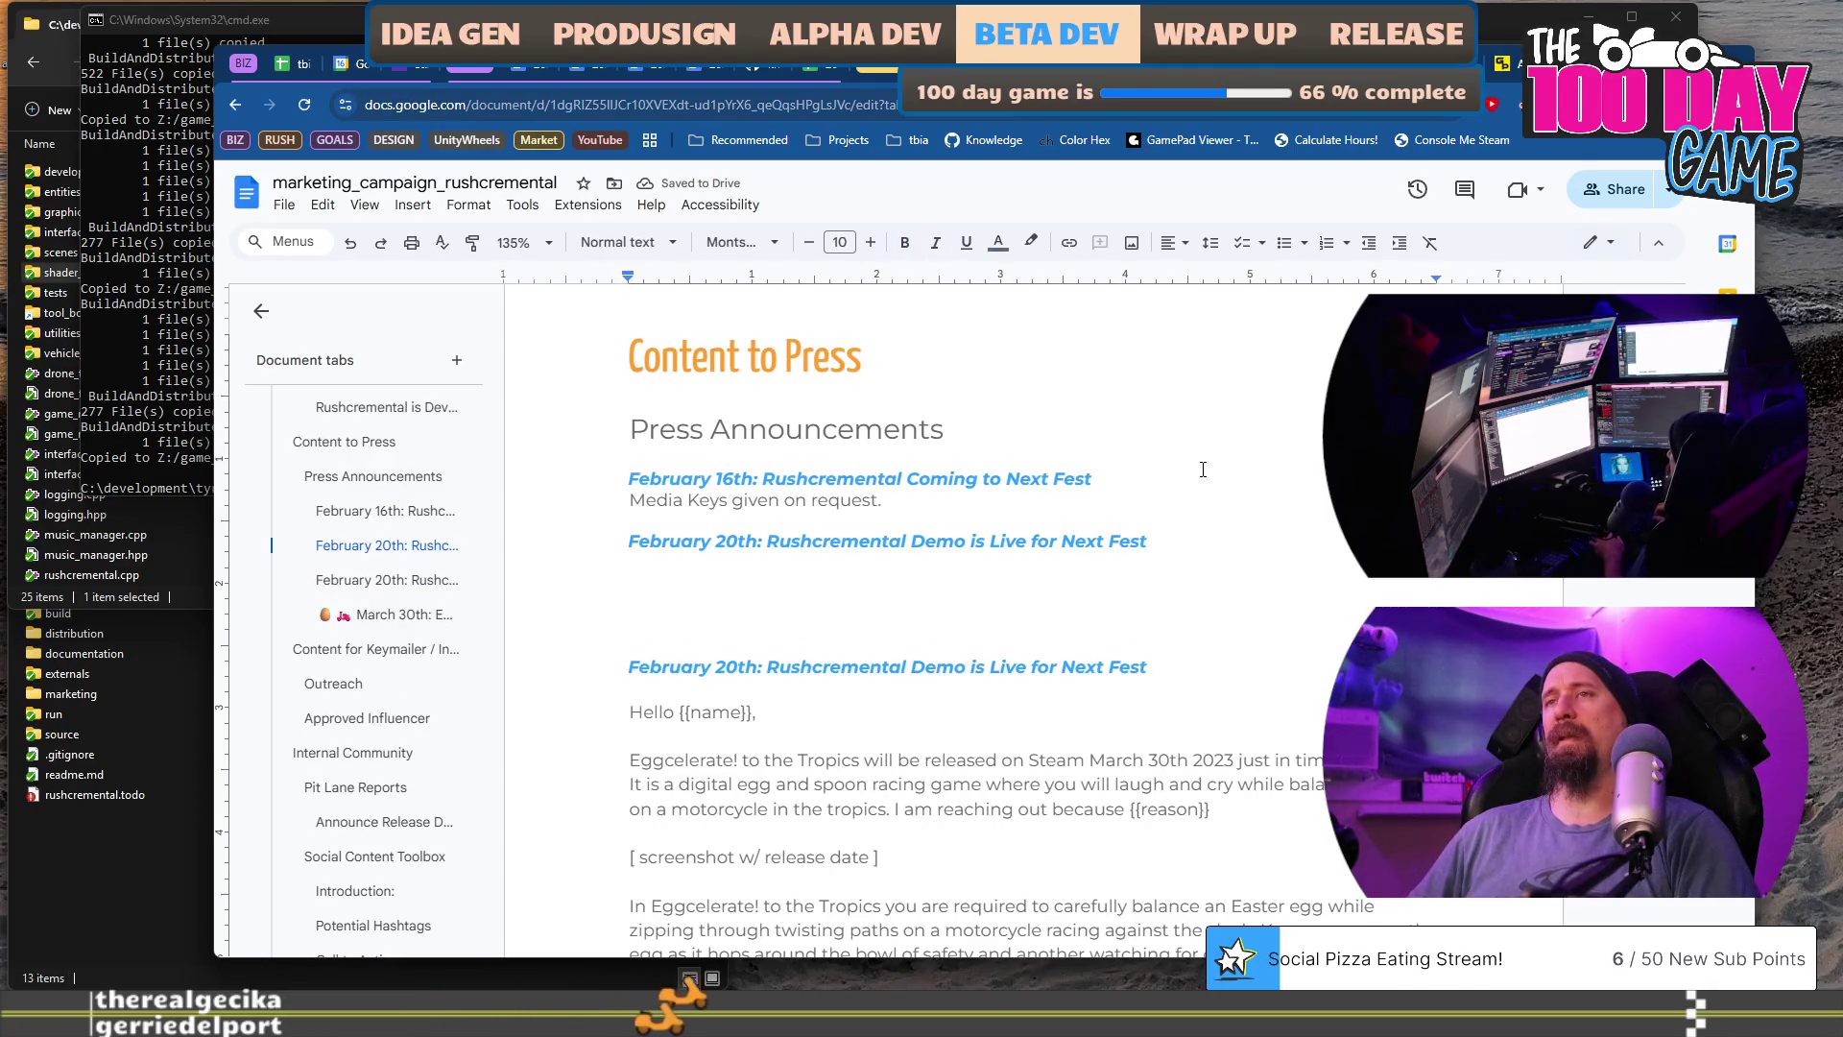
Paste the copied 'February 20th: Rushcremental Demo is Live for Next Fest' heading onto the blank line
{"action": "key", "text": "ctrl+v"}
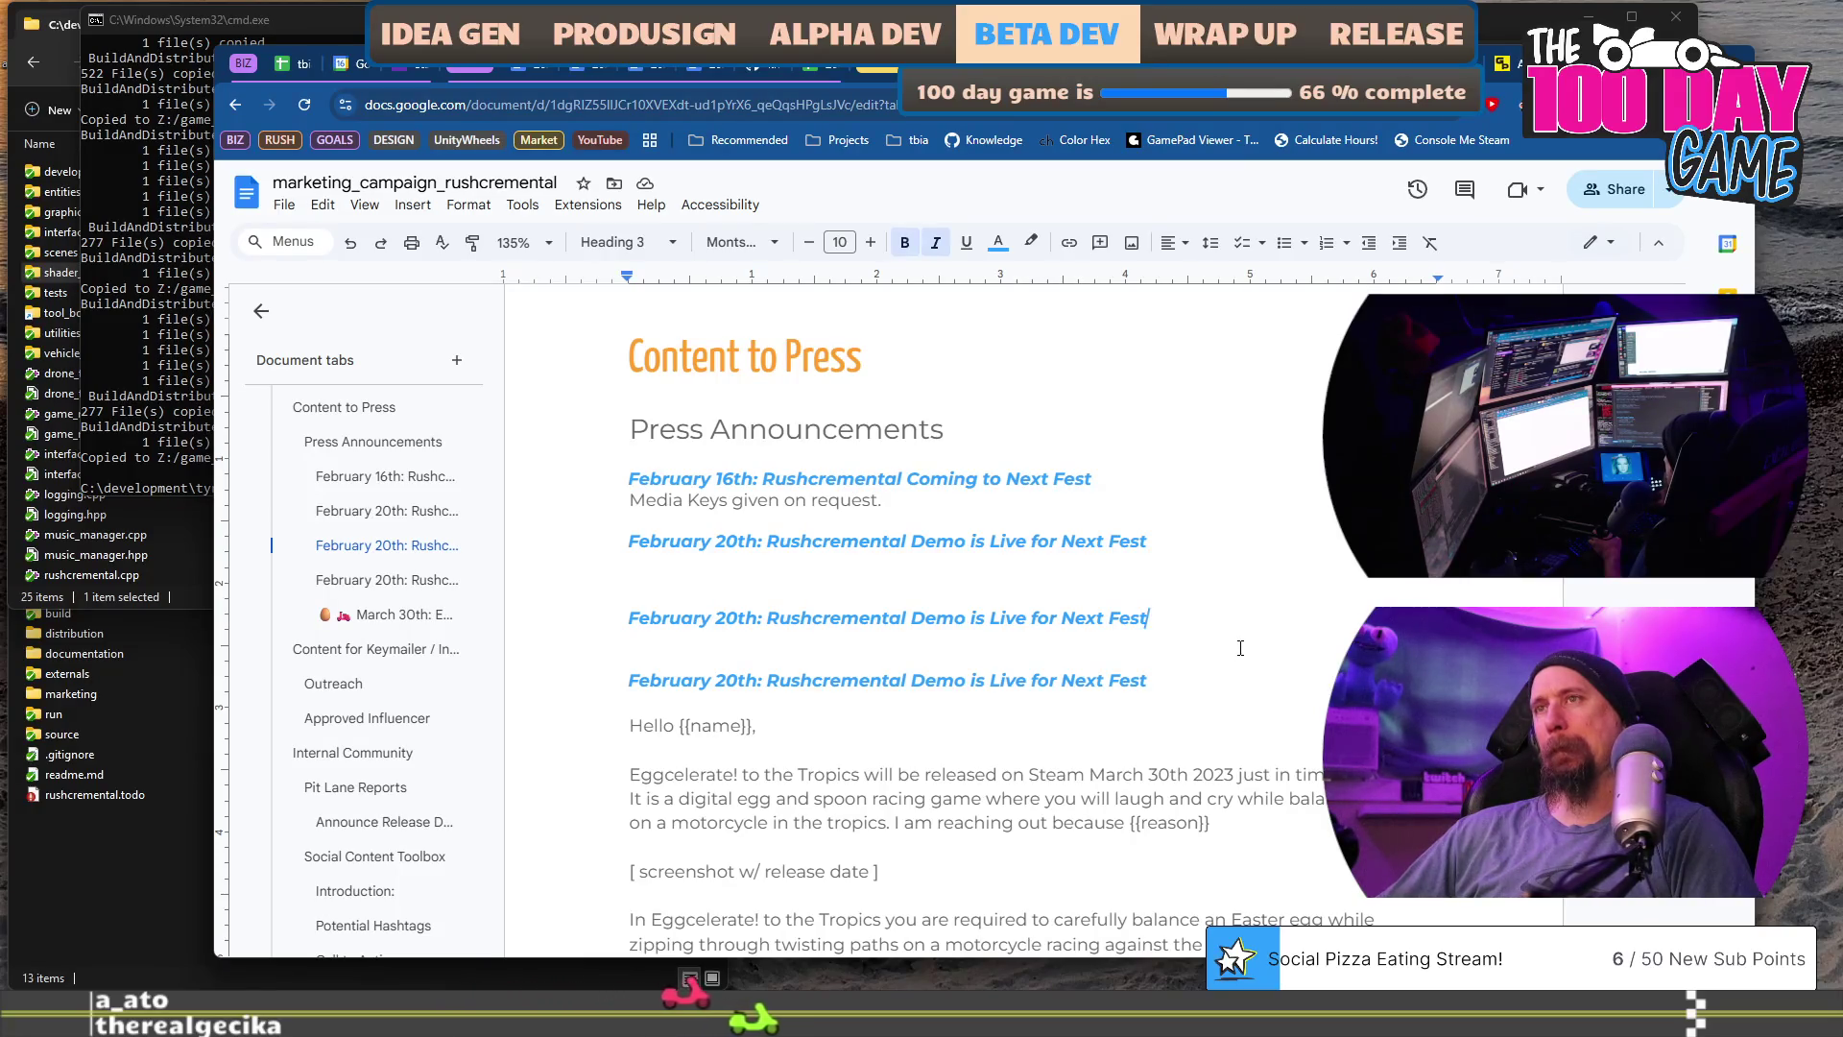
{"action": "scroll", "coordinate": [1240, 648], "scroll_direction": "down", "scroll_amount": 10}
{"action": "scroll", "coordinate": [1240, 648], "scroll_direction": "up", "scroll_amount": 2}
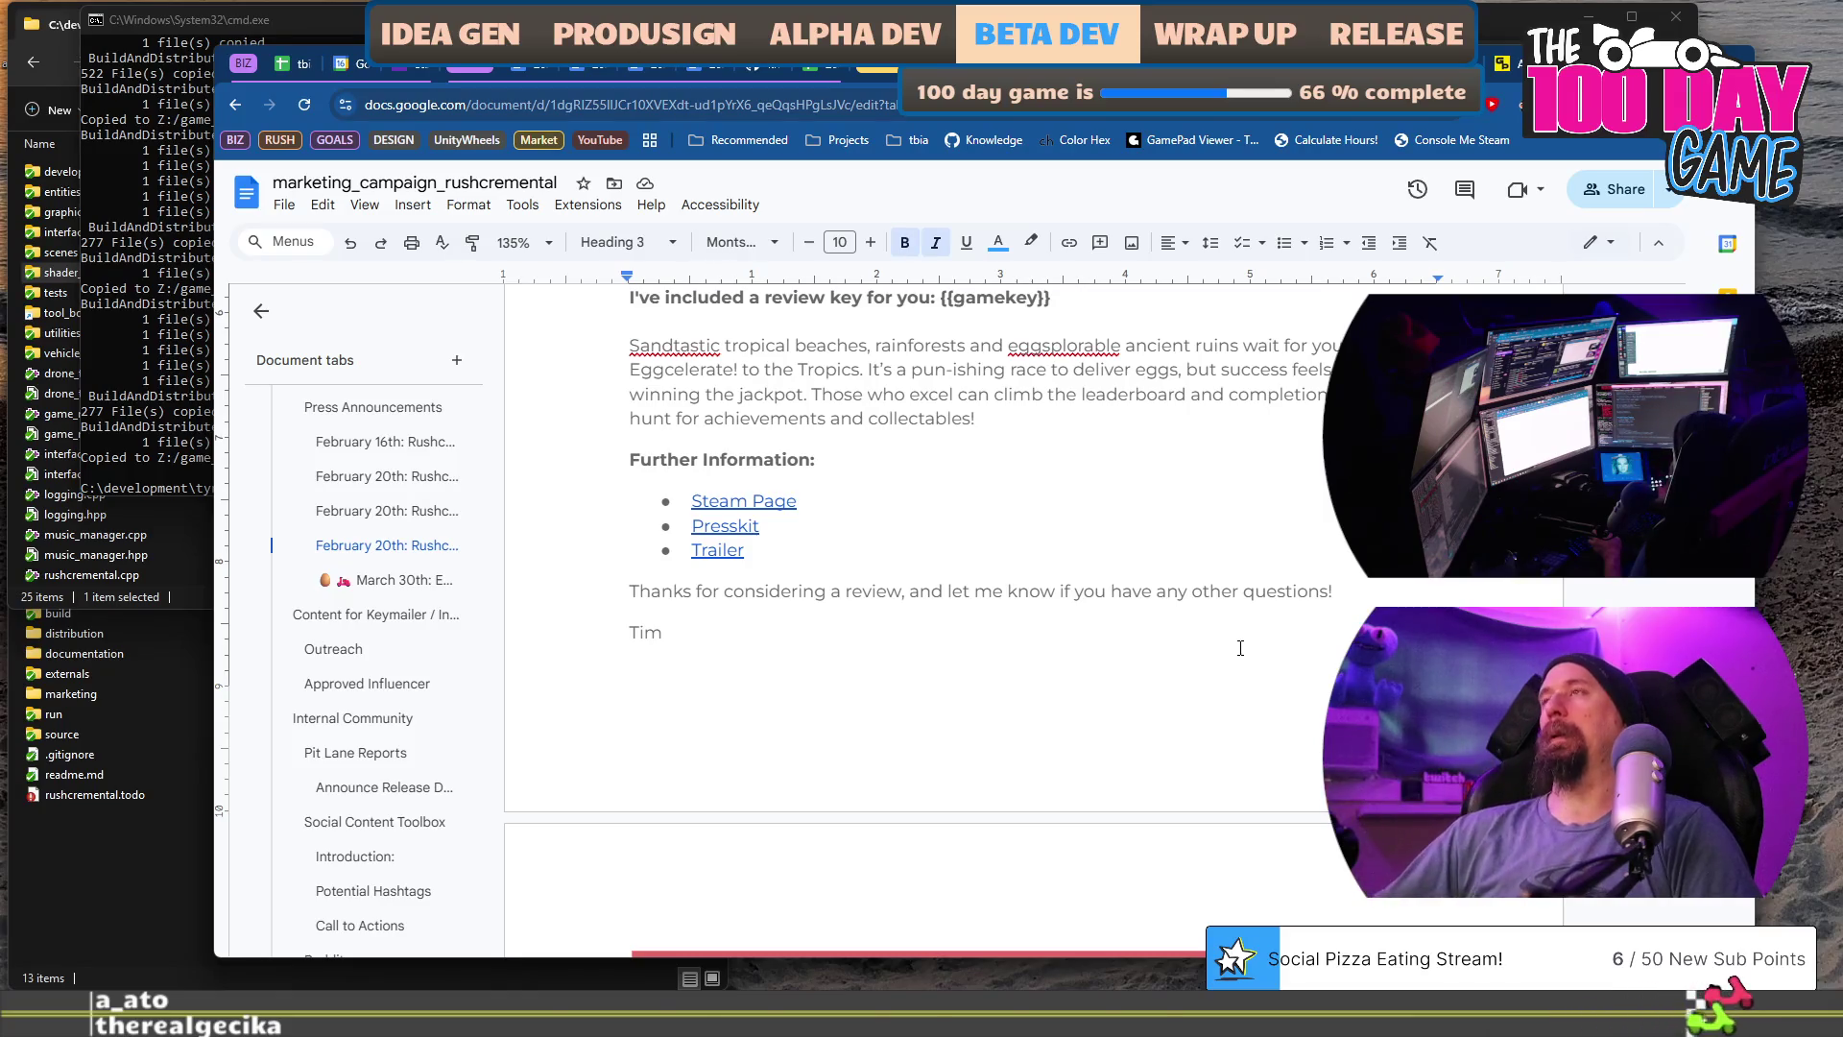
Open Google Drive and browse tyre_bytes > projects > rushcremental > rushcremental_press_kit > screenshots
{"action": "key", "text": "ctrl+t"}
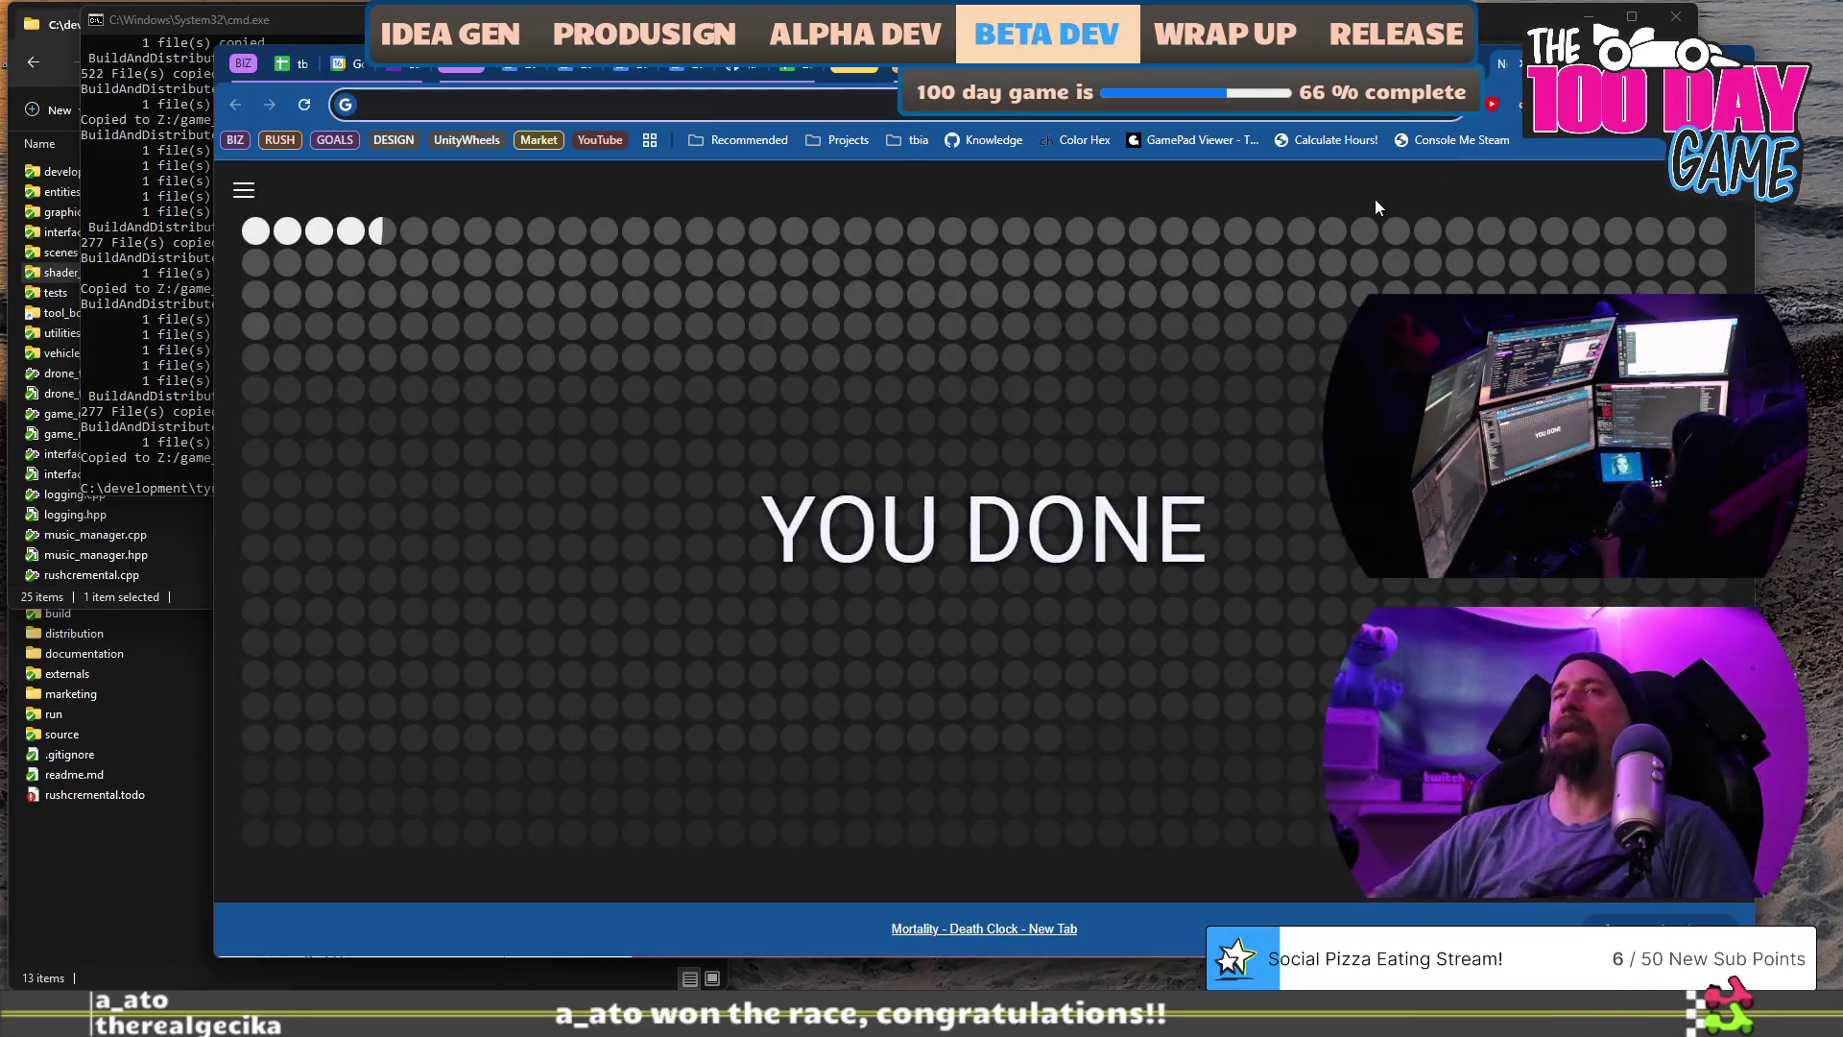
{"action": "type", "text": "drive"}
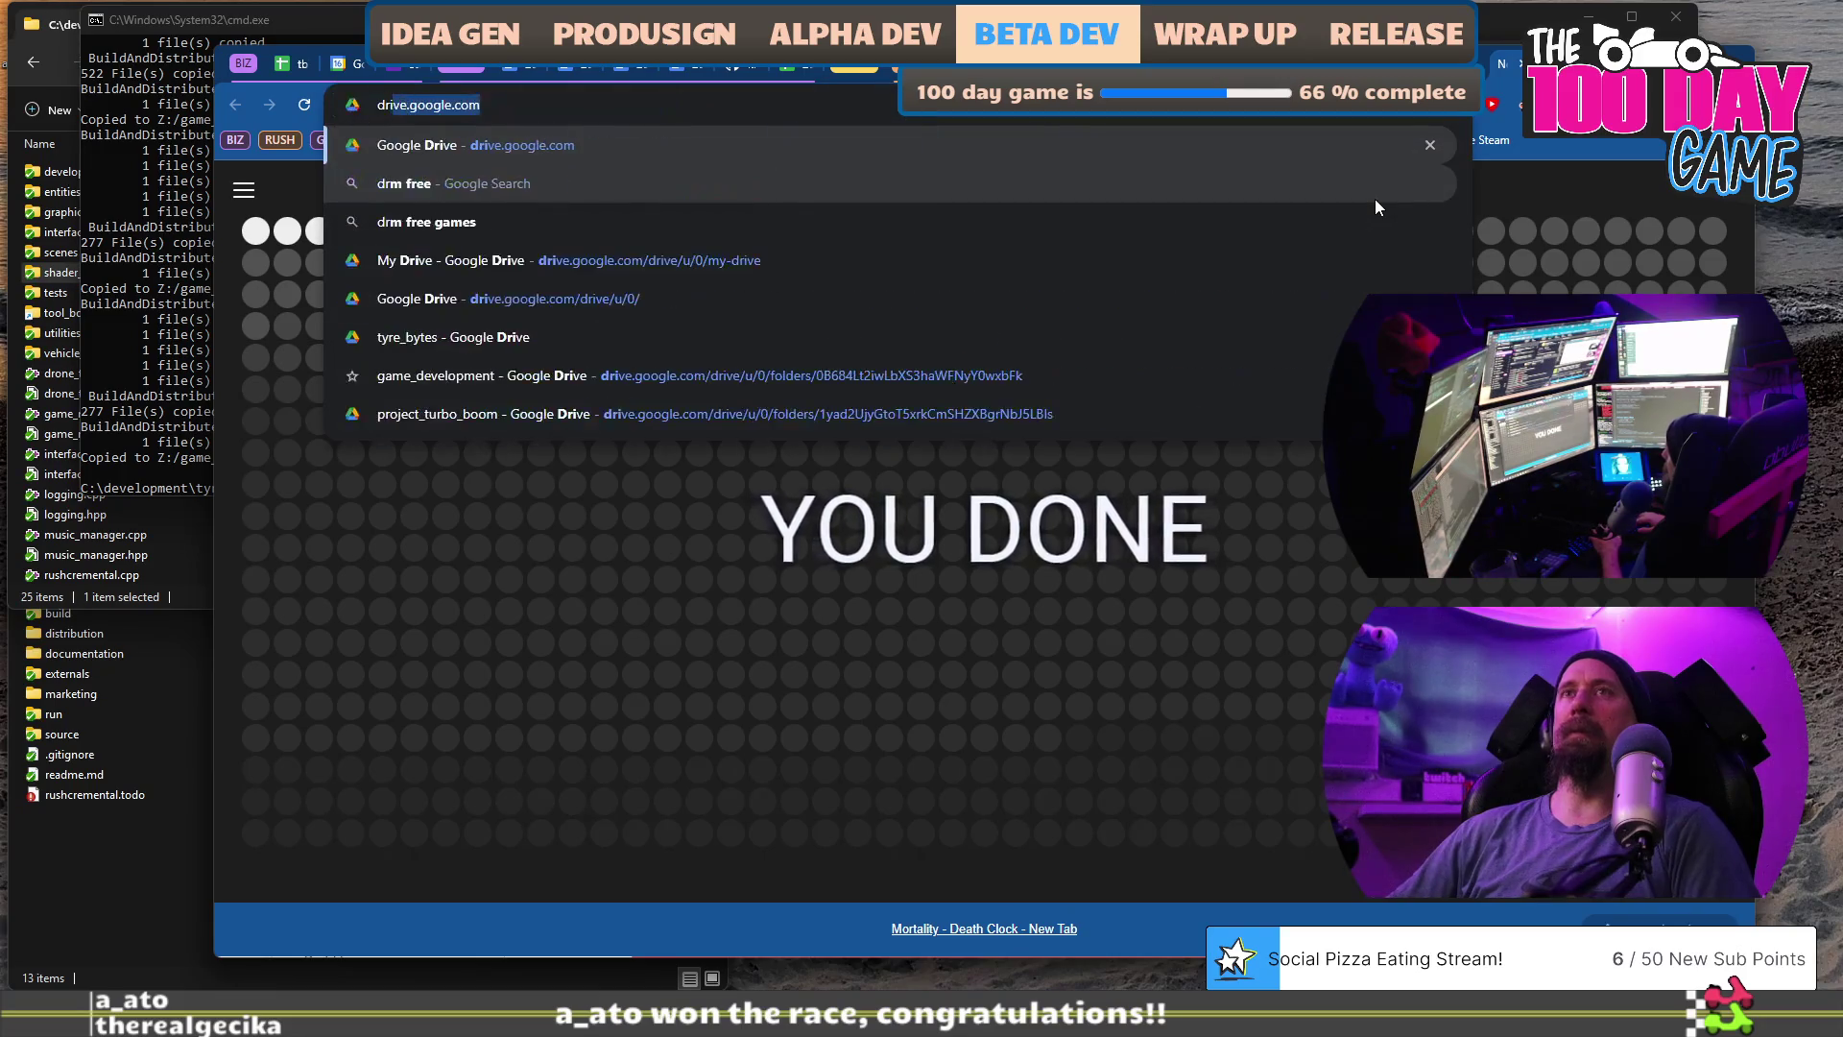
{"action": "key", "text": "Return"}
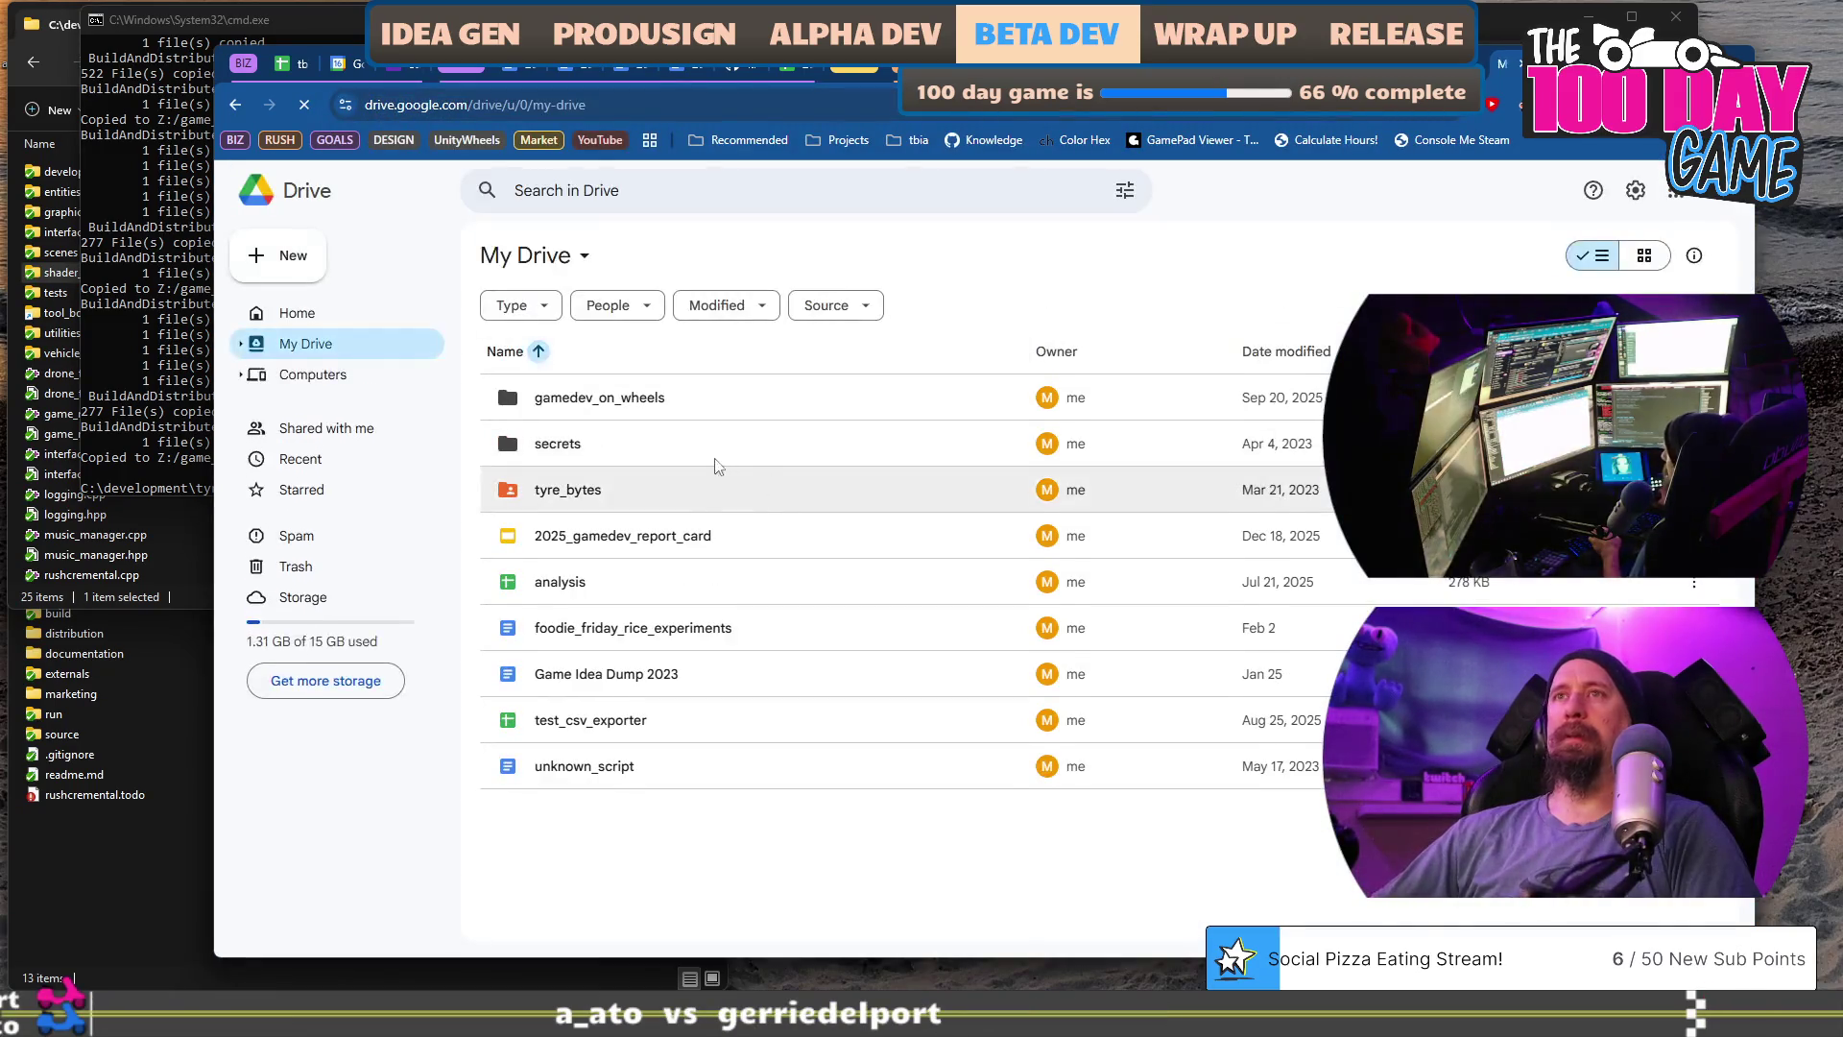
{"action": "double_click", "coordinate": [602, 490]}
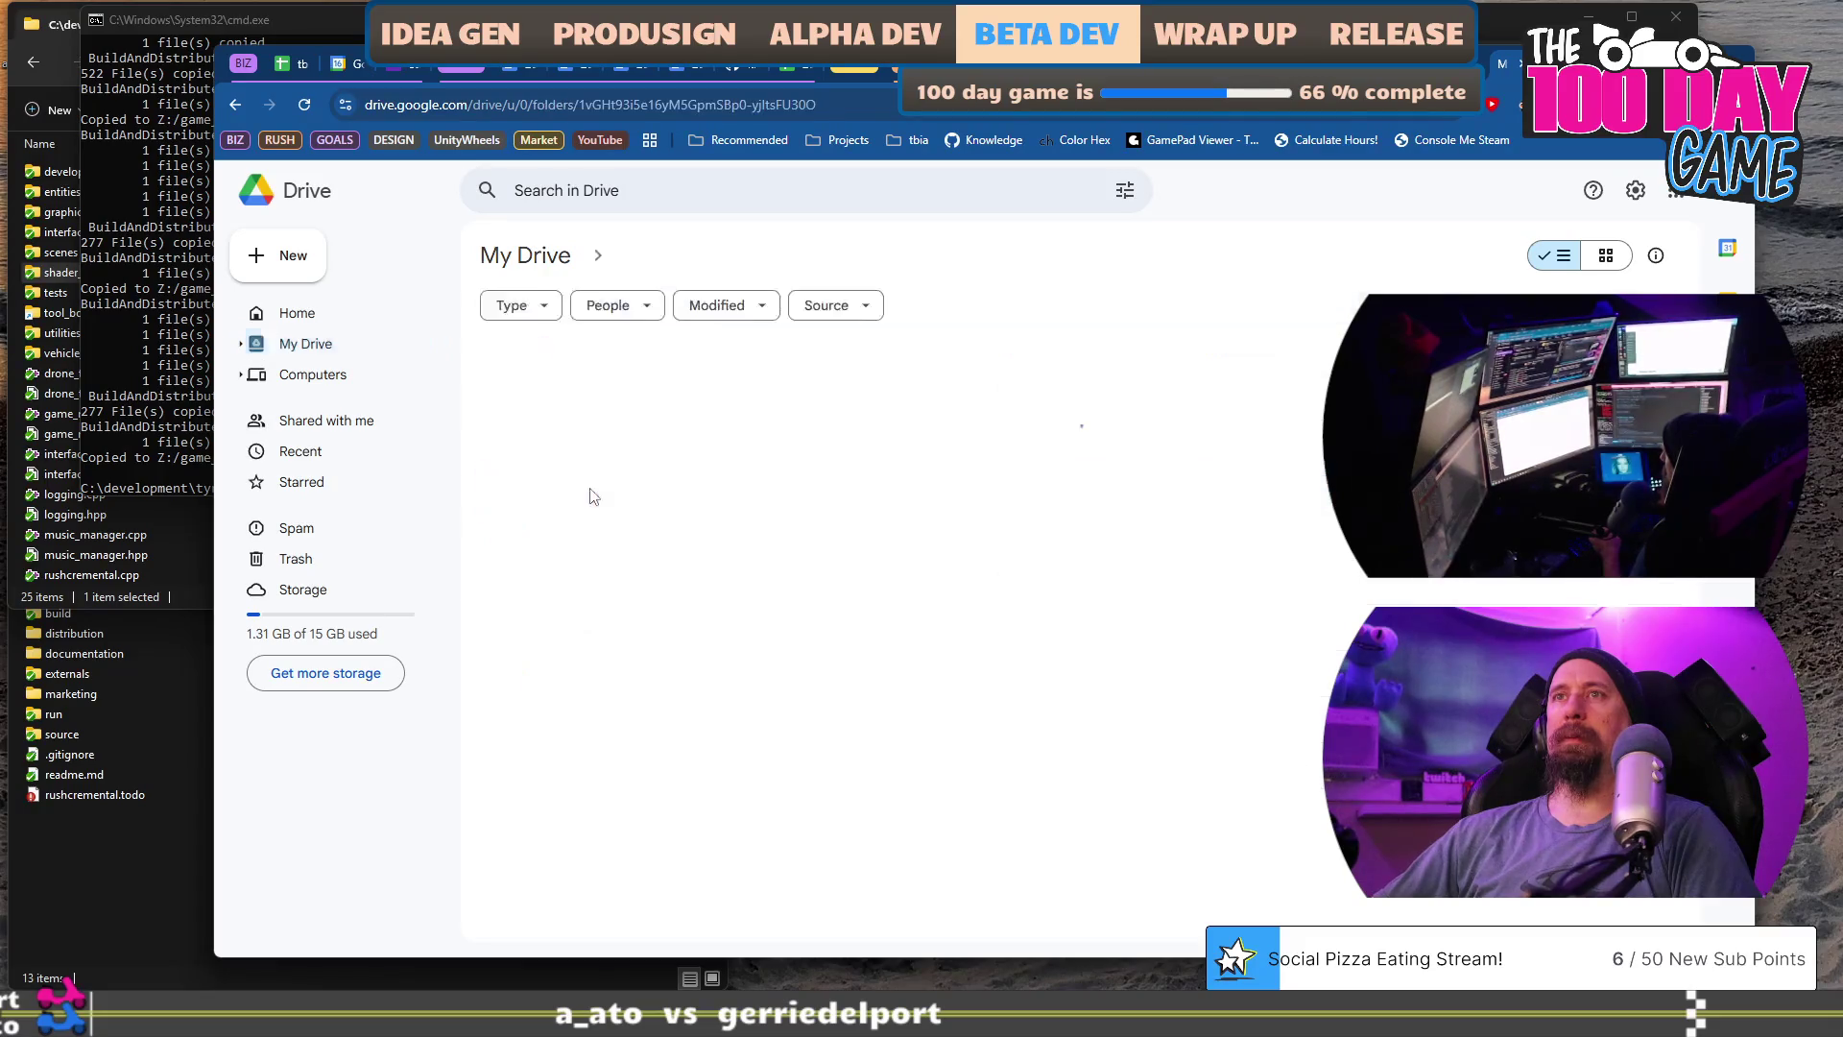
{"action": "double_click", "coordinate": [572, 763]}
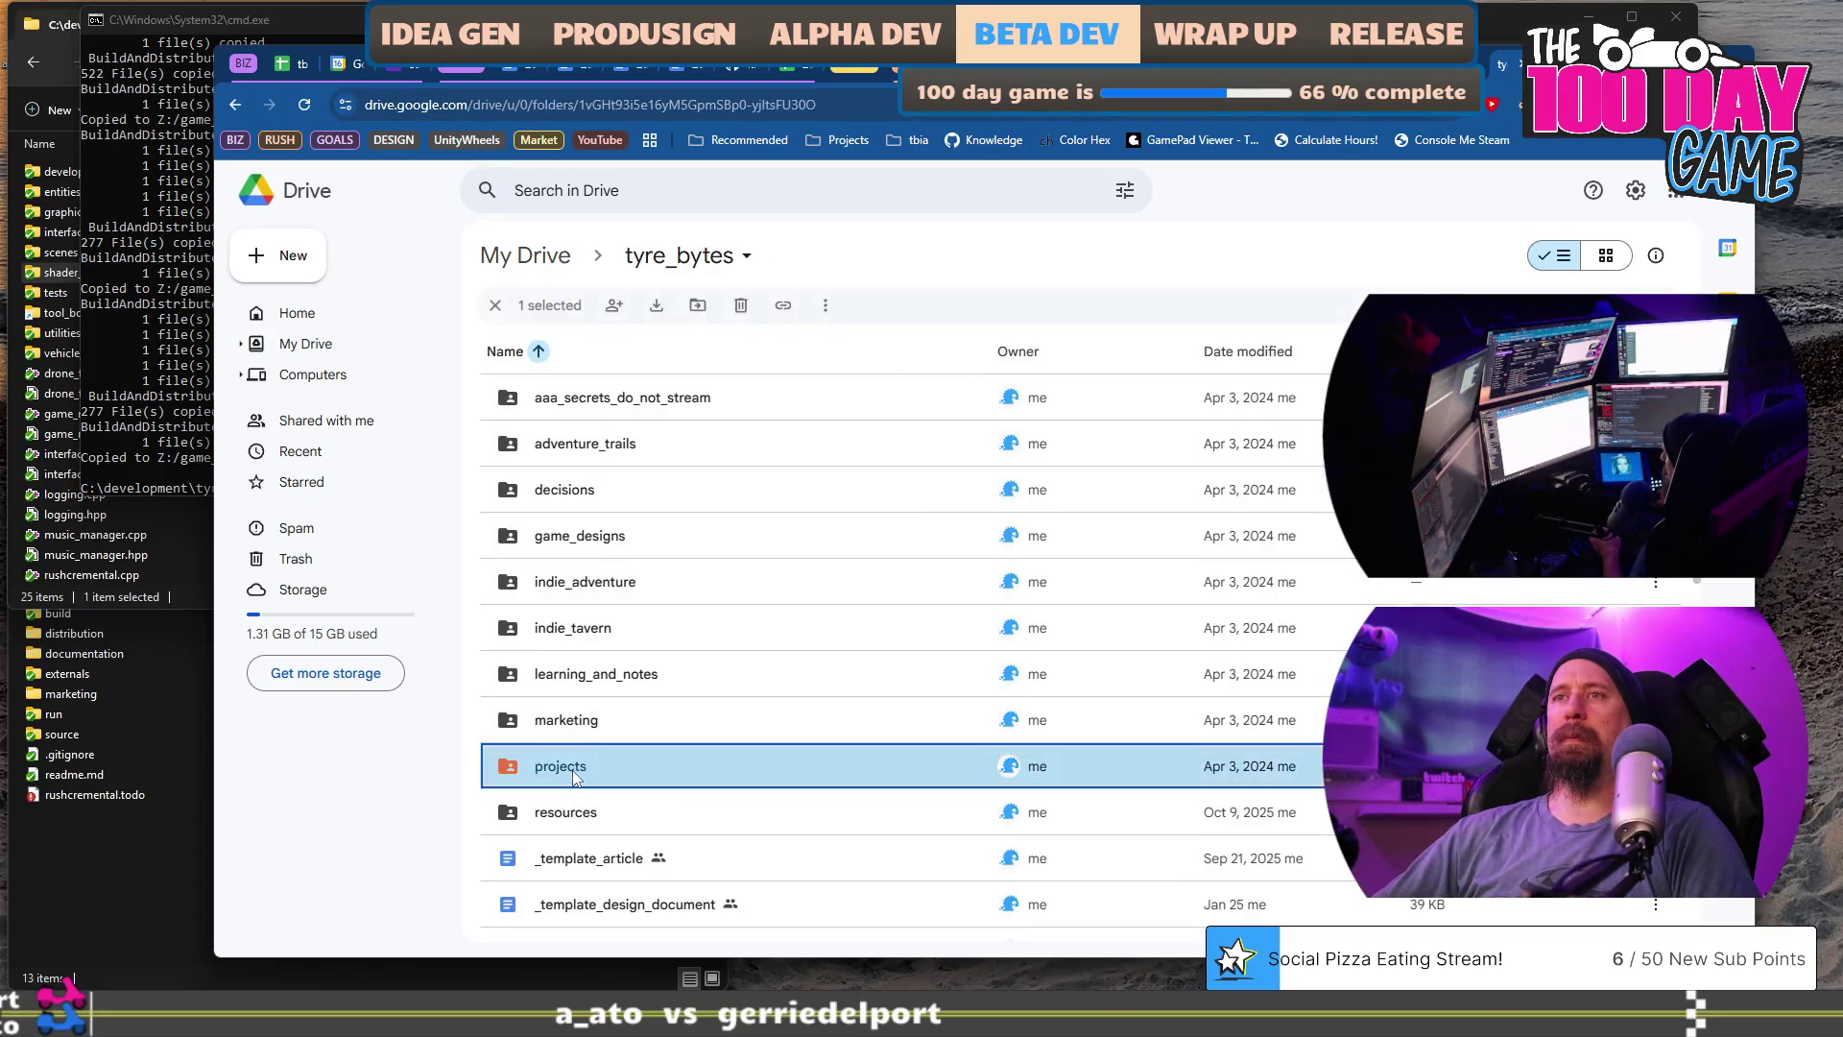
{"action": "double_click", "coordinate": [576, 765]}
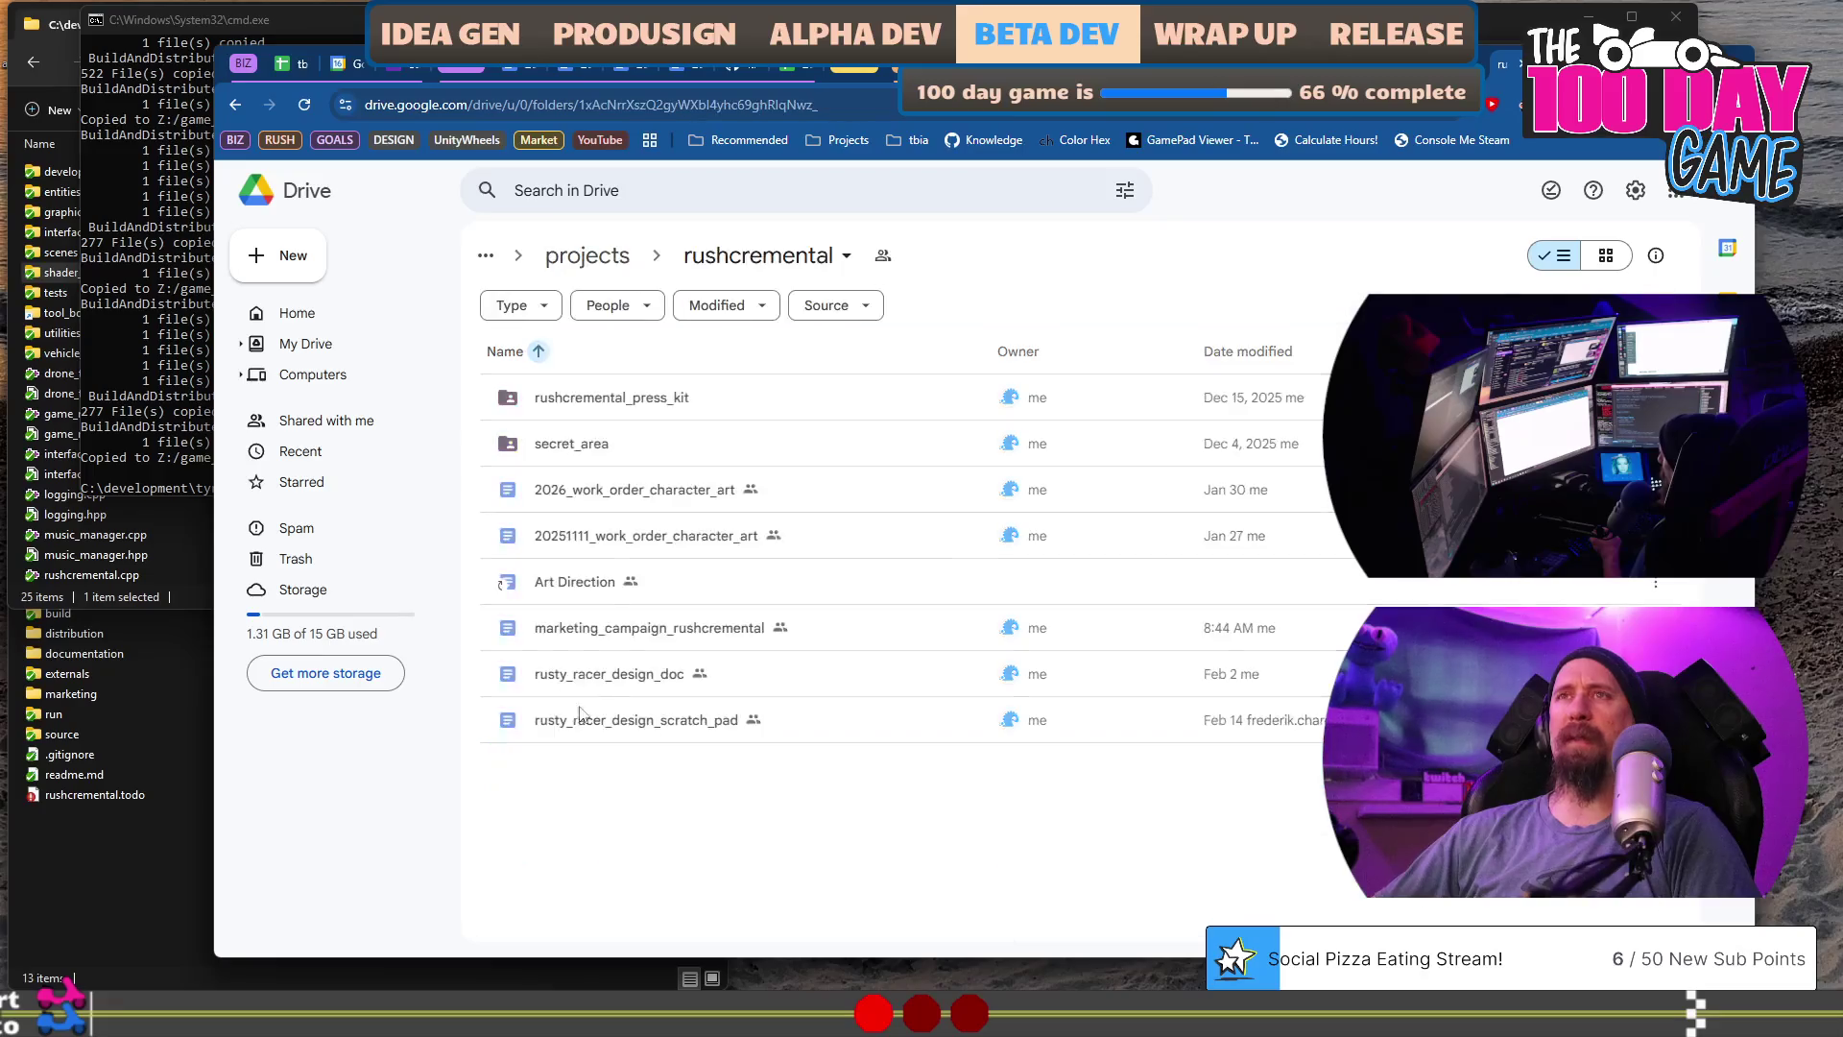
{"action": "double_click", "coordinate": [648, 403]}
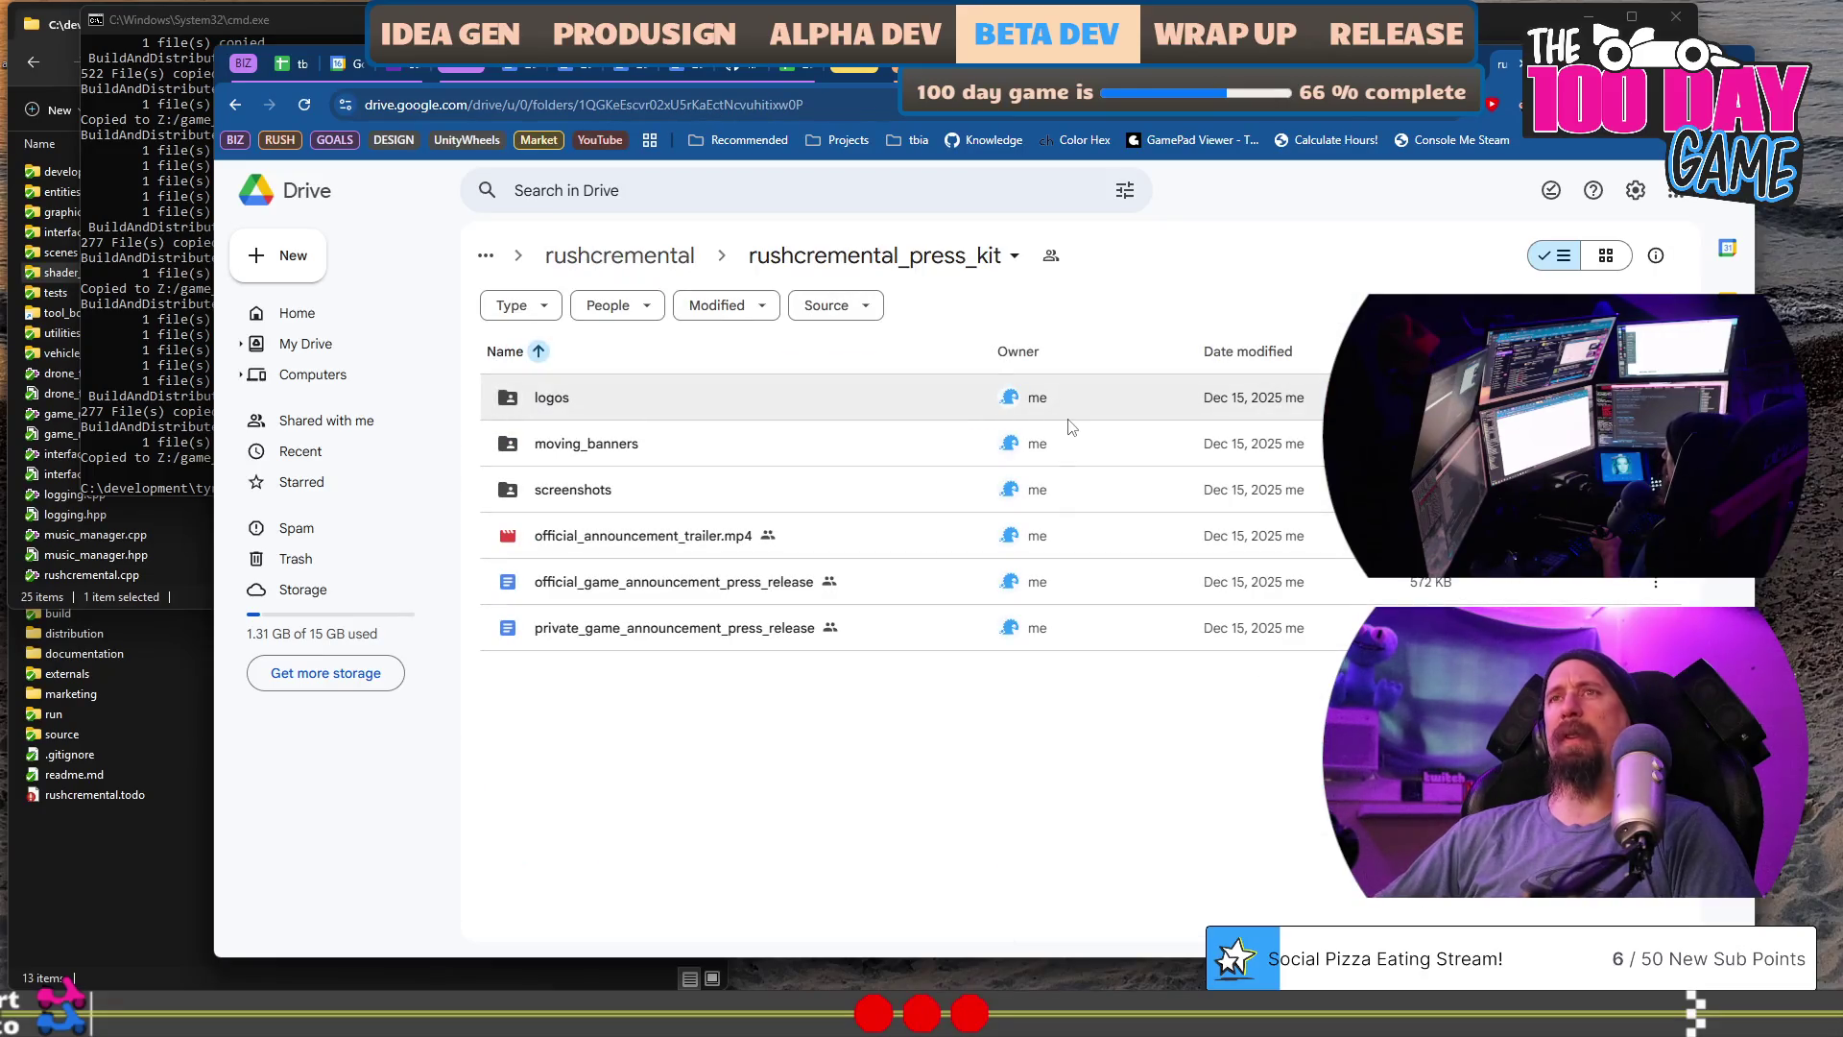
{"action": "double_click", "coordinate": [711, 480]}
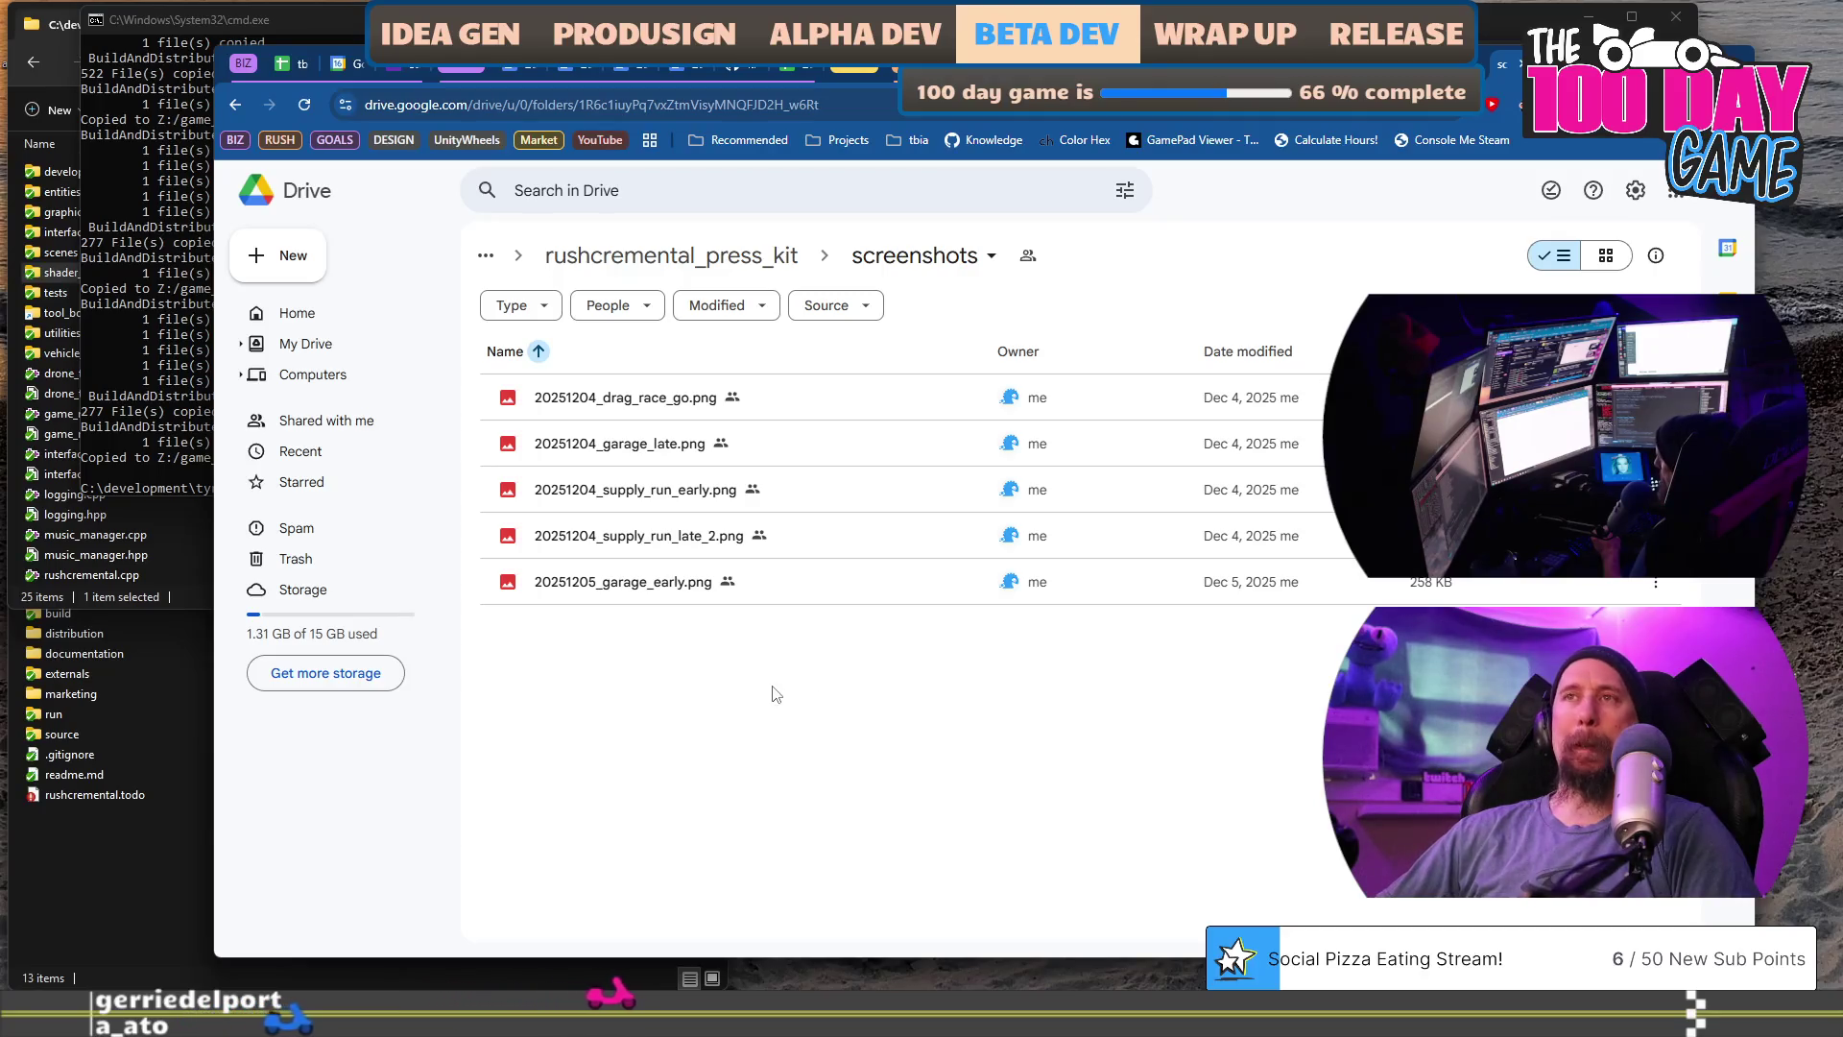
{"action": "left_click", "coordinate": [108, 884]}
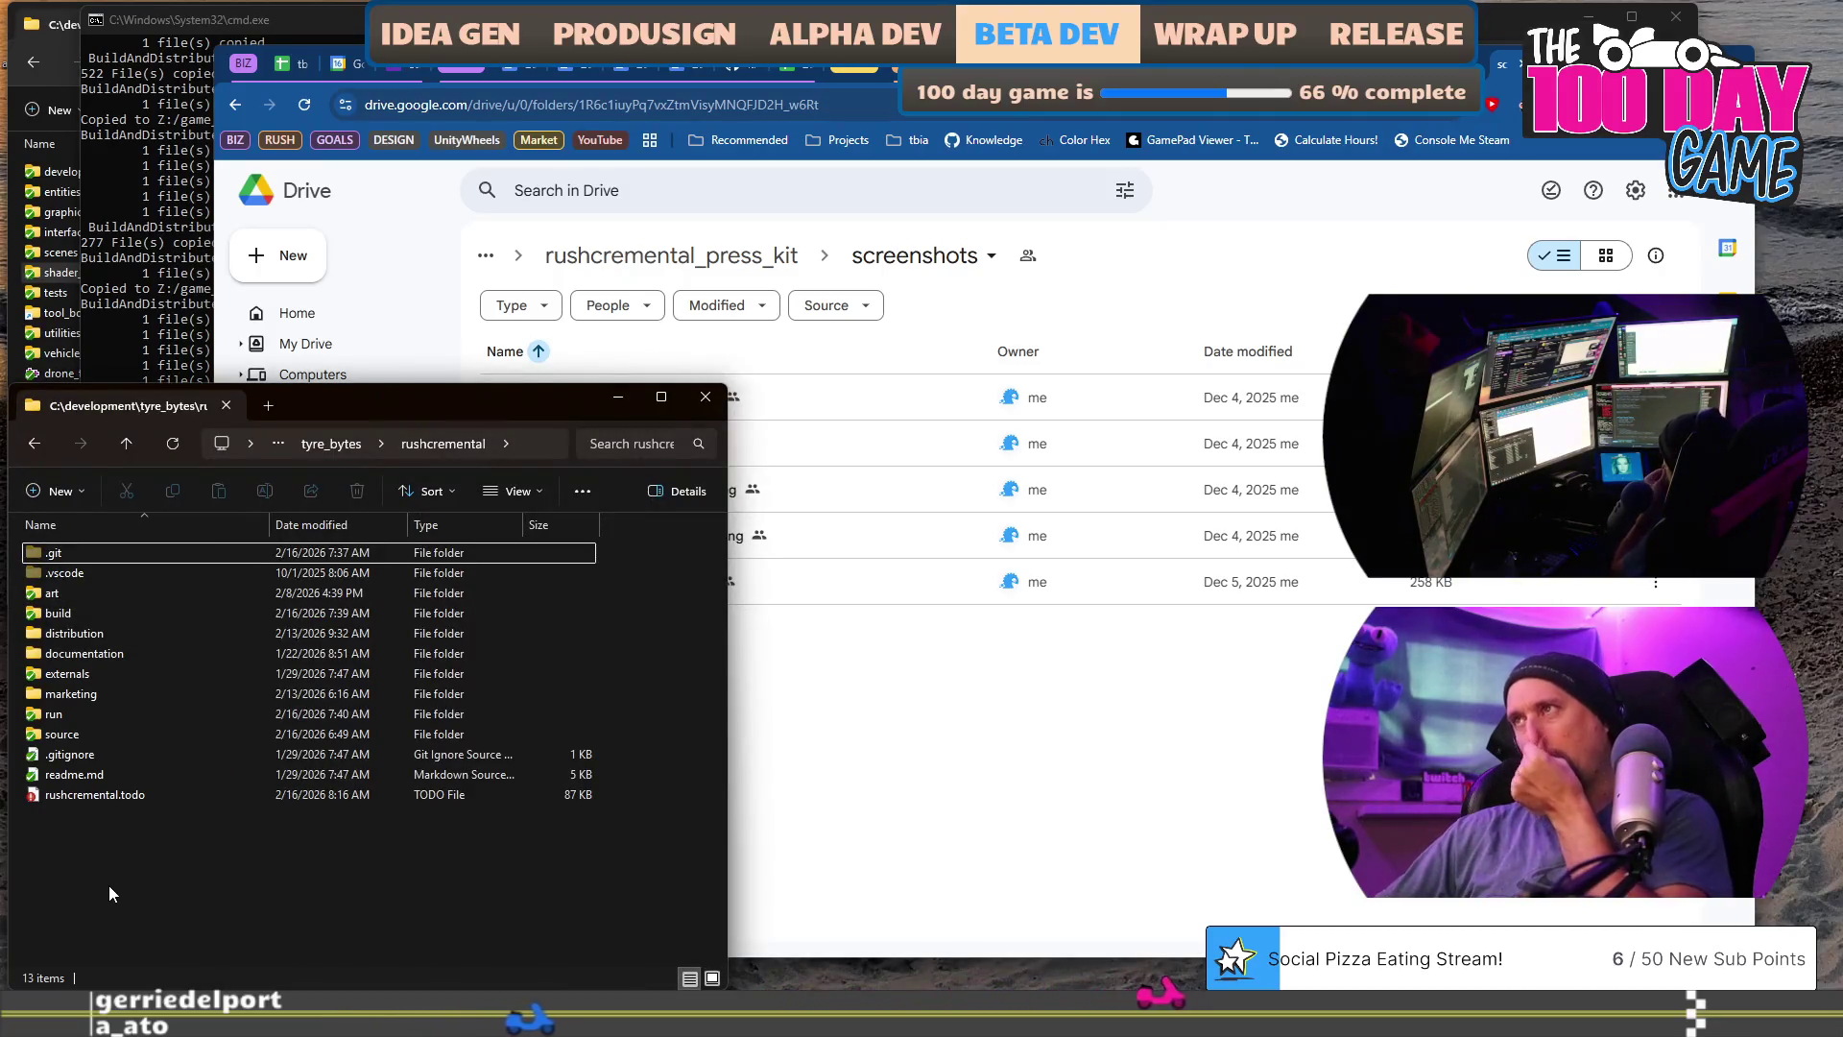
Look through the press kit's screenshots and logos folders, then open moving_banners
{"action": "left_click", "coordinate": [946, 814]}
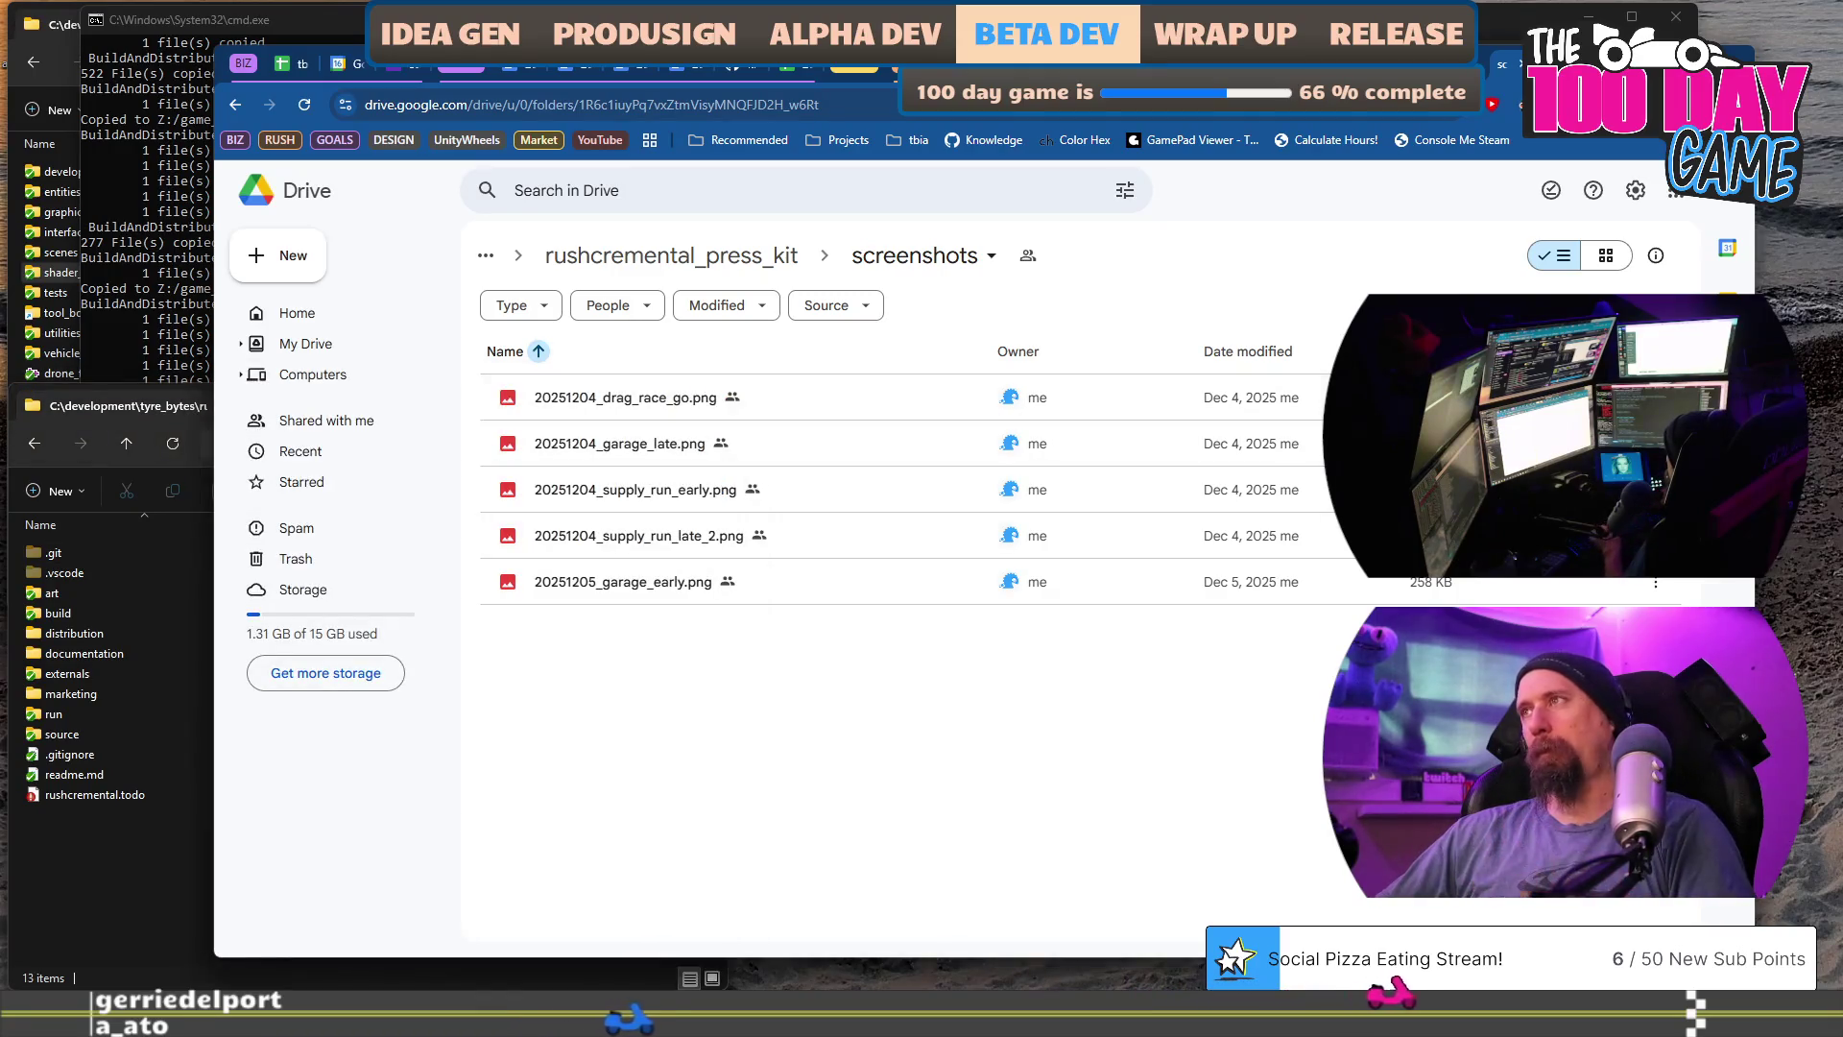
{"action": "right_click", "coordinate": [1336, 397]}
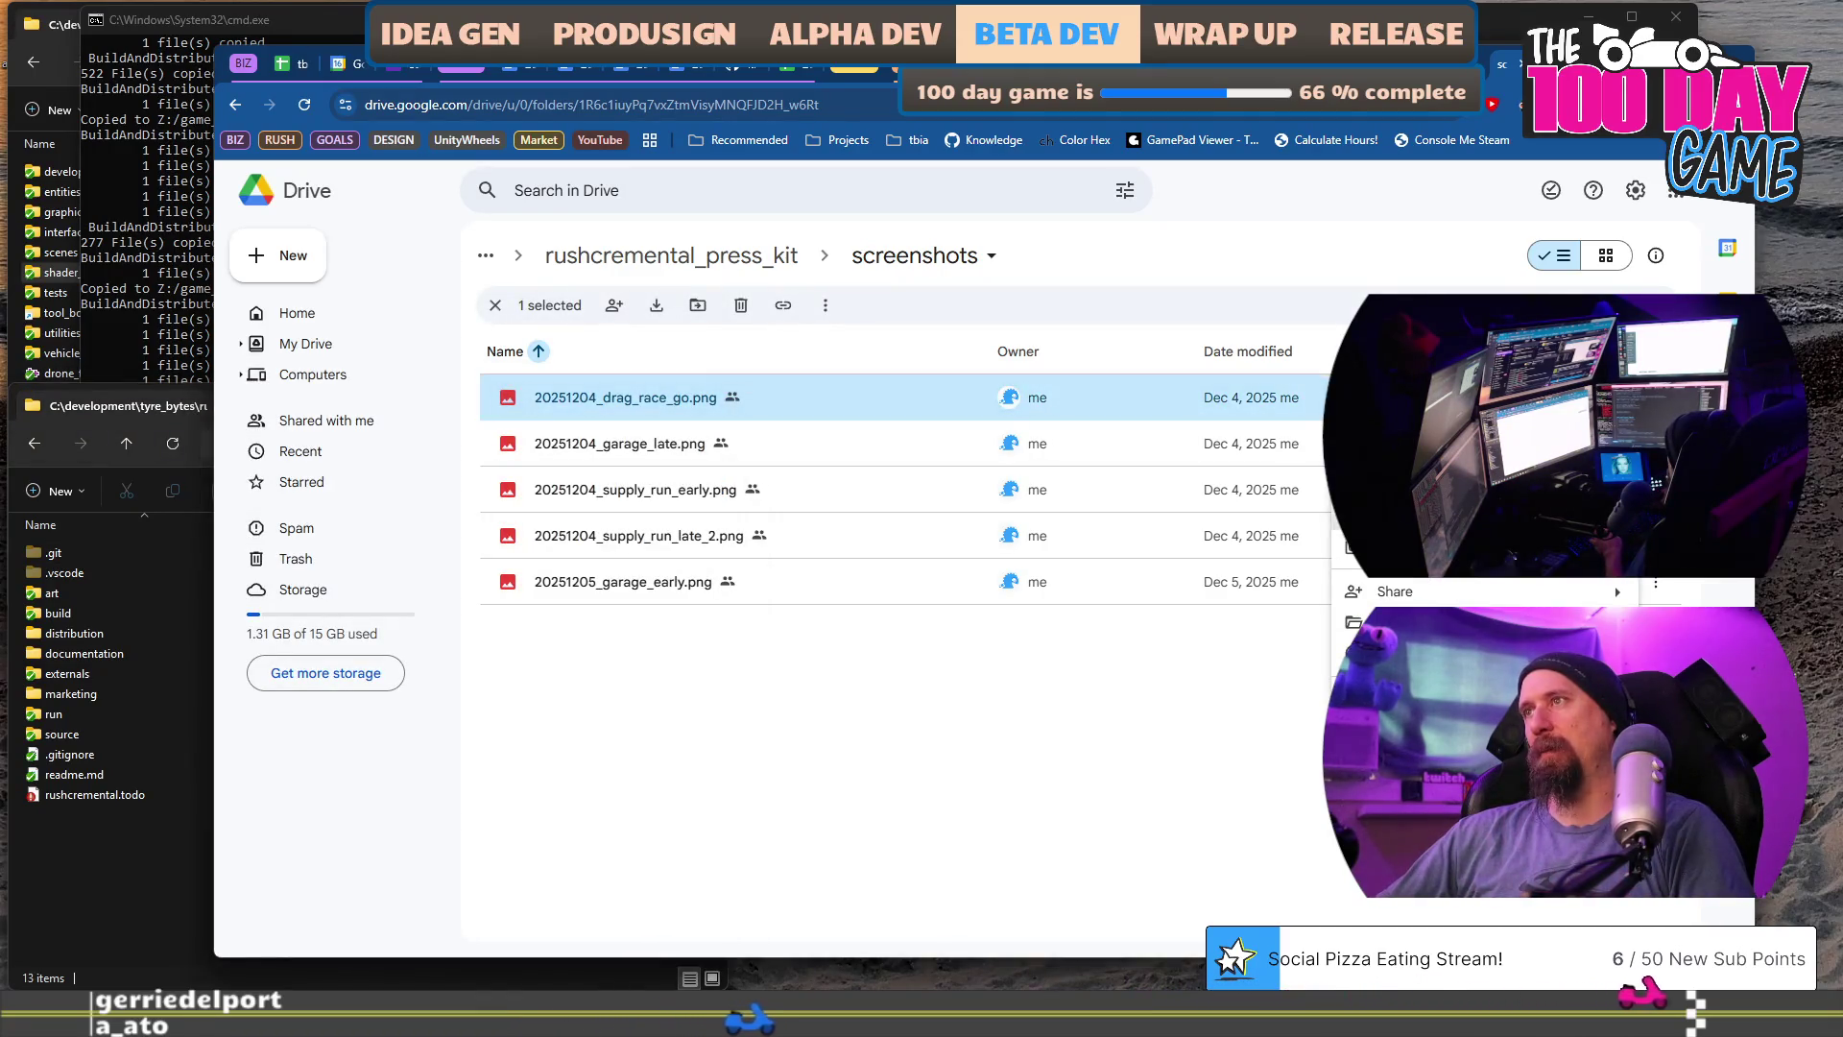
{"action": "mouse_move", "coordinate": [1392, 654]}
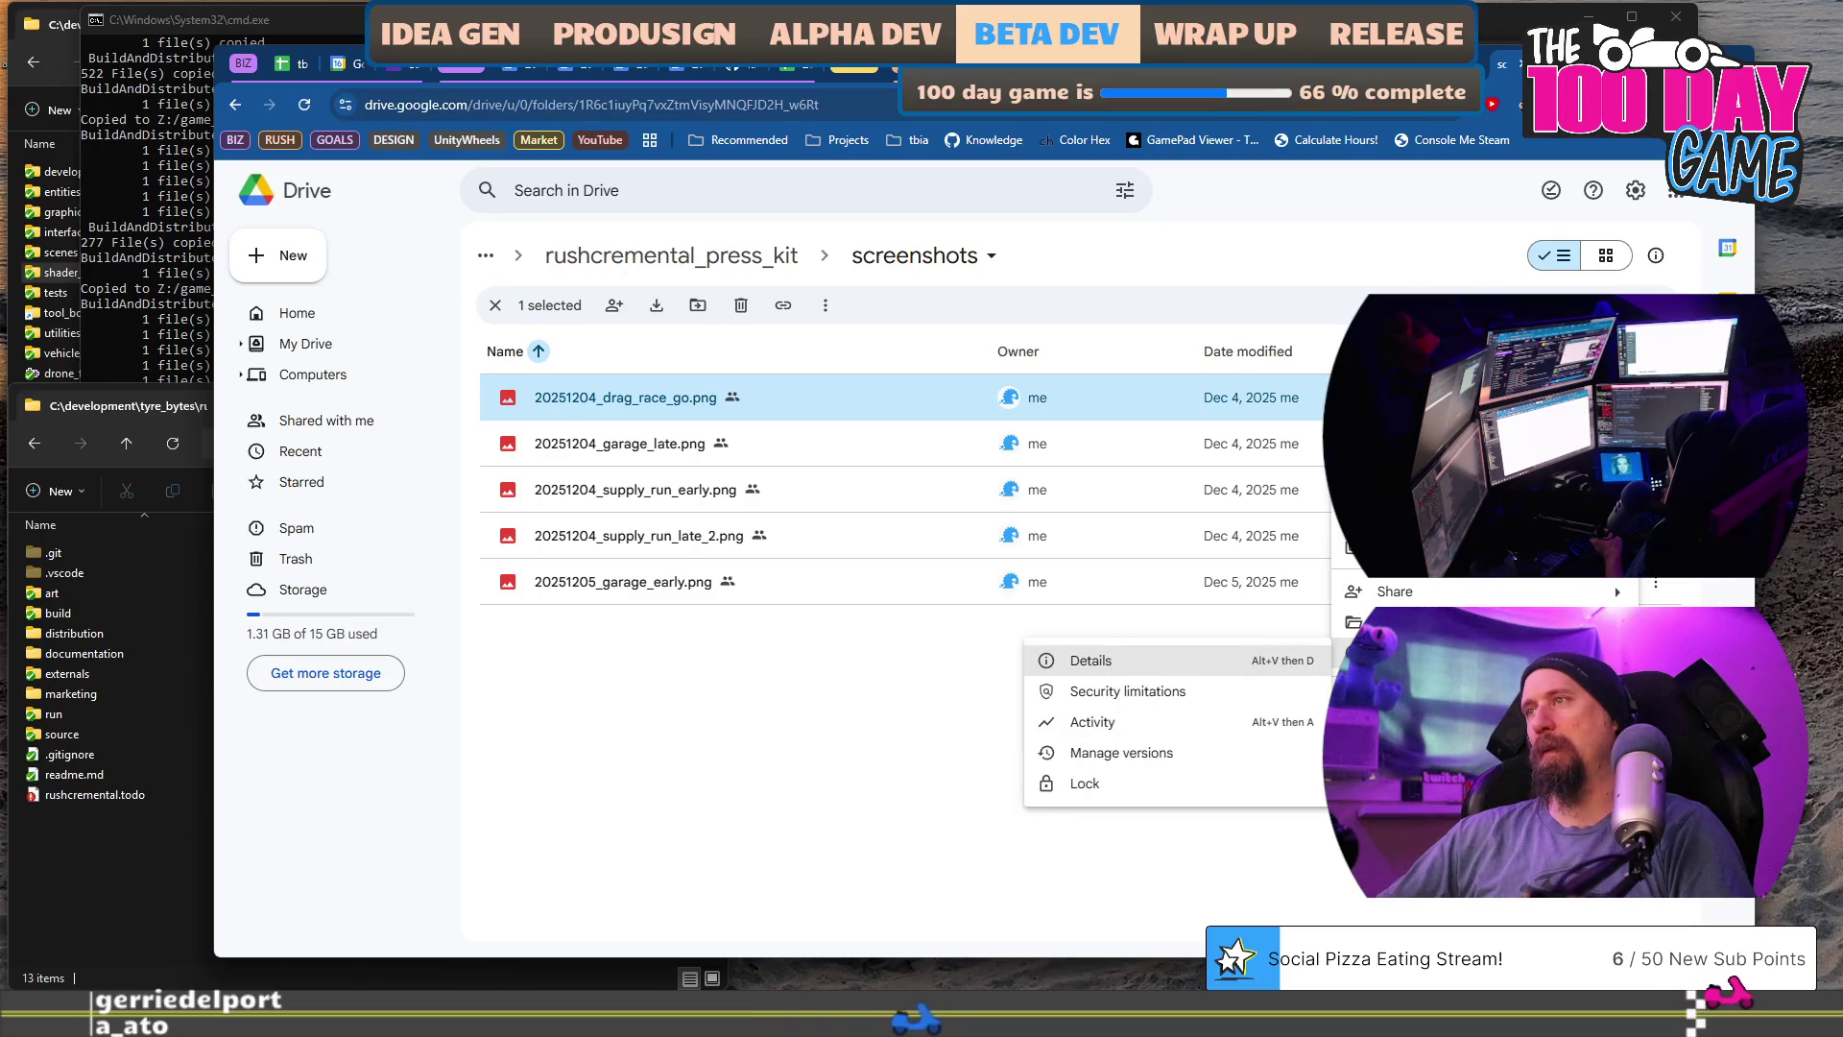
{"action": "left_click", "coordinate": [674, 706]}
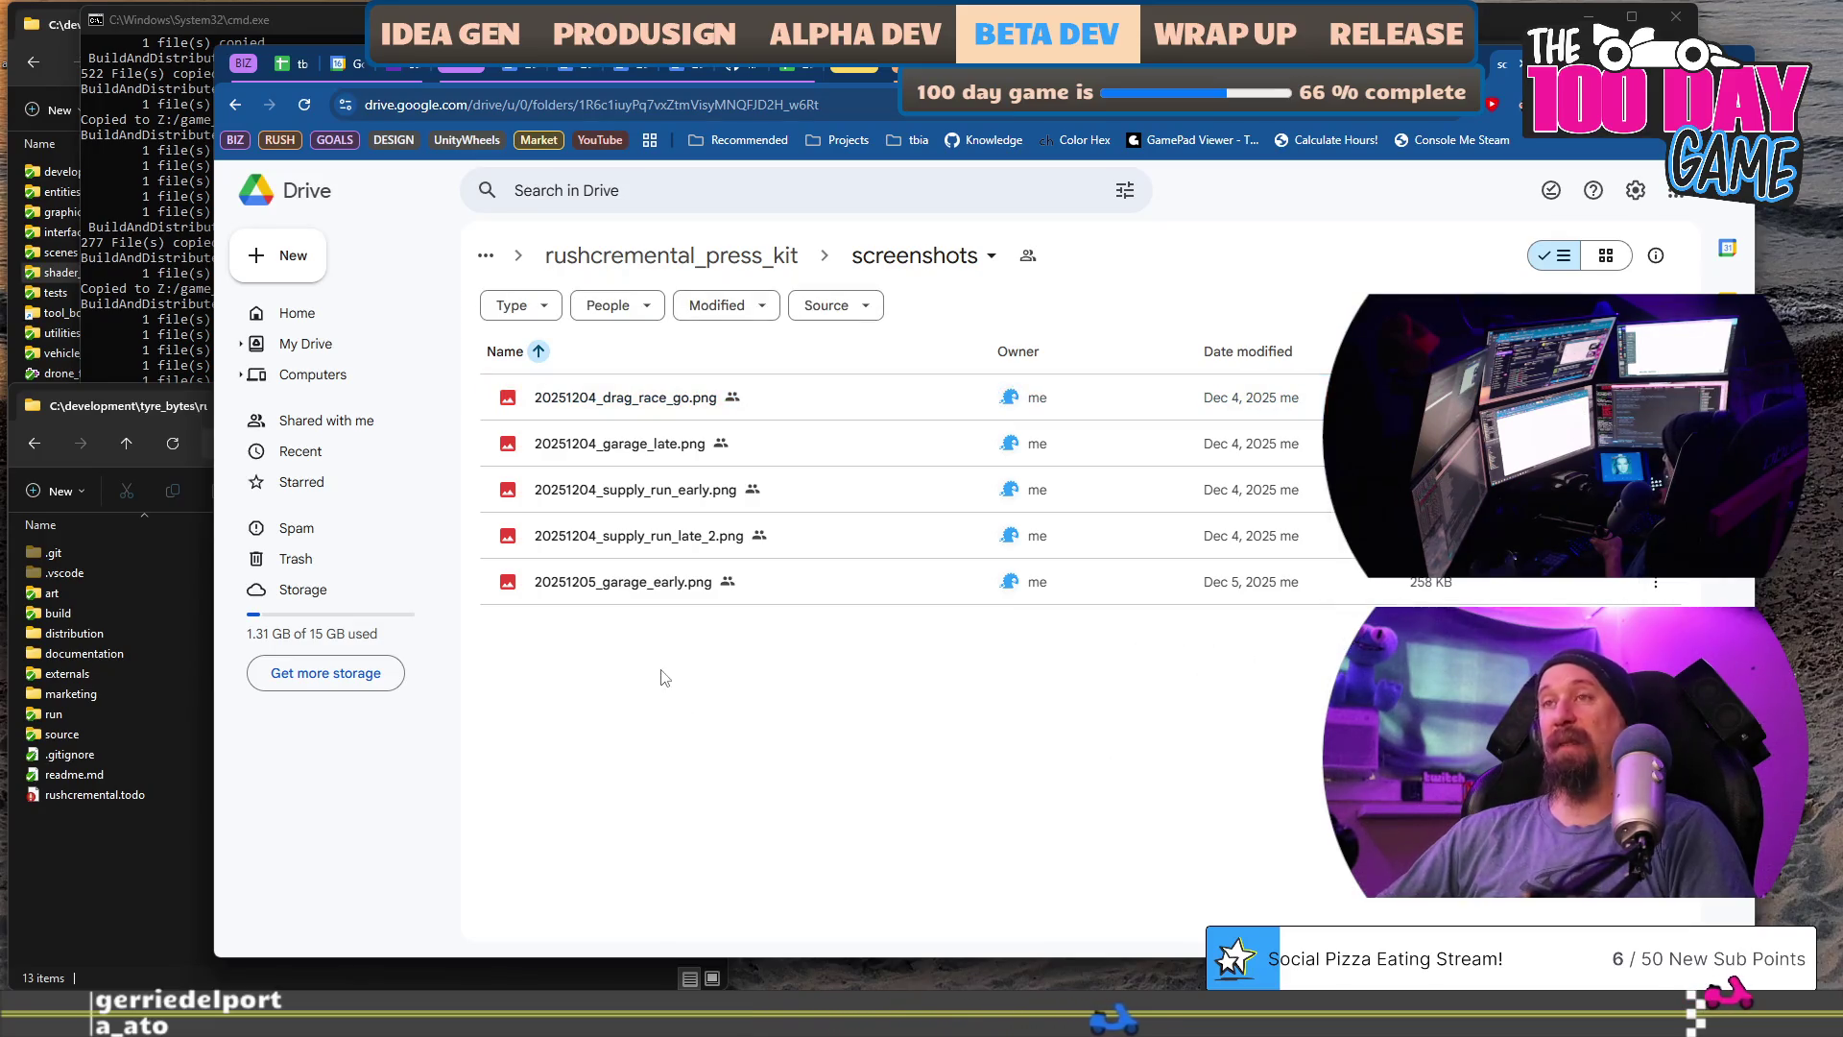
{"action": "left_click", "coordinate": [757, 257]}
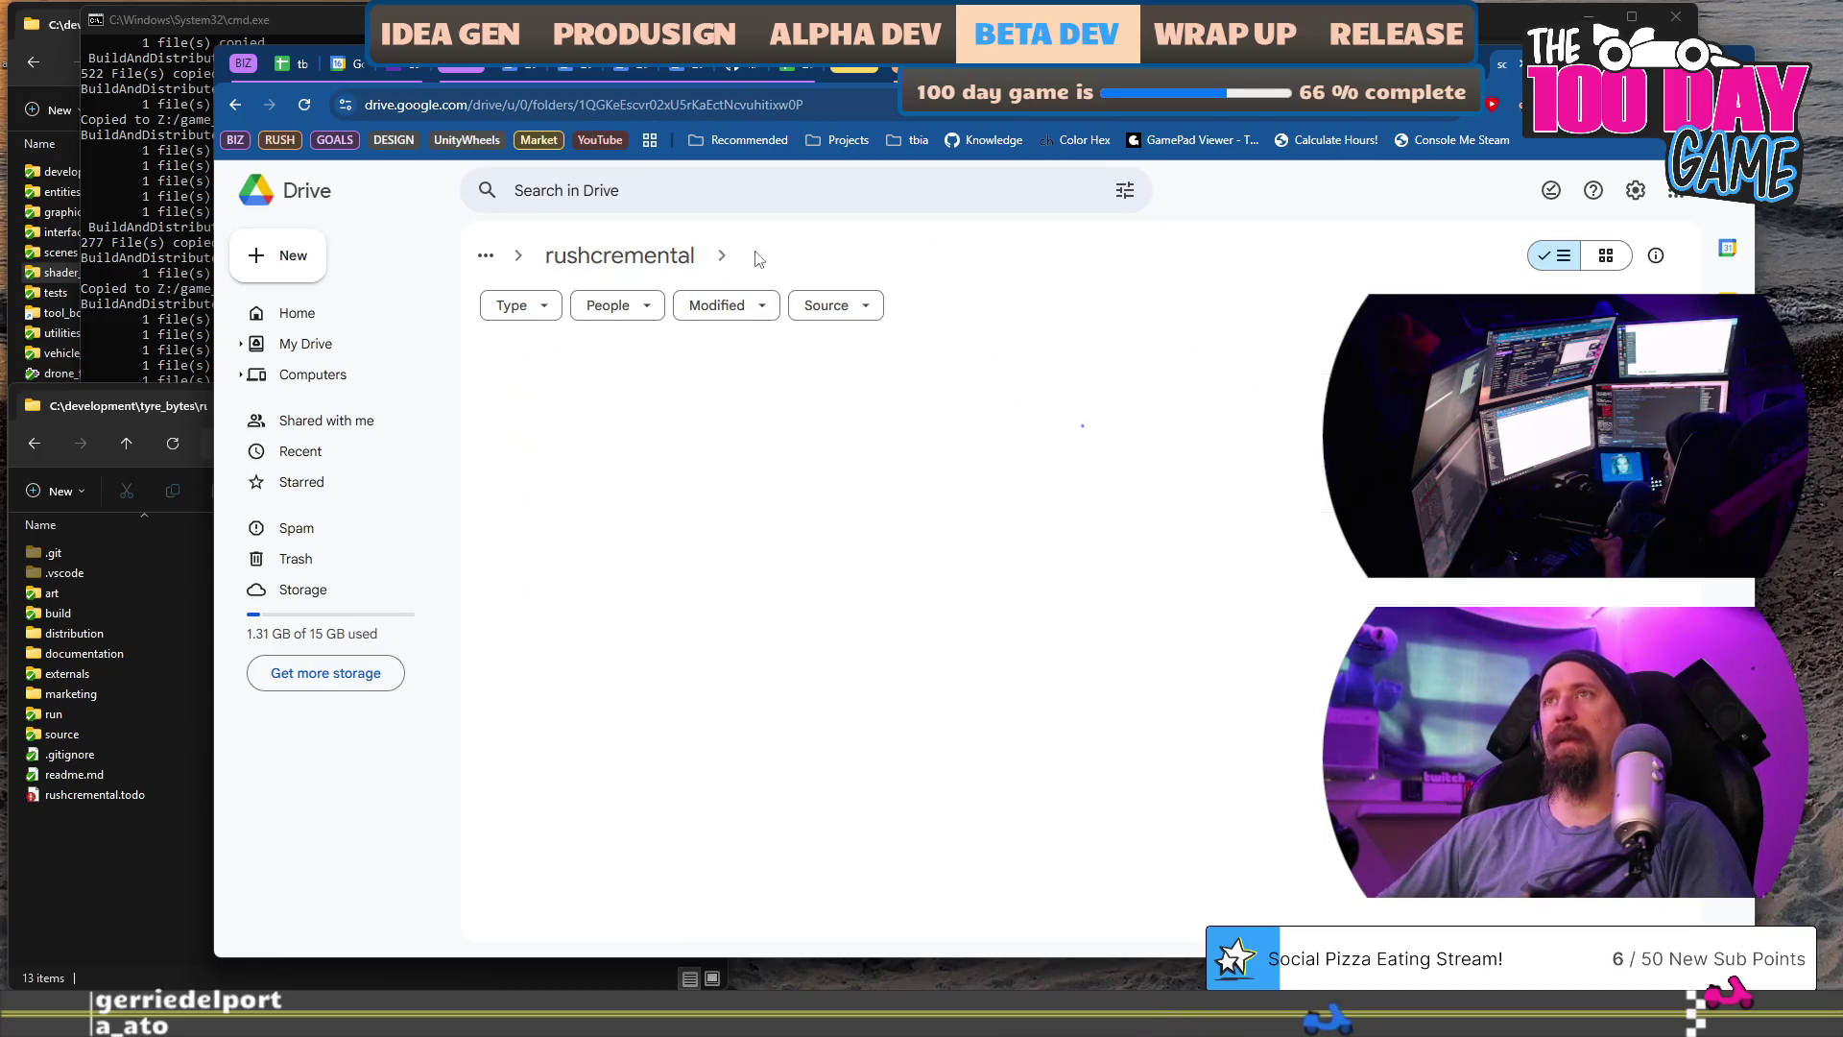
{"action": "double_click", "coordinate": [569, 408]}
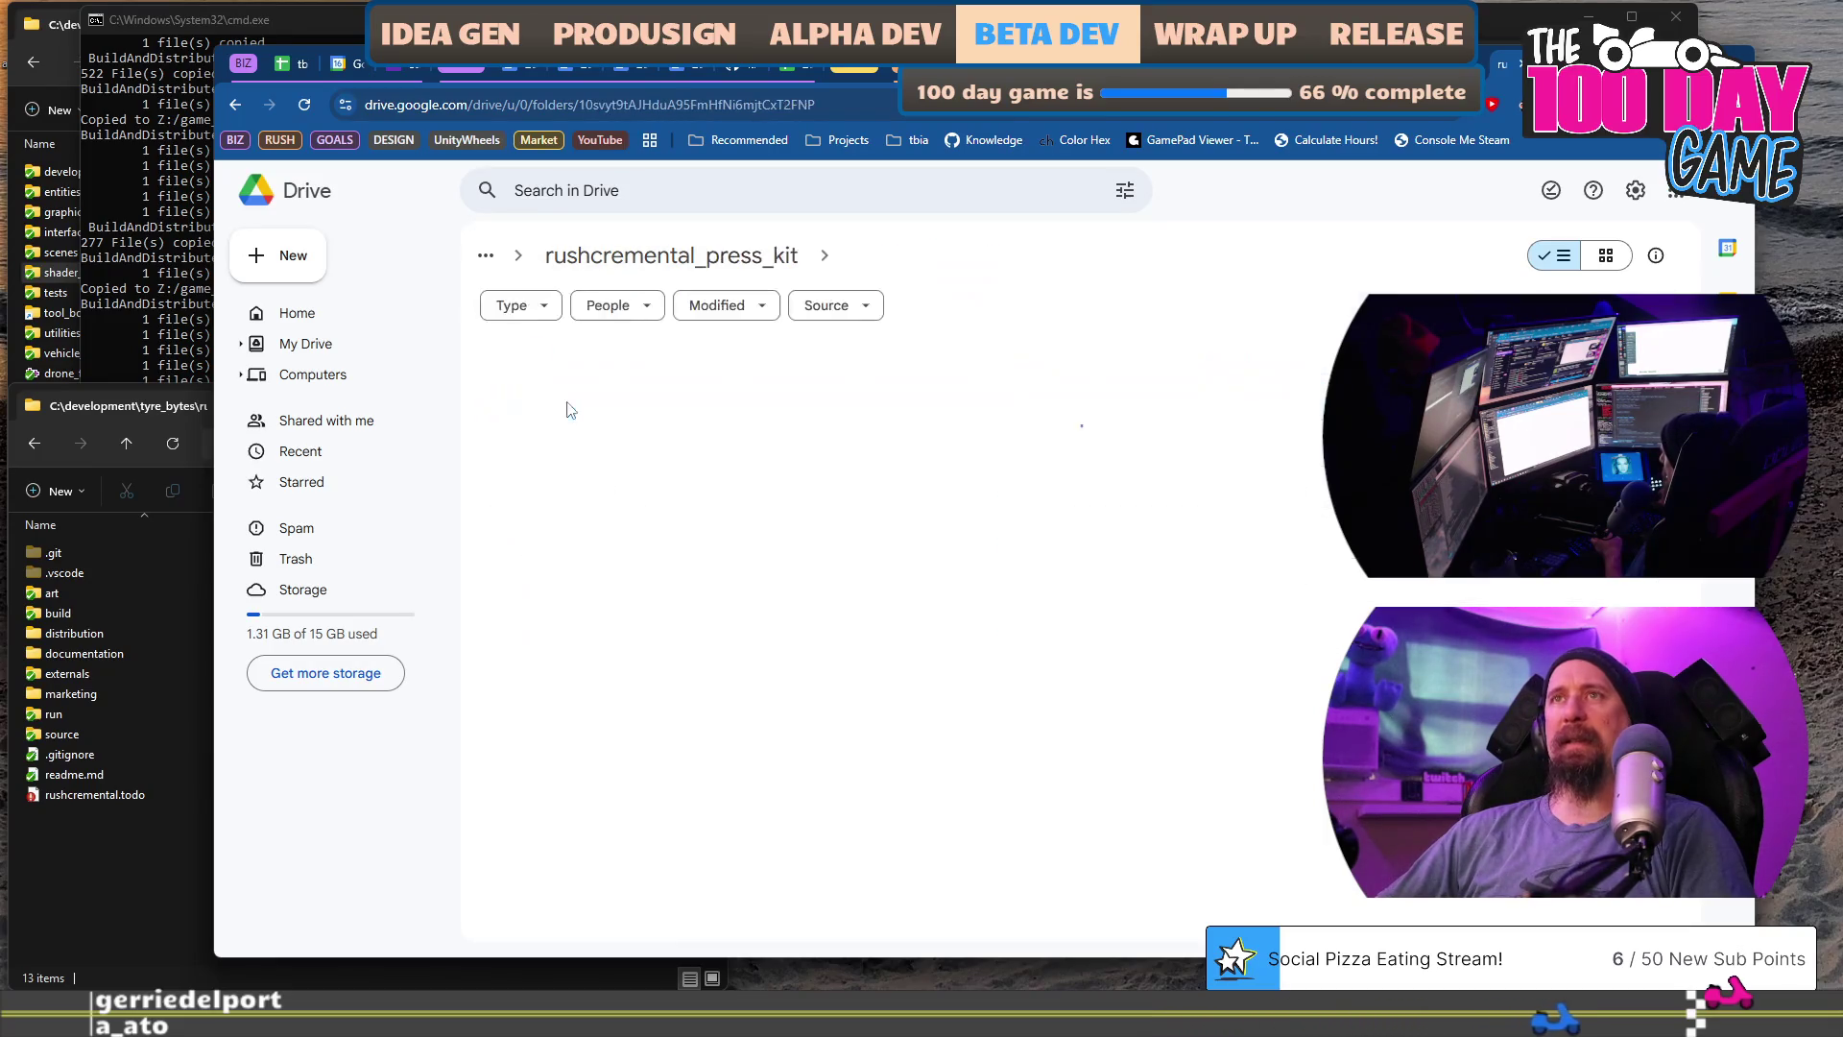
{"action": "left_click", "coordinate": [693, 265]}
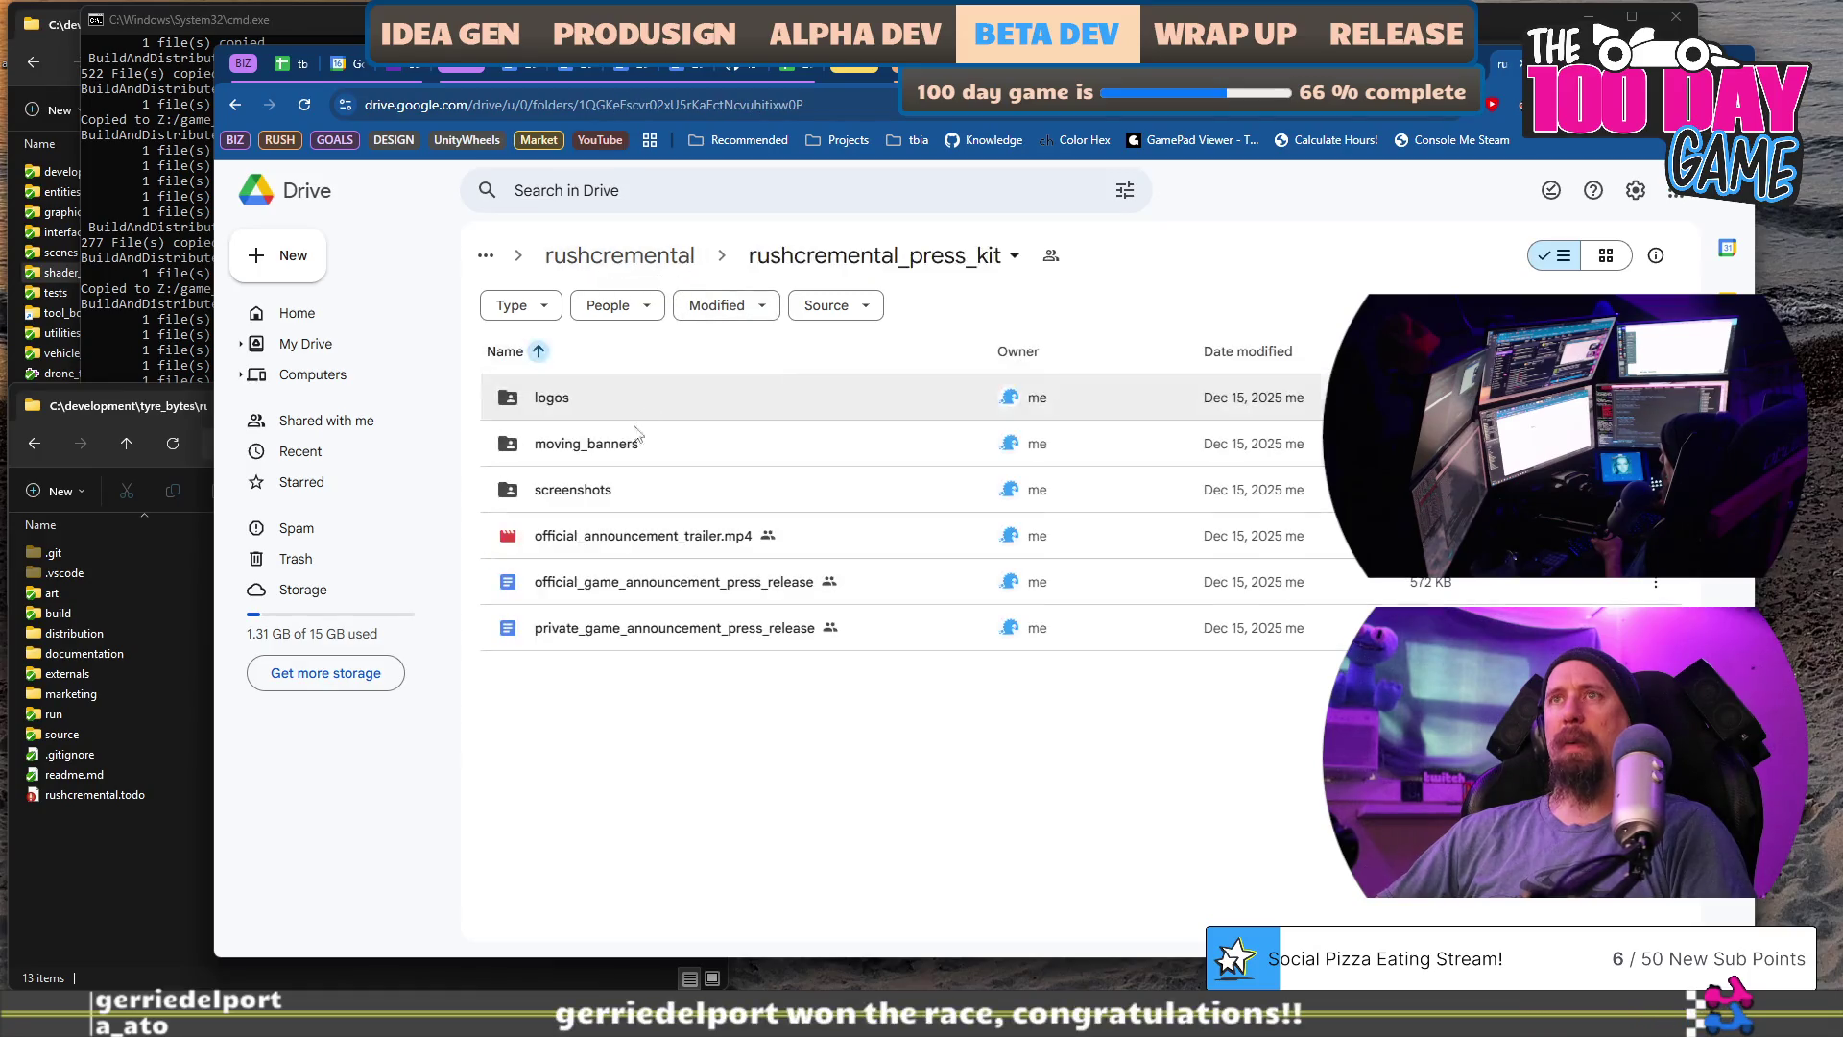
{"action": "double_click", "coordinate": [606, 446]}
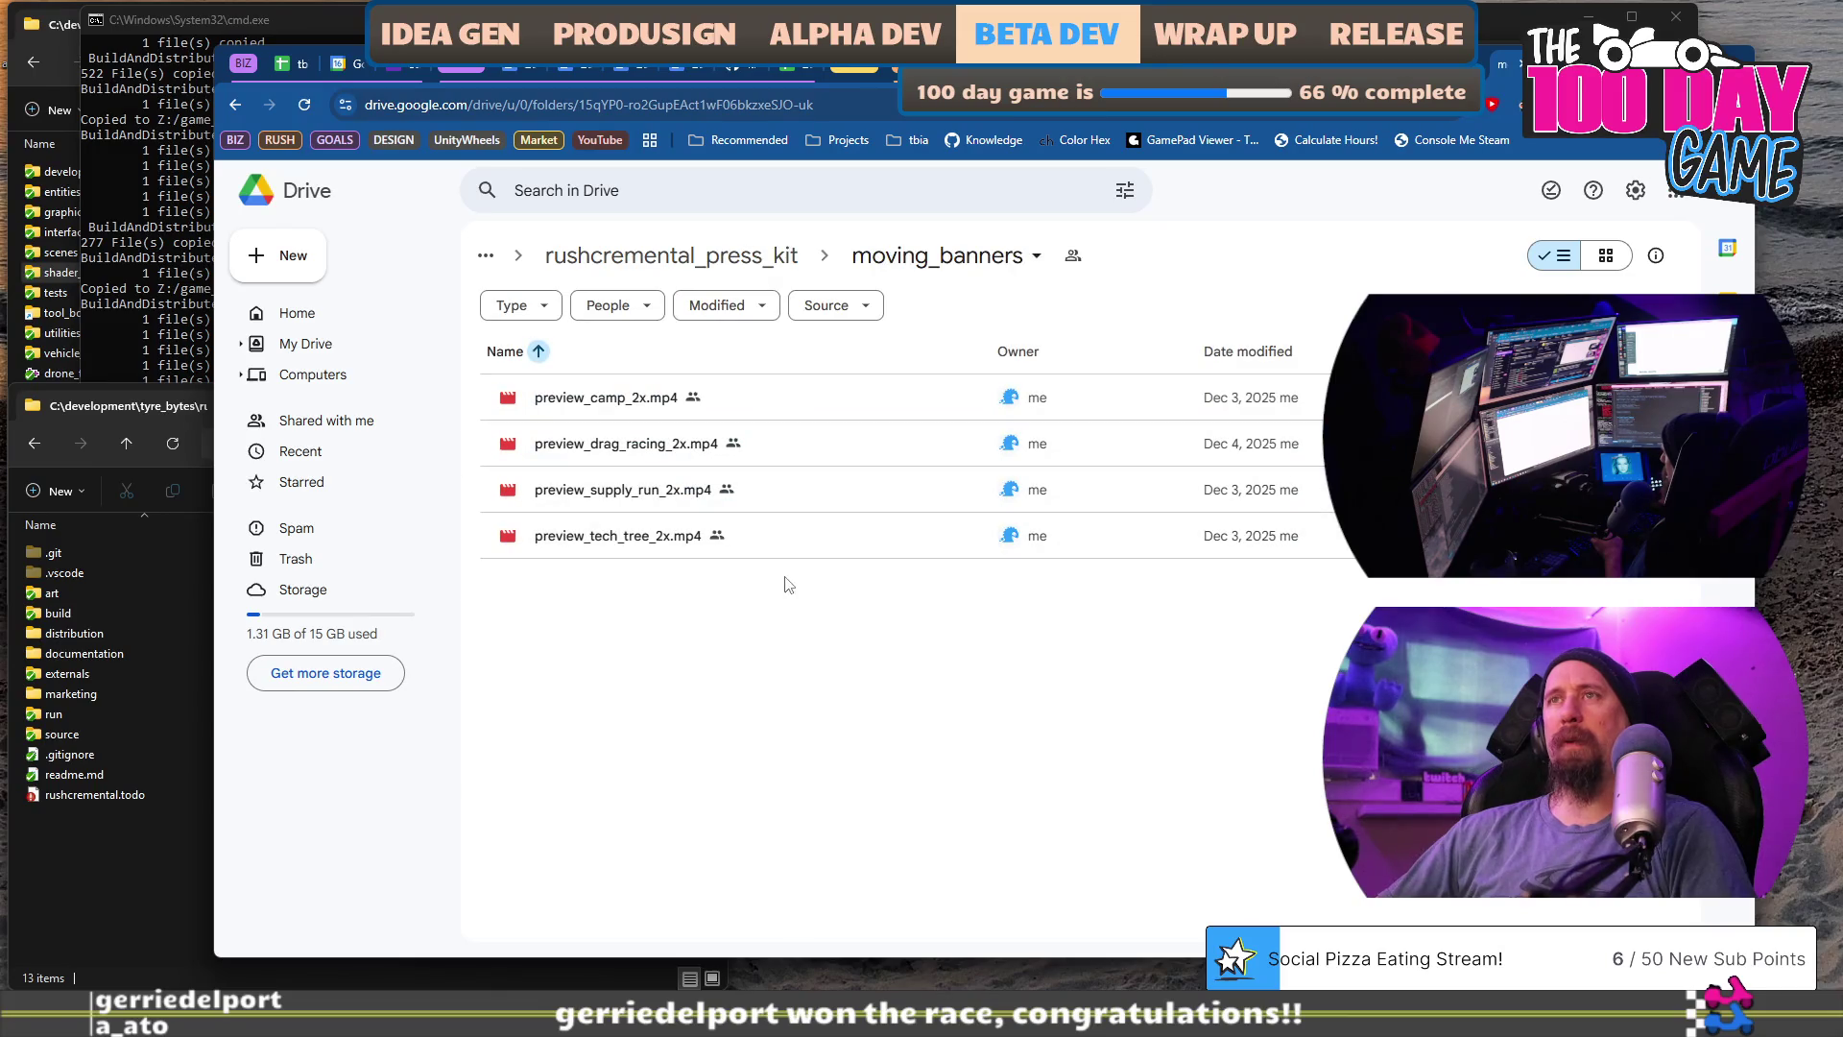
Trash the drag_racing, supply_run and tech_tree preview MP4s from moving_banners
{"action": "mouse_move", "coordinate": [724, 618]}
{"action": "left_mouse_down"}
{"action": "mouse_move", "coordinate": [620, 470]}
{"action": "mouse_move", "coordinate": [595, 396]}
{"action": "left_mouse_up"}
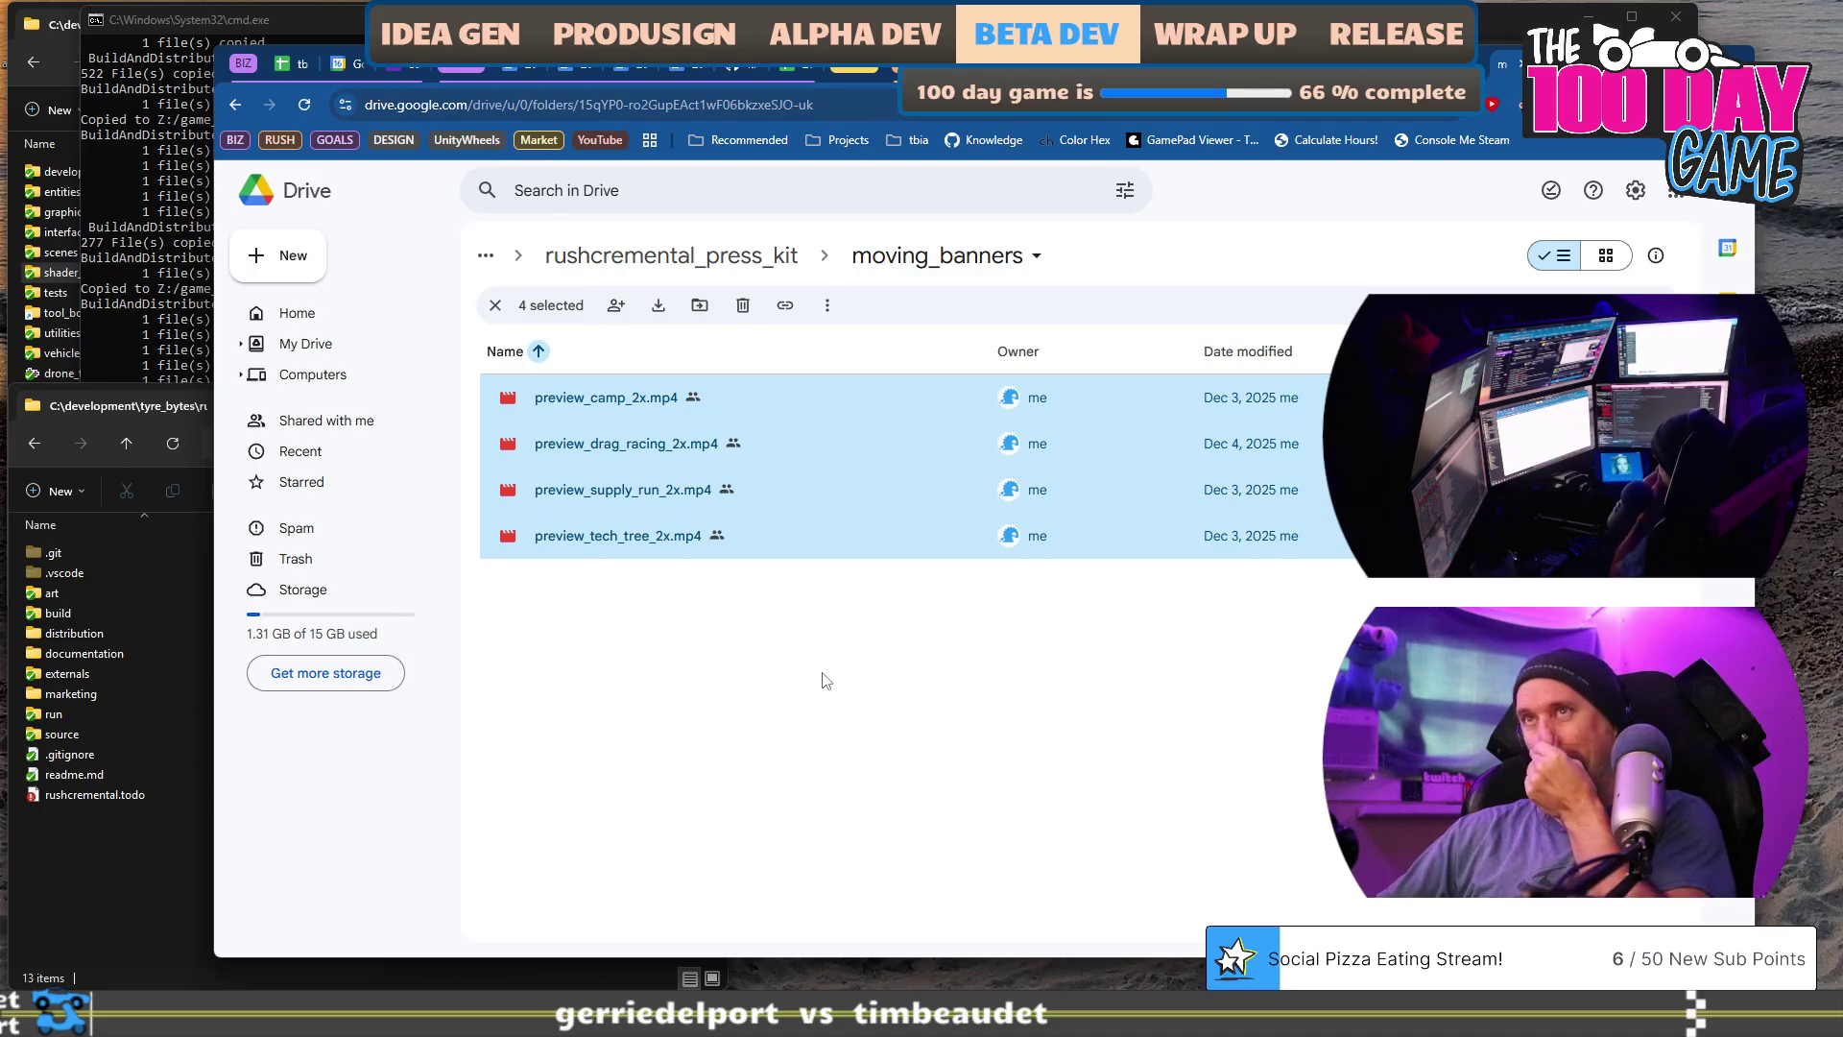
{"action": "left_click", "coordinate": [700, 587]}
{"action": "left_click_drag", "start_coordinate": [700, 588], "coordinate": [597, 451]}
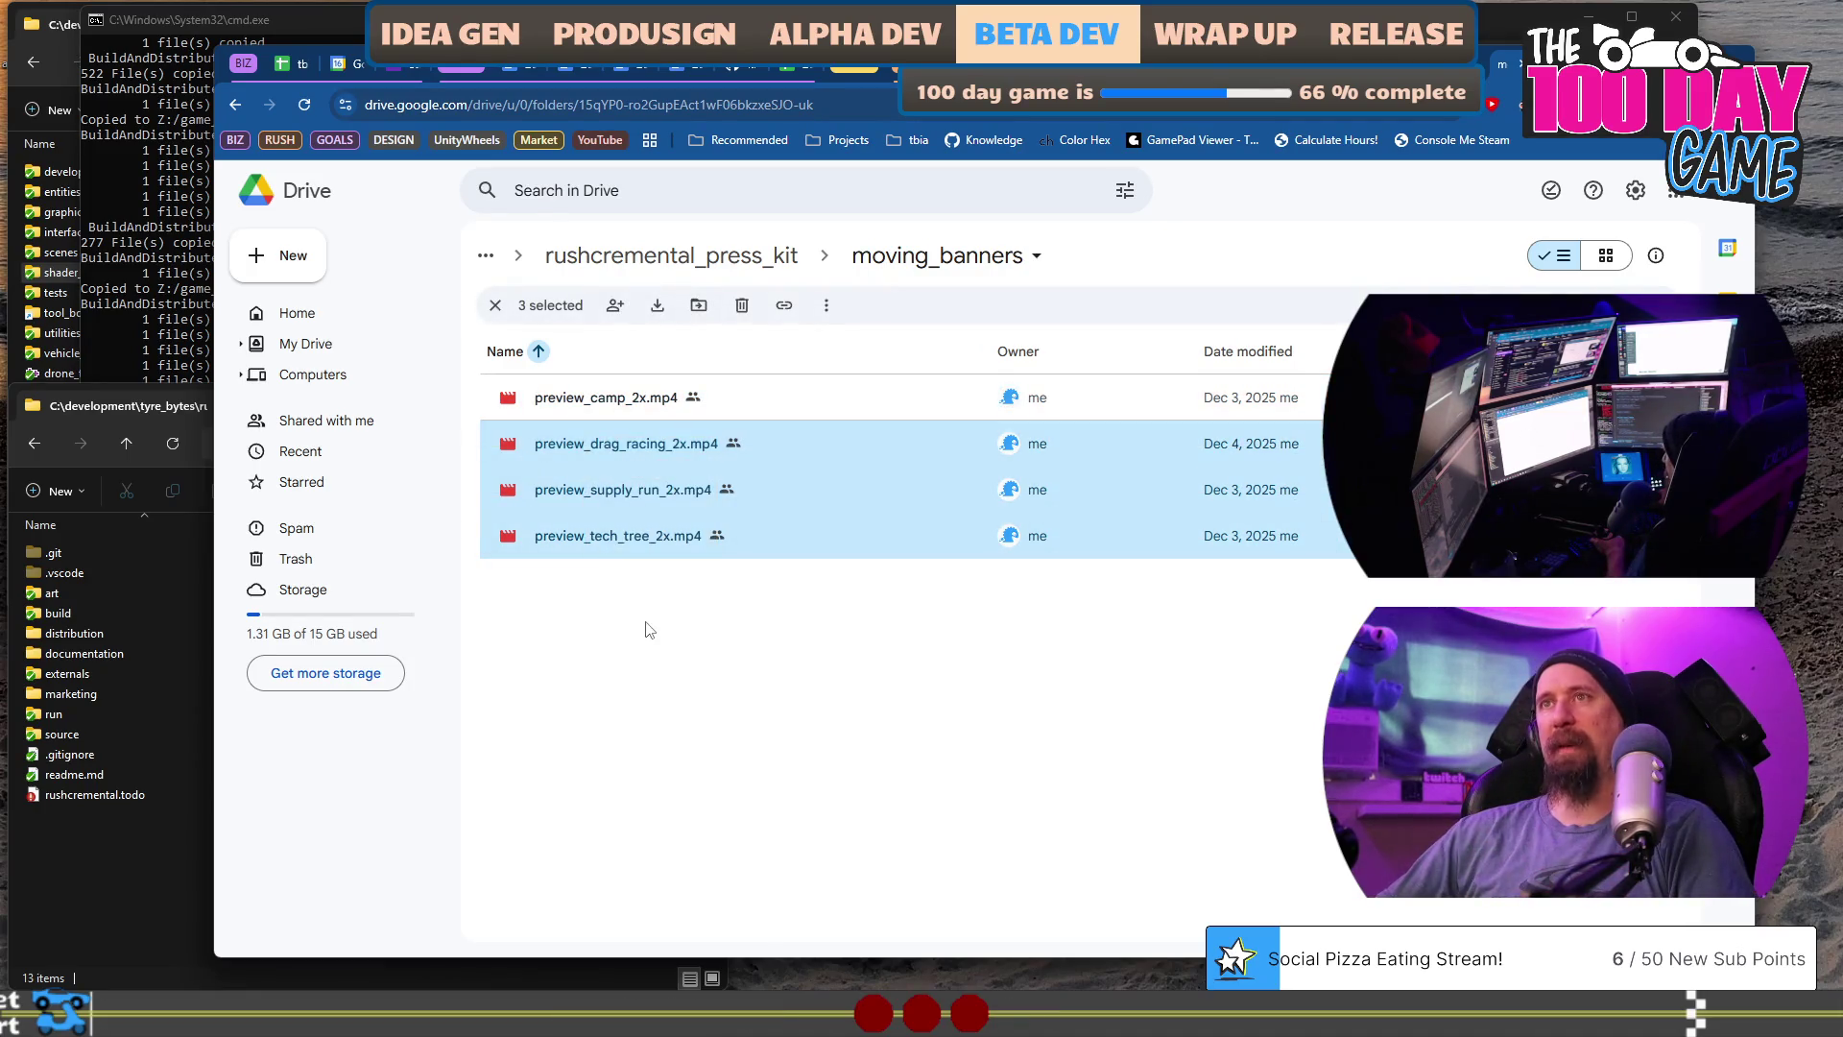
{"action": "key", "text": "Delete"}
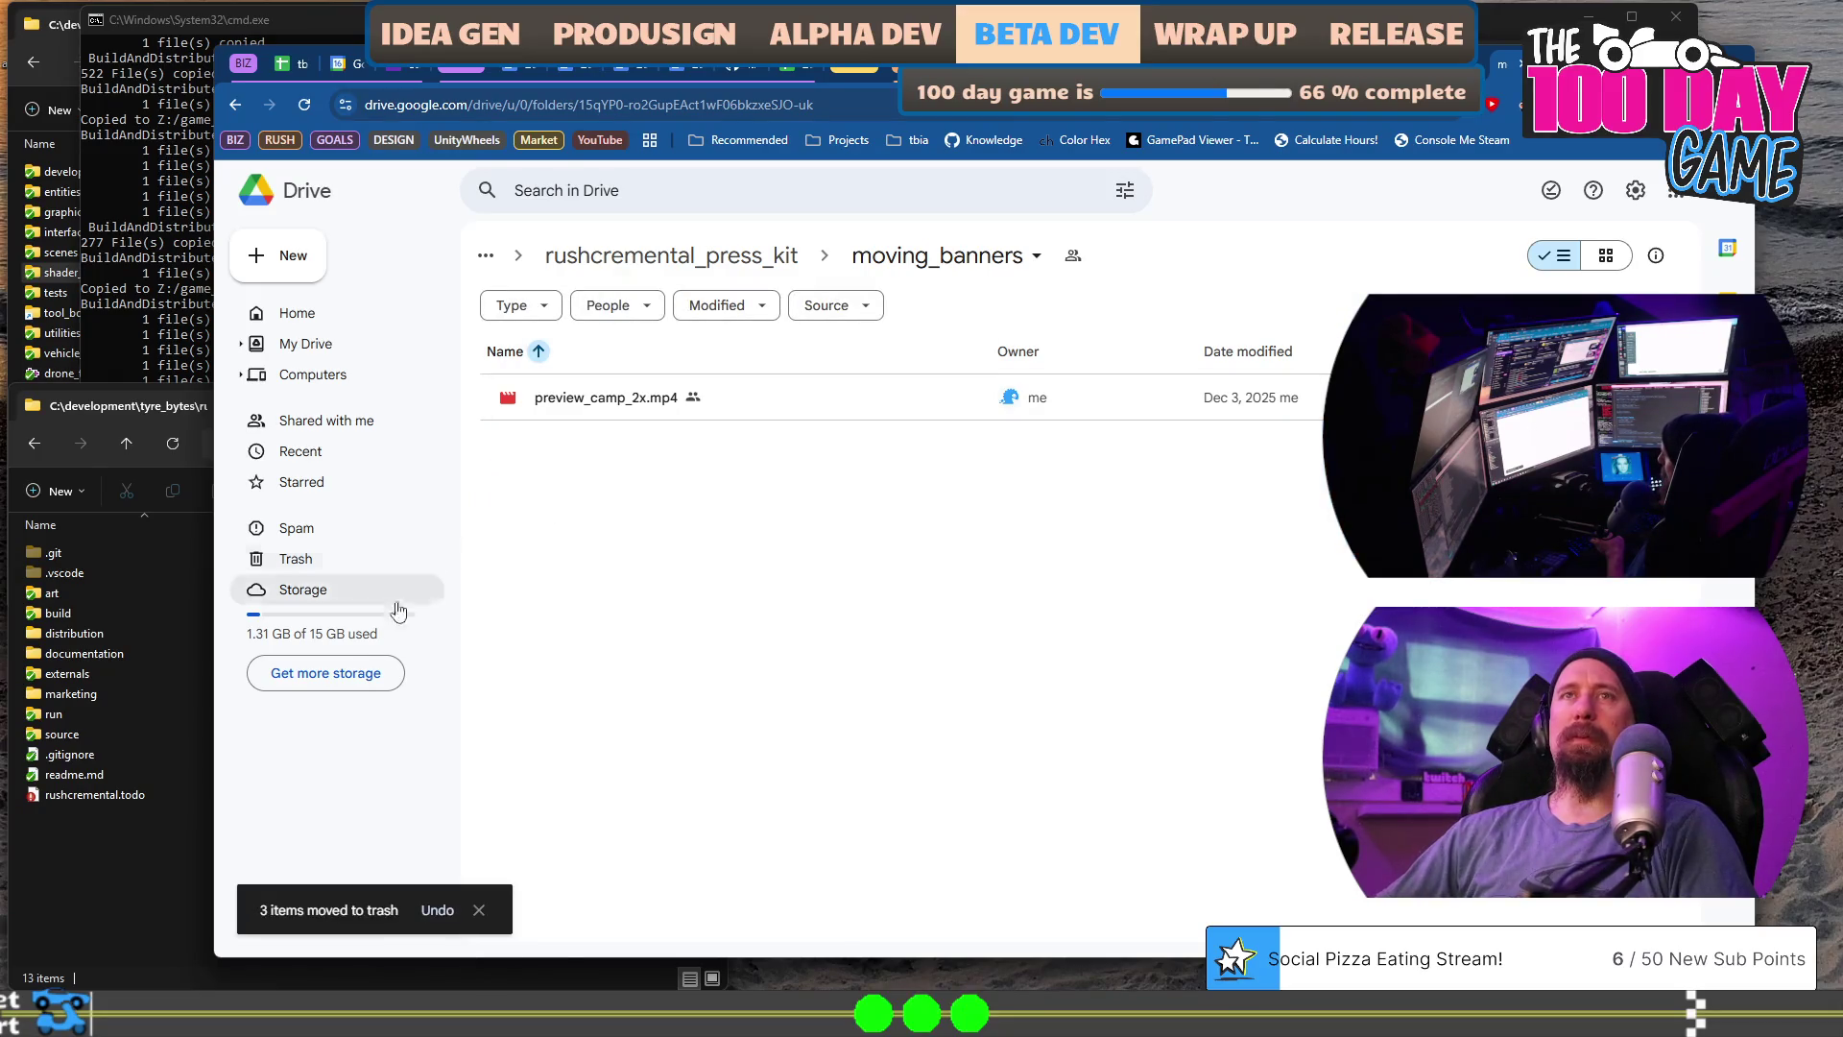
{"action": "key", "text": "super+e"}
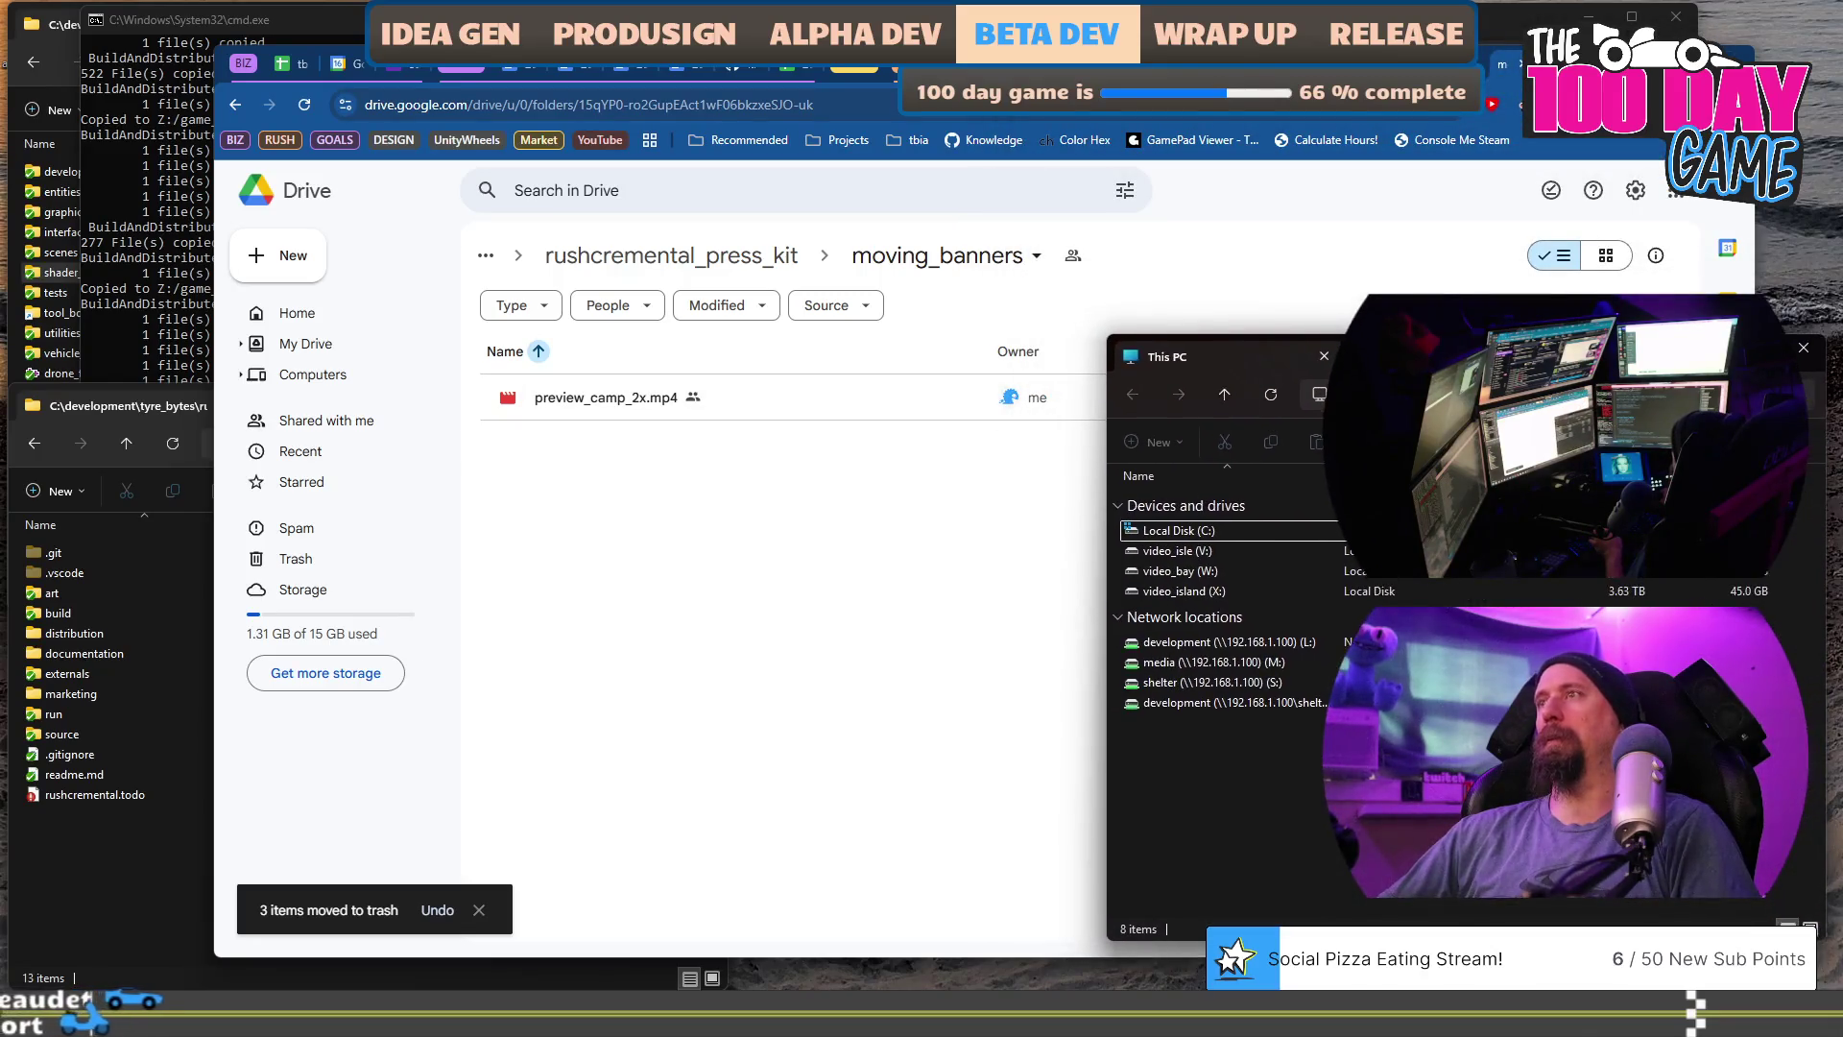
Go to Z:\videos\final_videos\games\steam_page_content and permanently delete both drag racing woops clips
{"action": "key", "text": "alt+d"}
{"action": "type", "text": "Z:"}
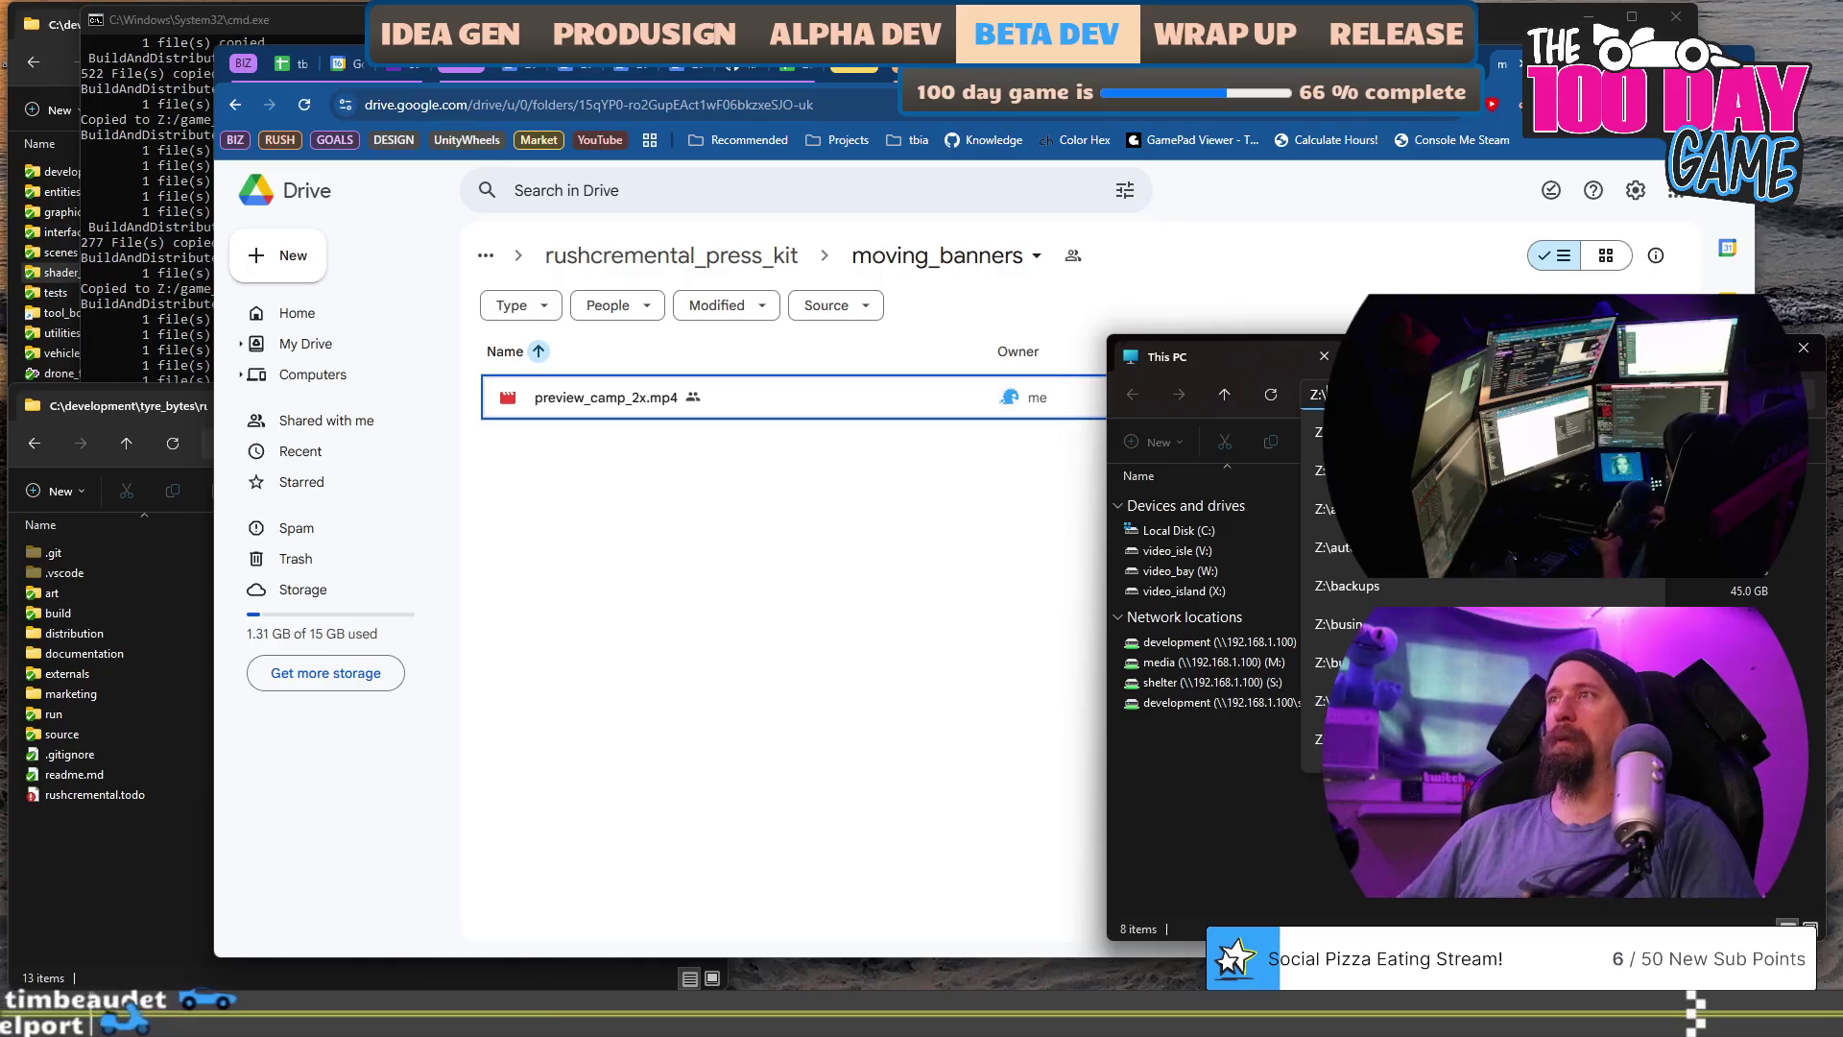
{"action": "type", "text": "\\videos\\final_videos\\games"}
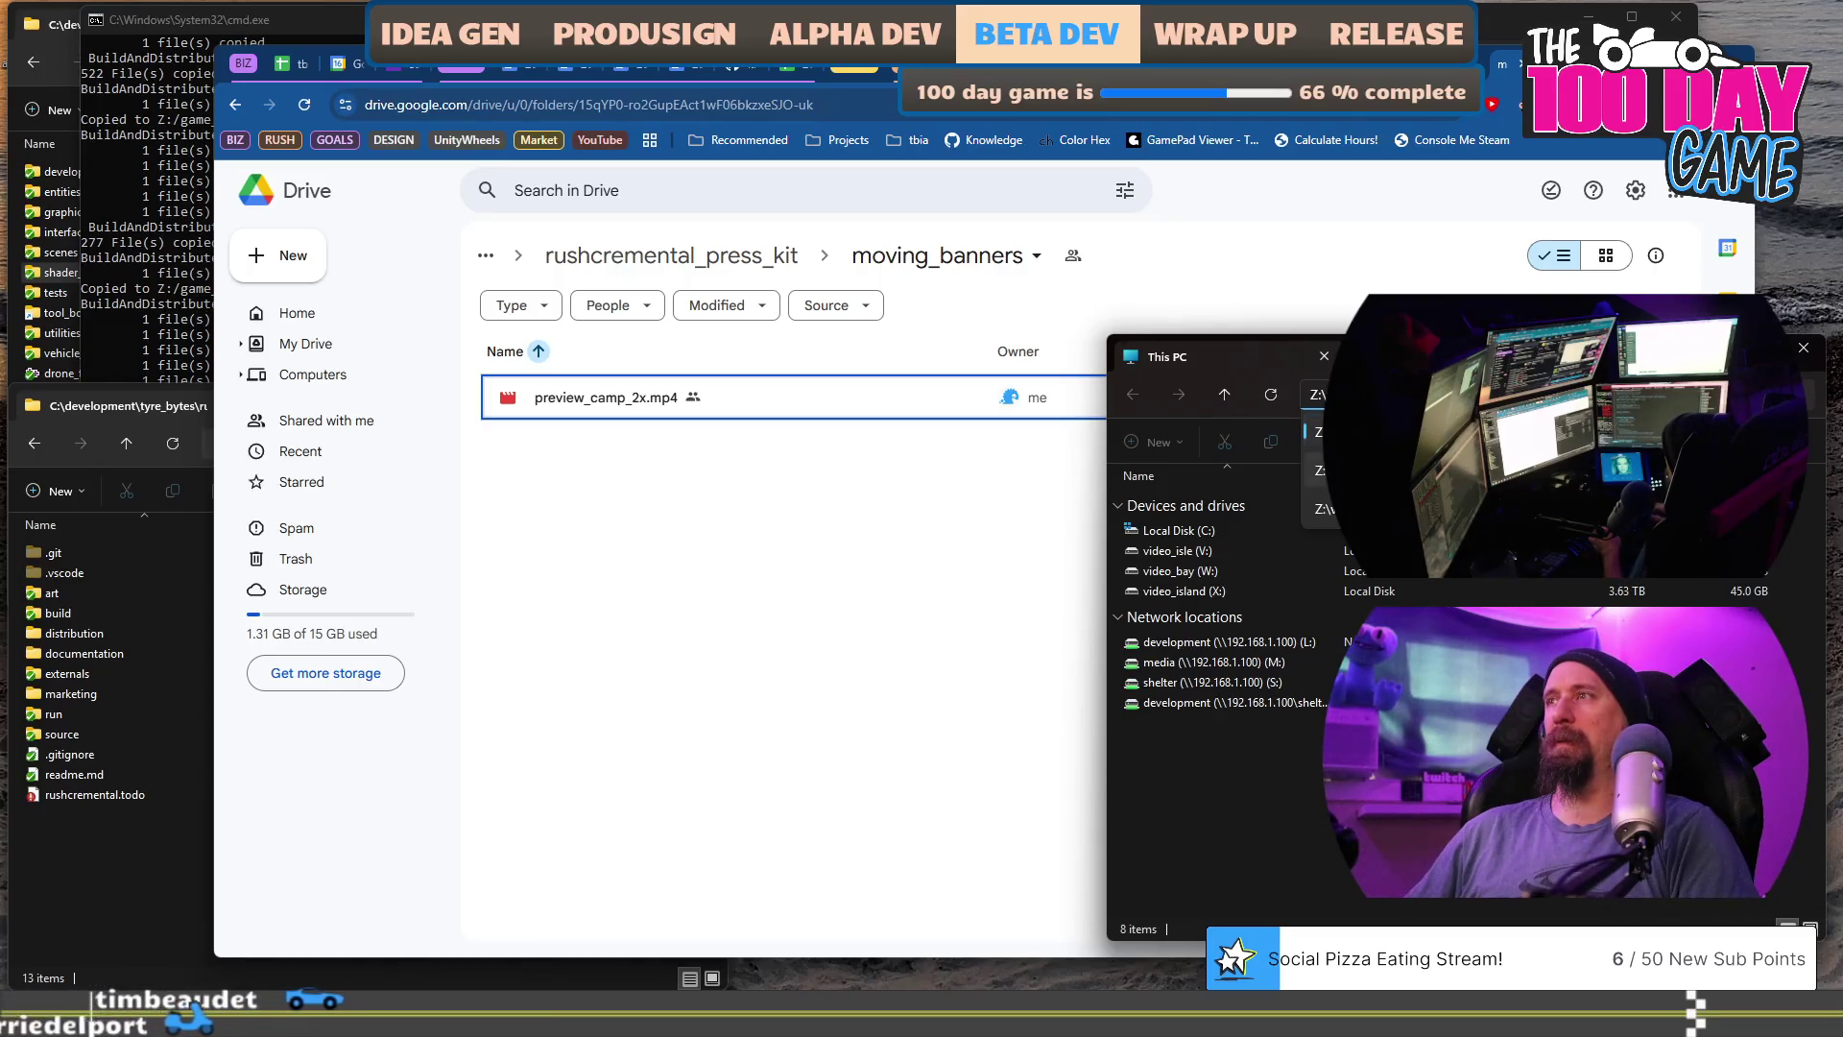
{"action": "key", "text": "Return"}
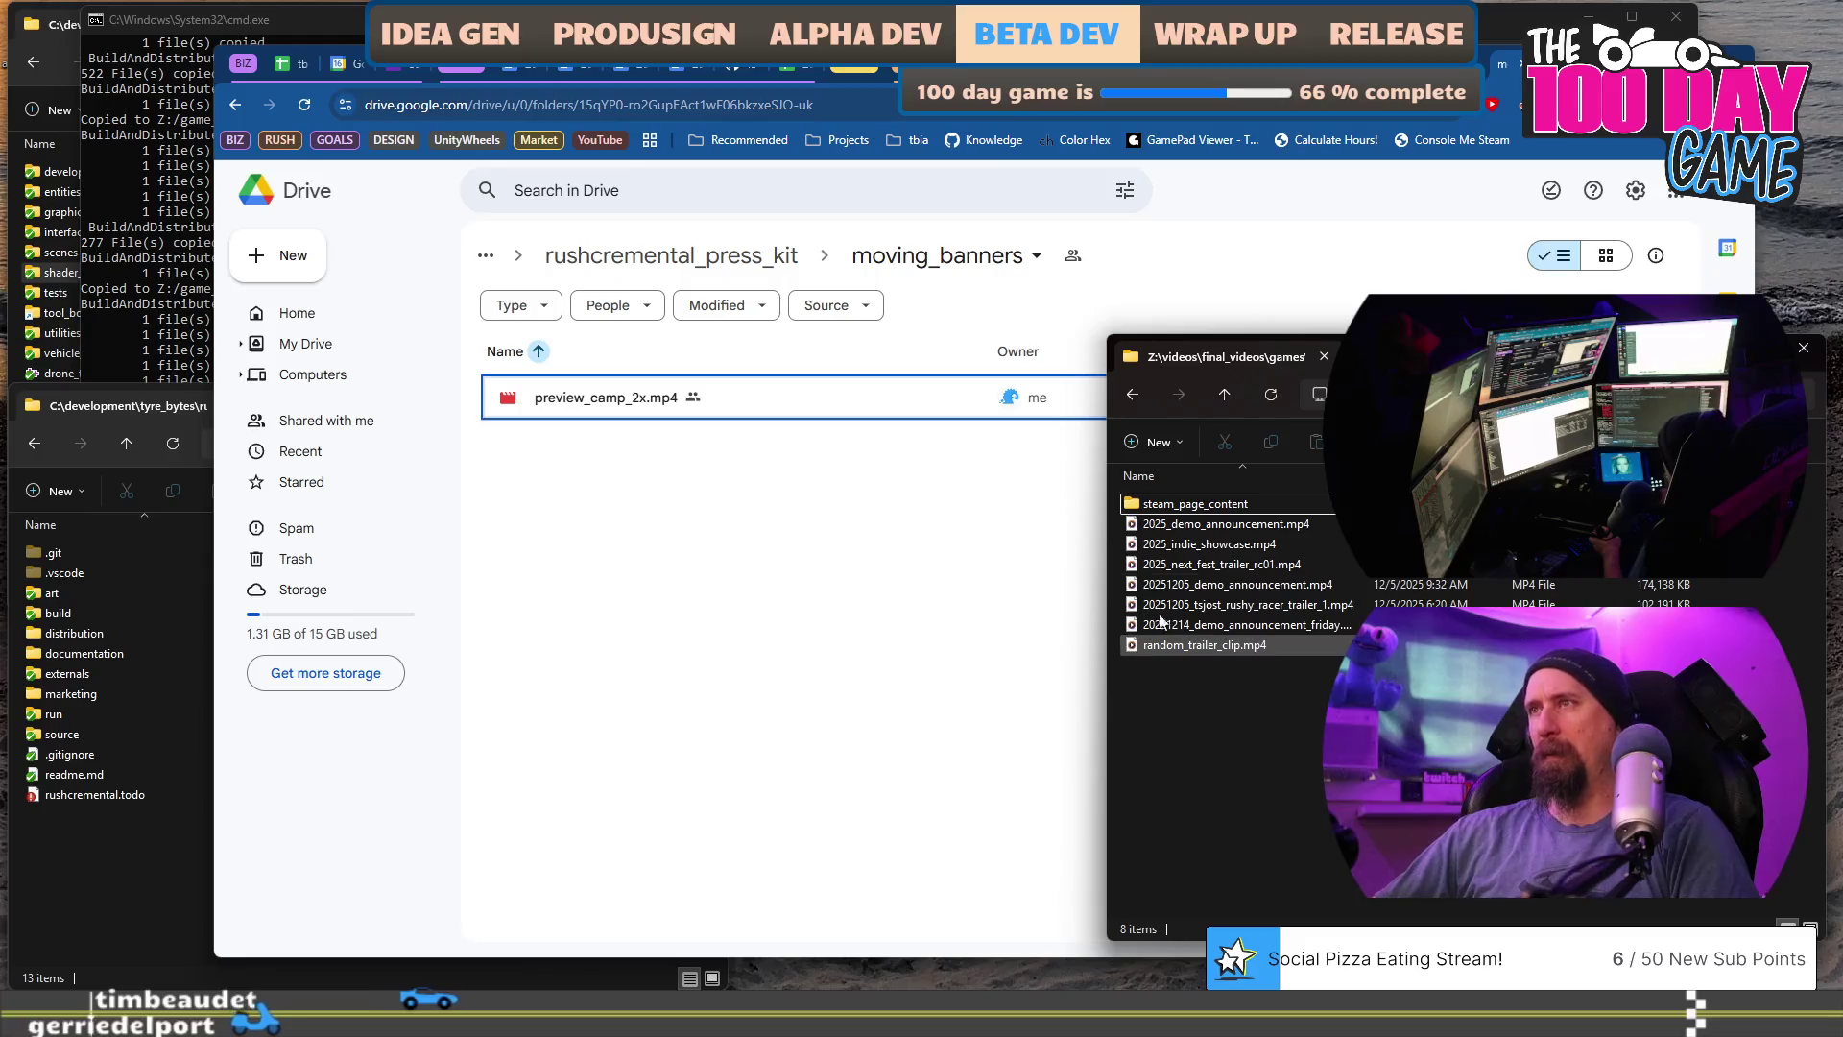
{"action": "double_click", "coordinate": [1191, 504]}
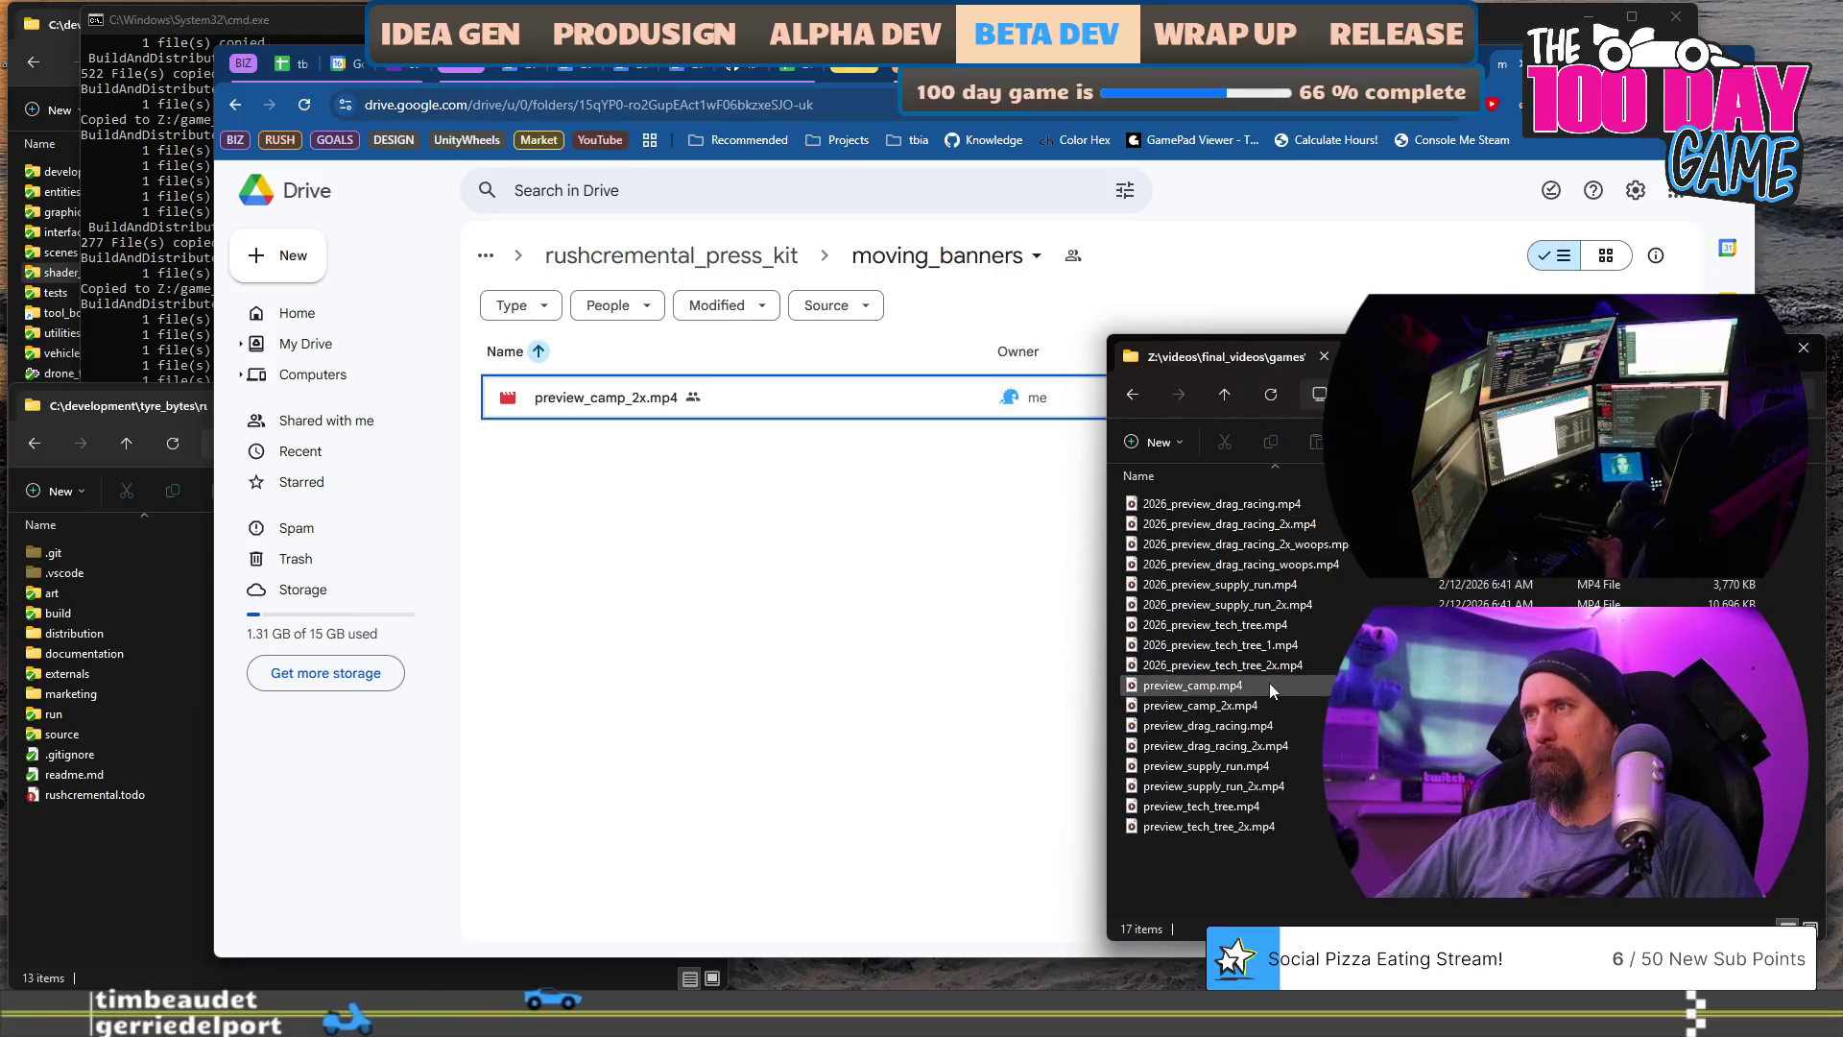
{"action": "left_click", "coordinate": [1296, 547]}
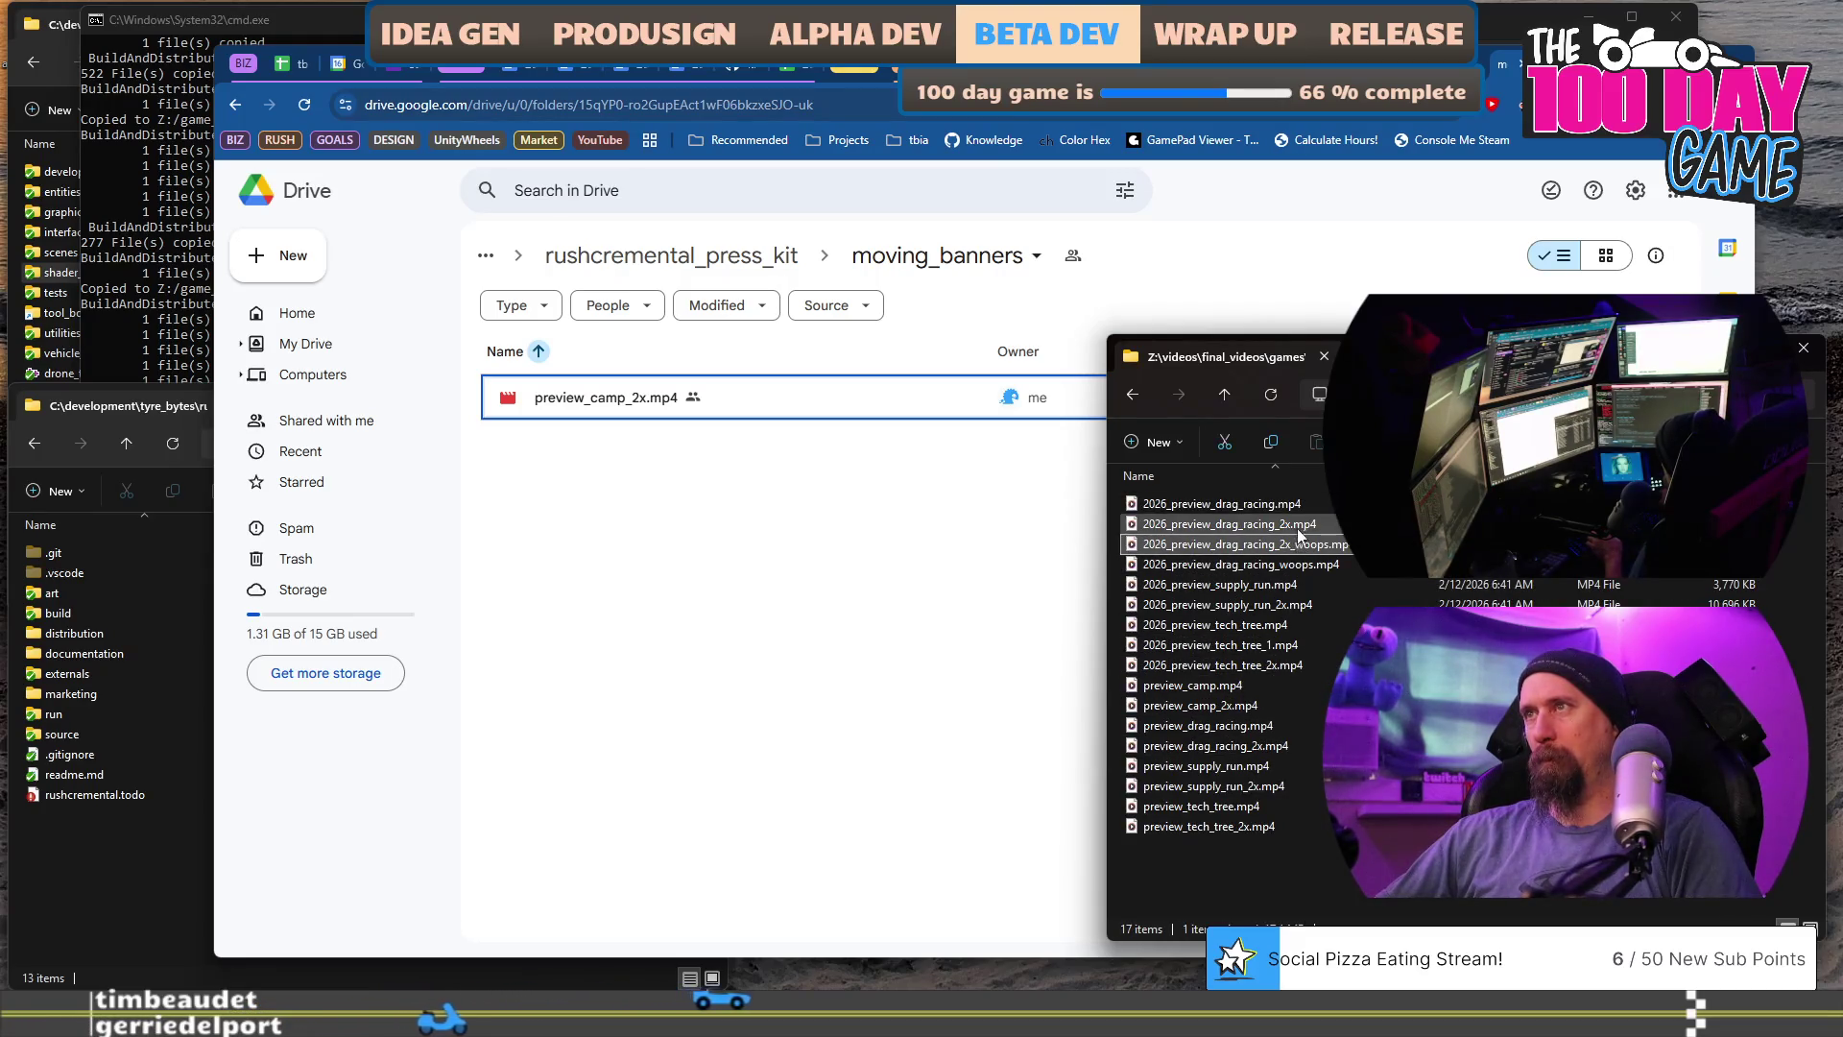
{"action": "key", "text": "Down"}
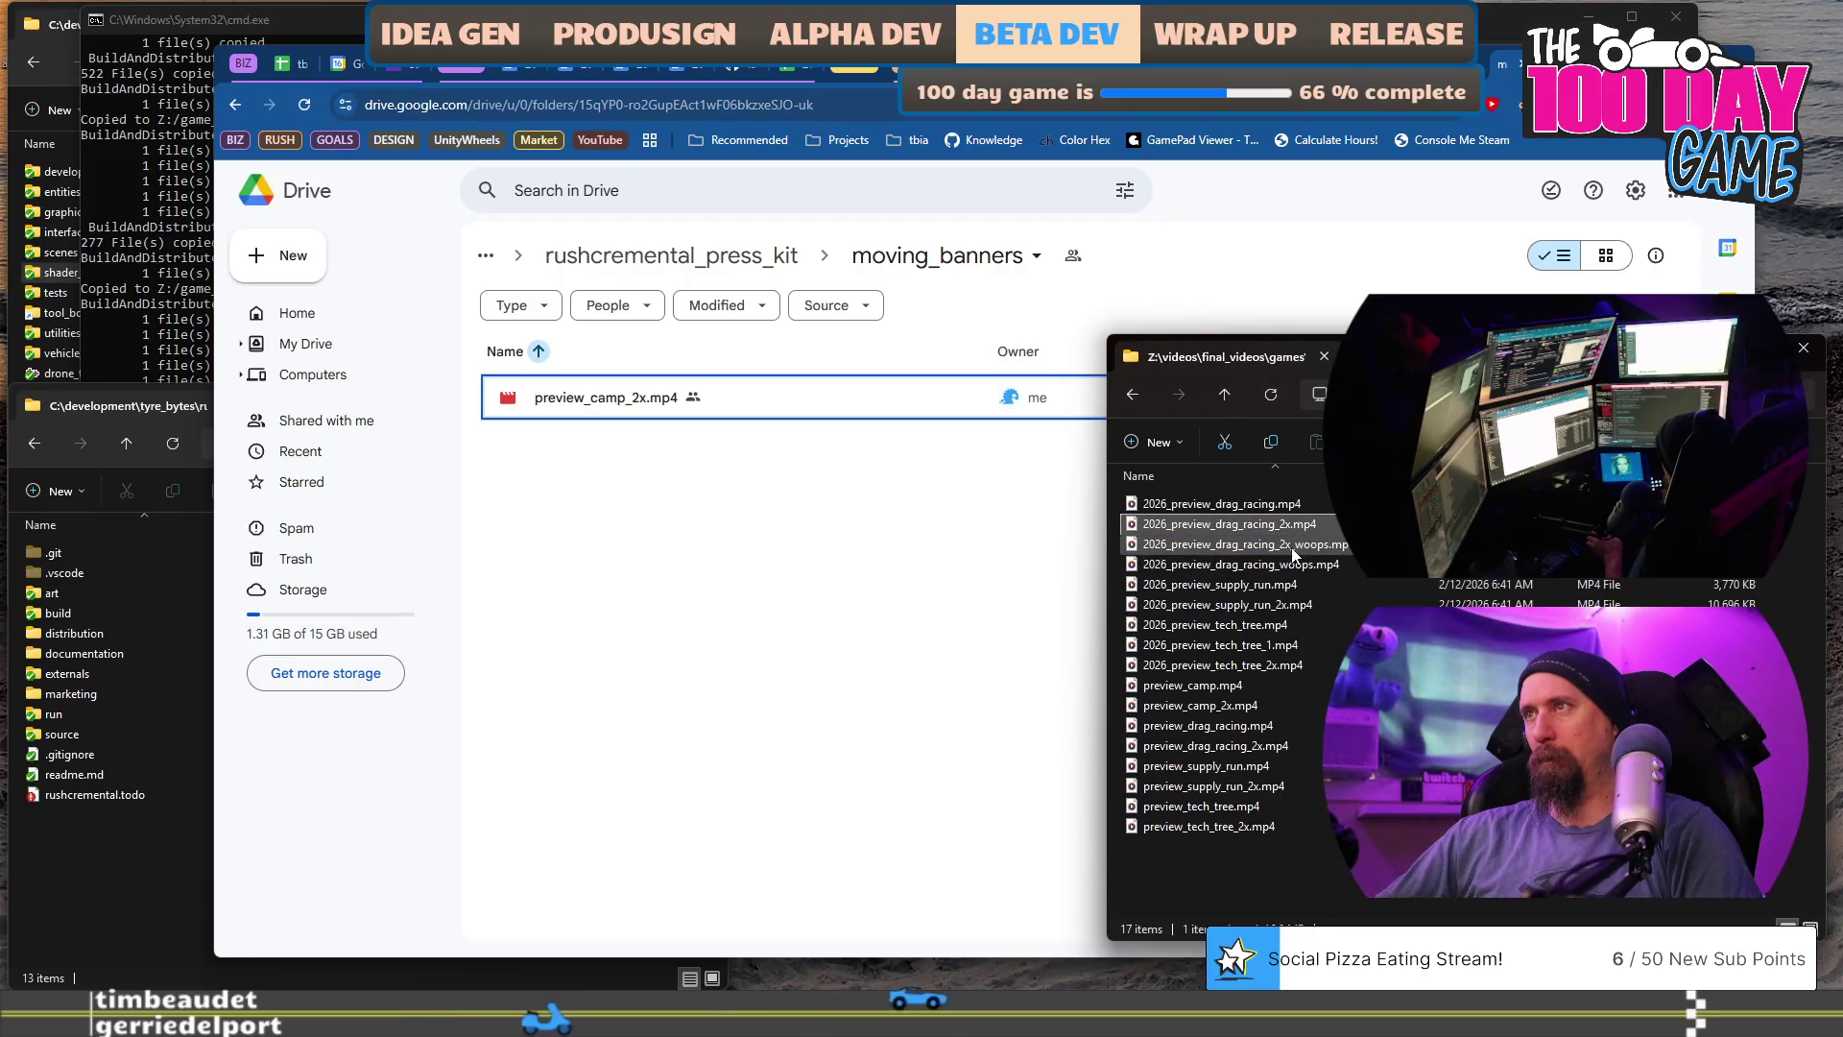
{"action": "left_click", "coordinate": [1292, 545], "text": "shift"}
{"action": "key", "text": "shift+Delete"}
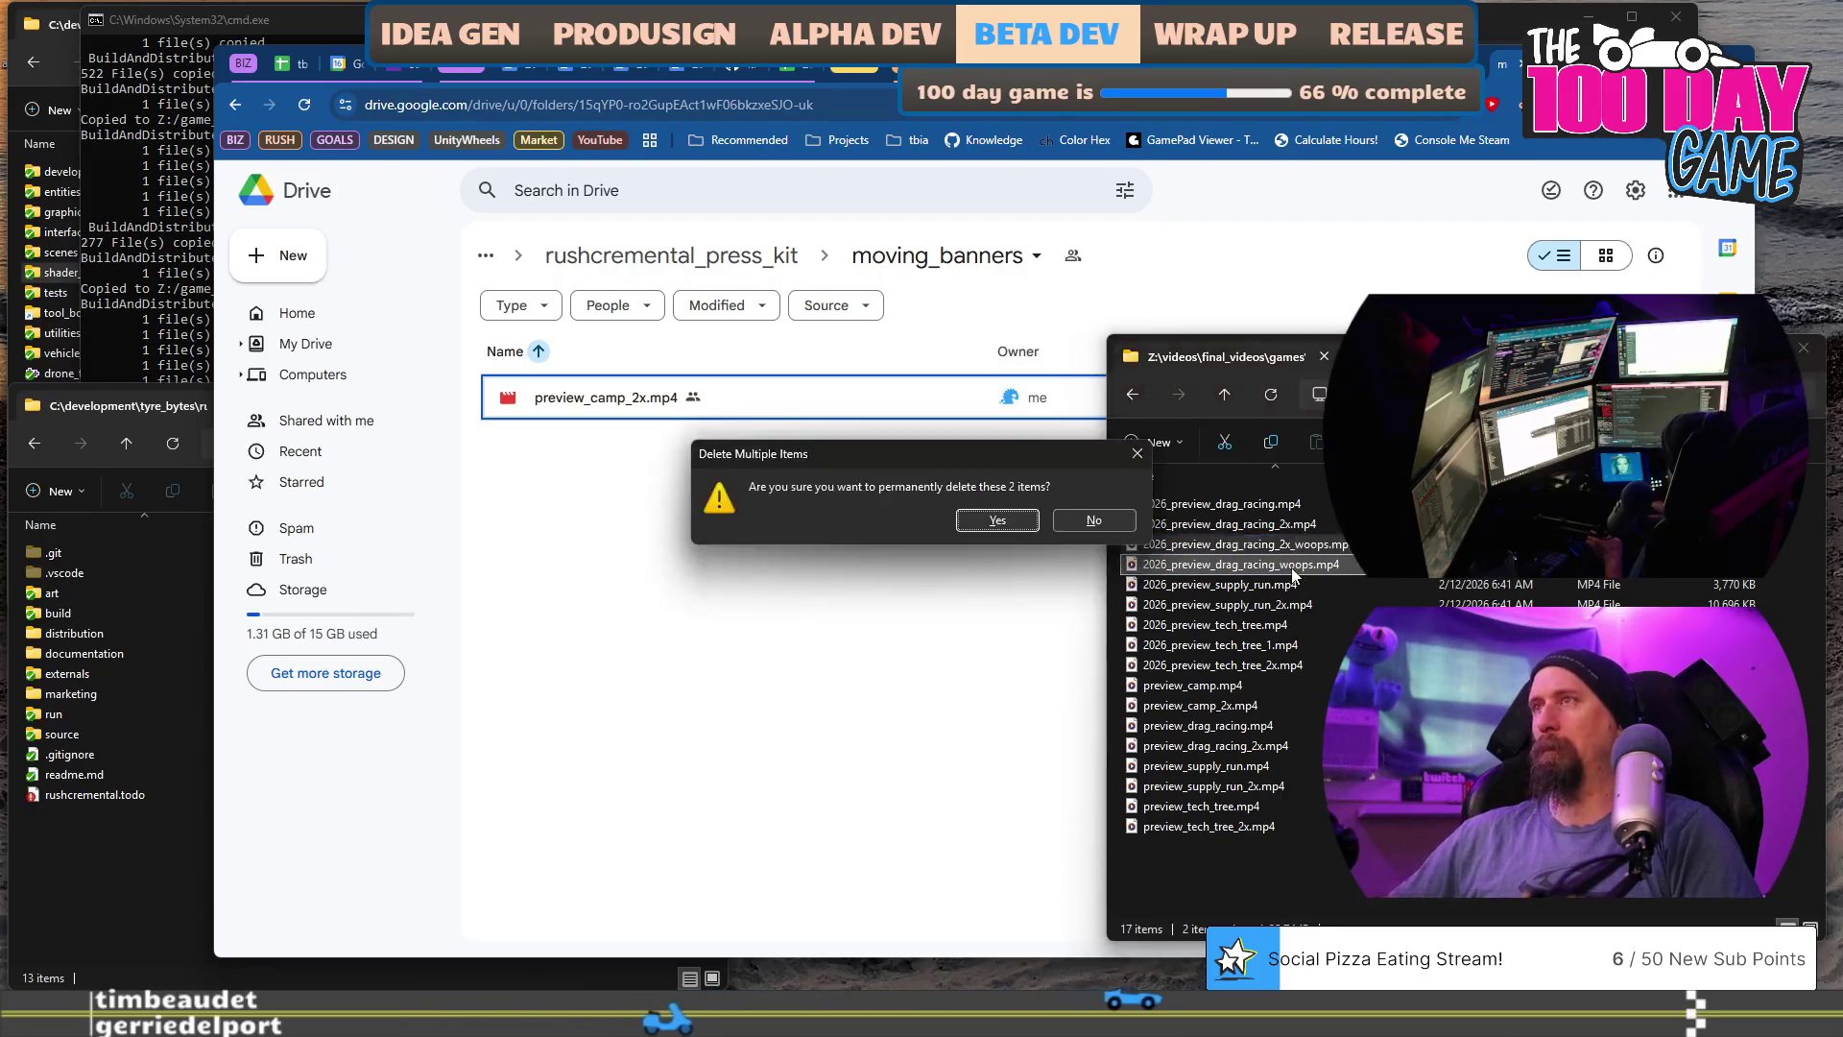
{"action": "key", "text": "Return"}
Play 2026_preview_drag_racing_2x.mp4 to check it, then select it with the supply_run and tech_tree 2x clips
{"action": "left_click", "coordinate": [1290, 526]}
{"action": "double_click", "coordinate": [1289, 526]}
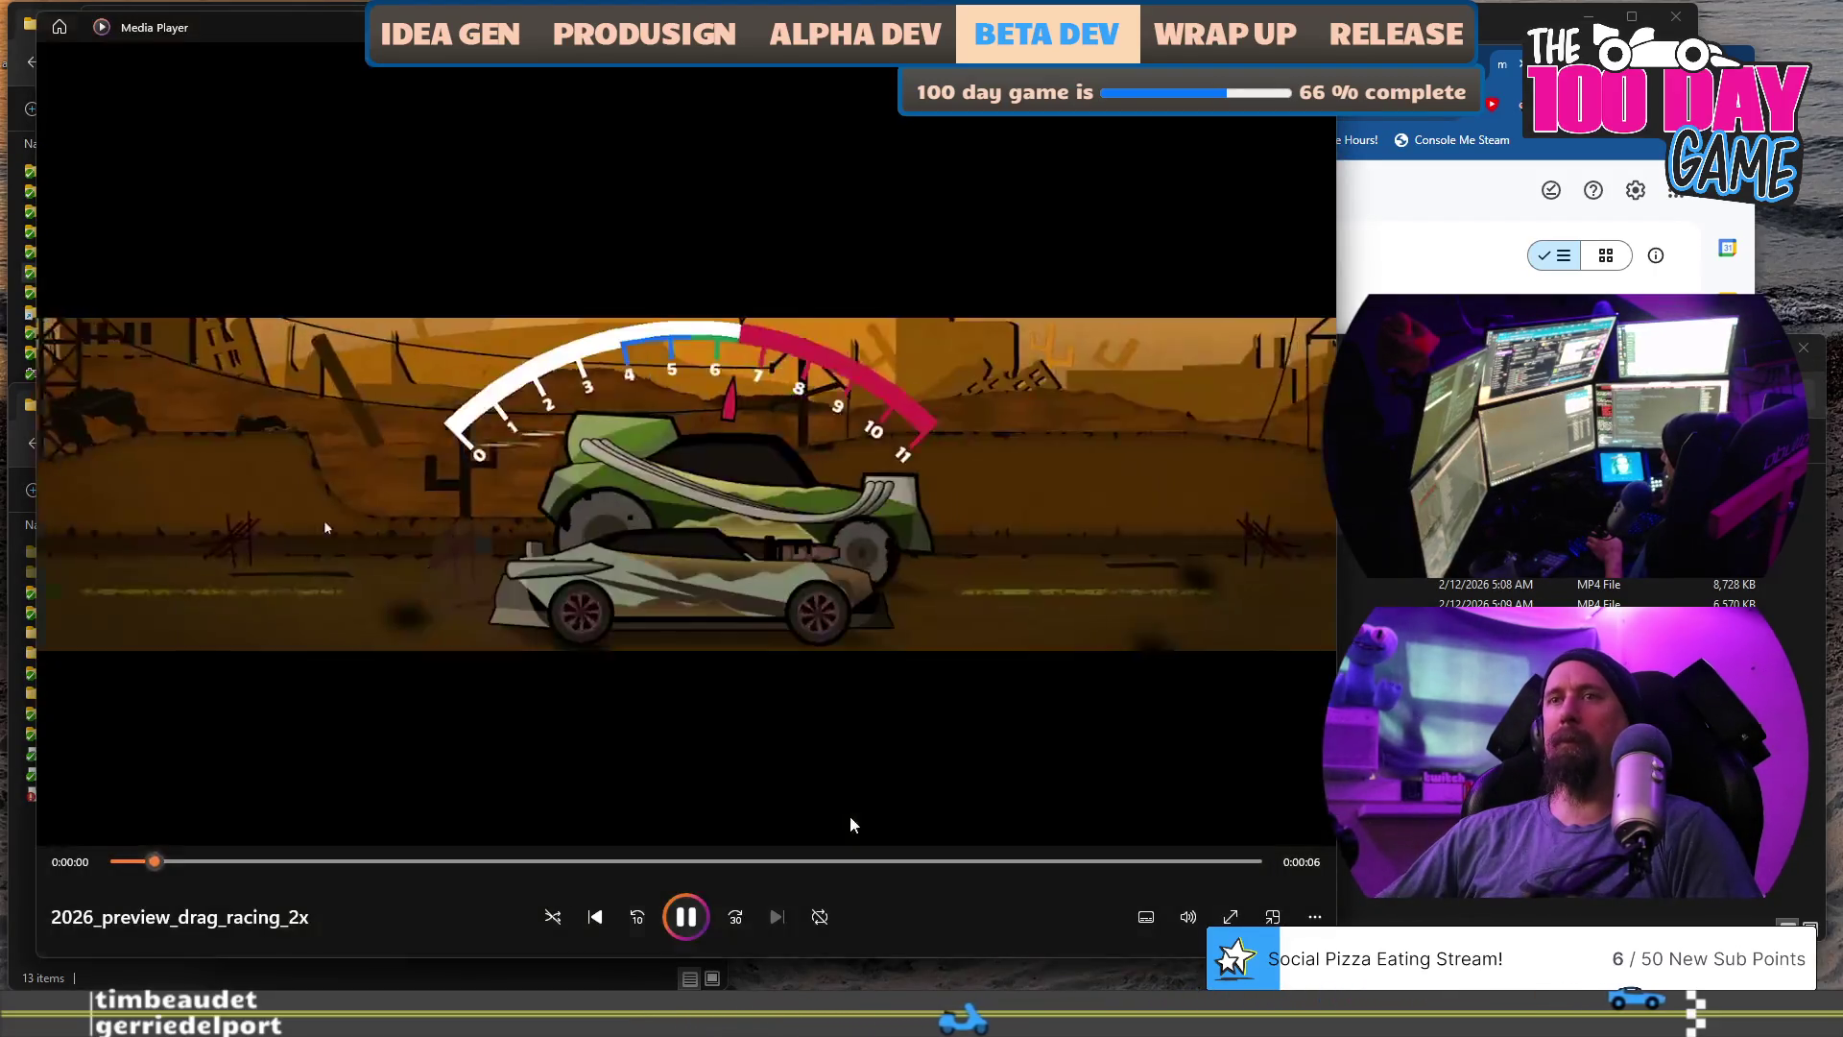
{"action": "left_click", "coordinate": [1054, 863]}
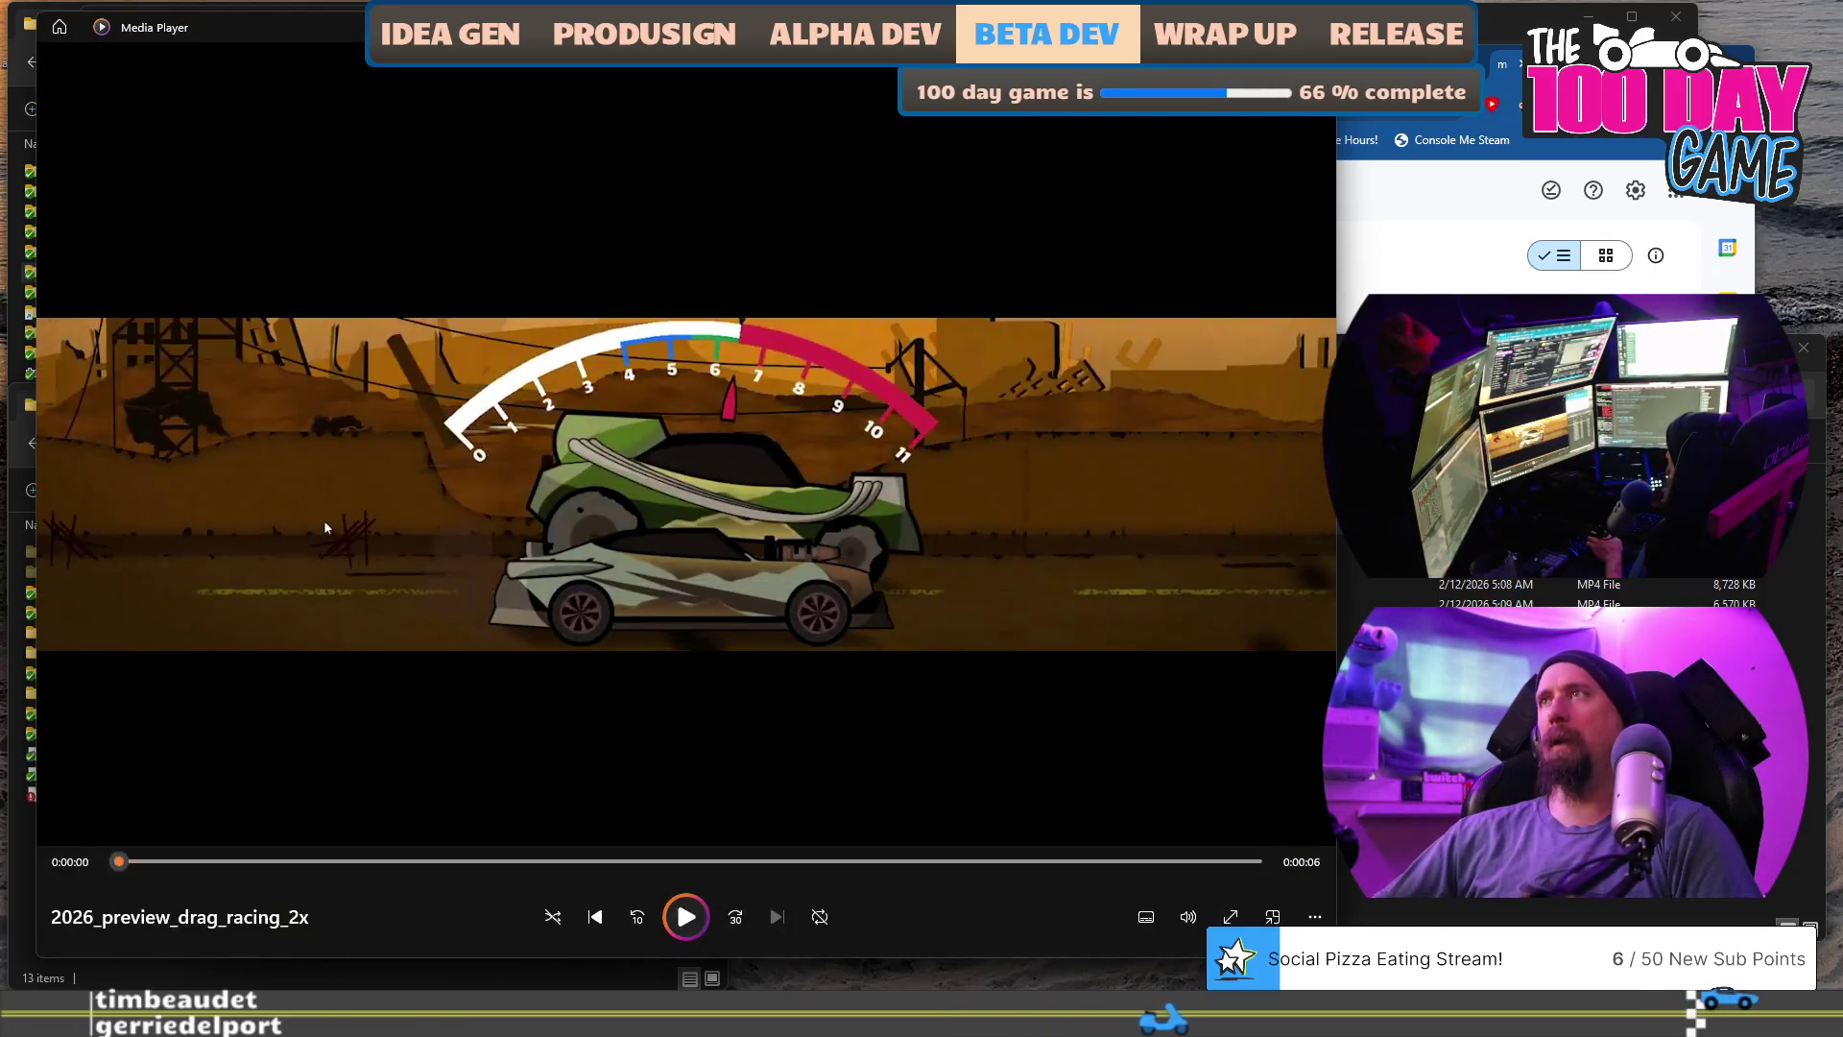
{"action": "key", "text": "alt+F4"}
{"action": "left_click", "coordinate": [1282, 565], "text": "ctrl"}
{"action": "left_click", "coordinate": [1233, 625], "text": "ctrl"}
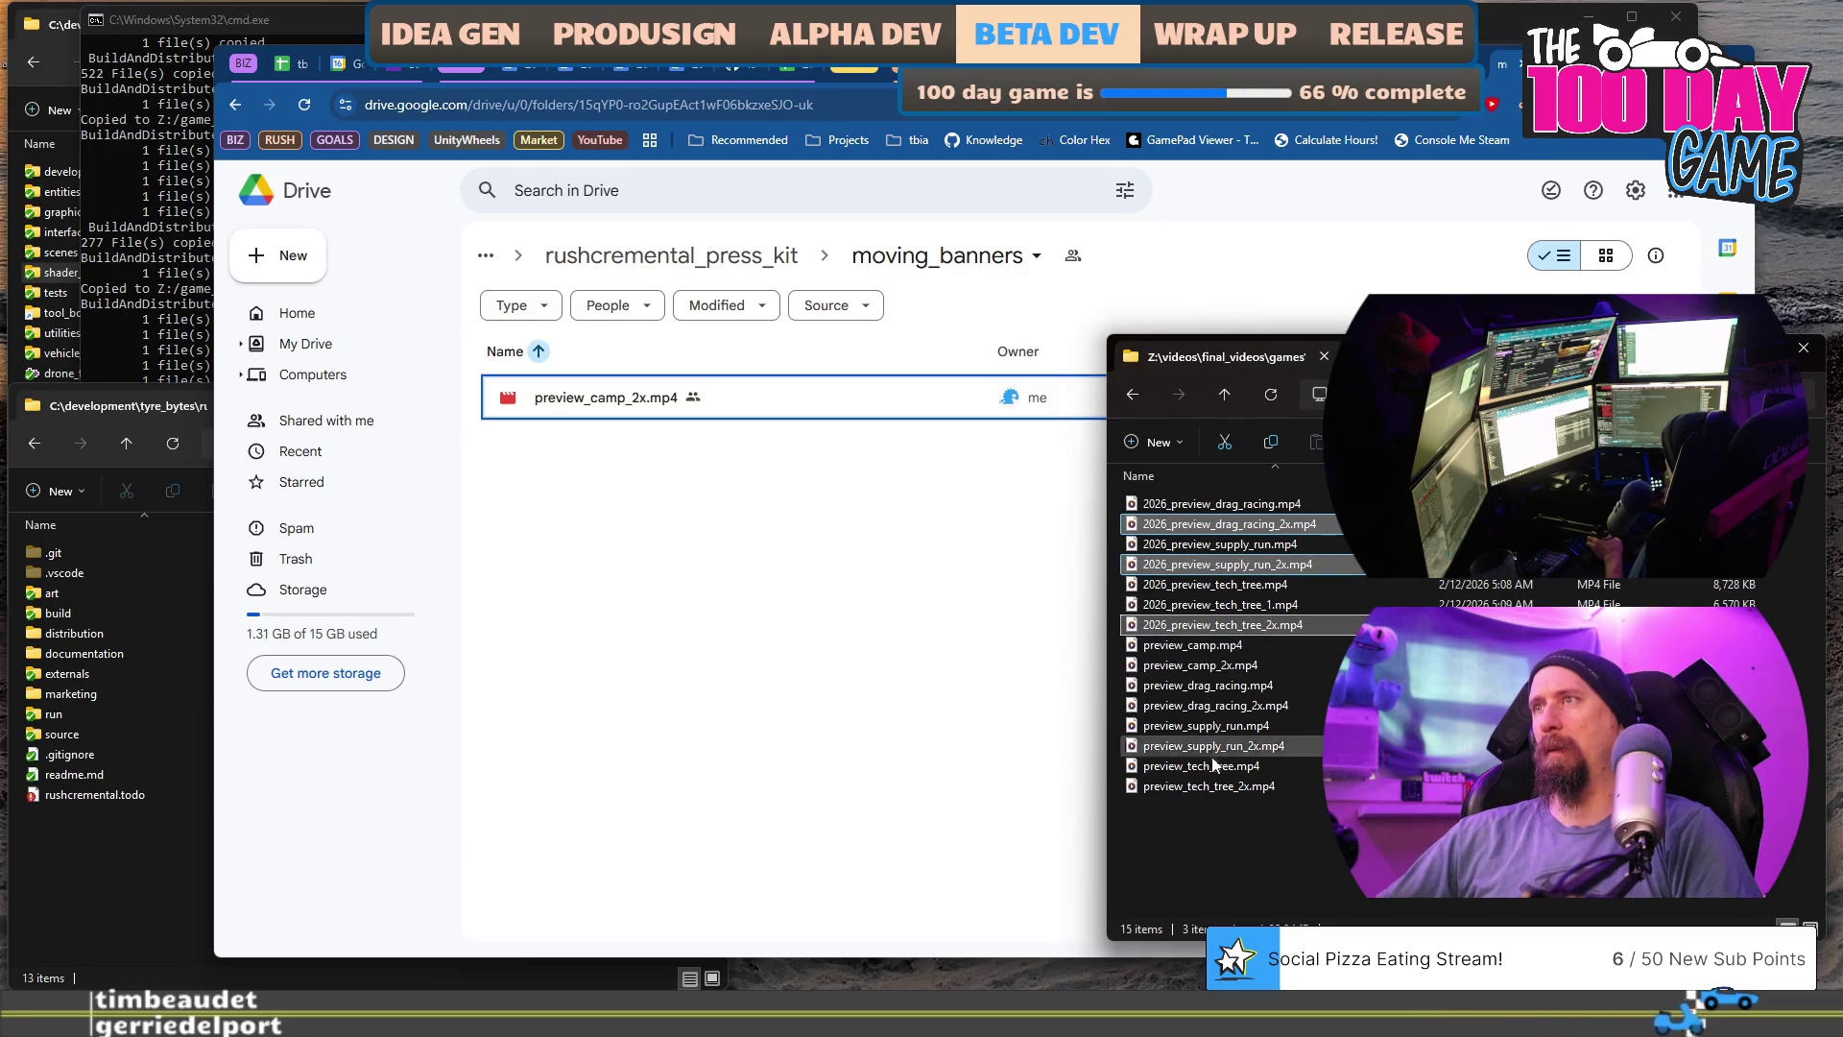
Drag the three 2026 2x preview MP4s from Explorer into Drive's moving_banners folder
{"action": "mouse_move", "coordinate": [1190, 566]}
{"action": "left_mouse_down"}
{"action": "mouse_move", "coordinate": [1188, 582]}
{"action": "mouse_move", "coordinate": [785, 595]}
{"action": "mouse_move", "coordinate": [844, 578]}
{"action": "left_mouse_up"}
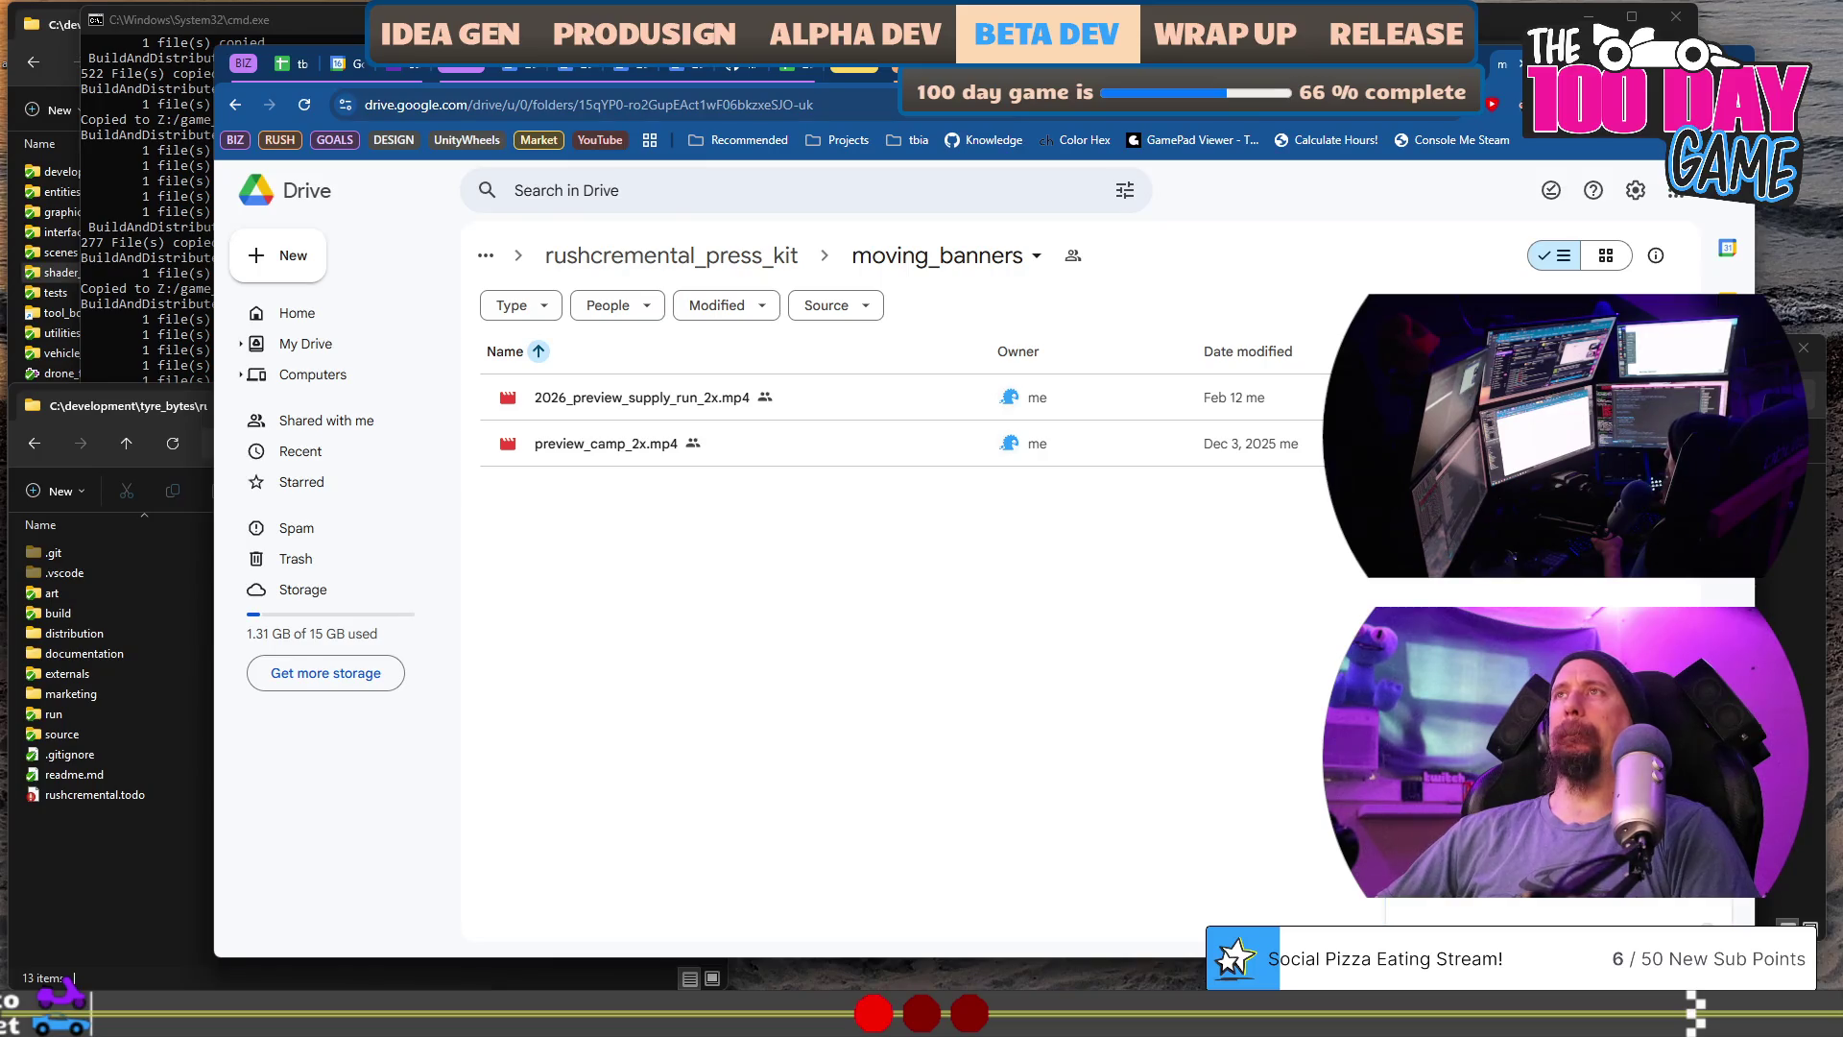
{"action": "key", "text": "ctrl+Tab"}
{"action": "scroll", "coordinate": [1030, 484], "scroll_direction": "up", "scroll_amount": 8}
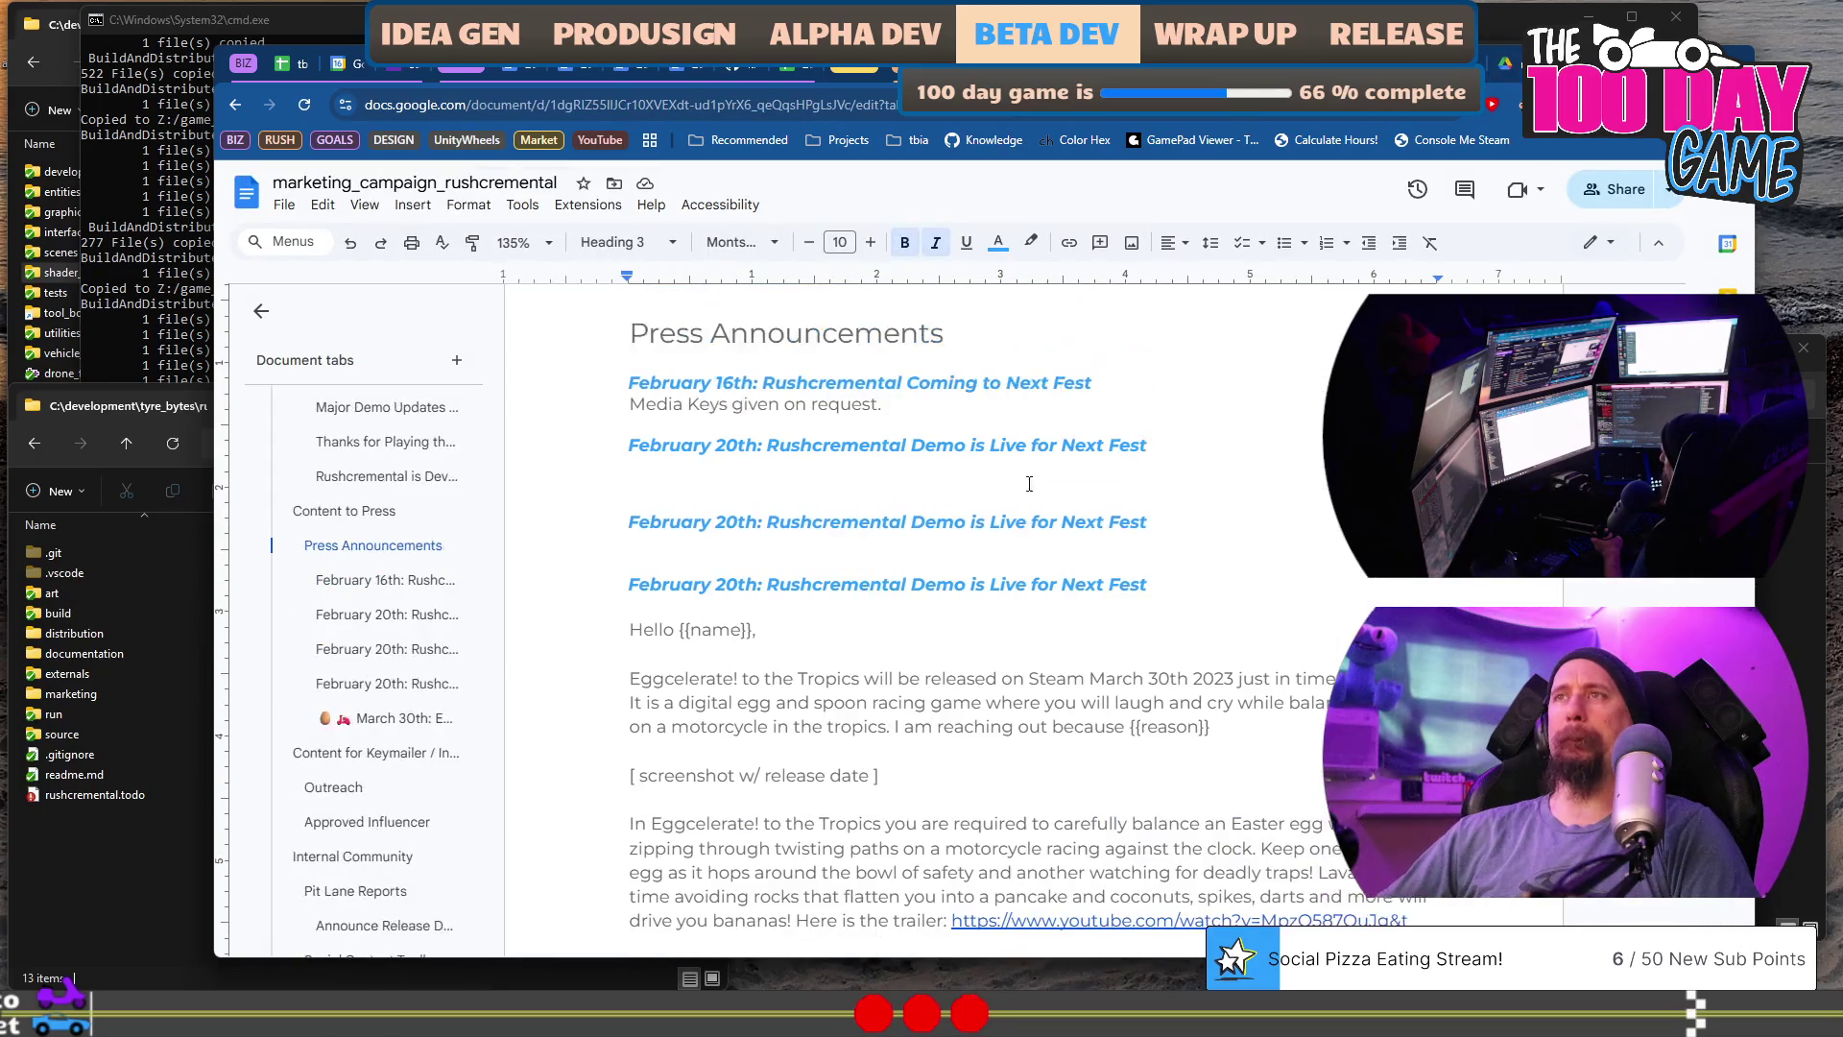
Delete the repeated 'February 20th: Rushcremental Demo is Live for Next Fest' heading line
{"action": "left_click_drag", "start_coordinate": [1152, 584], "coordinate": [600, 530]}
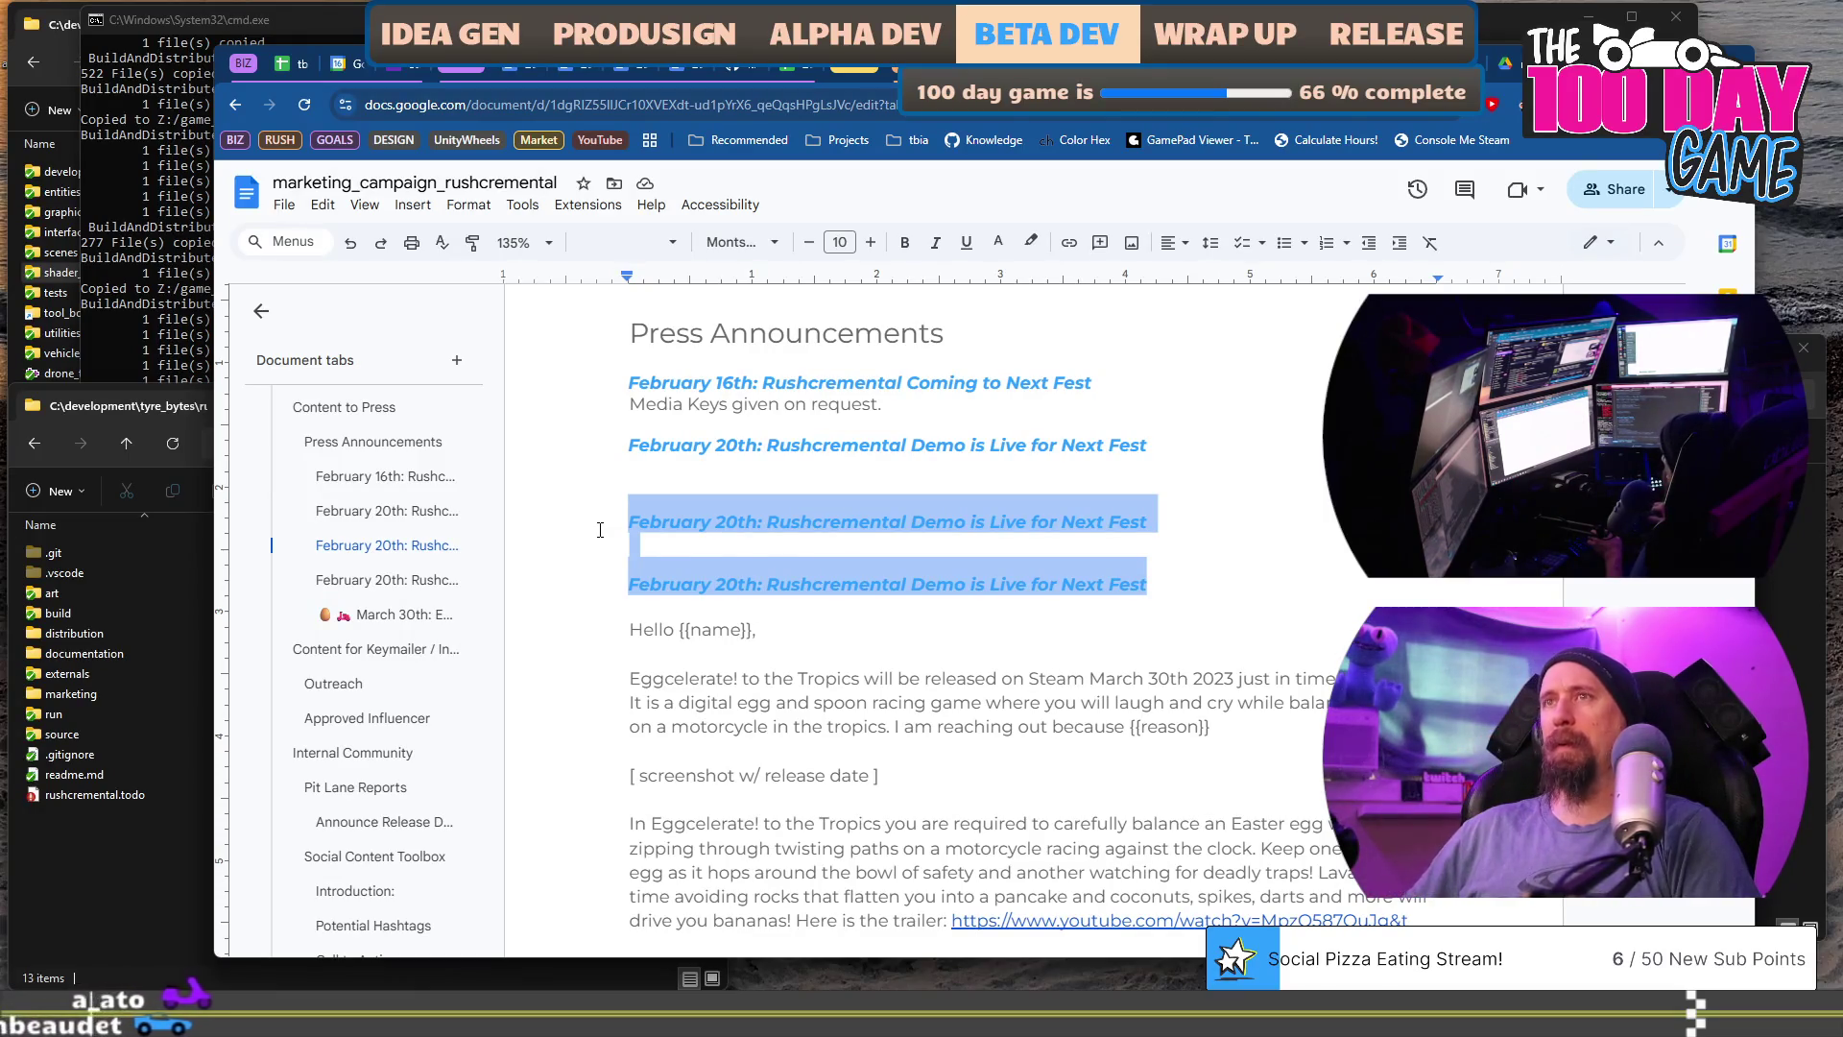
{"action": "left_click", "coordinate": [599, 530]}
{"action": "key", "text": "shift+Down"}
{"action": "key", "text": "Delete"}
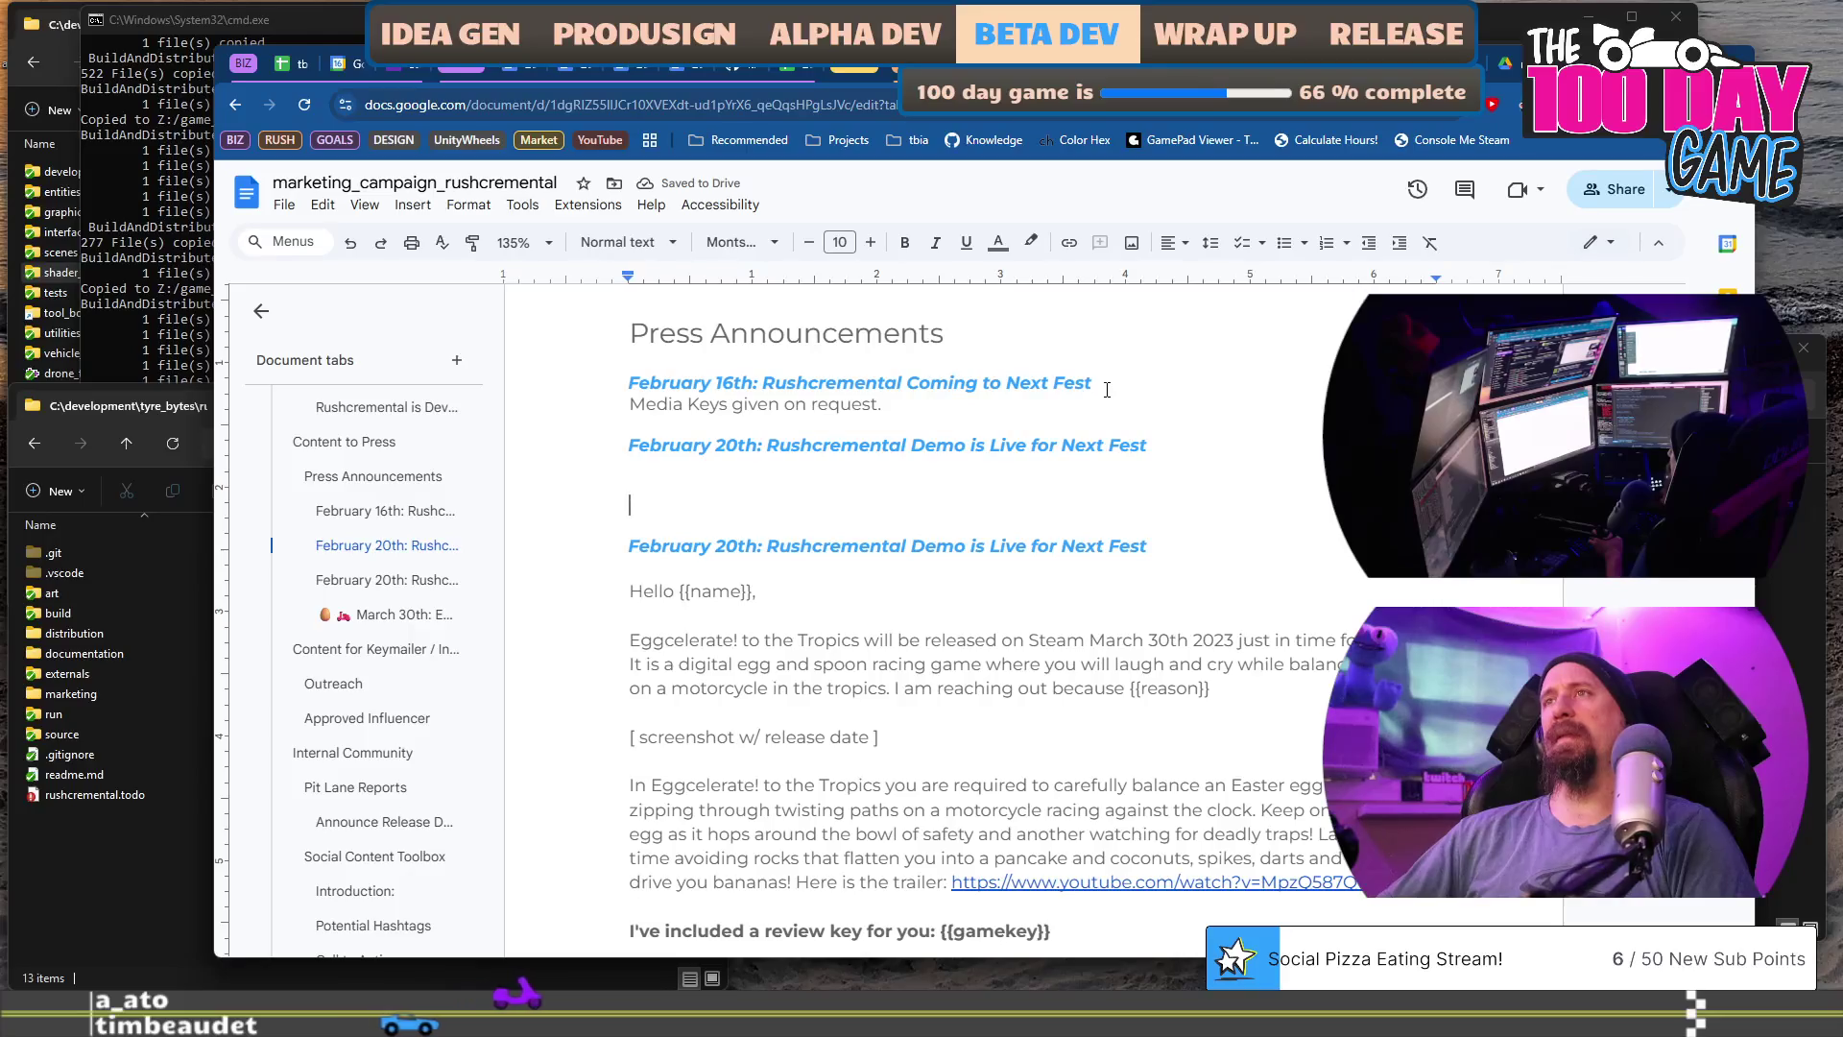
{"action": "left_click_drag", "start_coordinate": [1107, 390], "coordinate": [821, 381]}
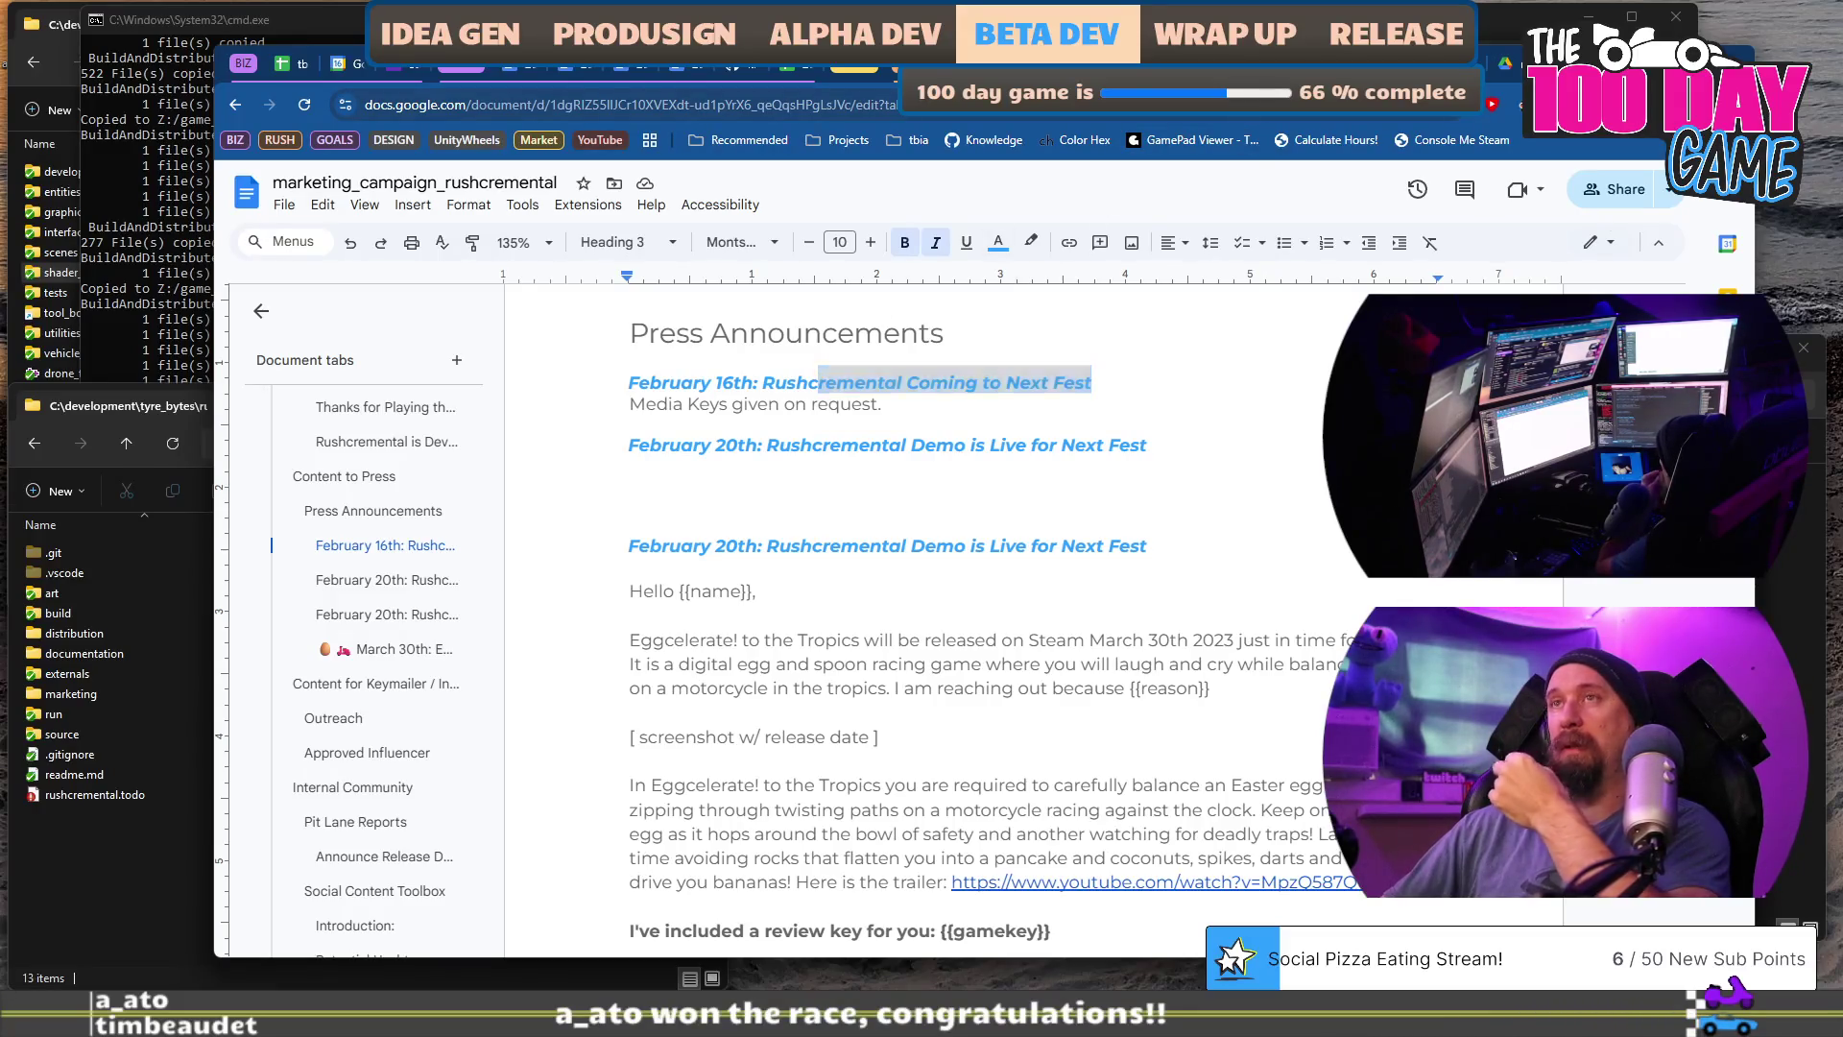
{"action": "key", "text": "ctrl+Tab"}
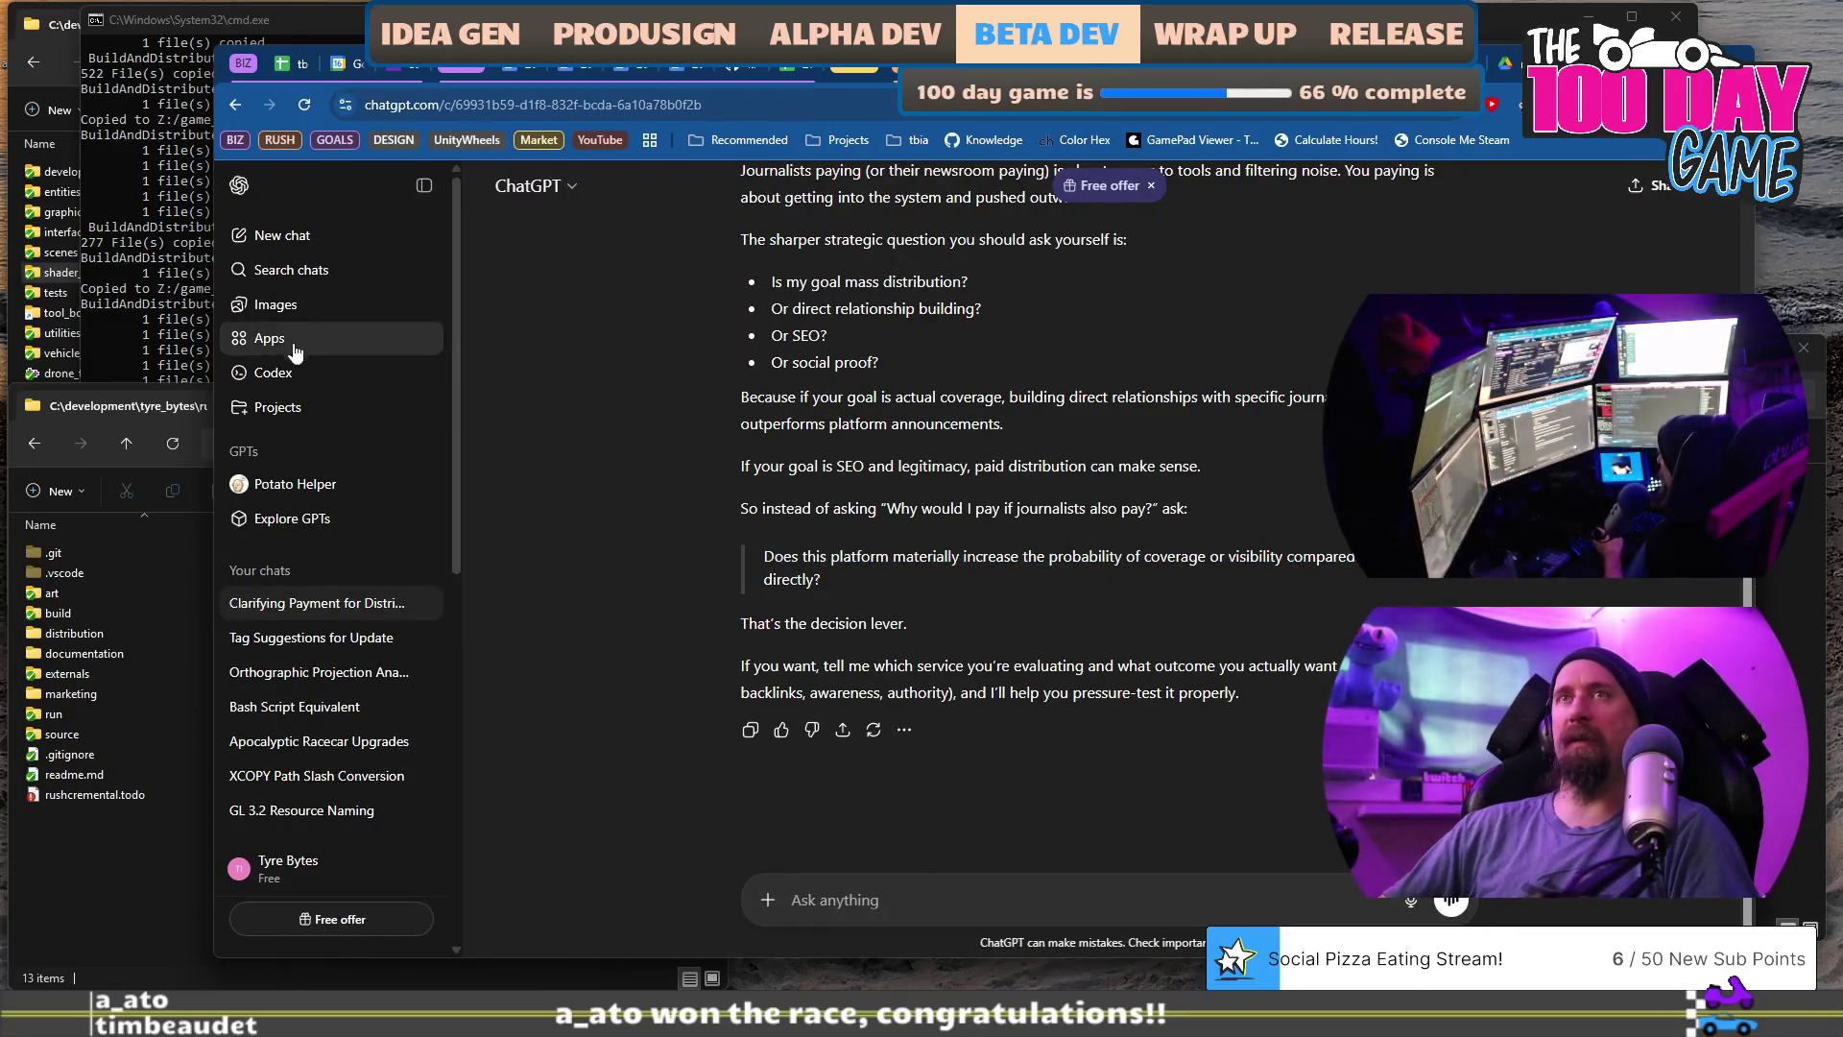
In a new chat, ask what moments/events/notices can be created for a game entering Fest
{"action": "left_click", "coordinate": [305, 240]}
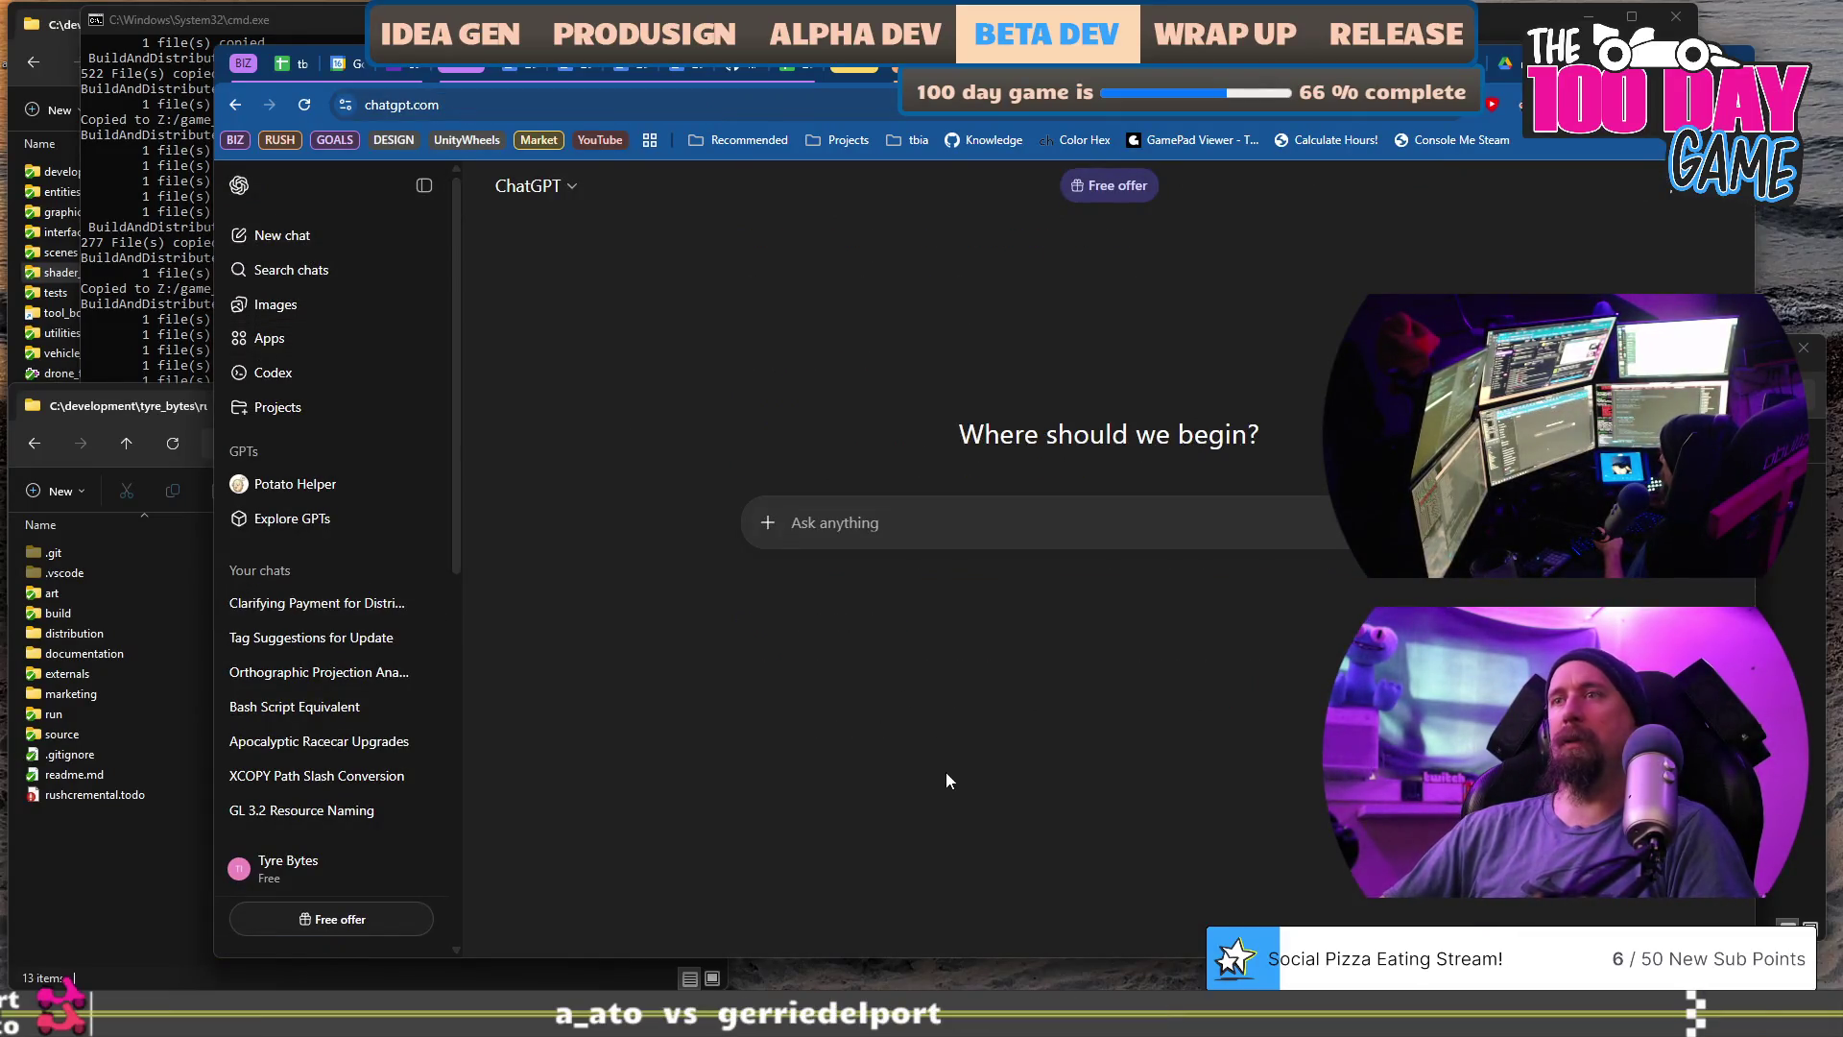
{"action": "type", "text": "what"}
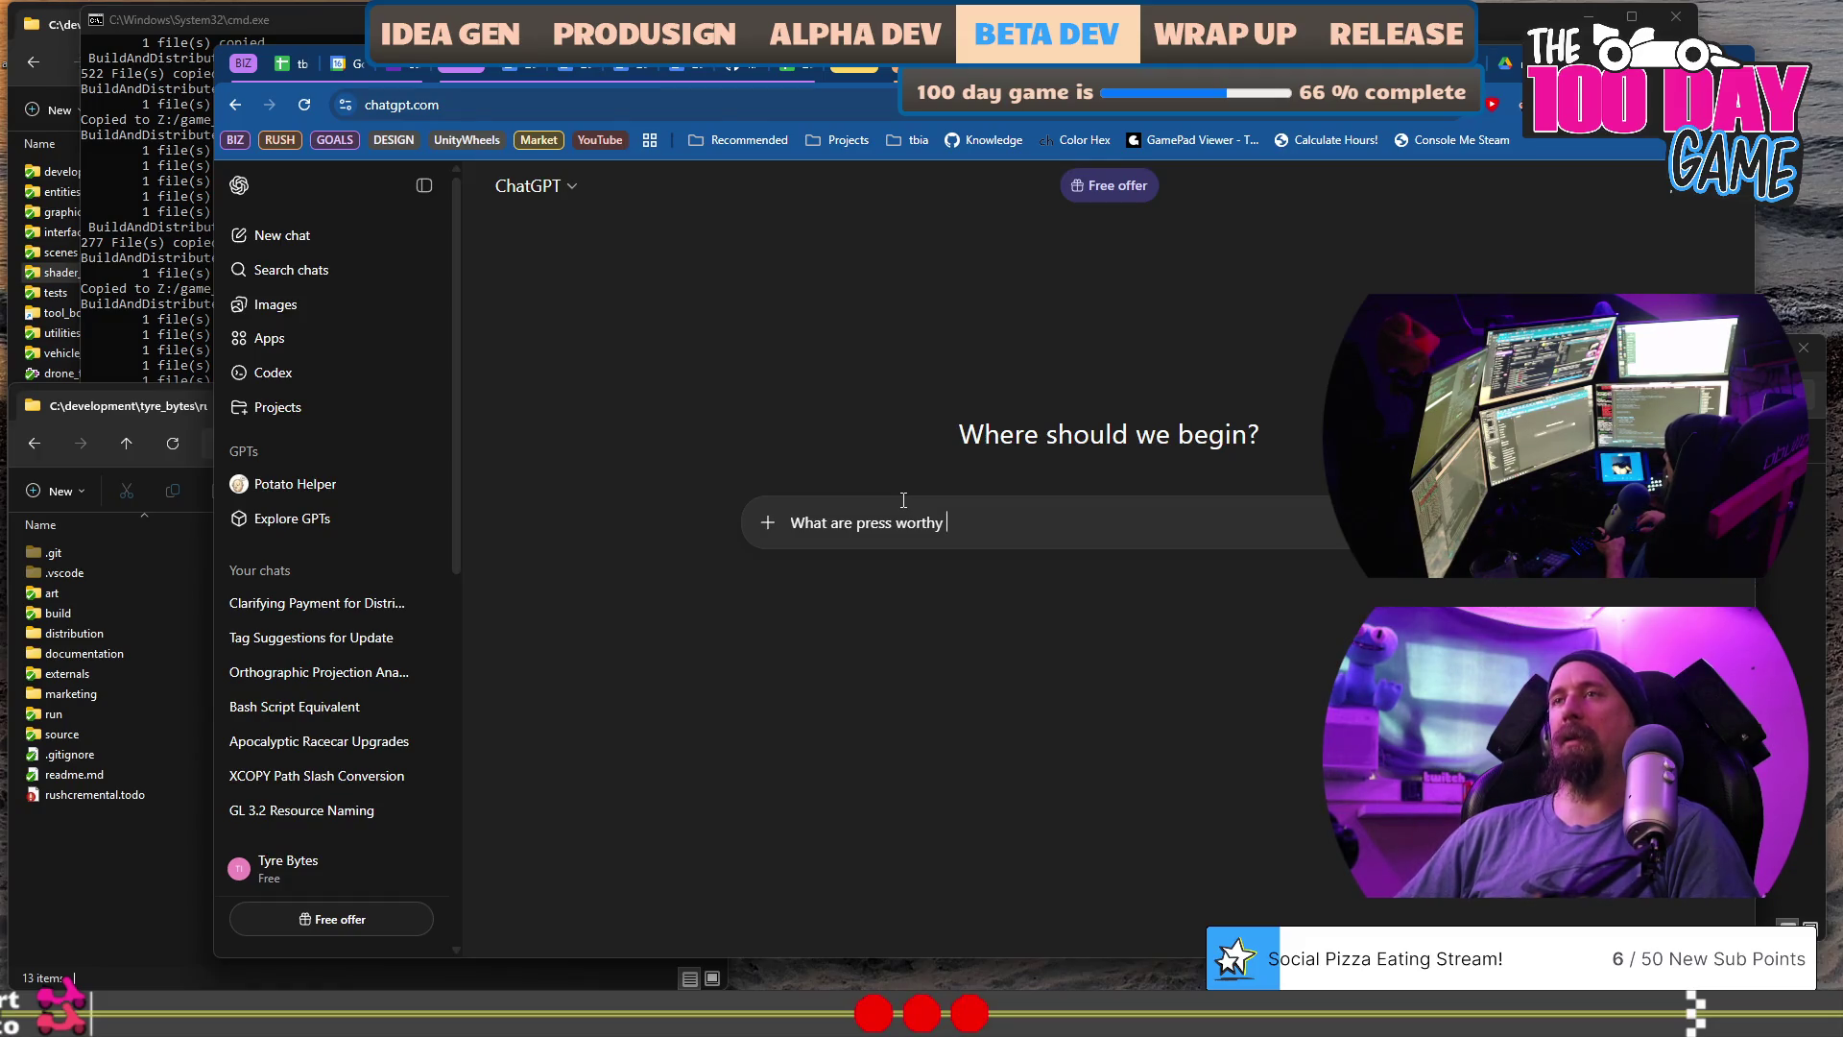
{"action": "key", "text": "ctrl"}
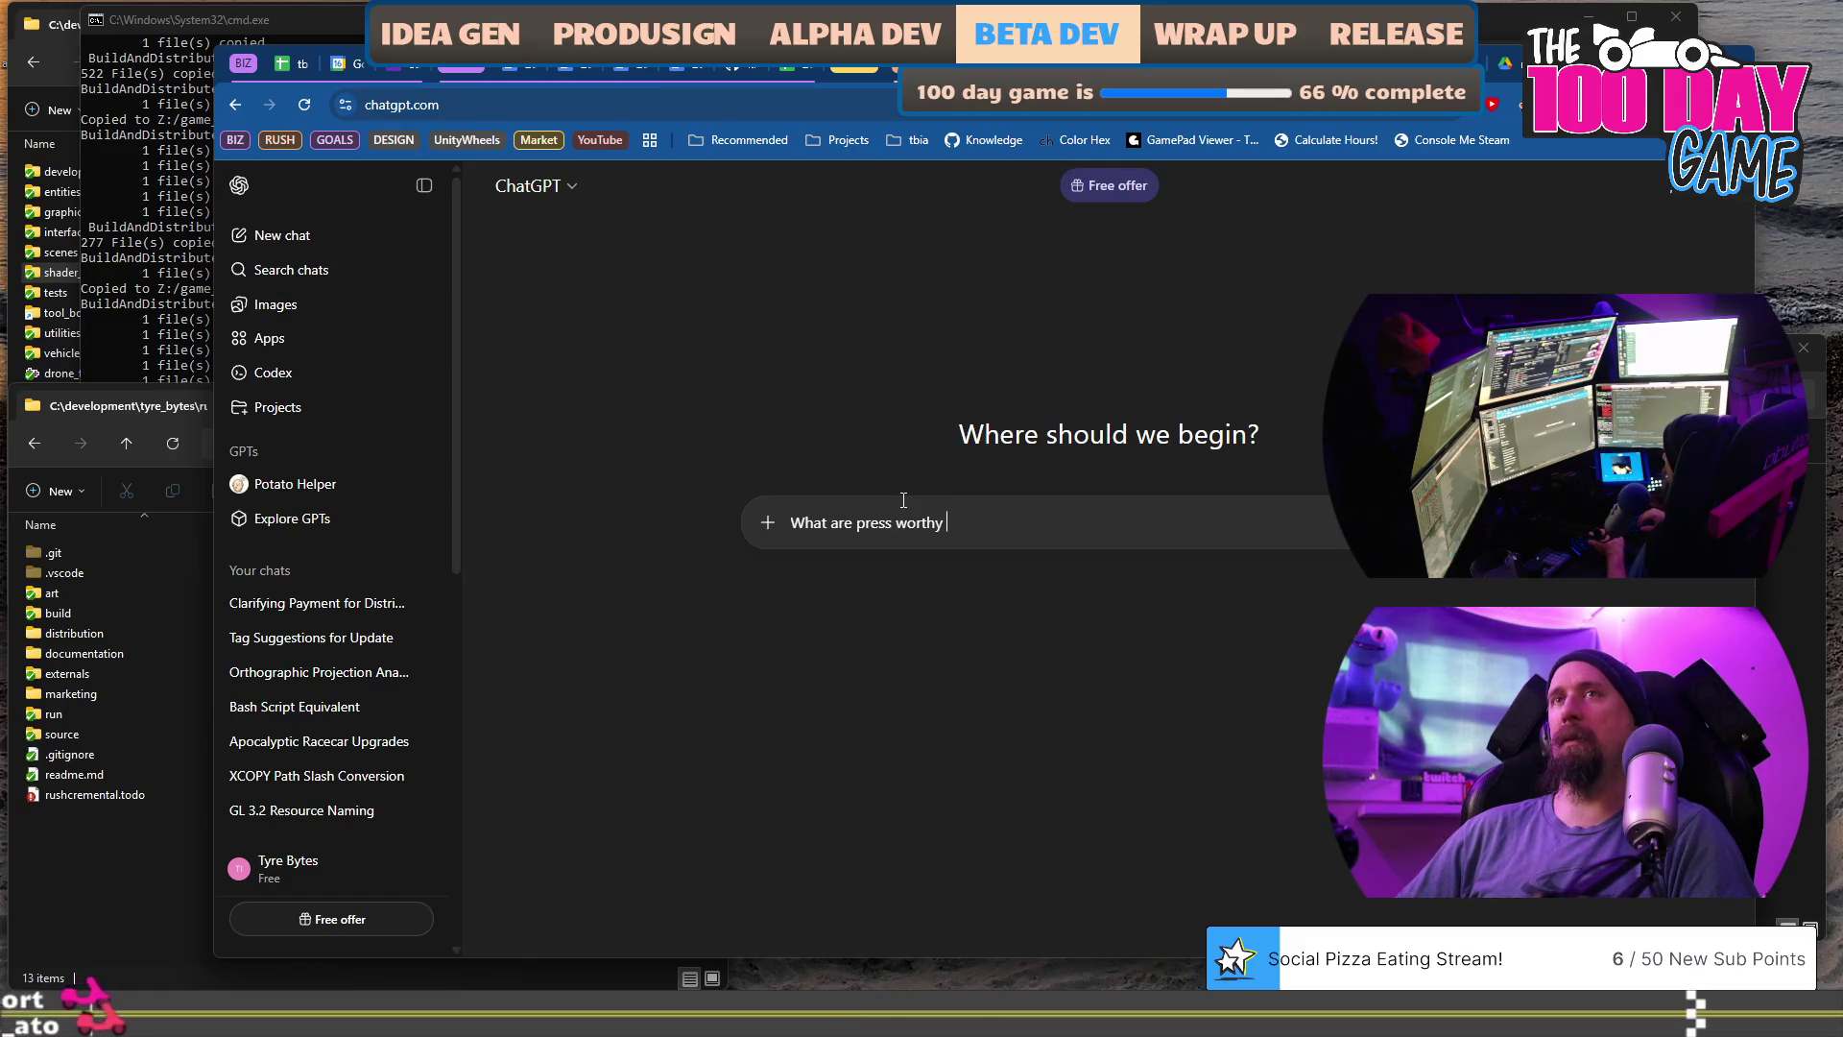
{"action": "type", "text": "moments/events/notices that "}
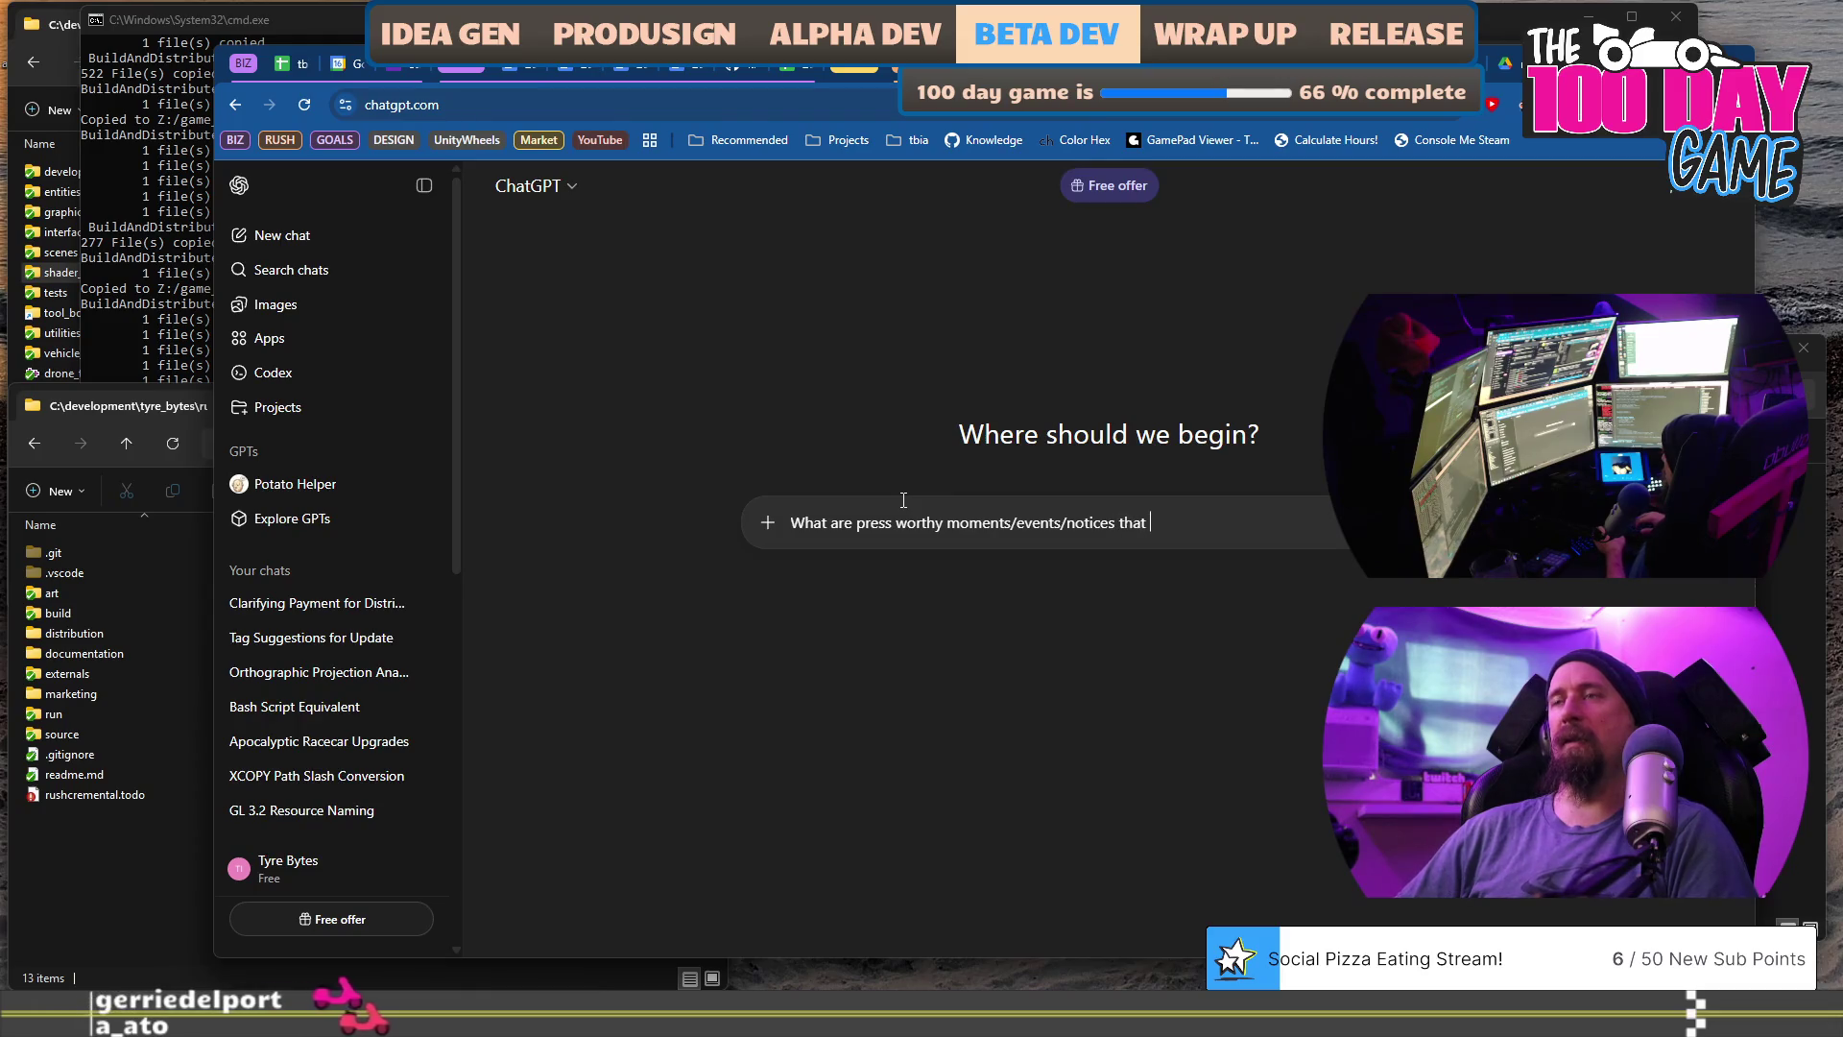
{"action": "type", "text": "can be "}
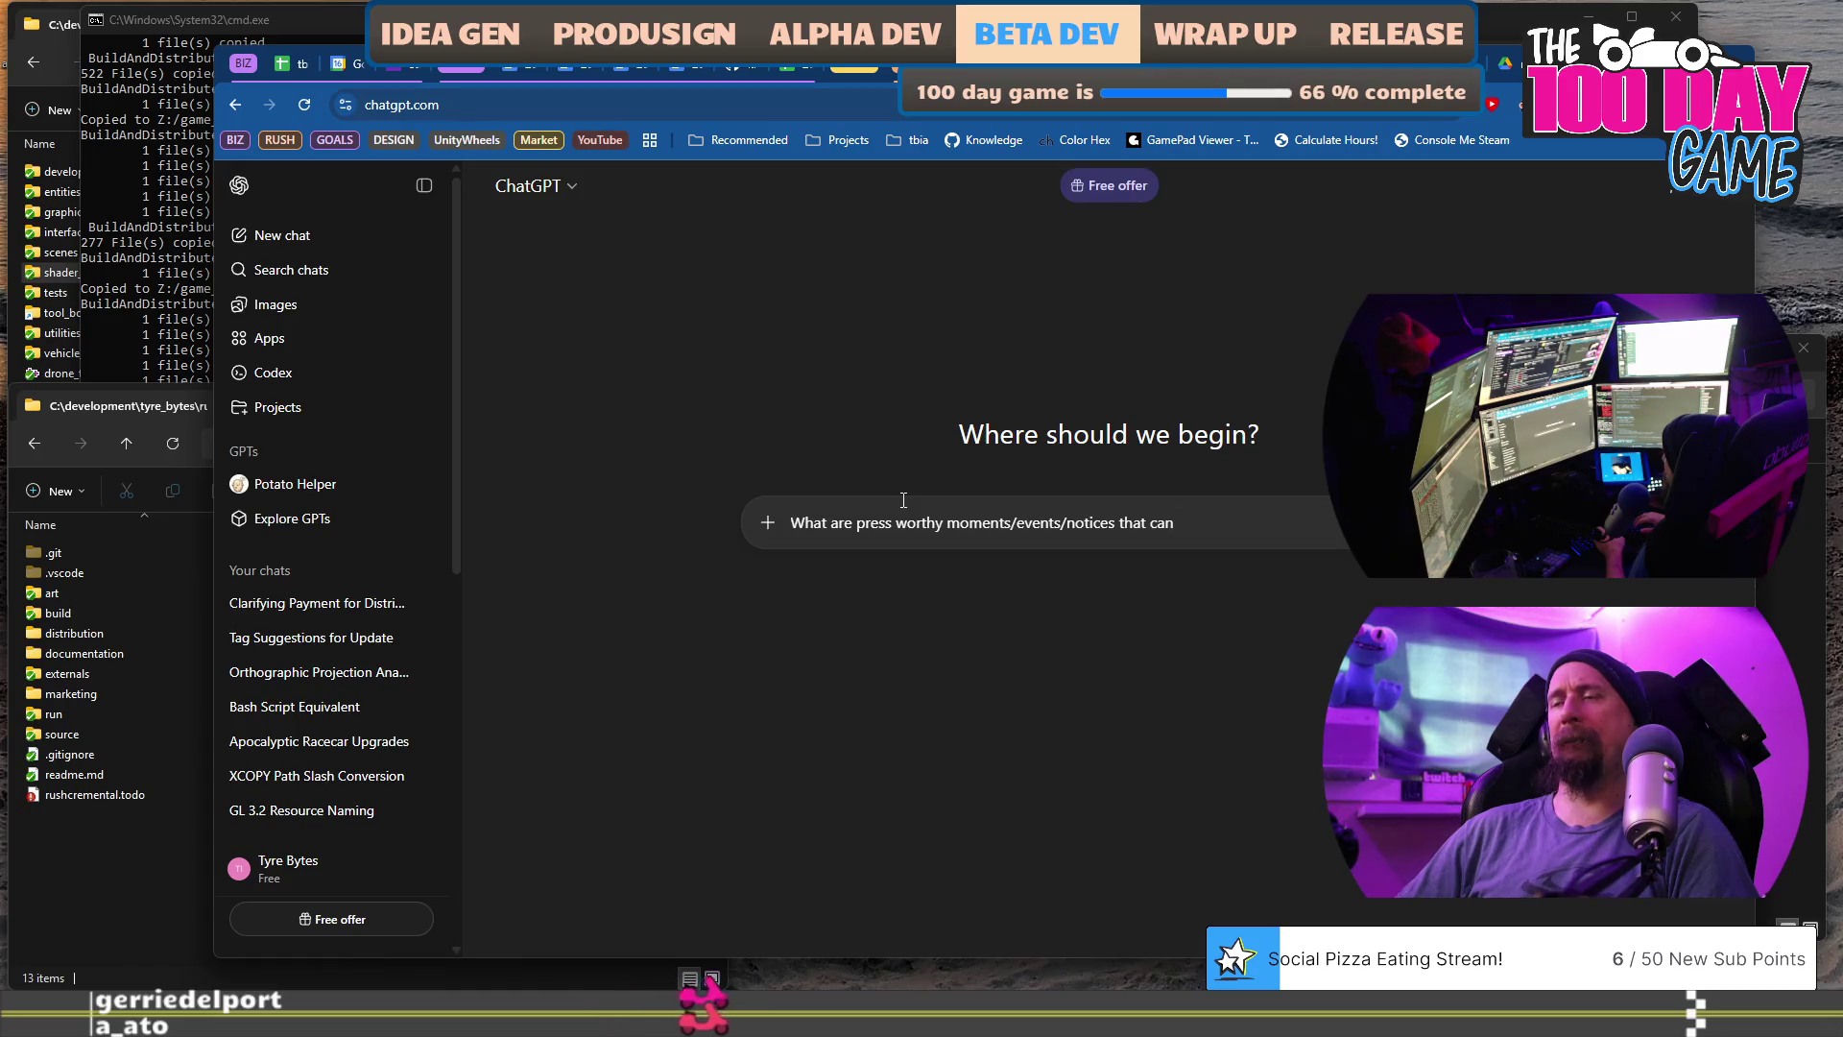
{"action": "type", "text": "m"}
{"action": "key", "text": "BackSpace"}
{"action": "type", "text": "created for a ga"}
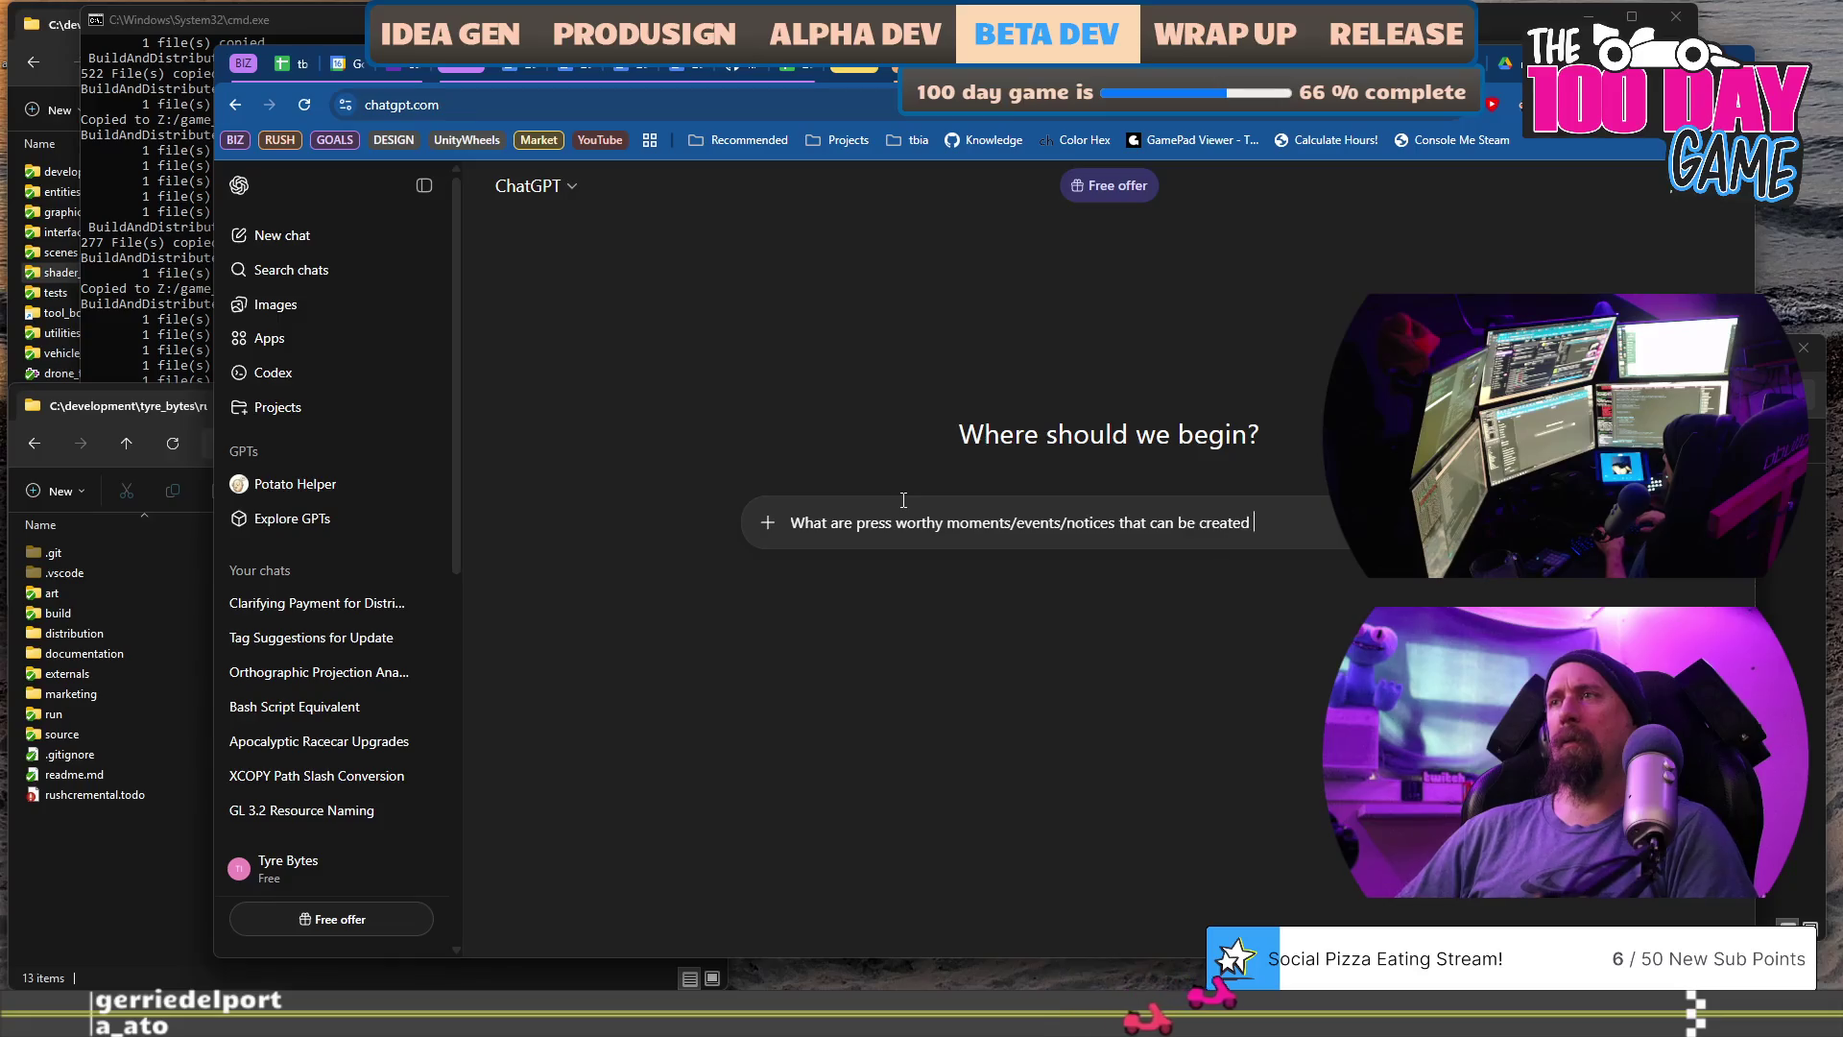
{"action": "type", "text": "me e"}
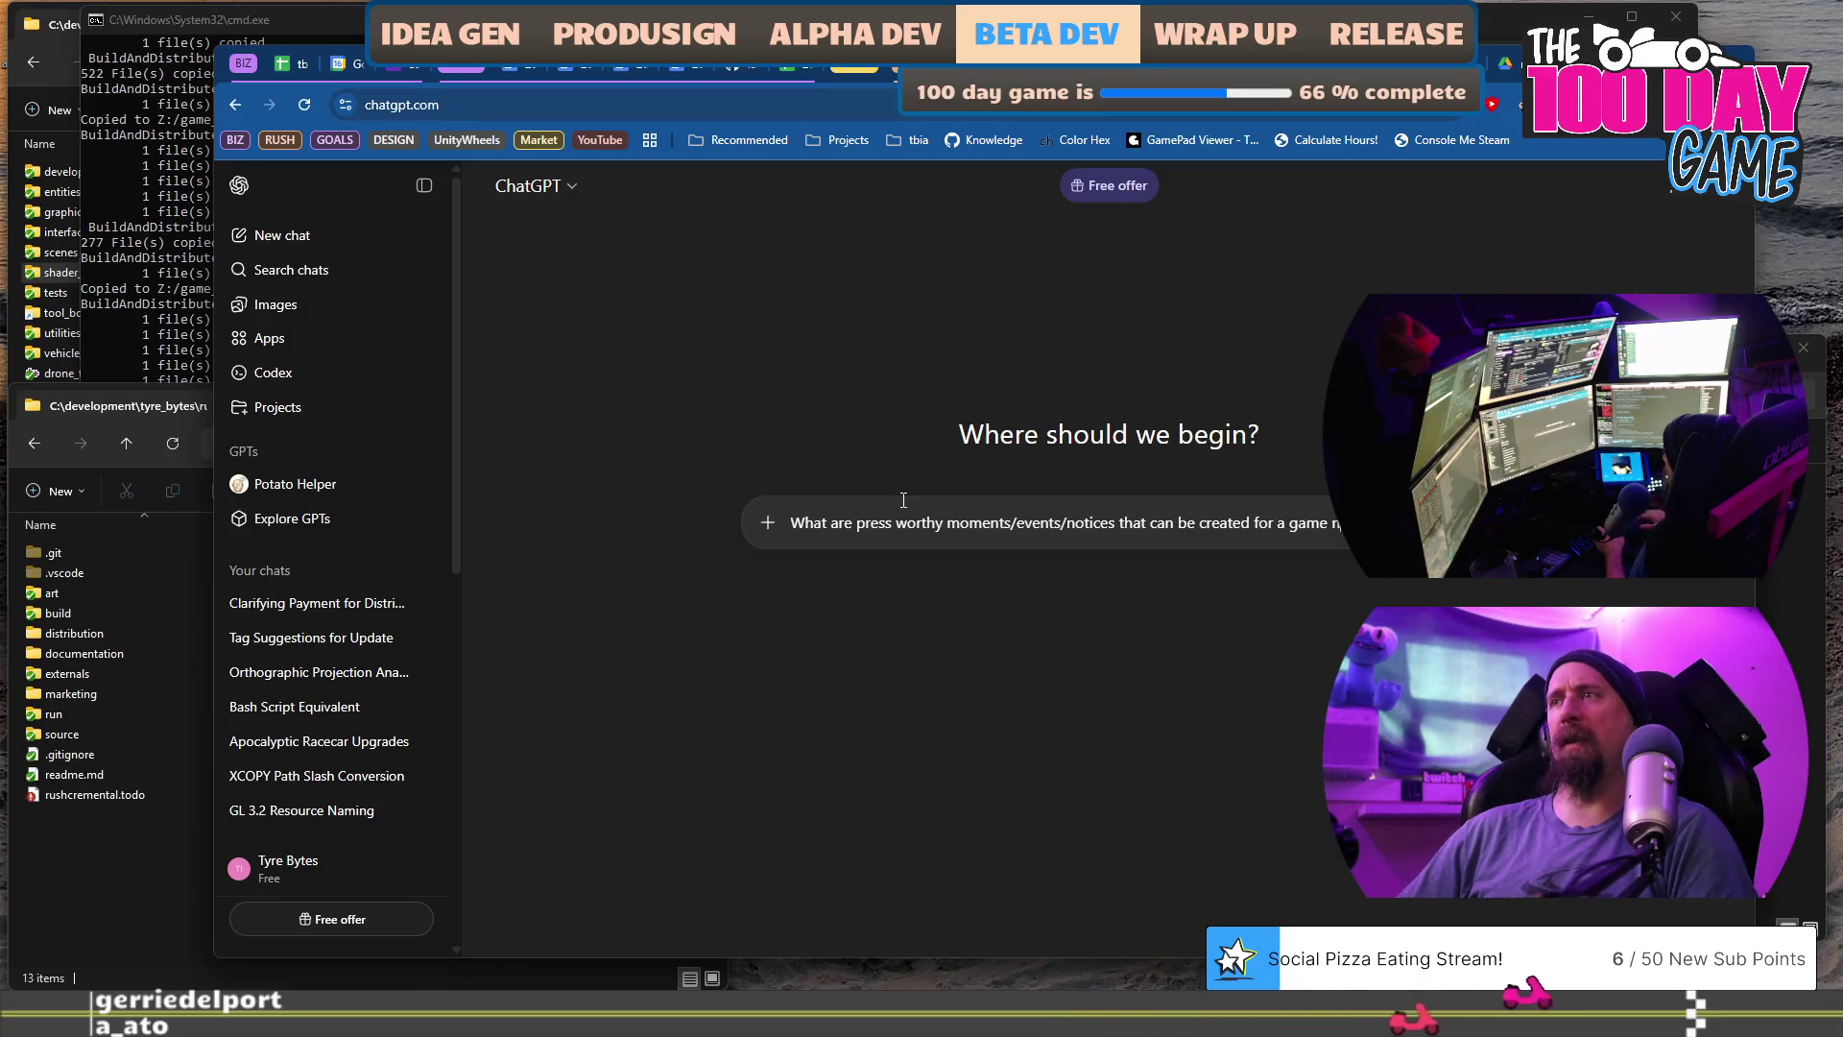
{"action": "type", "text": "nteri "}
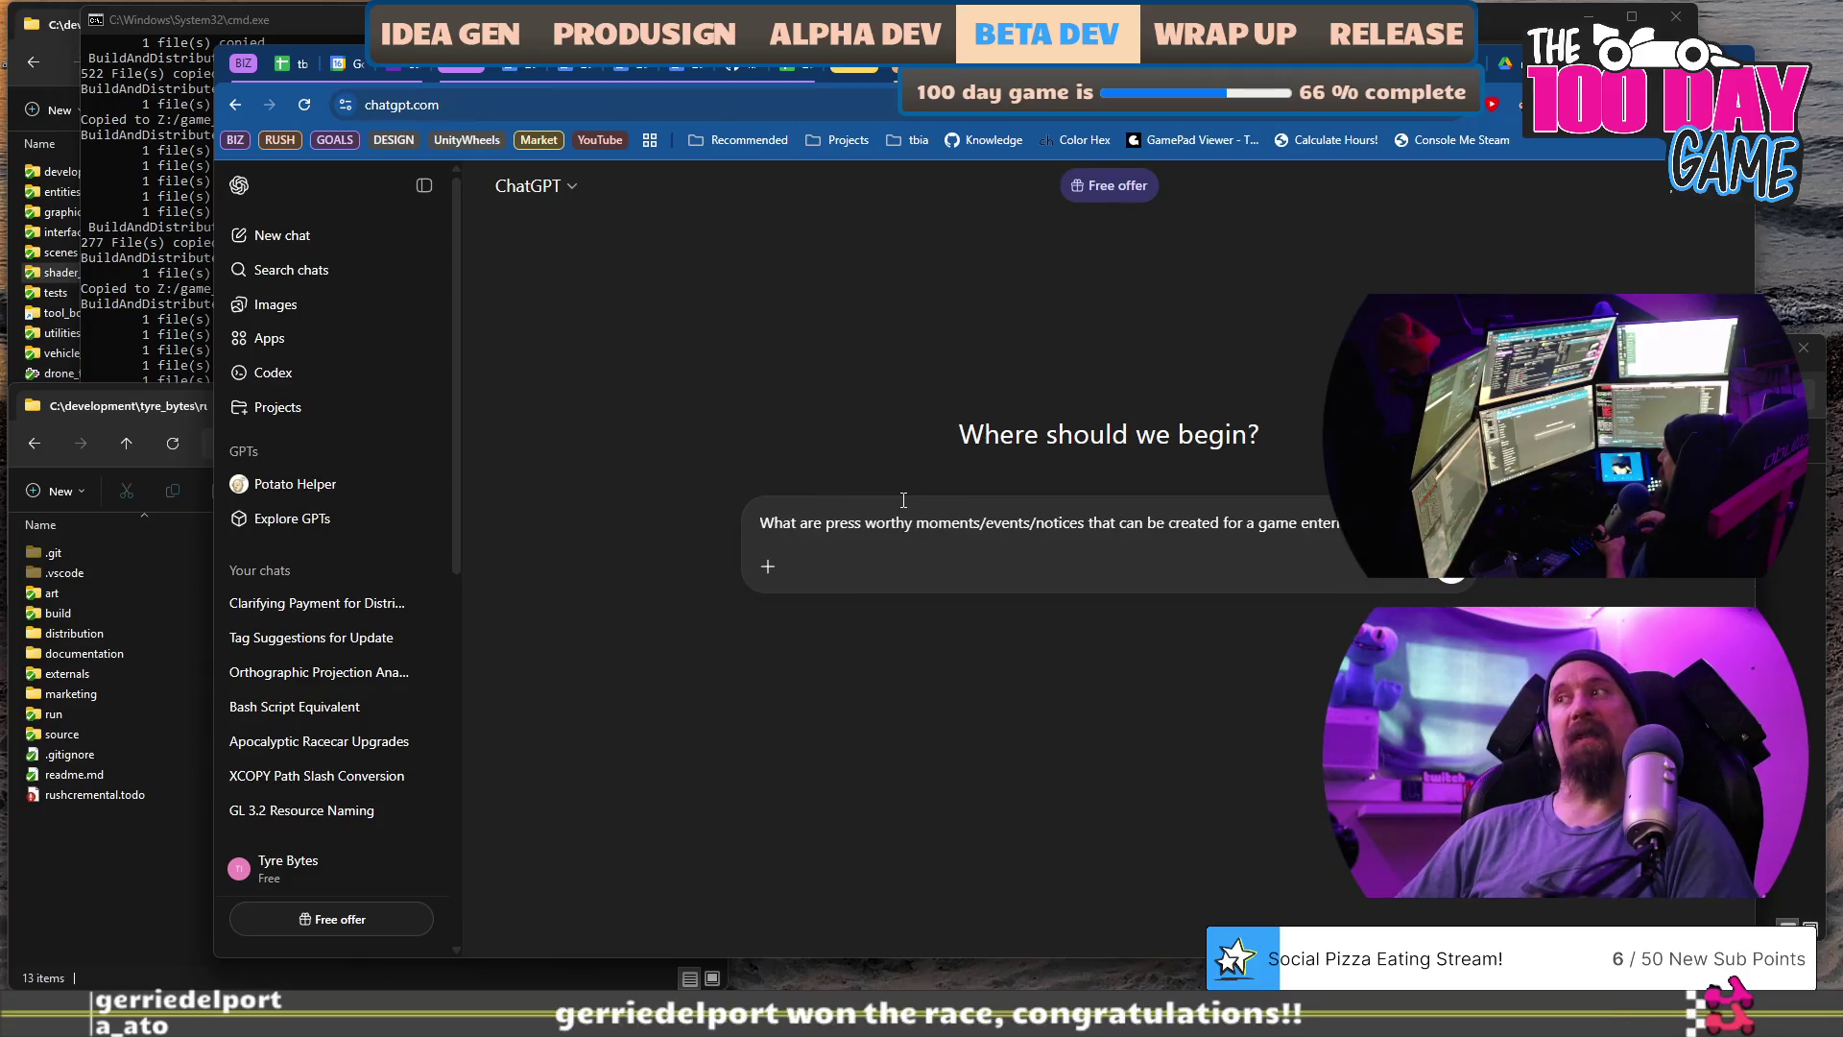
{"action": "type", "text": "Fest with a demo?"}
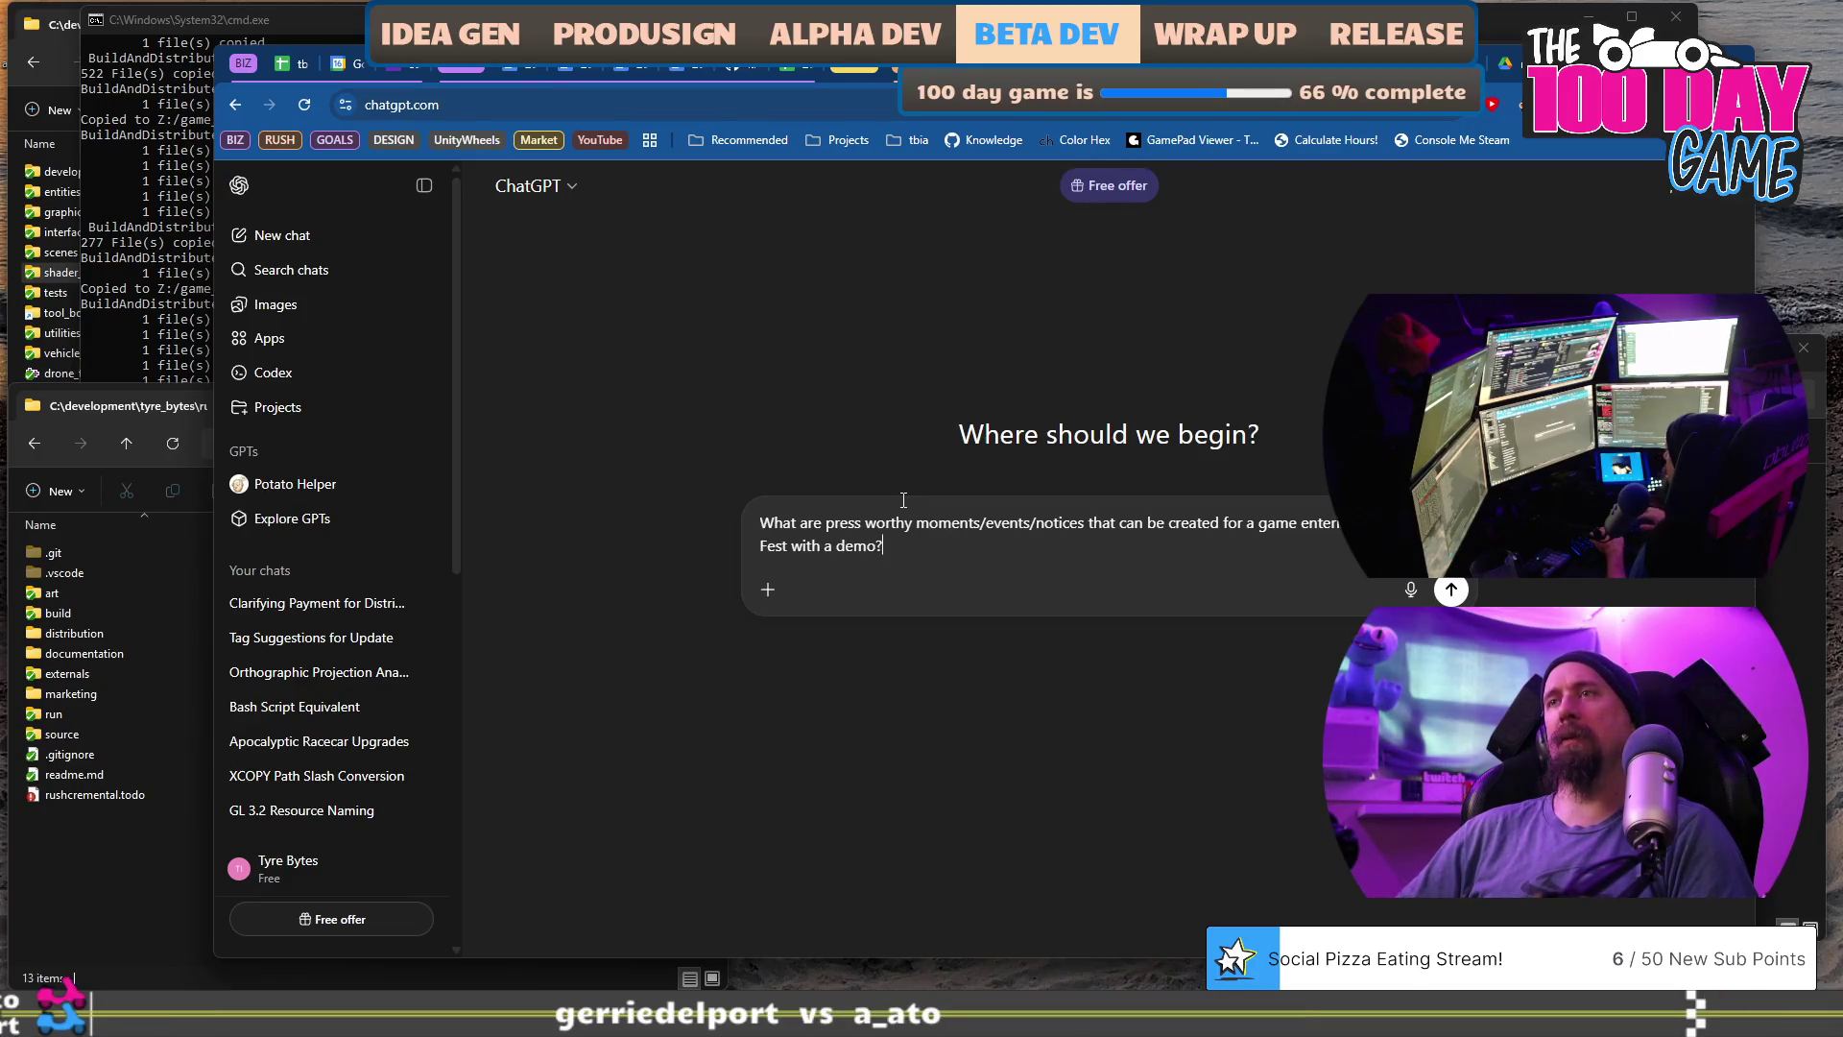
{"action": "key", "text": "Return"}
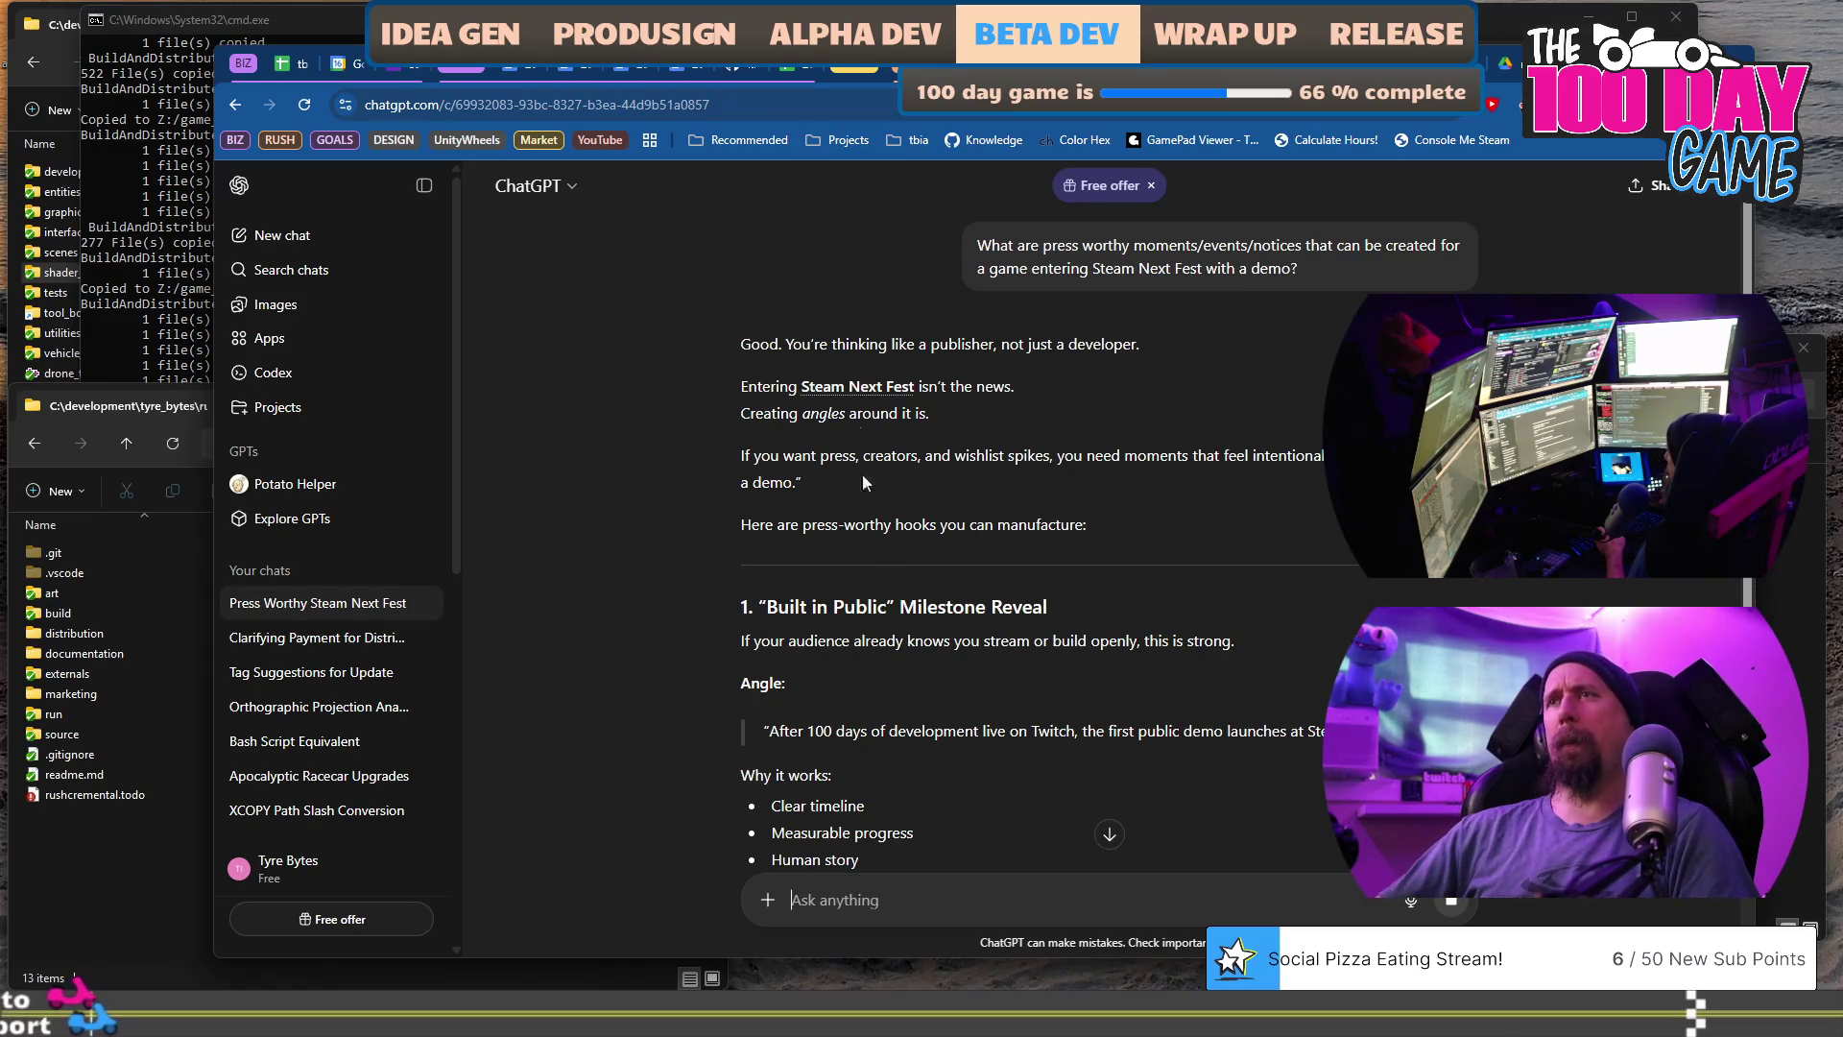
Read the first suggested hooks, highlighting the Built in Public and Major System Debut passages
{"action": "scroll", "coordinate": [915, 361], "scroll_direction": "down", "scroll_amount": 6}
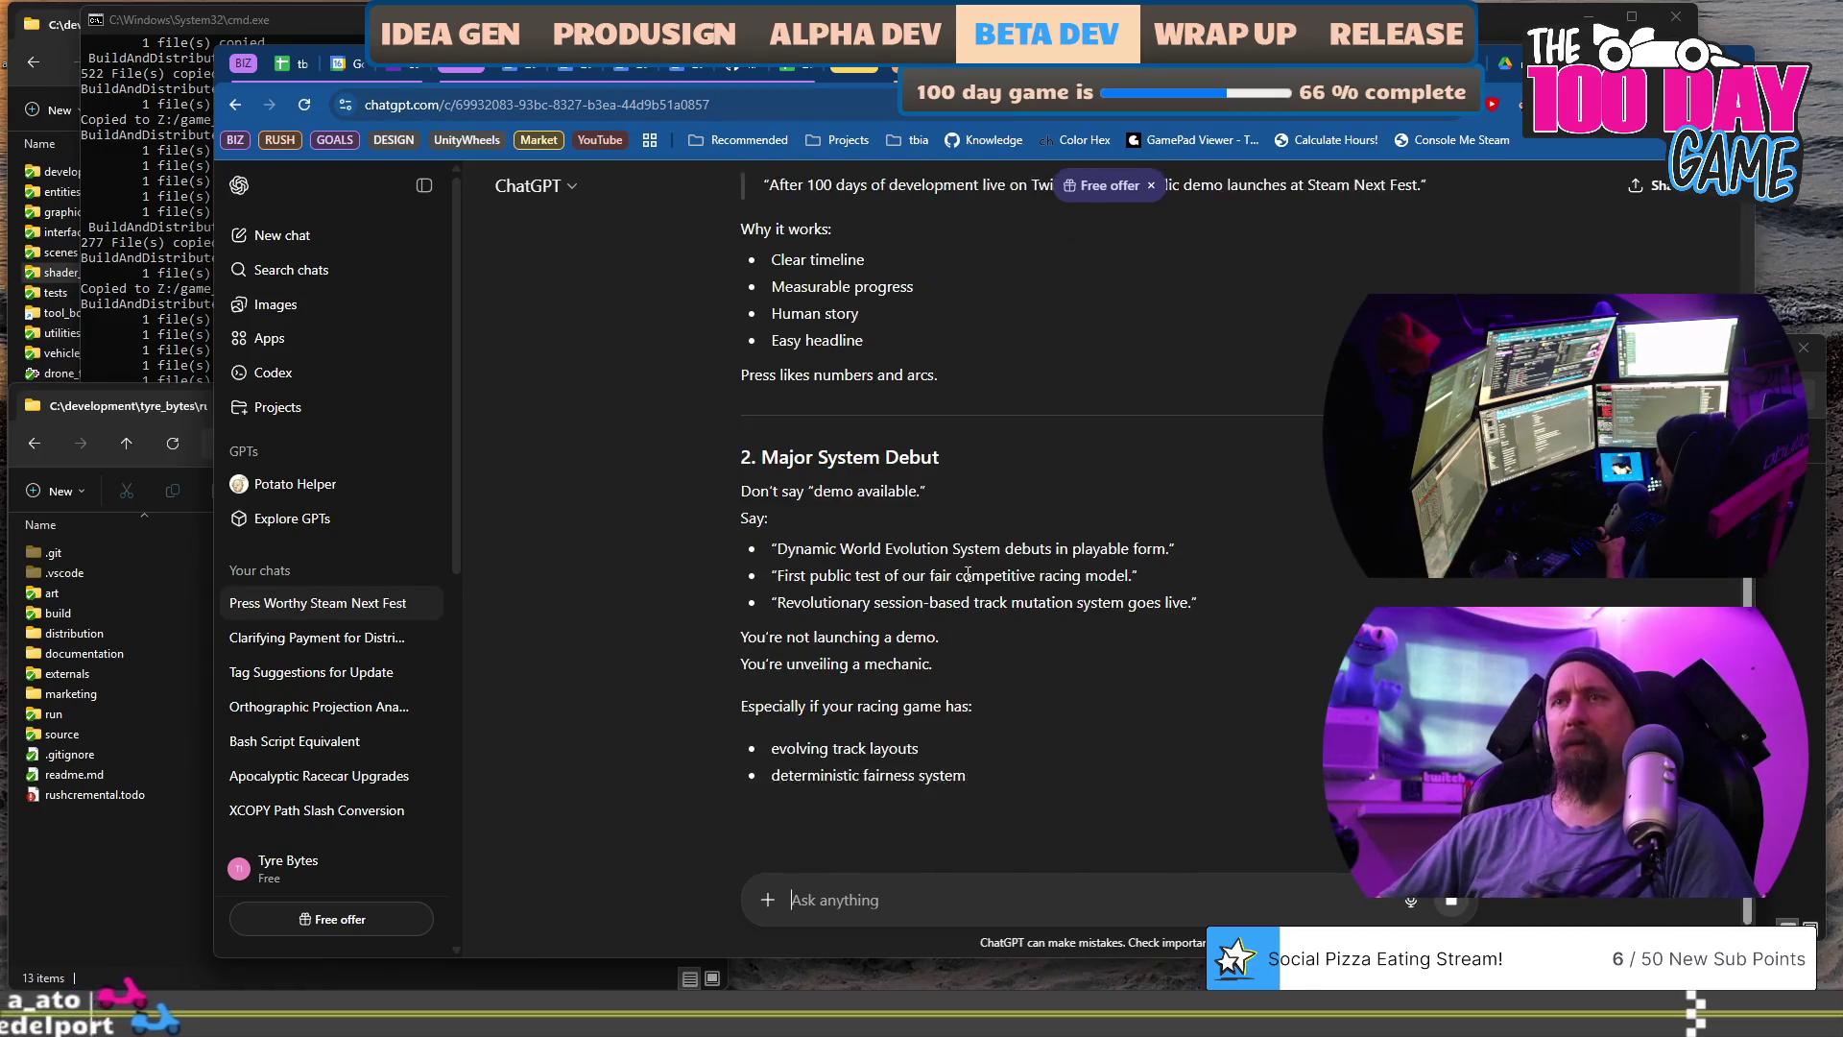
{"action": "scroll", "coordinate": [943, 651], "scroll_direction": "down", "scroll_amount": 2}
{"action": "scroll", "coordinate": [943, 651], "scroll_direction": "up", "scroll_amount": 8}
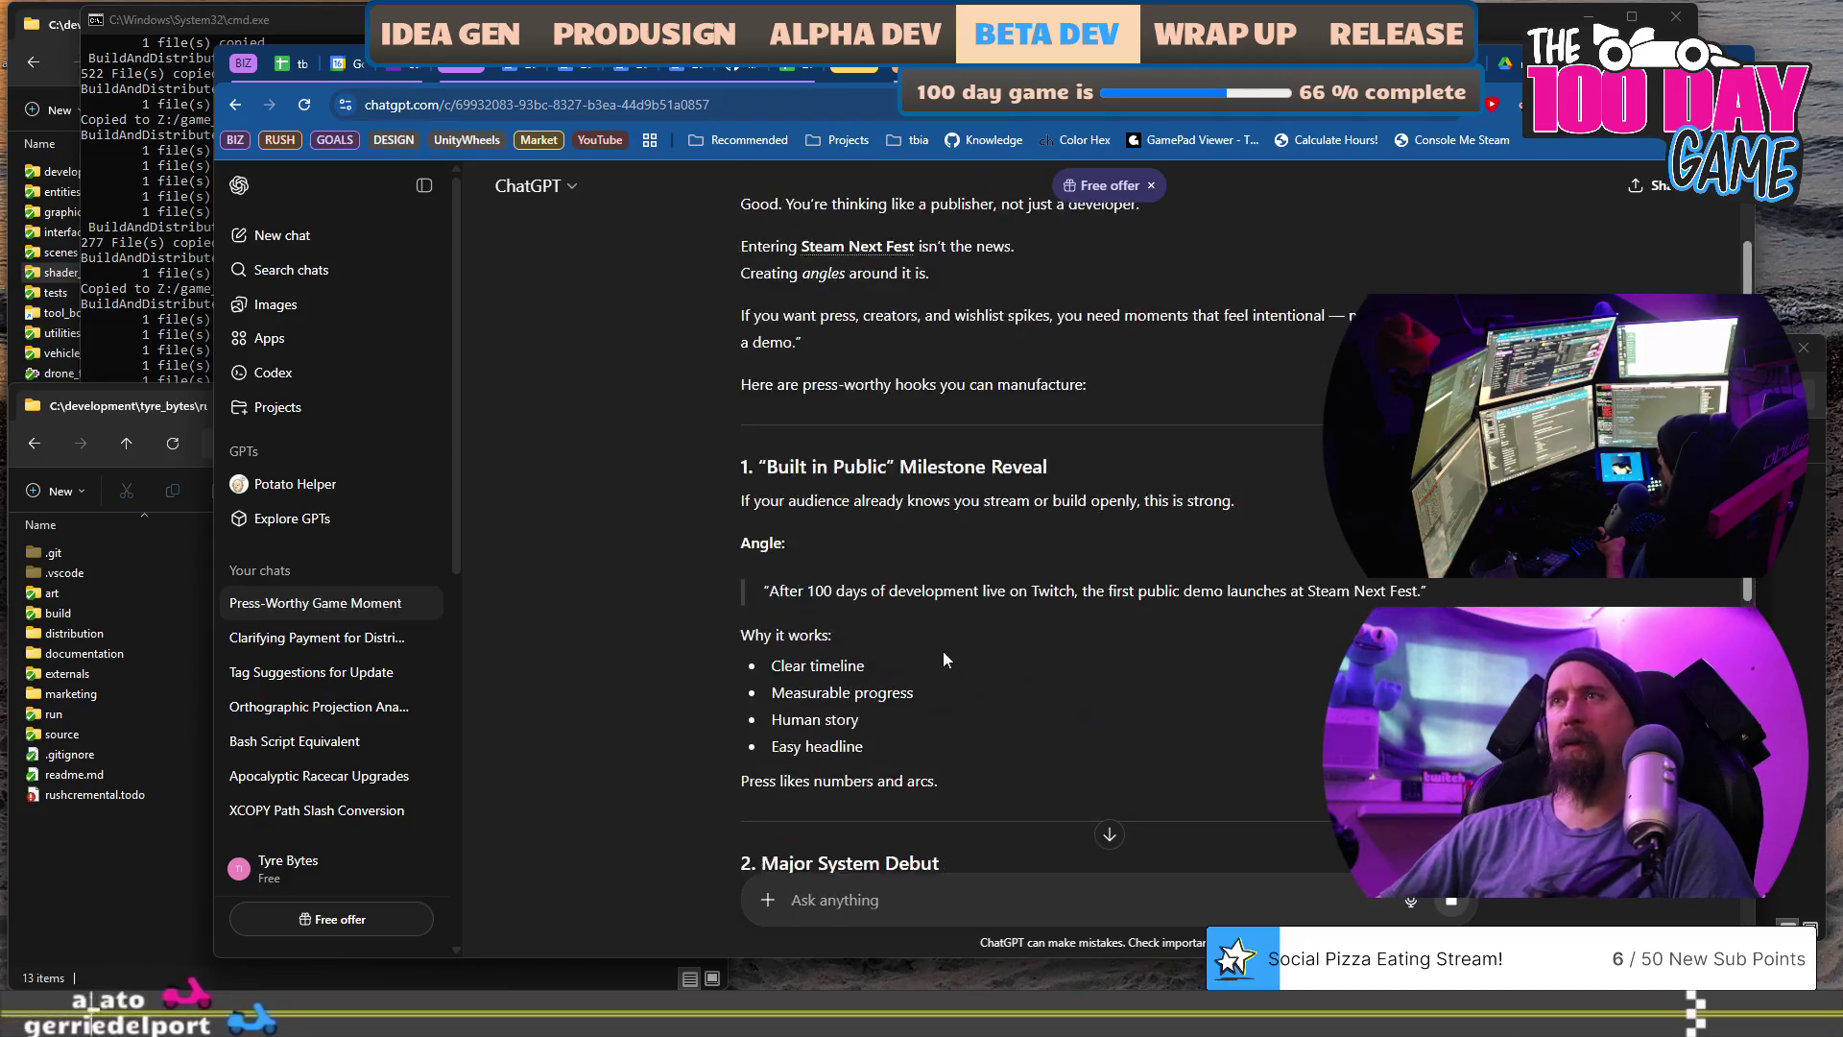
{"action": "left_click_drag", "start_coordinate": [778, 607], "coordinate": [1060, 640]}
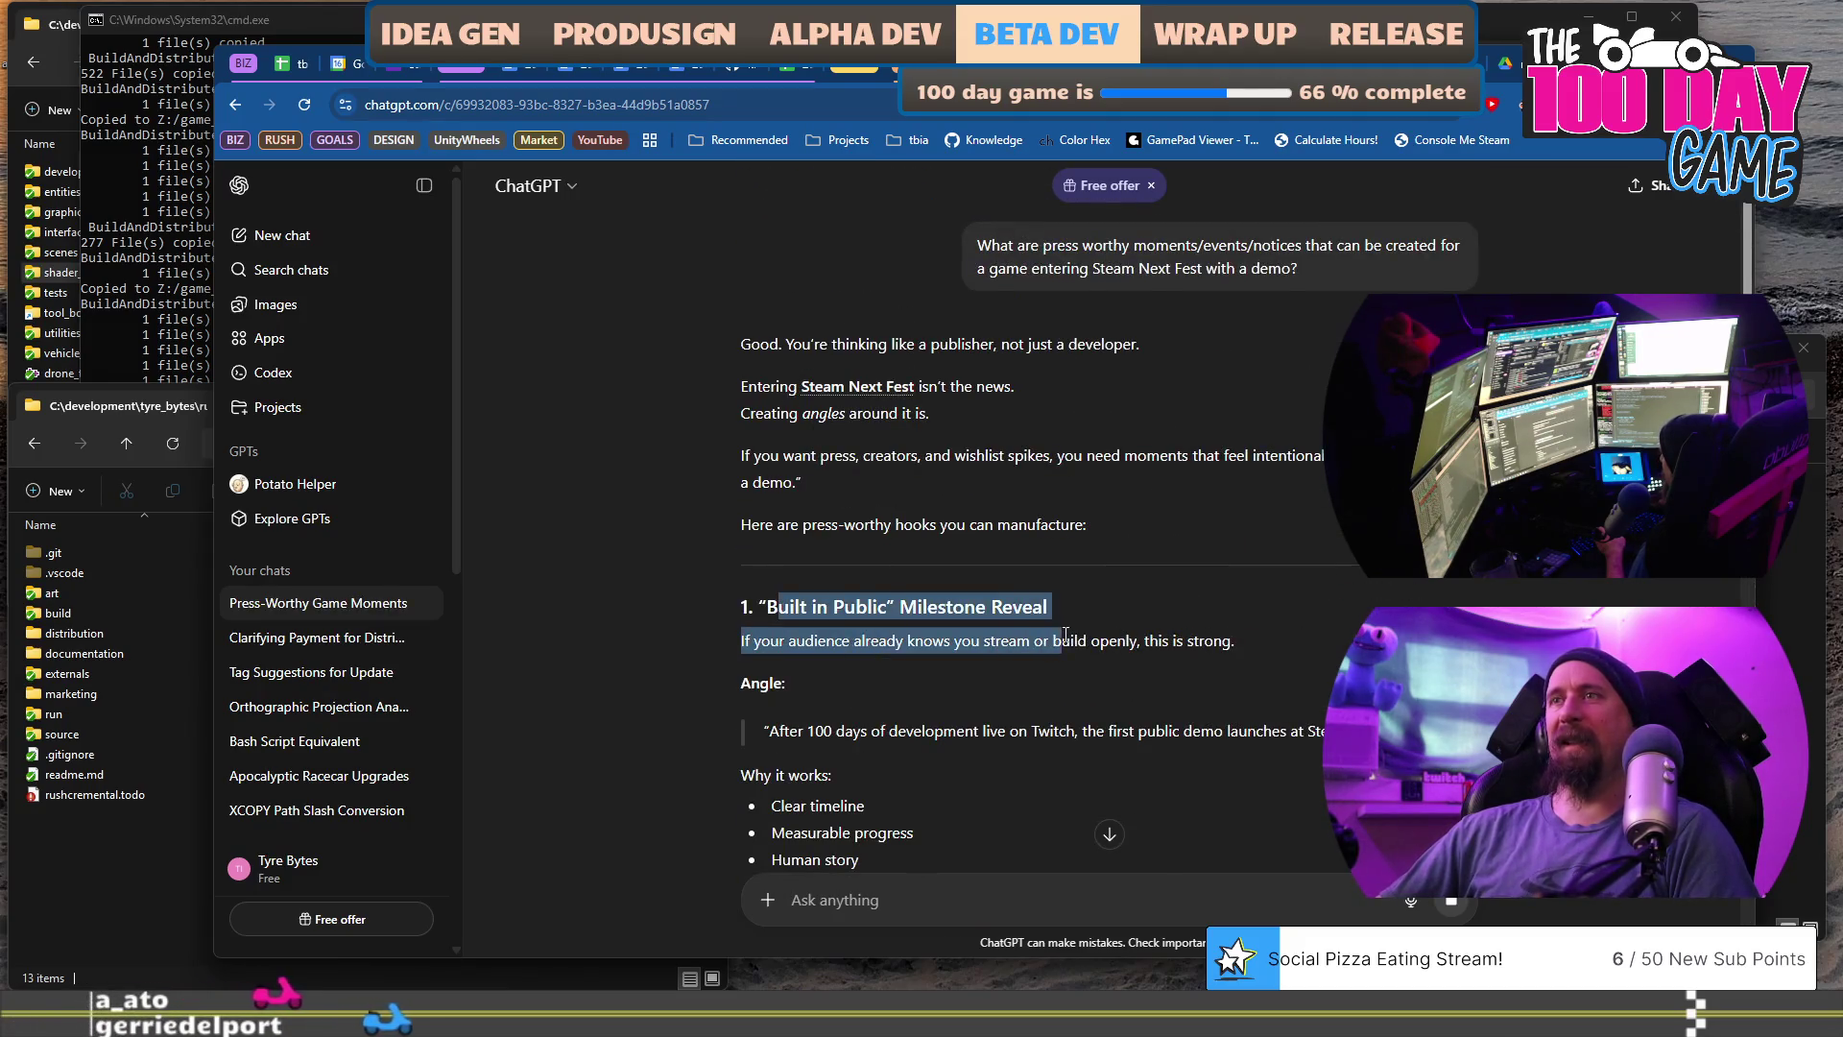
{"action": "scroll", "coordinate": [948, 558], "scroll_direction": "down", "scroll_amount": 2}
{"action": "scroll", "coordinate": [949, 559], "scroll_direction": "down", "scroll_amount": 2}
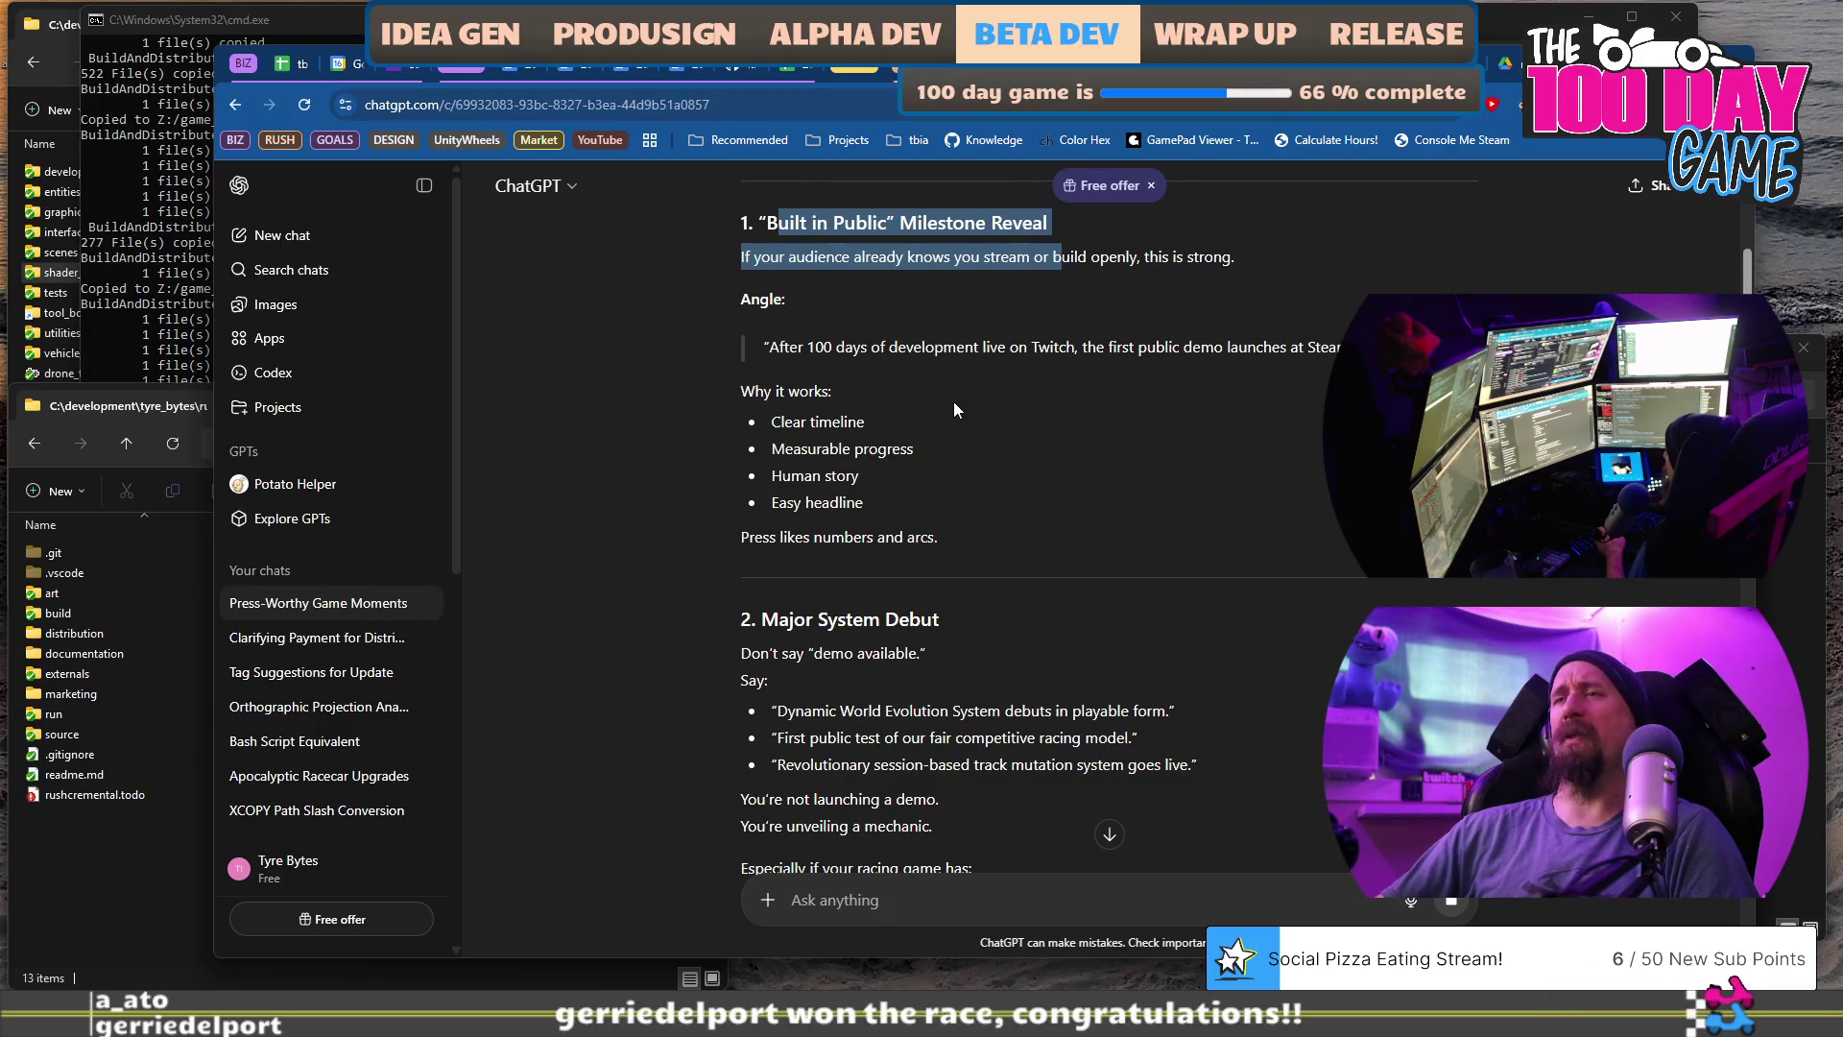
{"action": "scroll", "coordinate": [942, 415], "scroll_direction": "down", "scroll_amount": 1}
{"action": "scroll", "coordinate": [941, 408], "scroll_direction": "up", "scroll_amount": 1}
{"action": "mouse_move", "coordinate": [940, 538]}
{"action": "left_mouse_down"}
{"action": "mouse_move", "coordinate": [864, 369]}
{"action": "mouse_move", "coordinate": [770, 343]}
{"action": "left_mouse_up"}
{"action": "scroll", "coordinate": [844, 466], "scroll_direction": "down", "scroll_amount": 3}
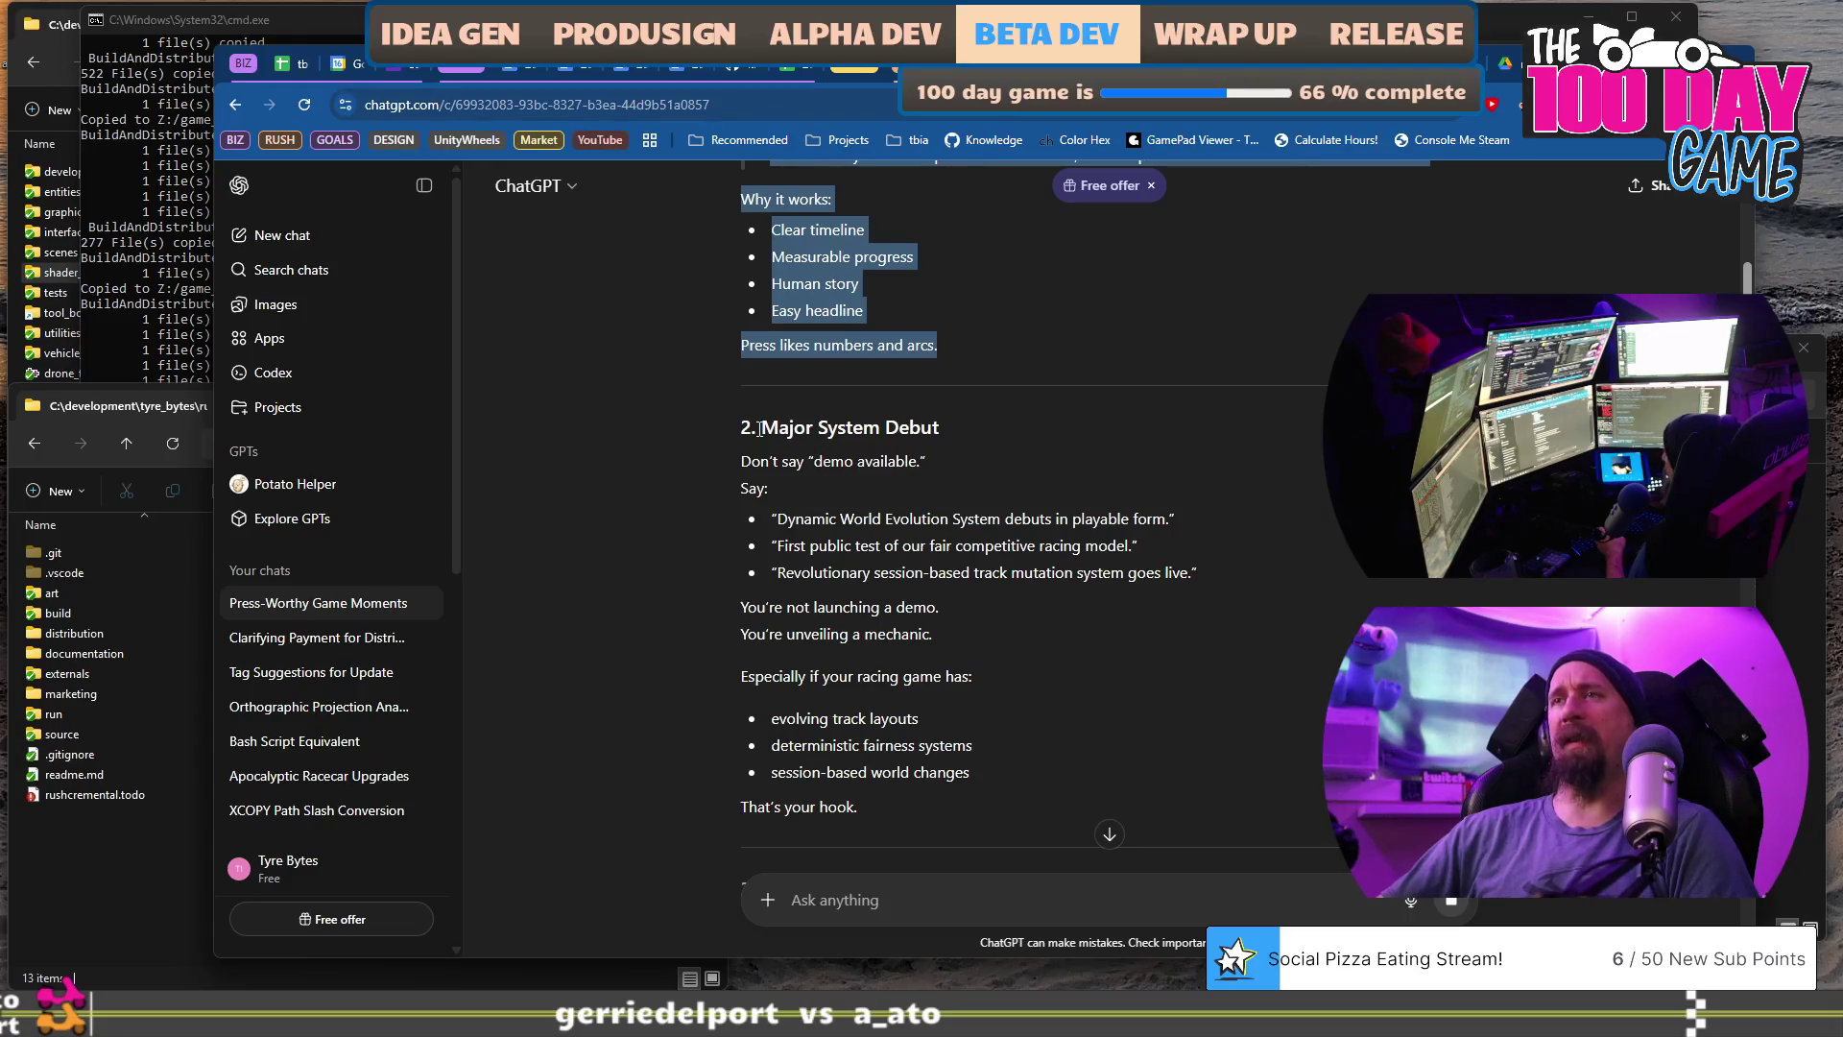
{"action": "scroll", "coordinate": [815, 554], "scroll_direction": "up", "scroll_amount": 1}
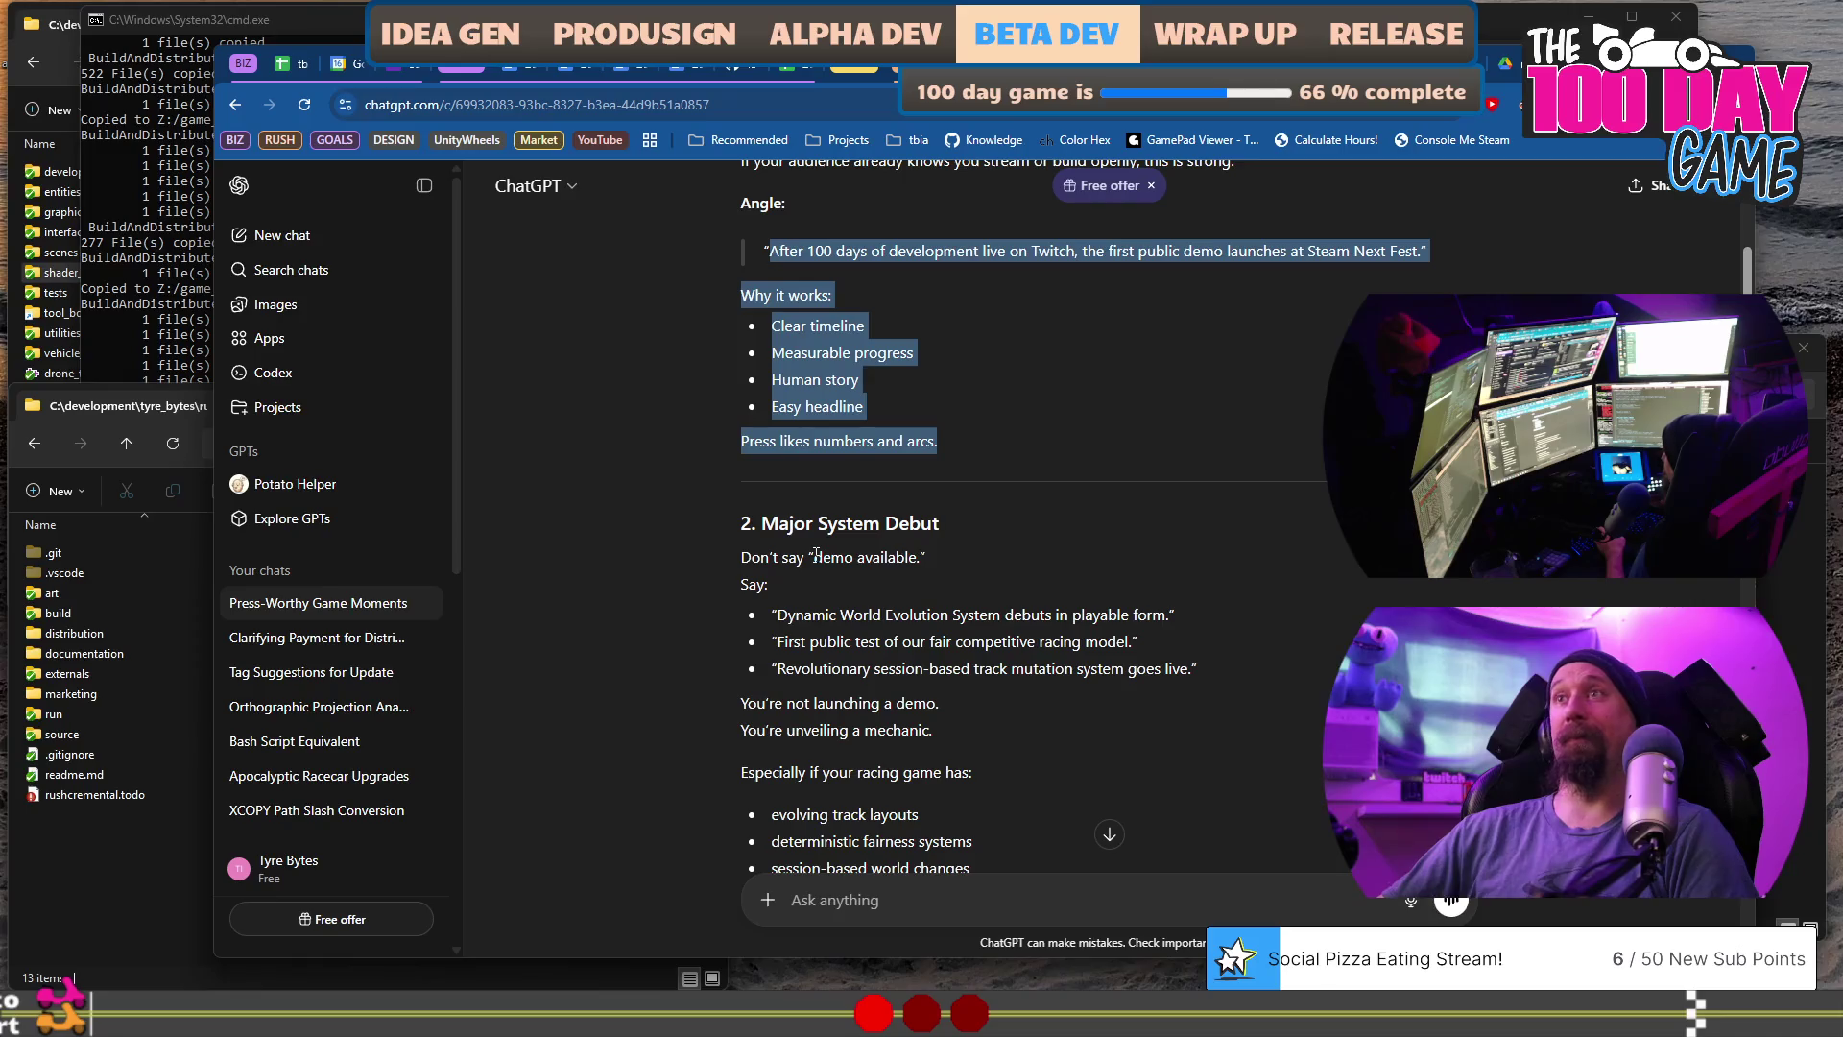
{"action": "mouse_move", "coordinate": [746, 519]}
{"action": "left_mouse_down"}
{"action": "mouse_move", "coordinate": [775, 623]}
{"action": "mouse_move", "coordinate": [978, 668]}
{"action": "left_mouse_up"}
{"action": "scroll", "coordinate": [885, 547], "scroll_direction": "down", "scroll_amount": 2}
{"action": "left_click", "coordinate": [885, 546]}
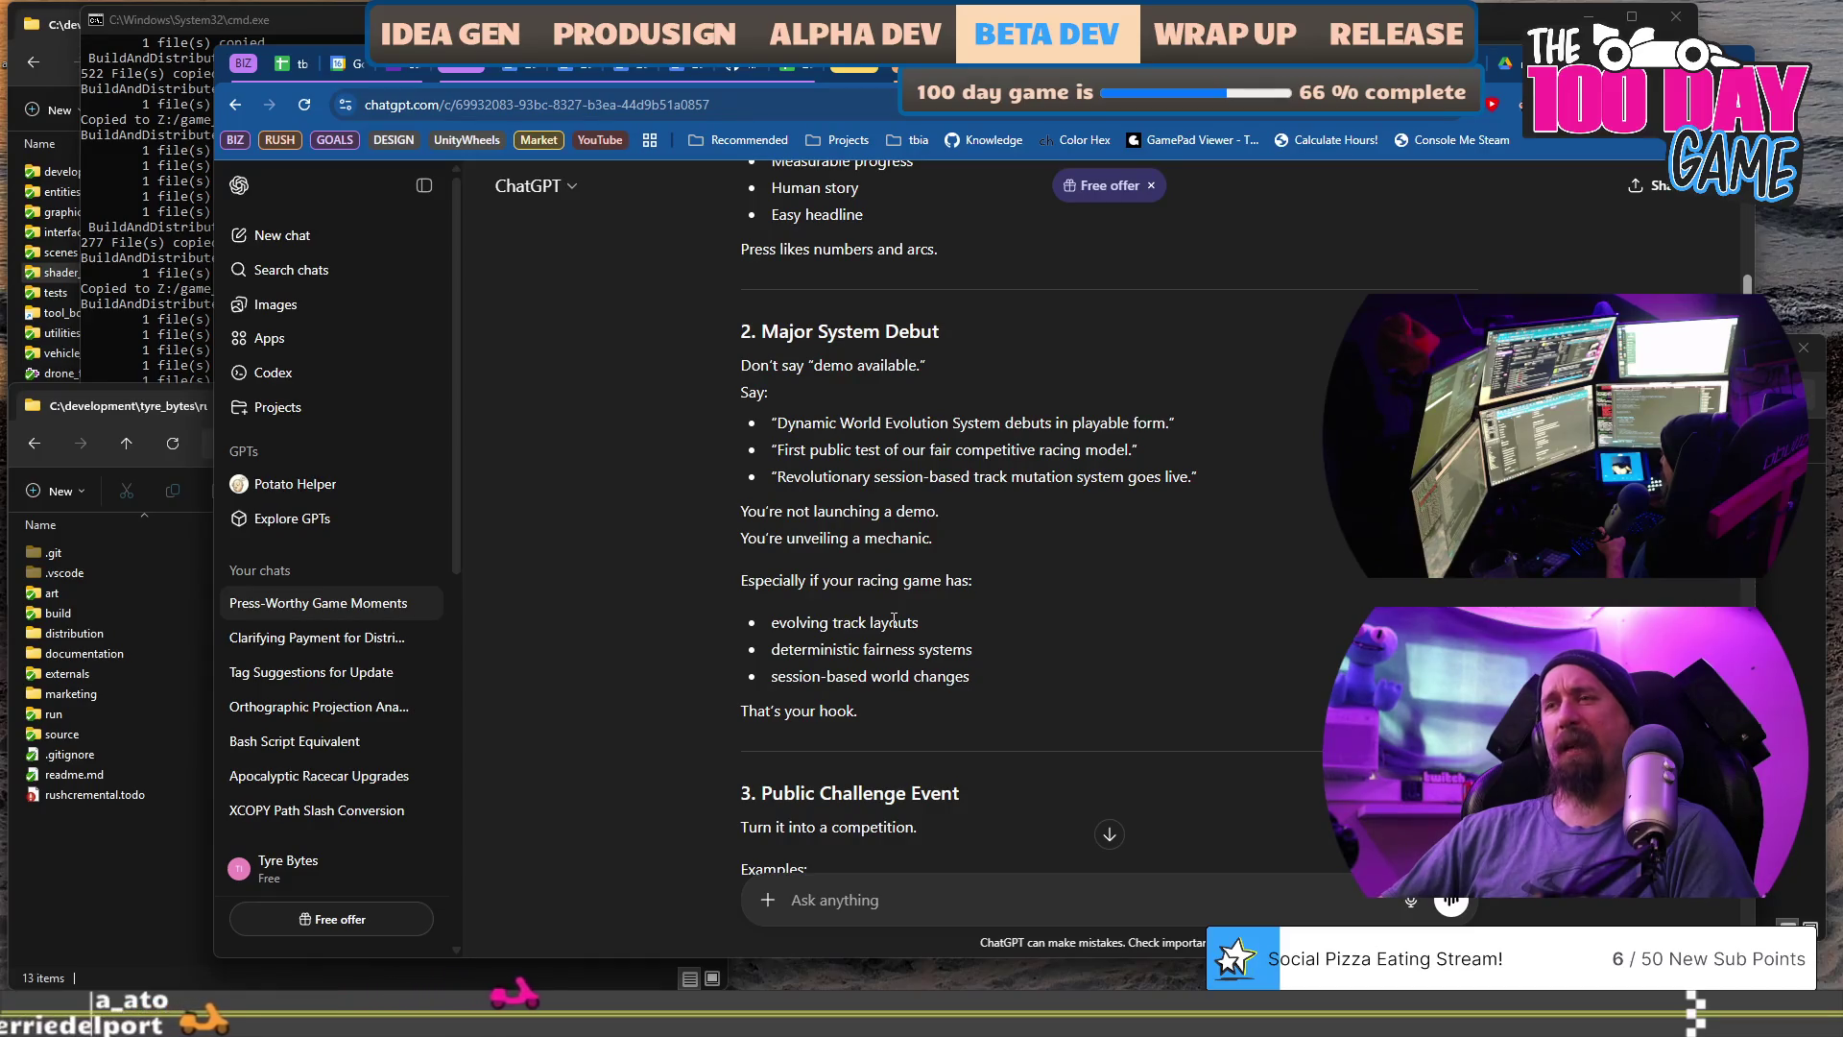
Continue through the Live Development During the Fest ideas, highlighting the daily-patch and community-balance quotes
{"action": "scroll", "coordinate": [891, 545], "scroll_direction": "down", "scroll_amount": 1}
{"action": "scroll", "coordinate": [877, 467], "scroll_direction": "down", "scroll_amount": 5}
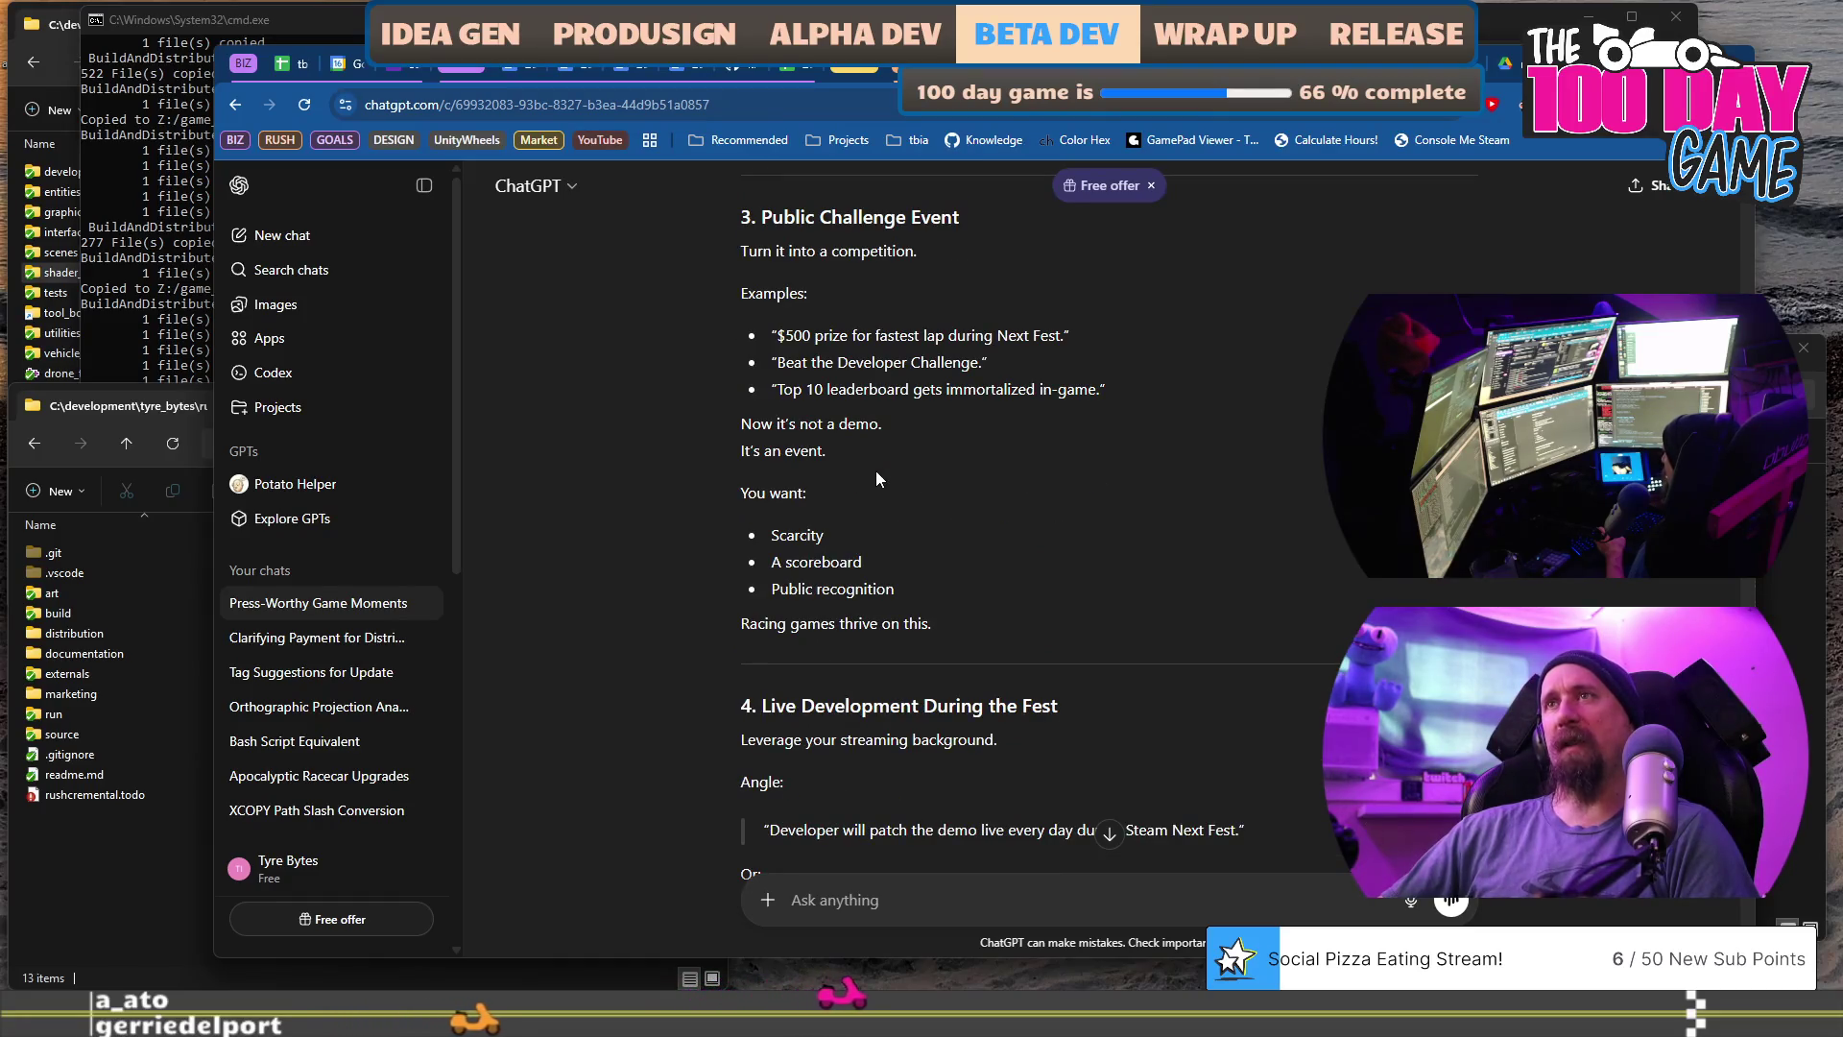
{"action": "scroll", "coordinate": [875, 470], "scroll_direction": "down", "scroll_amount": 4}
{"action": "mouse_move", "coordinate": [785, 322]}
{"action": "left_mouse_down"}
{"action": "mouse_move", "coordinate": [979, 397]}
{"action": "mouse_move", "coordinate": [981, 382]}
{"action": "left_mouse_up"}
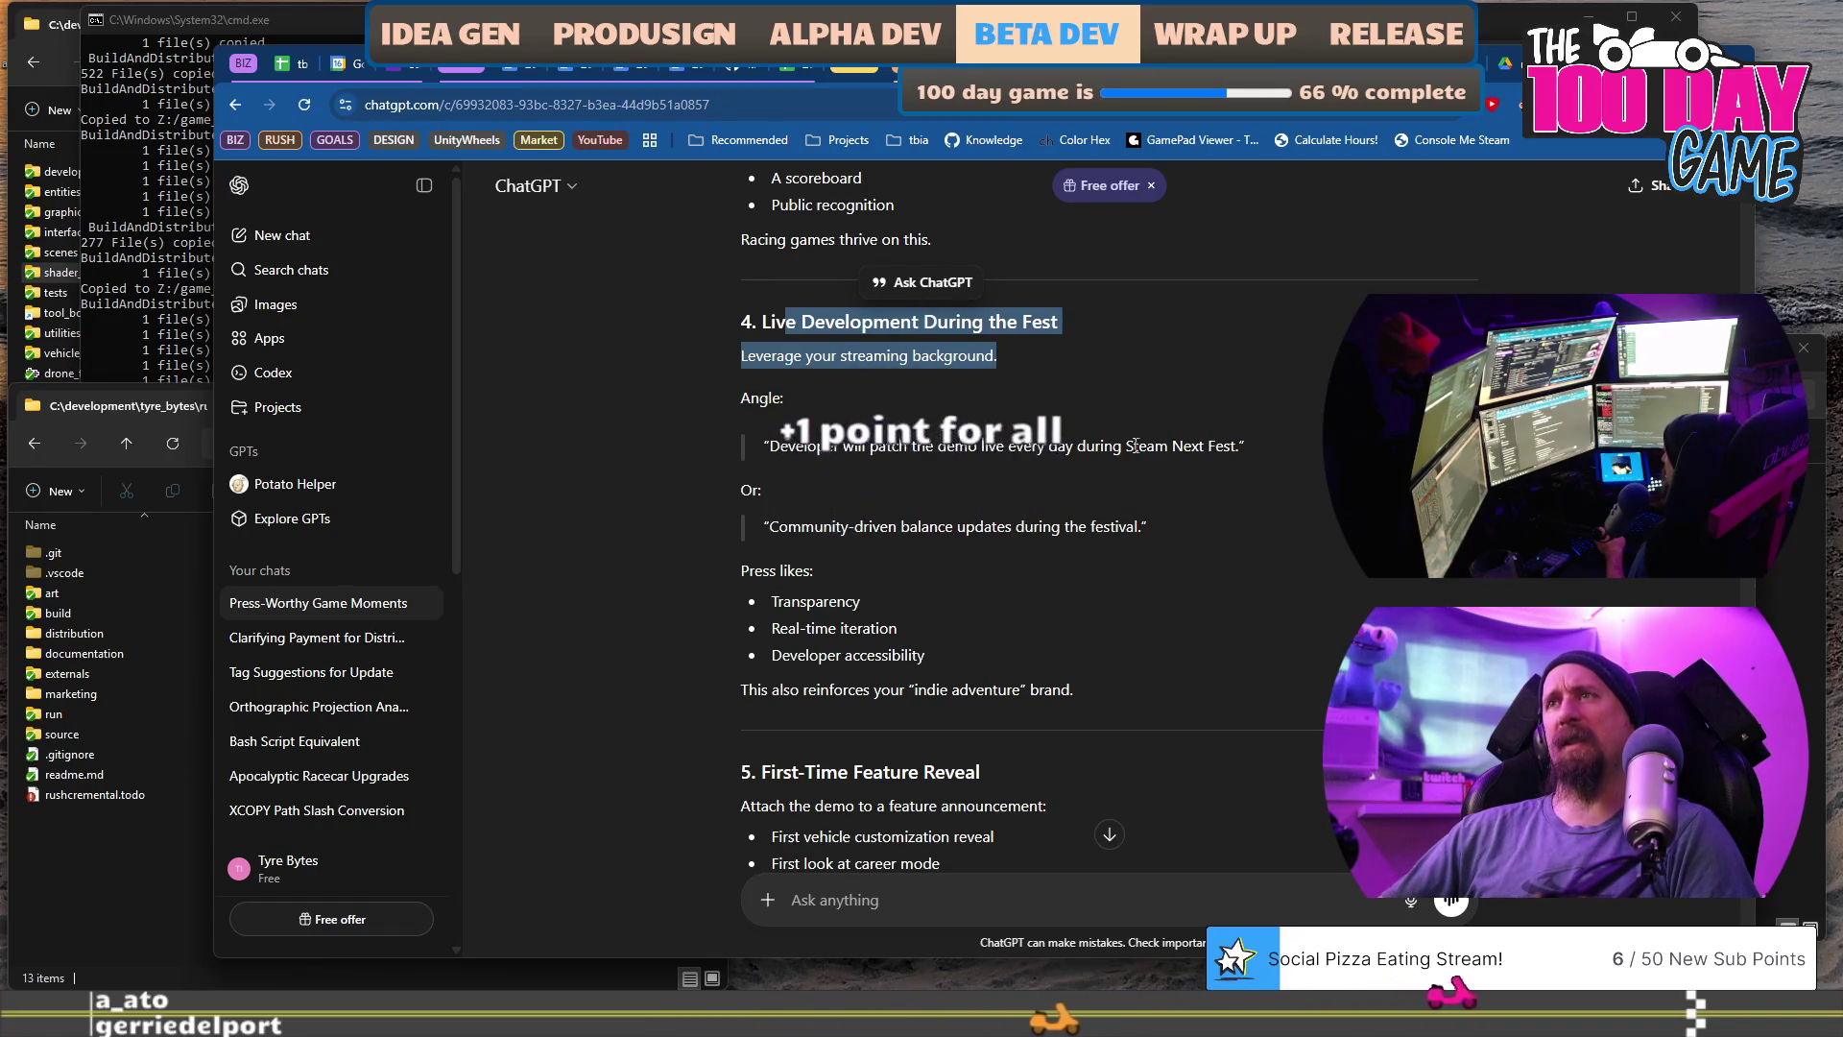
{"action": "left_click_drag", "start_coordinate": [1172, 451], "coordinate": [879, 462]}
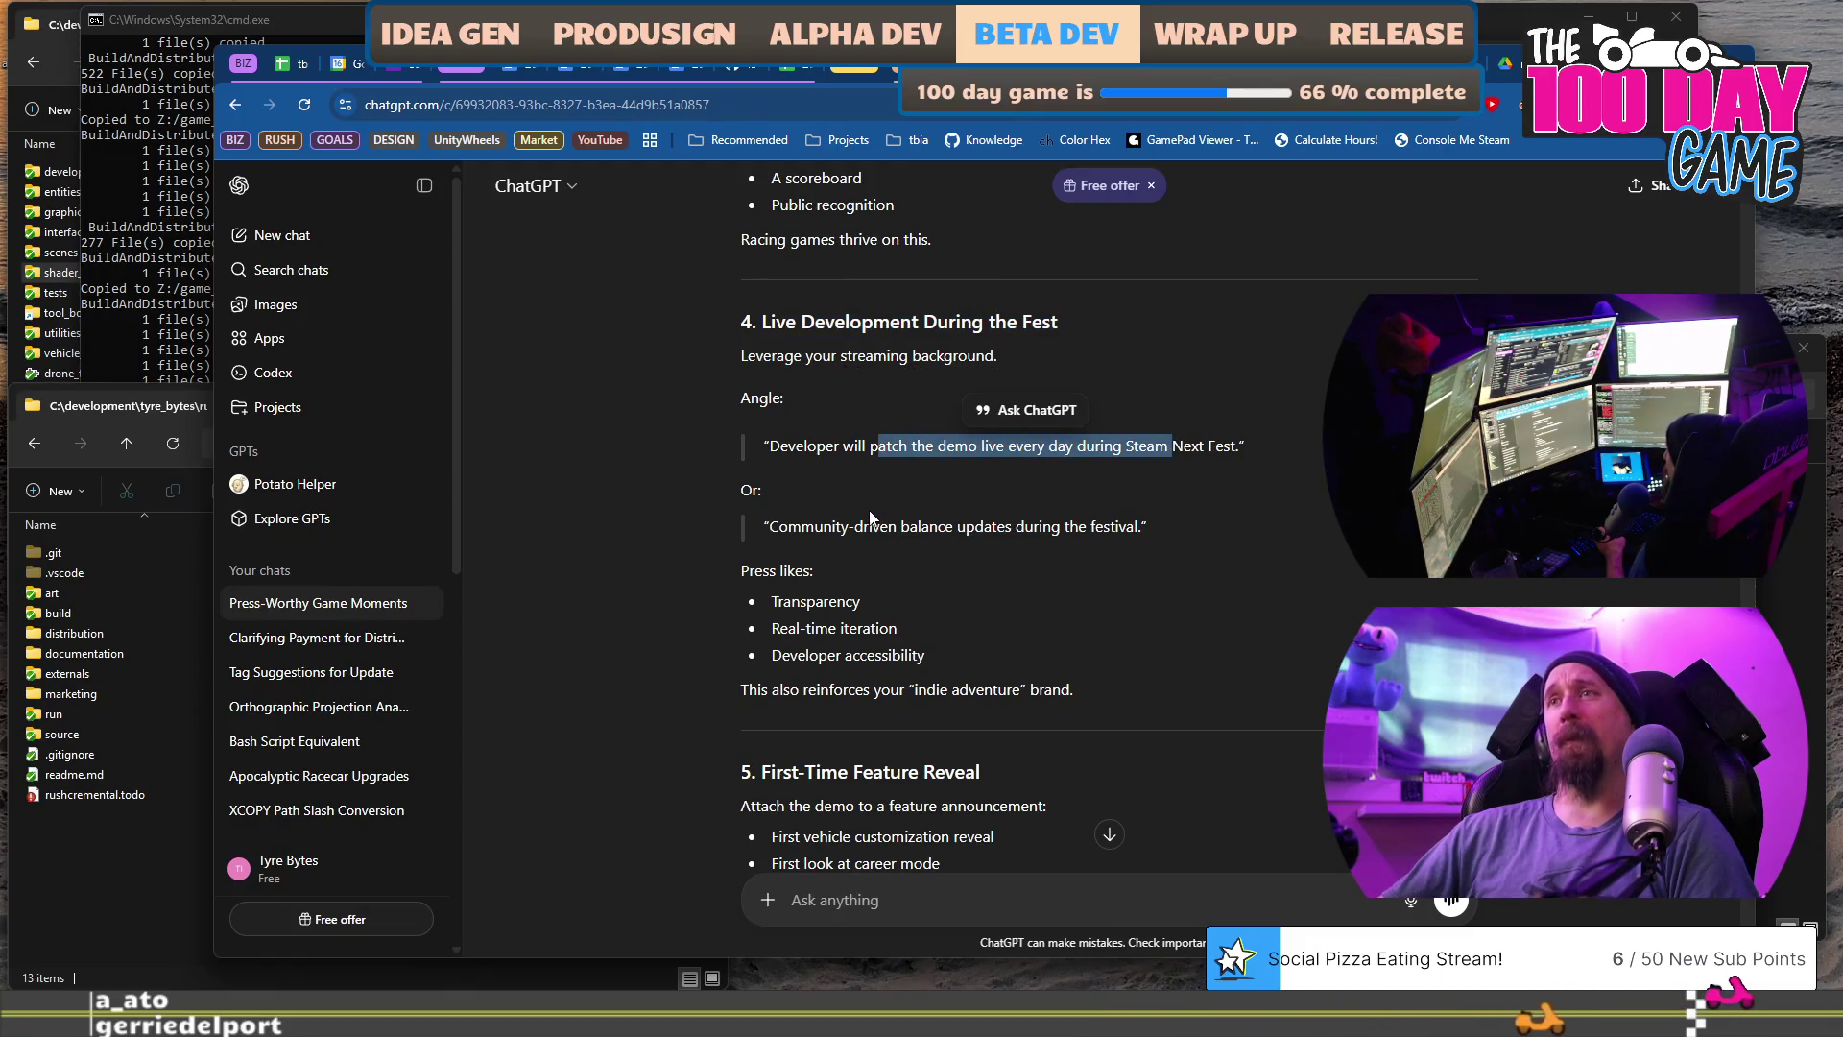
{"action": "left_click_drag", "start_coordinate": [782, 526], "coordinate": [1088, 526]}
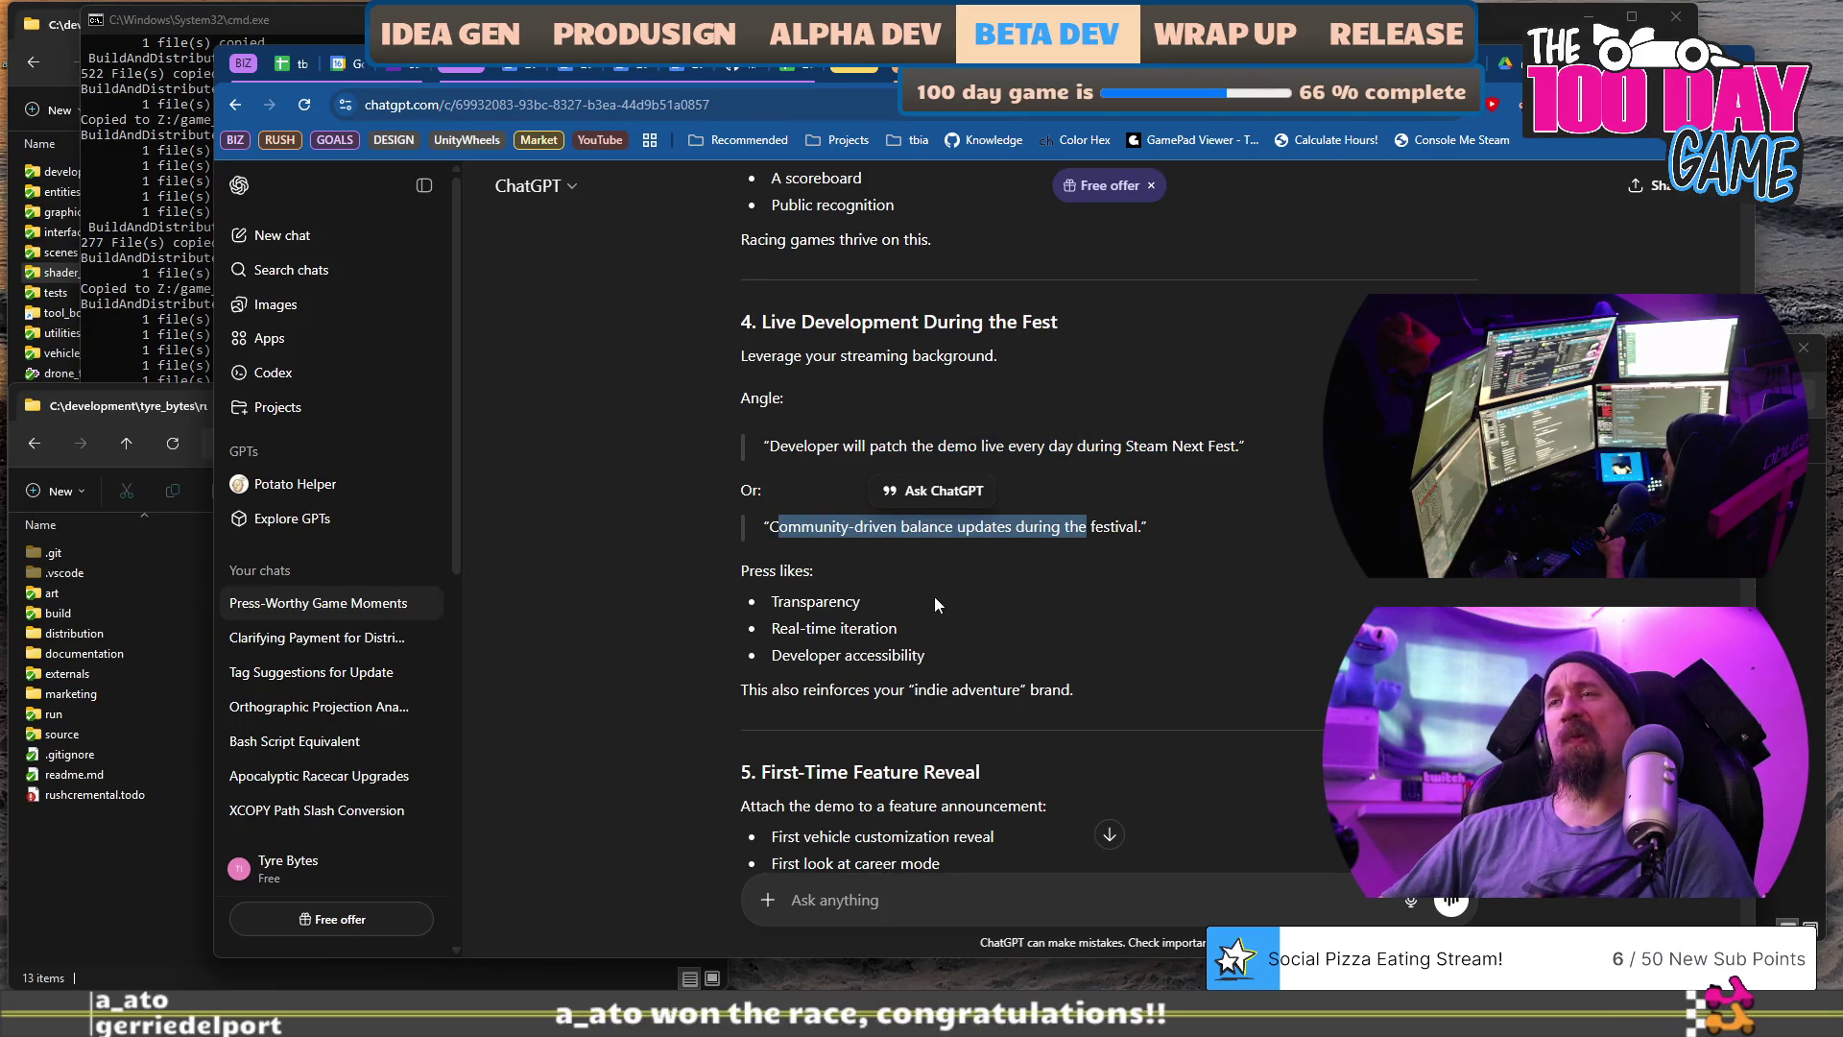
{"action": "scroll", "coordinate": [935, 597], "scroll_direction": "down", "scroll_amount": 3}
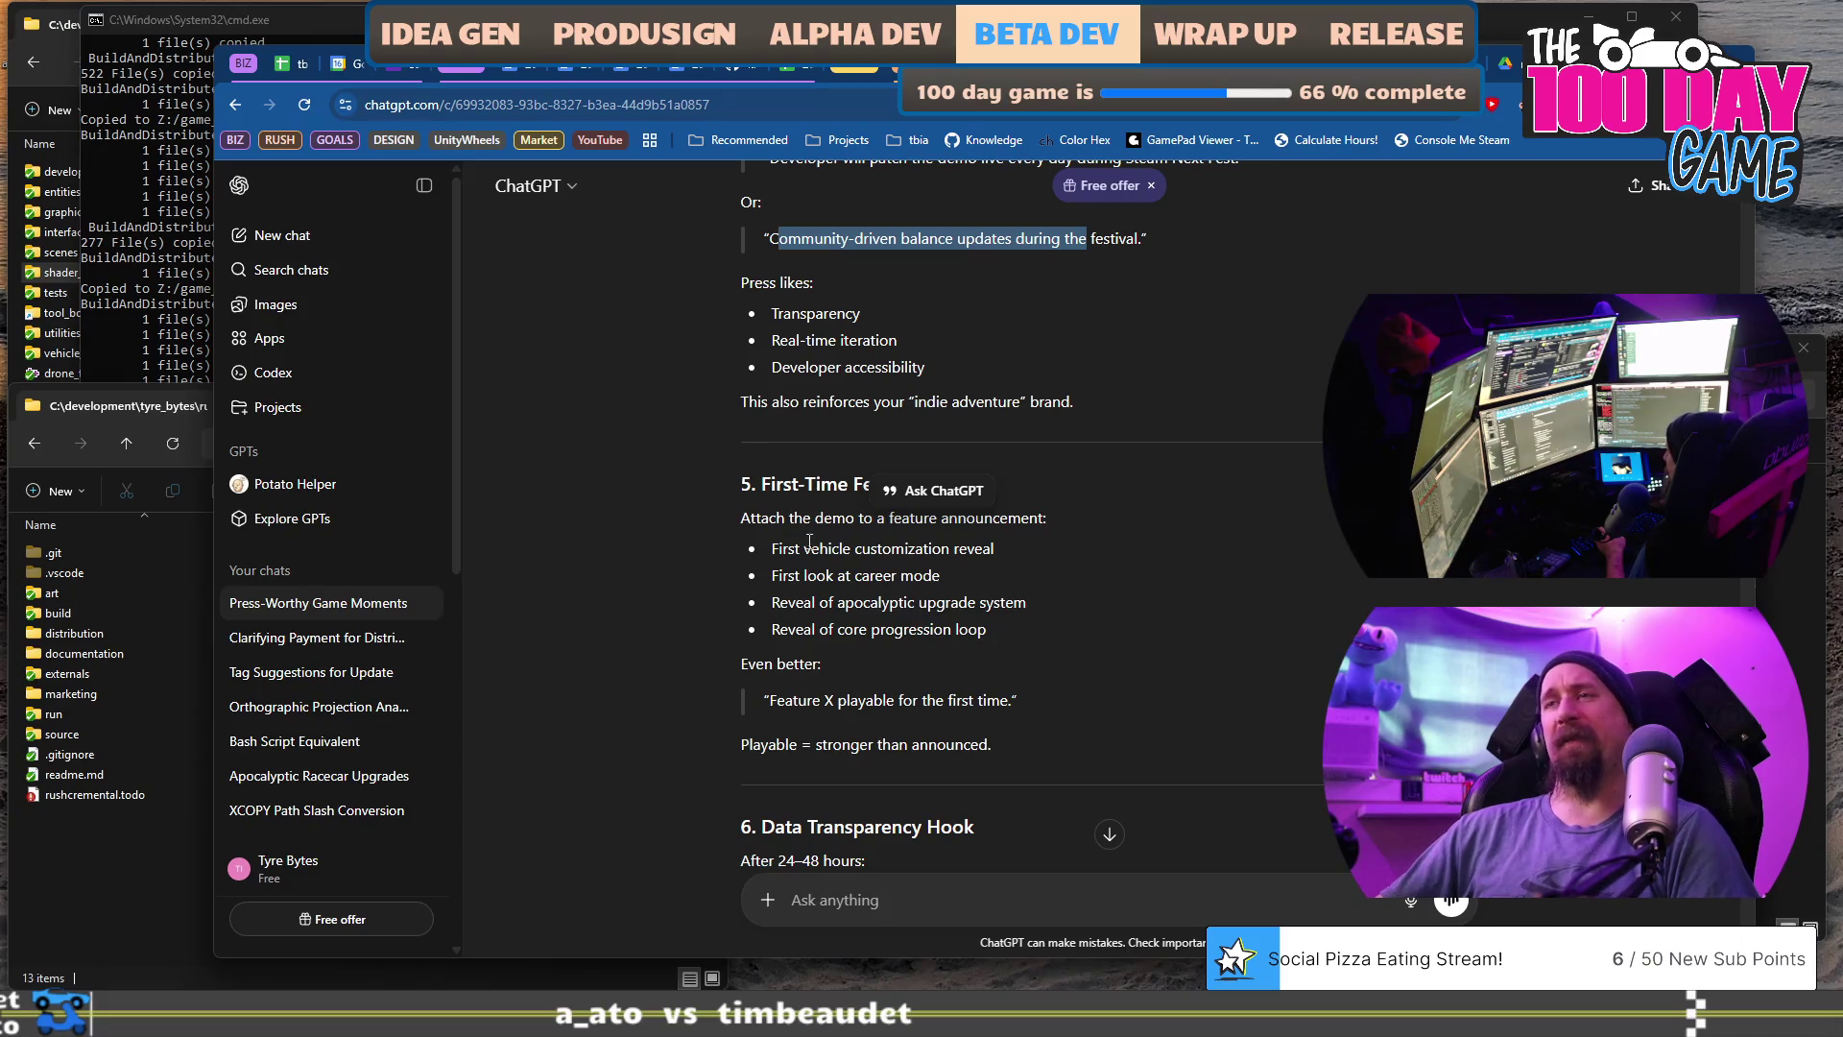
{"action": "left_click_drag", "start_coordinate": [778, 548], "coordinate": [853, 576]}
{"action": "scroll", "coordinate": [884, 598], "scroll_direction": "down", "scroll_amount": 2}
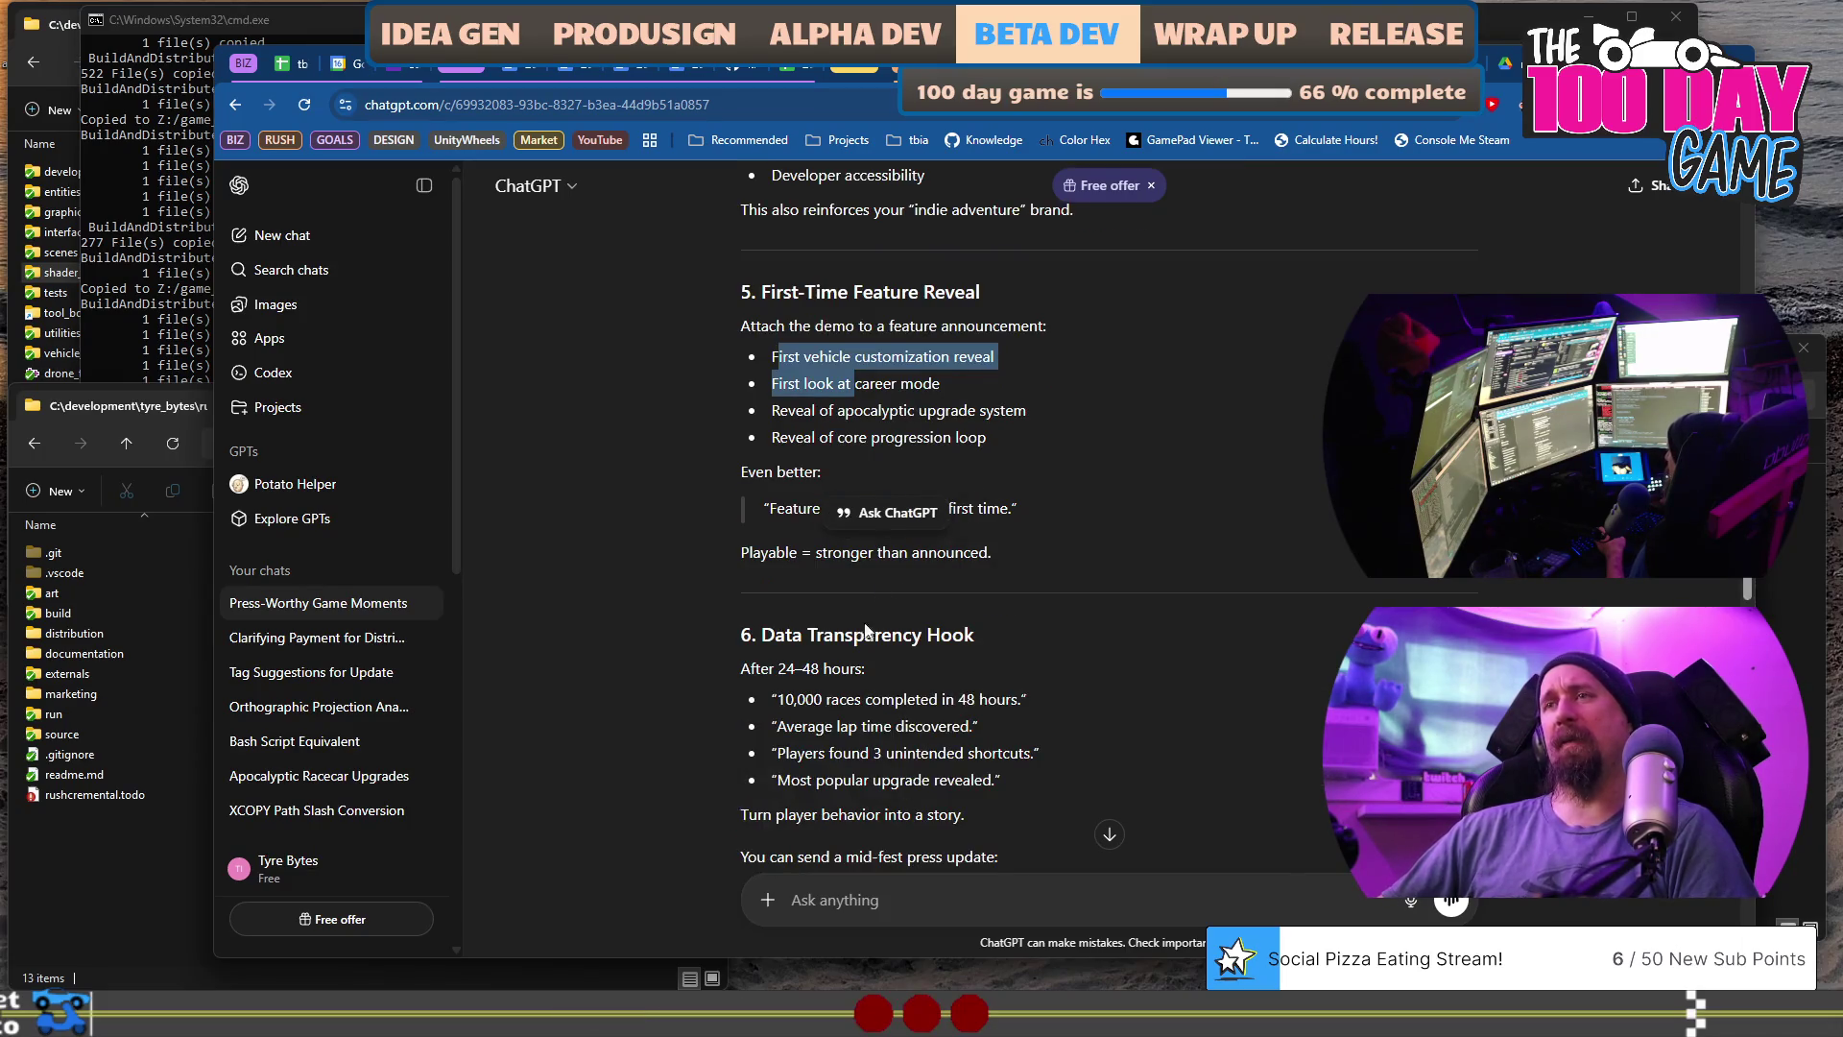
{"action": "scroll", "coordinate": [865, 631], "scroll_direction": "down", "scroll_amount": 2}
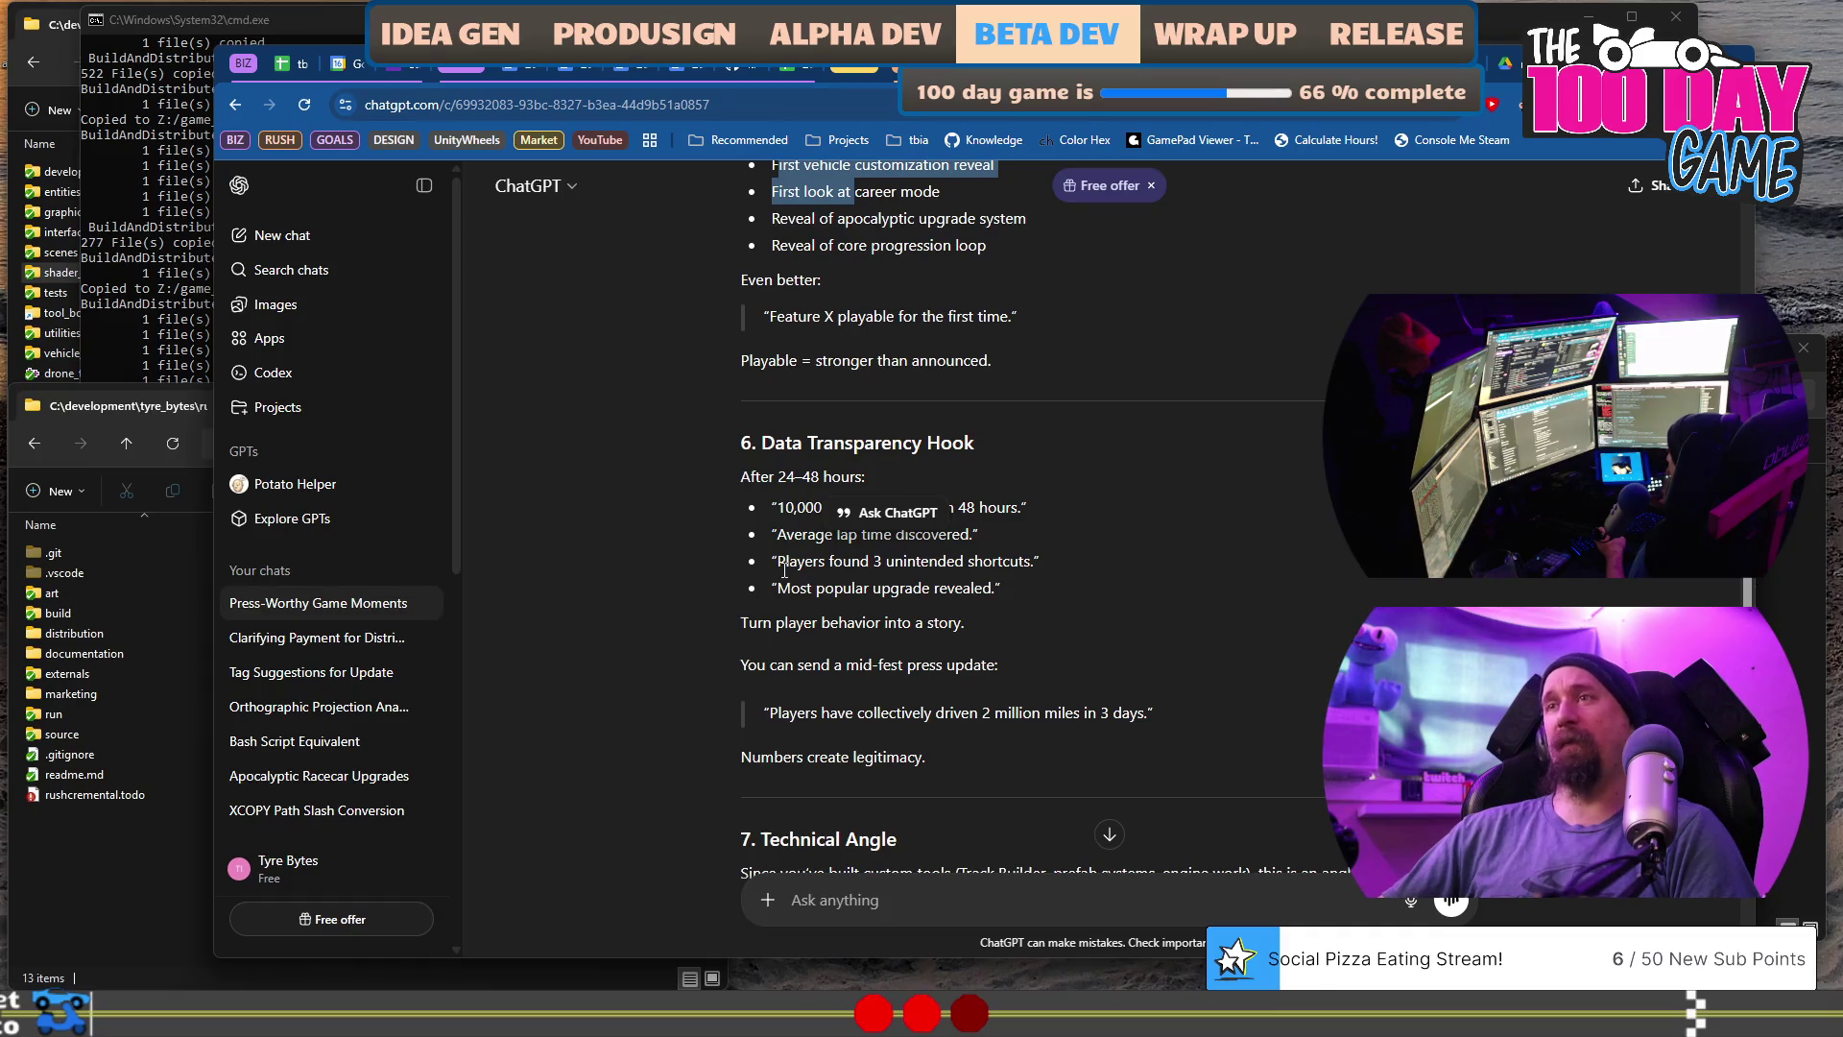
{"action": "left_click", "coordinate": [851, 587]}
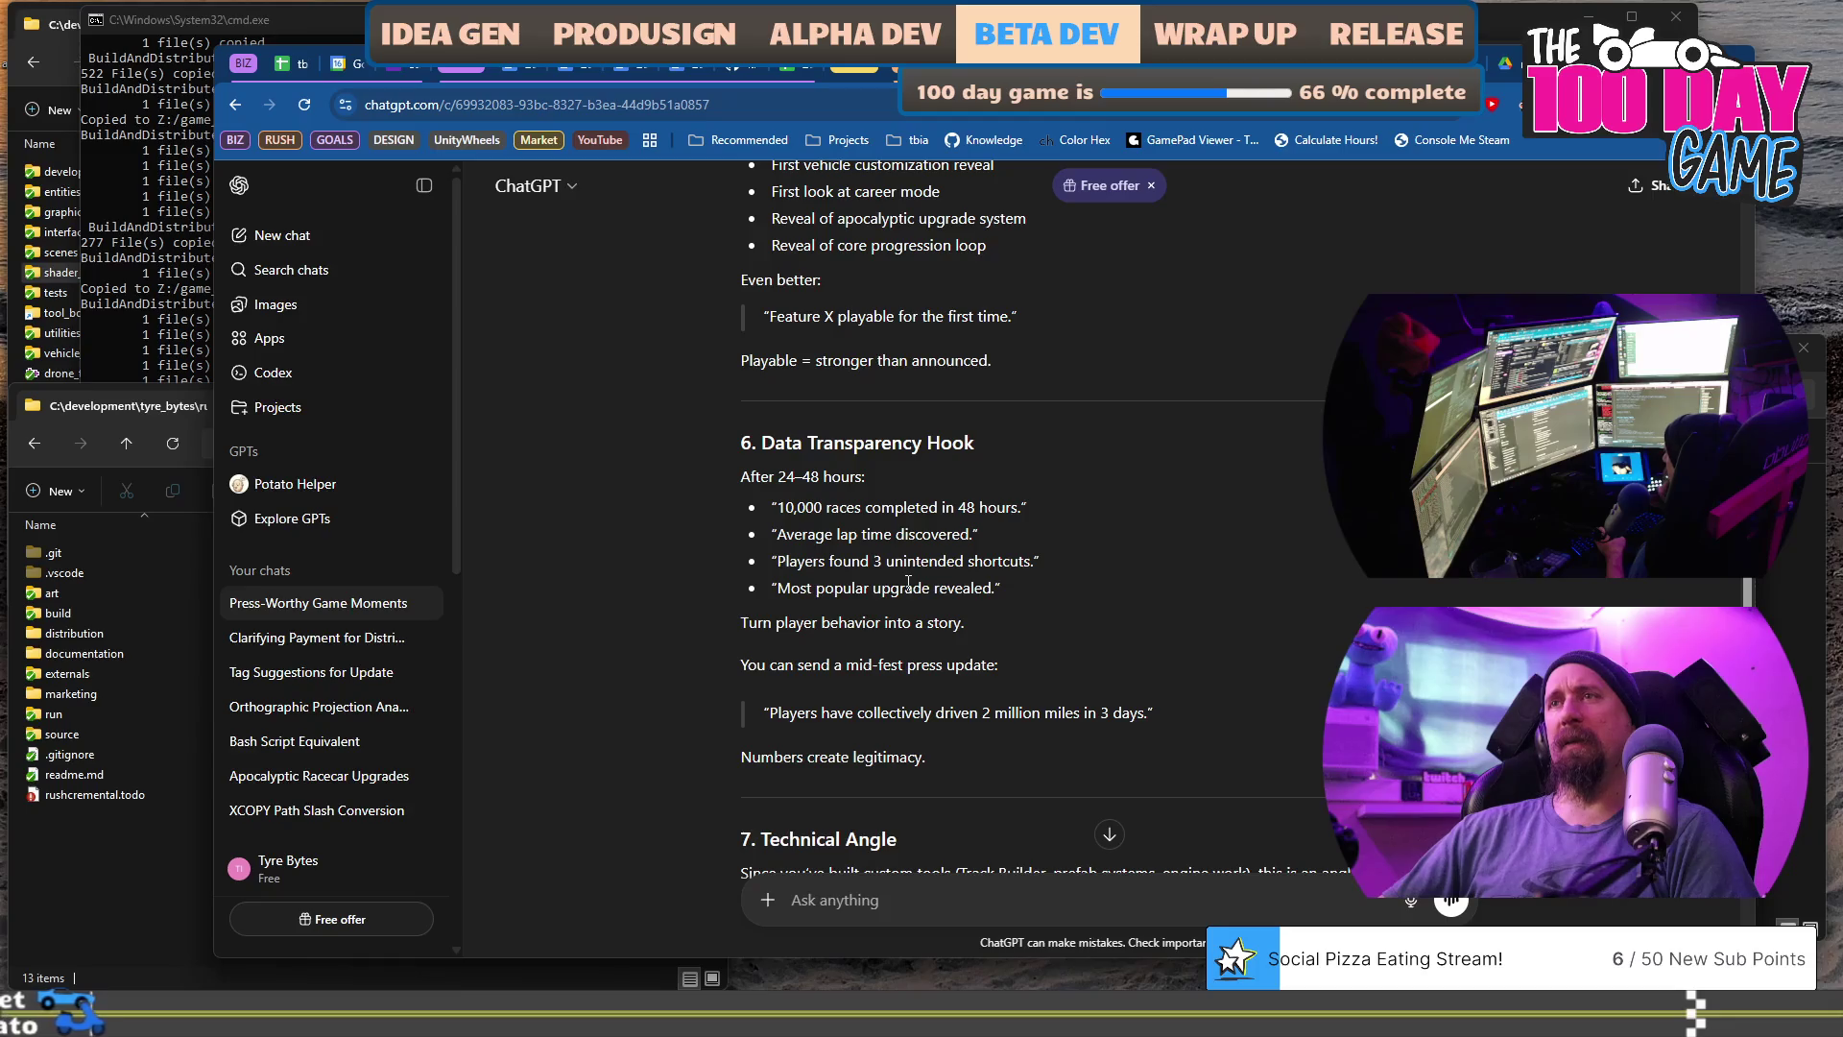
{"action": "scroll", "coordinate": [902, 595], "scroll_direction": "down", "scroll_amount": 15}
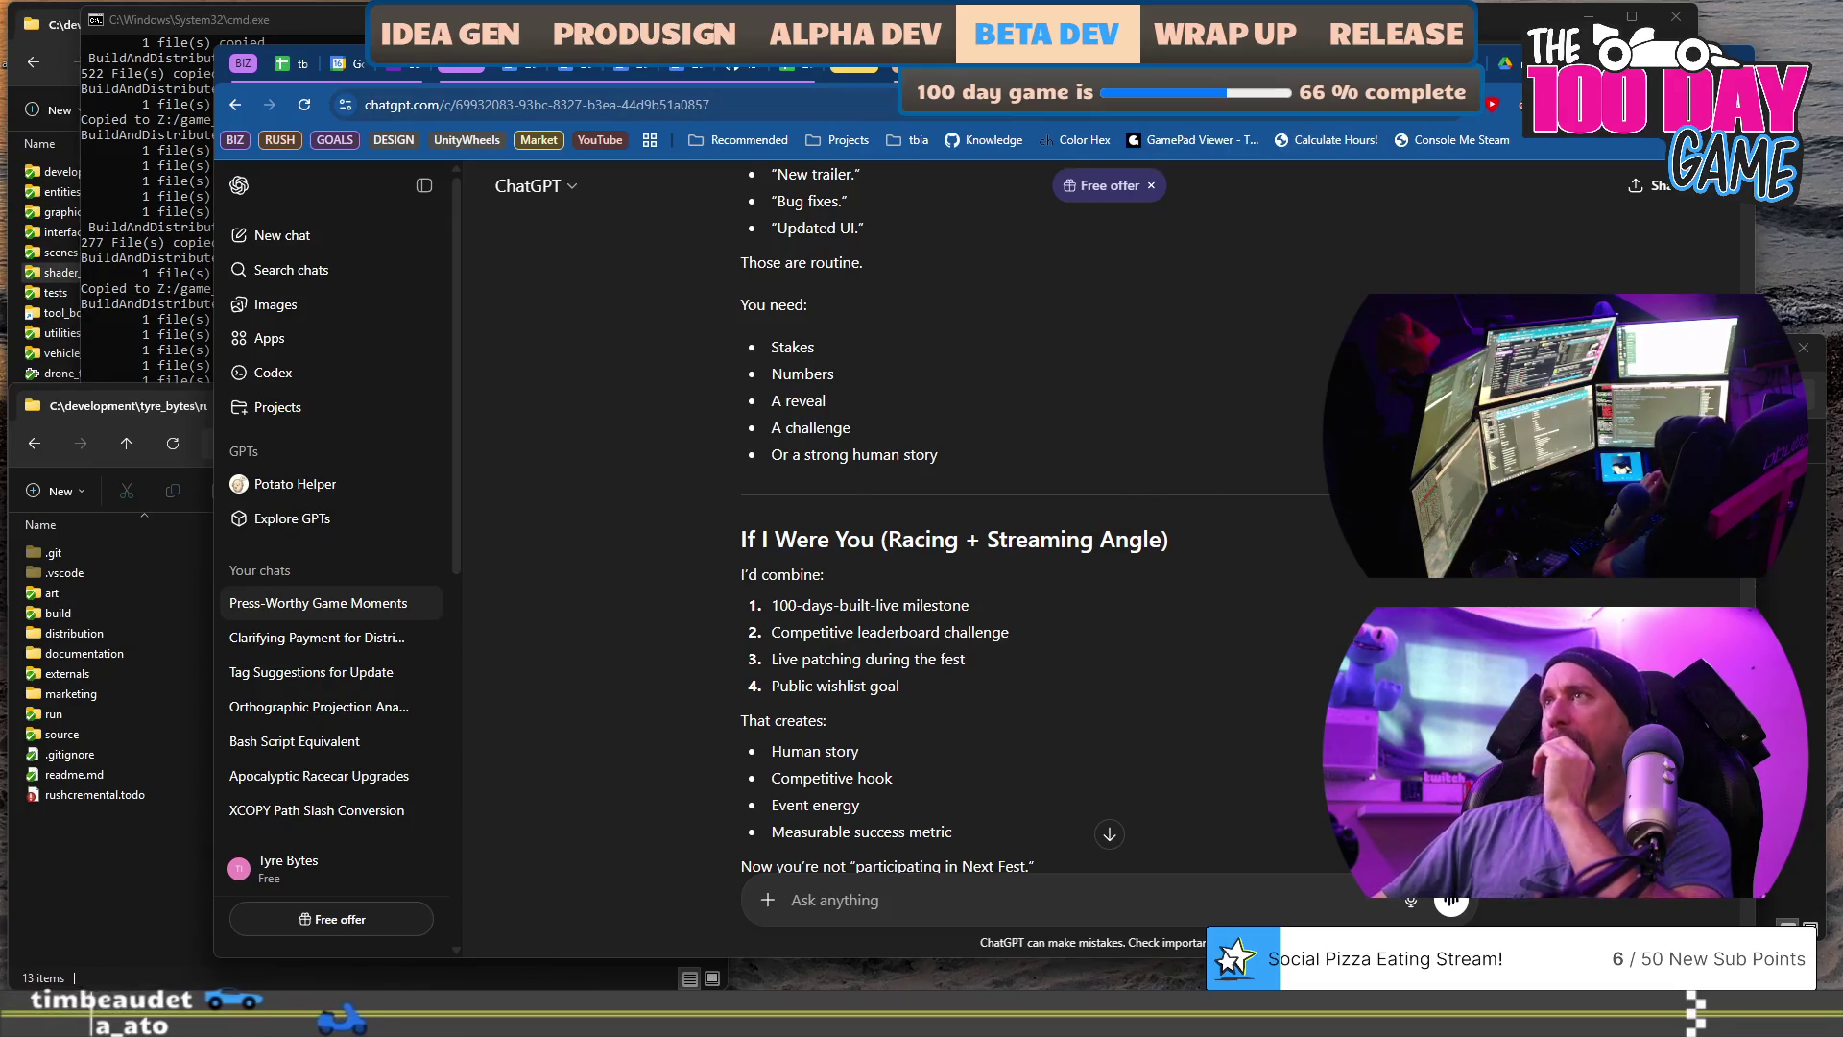
{"action": "left_click", "coordinate": [1348, 63]}
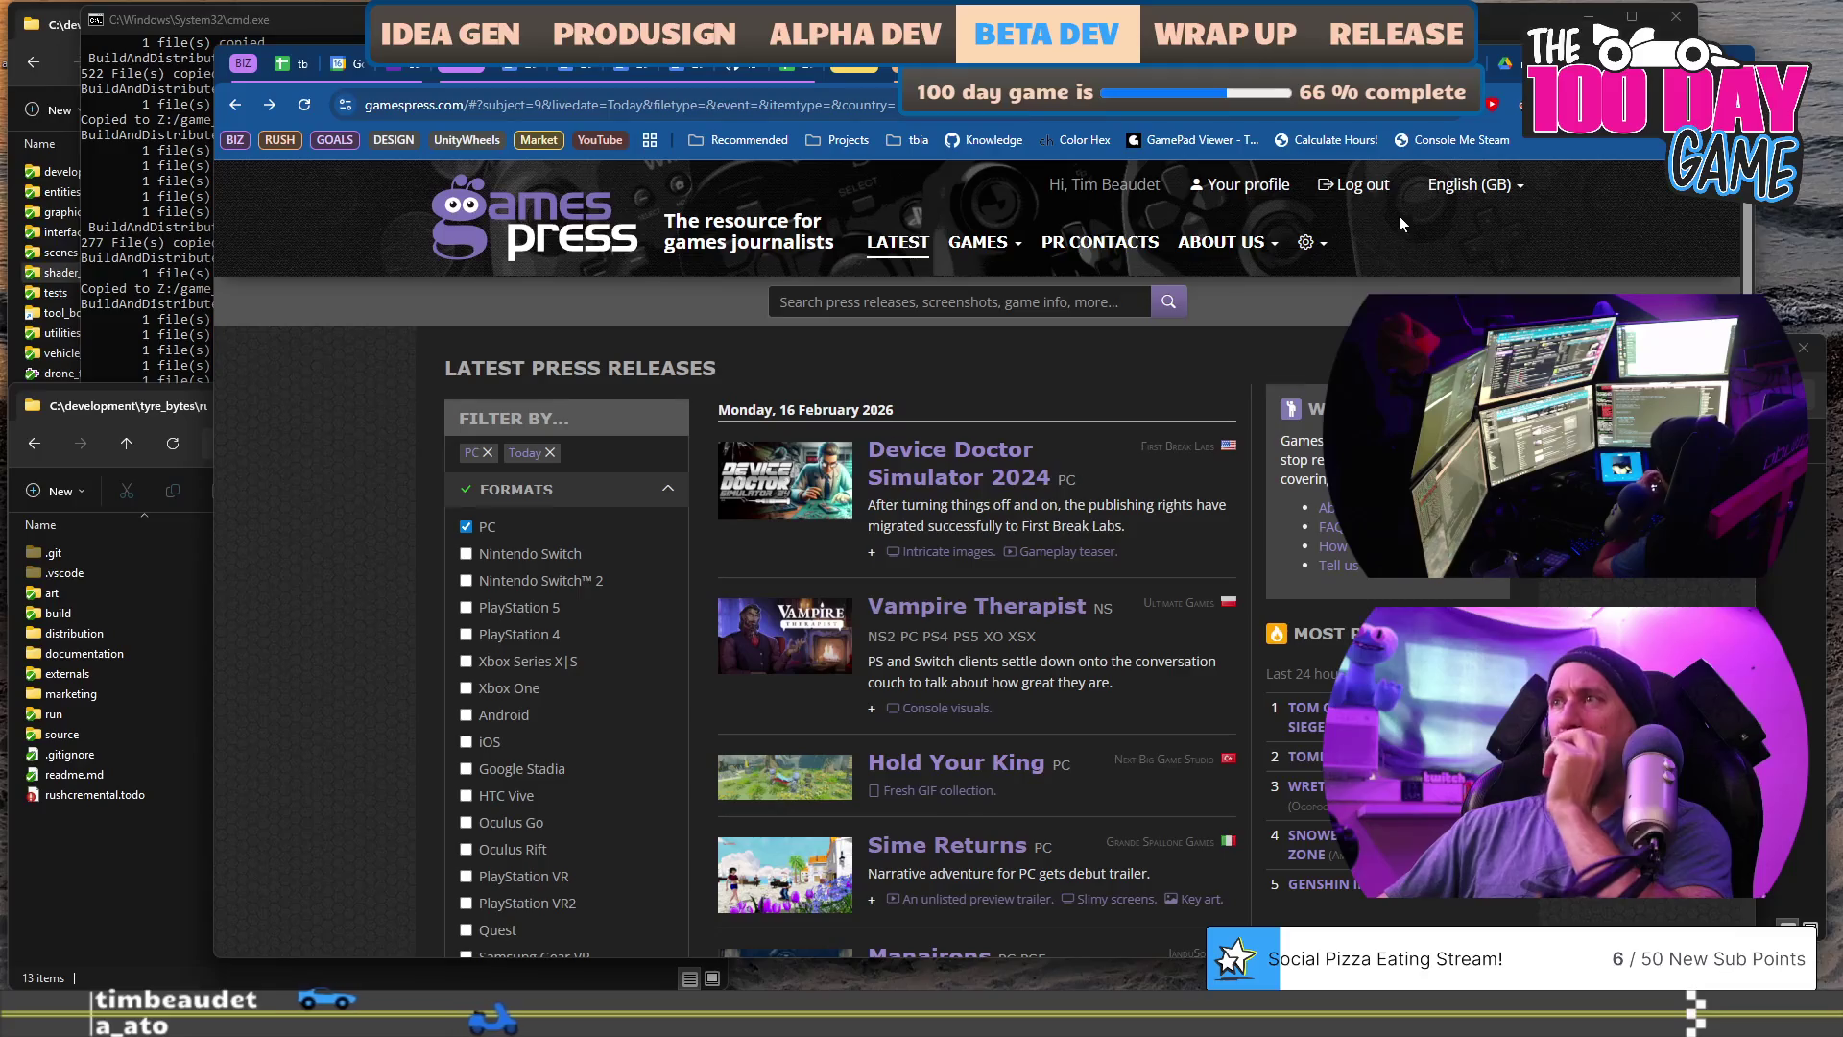
Open Hold Your King's press page, browse all its assets, then filter to press releases
{"action": "scroll", "coordinate": [1152, 526], "scroll_direction": "down", "scroll_amount": 3}
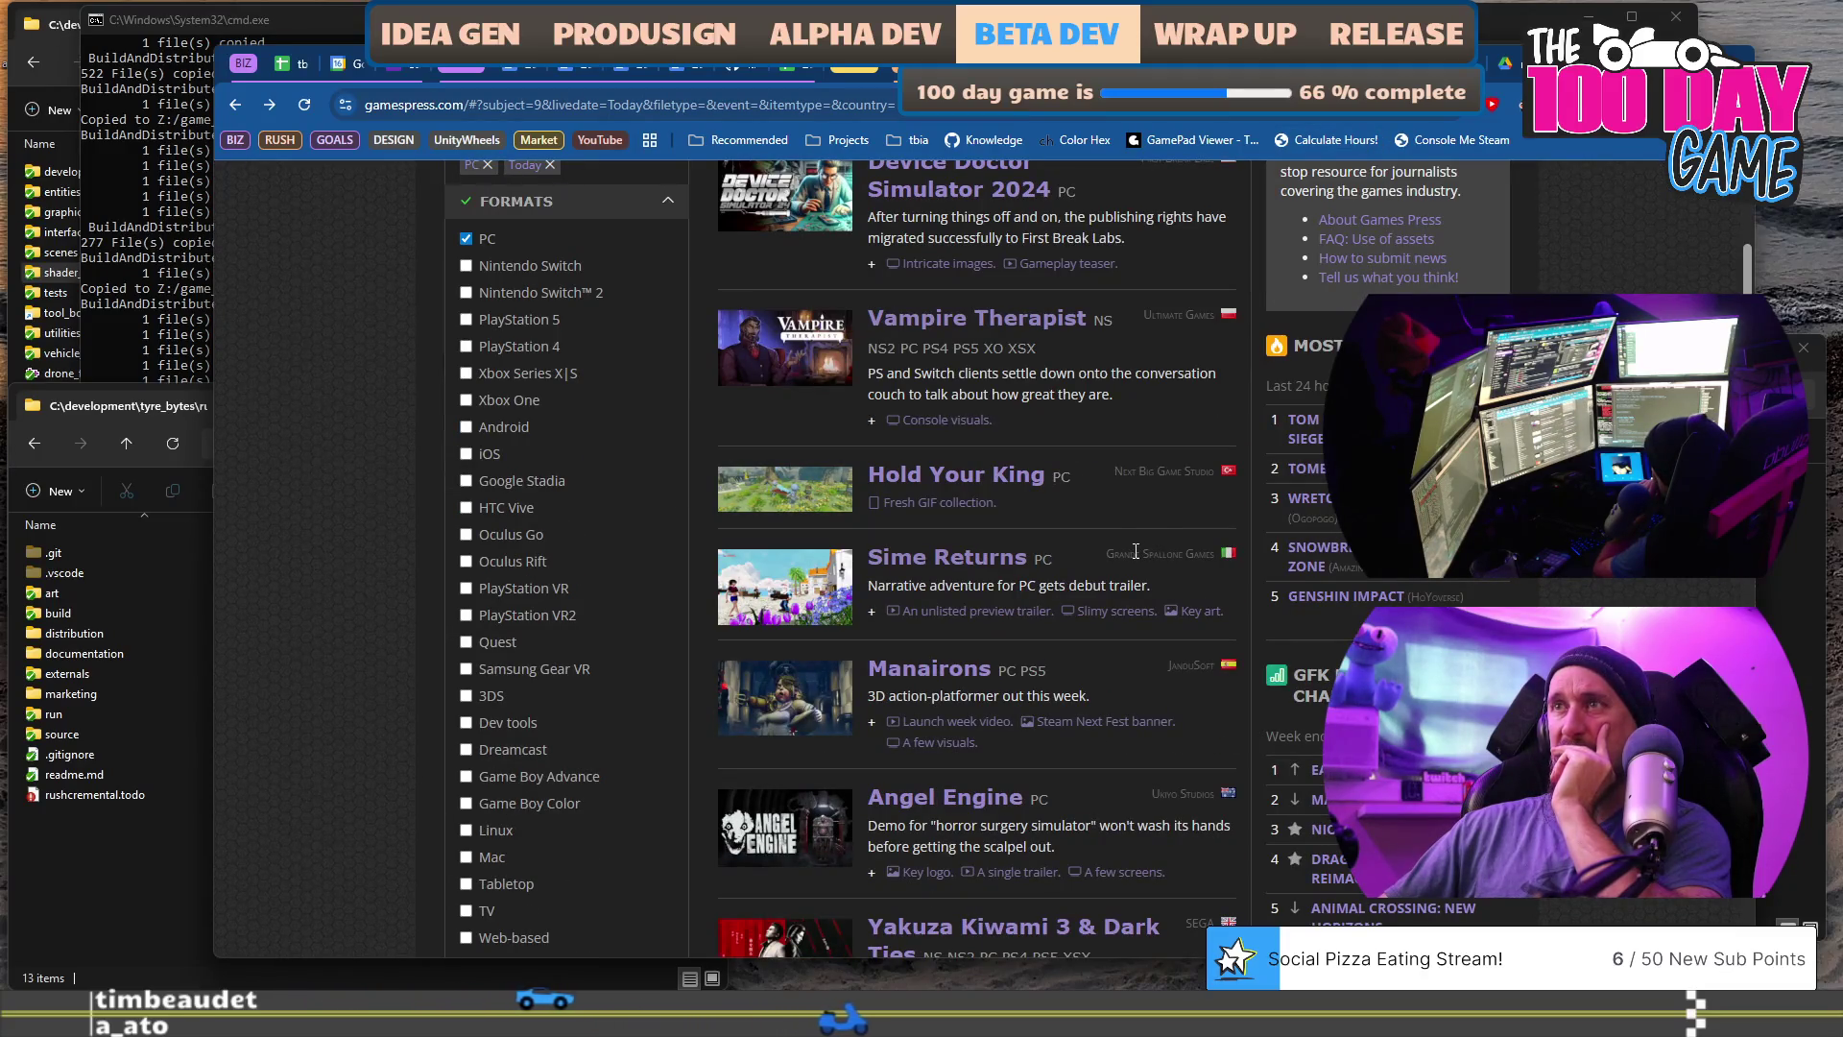
{"action": "left_click", "coordinate": [902, 475]}
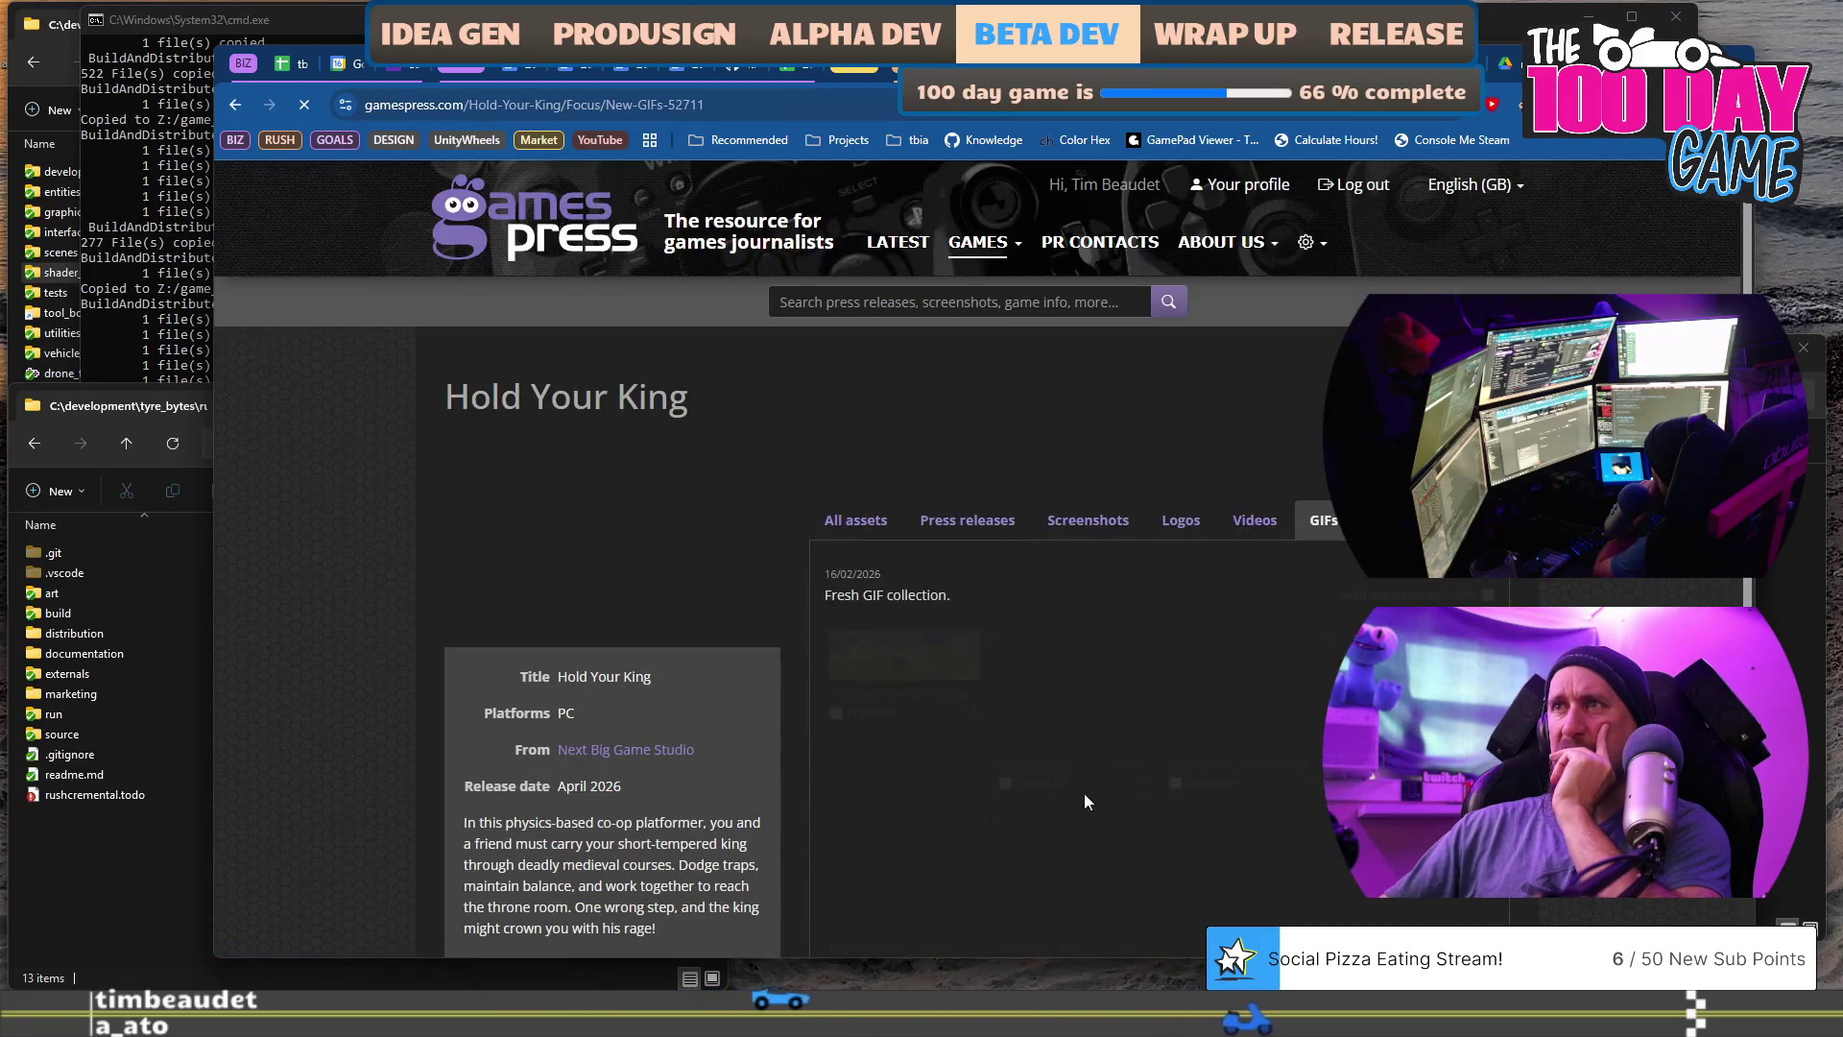
{"action": "scroll", "coordinate": [1087, 768], "scroll_direction": "down", "scroll_amount": 5}
{"action": "scroll", "coordinate": [1202, 797], "scroll_direction": "up", "scroll_amount": 2}
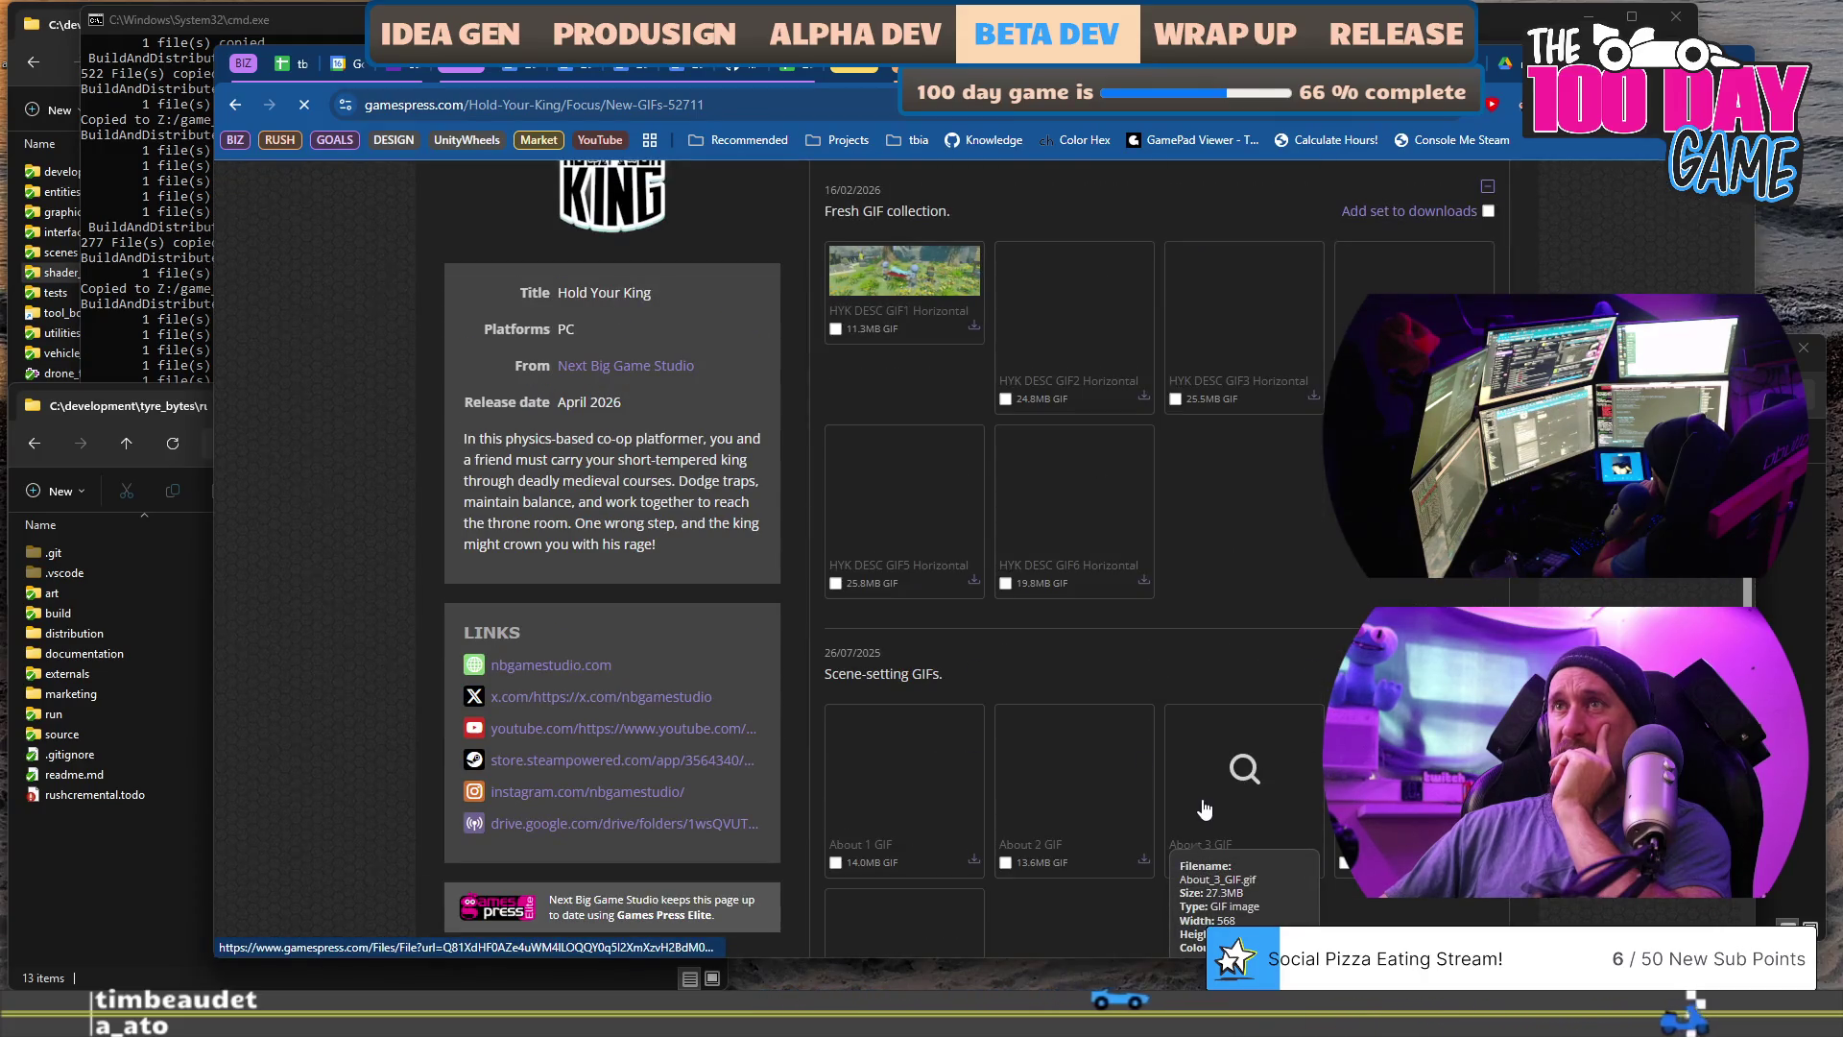
{"action": "scroll", "coordinate": [1084, 551], "scroll_direction": "up", "scroll_amount": 4}
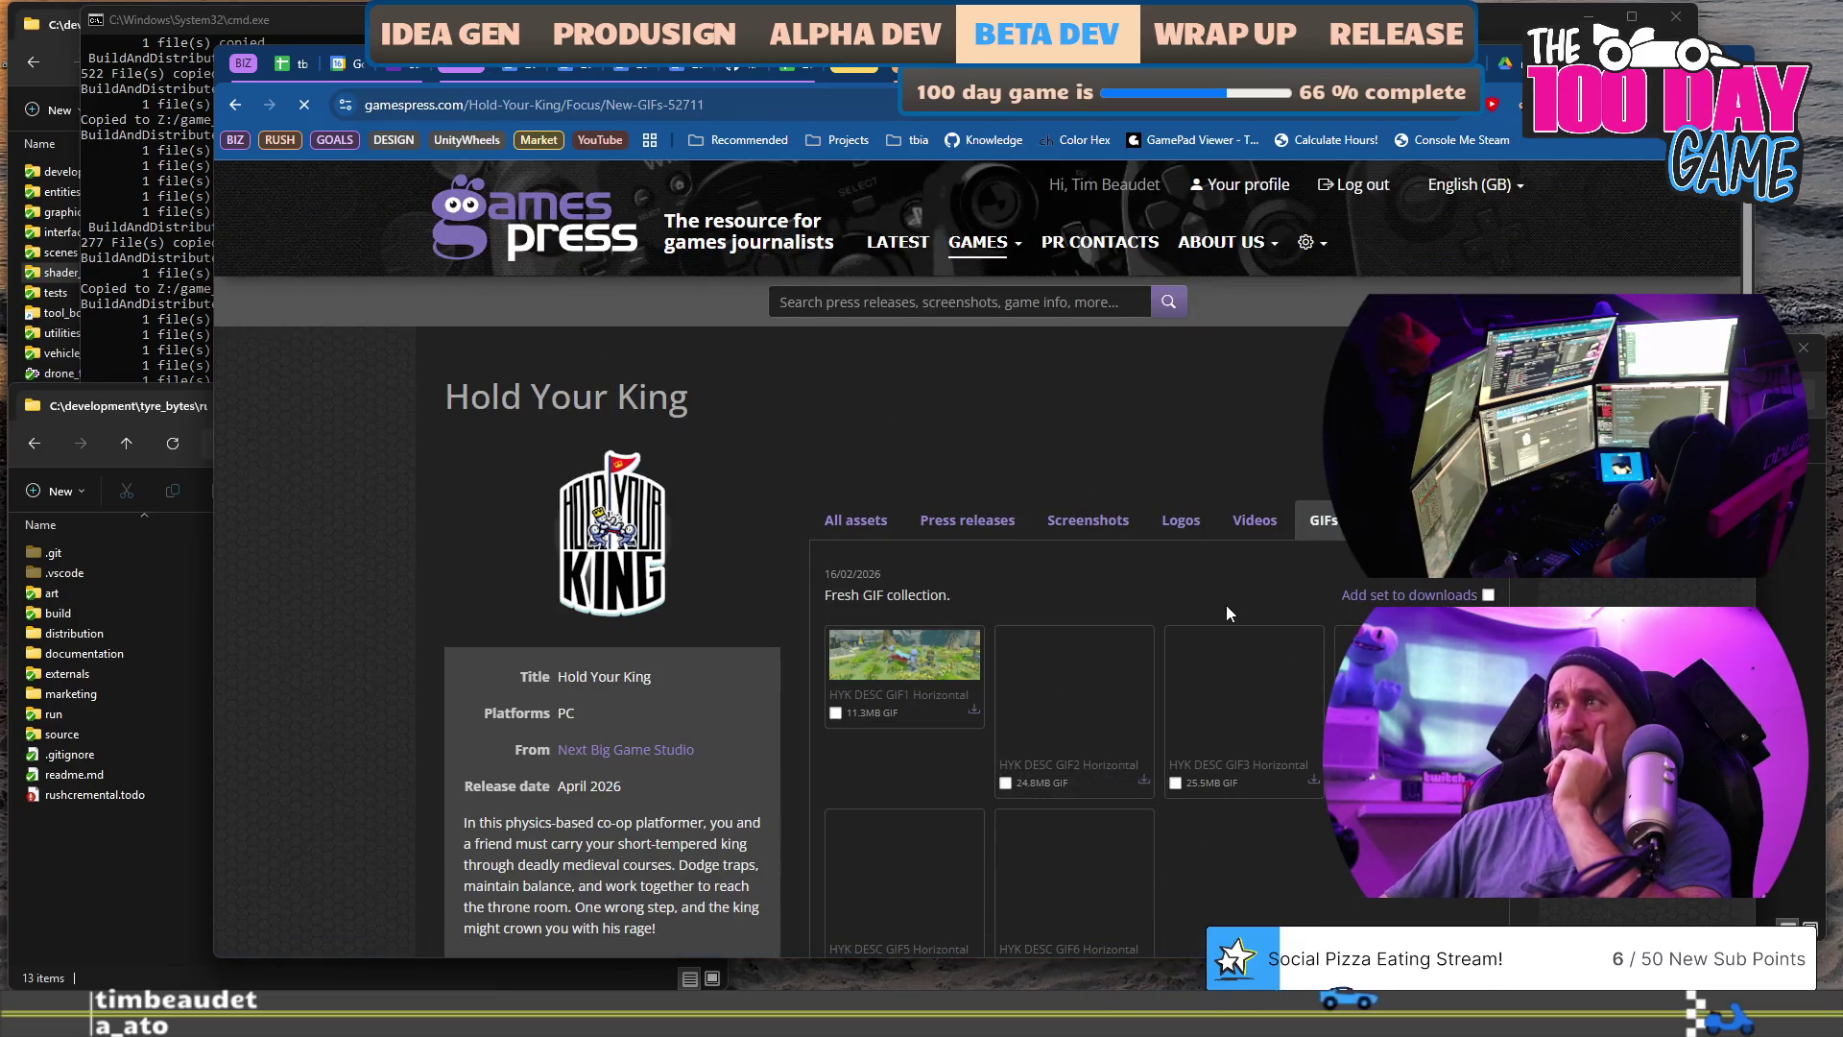
{"action": "scroll", "coordinate": [1227, 614], "scroll_direction": "down", "scroll_amount": 8}
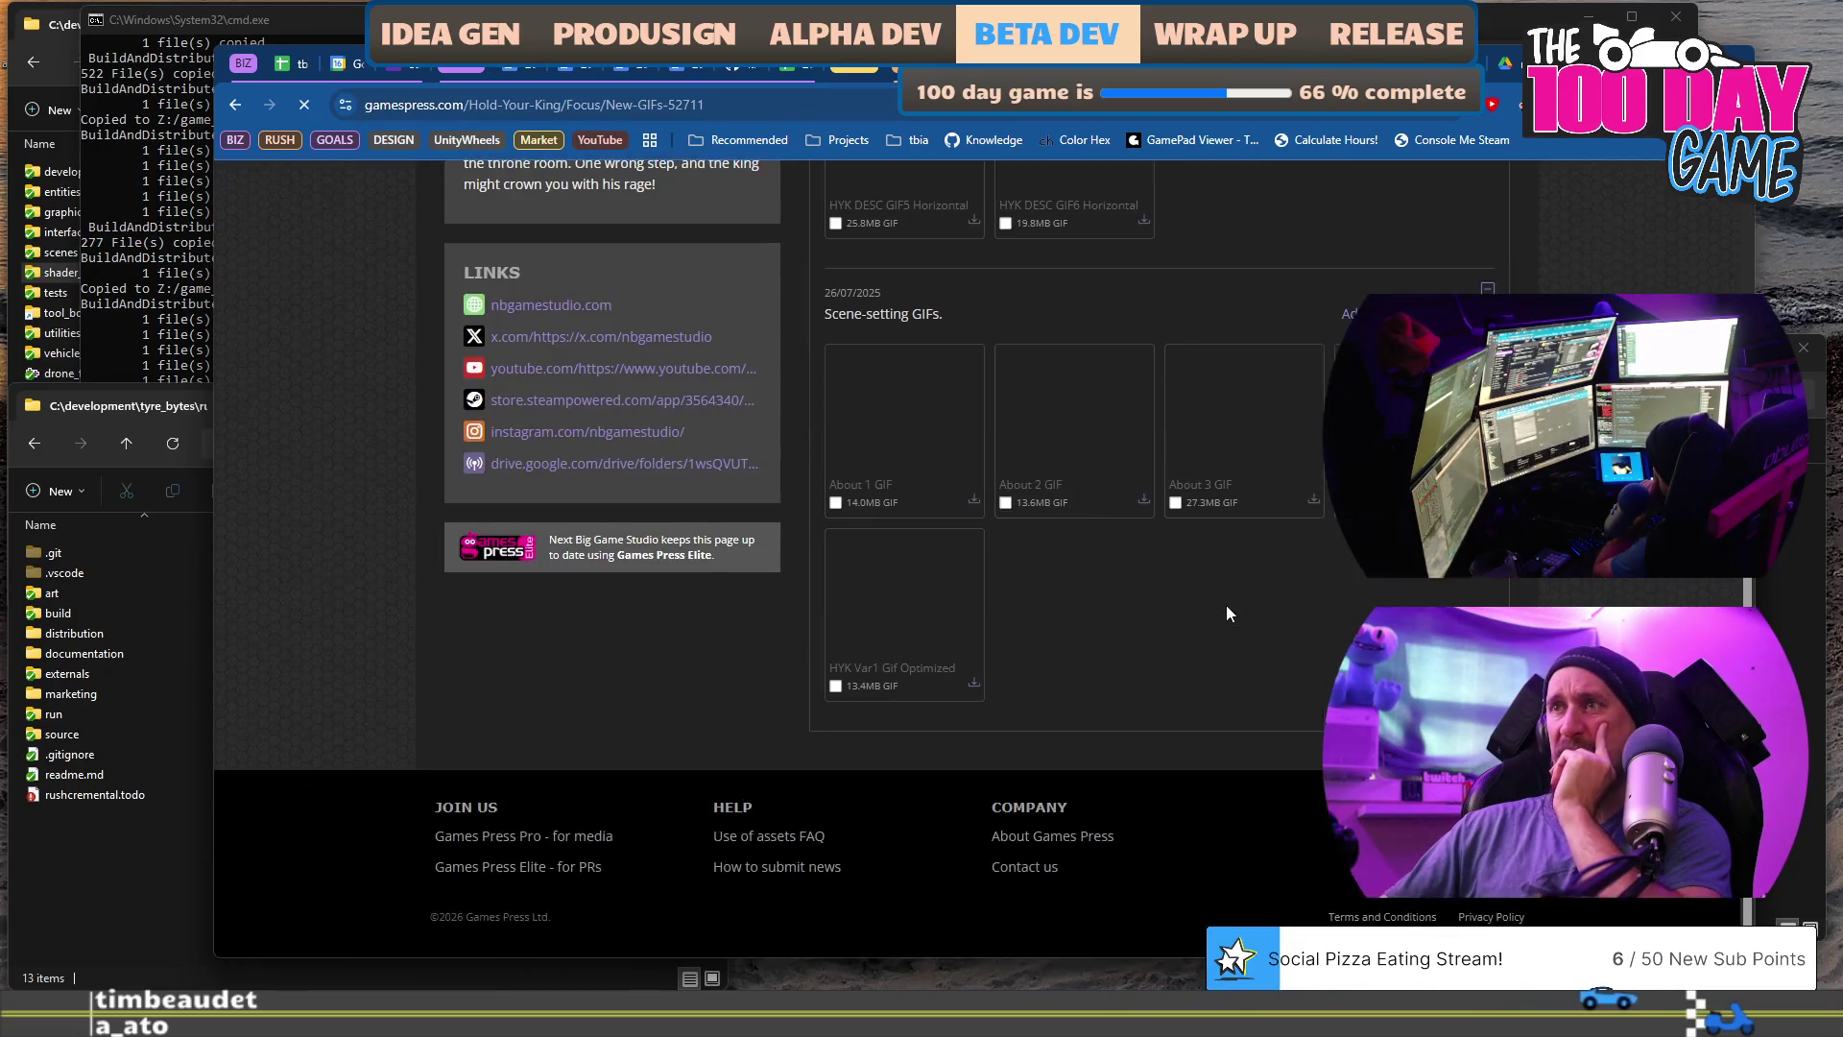
{"action": "scroll", "coordinate": [1226, 615], "scroll_direction": "up", "scroll_amount": 3}
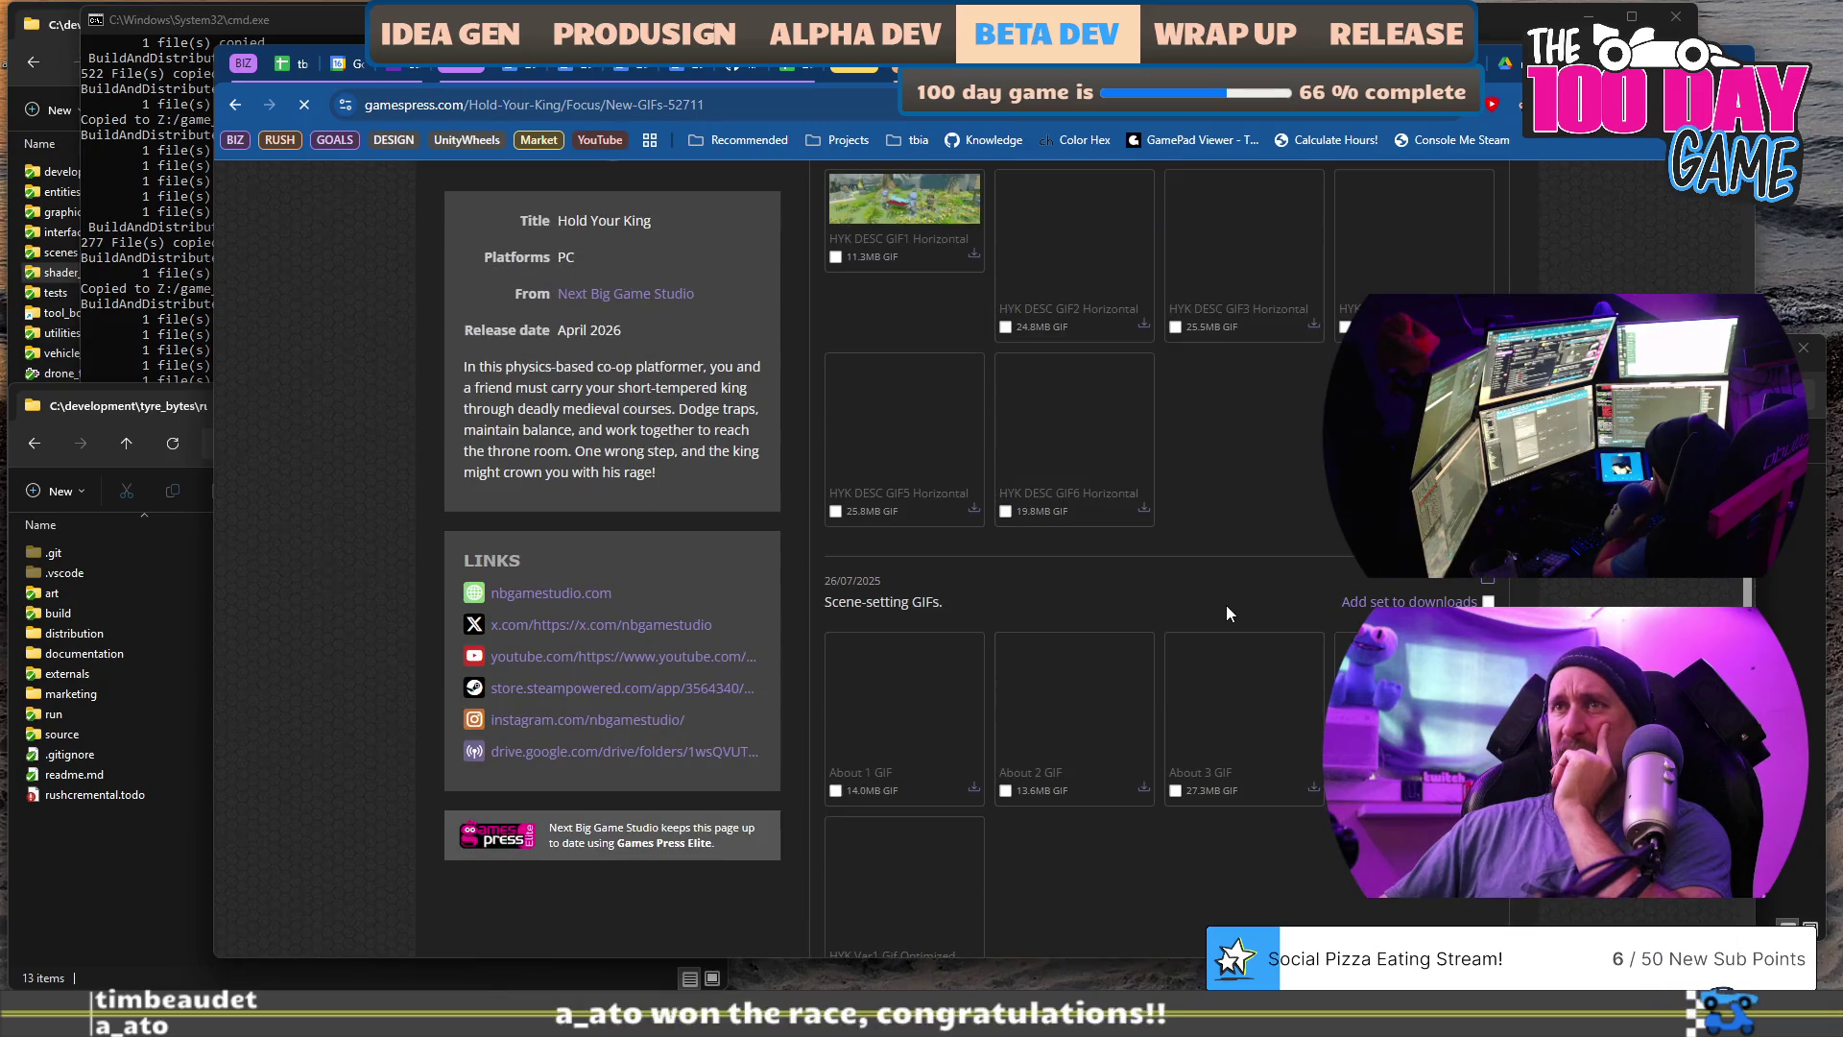
{"action": "scroll", "coordinate": [1225, 605], "scroll_direction": "up", "scroll_amount": 3}
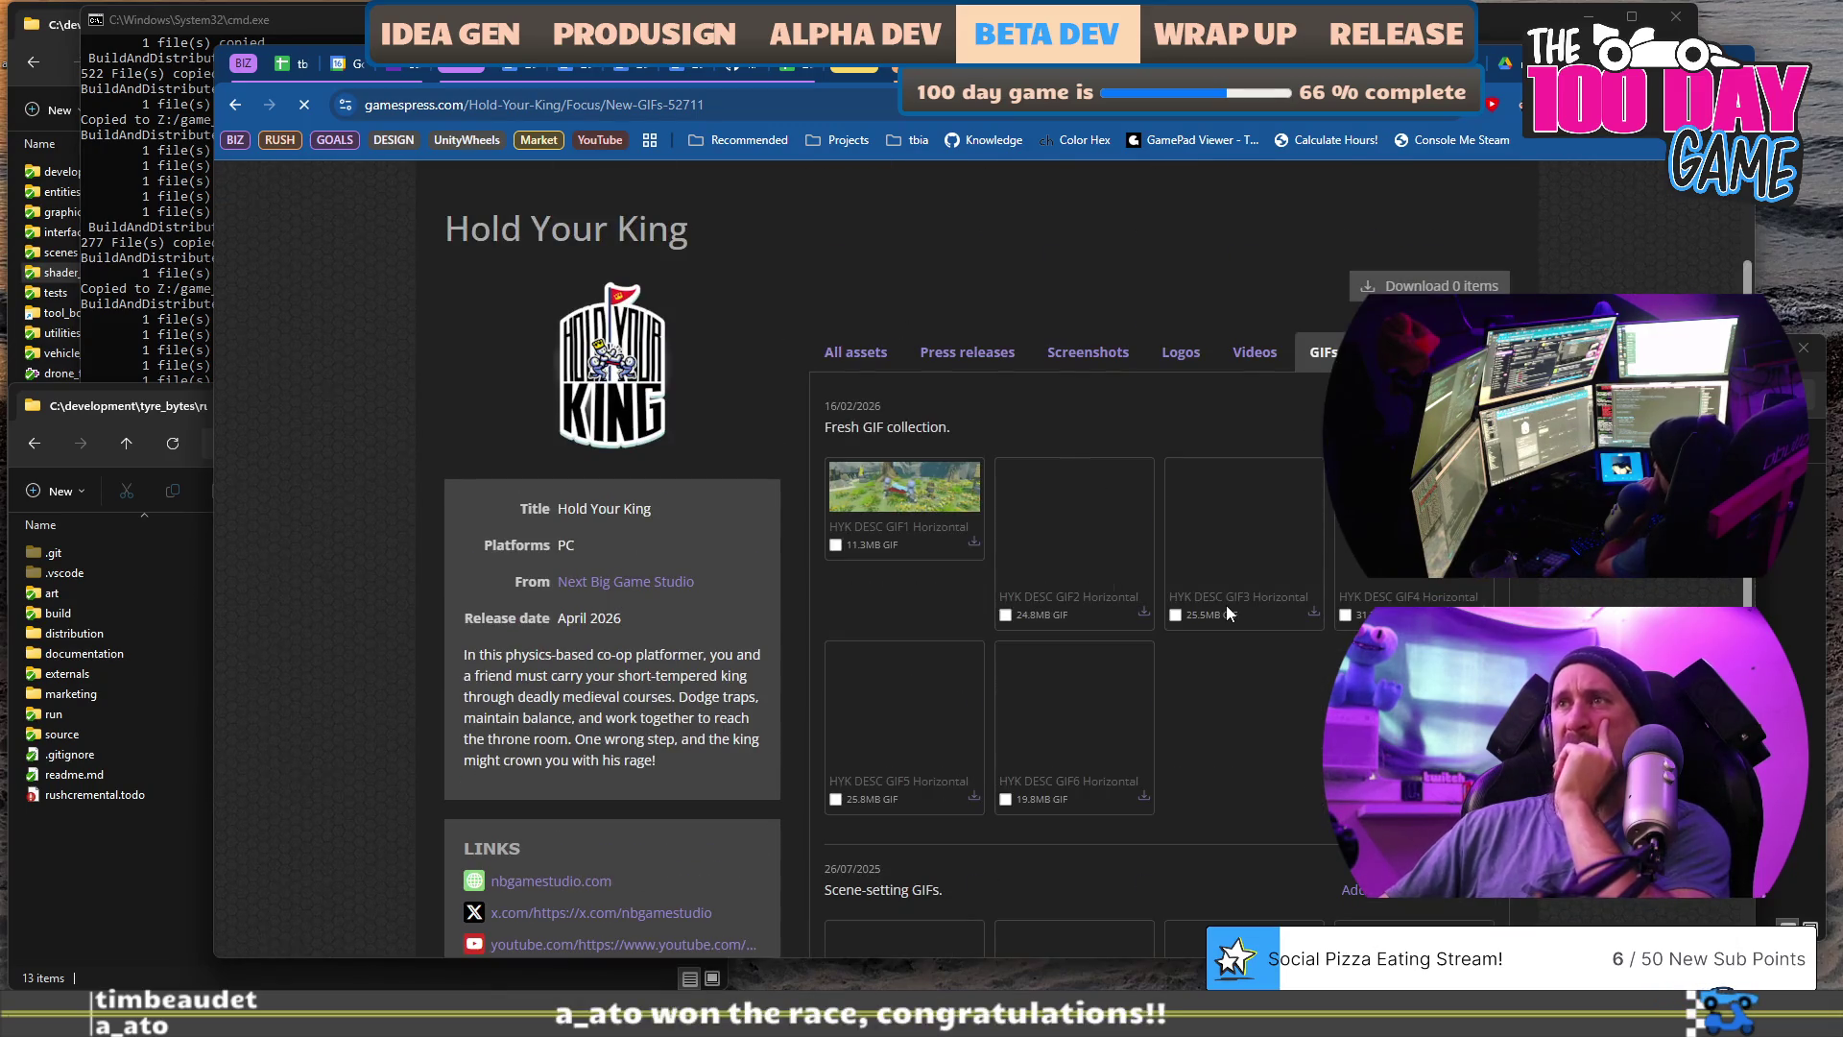
{"action": "left_click", "coordinate": [864, 353]}
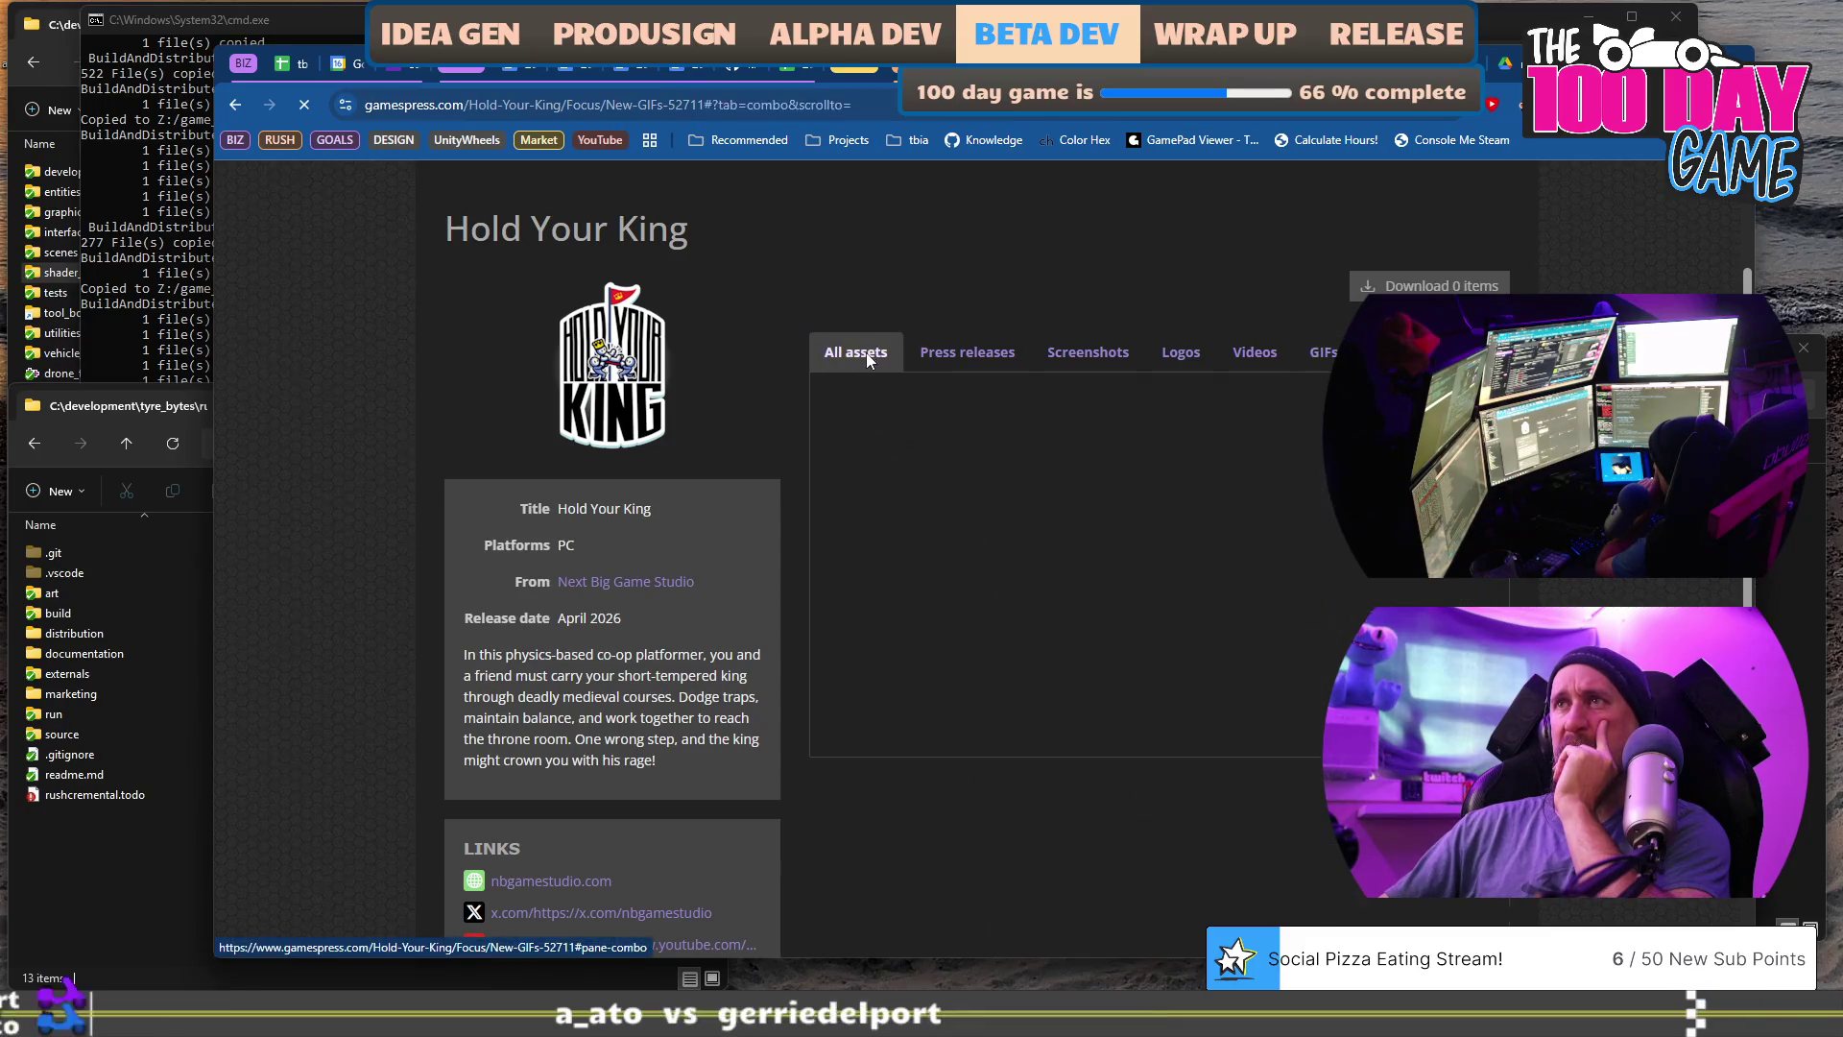
{"action": "scroll", "coordinate": [1229, 635], "scroll_direction": "down", "scroll_amount": 6}
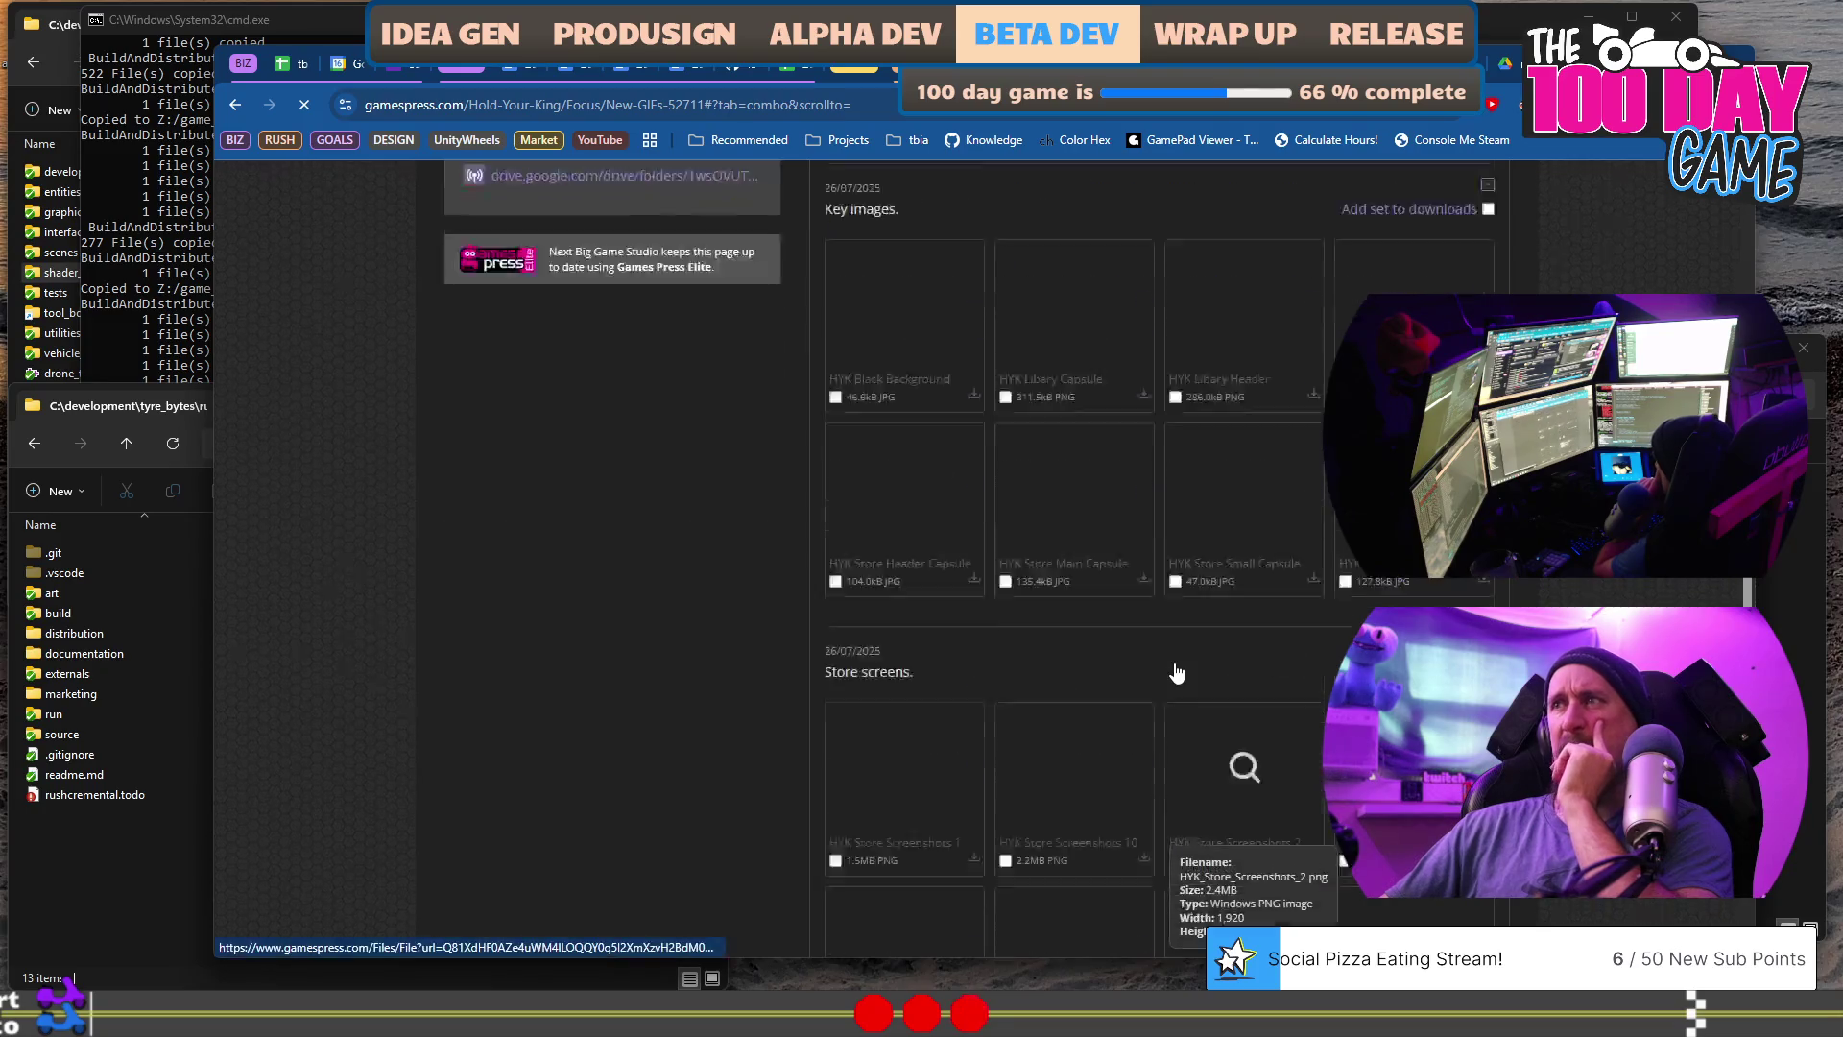
{"action": "left_click", "coordinate": [966, 351]}
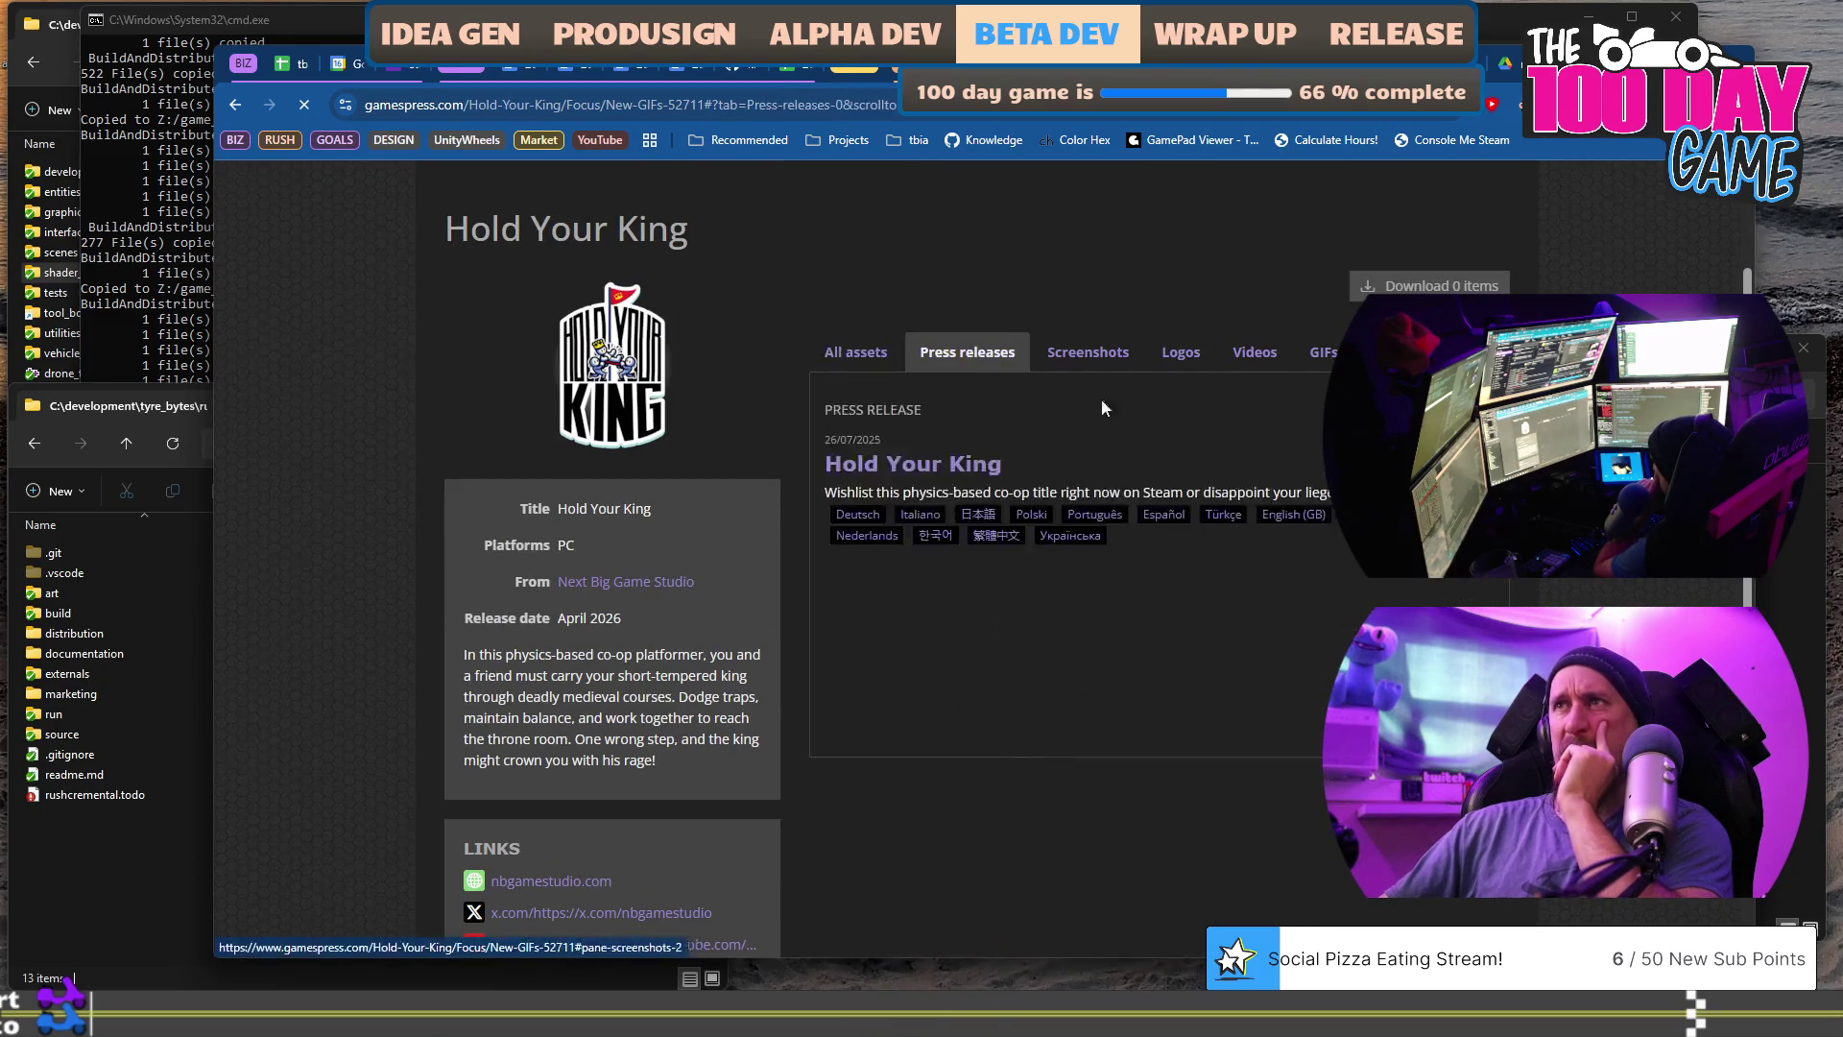
Open Hold Your King's full wishlist press release and scroll through it
{"action": "left_click", "coordinate": [990, 462]}
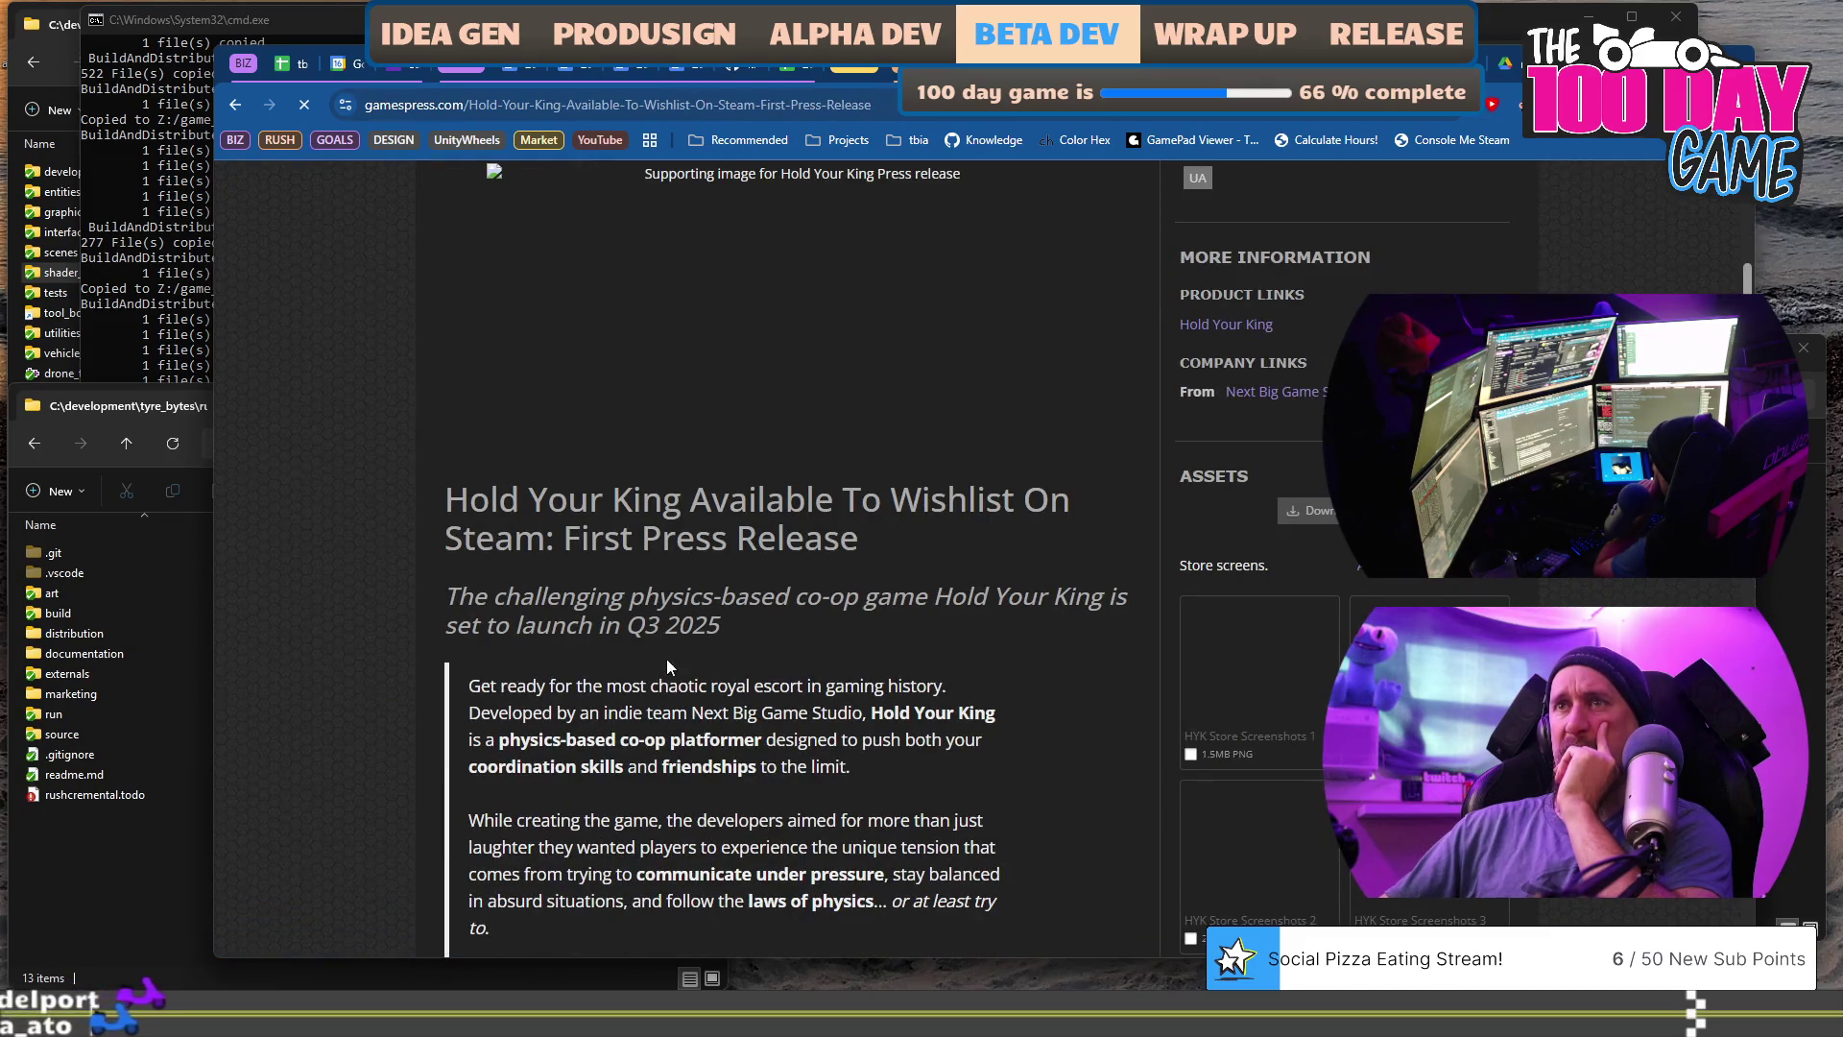
{"action": "scroll", "coordinate": [670, 670], "scroll_direction": "up", "scroll_amount": 3}
{"action": "scroll", "coordinate": [669, 671], "scroll_direction": "down", "scroll_amount": 15}
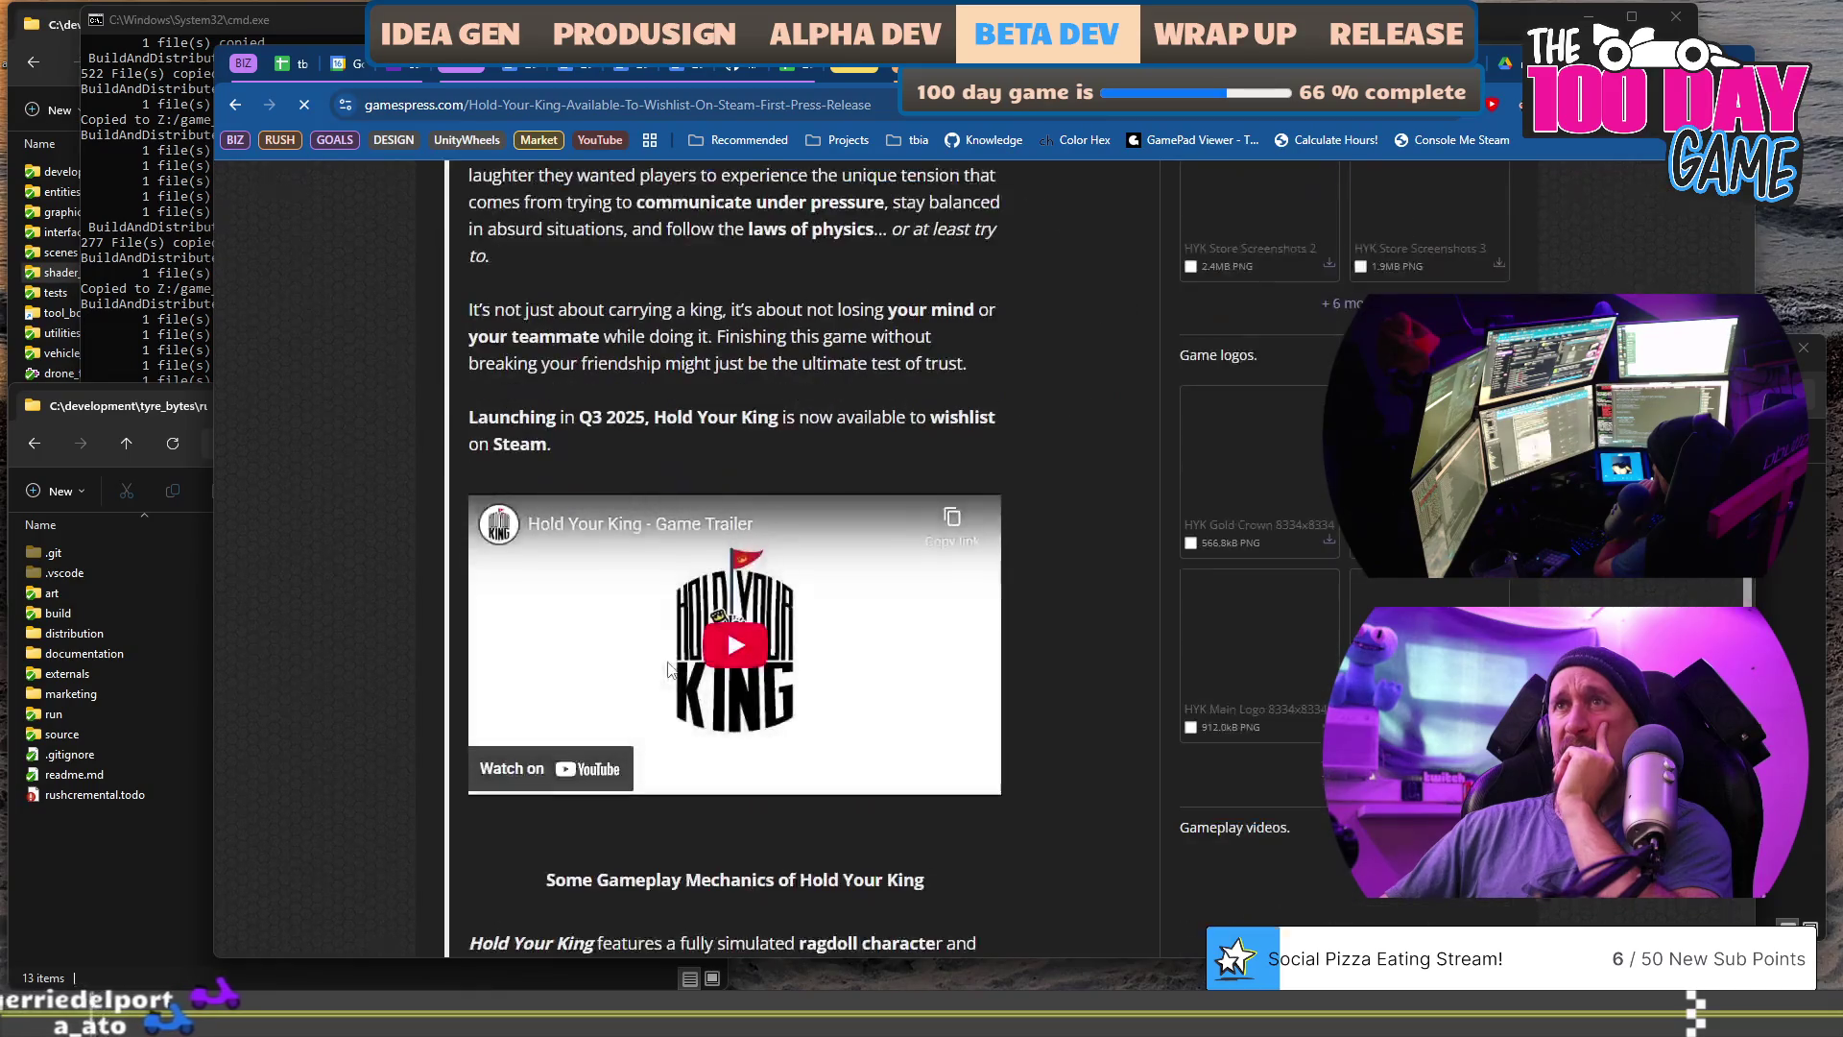
{"action": "scroll", "coordinate": [670, 670], "scroll_direction": "down", "scroll_amount": 5}
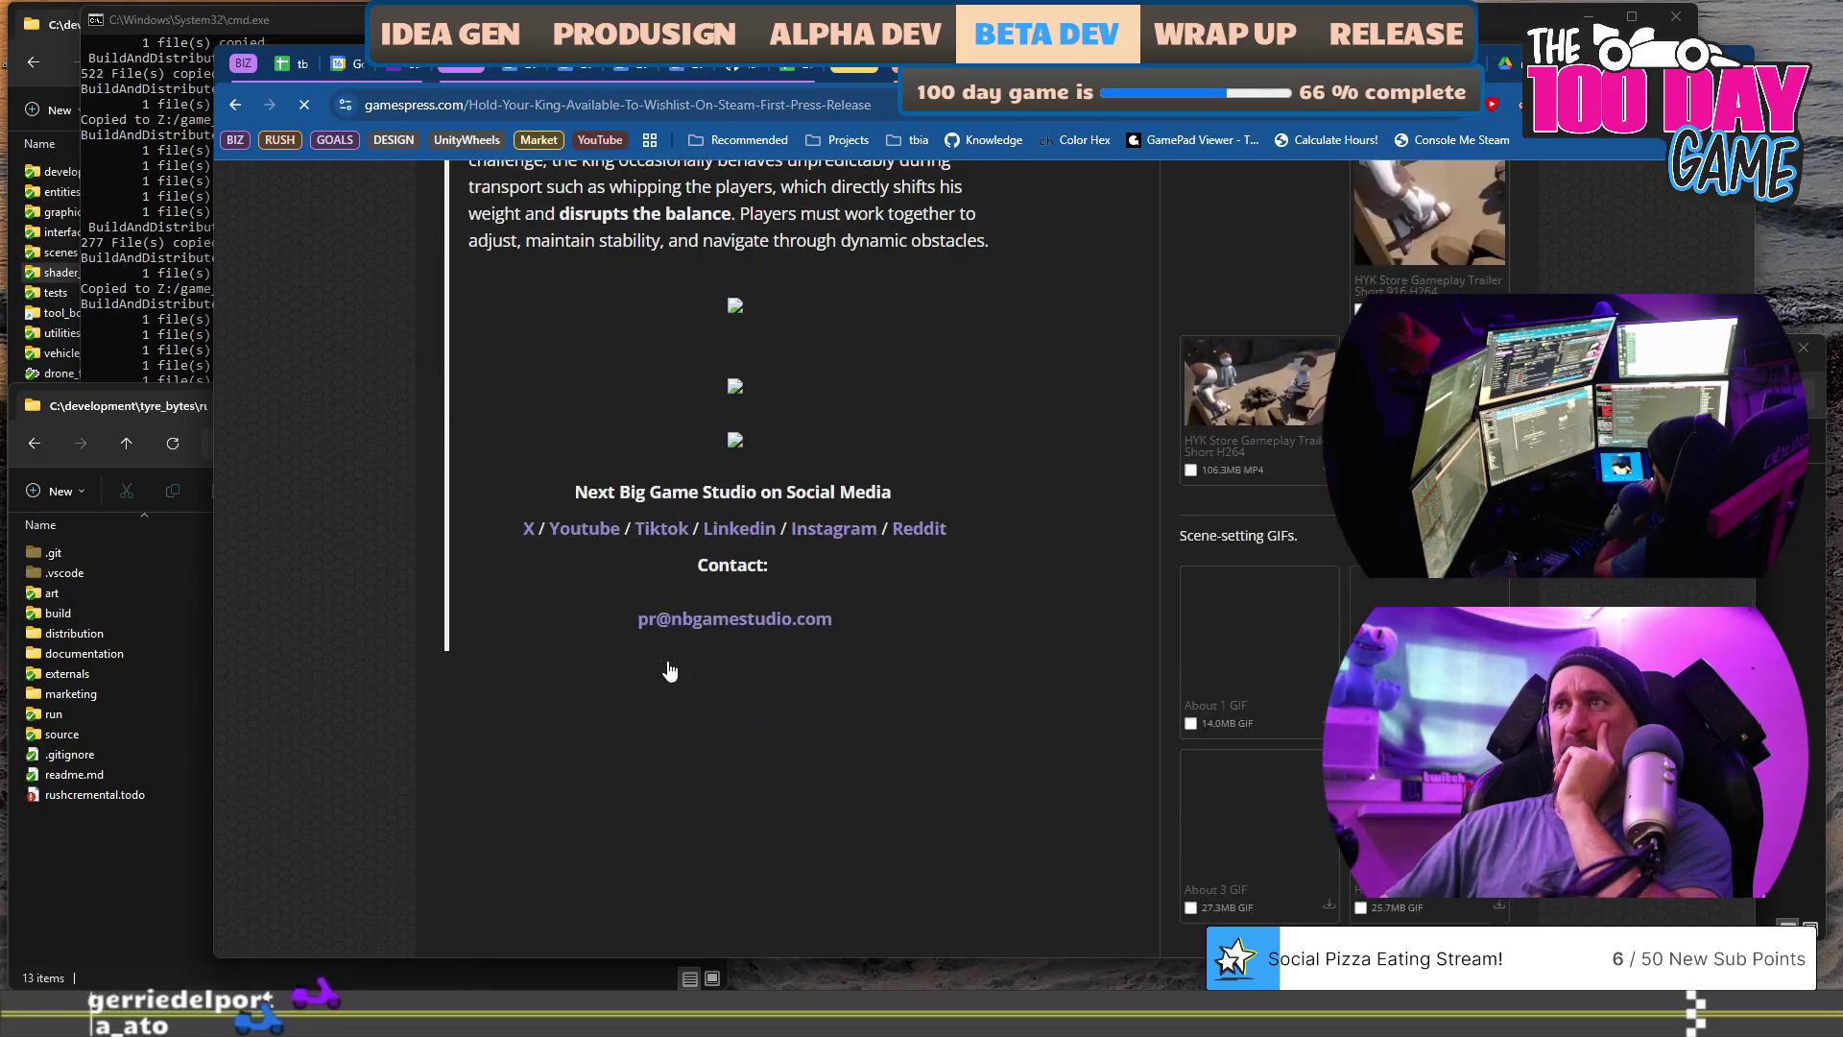
{"action": "scroll", "coordinate": [670, 670], "scroll_direction": "up", "scroll_amount": 15}
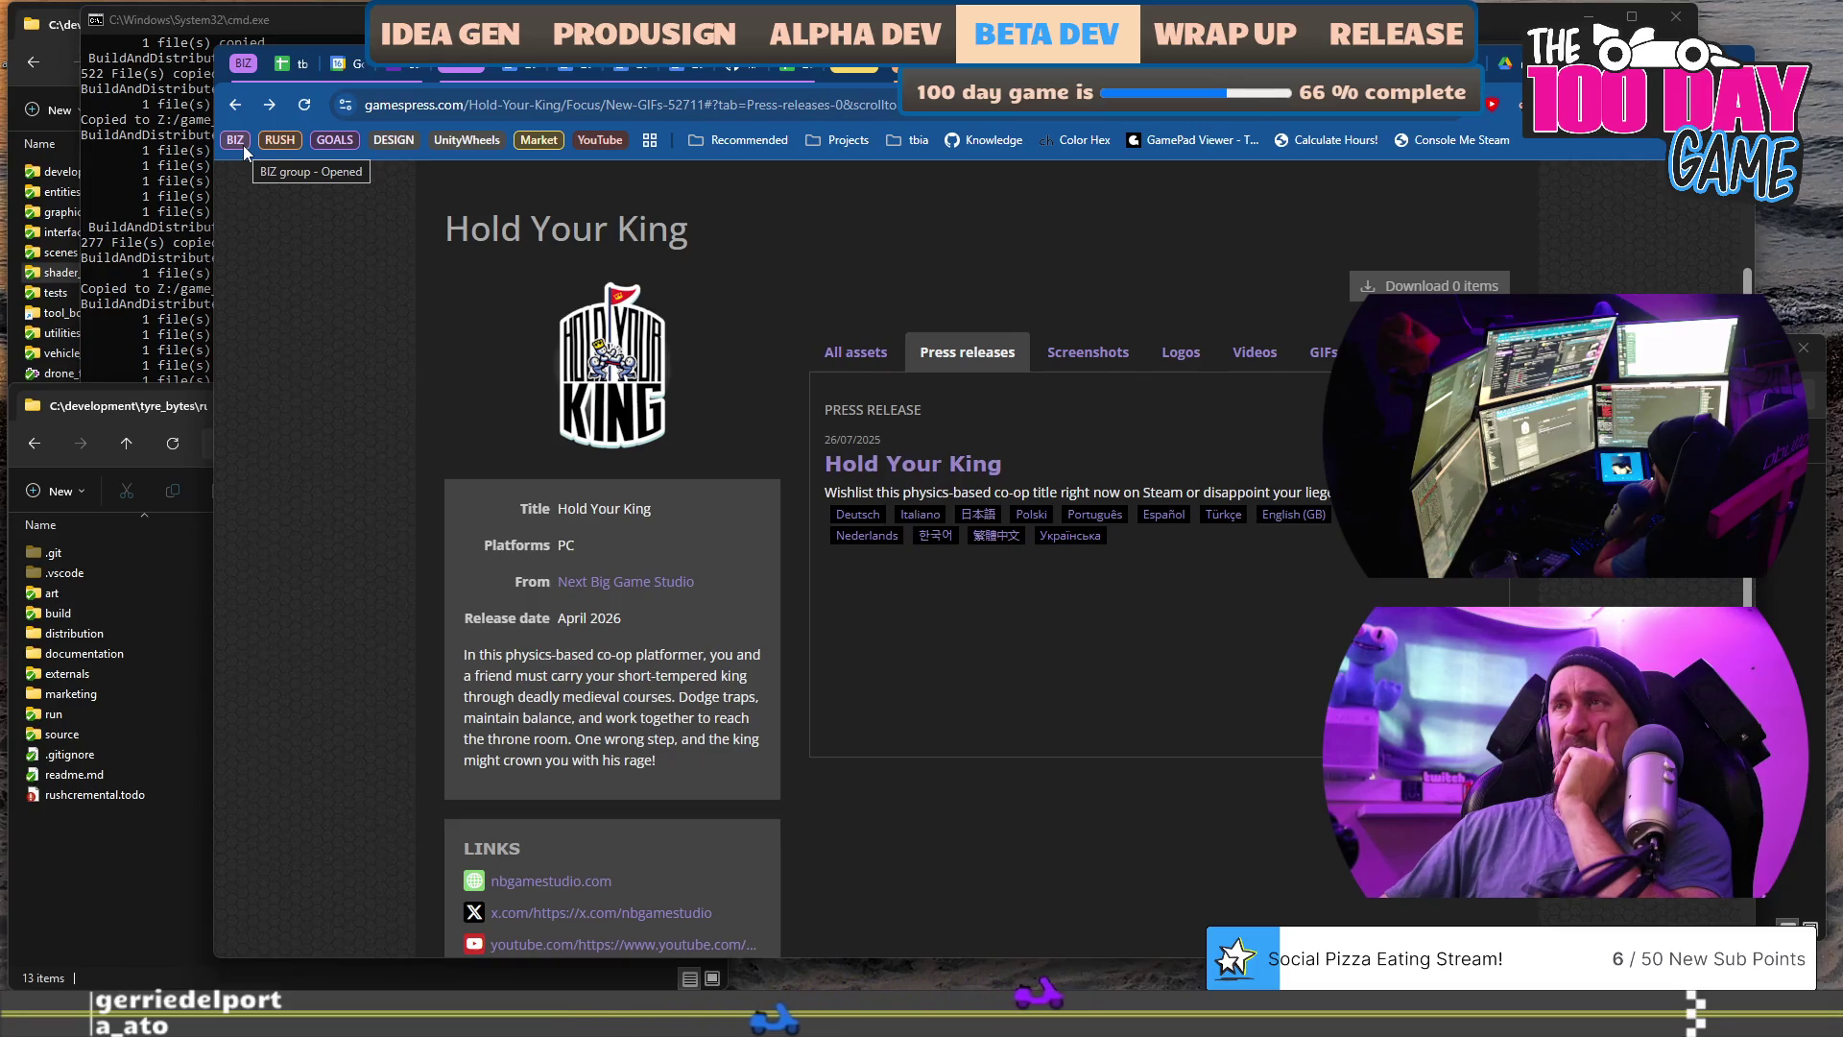
In the GIFs tab, glance at GIF3, then open HYK DESC GIF1 Horizontal (750 x 250) full size
{"action": "left_click", "coordinate": [1325, 369]}
{"action": "left_click", "coordinate": [1251, 492]}
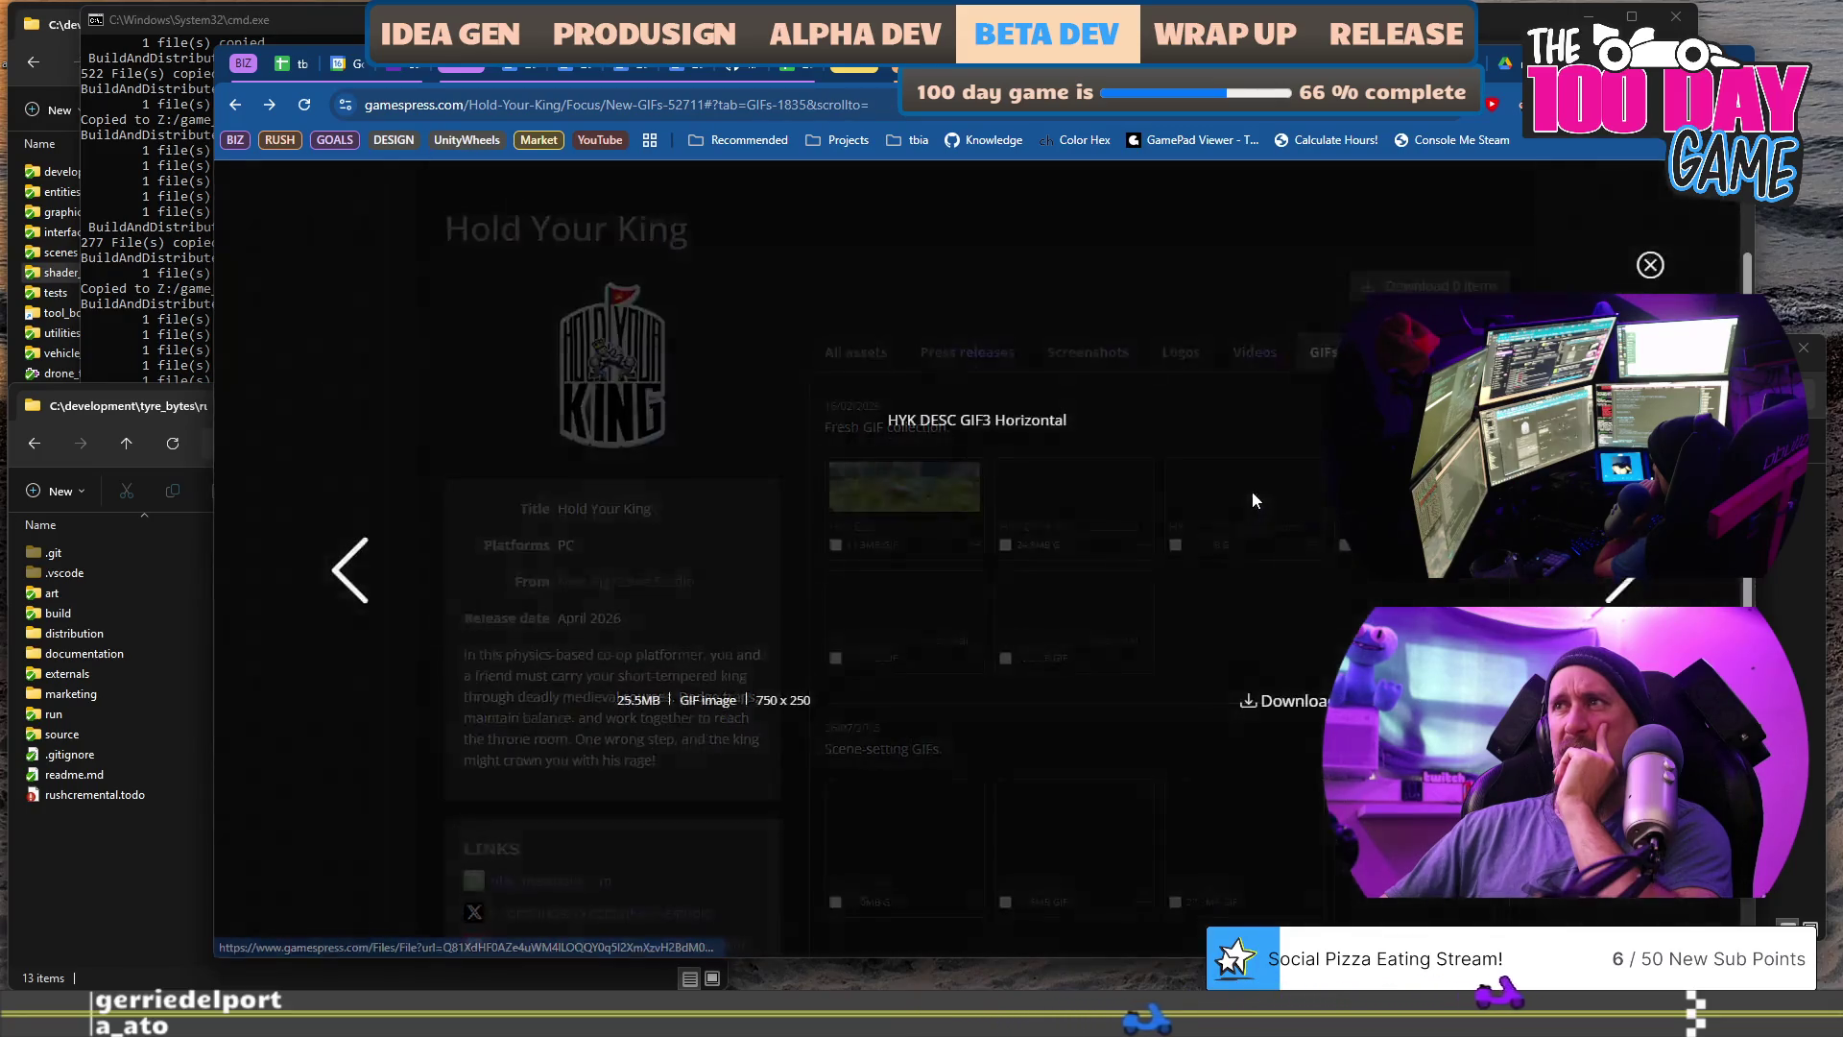
{"action": "key", "text": "Escape"}
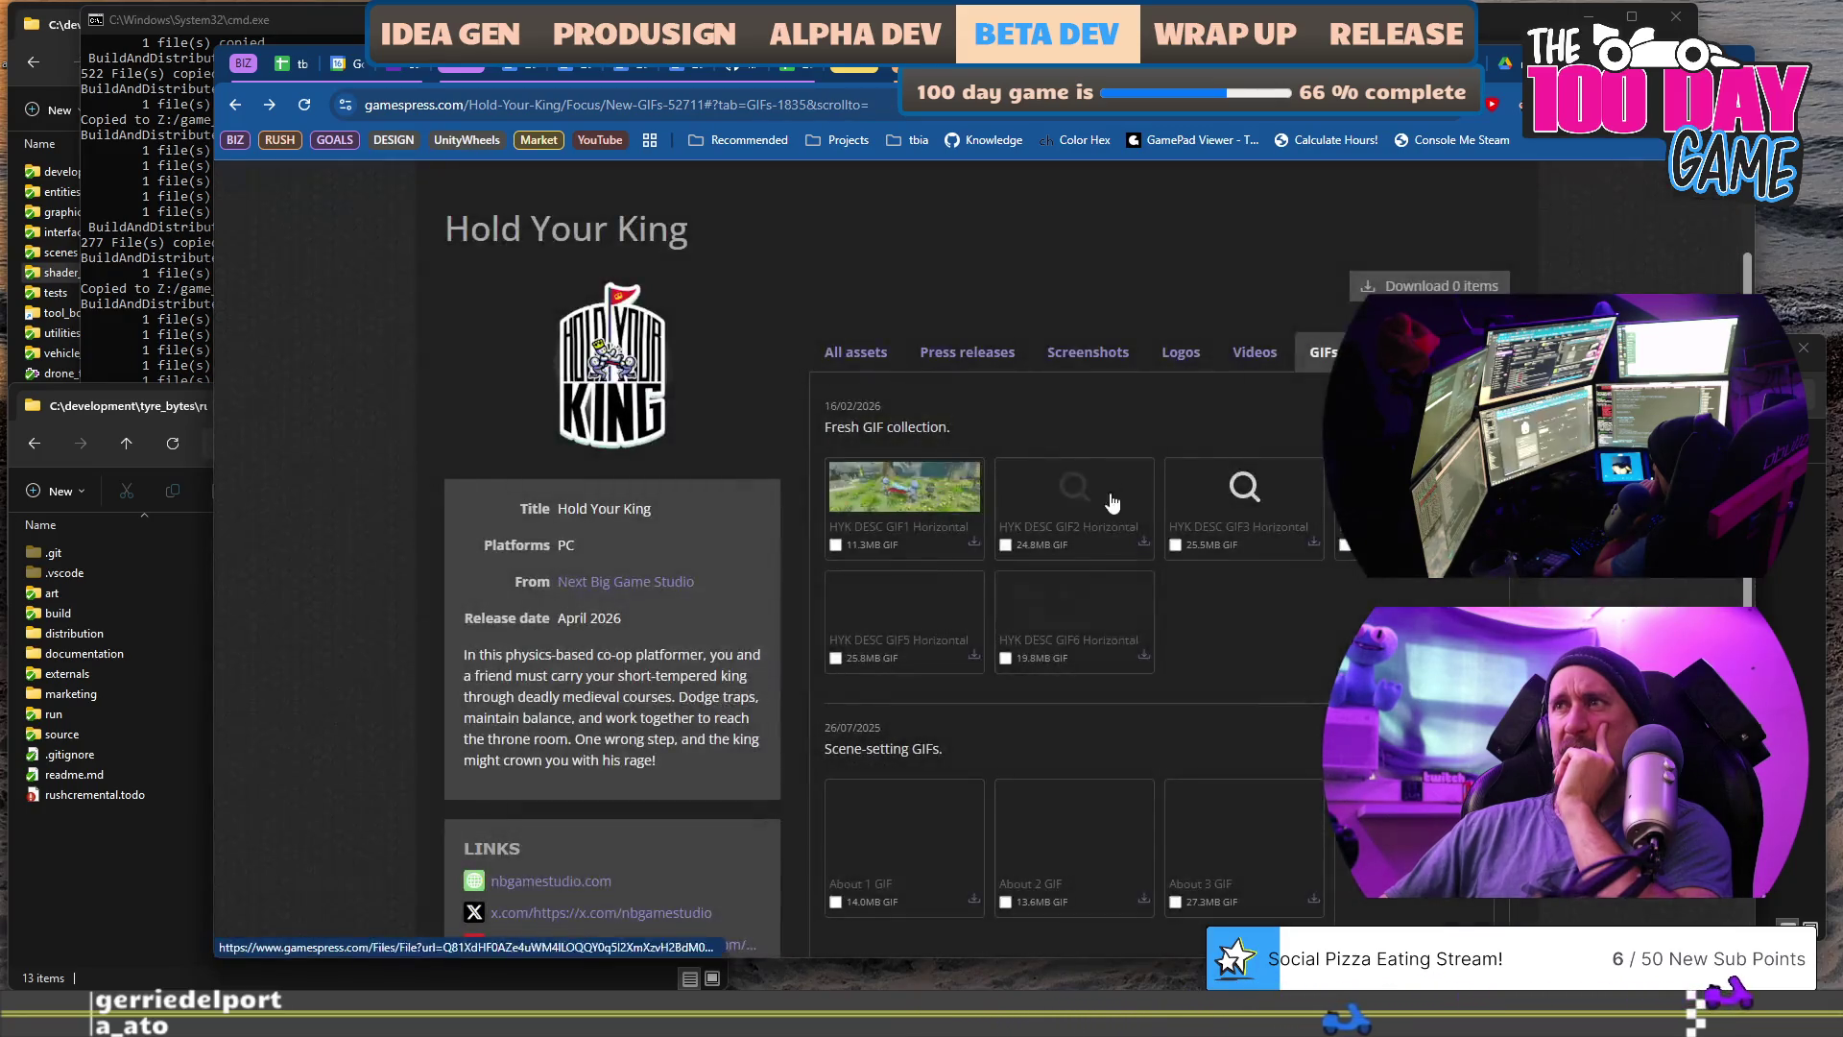
{"action": "left_click", "coordinate": [1108, 487]}
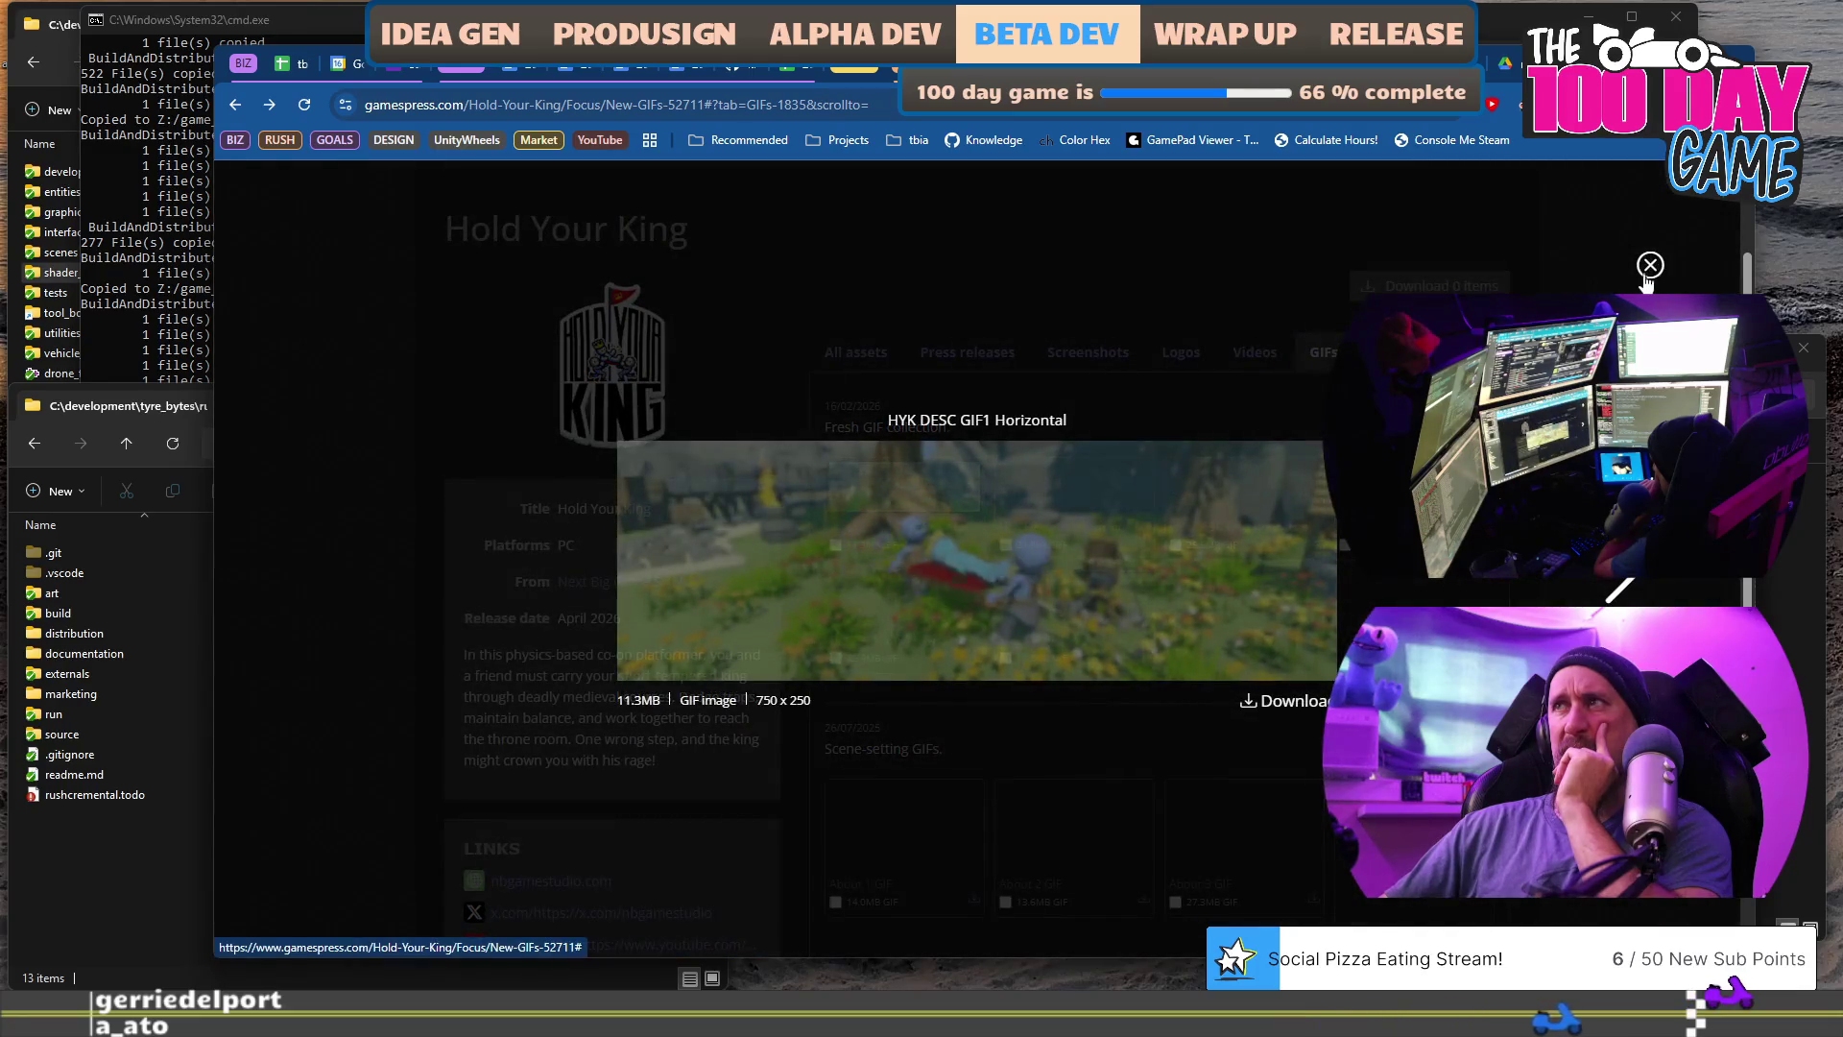
Queue HYK_DESC_GIF1_Horizontal.gif (11.3MB) for download and review the Your Downloads list
{"action": "key", "text": "Escape"}
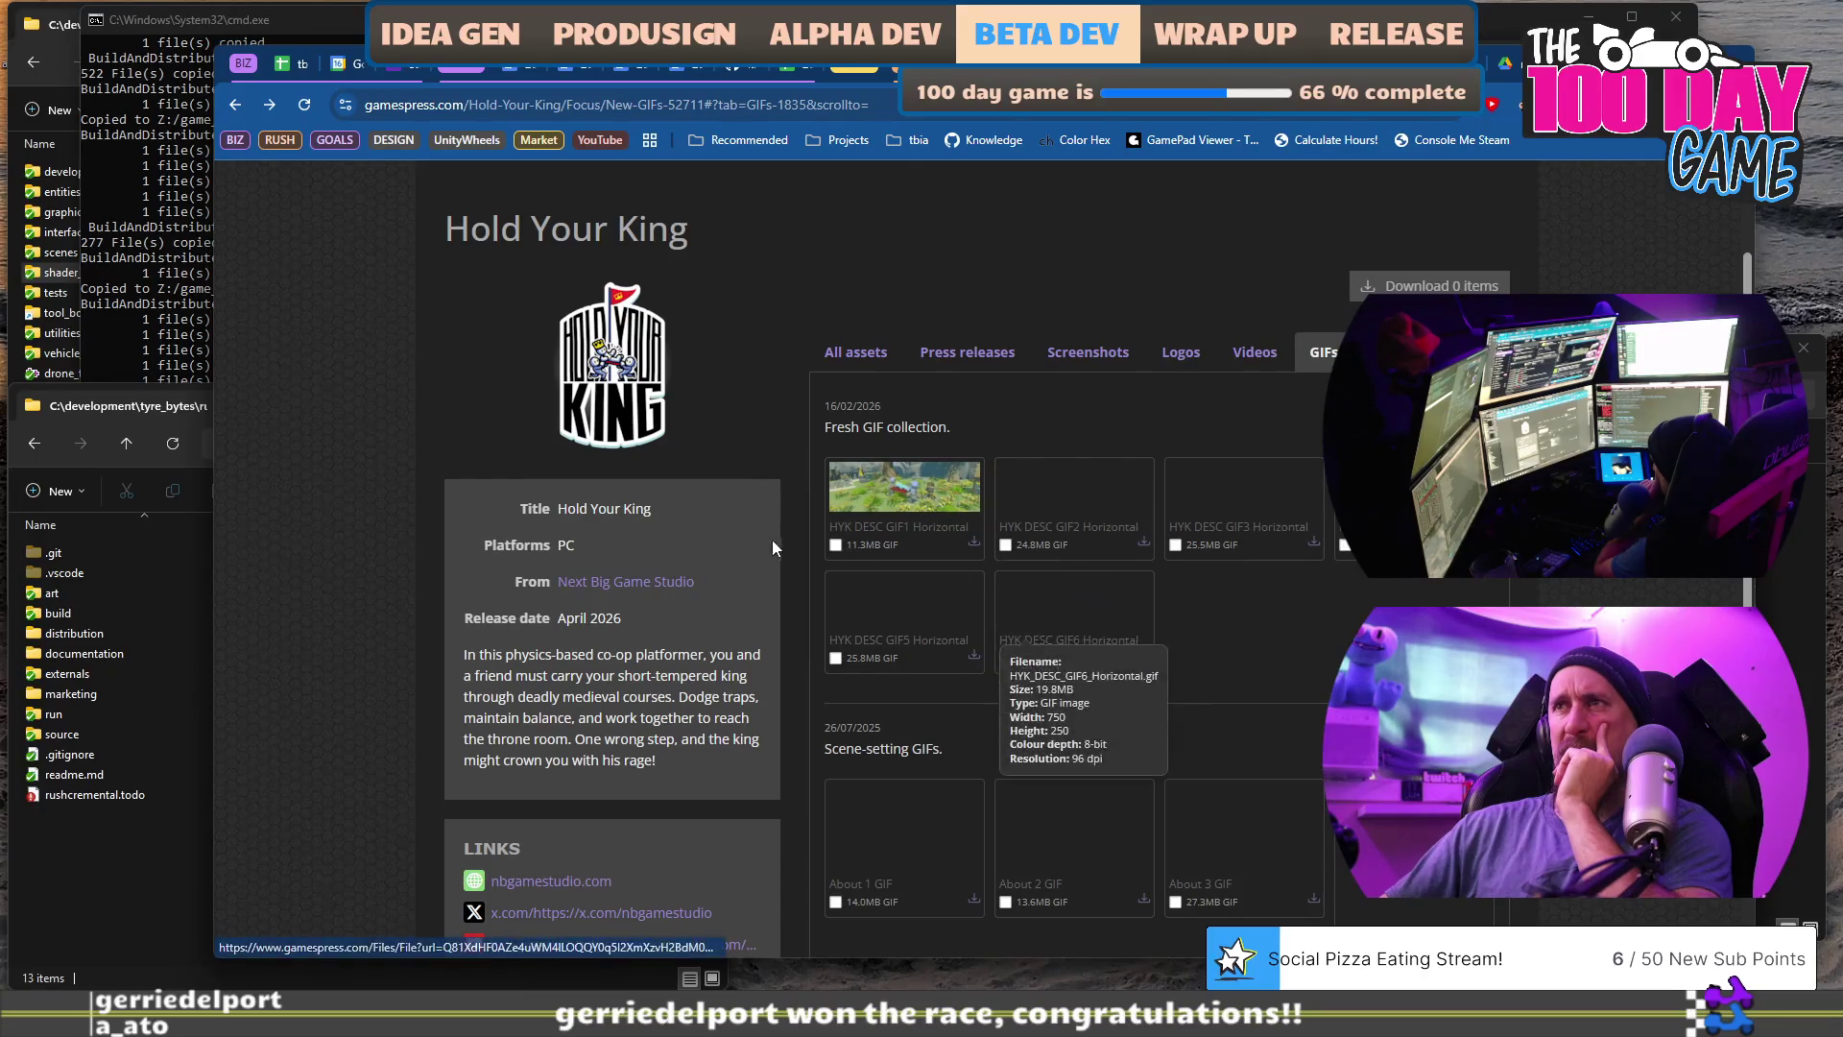
{"action": "left_click", "coordinate": [833, 545]}
{"action": "left_click", "coordinate": [1430, 285]}
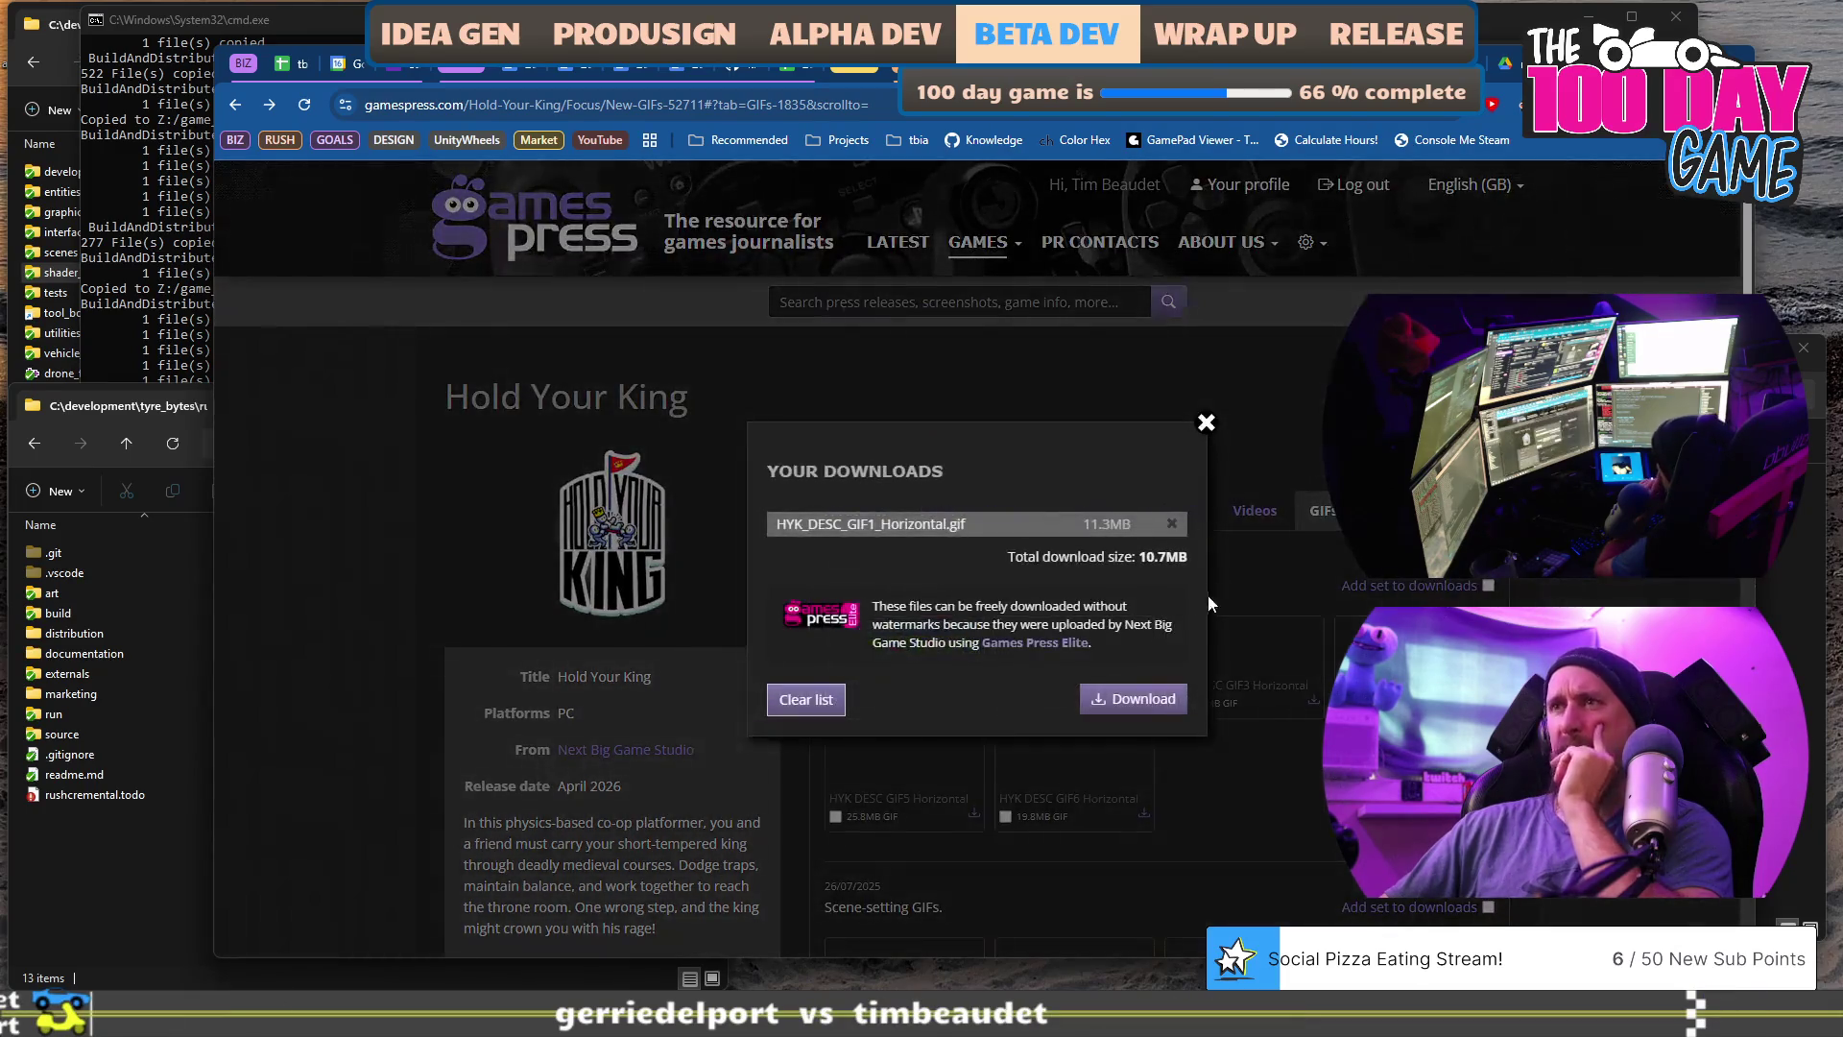
{"action": "mouse_move", "coordinate": [908, 606]}
{"action": "left_mouse_down"}
{"action": "mouse_move", "coordinate": [945, 648]}
{"action": "mouse_move", "coordinate": [960, 639]}
{"action": "left_mouse_up"}
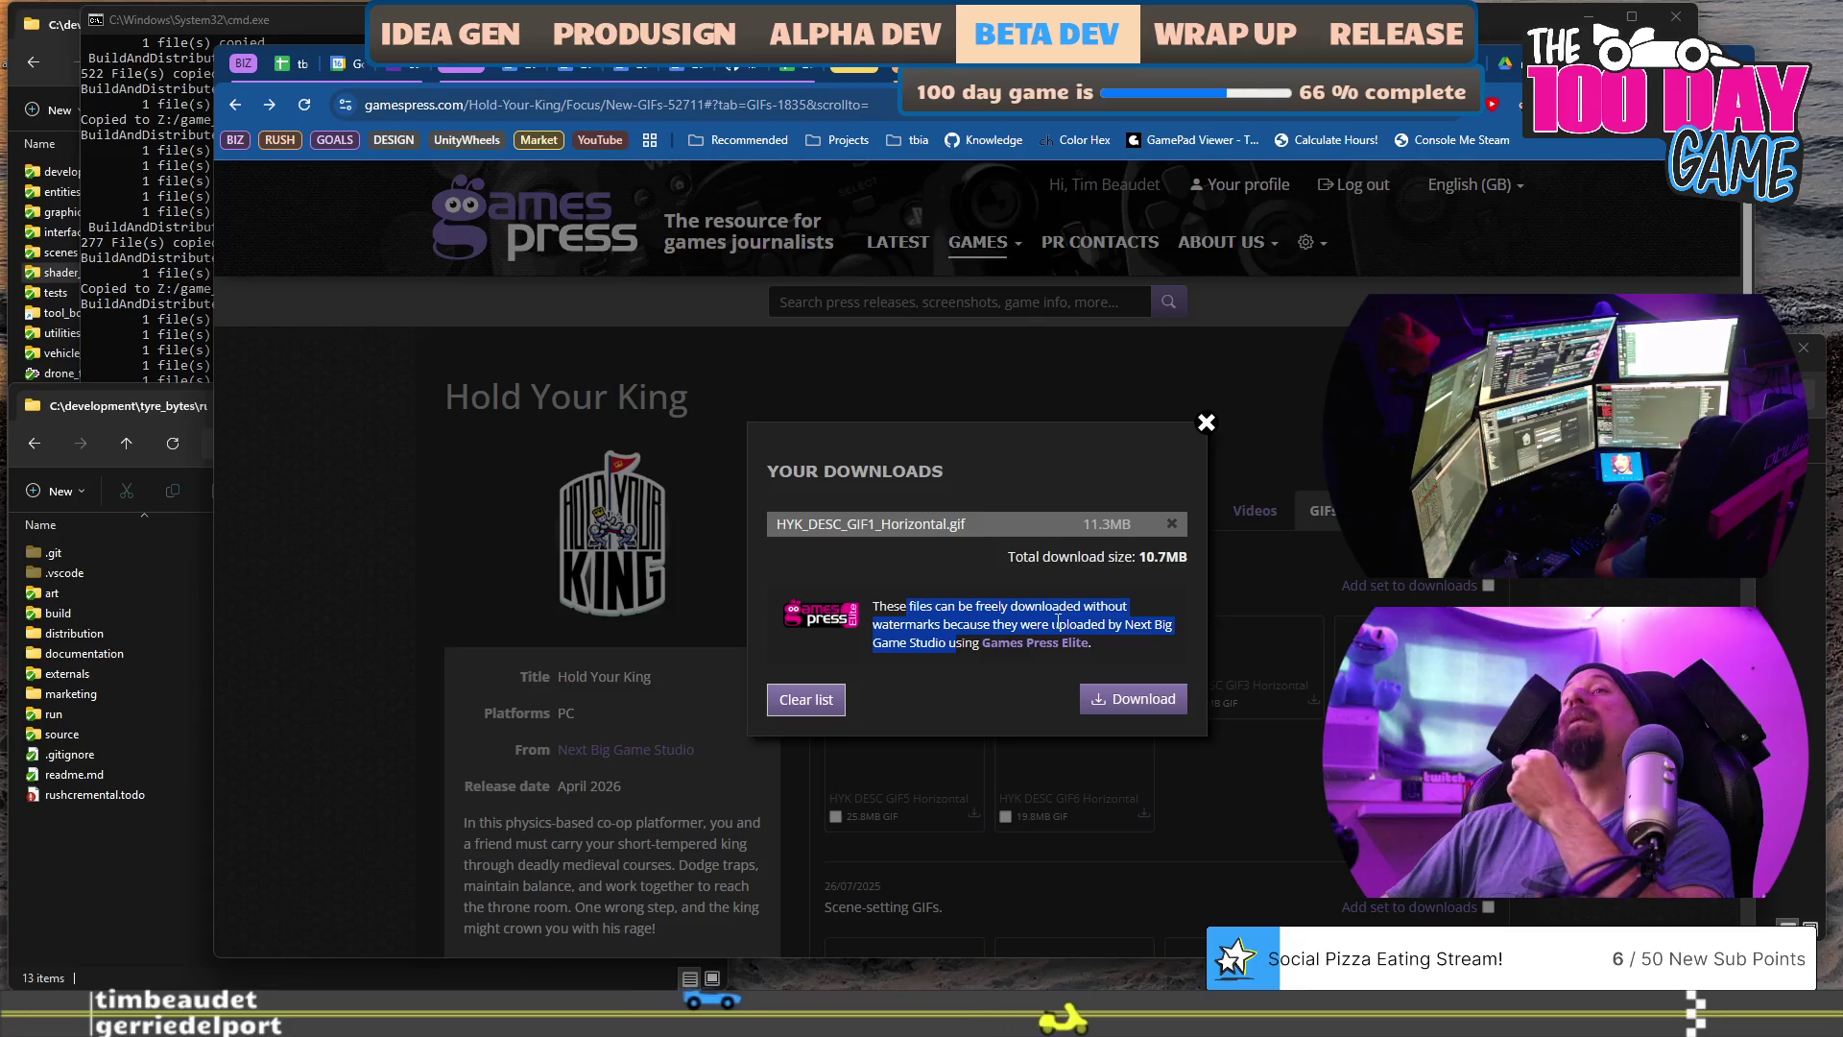
{"action": "left_click", "coordinate": [1060, 612]}
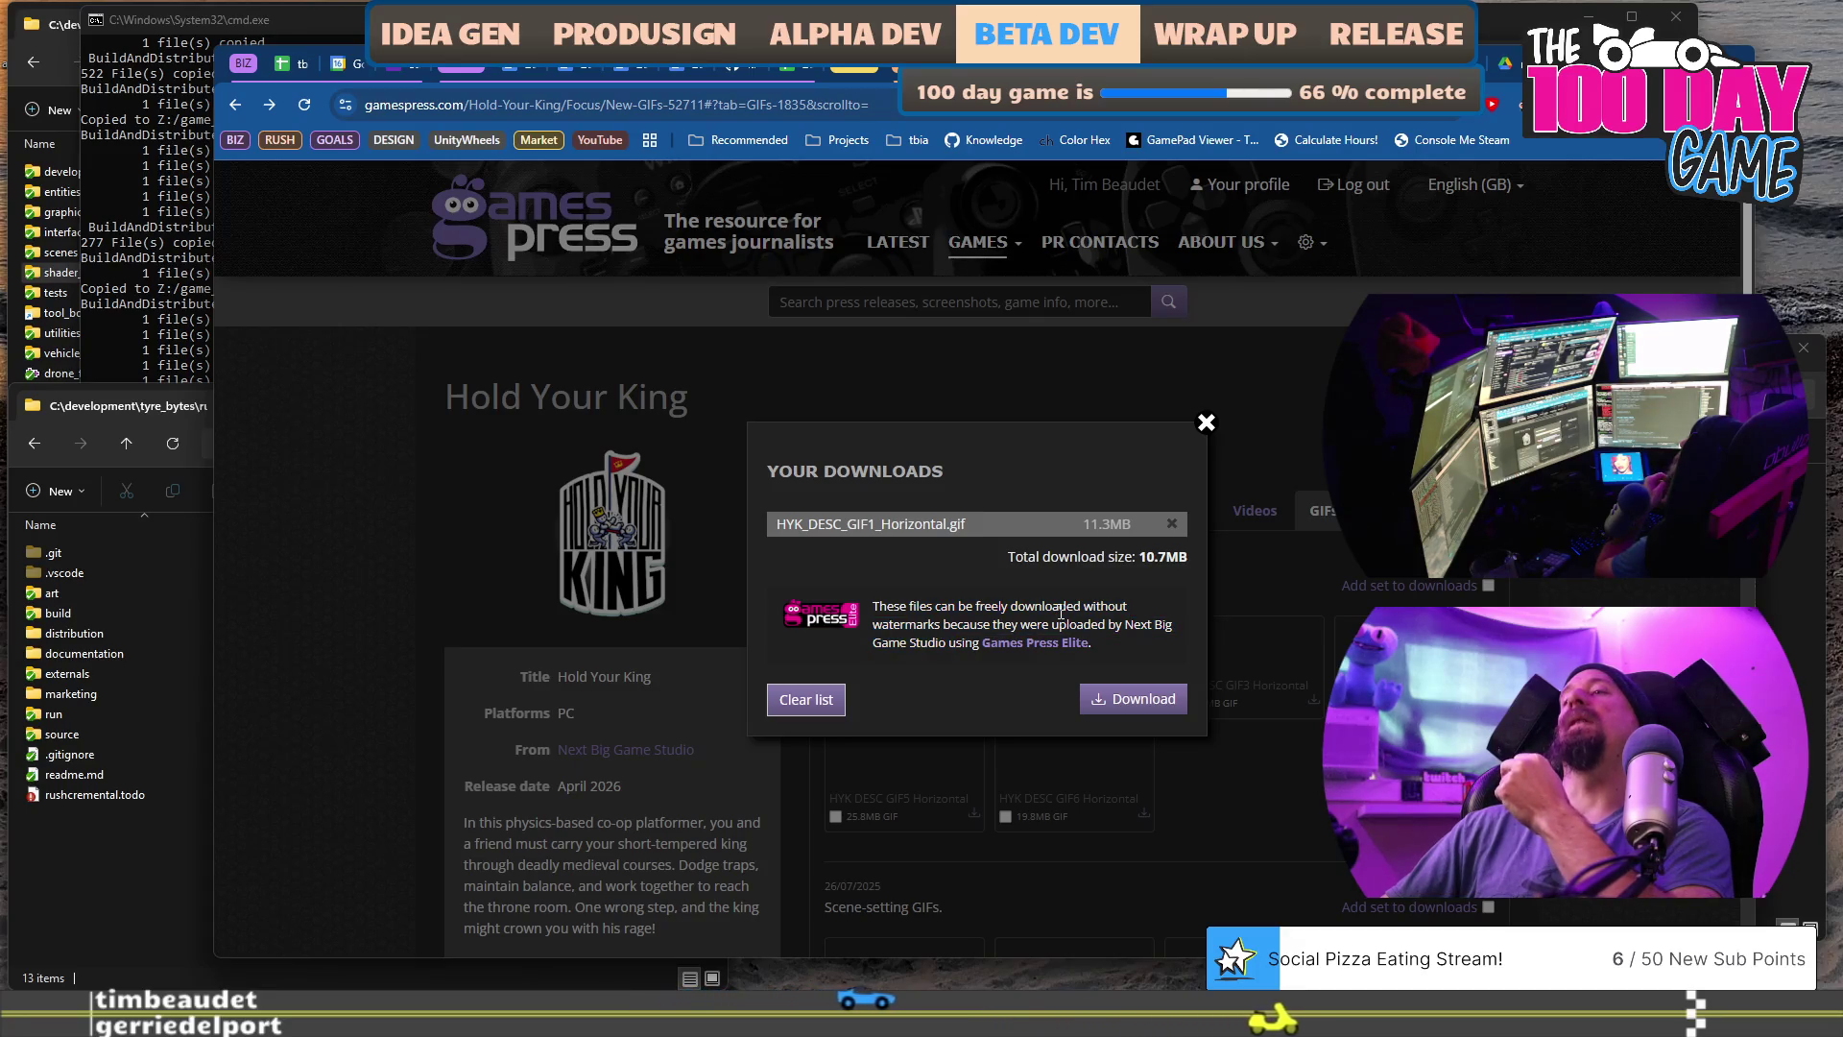
{"action": "left_click", "coordinate": [1211, 425]}
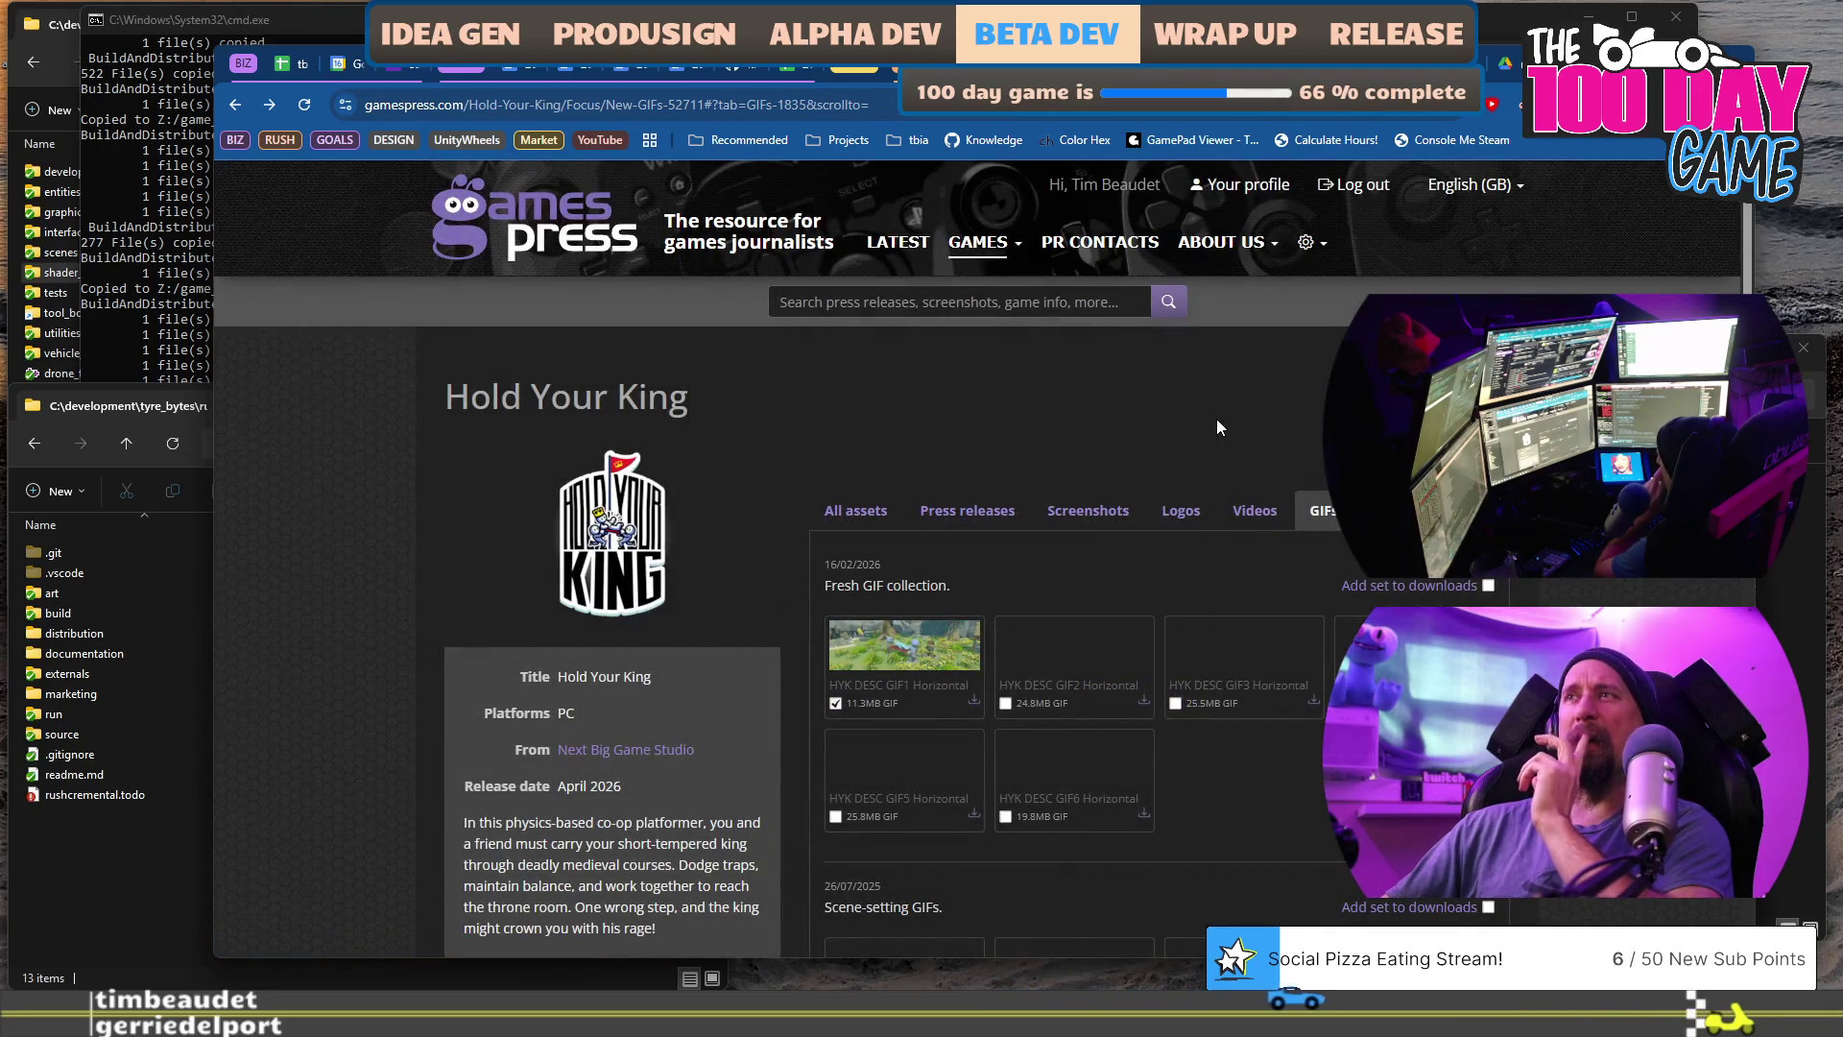
{"action": "left_click", "coordinate": [1230, 242]}
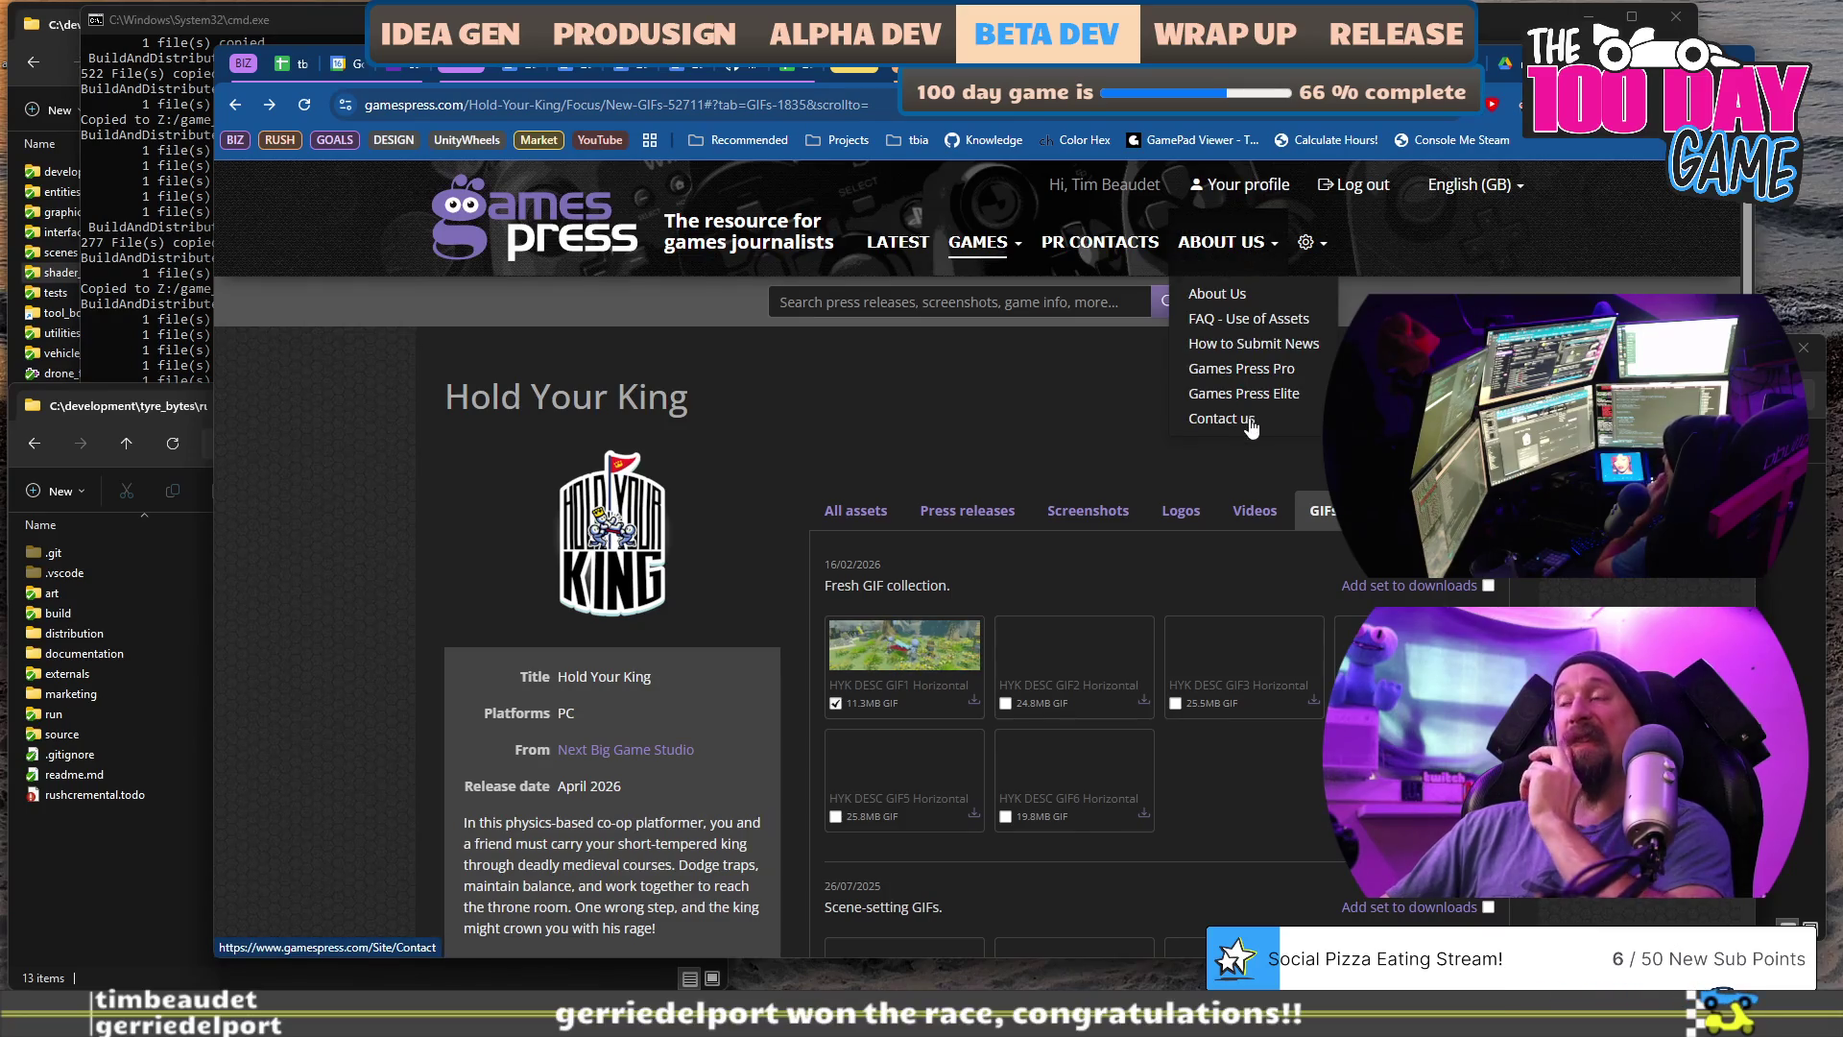
Scroll the Games Press Elite page past the comparison table down to the Enquiry Form
{"action": "left_click", "coordinate": [1251, 396]}
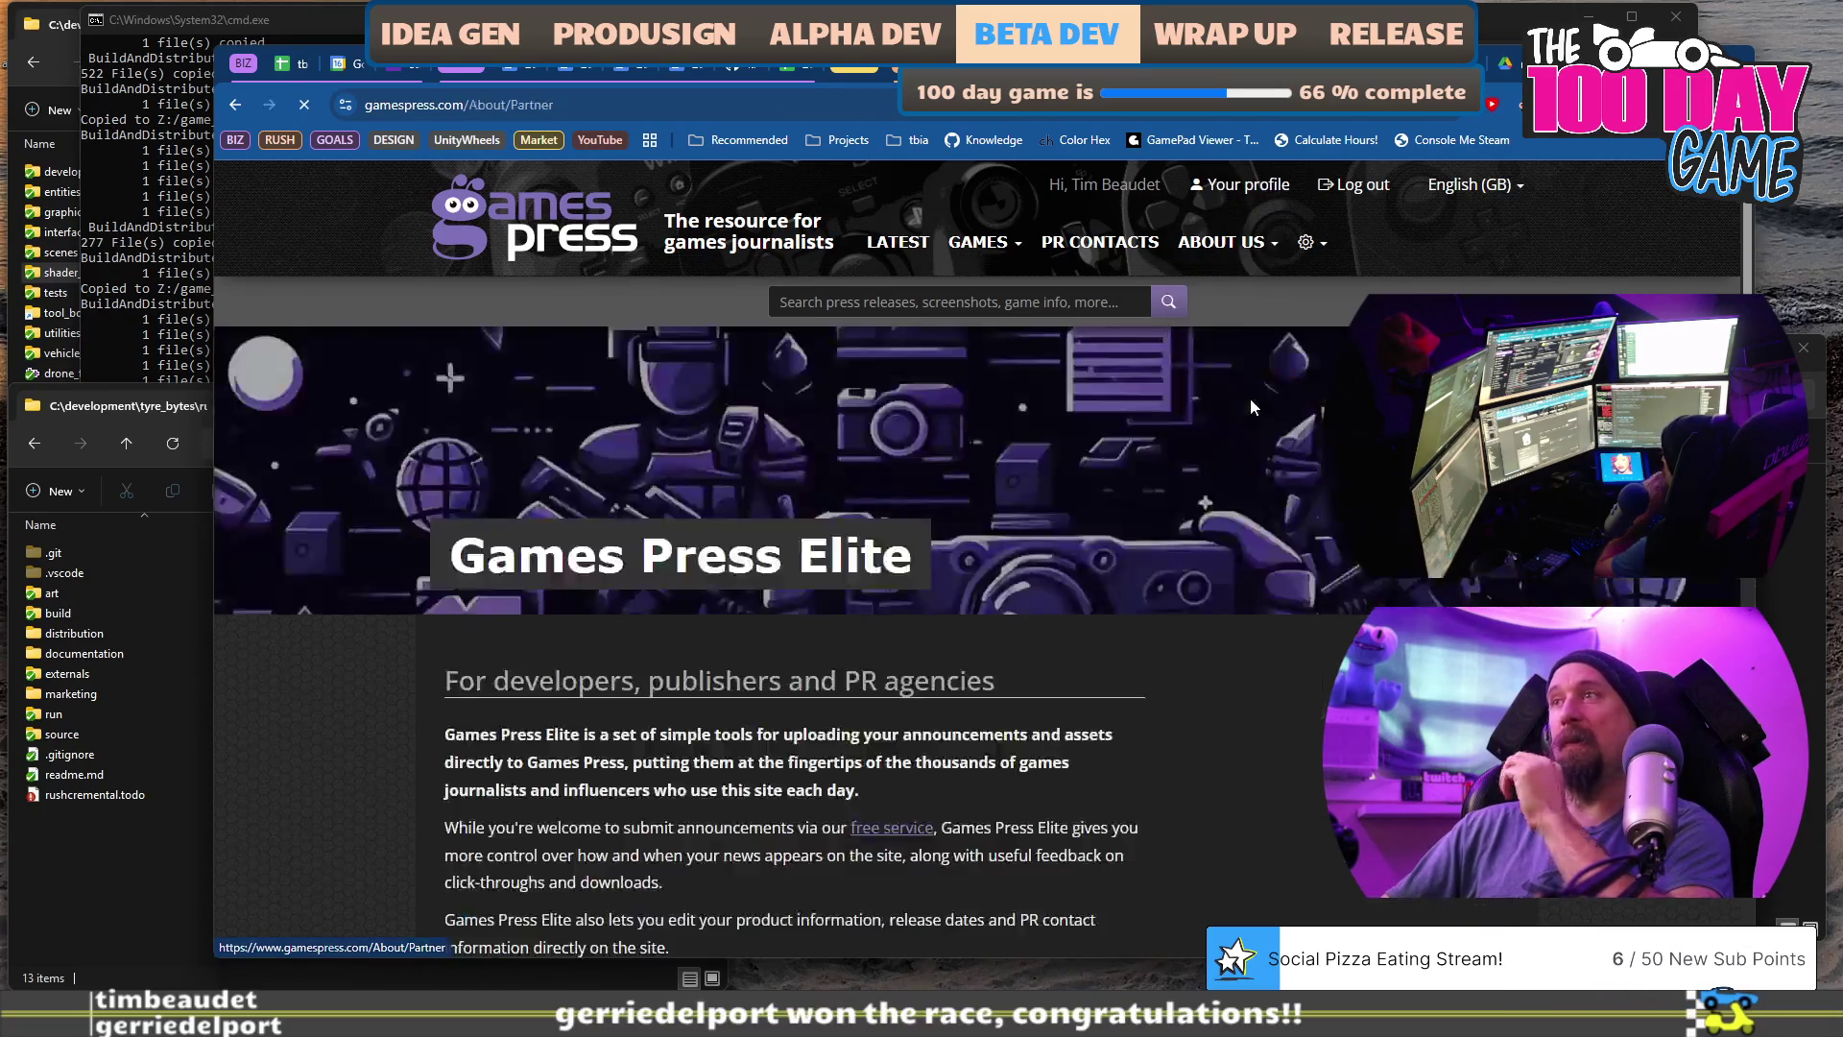
{"action": "scroll", "coordinate": [1182, 545], "scroll_direction": "down", "scroll_amount": 6}
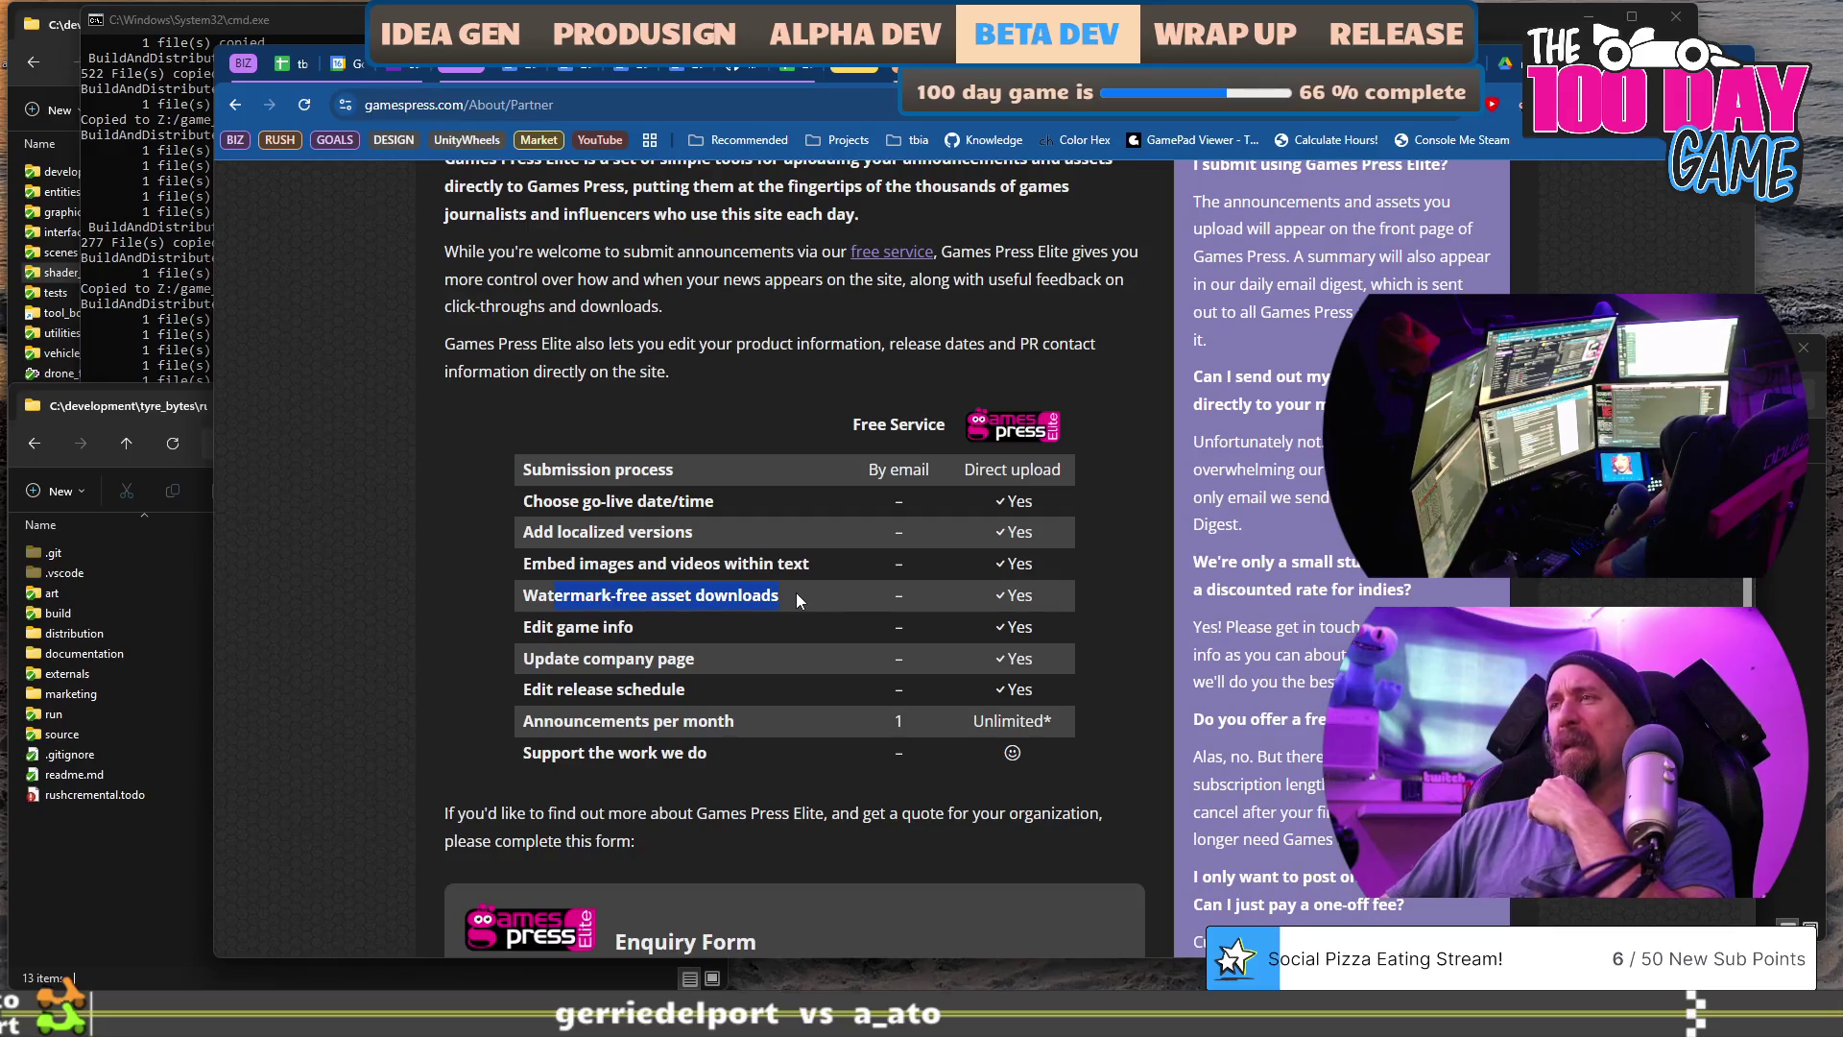
{"action": "scroll", "coordinate": [797, 591], "scroll_direction": "down", "scroll_amount": 4}
{"action": "scroll", "coordinate": [797, 591], "scroll_direction": "down", "scroll_amount": 4}
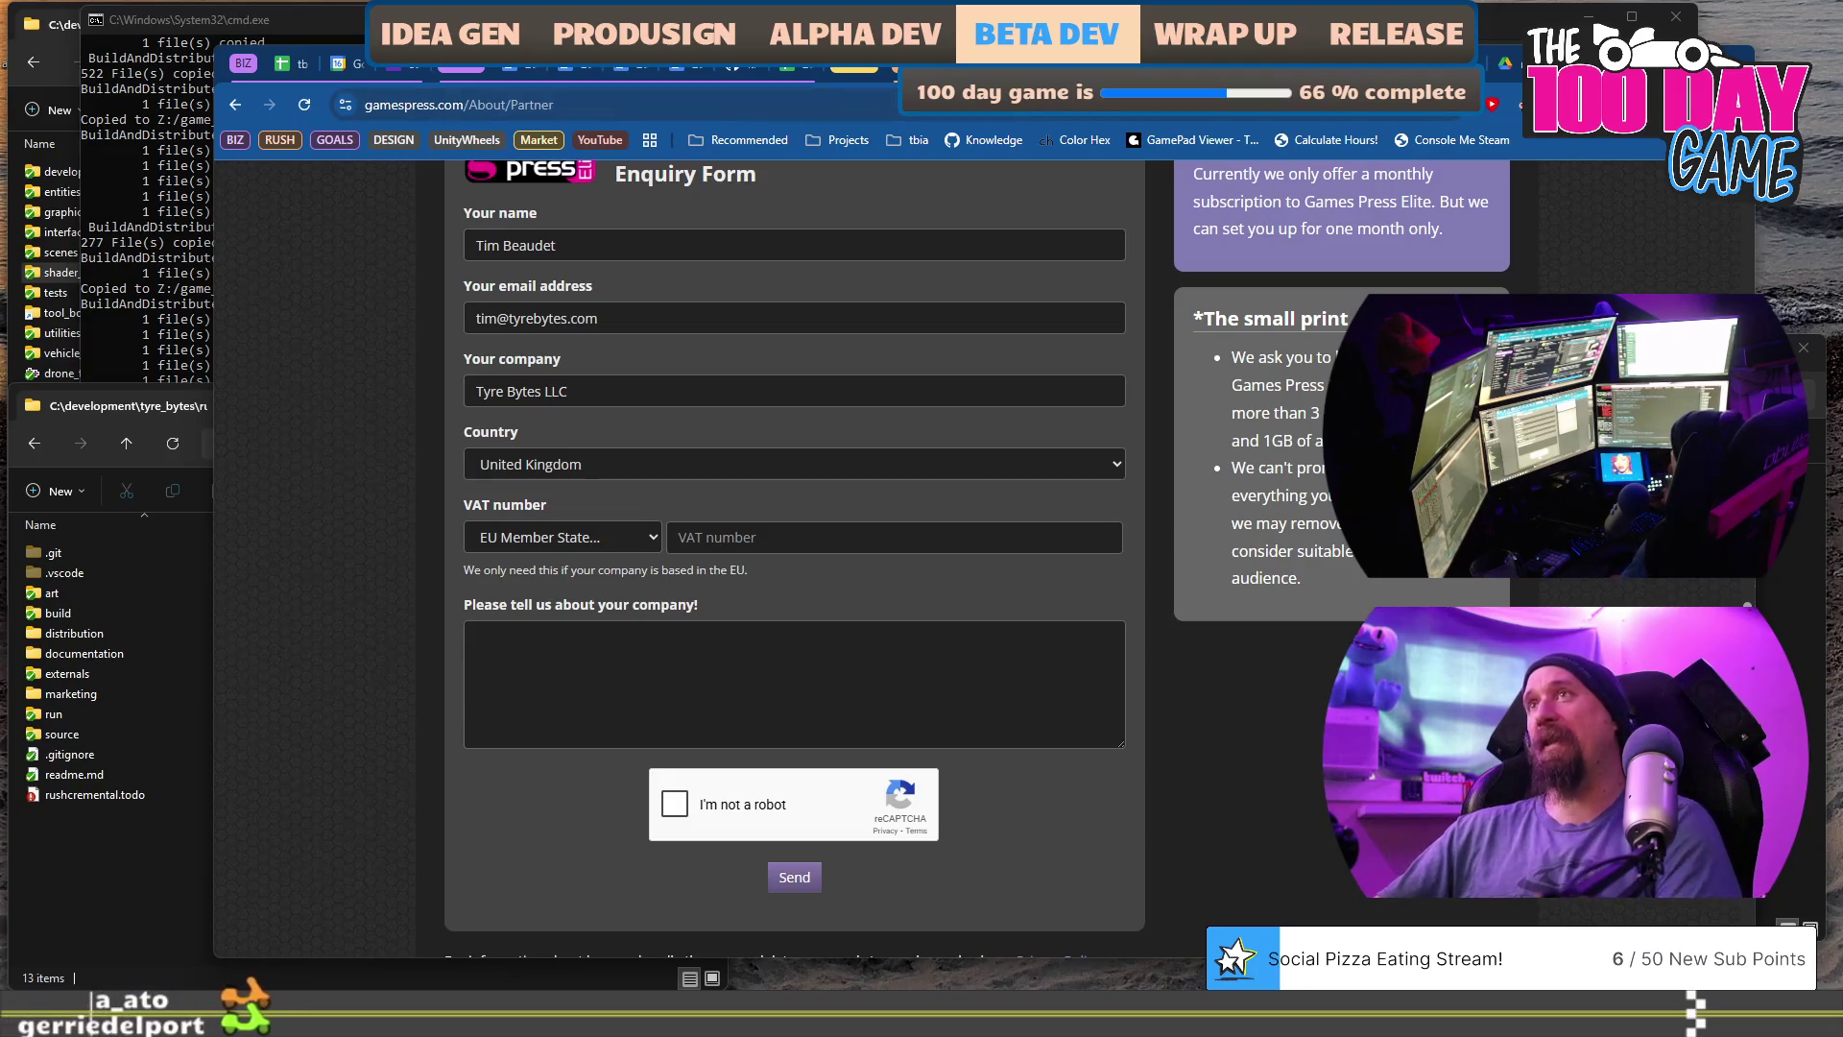
{"action": "key", "text": "ctrl+Tab"}
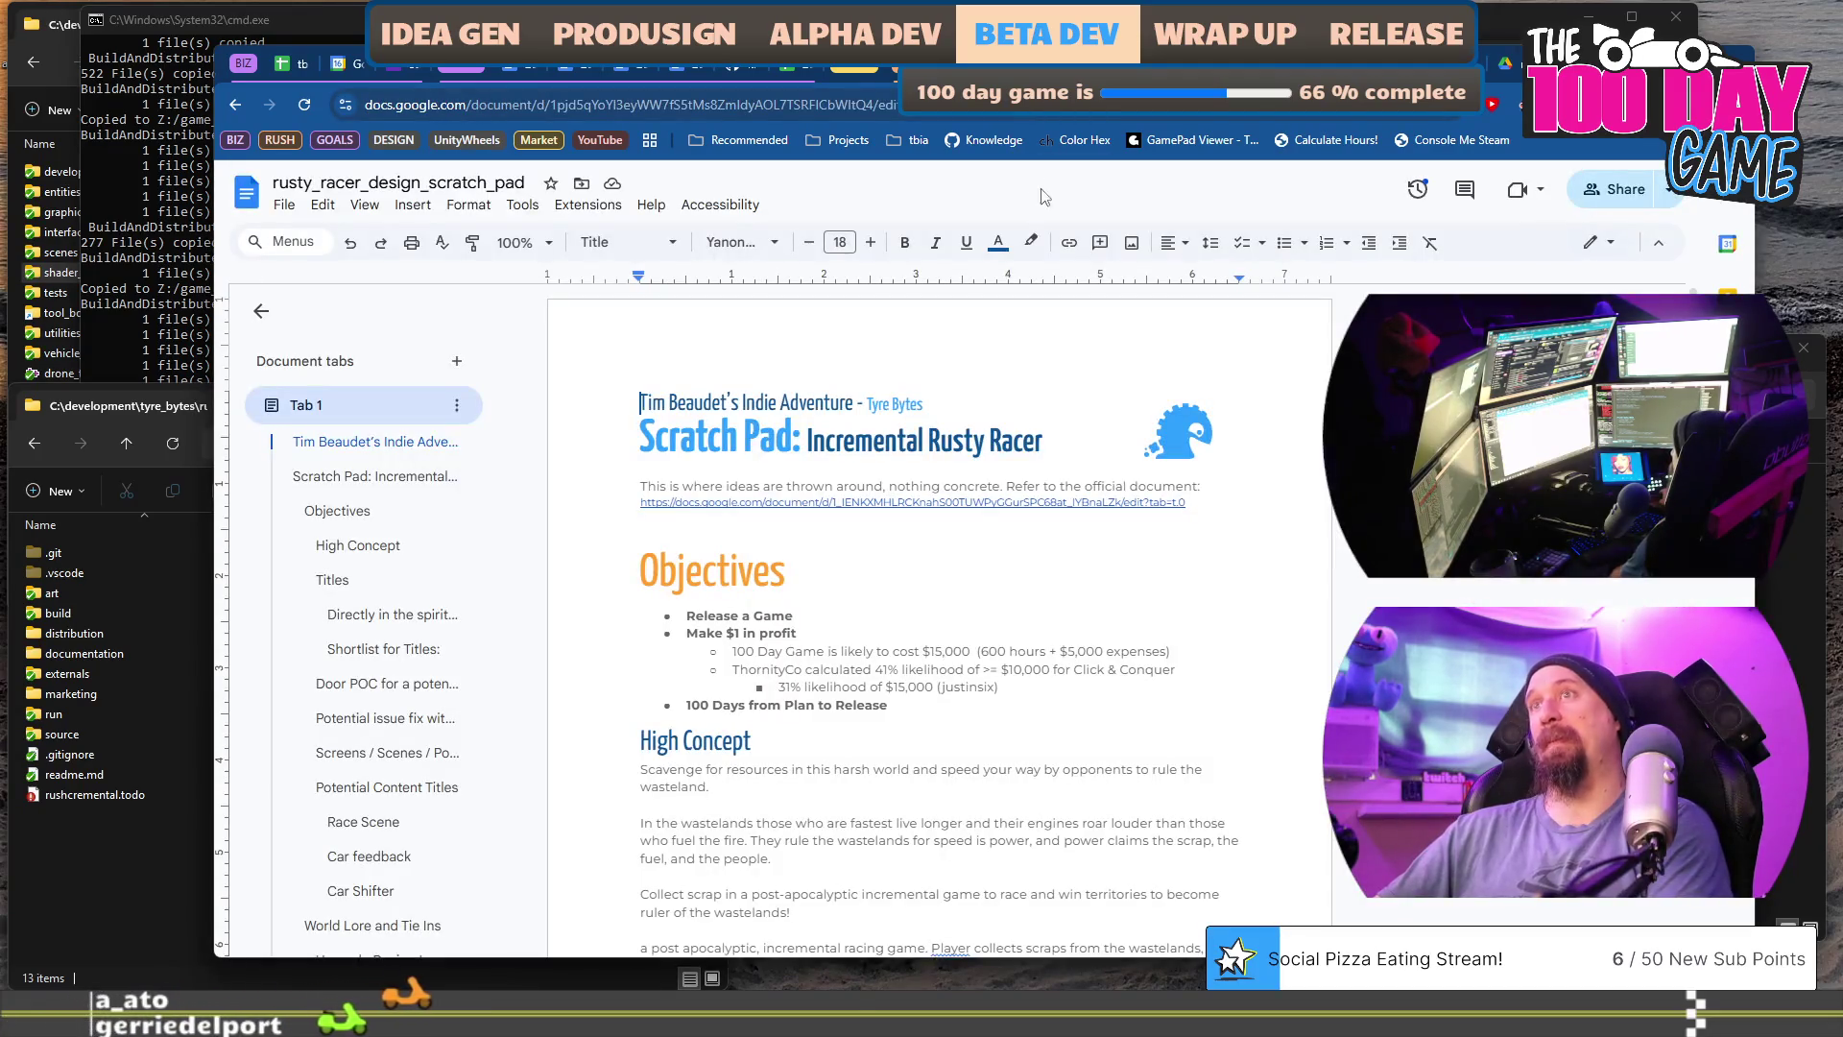
In marketing_campaign_rushcremental, insert a blank line after the 'February 20th' heading
{"action": "key", "text": "ctrl+Tab"}
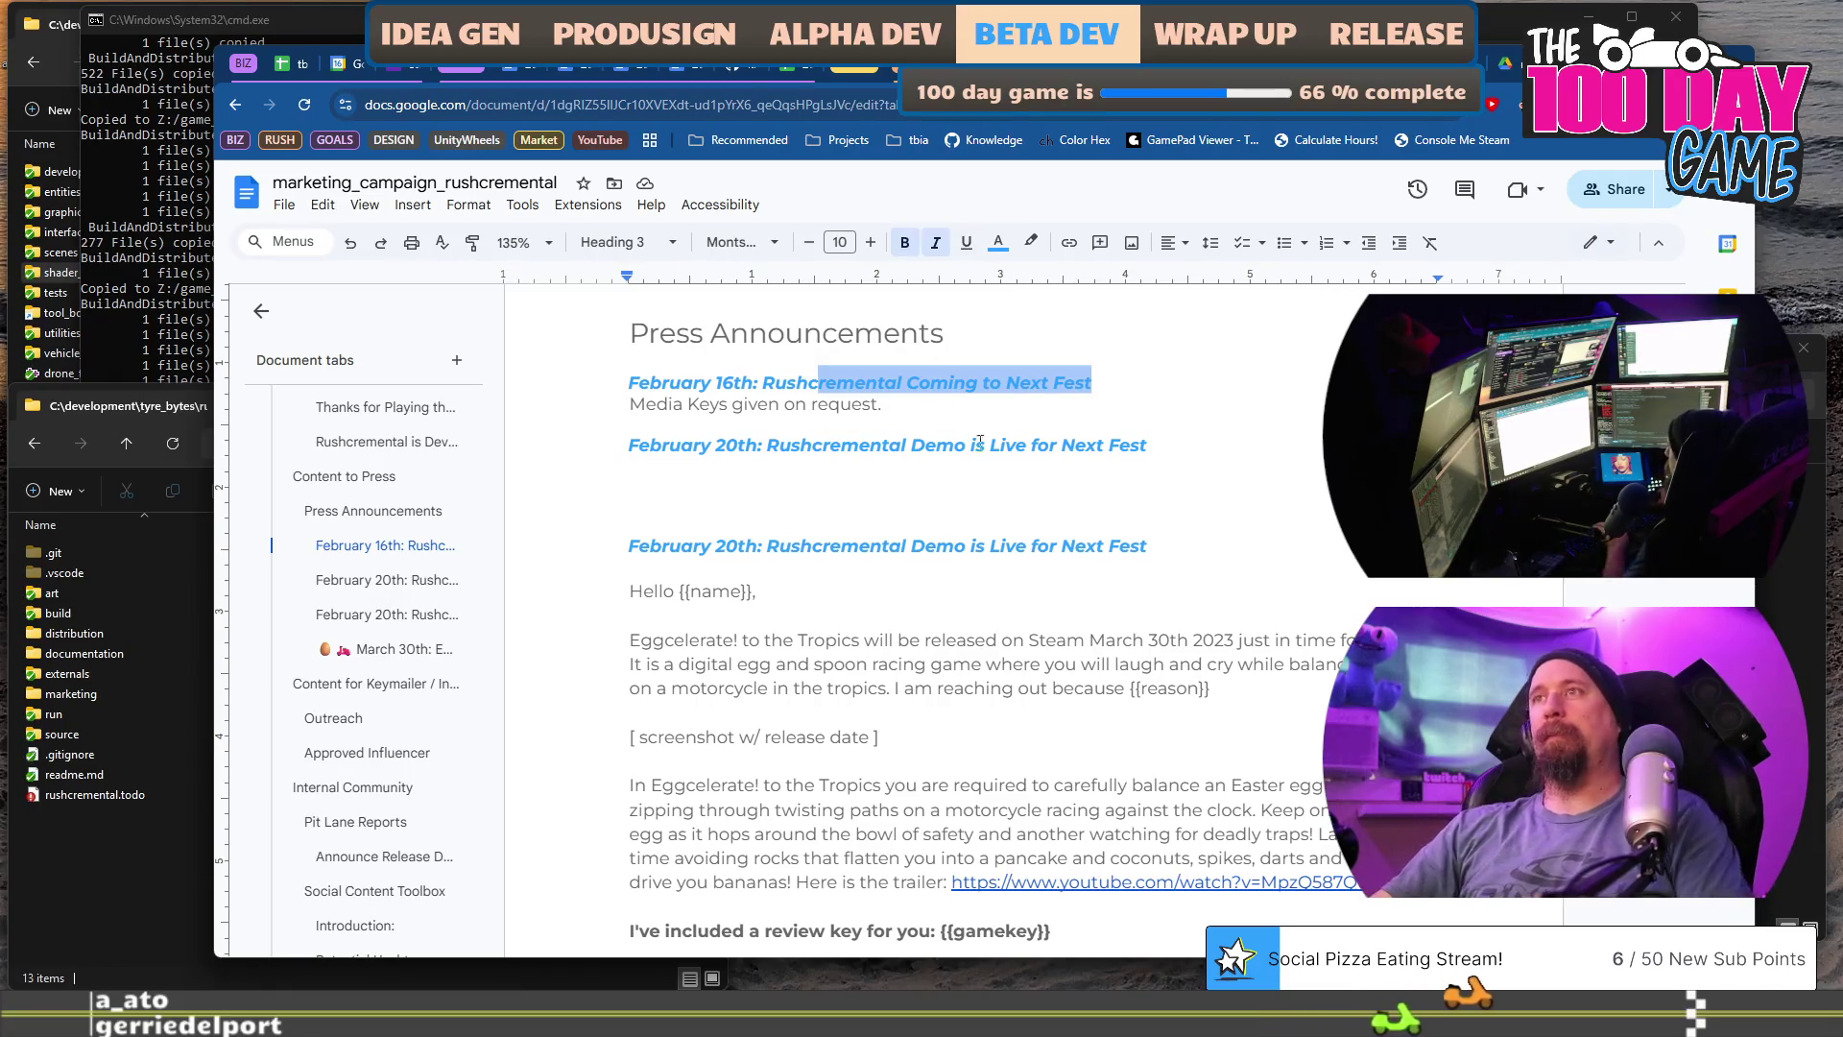
{"action": "left_click", "coordinate": [1206, 449]}
{"action": "key", "text": "Home"}
{"action": "key", "text": "ctrl+shift+Right"}
{"action": "key", "text": "ctrl+shift+Right"}
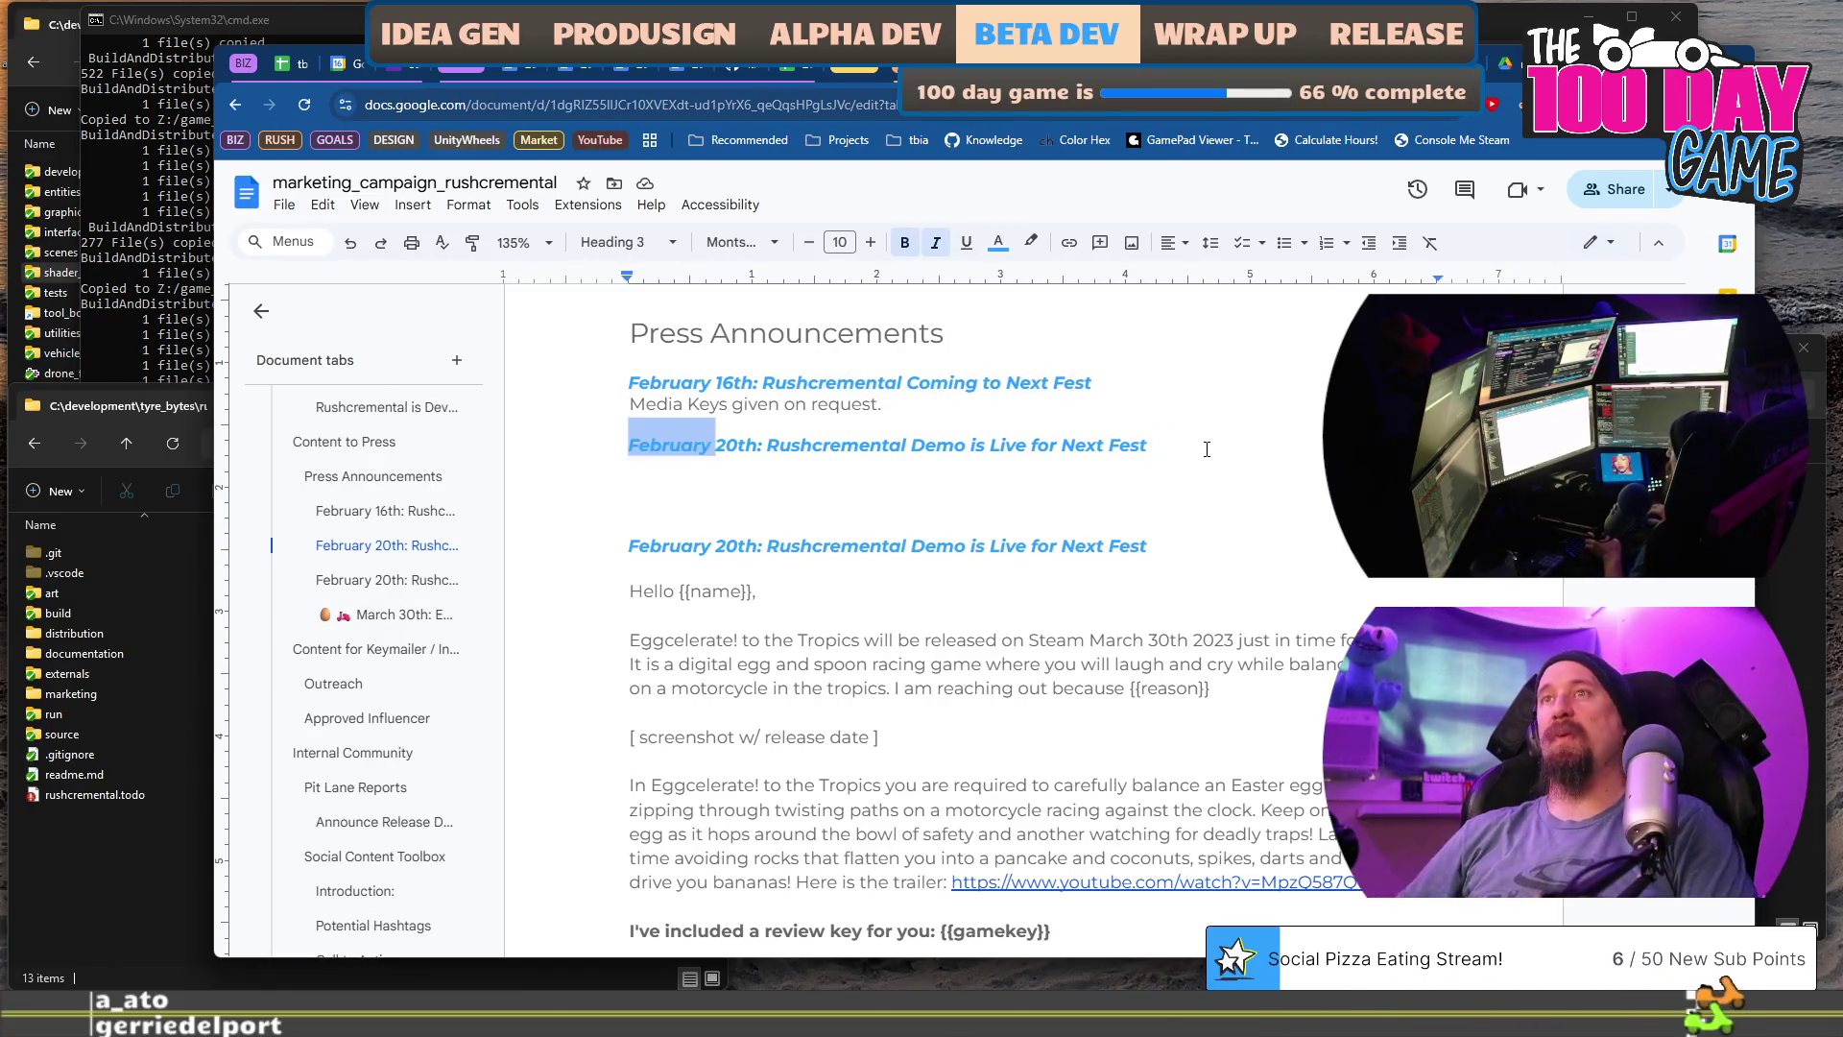
{"action": "key", "text": "End"}
{"action": "key", "text": "Return"}
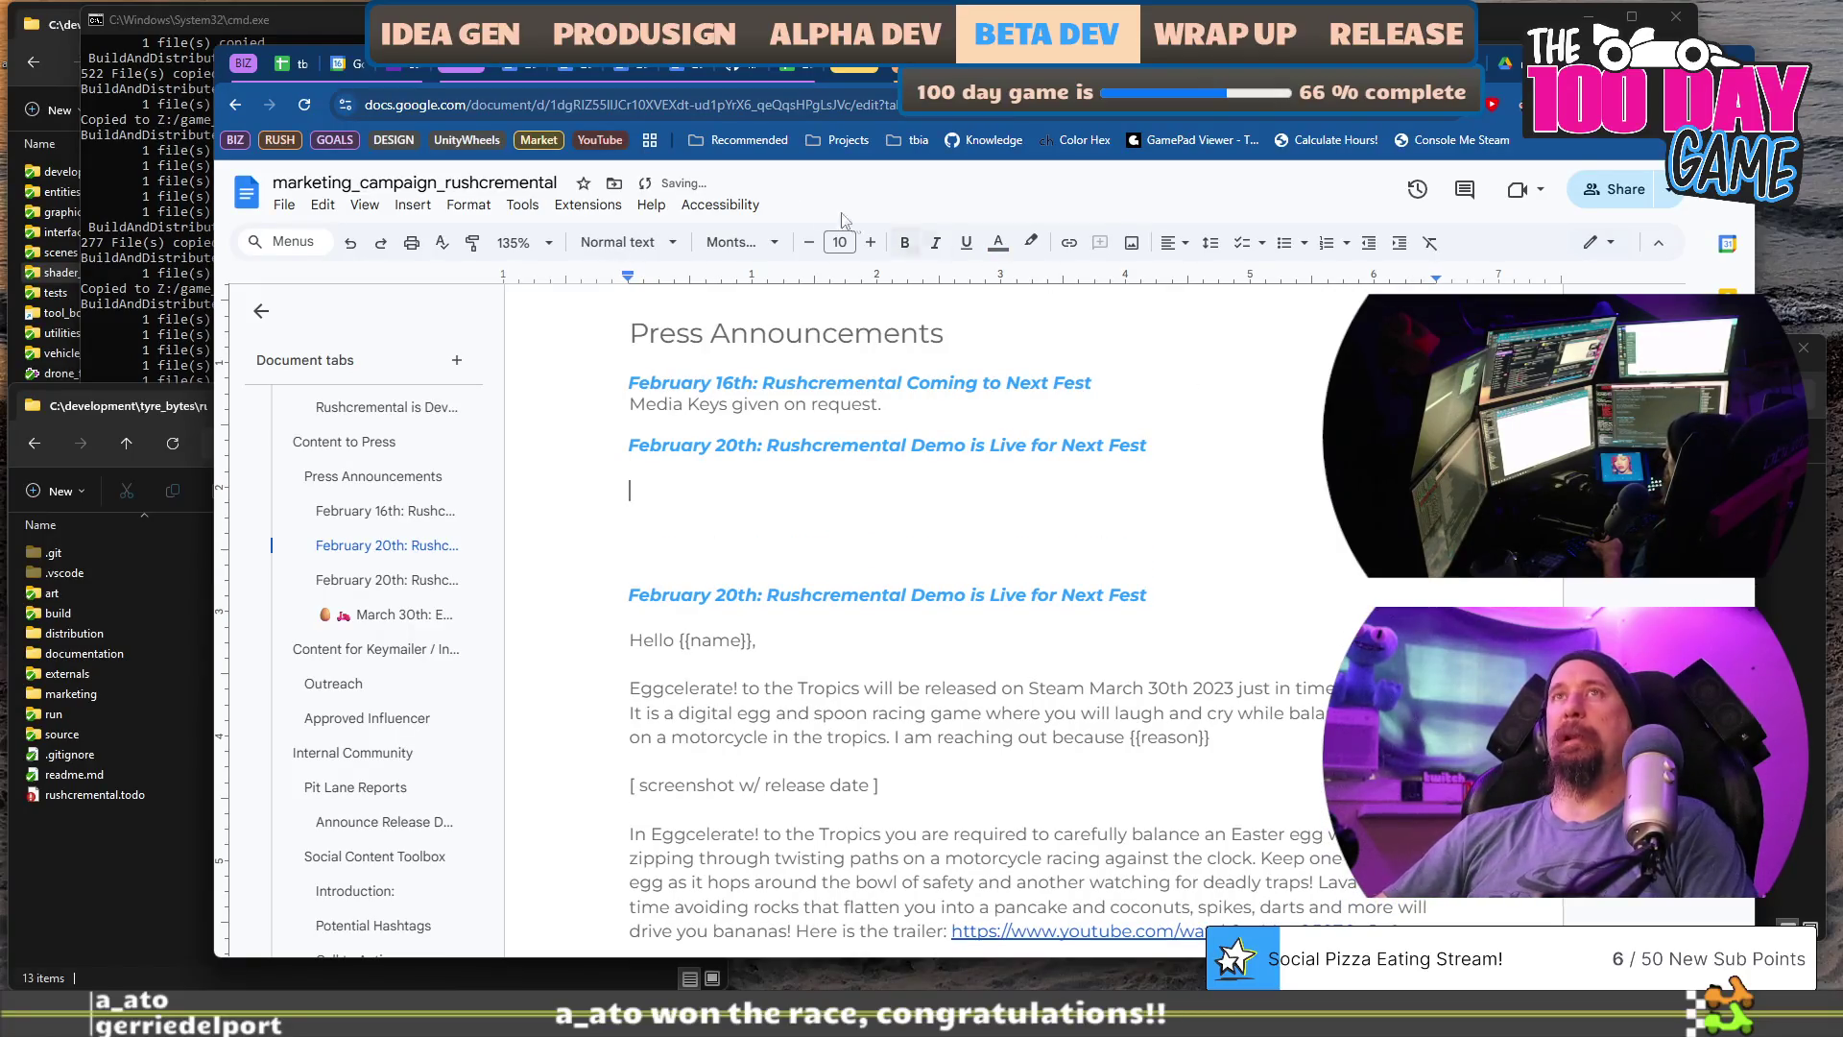
{"action": "left_click", "coordinate": [301, 66]}
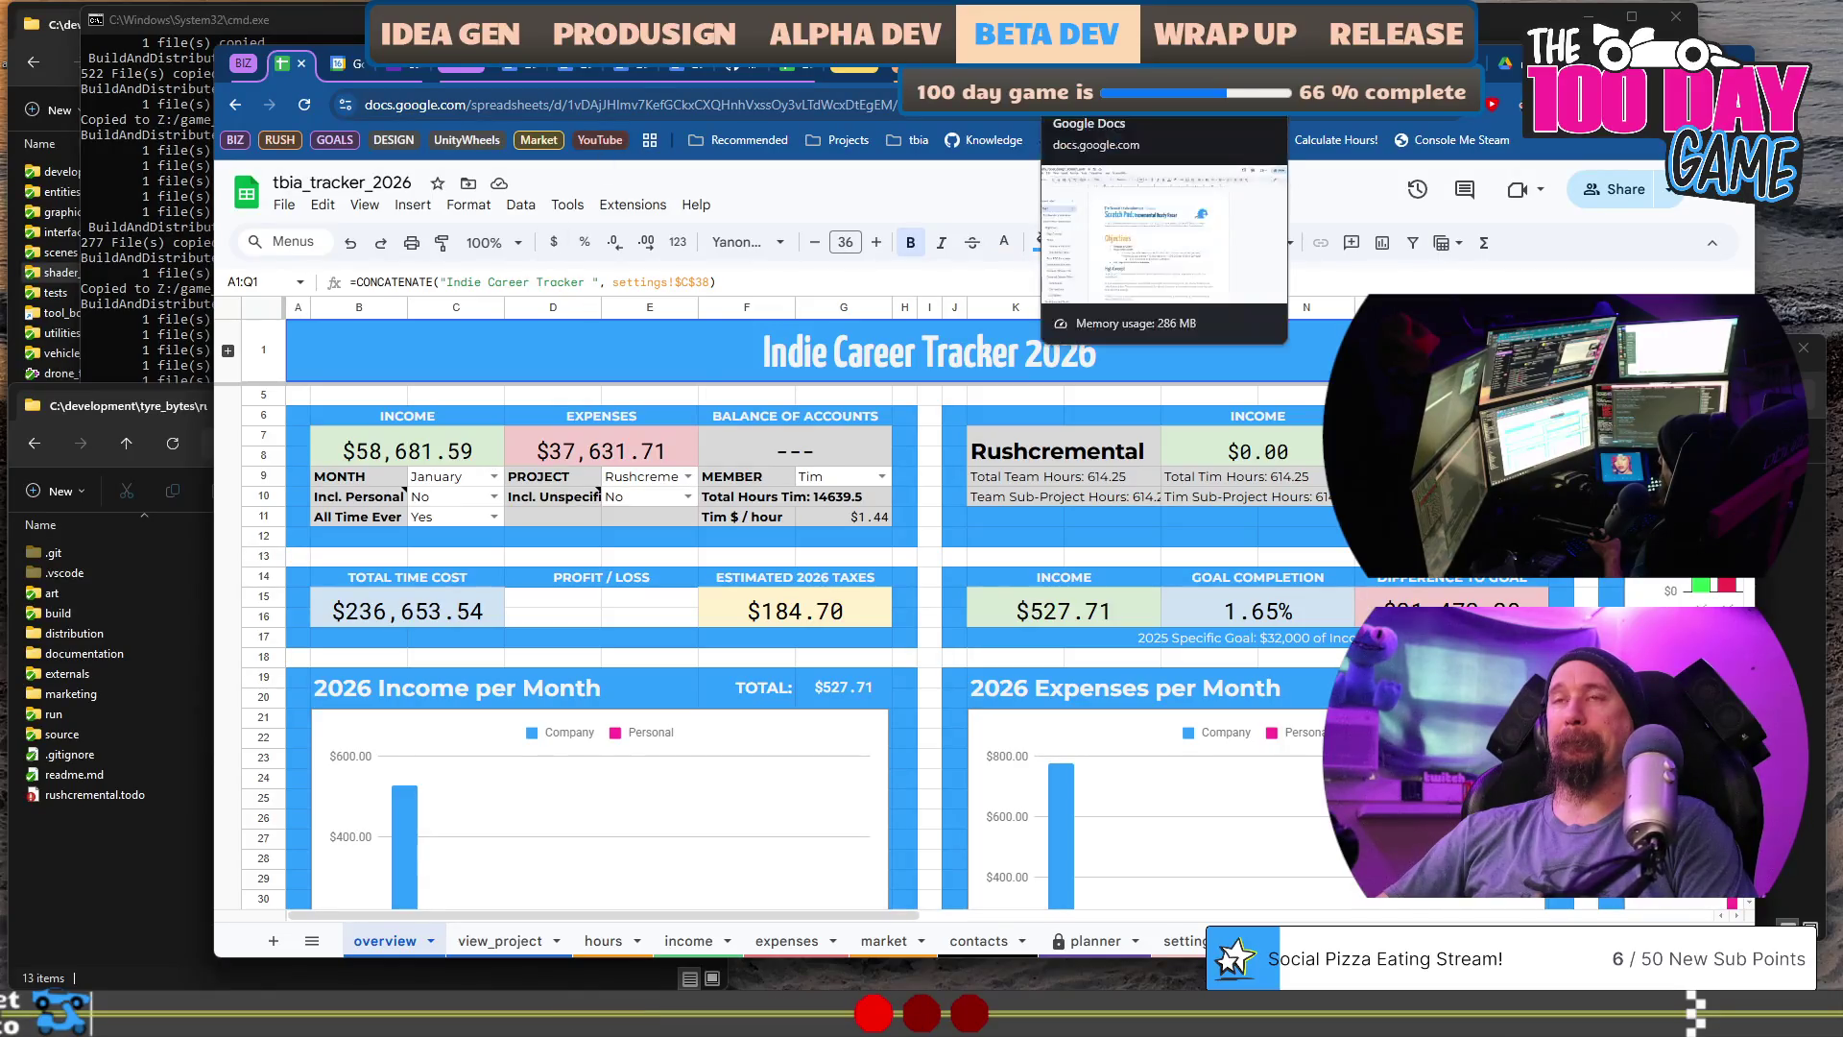
{"action": "left_click", "coordinate": [1065, 66]}
{"action": "key", "text": "ctrl+Tab"}
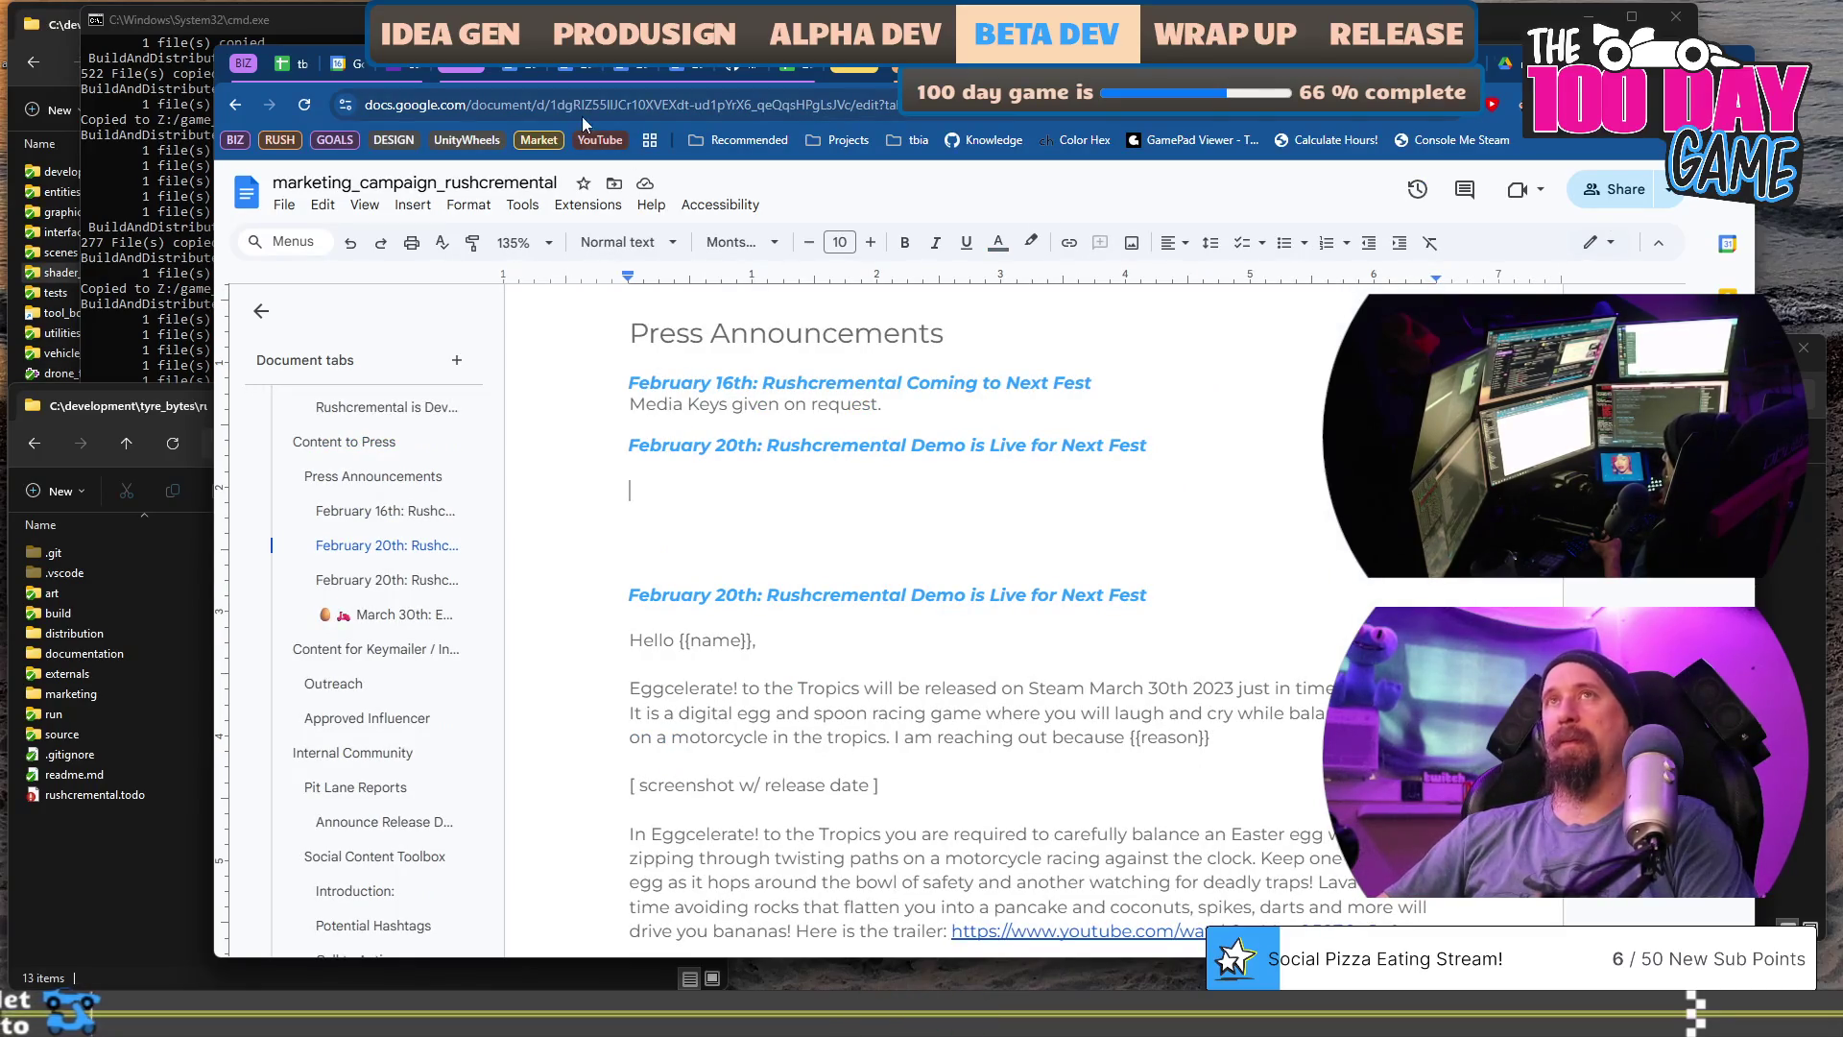
{"action": "left_click", "coordinate": [359, 65]}
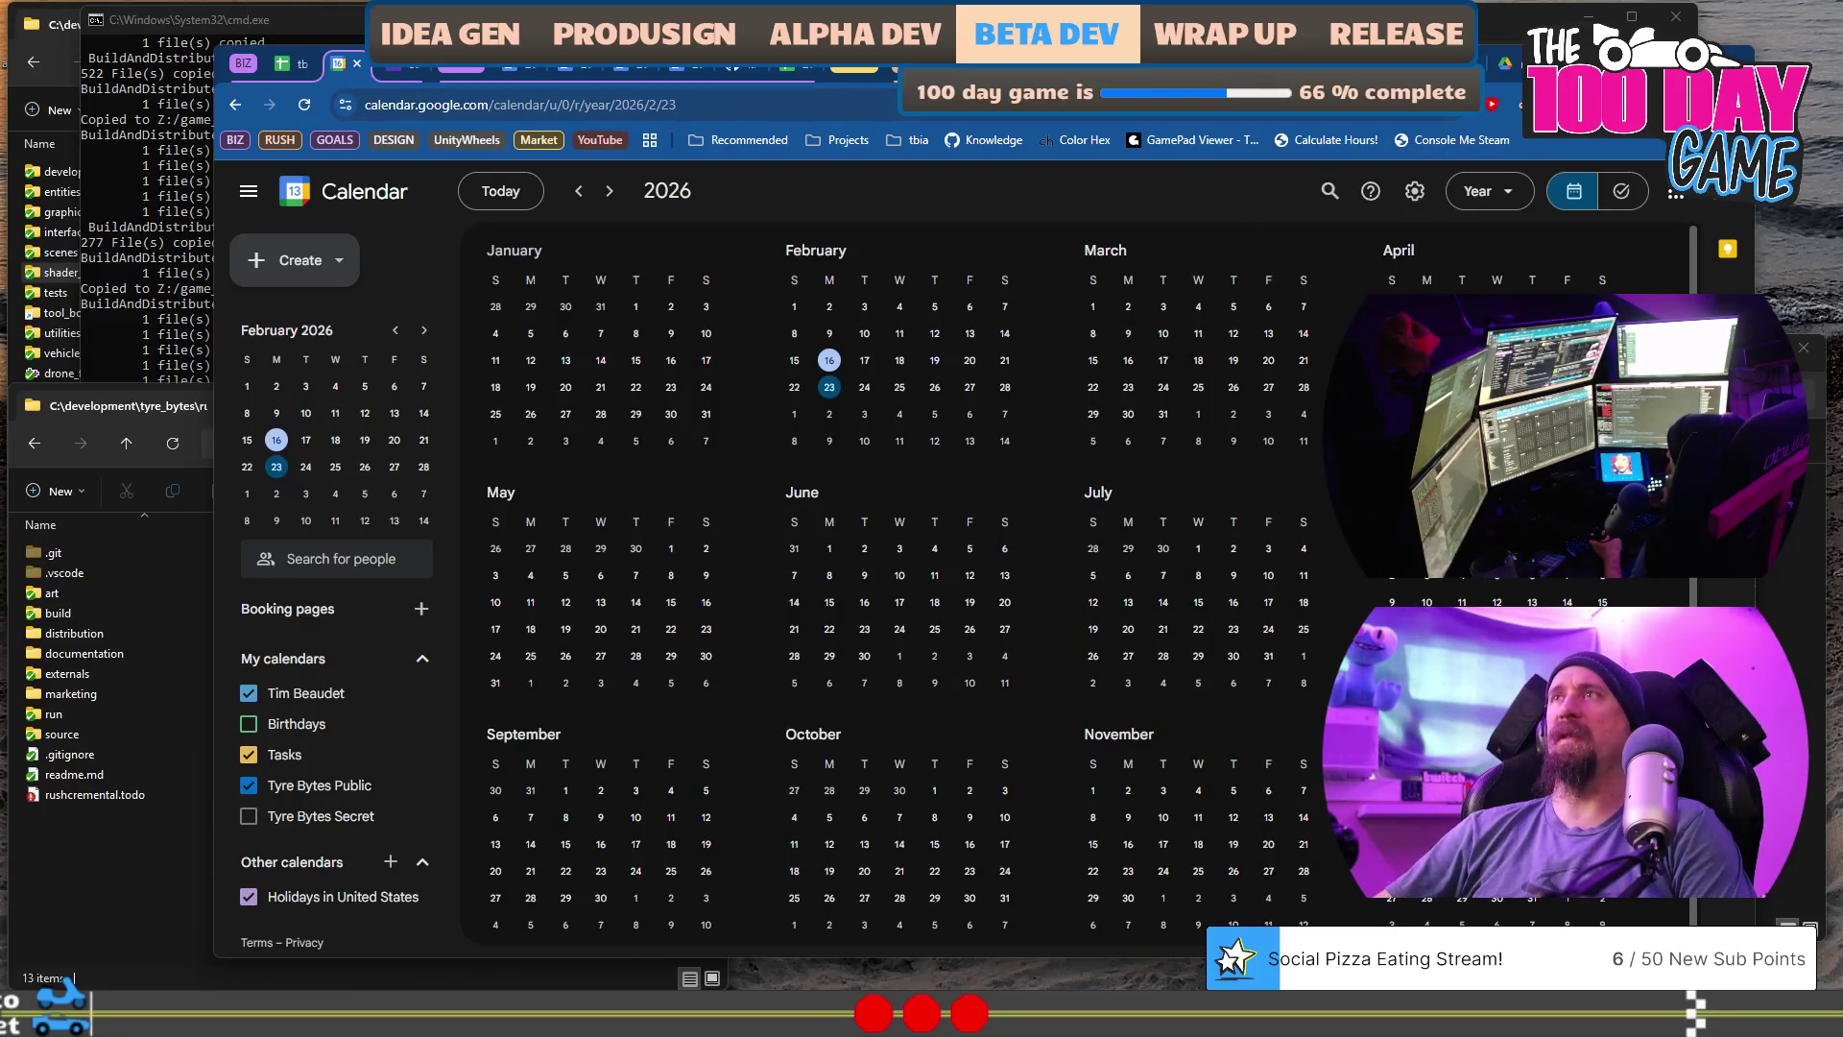
Type a 'March 9th' date line under the February 20th heading, with blank lines below
{"action": "left_click", "coordinate": [998, 65]}
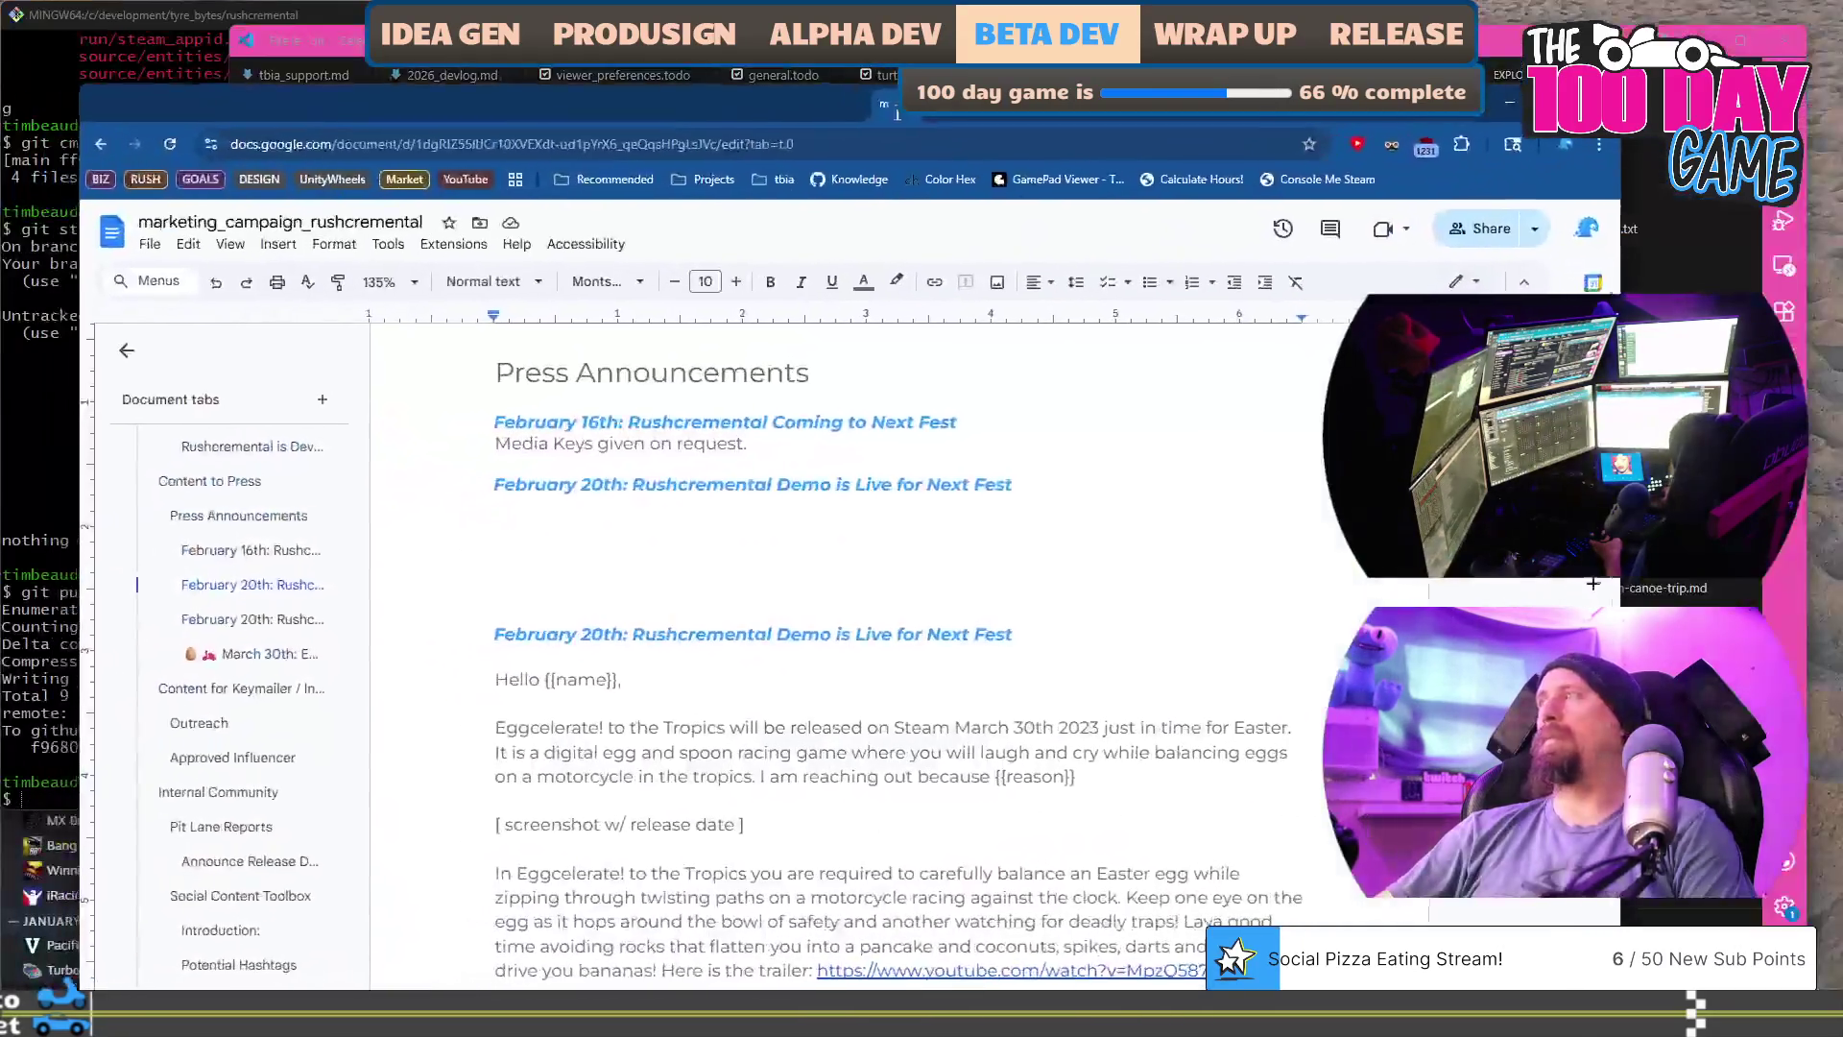
{"action": "type", "text": "Marth"}
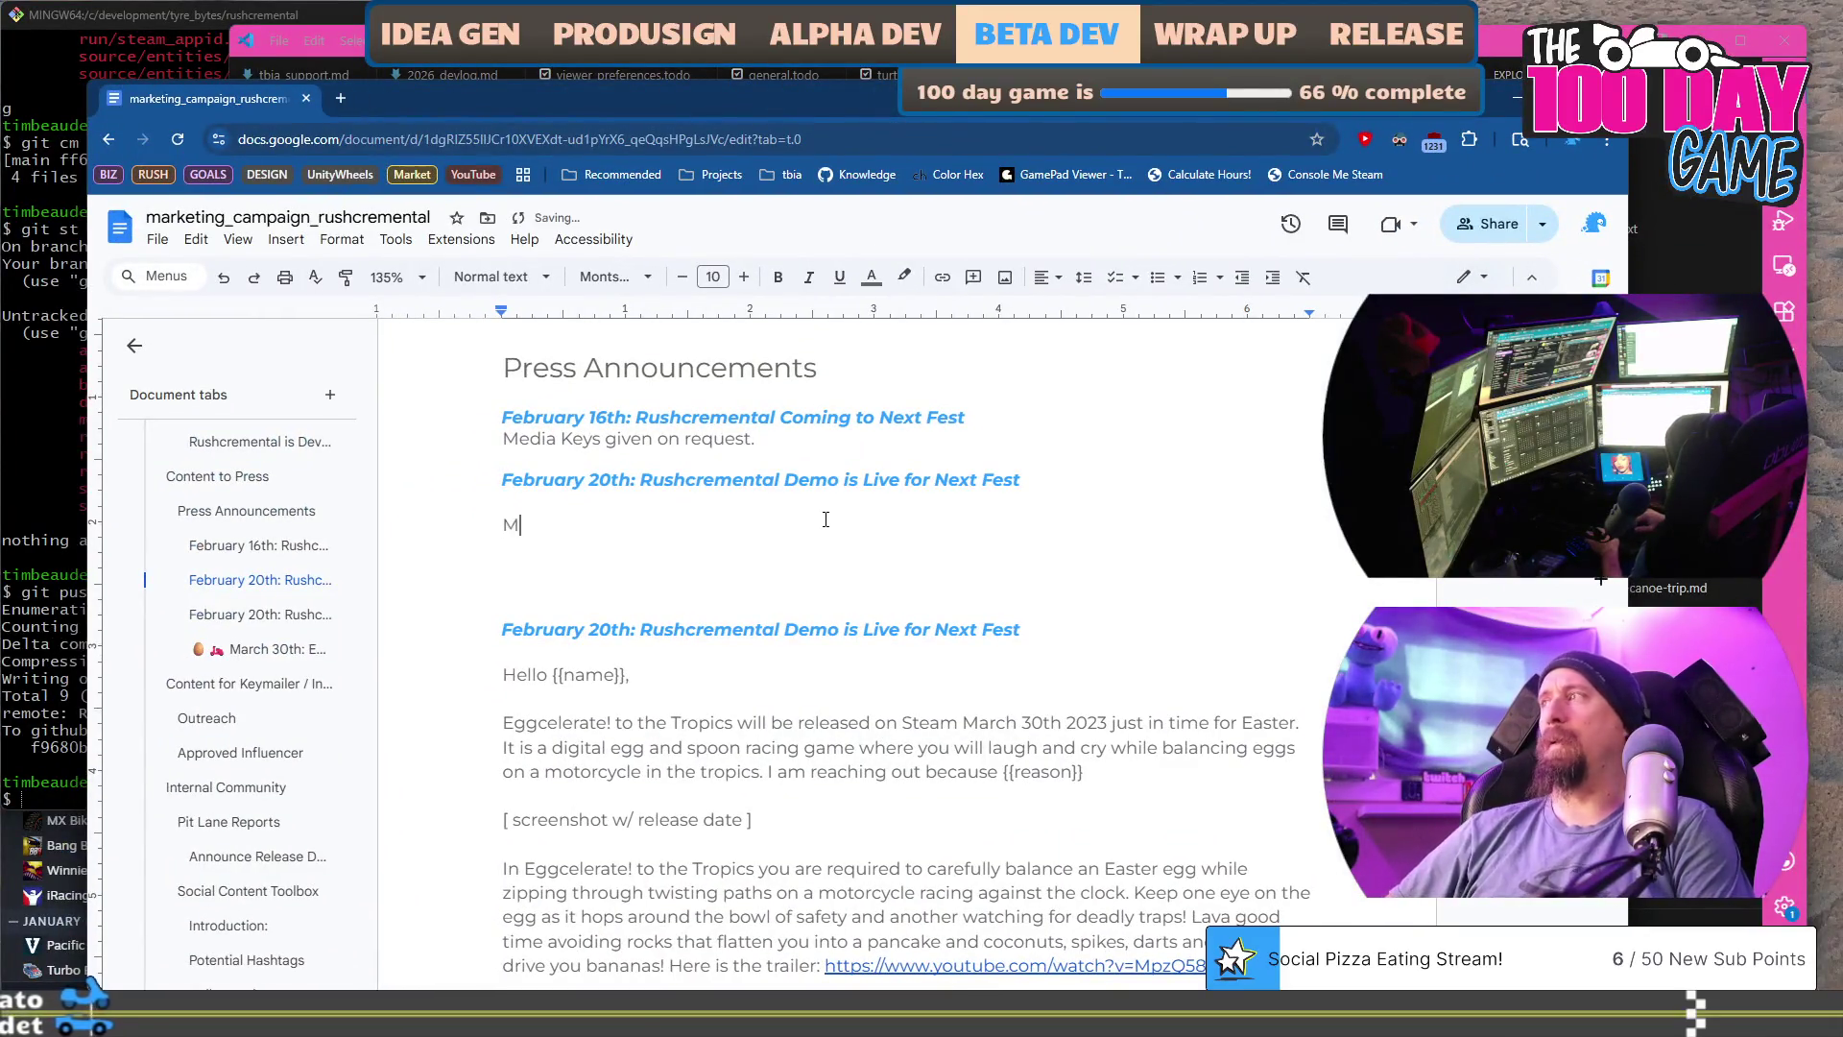
{"action": "key", "text": "BackSpace"}
{"action": "key", "text": "BackSpace"}
{"action": "key", "text": "BackSpace"}
{"action": "type", "text": "ch 8th"}
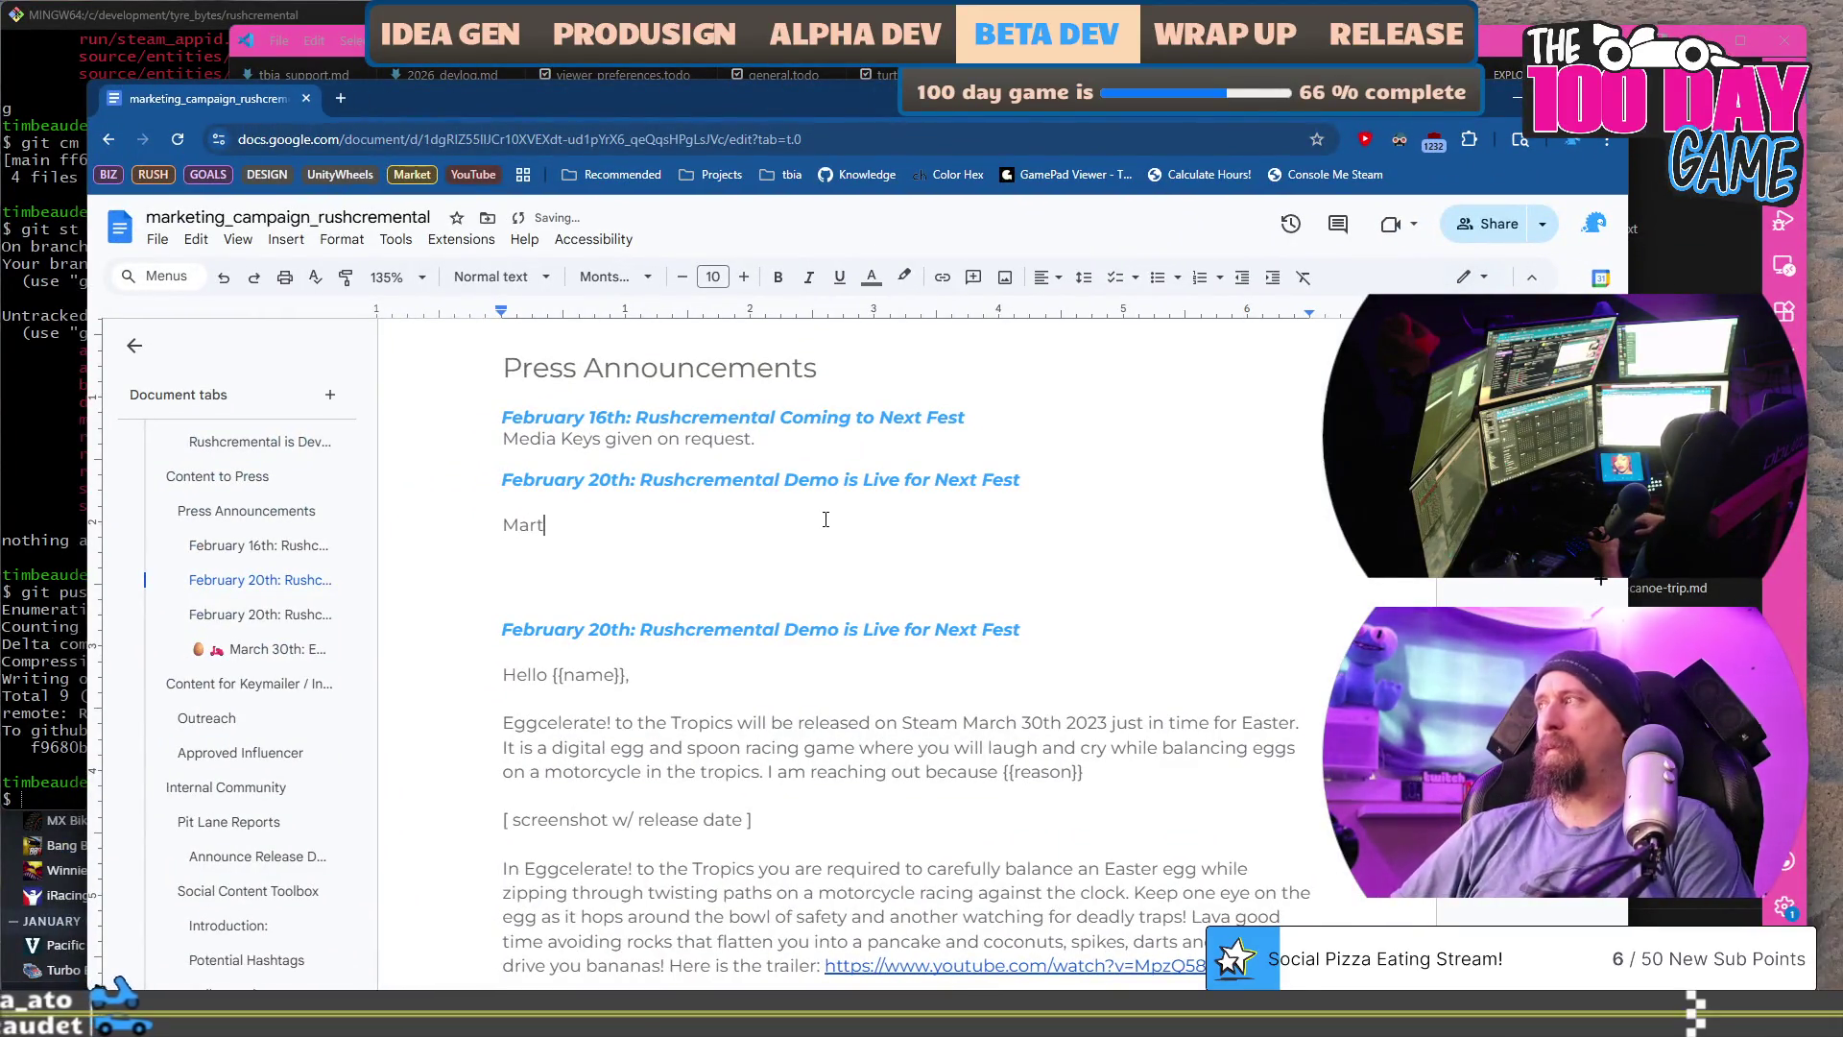
{"action": "key", "text": "BackSpace"}
{"action": "key", "text": "BackSpace"}
{"action": "key", "text": "BackSpace"}
{"action": "type", "text": "9th"}
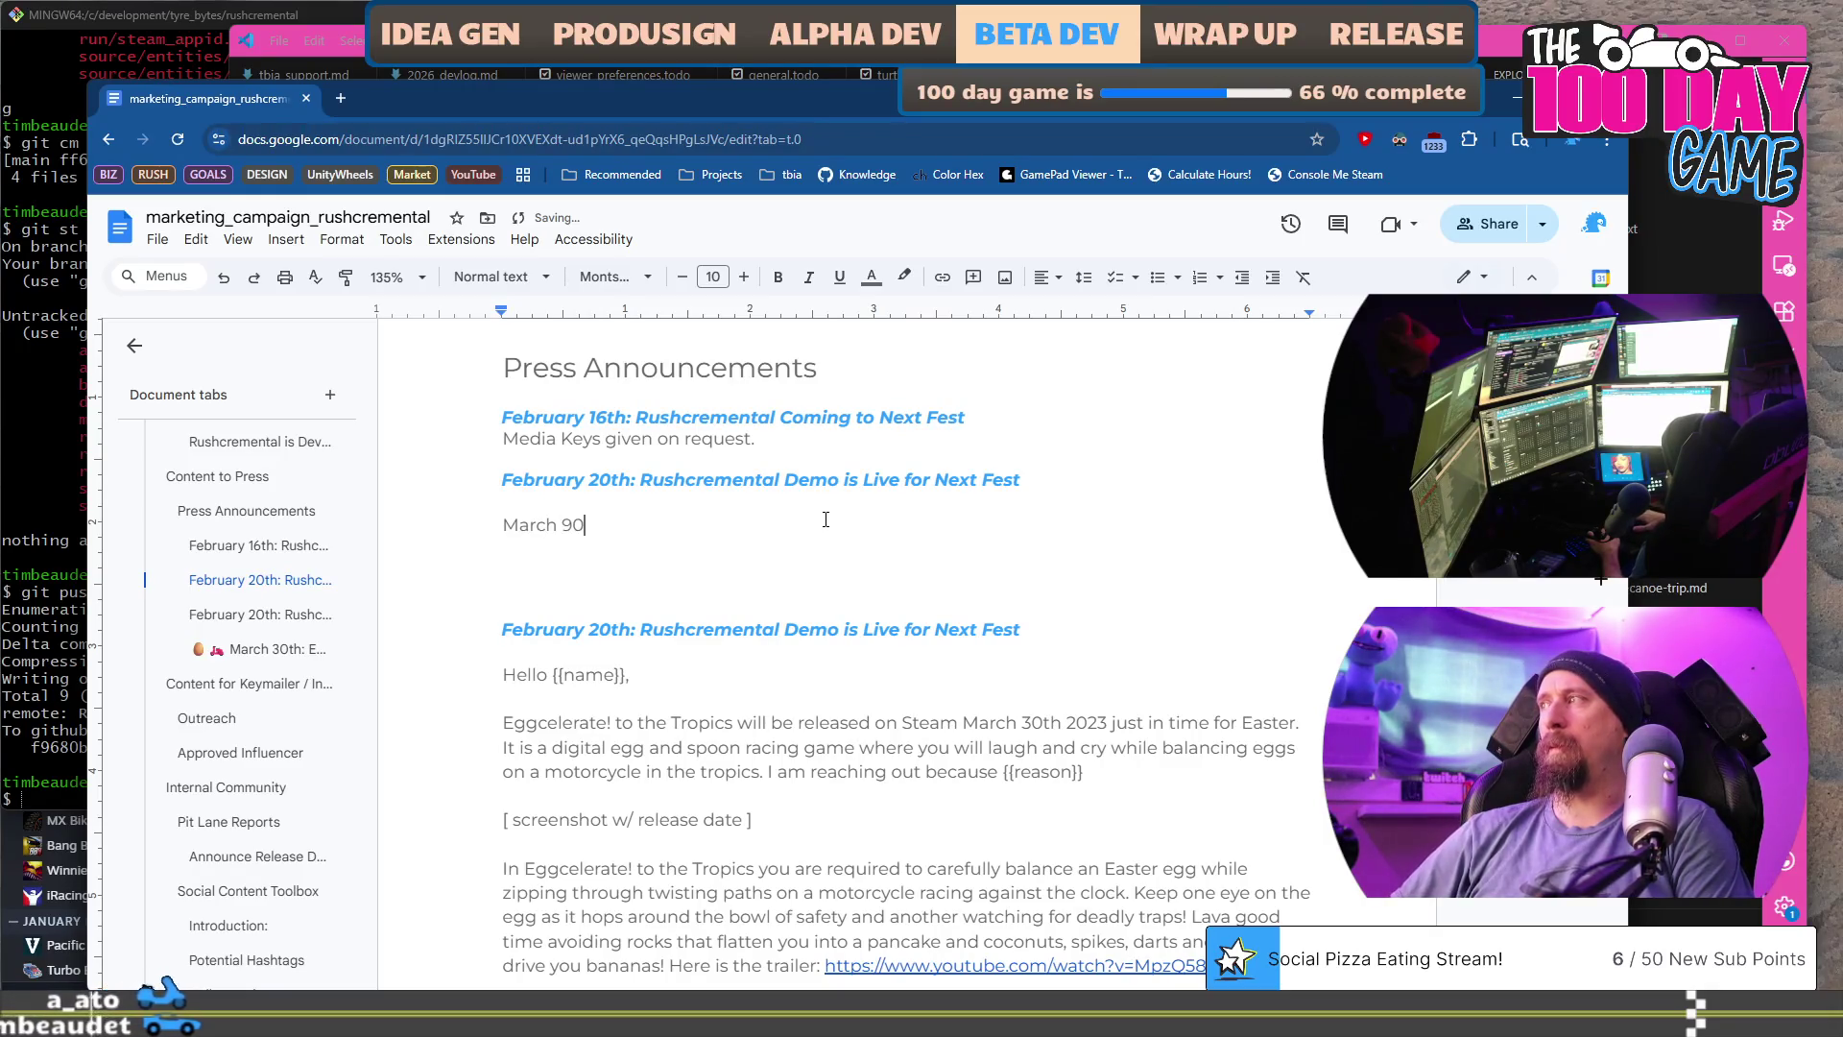
{"action": "key", "text": "Return"}
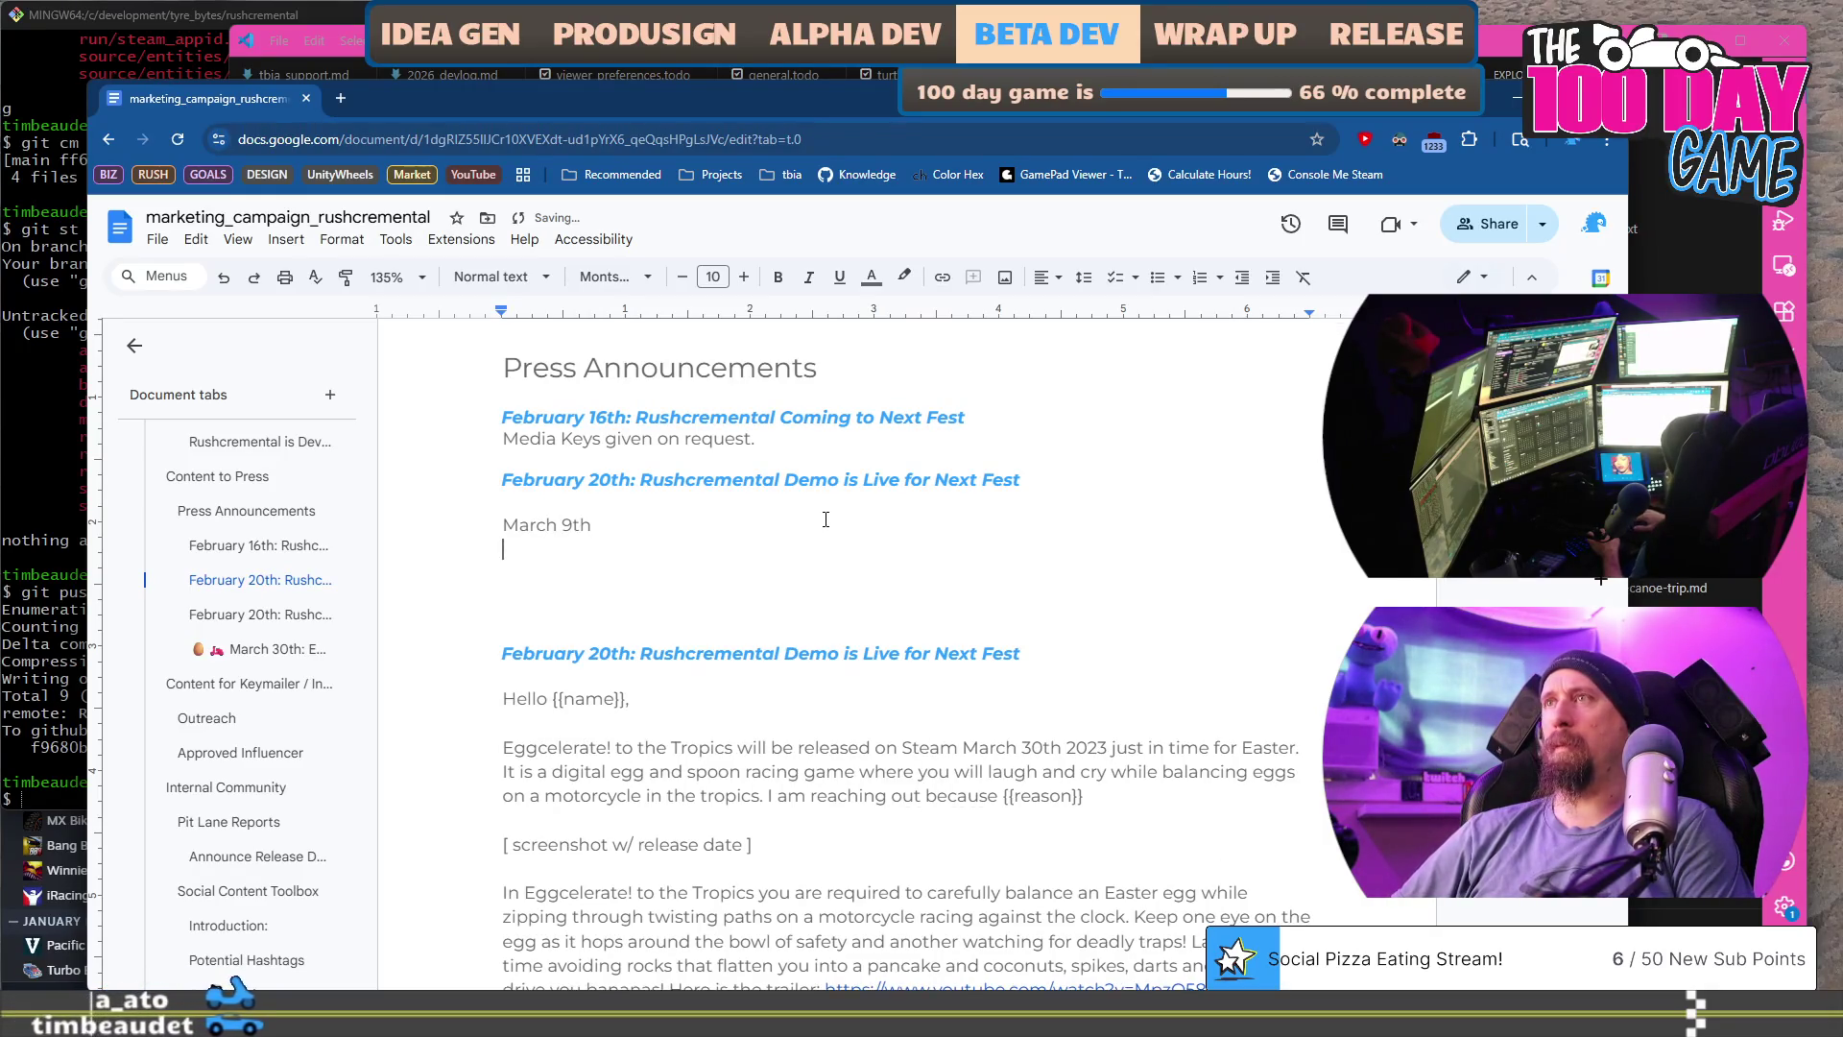
{"action": "key", "text": "Return"}
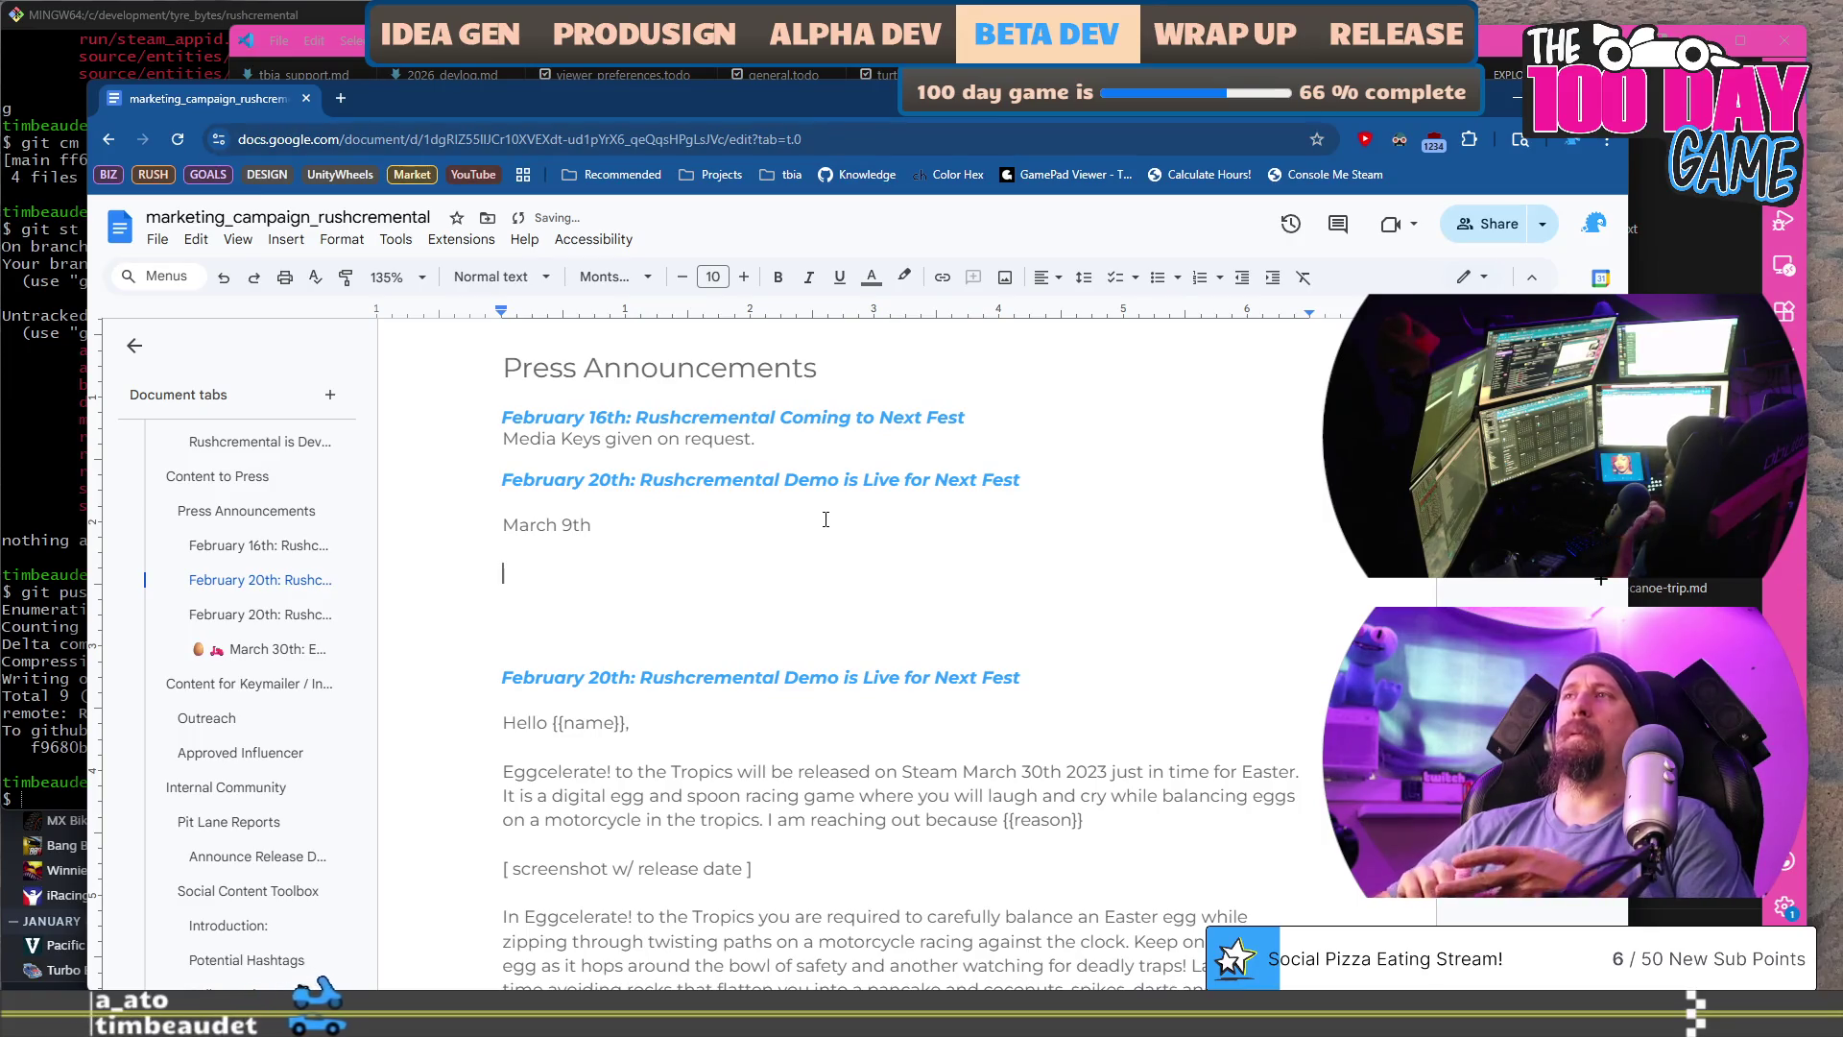
Change the date to March 11th and copy the line, adding a blank line beneath
{"action": "key", "text": "Up"}
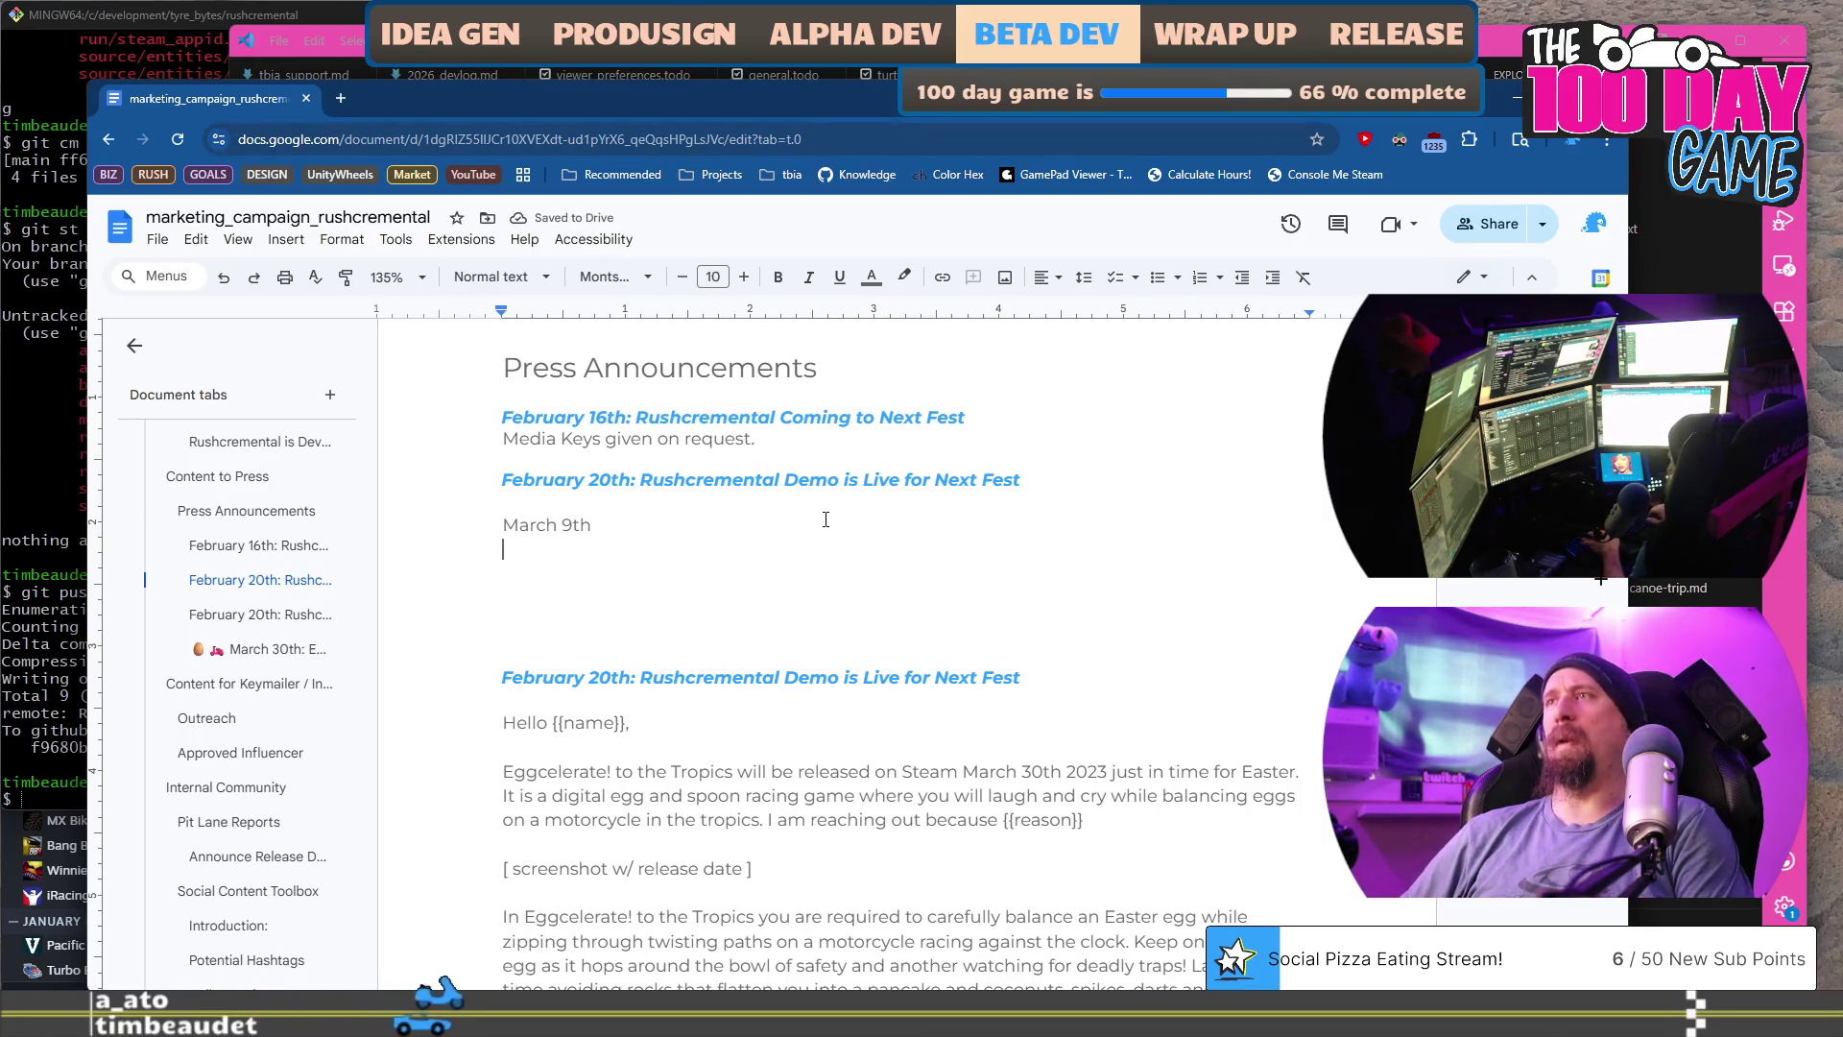
{"action": "key", "text": "Up"}
{"action": "key", "text": "End"}
{"action": "key", "text": "Left"}
{"action": "key", "text": "Left"}
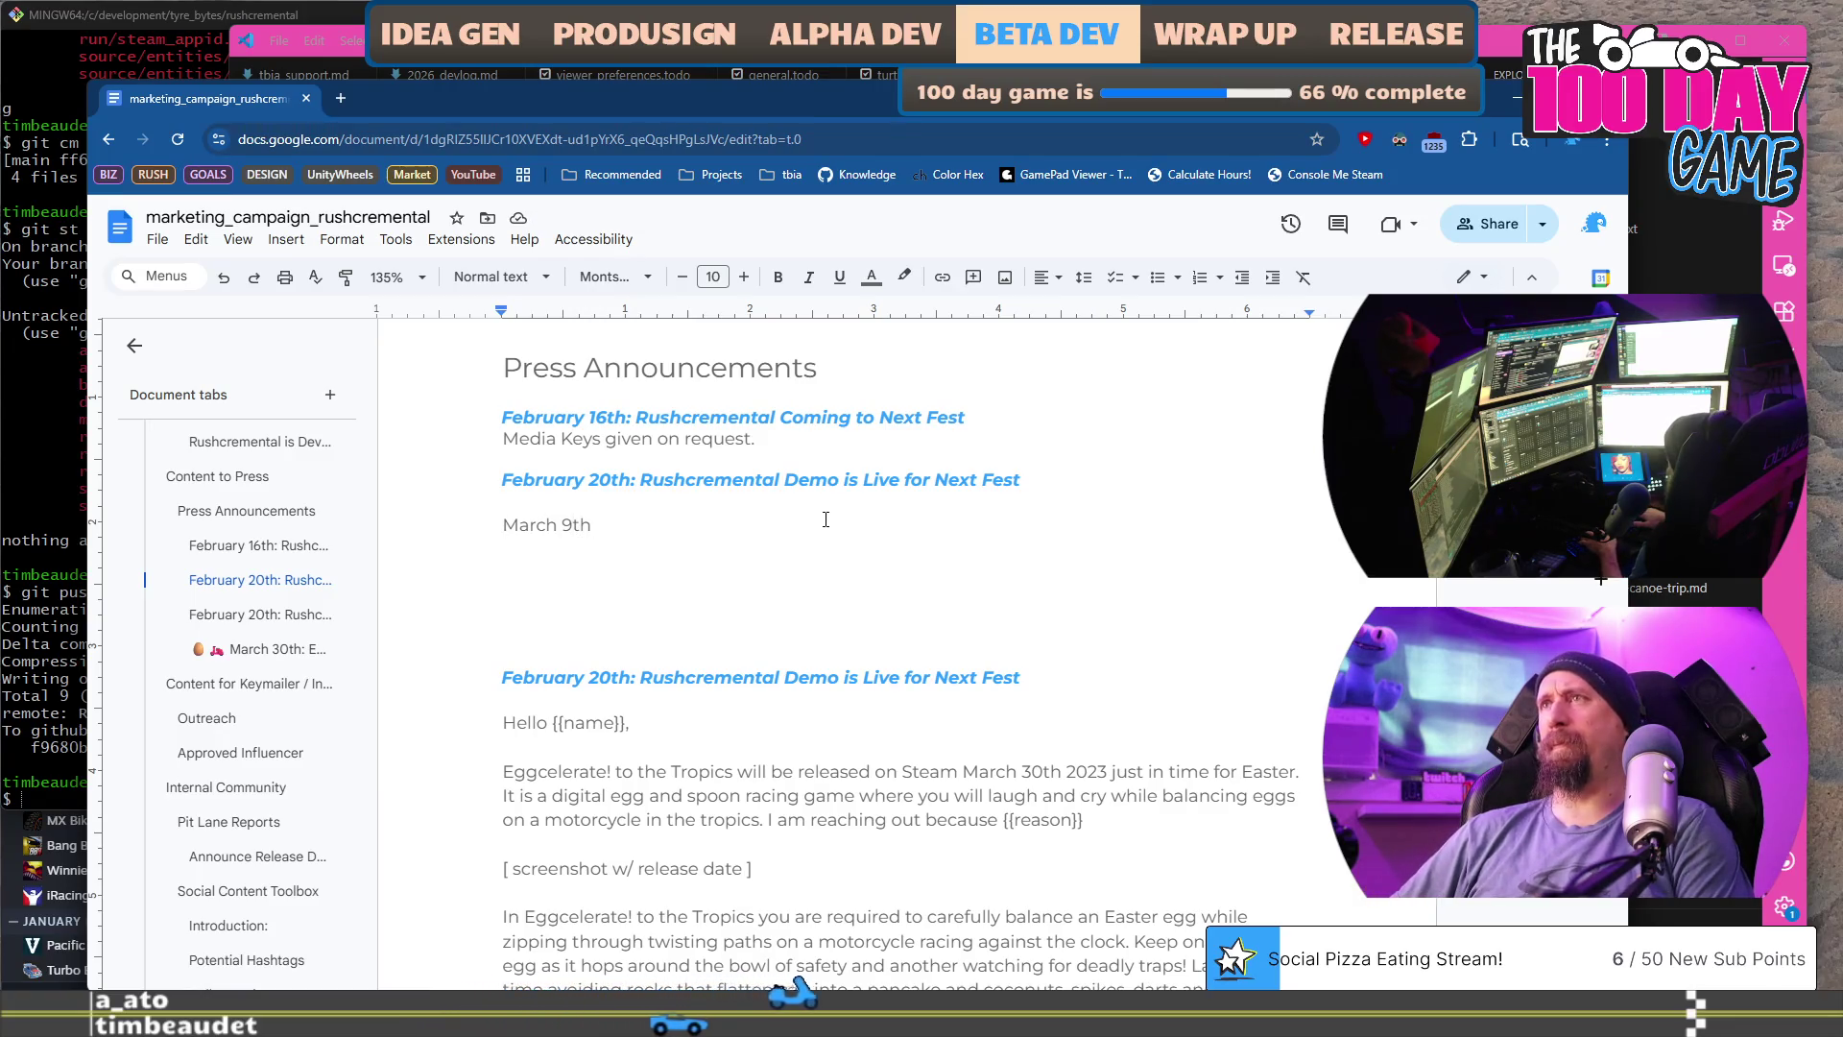
{"action": "key", "text": "BackSpace"}
{"action": "type", "text": "11"}
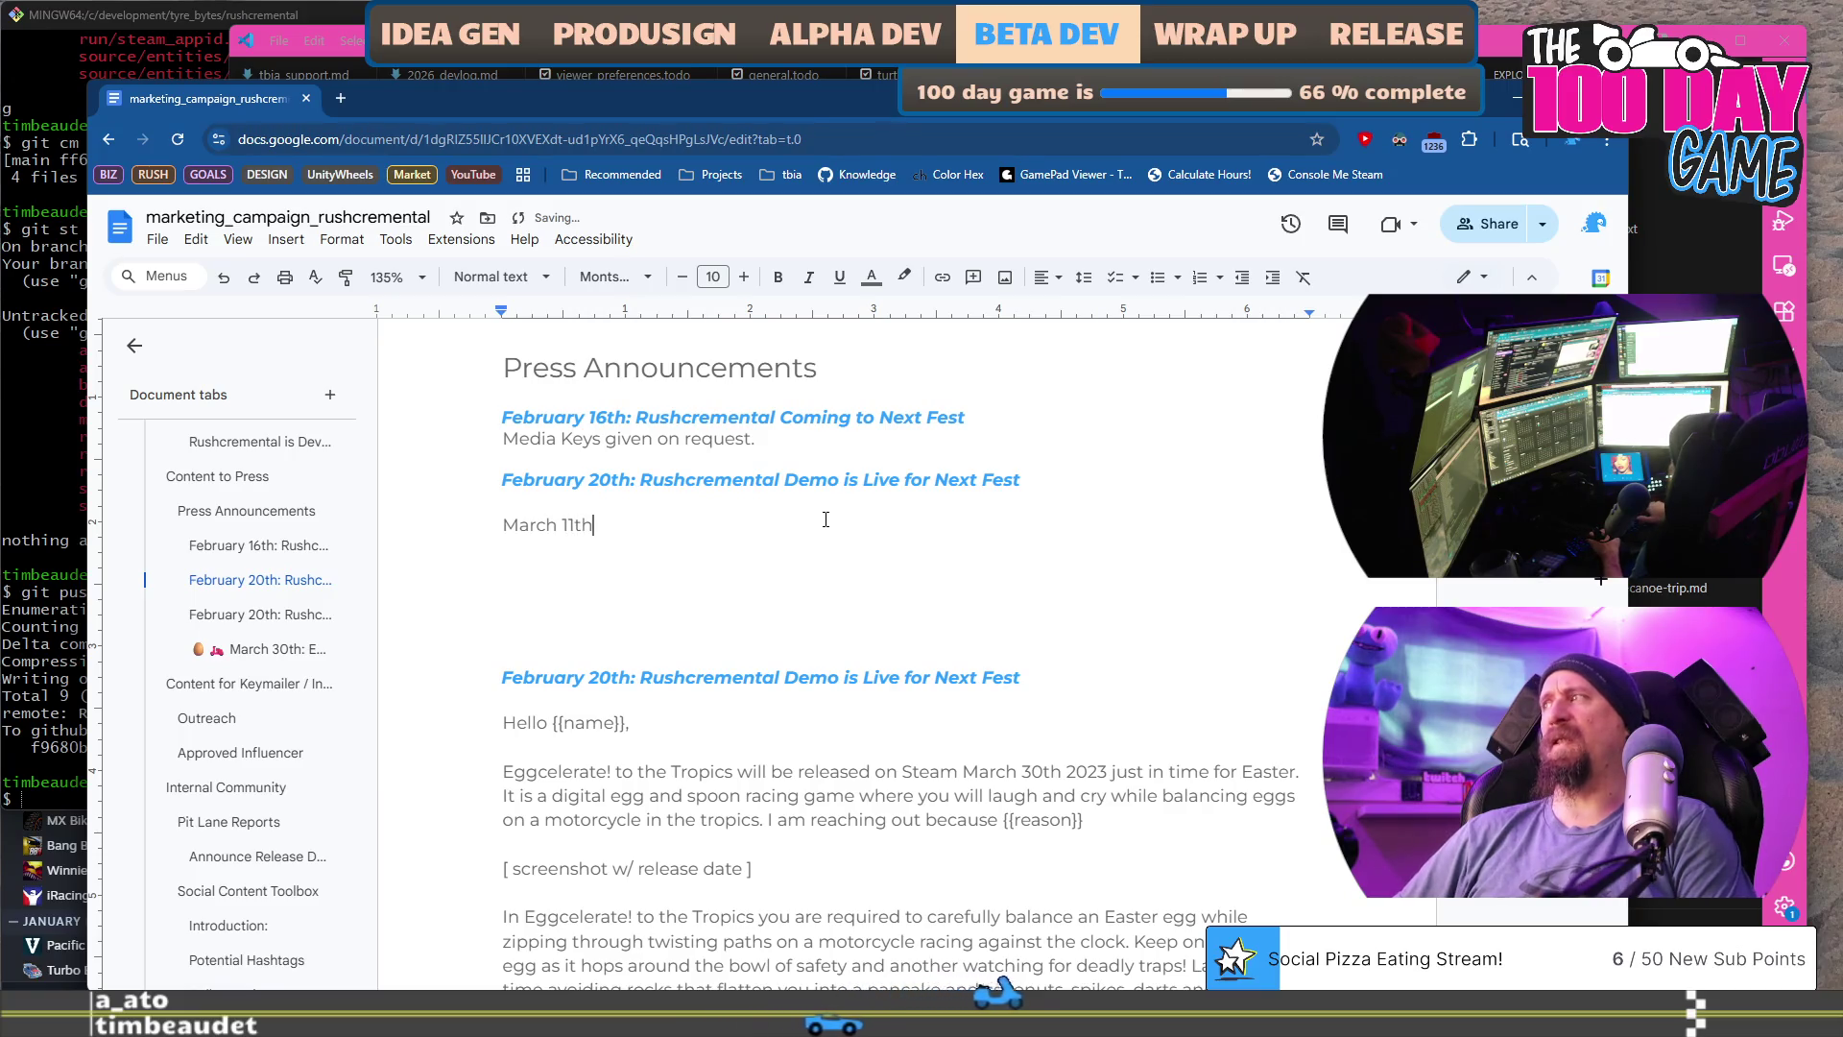
{"action": "key", "text": "Home"}
{"action": "key", "text": "shift+End"}
{"action": "key", "text": "ctrl+c"}
{"action": "key", "text": "End"}
{"action": "key", "text": "Return"}
{"action": "key", "text": "Return"}
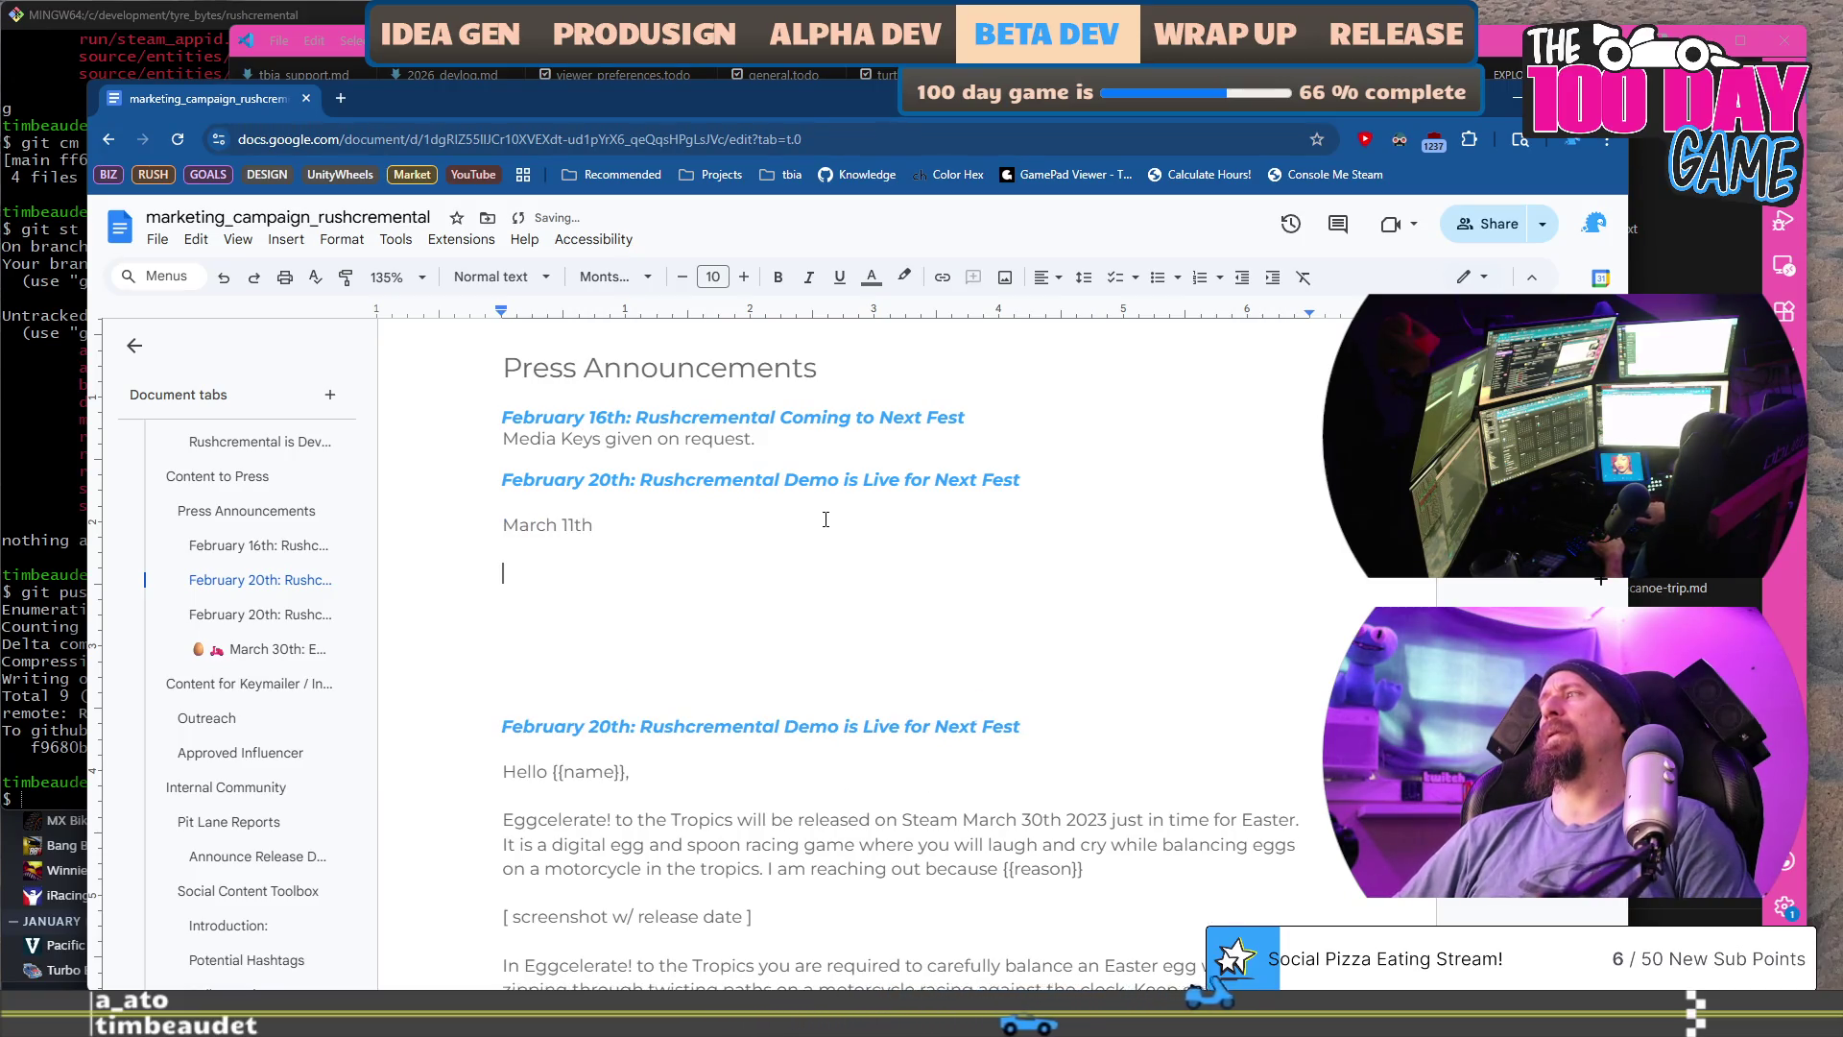
Prefix the March 11th line with '~' and paste a second date line, 'Wed March 125th'
{"action": "key", "text": "Up"}
{"action": "key", "text": "Up"}
{"action": "key", "text": "Home"}
{"action": "type", "text": "~"}
{"action": "key", "text": "Down"}
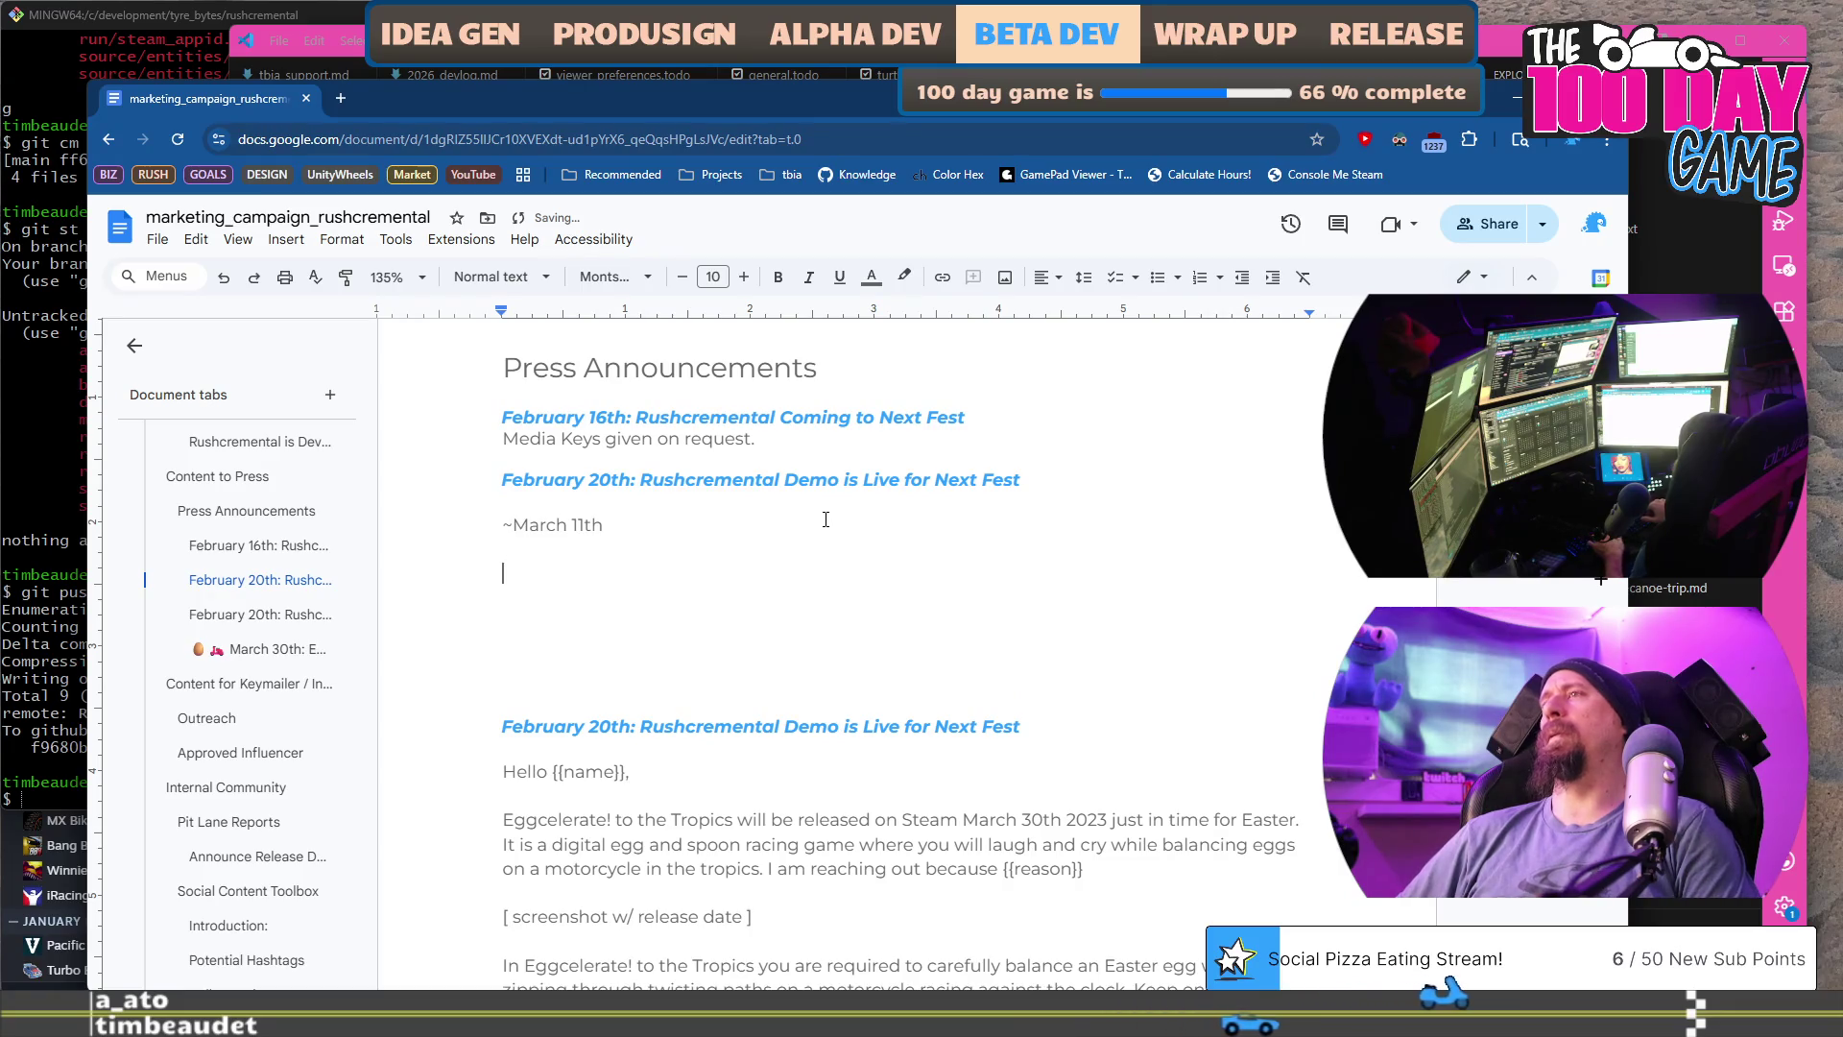
{"action": "key", "text": "ctrl+v"}
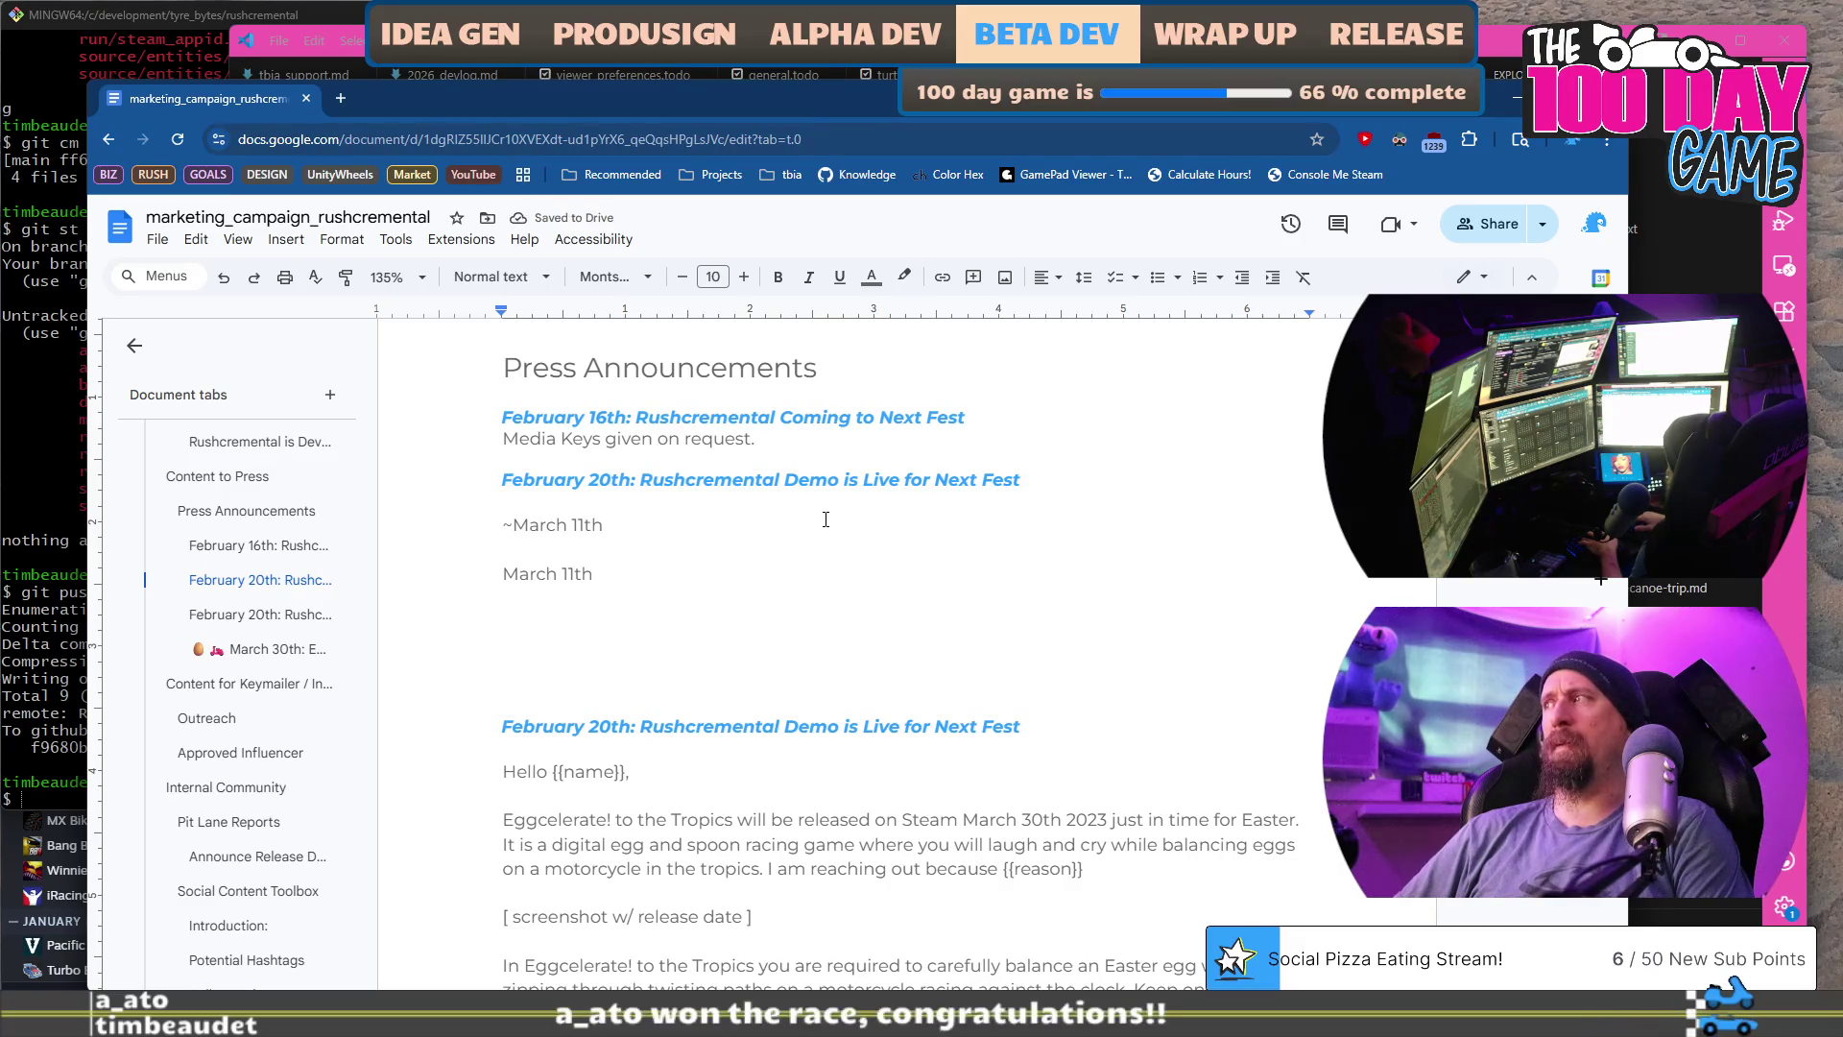
{"action": "type", "text": "25"}
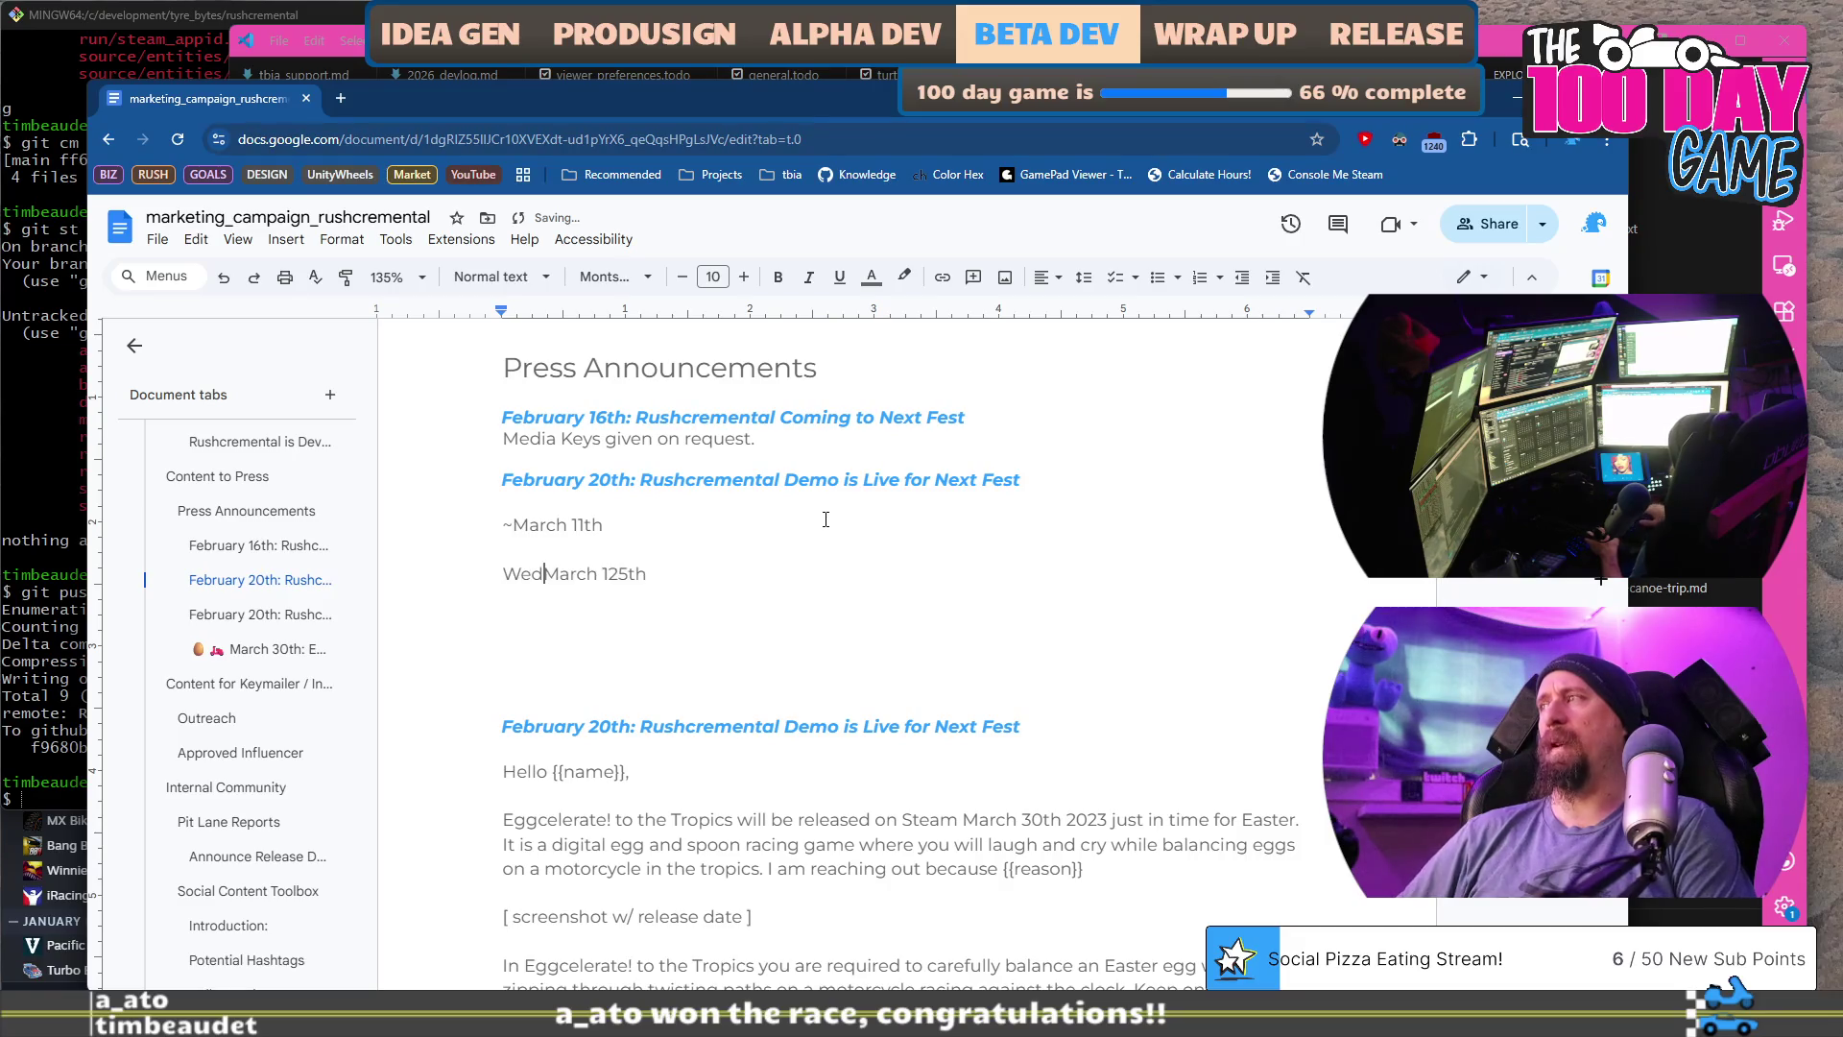
{"action": "key", "text": "Left"}
{"action": "key", "text": "Left"}
{"action": "key", "text": "Left"}
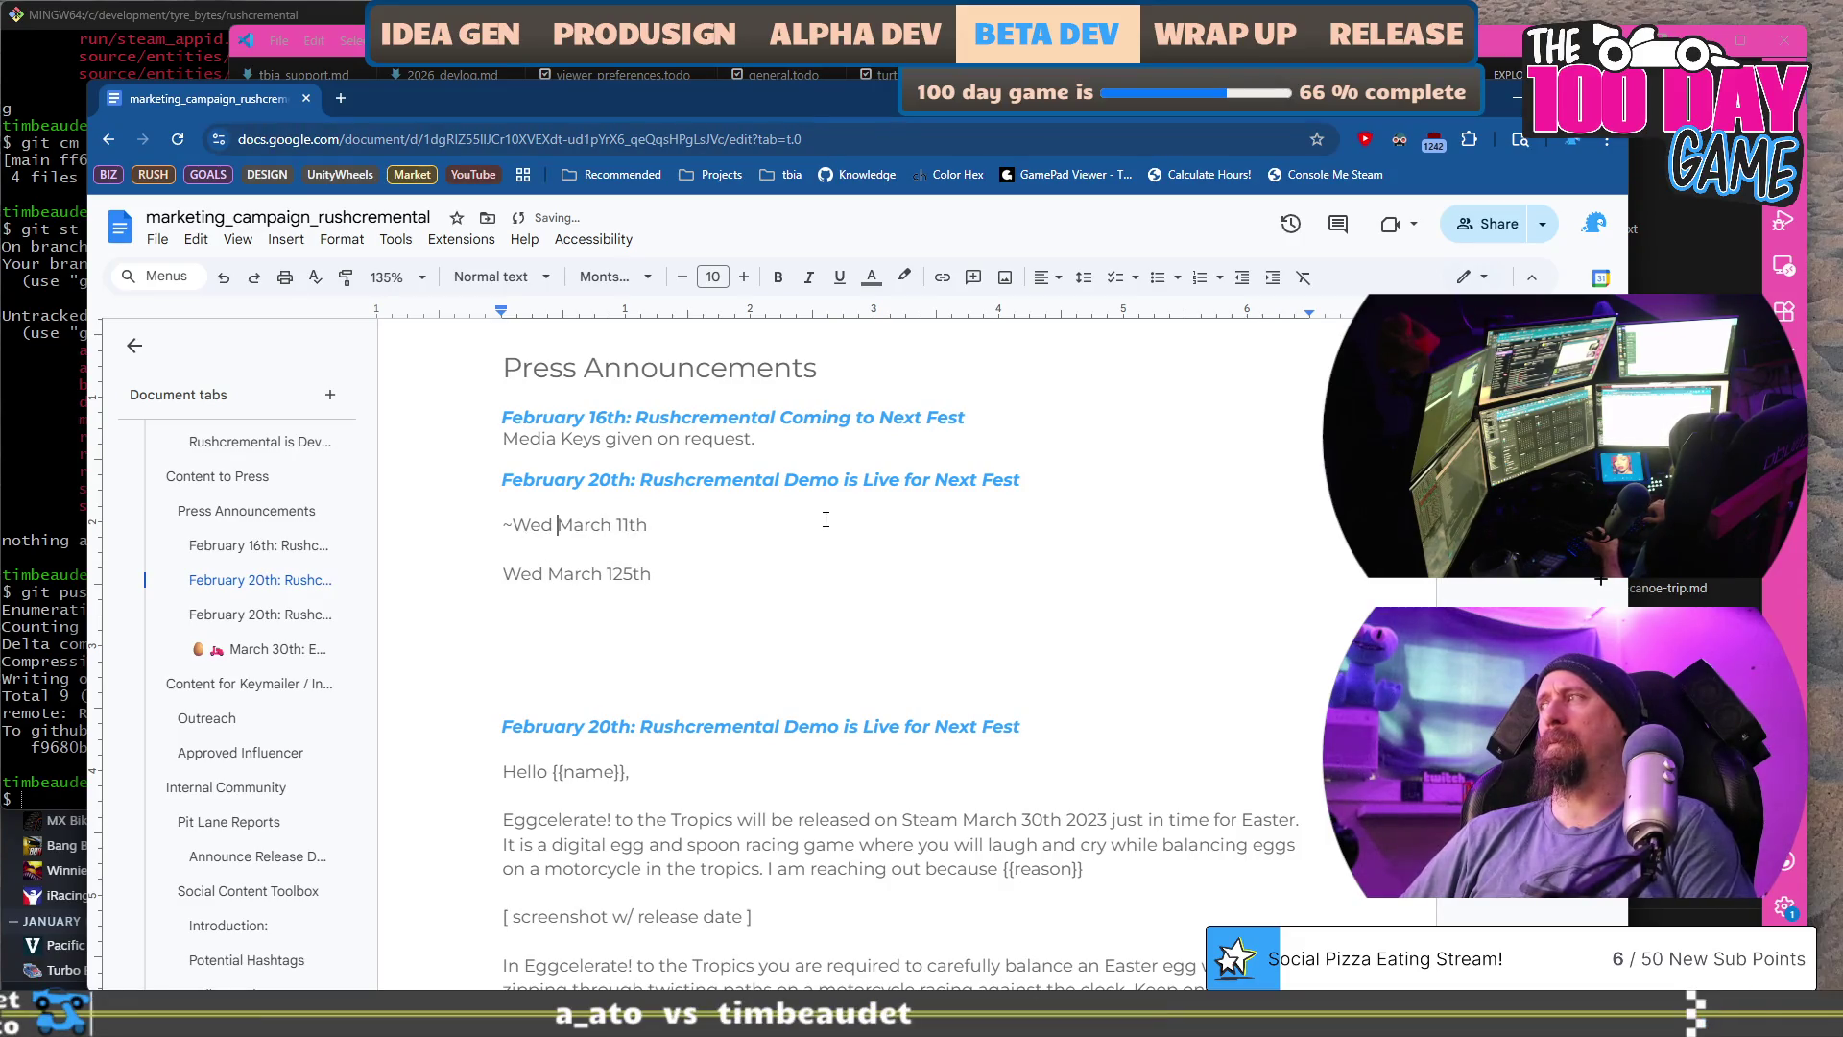
{"action": "key", "text": "Up"}
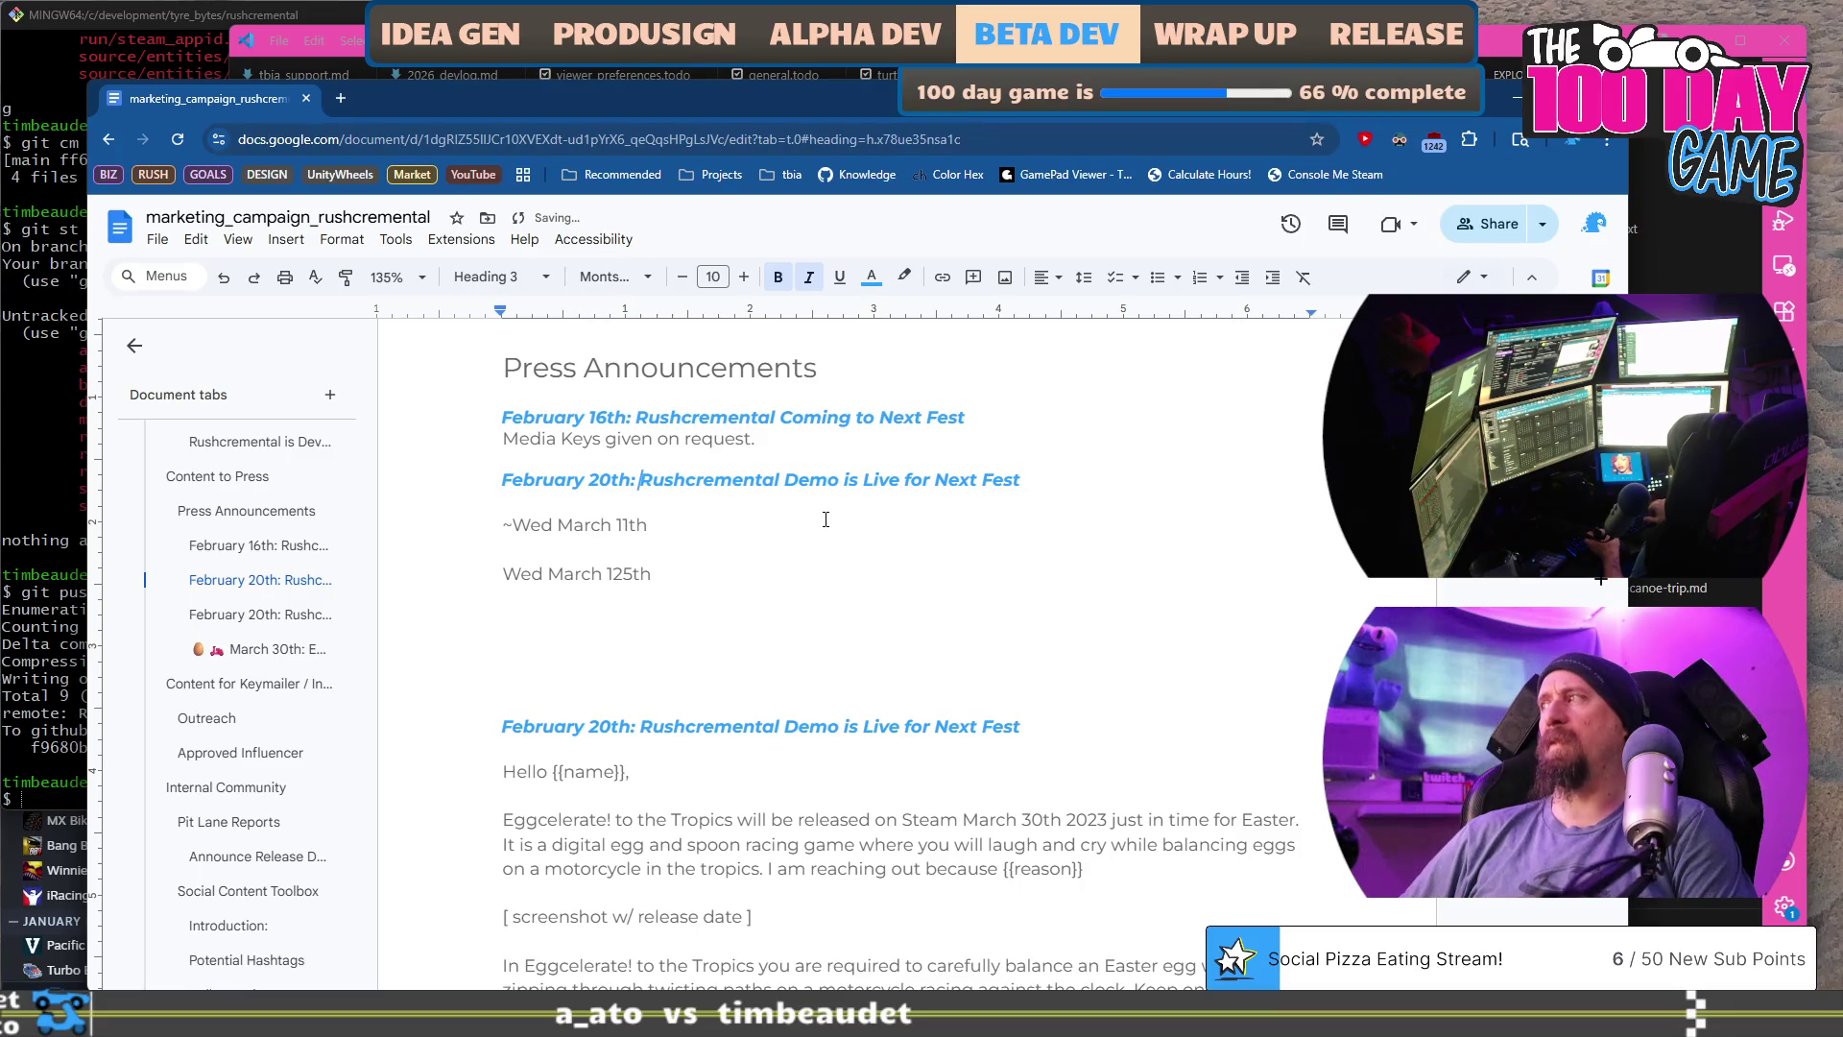
Prefix the February 20th heading with 'Fri' and the February 16th heading with 'Mon'
{"action": "type", "text": "Fri"}
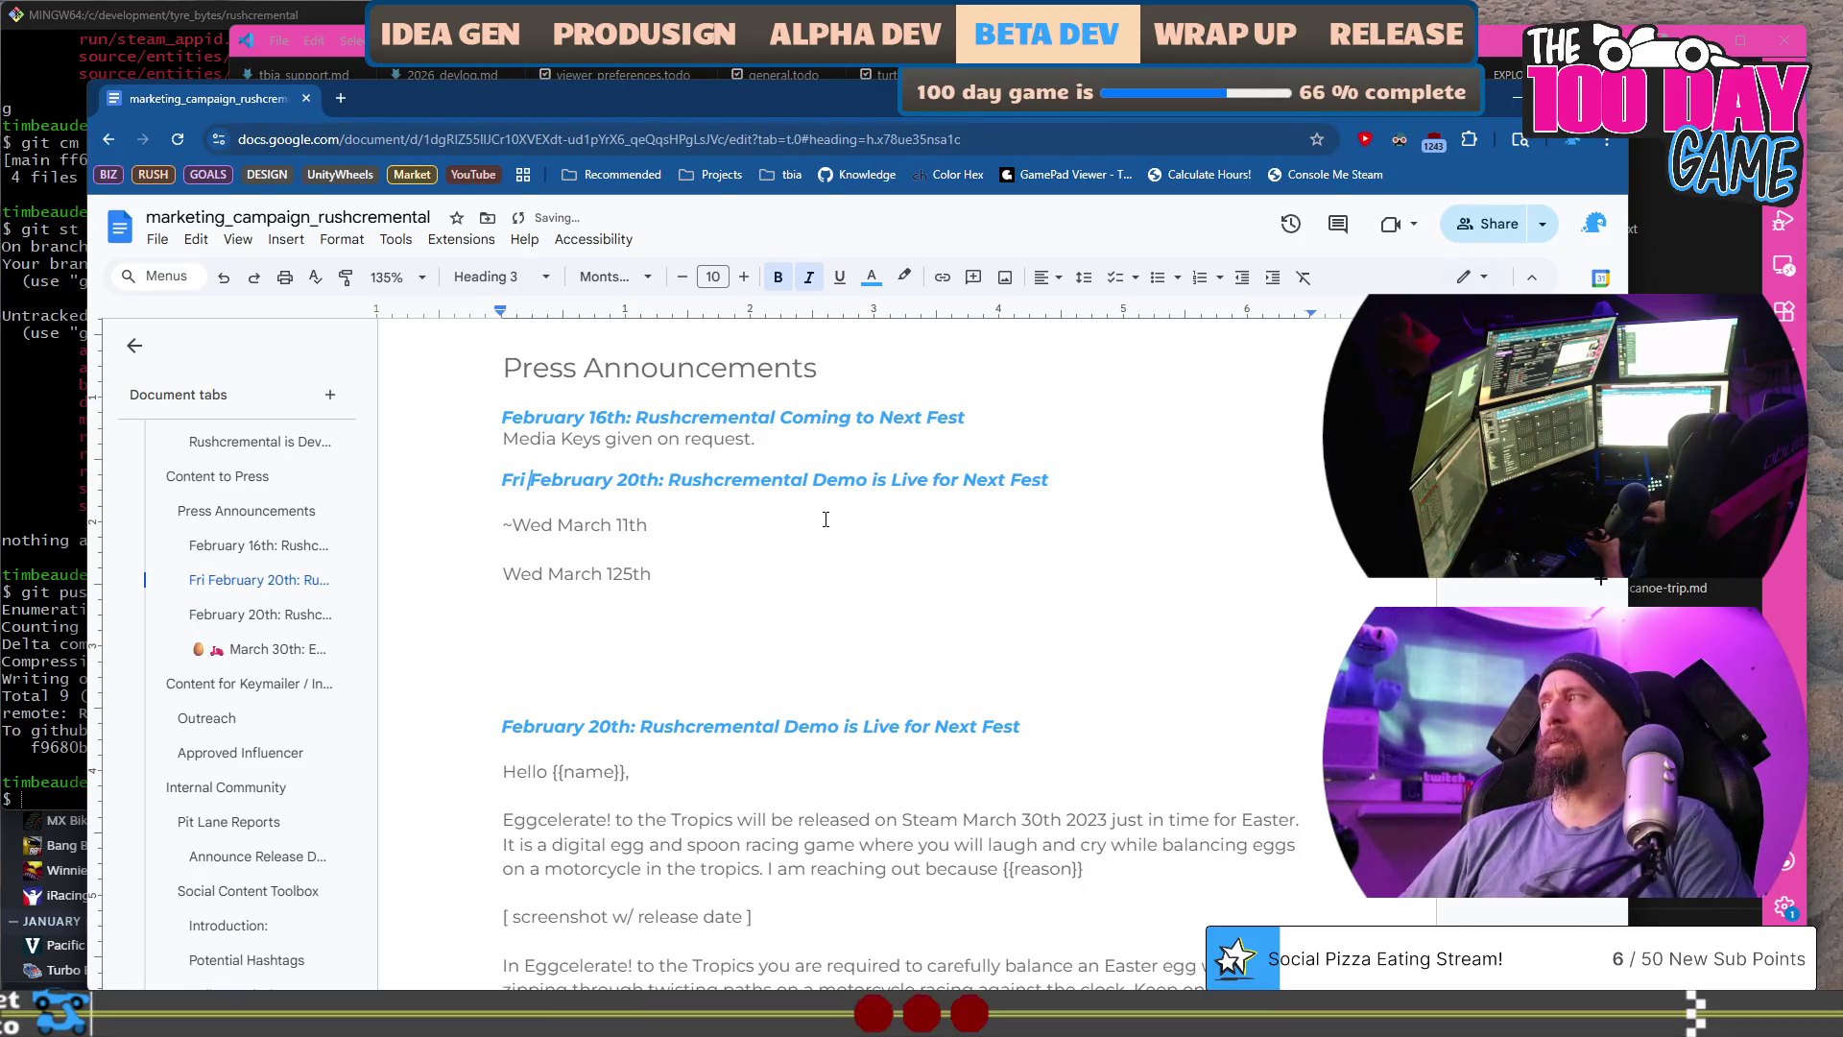
{"action": "key", "text": "Up"}
{"action": "type", "text": "Mon"}
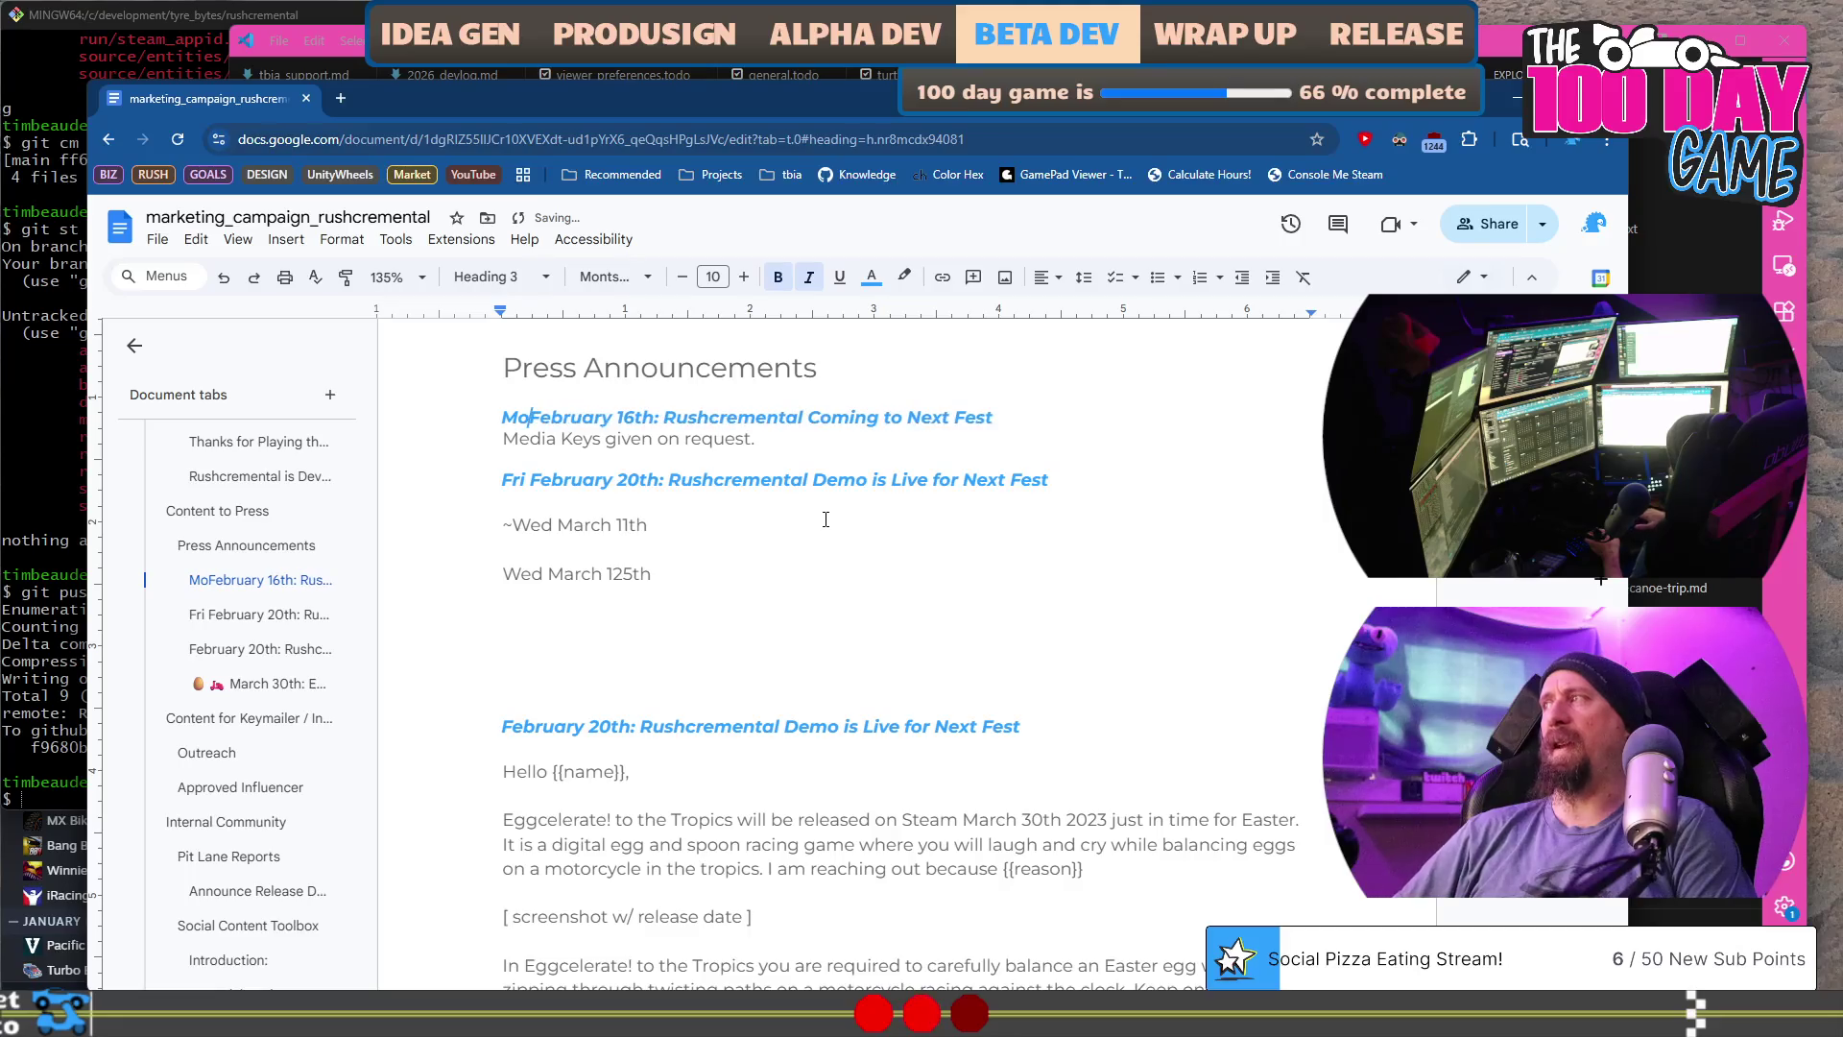
{"action": "key", "text": "Down"}
{"action": "key", "text": "Down"}
{"action": "key", "text": "Down"}
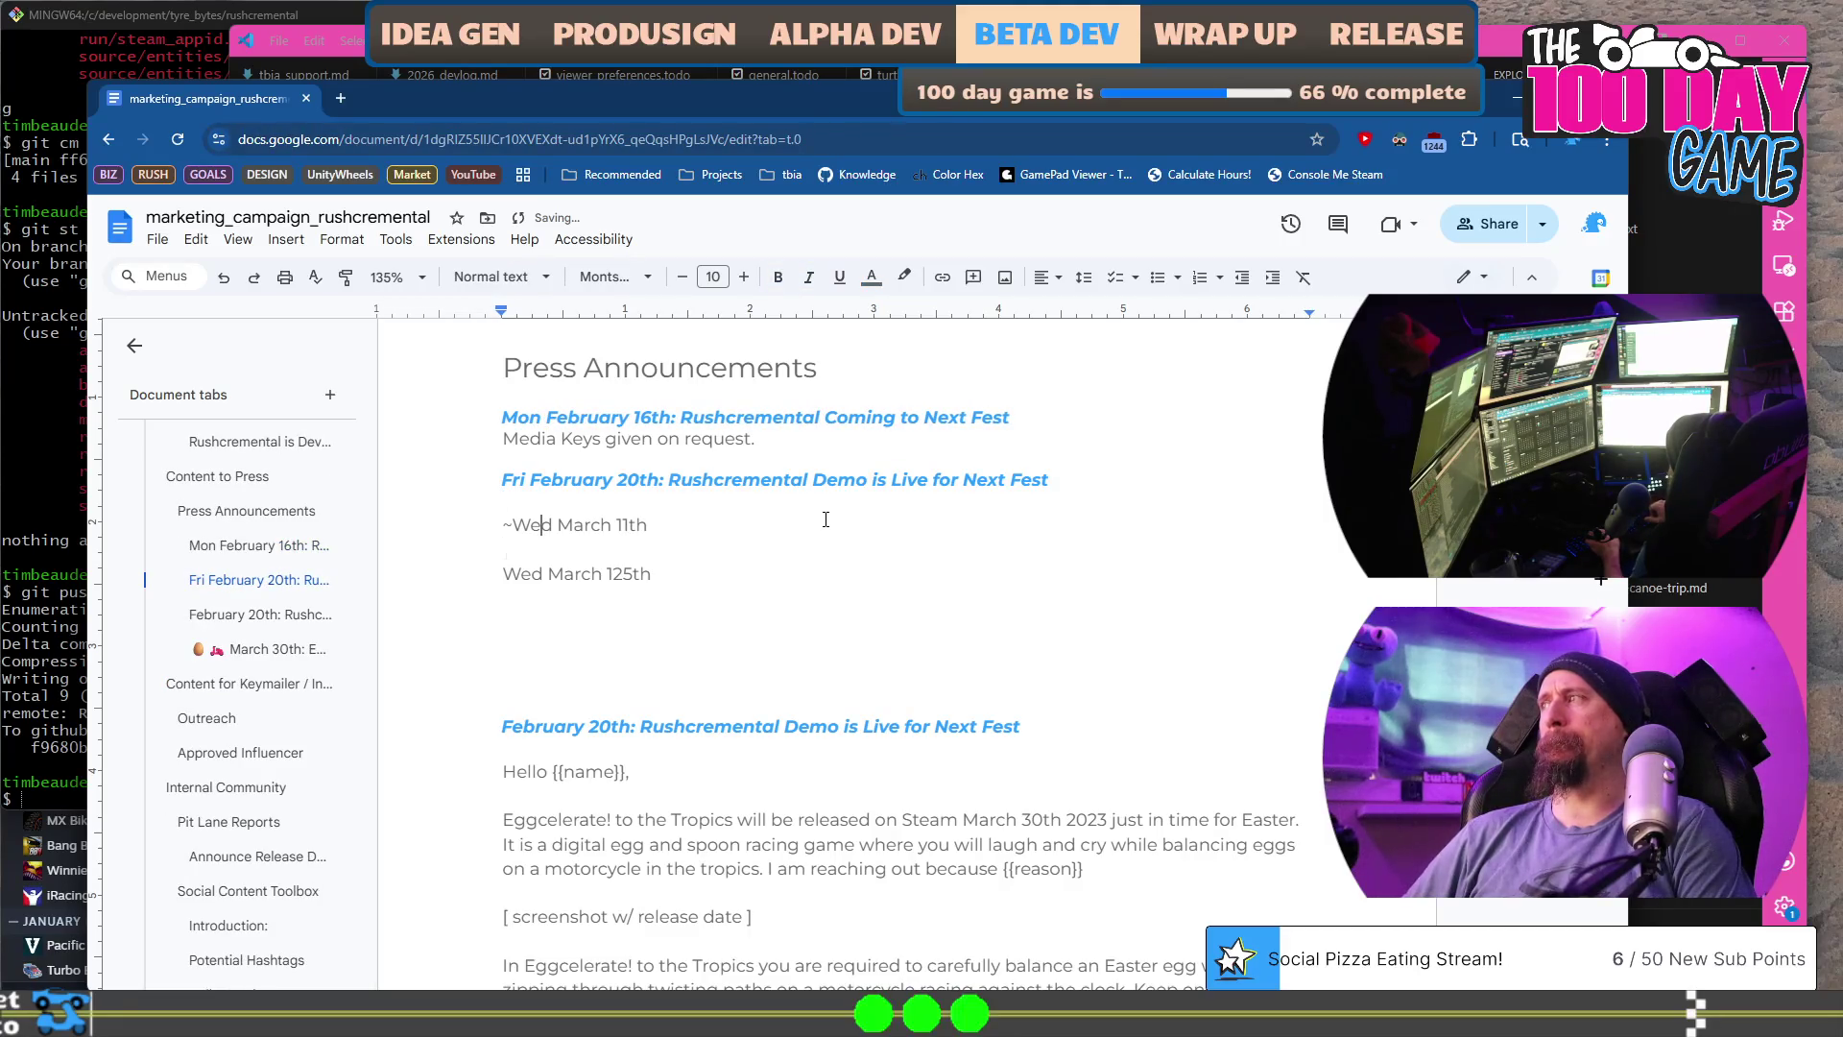
{"action": "key", "text": "Down"}
{"action": "key", "text": "Down"}
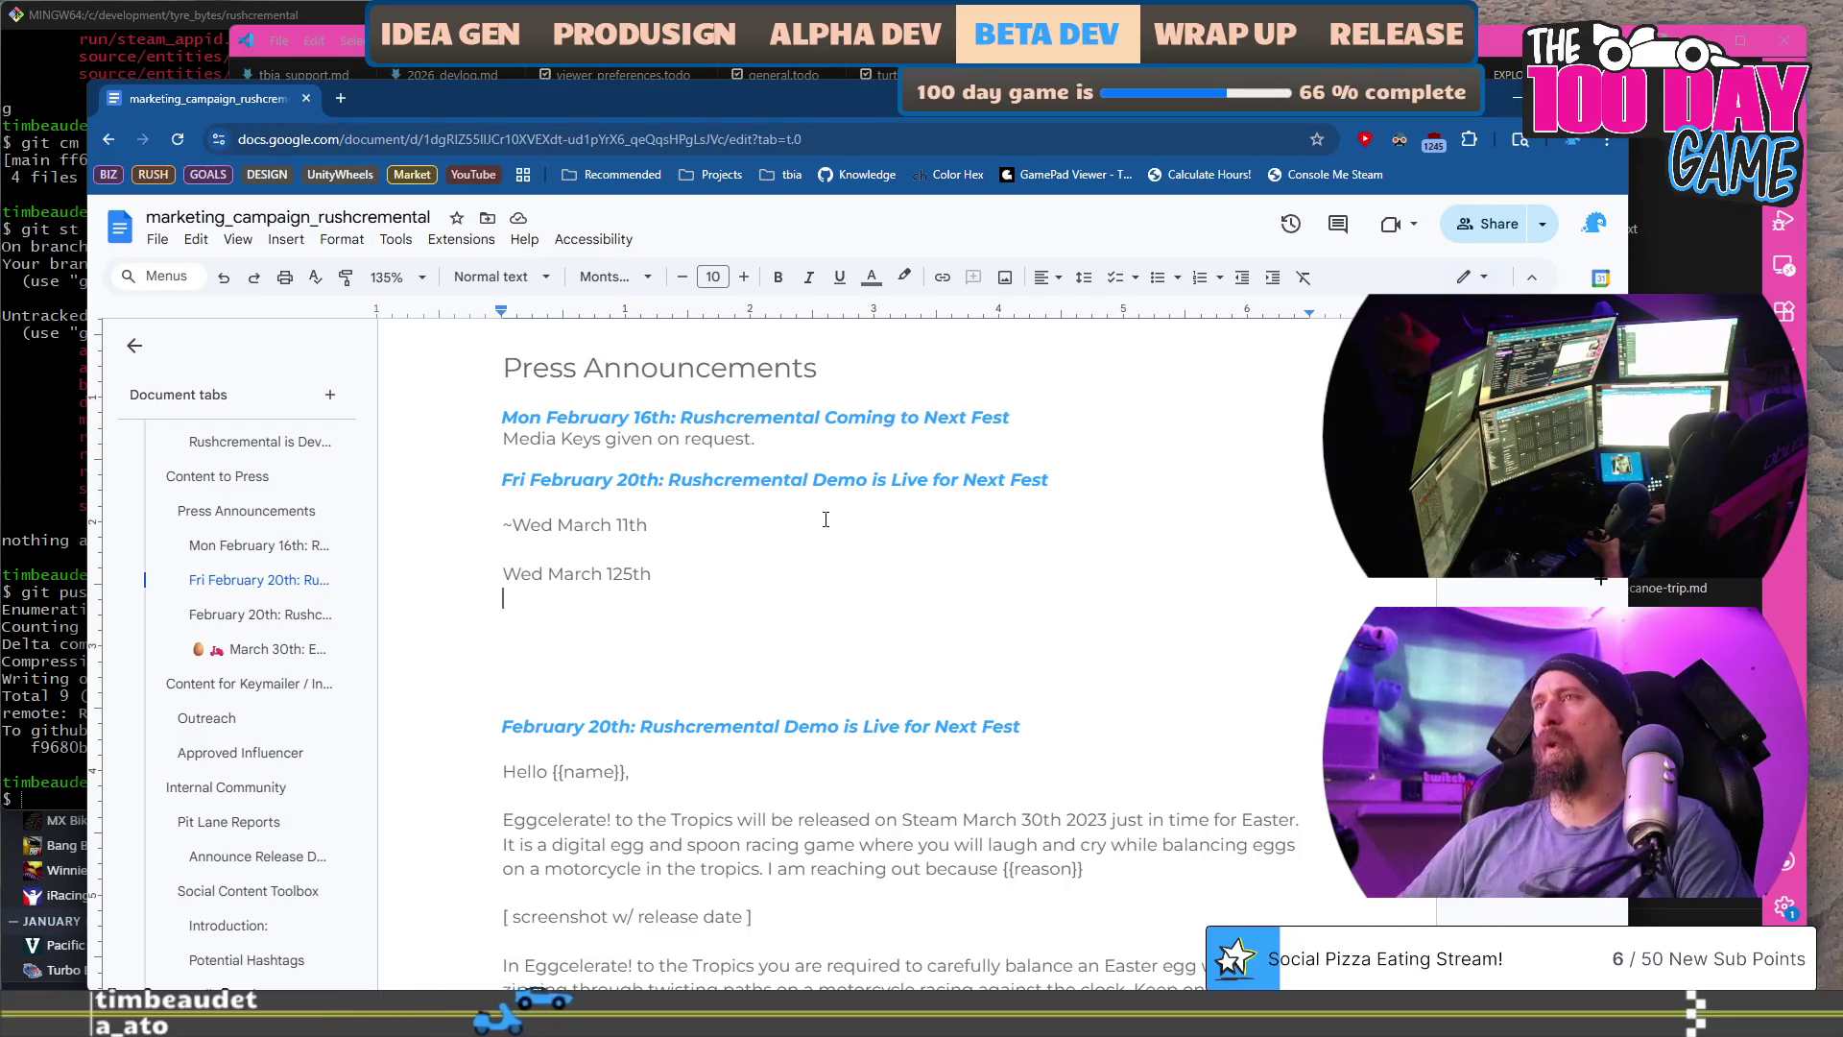
Correct 'March 125th' to 'March 25th' and duplicate it as a 'Wed April 8th' line
{"action": "key", "text": "BackSpace"}
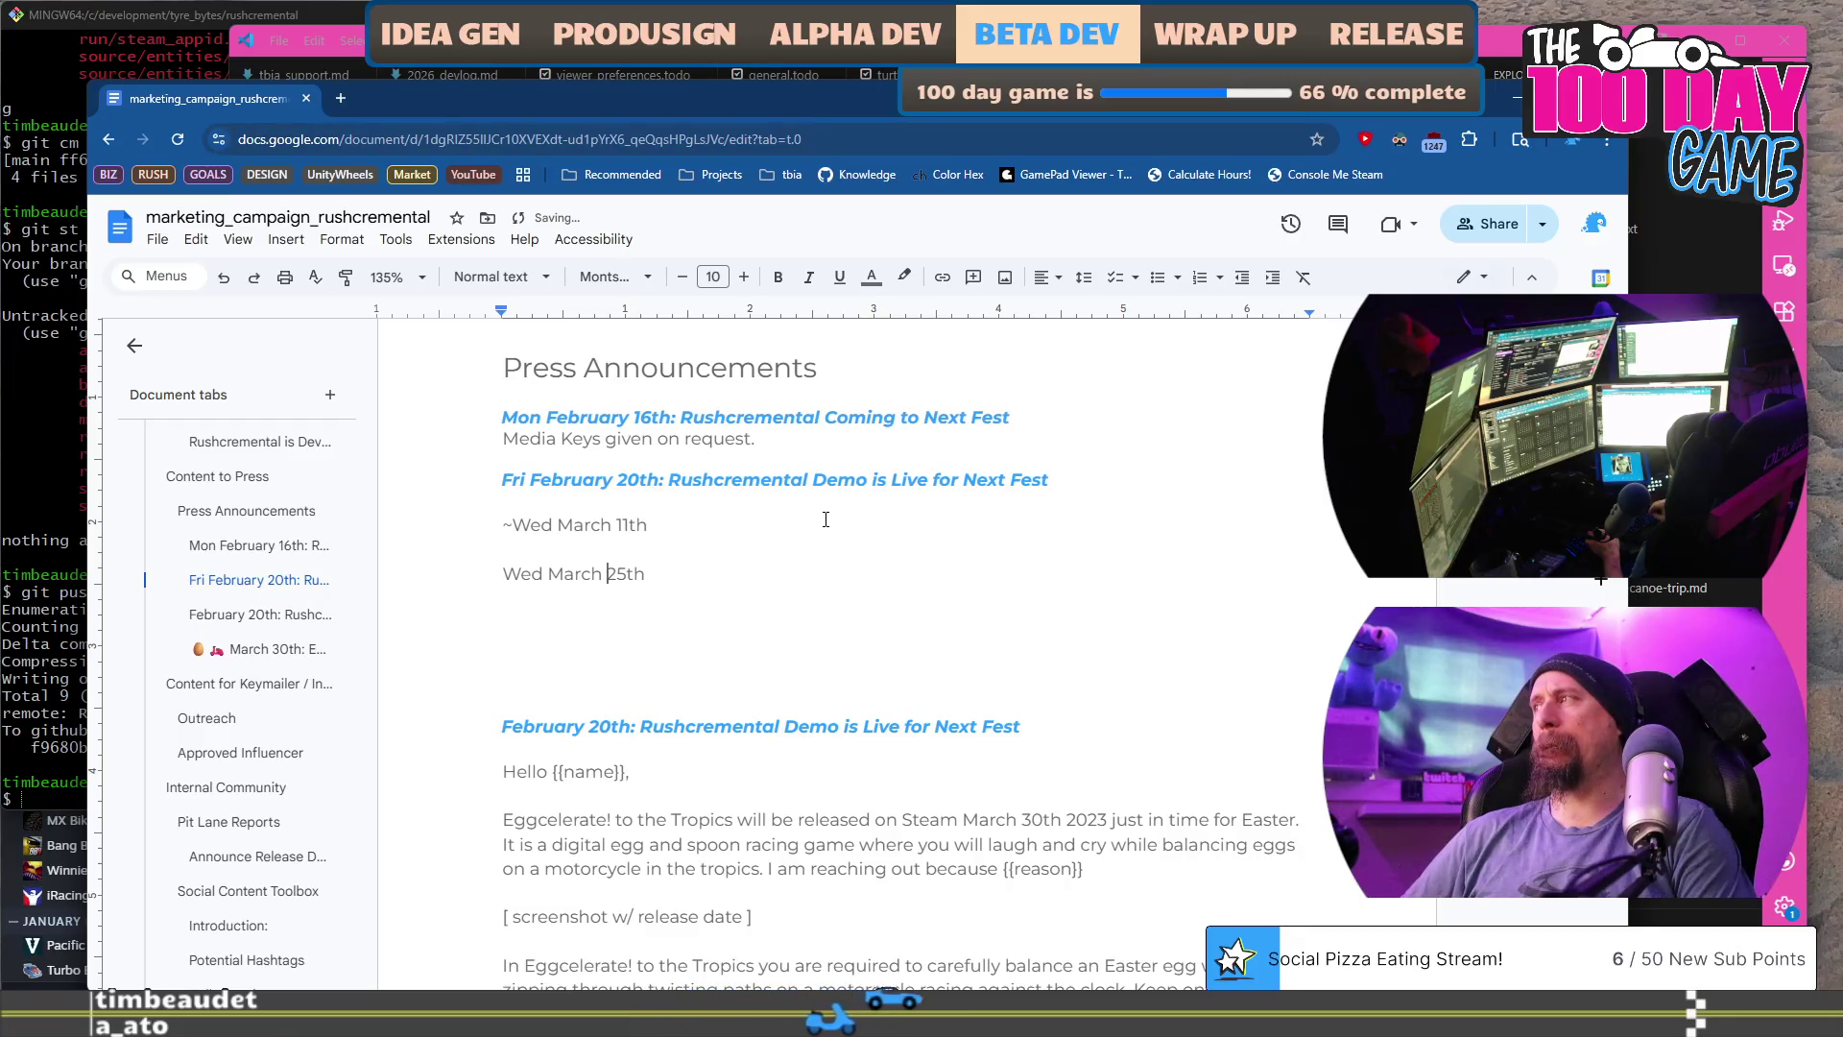
{"action": "key", "text": "shift+Home"}
{"action": "key", "text": "ctrl+c"}
{"action": "key", "text": "End"}
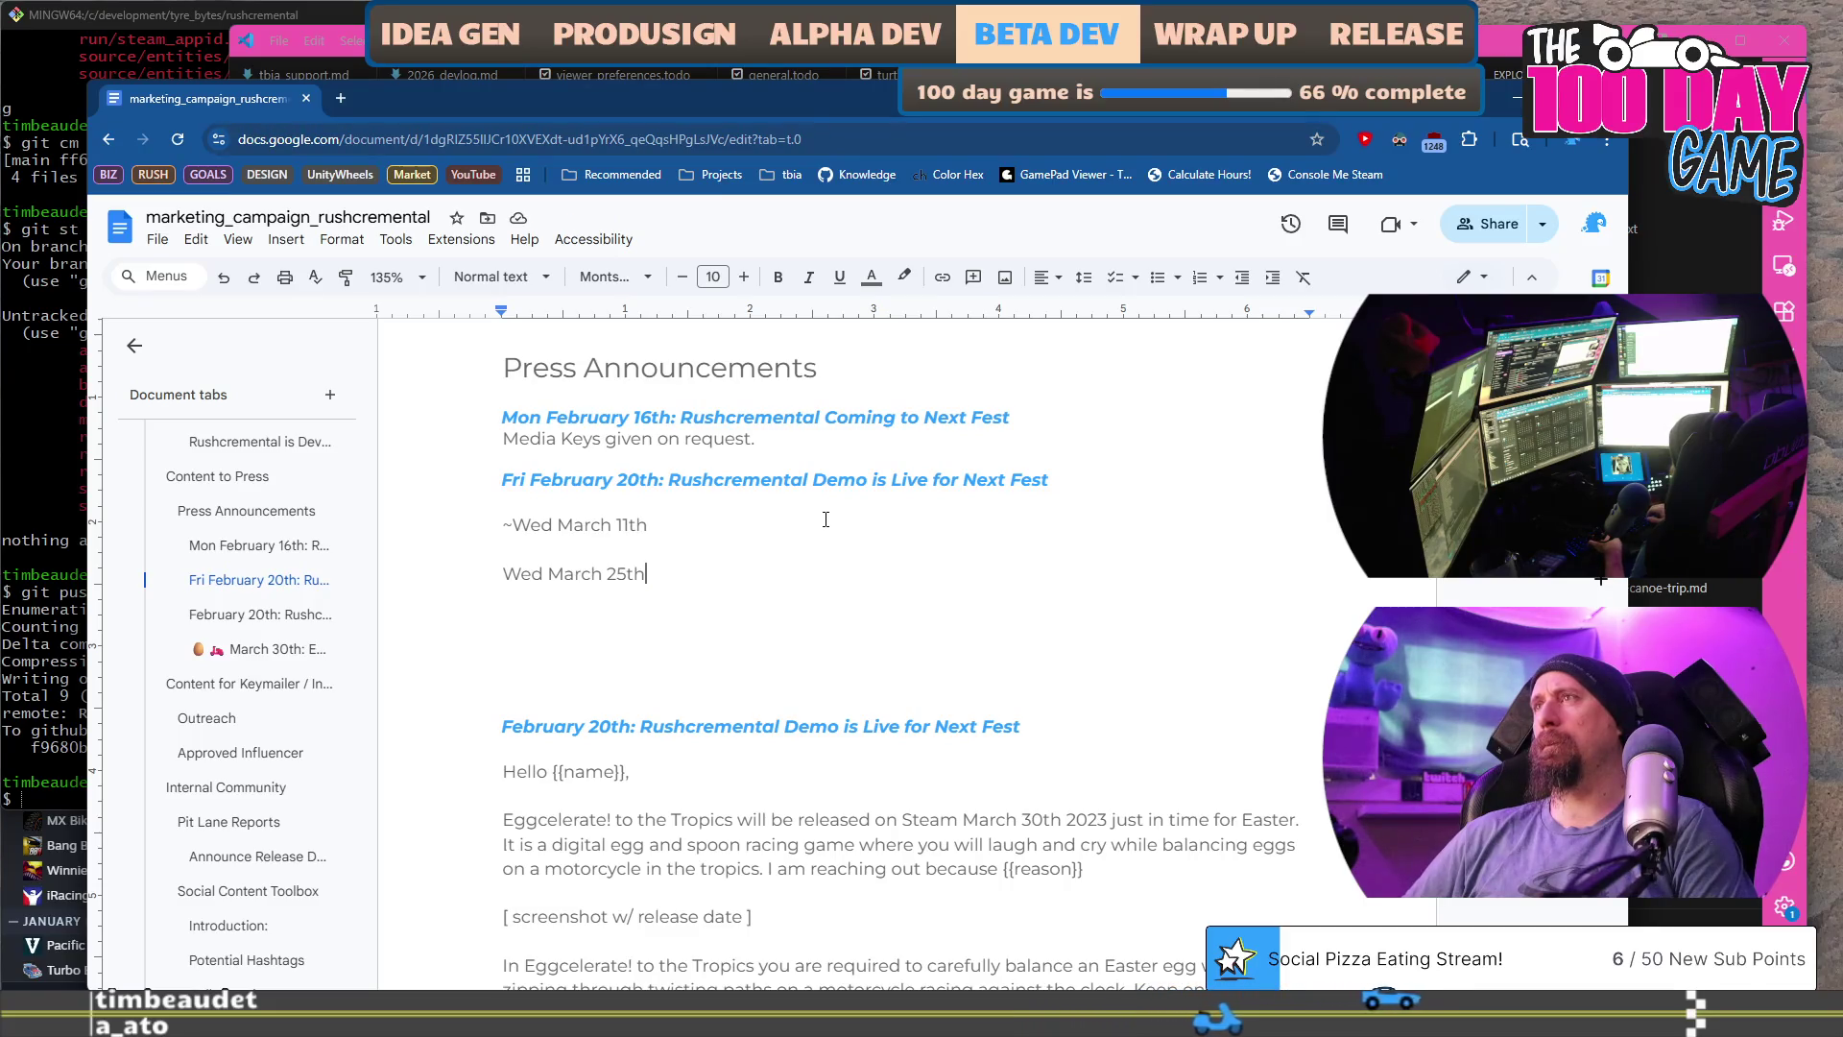
{"action": "key", "text": "Return"}
{"action": "key", "text": "ctrl+v"}
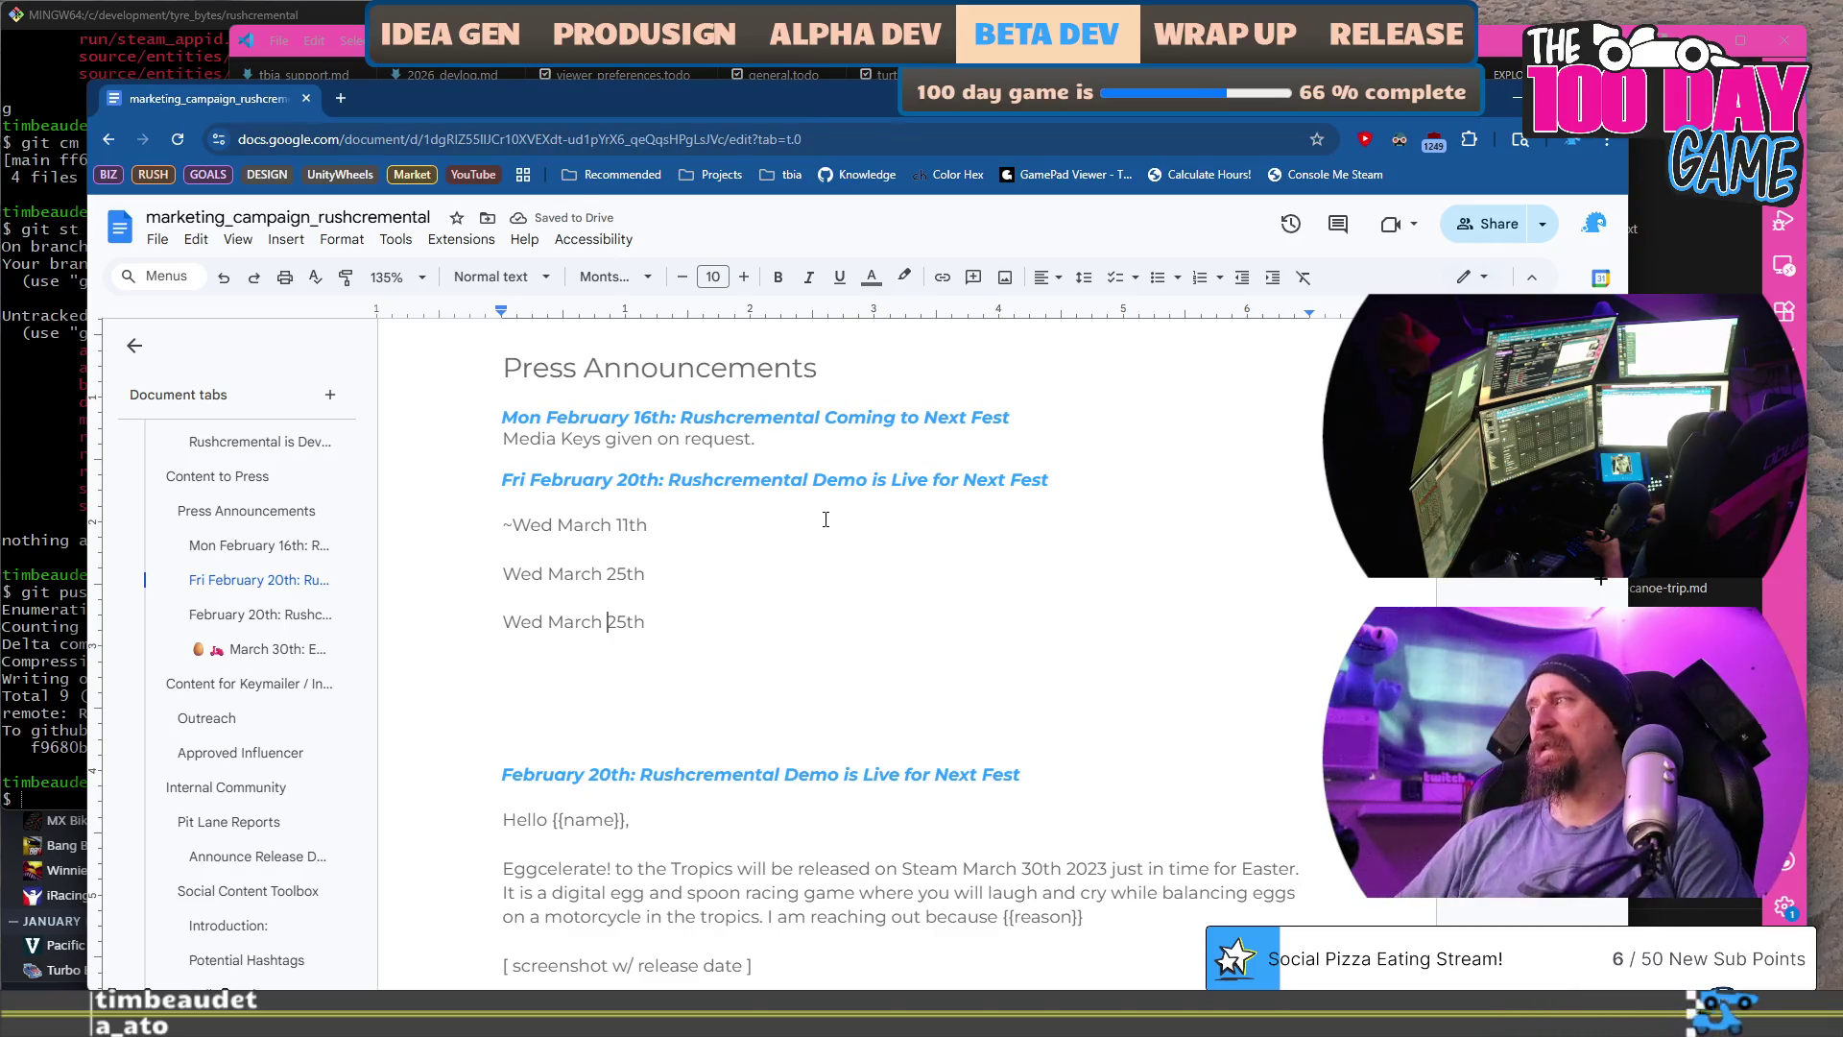
{"action": "key", "text": "ctrl+Left"}
{"action": "key", "text": "ctrl+shift+Left"}
{"action": "type", "text": "Apri"}
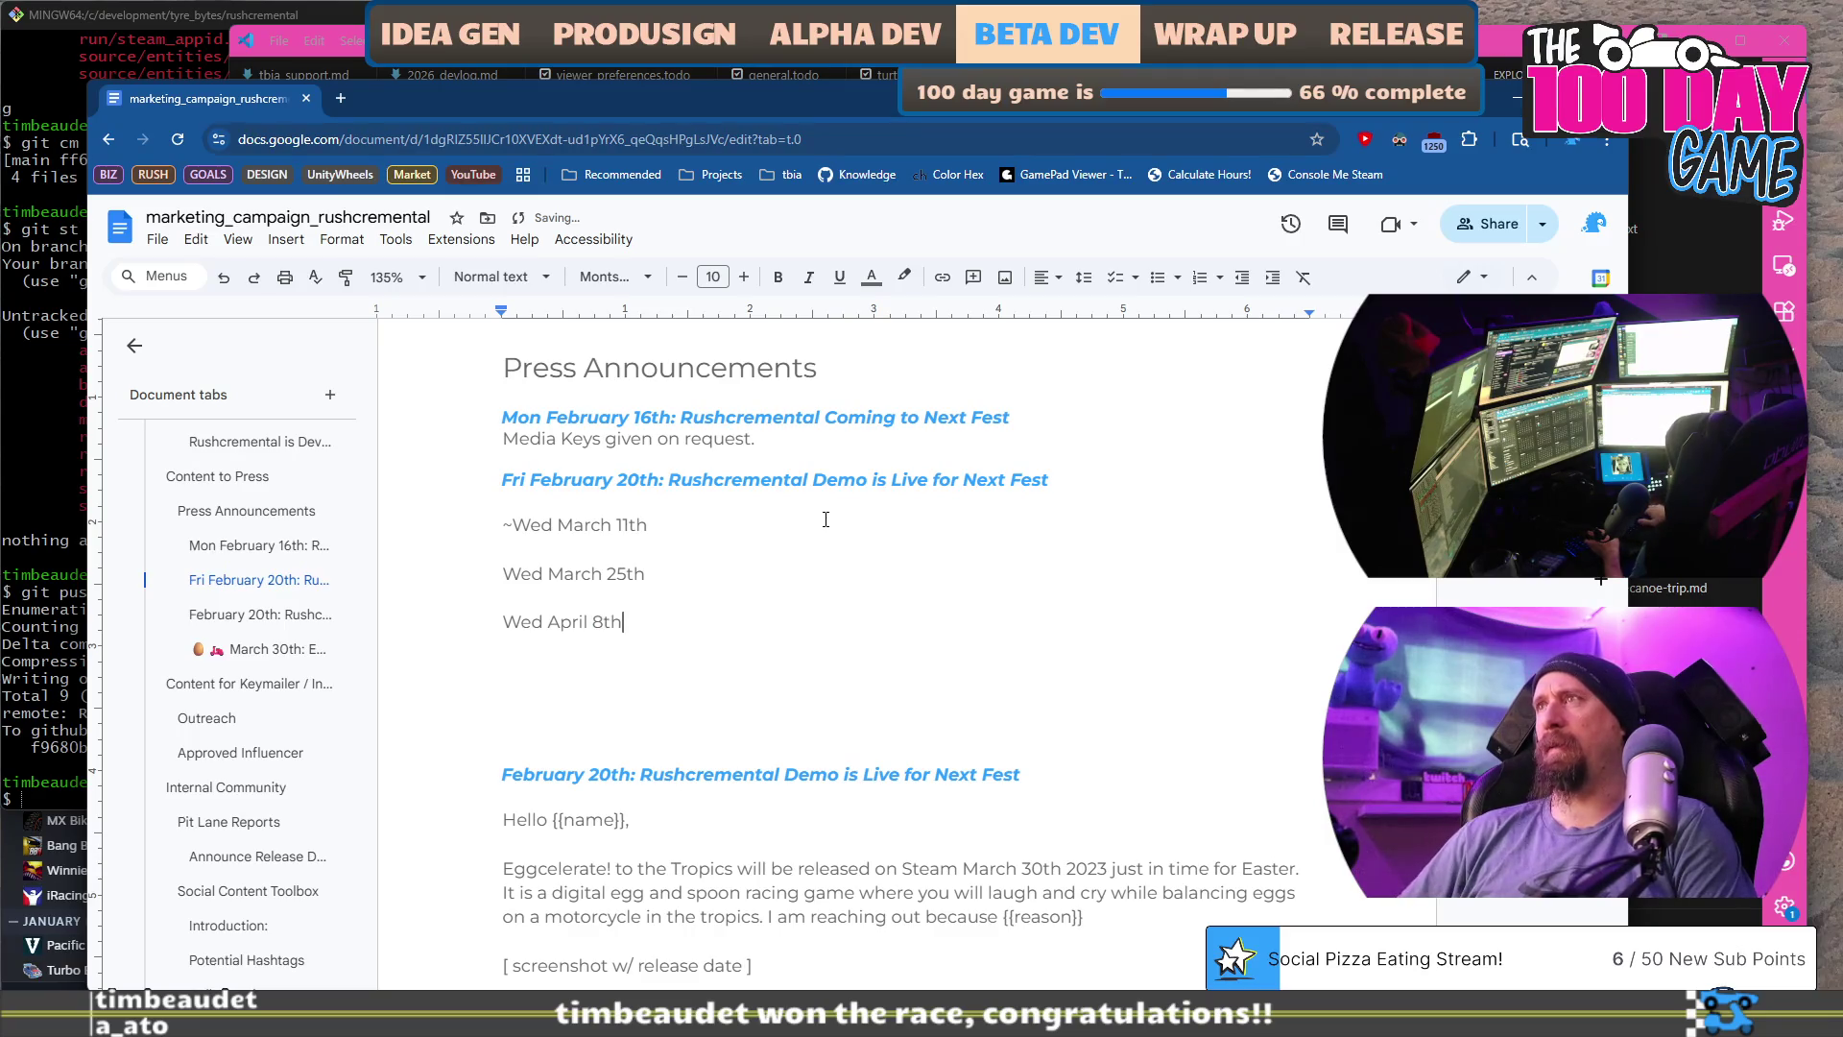
Duplicate the April line into new April 13th and April 17th date lines
{"action": "key", "text": "shift+Home"}
{"action": "key", "text": "End"}
{"action": "key", "text": "Return"}
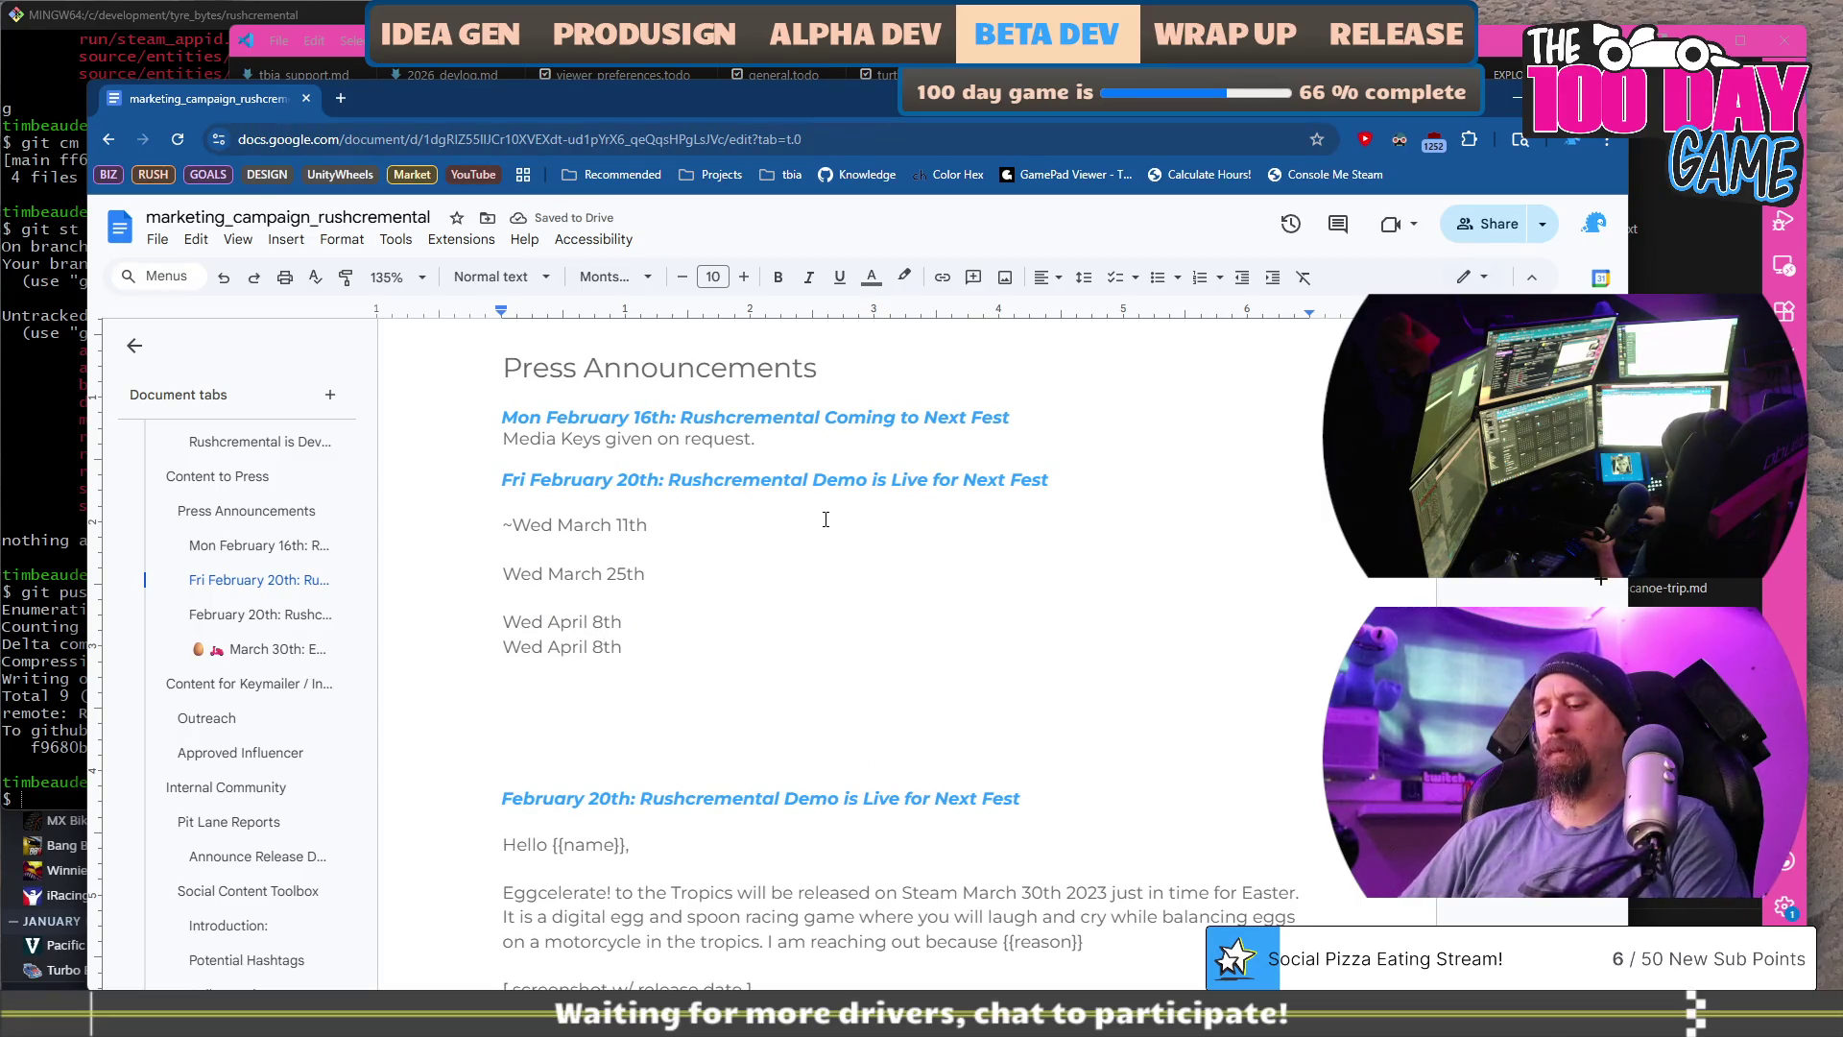
{"action": "key", "text": "End"}
{"action": "key", "text": "shift+Home"}
{"action": "key", "text": "ctrl+c"}
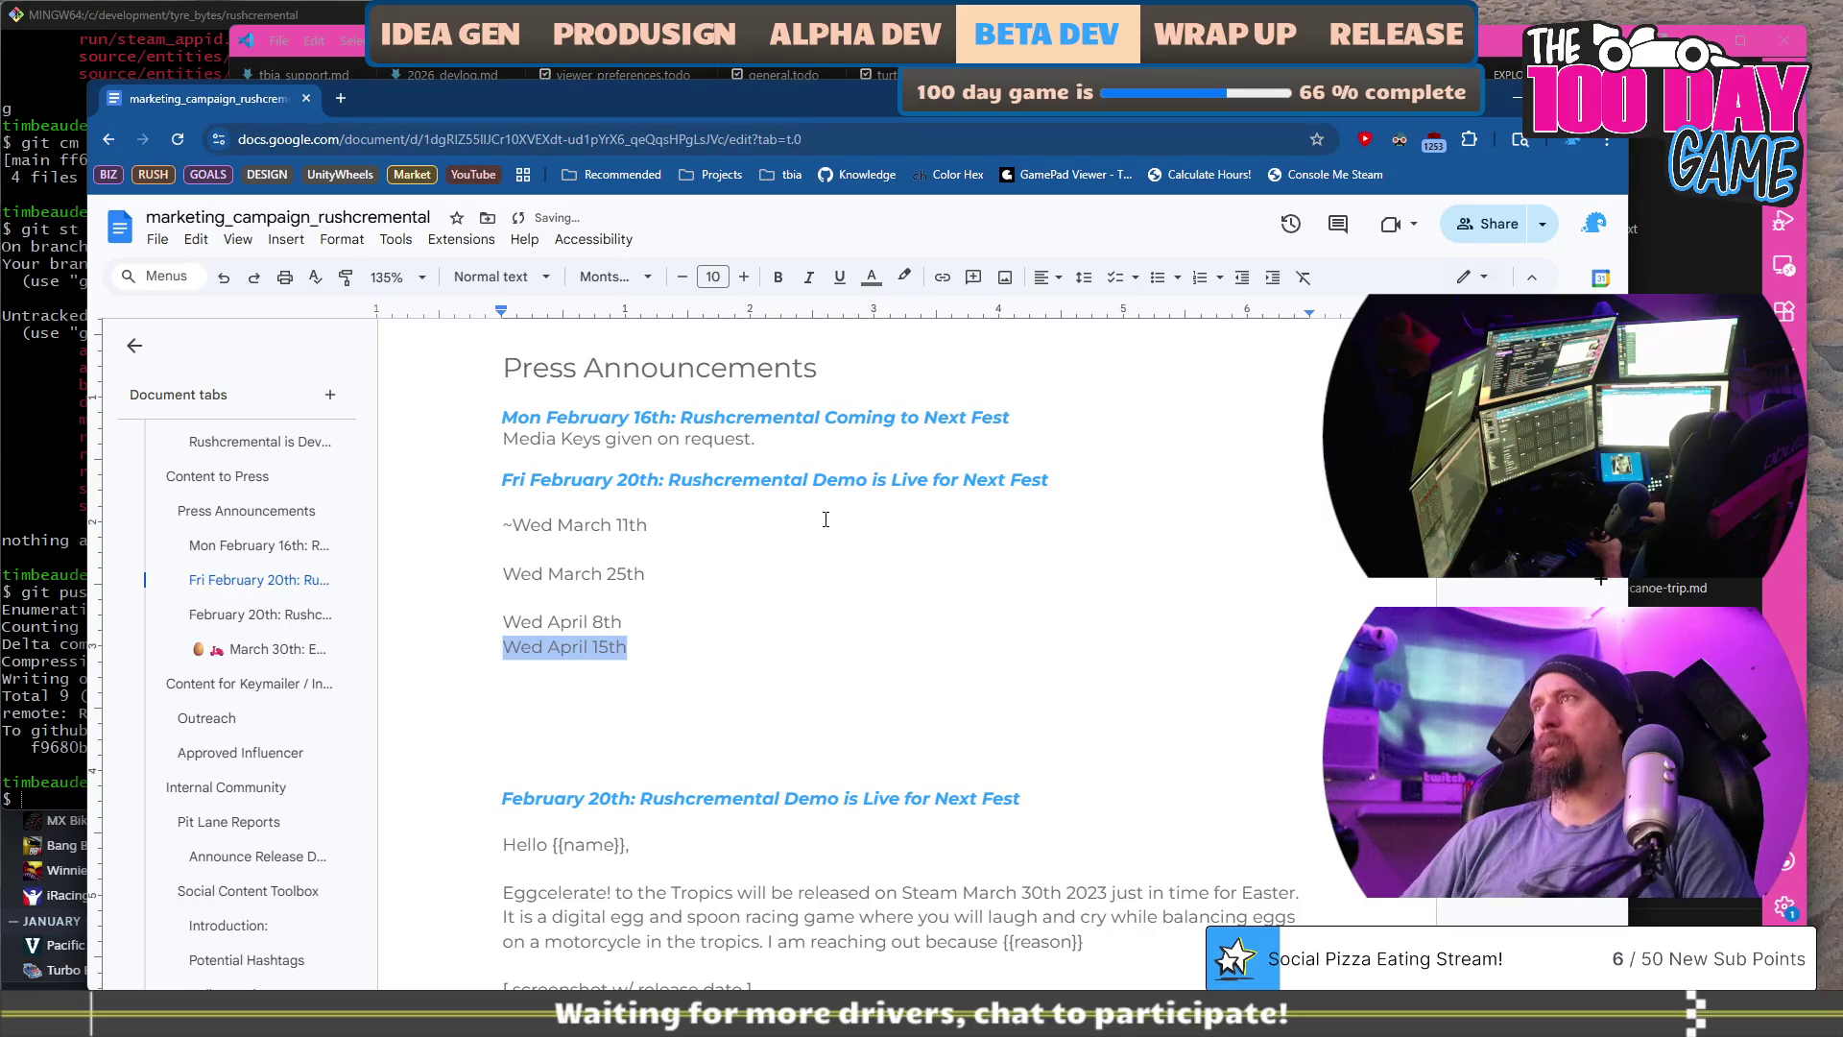
{"action": "key", "text": "End"}
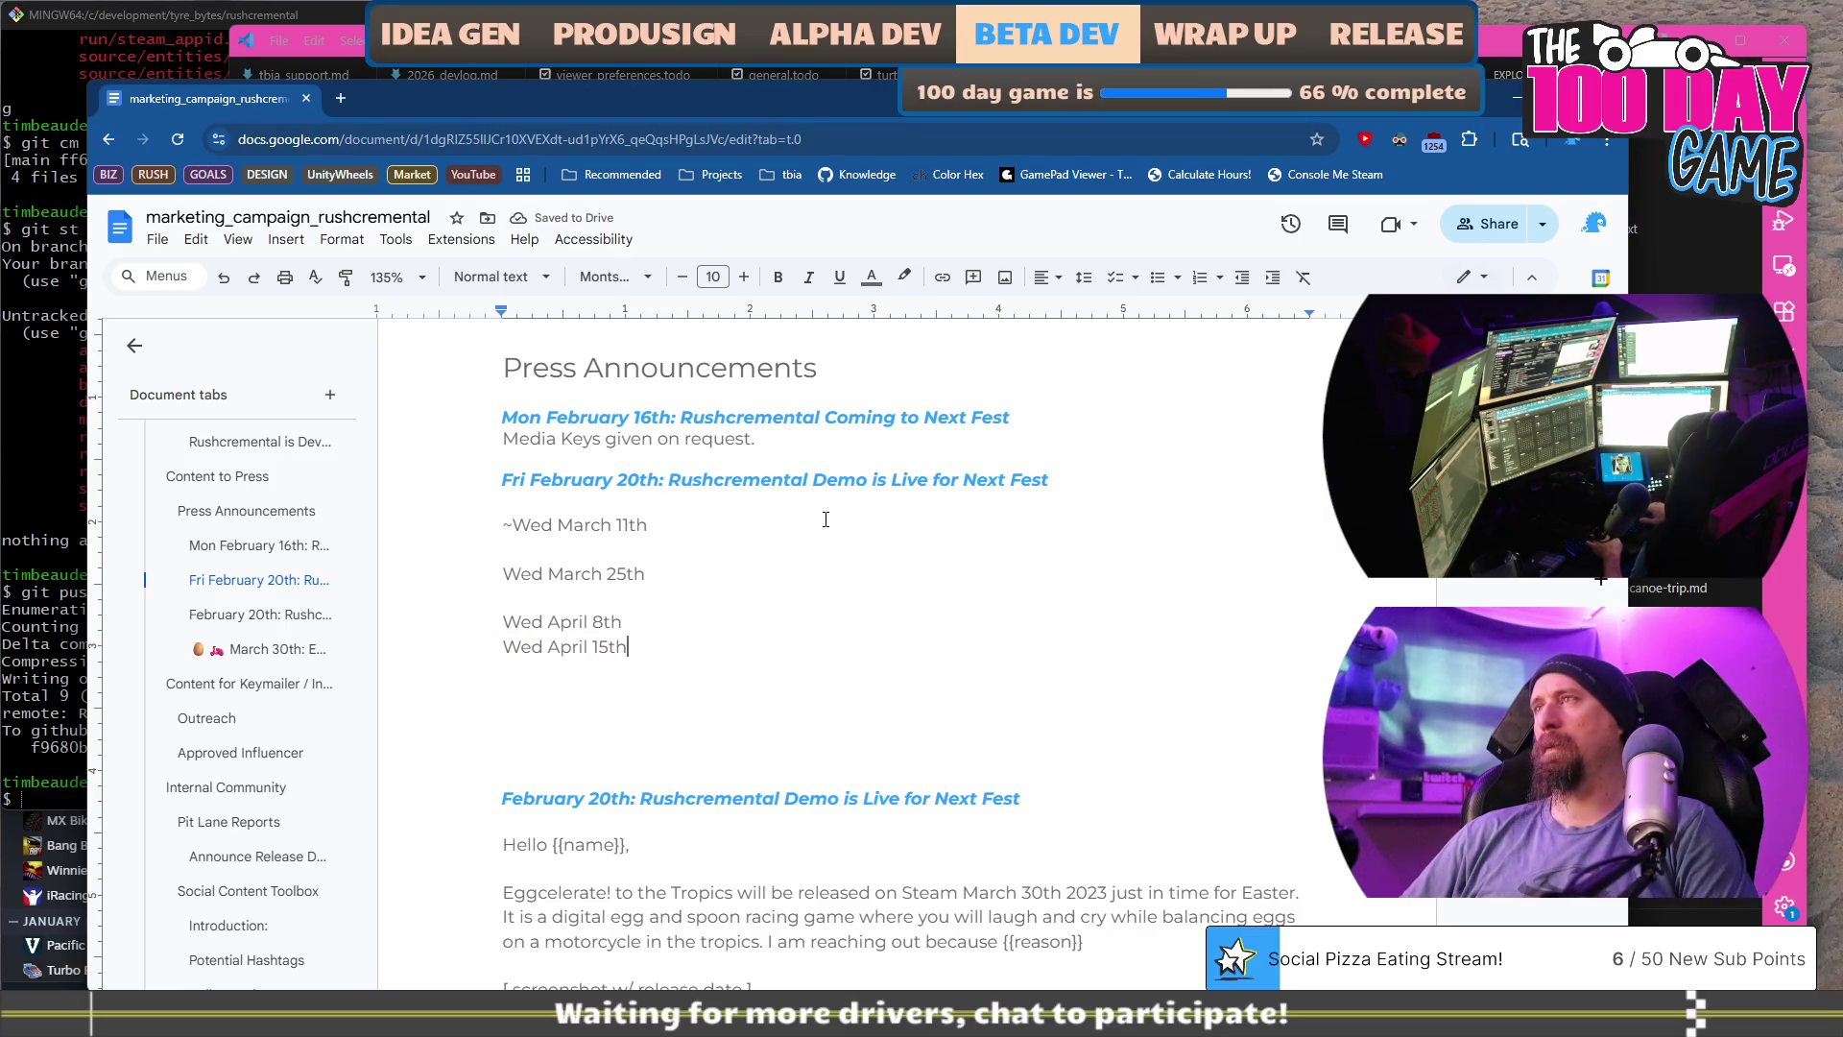
{"action": "key", "text": "Return"}
{"action": "key", "text": "ctrl+v"}
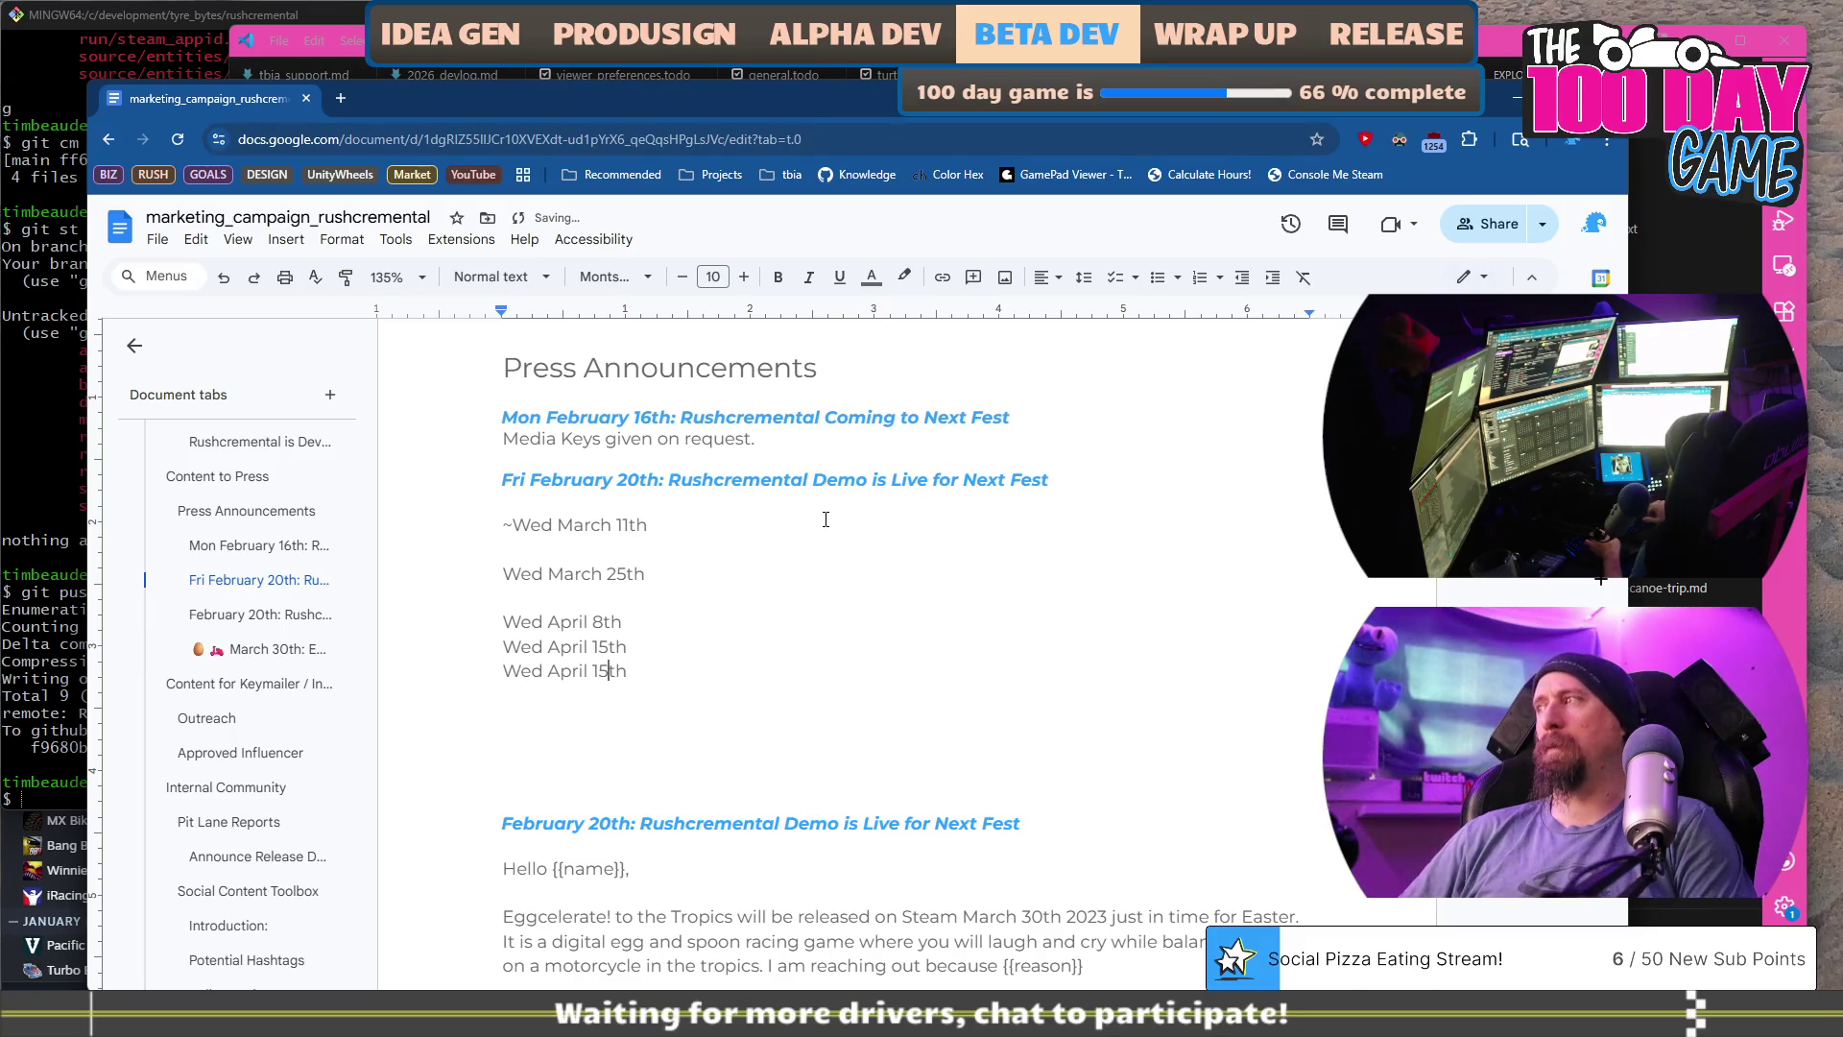
{"action": "type", "text": "7"}
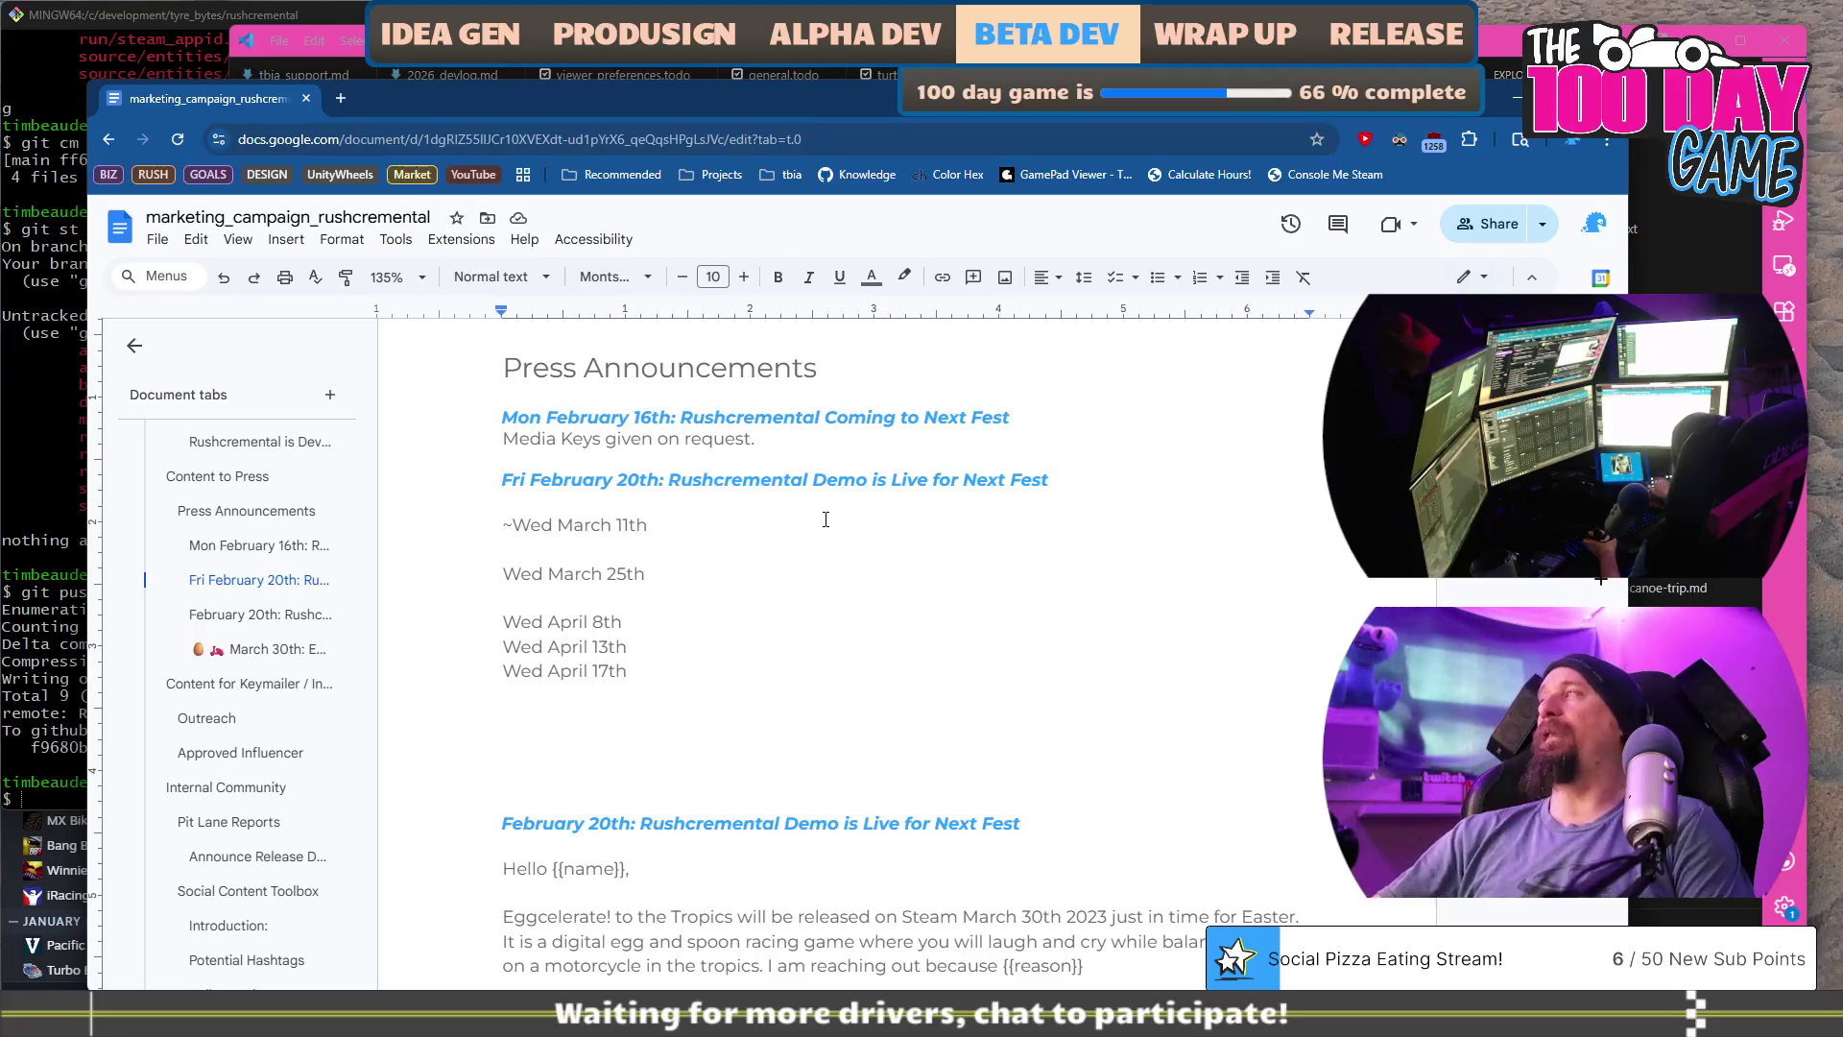
{"action": "mouse_move", "coordinate": [809, 88]}
{"action": "left_mouse_down"}
{"action": "mouse_move", "coordinate": [785, 103]}
{"action": "mouse_move", "coordinate": [1671, 280]}
{"action": "left_mouse_up"}
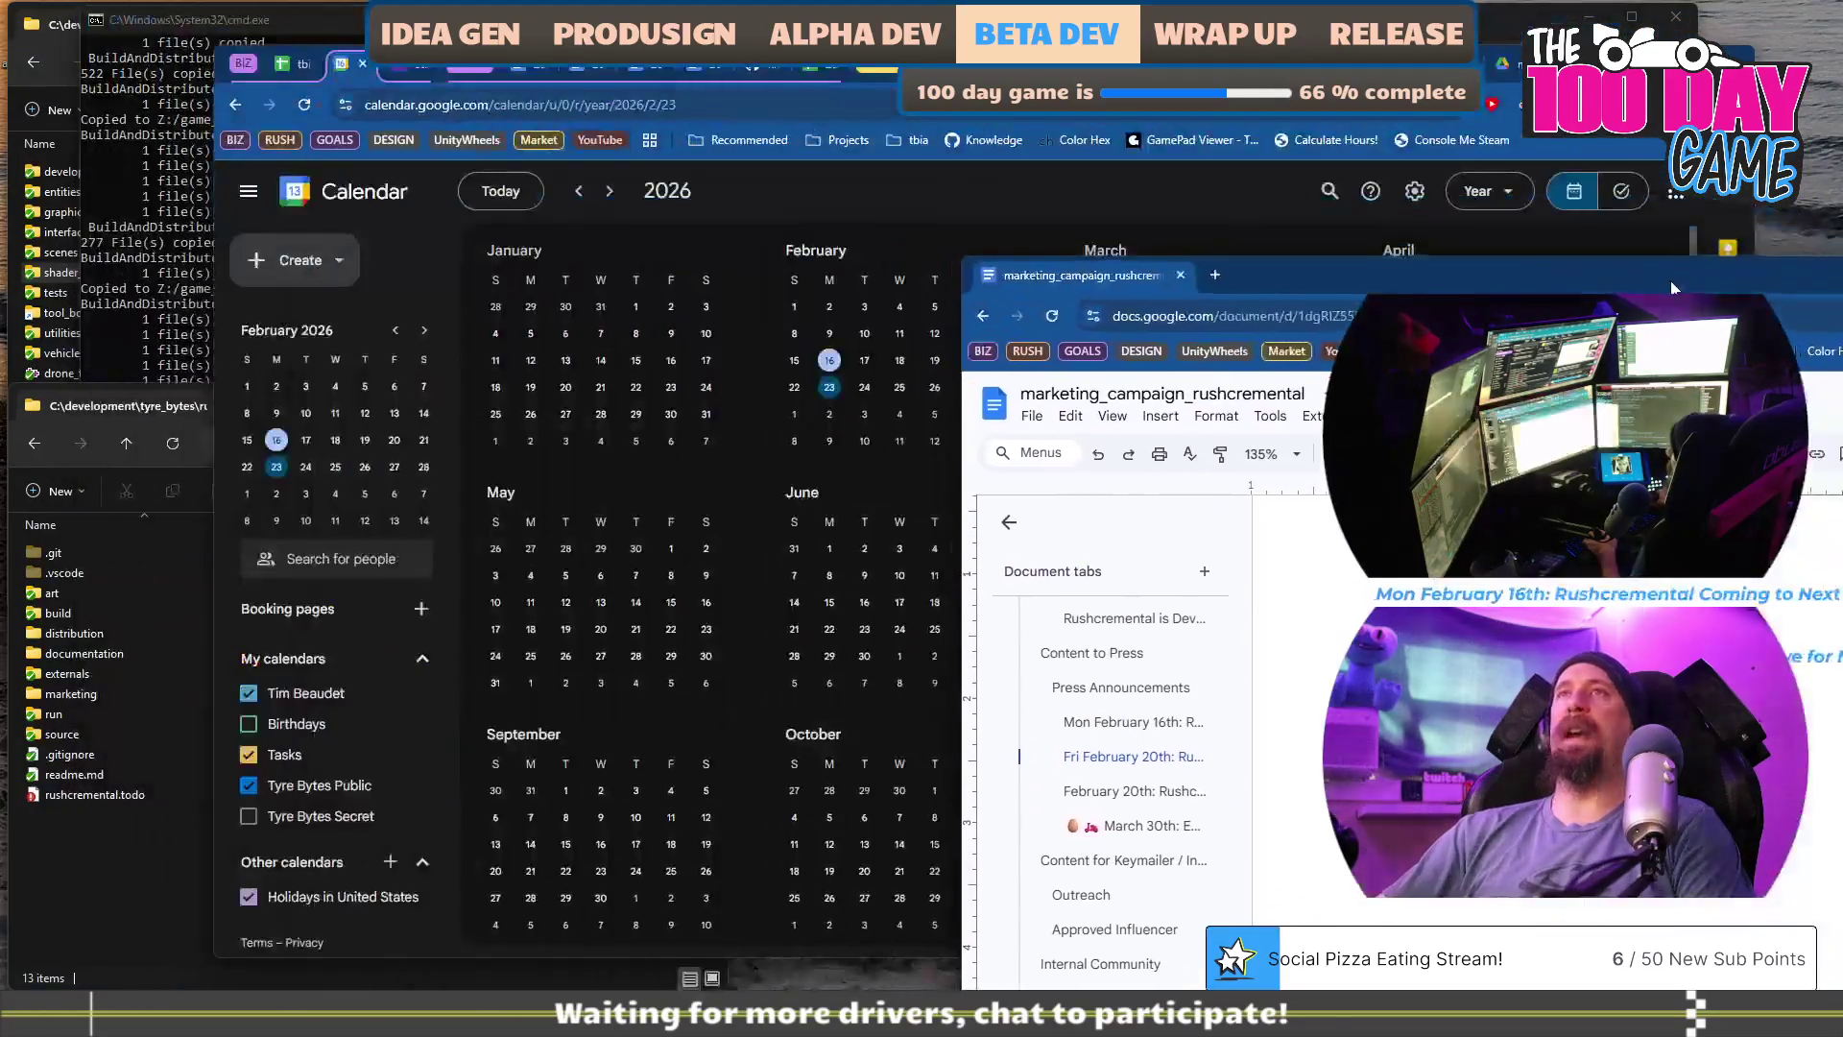
{"action": "mouse_move", "coordinate": [1110, 265]}
{"action": "left_mouse_down"}
{"action": "mouse_move", "coordinate": [1101, 135]}
{"action": "mouse_move", "coordinate": [1056, 58]}
{"action": "left_mouse_up"}
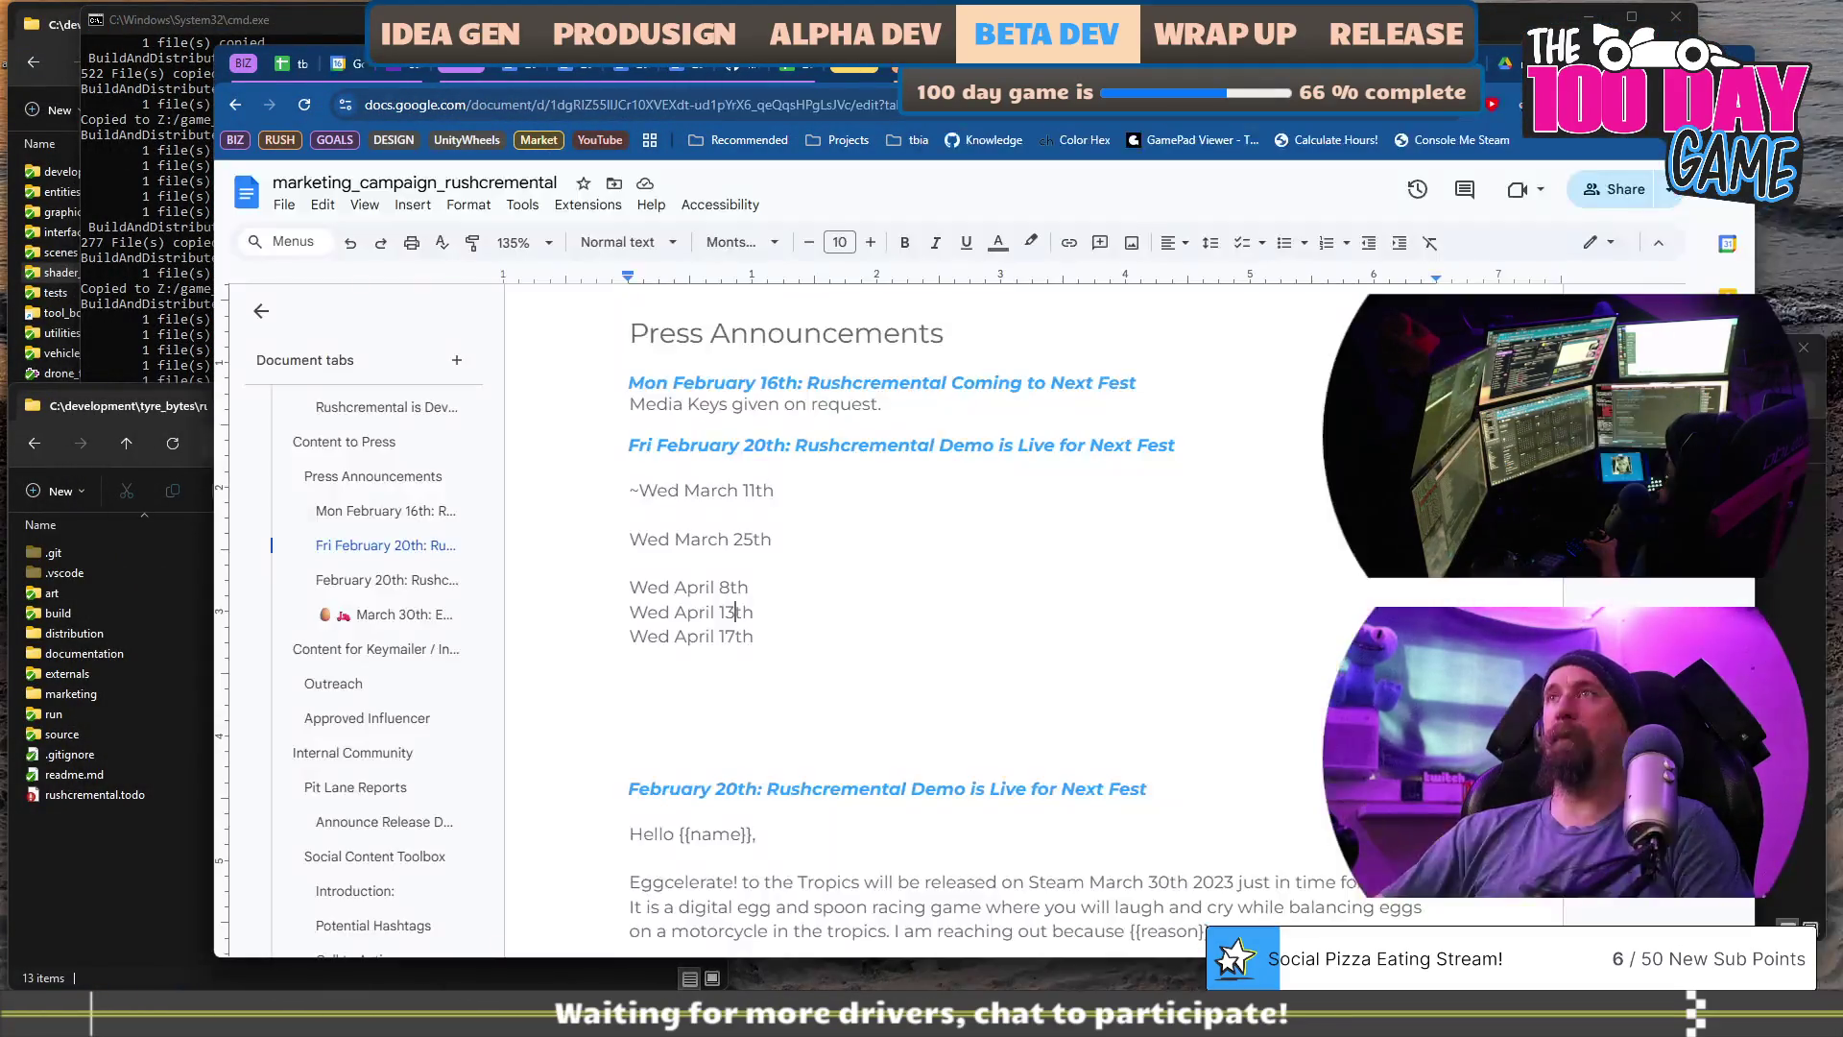
Remove the blank line between the March dates and note April 8th as 'Coming Soon, Release Date Announcement'
{"action": "left_click", "coordinate": [966, 517]}
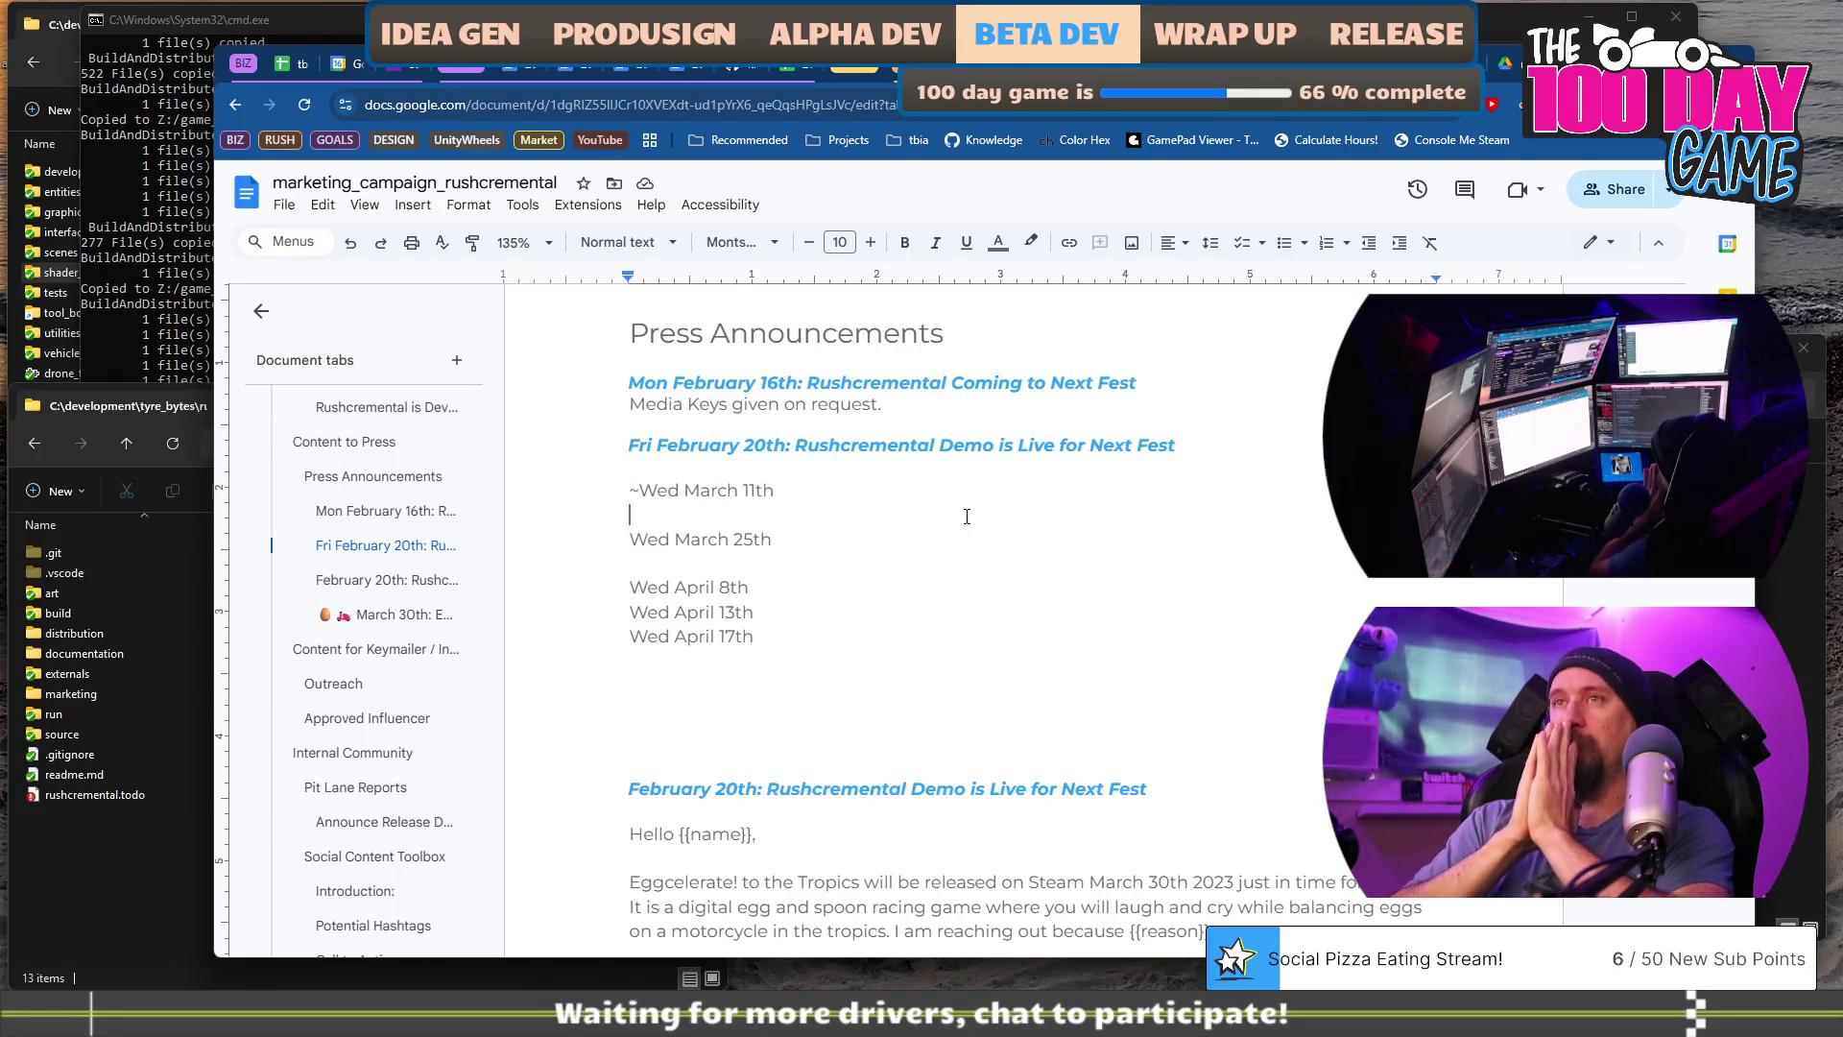
{"action": "key", "text": "BackSpace"}
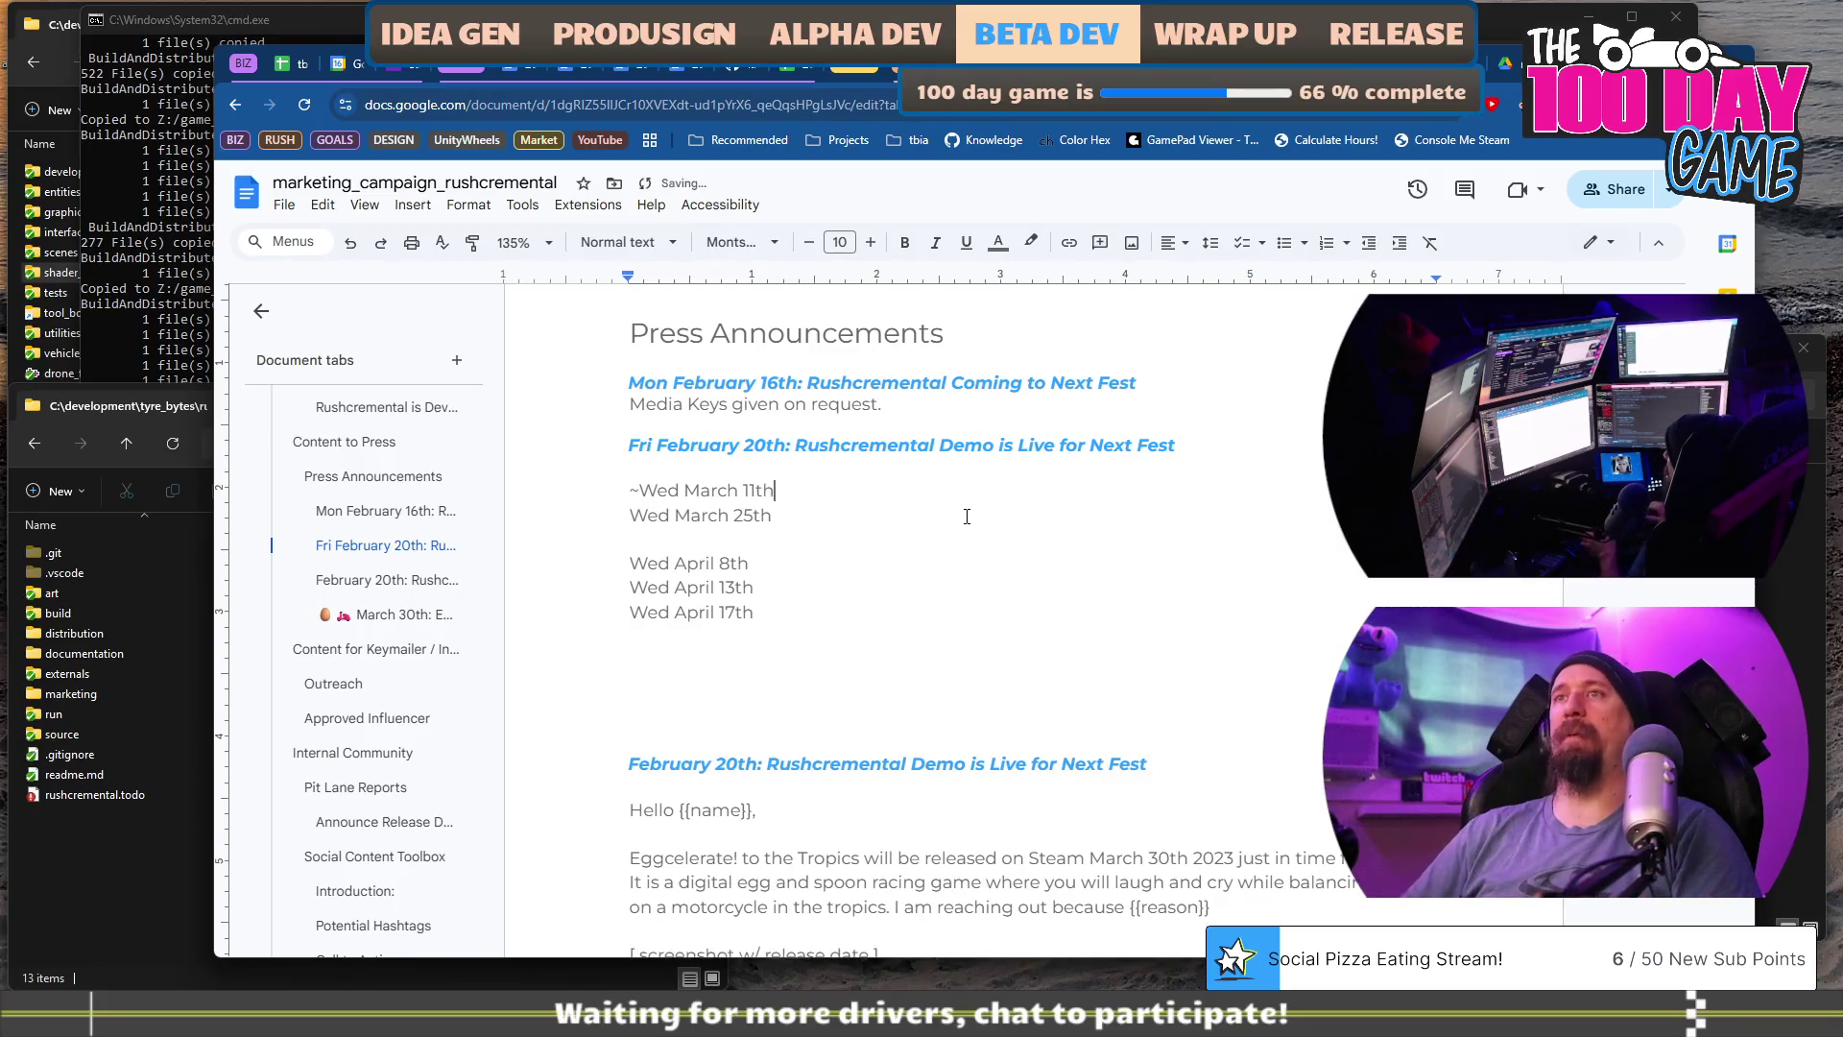
{"action": "key", "text": "Down"}
{"action": "key", "text": "Down"}
{"action": "key", "text": "Down"}
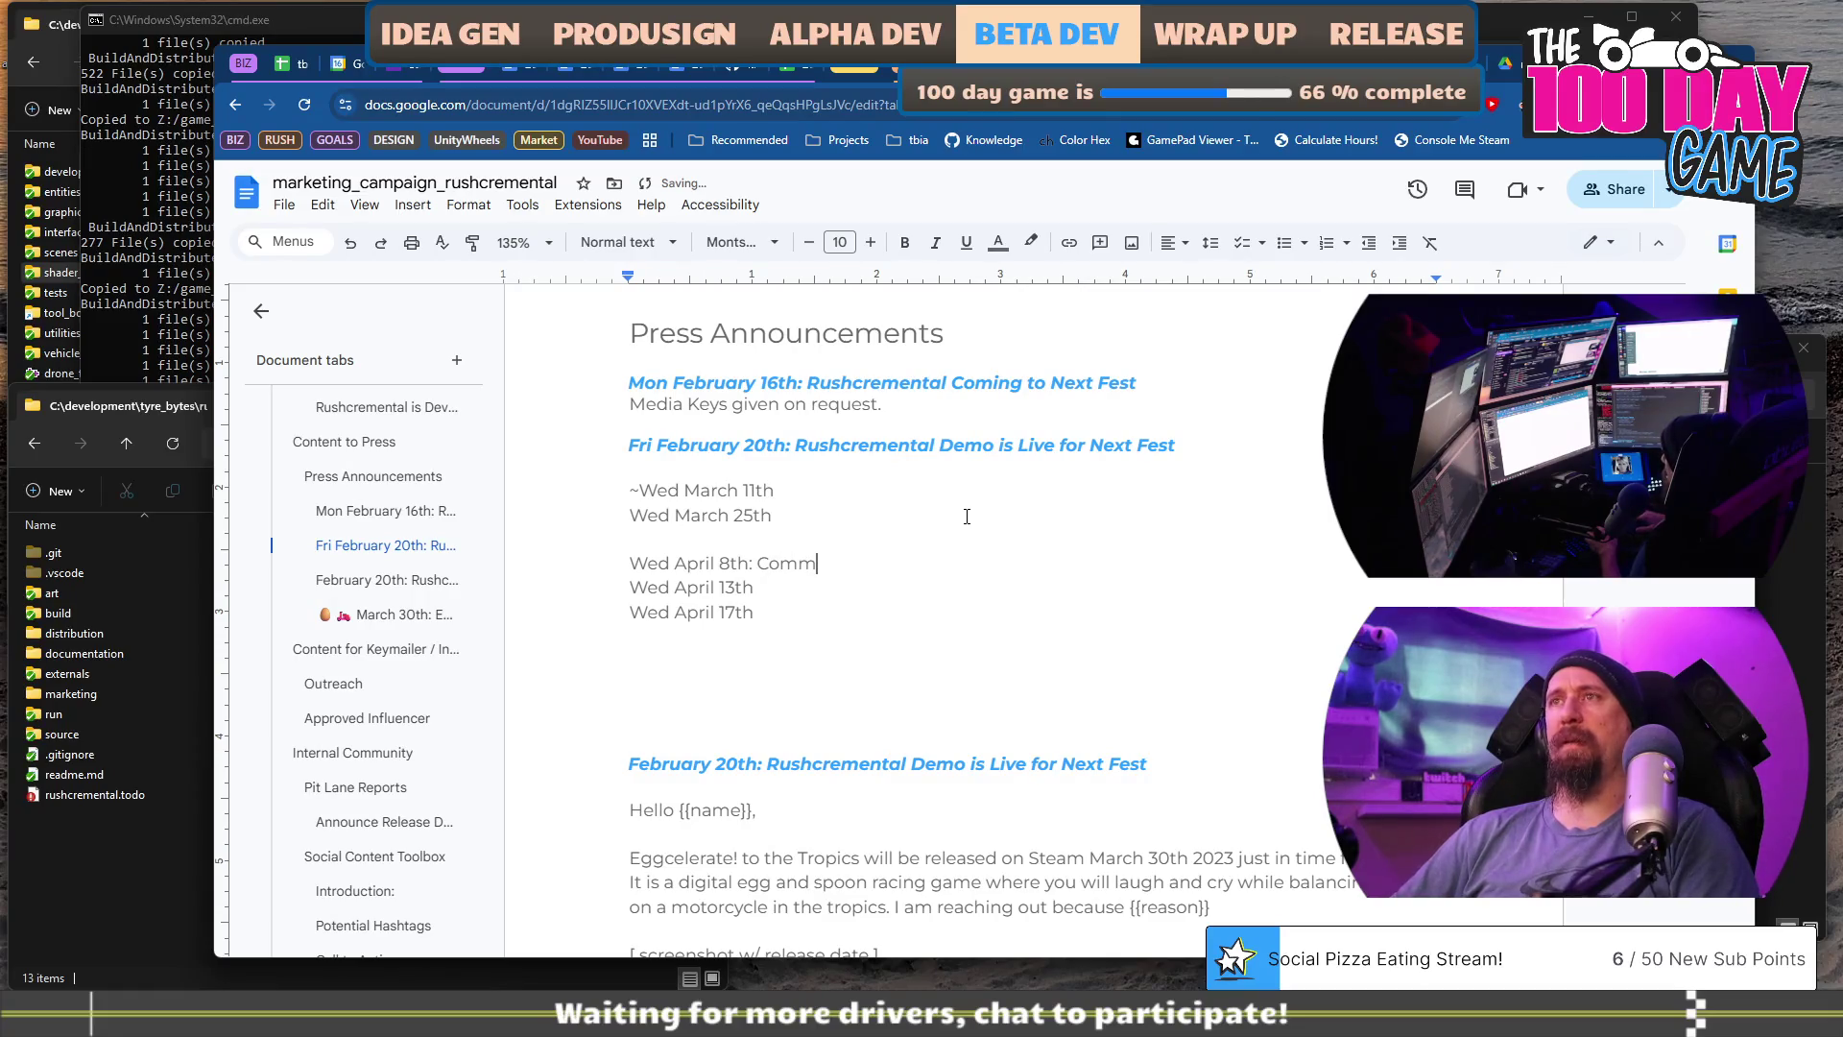
{"action": "type", "text": "ing Soon, Re"}
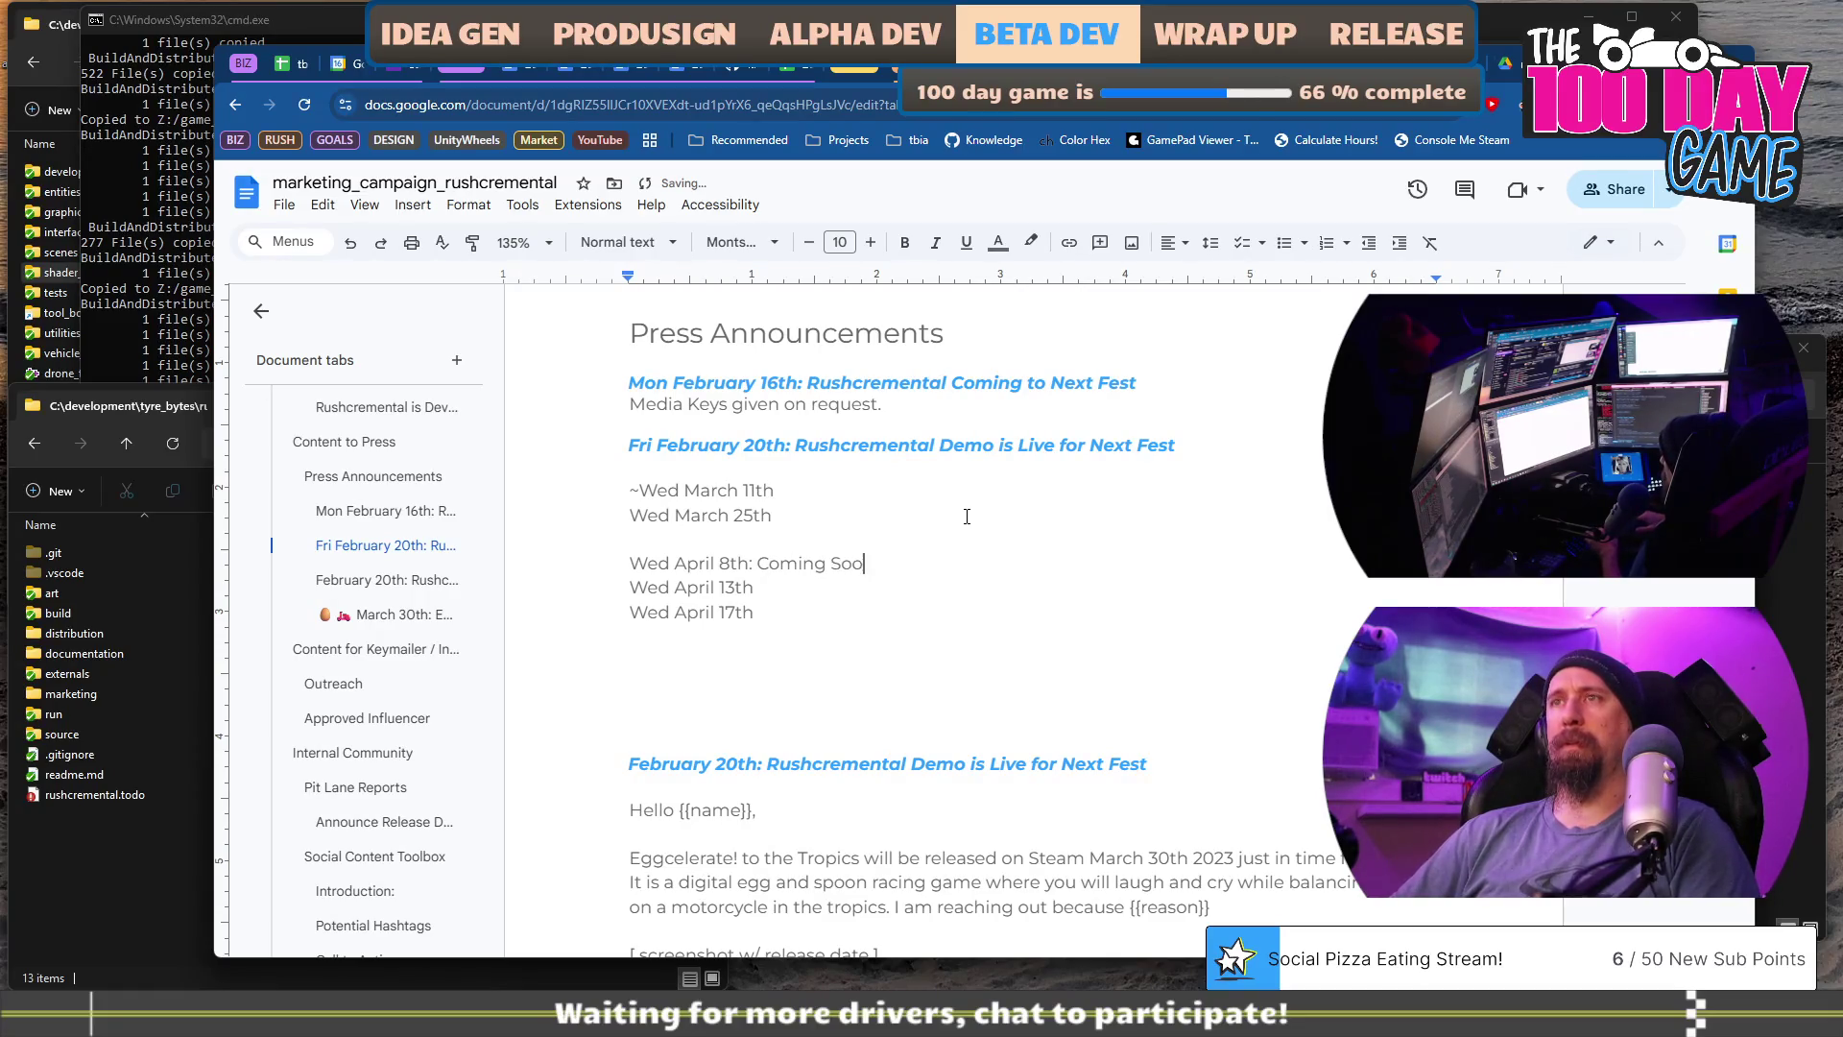
{"action": "type", "text": "lease Date A"}
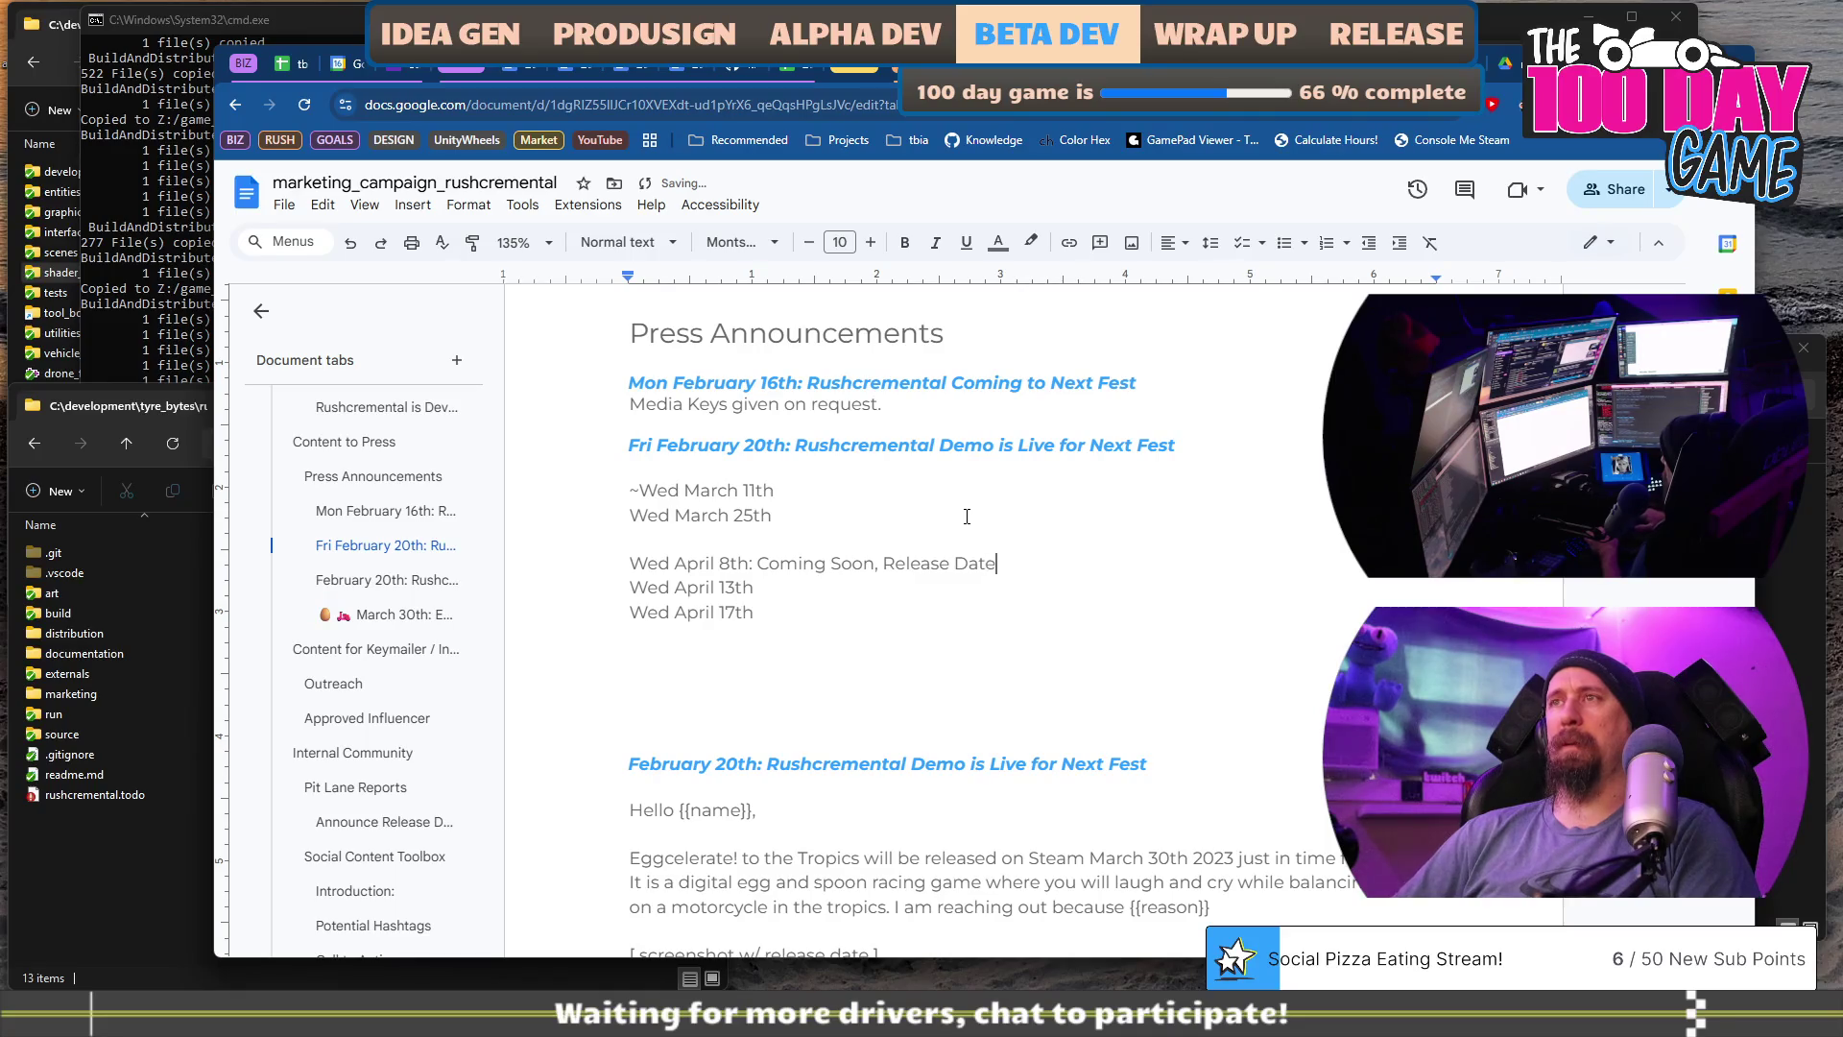
{"action": "type", "text": "nnouncement"}
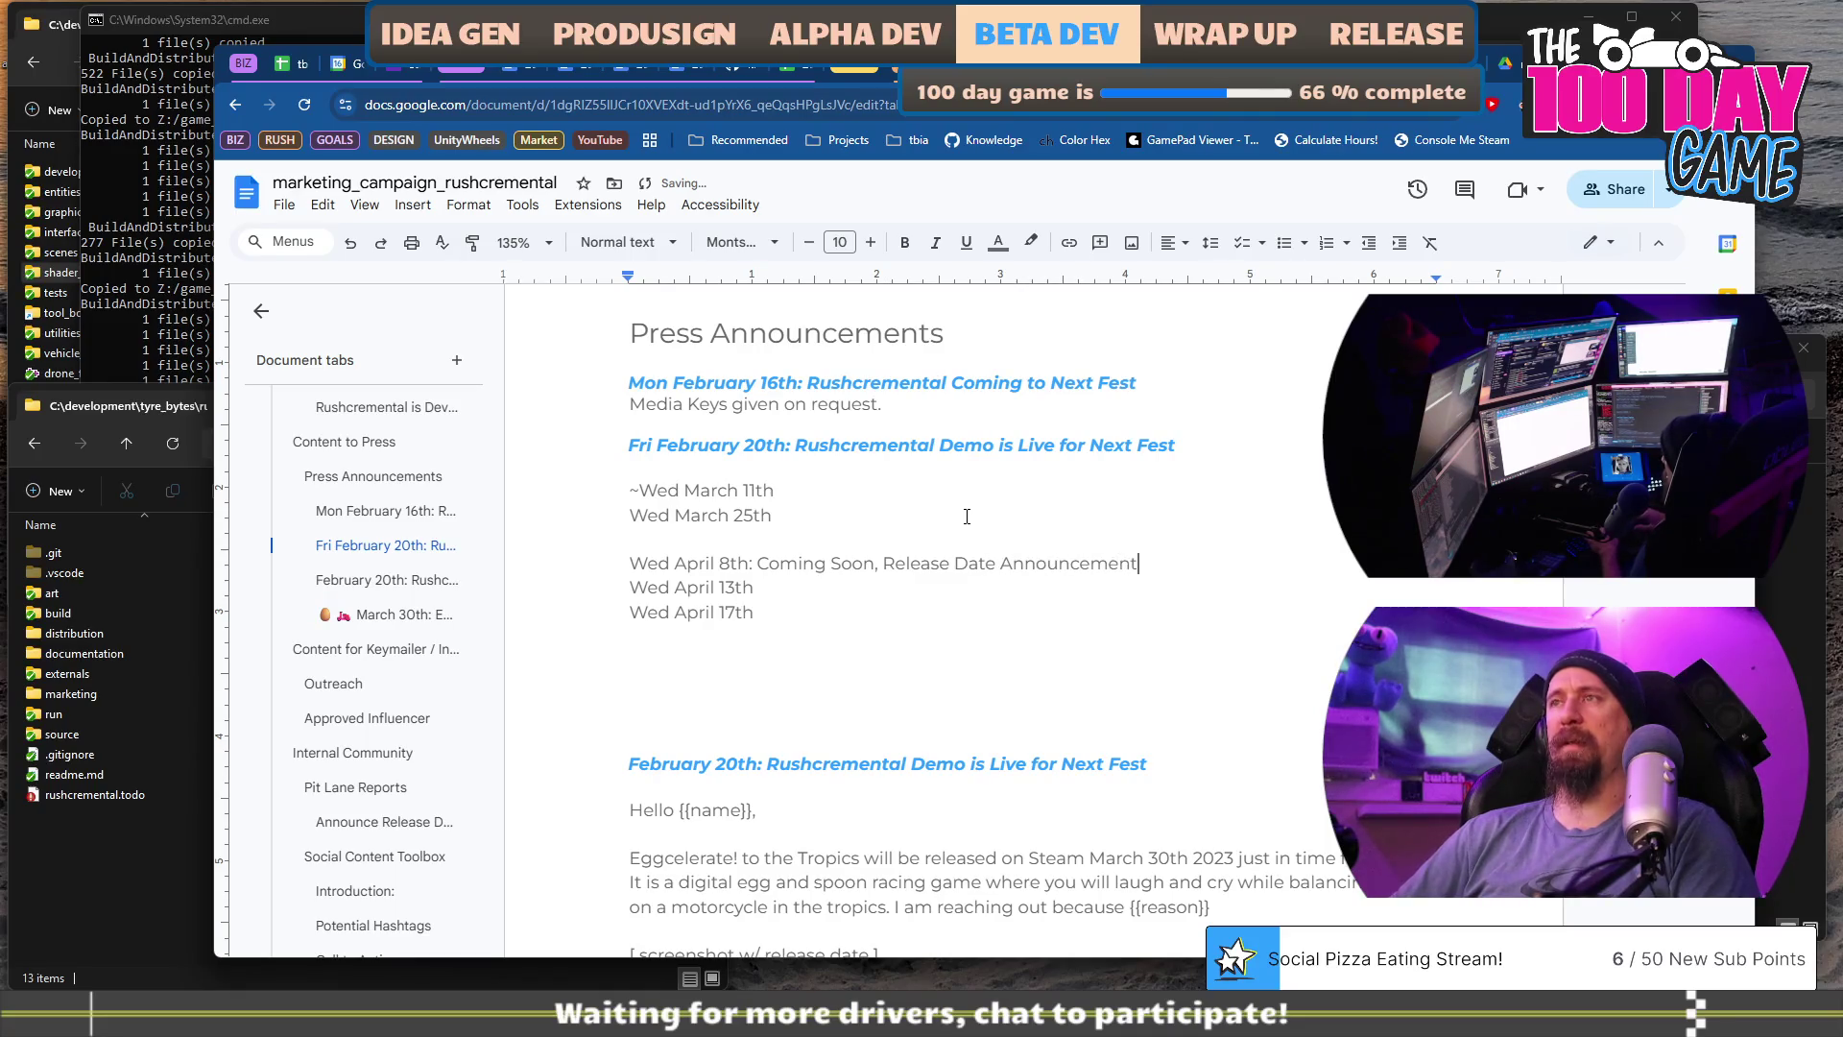
Annotate the April 17th line with 'Released Day'
{"action": "key", "text": "Down"}
{"action": "key", "text": "Down"}
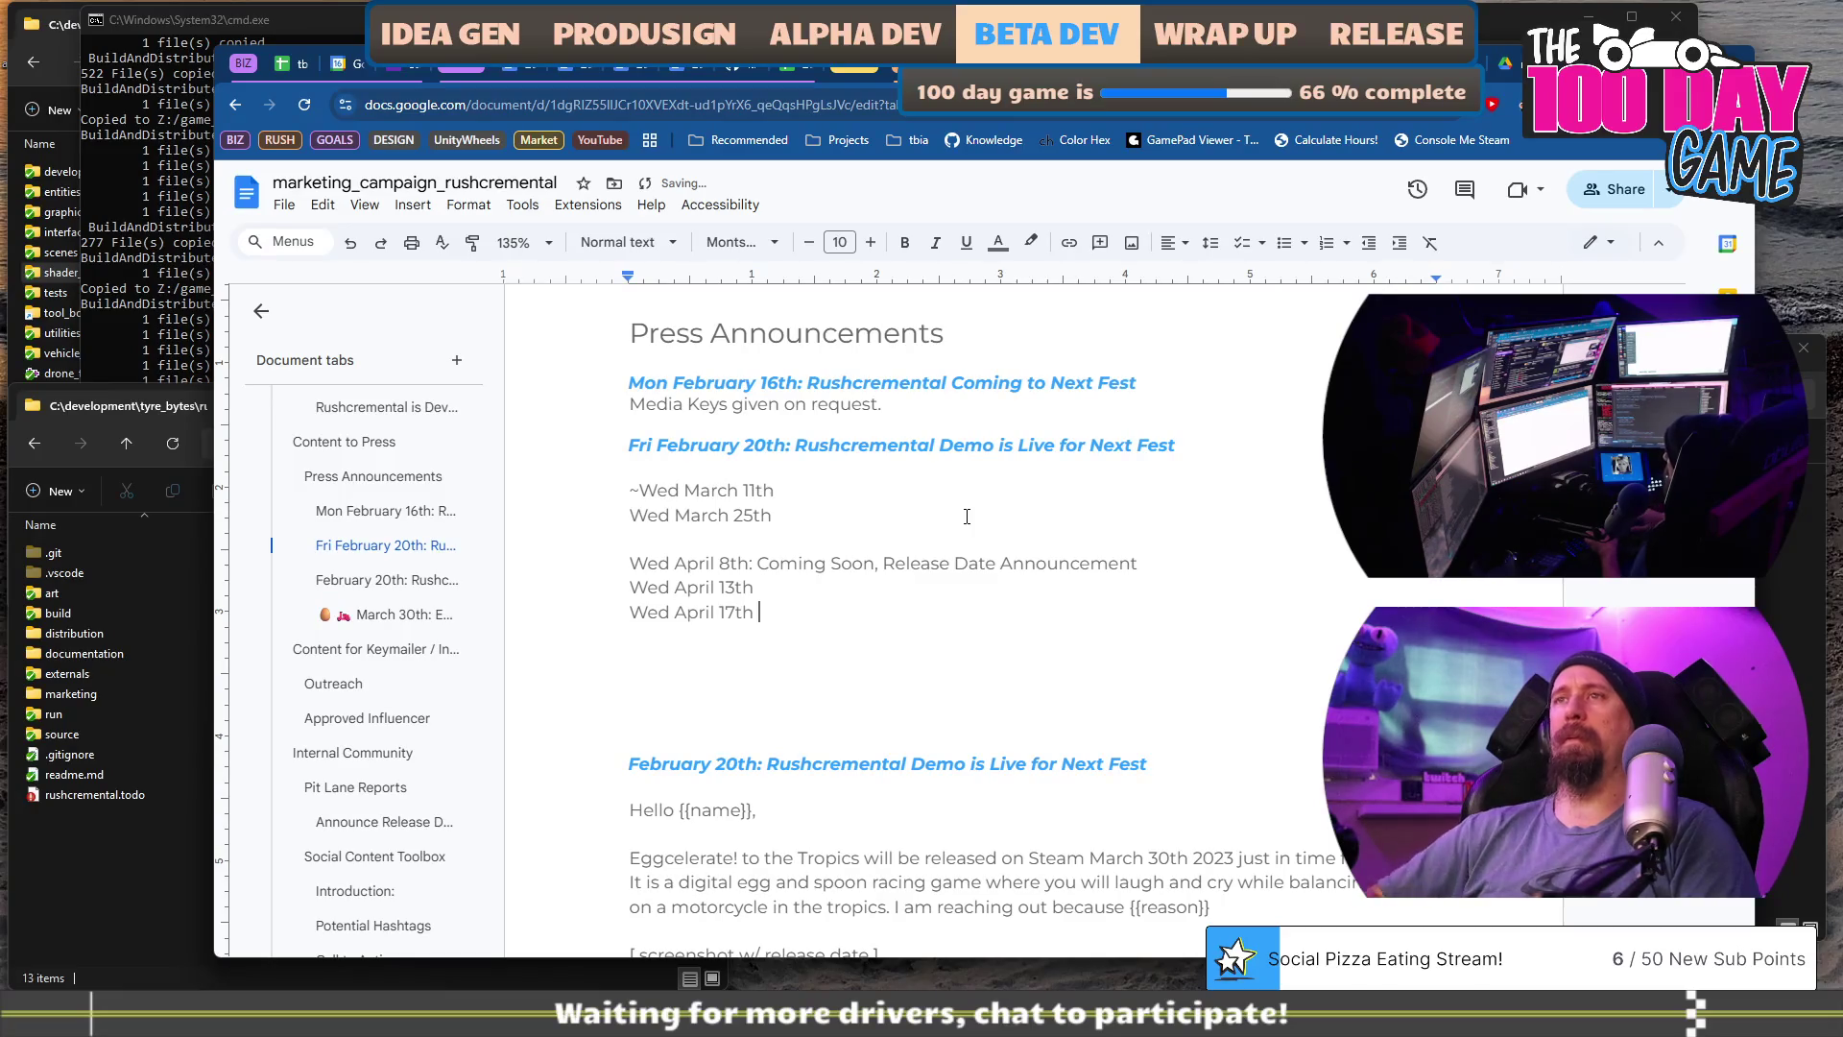
{"action": "key", "text": "BackSpace"}
{"action": "type", "text": "Release Day"}
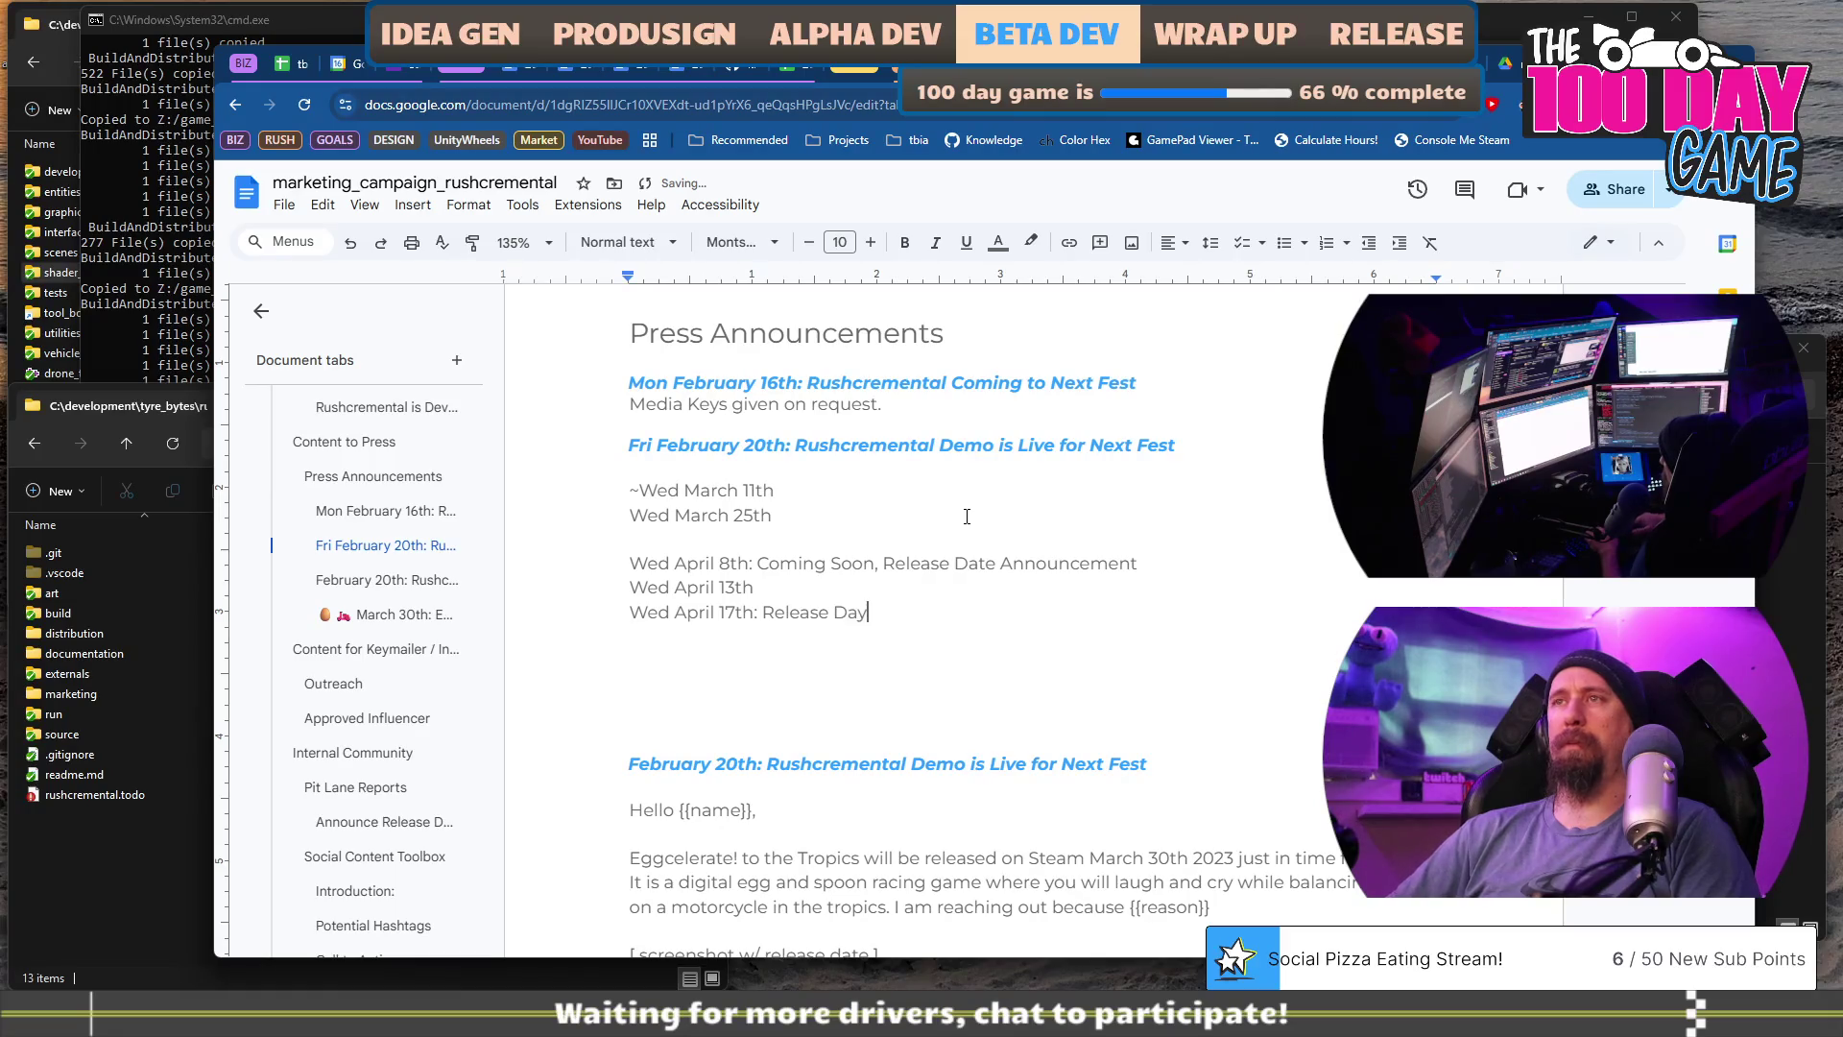
{"action": "key", "text": "Up"}
{"action": "key", "text": "ctrl+Left"}
{"action": "key", "text": "Left"}
{"action": "type", "text": "d"}
Append ': Releasing this week, game made in 100 days' to April 13th, then select the April 8th line
{"action": "key", "text": "Right"}
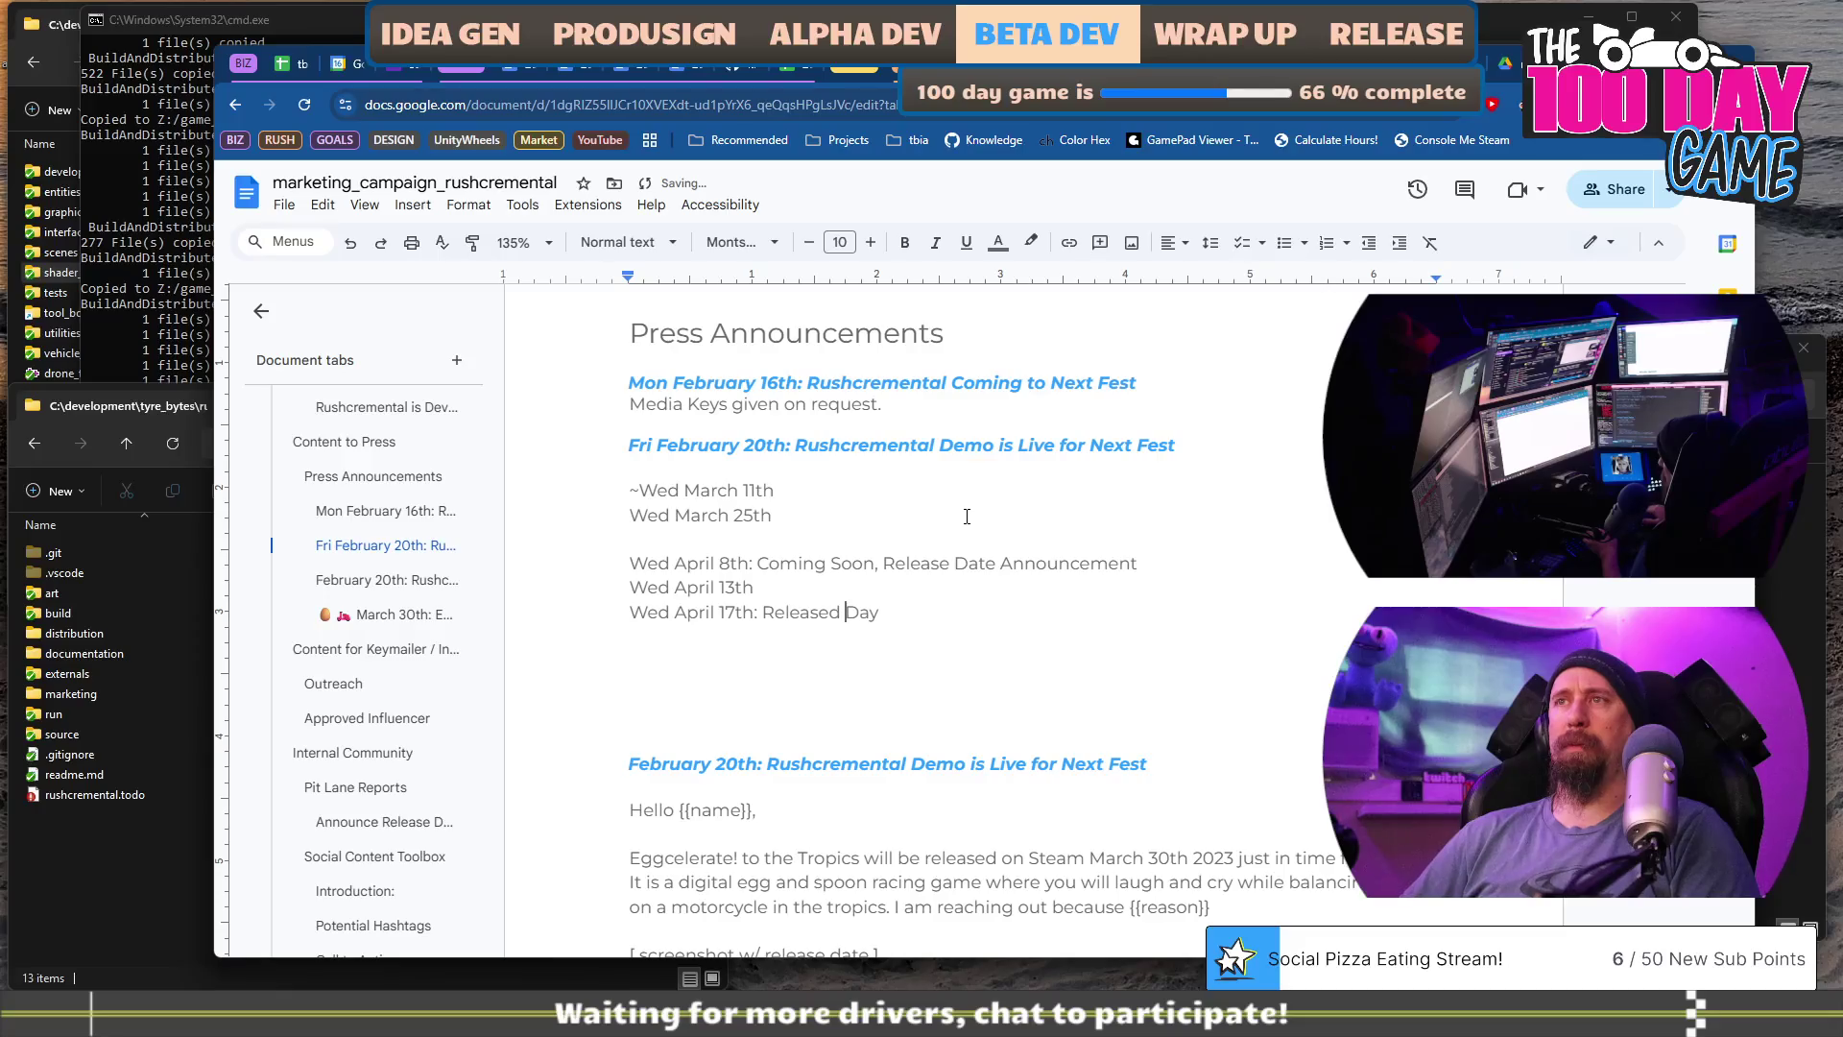
{"action": "type", "text": ":"}
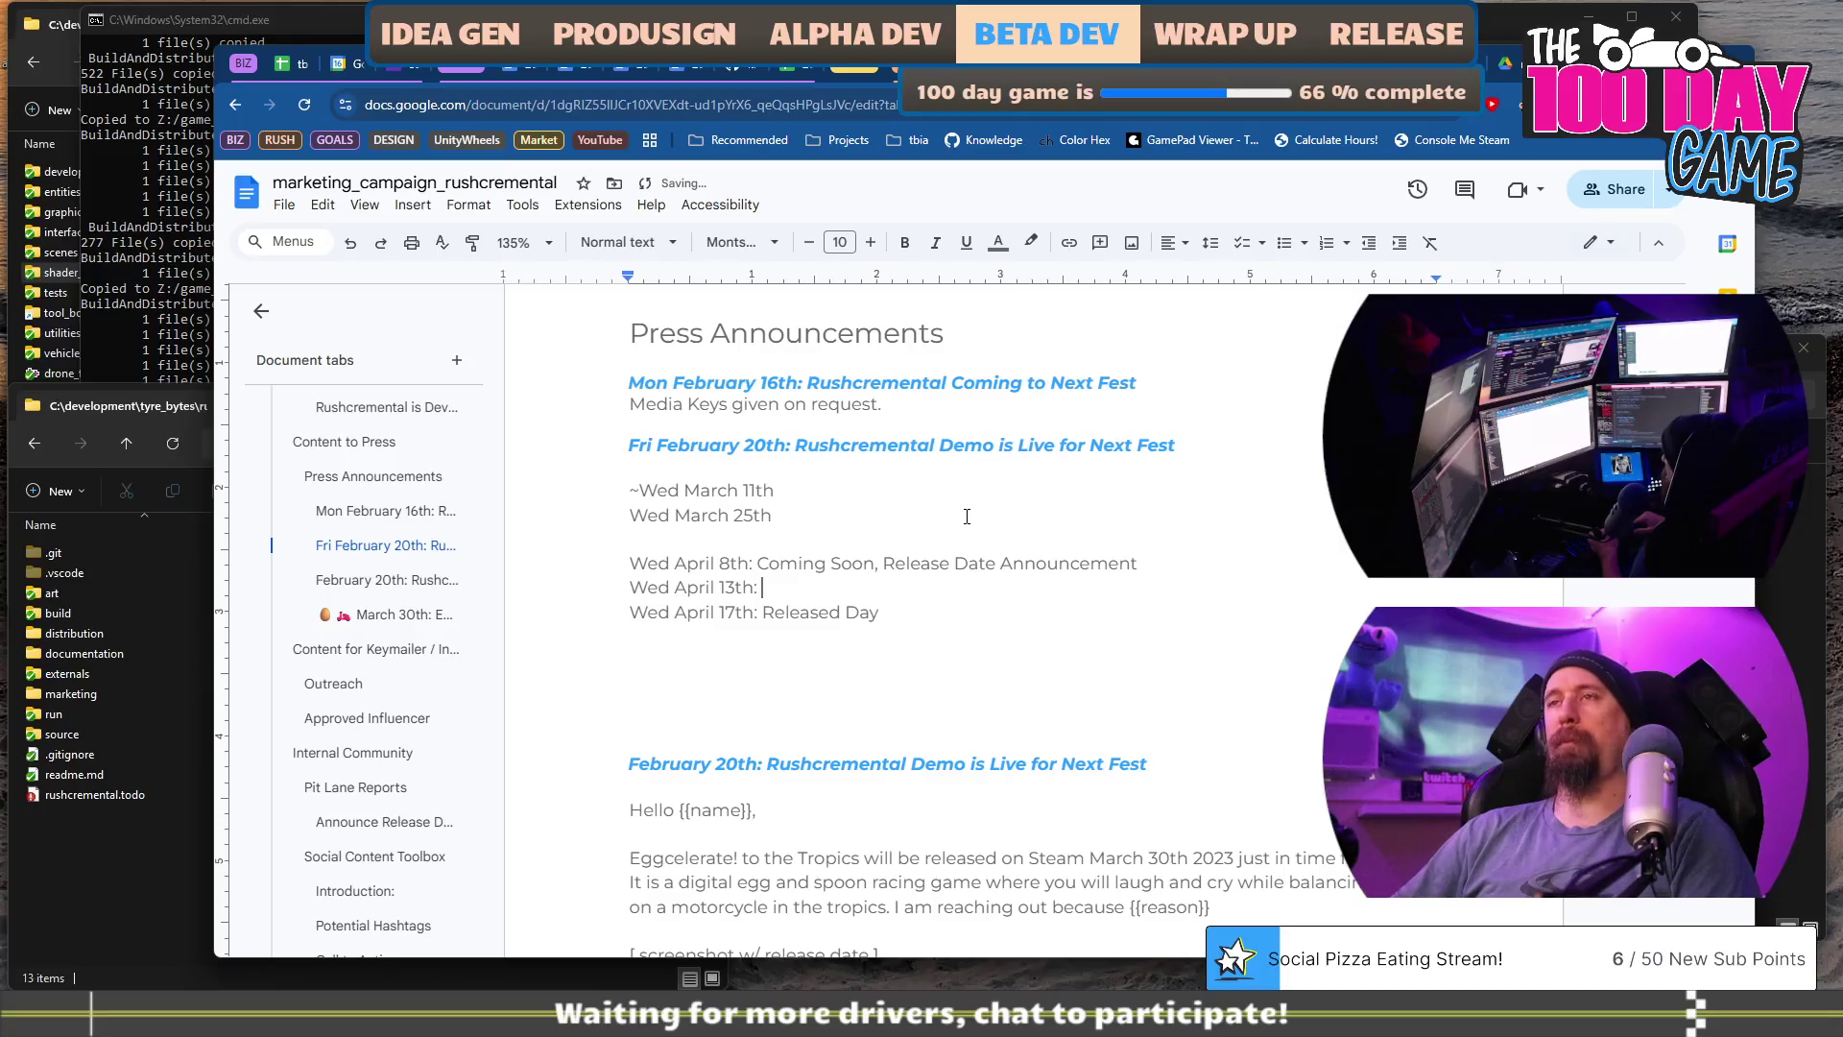
{"action": "type", "text": " Releasing "}
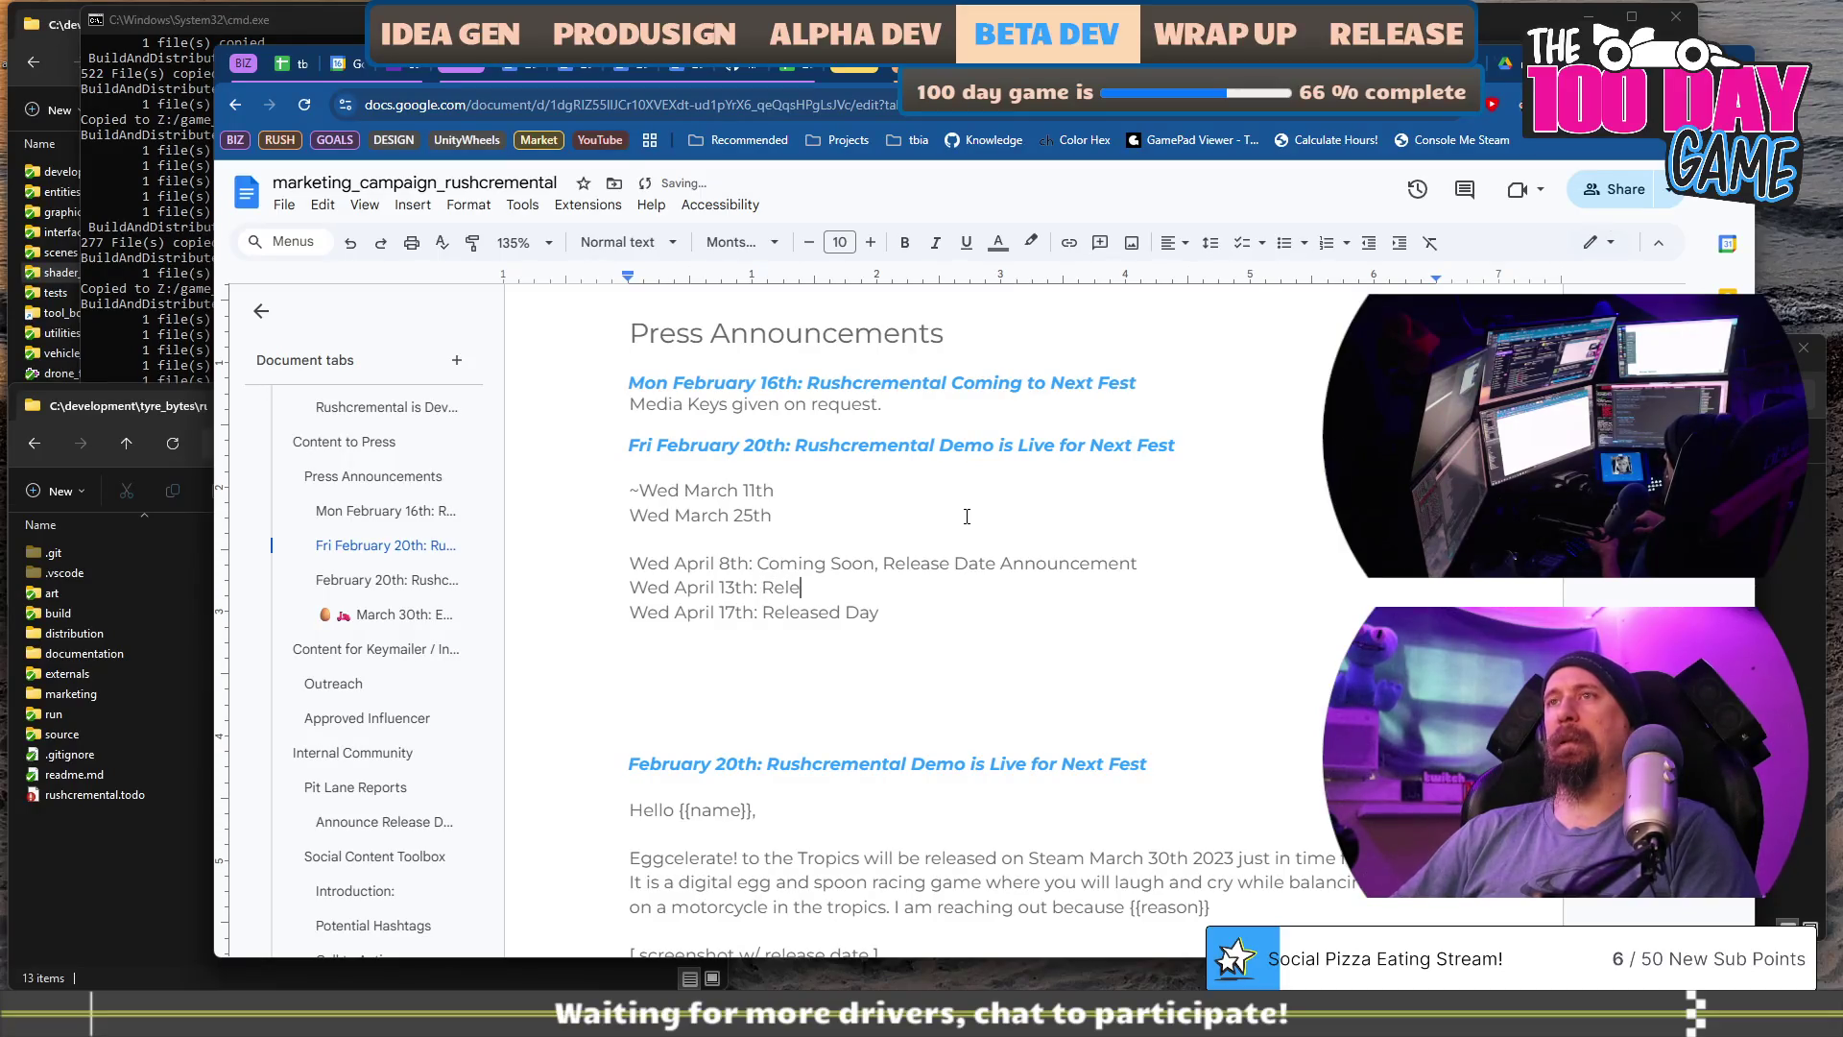
{"action": "type", "text": "this w"}
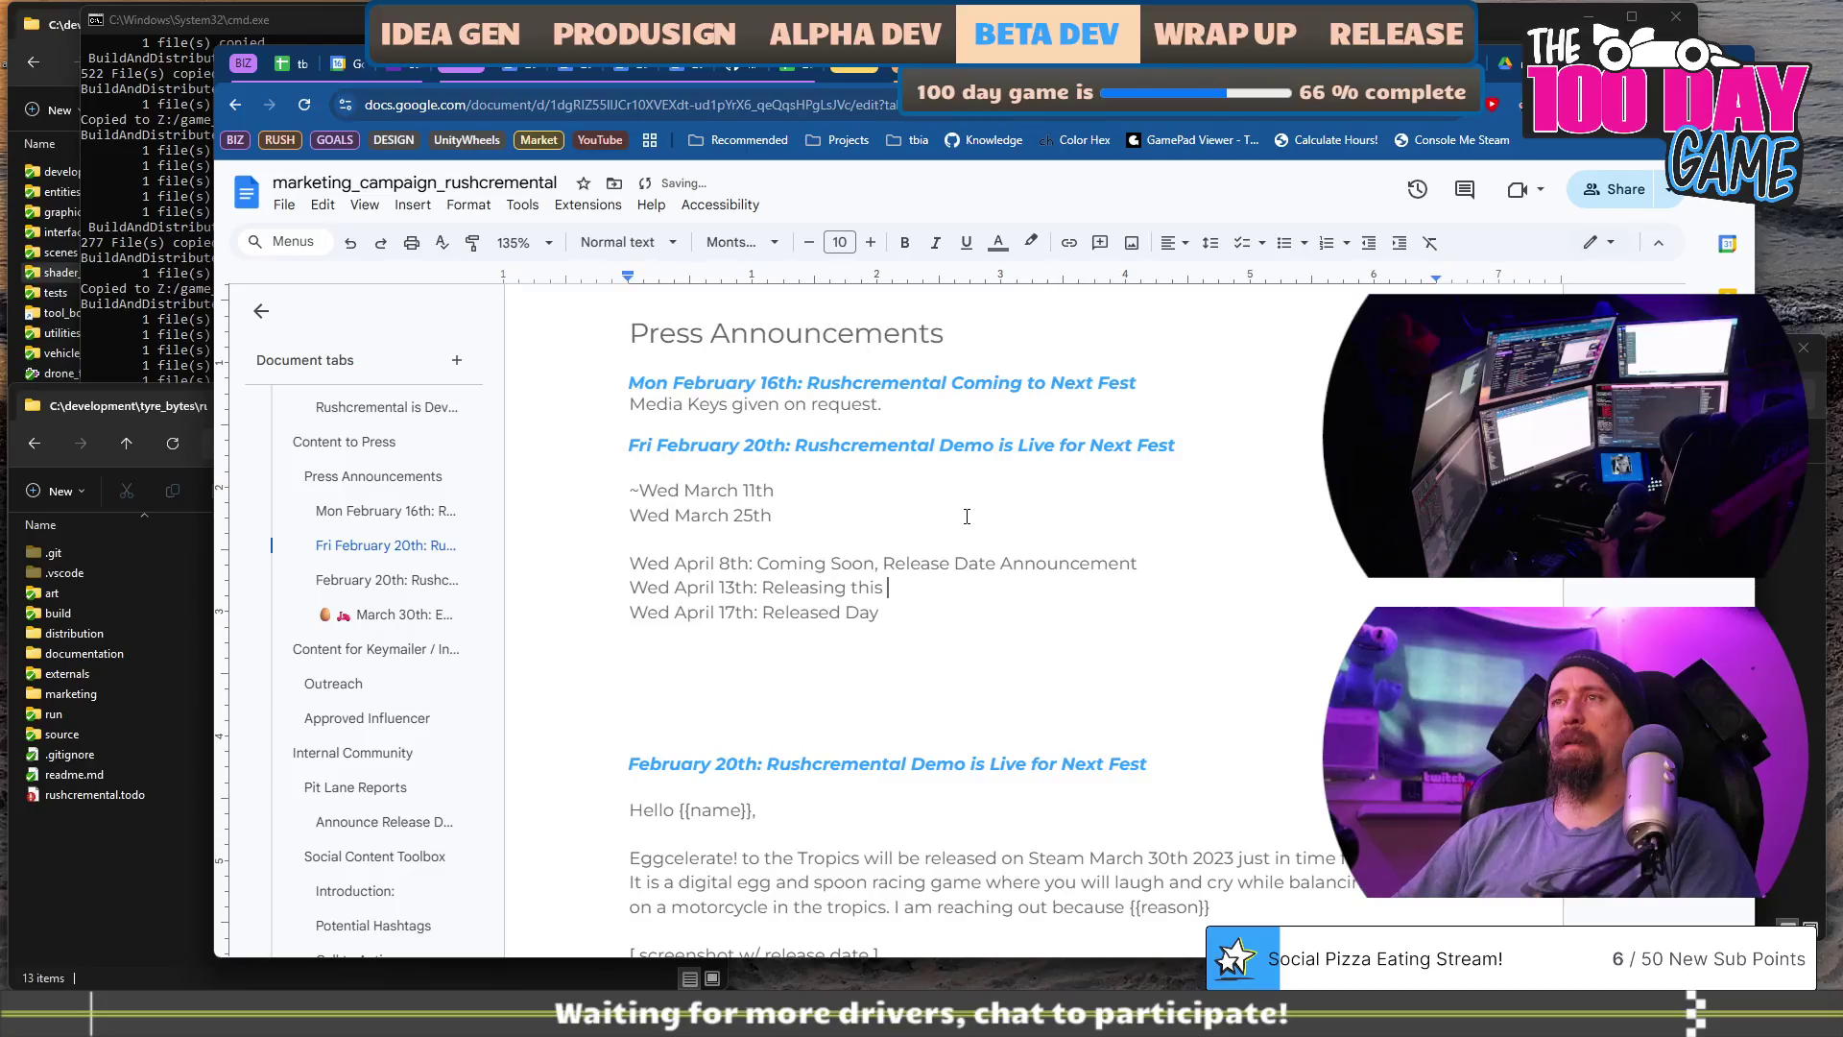
{"action": "type", "text": "eek, game m"}
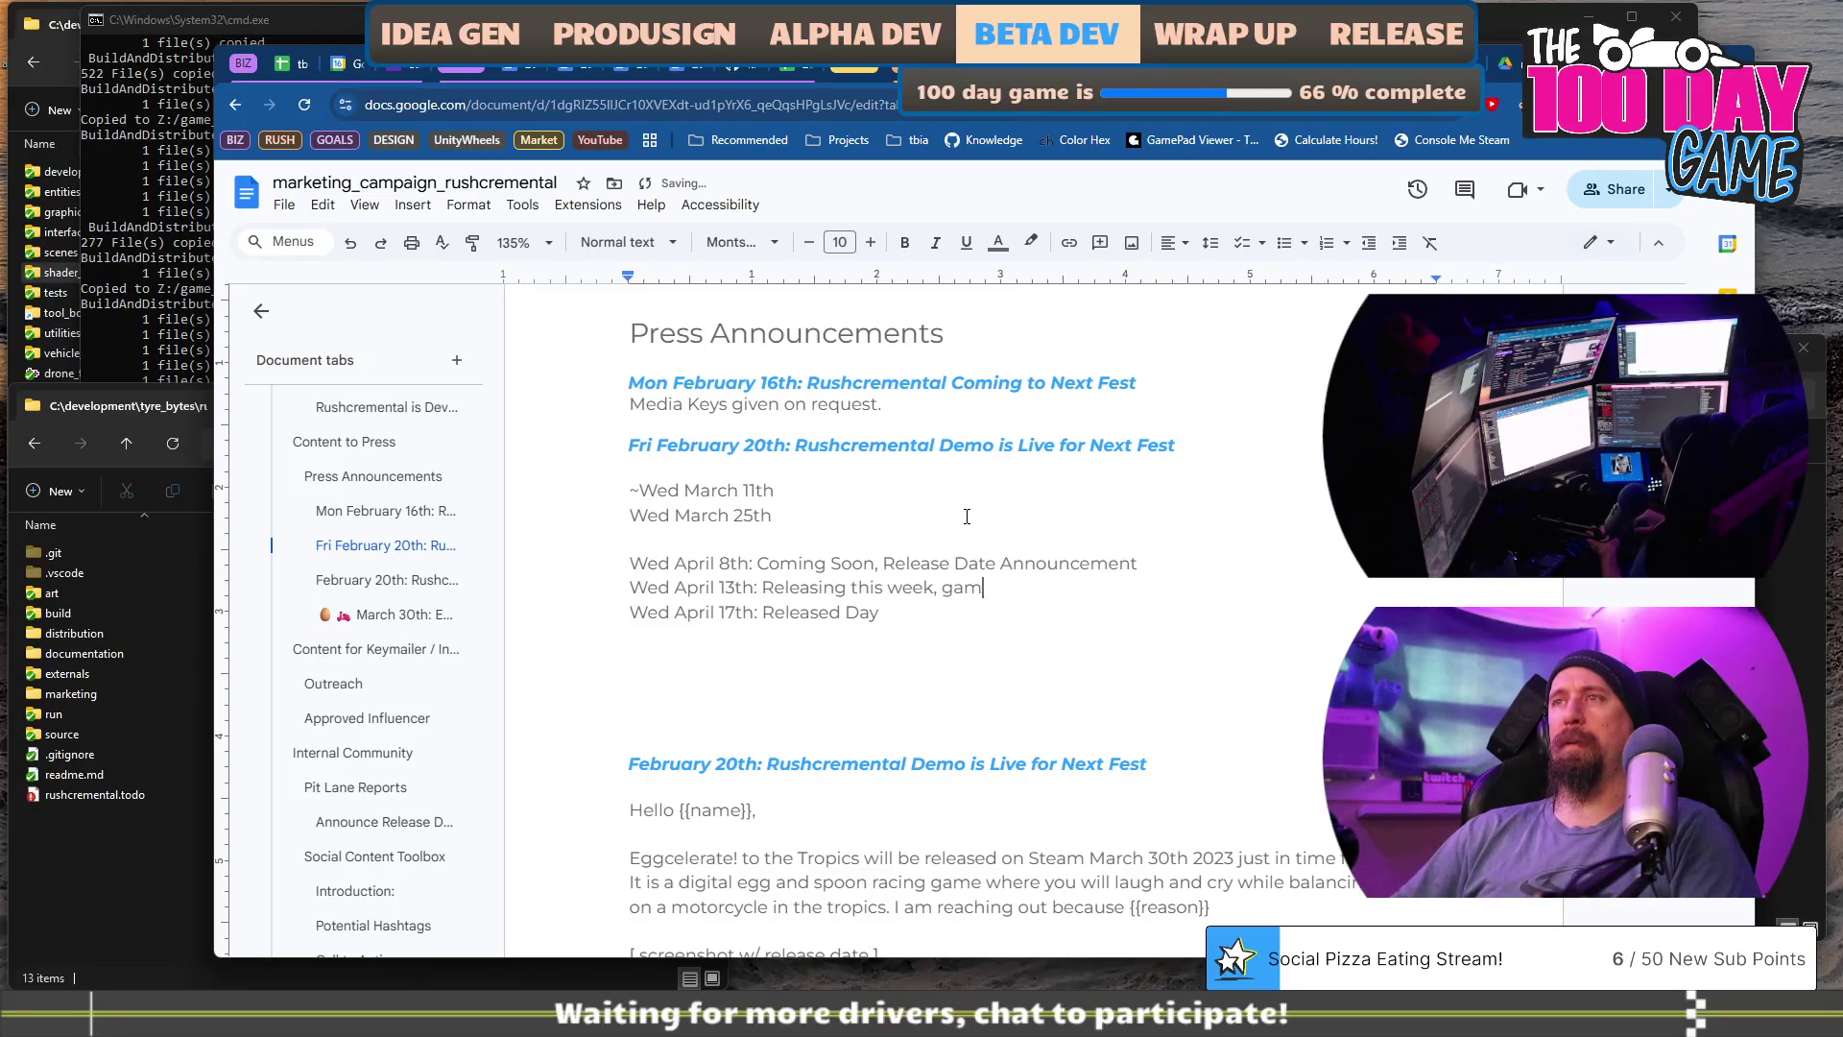
{"action": "type", "text": "ade in 100 days"}
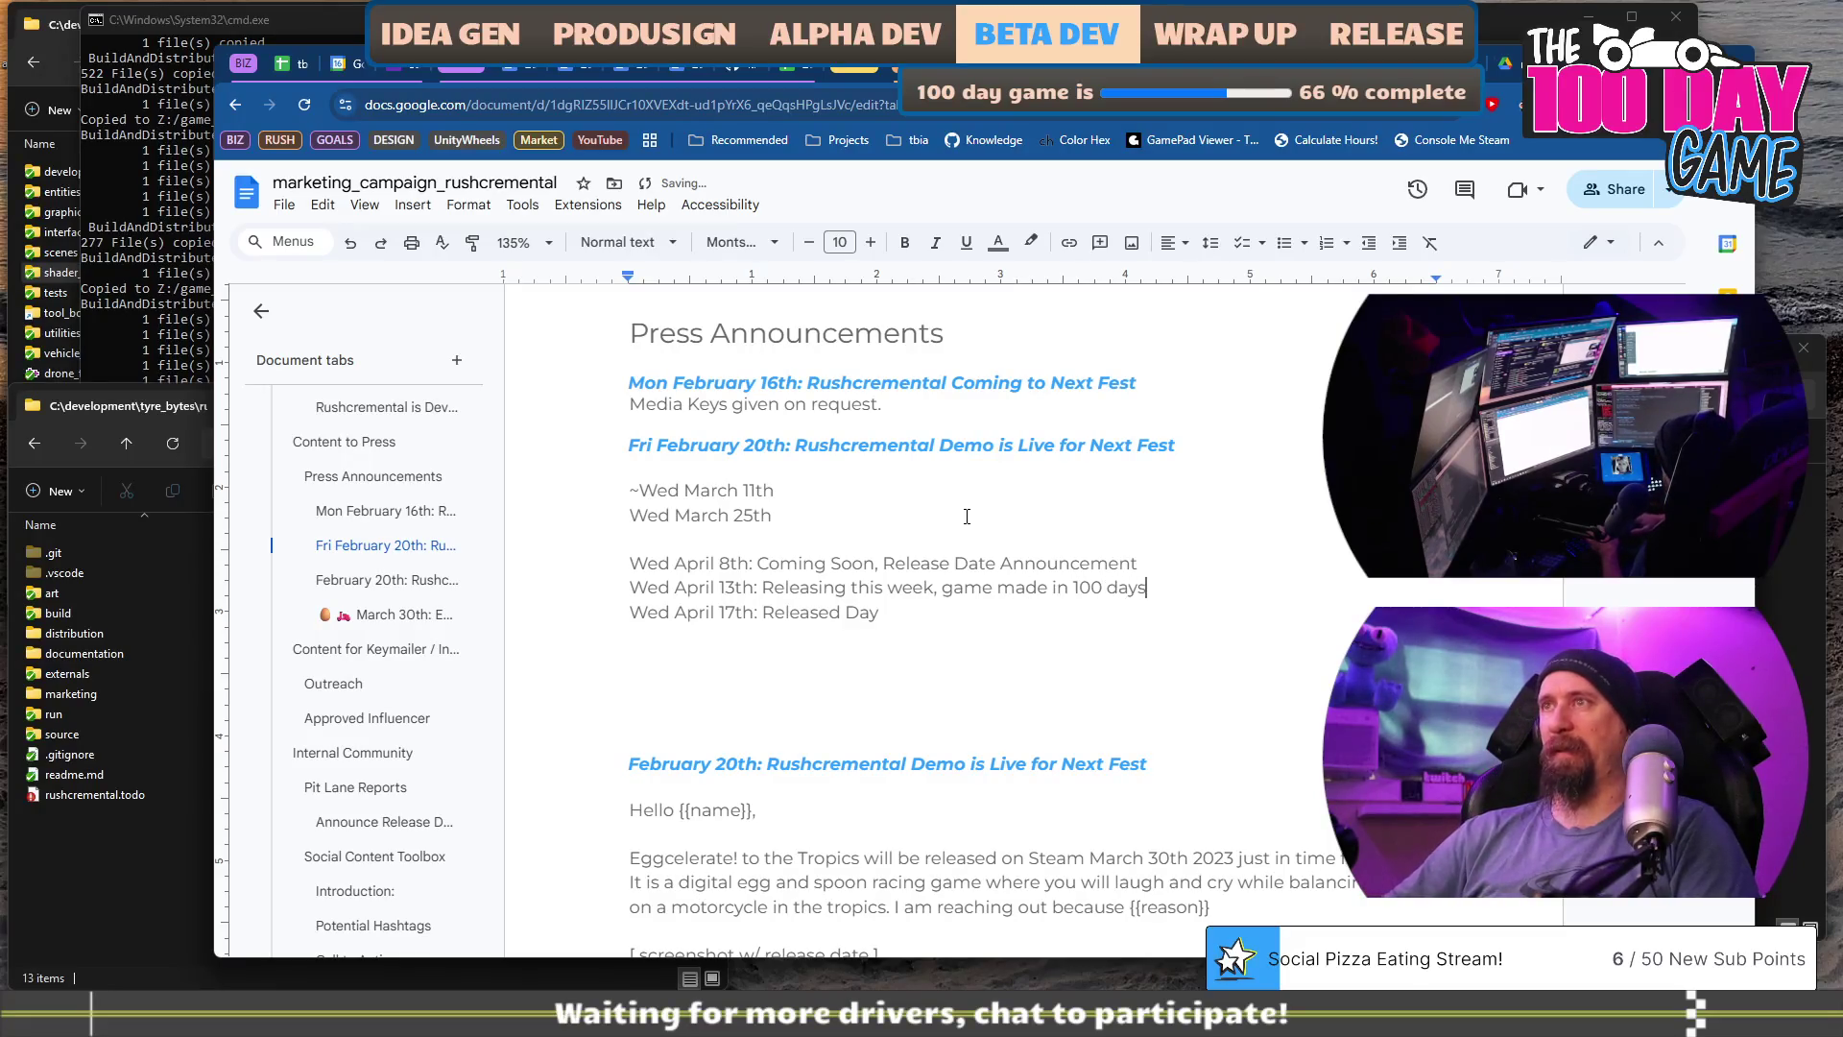
{"action": "key", "text": "Up"}
{"action": "key", "text": "Up"}
{"action": "key", "text": "Down"}
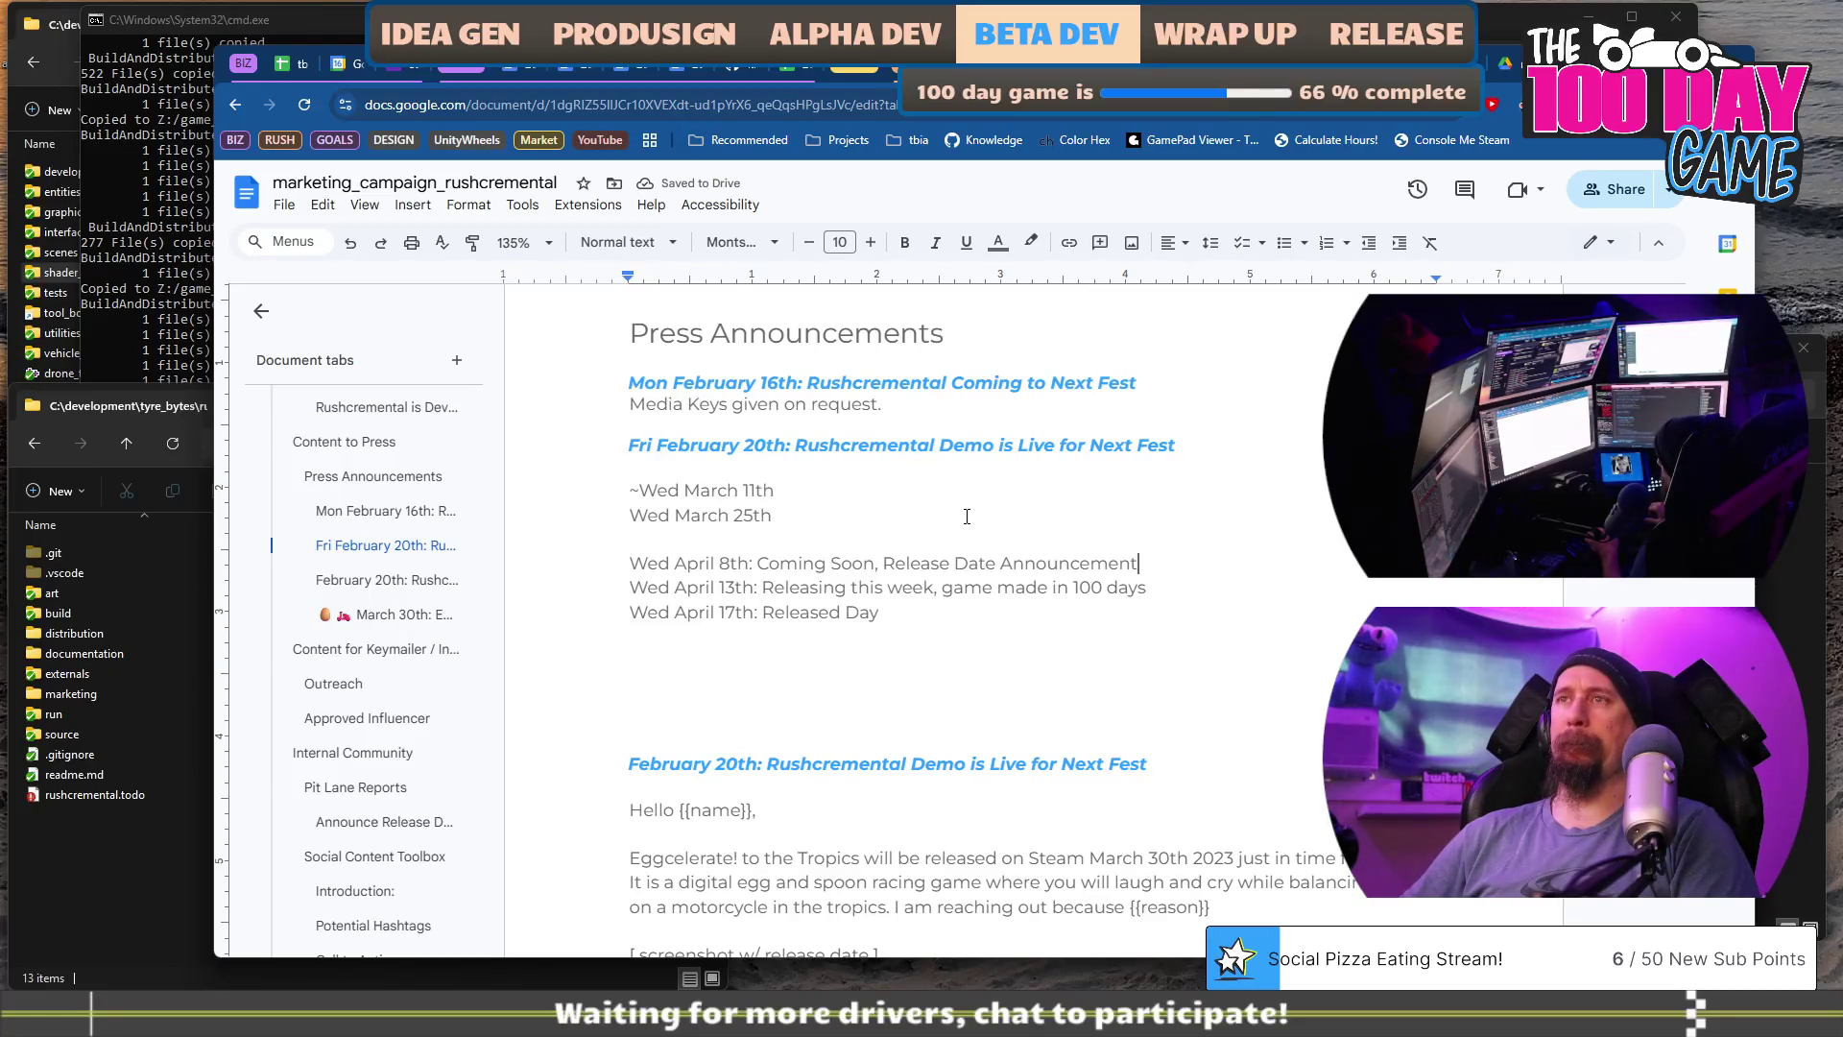
{"action": "key", "text": "Down"}
{"action": "key", "text": "shift+End"}
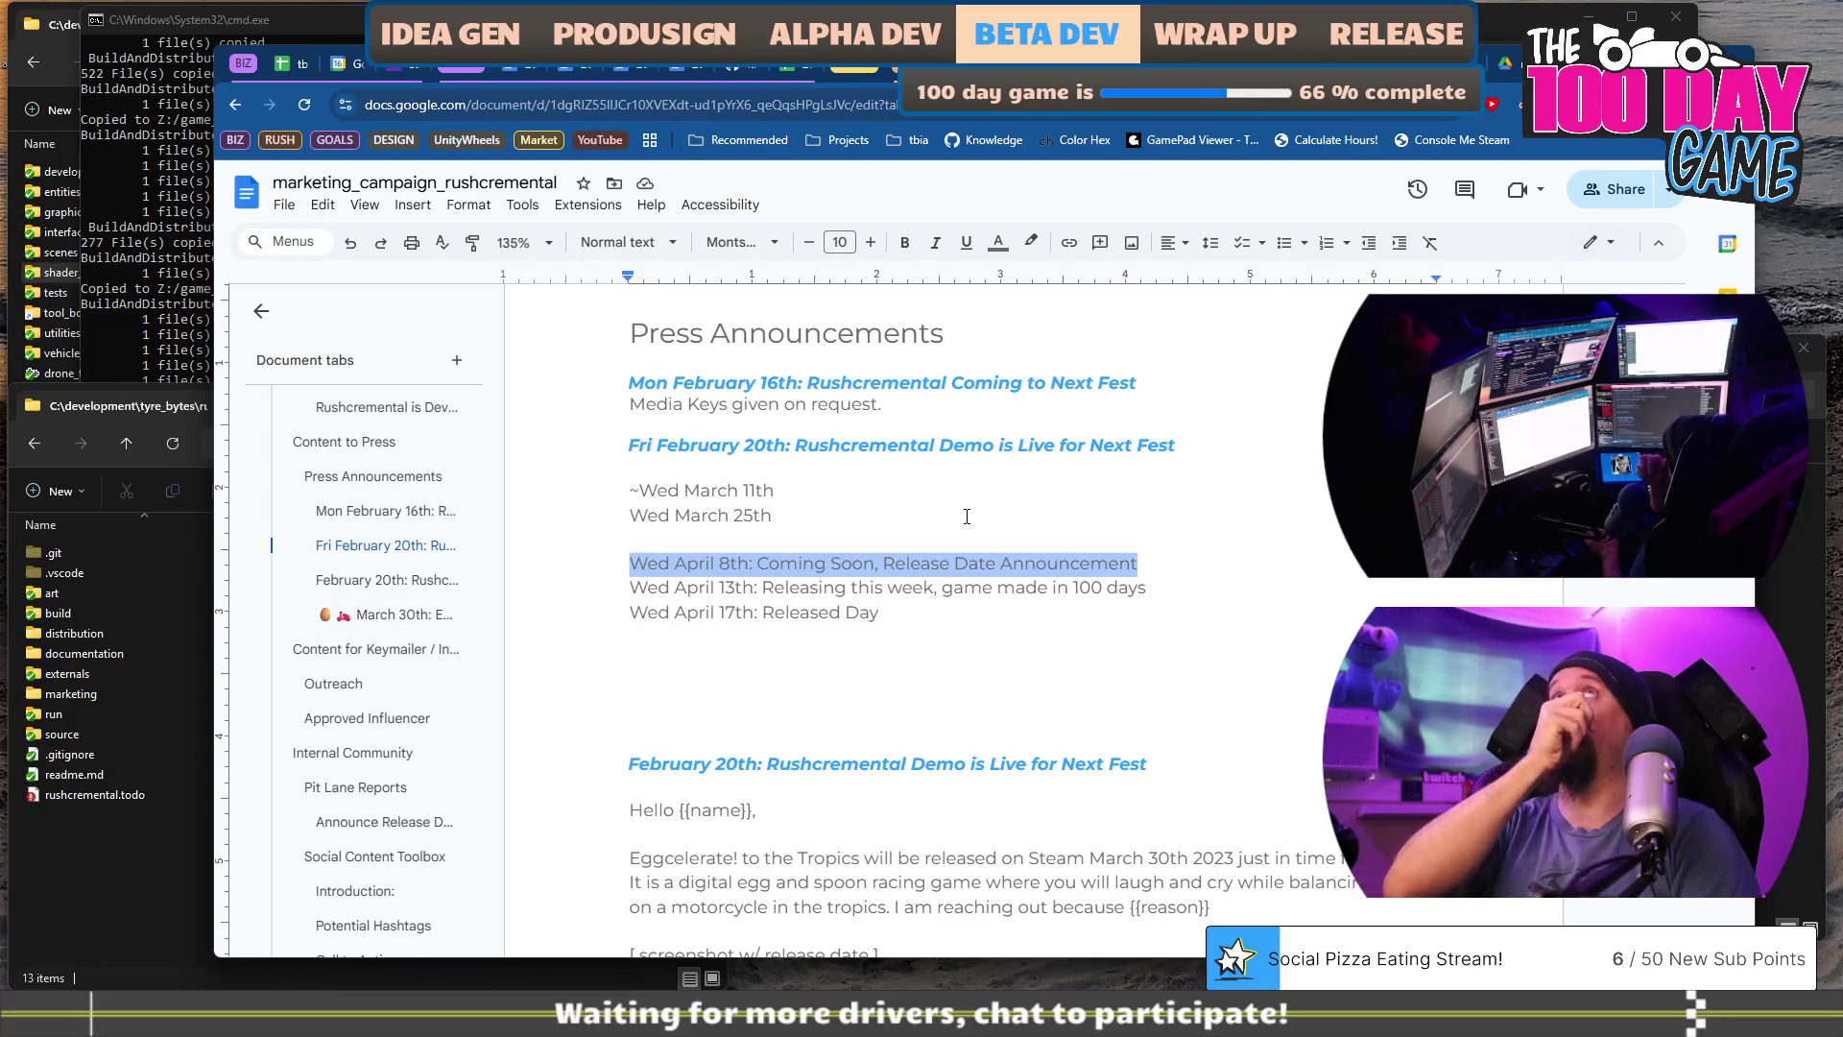
Delete the blank line after Wed March 25th and add a colon after the March date
{"action": "key", "text": "Up"}
{"action": "key", "text": "Up"}
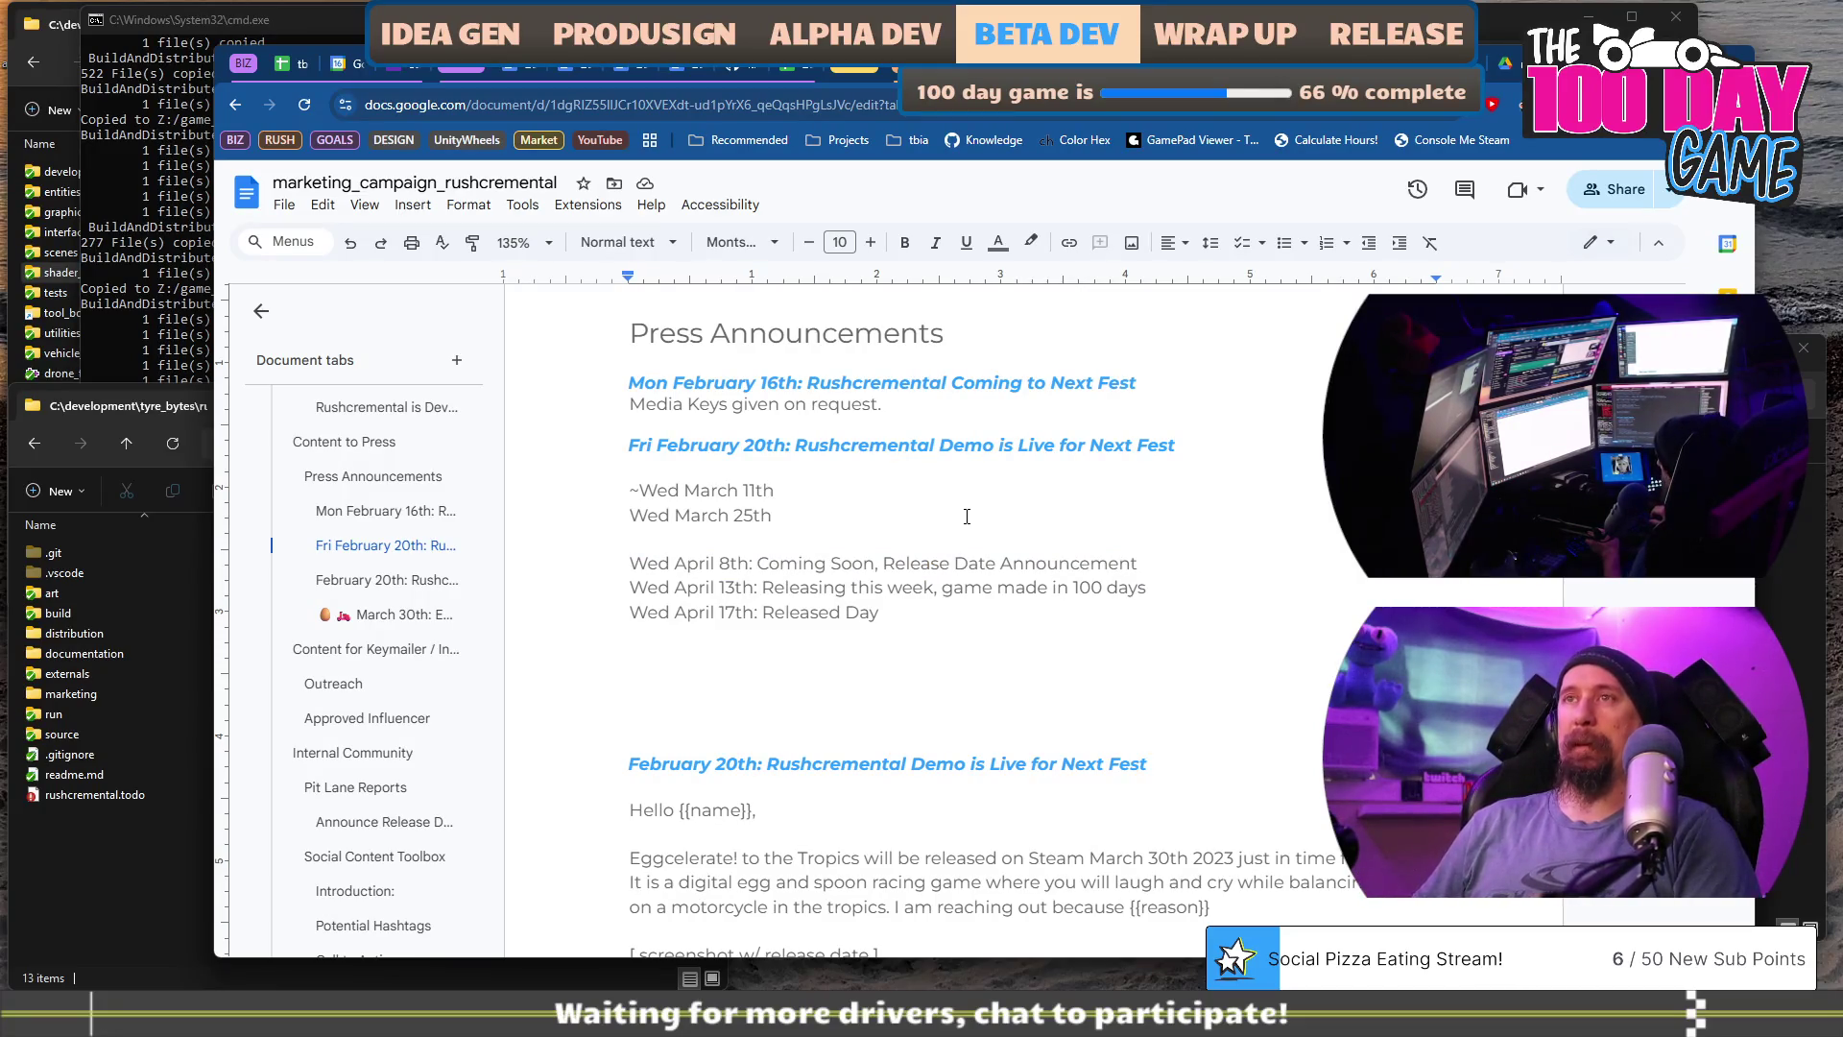
{"action": "key", "text": "Down"}
{"action": "key", "text": "BackSpace"}
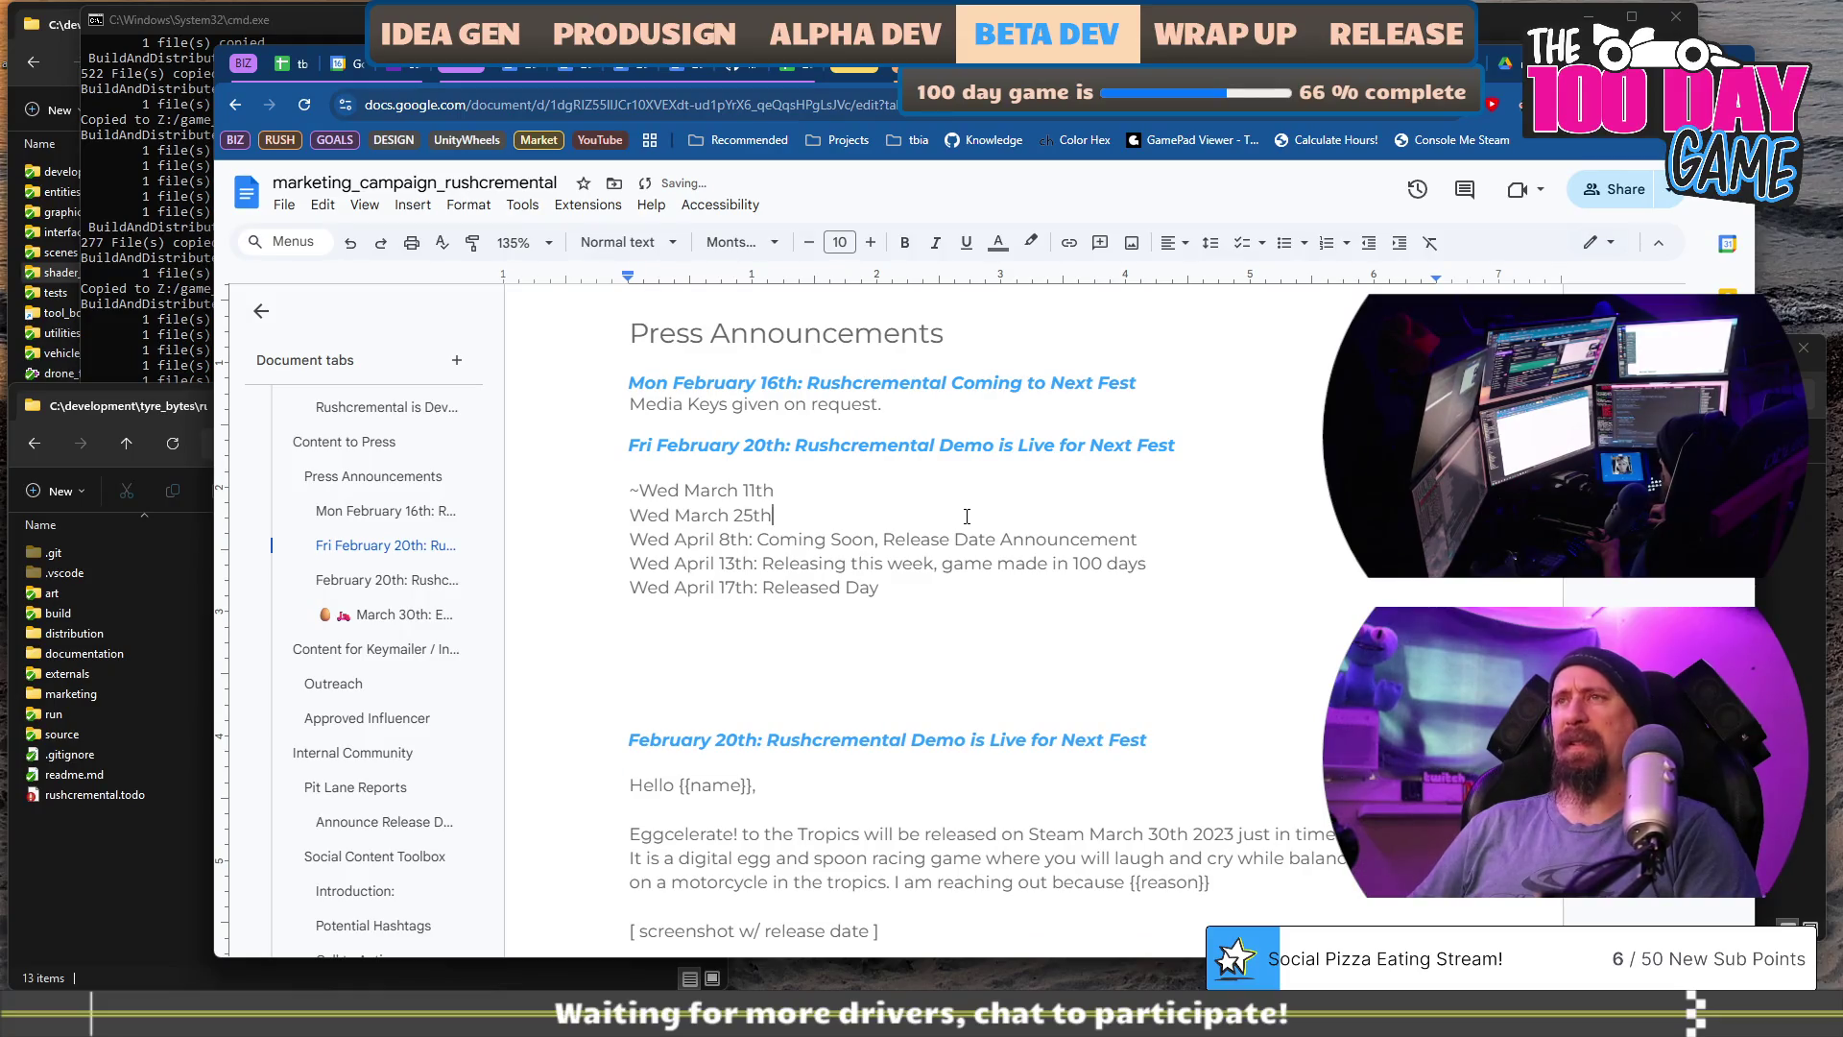
{"action": "type", "text": ":"}
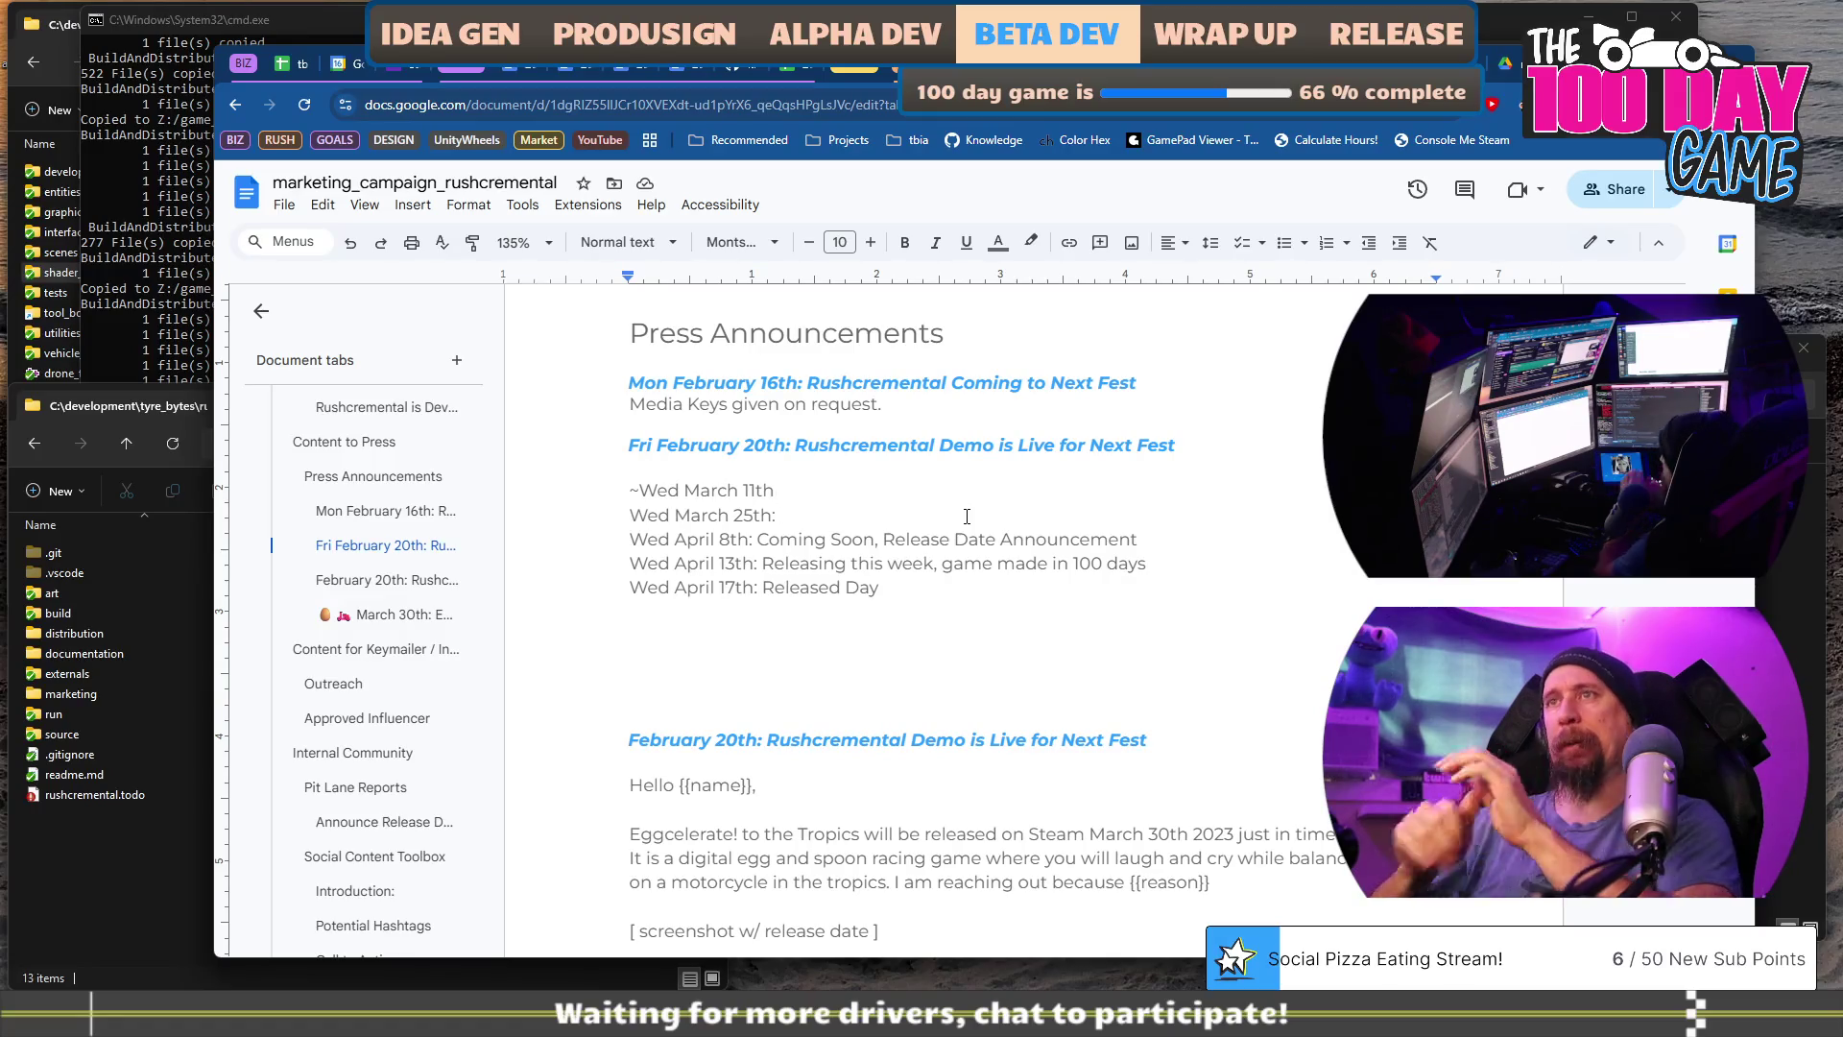
Make the April 17th entry read ': Rushcremental Released Today'
{"action": "type", "text": ": "}
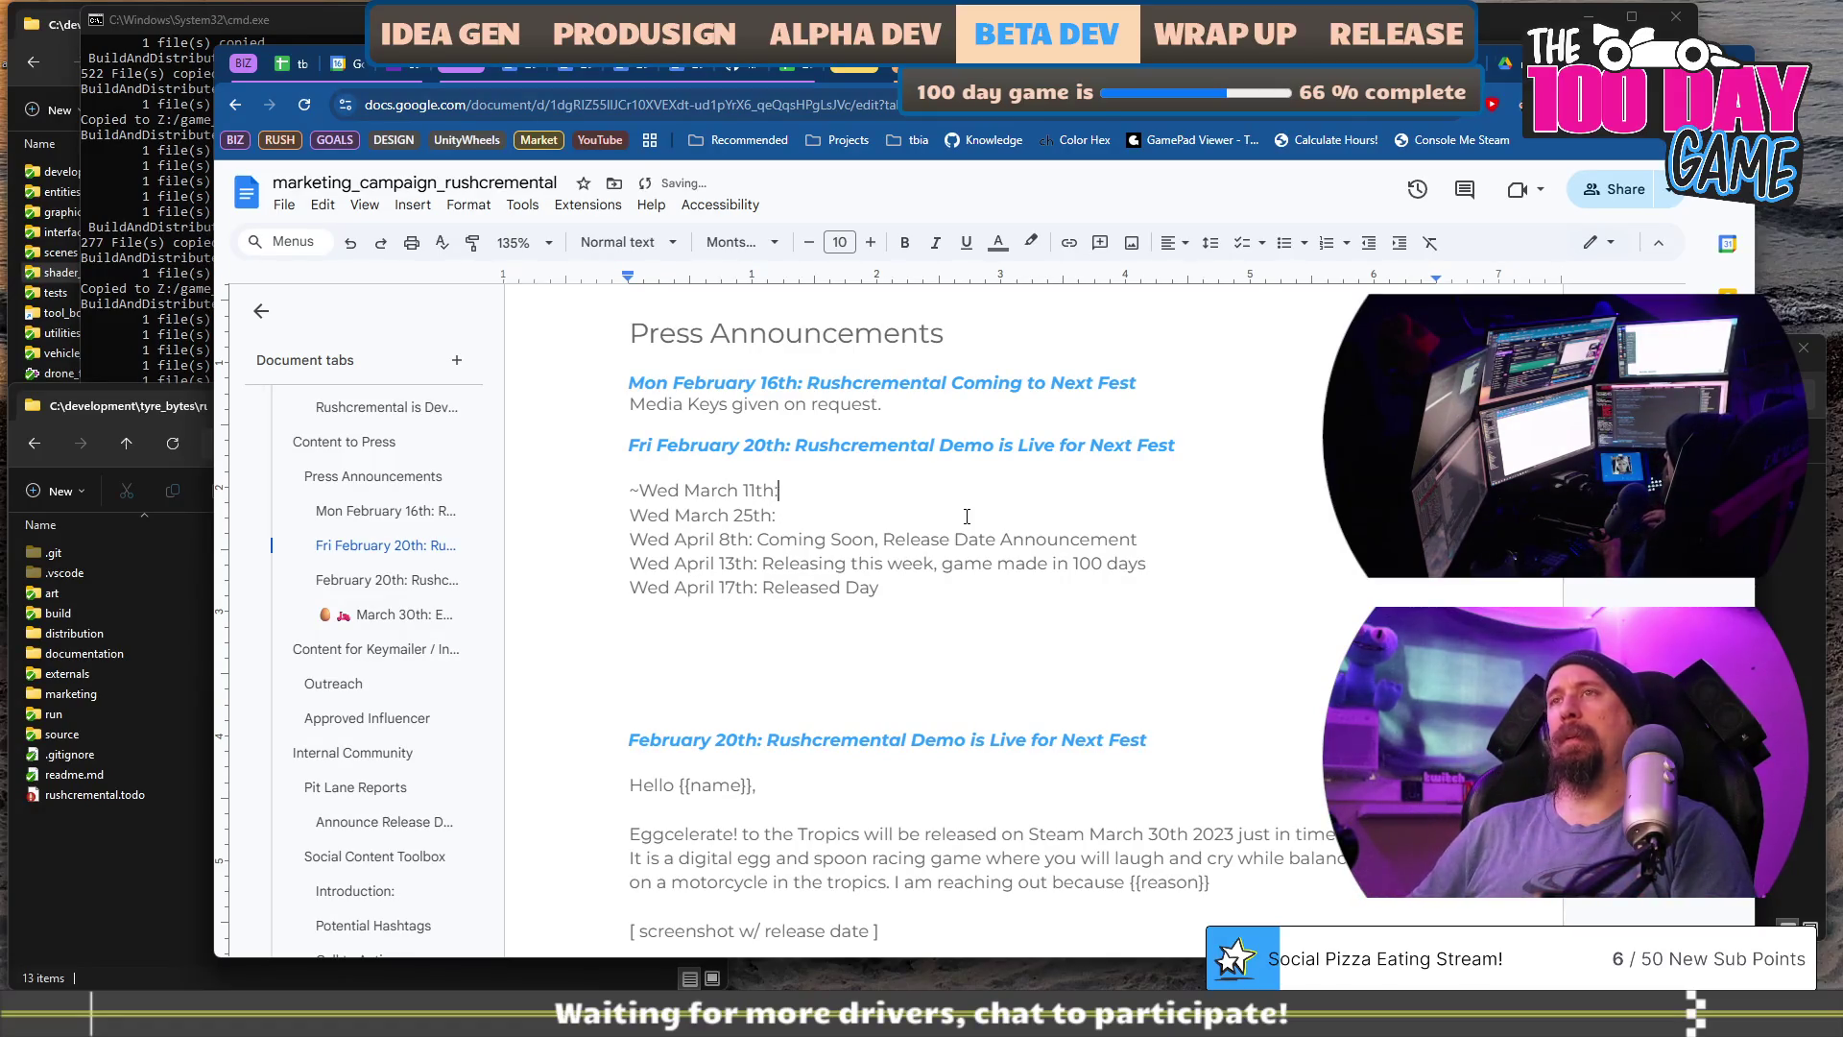
{"action": "type", "text": "Rusc"}
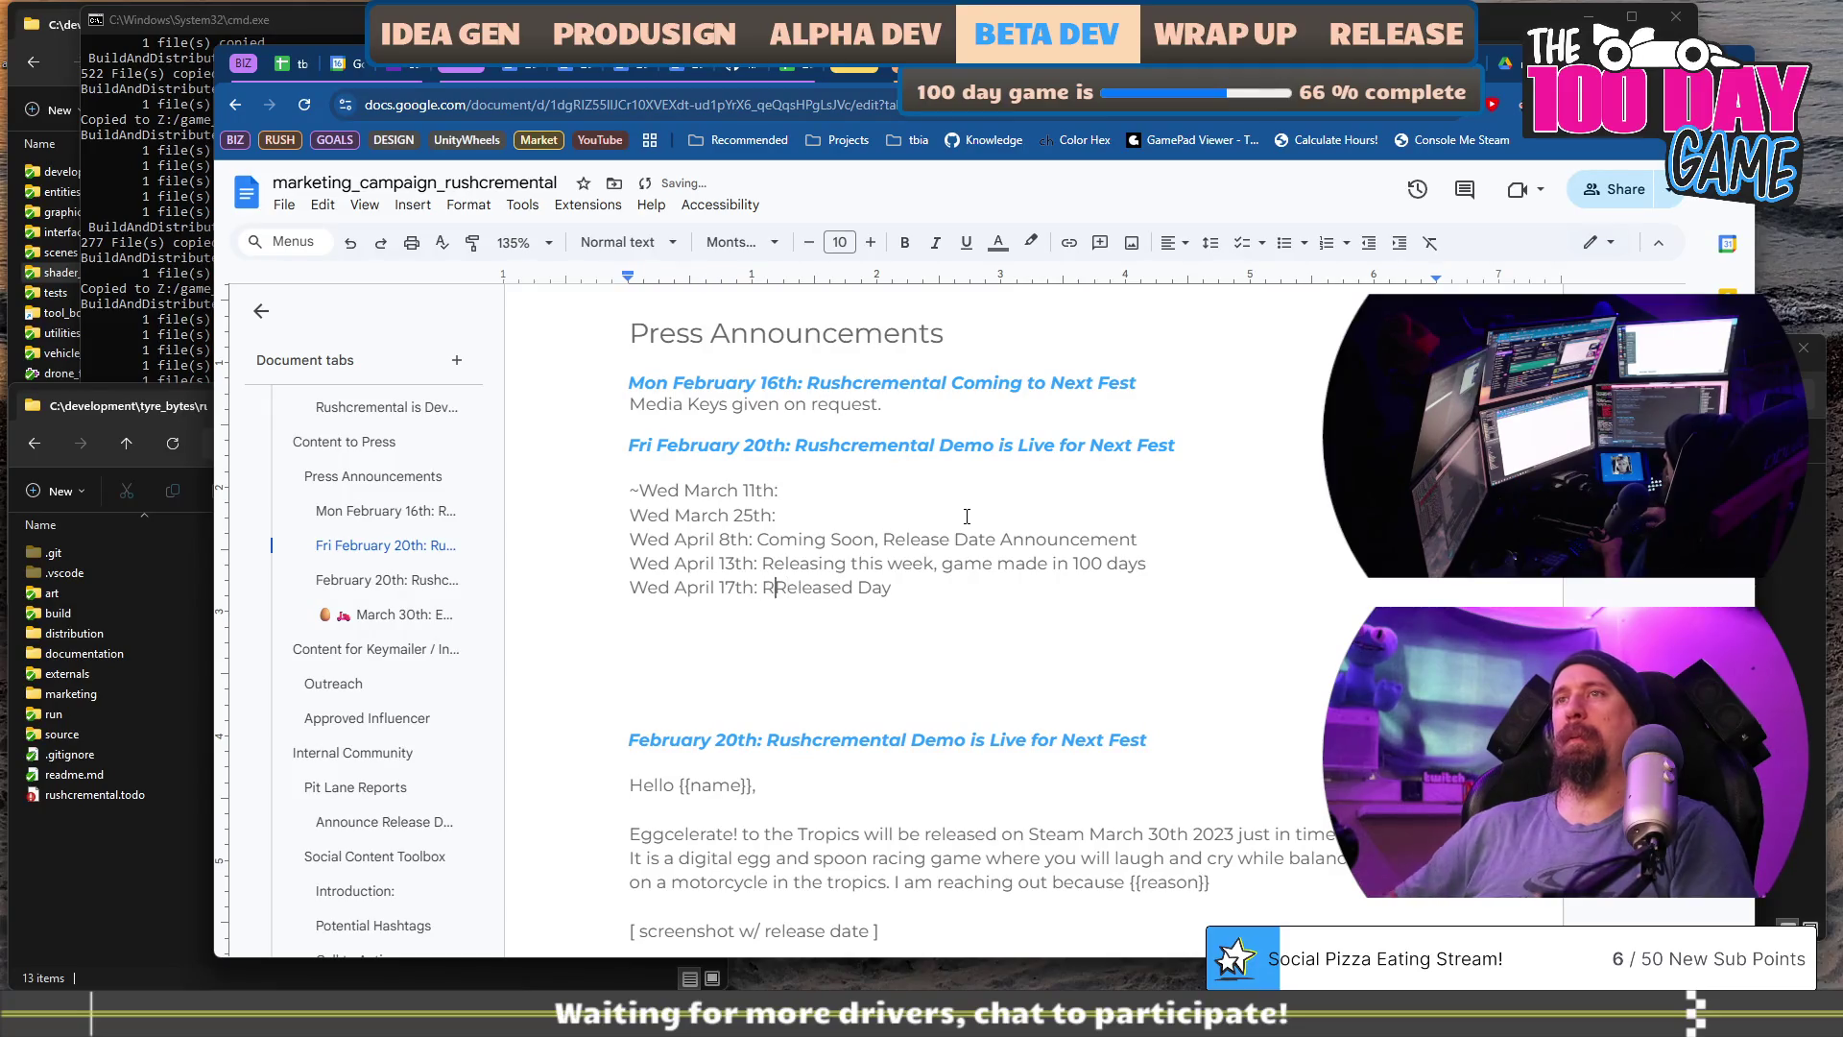
{"action": "key", "text": "BackSpace"}
{"action": "type", "text": "hcremental"}
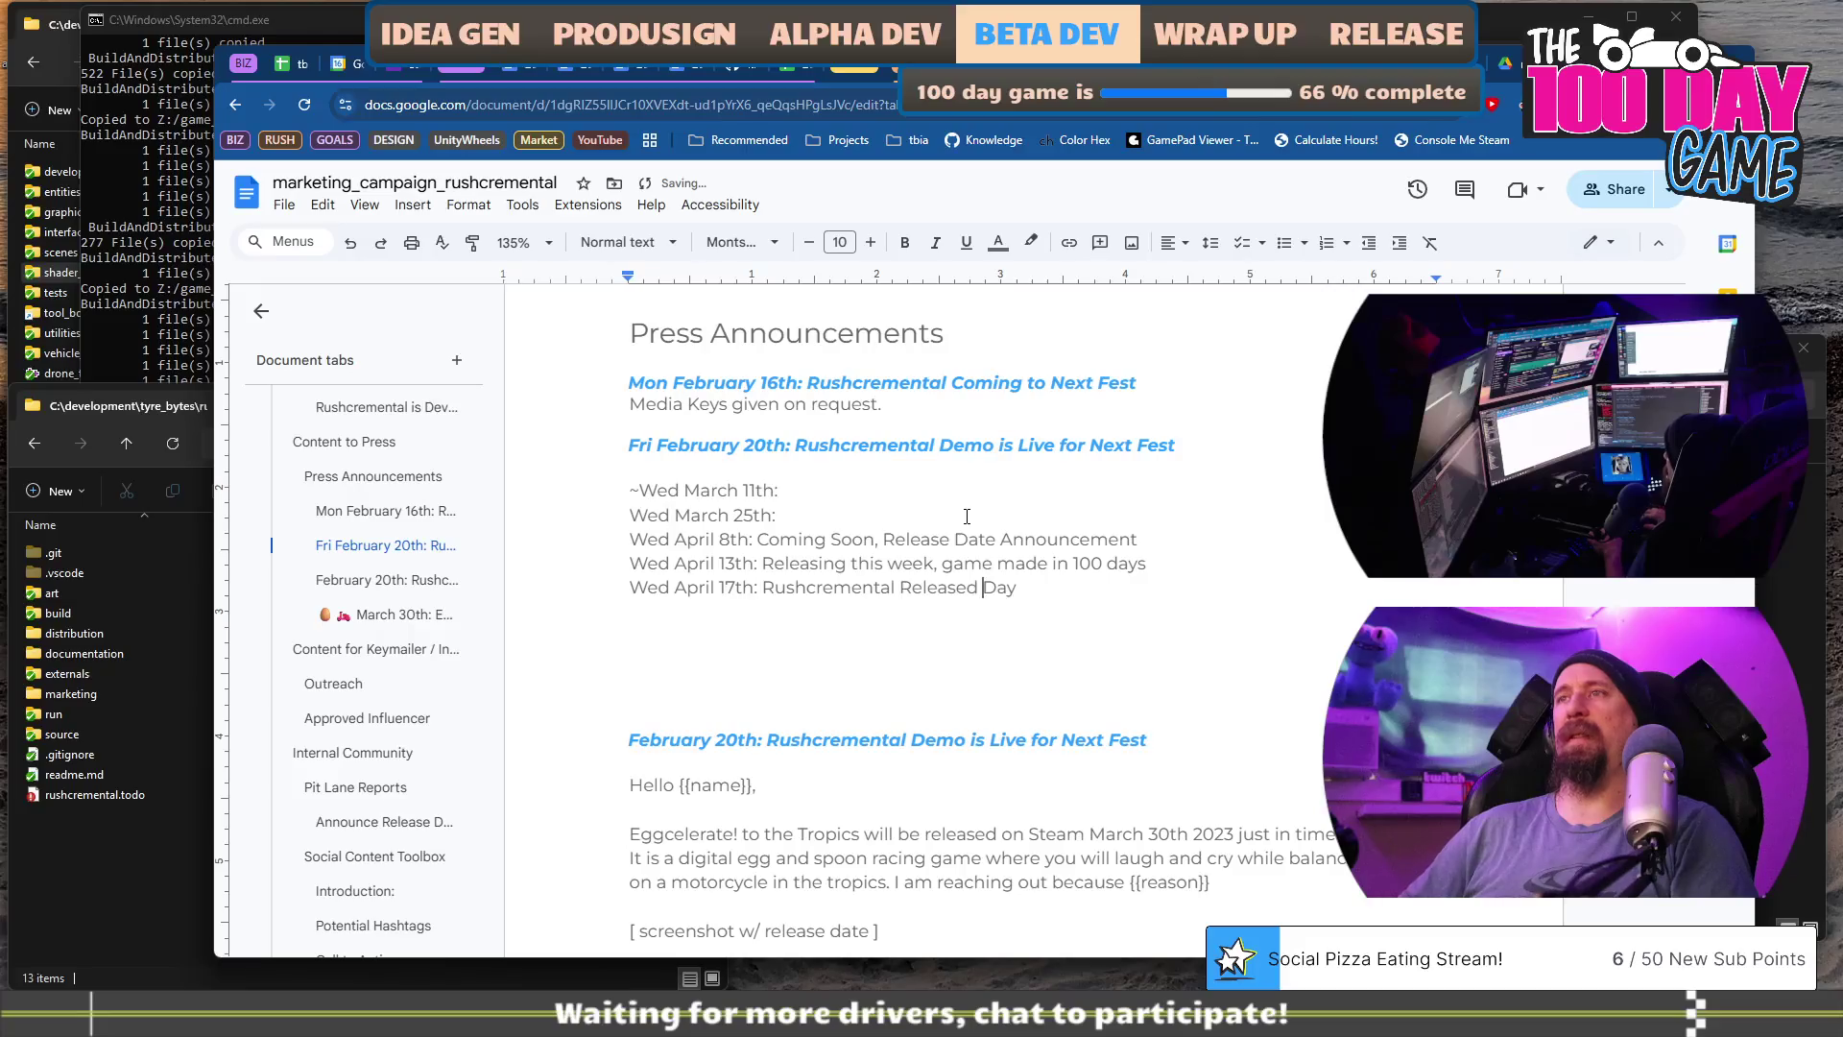
{"action": "key", "text": "ctrl+Right"}
{"action": "type", "text": "Tod"}
{"action": "key", "text": "Delete"}
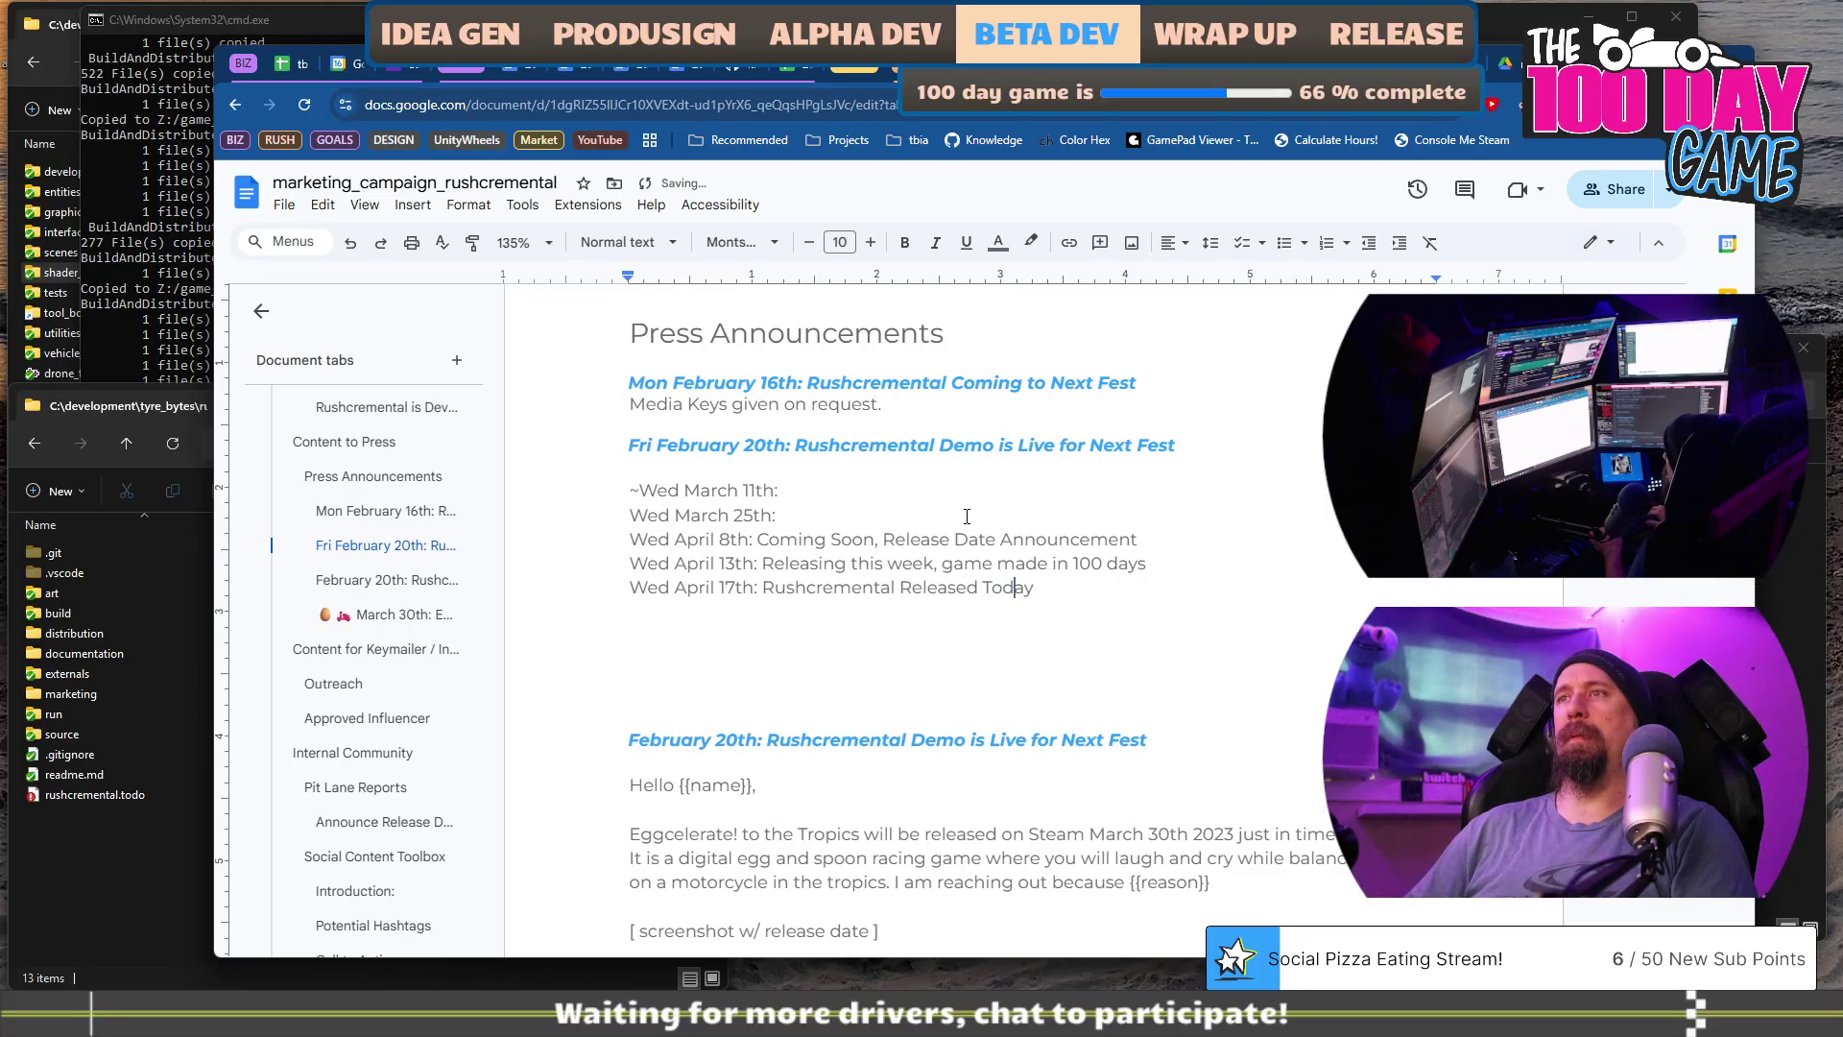
{"action": "key", "text": "End"}
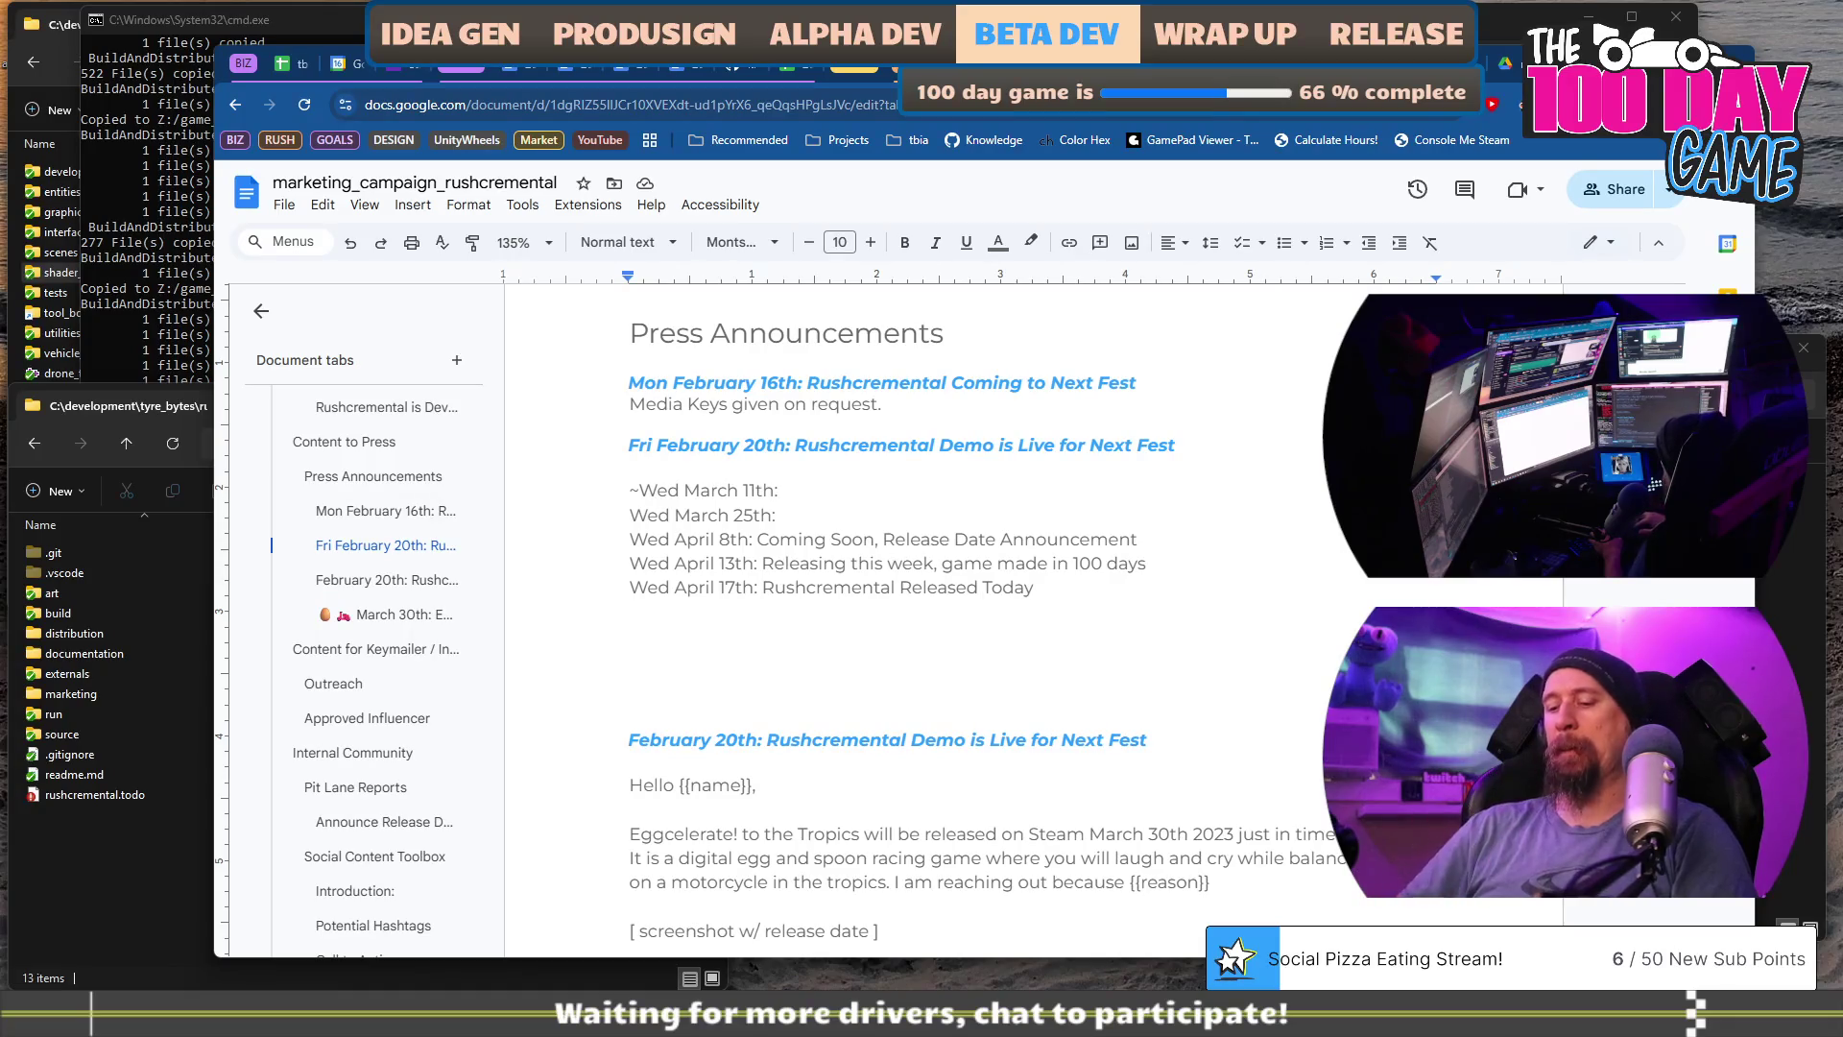
{"action": "key", "text": "ctrl+z"}
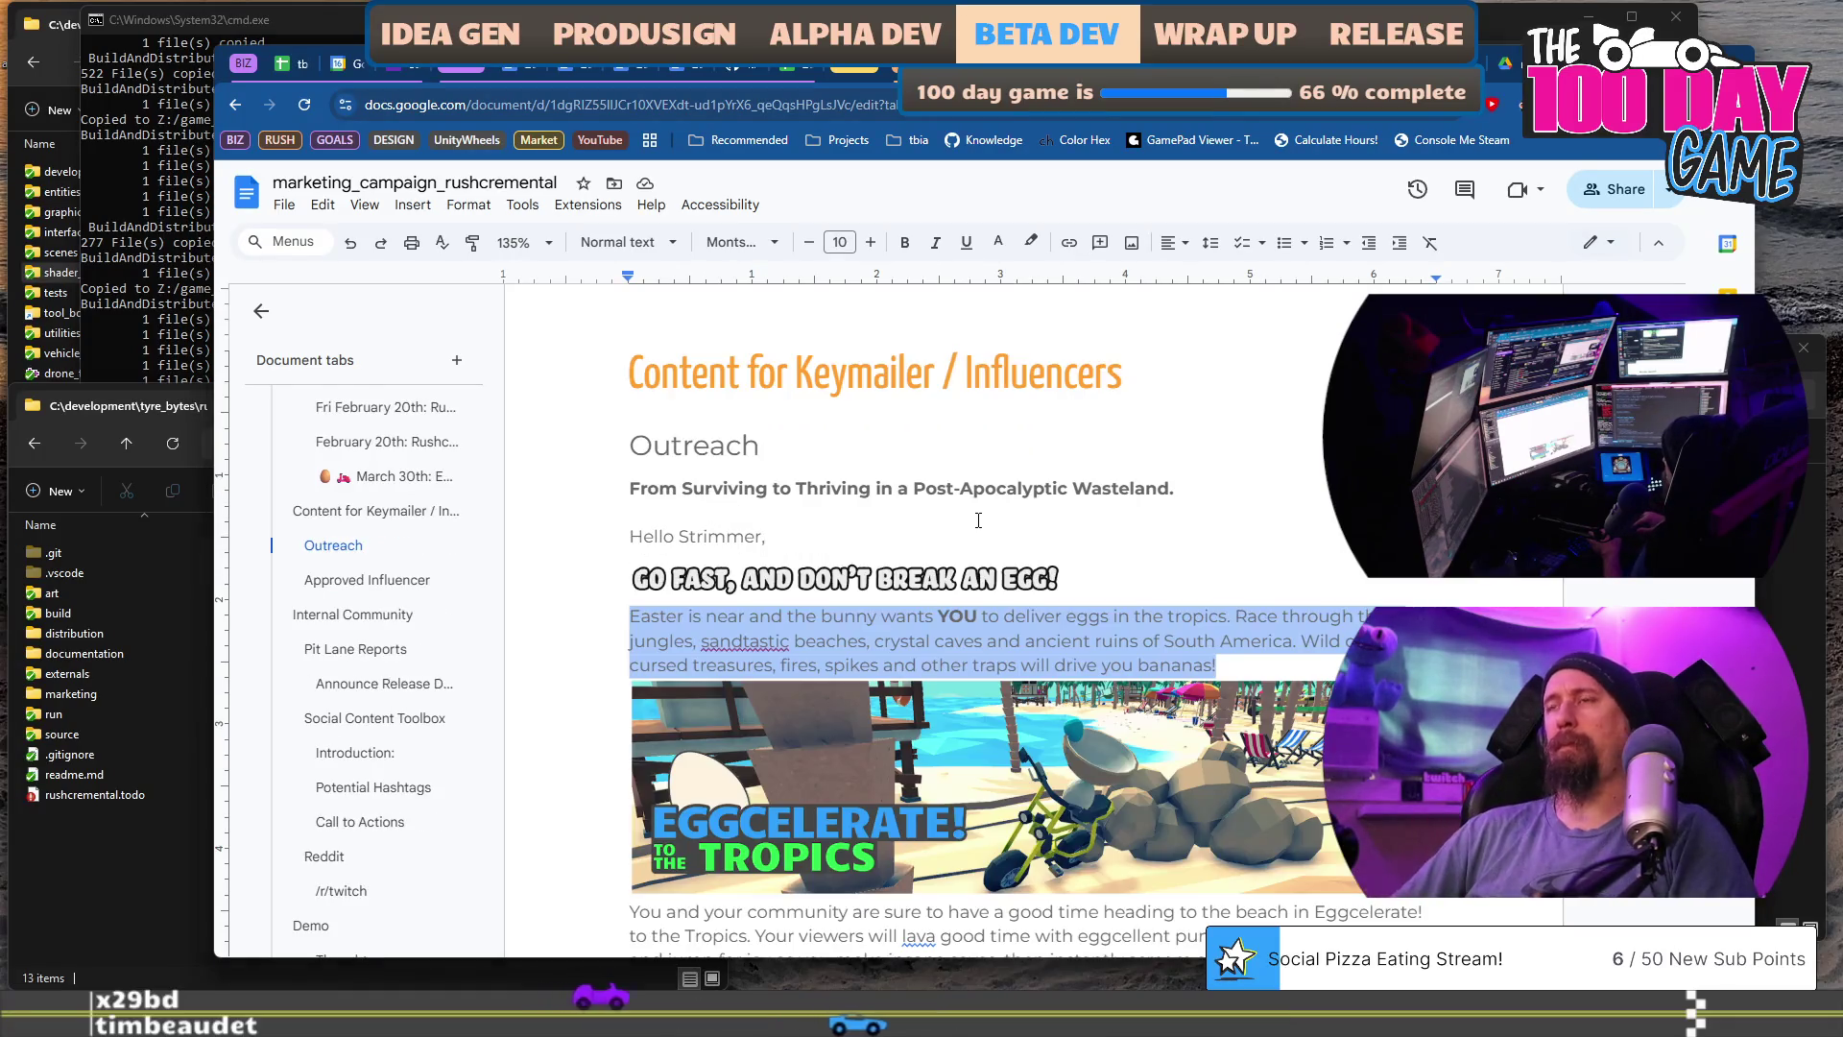
Overwrite the Easter intro with 'Rushcremental is an active incremental game where you build your fame'
{"action": "key", "text": "ctrl+y"}
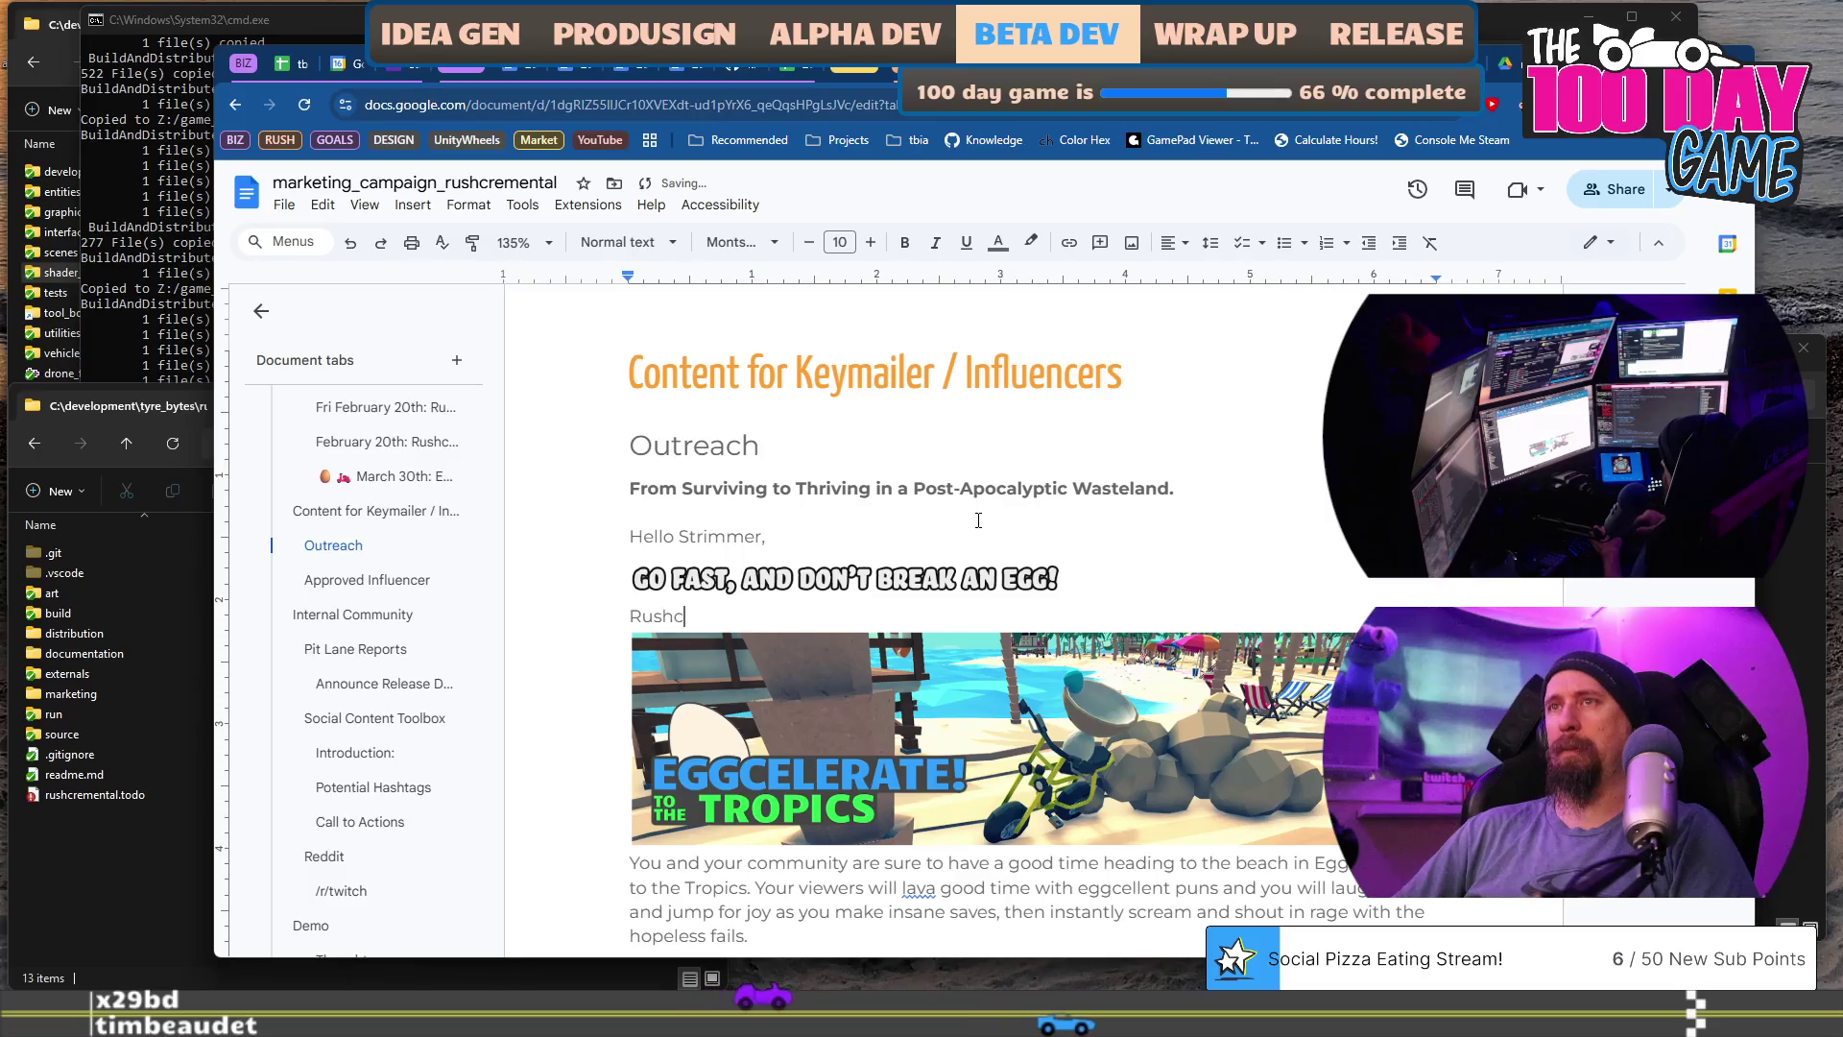
{"action": "type", "text": "hcremental is an "}
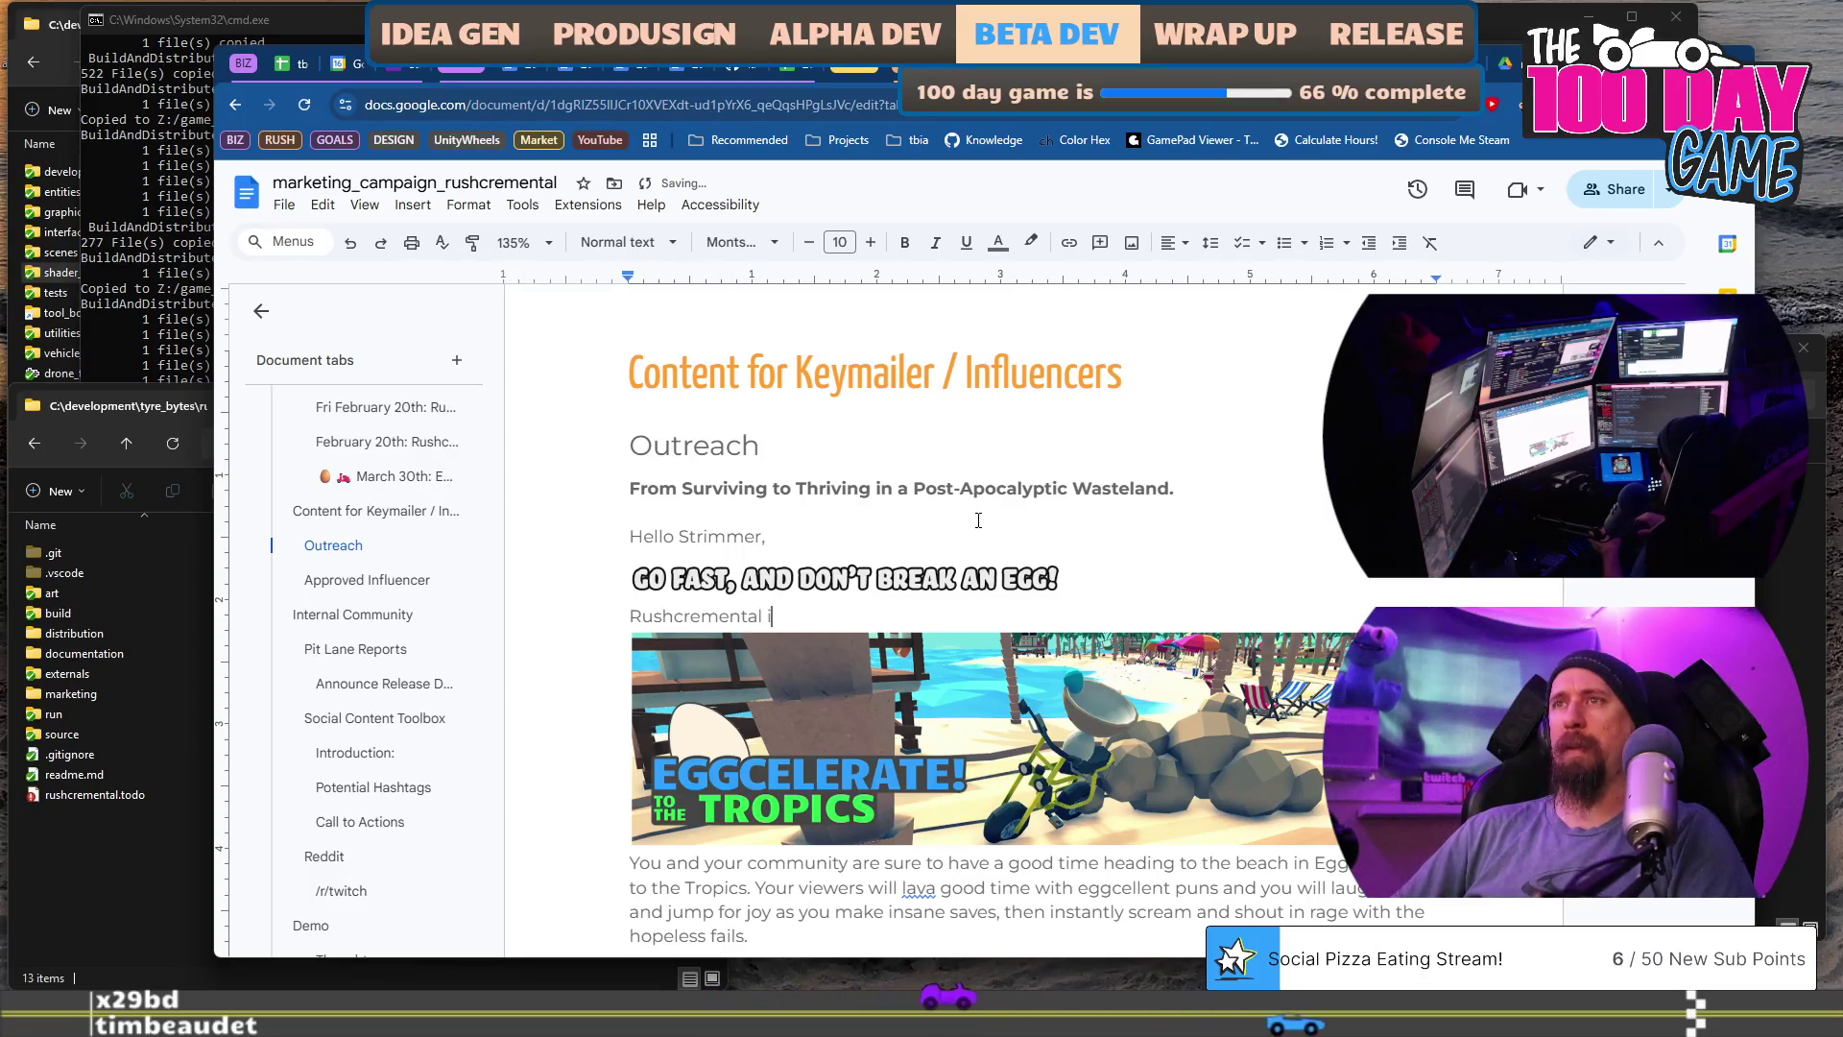
{"action": "type", "text": "active "}
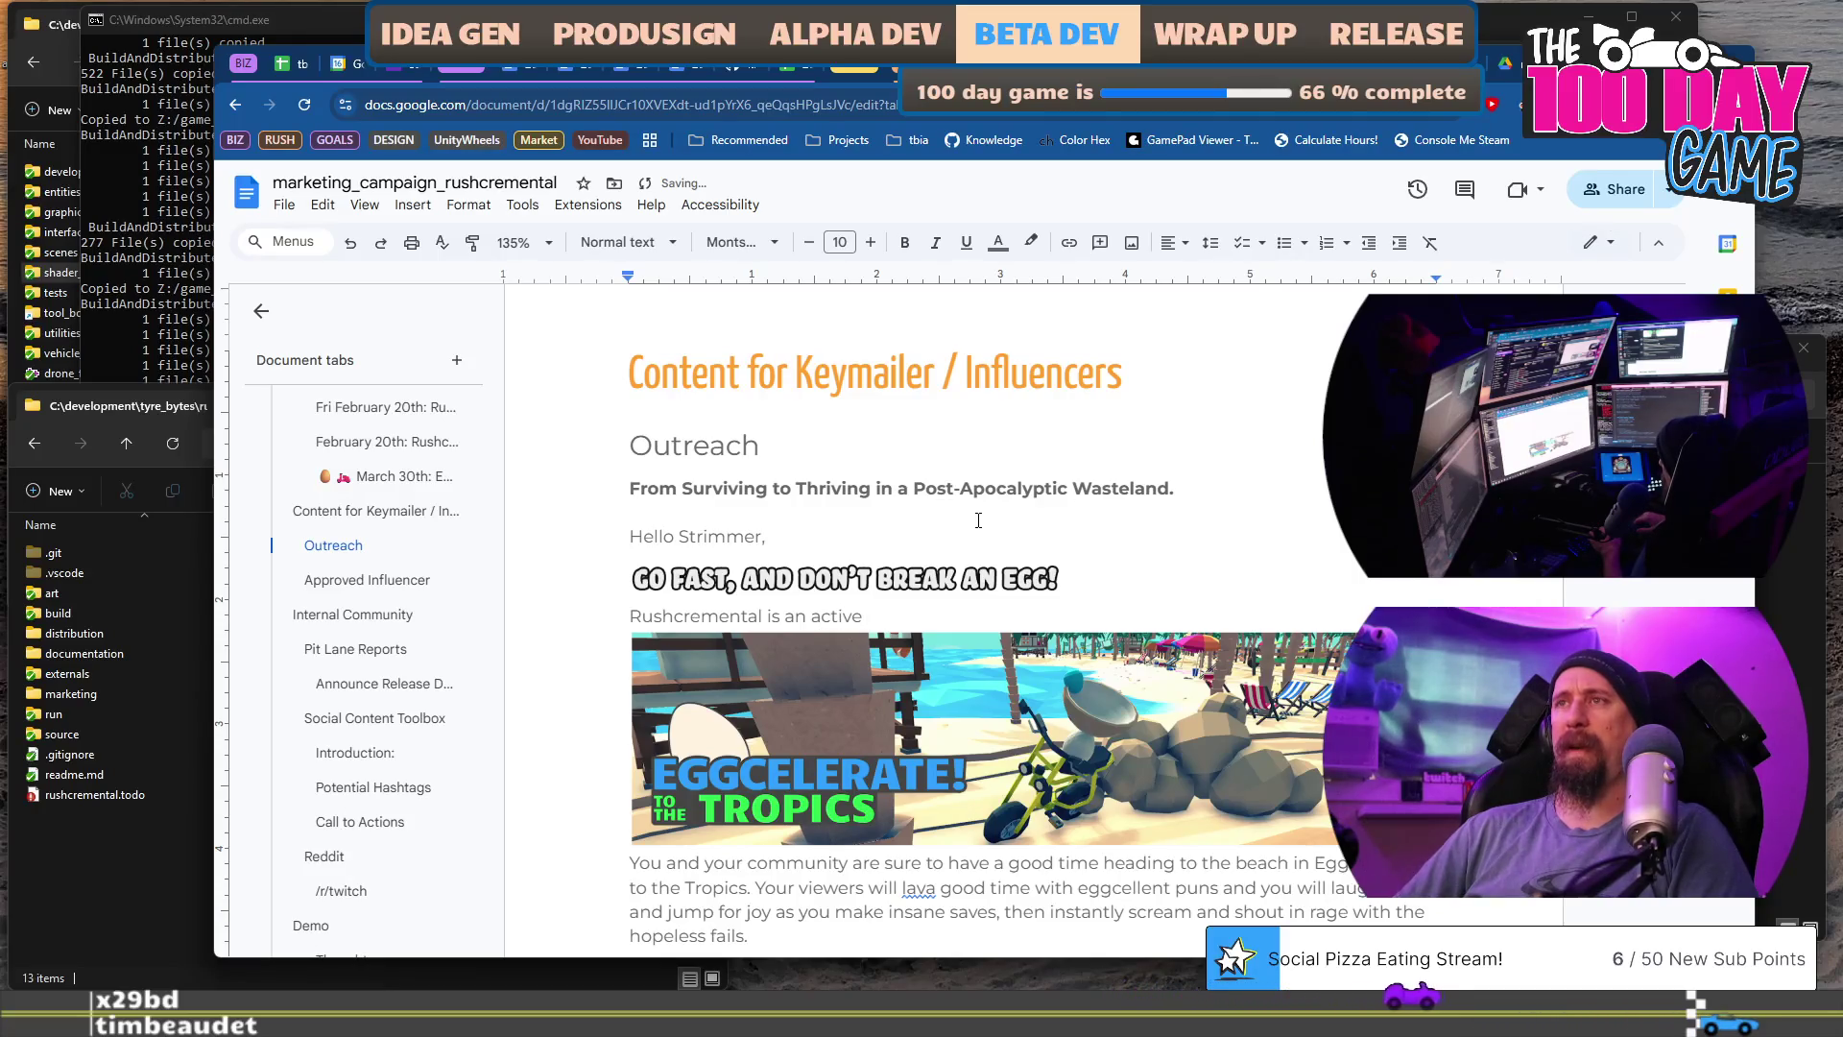
{"action": "type", "text": "invrem"}
{"action": "key", "text": "BackSpace"}
{"action": "key", "text": "BackSpace"}
{"action": "key", "text": "BackSpace"}
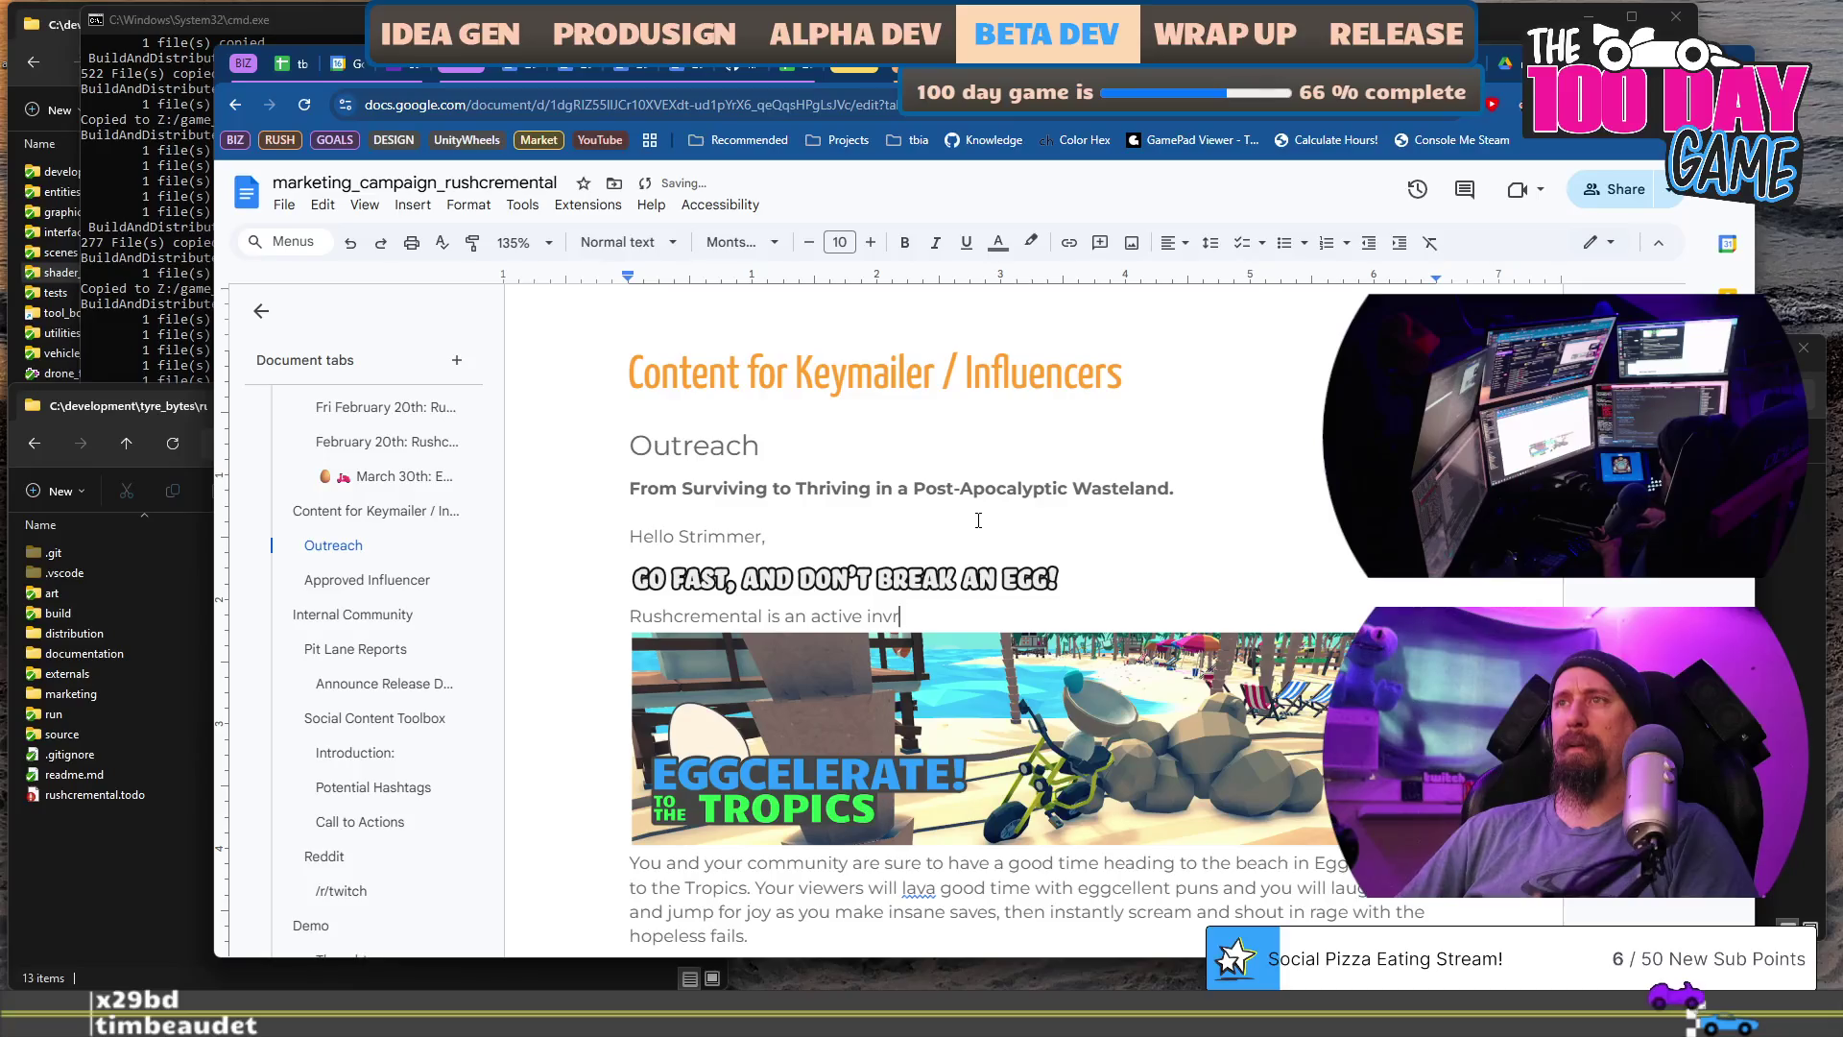
{"action": "type", "text": "cremental "}
{"action": "type", "text": "game w"}
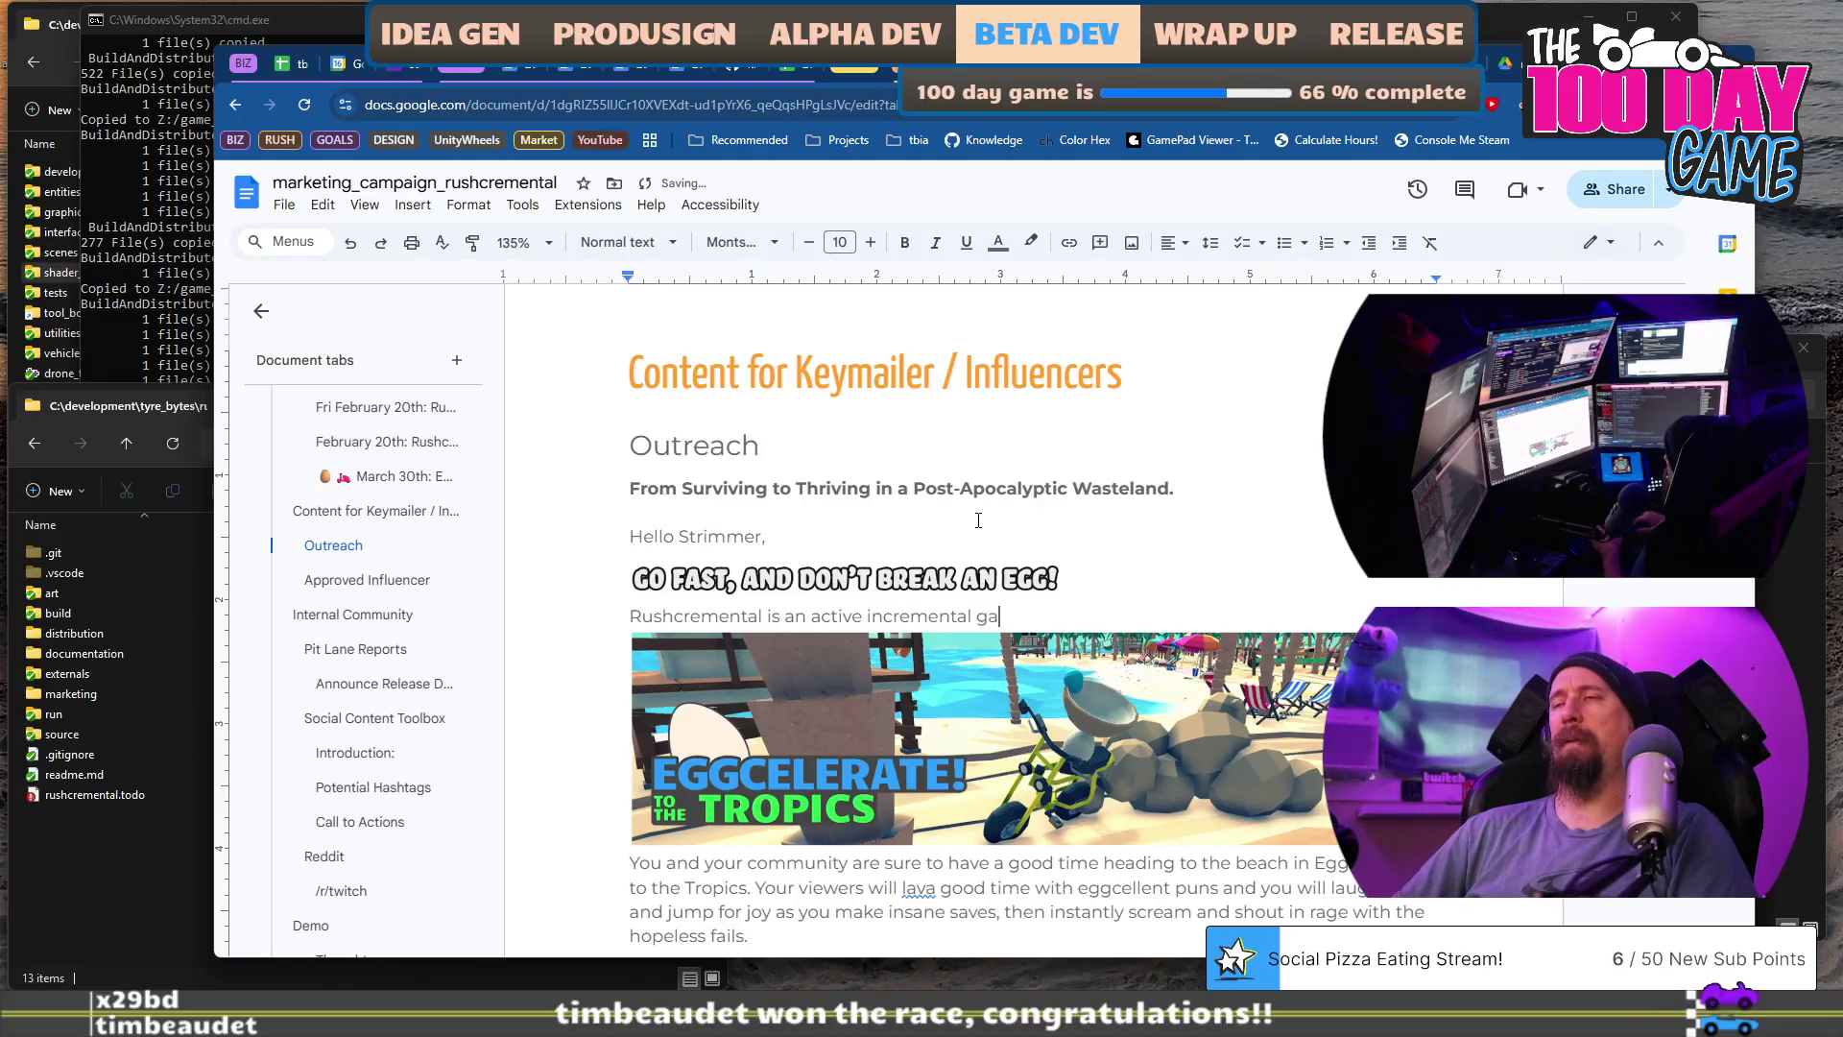
{"action": "type", "text": "here you "}
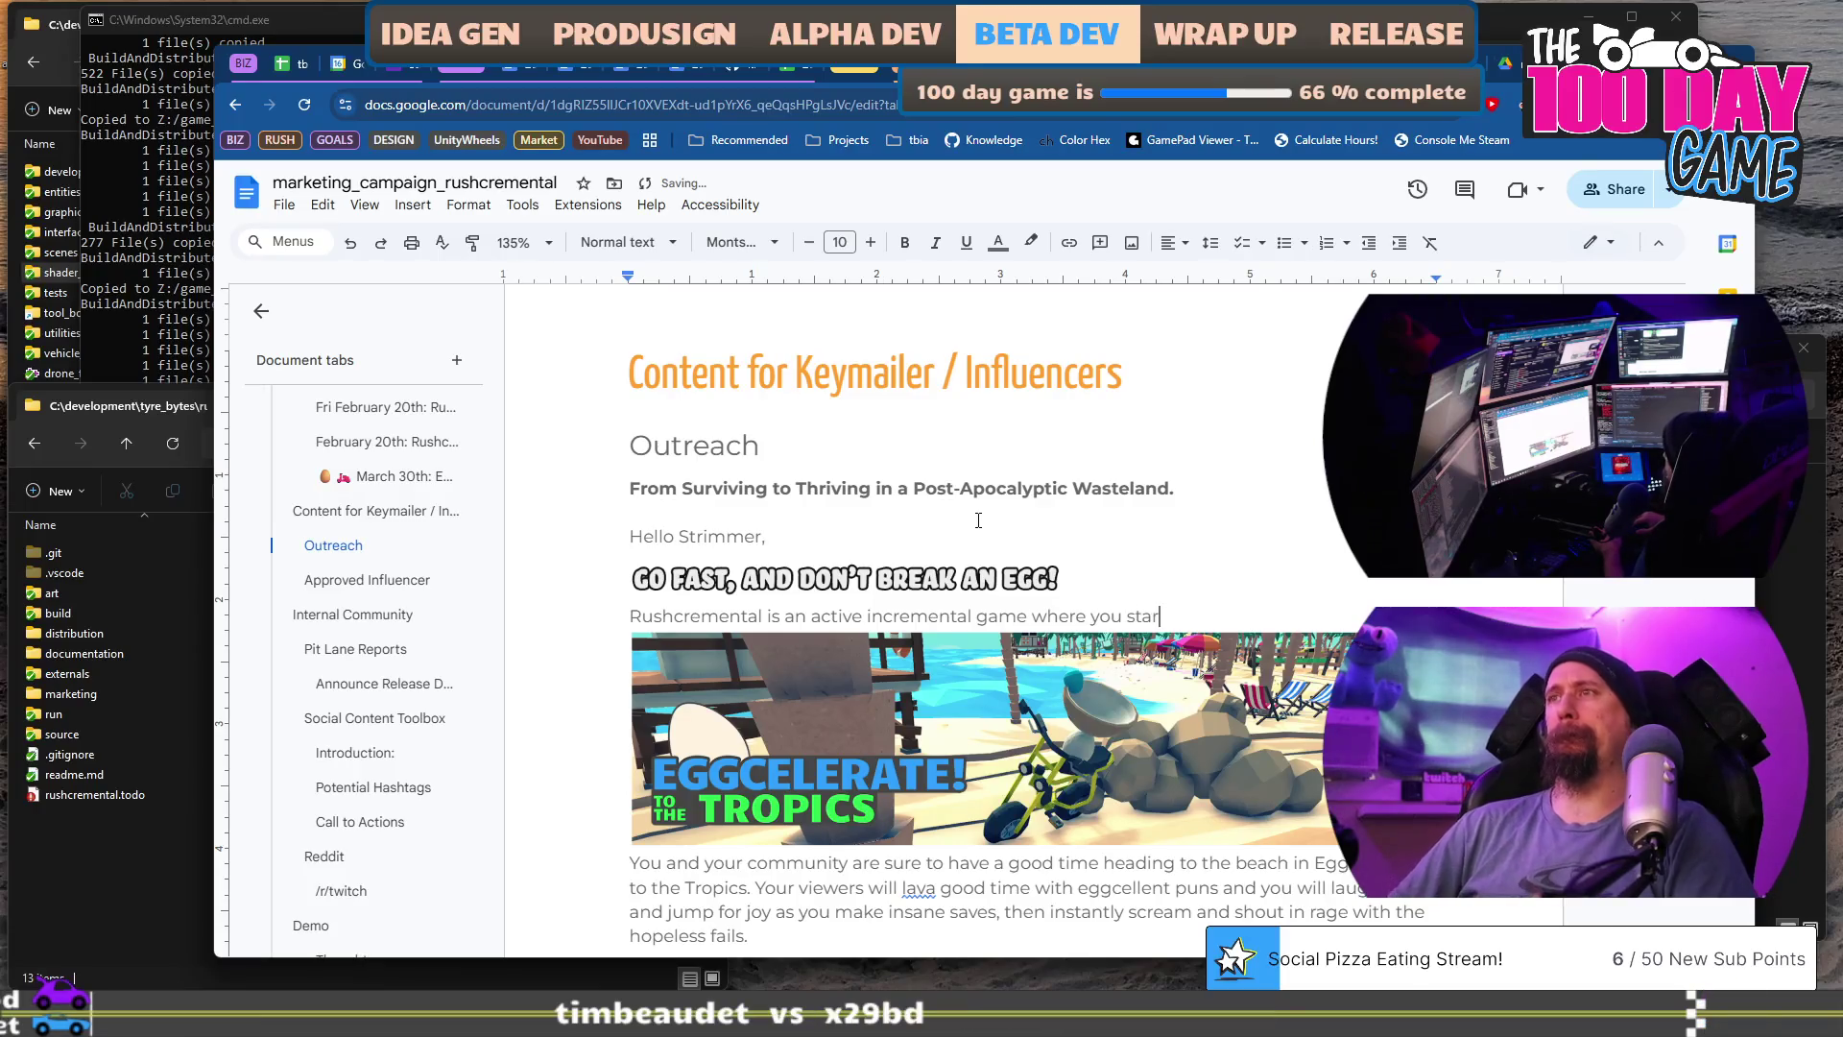
{"action": "type", "text": "build "}
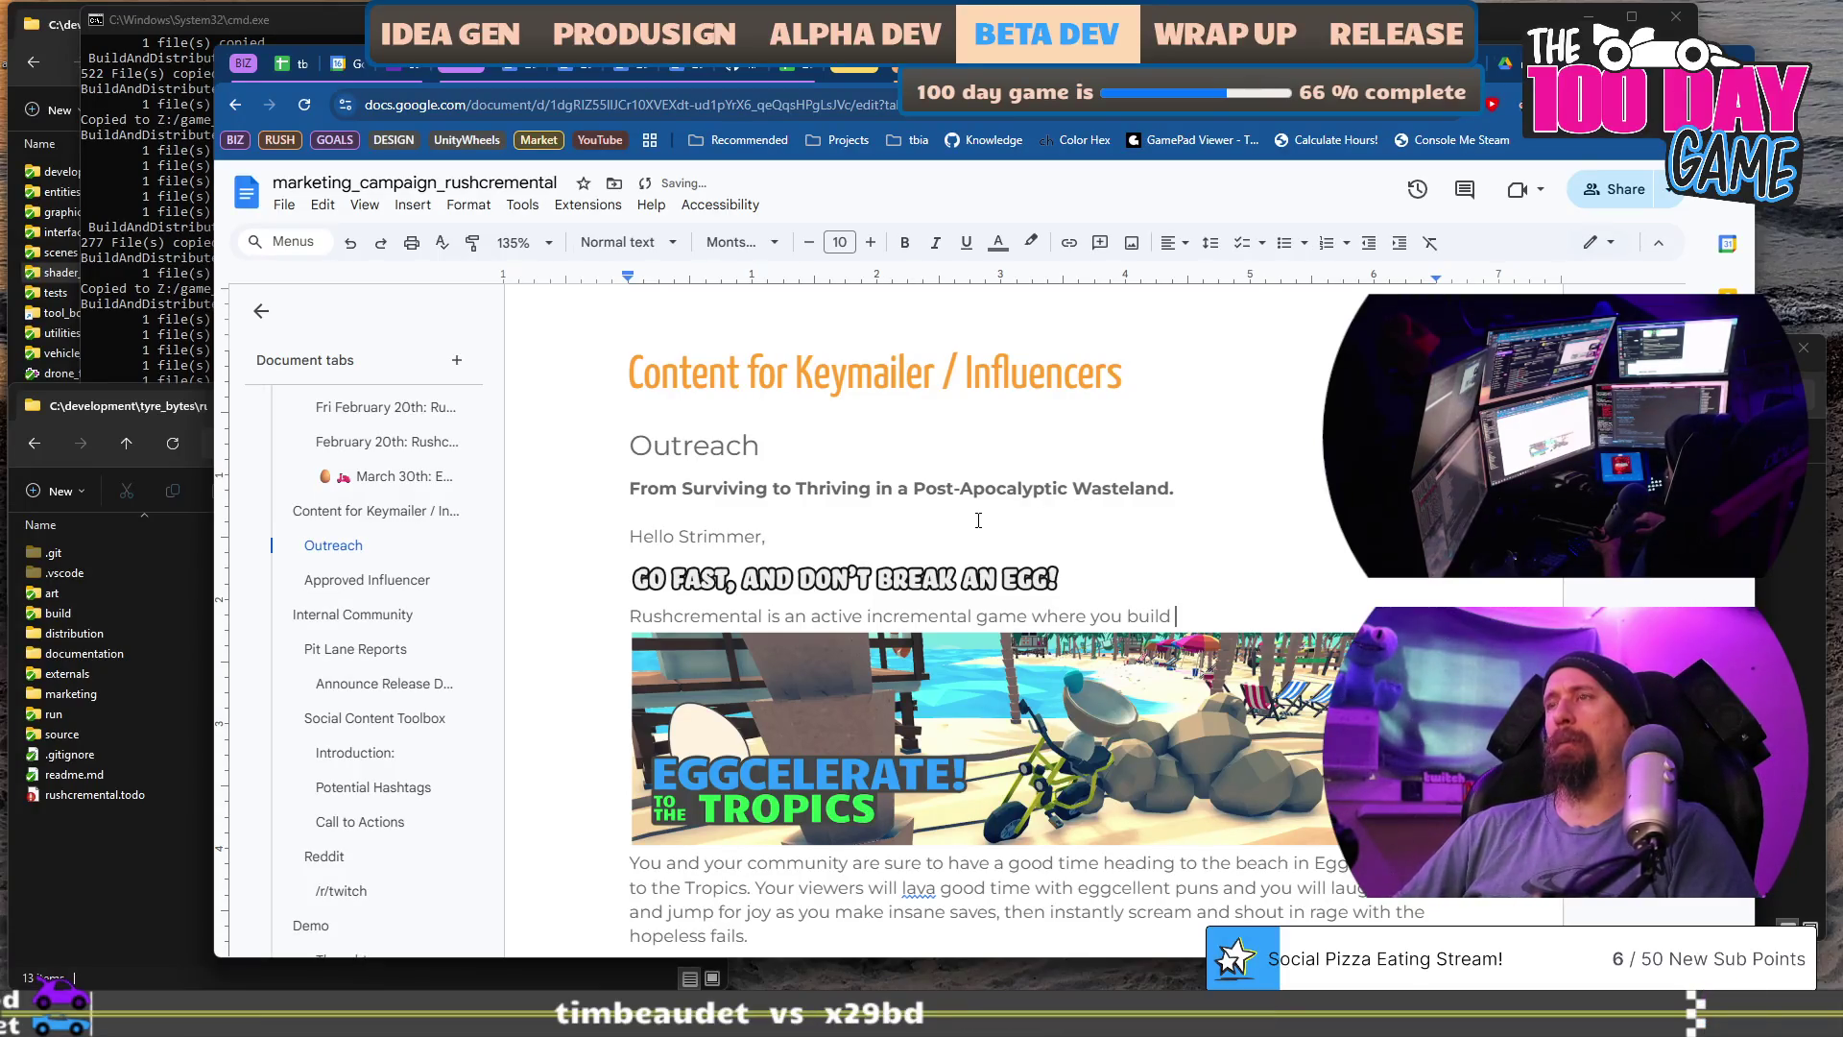
{"action": "type", "text": "your fame"}
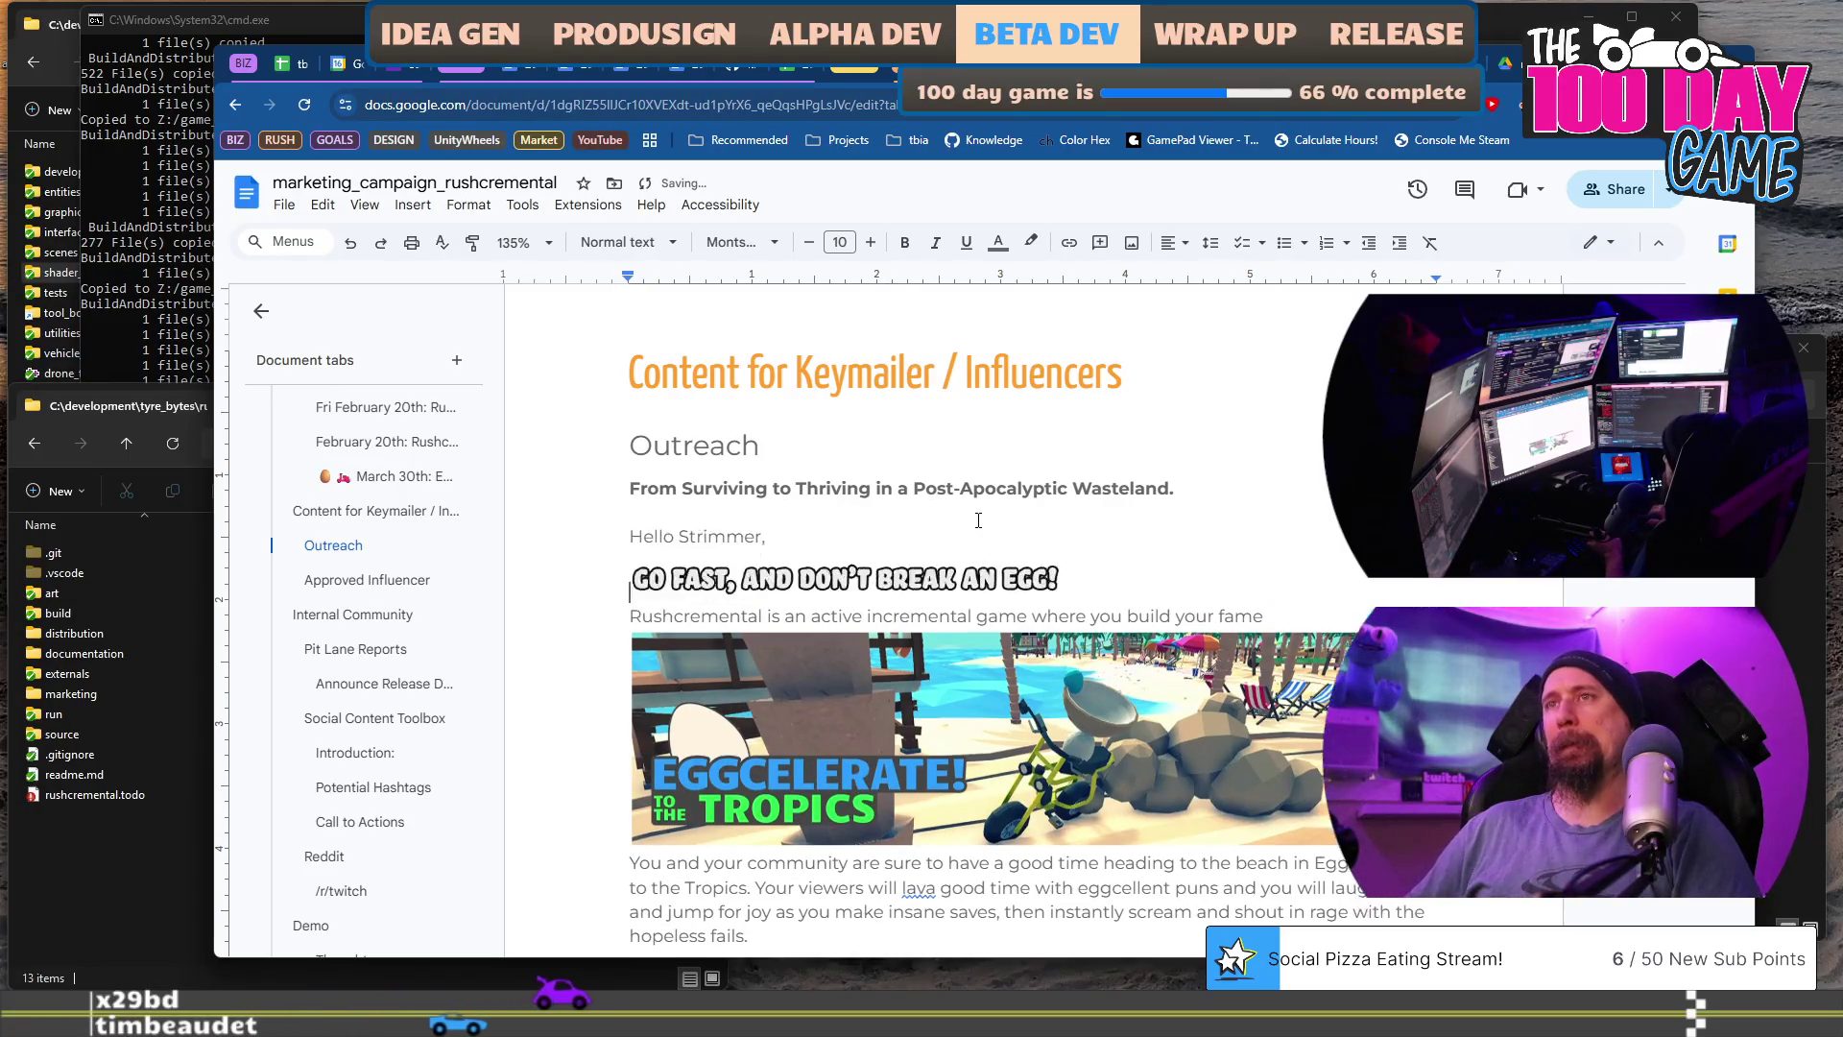
Delete the 'GO FAST, AND DON'T BREAK AN EGG!' image and the Eggcelerate banner
{"action": "key", "text": "shift+Right"}
{"action": "key", "text": "Delete"}
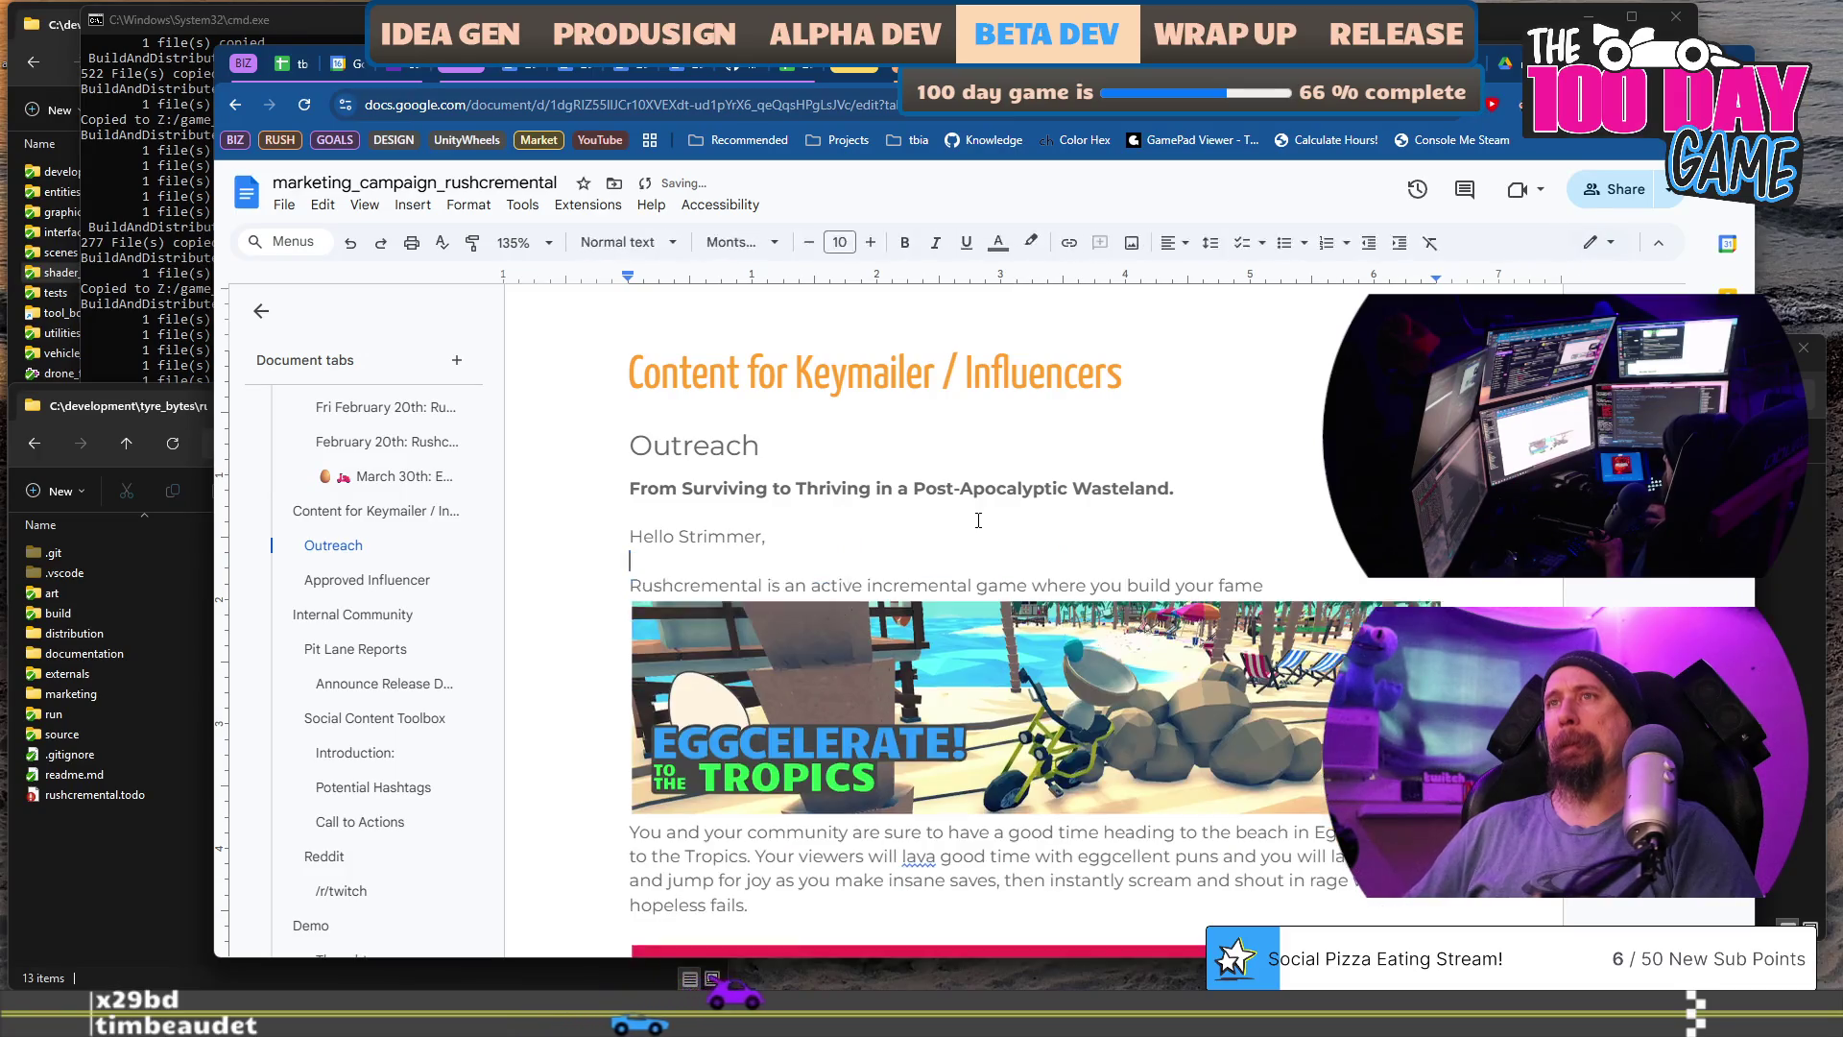
{"action": "key", "text": "End"}
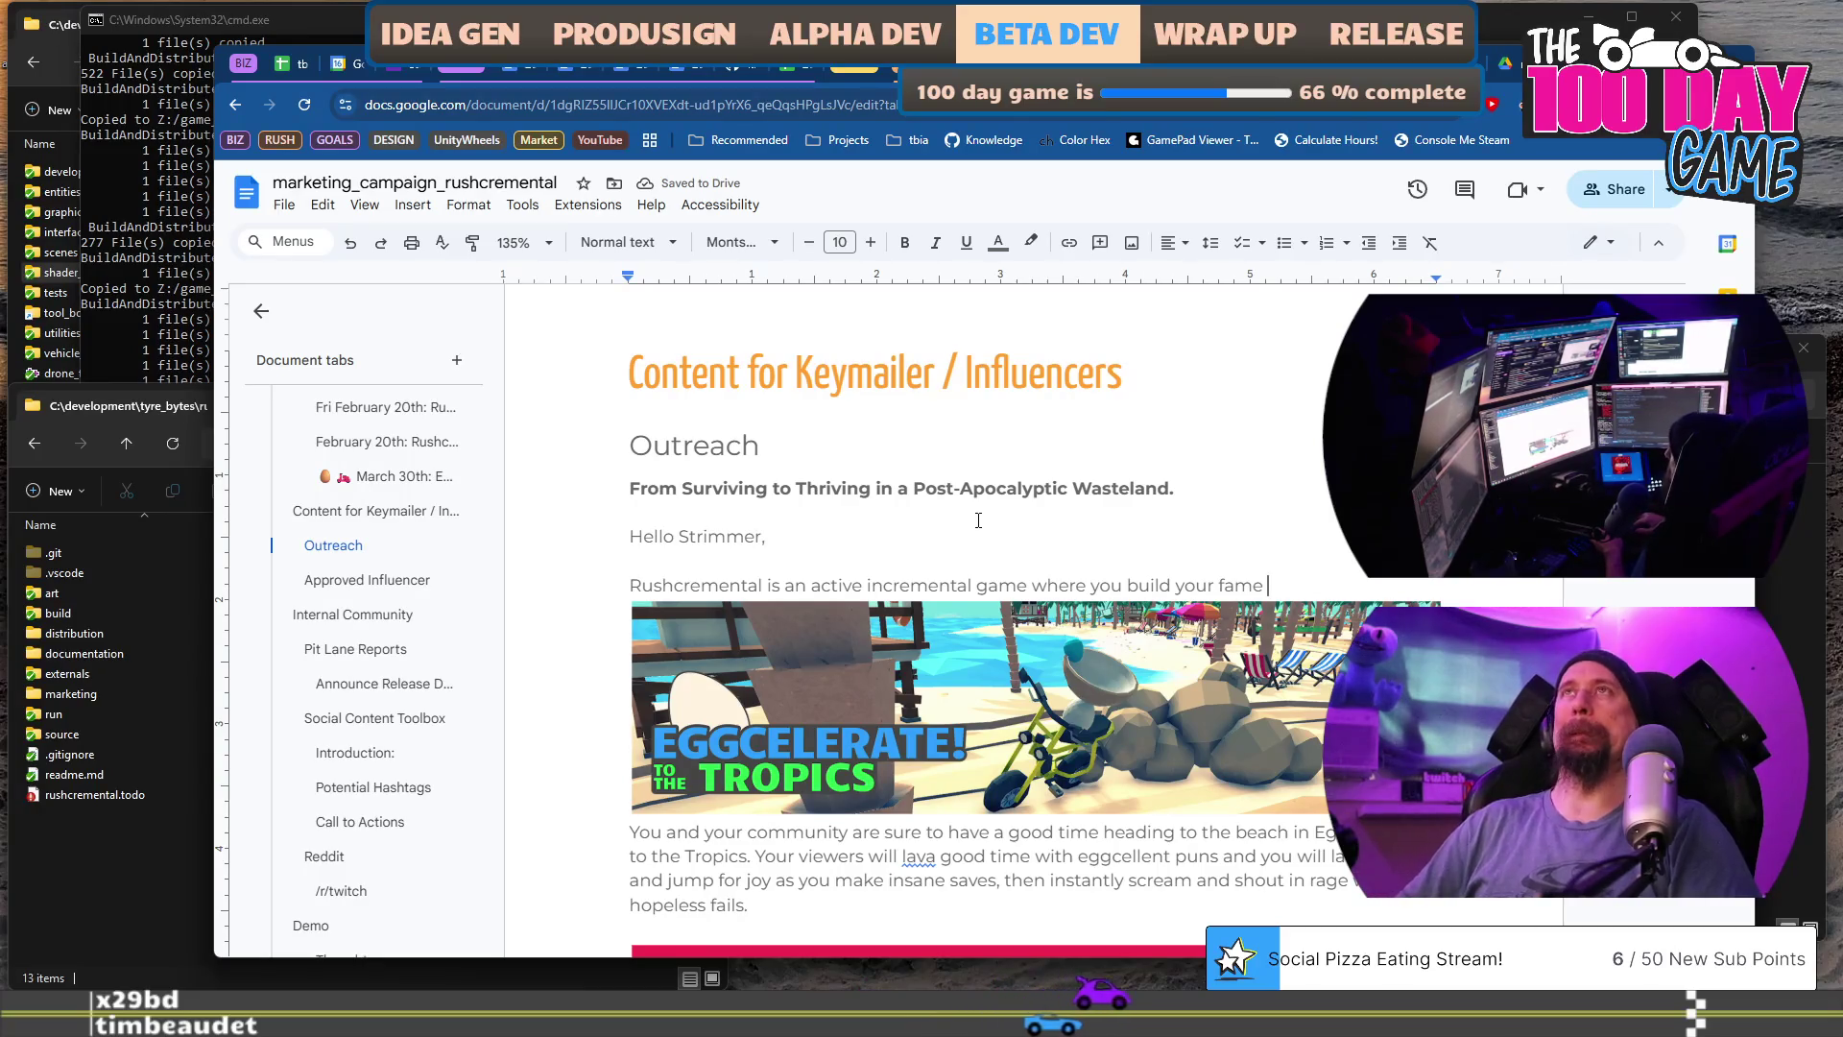
{"action": "key", "text": "Down"}
{"action": "key", "text": "Down"}
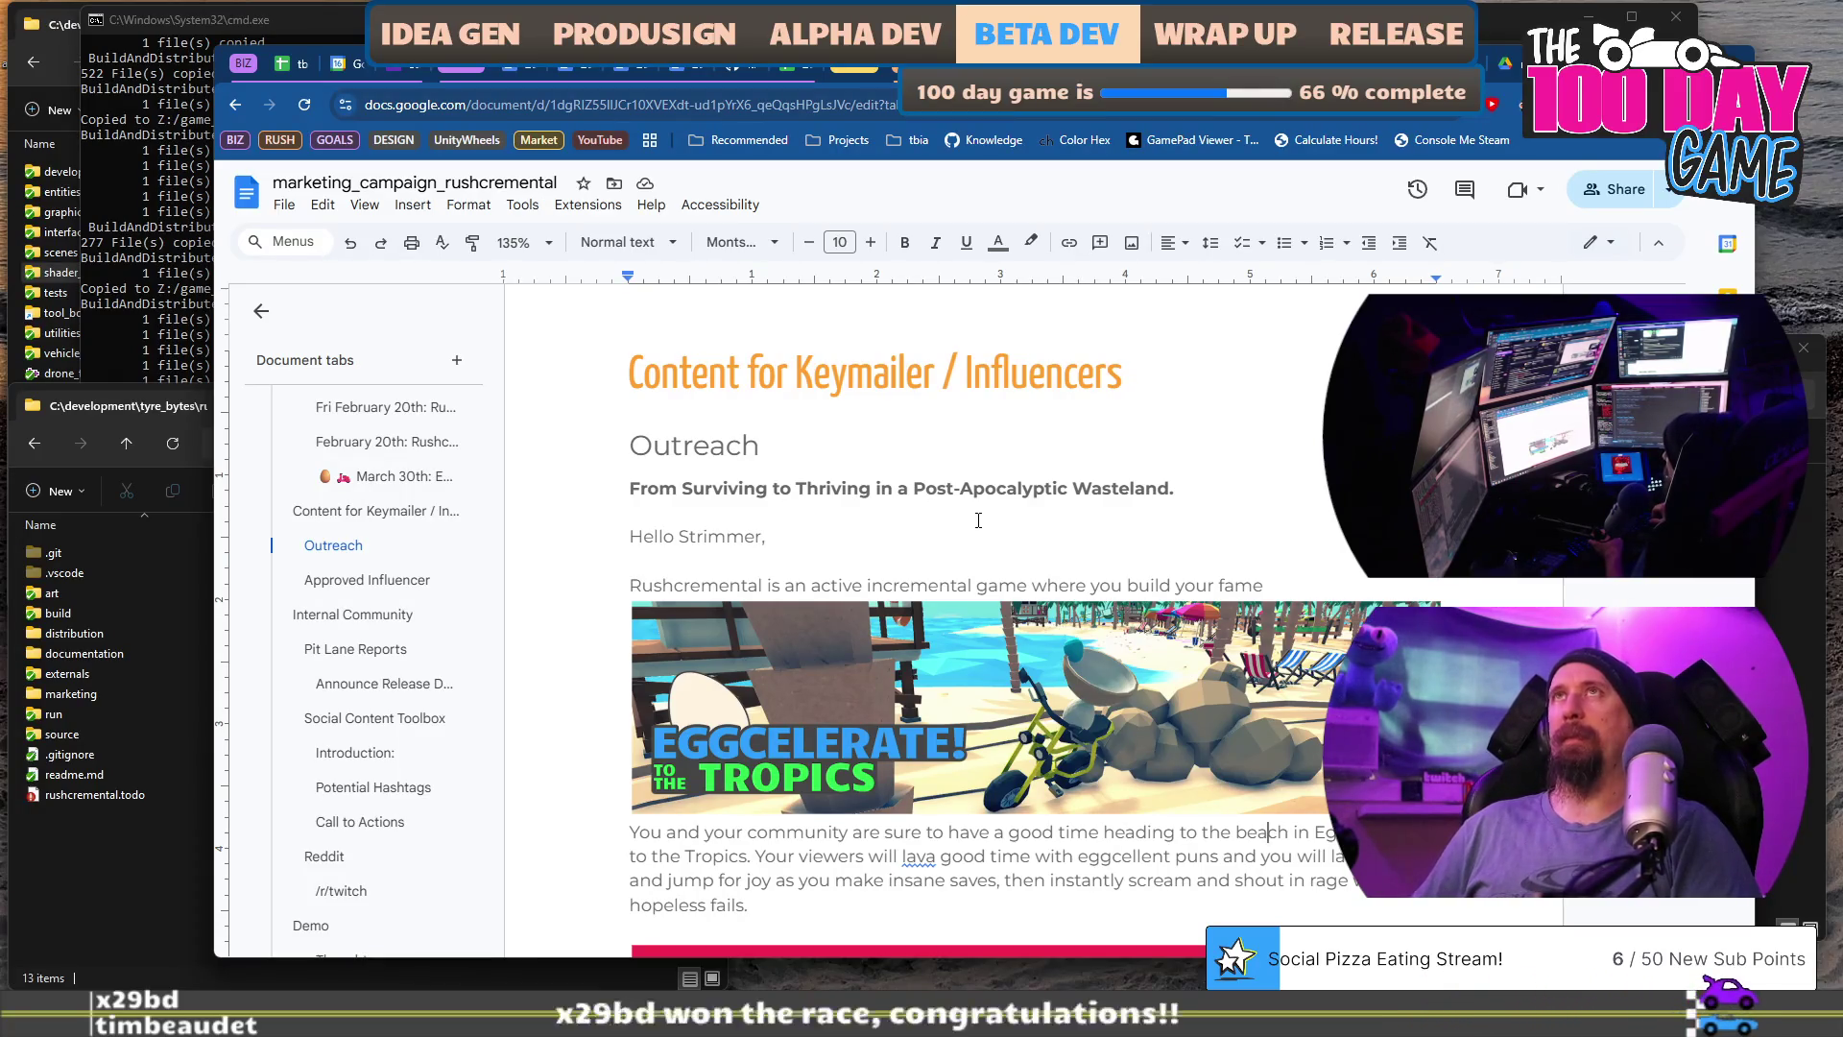
{"action": "key", "text": "BackSpace"}
{"action": "key", "text": "BackSpace"}
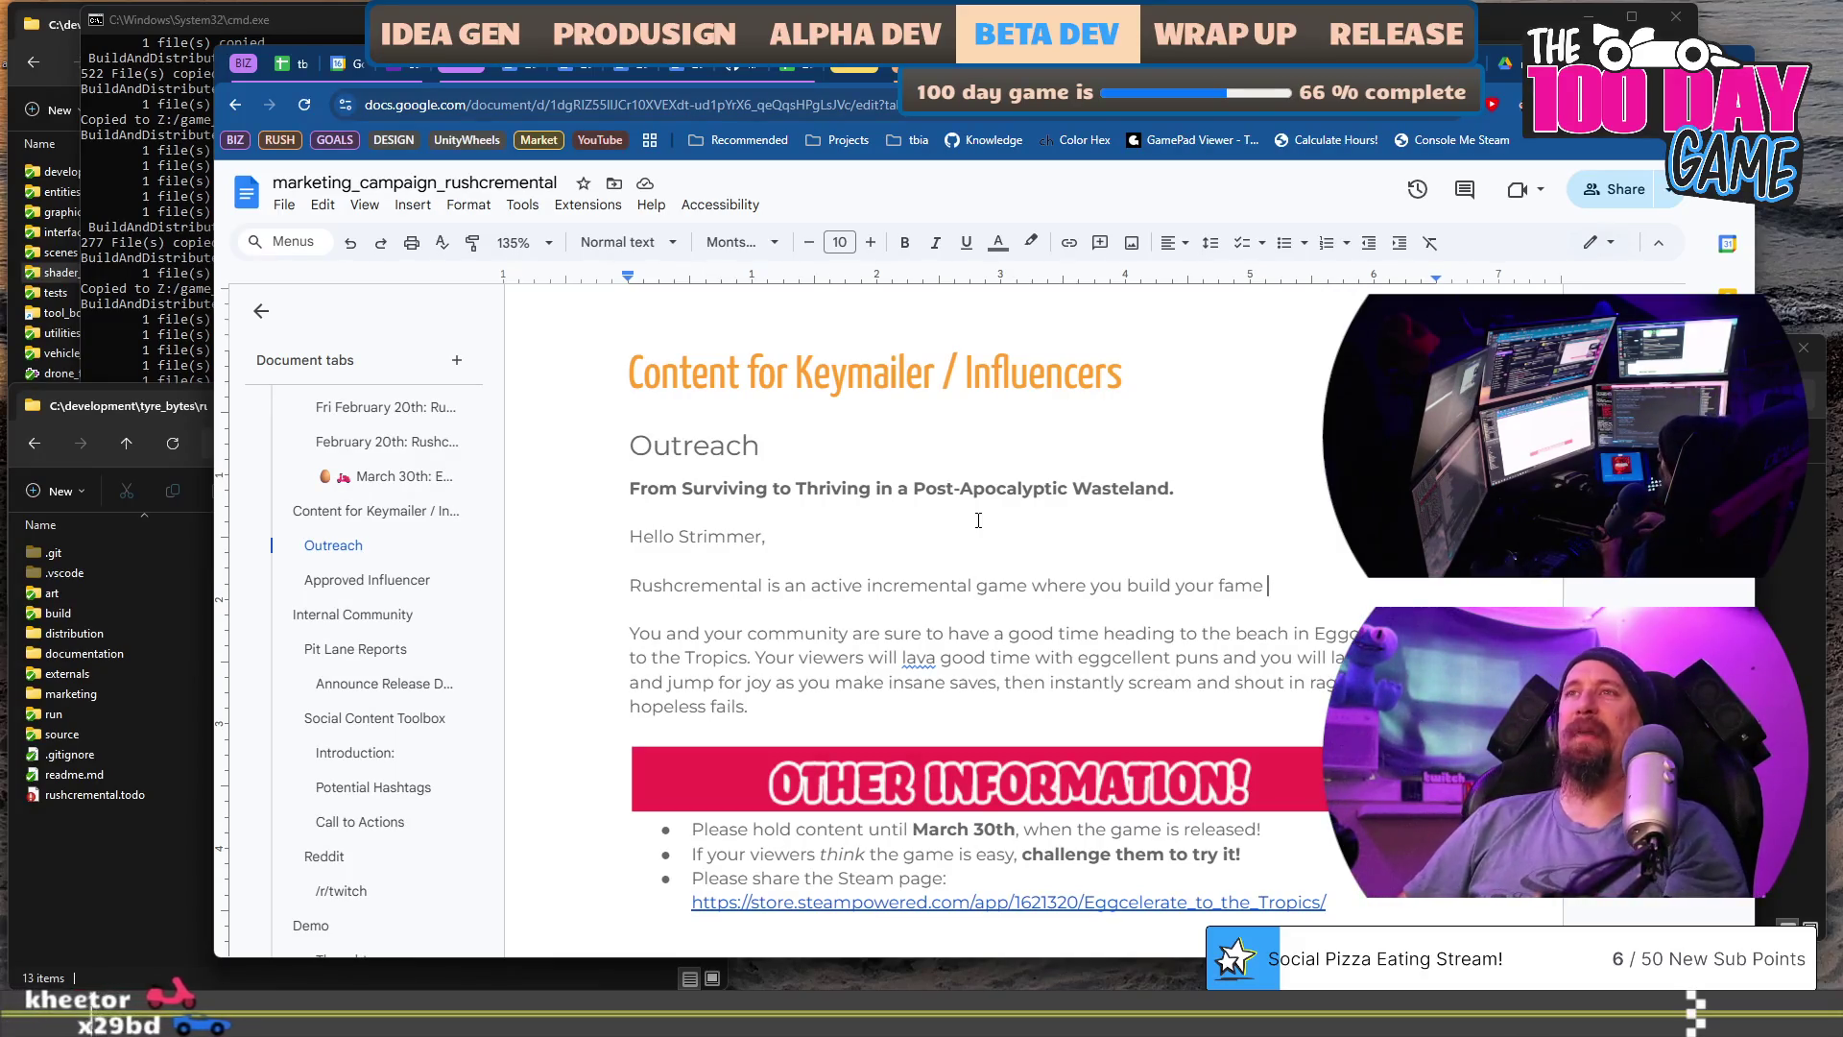
{"action": "key", "text": "shift+Down"}
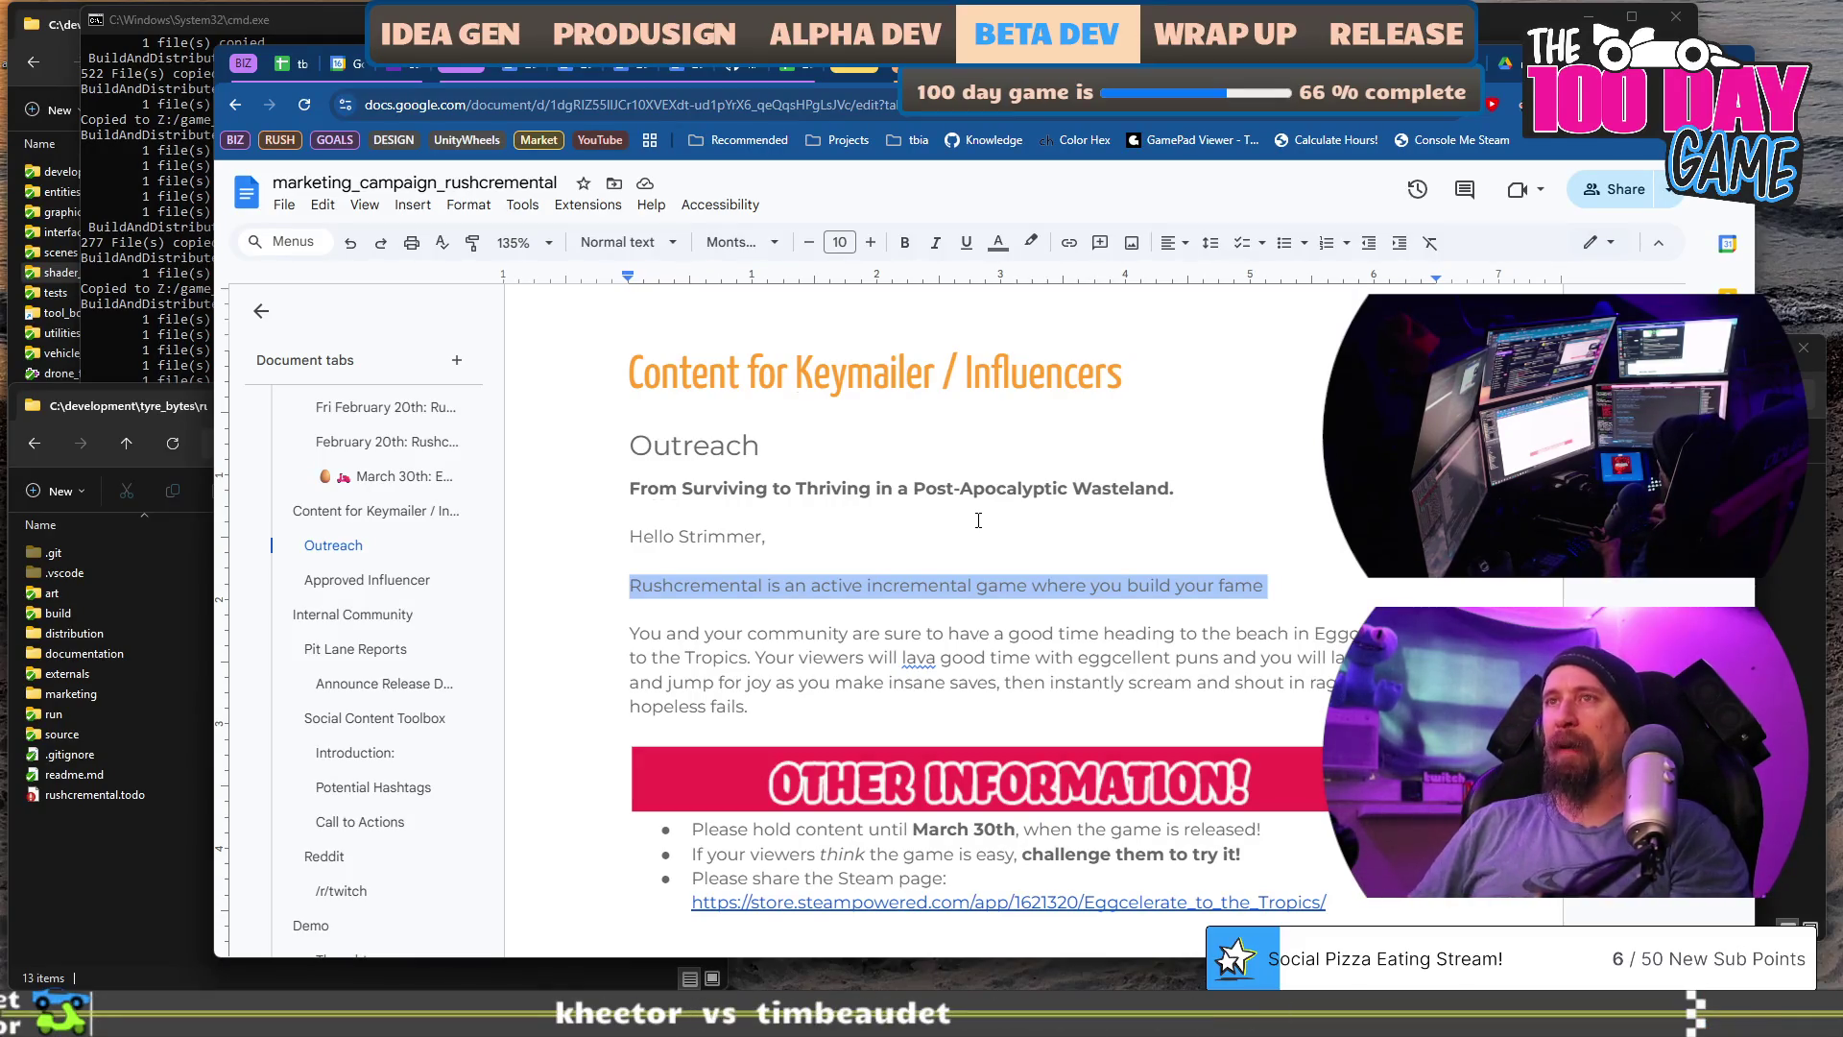
{"action": "key", "text": "Down"}
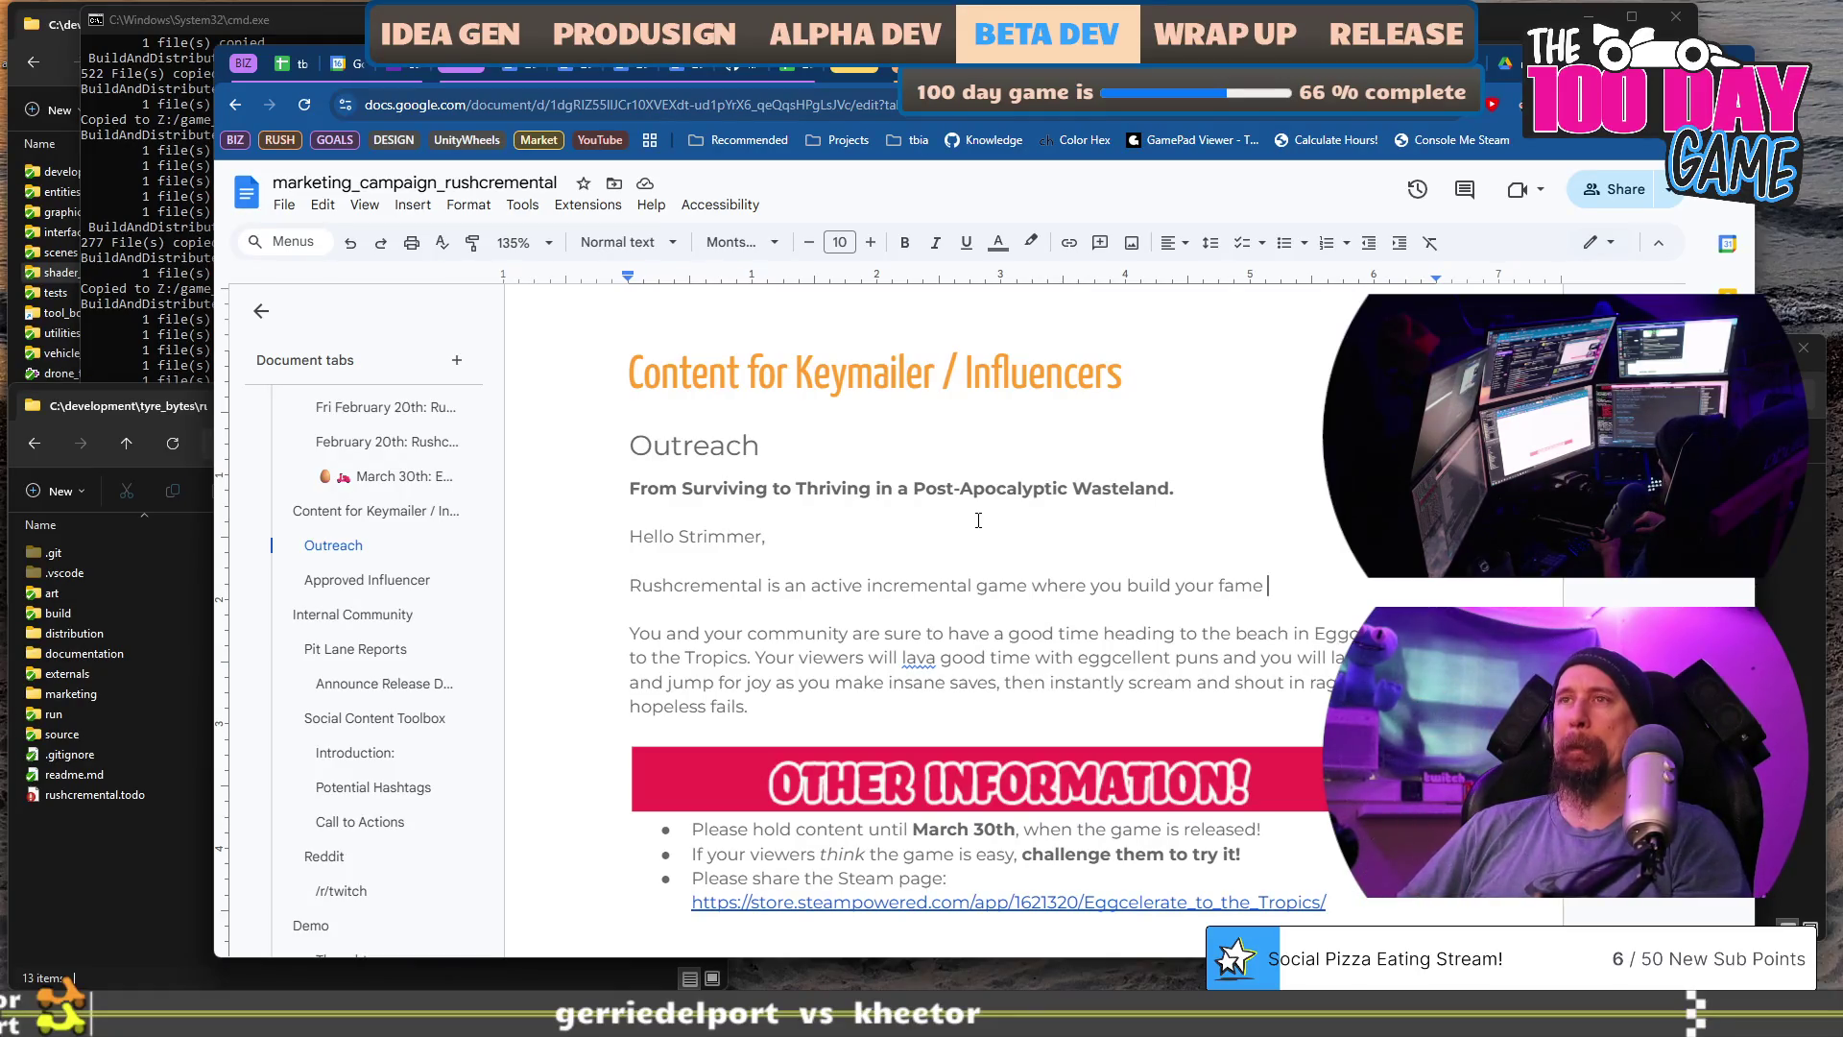
{"action": "key", "text": "shift+Down"}
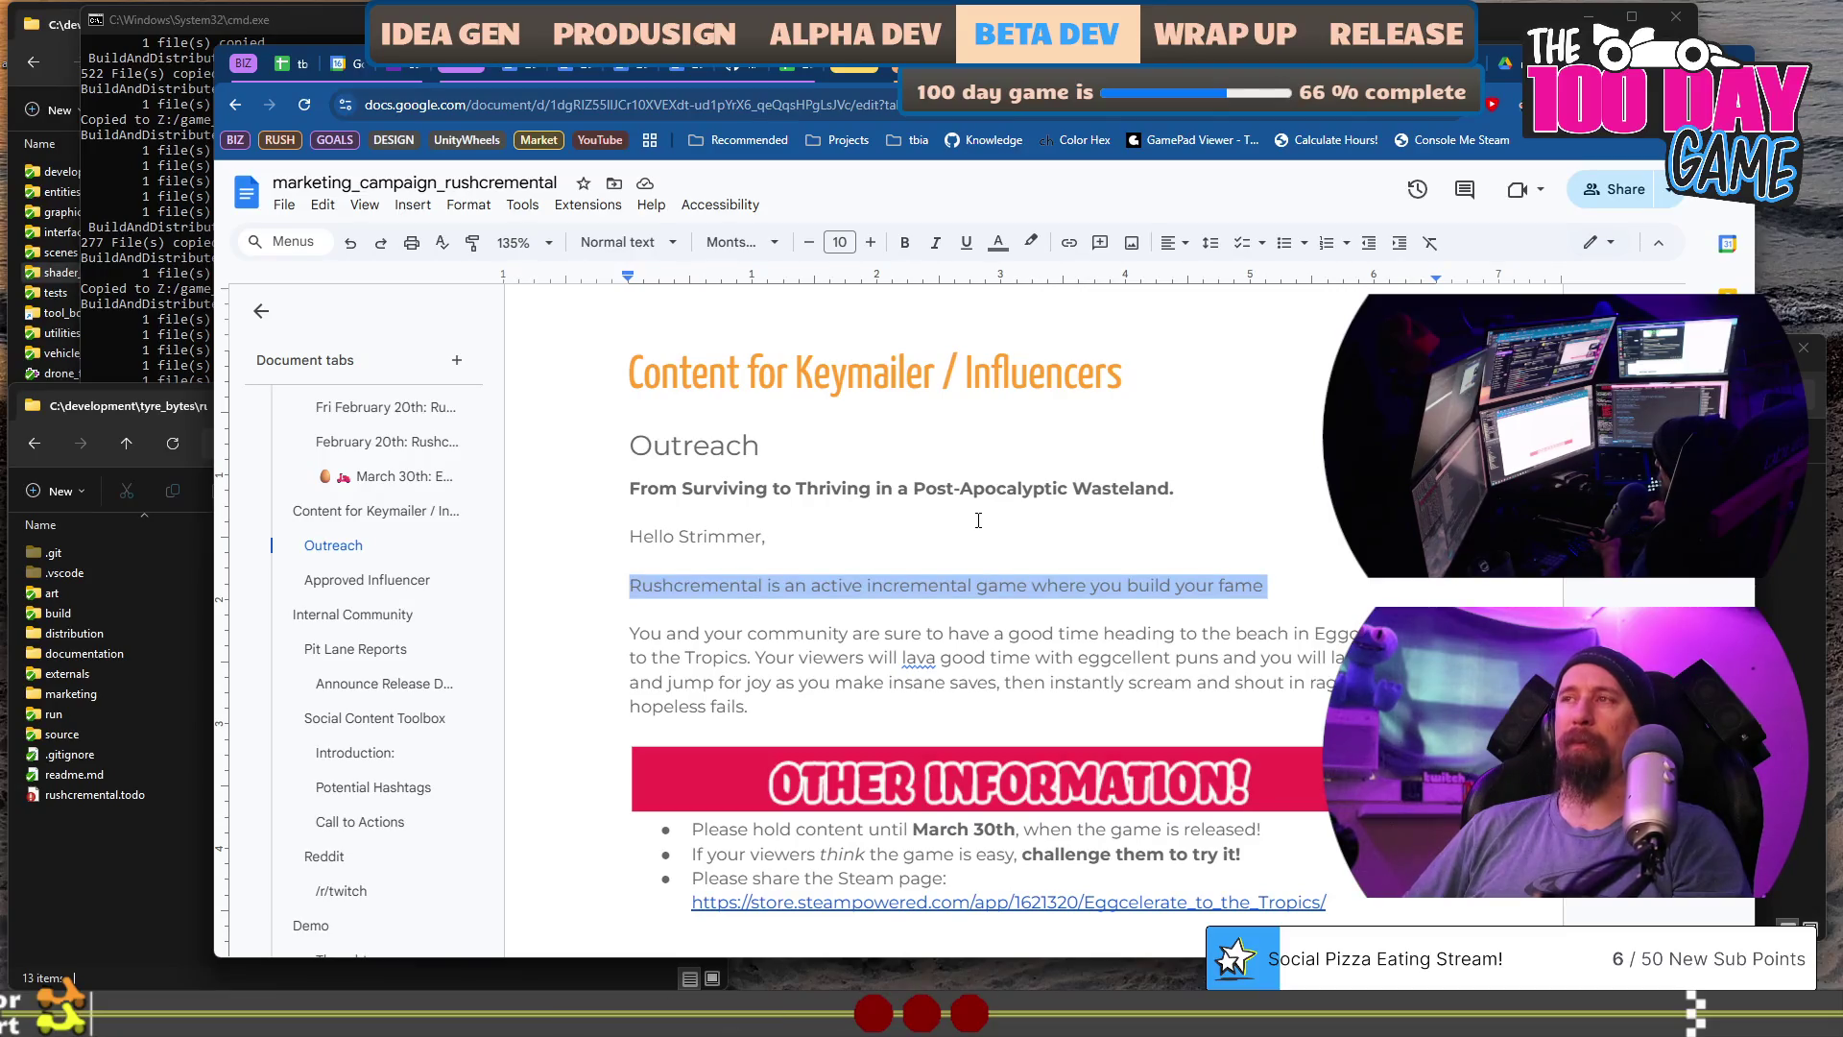
{"action": "scroll", "coordinate": [1004, 517], "scroll_direction": "down", "scroll_amount": 2}
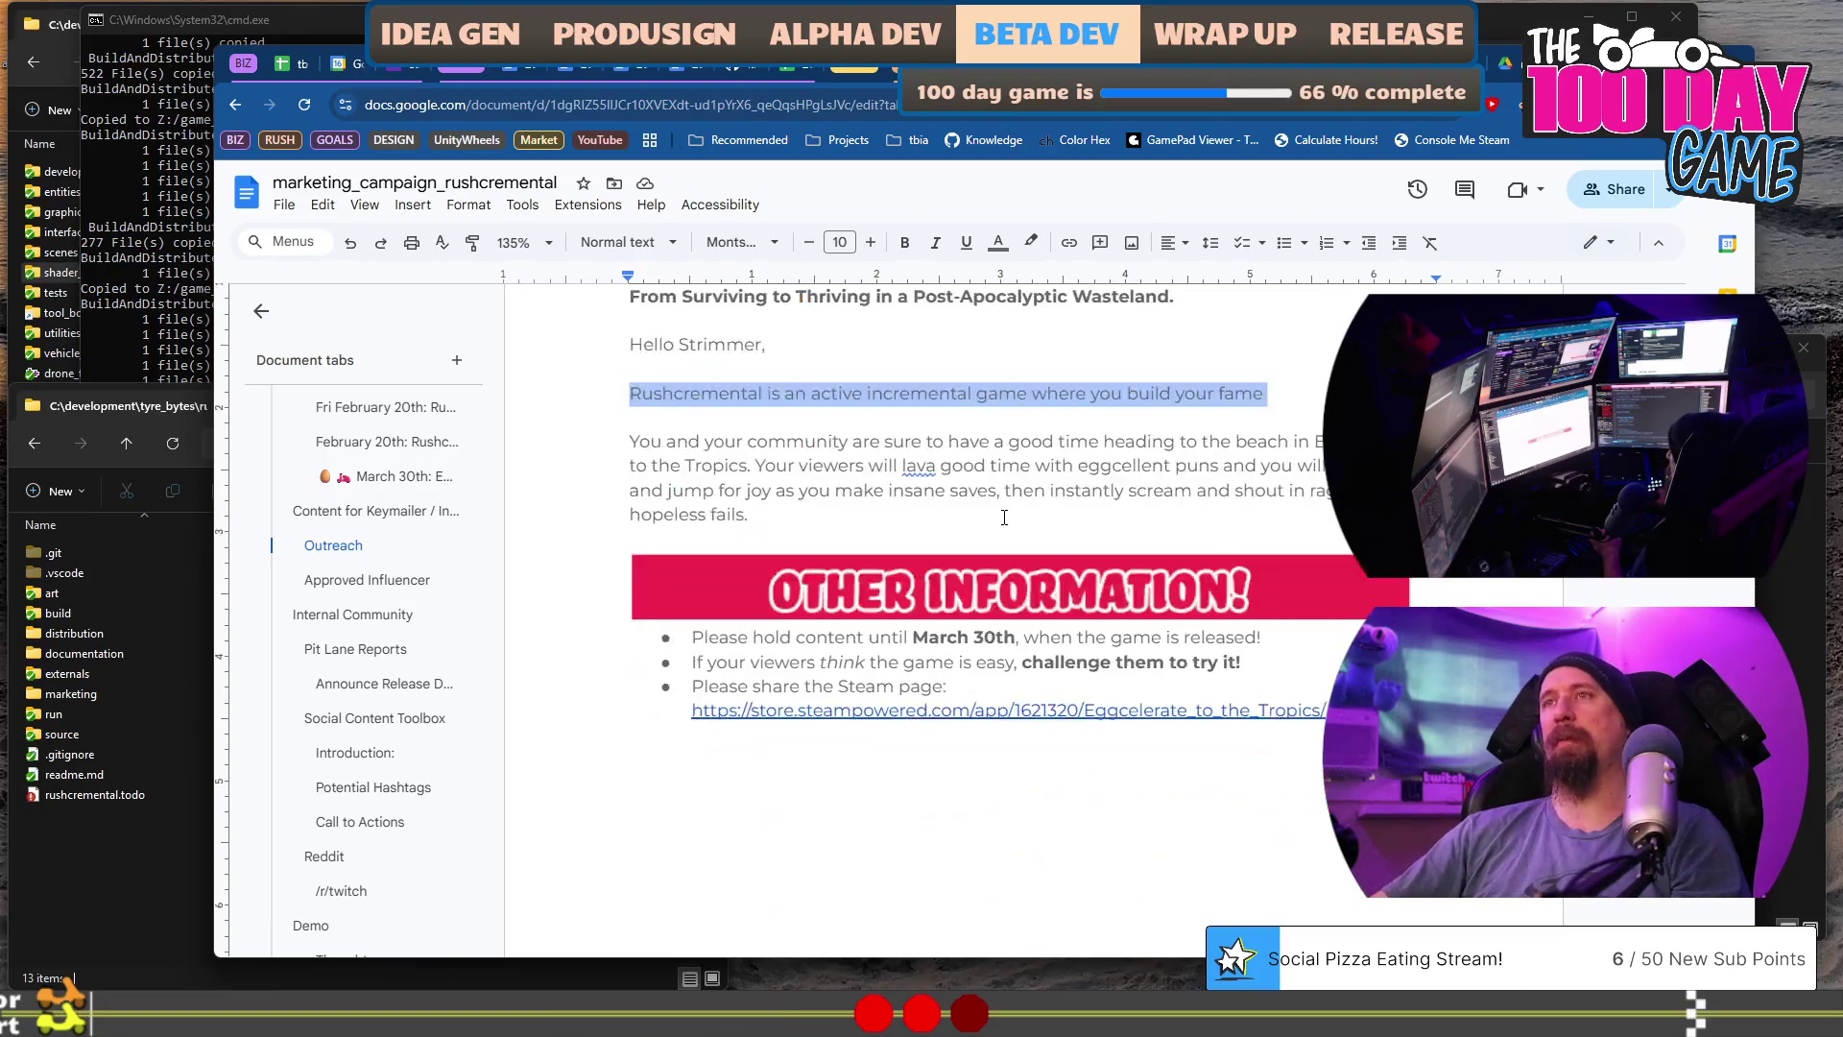
{"action": "left_click", "coordinate": [630, 395]}
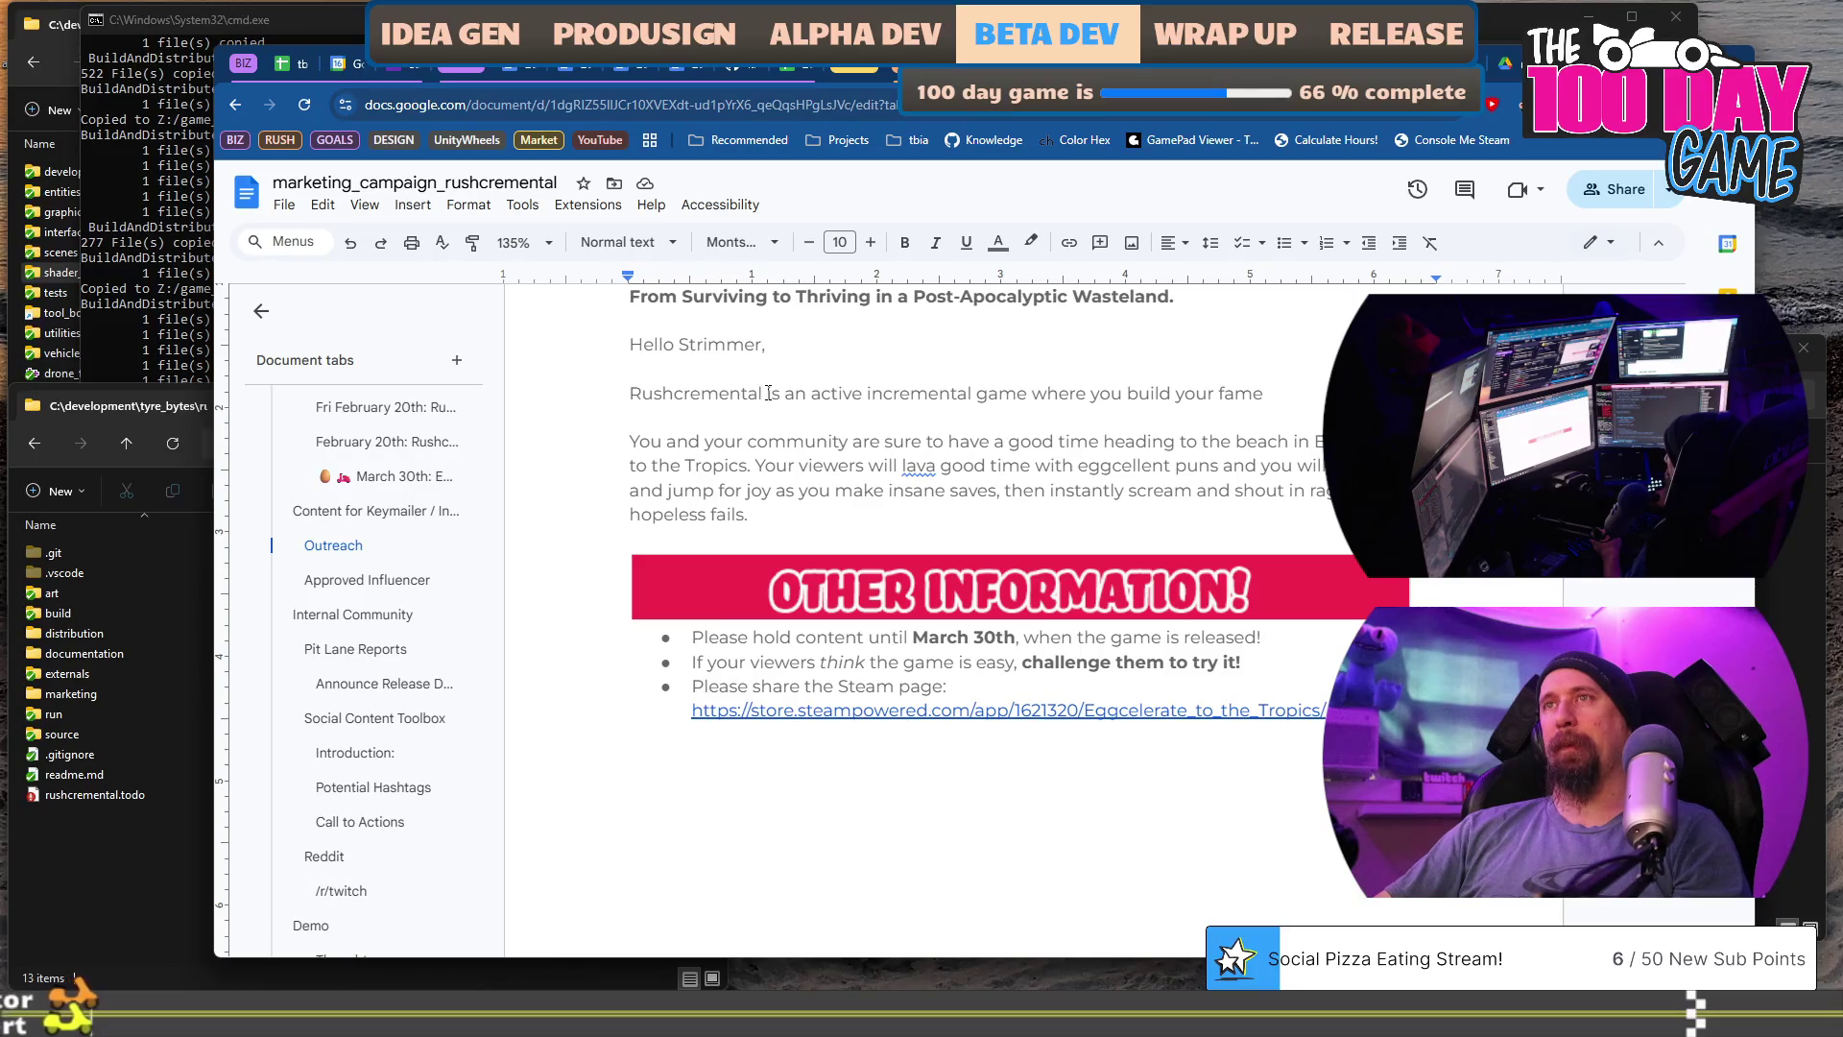
{"action": "left_click_drag", "start_coordinate": [768, 394], "coordinate": [1316, 388]}
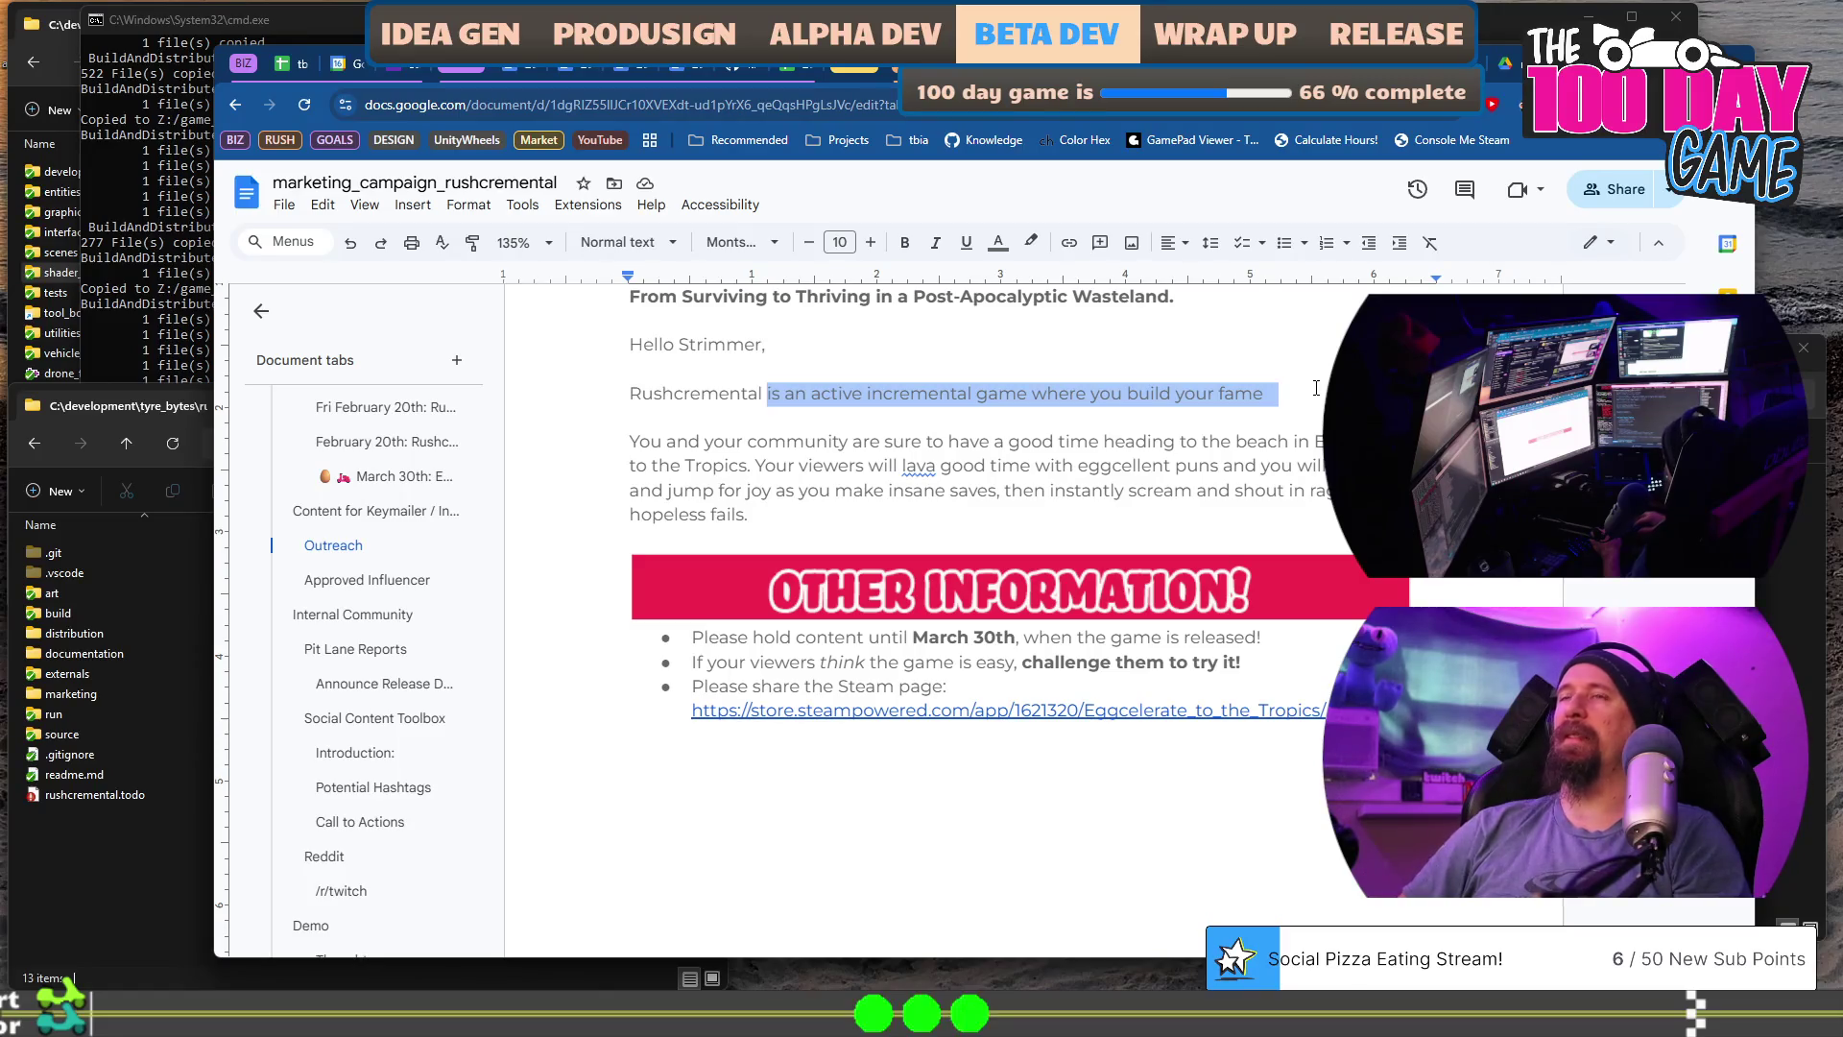
{"action": "key", "text": "Left"}
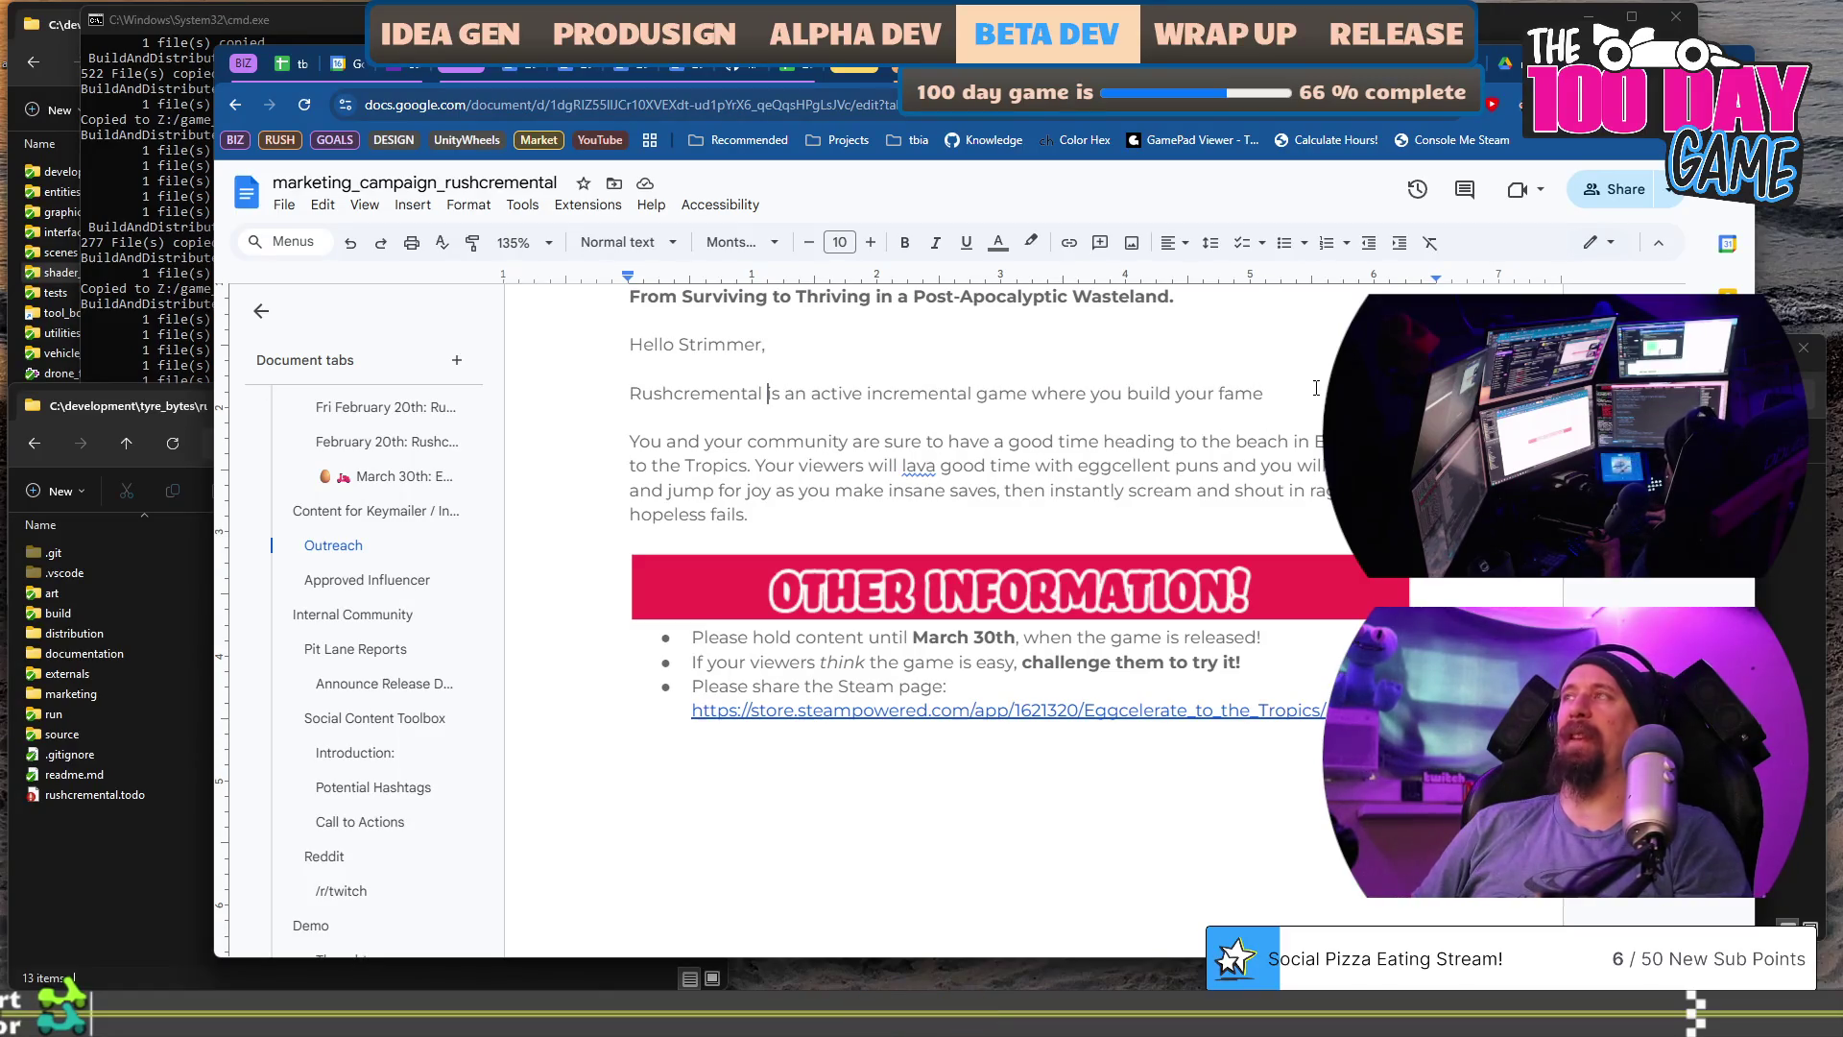
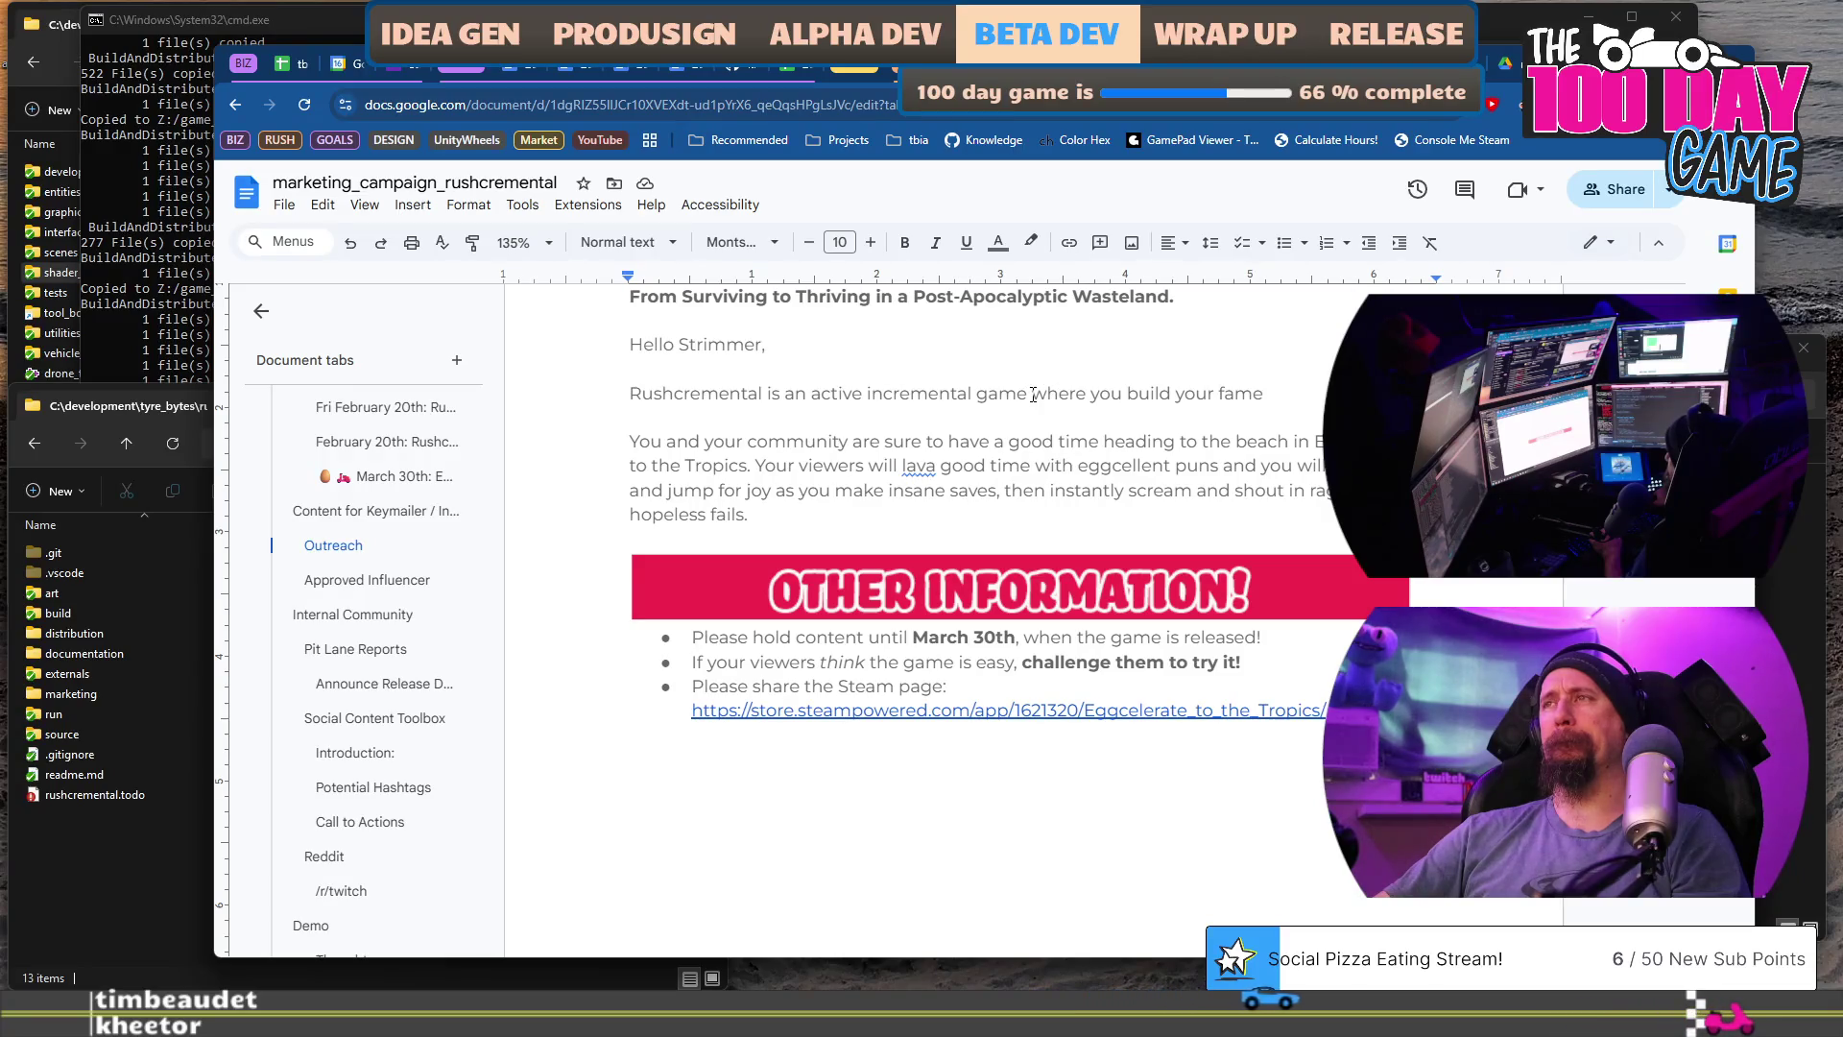
Add the sentence 'Collect scraps, build a community the Rush Wars to gain access to new territories.'
{"action": "type", "text": ". B"}
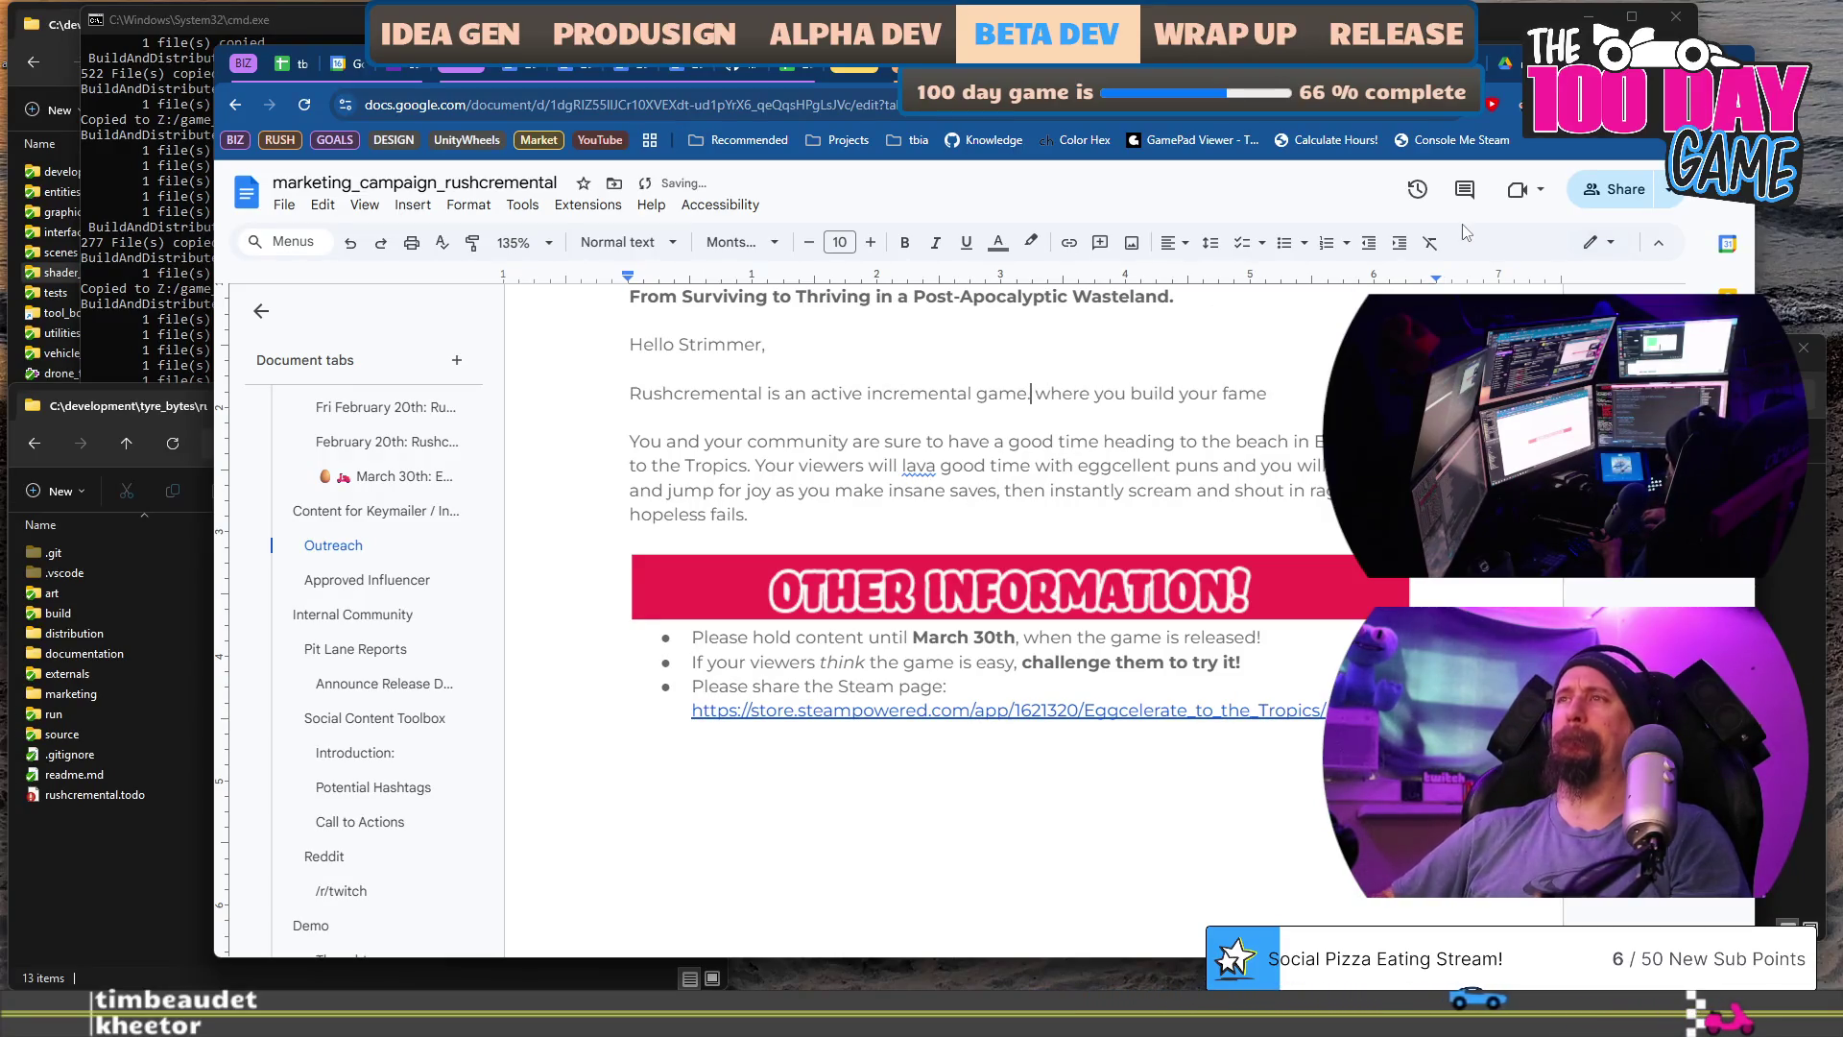
{"action": "key", "text": "BackSpace"}
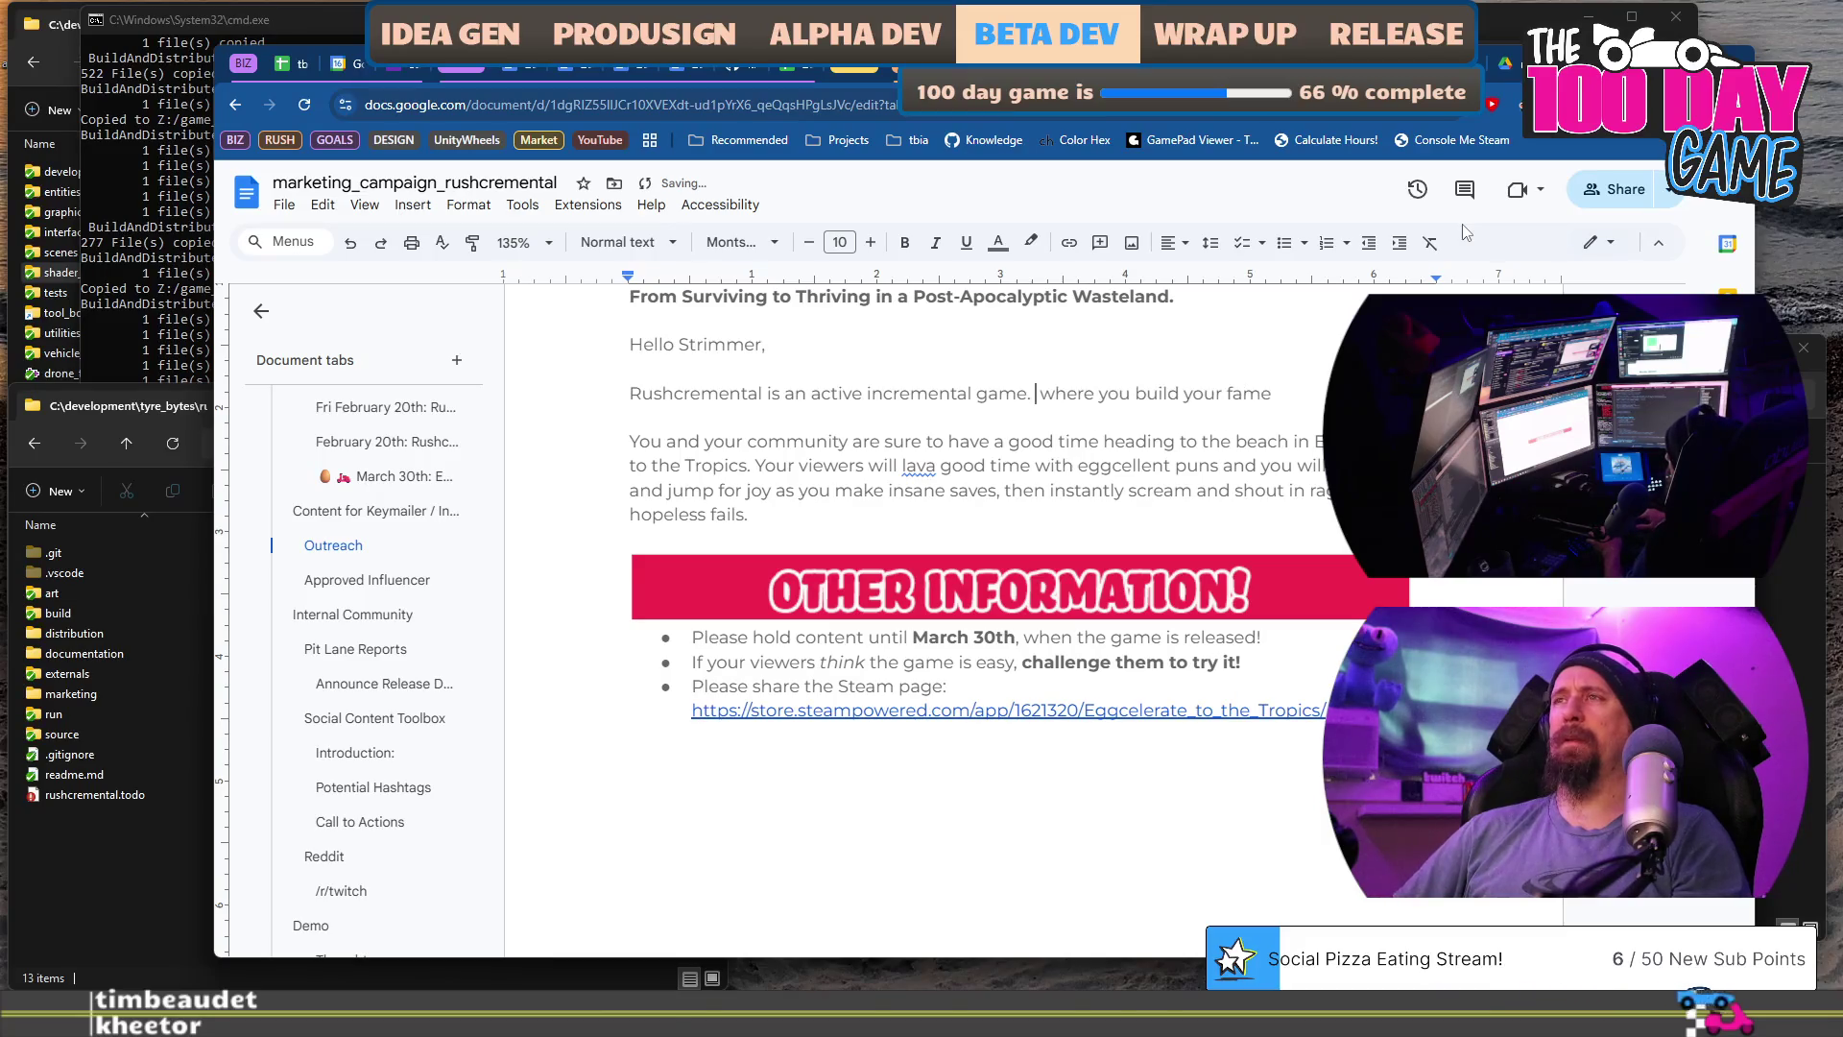
{"action": "type", "text": "Collect sc"}
{"action": "type", "text": "rap"}
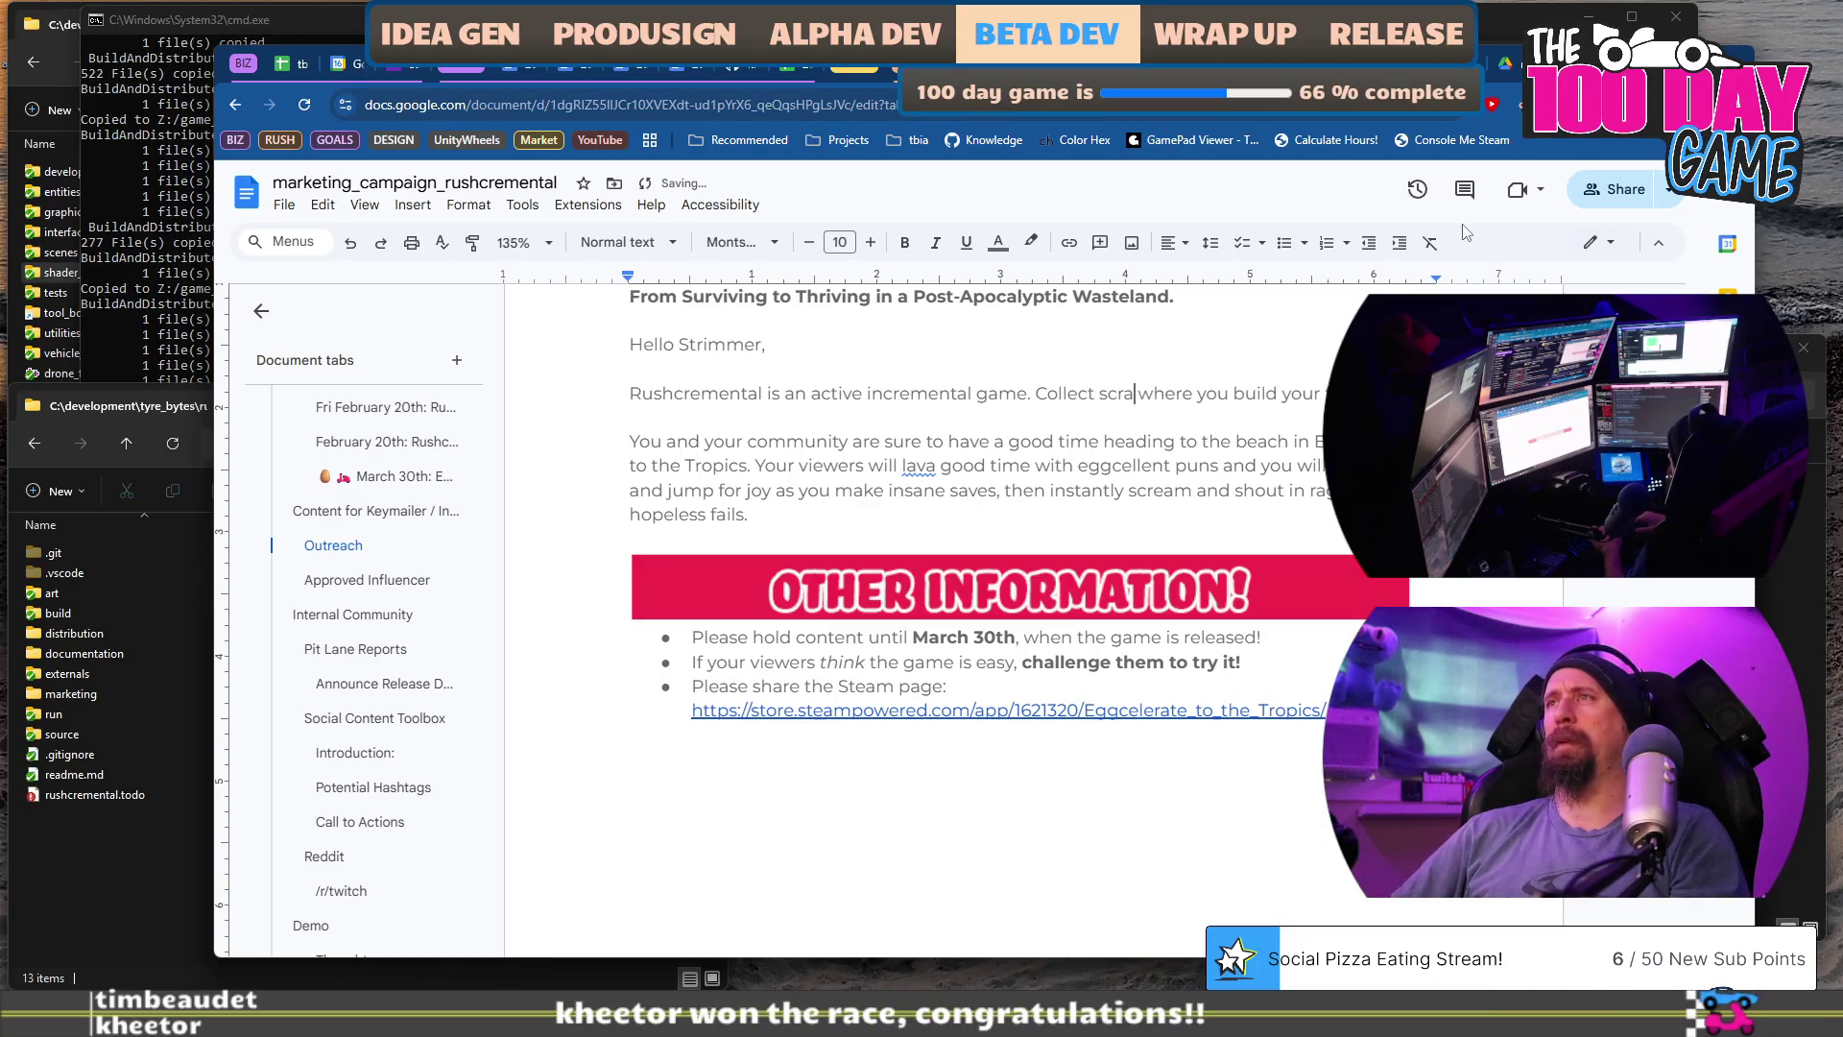
{"action": "type", "text": "s, b"}
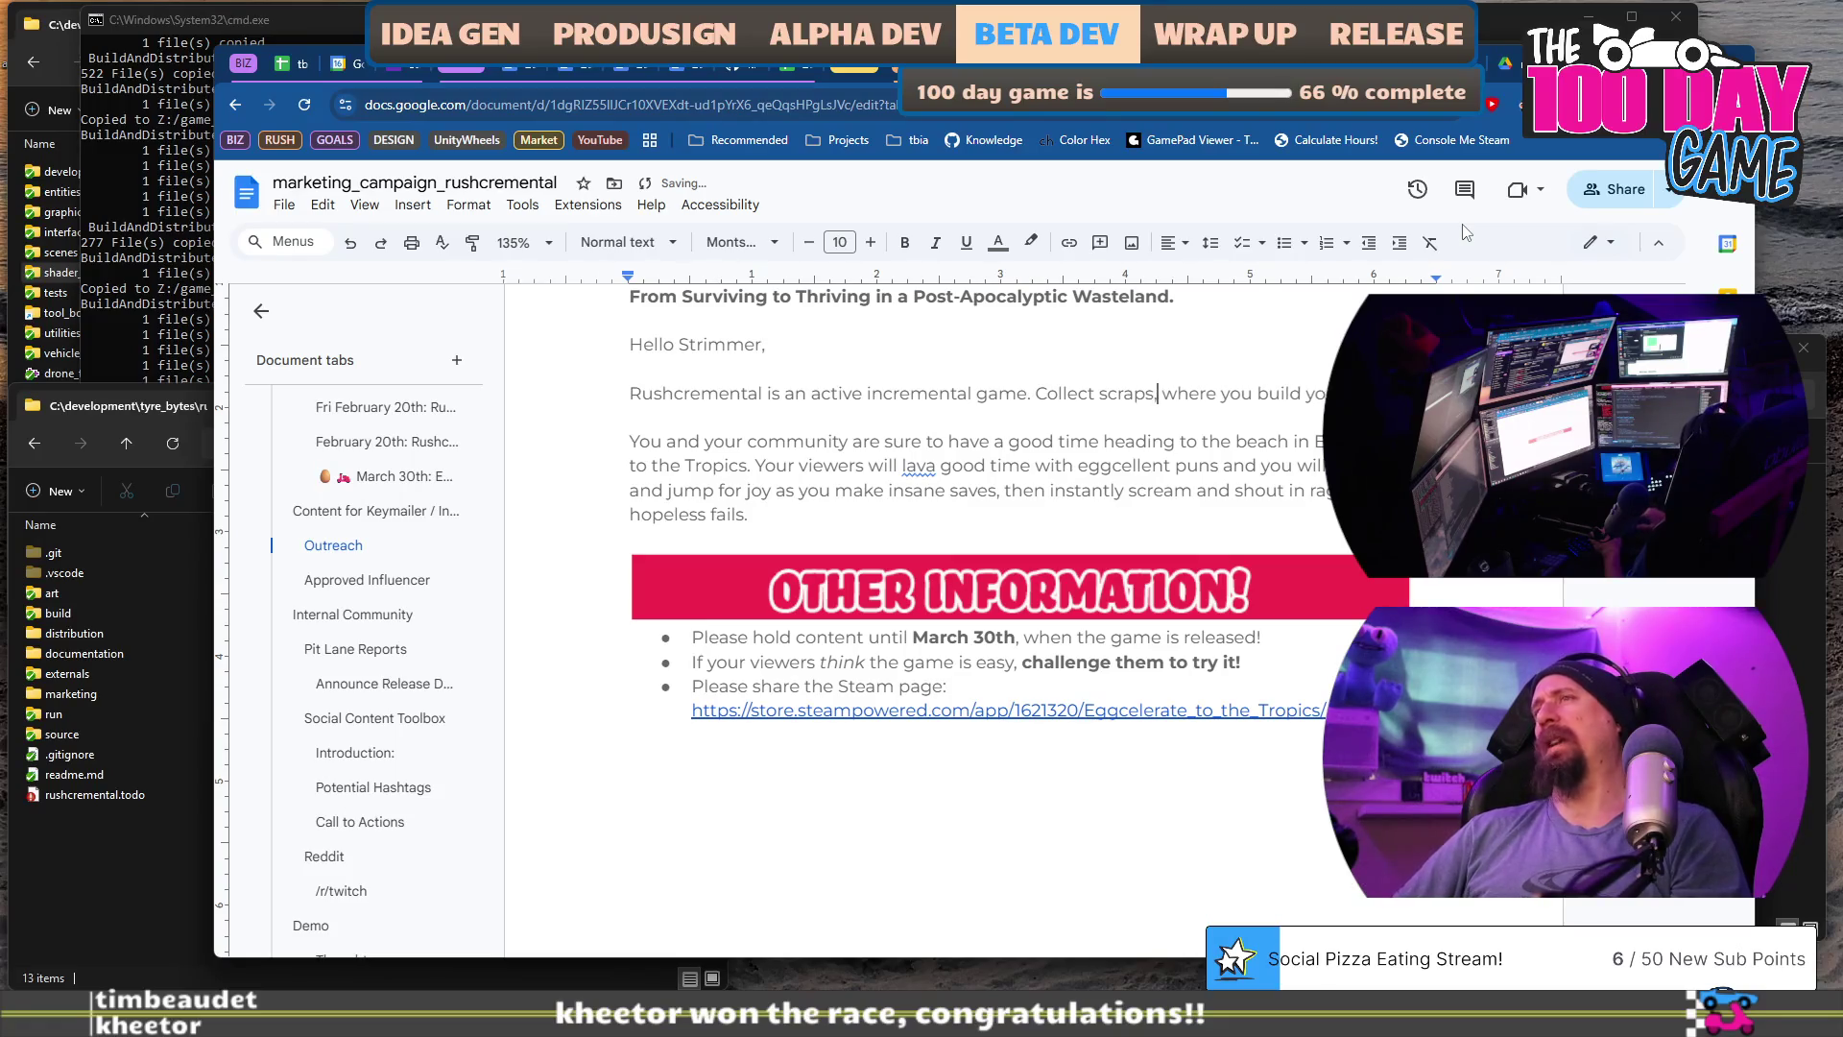
{"action": "type", "text": "uild a community "}
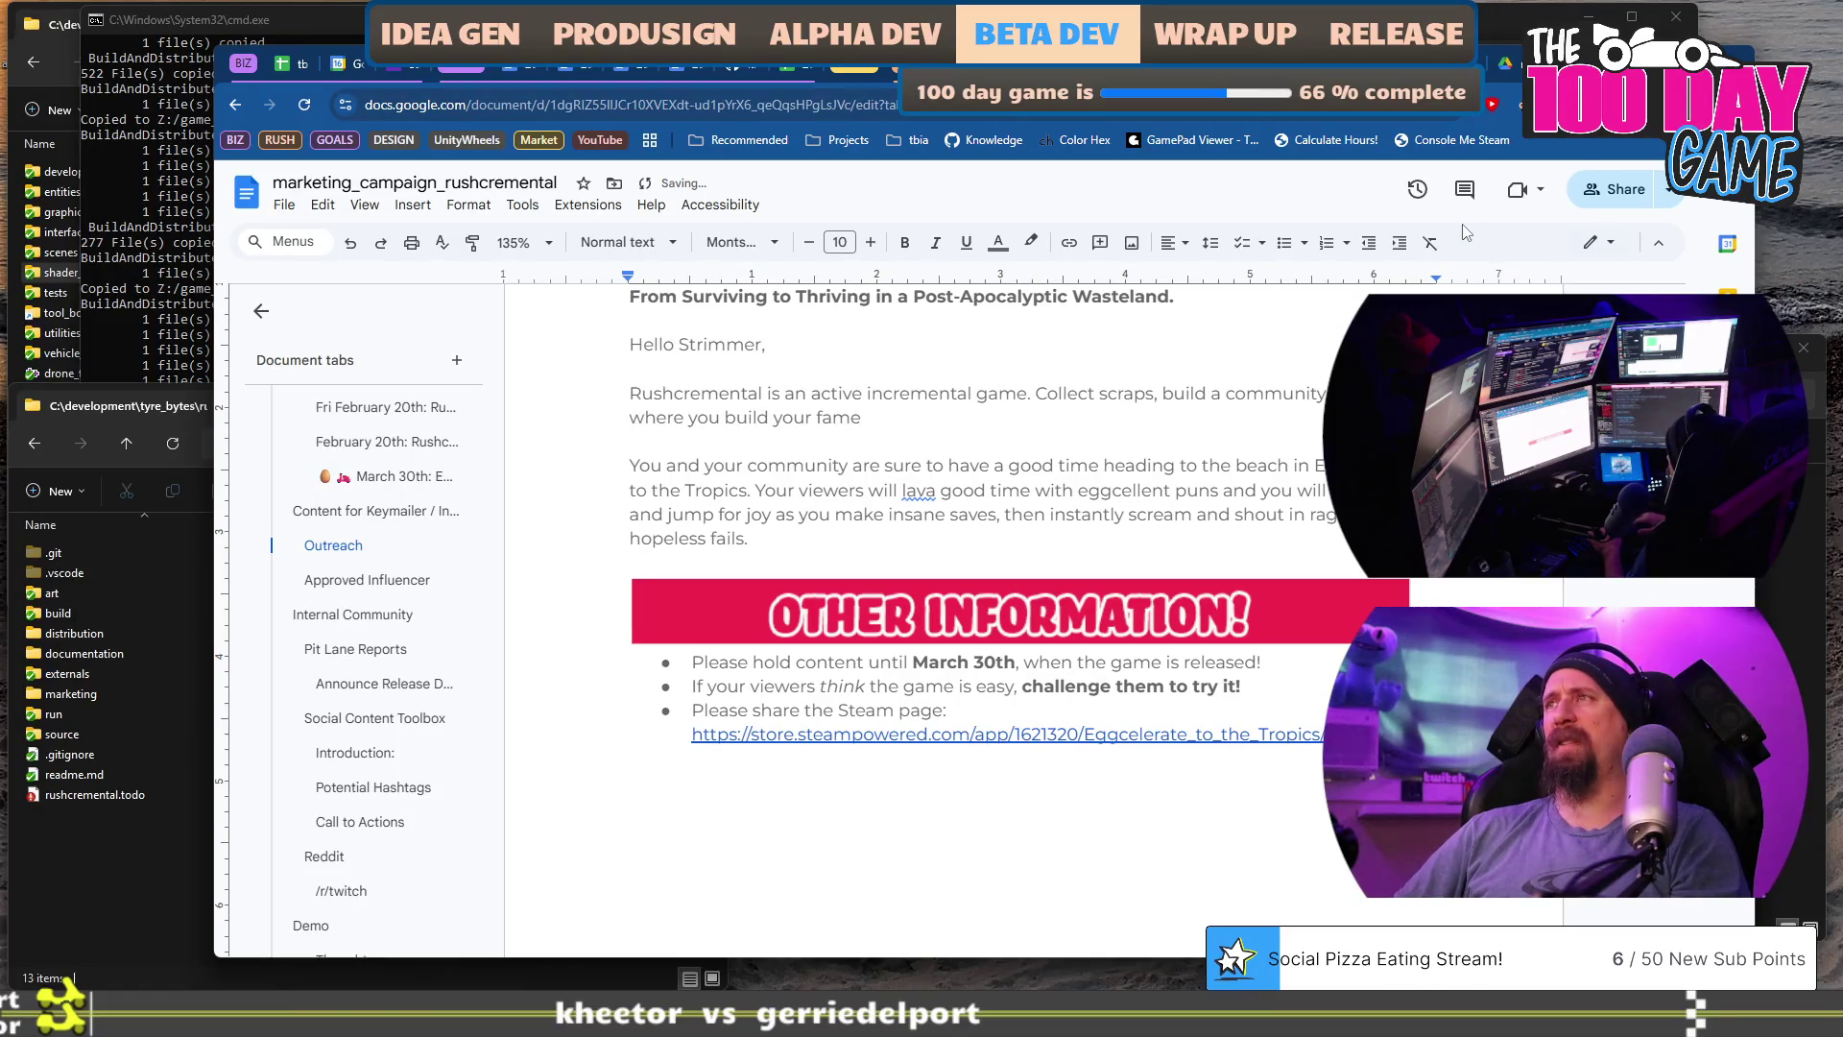
{"action": "type", "text": "the Rush Wars to"}
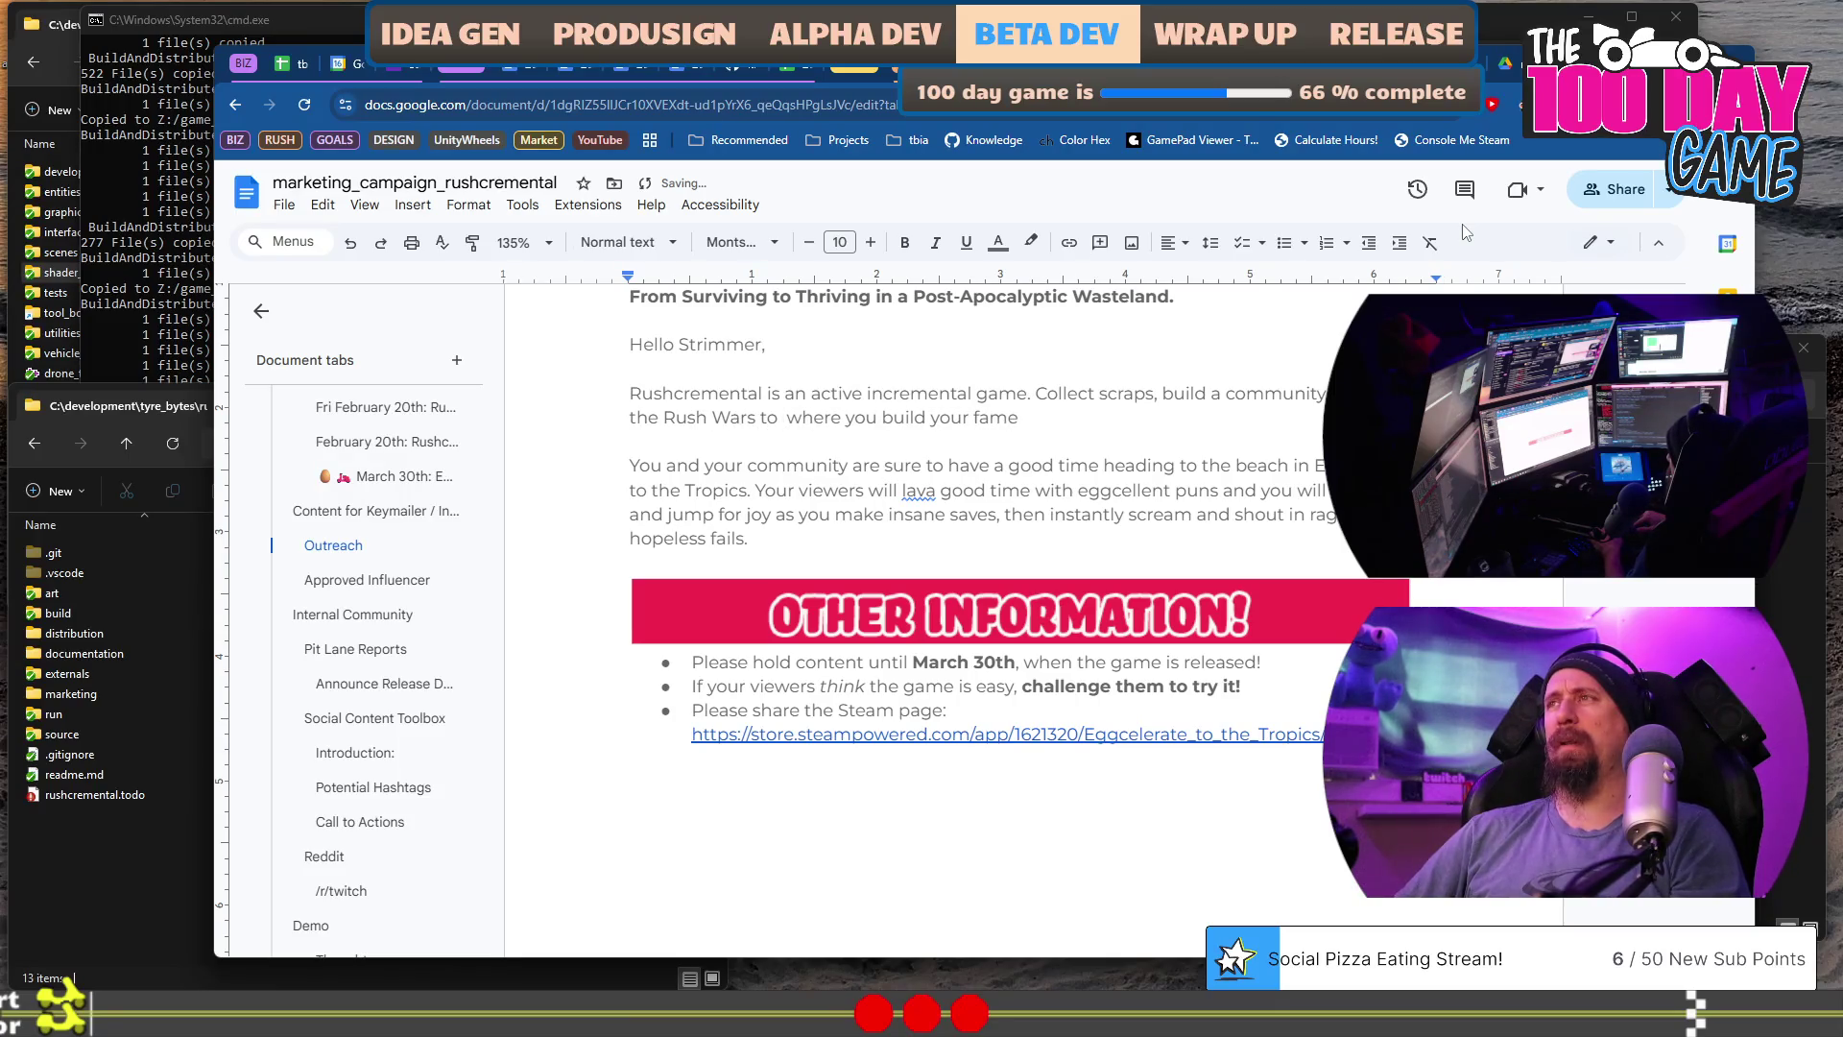
{"action": "type", "text": " gain access to "}
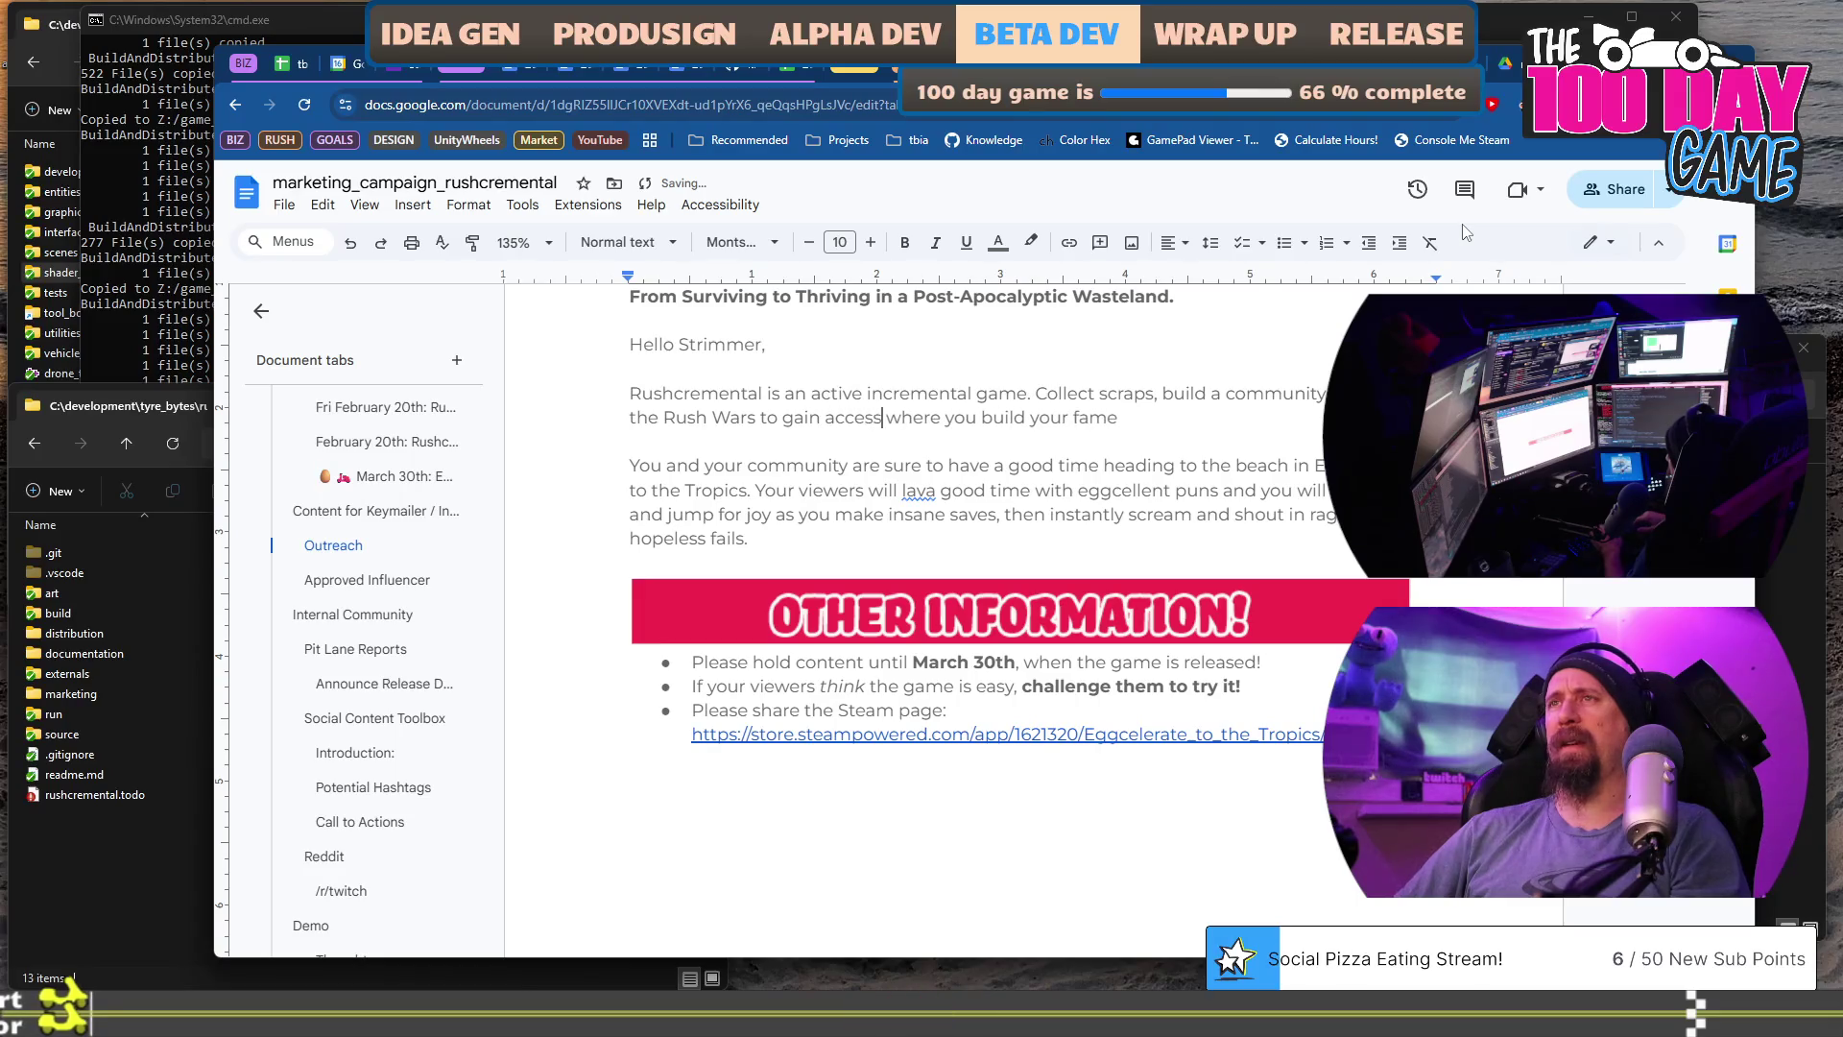
{"action": "type", "text": "new terri"}
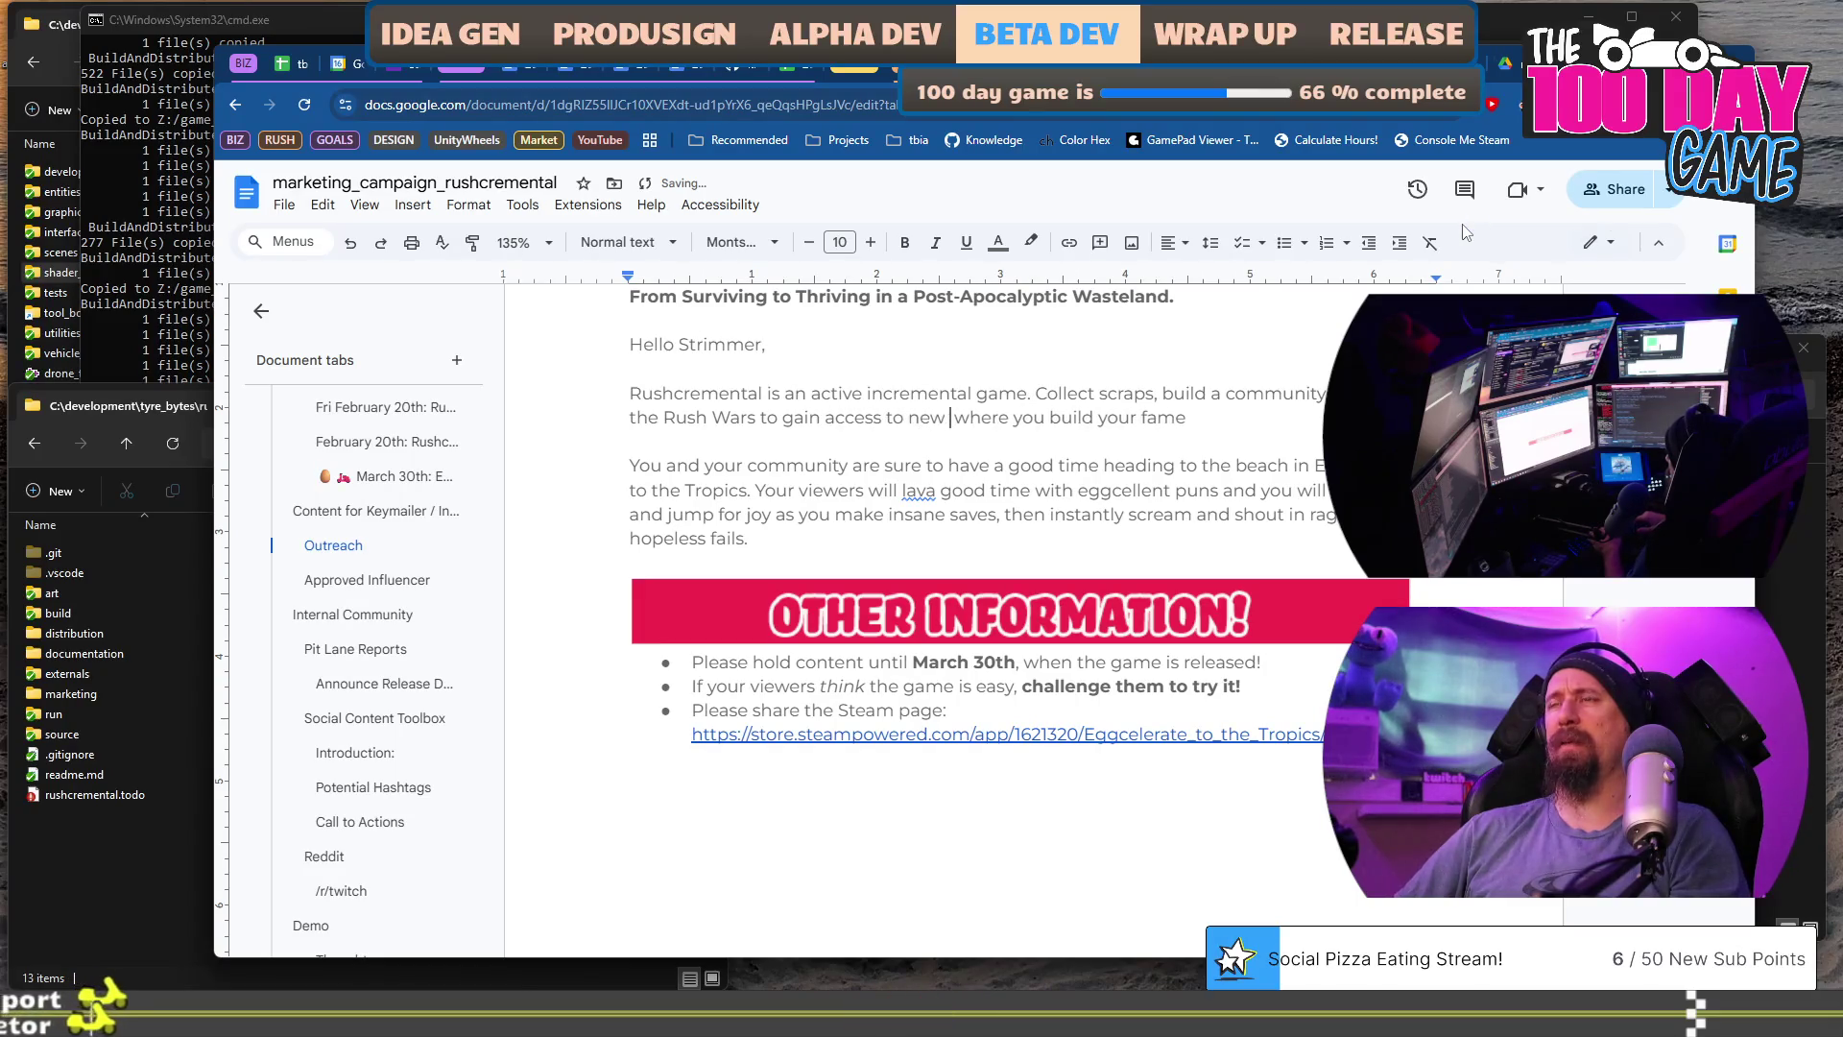
{"action": "type", "text": "tories."}
Delete the leftover 'where you build your fame' phrase and the beach-trip paragraph
{"action": "key", "text": "shift+End"}
{"action": "key", "text": "Delete"}
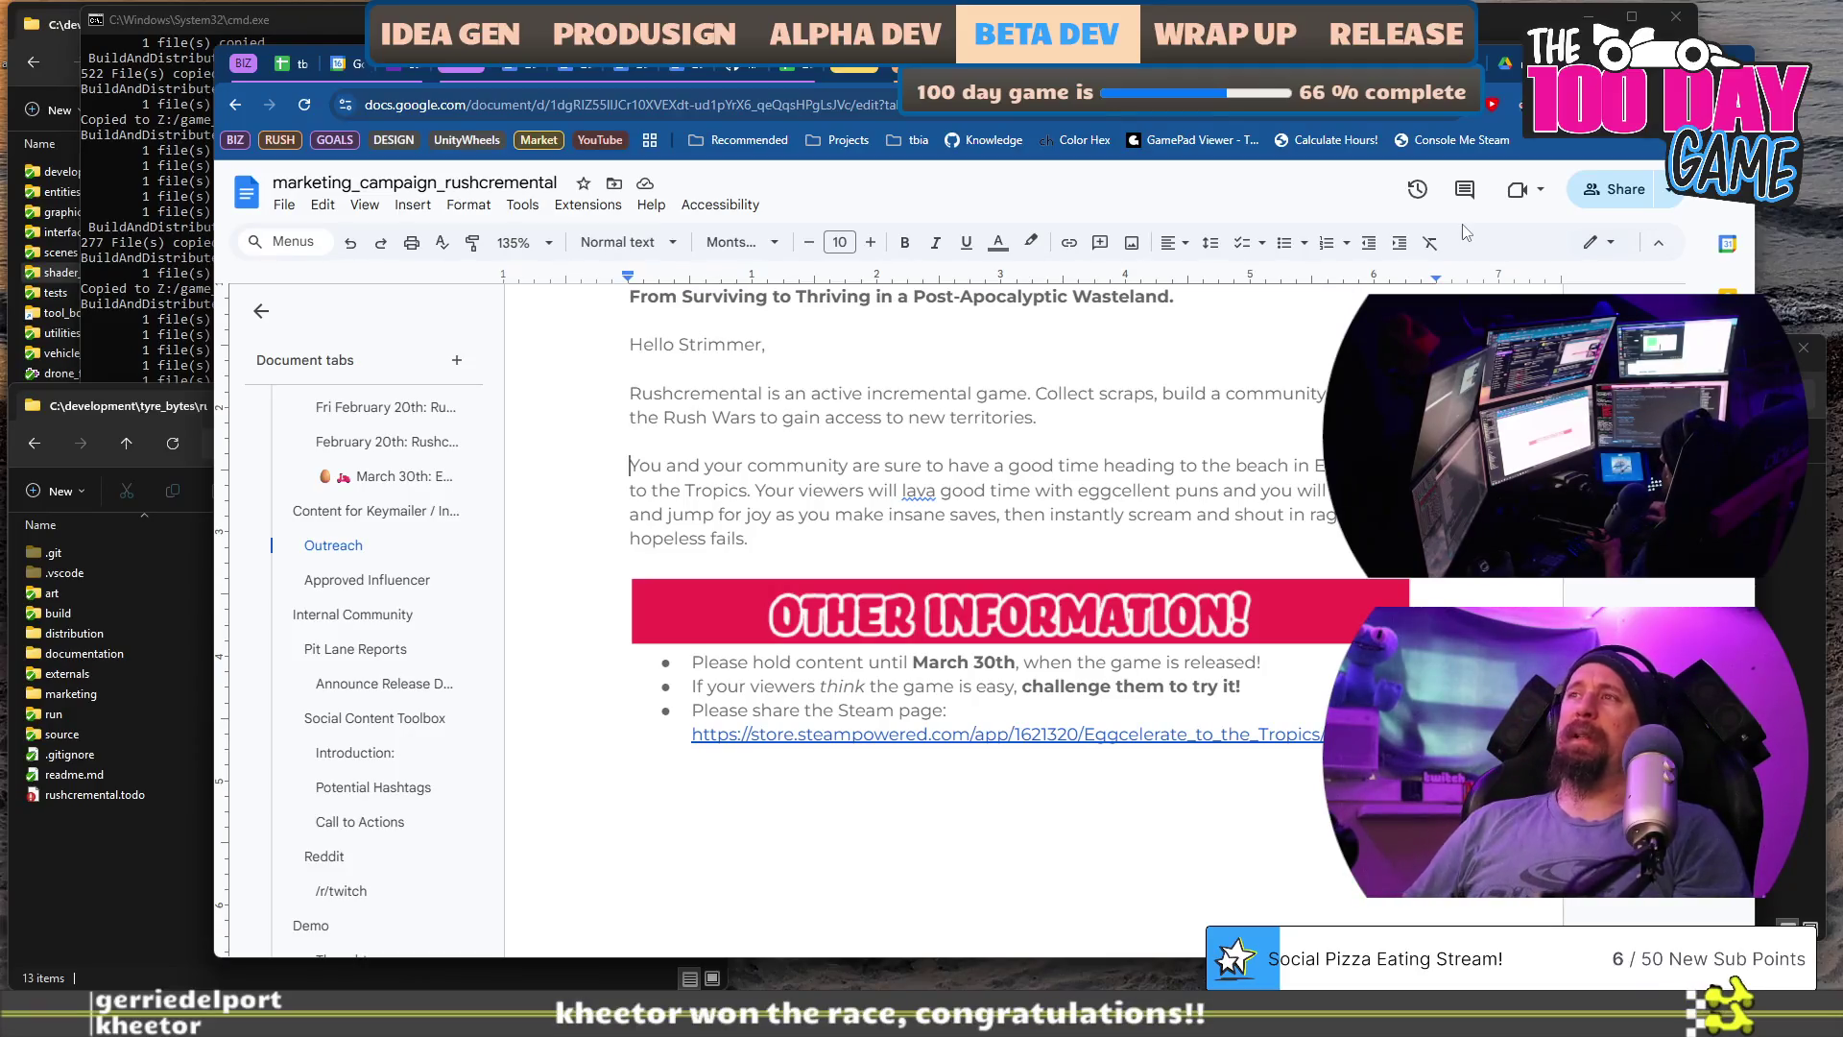
{"action": "key", "text": "shift+Down"}
{"action": "key", "text": "shift+Down"}
{"action": "key", "text": "shift+Down"}
{"action": "key", "text": "Delete"}
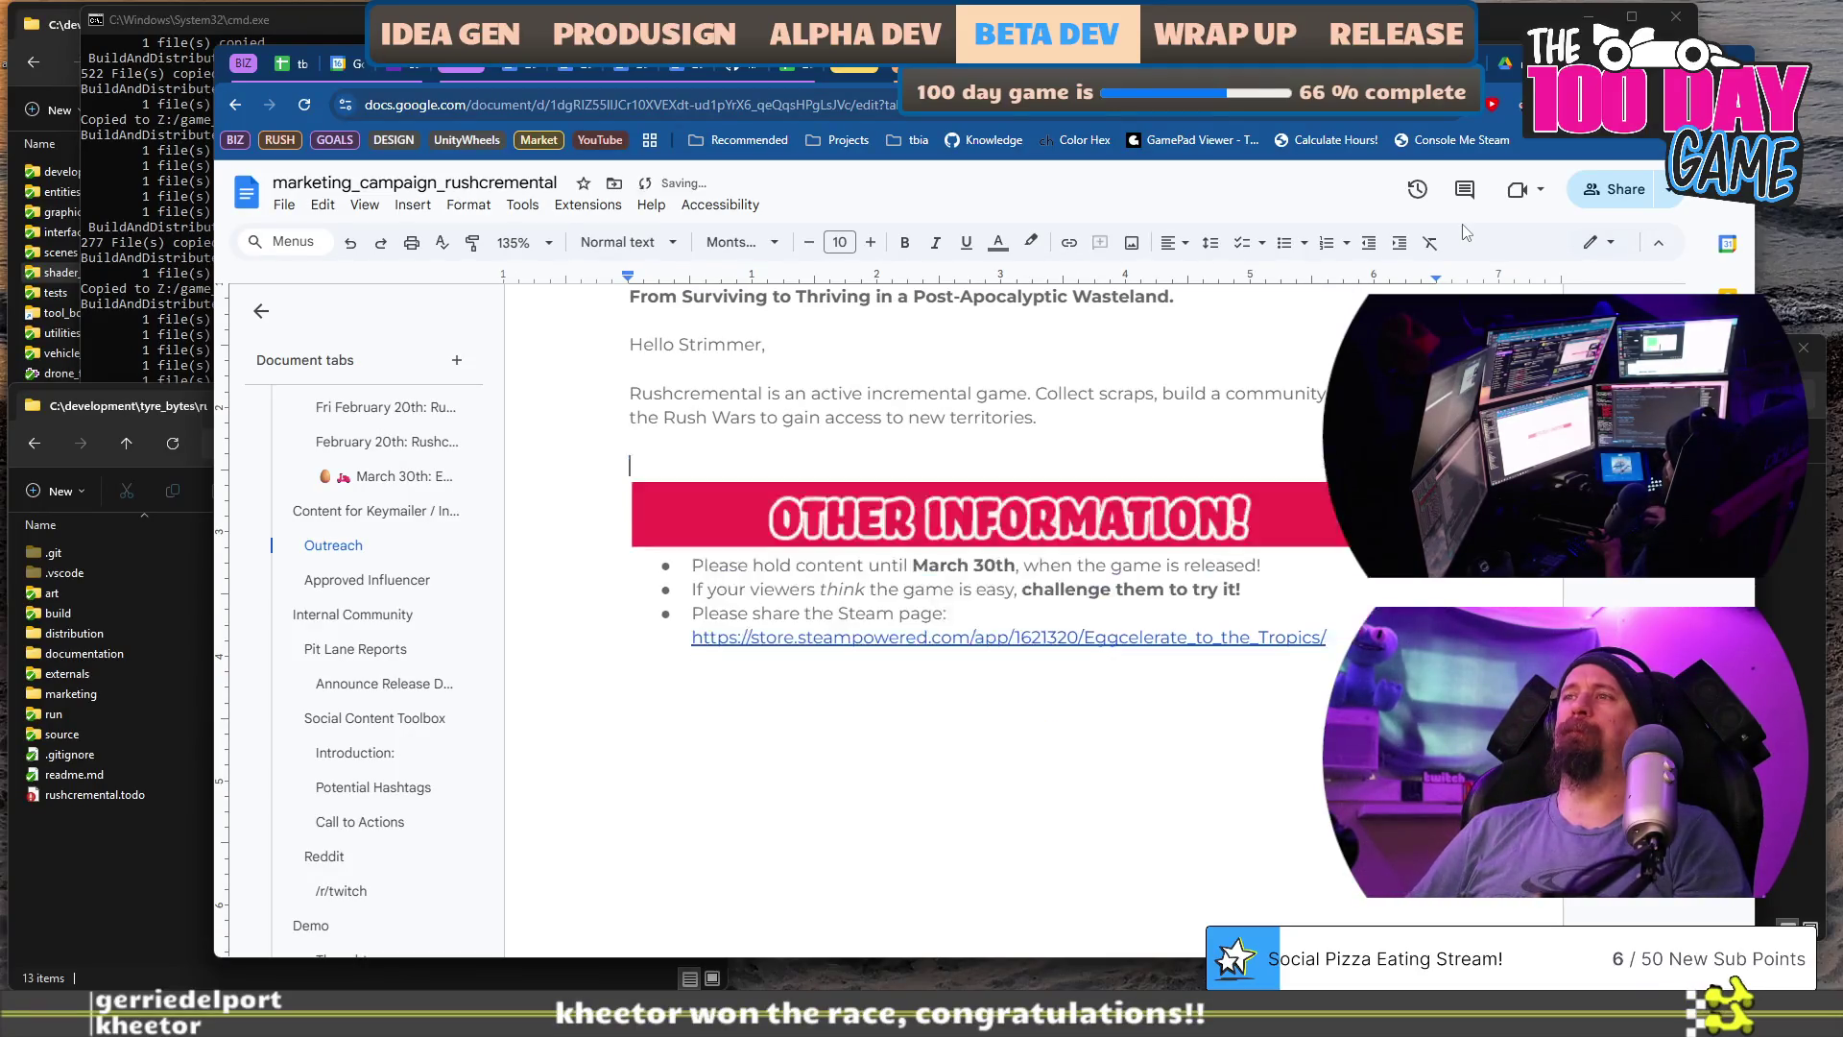
Delete the March 30th hold-content bullet
{"action": "key", "text": "Down"}
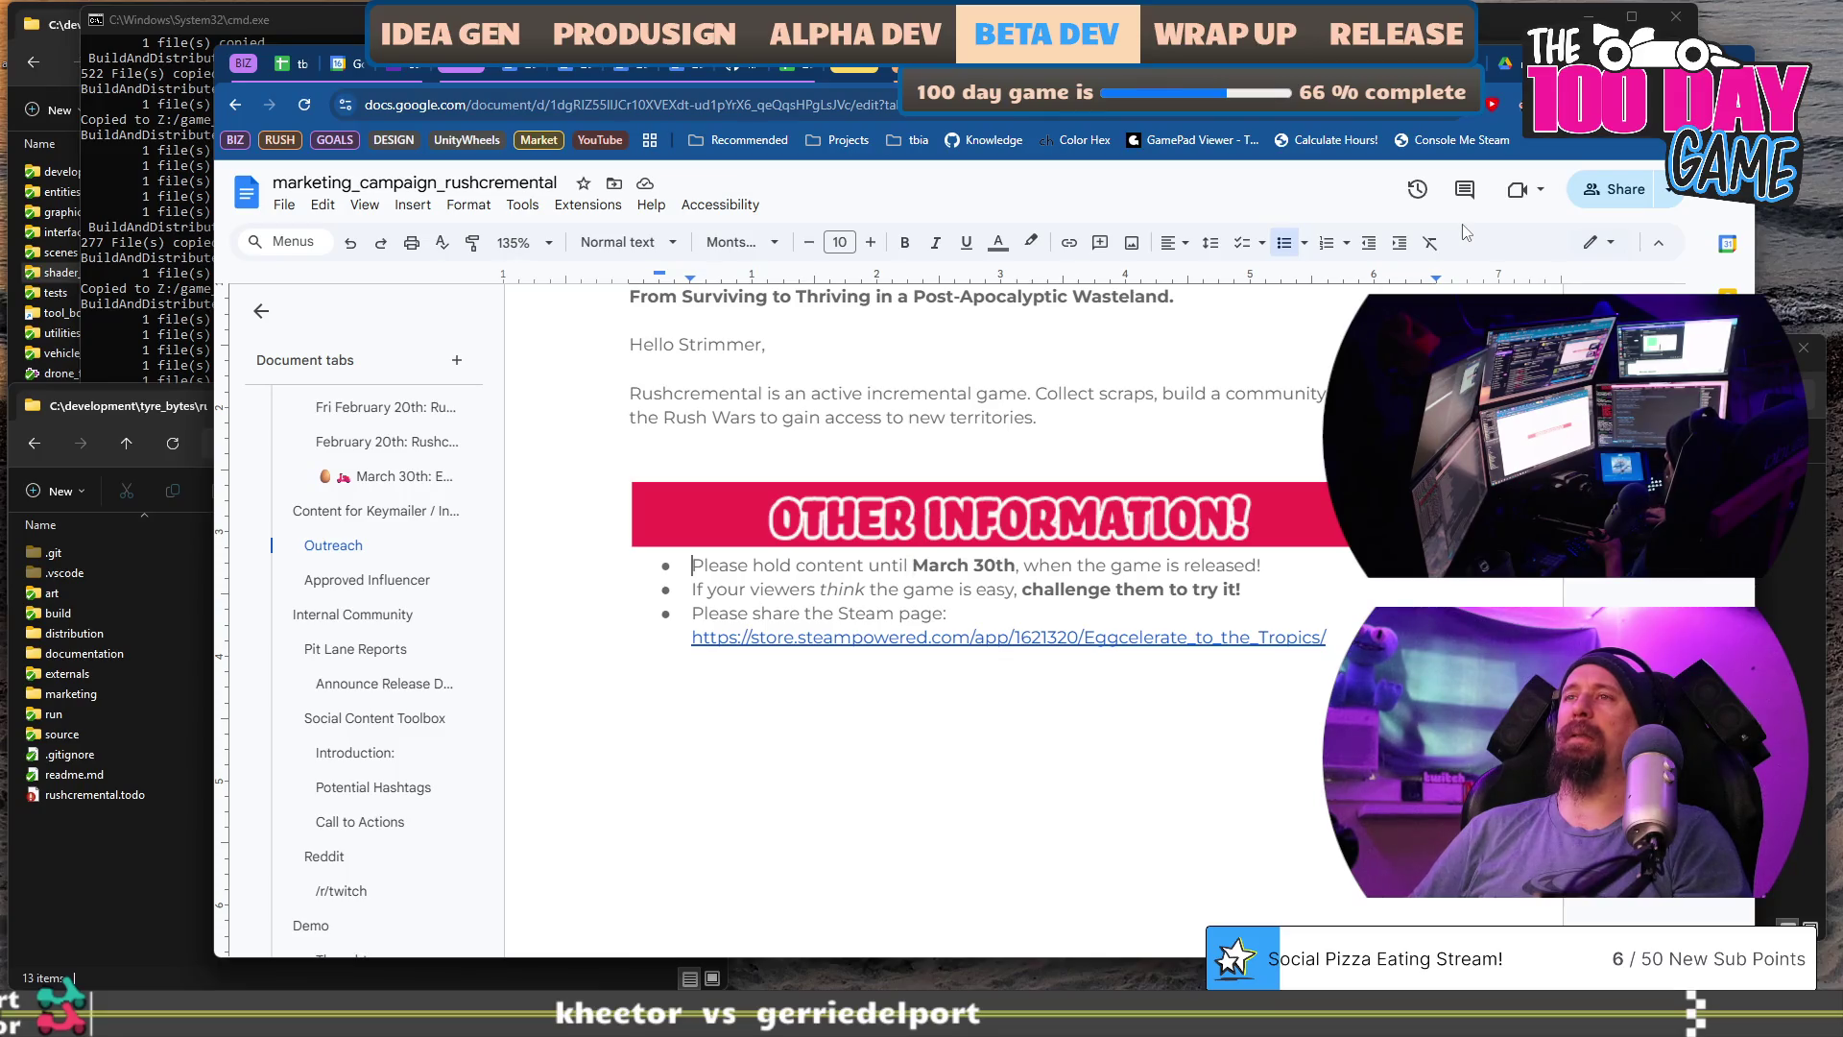
{"action": "key", "text": "shift+End"}
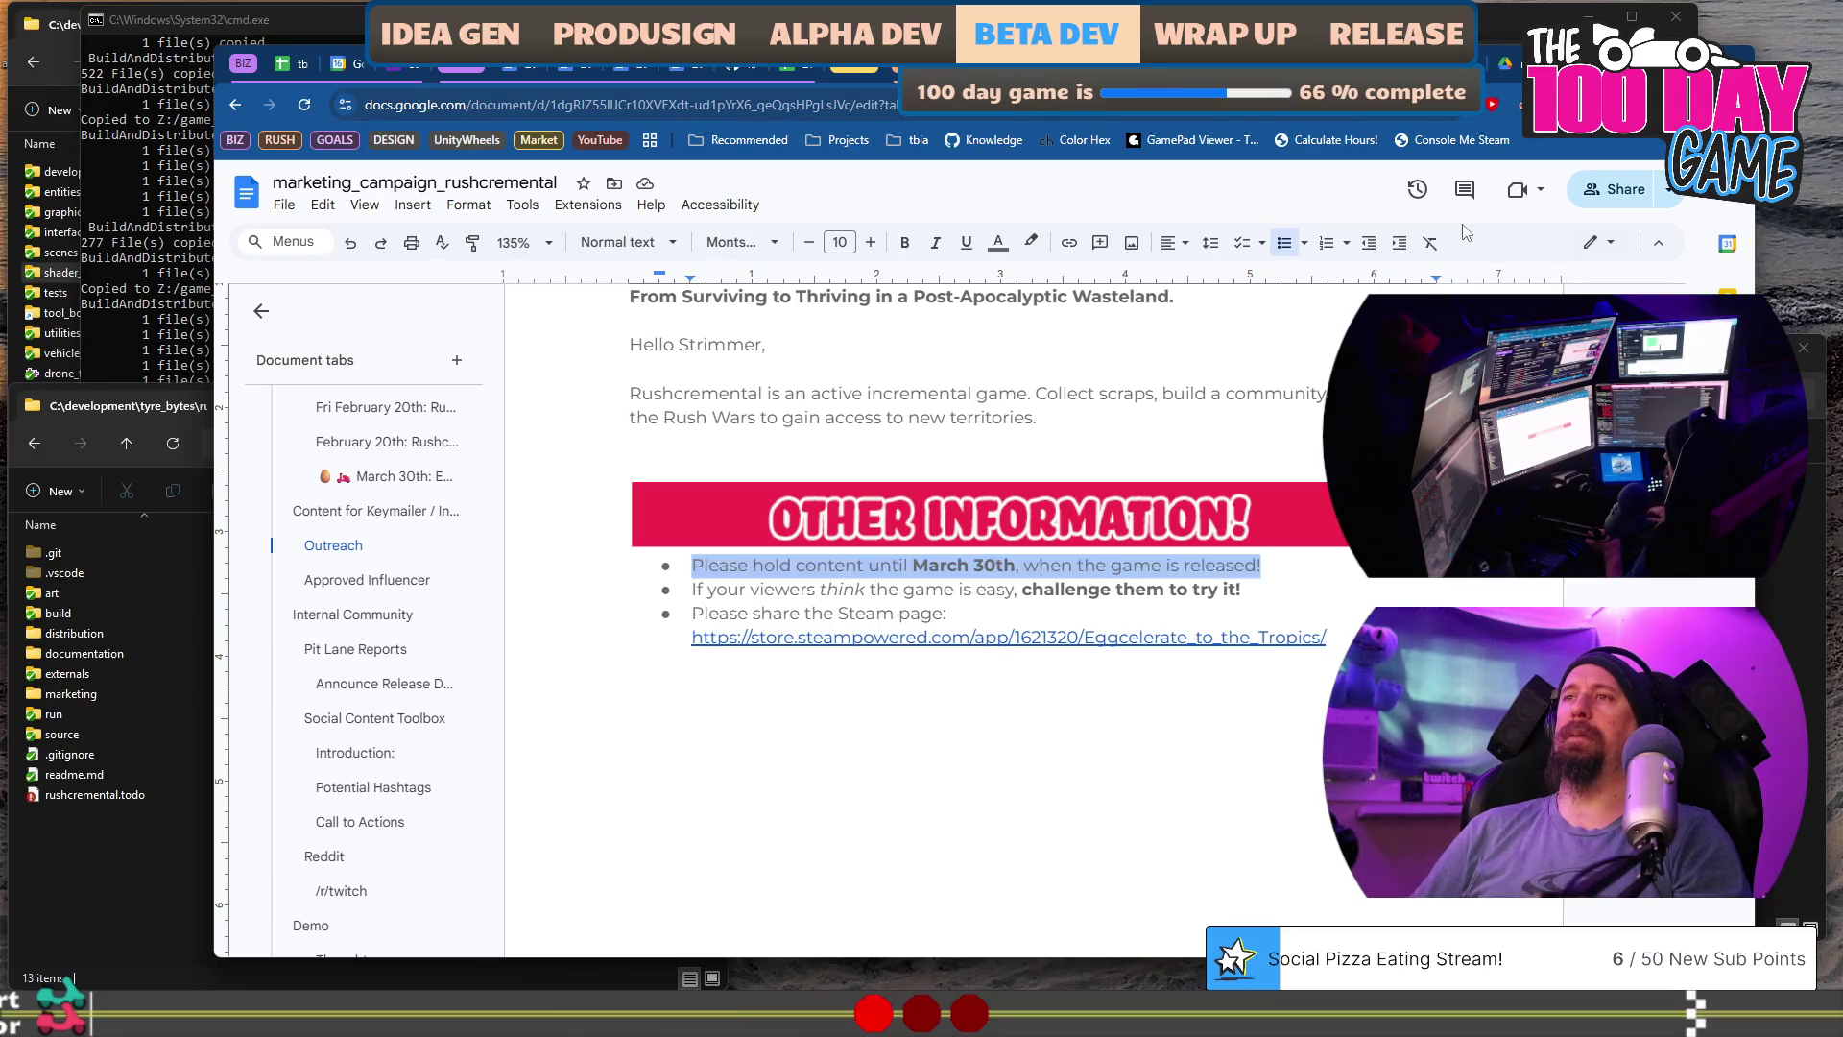
{"action": "key", "text": "BackSpace"}
{"action": "key", "text": "BackSpace"}
{"action": "key", "text": "BackSpace"}
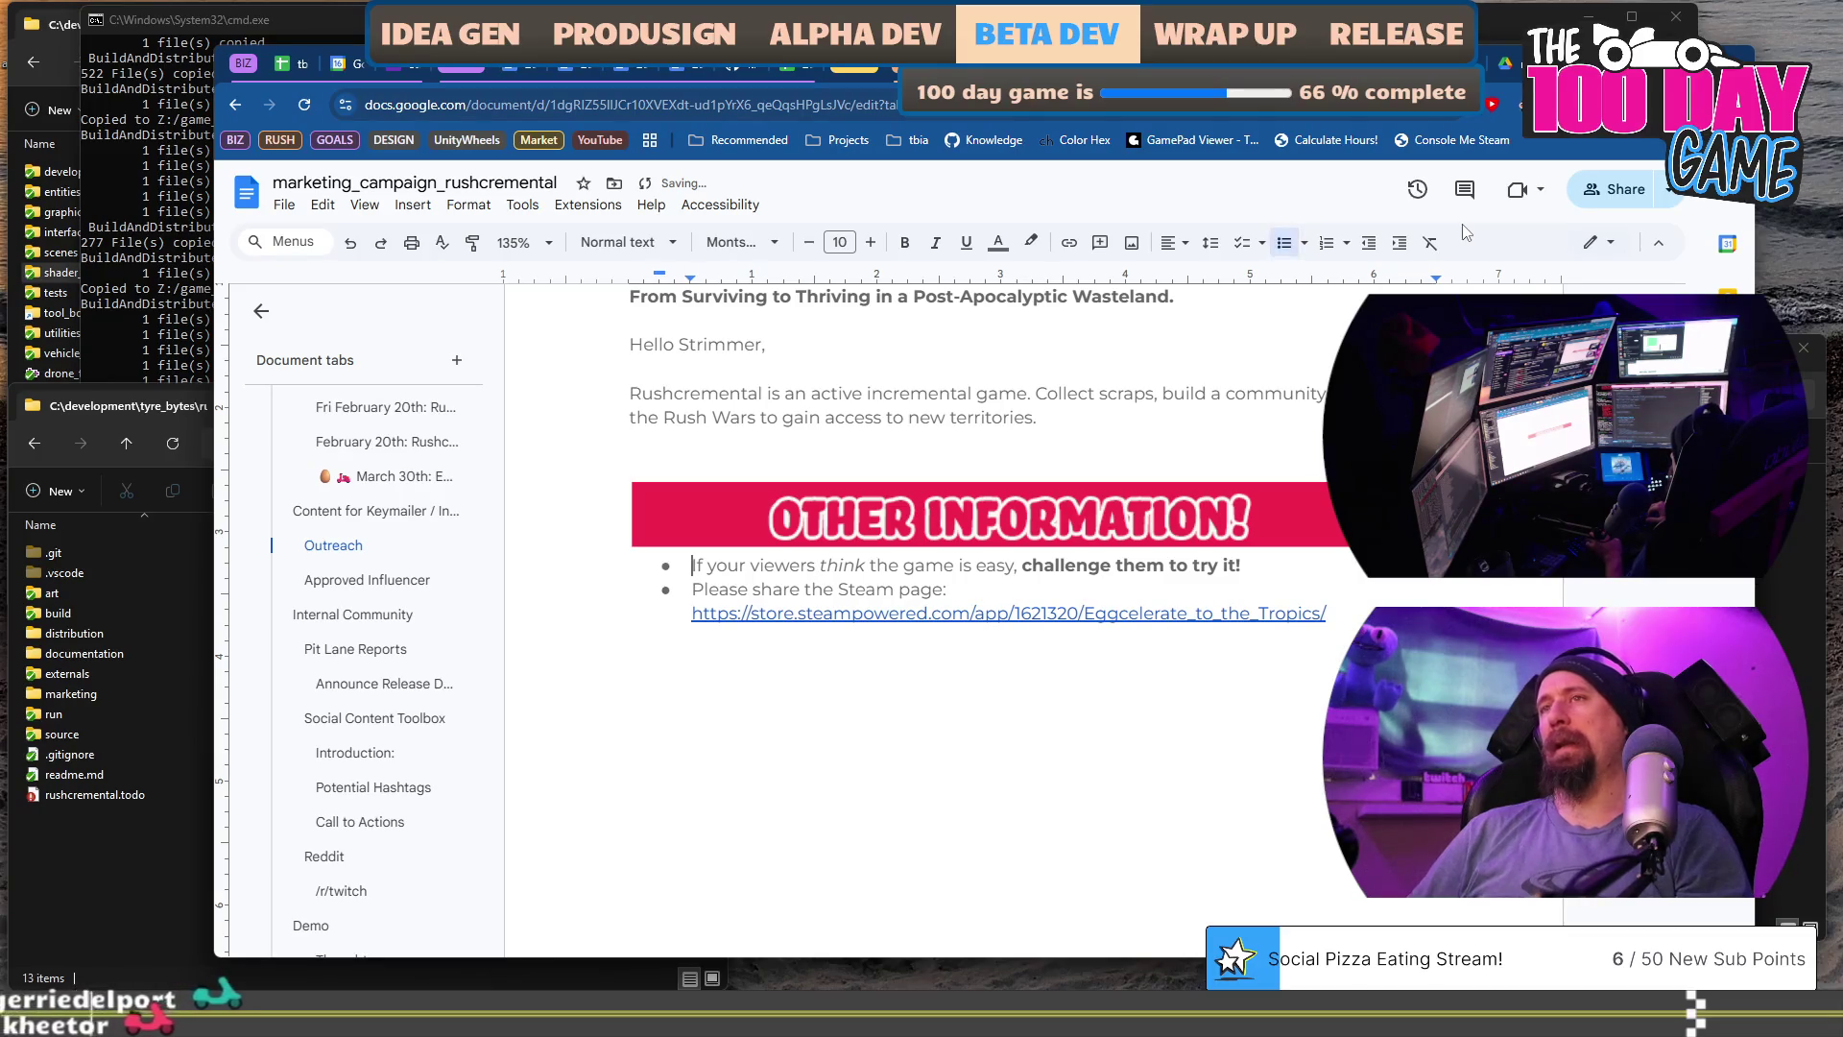
Copy the Rushcremental Steam store page URL from a new browser tab
{"action": "key", "text": "Down"}
{"action": "key", "text": "Down"}
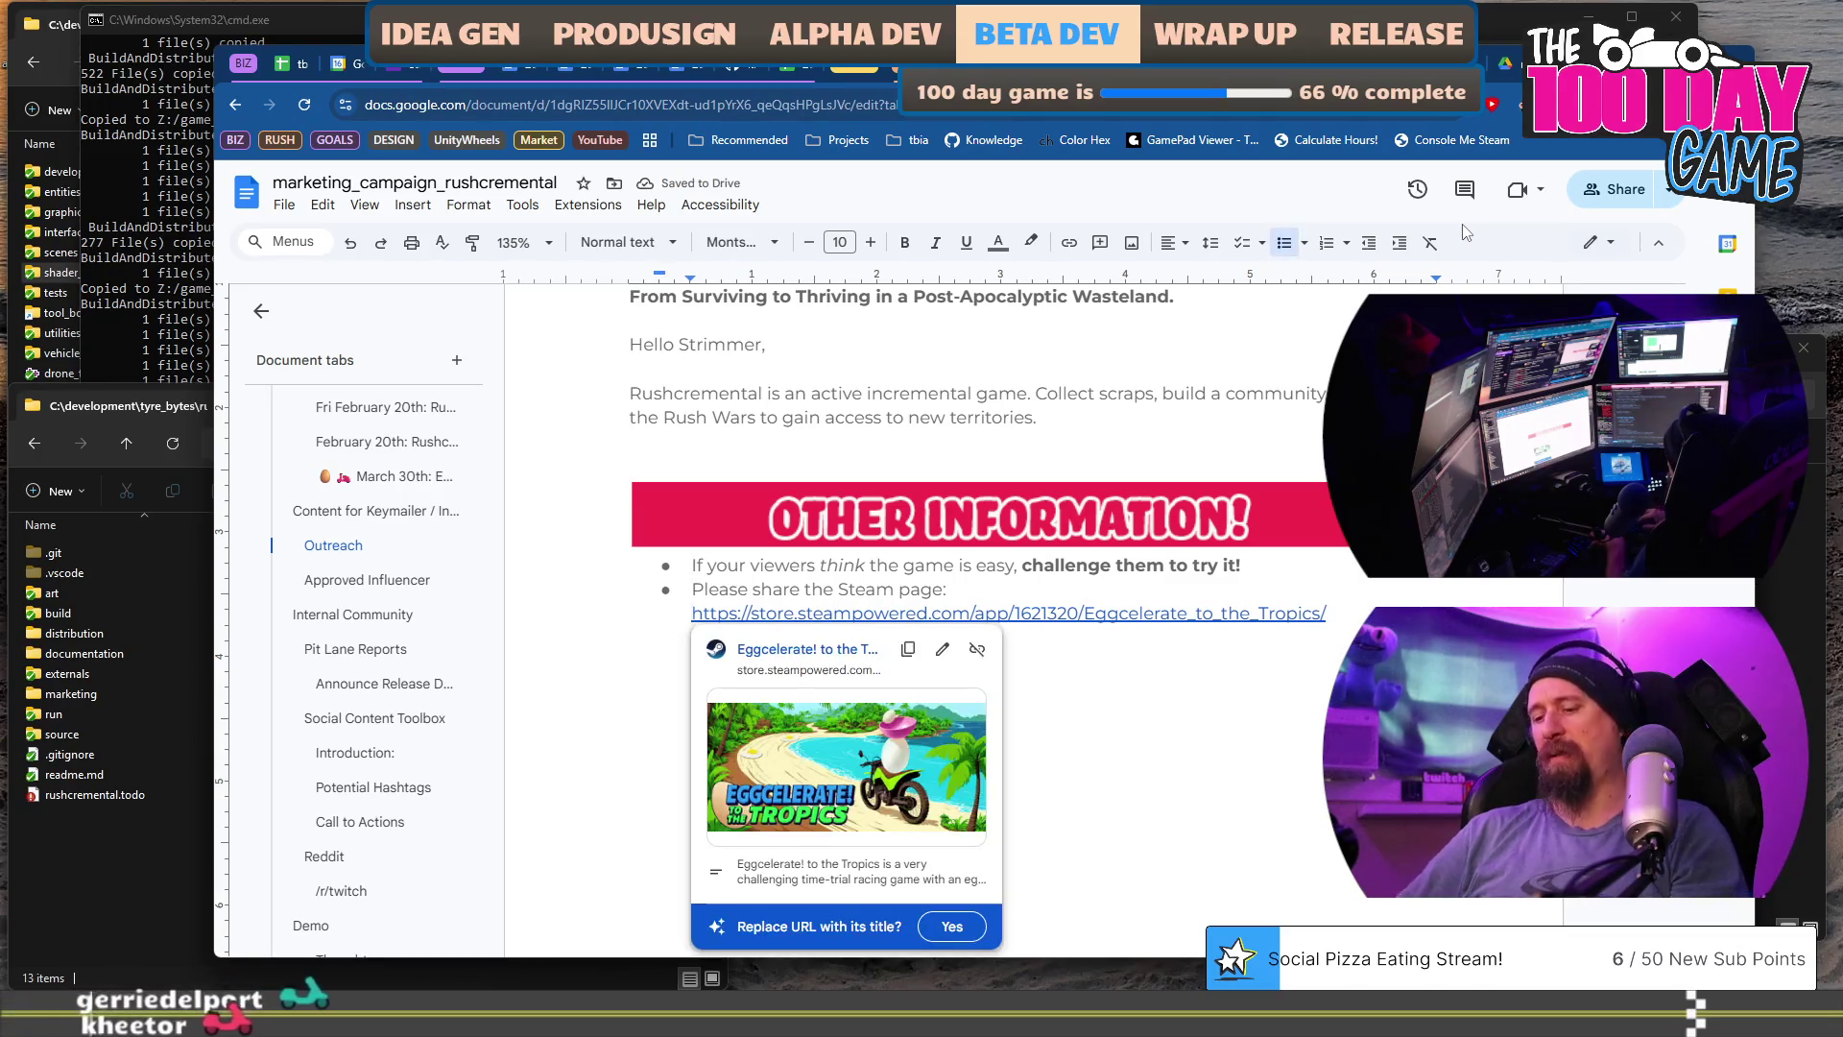
{"action": "key", "text": "ctrl+t"}
{"action": "type", "text": "rush"}
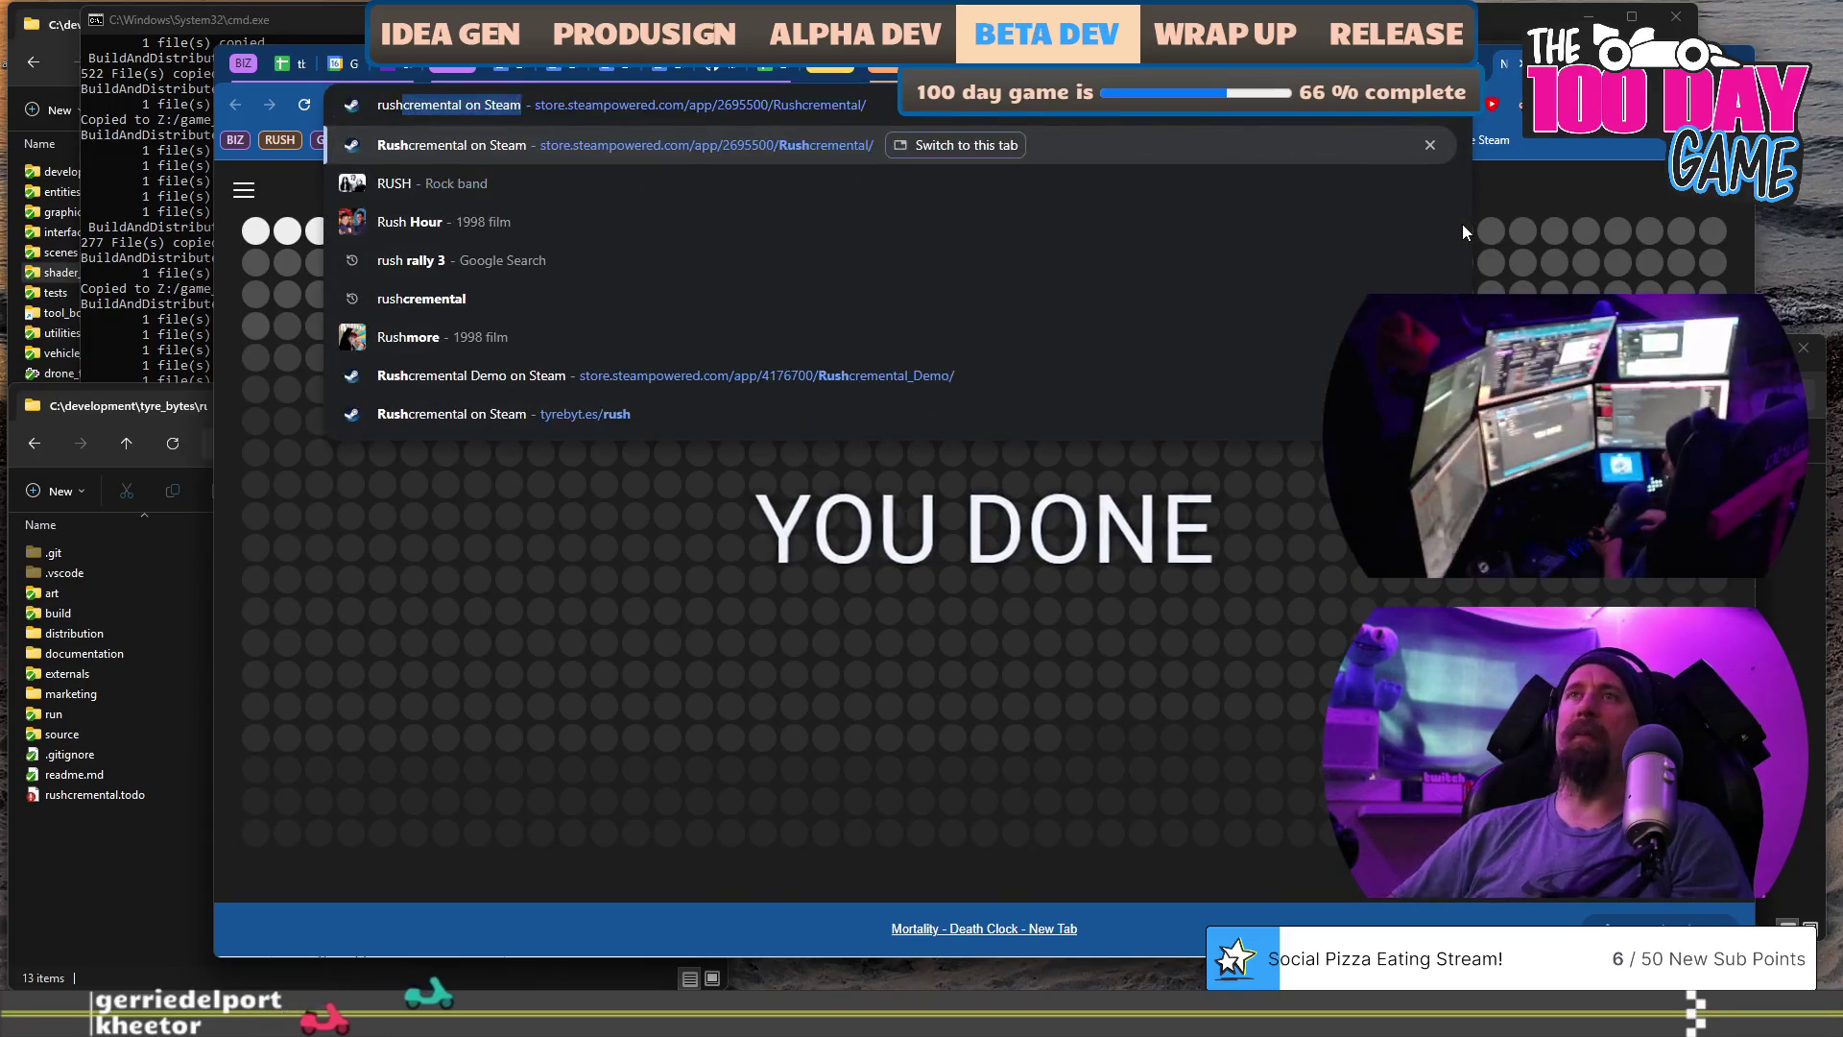
{"action": "key", "text": "Return"}
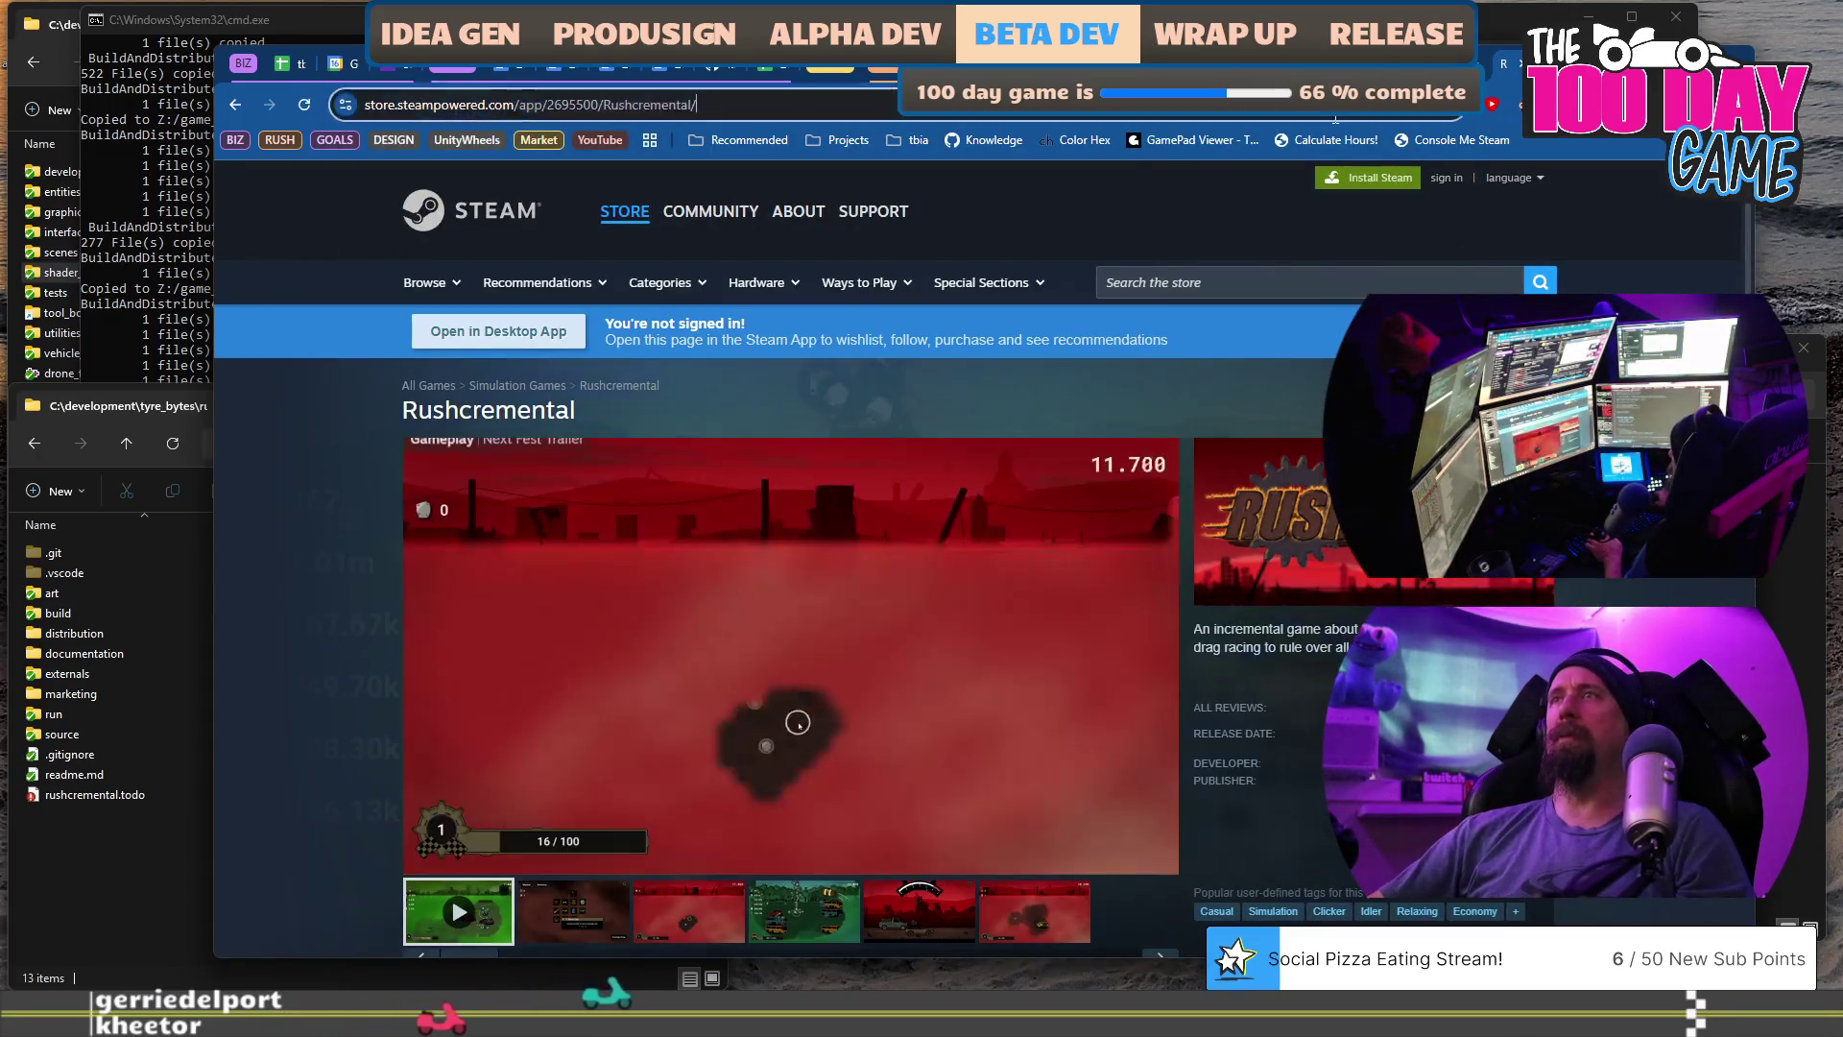
{"action": "left_click", "coordinate": [1336, 113]}
{"action": "key", "text": "ctrl+w"}
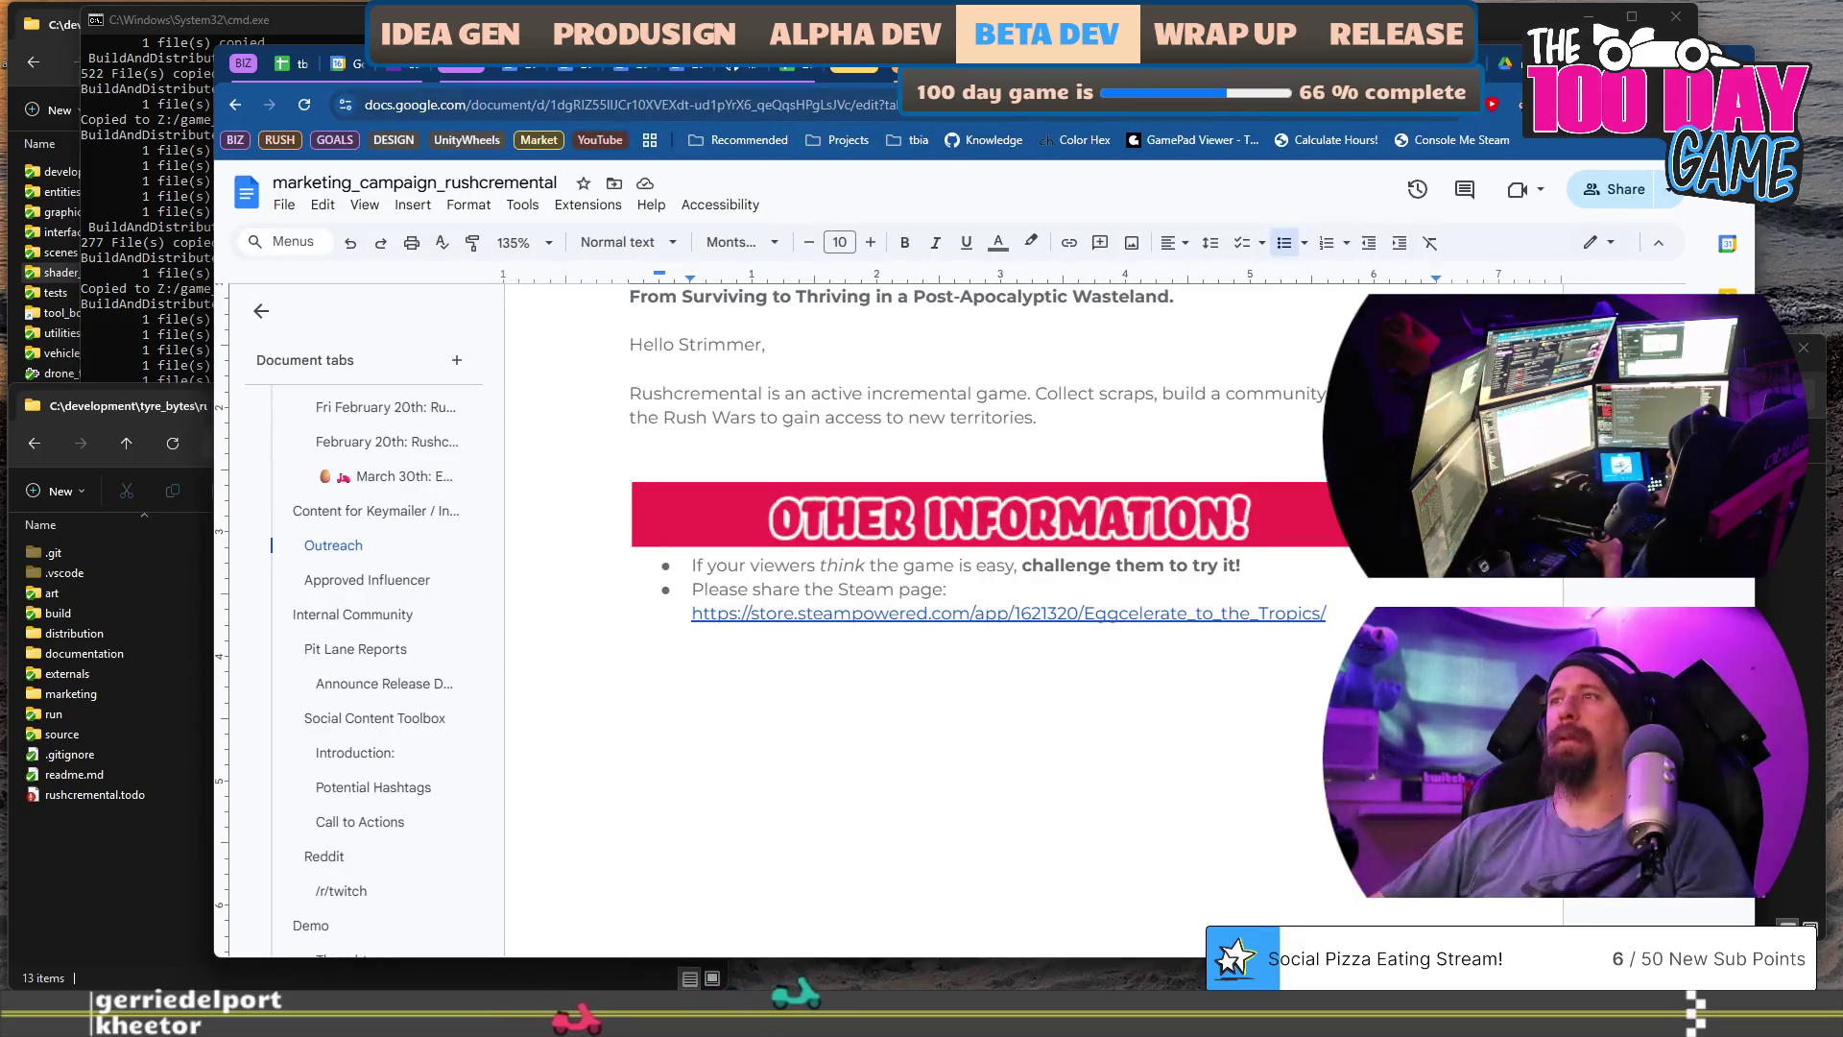
Paste the Rushcremental URL over the old Eggcelerate Steam link and check it
{"action": "left_click_drag", "start_coordinate": [1326, 614], "coordinate": [686, 614]}
{"action": "type", "text": "https://store.steampowered.com/app/2695500/Rushcremental/"}
{"action": "left_click", "coordinate": [1011, 606]}
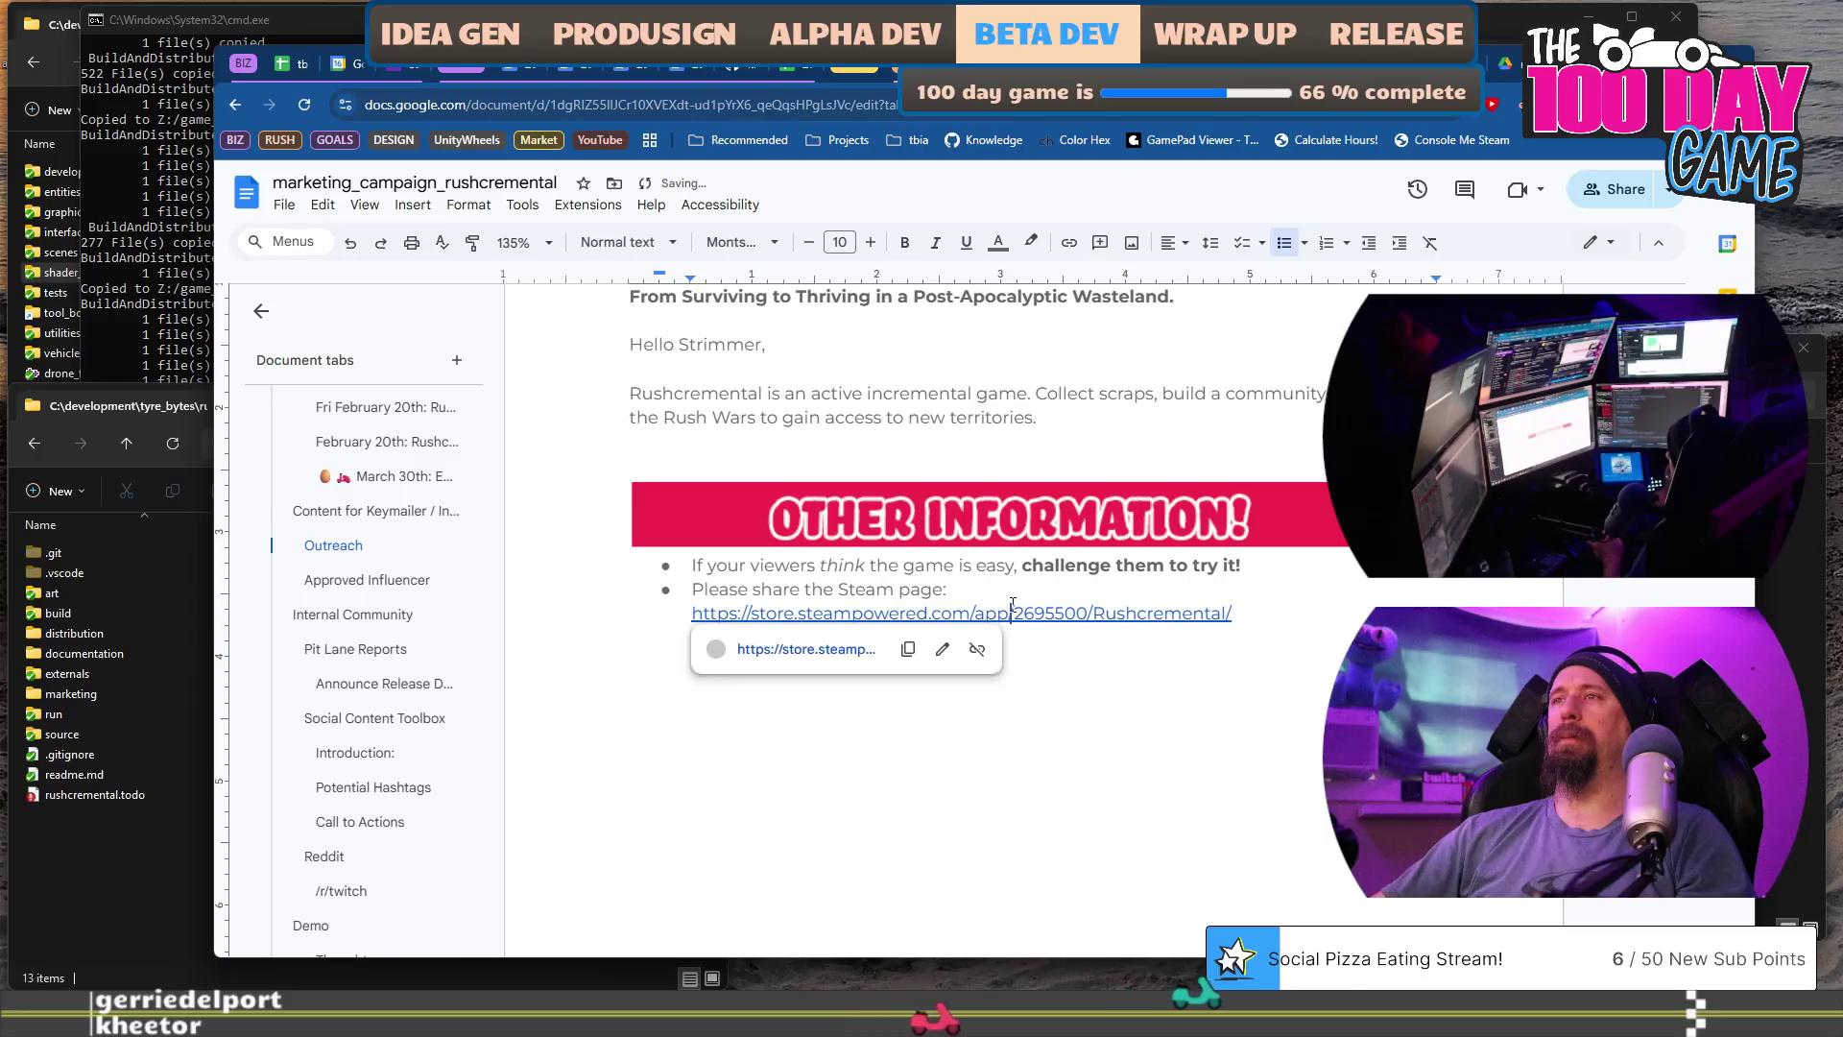
{"action": "left_click", "coordinate": [1177, 716]}
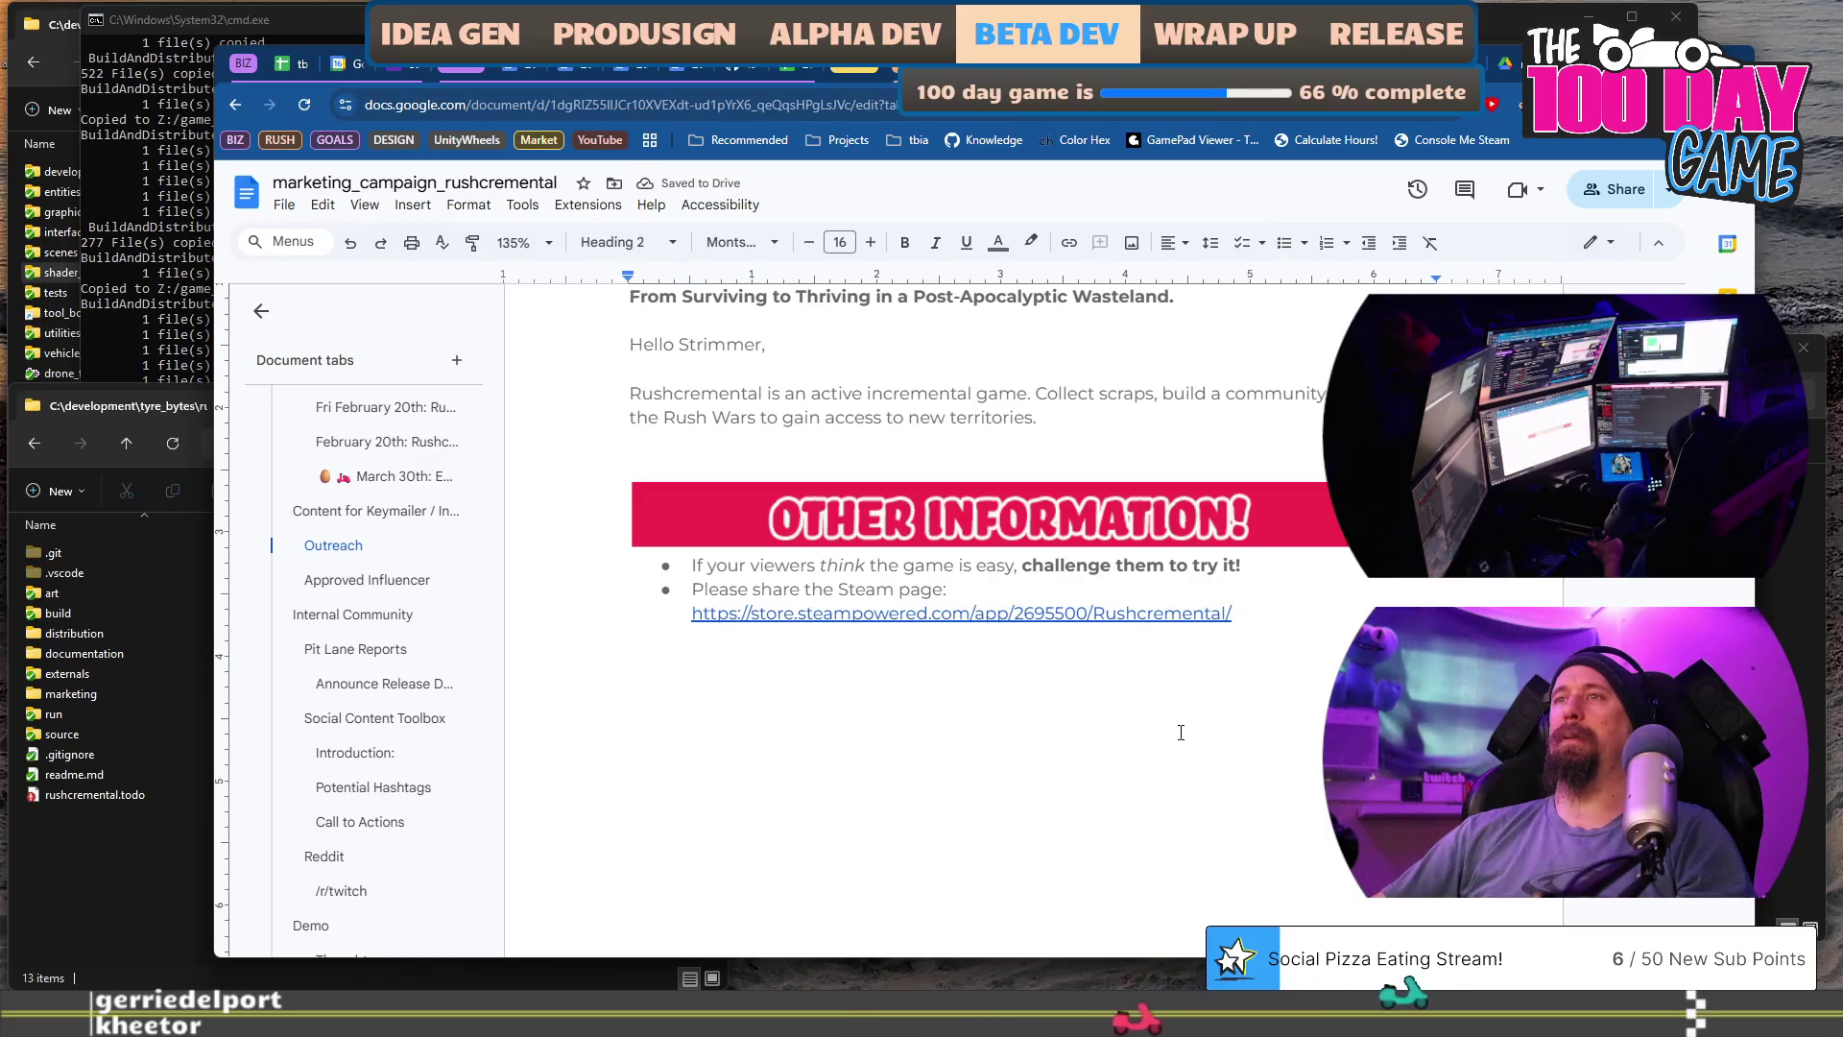
{"action": "scroll", "coordinate": [1181, 733], "scroll_direction": "up", "scroll_amount": 1}
{"action": "scroll", "coordinate": [1191, 760], "scroll_direction": "up", "scroll_amount": 2}
{"action": "scroll", "coordinate": [1192, 680], "scroll_direction": "down", "scroll_amount": 2}
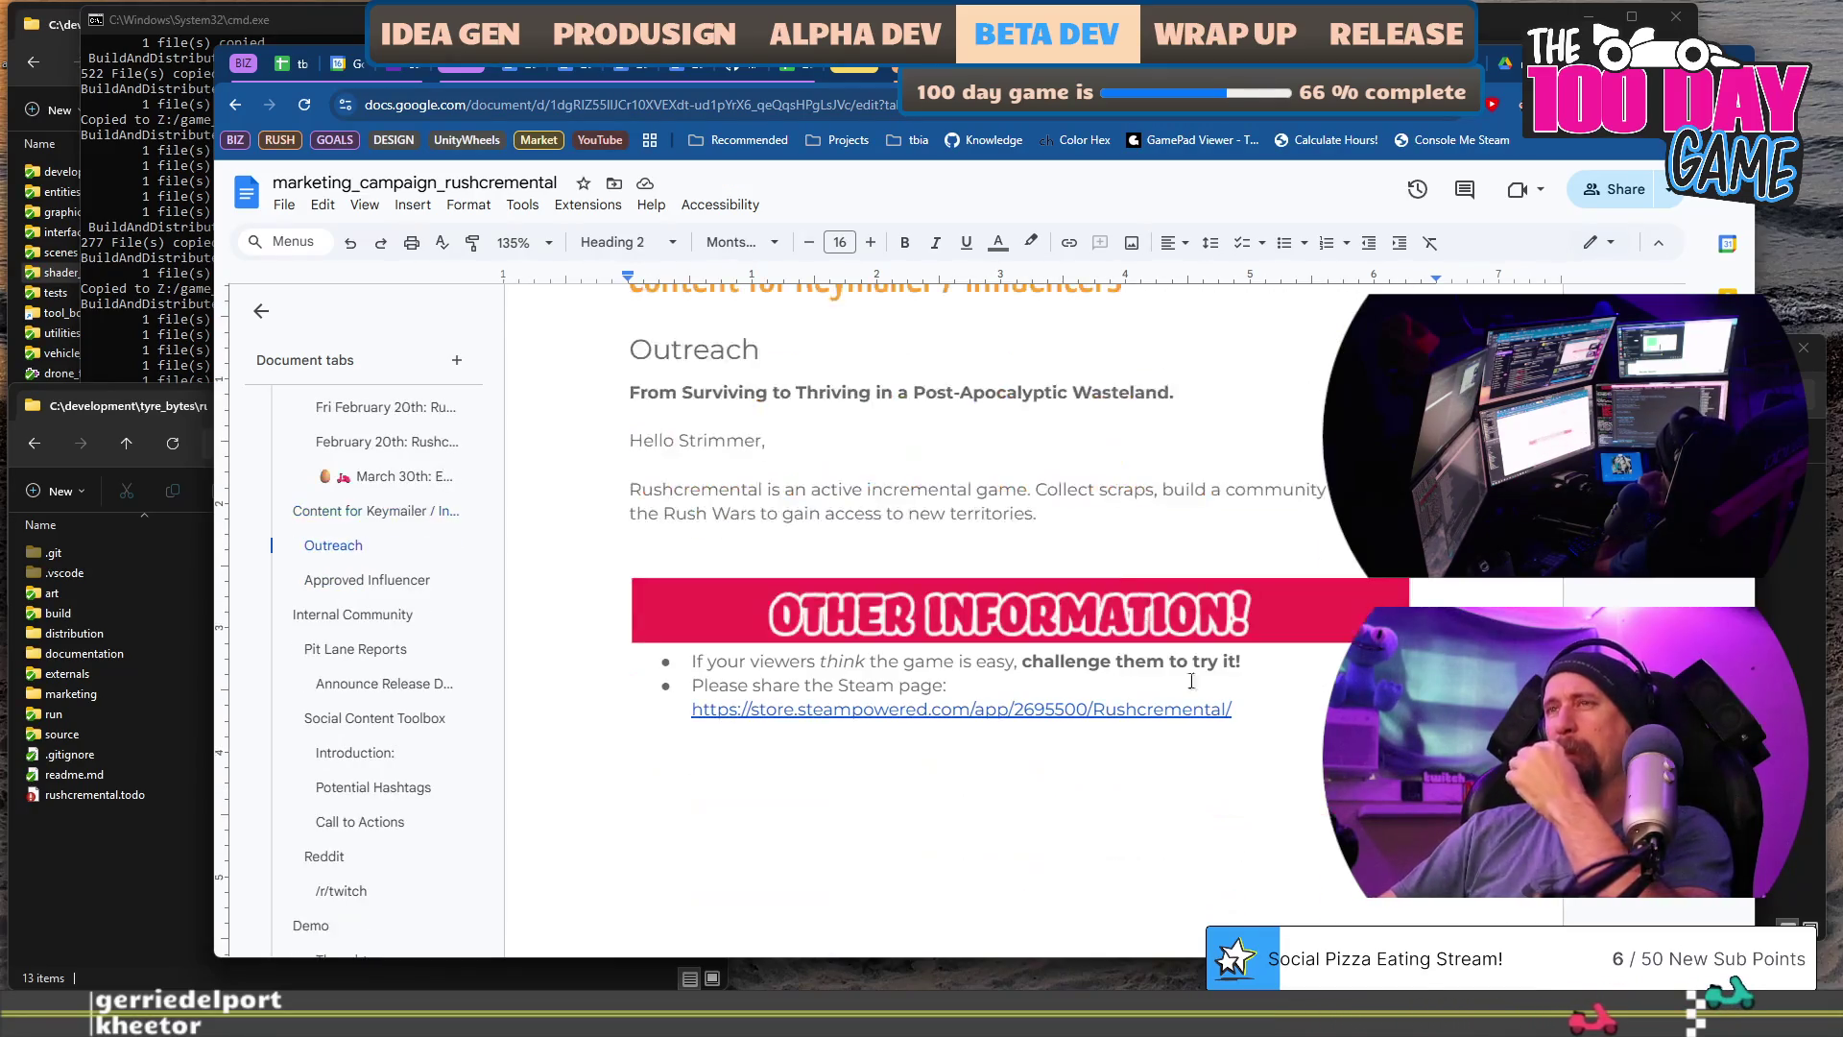
{"action": "left_click", "coordinate": [1088, 532]}
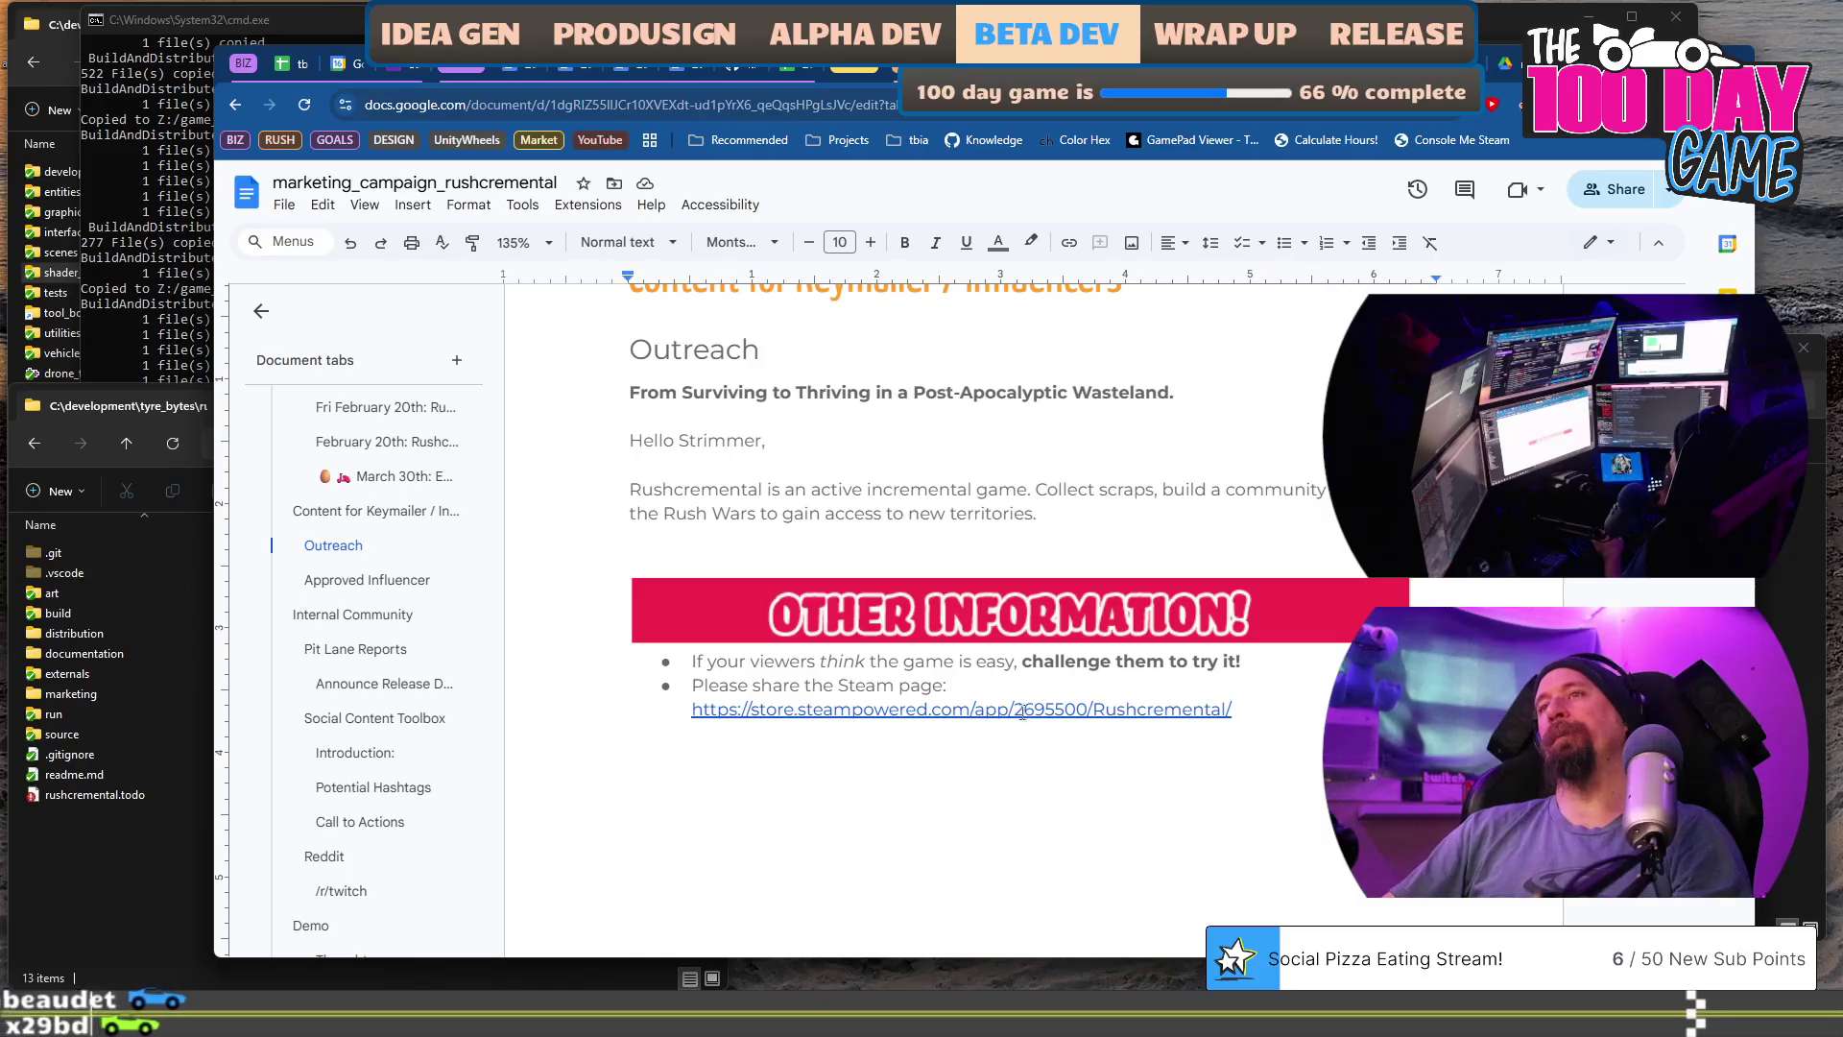
{"action": "left_click", "coordinate": [691, 663]}
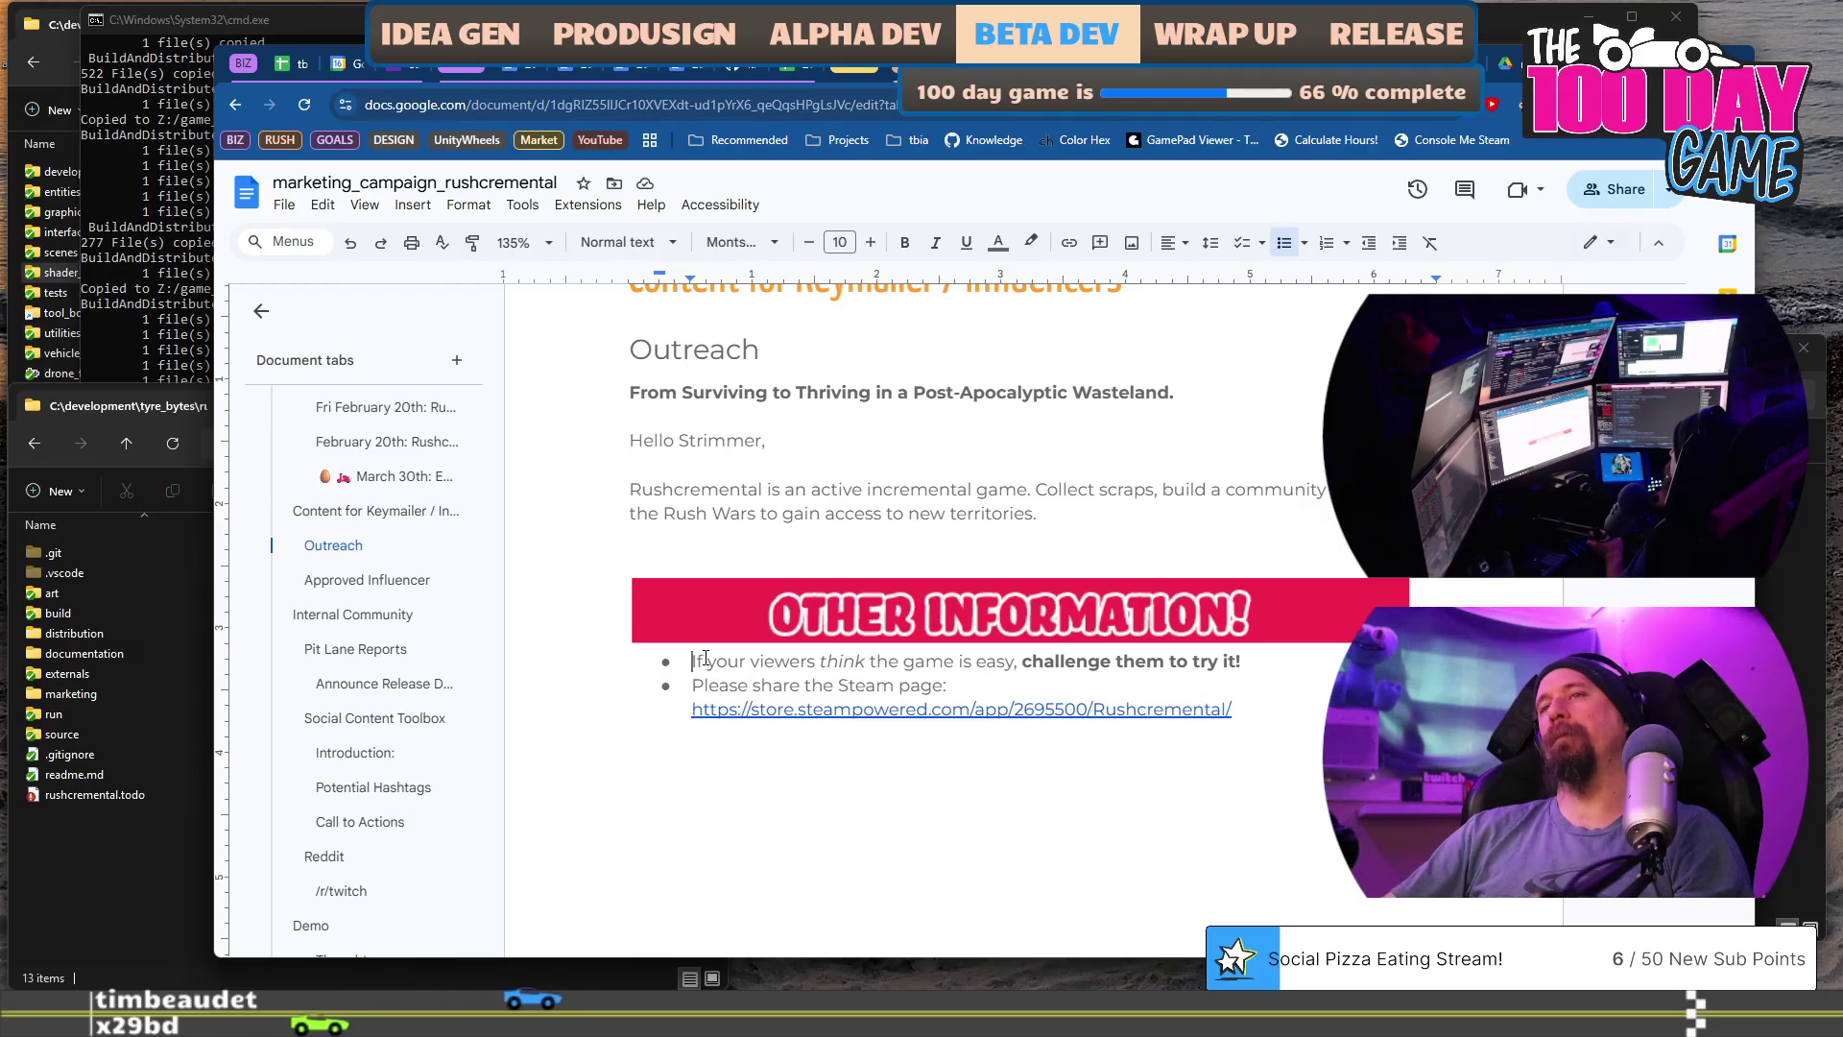
{"action": "mouse_move", "coordinate": [1013, 656]}
{"action": "left_mouse_down"}
{"action": "mouse_move", "coordinate": [683, 658]}
{"action": "mouse_move", "coordinate": [731, 652]}
{"action": "left_mouse_up"}
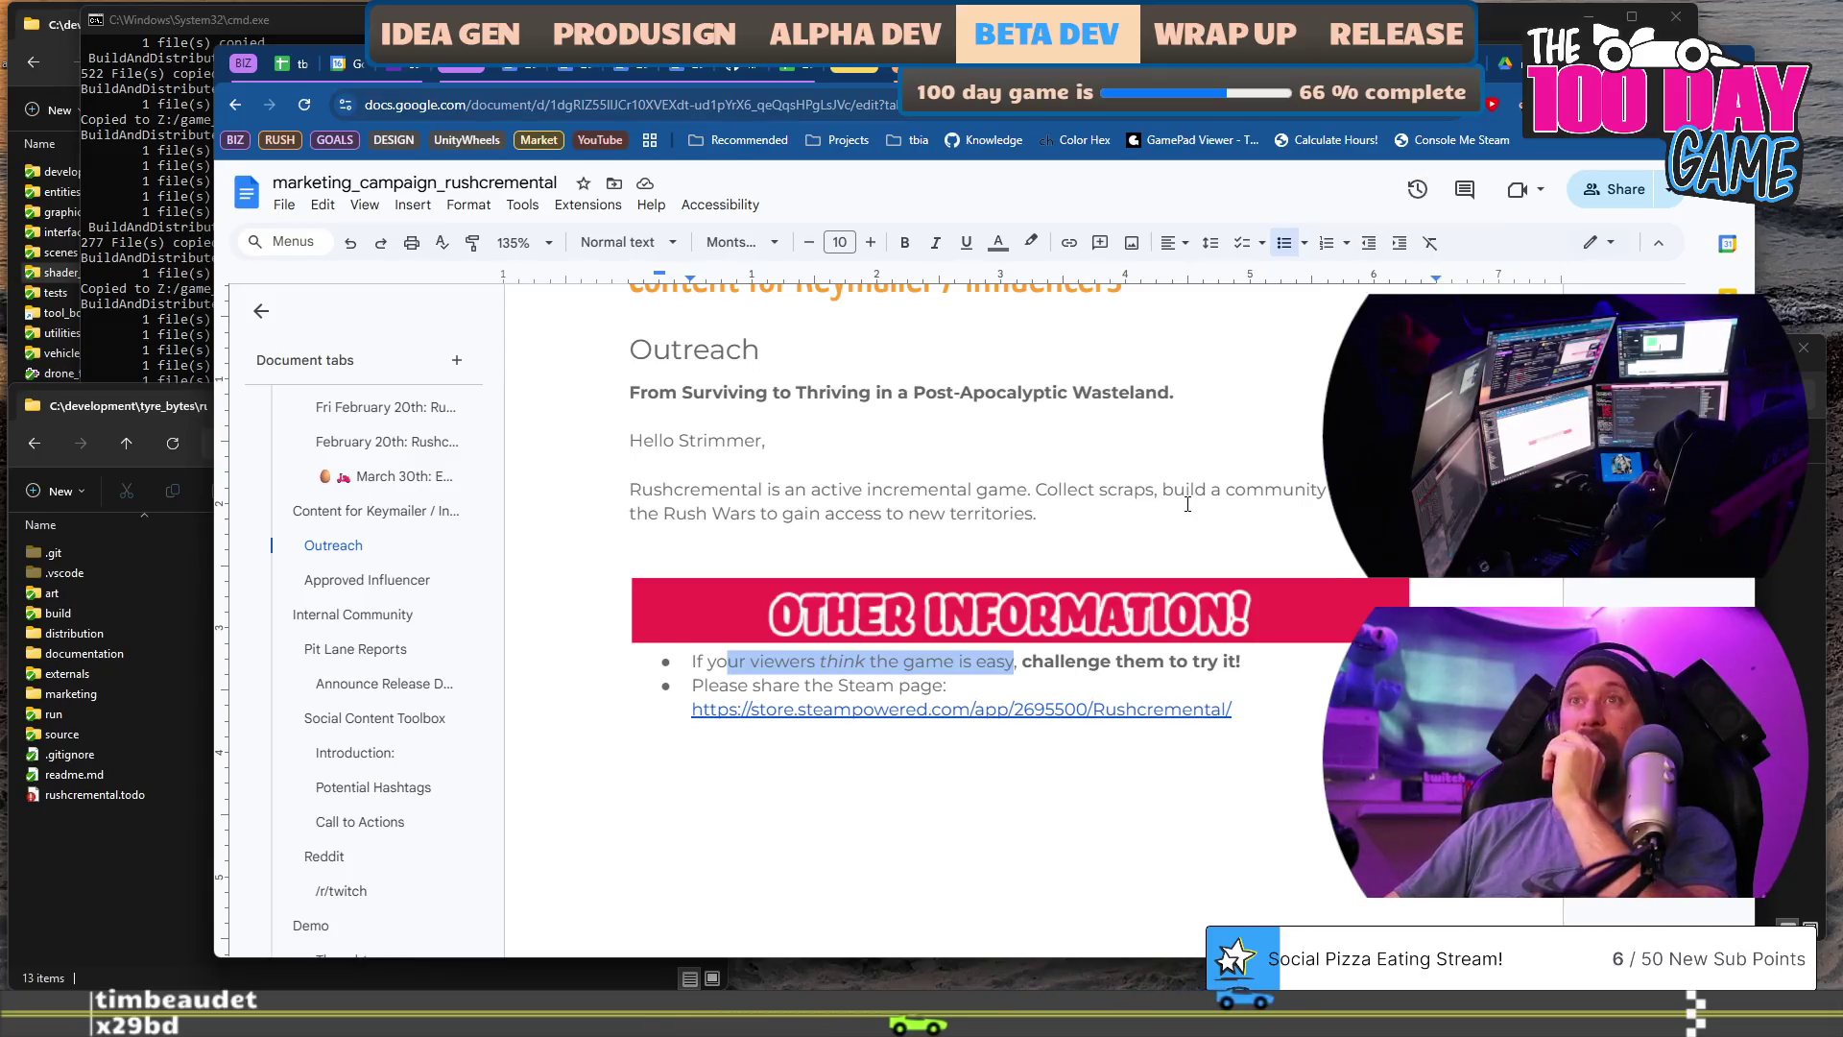
{"action": "scroll", "coordinate": [1187, 507], "scroll_direction": "down", "scroll_amount": 5}
{"action": "scroll", "coordinate": [1187, 507], "scroll_direction": "down", "scroll_amount": 3}
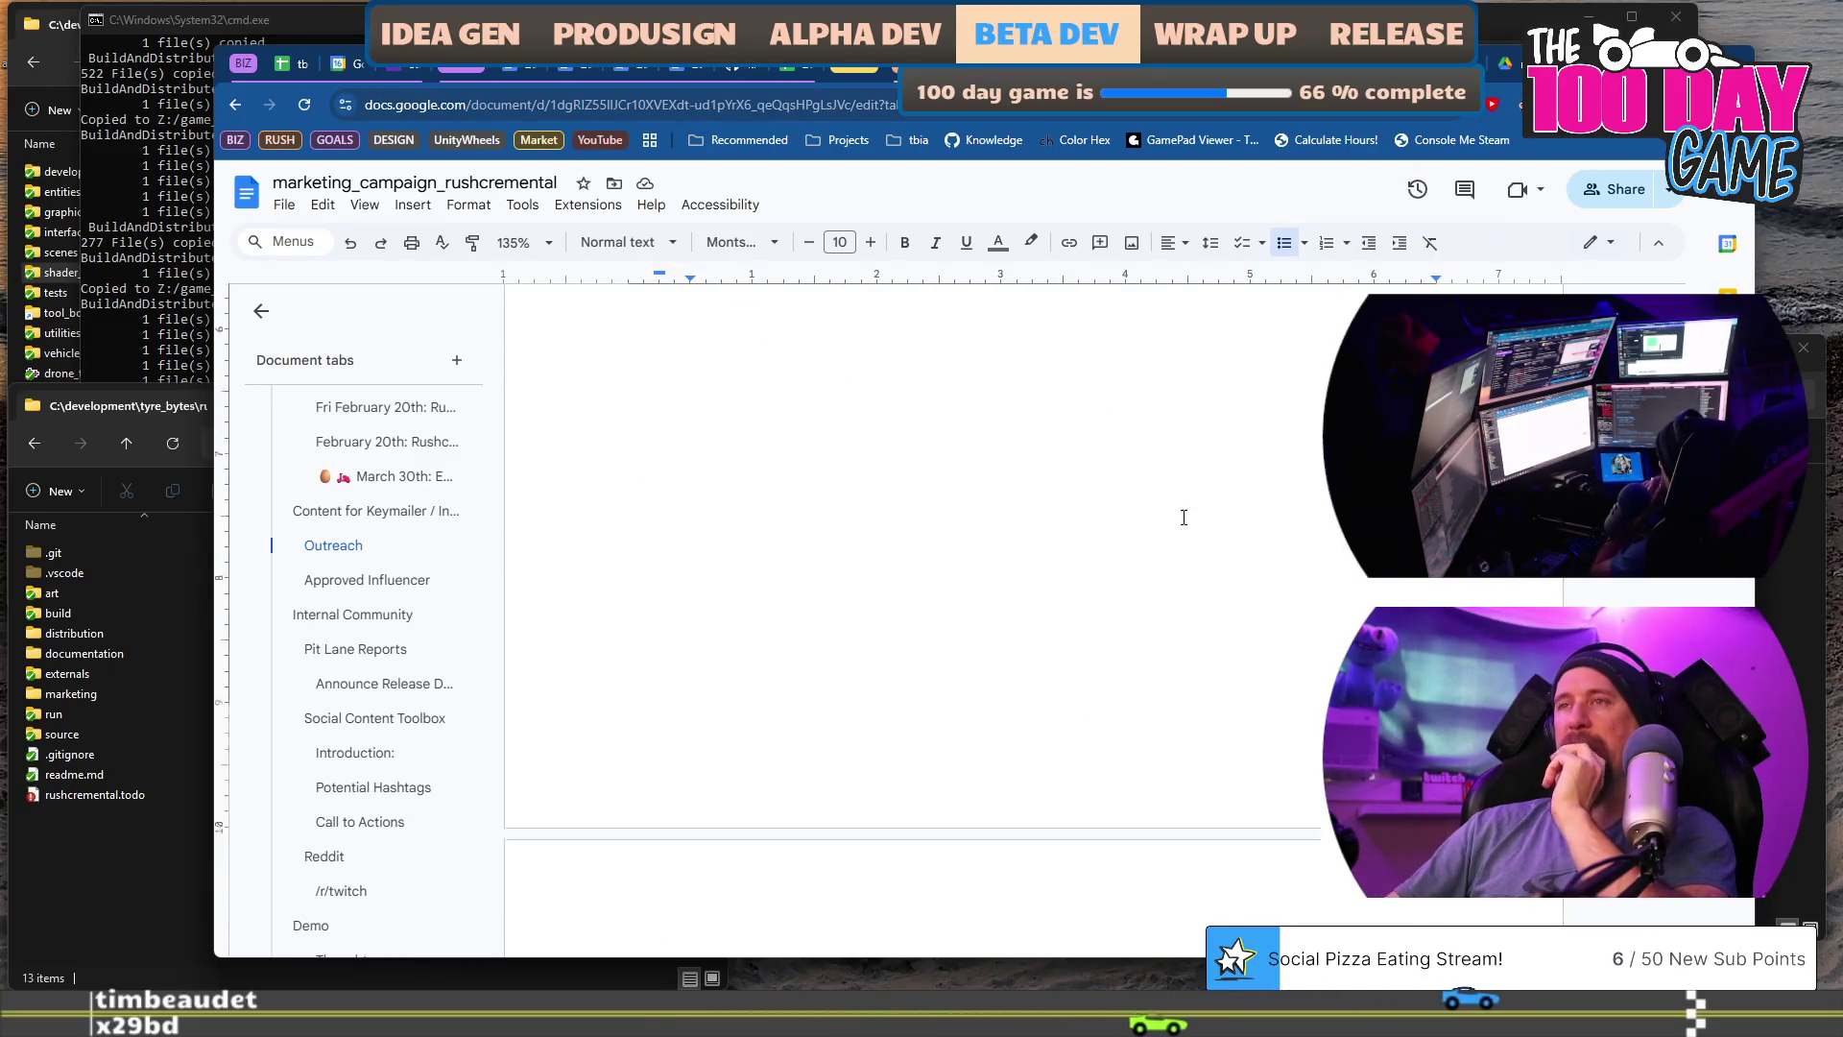
Retitle the subject line and rename the game from Eggcelerate! to the Tropics to Rushcremental
{"action": "scroll", "coordinate": [1046, 496], "scroll_direction": "down", "scroll_amount": 3}
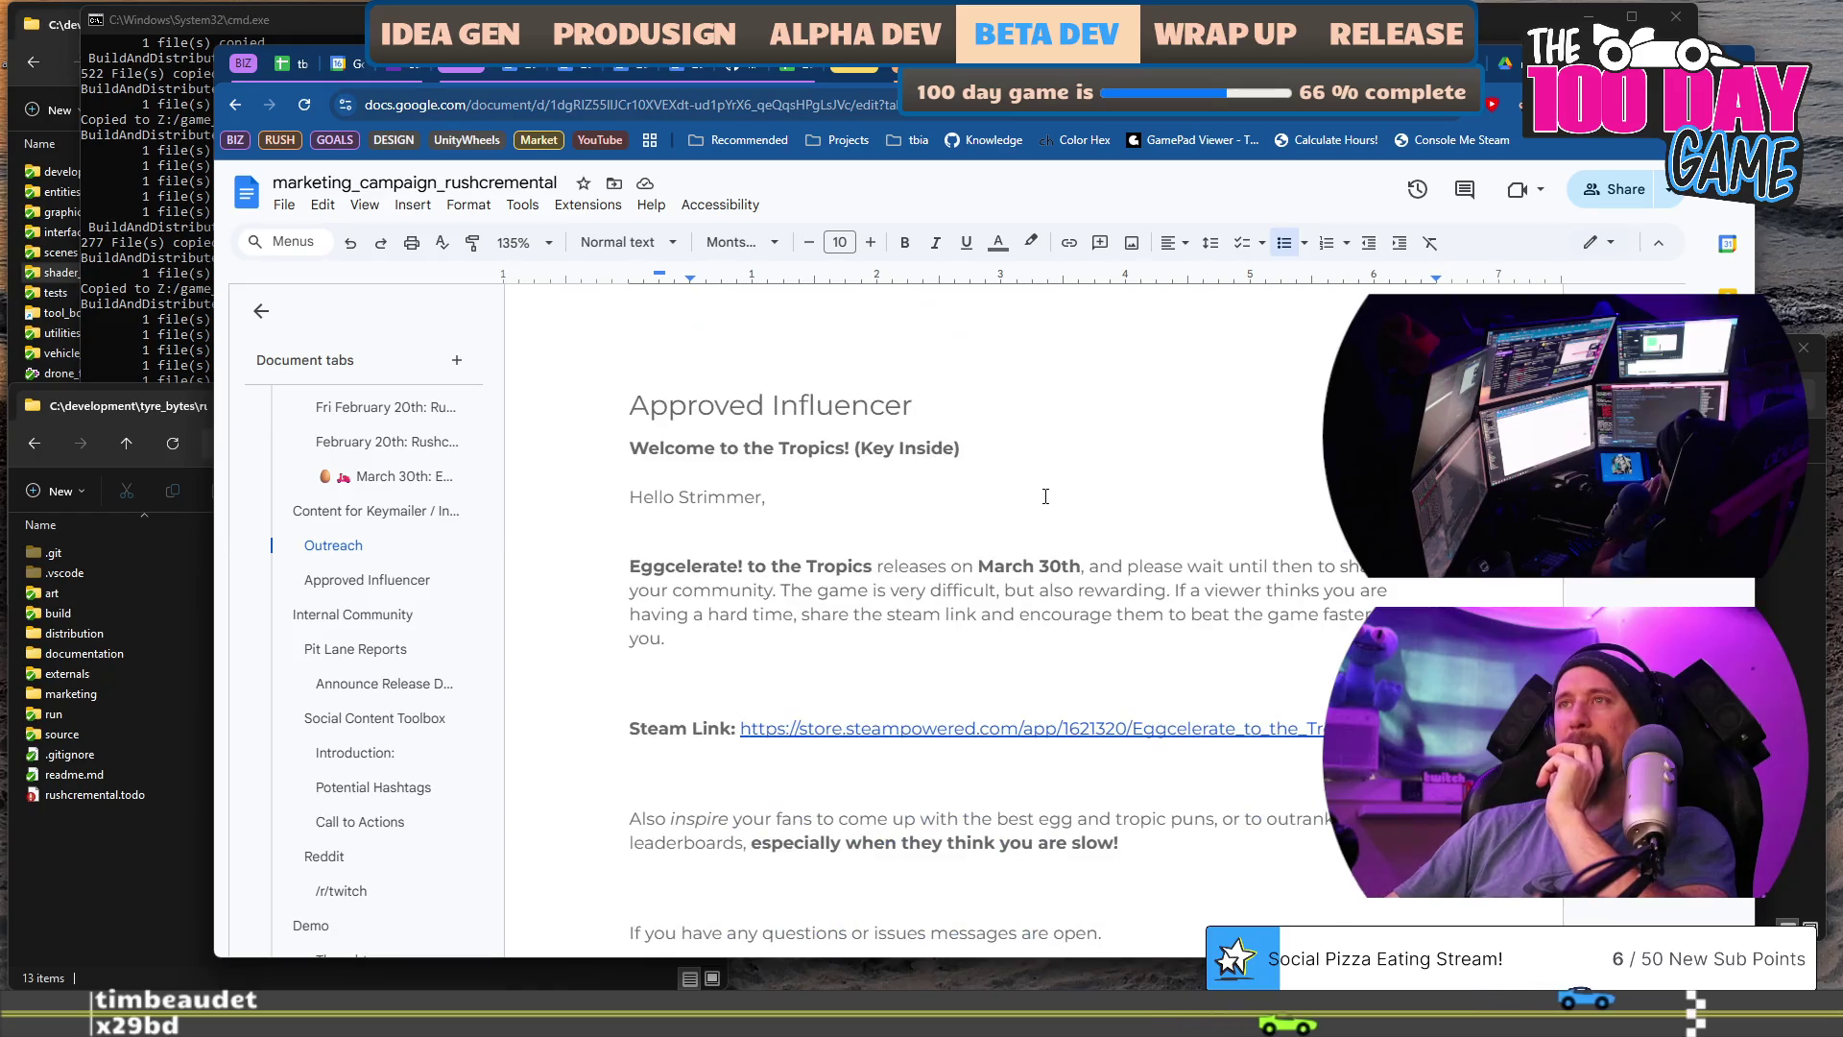
{"action": "double_click", "coordinate": [822, 447]}
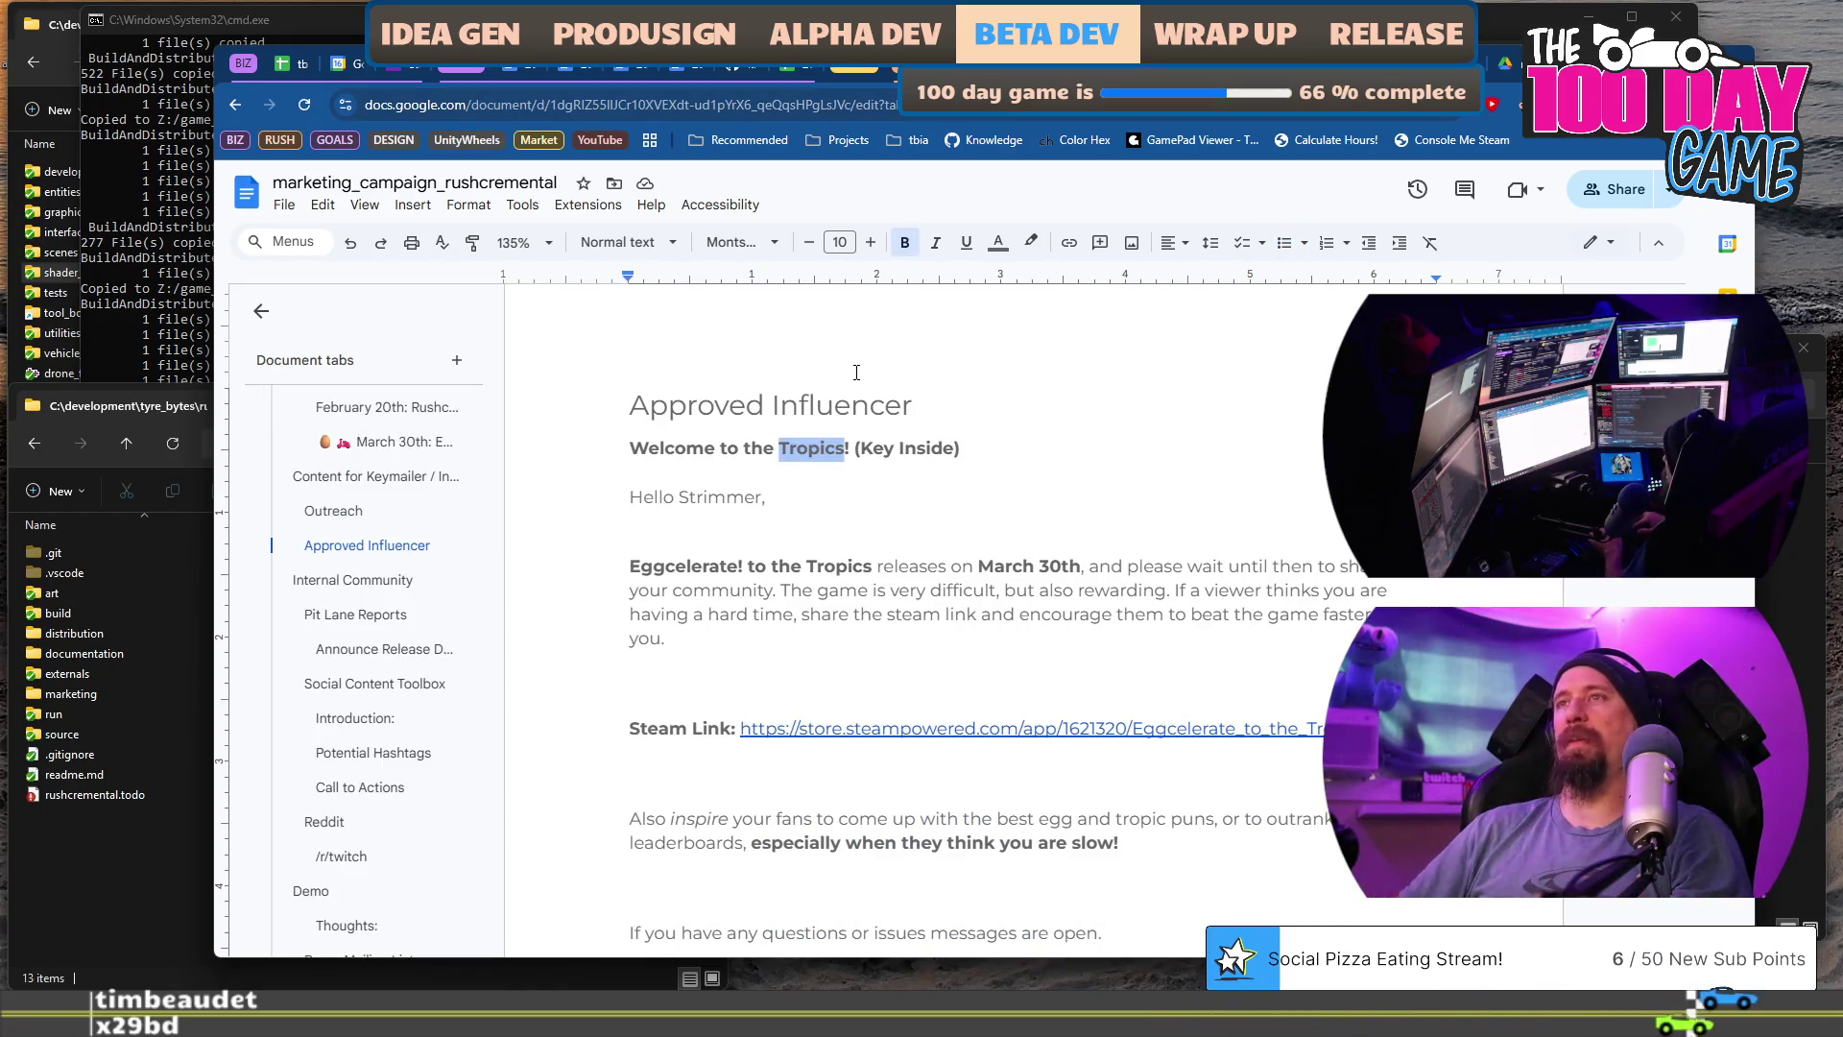
{"action": "type", "text": "Wasteland"}
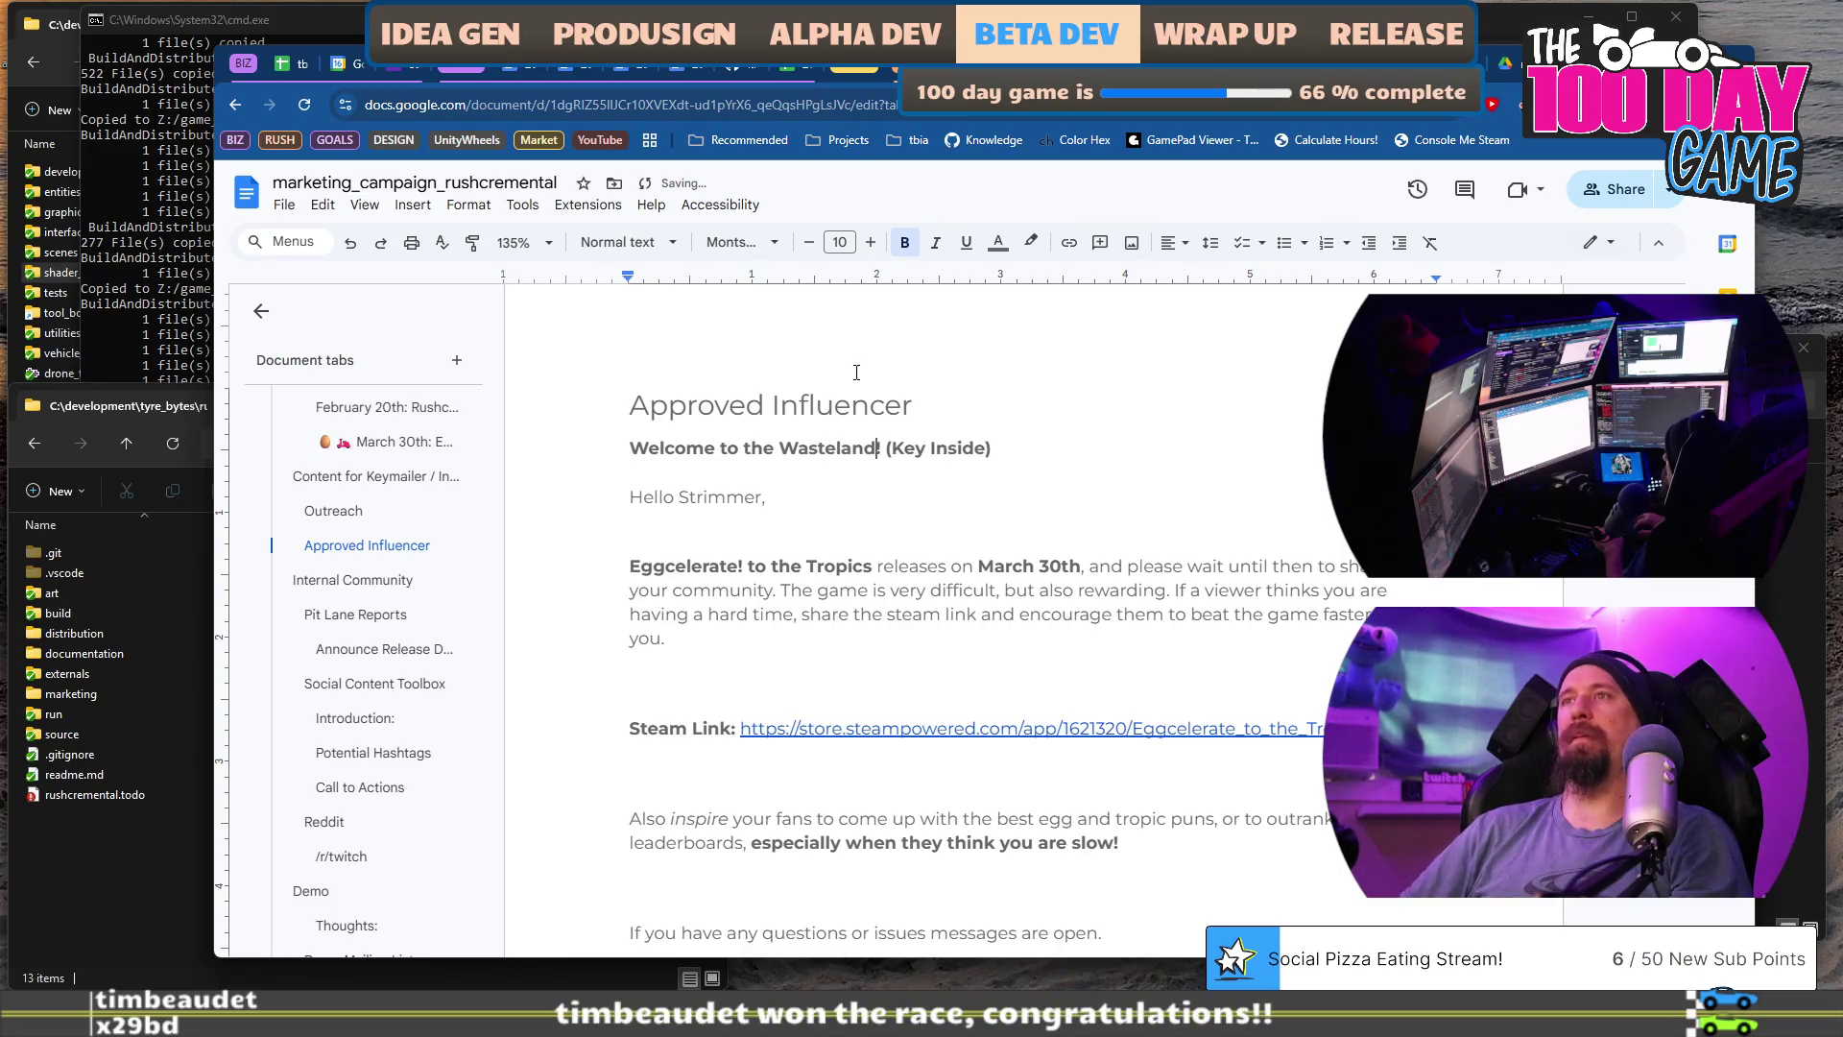
{"action": "key", "text": "Delete"}
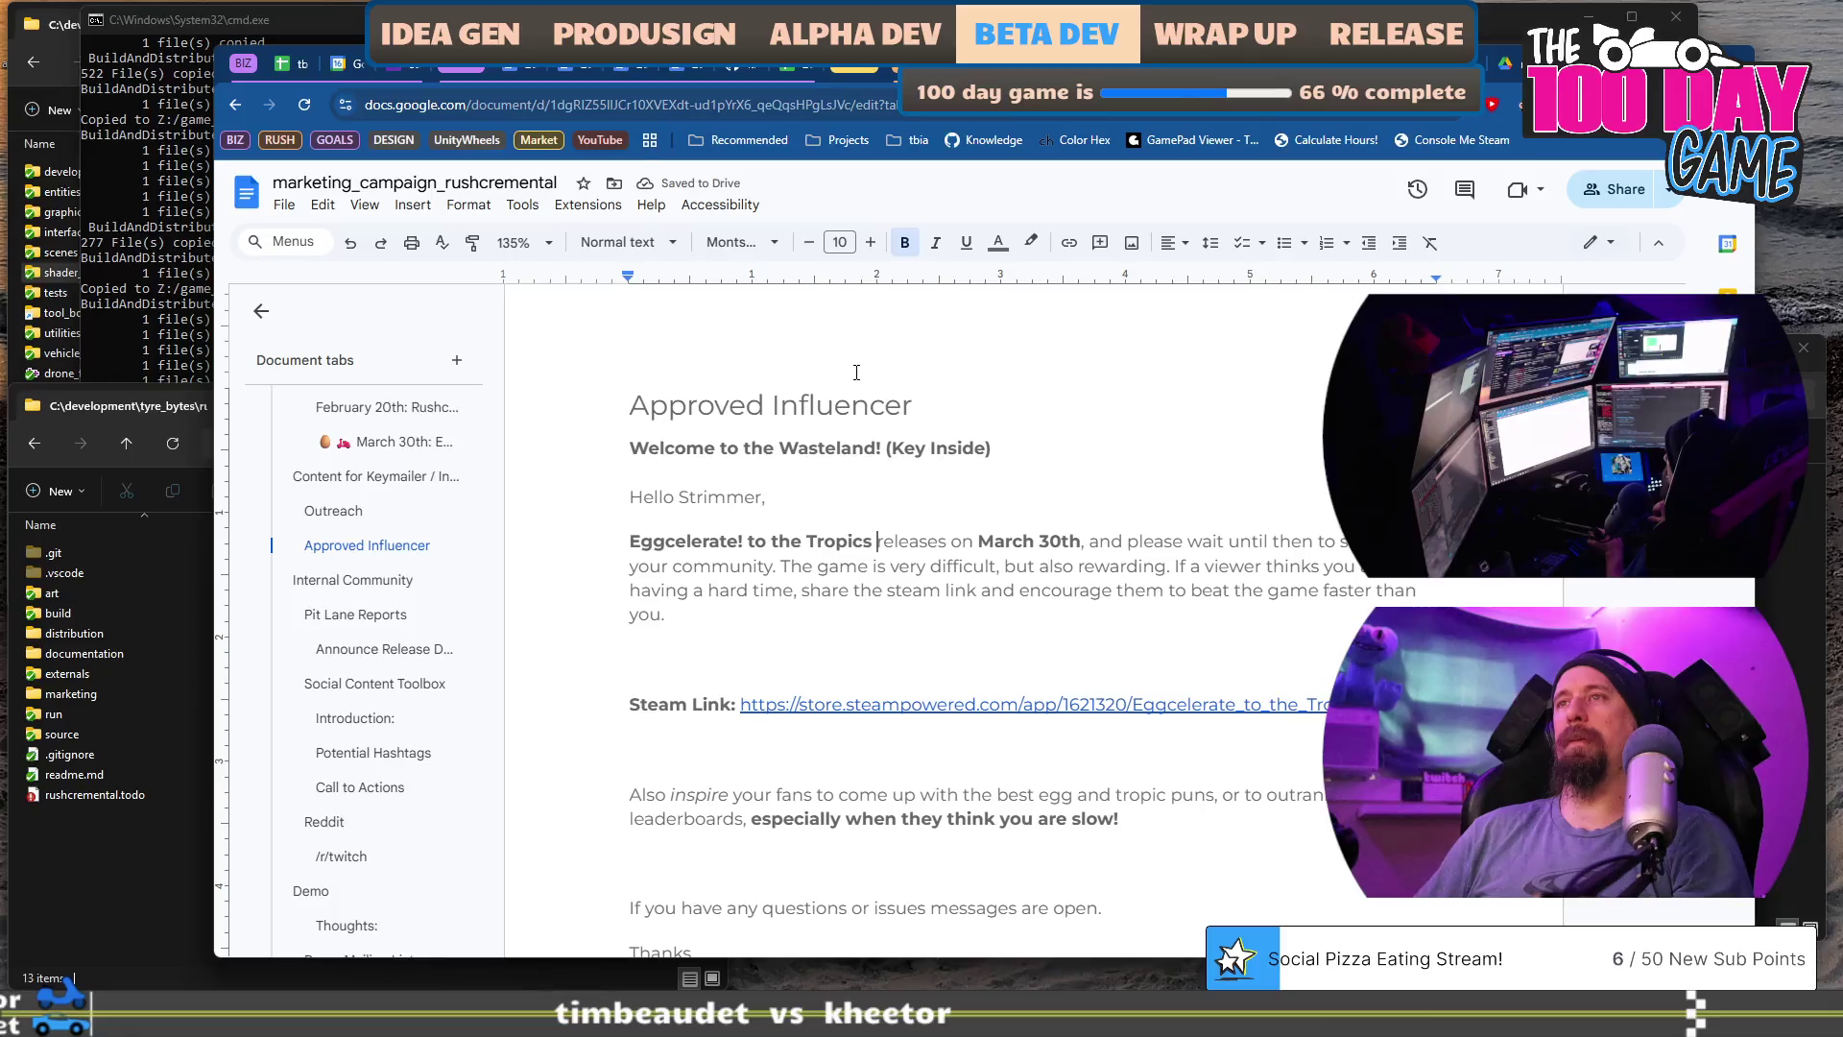
{"action": "key", "text": "ctrl+shift+Right"}
{"action": "key", "text": "ctrl+shift+Right"}
{"action": "key", "text": "ctrl+shift+Right"}
{"action": "type", "text": "Rushcremental"}
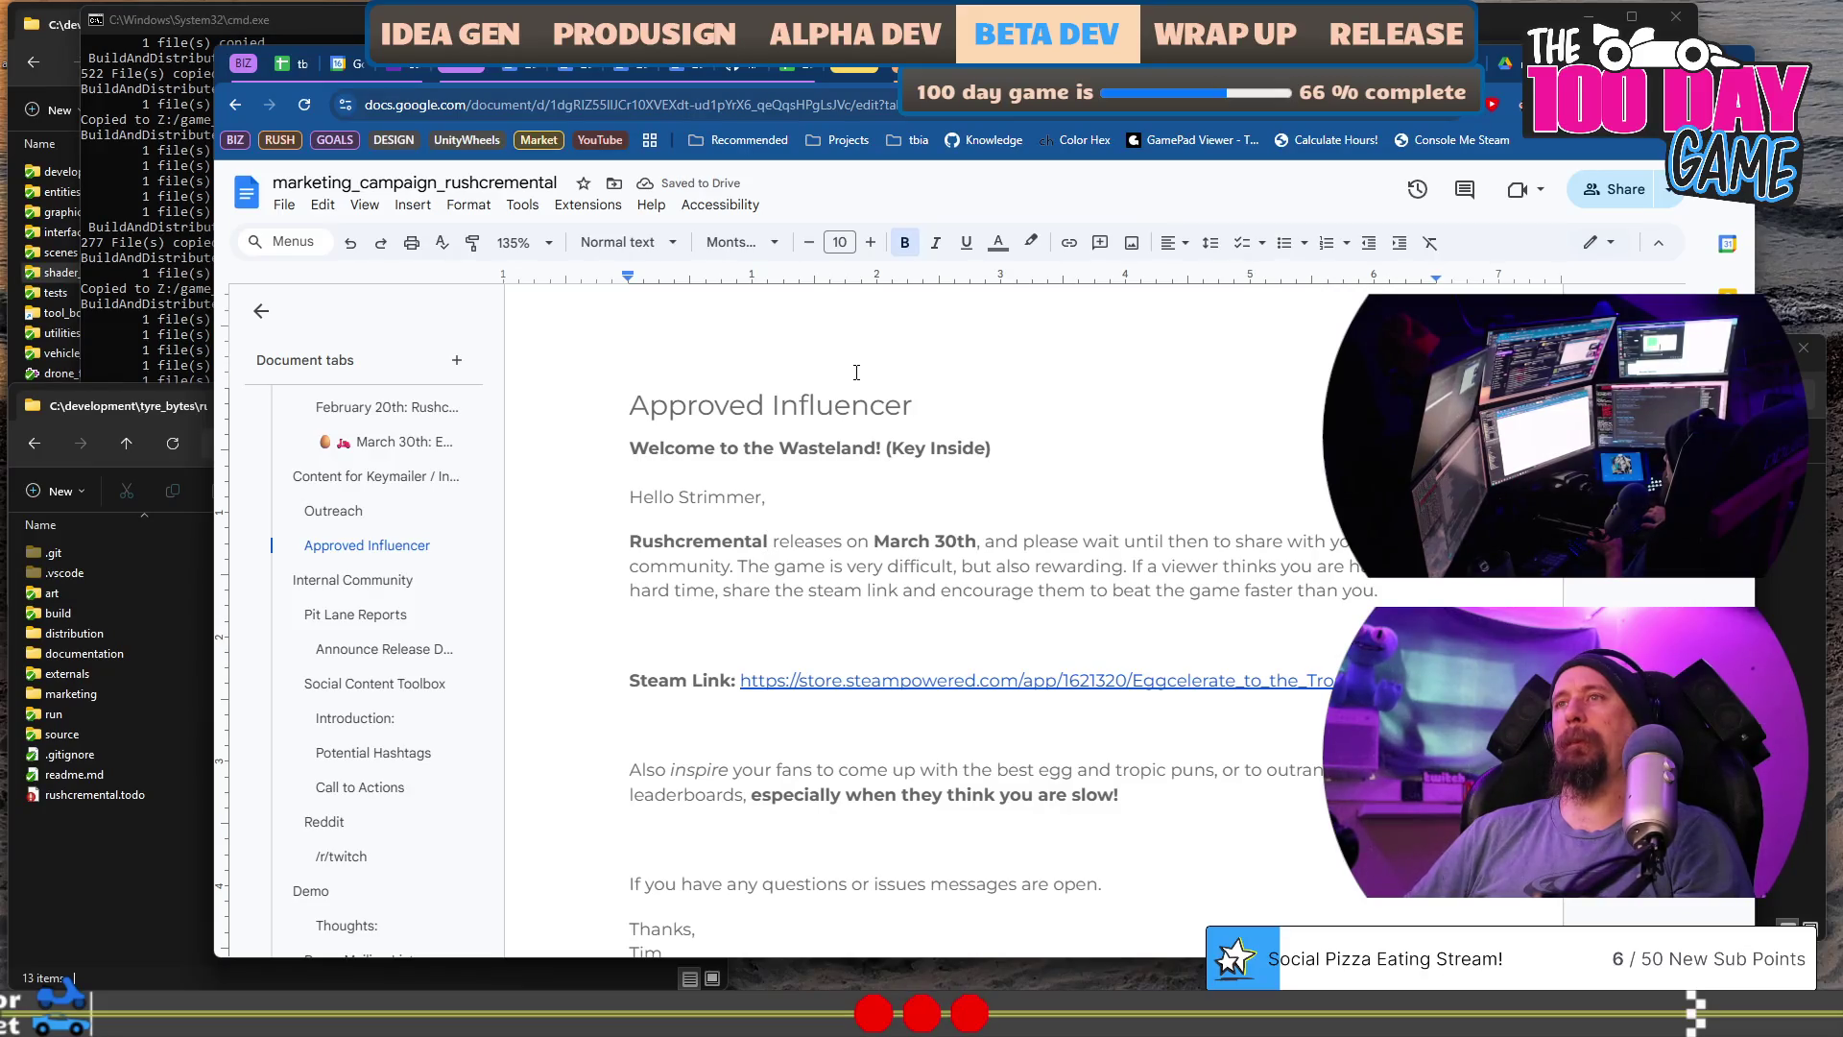
Change the release date from March 30th to Spring 2026
{"action": "key", "text": "ctrl+Right"}
{"action": "key", "text": "ctrl+Right"}
{"action": "key", "text": "ctrl+Left"}
{"action": "key", "text": "ctrl+shift+Right"}
{"action": "key", "text": "ctrl+shift+Right"}
{"action": "key", "text": "ctrl+shift+Right"}
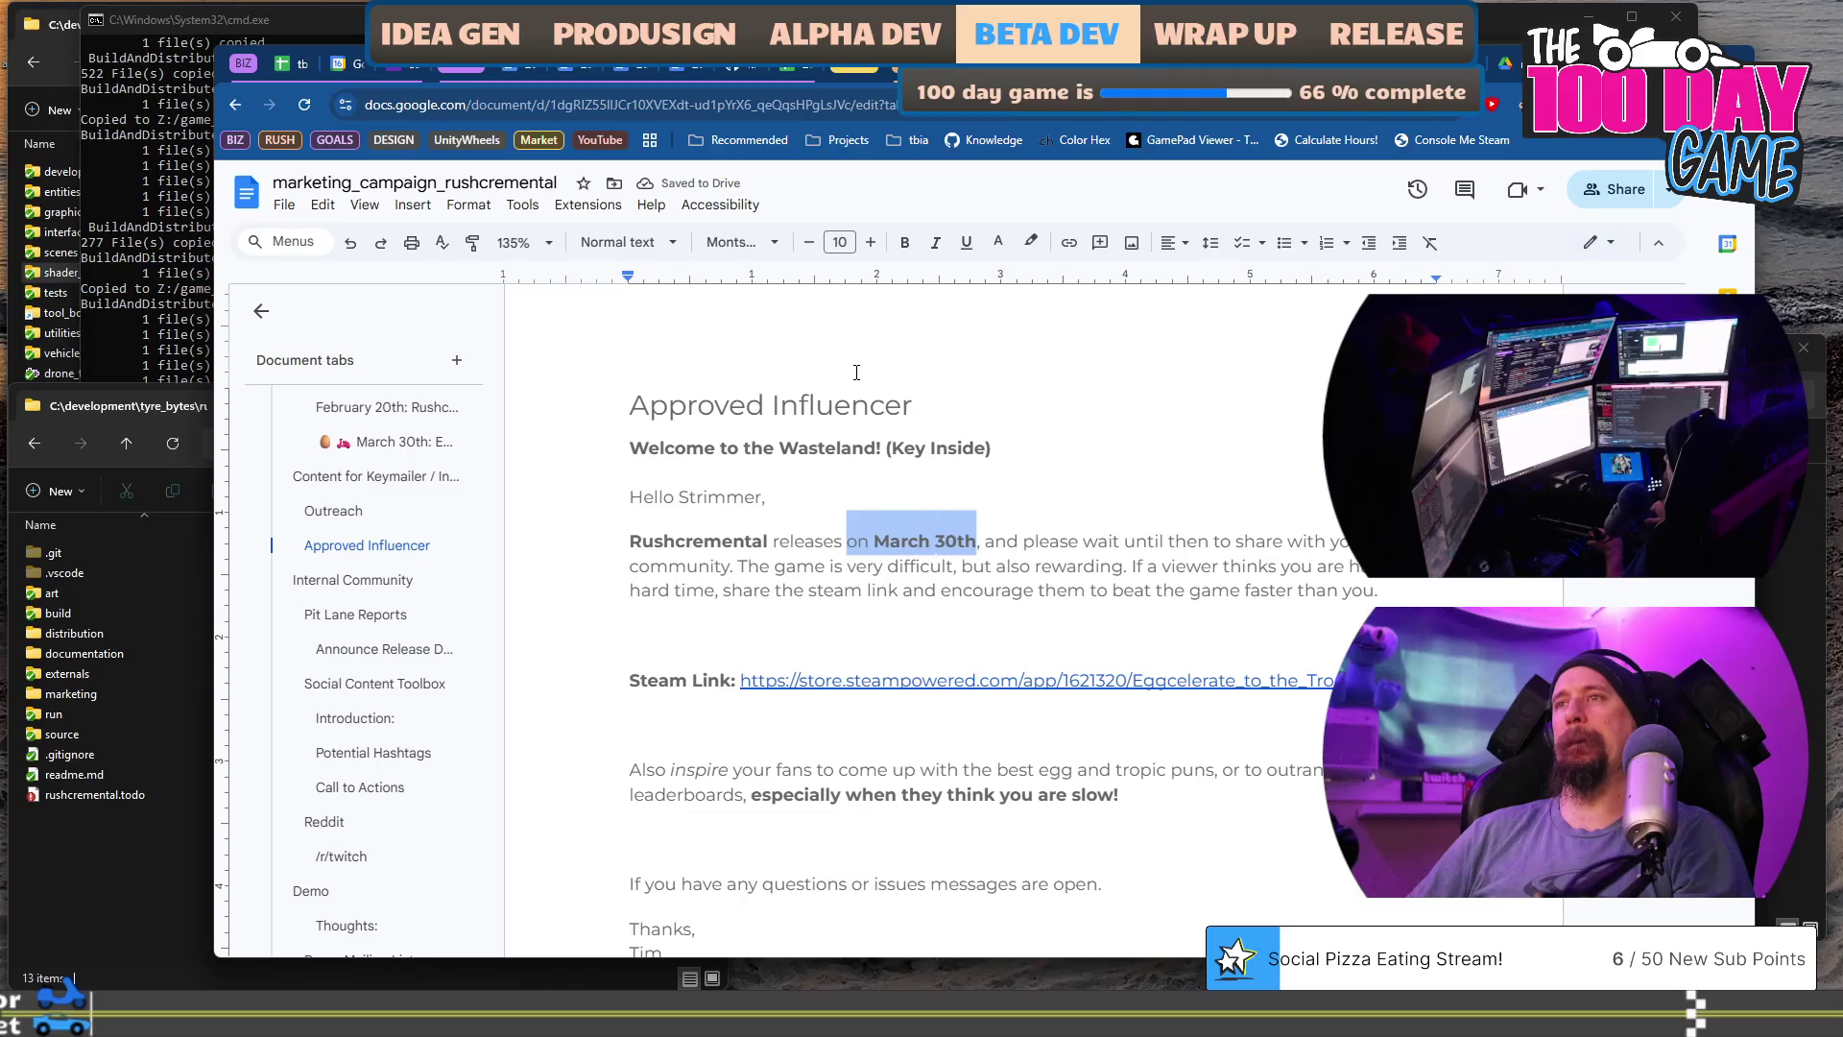
{"action": "type", "text": "ins Spri"}
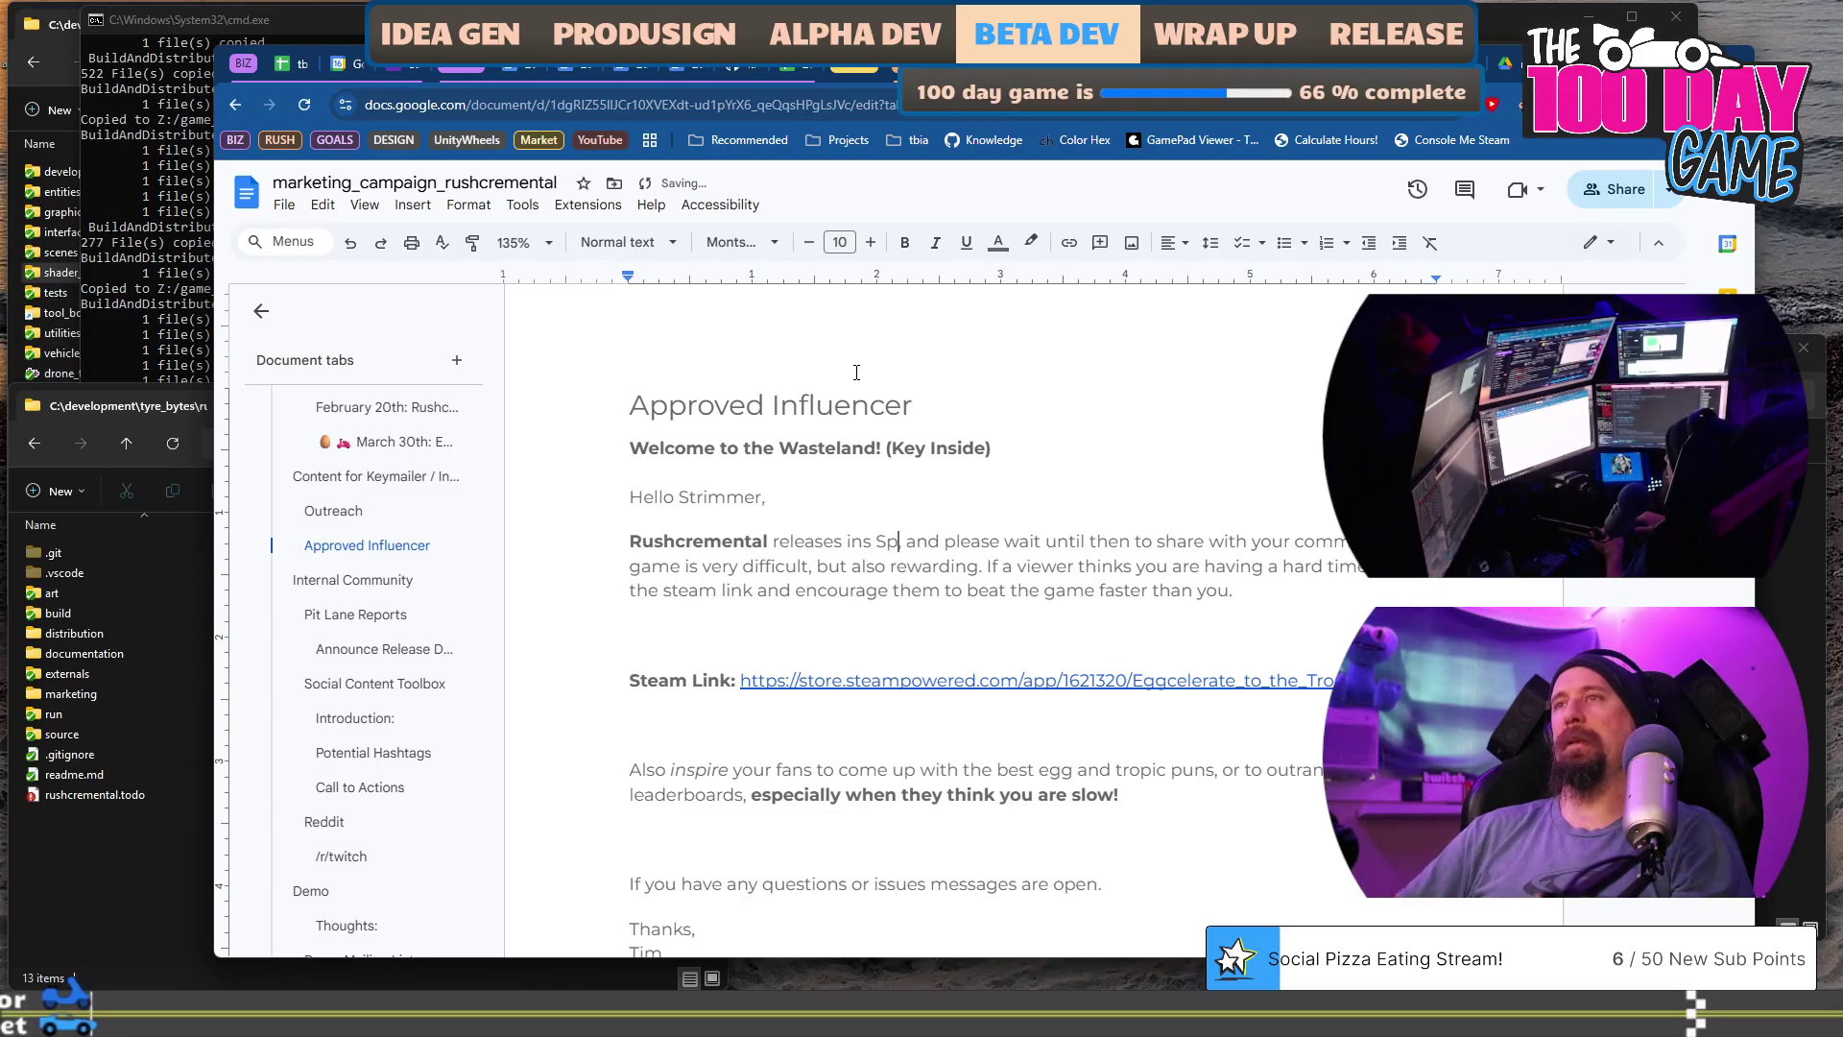
{"action": "type", "text": "t"}
{"action": "key", "text": "BackSpace"}
{"action": "key", "text": "BackSpace"}
{"action": "key", "text": "BackSpace"}
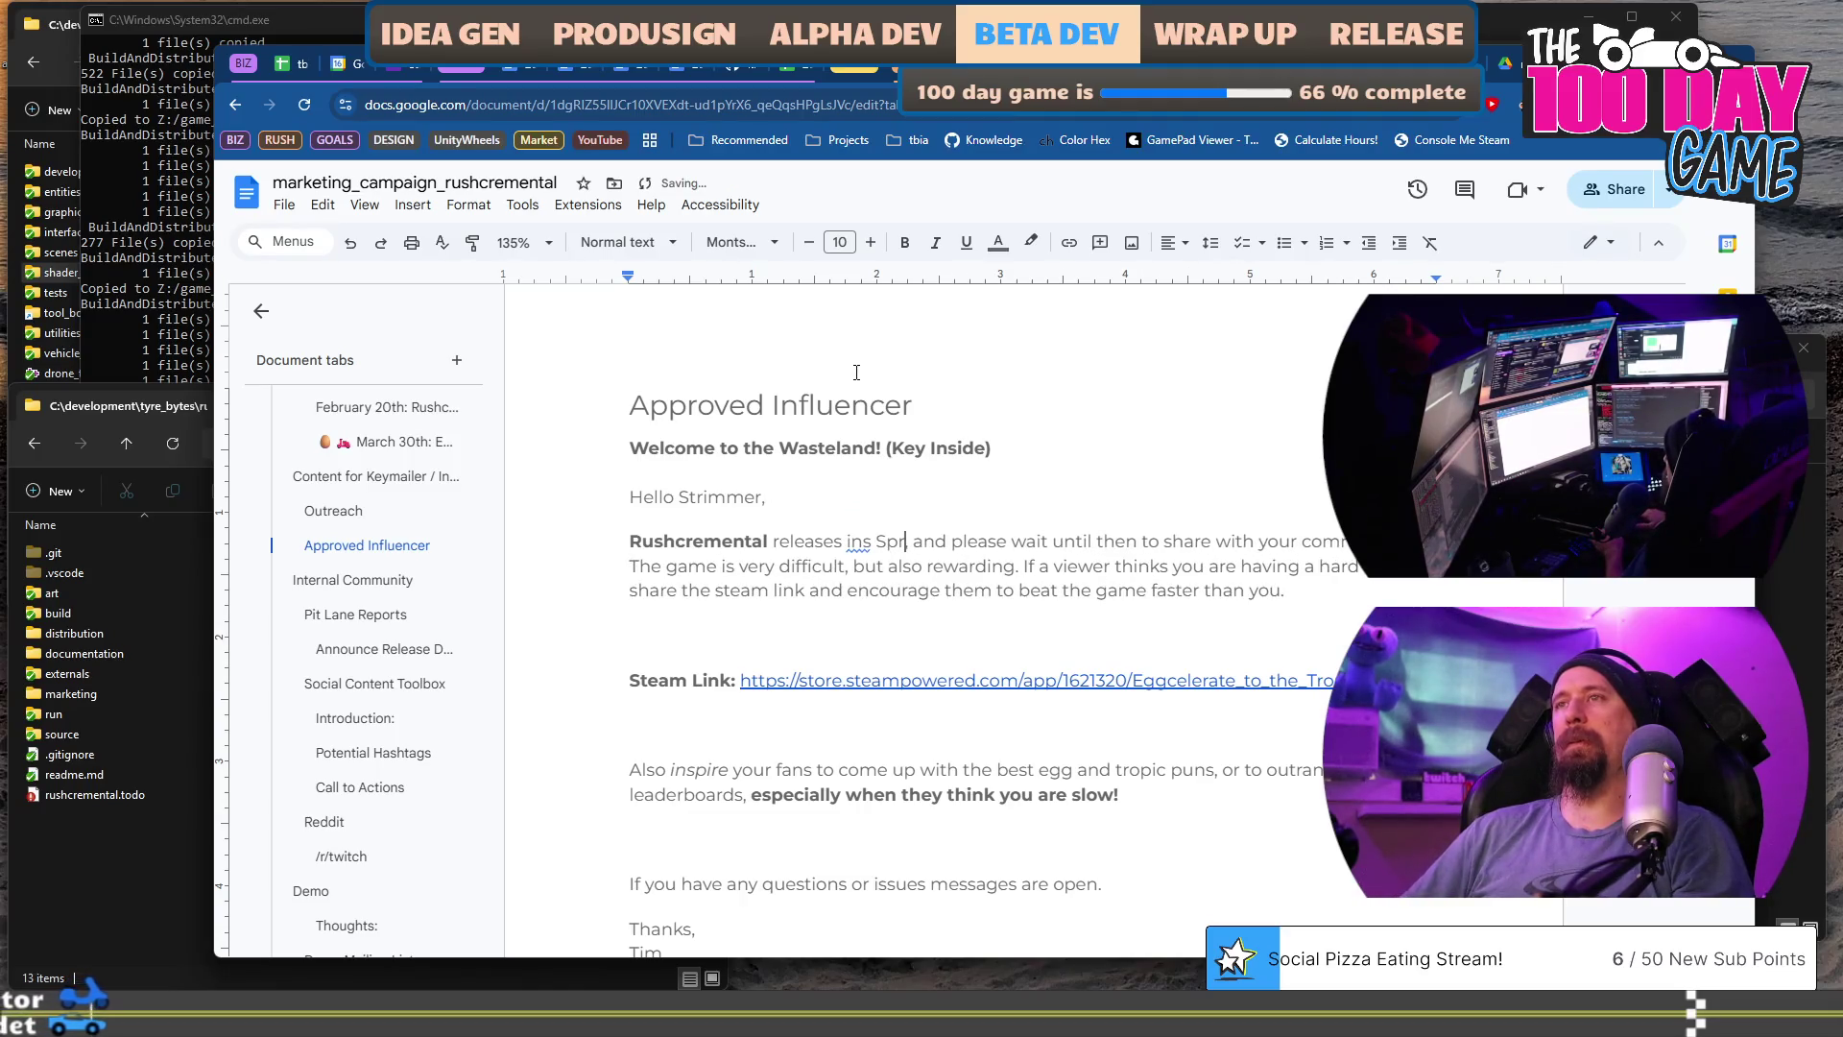
{"action": "type", "text": "Spring"}
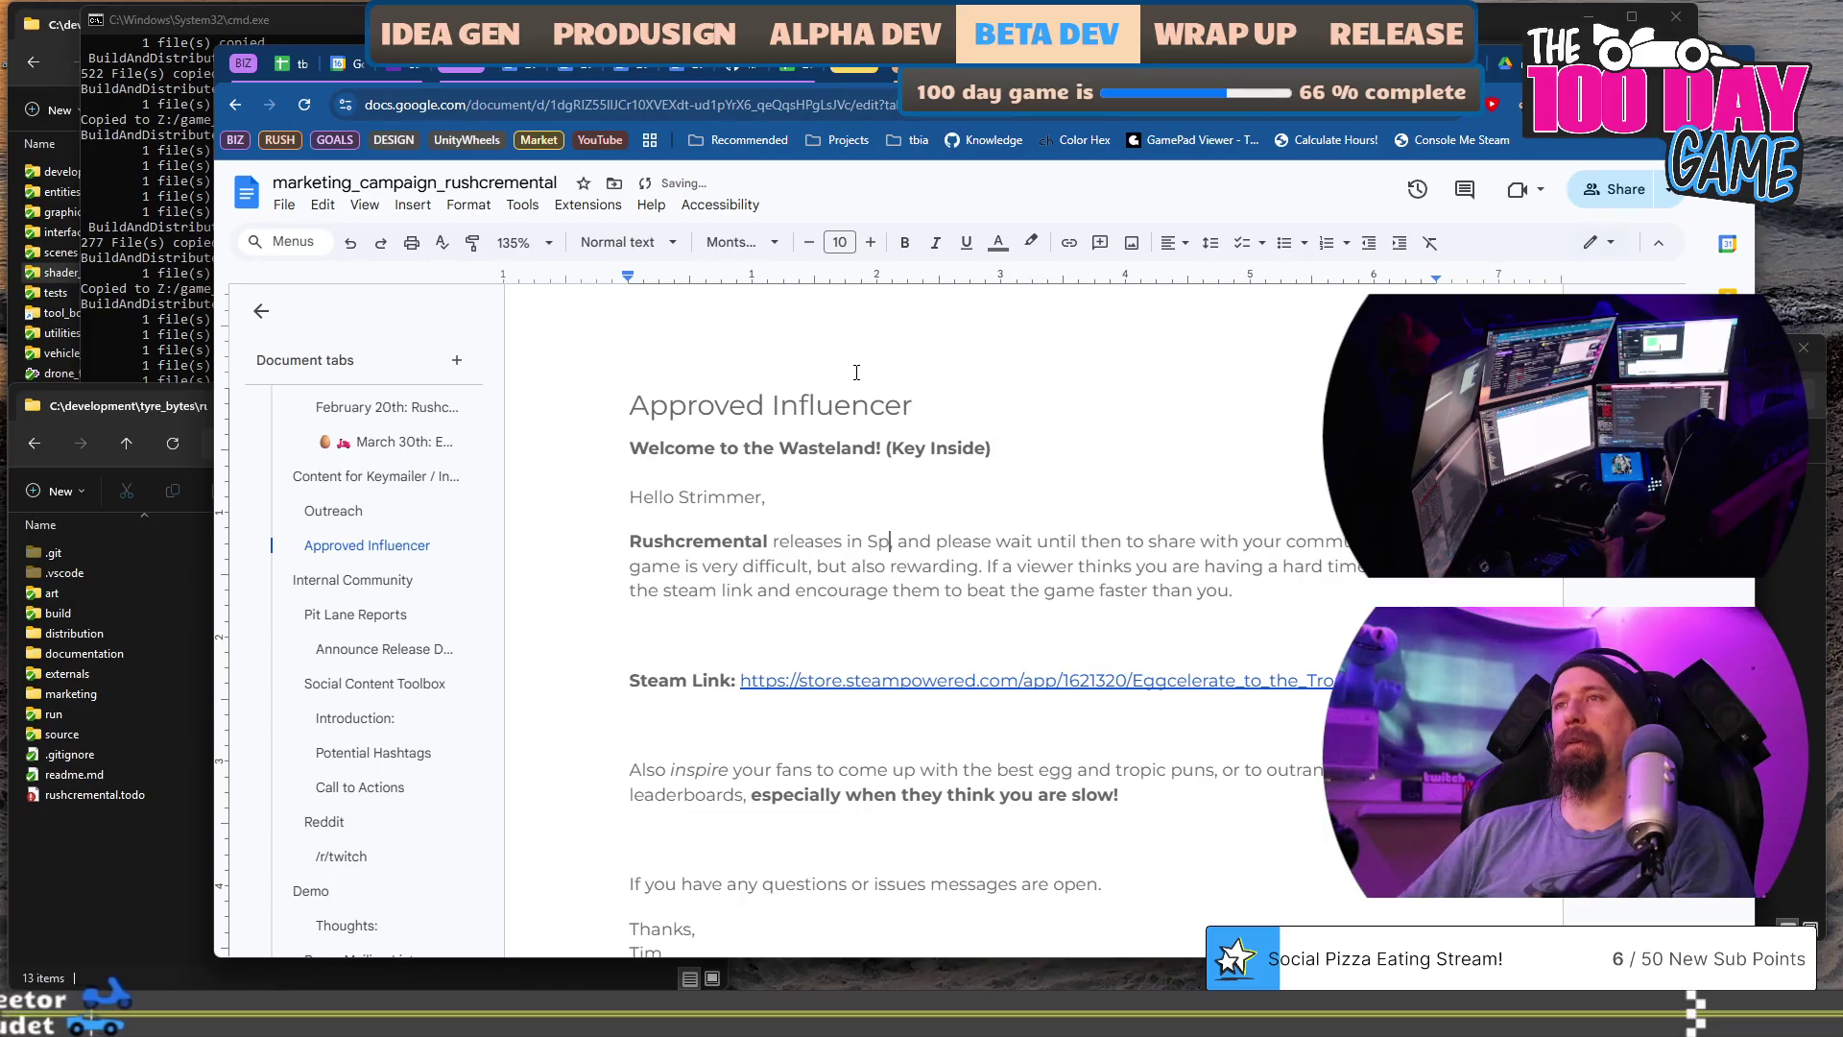
{"action": "type", "text": " 2026"}
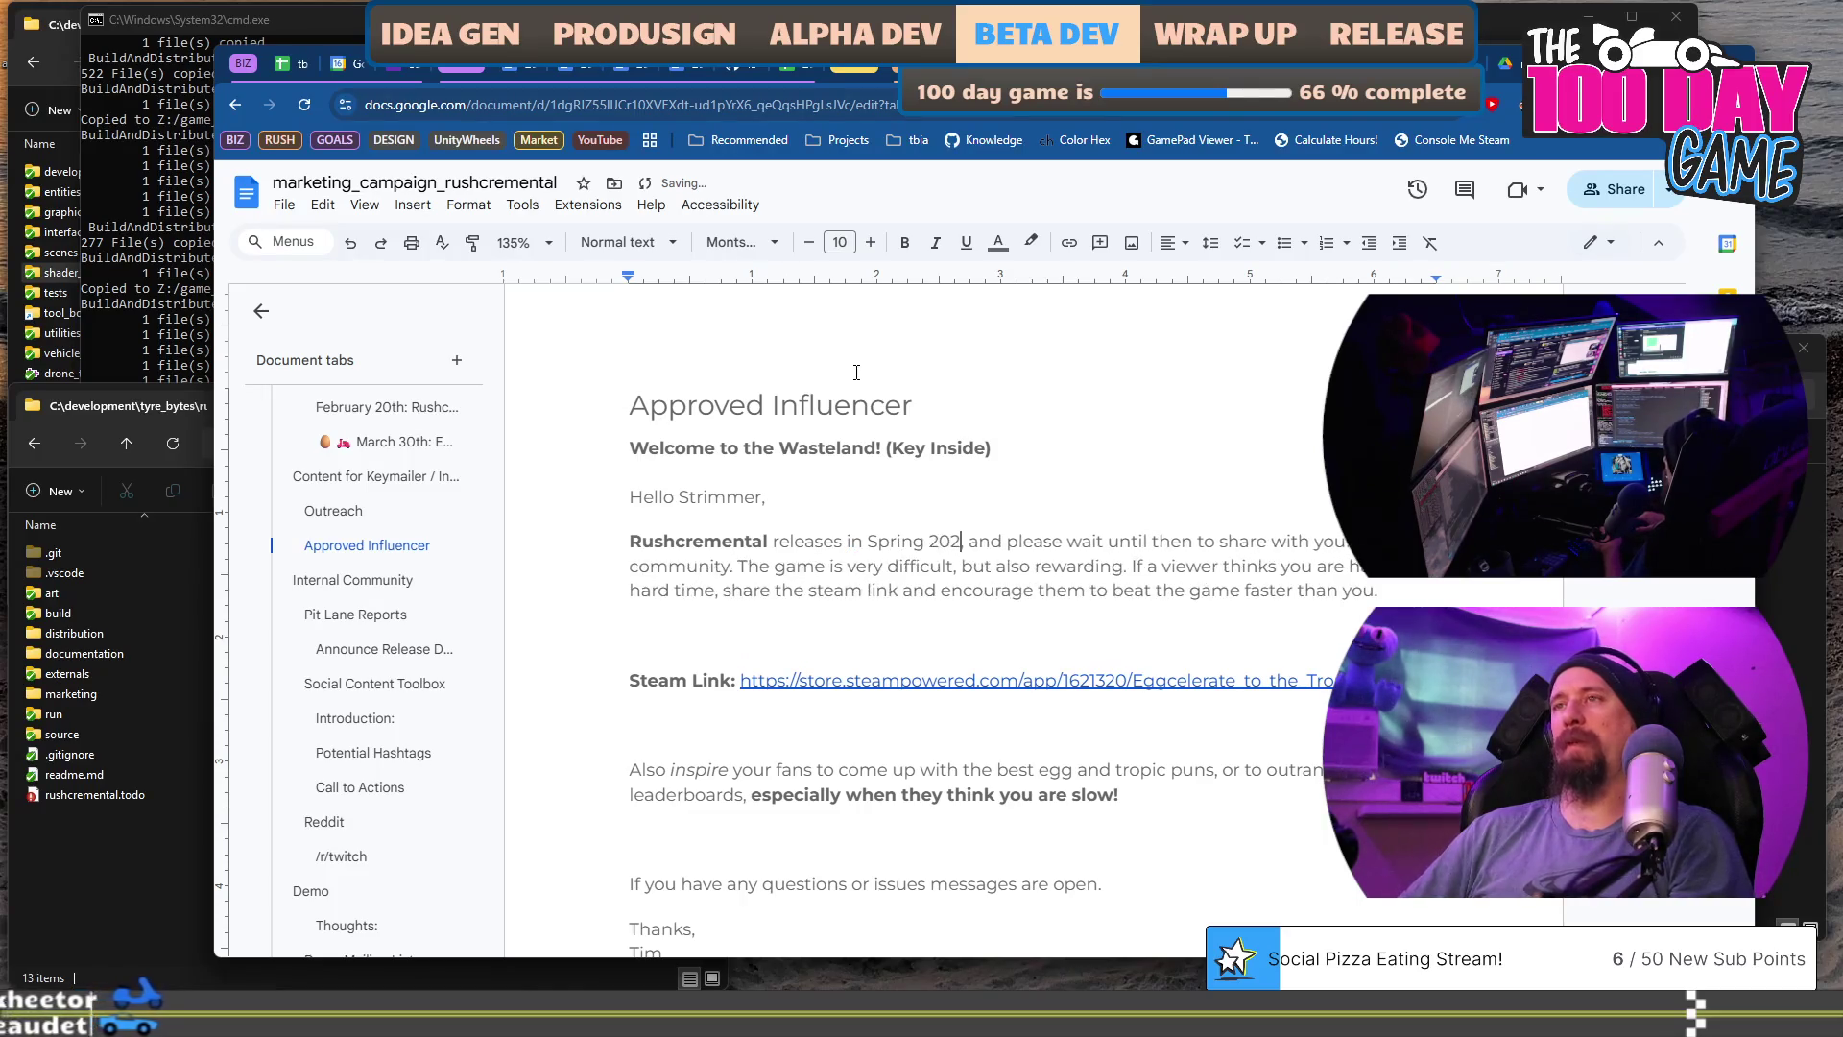
Delete the sentences about the game's difficulty and sharing the link
{"action": "key", "text": "ctrl+Right"}
{"action": "key", "text": "ctrl+Right"}
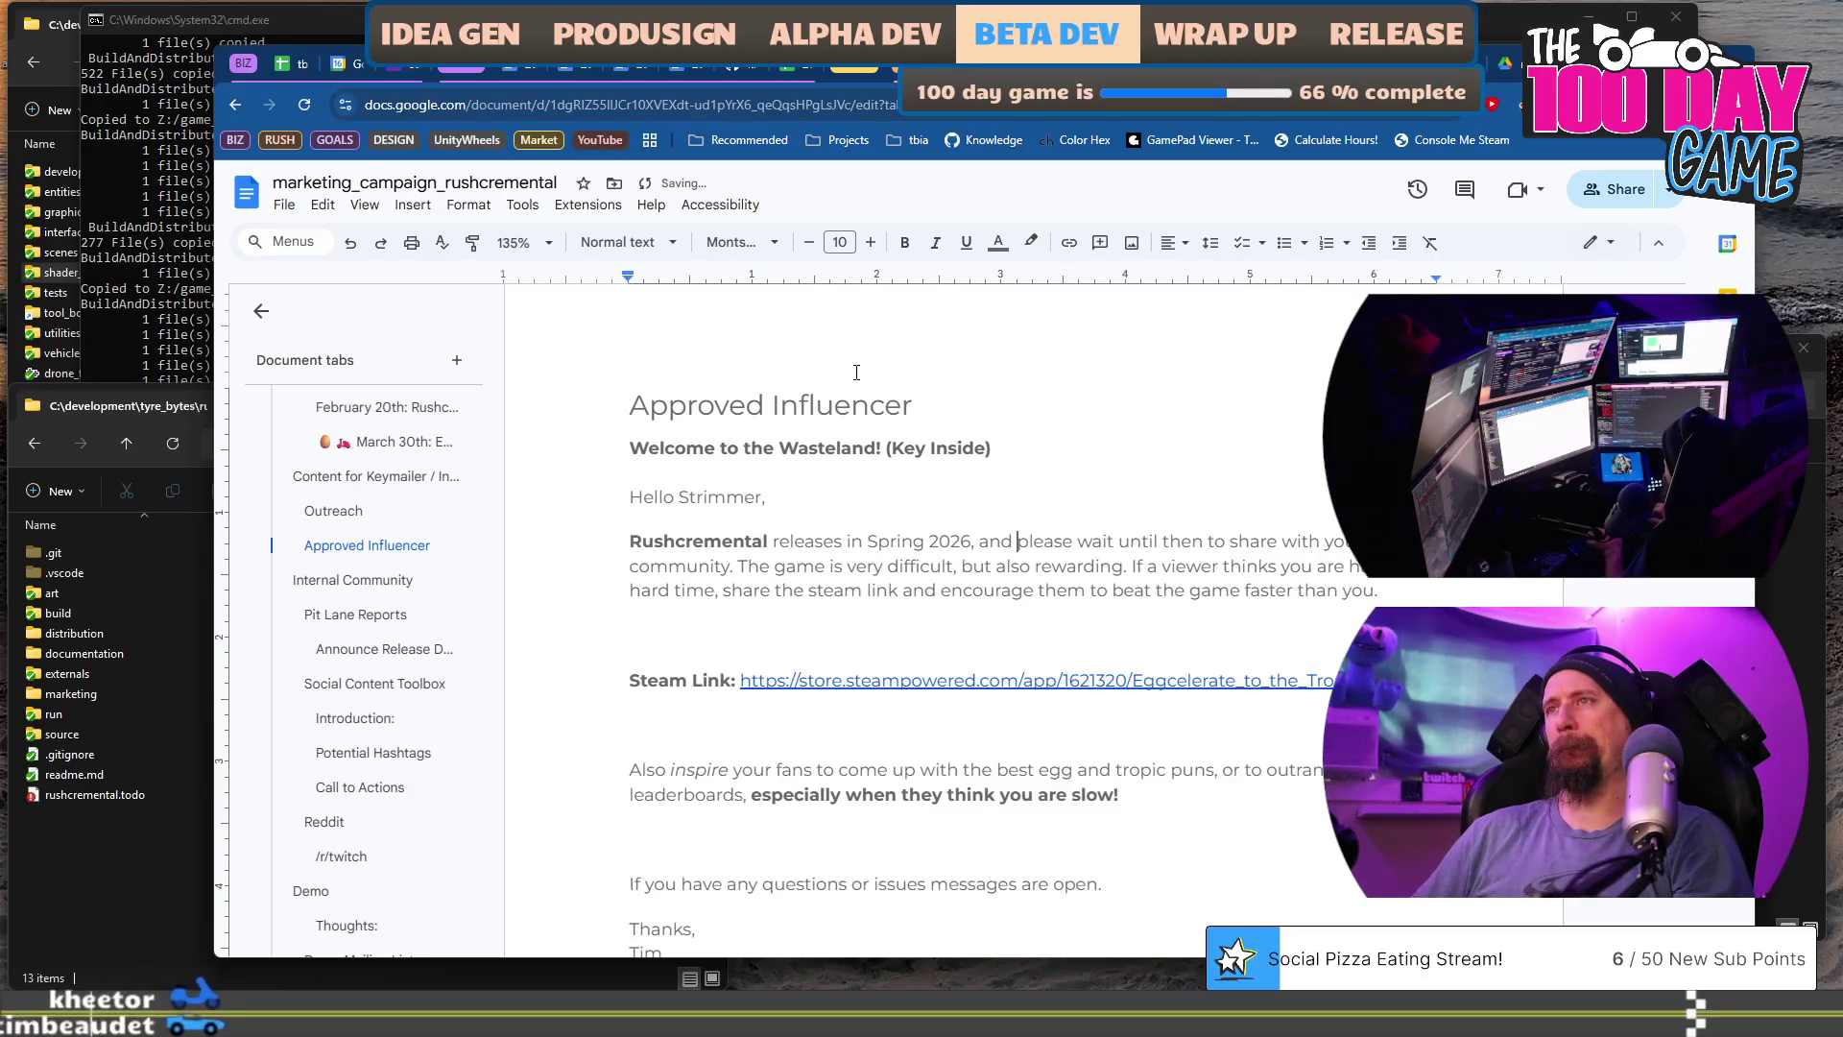
{"action": "key", "text": "ctrl+Left"}
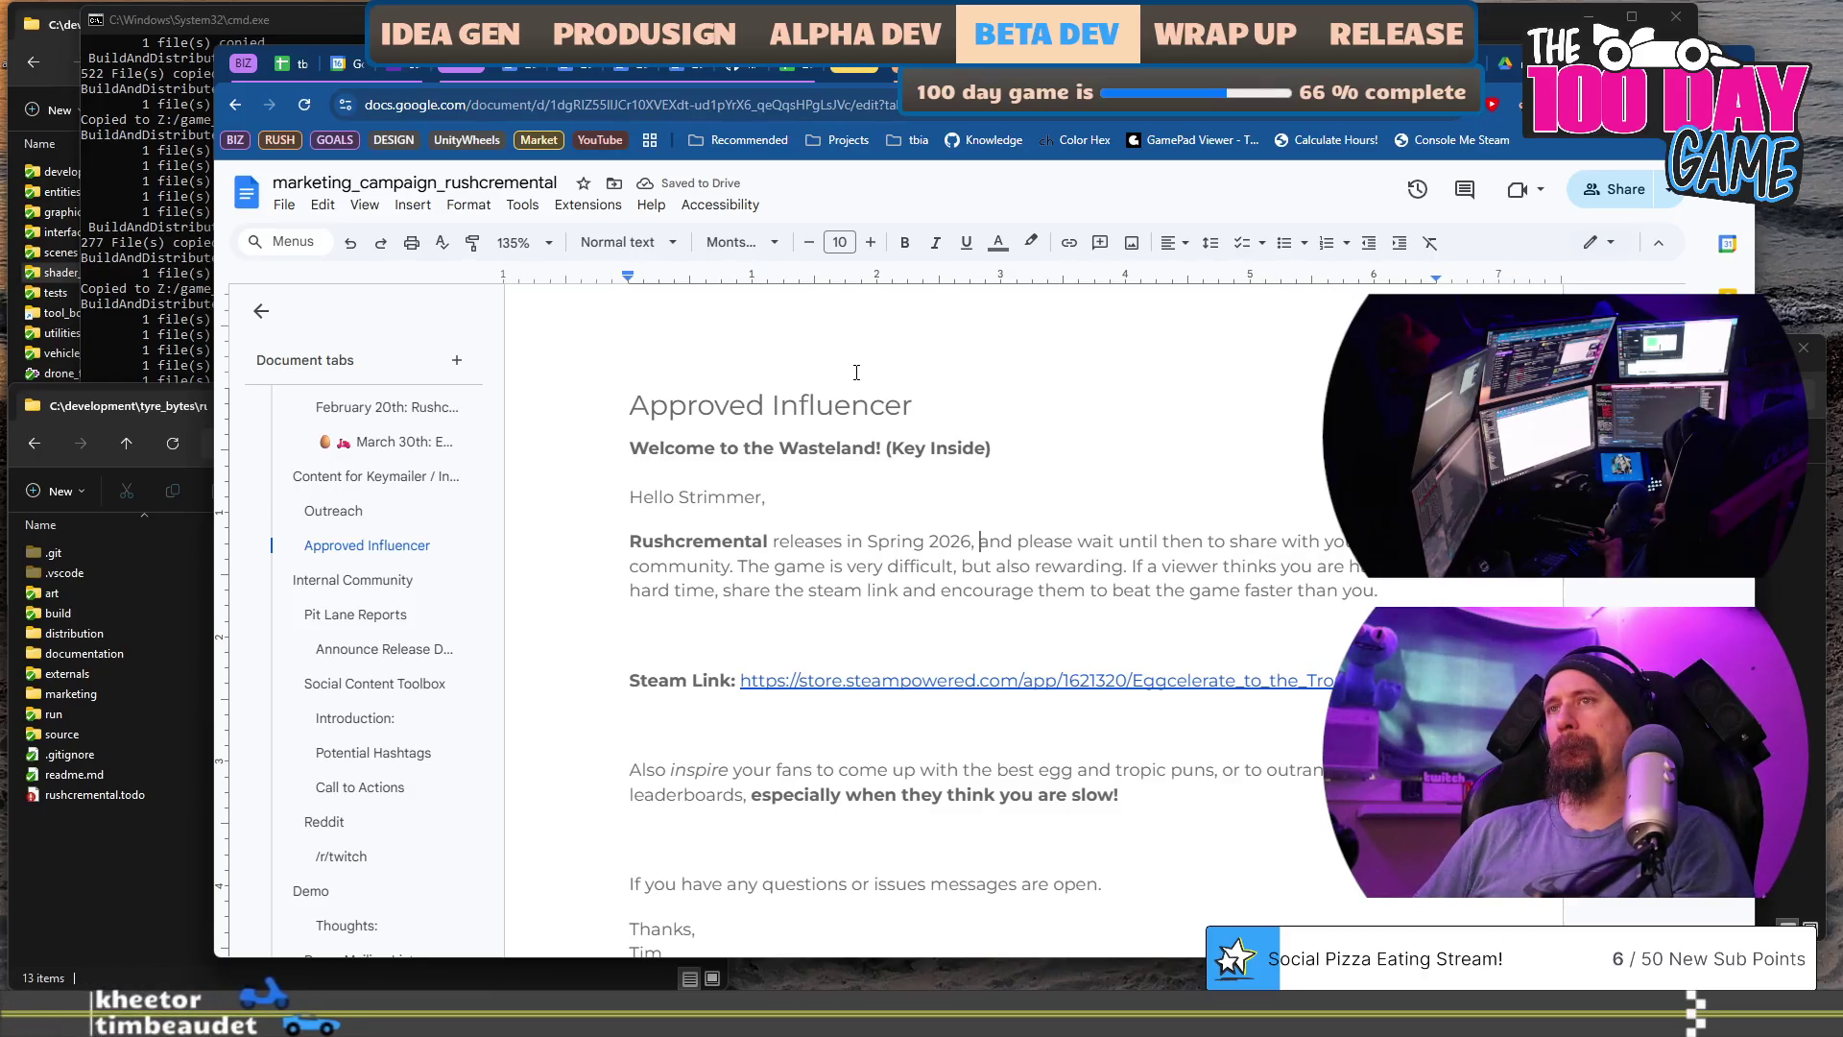
{"action": "key", "text": "shift+Down"}
{"action": "key", "text": "shift+Down"}
{"action": "key", "text": "shift+Up"}
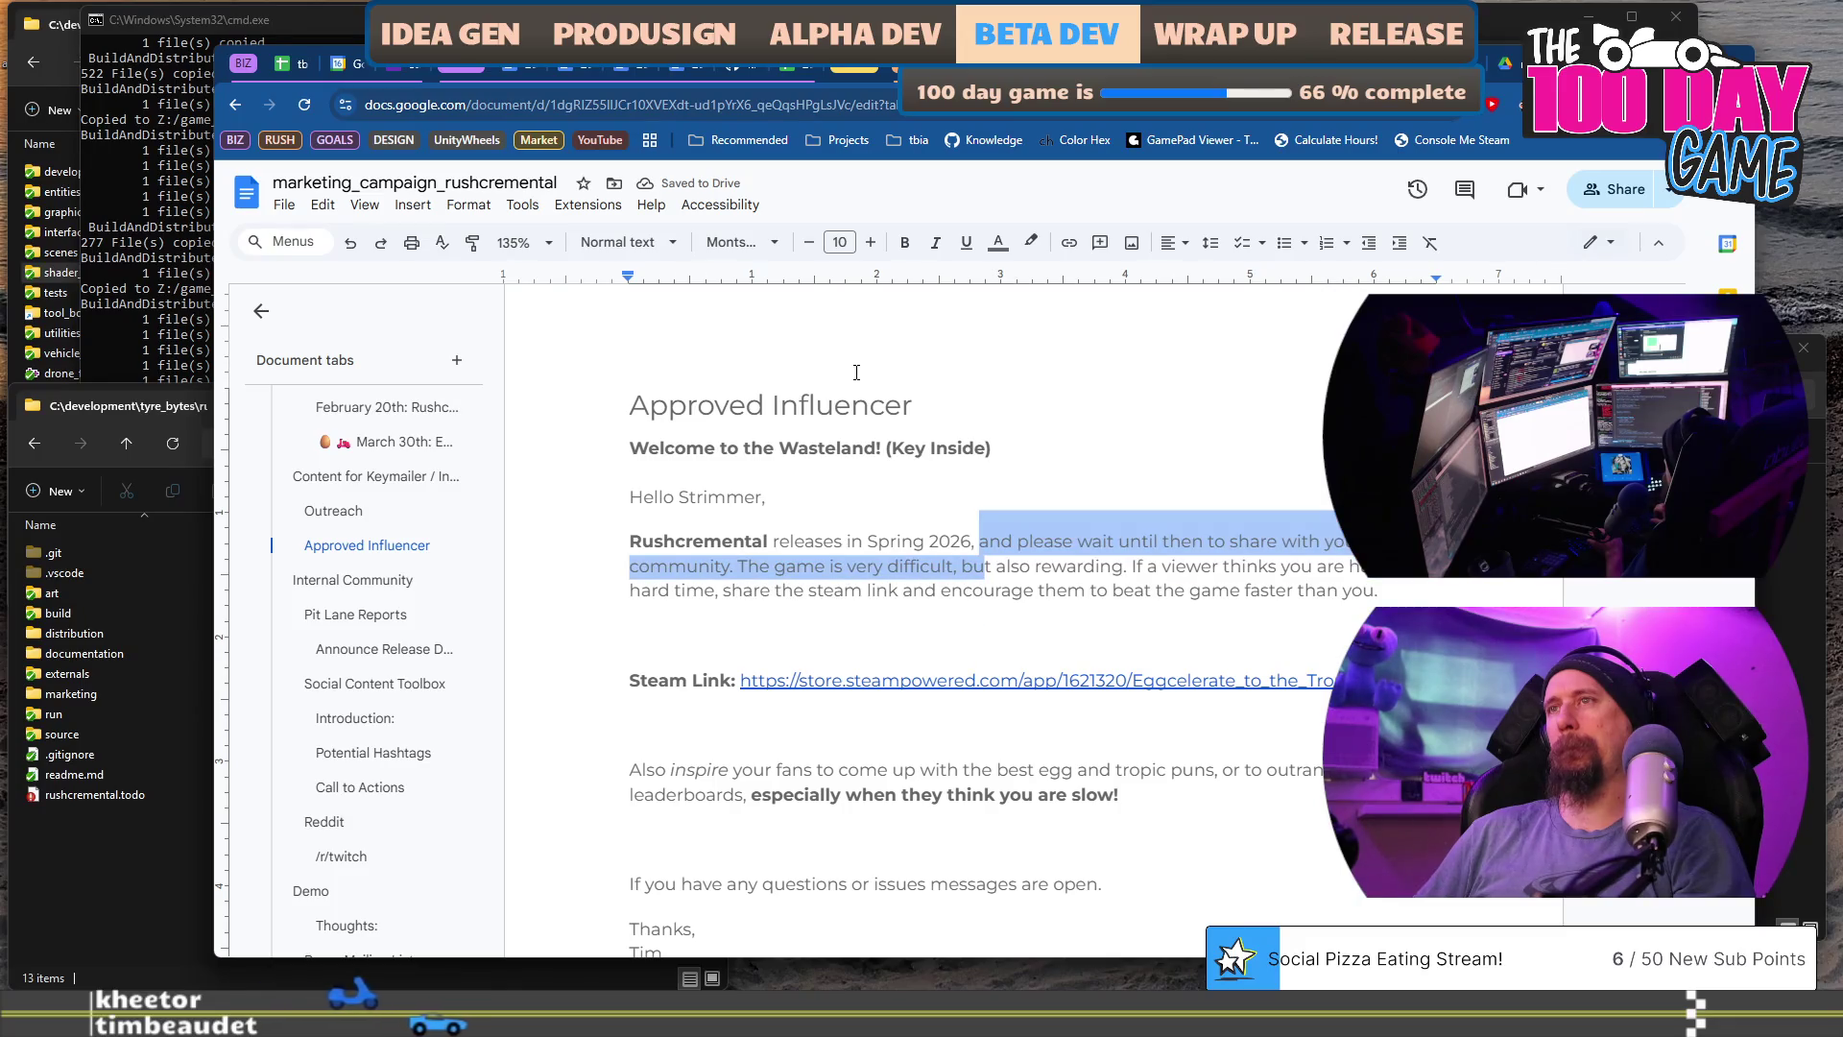
{"action": "key", "text": "ctrl+Up"}
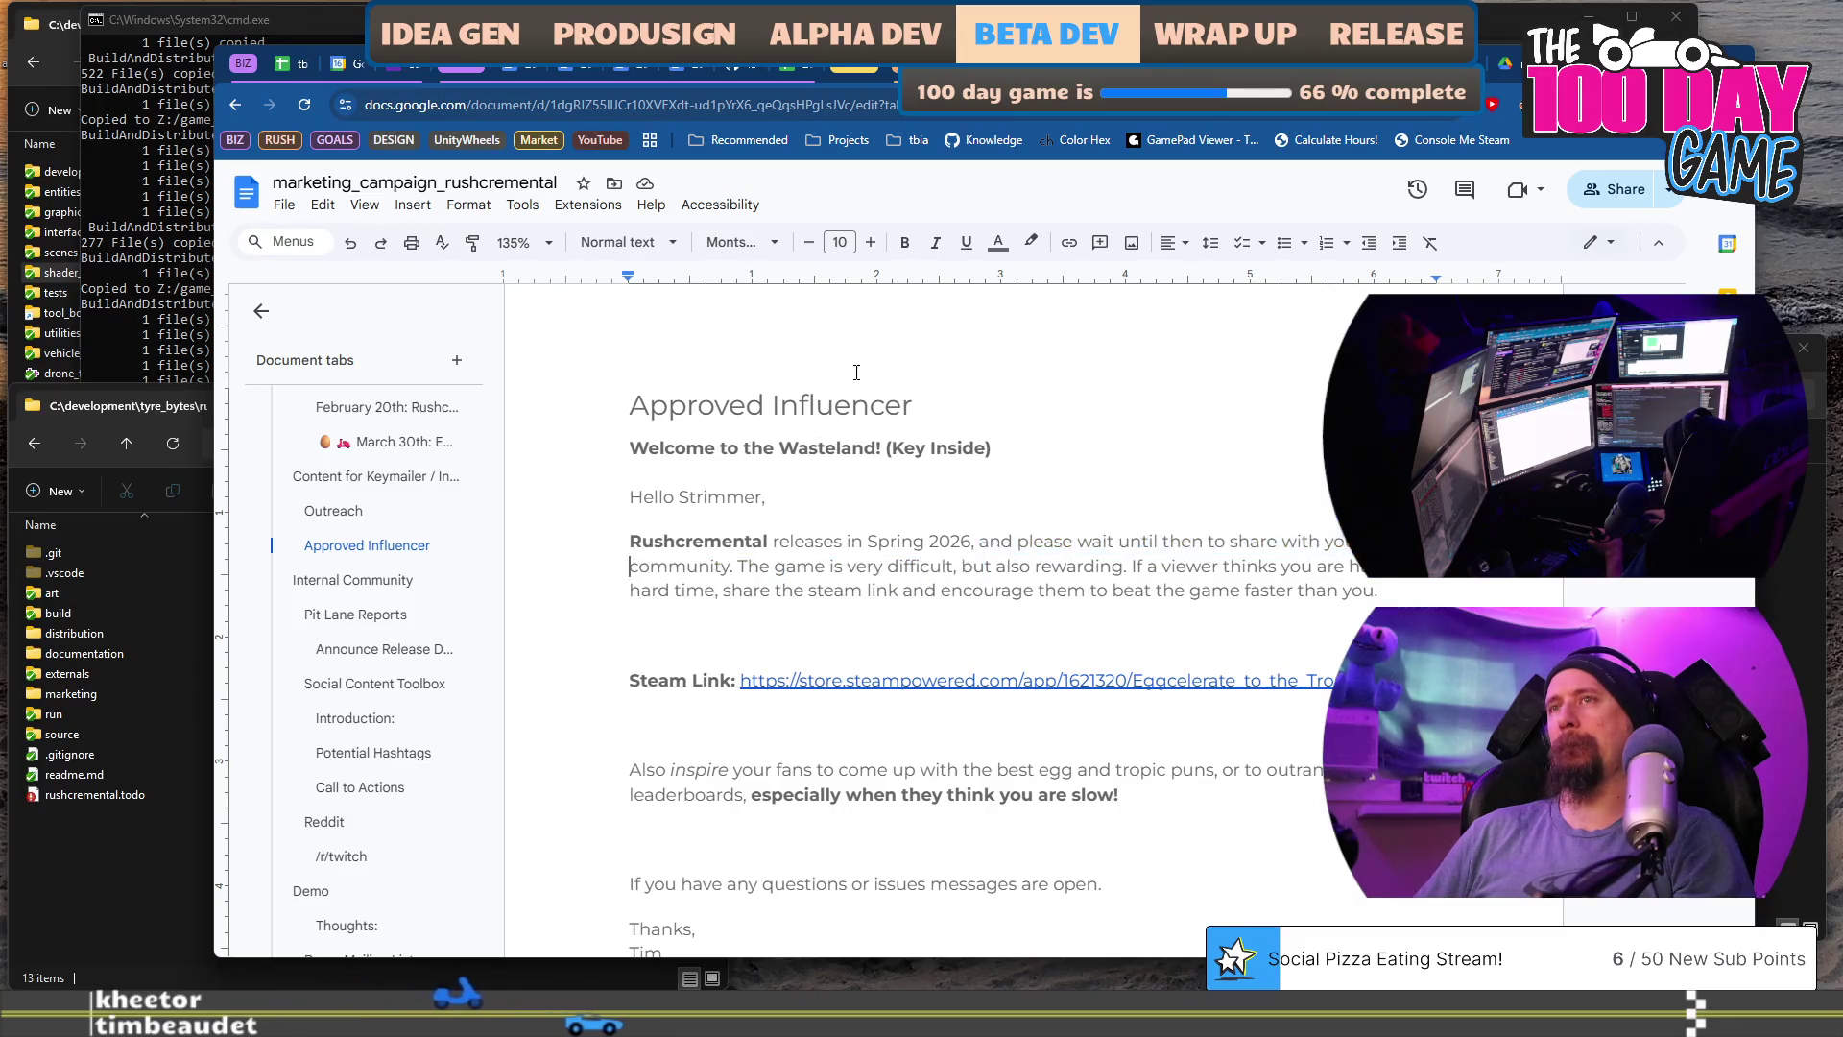
{"action": "key", "text": "shift+Down"}
{"action": "key", "text": "shift+Down"}
{"action": "key", "text": "shift+Down"}
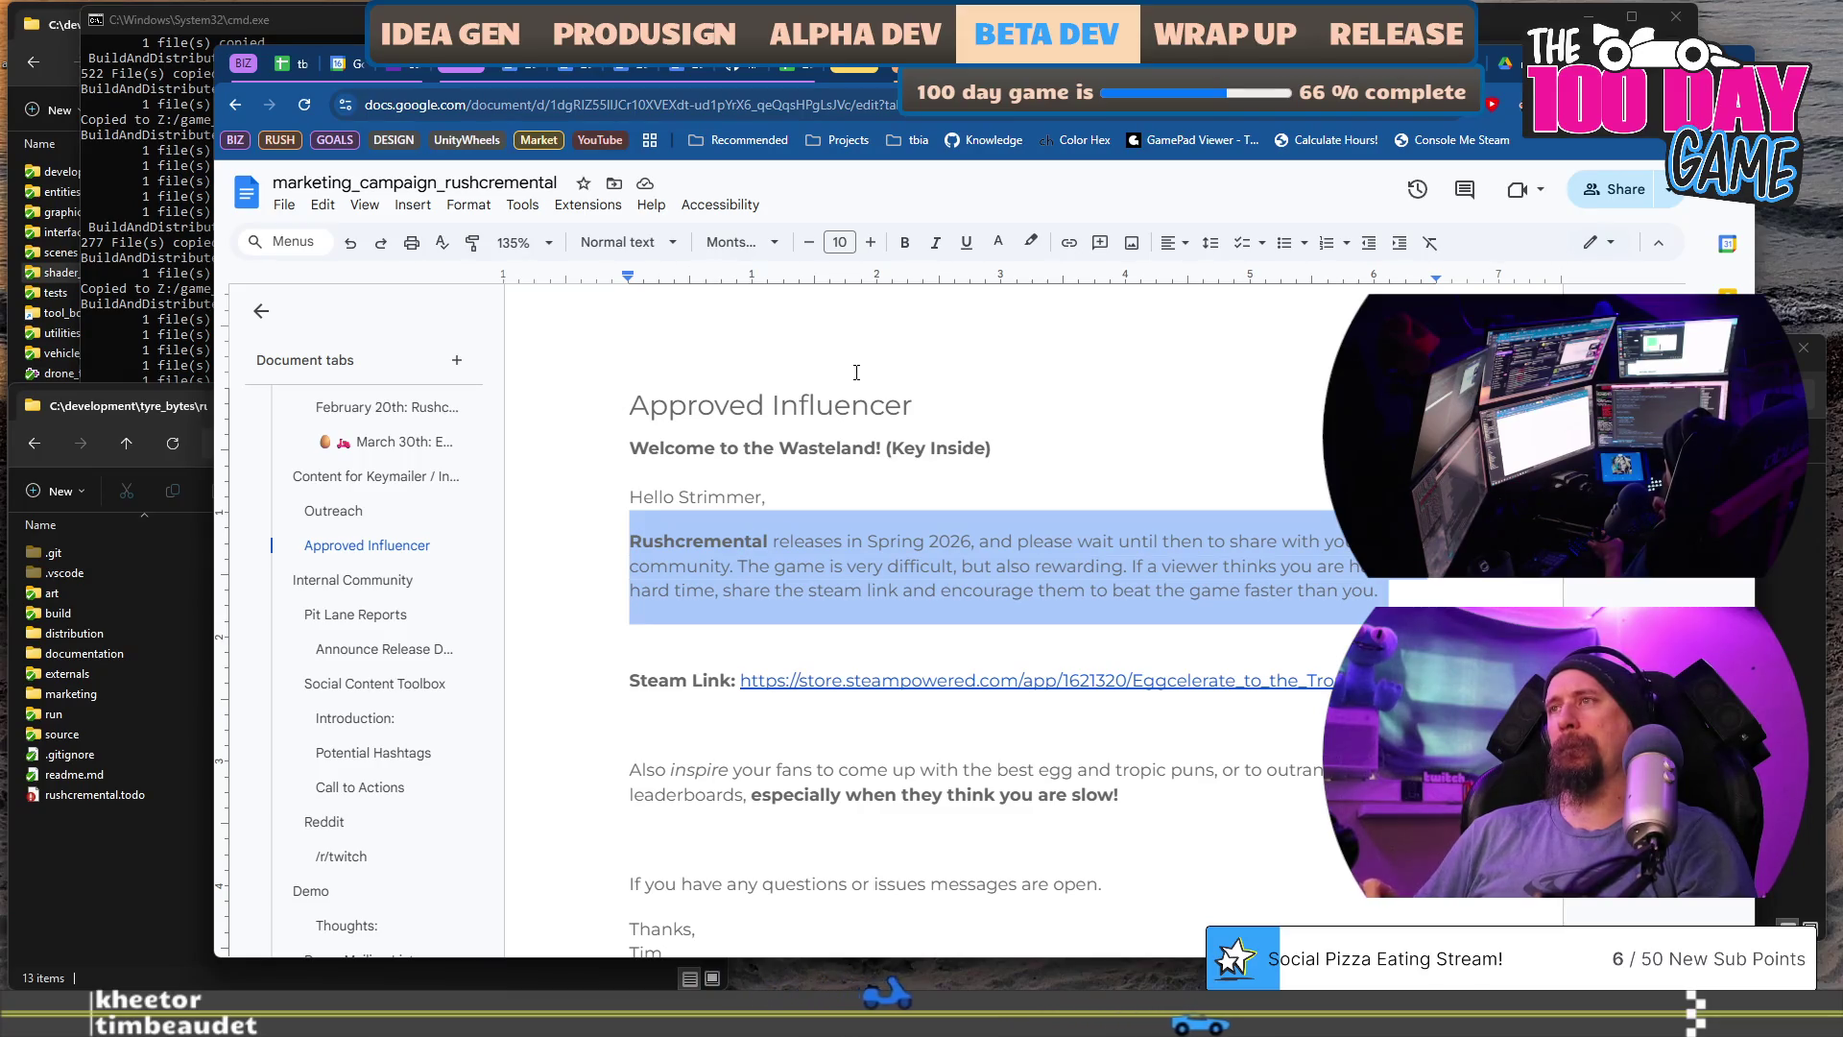
{"action": "key", "text": "Down"}
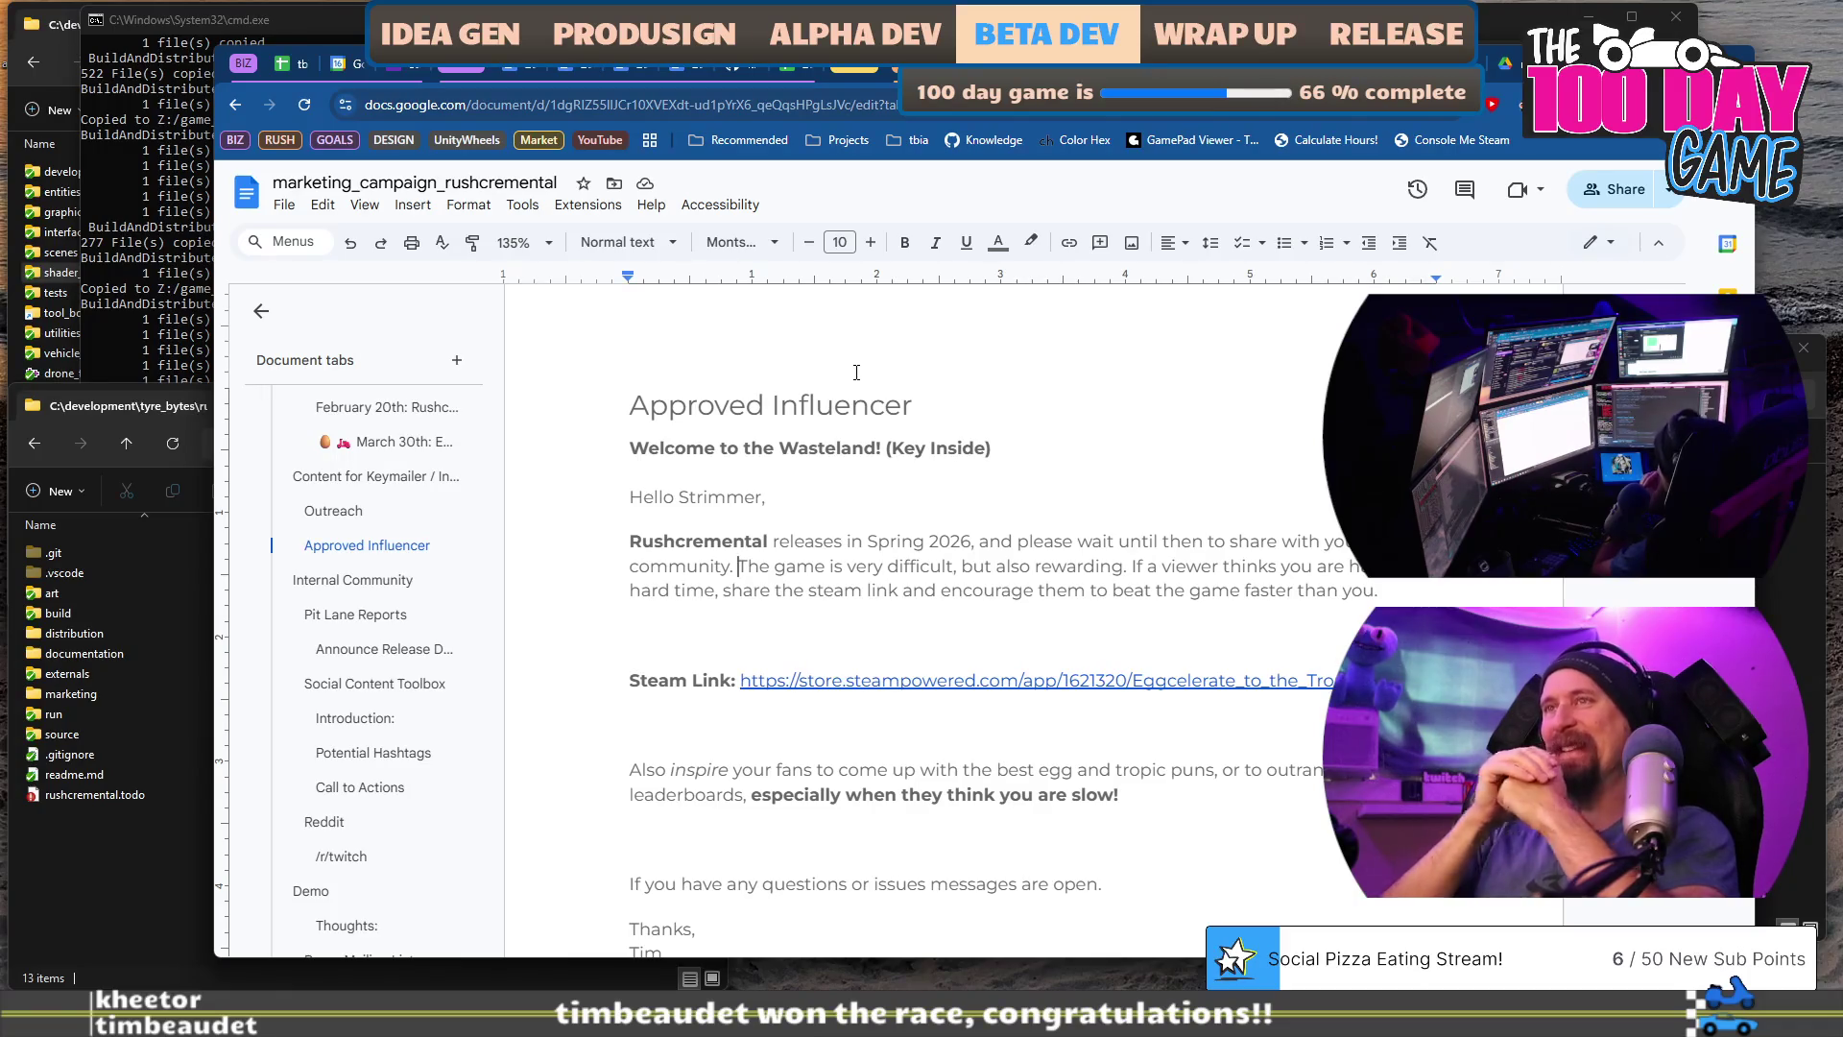
{"action": "key", "text": "ctrl+shift+Down"}
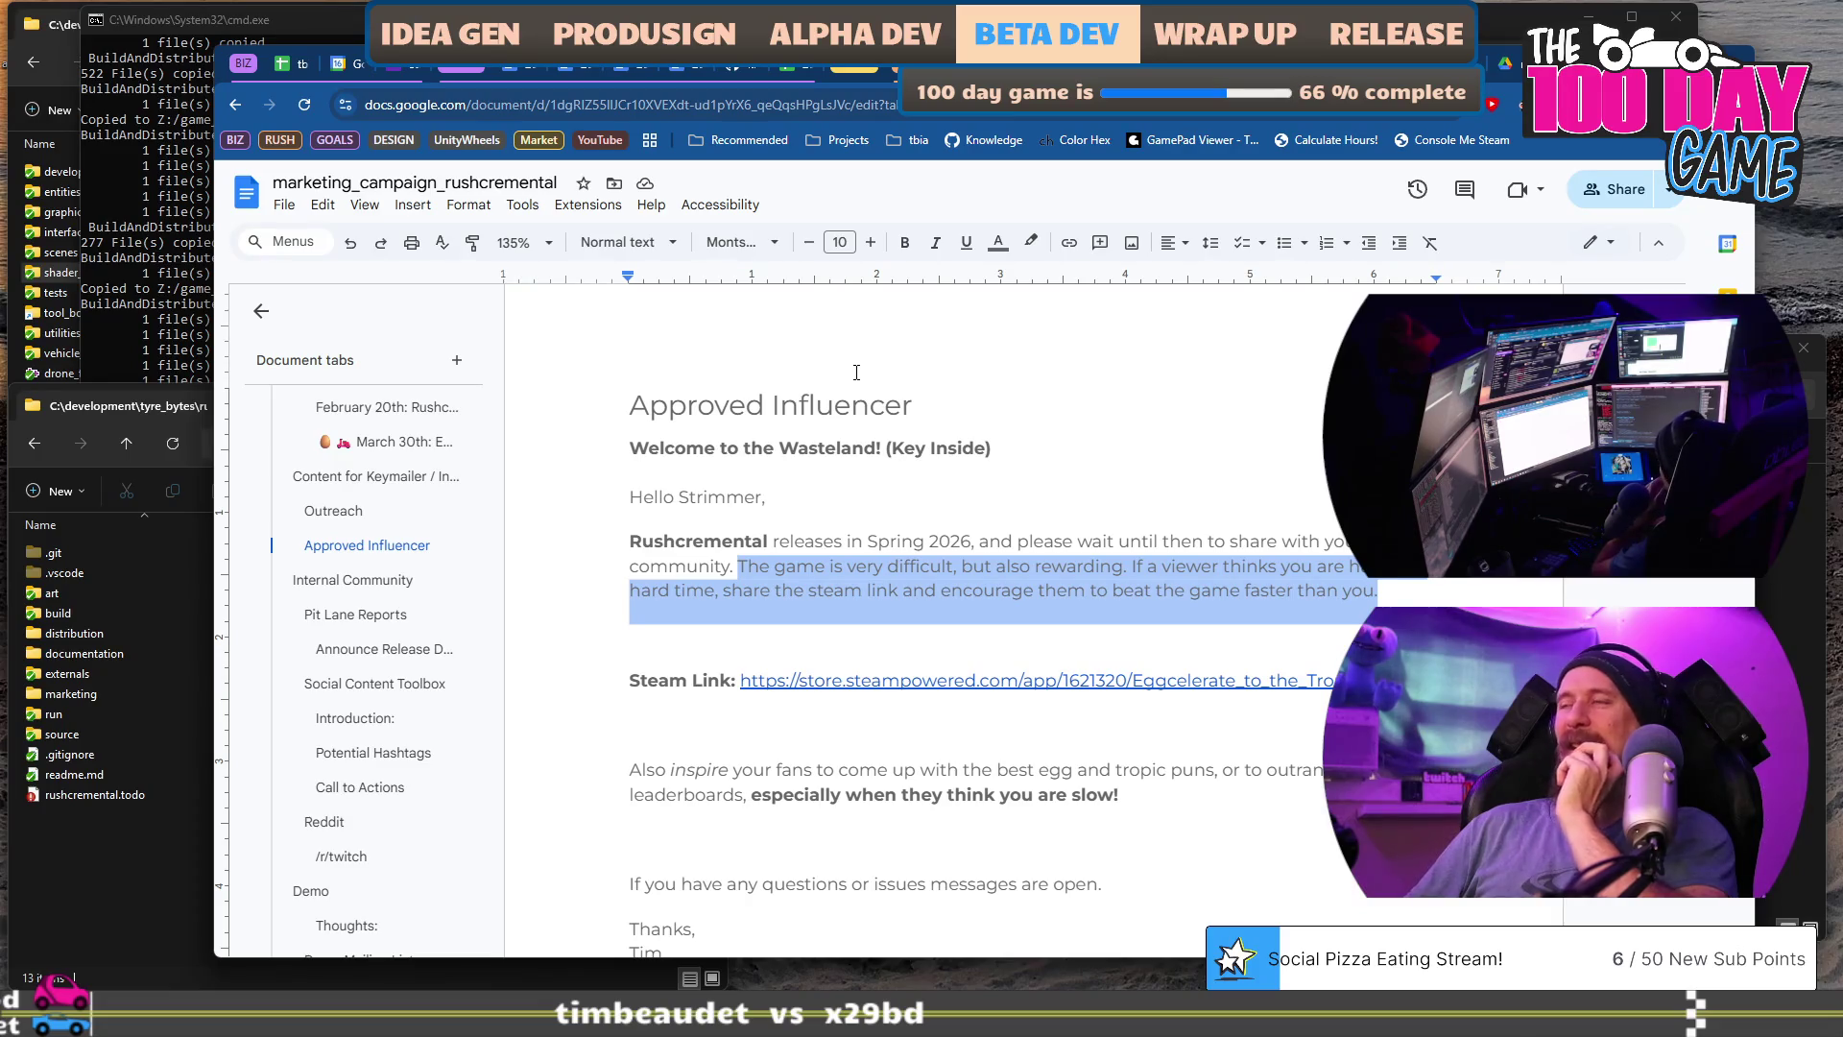
{"action": "key", "text": "Delete"}
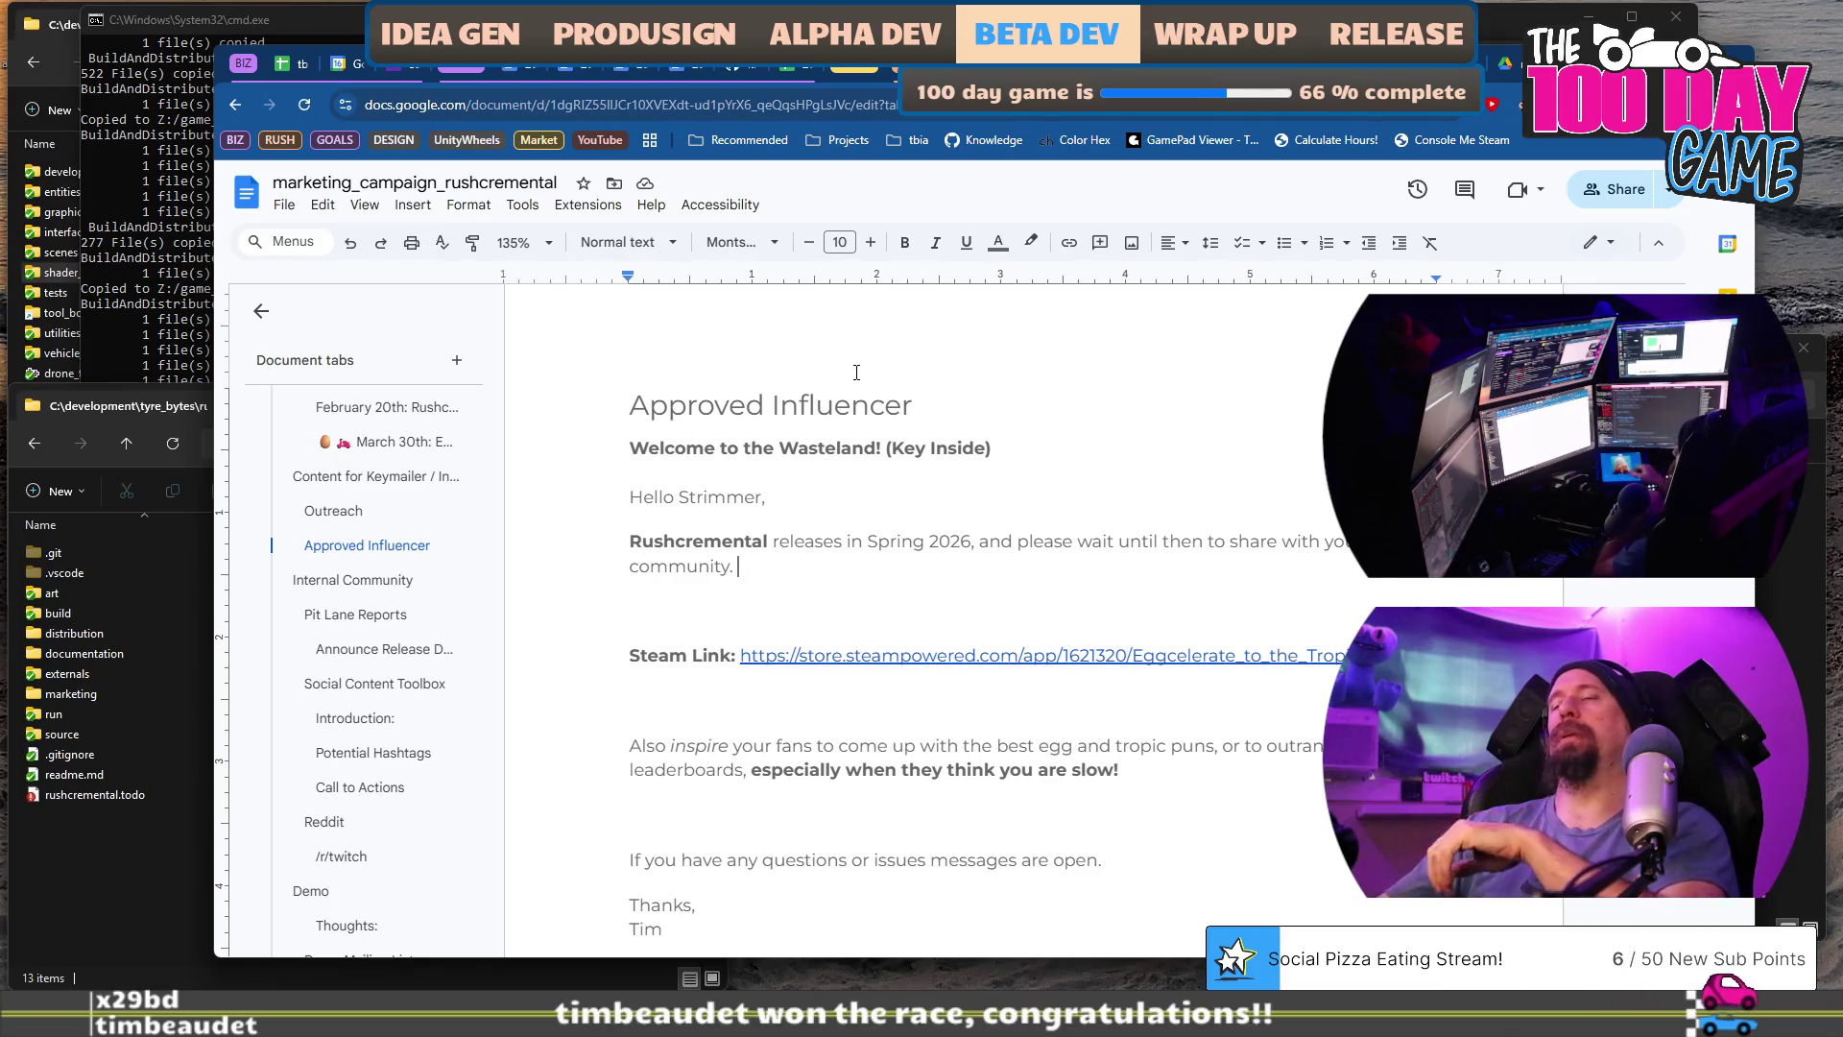
Colour the Spring 2026 release paragraph with the custom pink-red text swatch
{"action": "triple_click", "coordinate": [870, 562]}
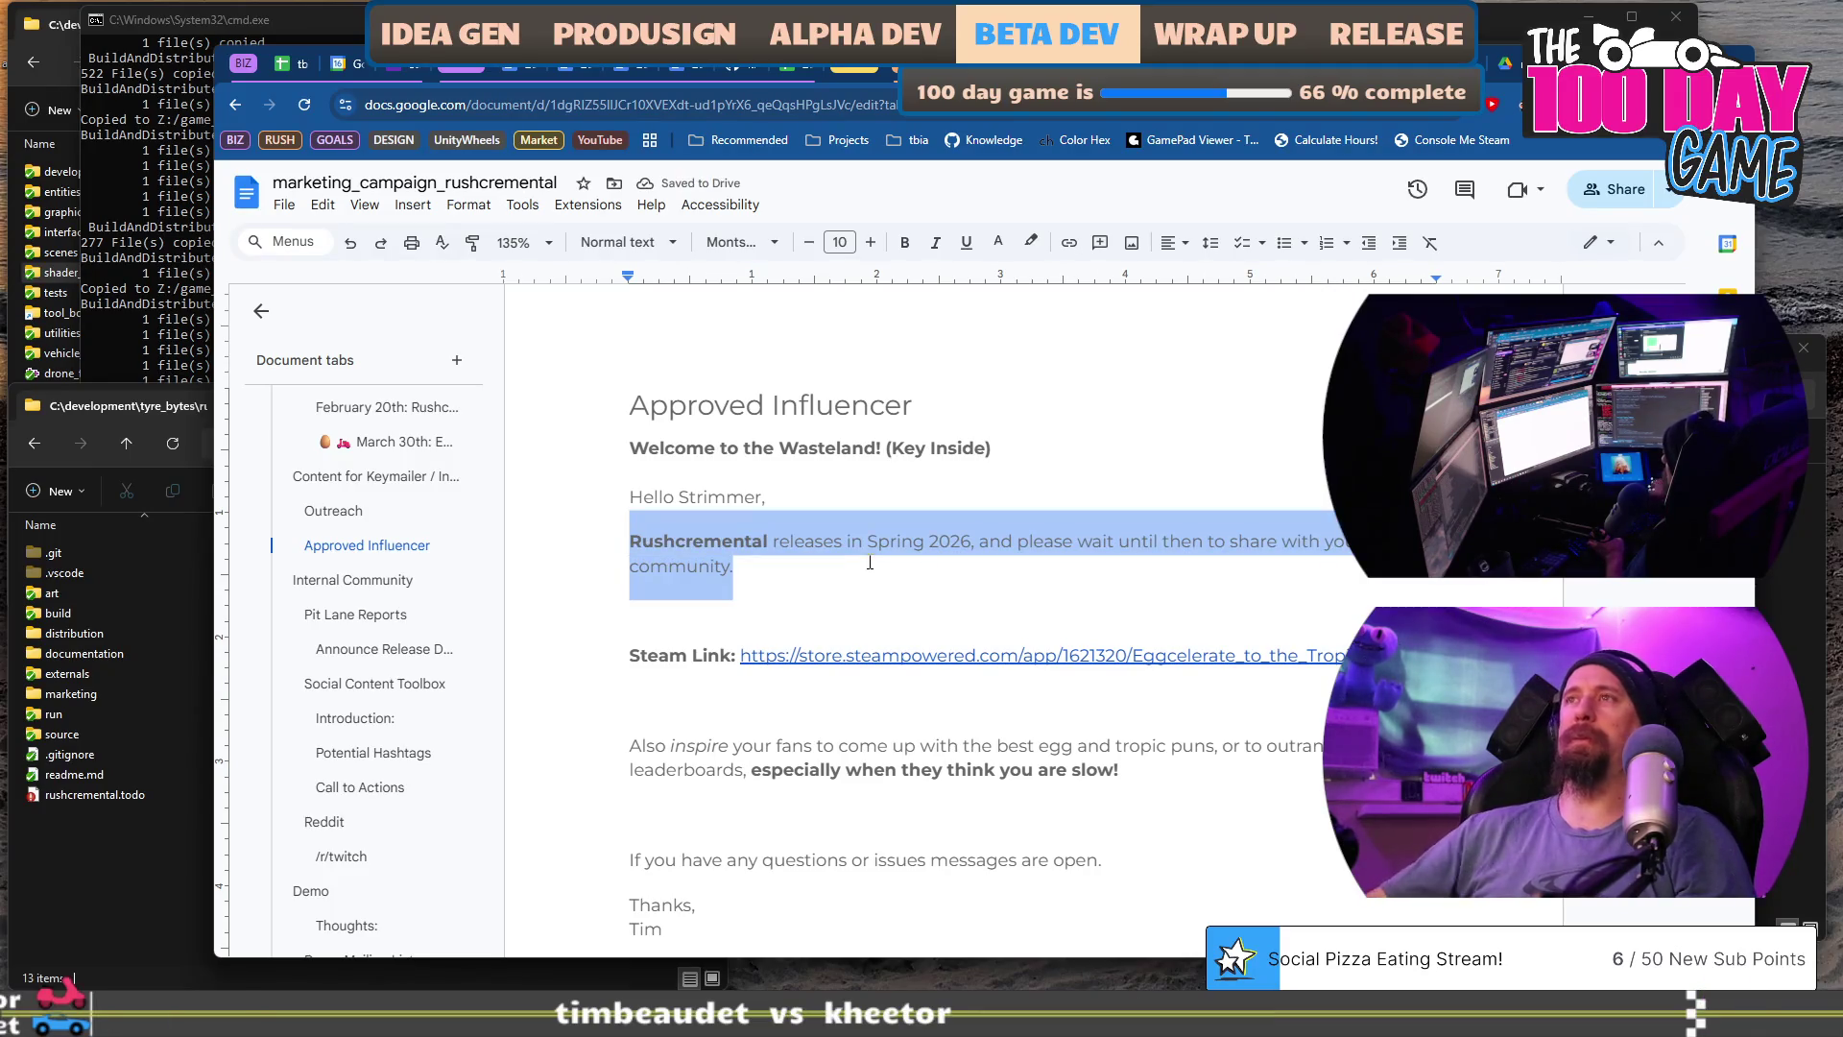
{"action": "left_click", "coordinate": [999, 245]}
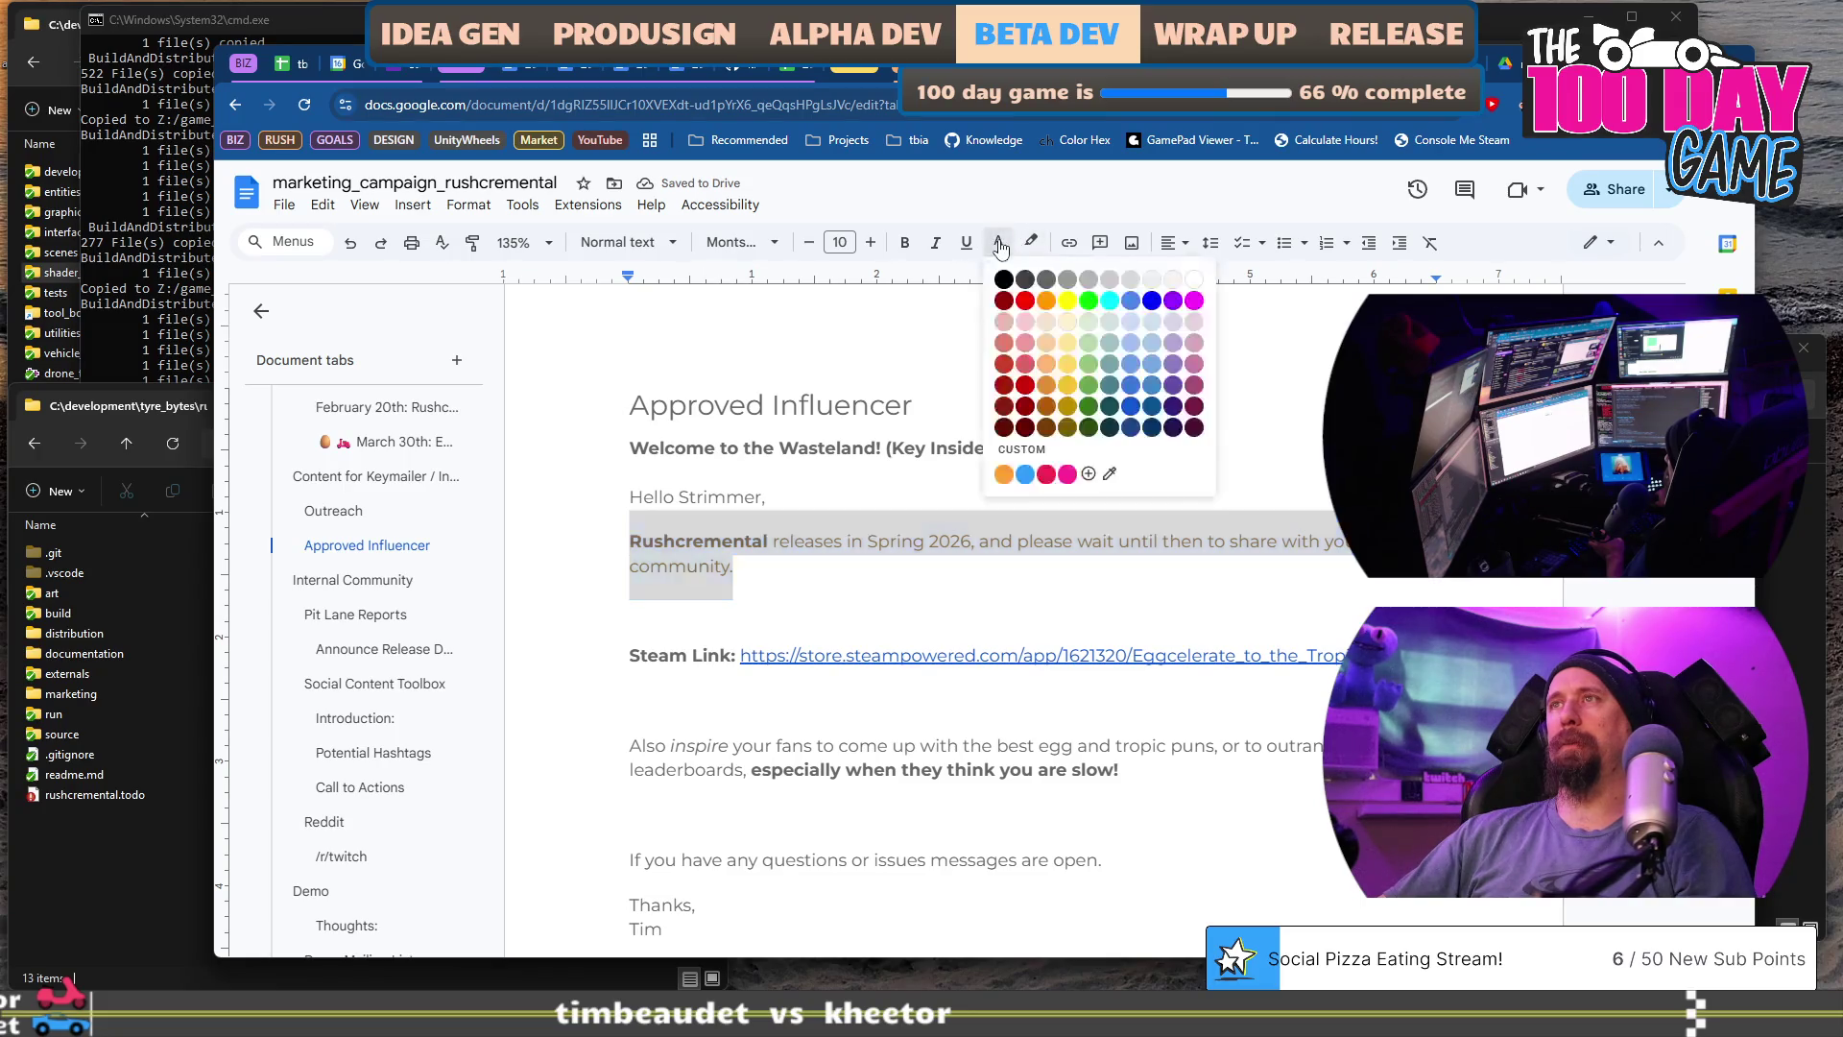
{"action": "left_click", "coordinate": [1046, 473]}
{"action": "left_click", "coordinate": [969, 605]}
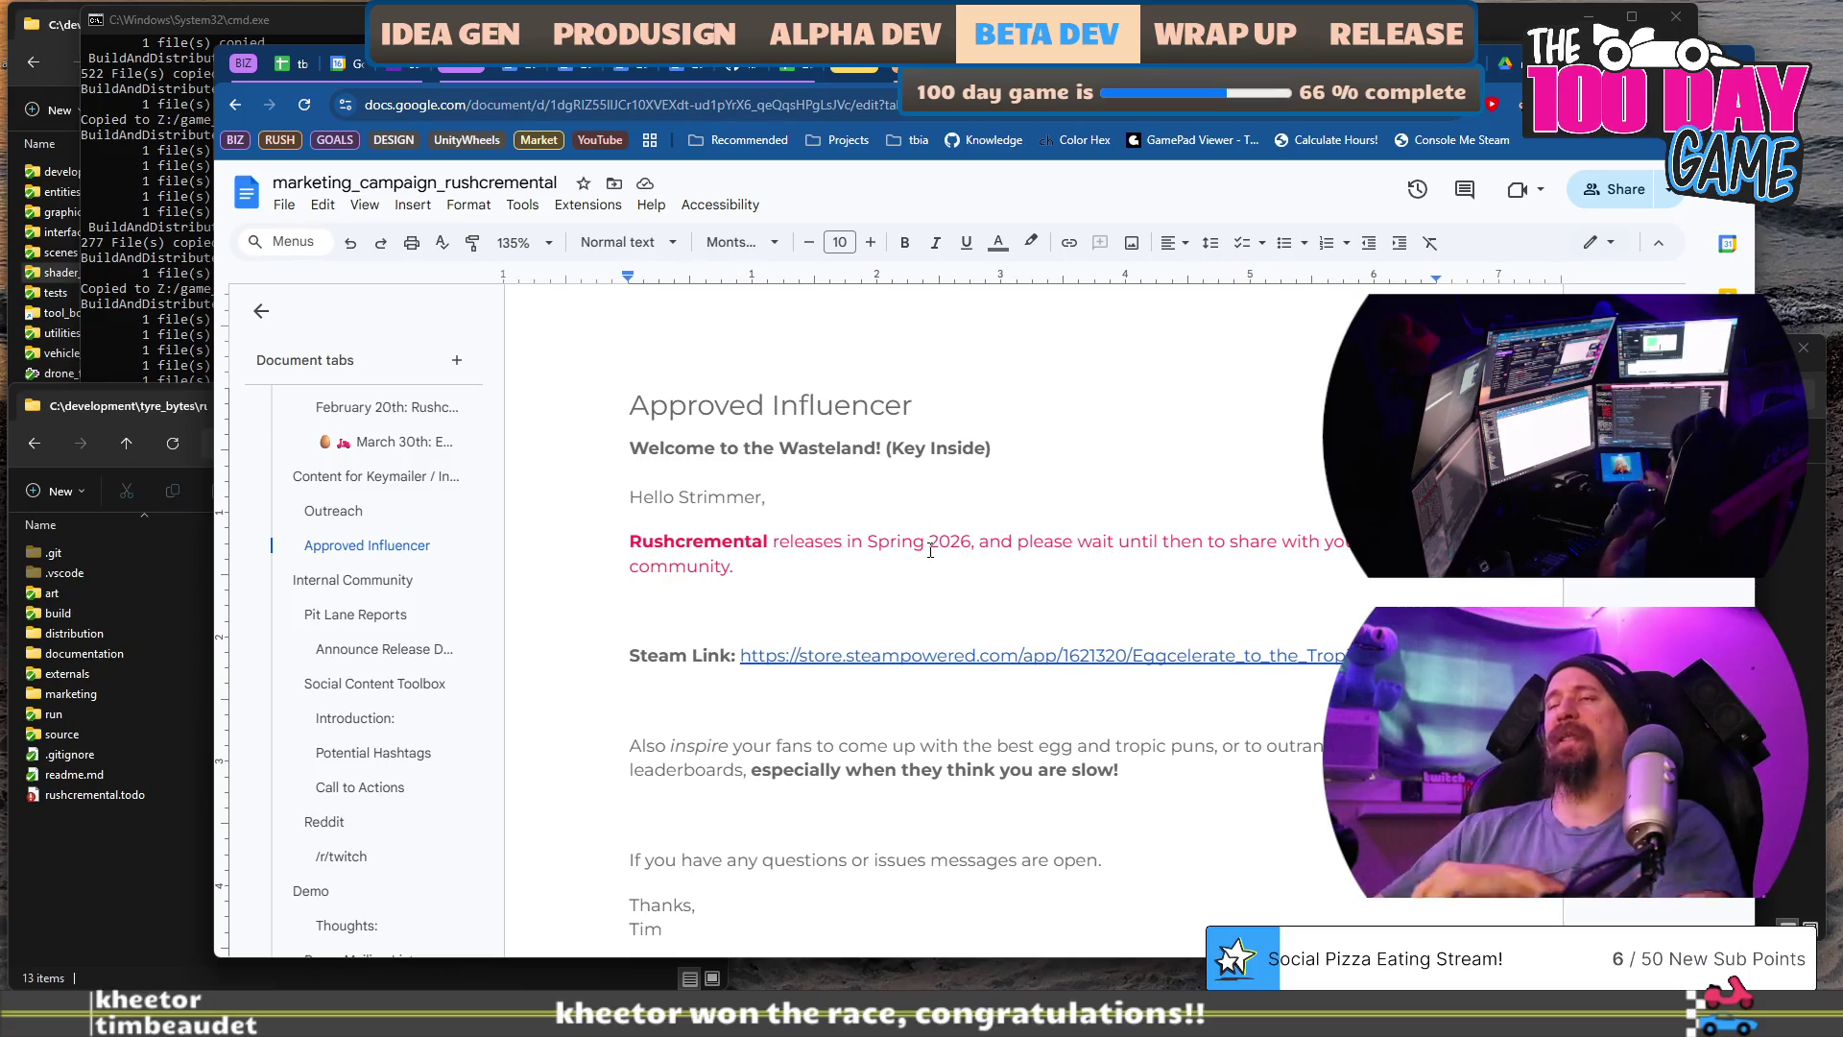
{"action": "scroll", "coordinate": [951, 533], "scroll_direction": "up", "scroll_amount": 10}
Replace the old Eggcelerate Steam URL with the Rushcremental store URL copied from Outreach
{"action": "left_click", "coordinate": [1247, 609]}
{"action": "left_click", "coordinate": [688, 619], "text": "shift"}
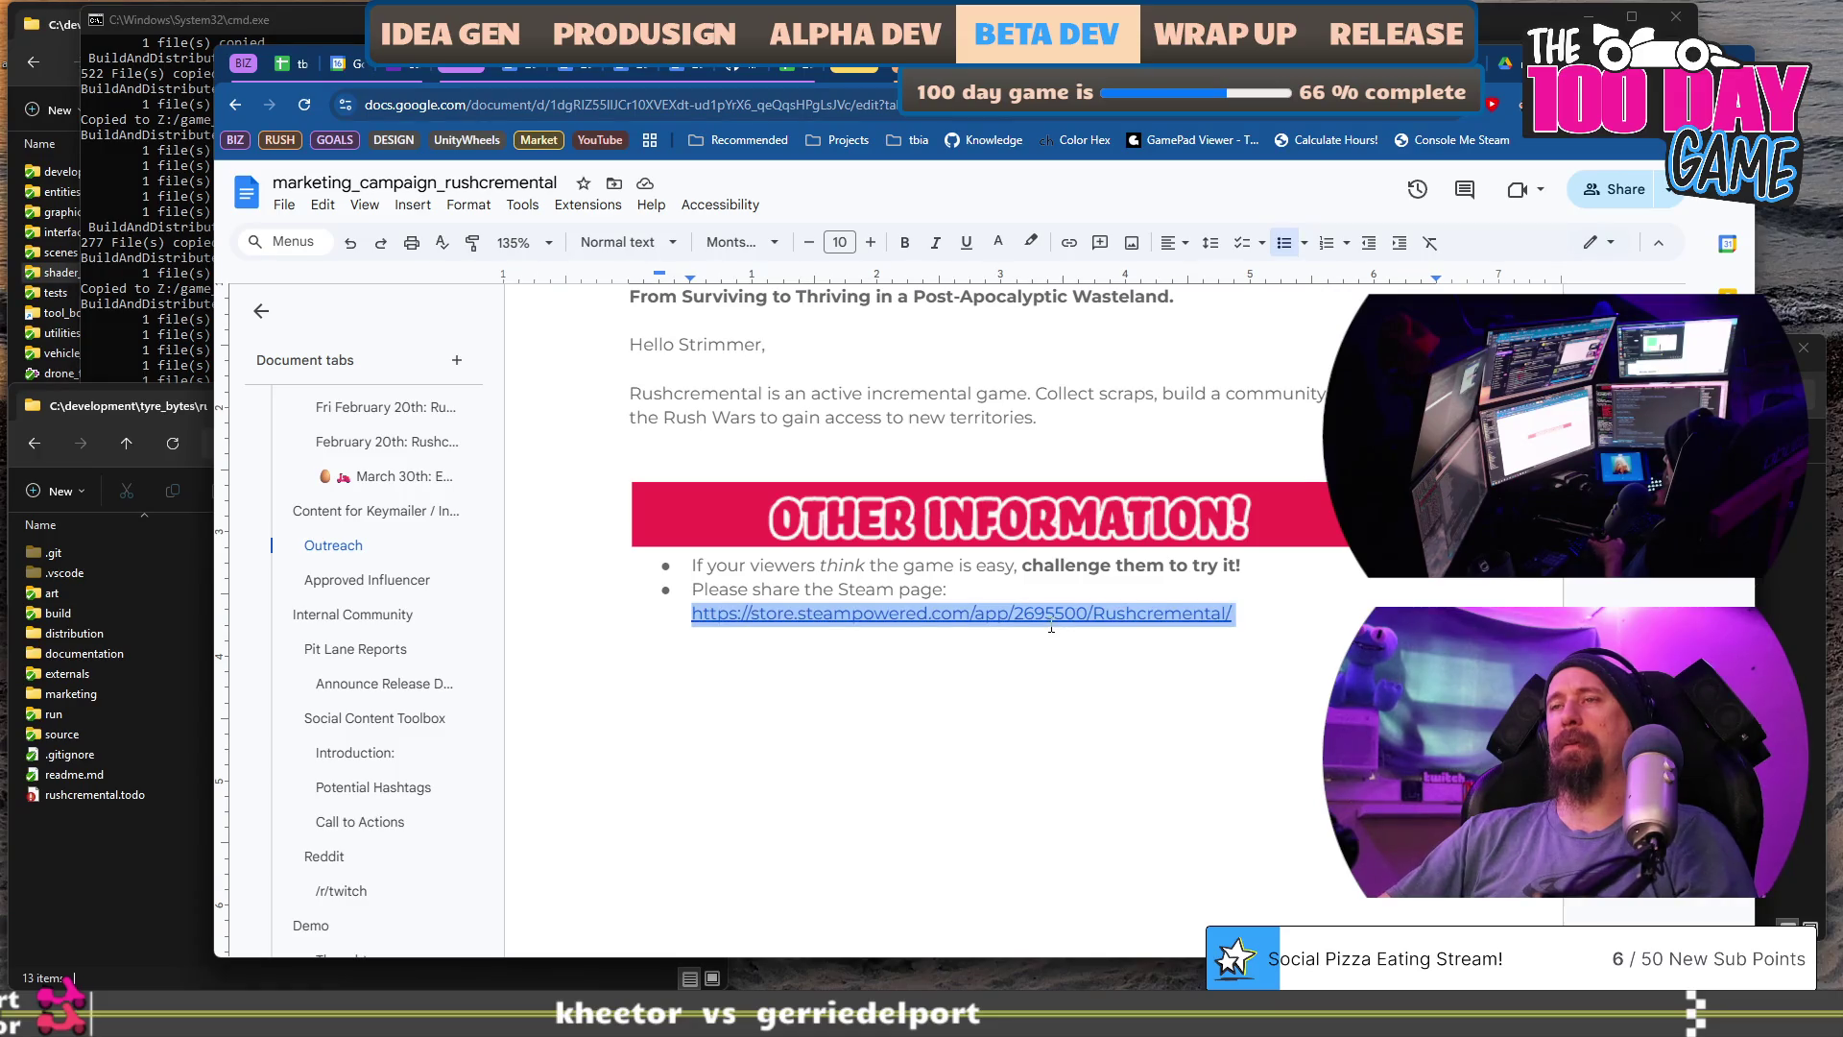
{"action": "scroll", "coordinate": [1051, 627], "scroll_direction": "down", "scroll_amount": 5}
{"action": "left_click", "coordinate": [1002, 655]}
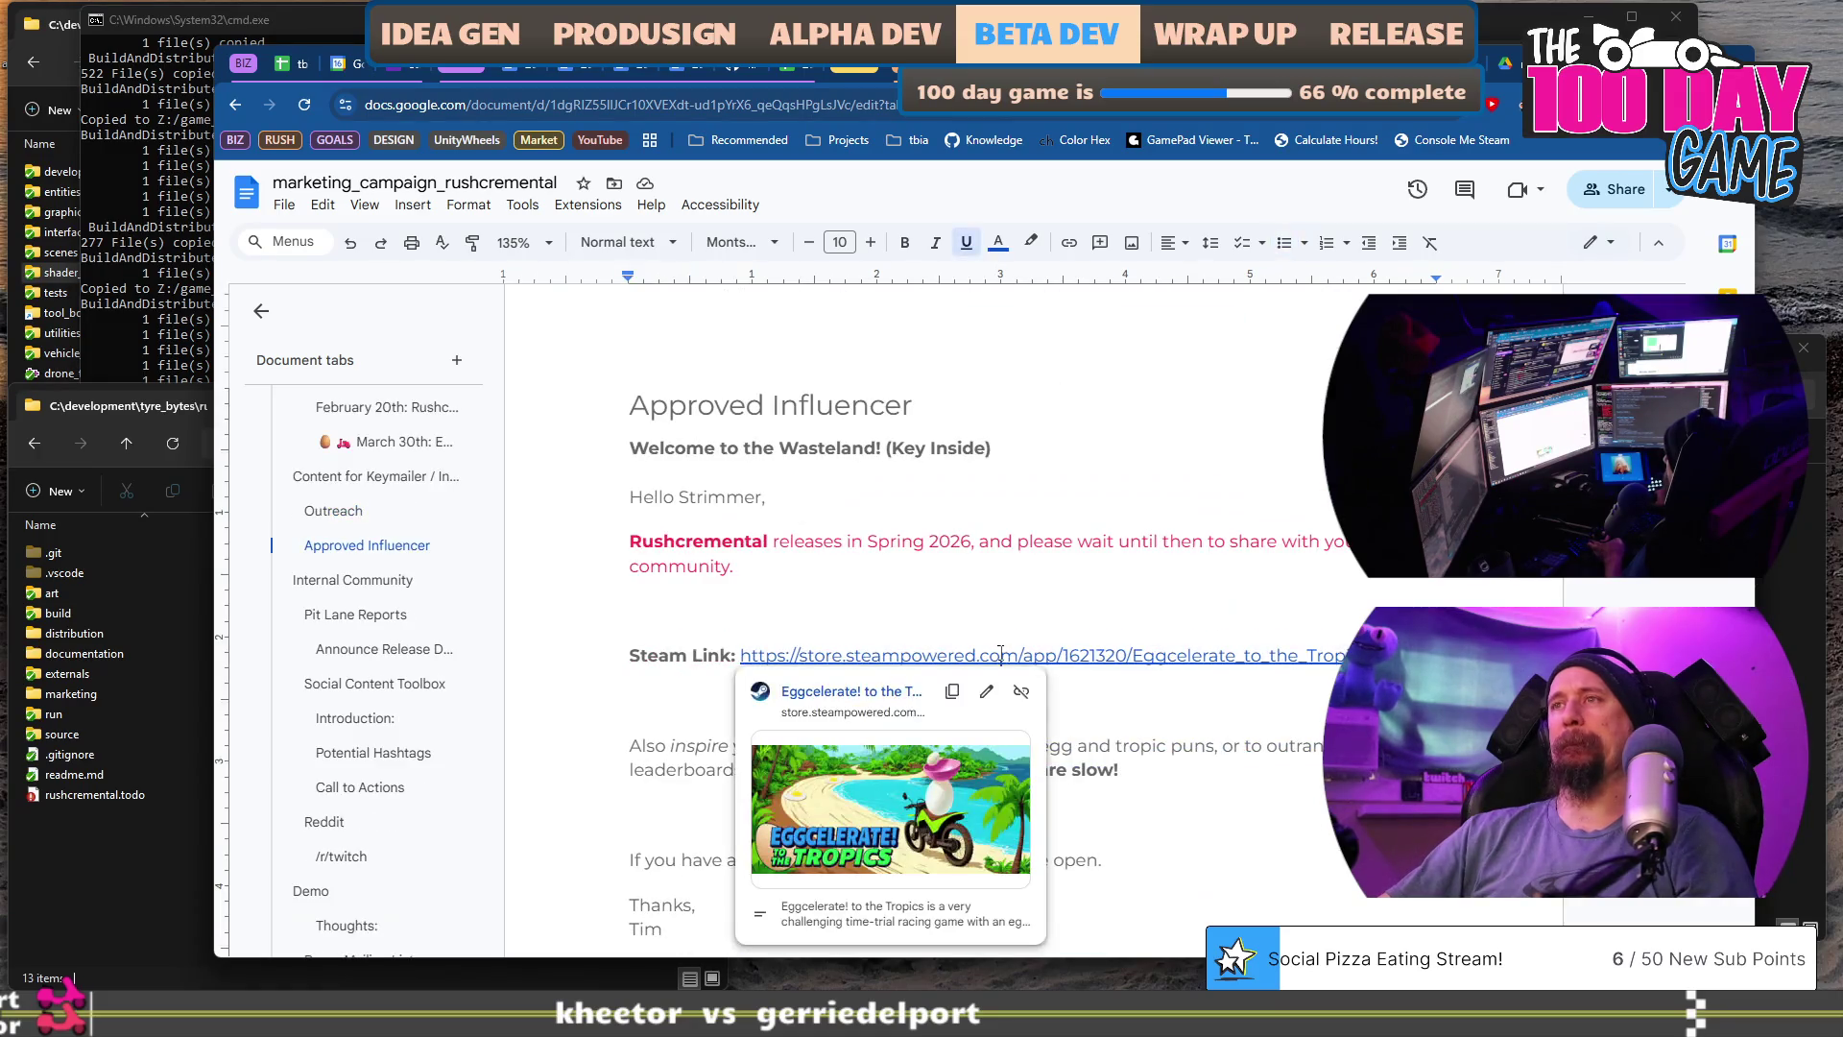
{"action": "left_click", "coordinate": [738, 650]}
{"action": "key", "text": "shift+End"}
{"action": "key", "text": "Delete"}
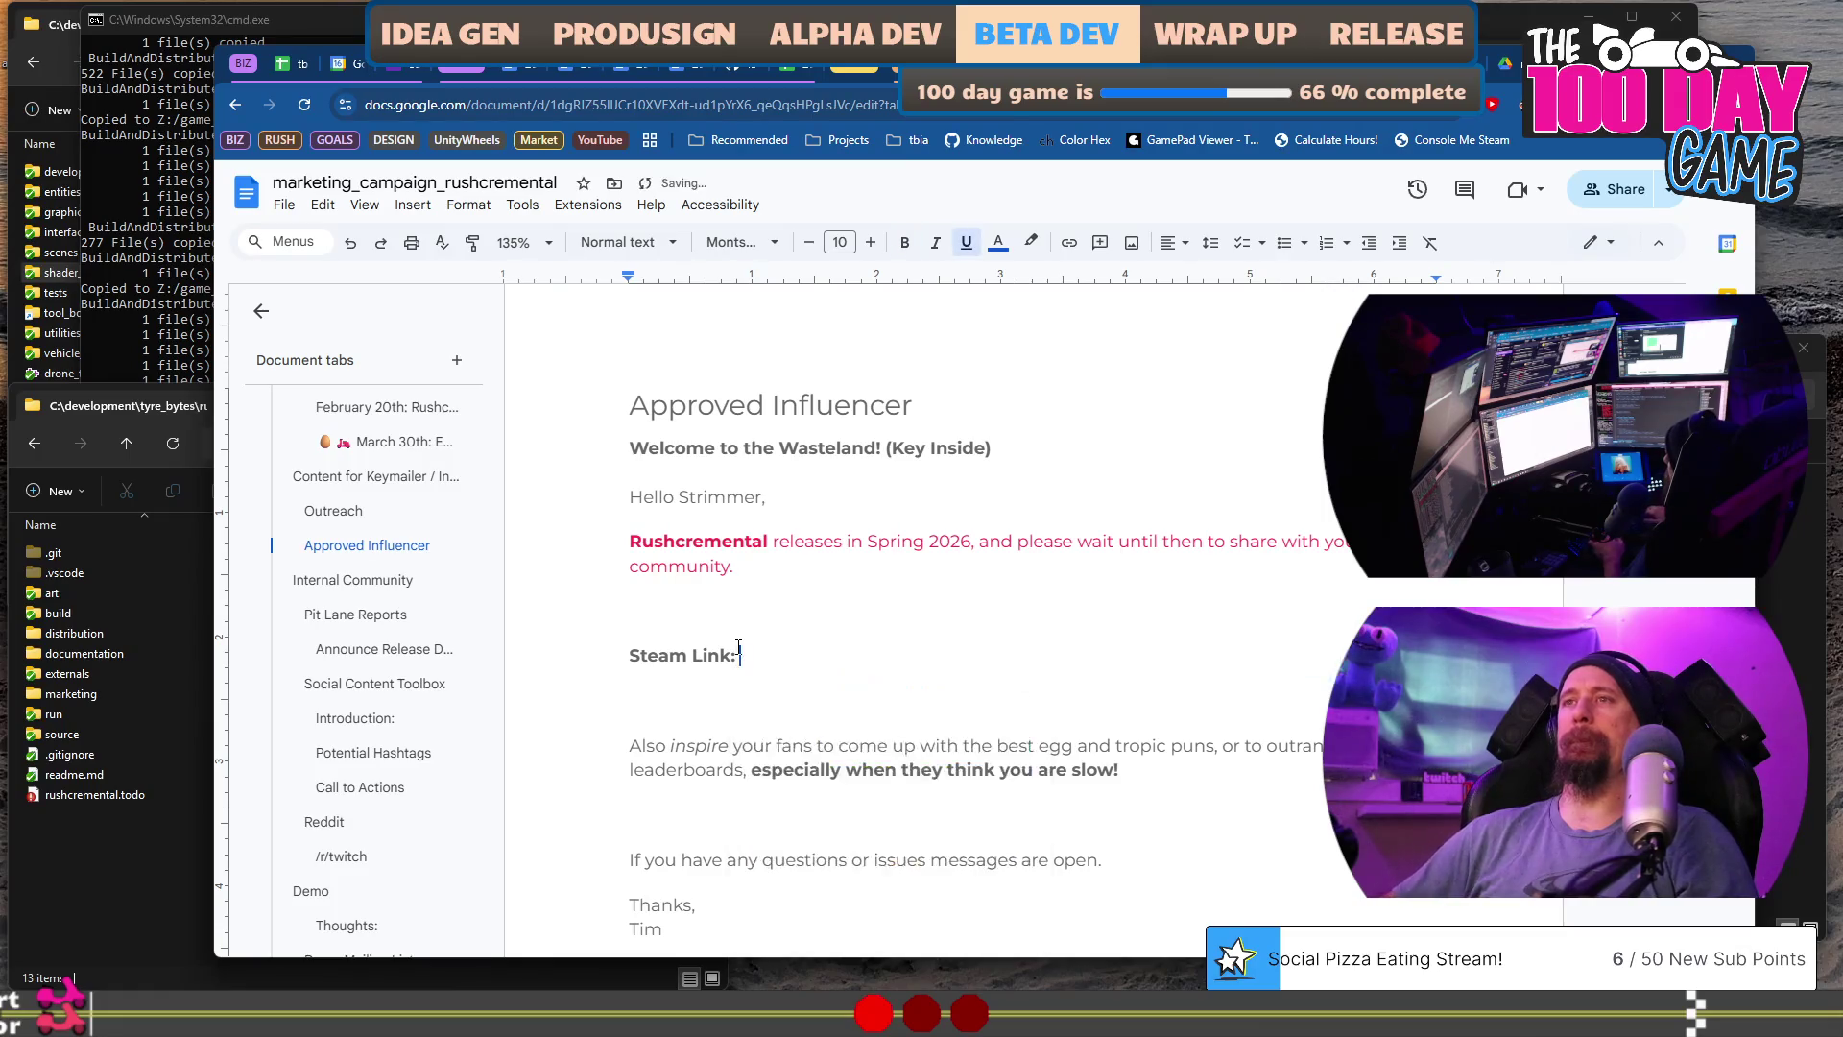
{"action": "type", "text": "https://store.steampowered.com/app/2695500/Rushcremental/"}
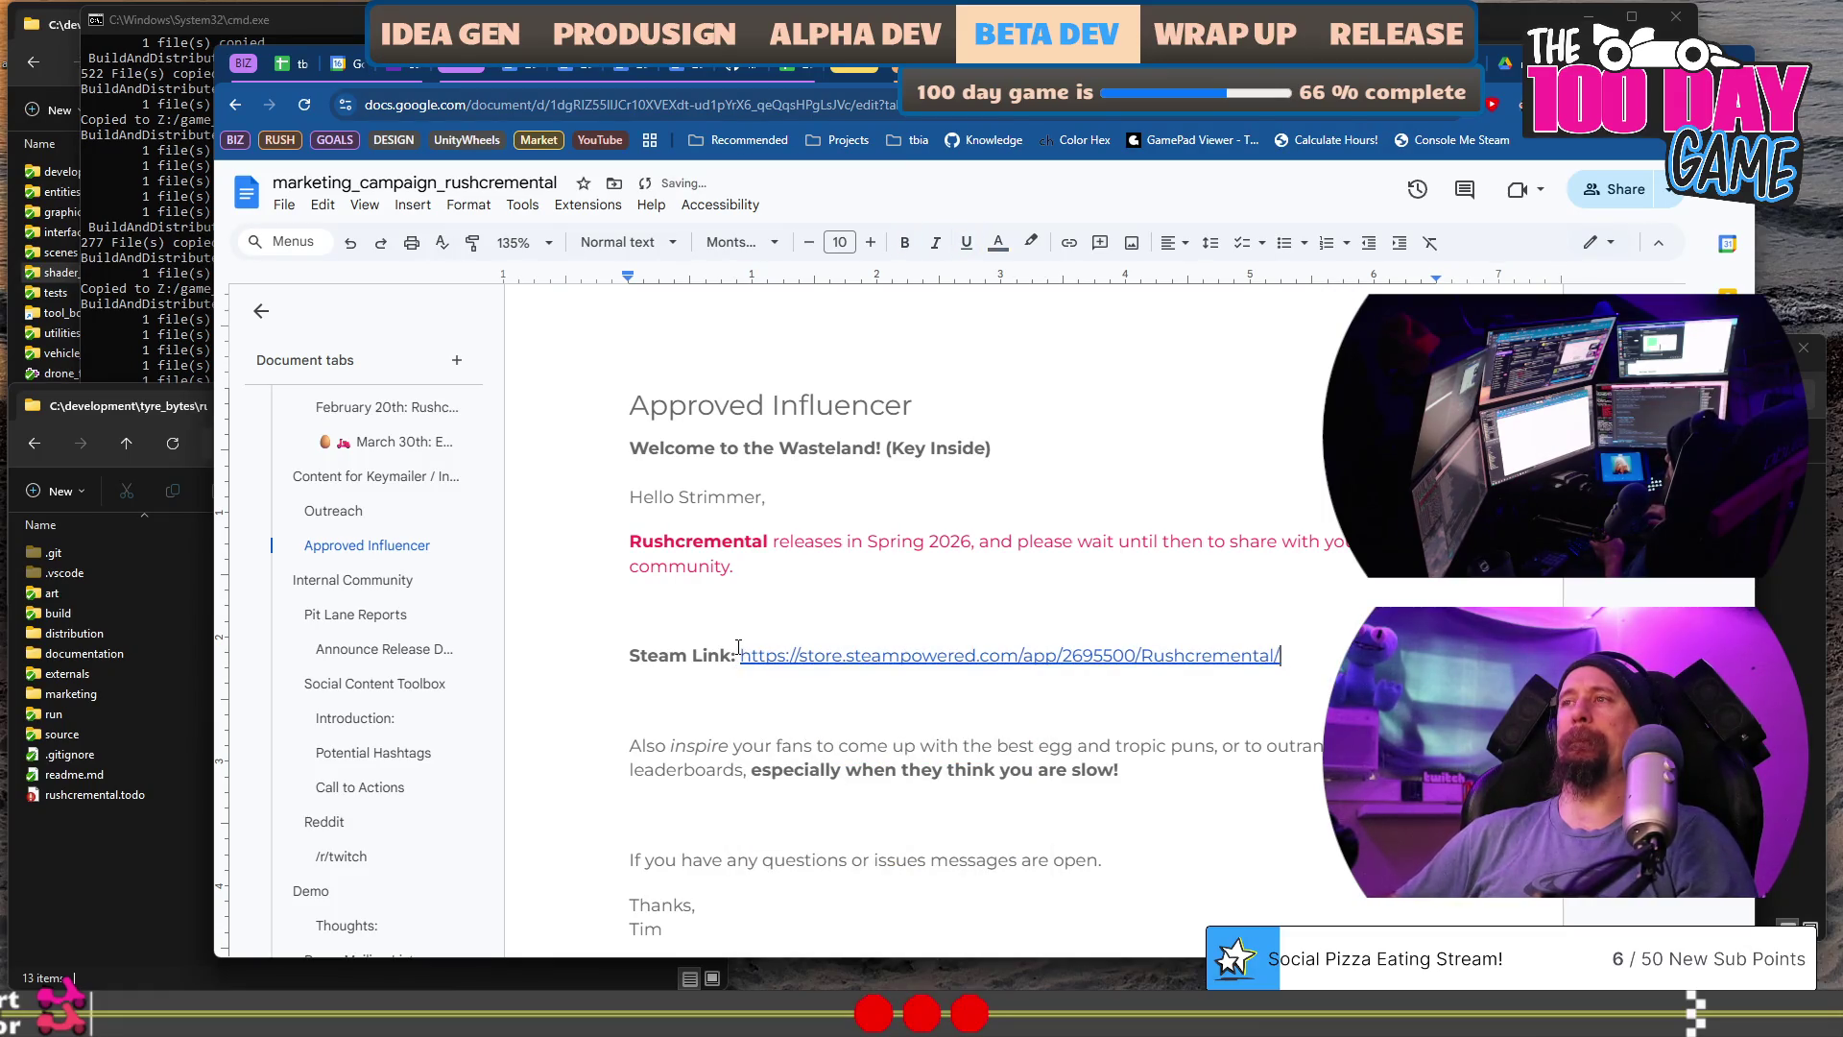
{"action": "key", "text": "Return"}
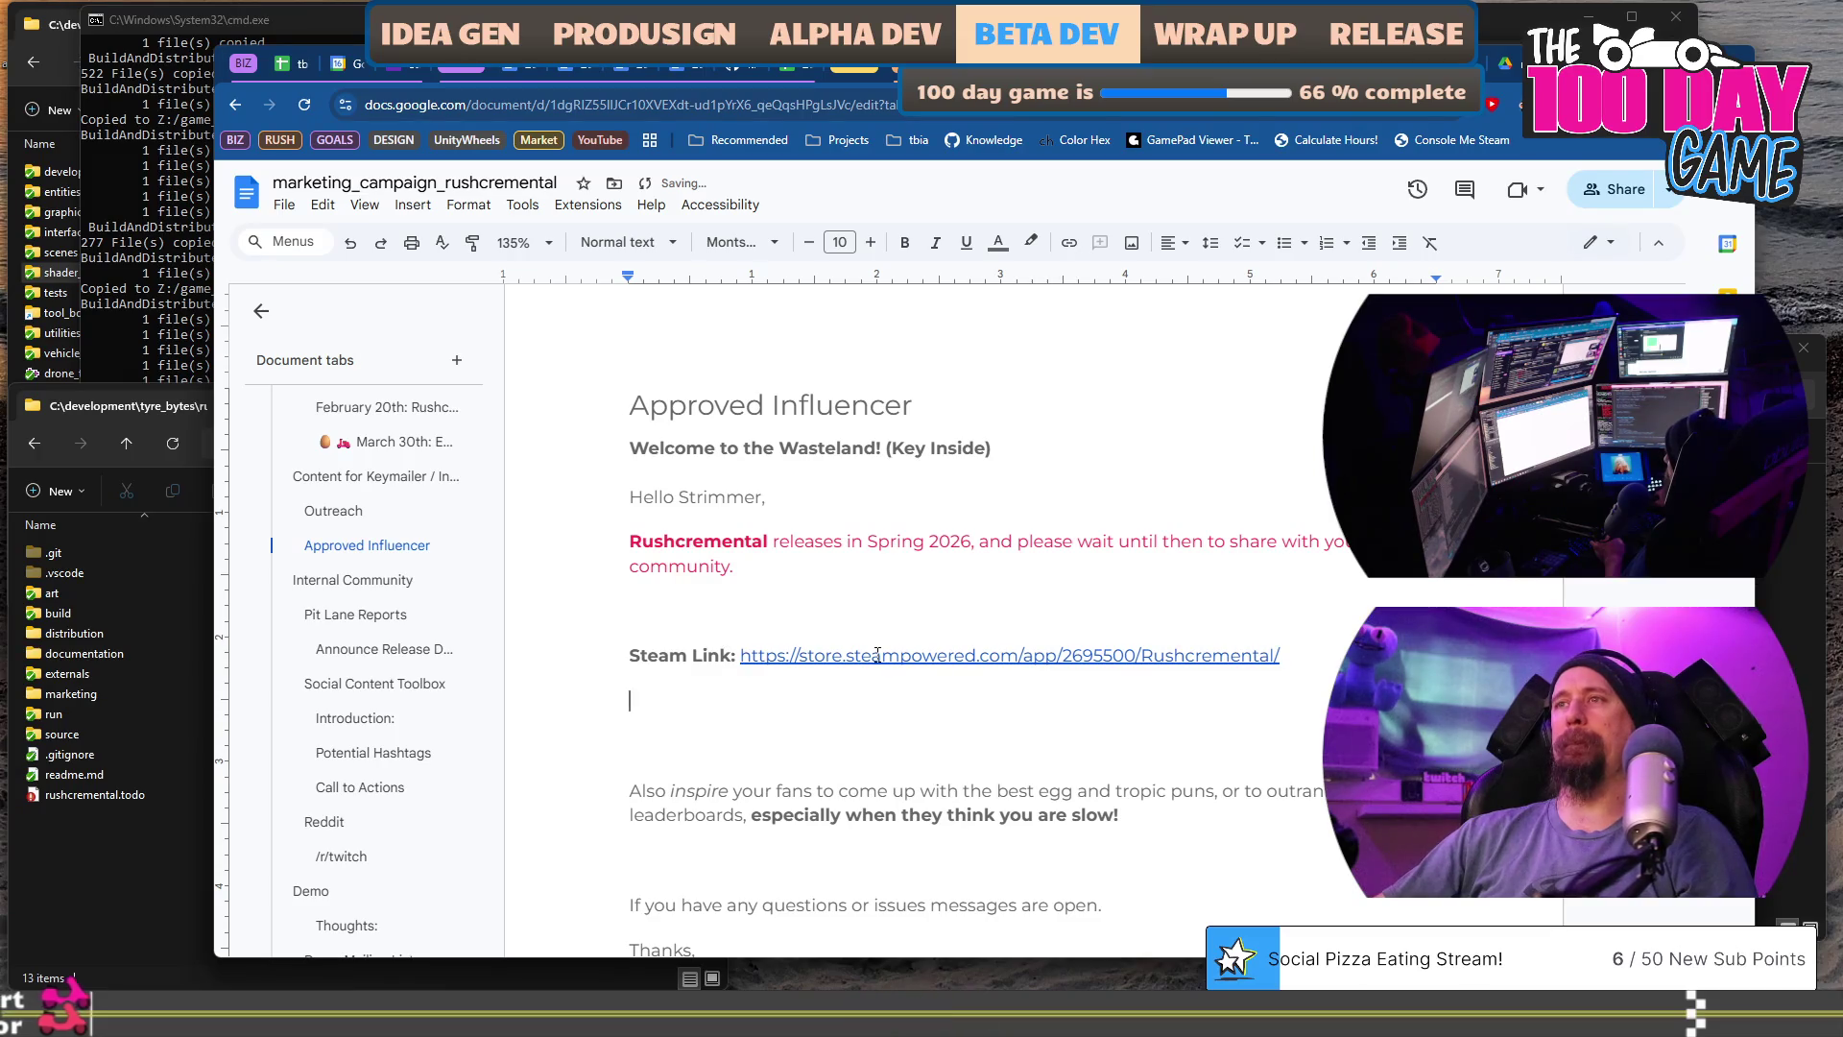
{"action": "left_click", "coordinate": [875, 654]}
{"action": "left_click", "coordinate": [652, 742]}
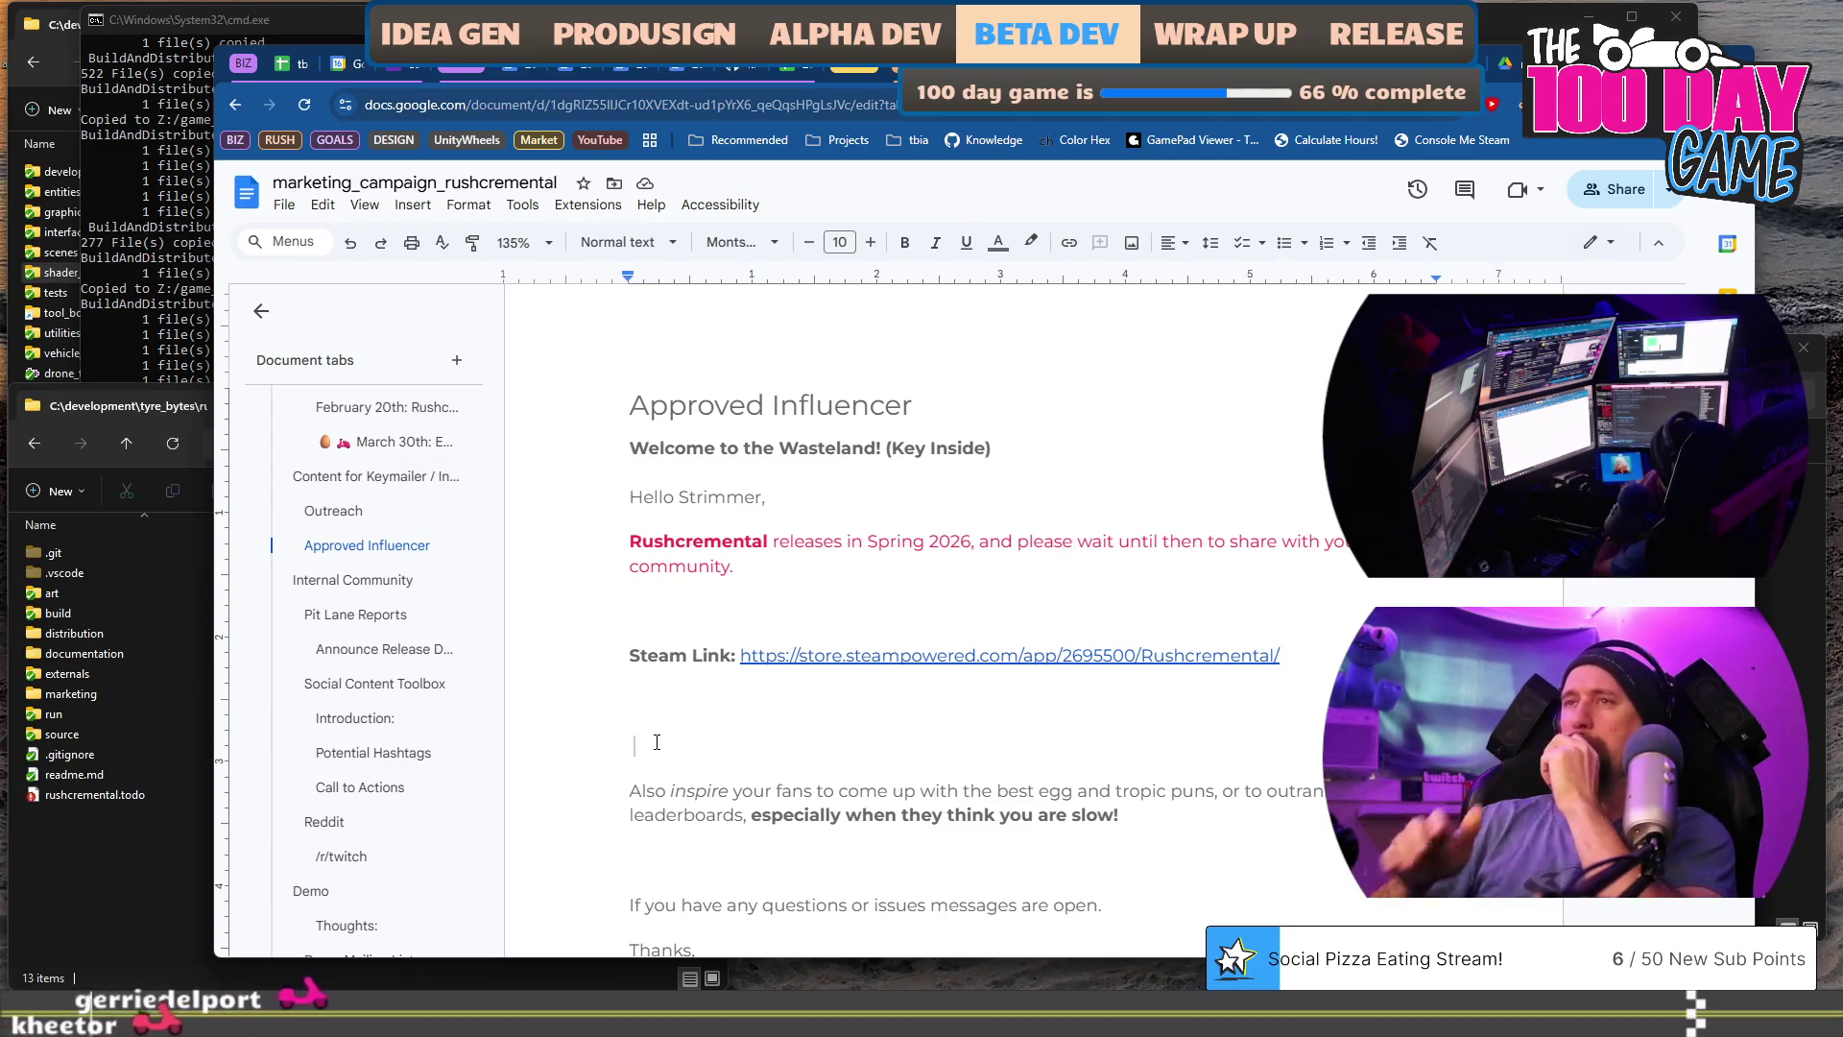
Remove the blank lines under the Steam link, after 'slow!' and after 'community.'
{"action": "key", "text": "BackSpace"}
{"action": "key", "text": "BackSpace"}
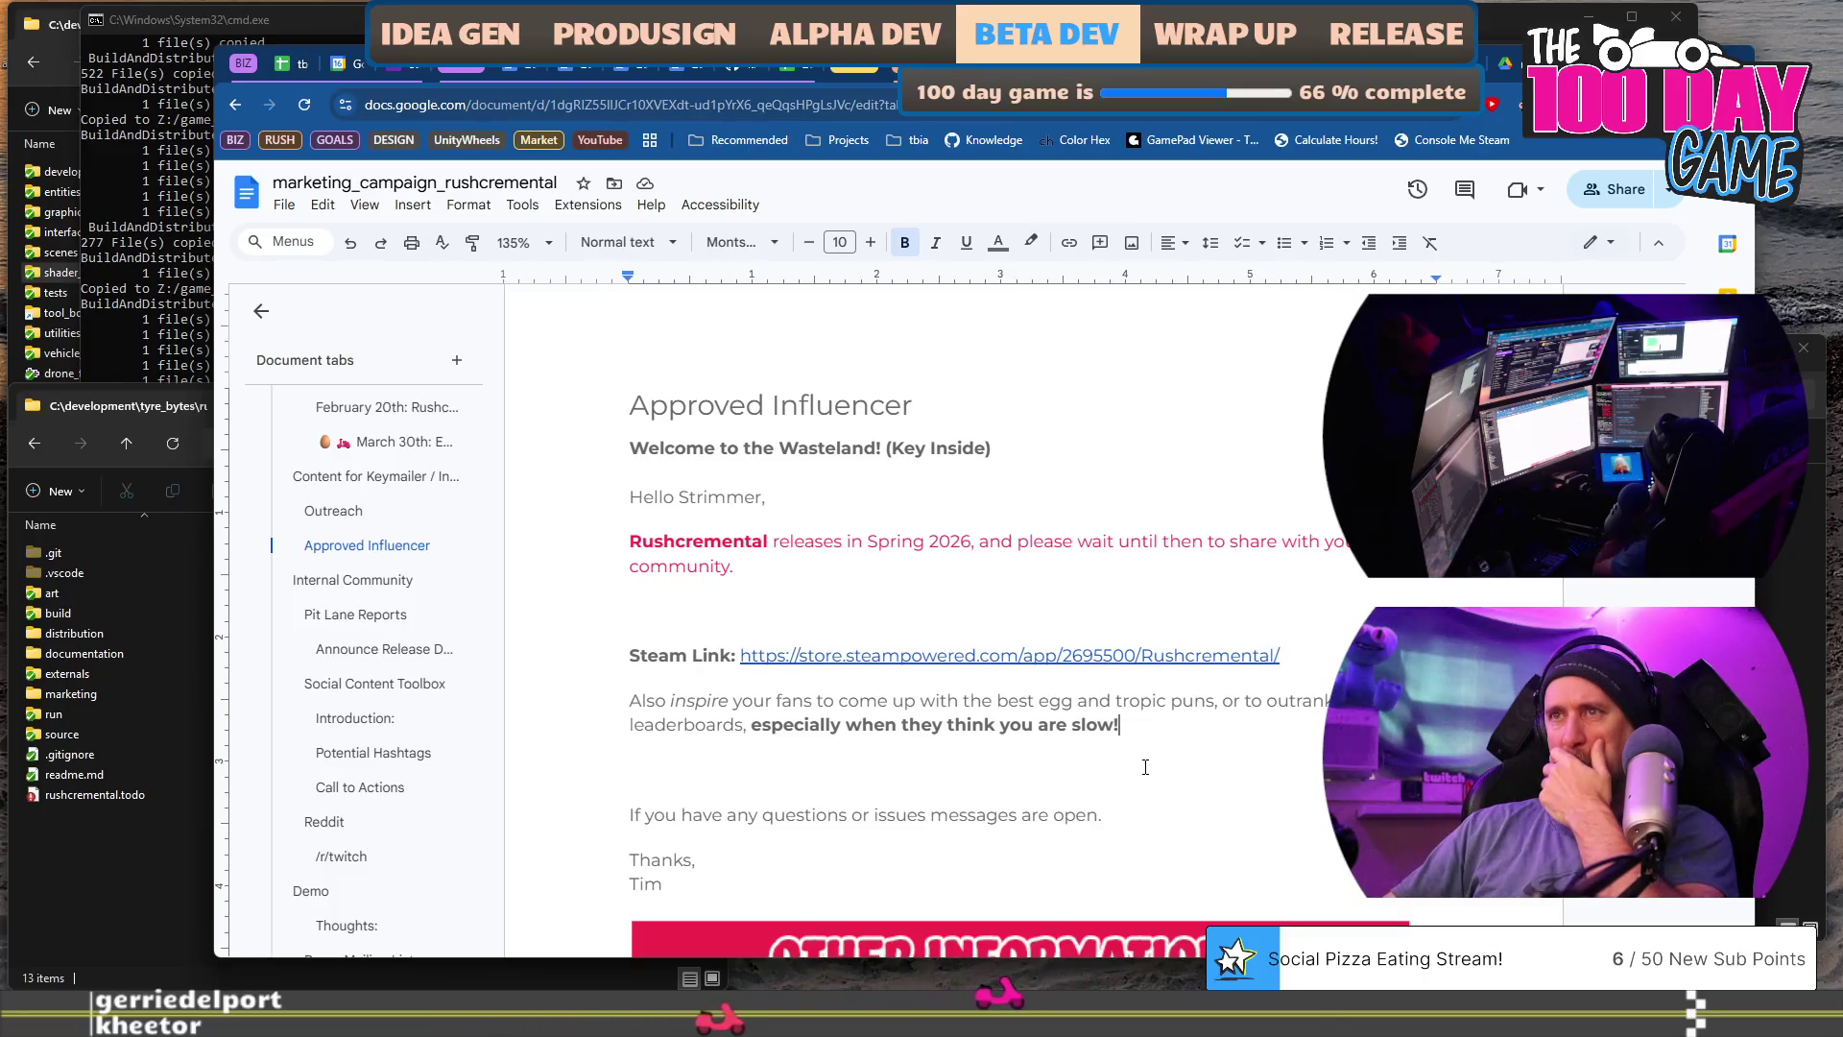
{"action": "key", "text": "Delete"}
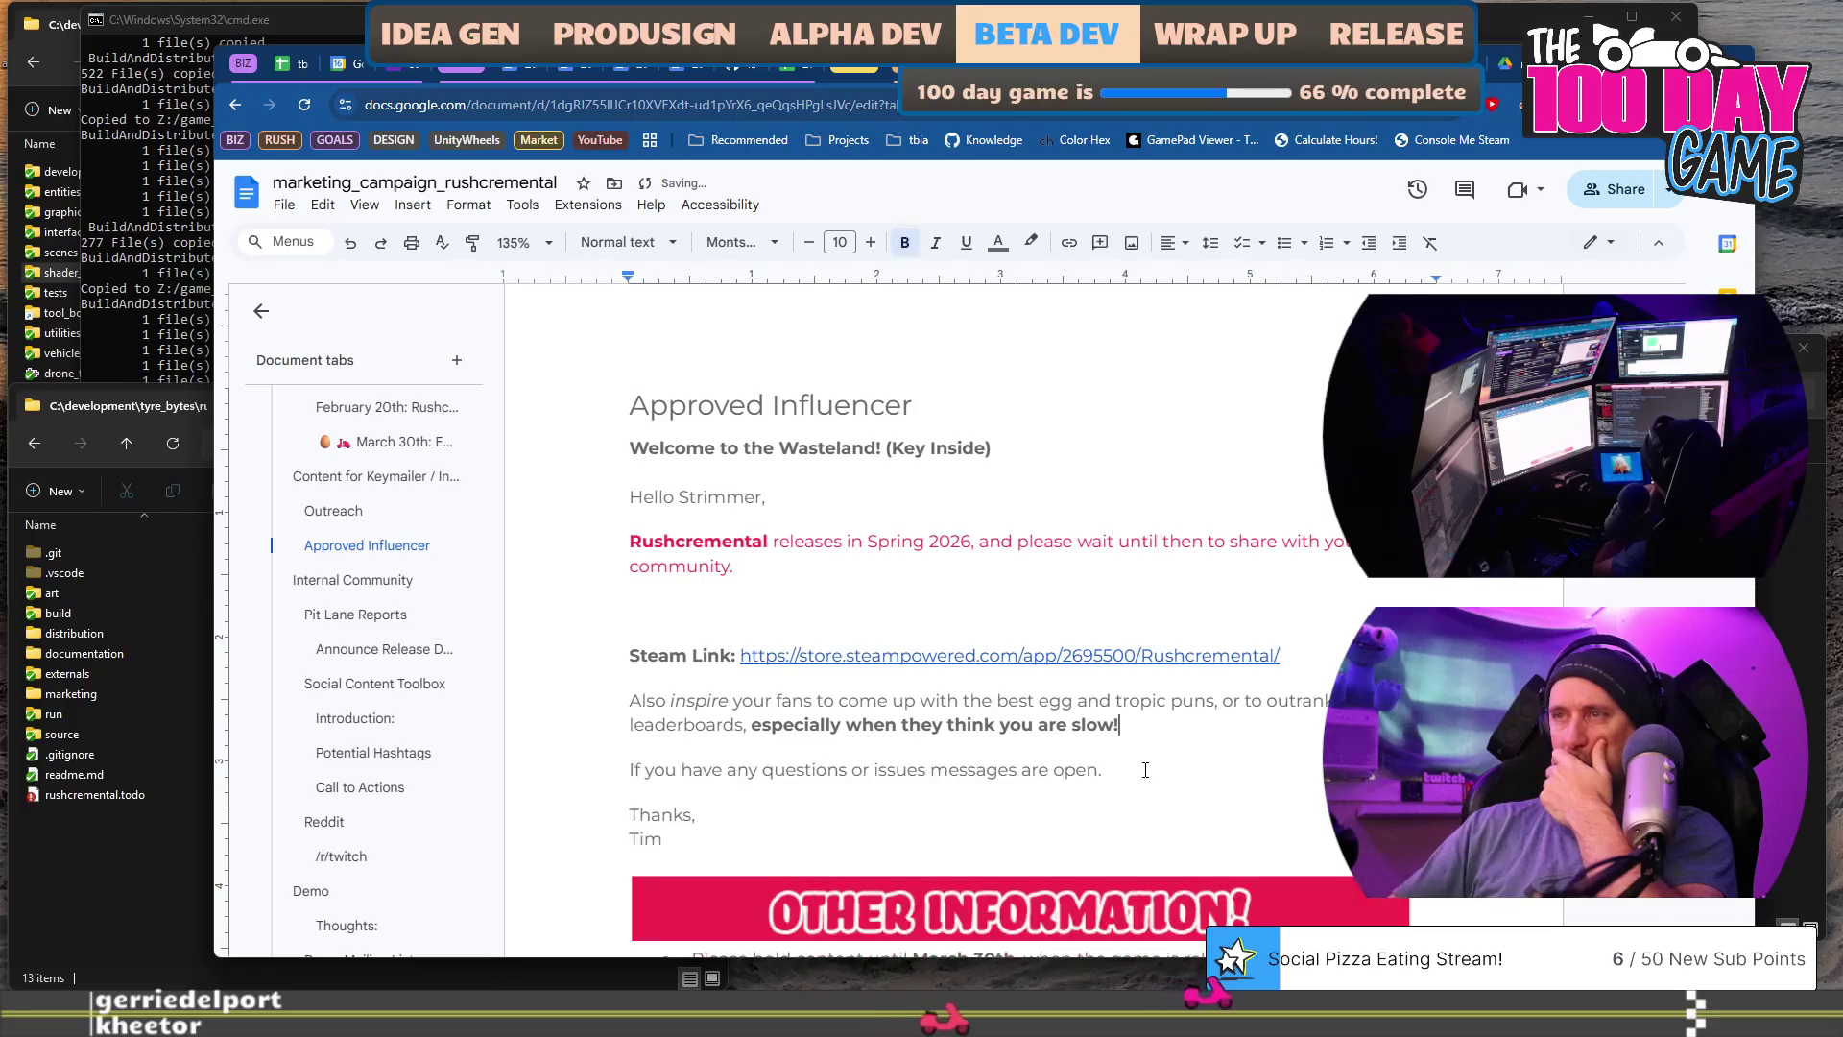
{"action": "scroll", "coordinate": [1145, 770], "scroll_direction": "down", "scroll_amount": 4}
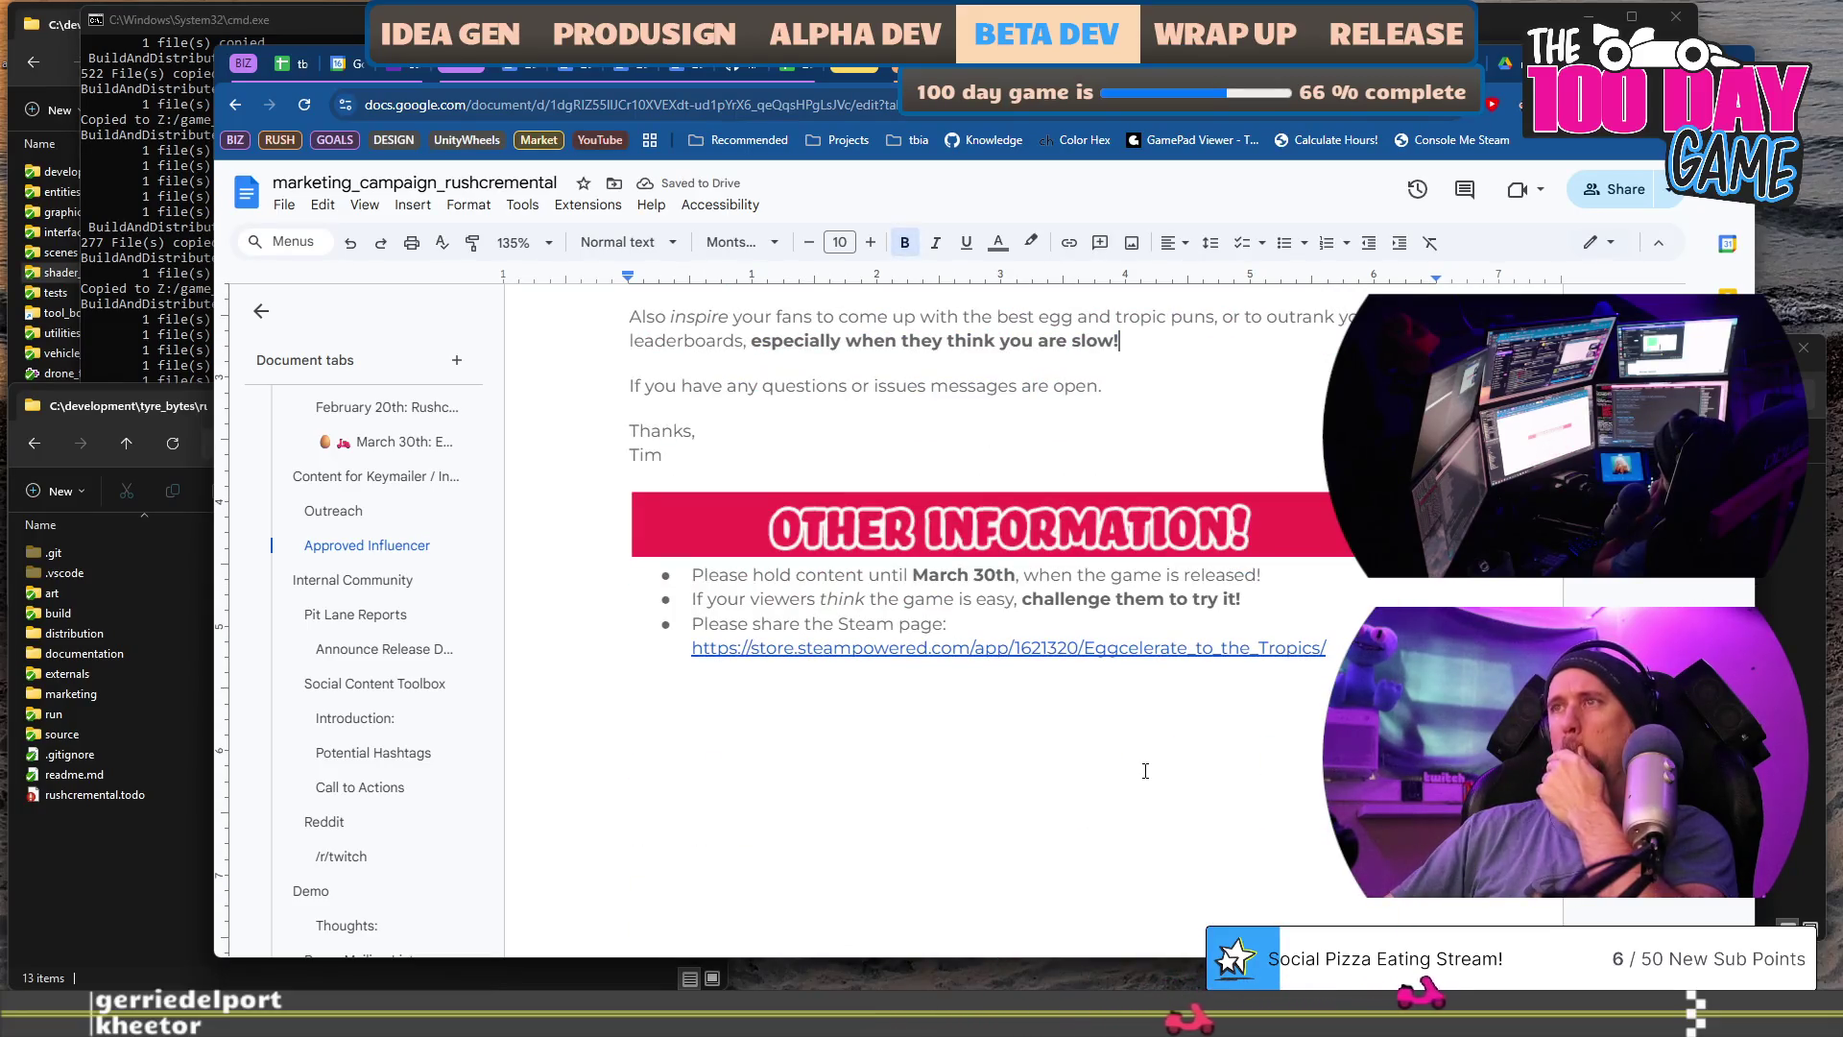
{"action": "scroll", "coordinate": [1146, 772], "scroll_direction": "up", "scroll_amount": 5}
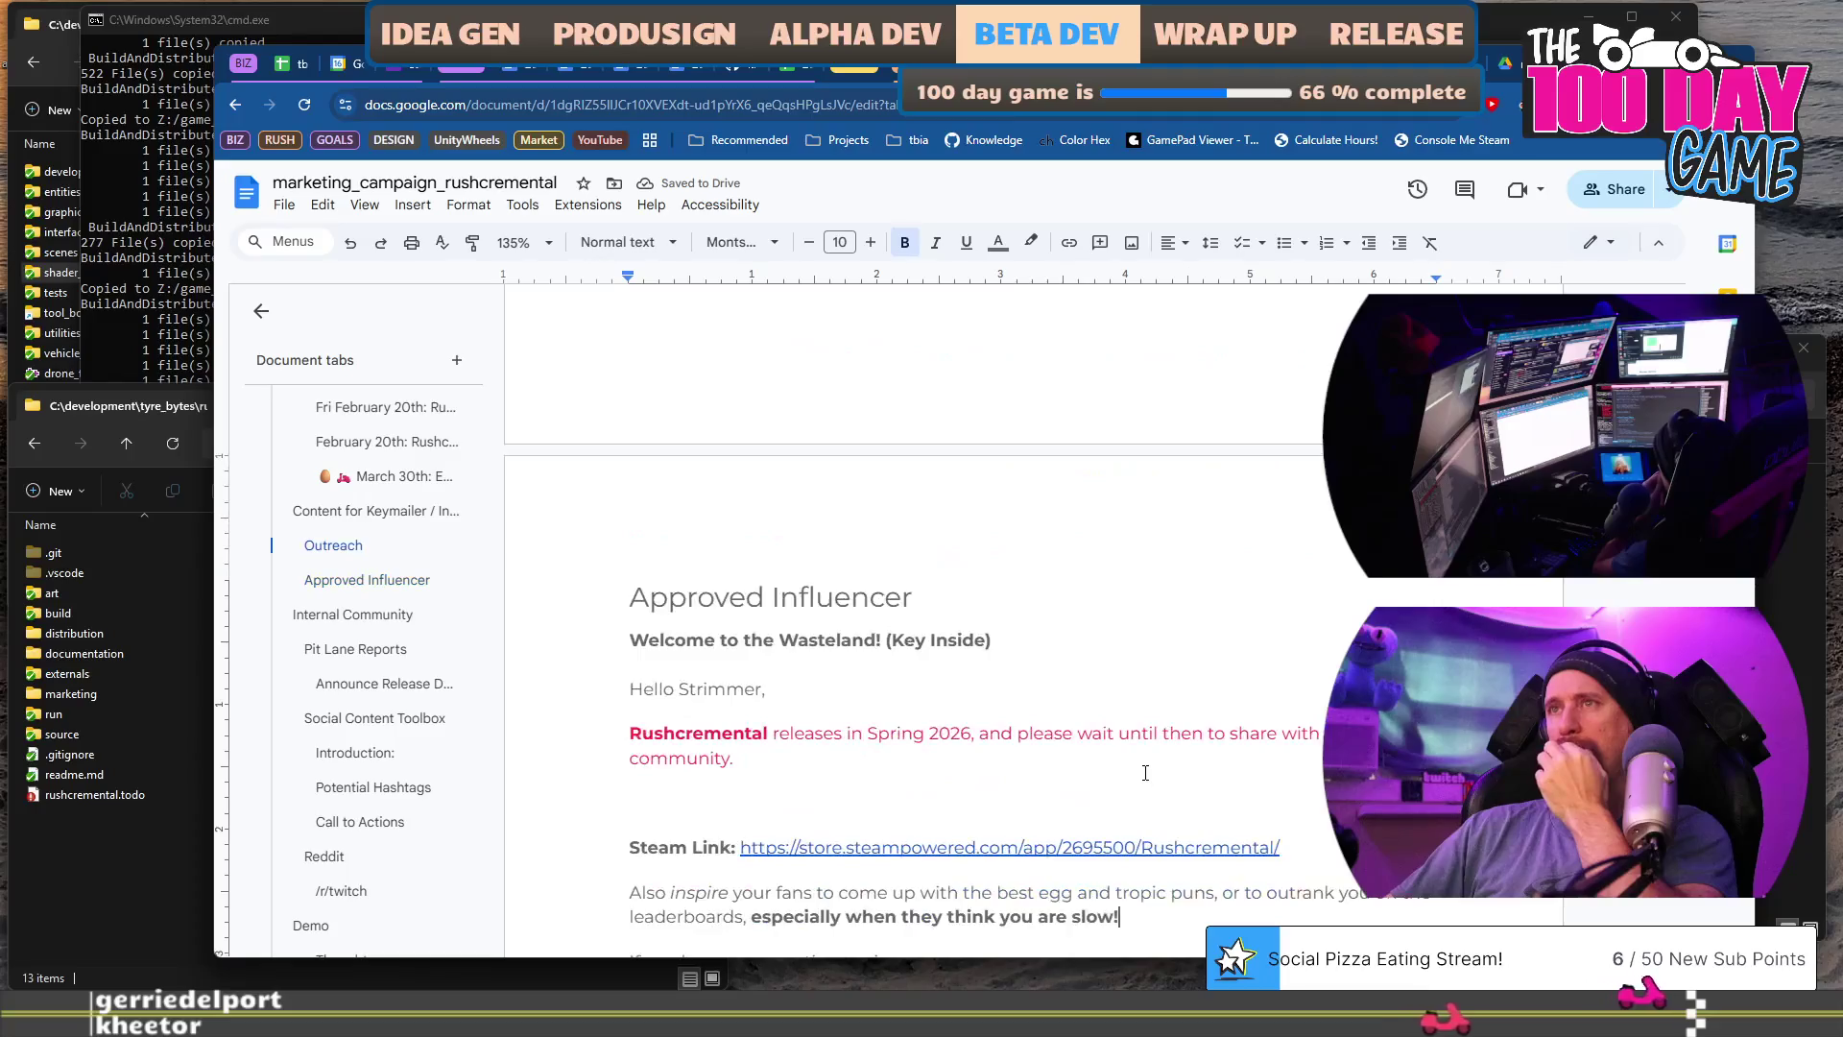
{"action": "scroll", "coordinate": [1145, 772], "scroll_direction": "down", "scroll_amount": 3}
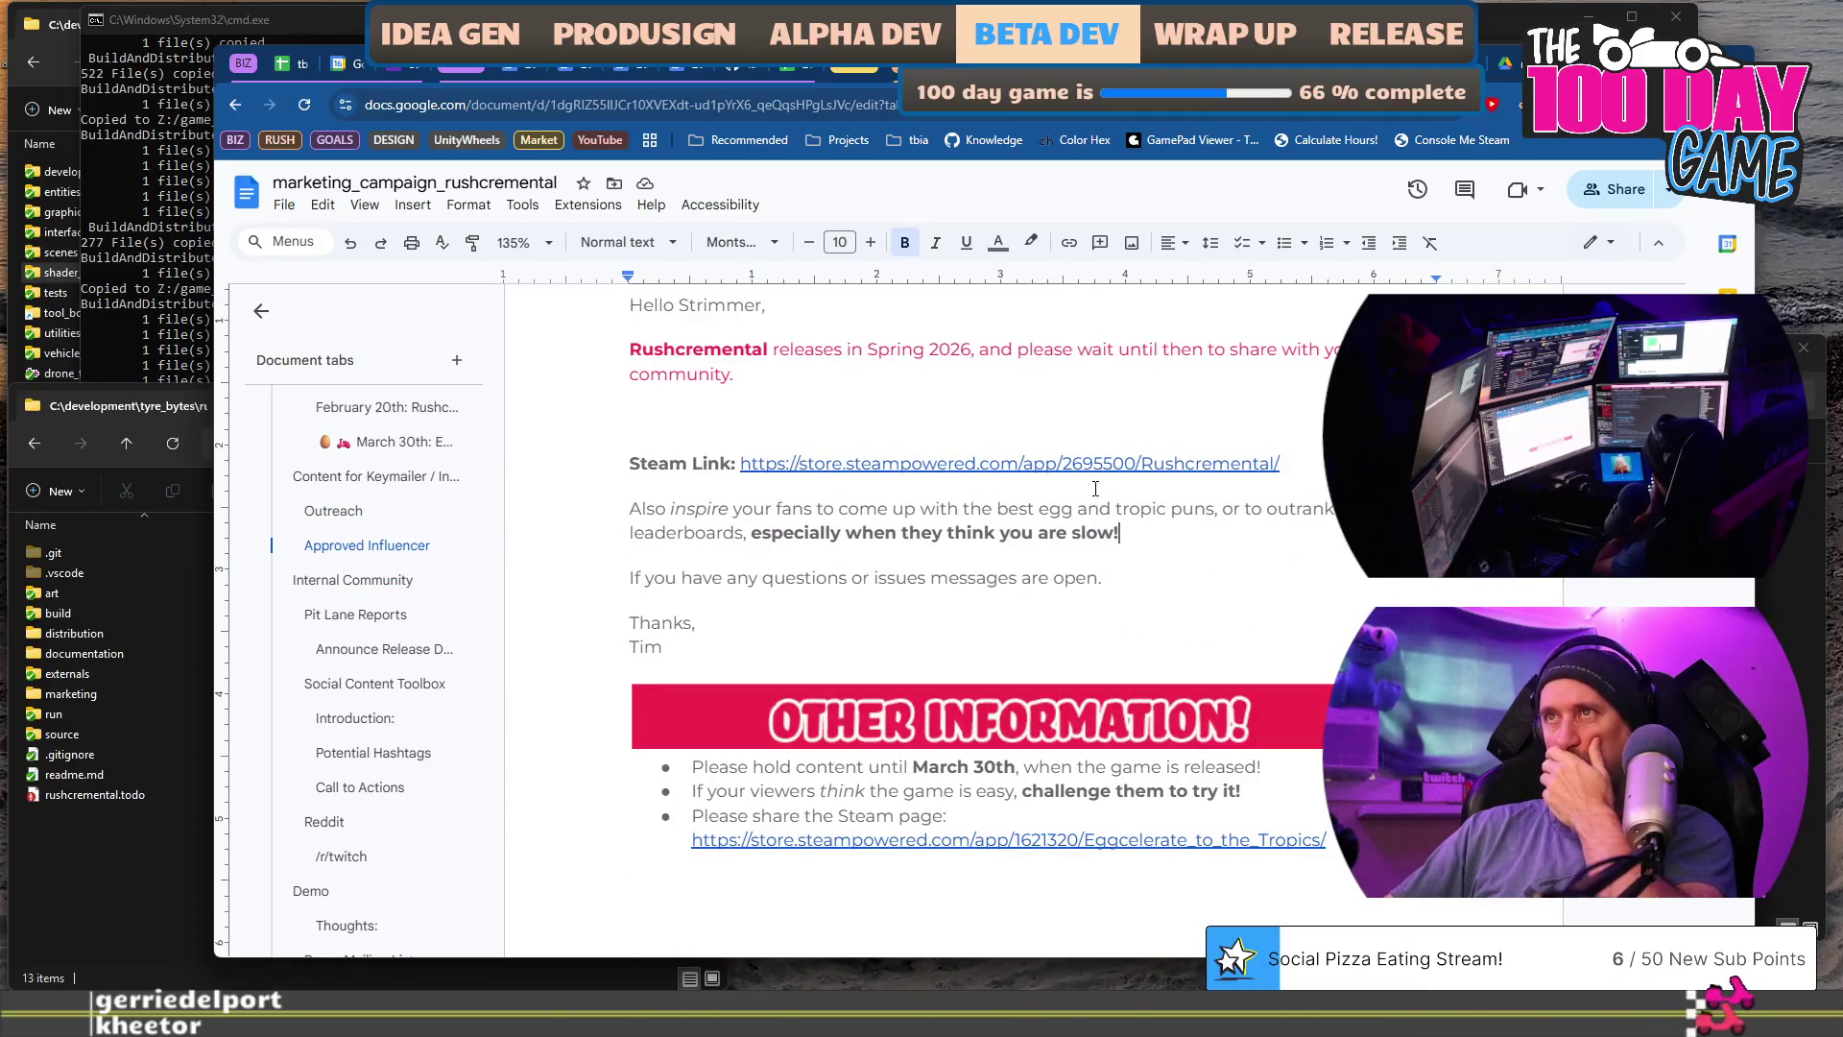
{"action": "left_click", "coordinate": [1045, 388]}
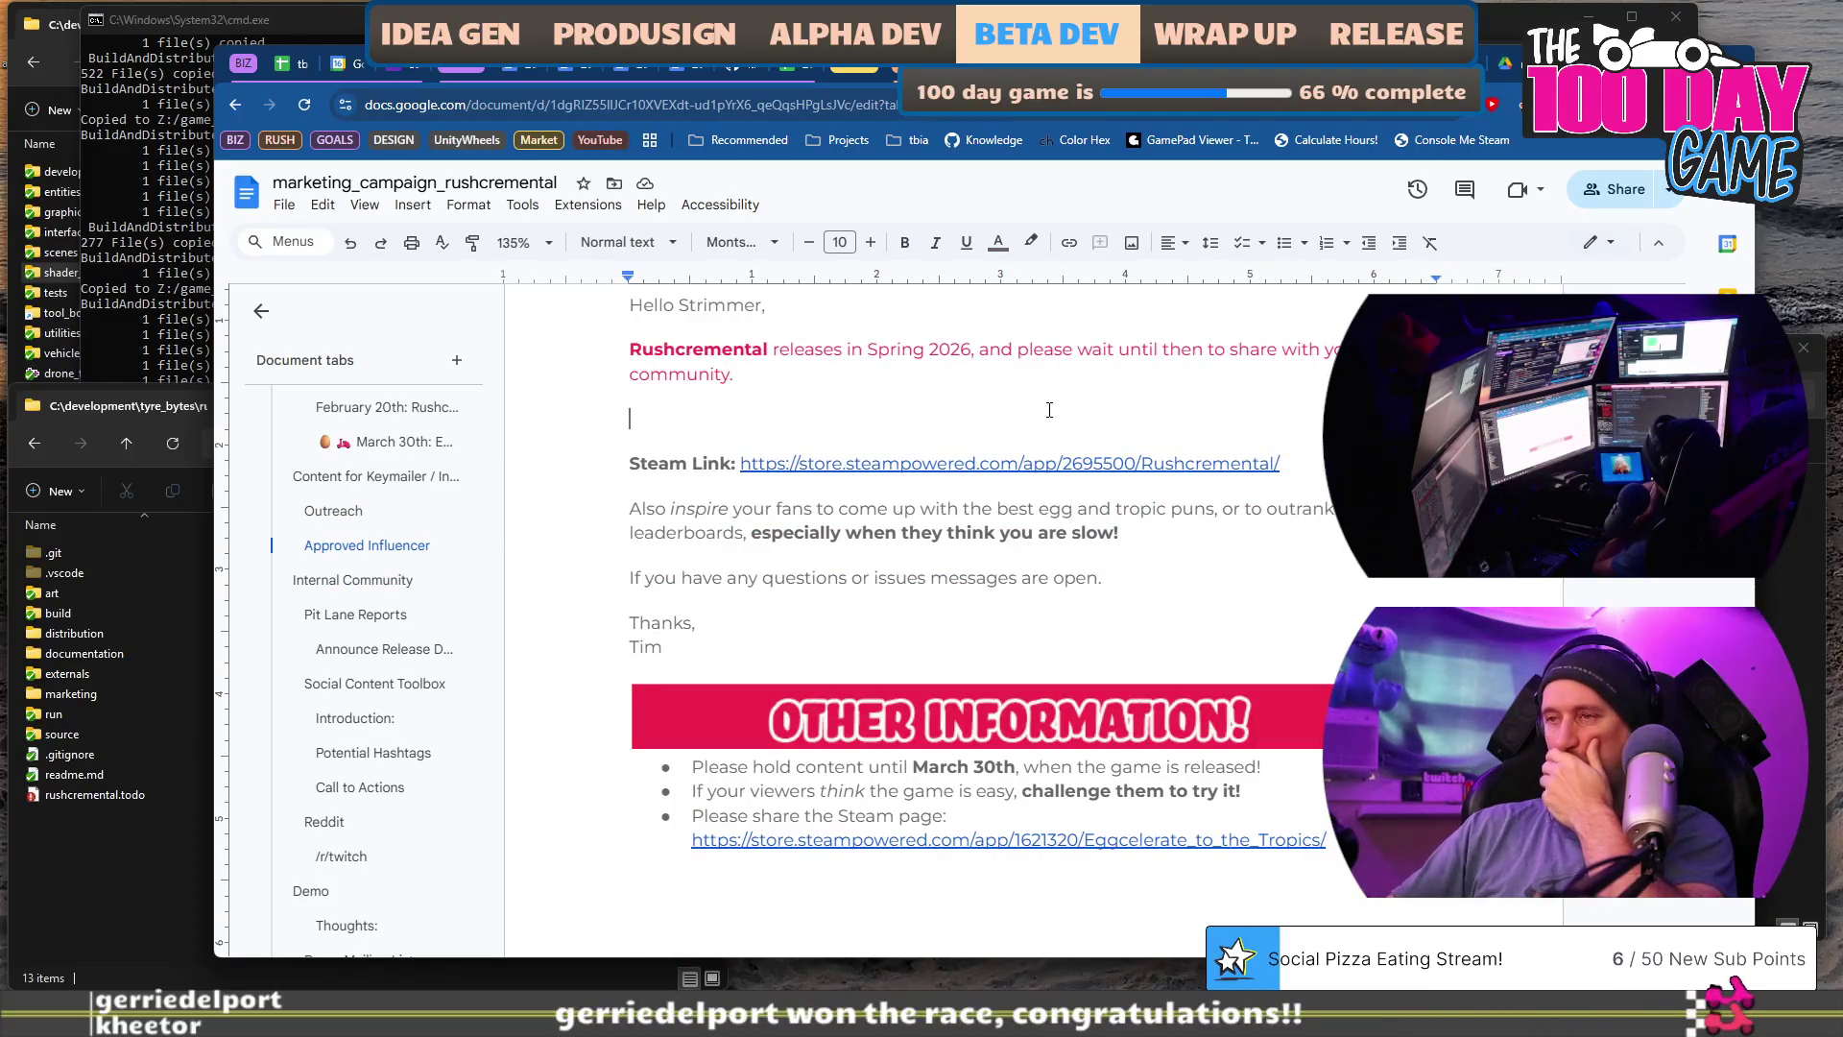
{"action": "key", "text": "BackSpace"}
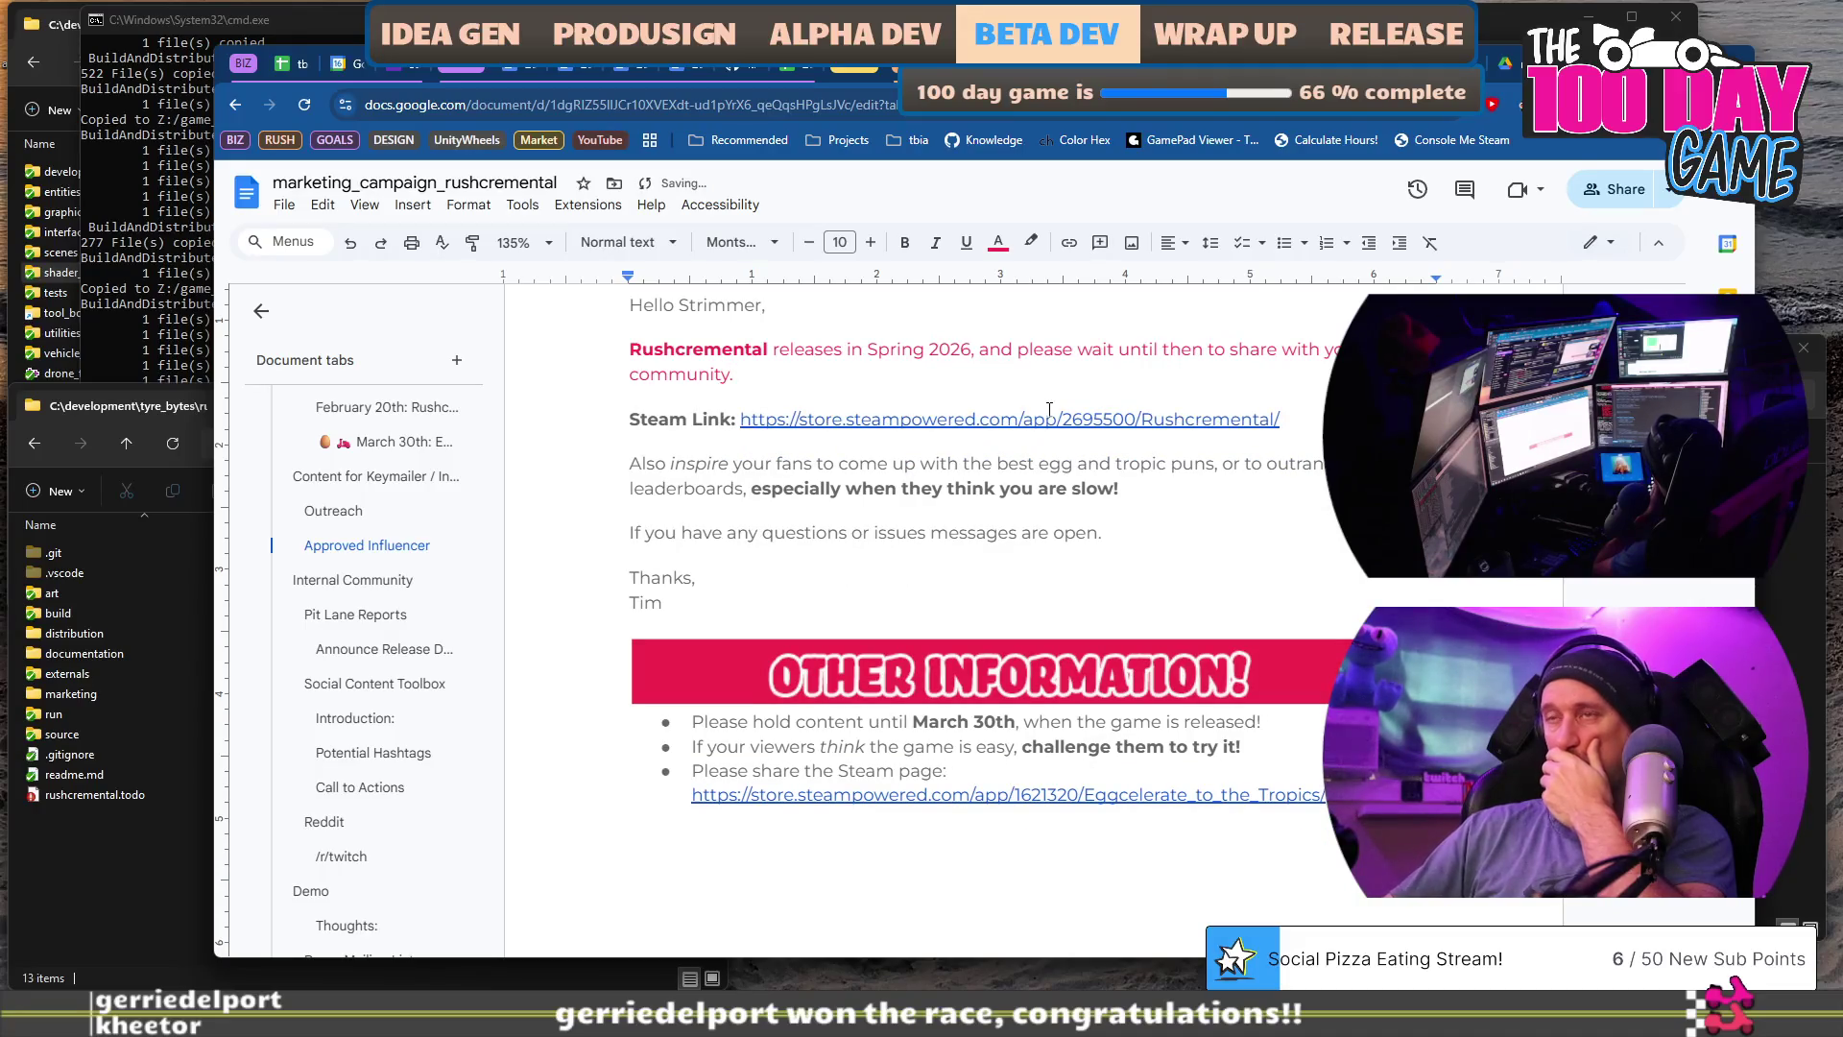
{"action": "scroll", "coordinate": [1091, 600], "scroll_direction": "down", "scroll_amount": 10}
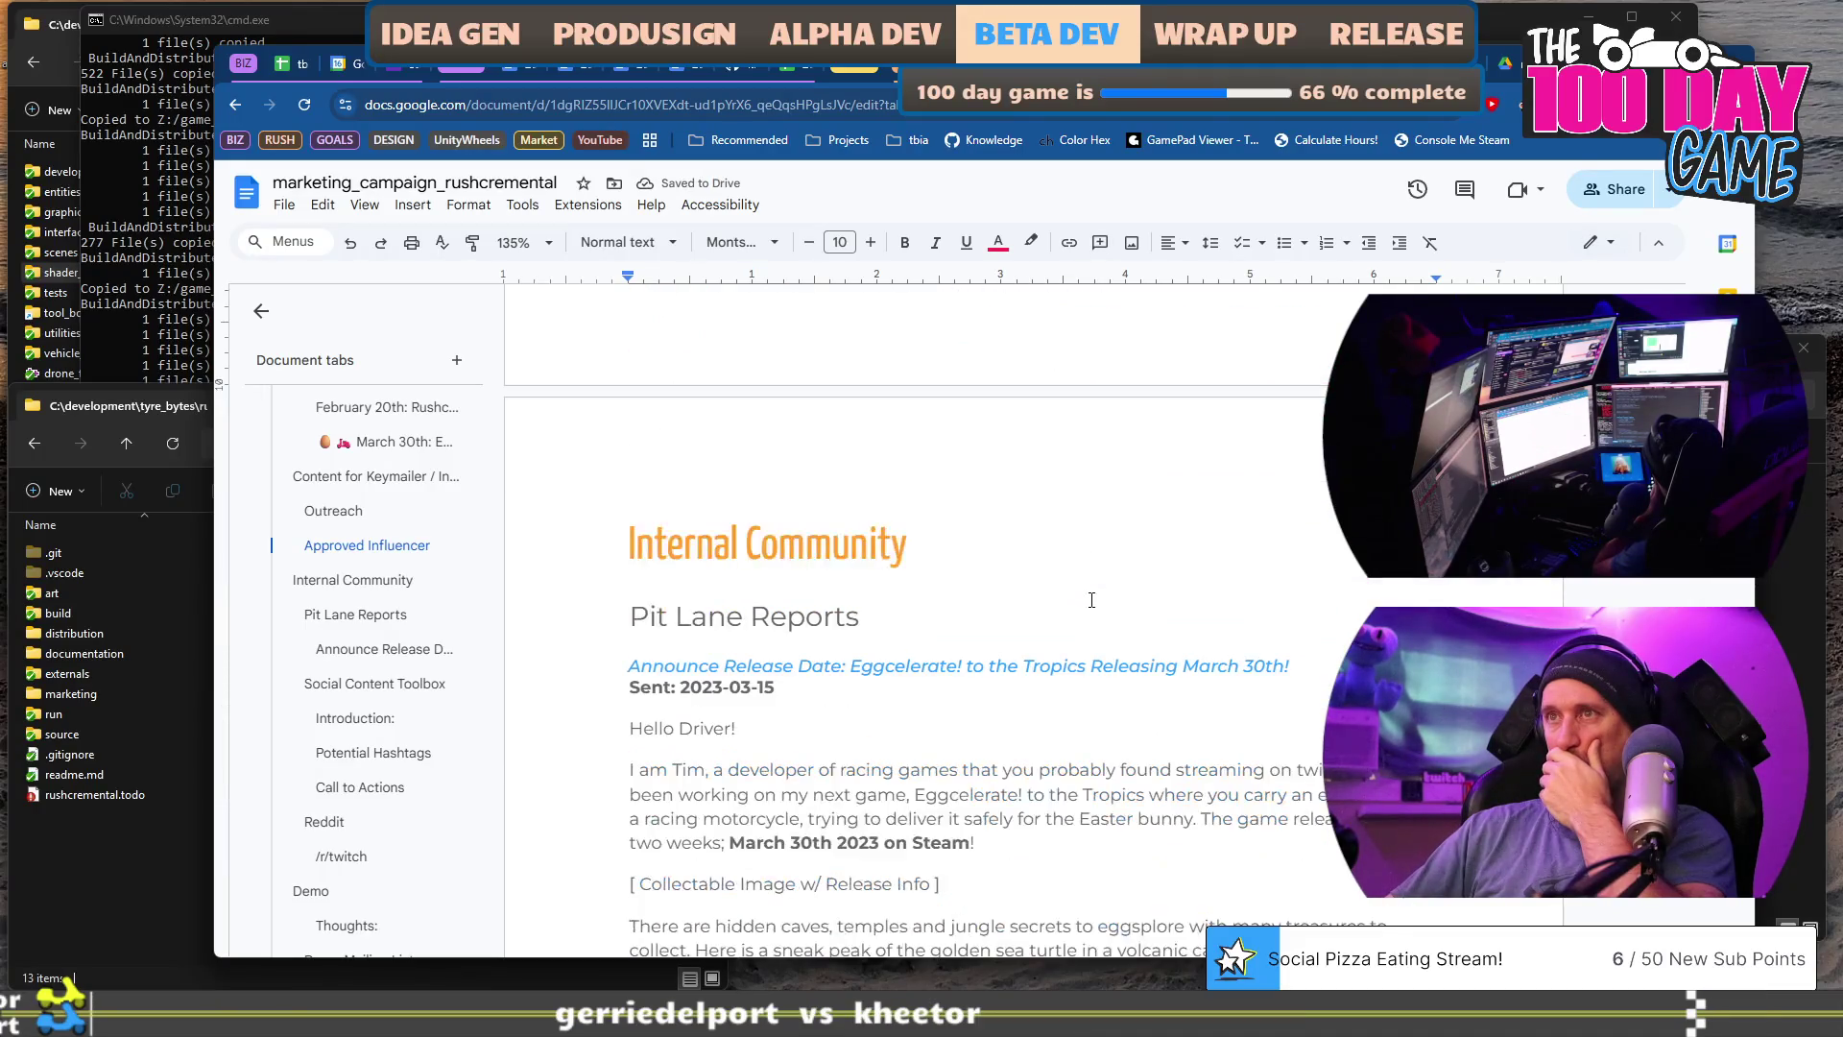
{"action": "scroll", "coordinate": [1092, 600], "scroll_direction": "down", "scroll_amount": 2}
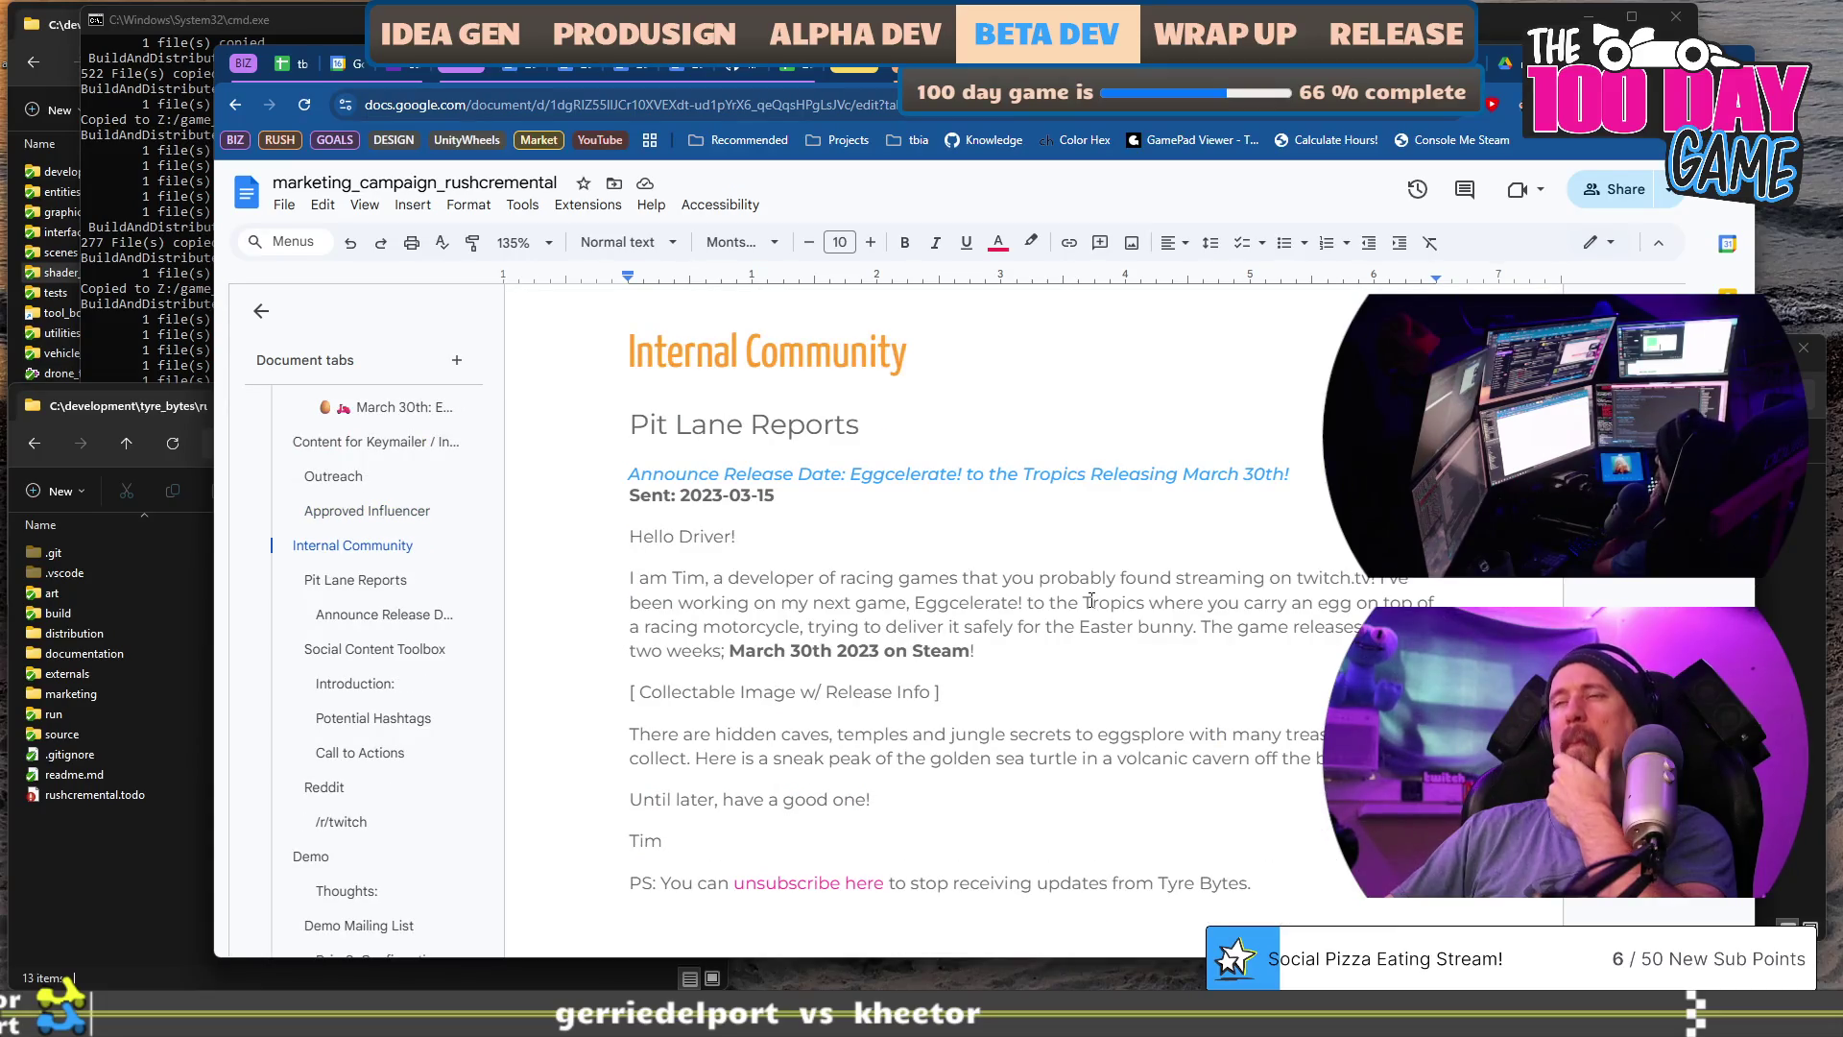
{"action": "scroll", "coordinate": [1091, 600], "scroll_direction": "up", "scroll_amount": 8}
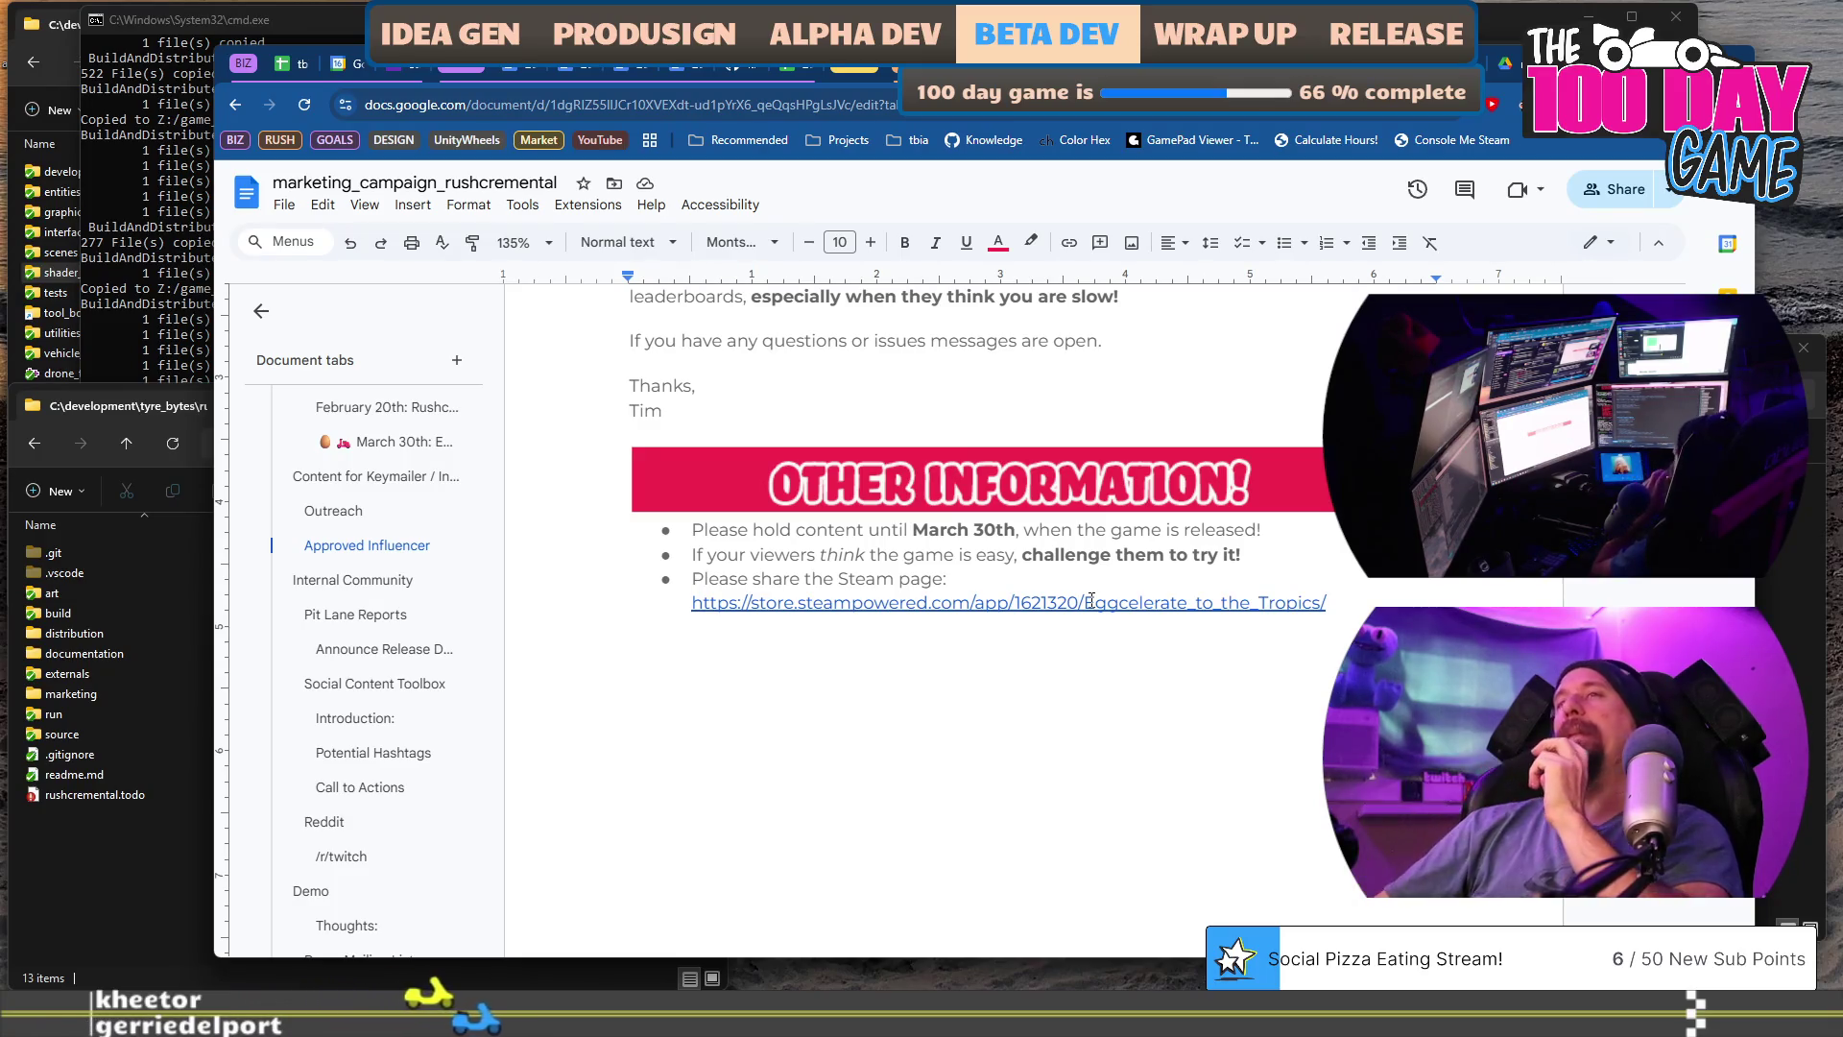
{"action": "scroll", "coordinate": [1092, 600], "scroll_direction": "up", "scroll_amount": 4}
{"action": "scroll", "coordinate": [1094, 581], "scroll_direction": "down", "scroll_amount": 4}
{"action": "scroll", "coordinate": [1090, 578], "scroll_direction": "up", "scroll_amount": 4}
{"action": "key", "text": "Return"}
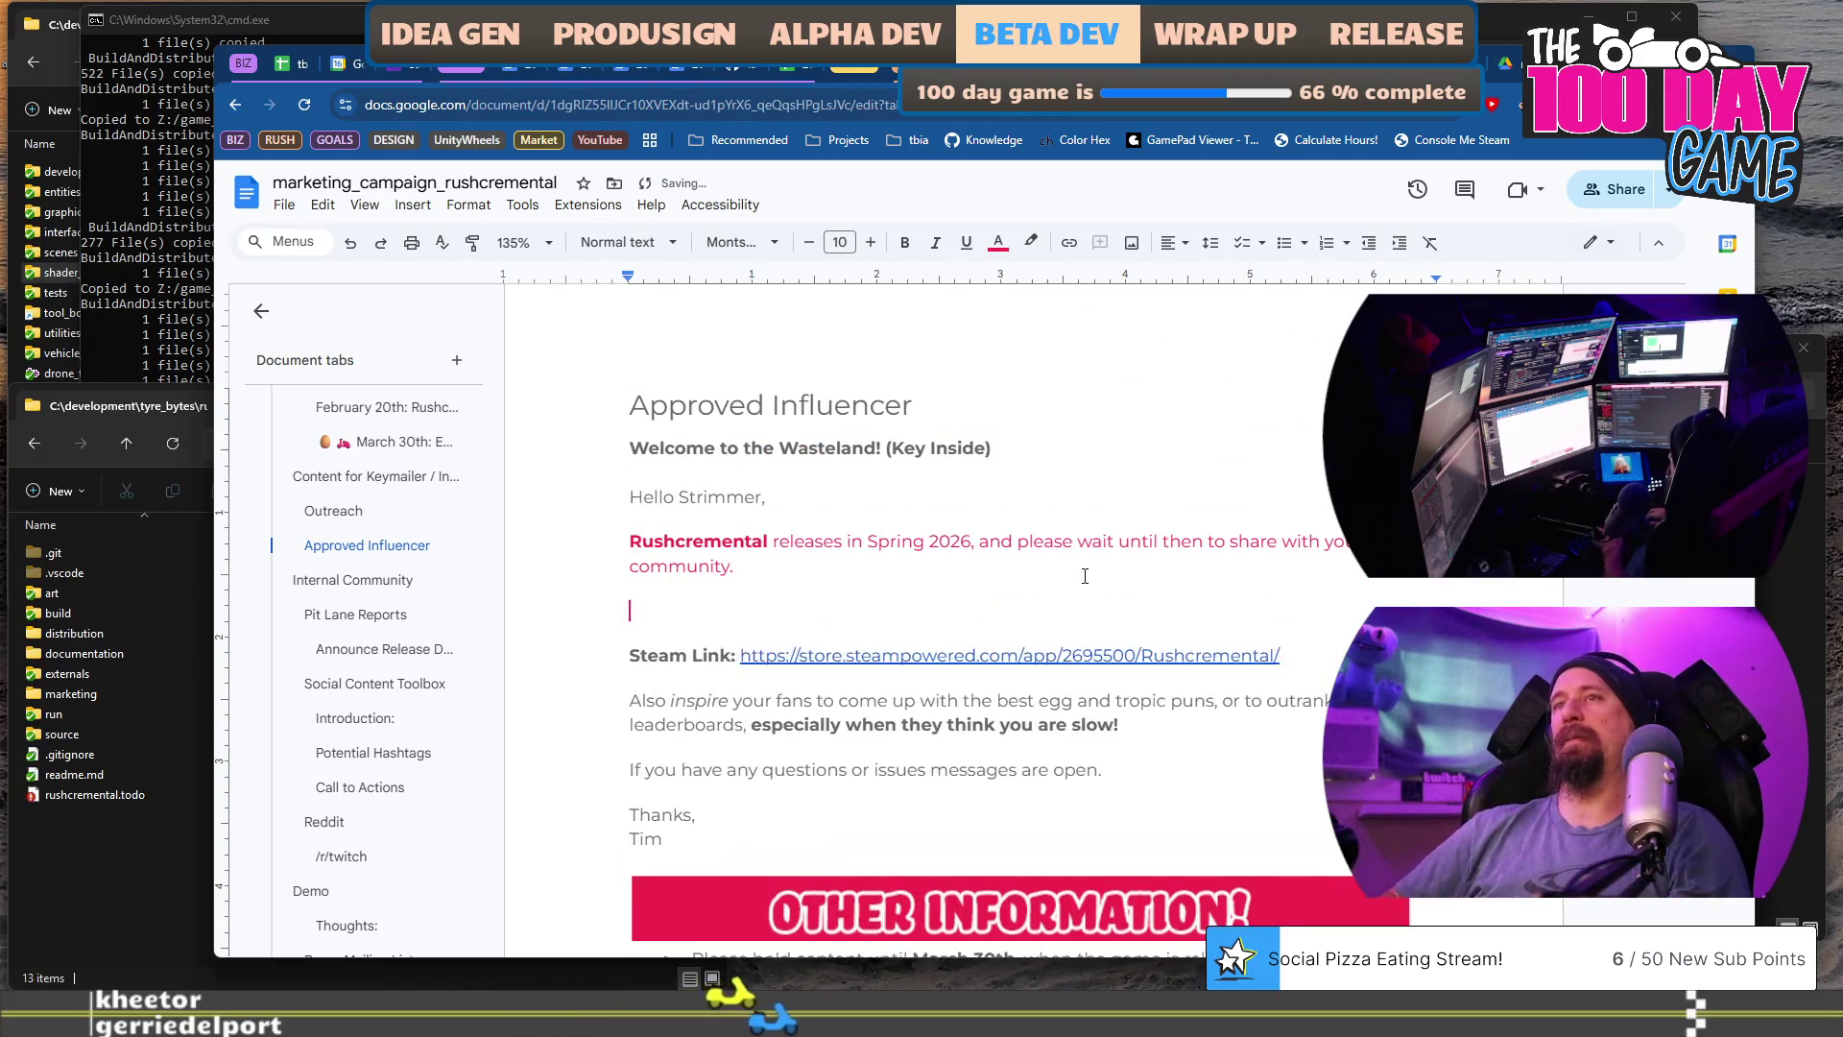
Add an unbolded '[screenshot]' placeholder line above Steam Link
{"action": "key", "text": "BackSpace"}
{"action": "key", "text": "Right"}
{"action": "key", "text": "Return"}
{"action": "key", "text": "Up"}
{"action": "type", "text": "[screenshot]"}
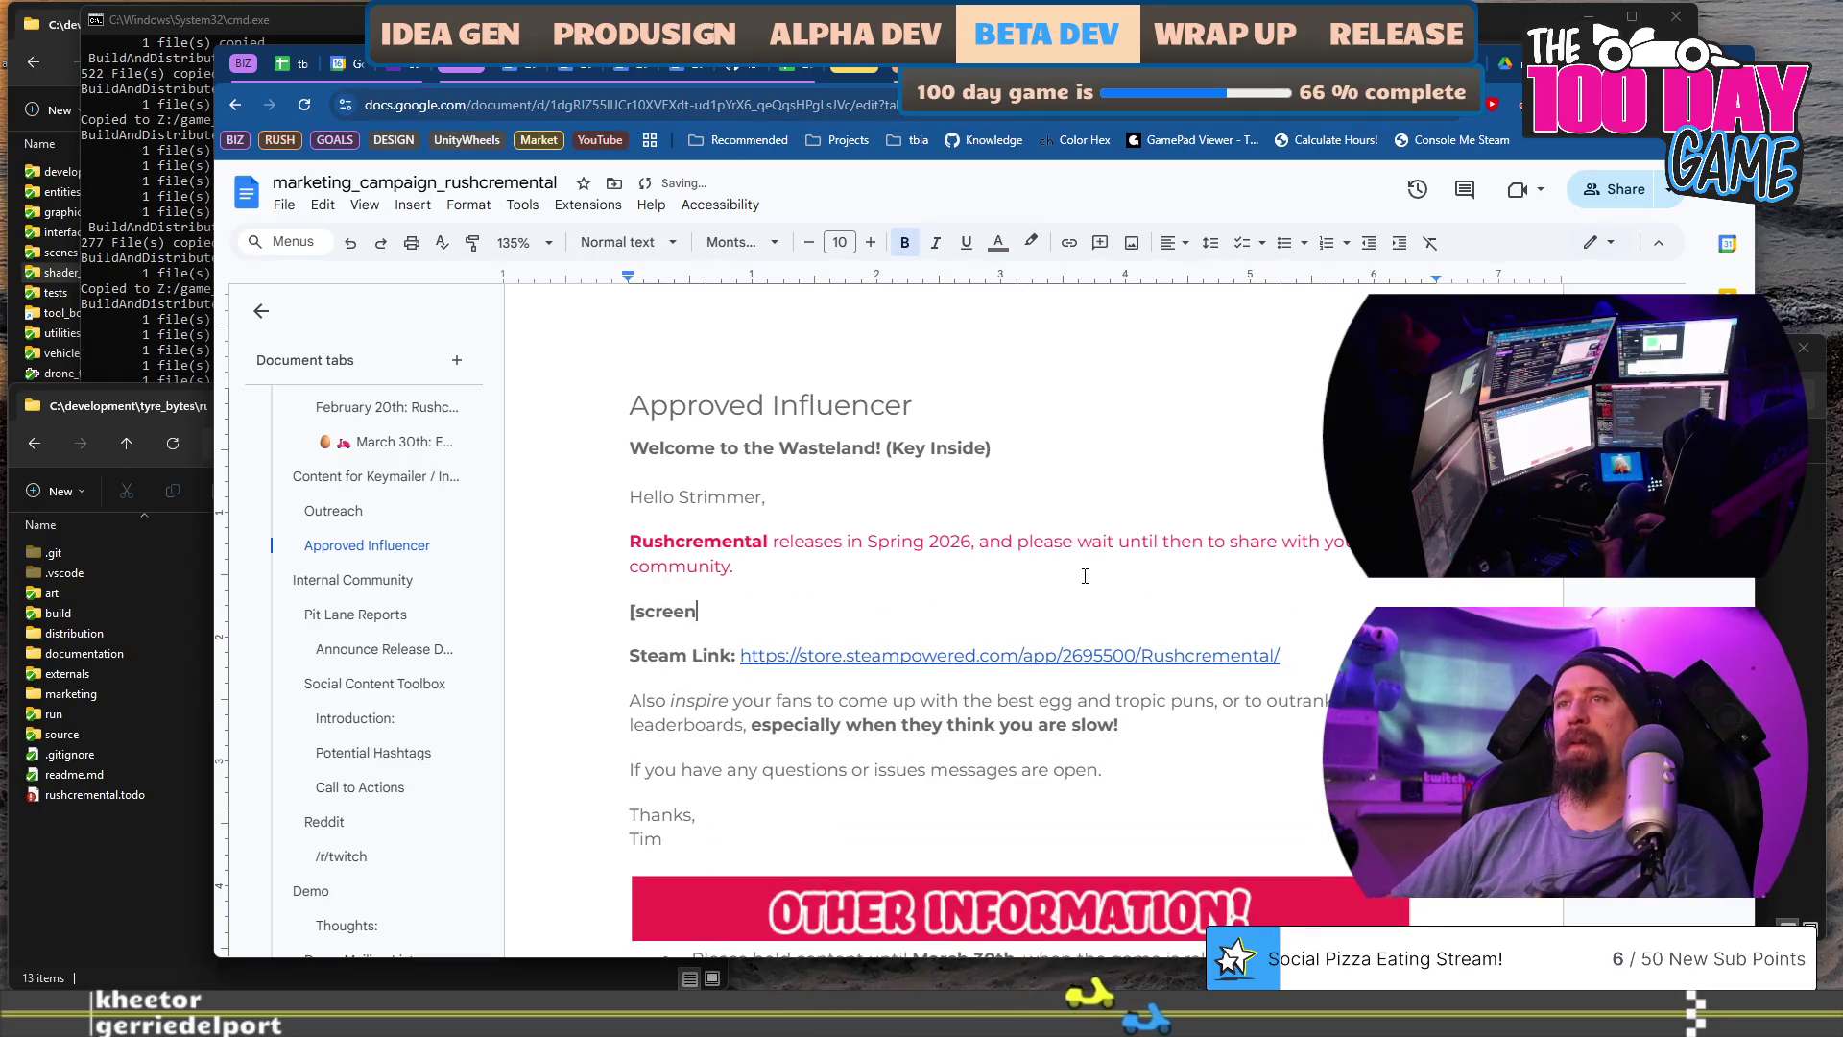
{"action": "key", "text": "shift+Home"}
{"action": "key", "text": "ctrl+b"}
{"action": "key", "text": "End"}
Extend the placeholder to '[screenshot: of the ]' and select 'of the'
{"action": "key", "text": "Left"}
{"action": "type", "text": ": "}
{"action": "type", "text": "scc"}
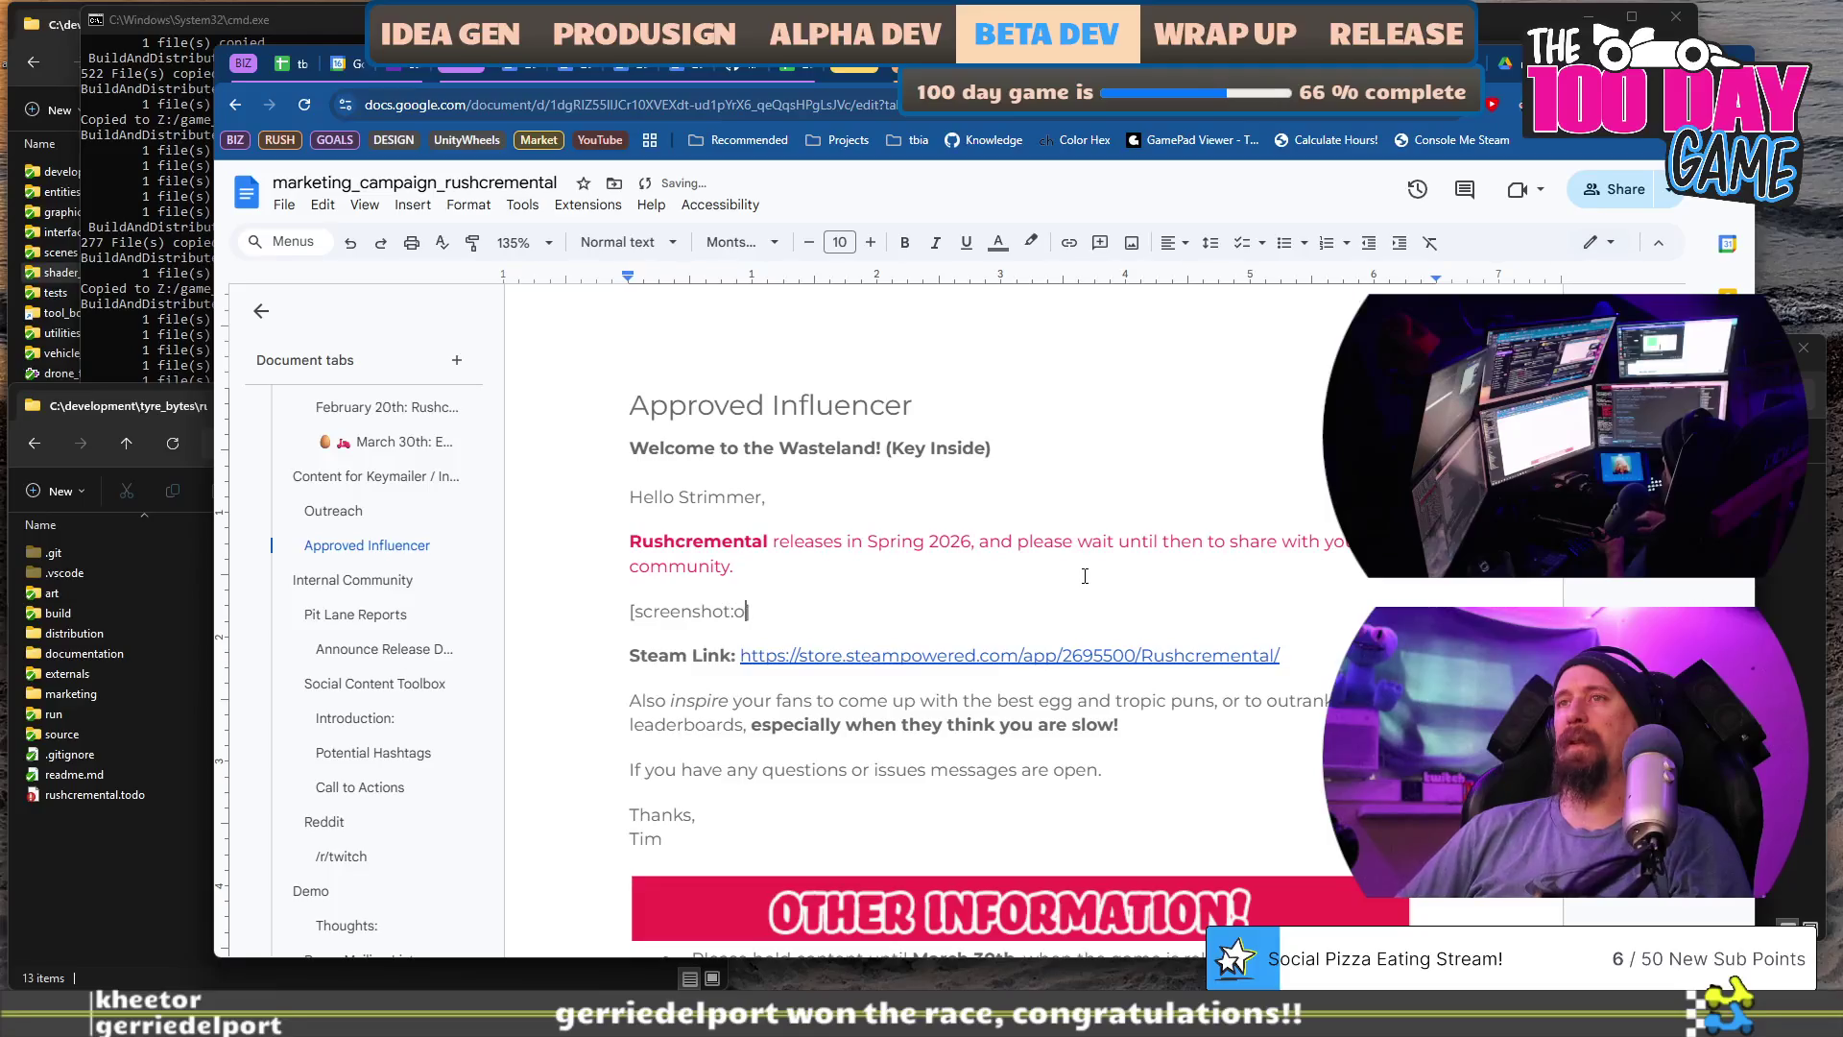
{"action": "key", "text": "BackSpace"}
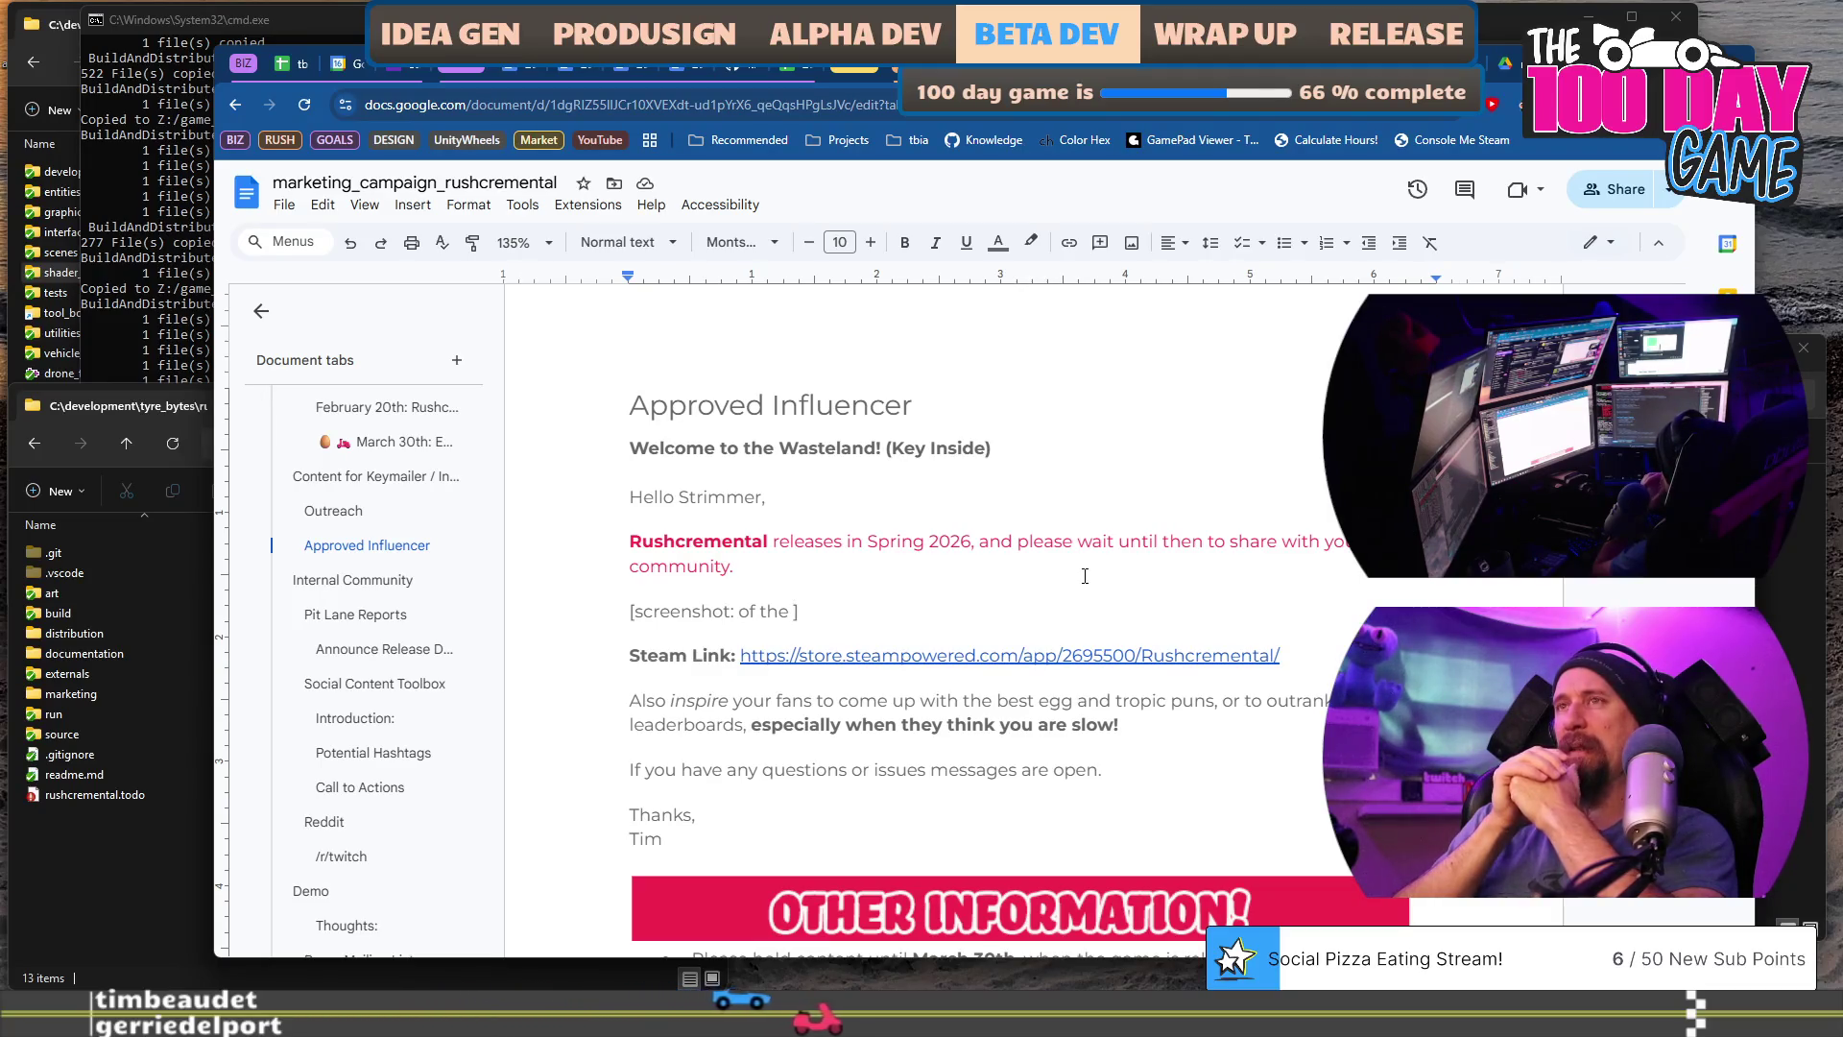
{"action": "key", "text": "shift+Home"}
{"action": "key", "text": "shift+End"}
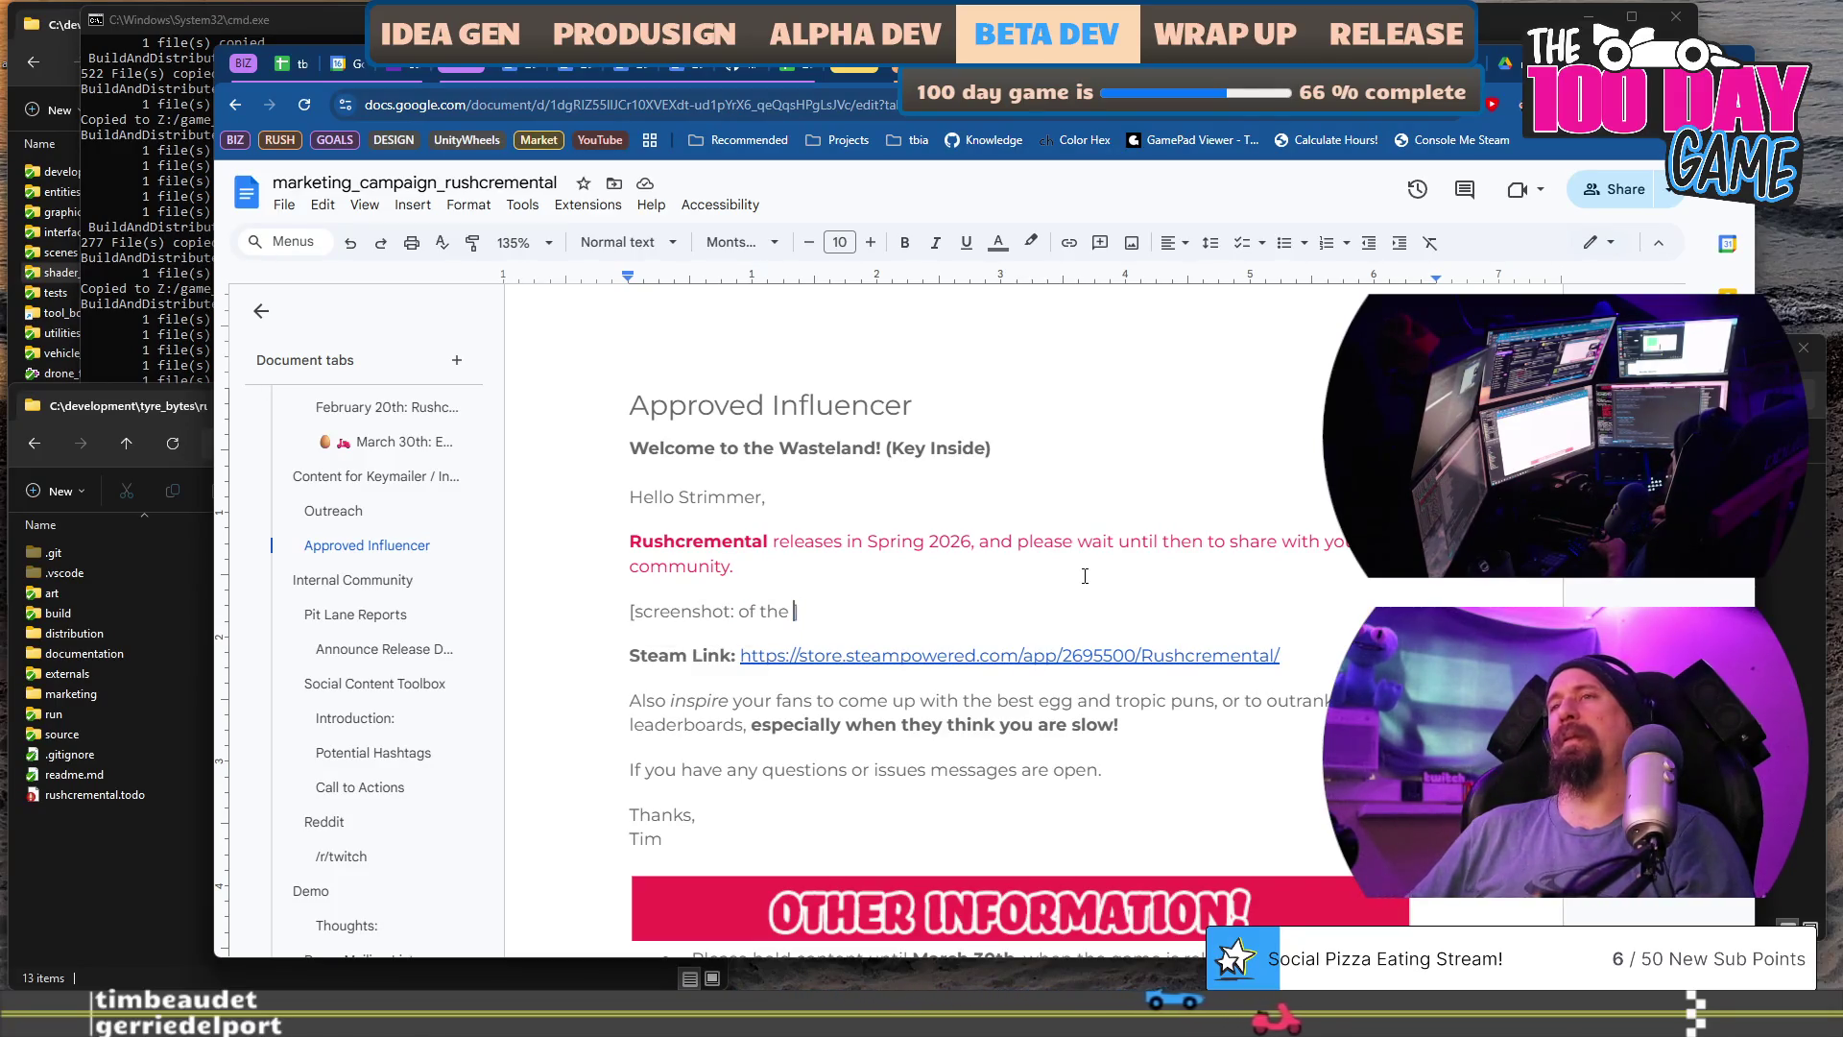
{"action": "key", "text": "ctrl+shift+Left"}
{"action": "key", "text": "ctrl+shift+Left"}
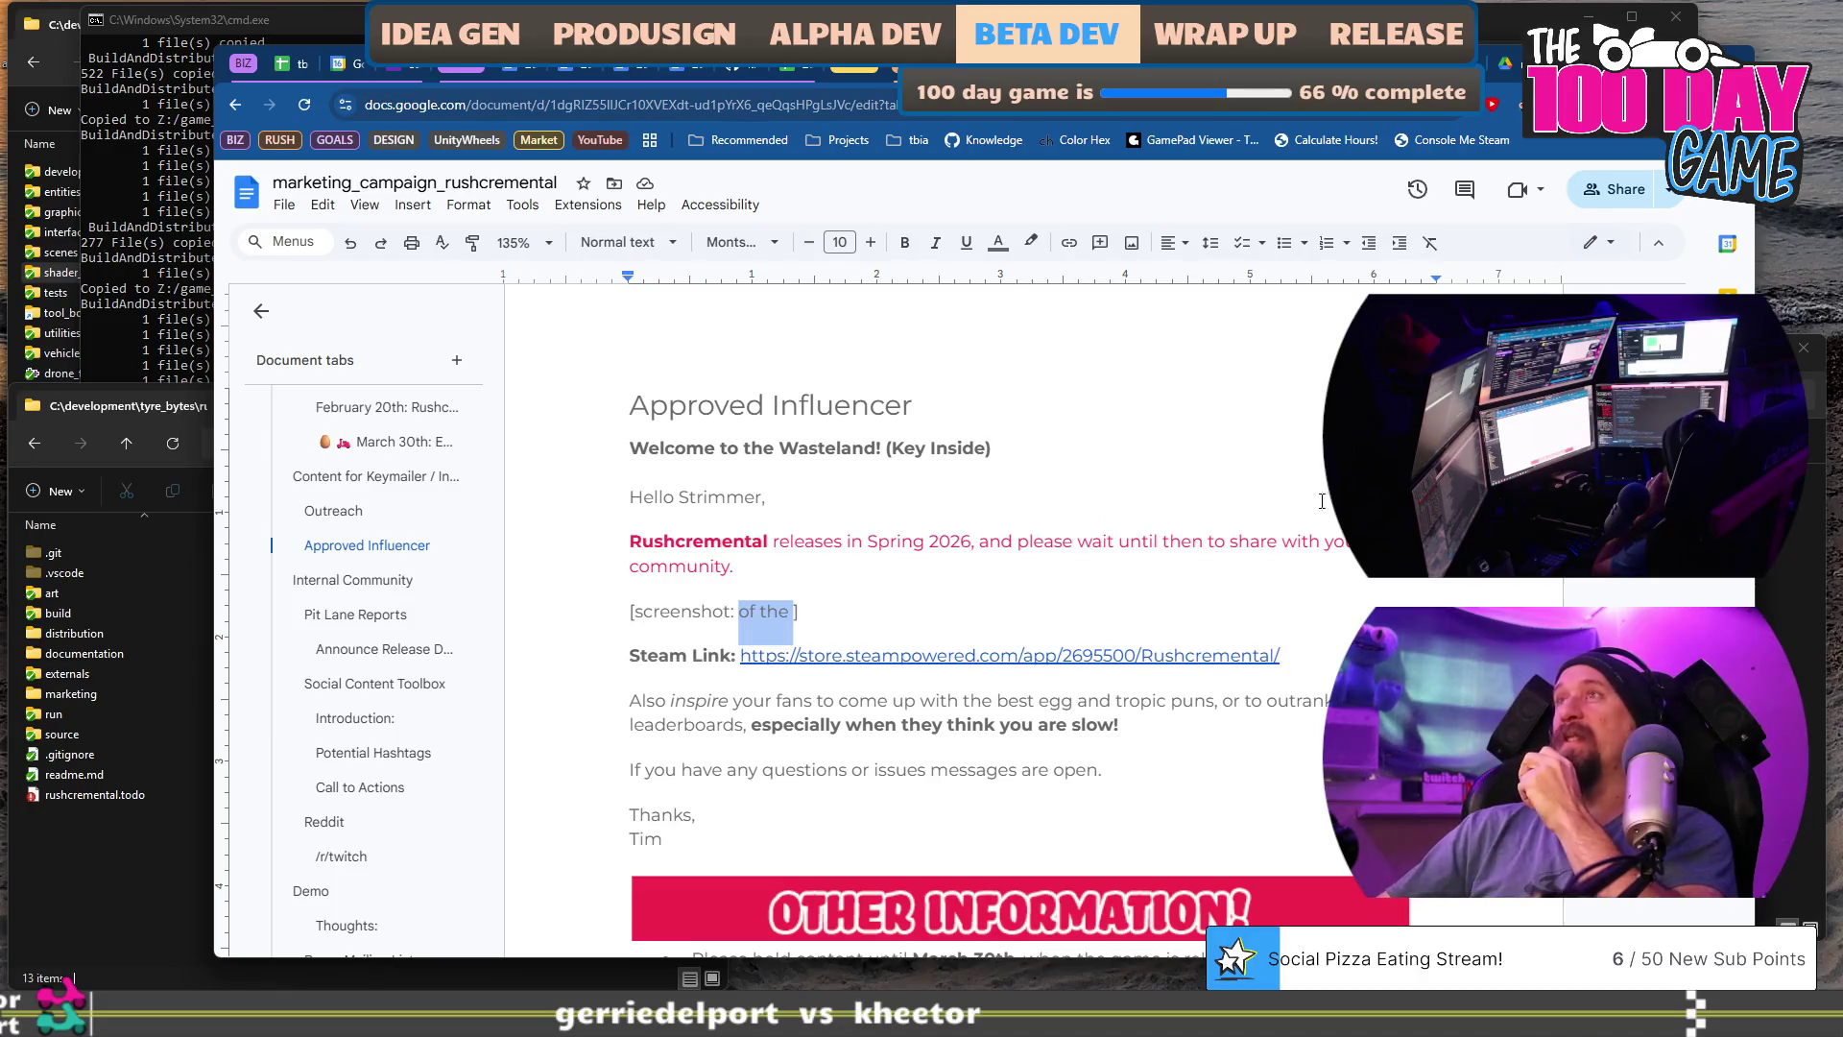
{"action": "key", "text": "alt+Tab"}
In 2026_devlog.md, add blank lines after the Steam build lesson under Lessons for February
{"action": "scroll", "coordinate": [597, 343], "scroll_direction": "down", "scroll_amount": 10}
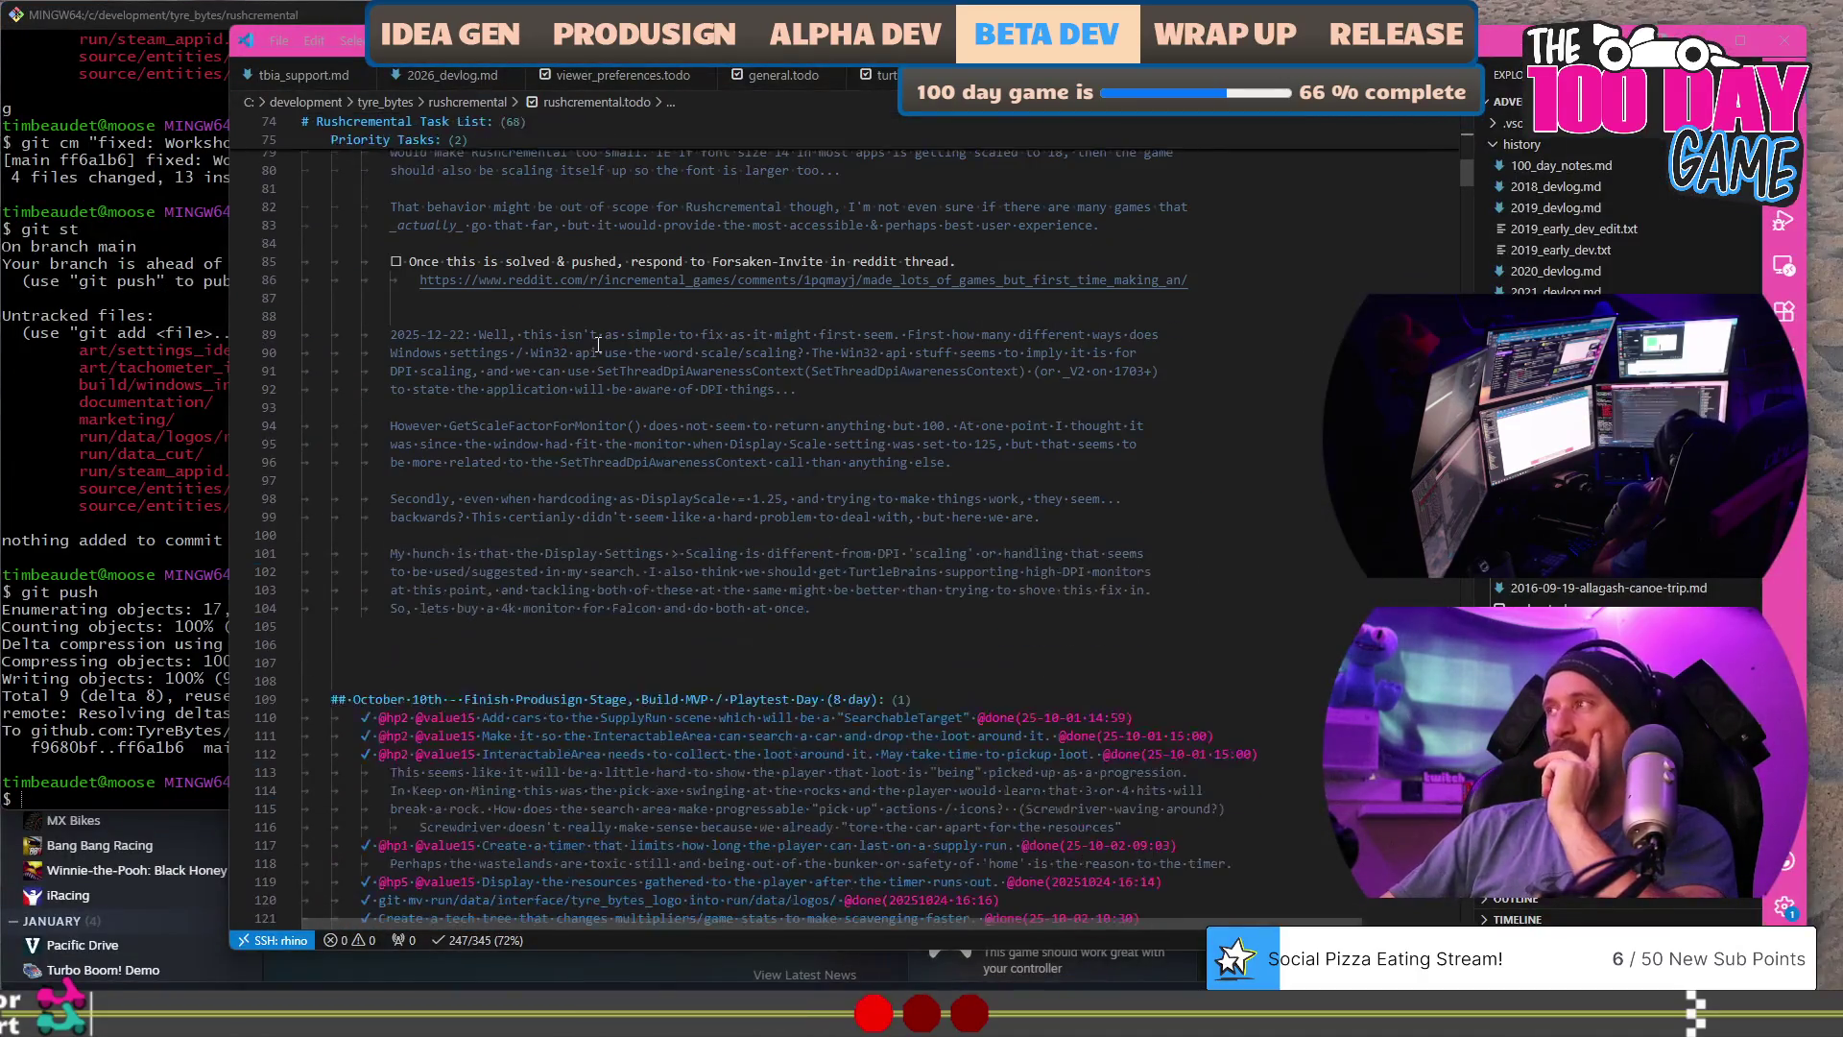
{"action": "scroll", "coordinate": [597, 344], "scroll_direction": "up", "scroll_amount": 7}
{"action": "left_click", "coordinate": [304, 75]}
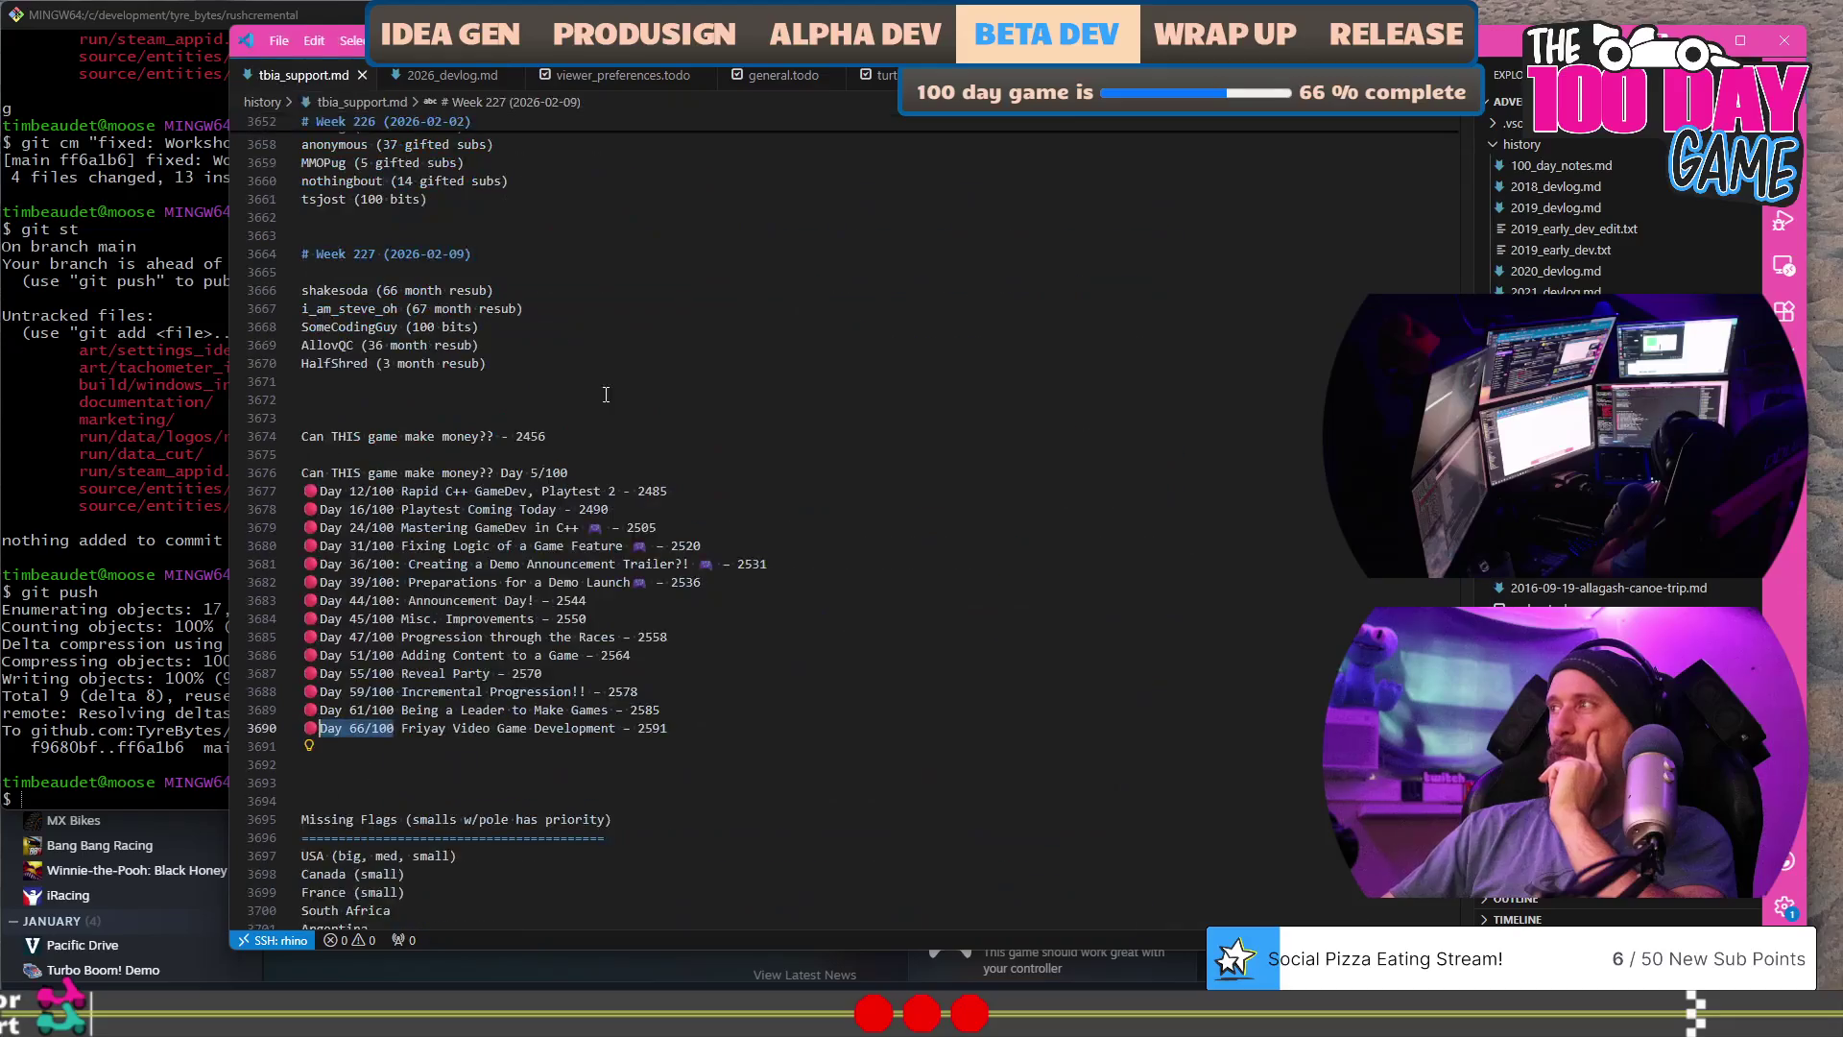
{"action": "left_click", "coordinate": [442, 74]}
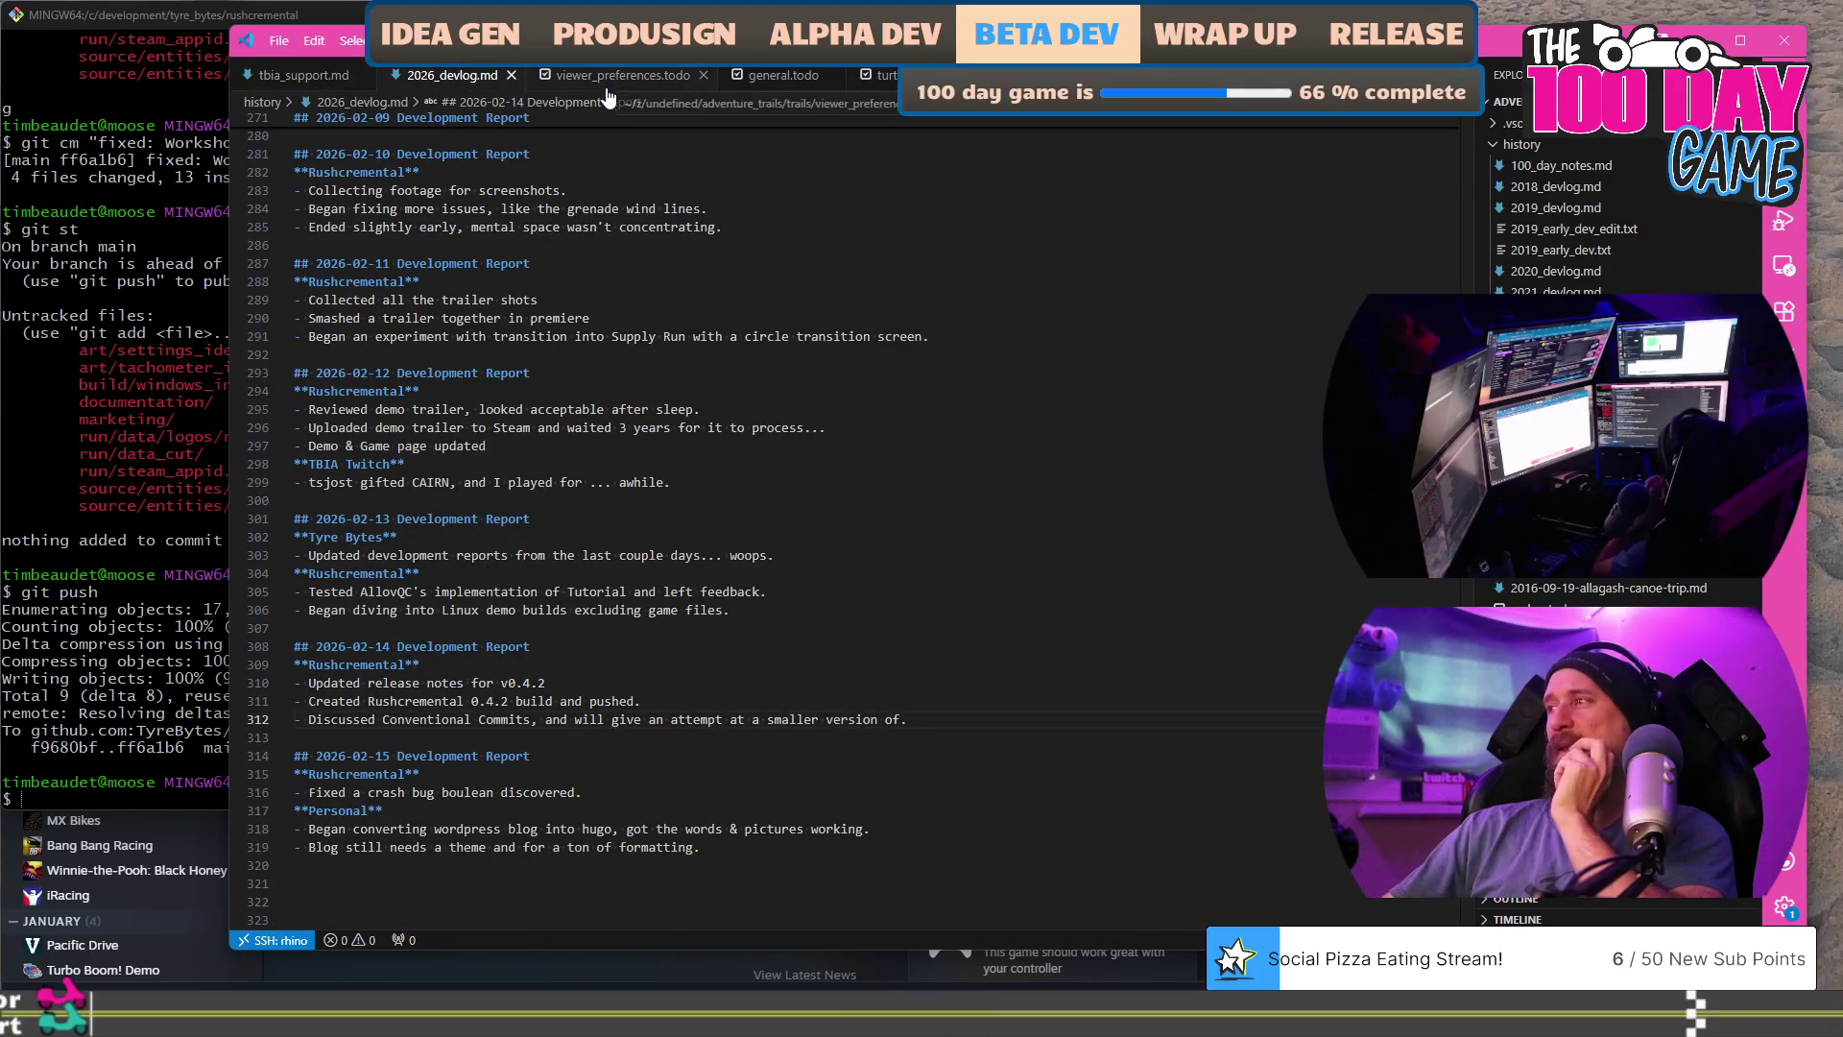
{"action": "scroll", "coordinate": [597, 288], "scroll_direction": "down", "scroll_amount": 15}
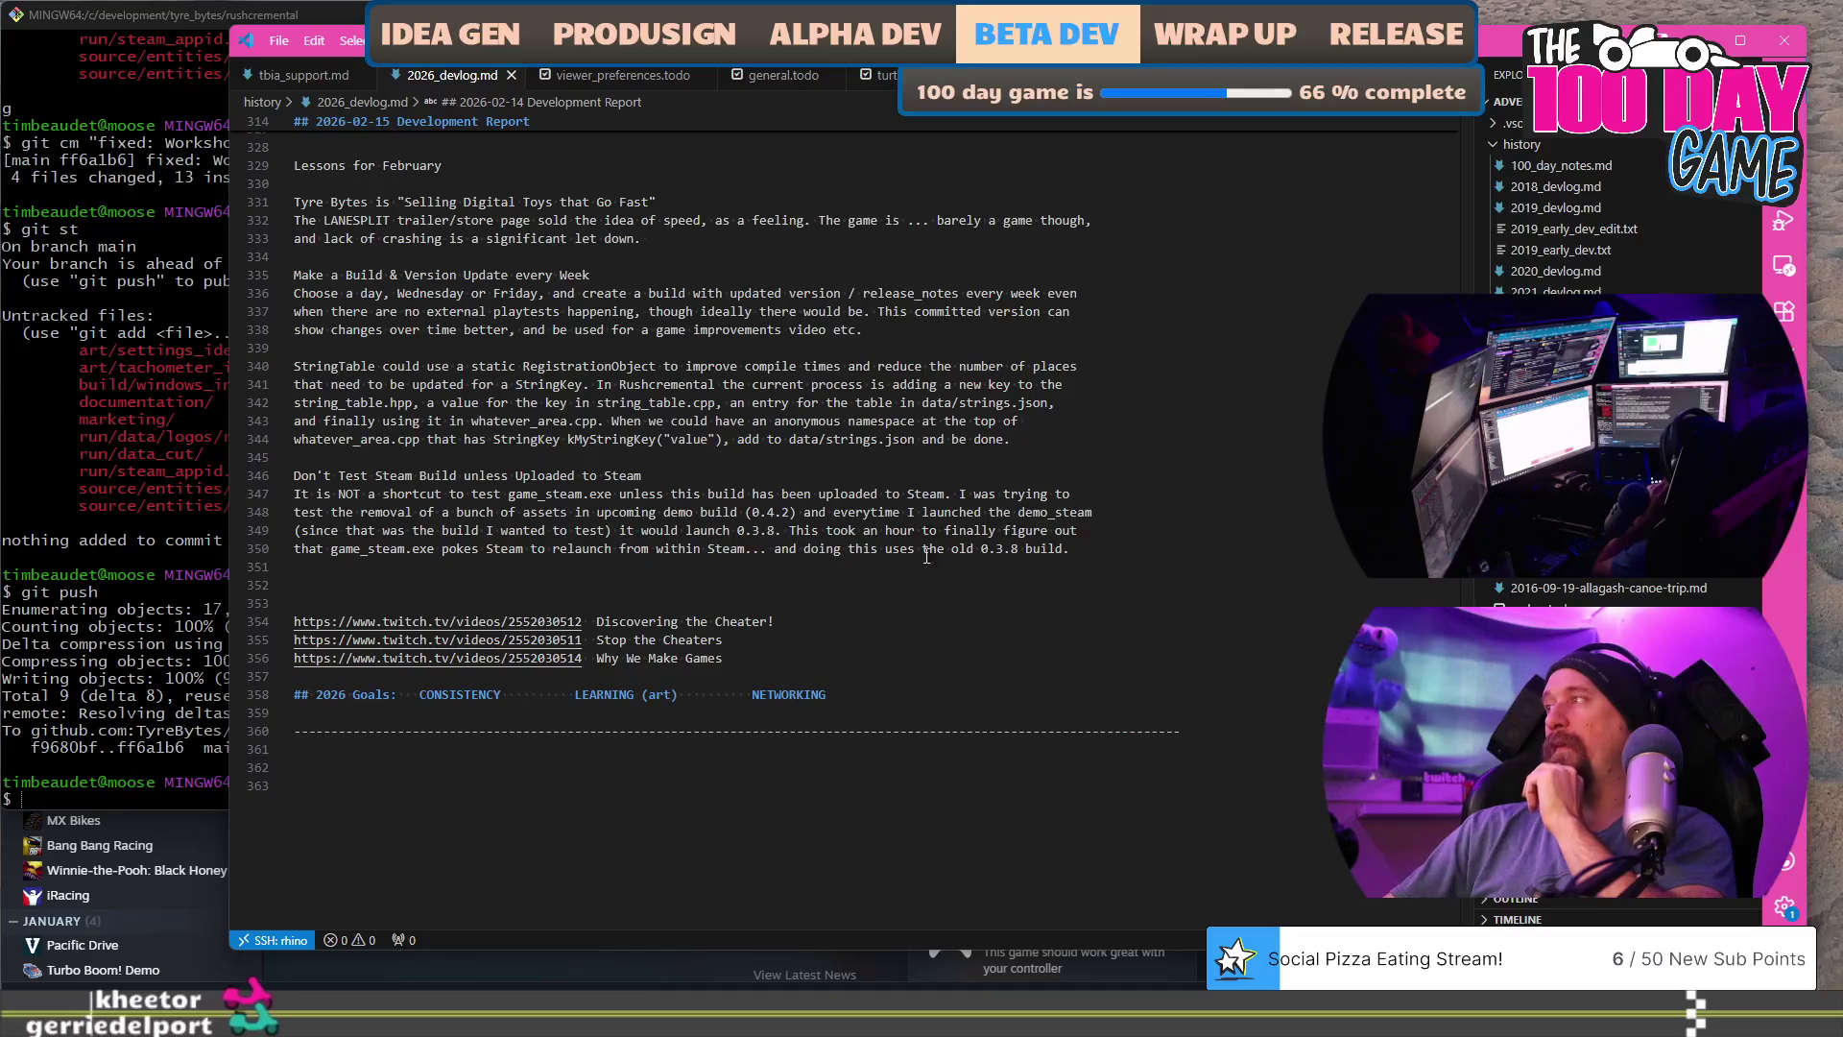
{"action": "left_click", "coordinate": [1076, 544]}
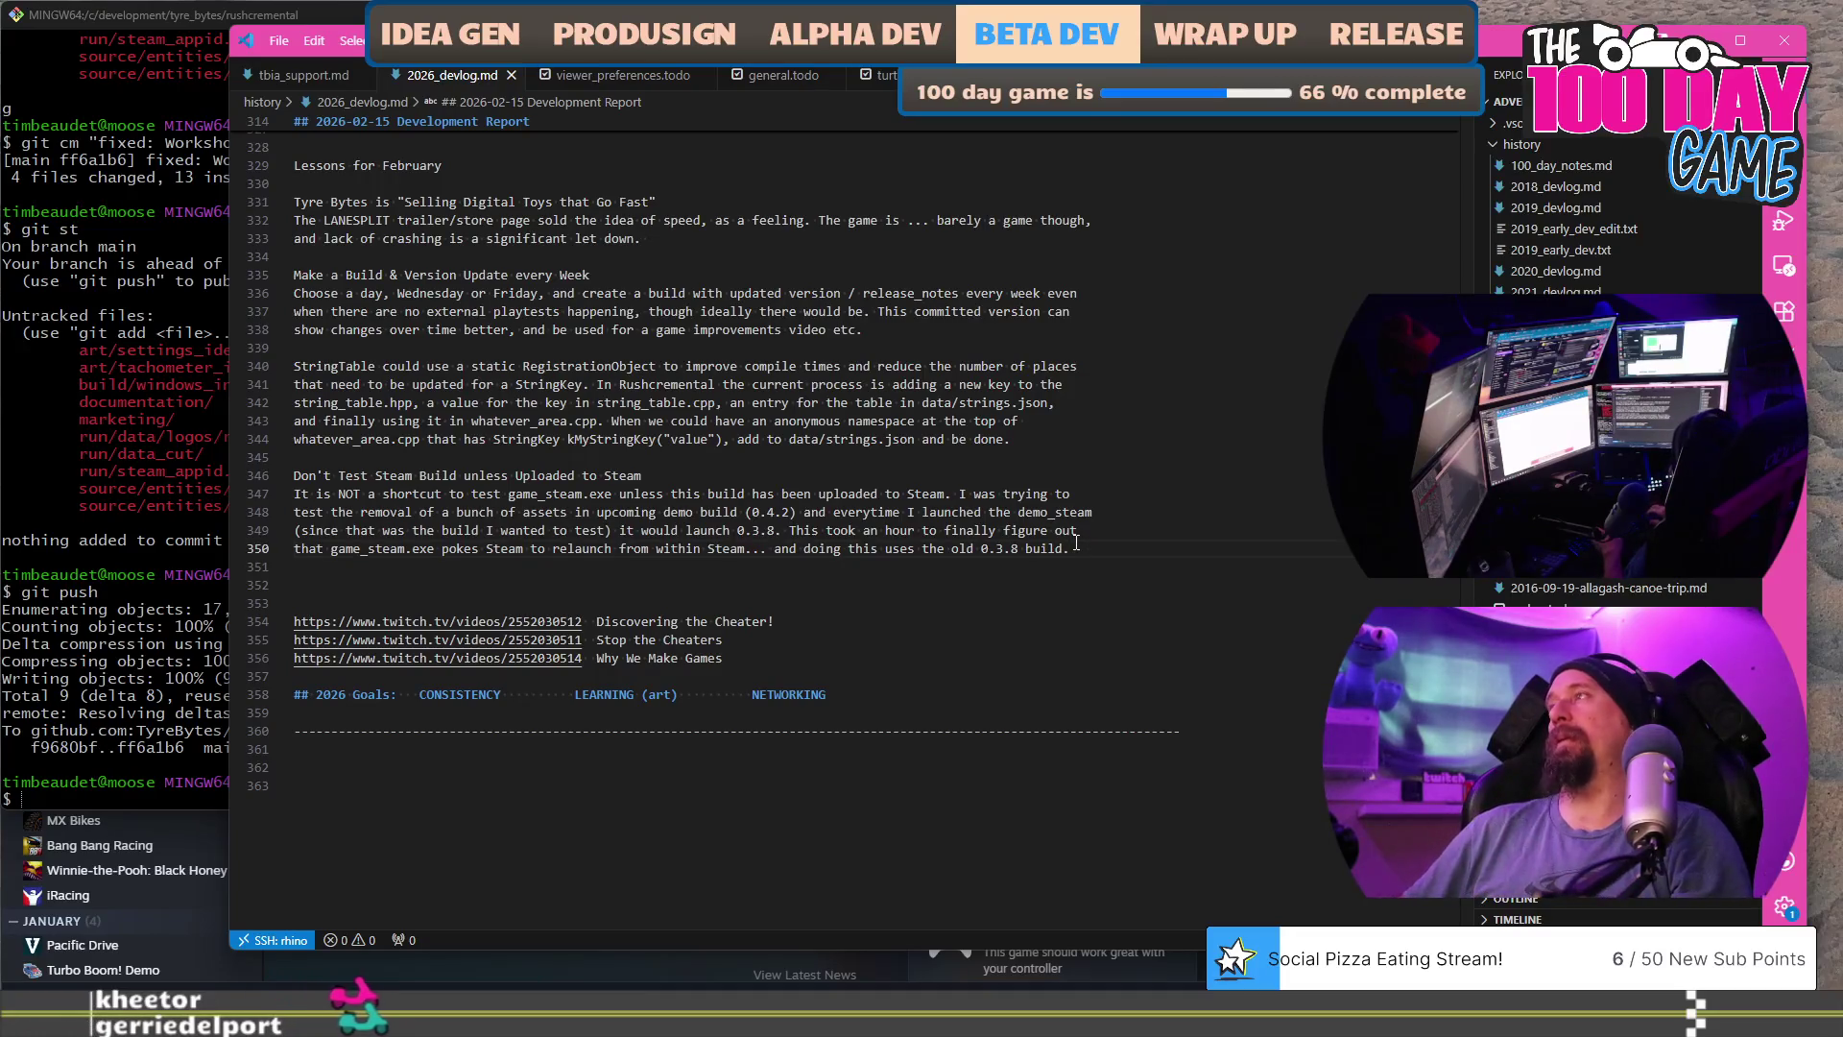
{"action": "key", "text": "Return"}
{"action": "key", "text": "Return"}
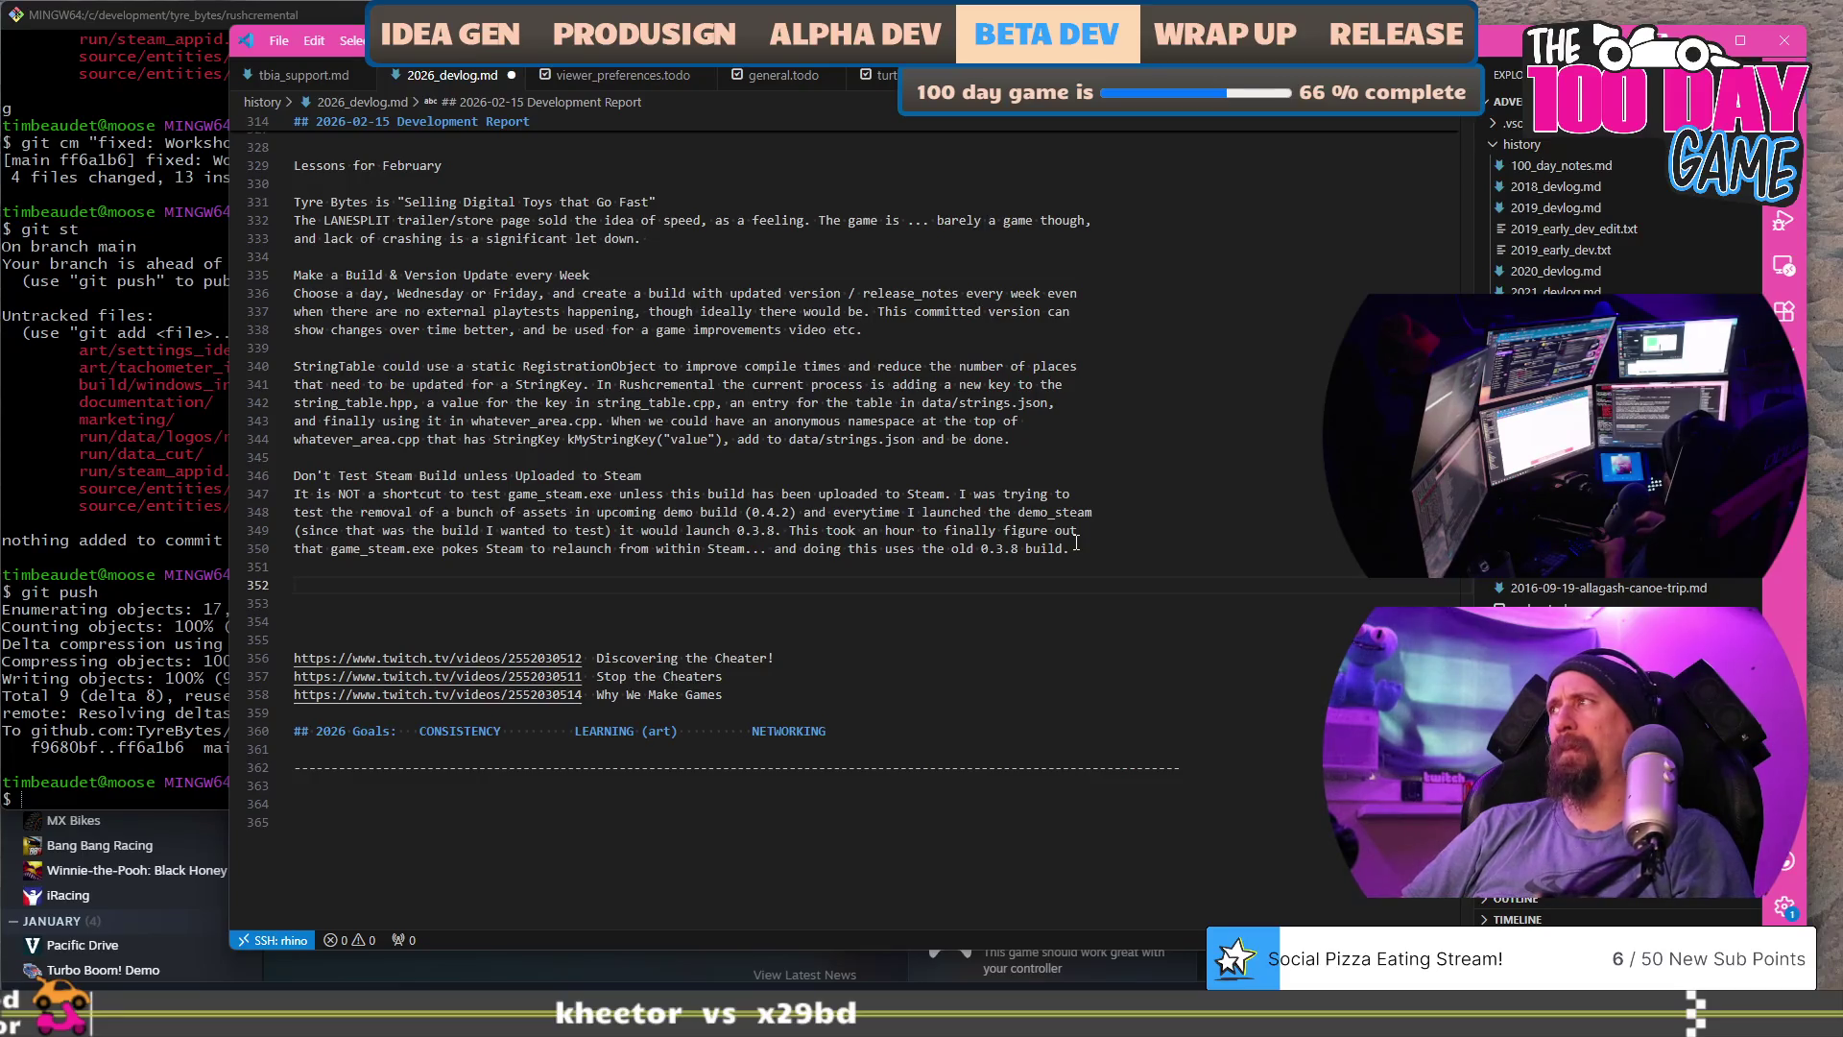
Type the heading 'Build the Whole Marketing Campaign before Leaving' and start a line below it
{"action": "type", "text": "Build theH"}
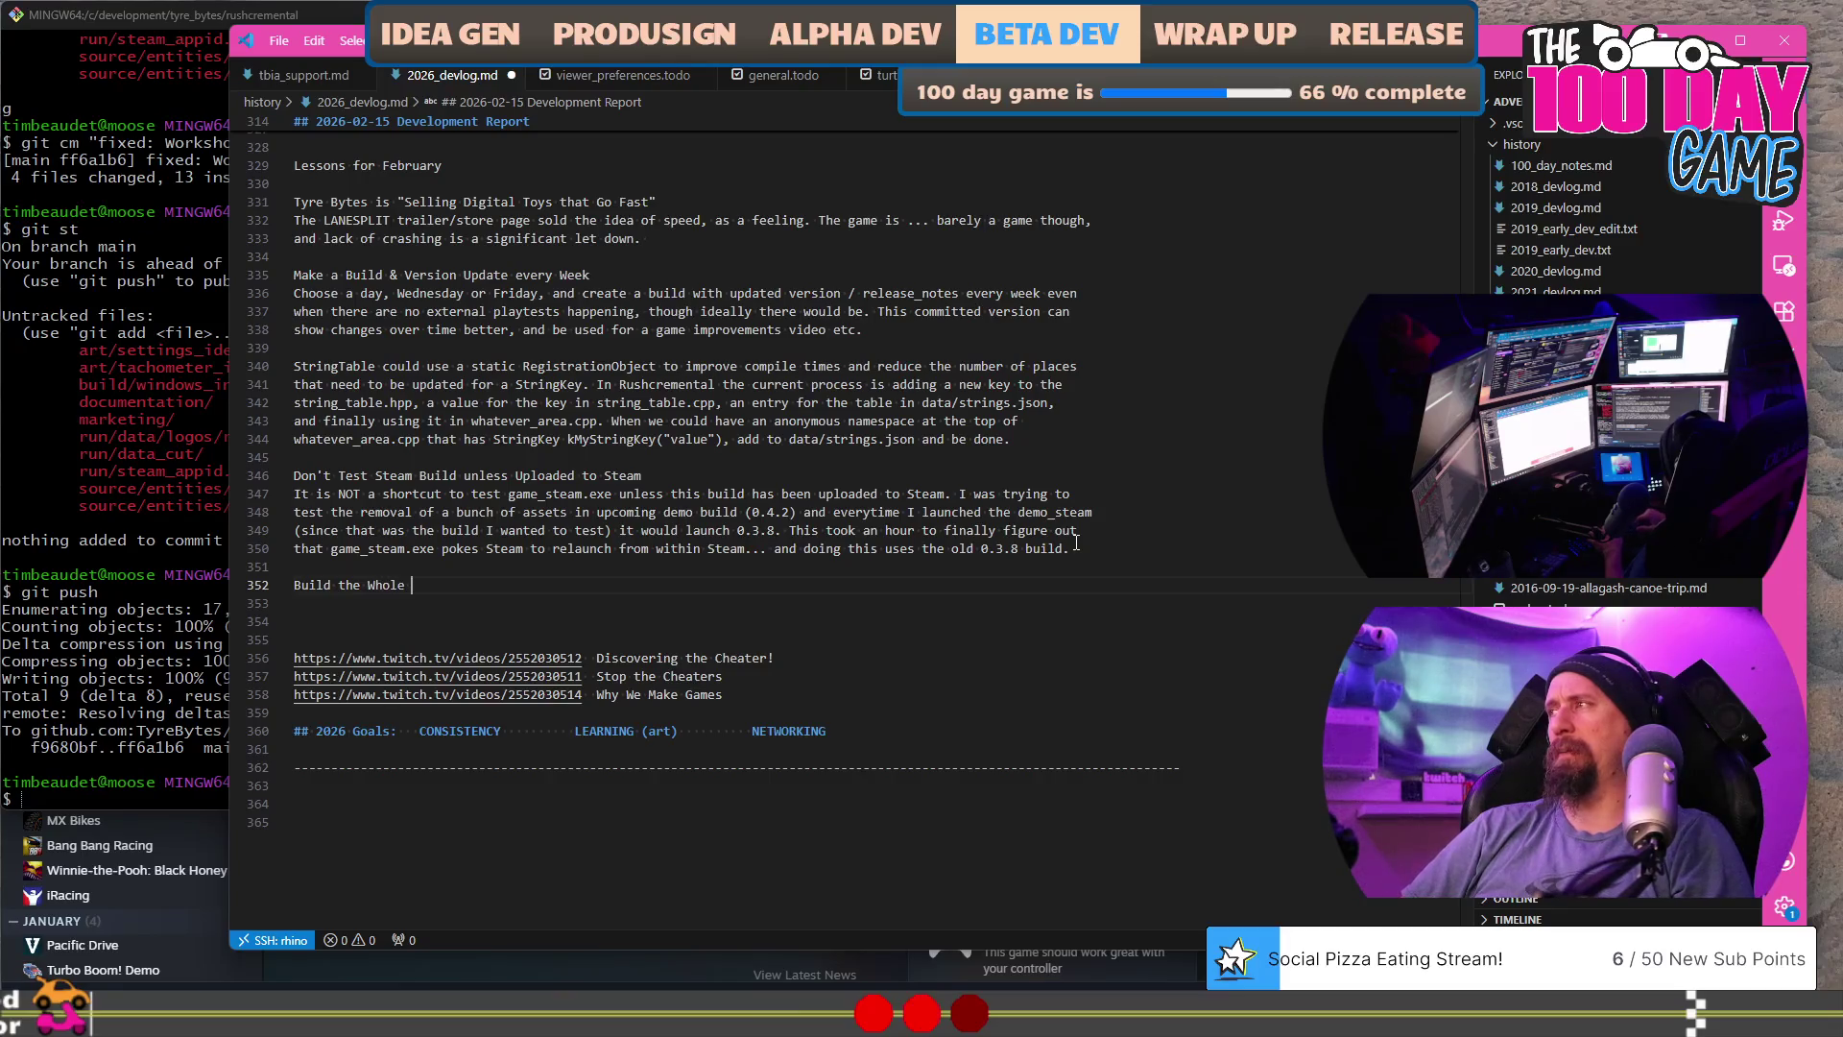
{"action": "type", "text": "ting"}
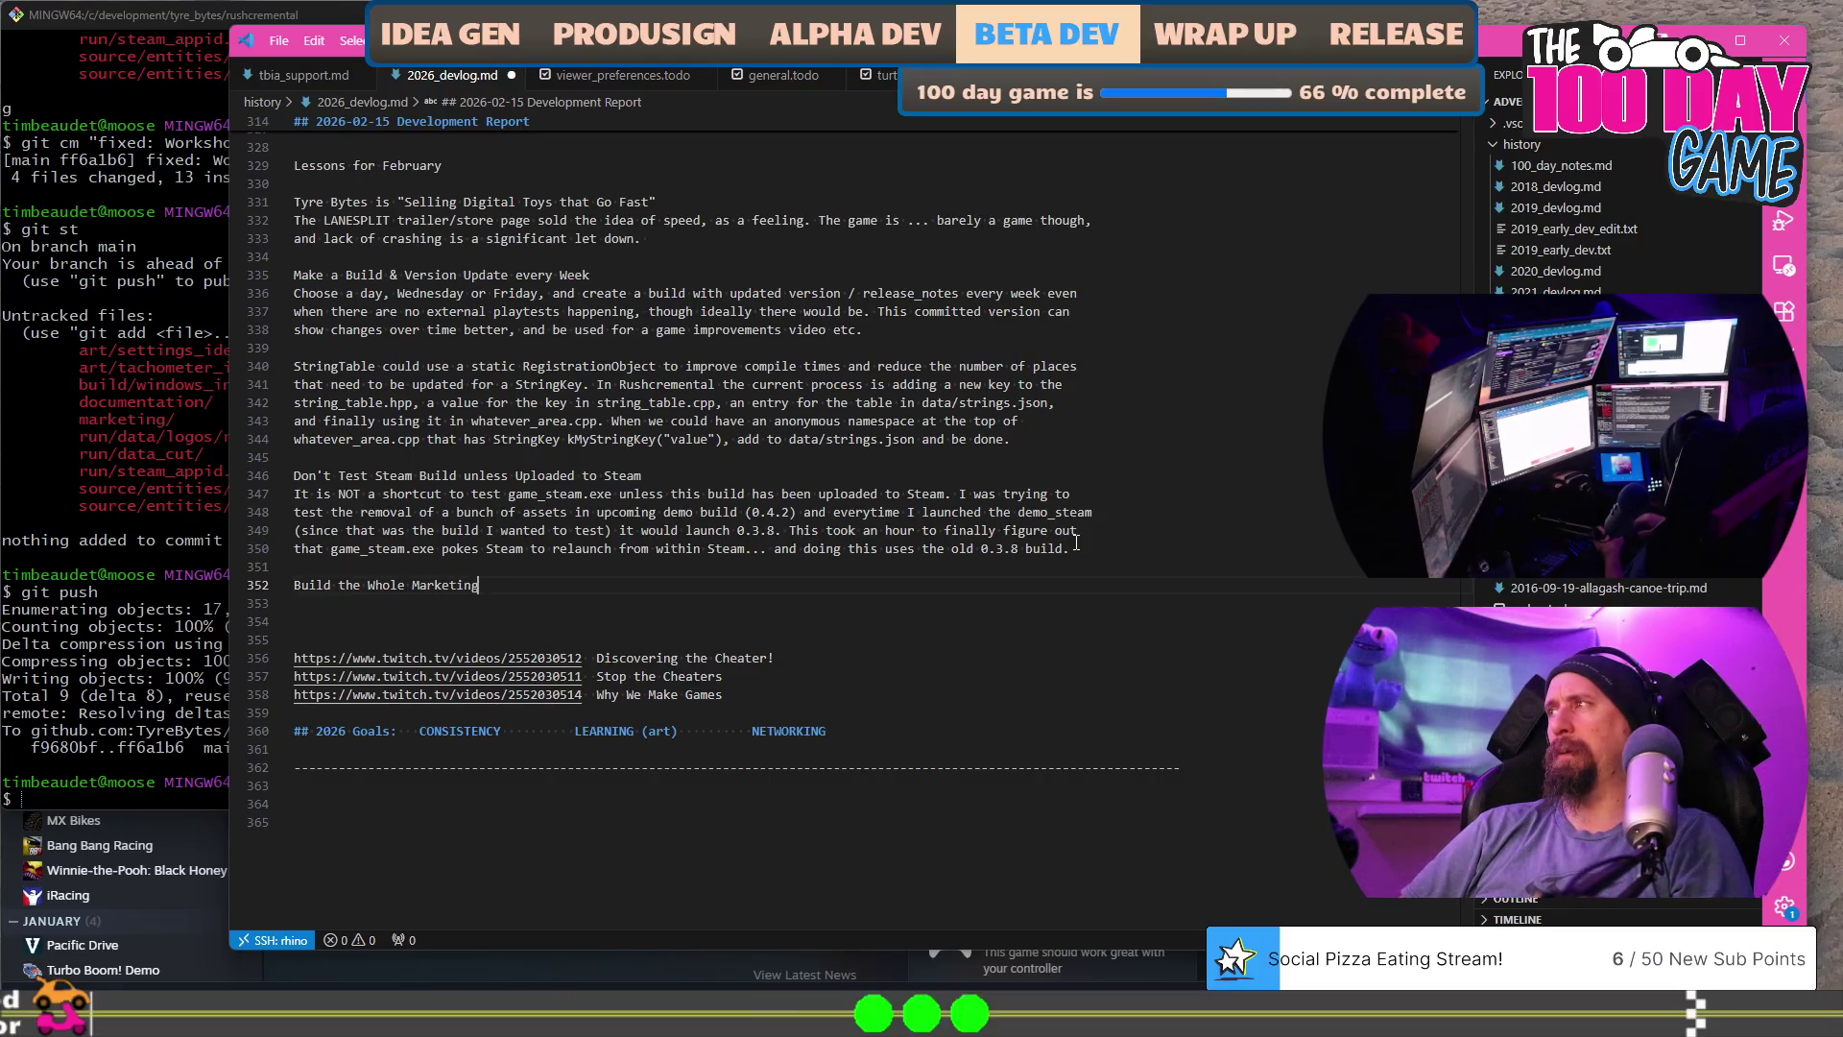
{"action": "type", "text": "Campaign before"}
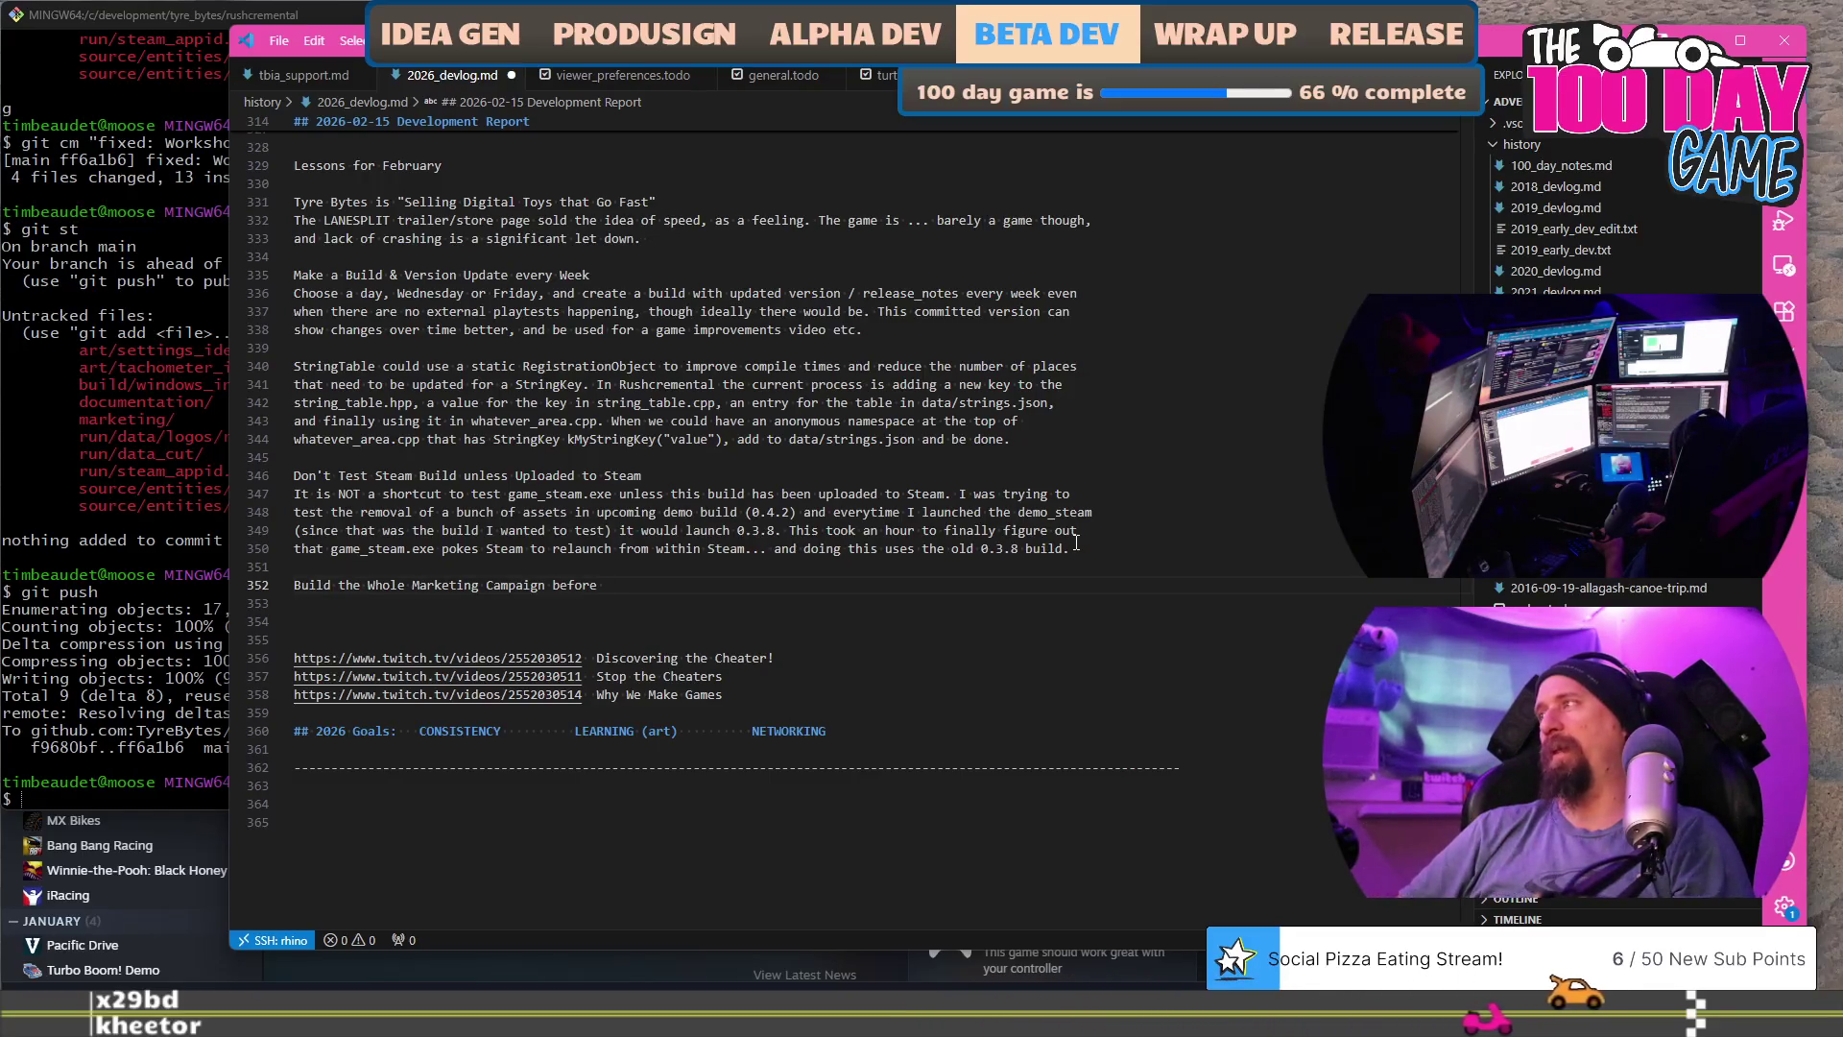
{"action": "type", "text": "Leaving ProDusign'"}
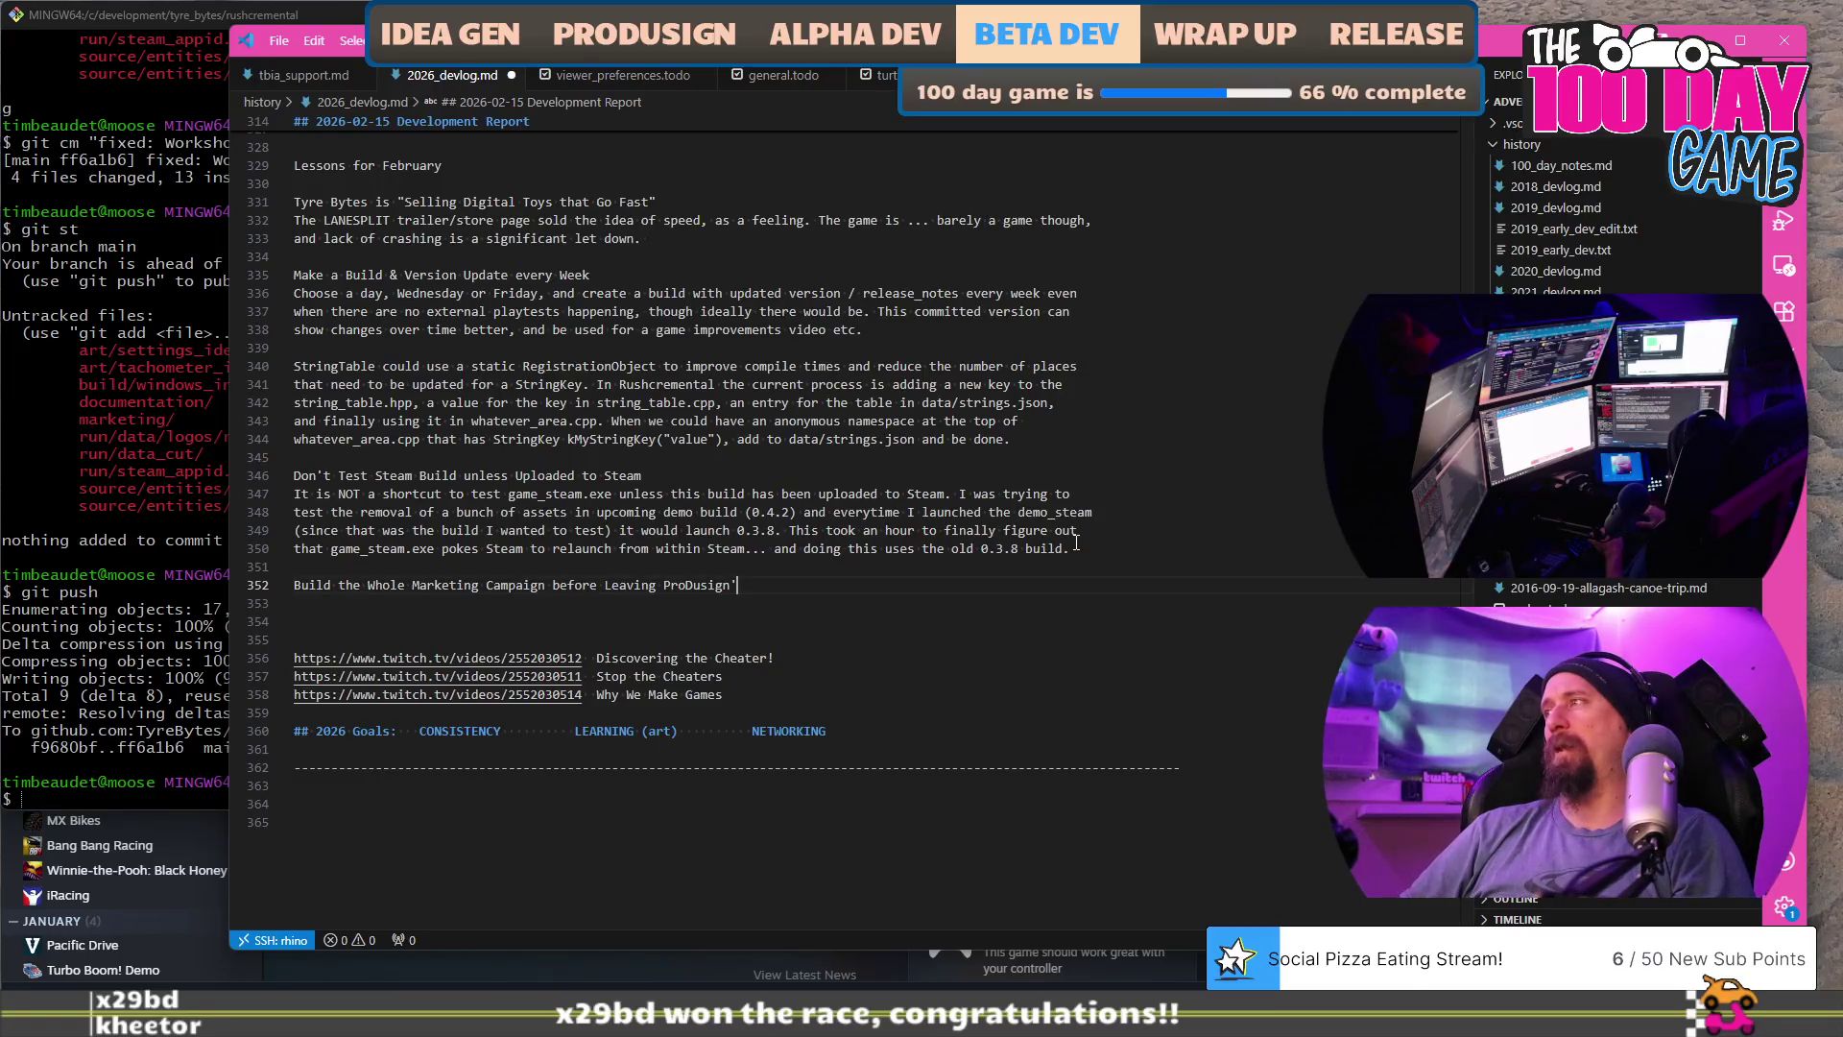
{"action": "key", "text": "BackSpace"}
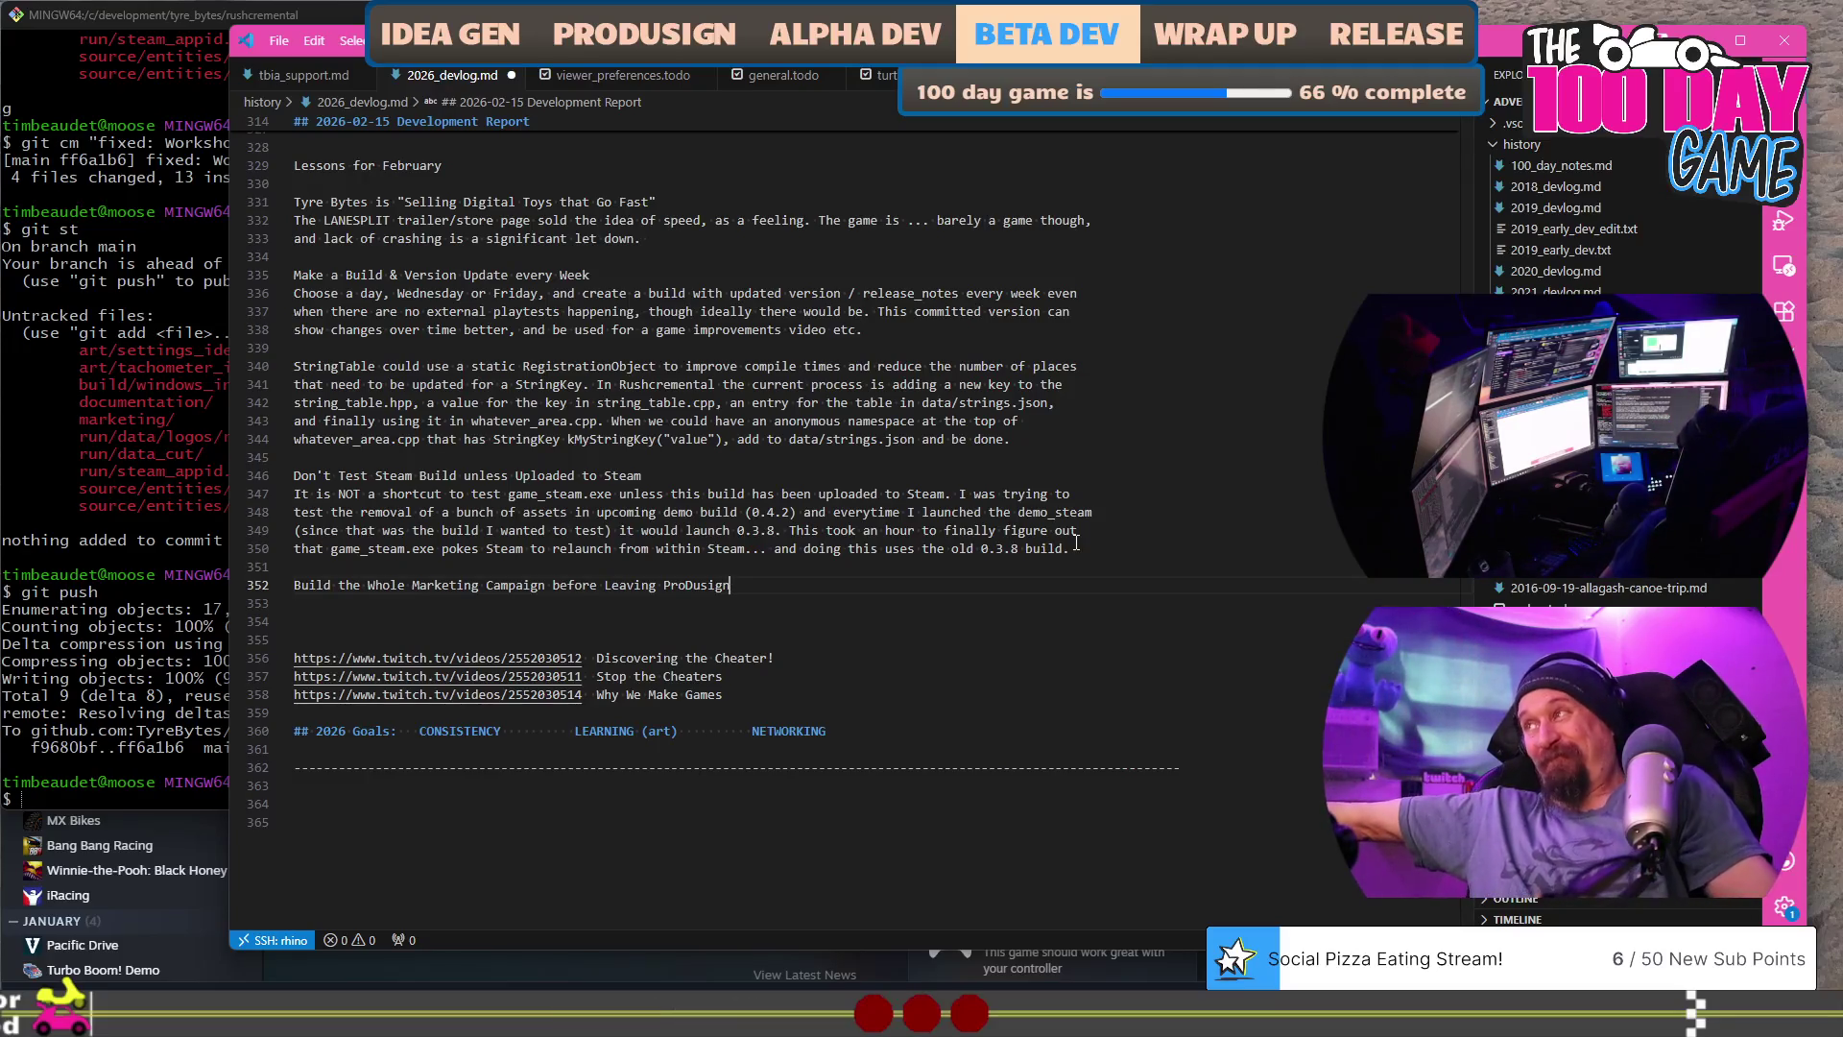
{"action": "key", "text": "Return"}
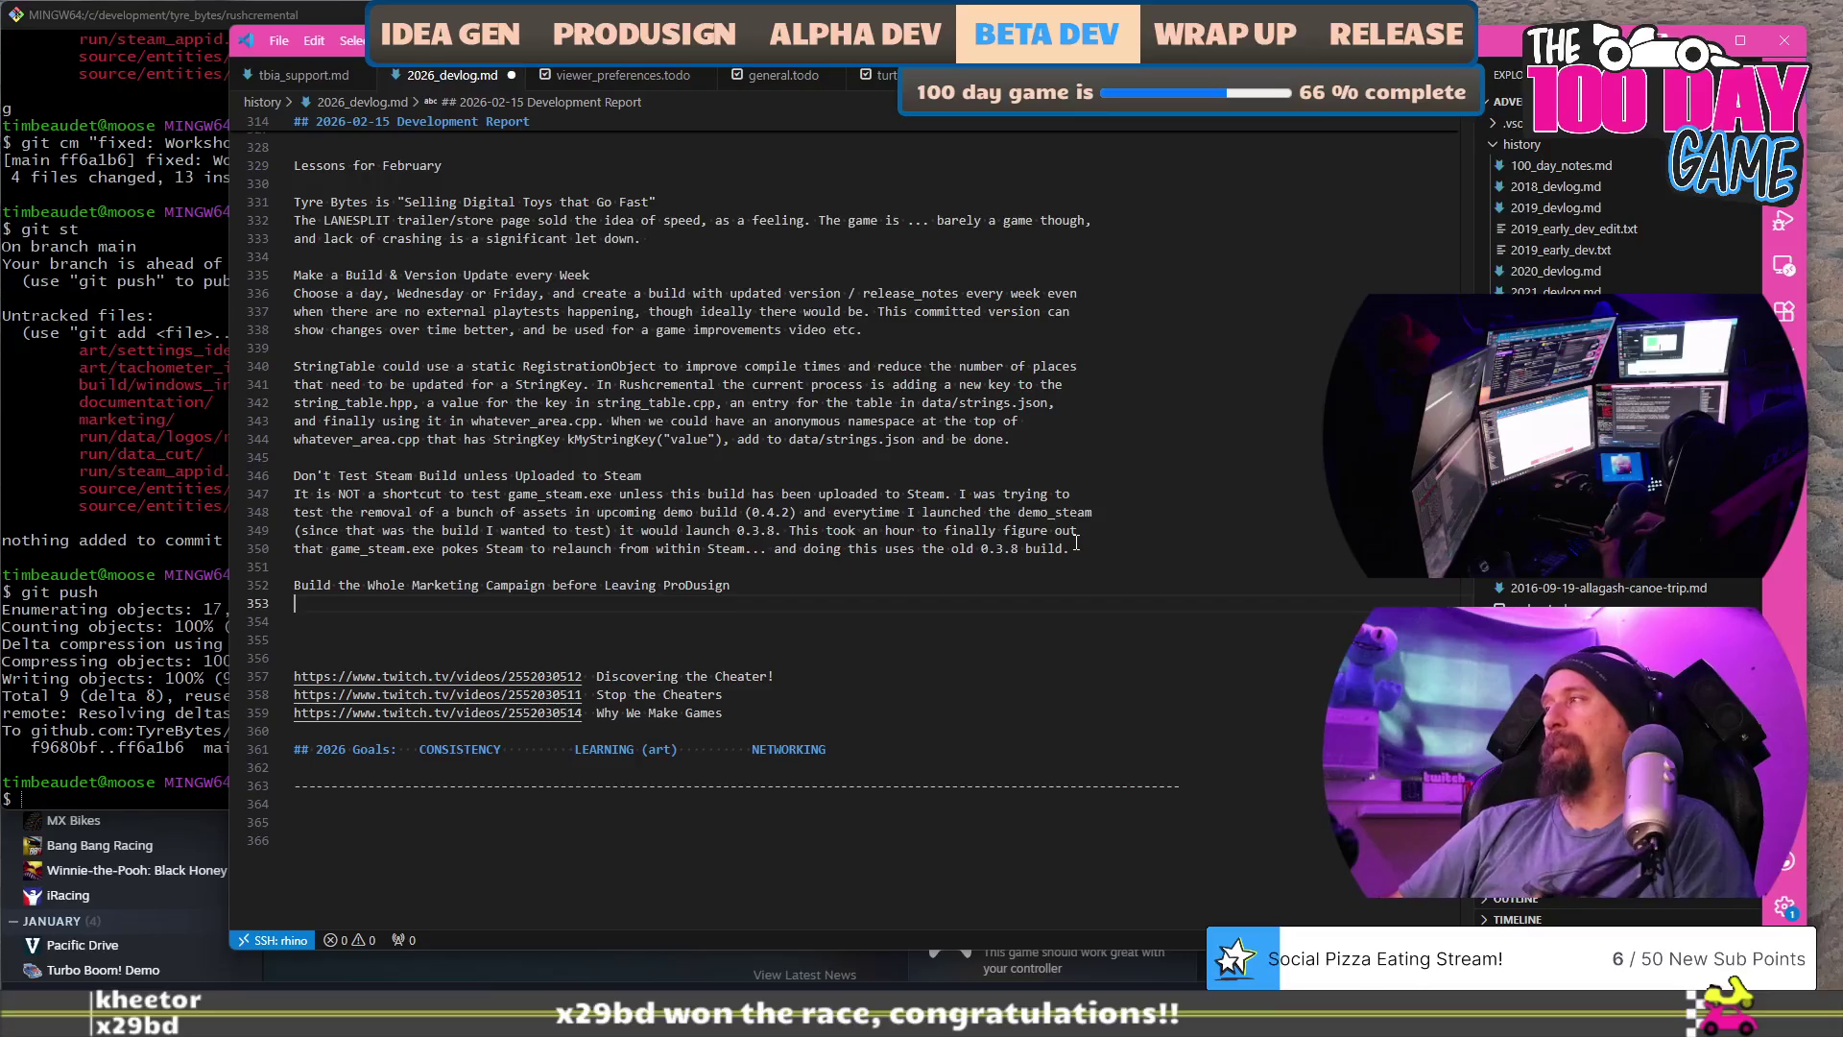
{"action": "key", "text": "End"}
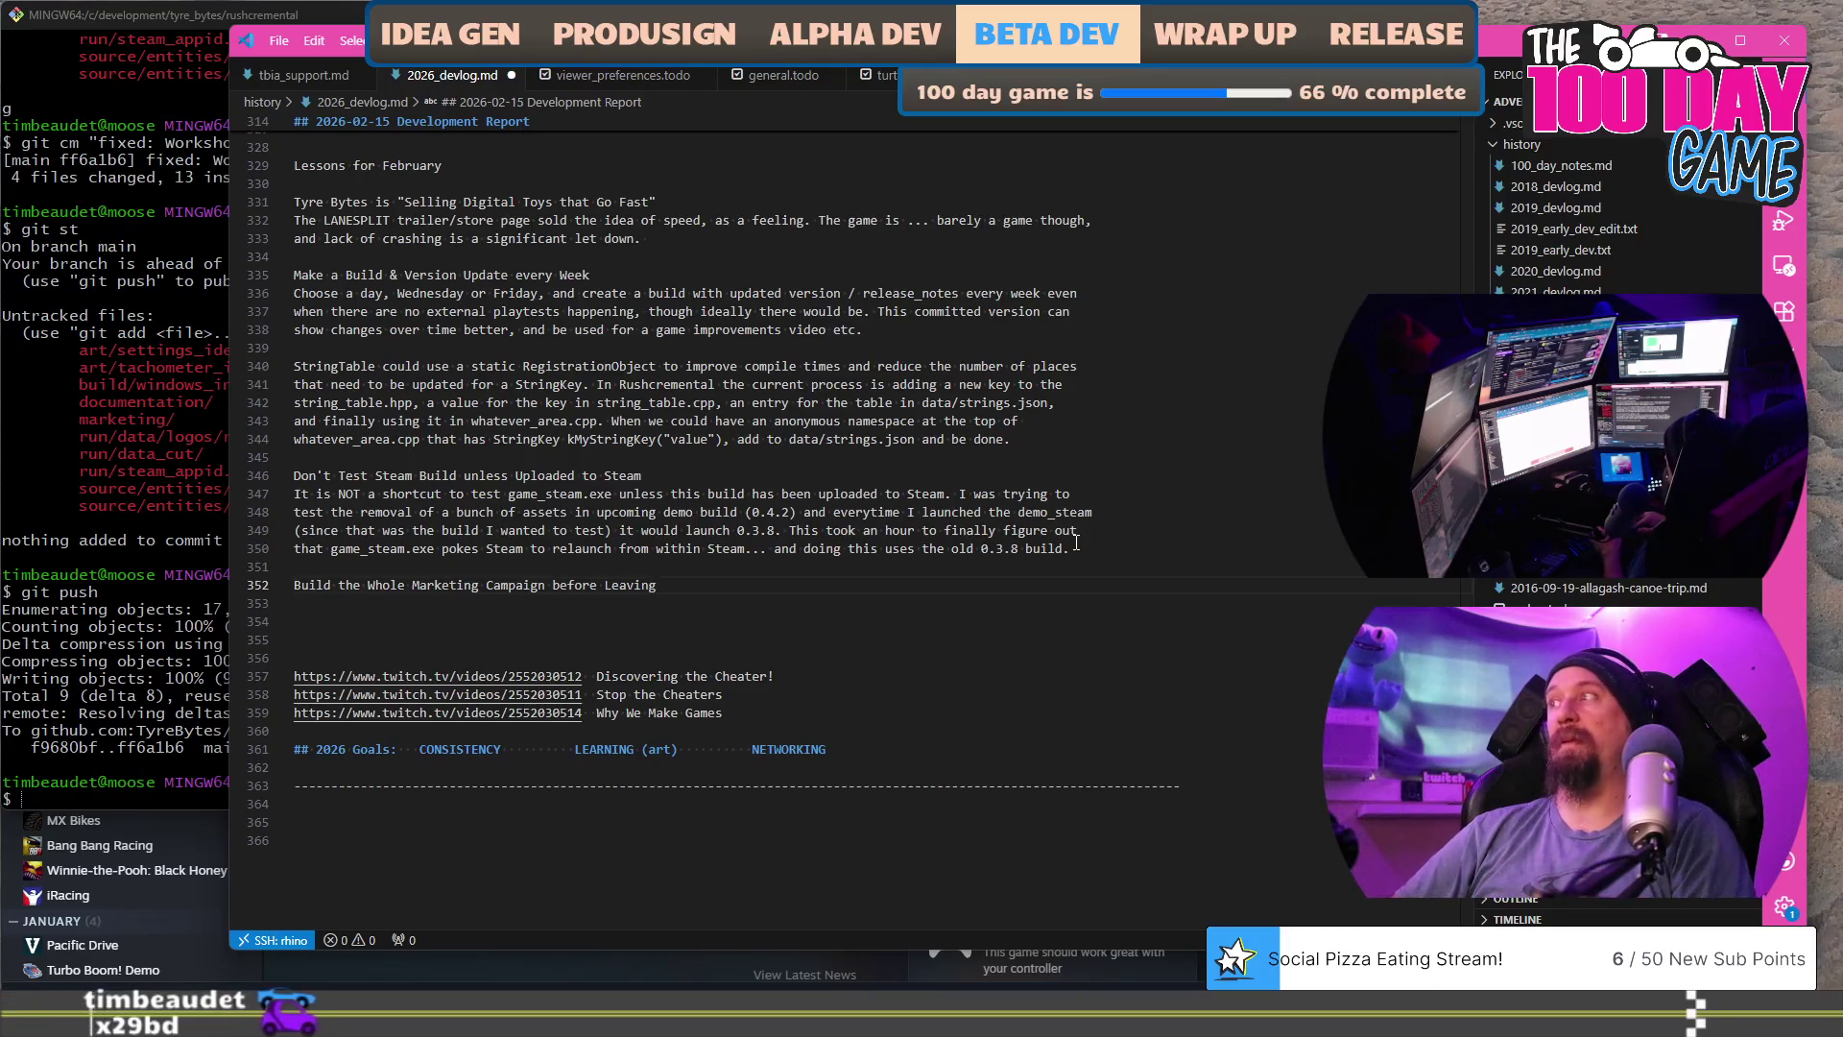
{"action": "key", "text": "Return"}
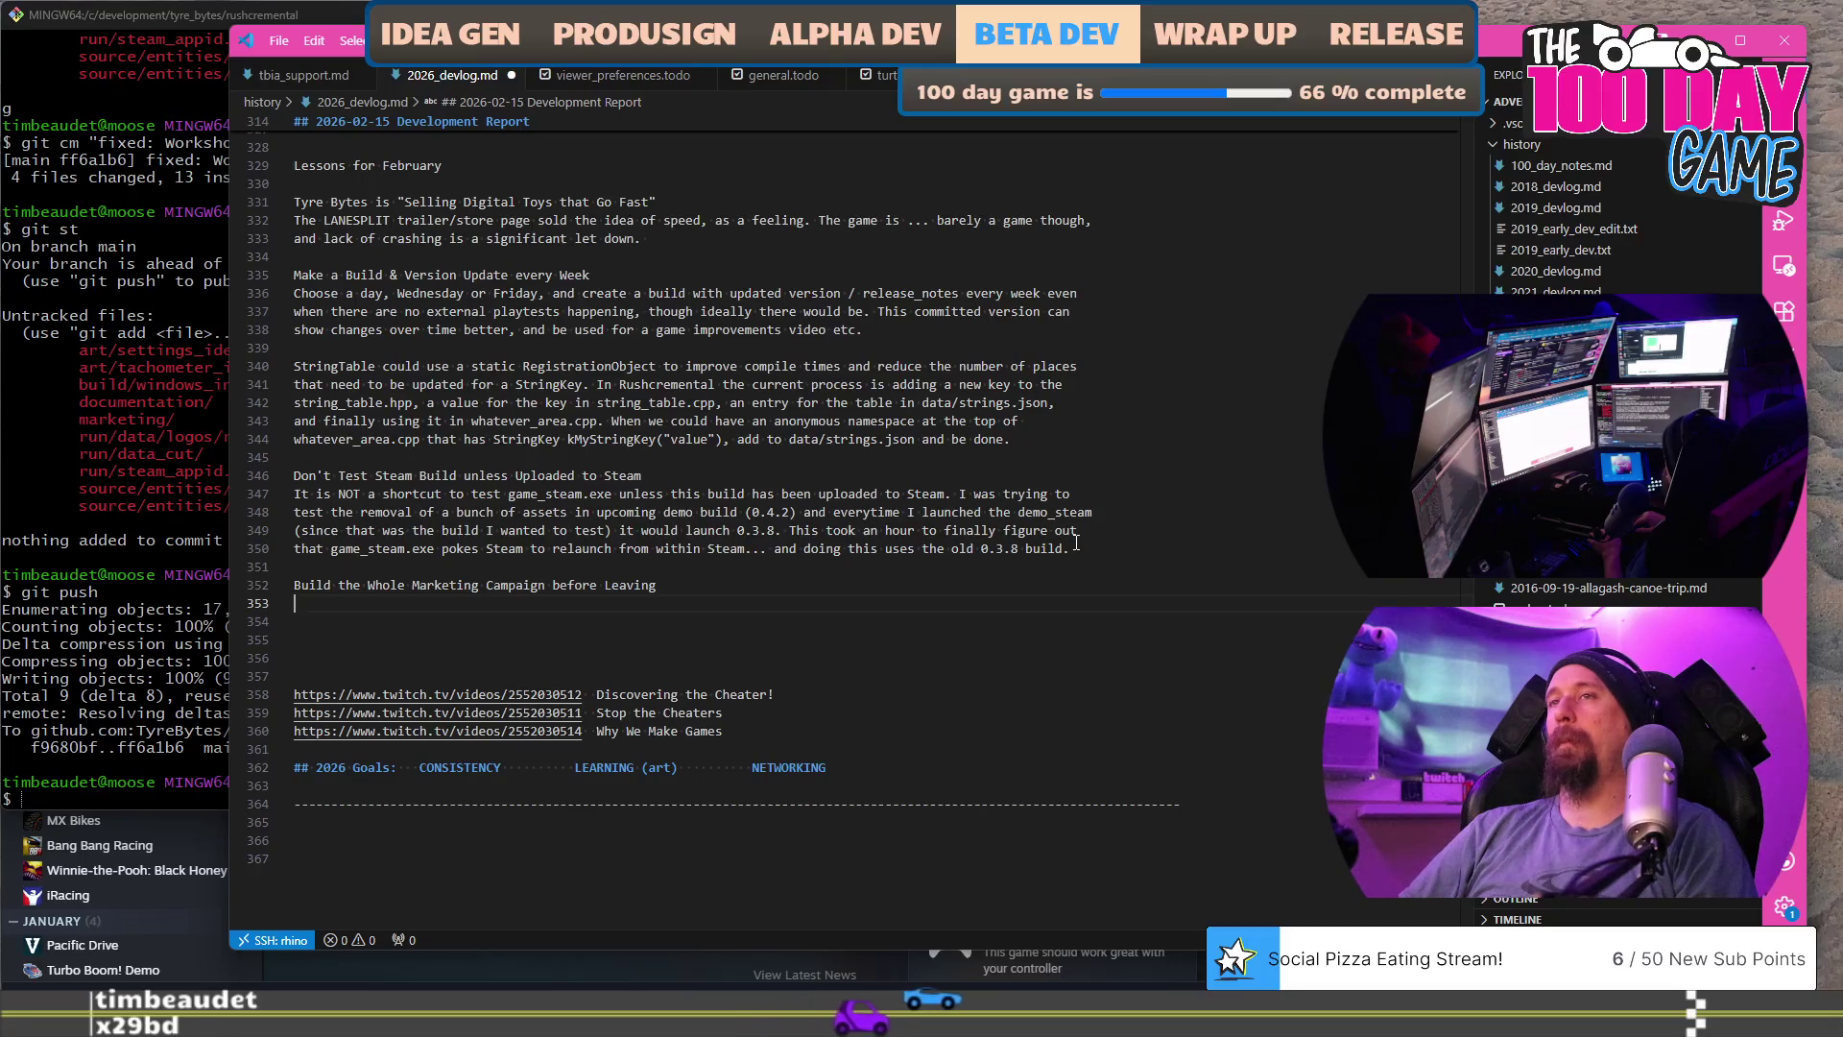
Begin the explanation with 'This is a grind' and the theory about the project idea
{"action": "type", "text": "This is a grind,"}
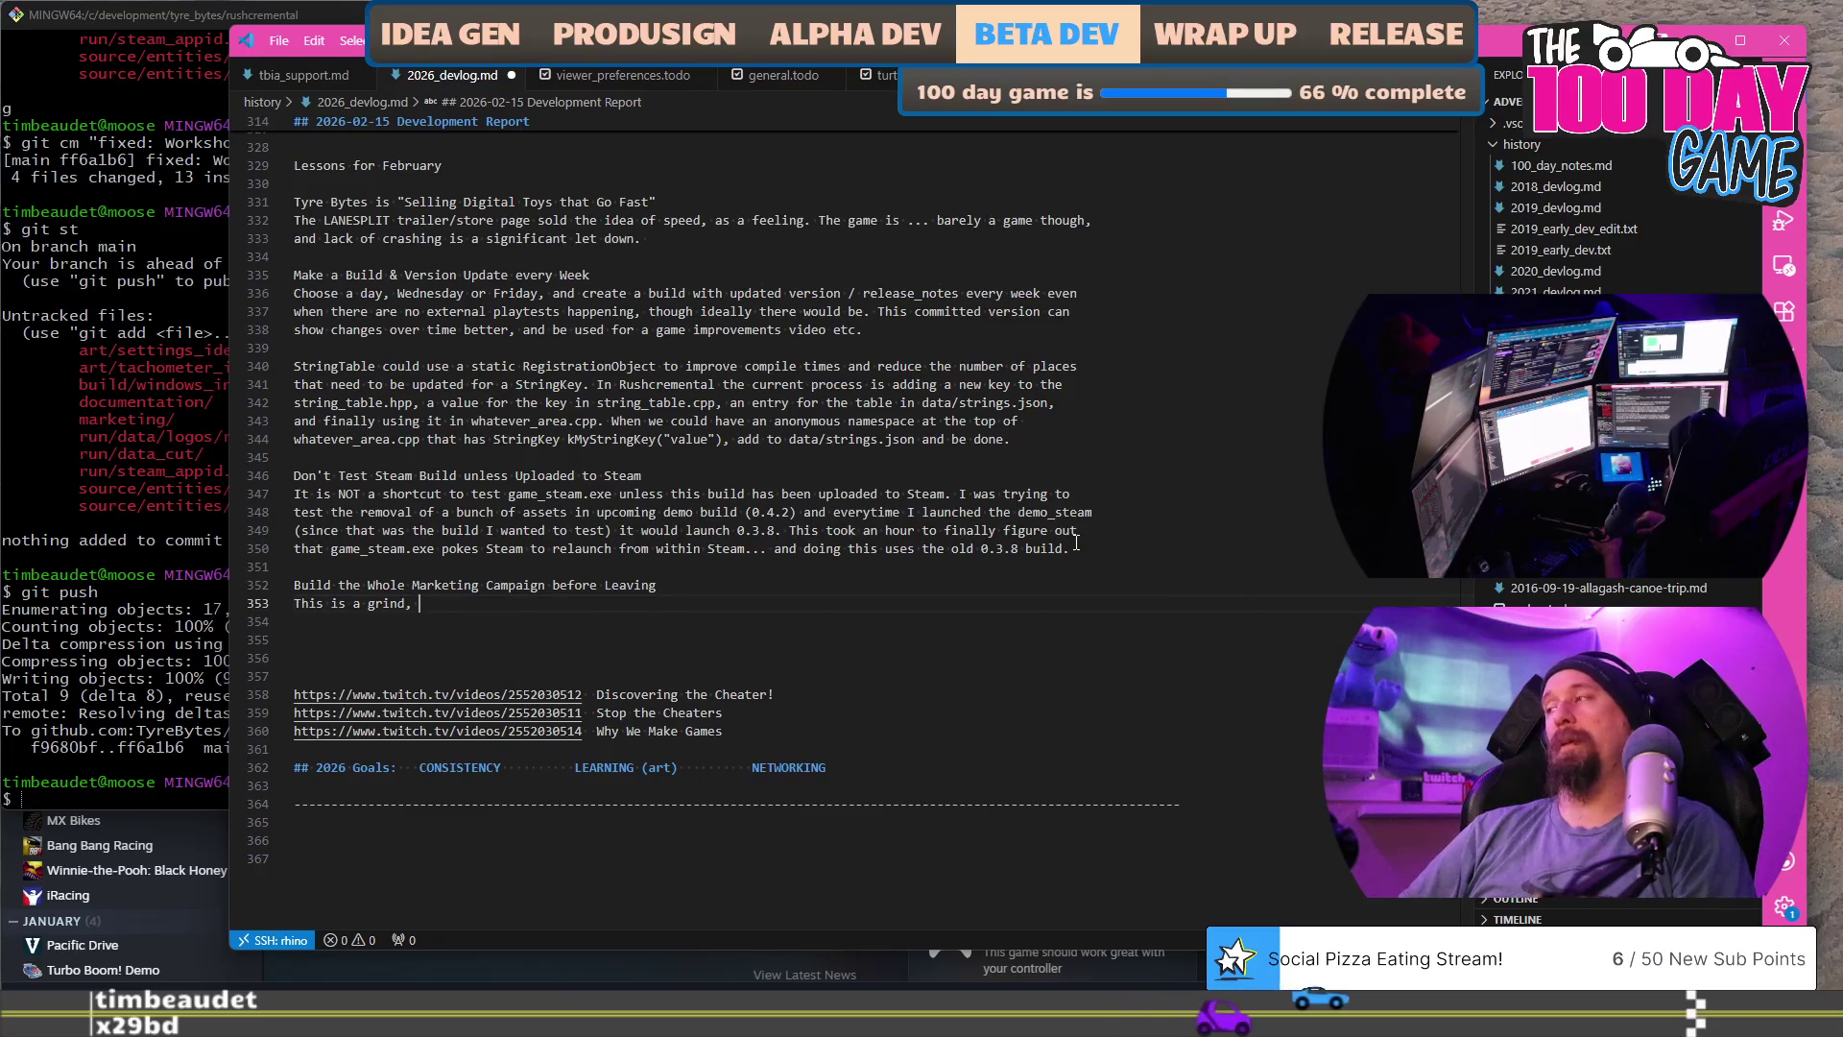
{"action": "type", "text": " really no matt"}
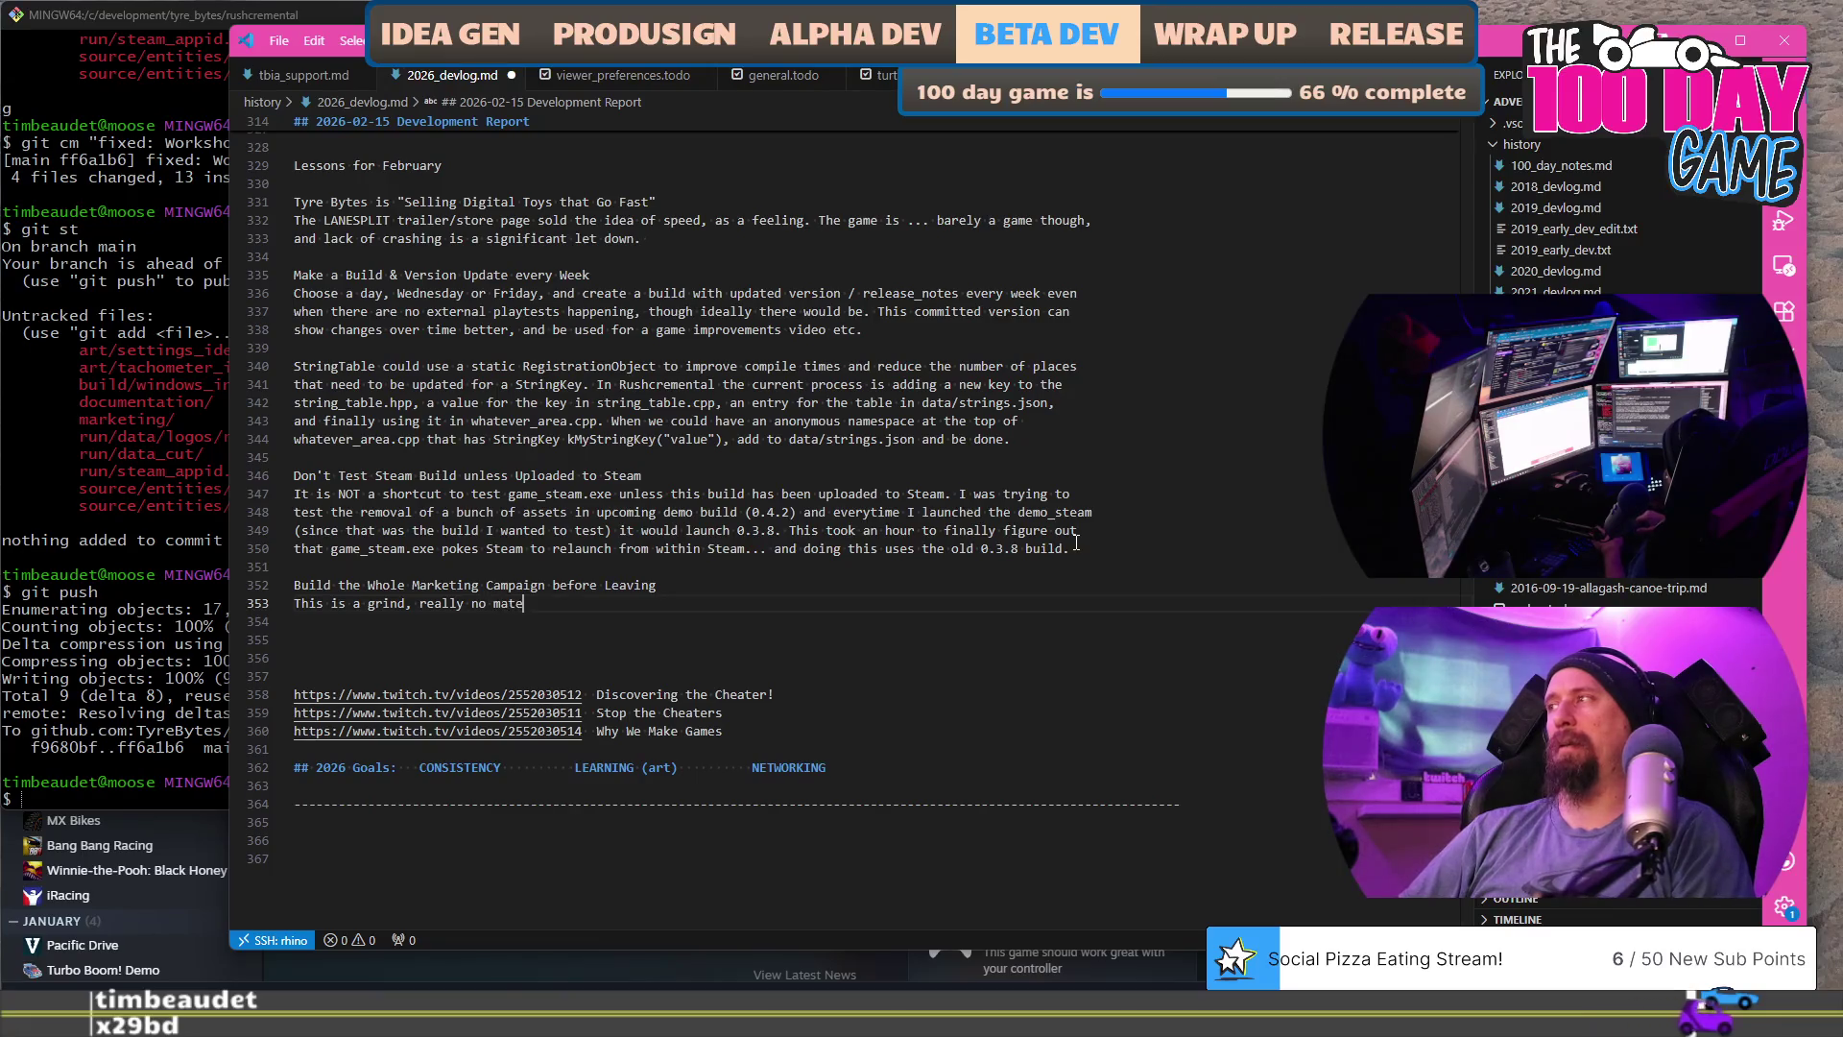
{"action": "key", "text": "BackSpace"}
{"action": "type", "text": "ter where you are in th"}
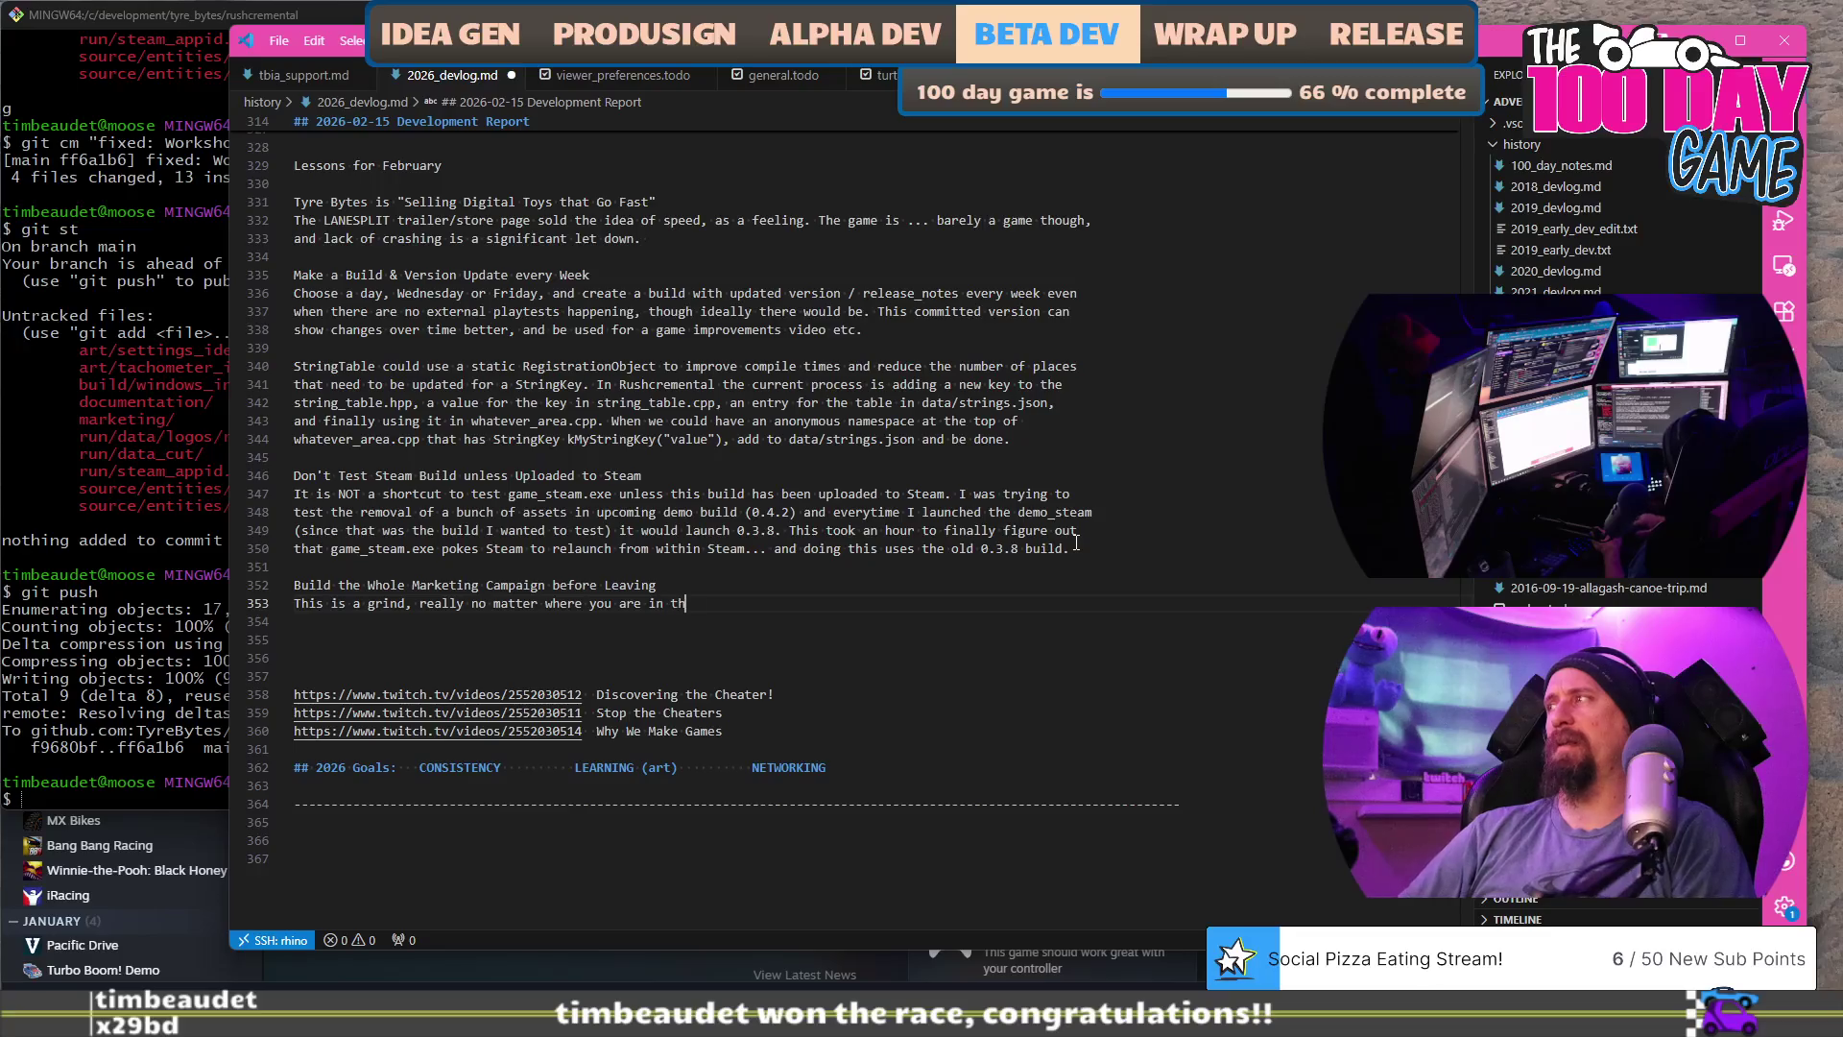
{"action": "type", "text": "ect it"}
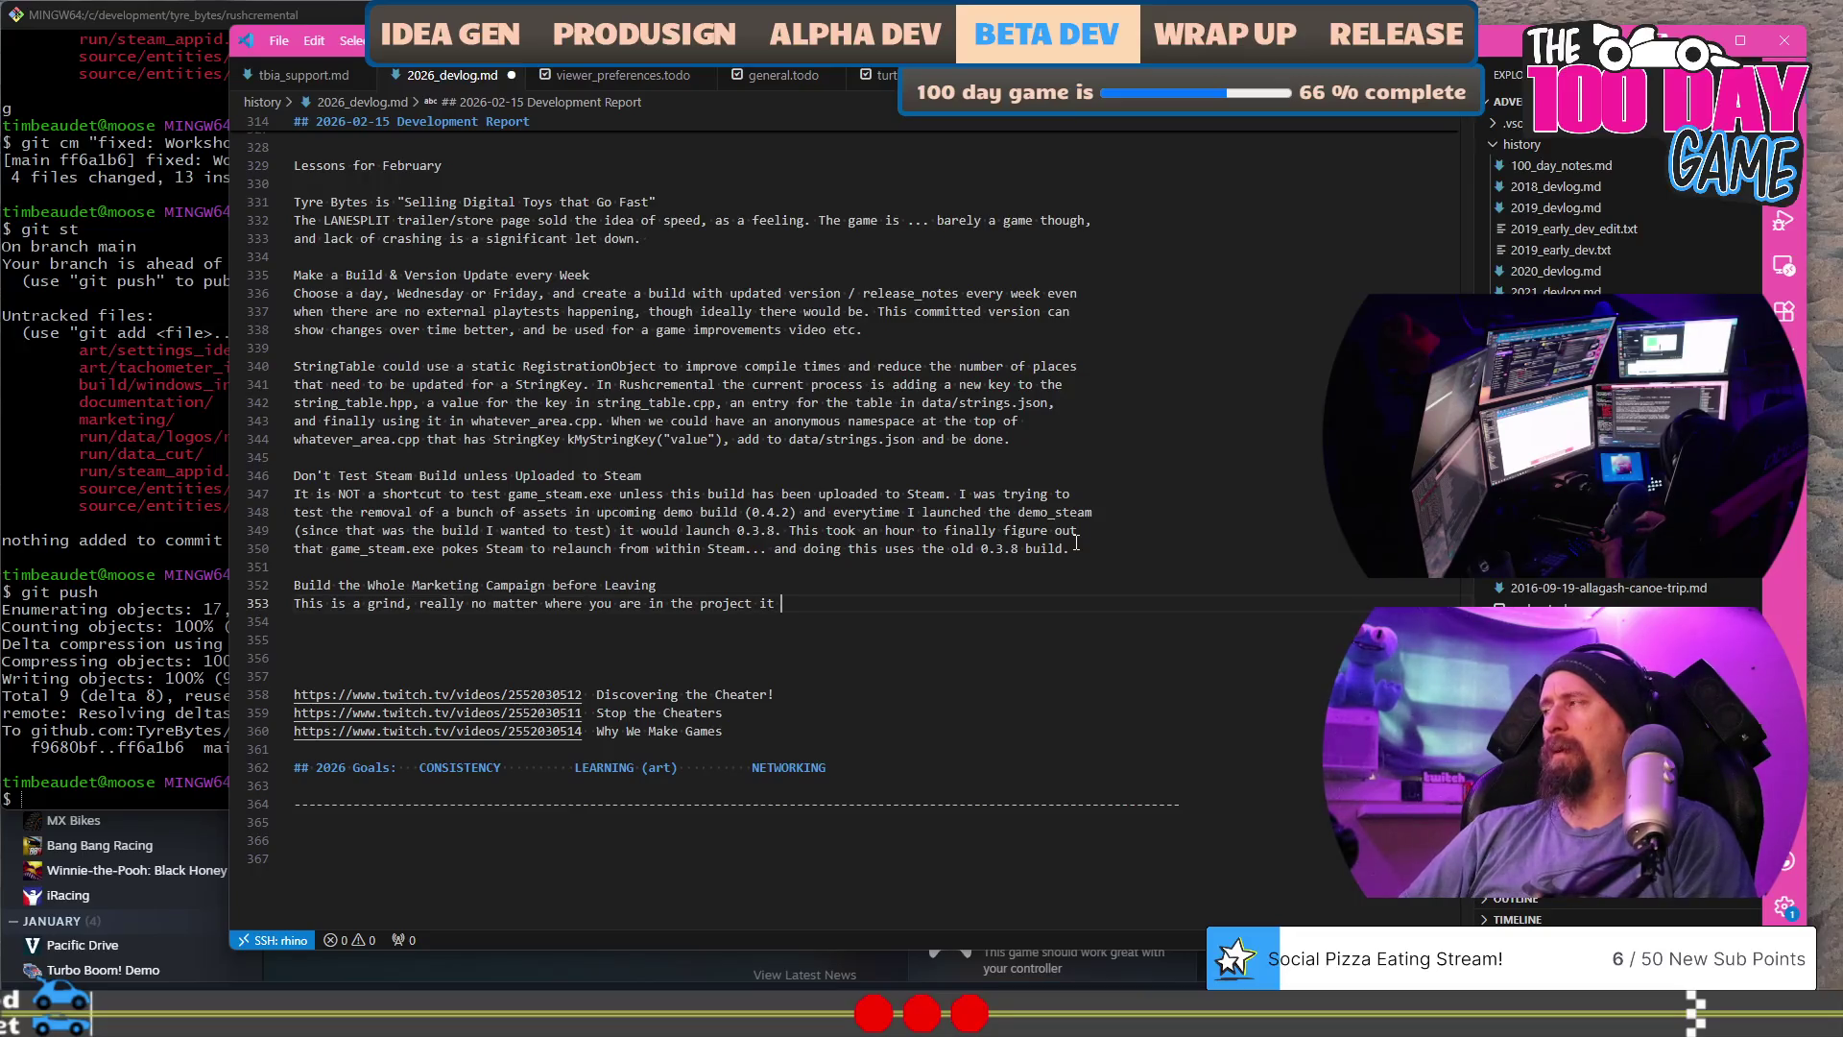
{"action": "type", "text": "will be. But "}
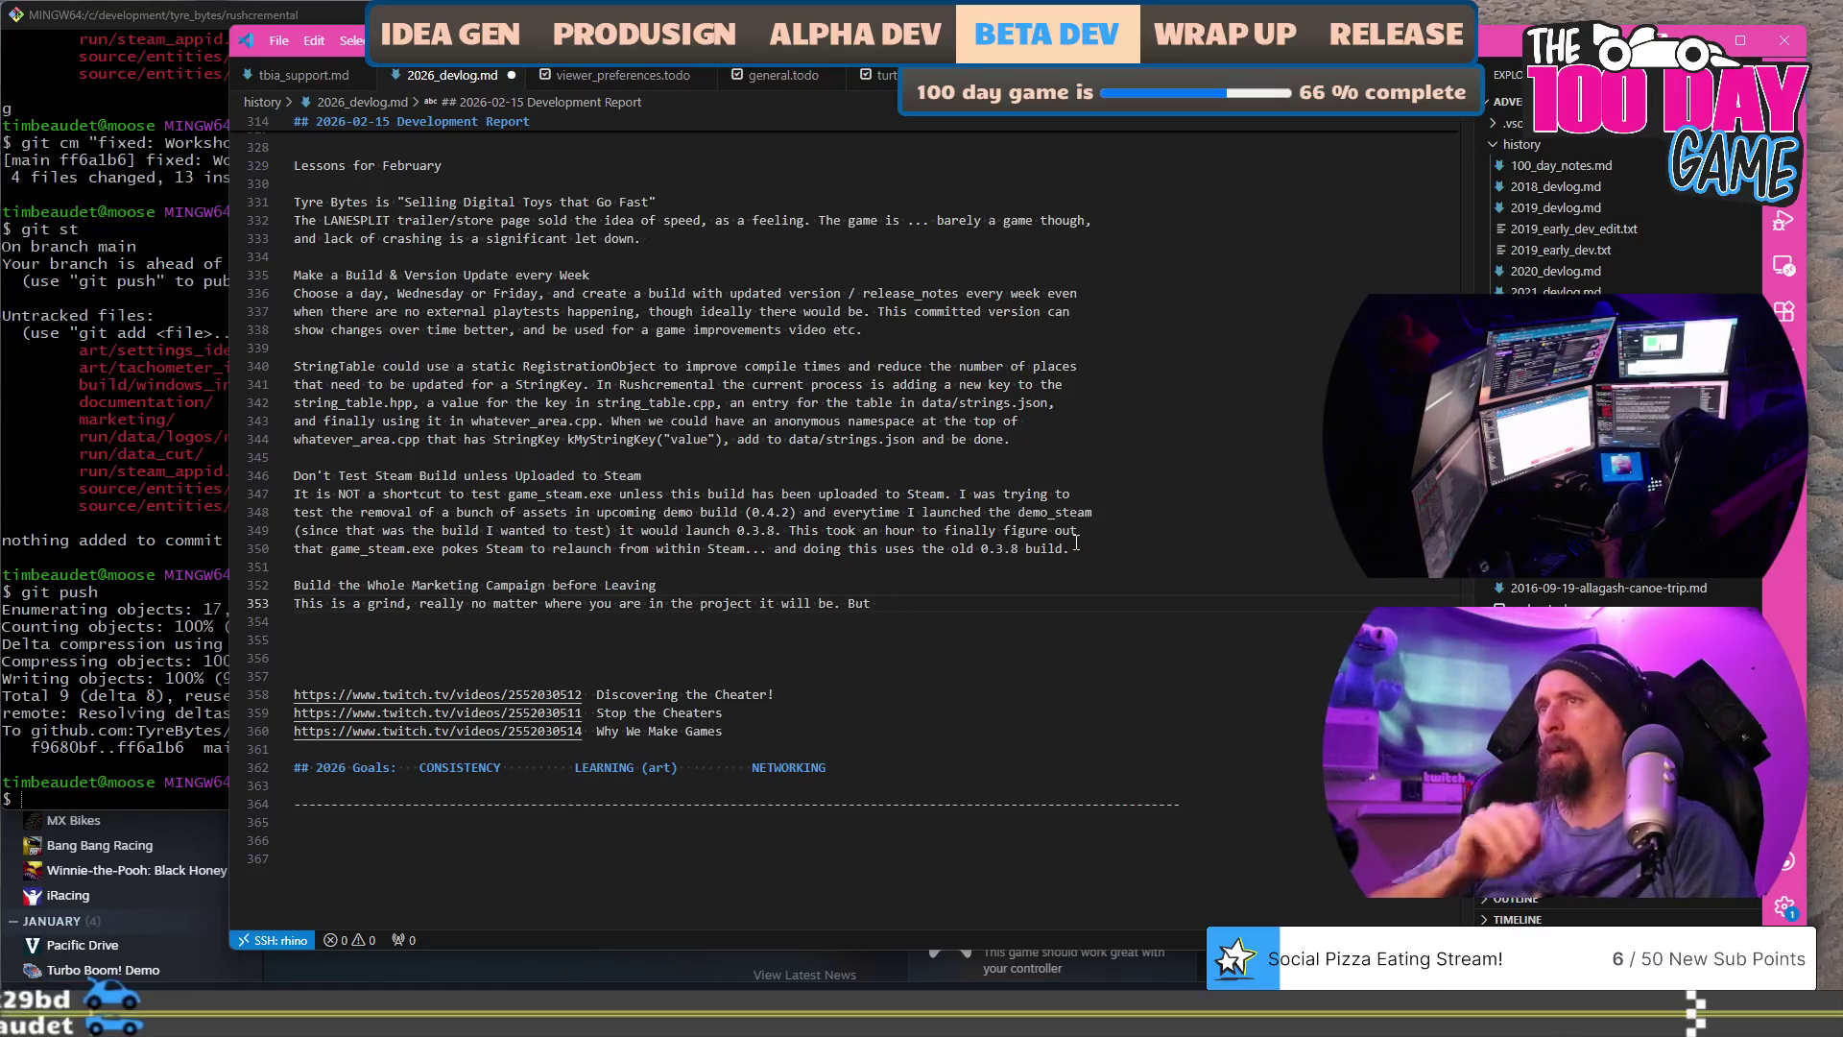
{"action": "type", "text": "the theory"}
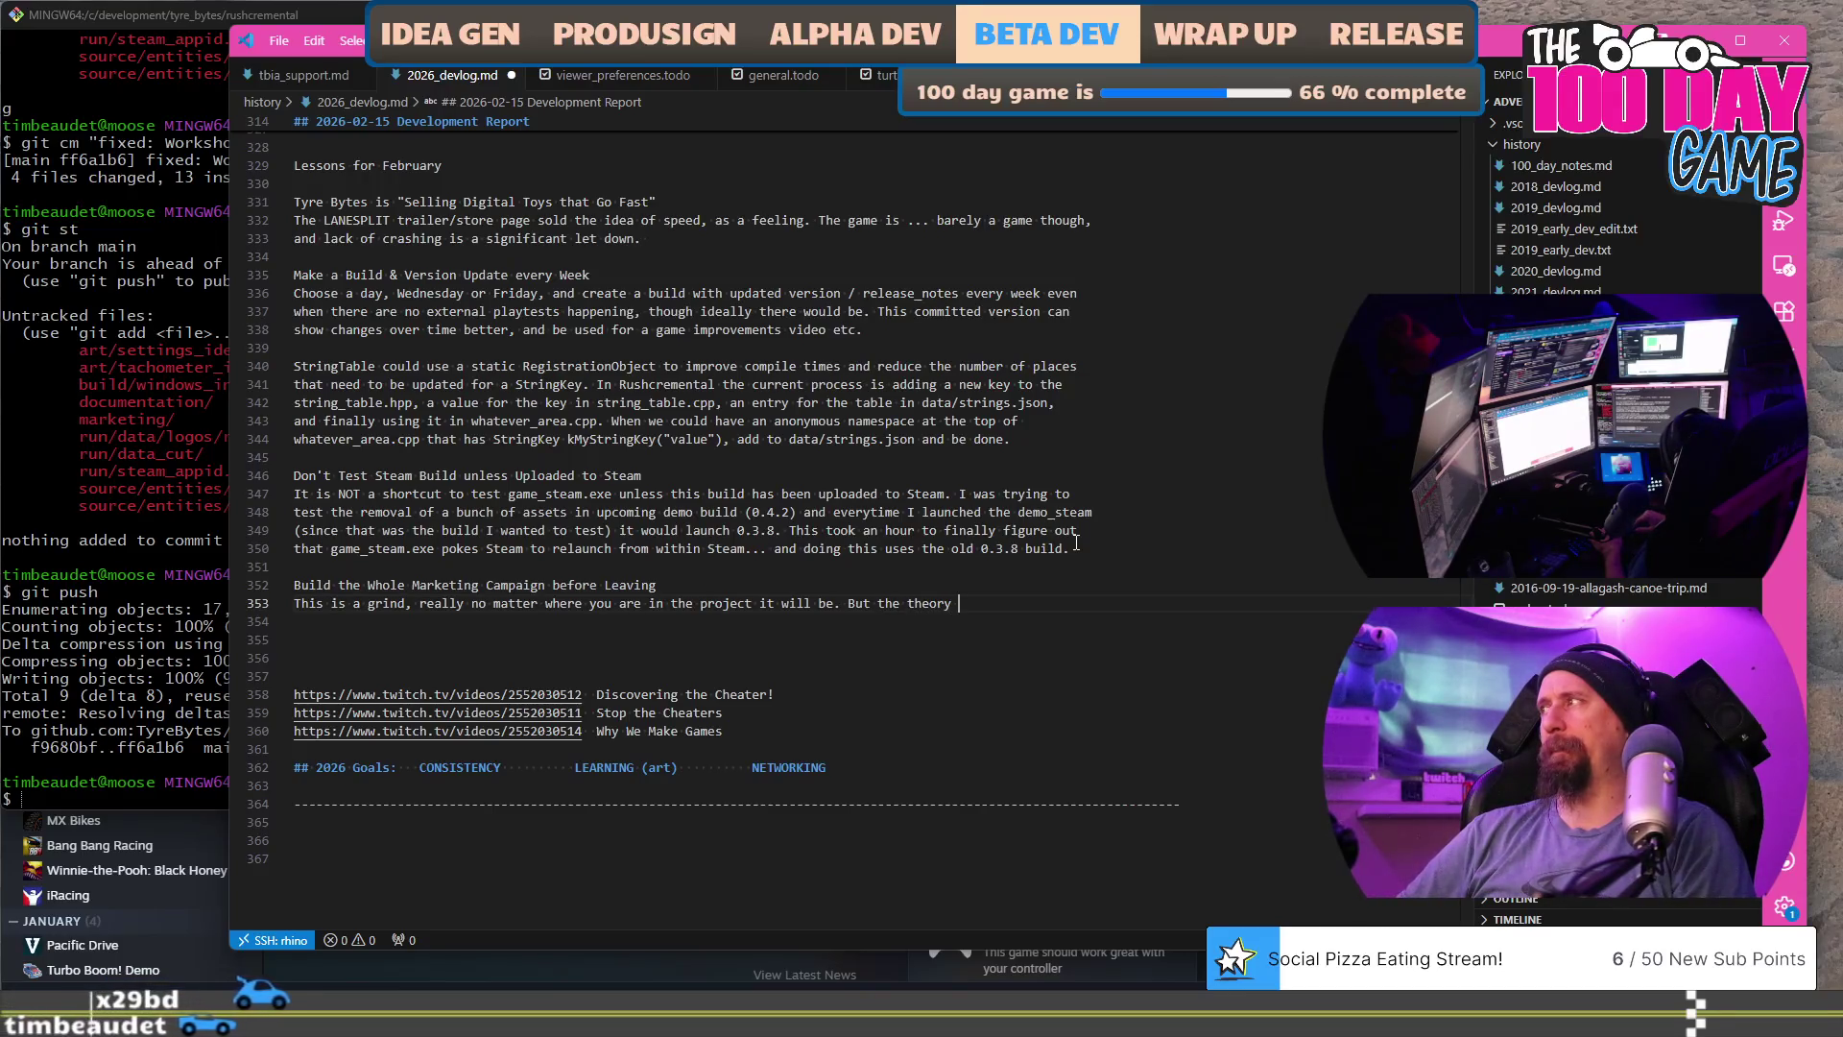
{"action": "type", "text": " is the "}
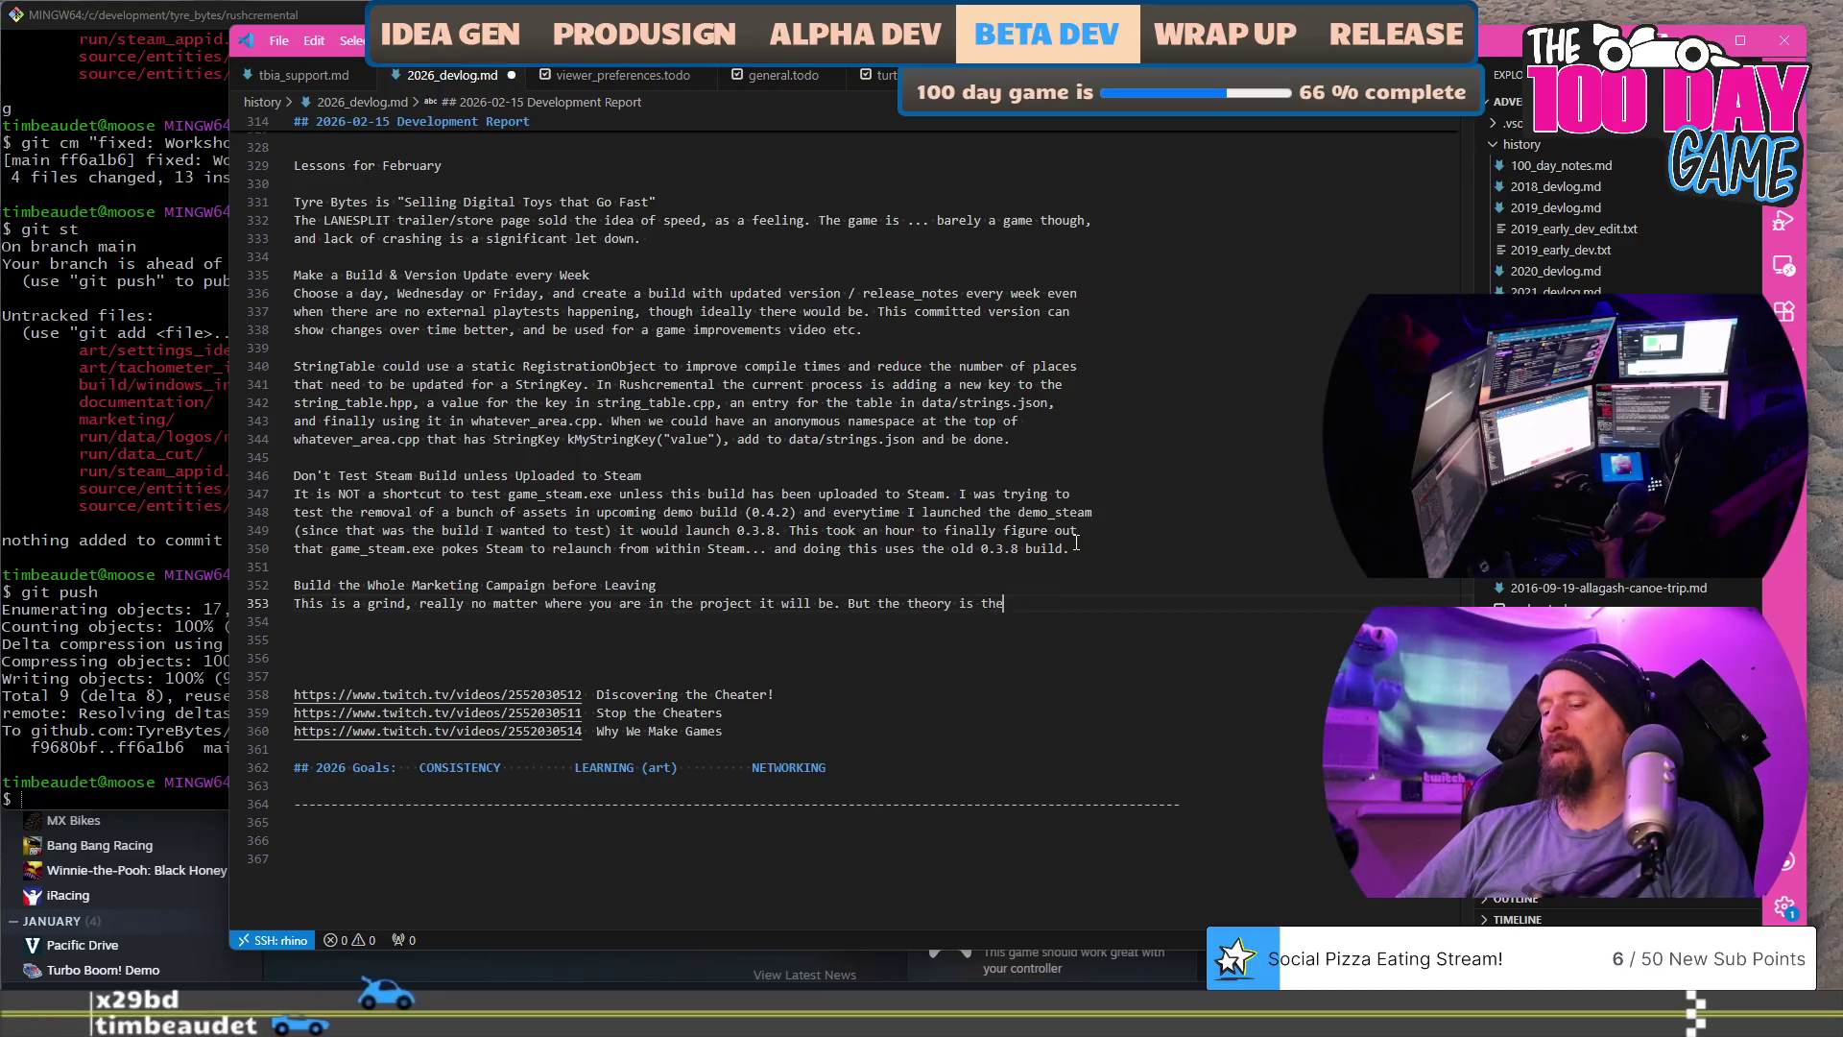
{"action": "type", "text": "projec"}
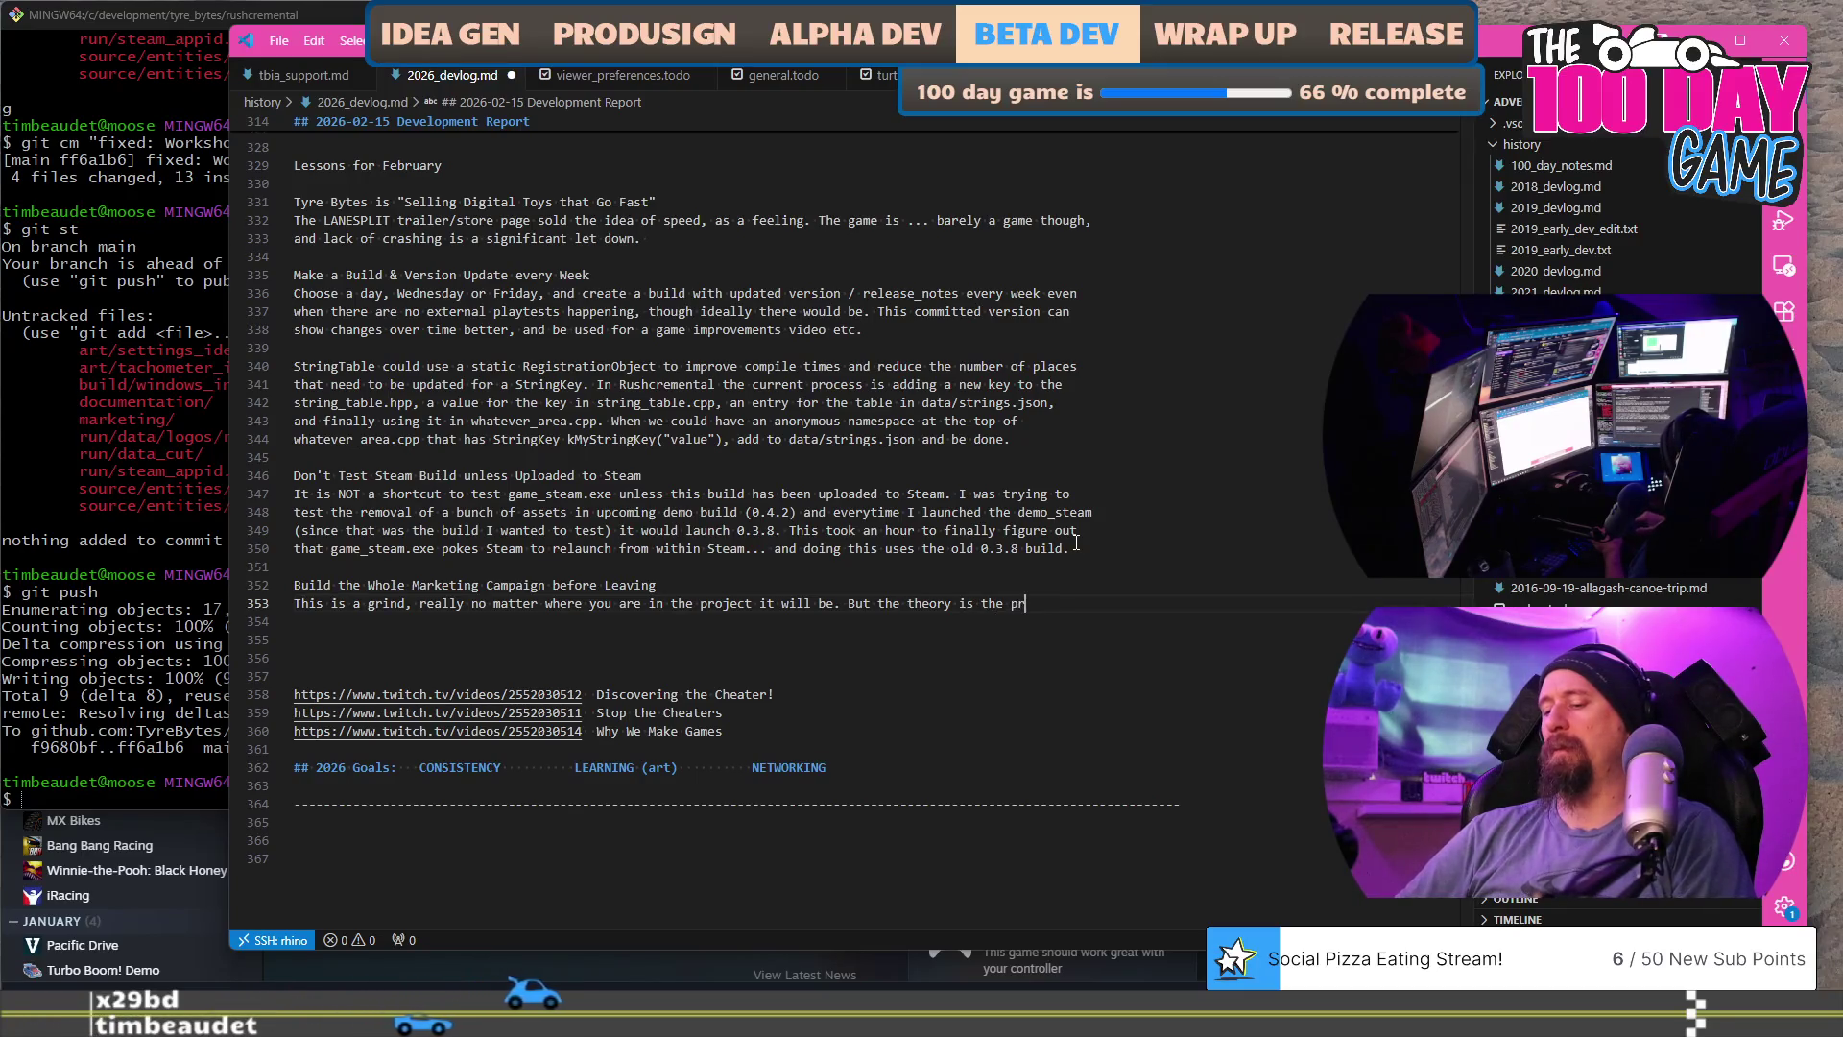
{"action": "type", "text": "t"}
{"action": "key", "text": "Return"}
{"action": "type", "text": "idea"}
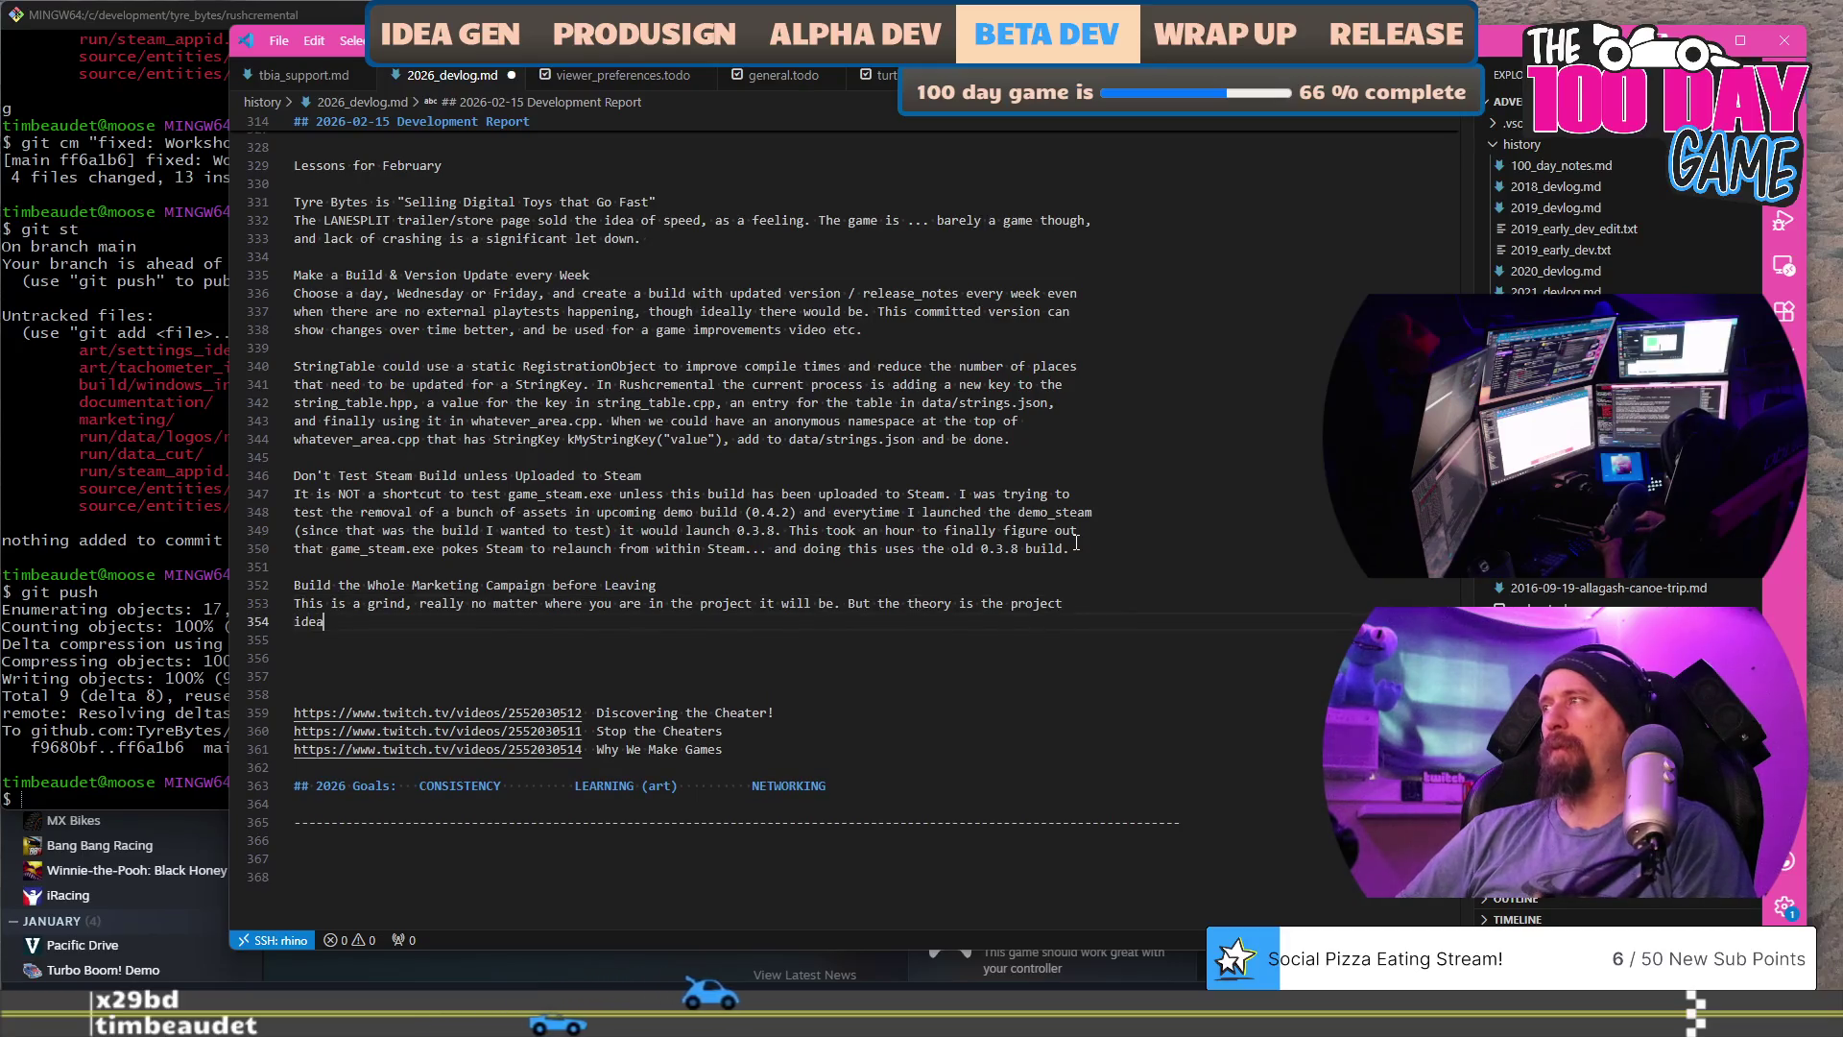
Insert 'new' before 'project' and reword the sentence's ending about energizing the campaign
{"action": "key", "text": "Up"}
{"action": "key", "text": "End"}
{"action": "key", "text": "ctrl+Left"}
{"action": "type", "text": "new"}
{"action": "key", "text": "Down"}
{"action": "type", "text": "will"}
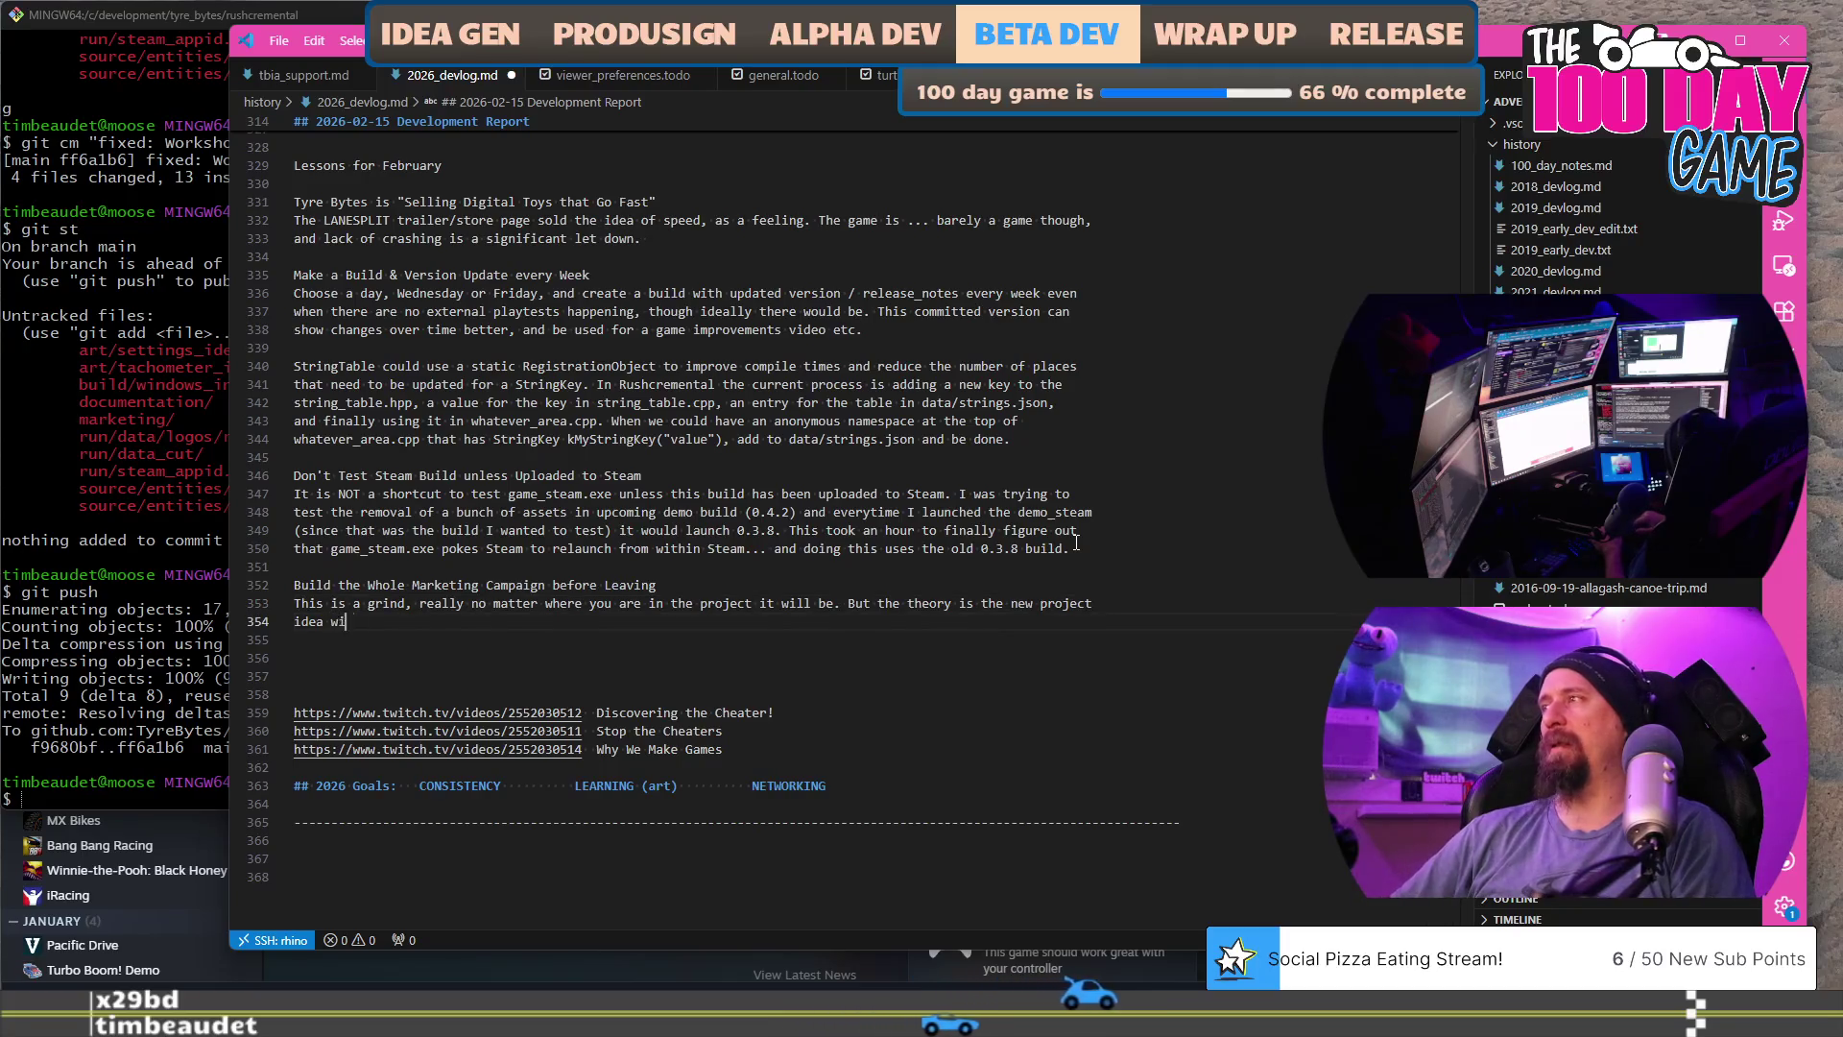
{"action": "type", "text": " be enough t"}
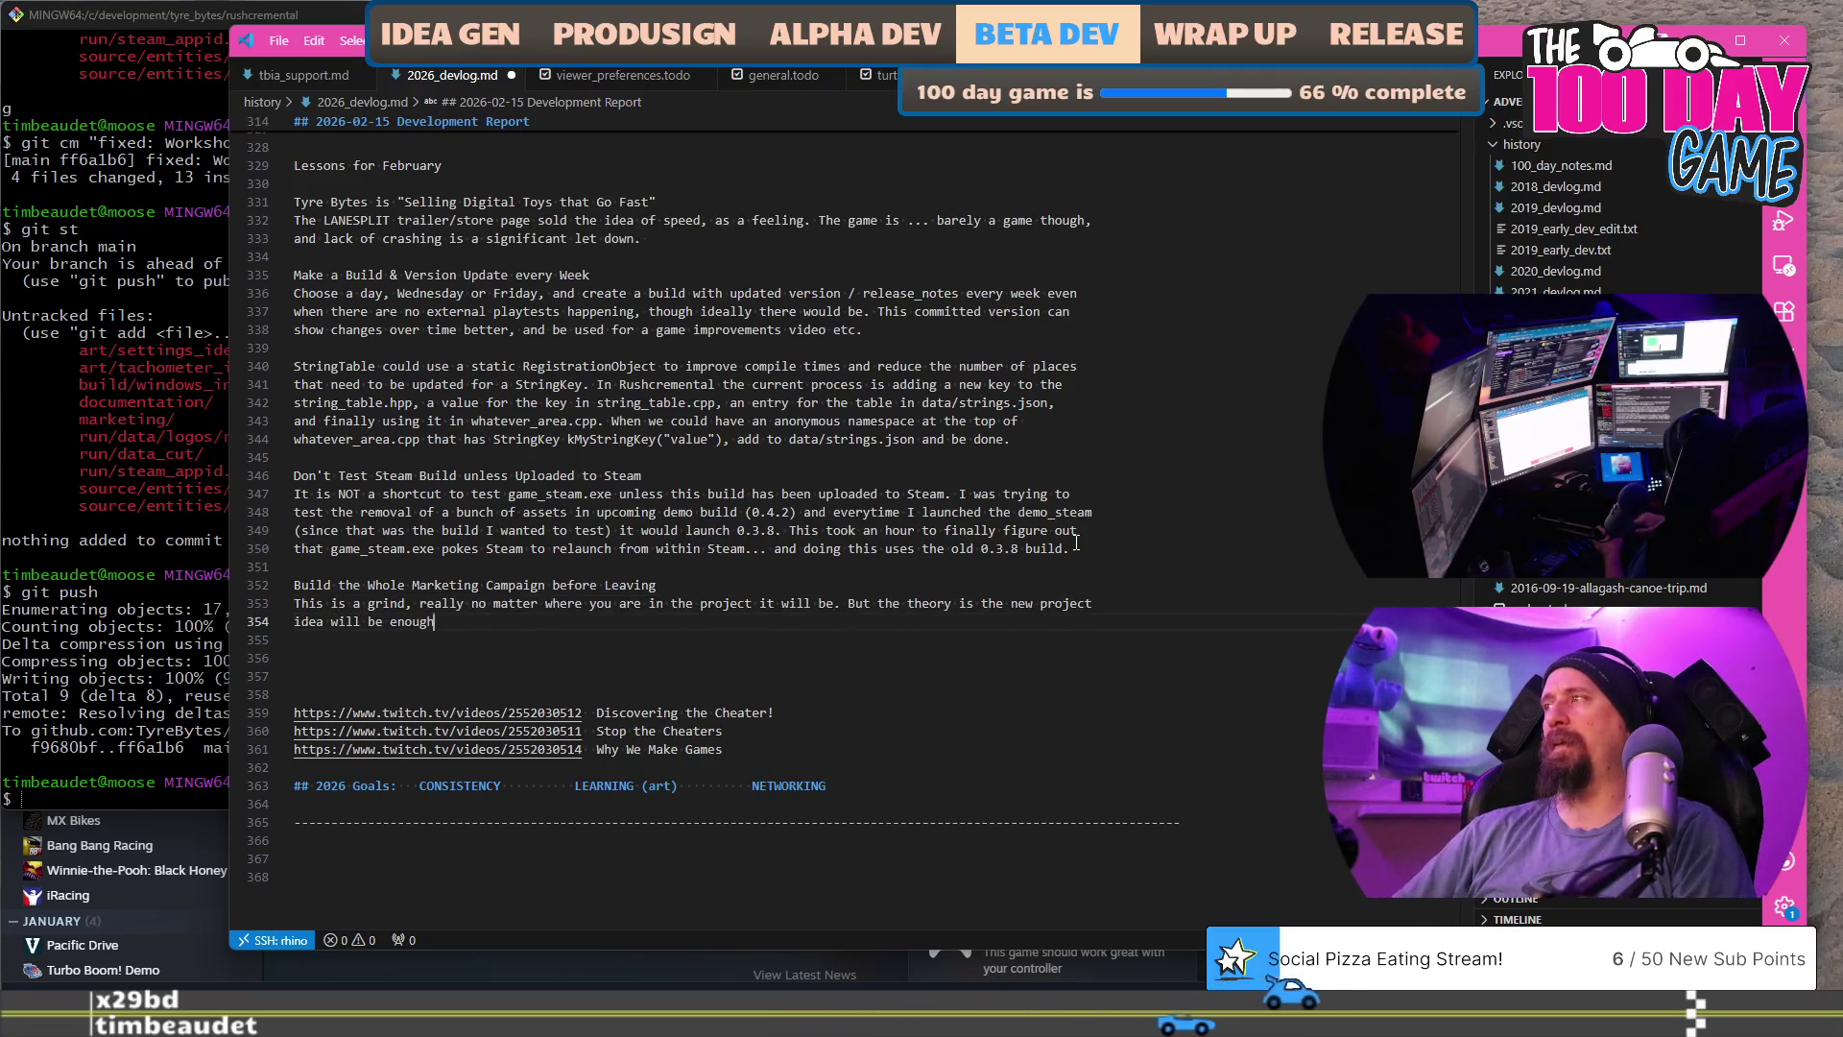
{"action": "type", "text": "o"}
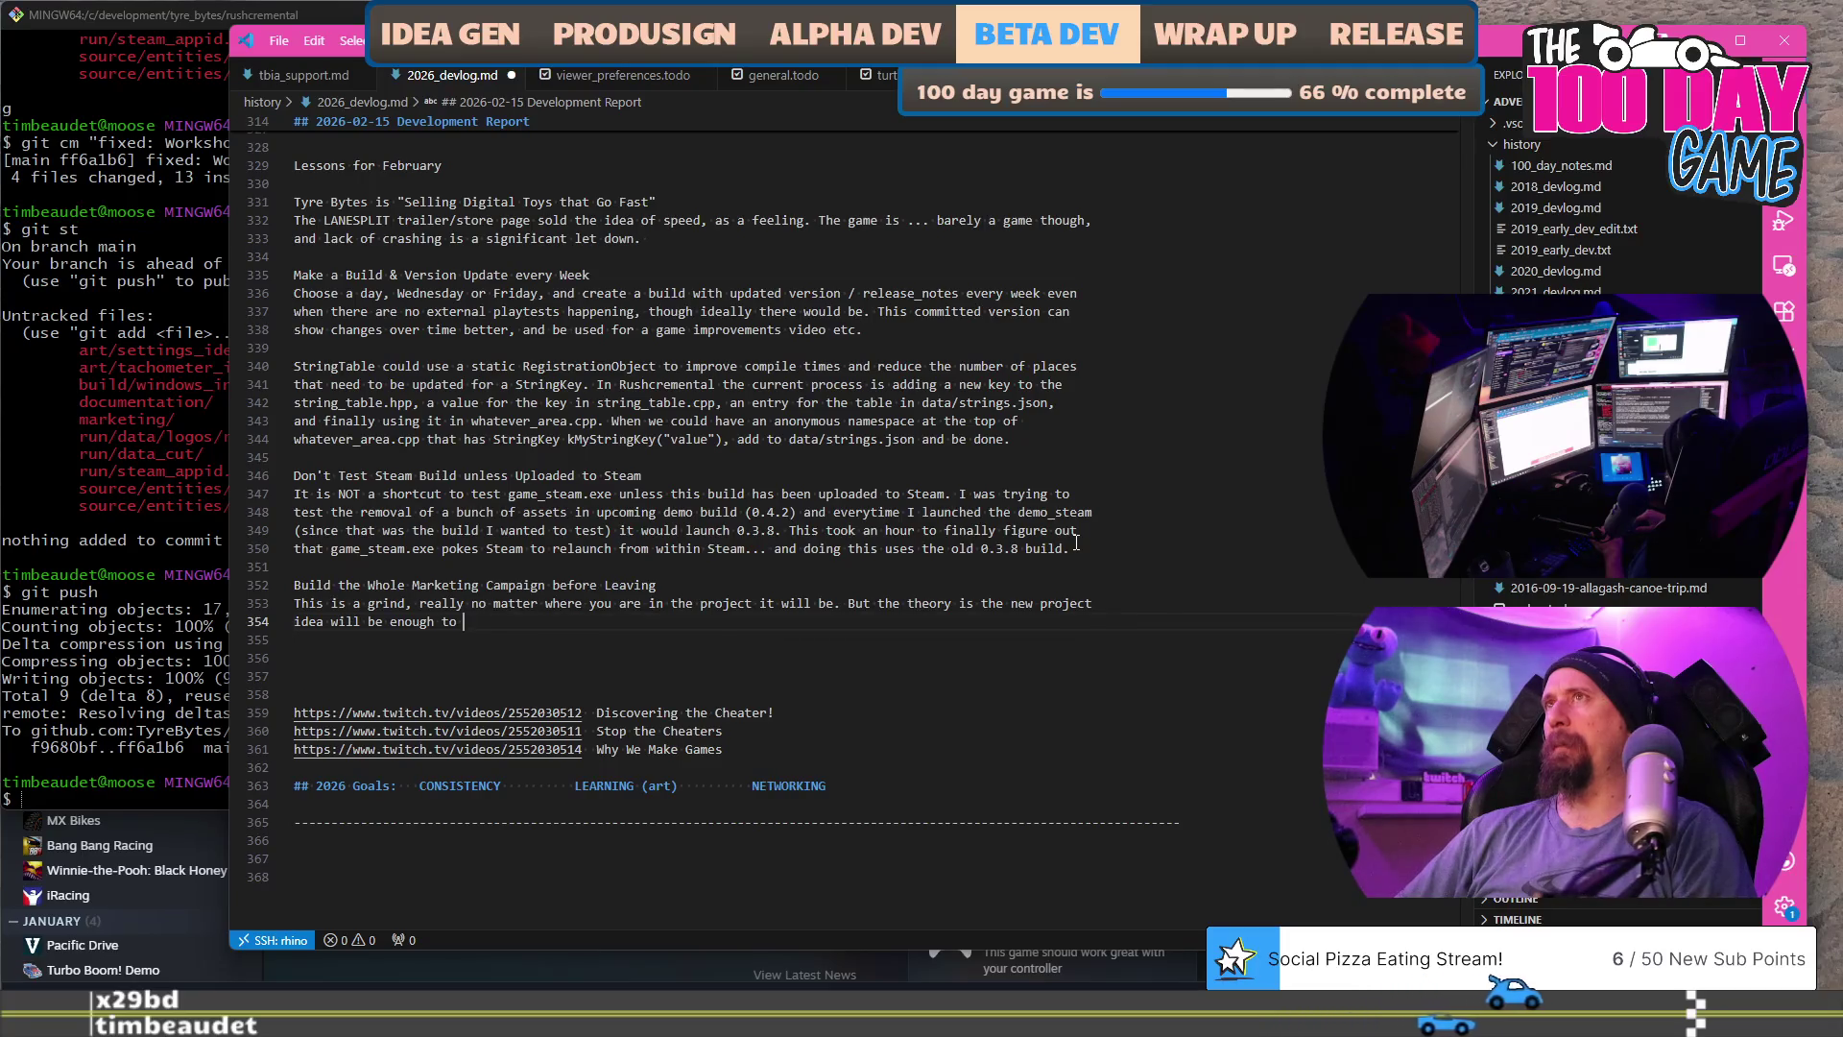
{"action": "key", "text": "BackSpace"}
{"action": "key", "text": "BackSpace"}
{"action": "key", "text": "BackSpace"}
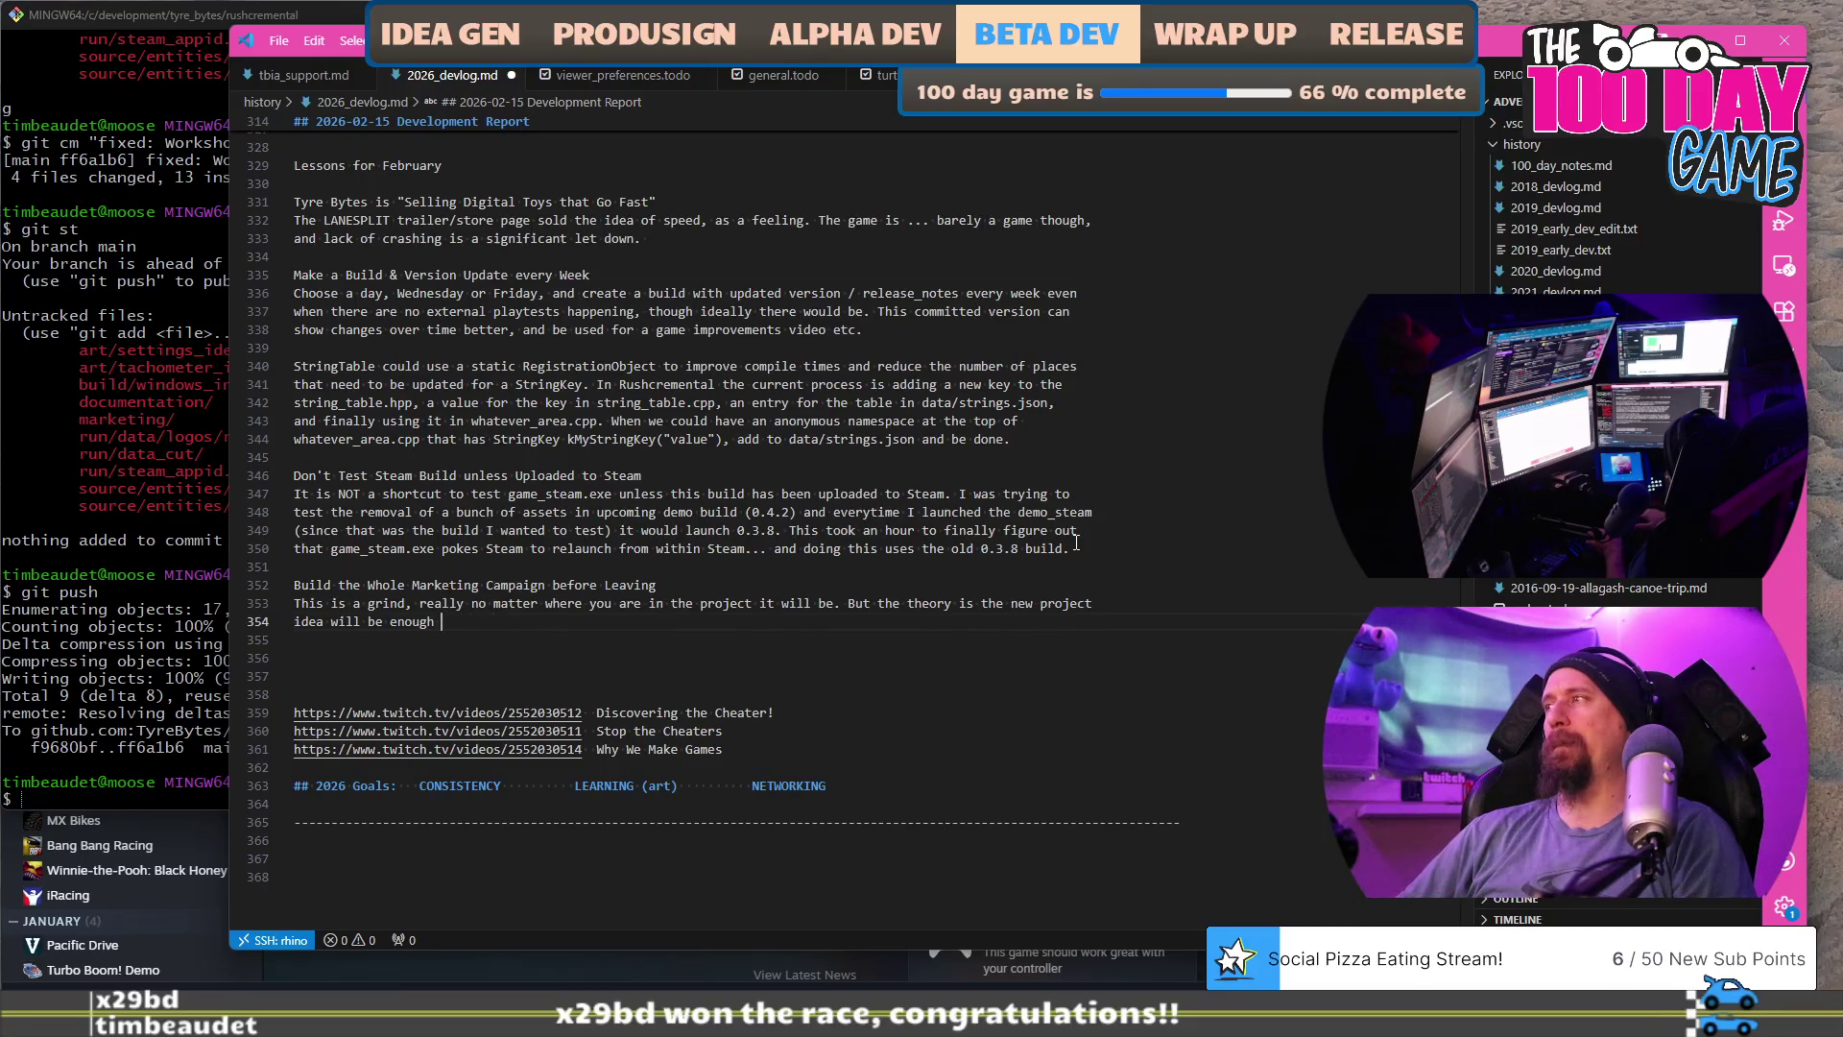
{"action": "key", "text": "BackSpace"}
{"action": "key", "text": "BackSpace"}
{"action": "type", "text": "energiz"}
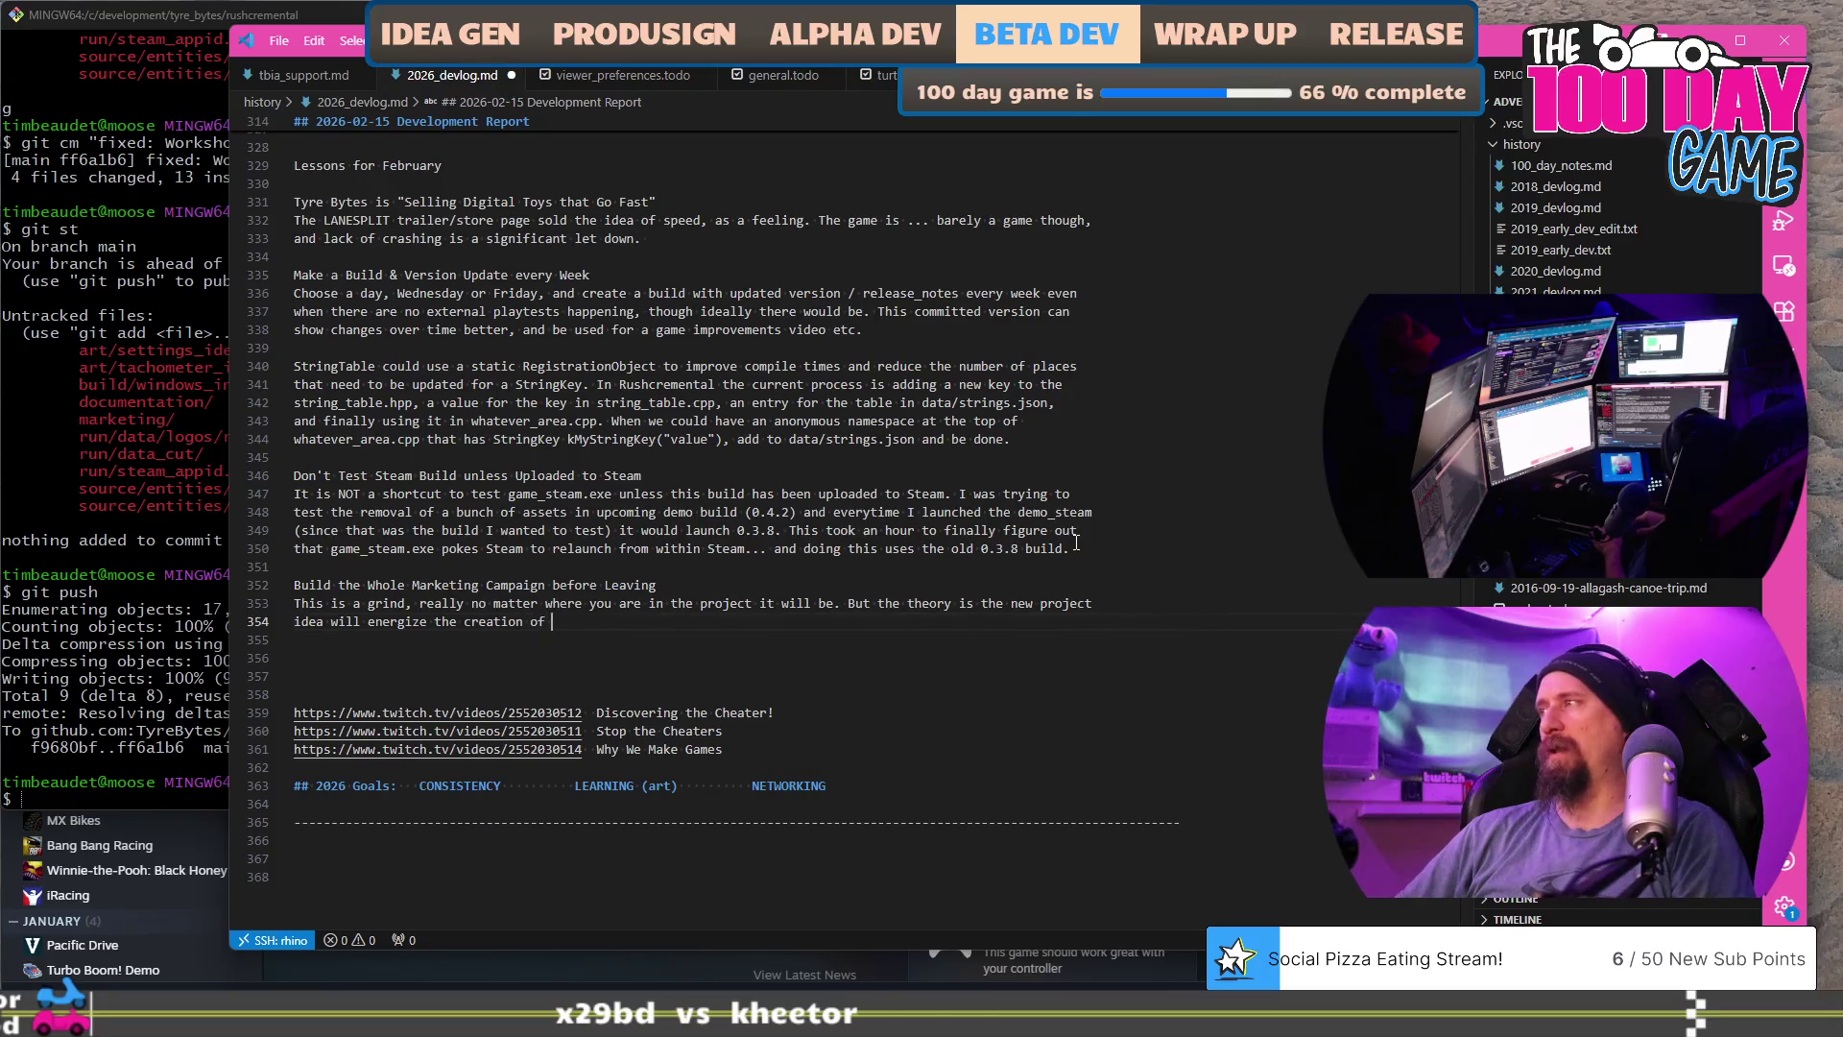
{"action": "type", "text": "this campaign, and a"}
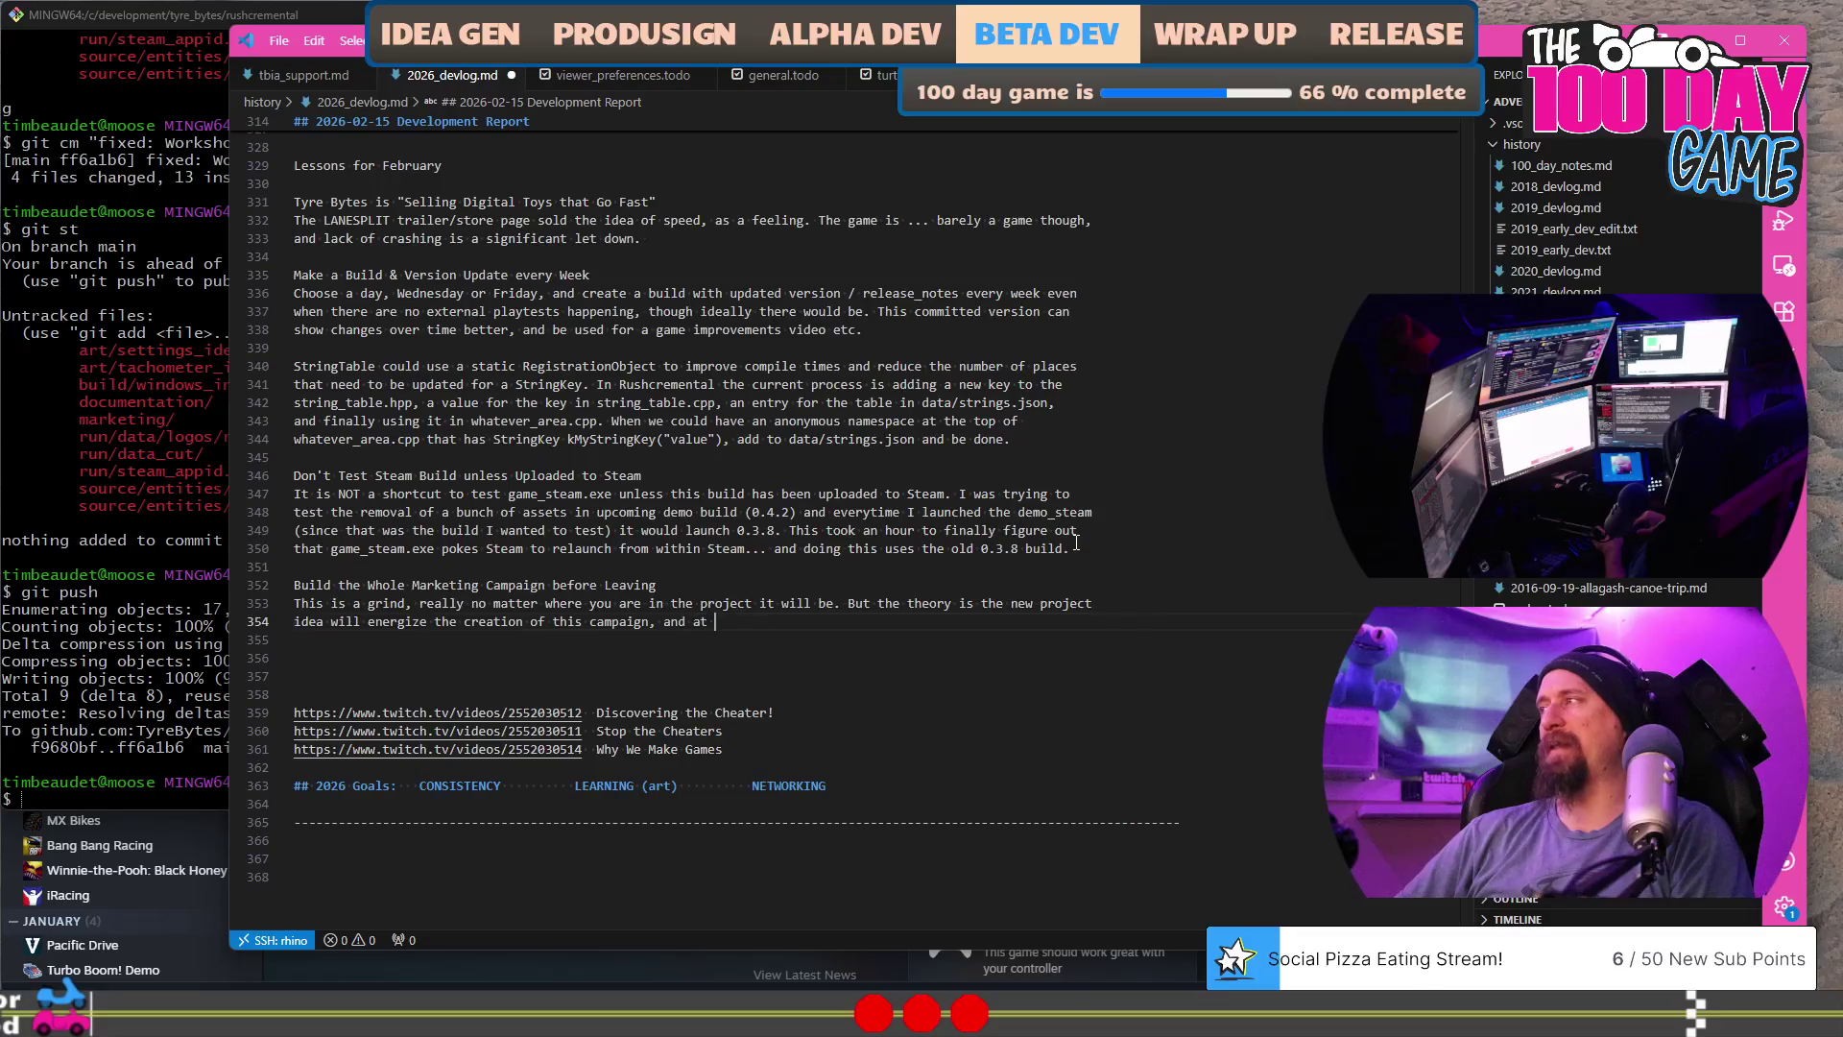
{"action": "type", "text": "the"}
{"action": "key", "text": "BackSpace"}
{"action": "key", "text": "BackSpace"}
{"action": "key", "text": "BackSpace"}
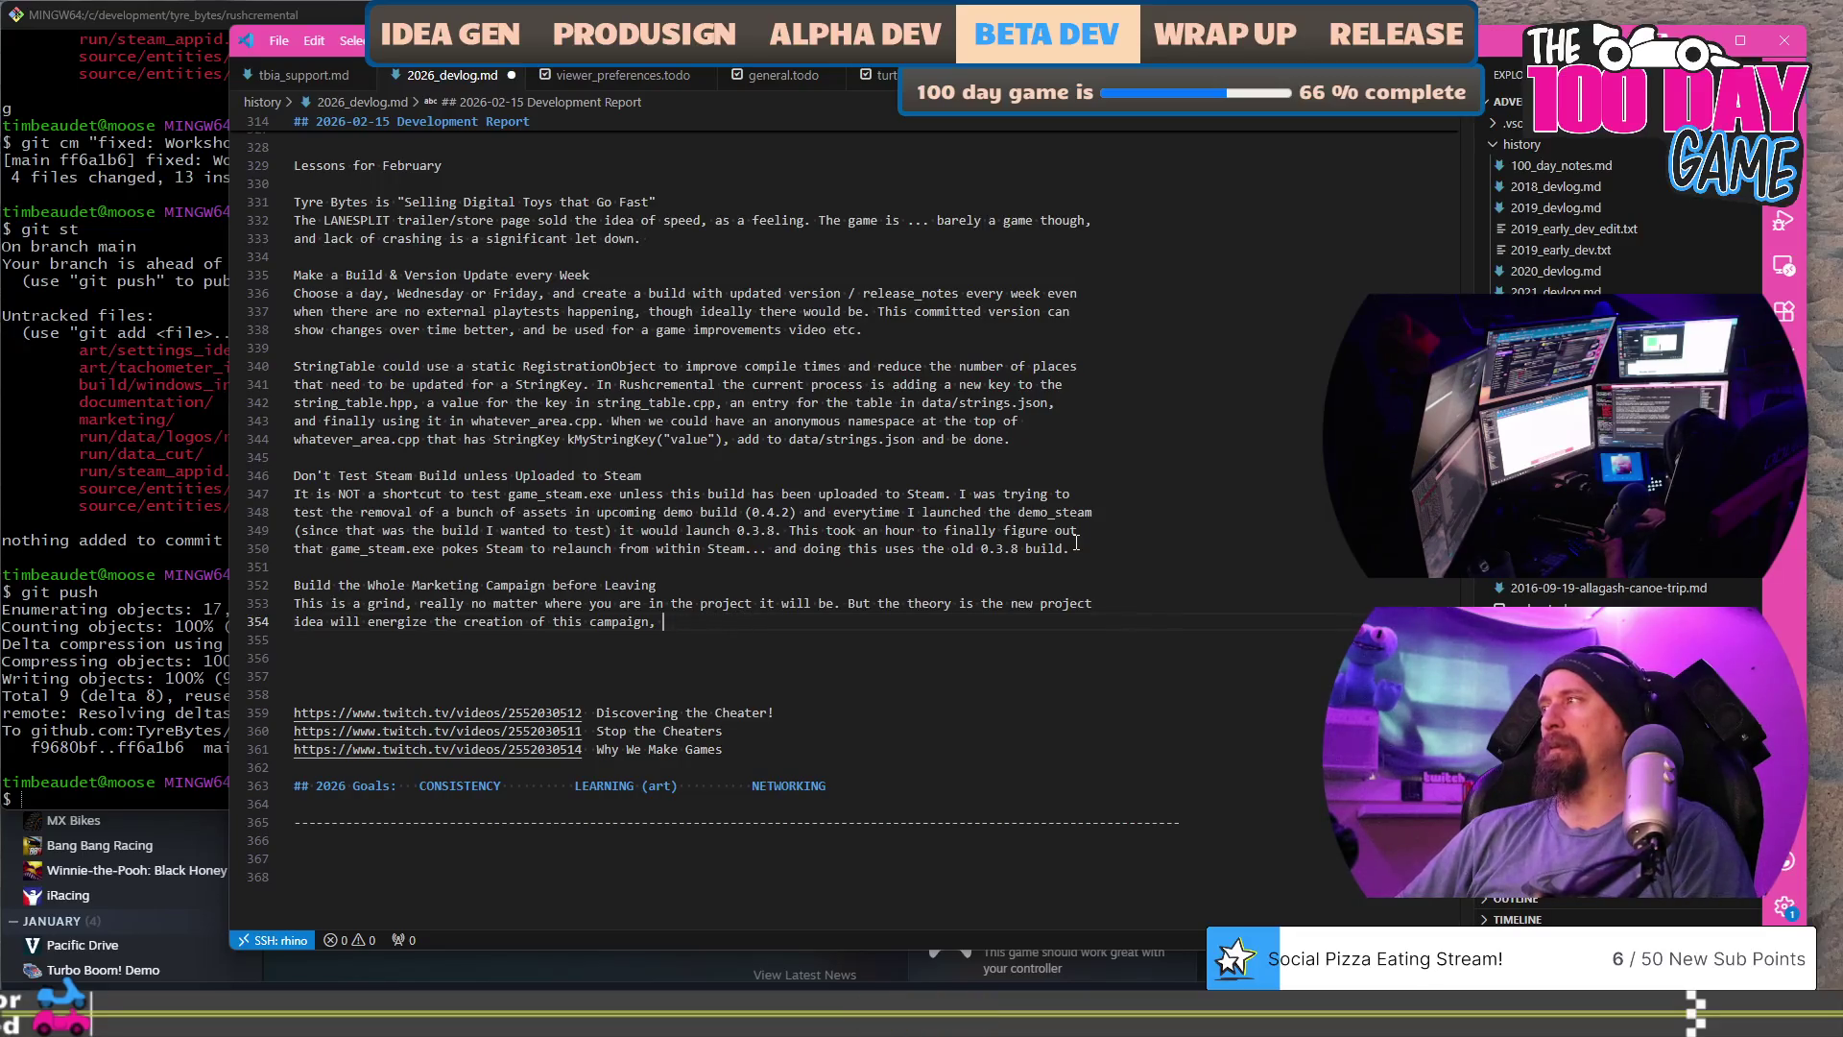
Write the sentence opening 'This may help define the', reworking its first words
{"action": "type", "text": "at will li"}
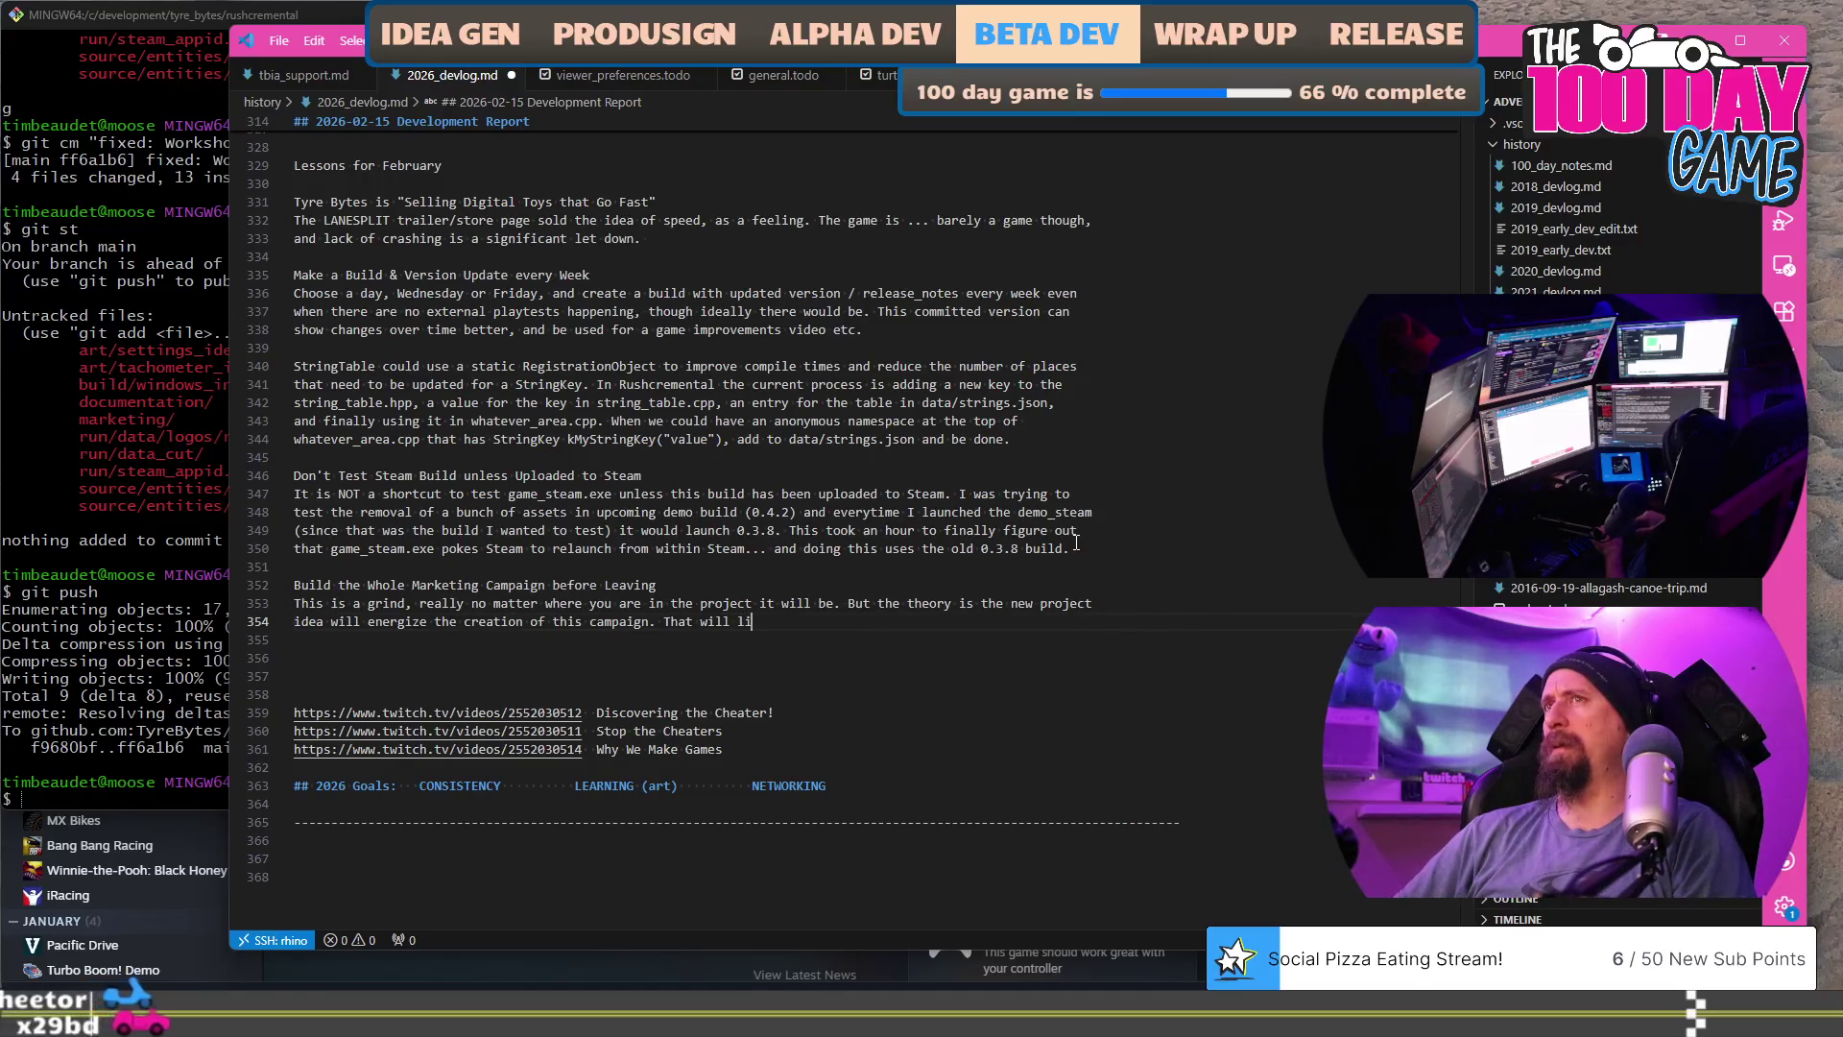
{"action": "type", "text": "potentially d"}
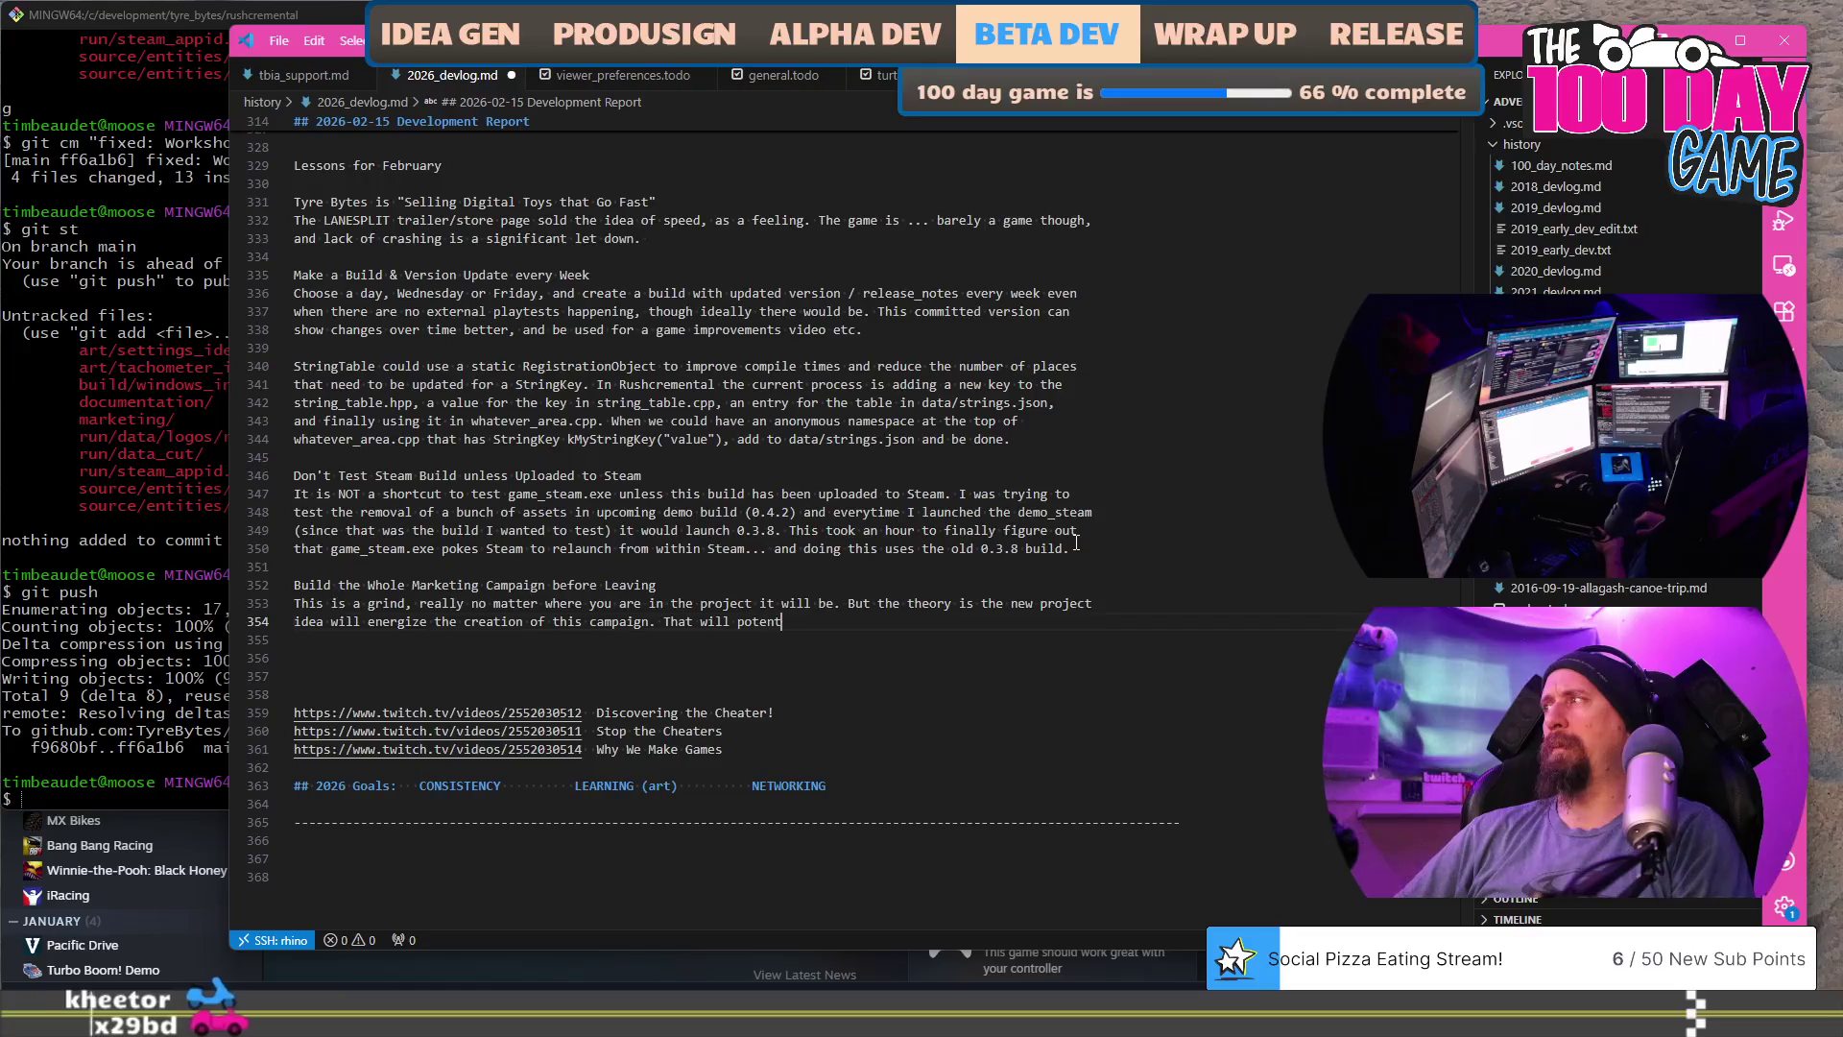
{"action": "type", "text": "efine"}
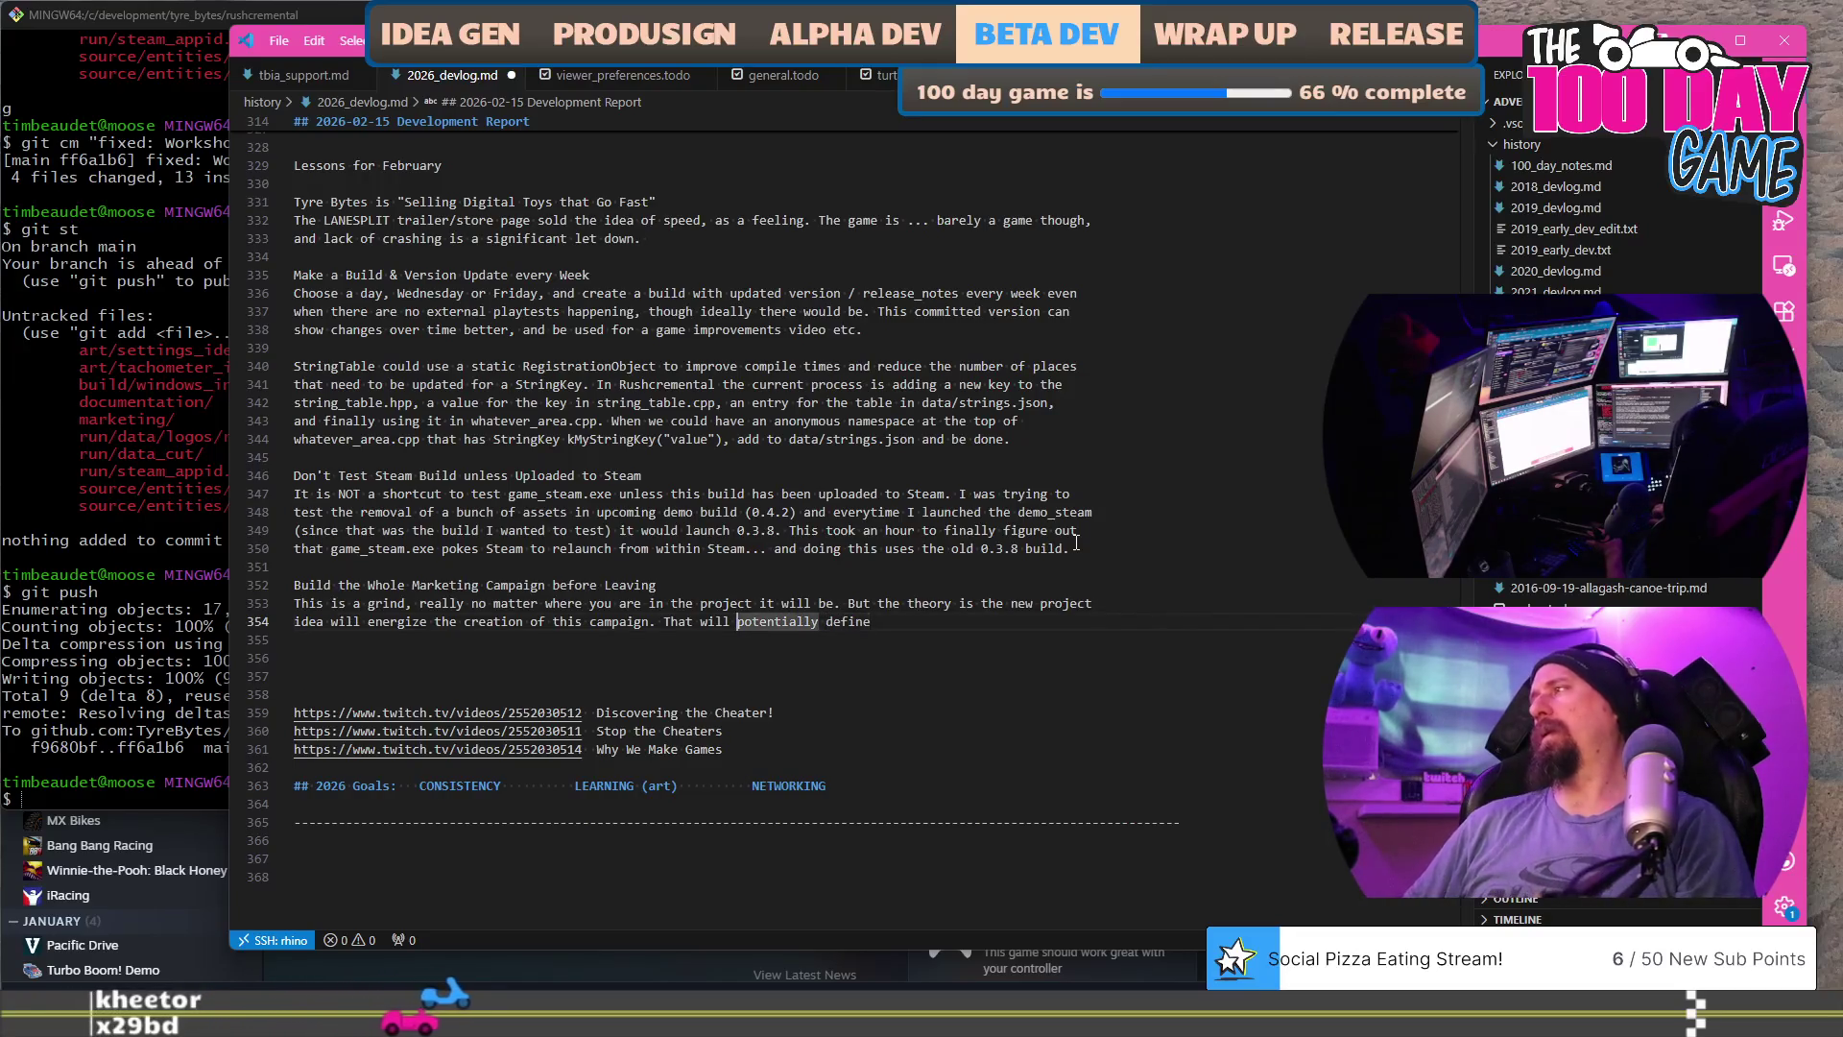
{"action": "key", "text": "ctrl+BackSpace"}
{"action": "key", "text": "ctrl+BackSpace"}
{"action": "key", "text": "ctrl+BackSpace"}
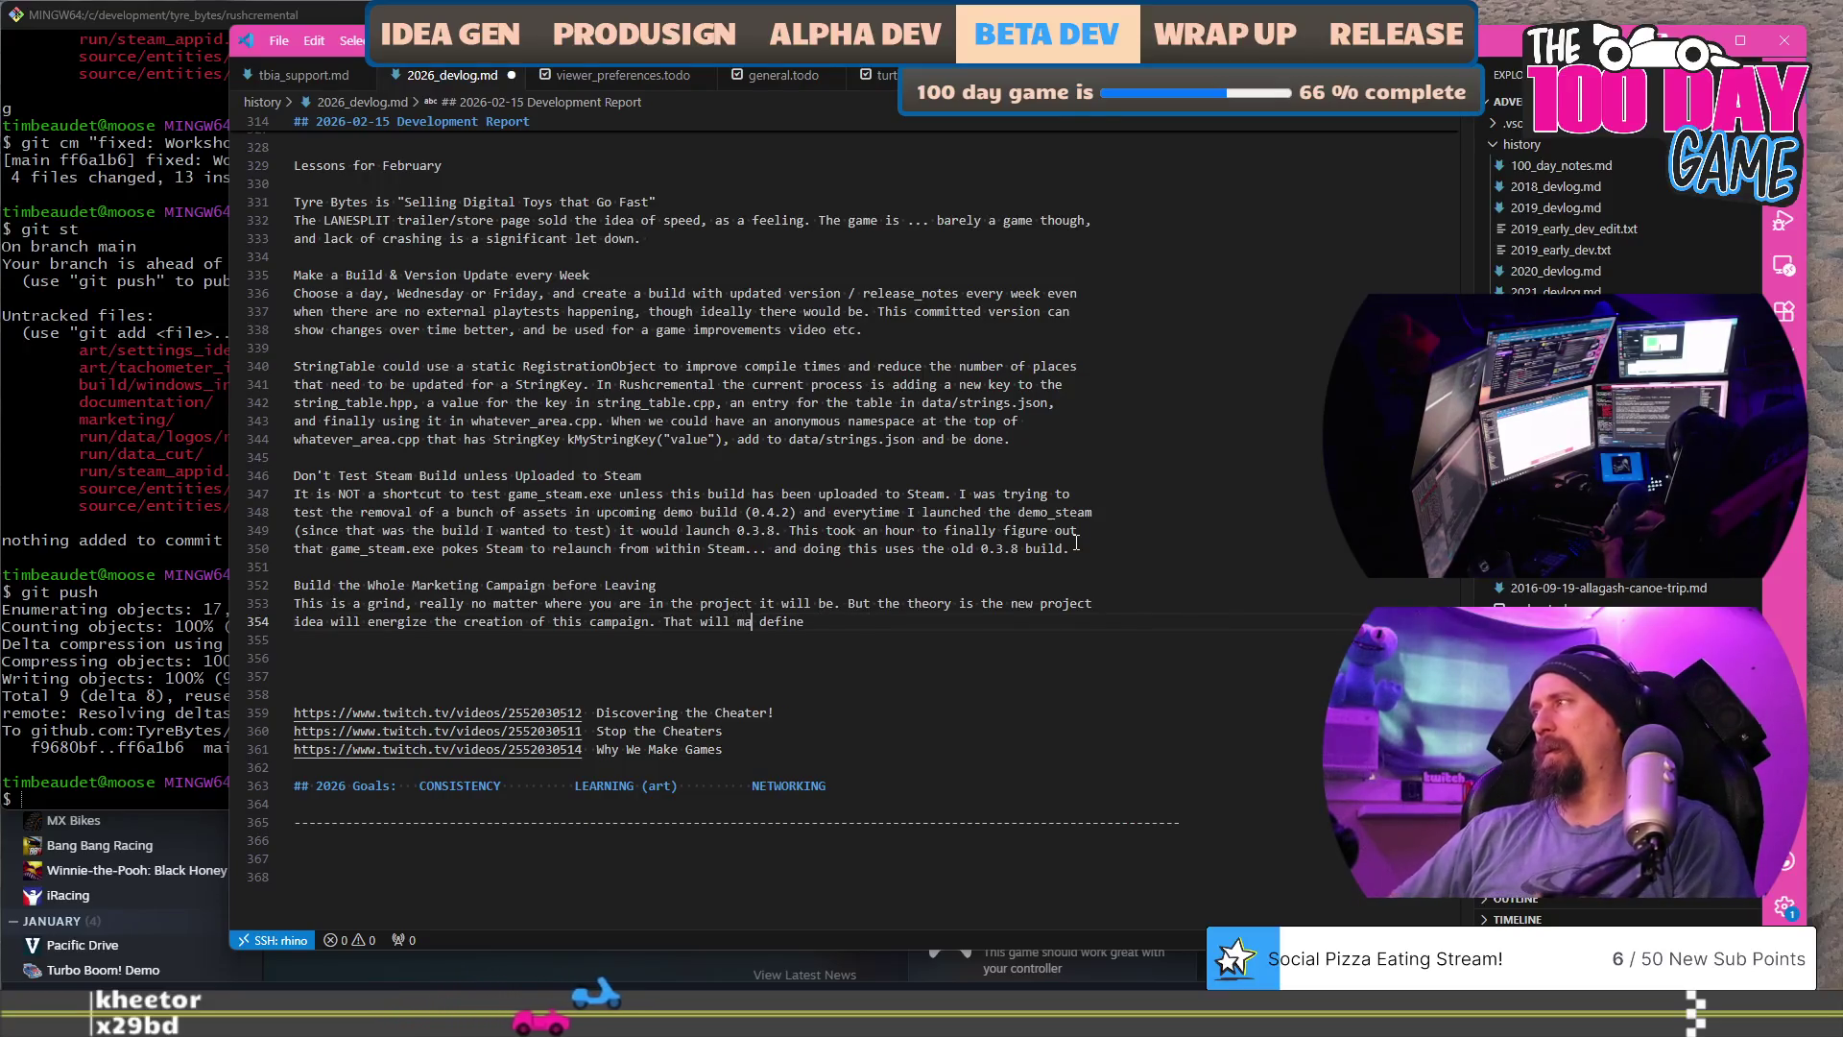
{"action": "type", "text": "The b"}
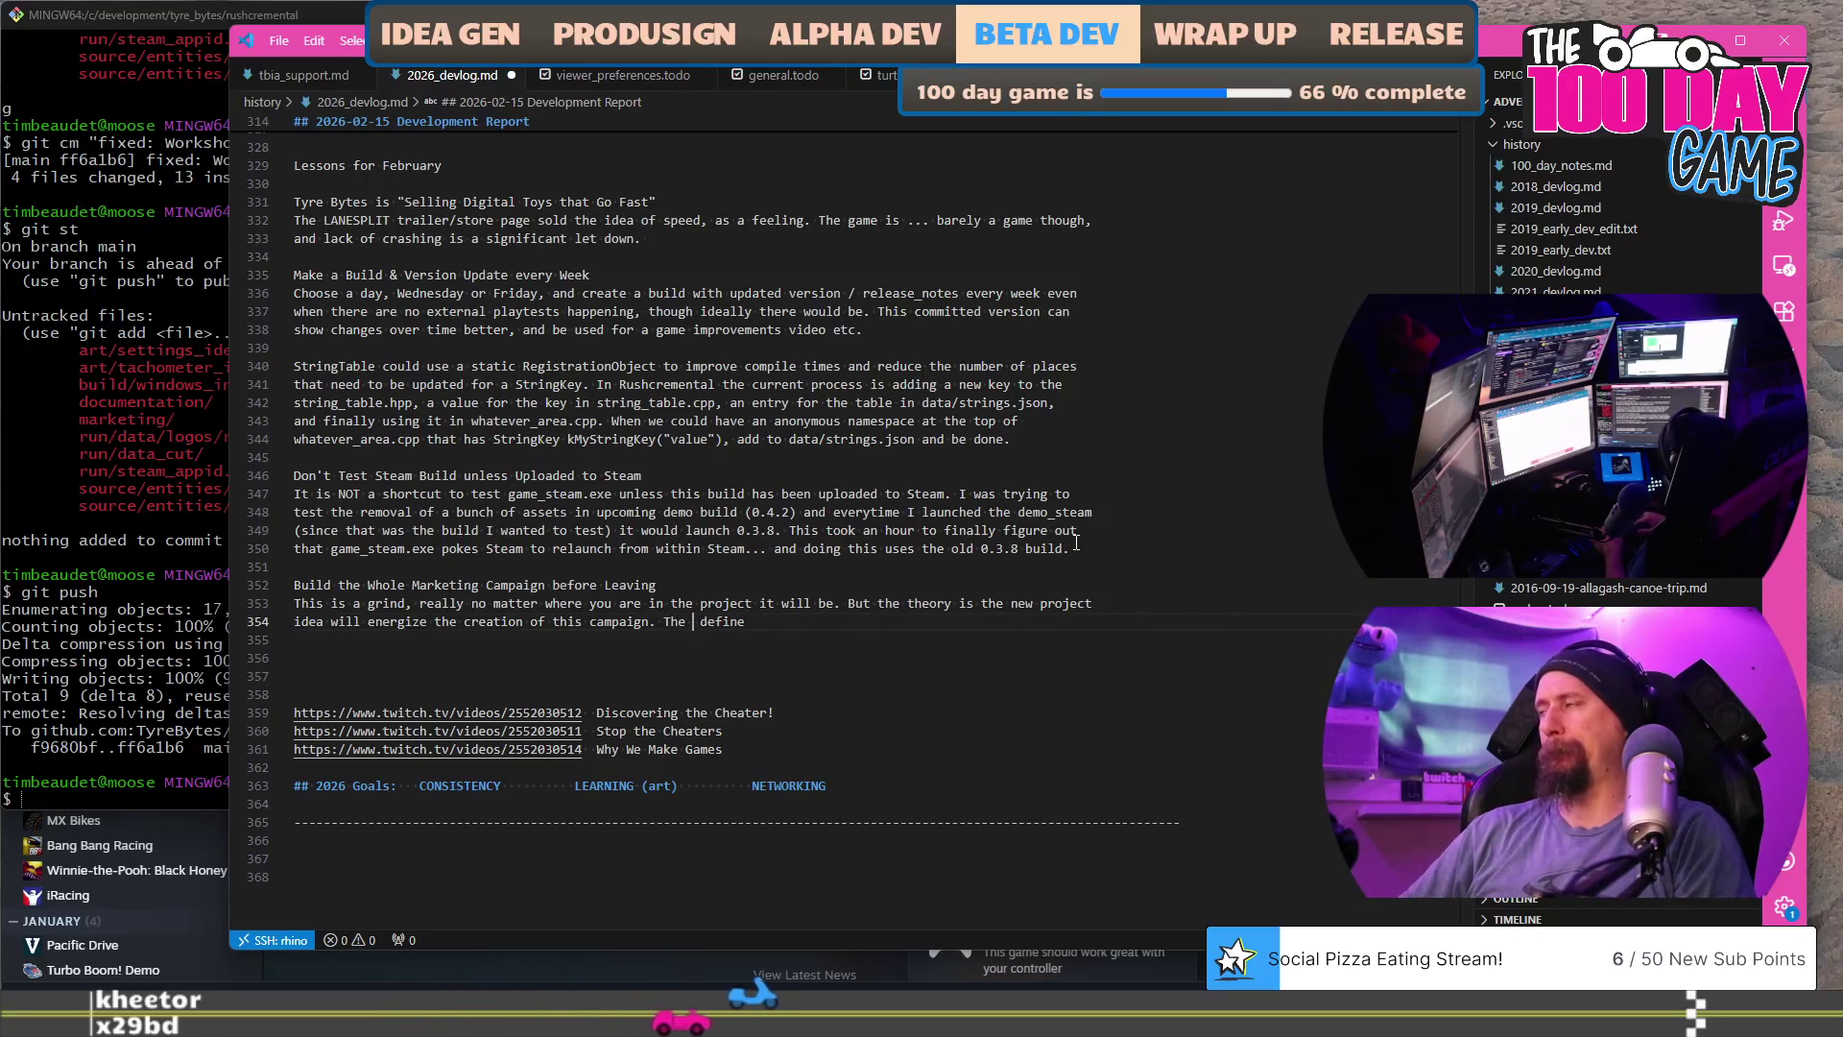
{"action": "key", "text": "ctrl+BackSpace"}
{"action": "key", "text": "ctrl+BackSpace"}
{"action": "type", "text": "Many"}
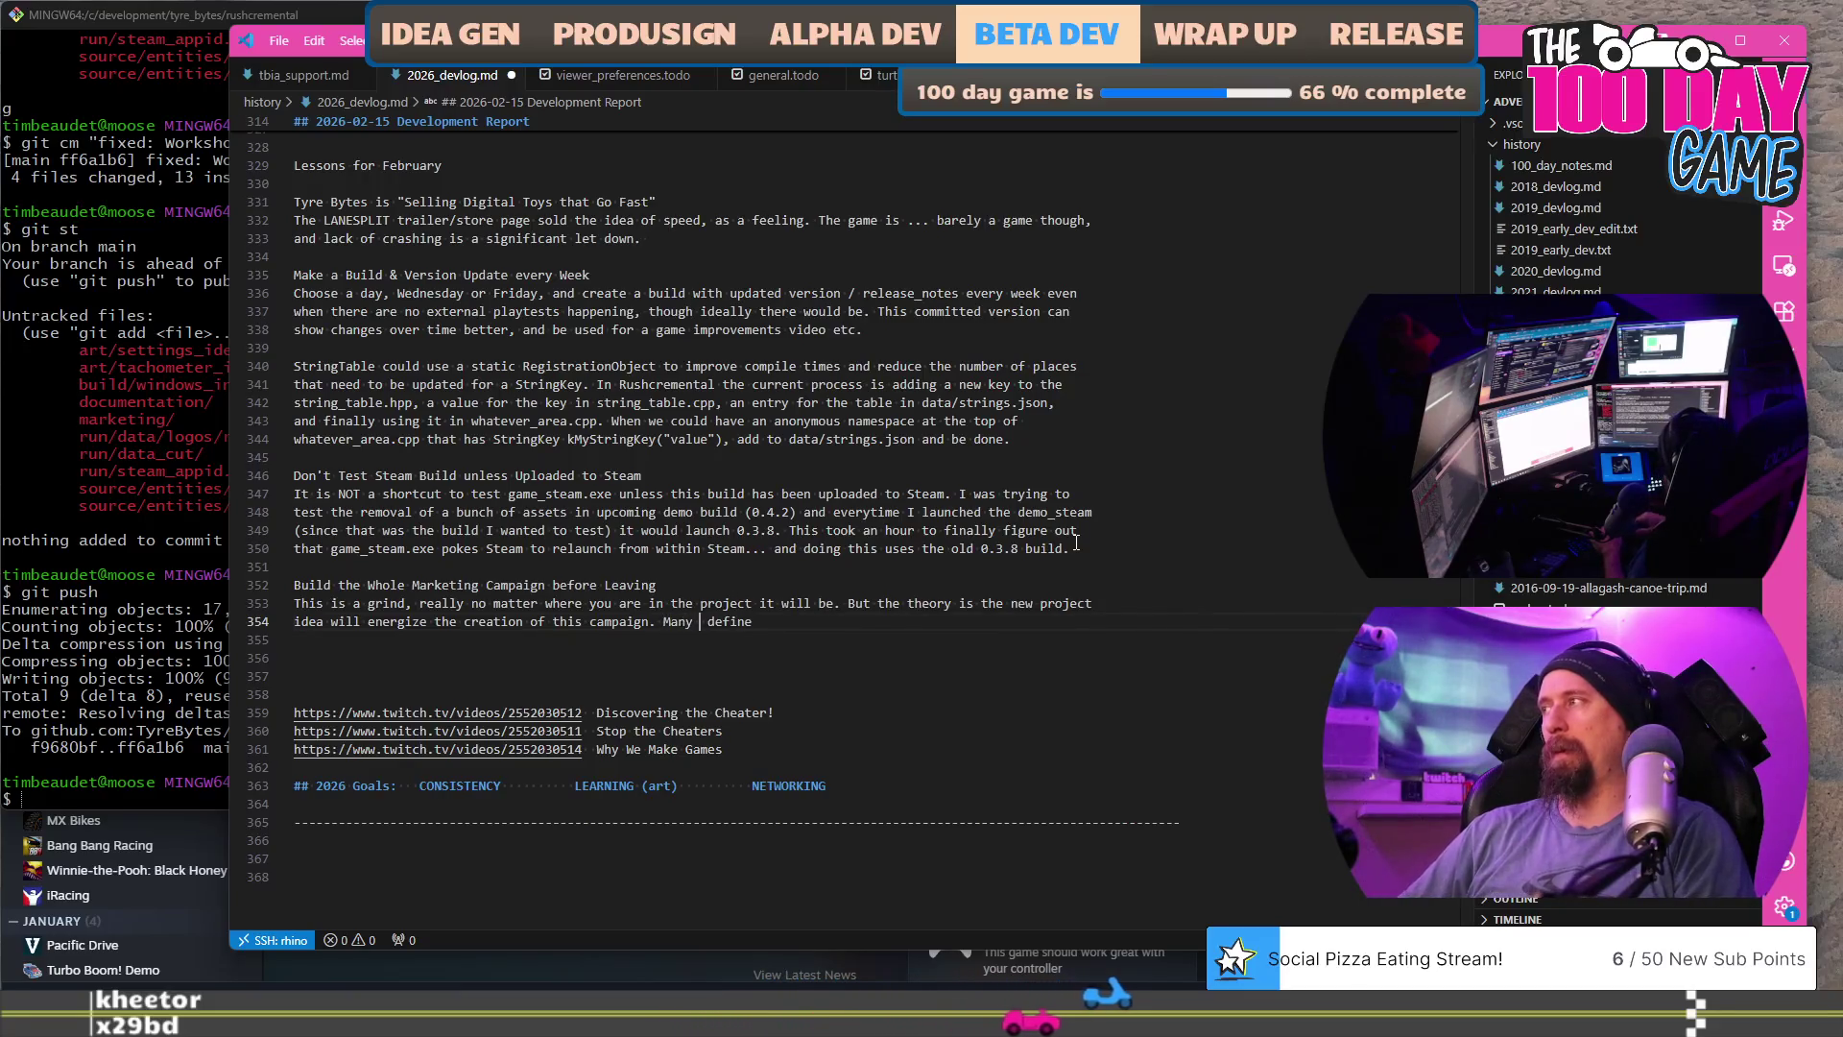
{"action": "key", "text": "ctrl+BackSpace"}
{"action": "type", "text": "This may help"}
{"action": "key", "text": "End"}
{"action": "type", "text": "th et"}
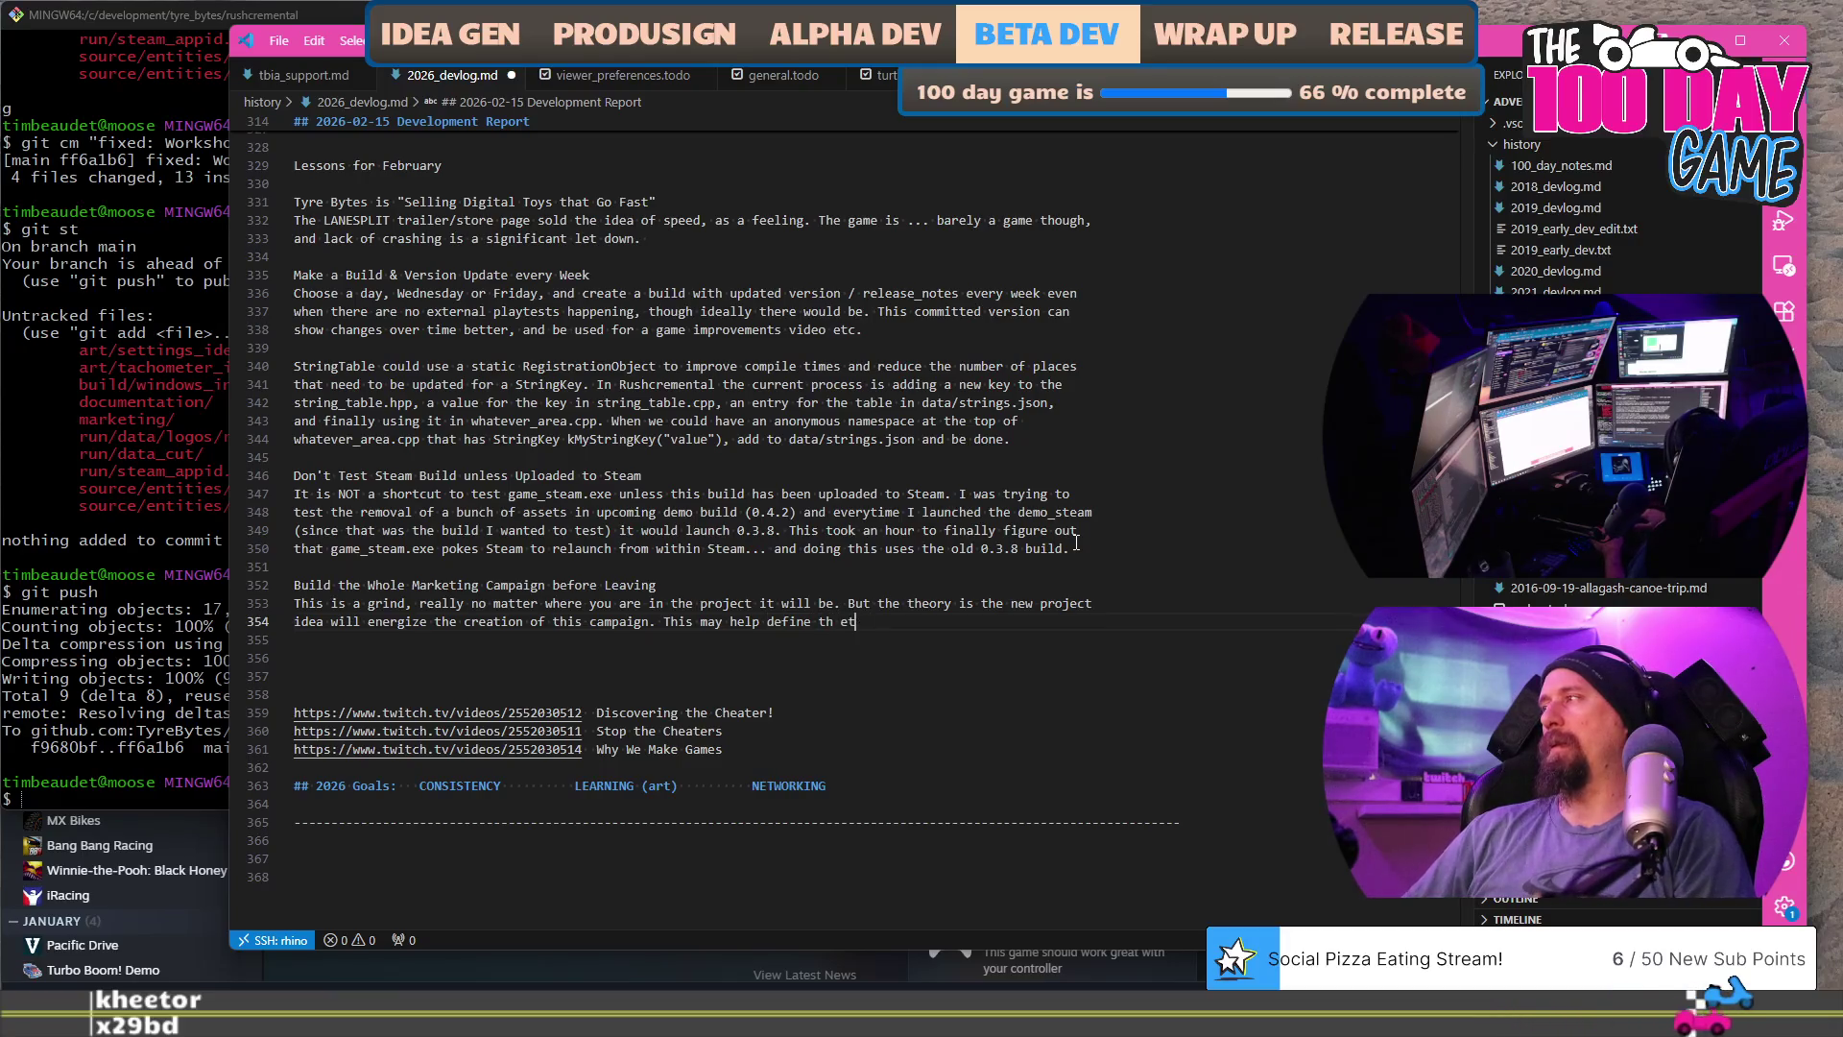
{"action": "key", "text": "BackSpace"}
{"action": "key", "text": "BackSpace"}
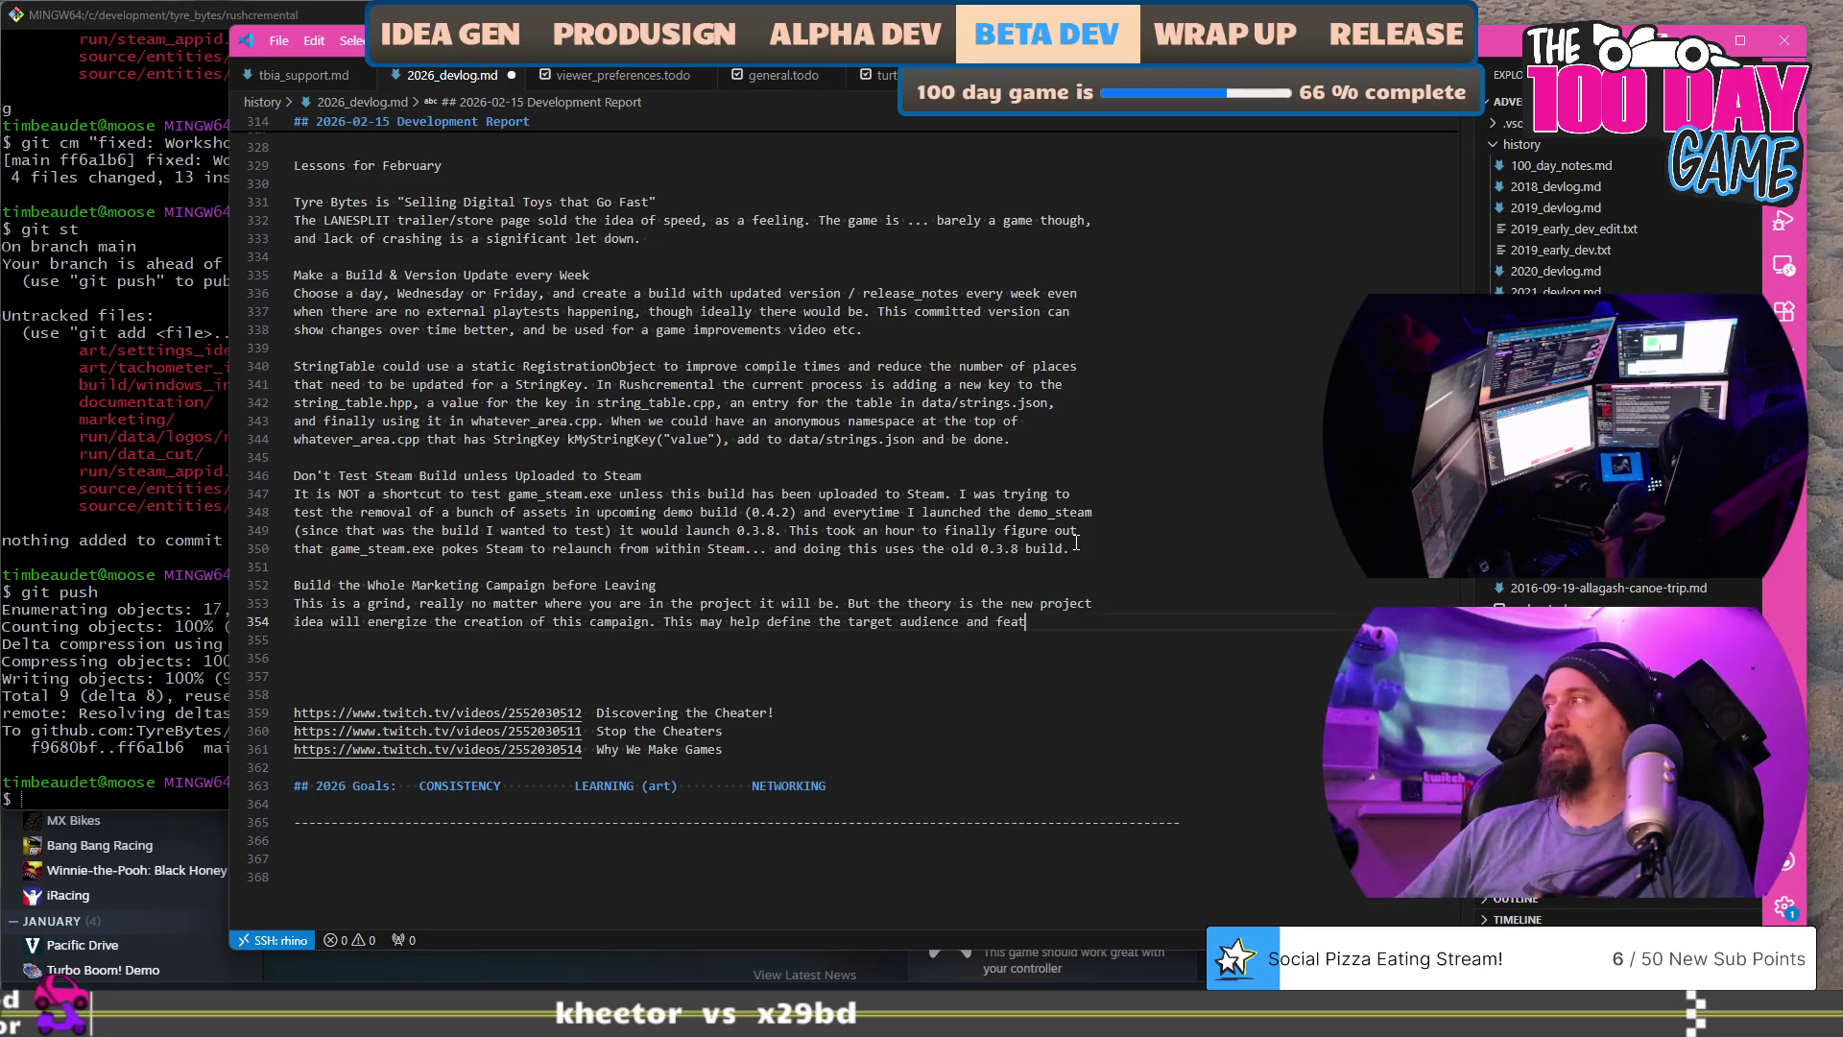
Finish with 'features of the game before feature/content development' and begin 'It can also create the beats'
{"action": "type", "text": "ures o"}
{"action": "type", "text": " the"}
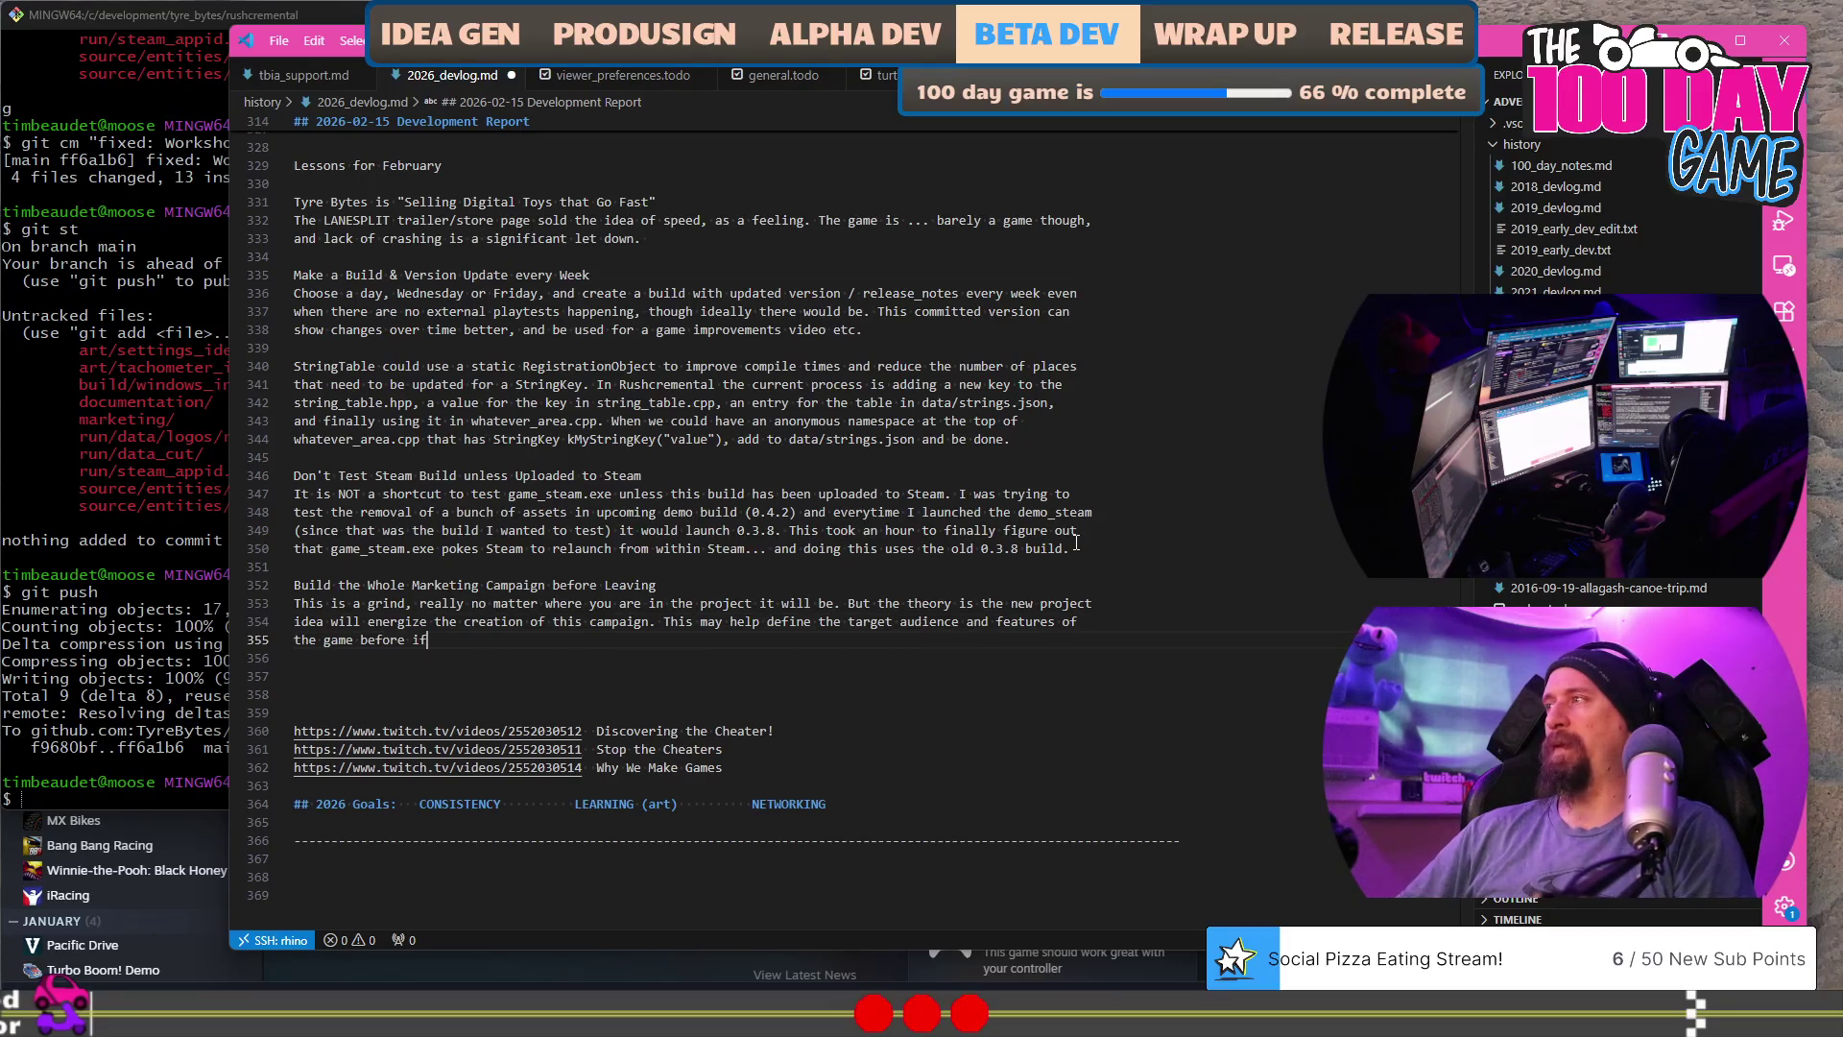
{"action": "type", "text": " gets int"}
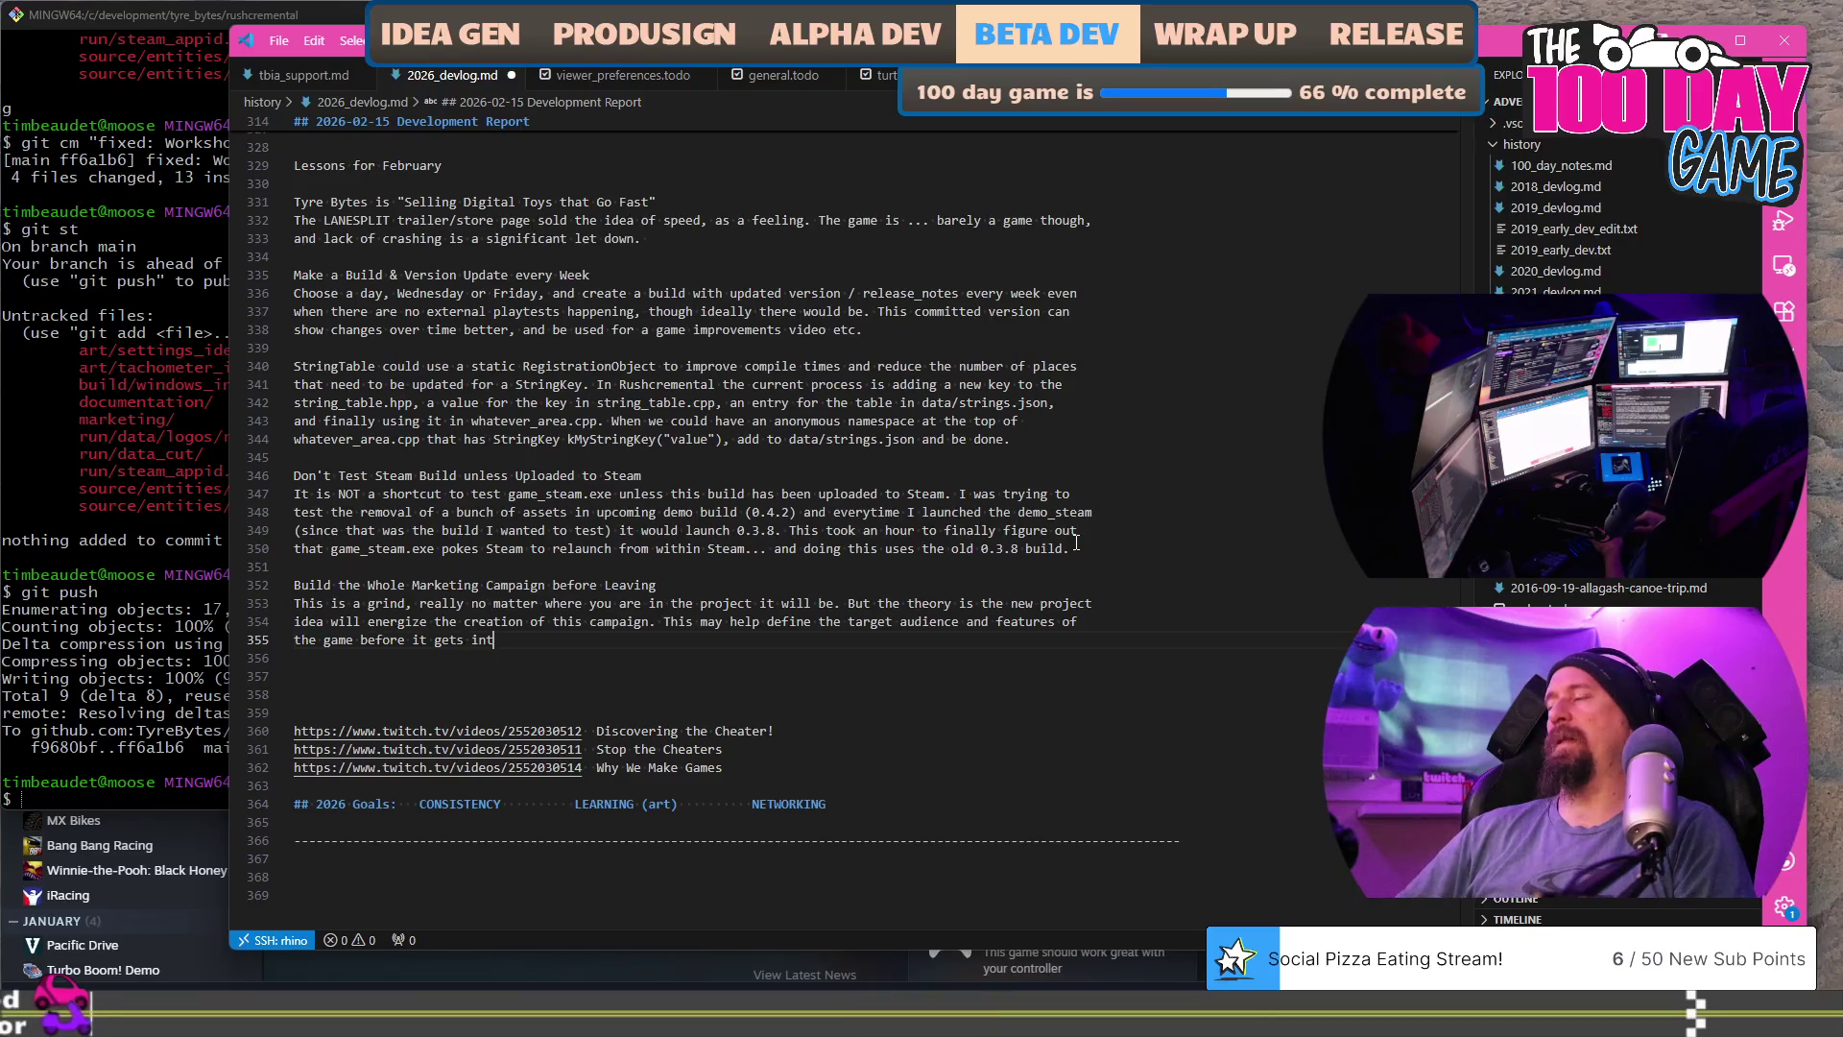
{"action": "type", "text": "ature develop"}
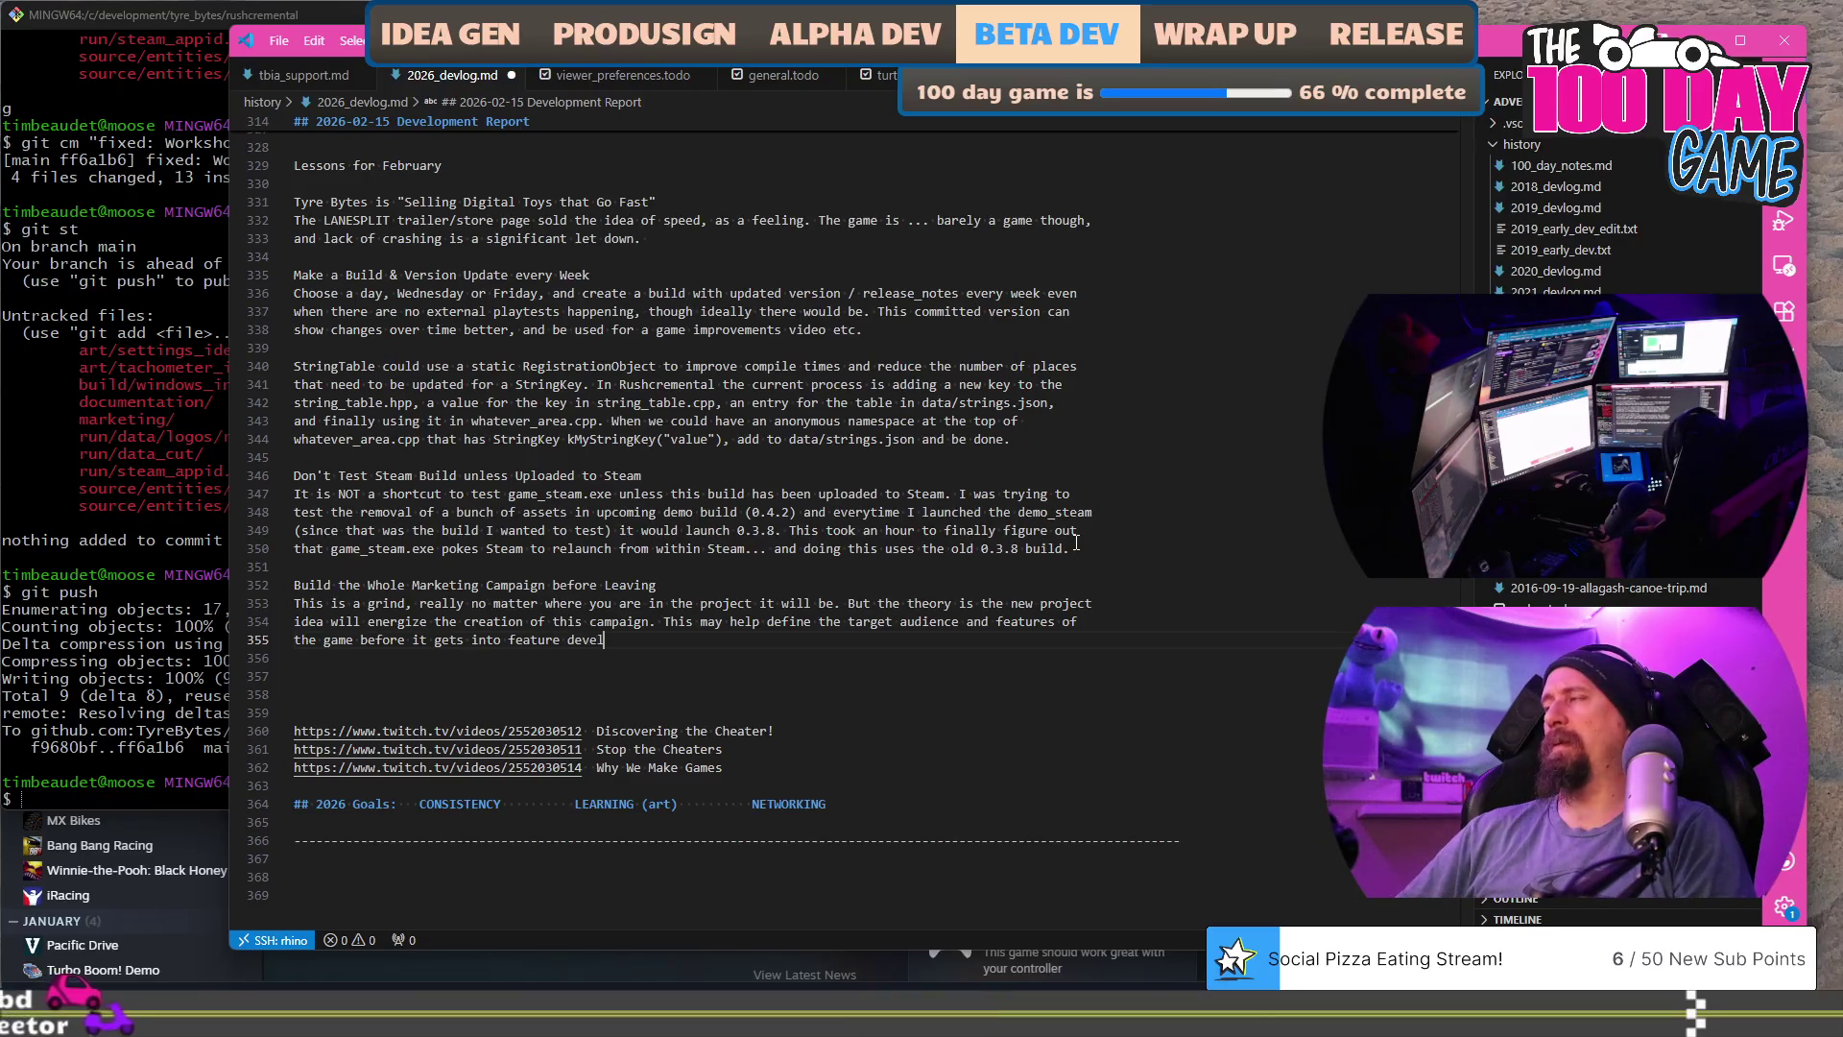
{"action": "type", "text": "er"}
{"action": "key", "text": "ctrl+Left"}
{"action": "key", "text": "BackSpace"}
{"action": "type", "text": "/."}
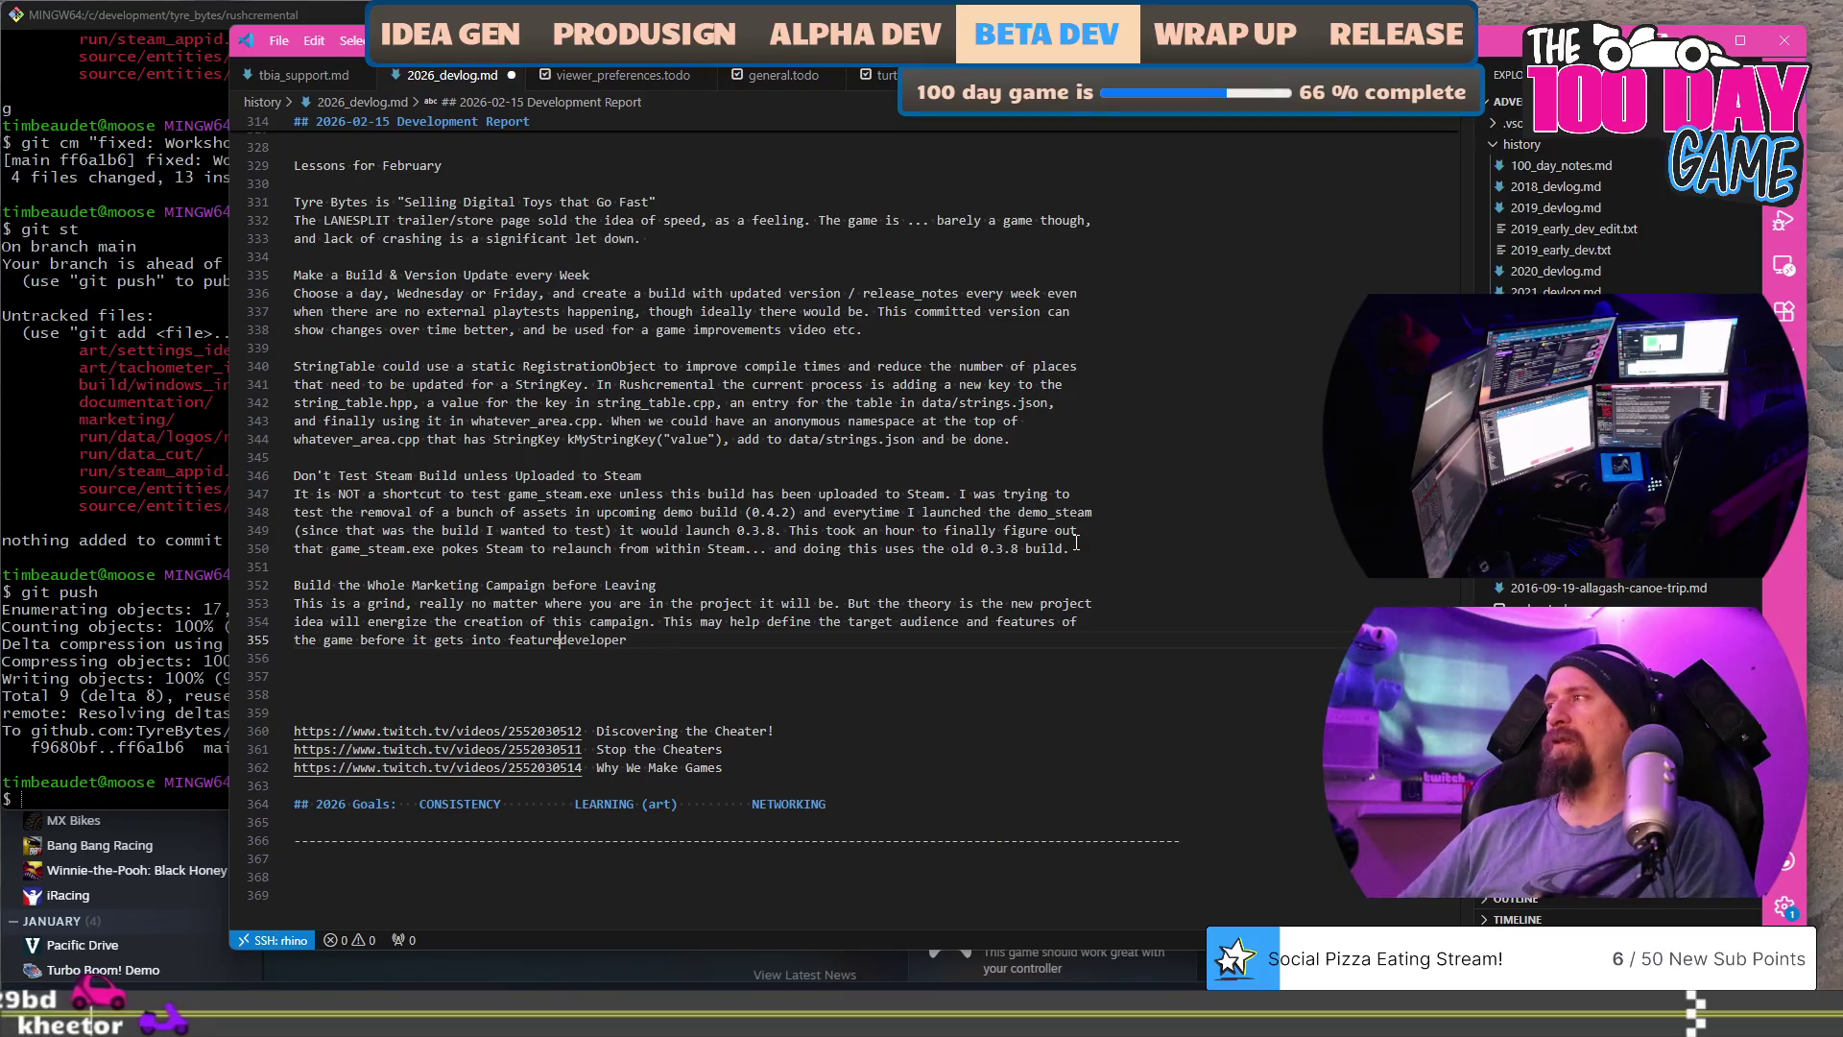
{"action": "key", "text": "BackSpace"}
{"action": "type", "text": "content"}
{"action": "key", "text": "End"}
{"action": "key", "text": "BackSpace"}
{"action": "key", "text": "BackSpace"}
{"action": "type", "text": "ment."}
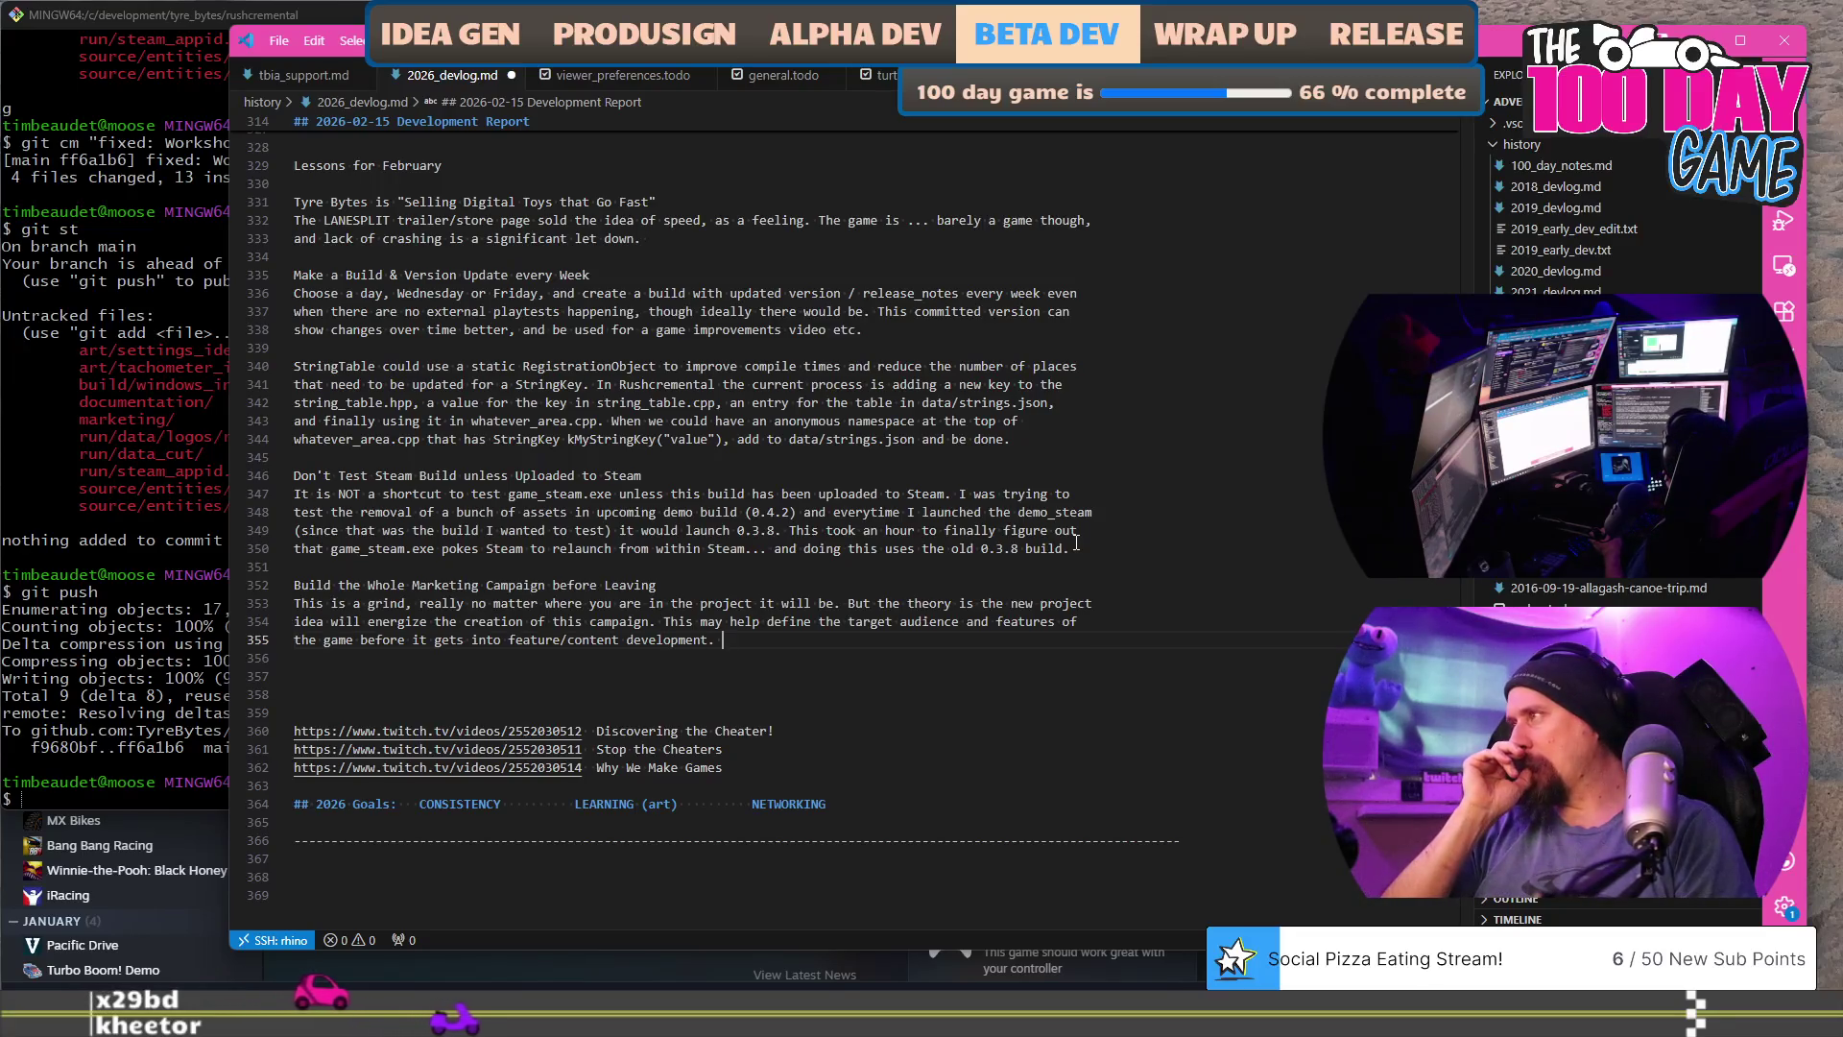
{"action": "type", "text": " It "}
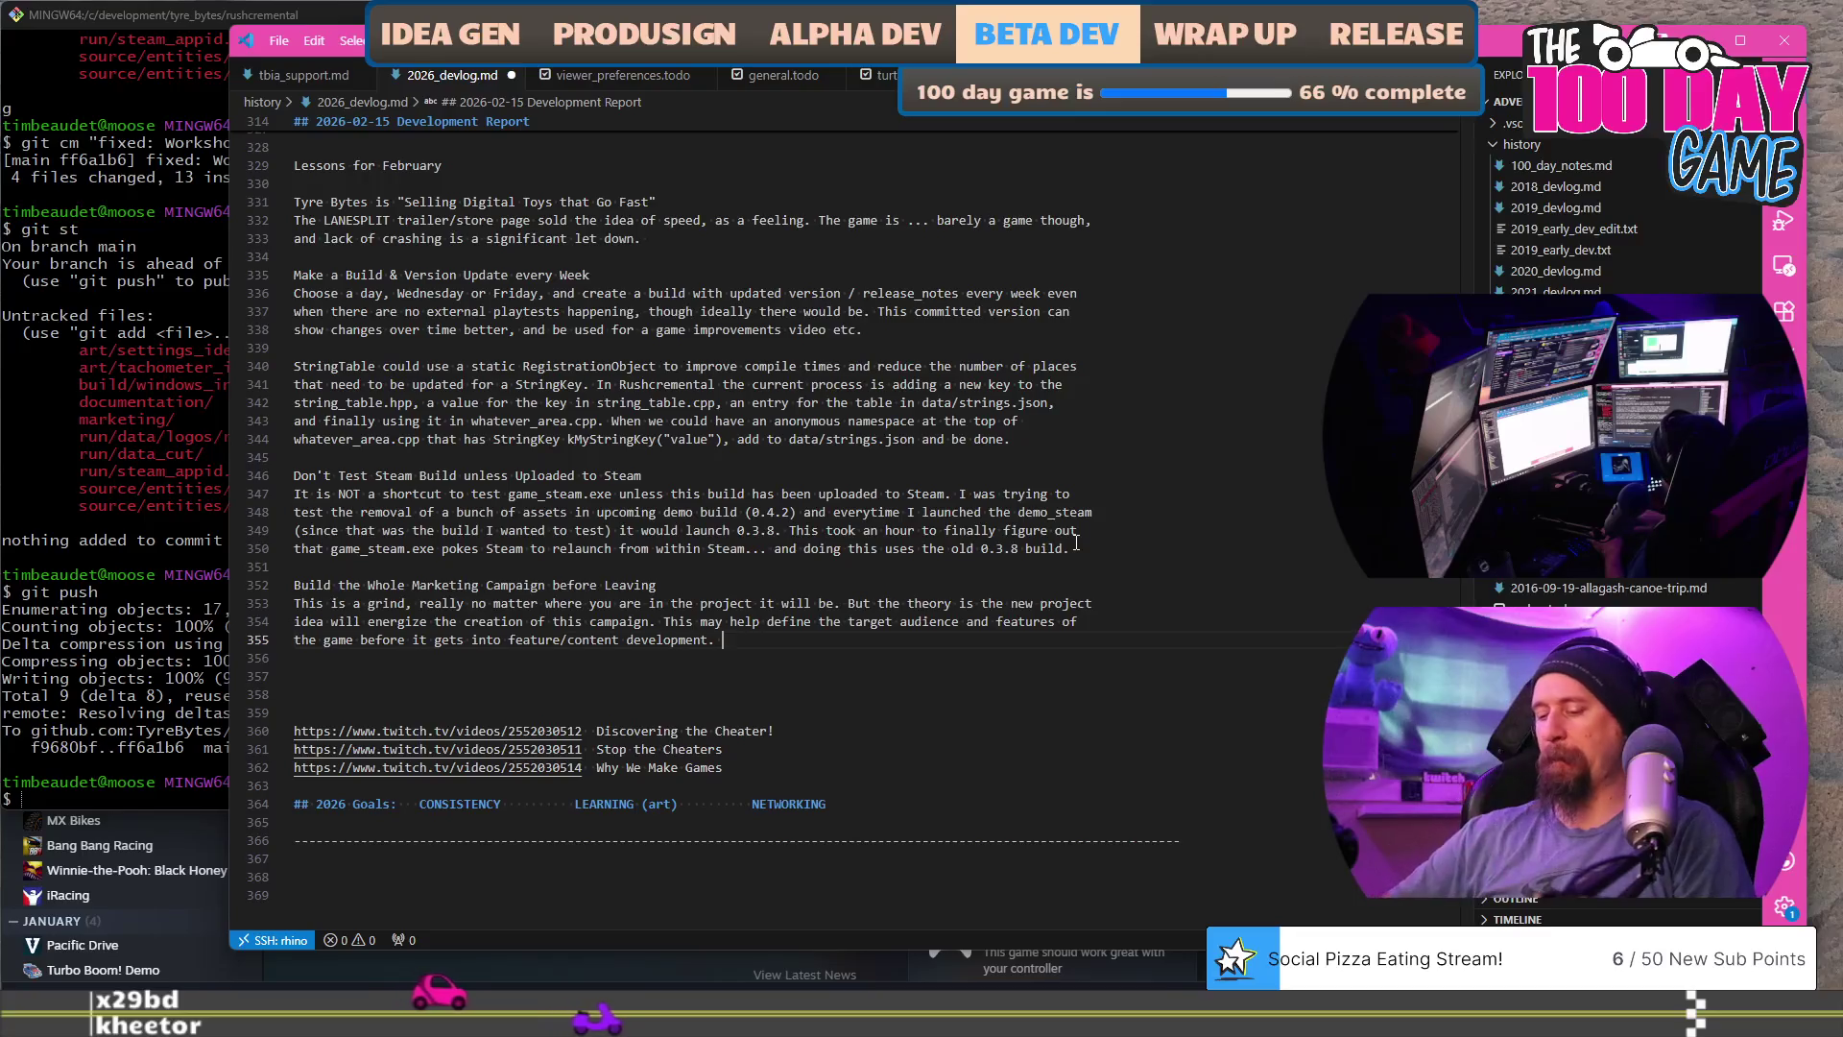
{"action": "type", "text": "can also cr"}
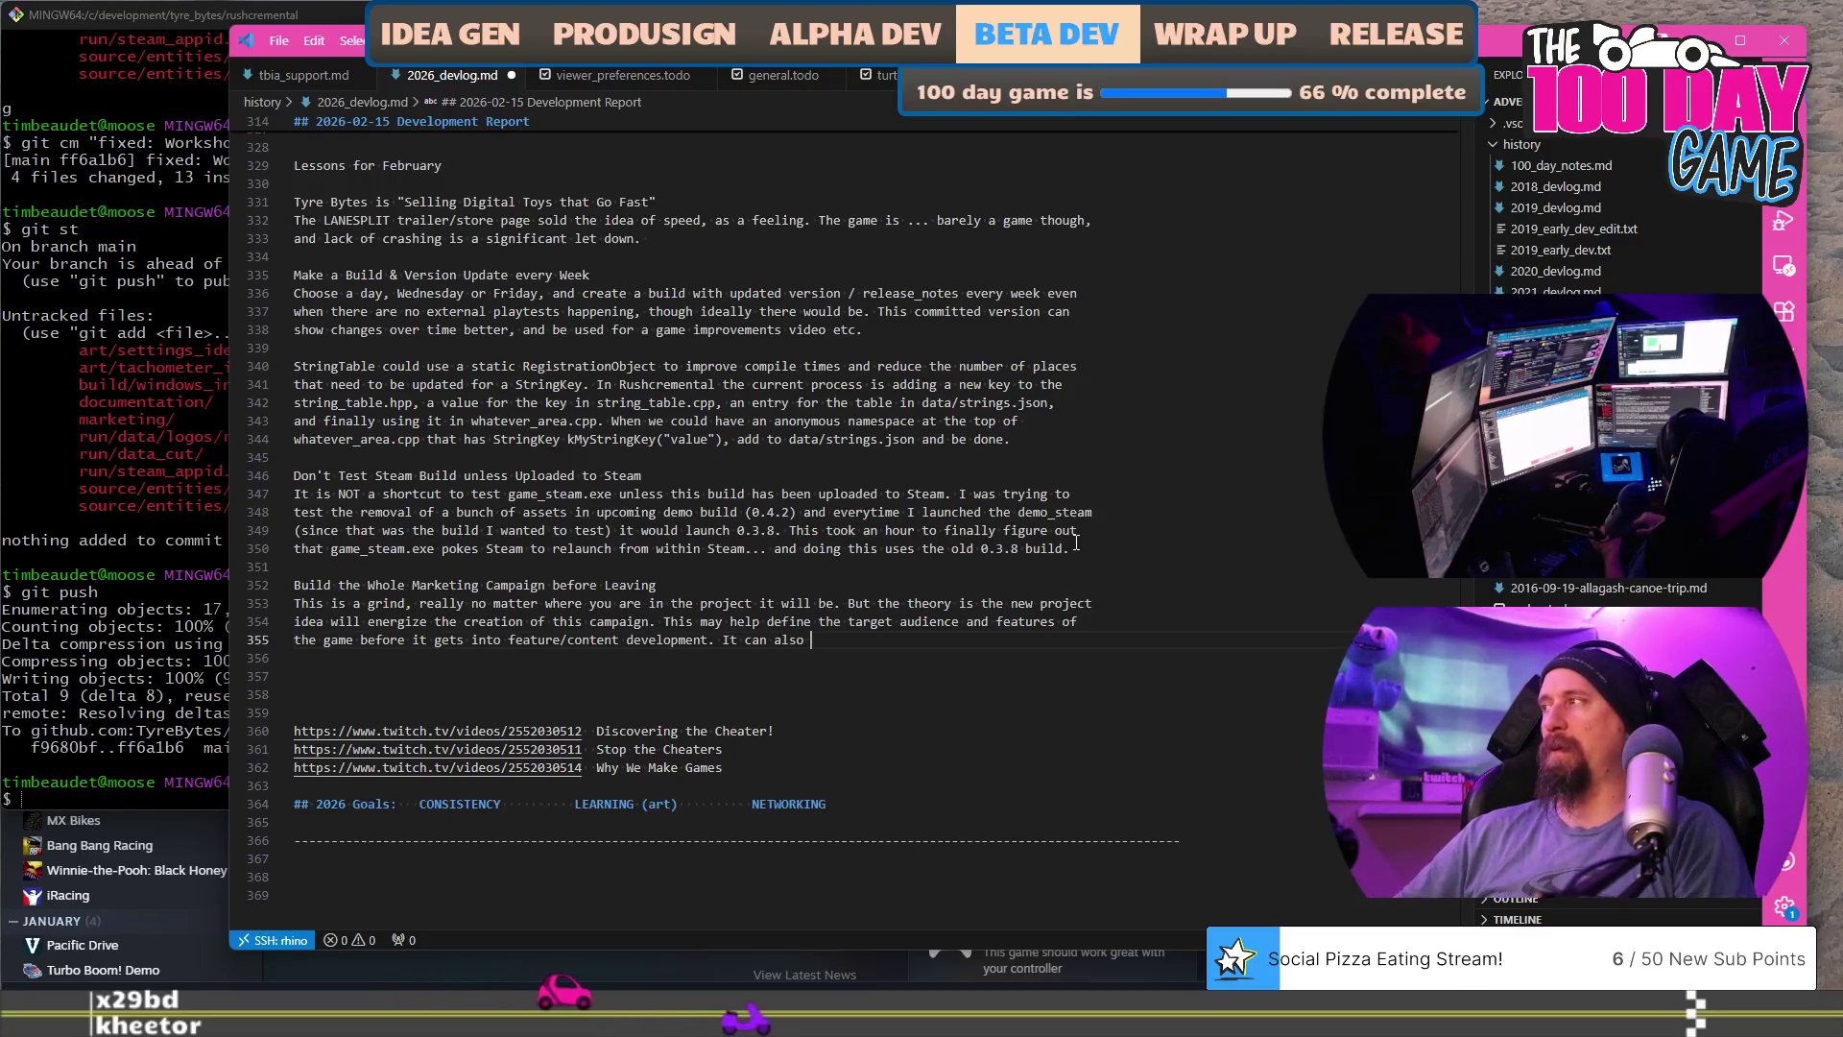
{"action": "type", "text": "eate the "}
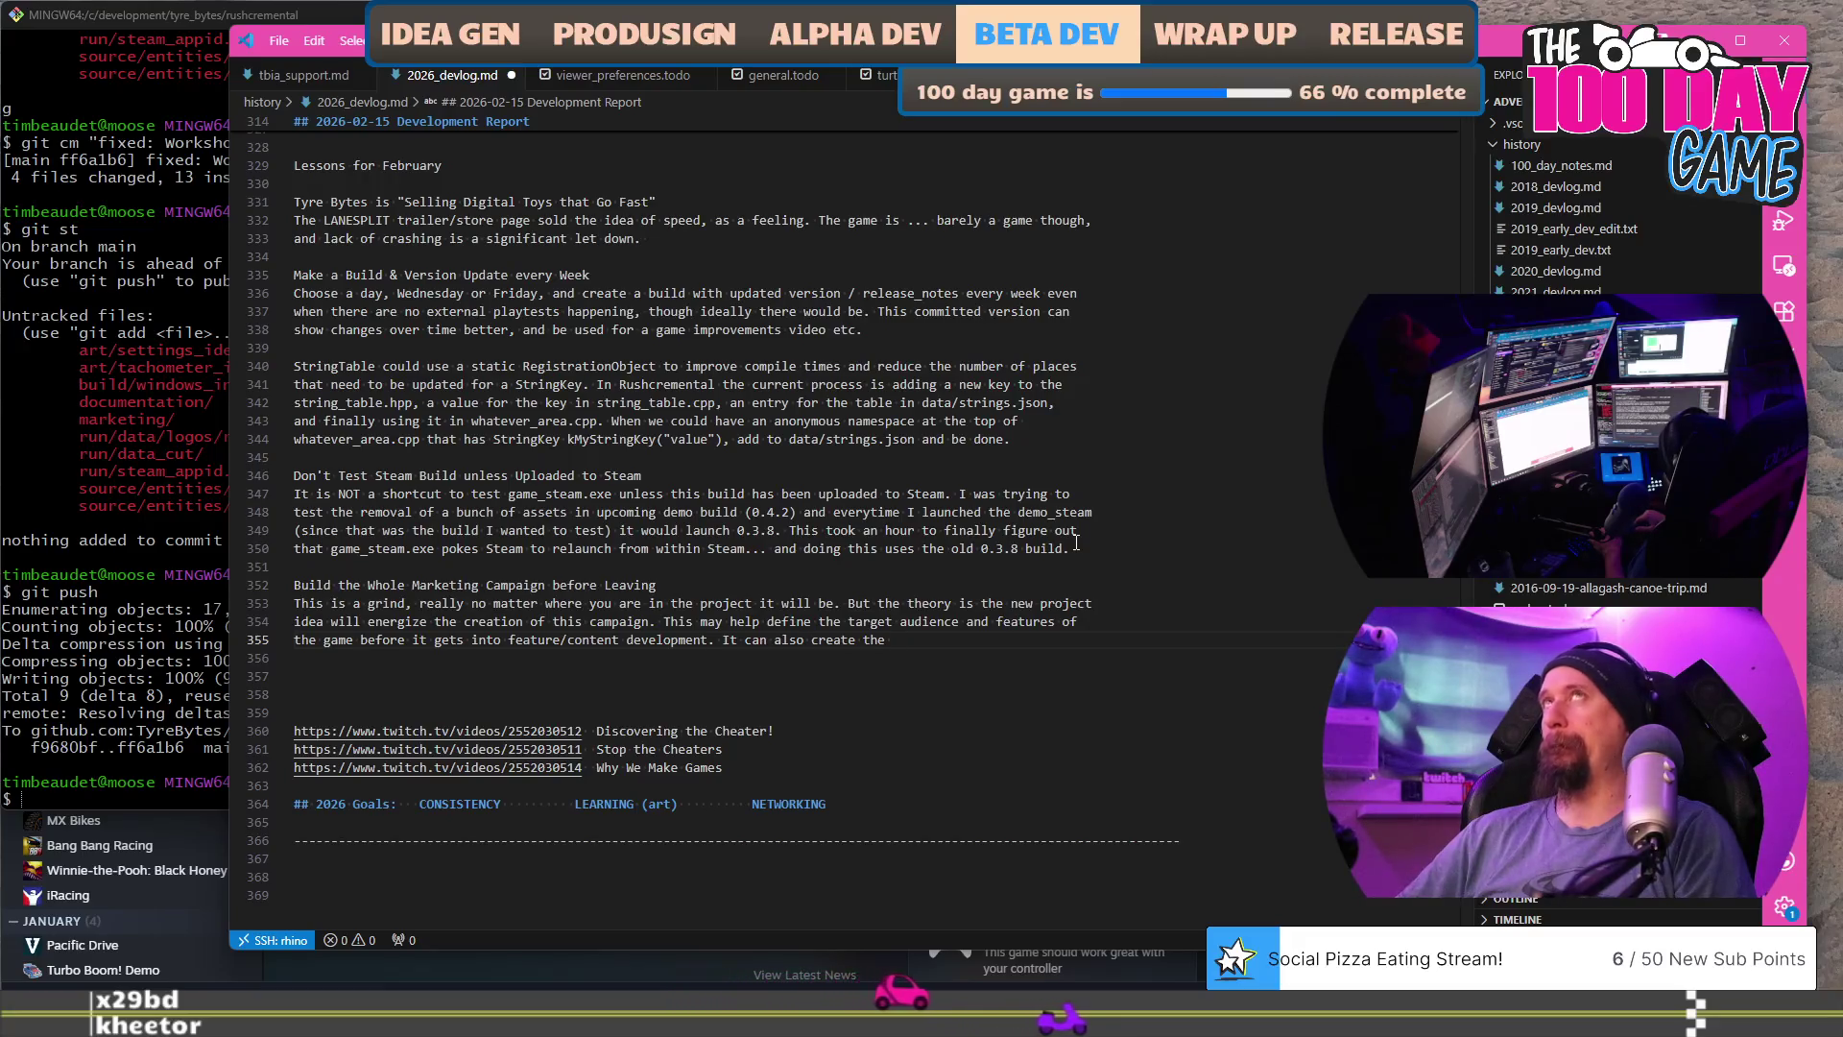
{"action": "type", "text": "b"}
{"action": "type", "text": "eats/sc"}
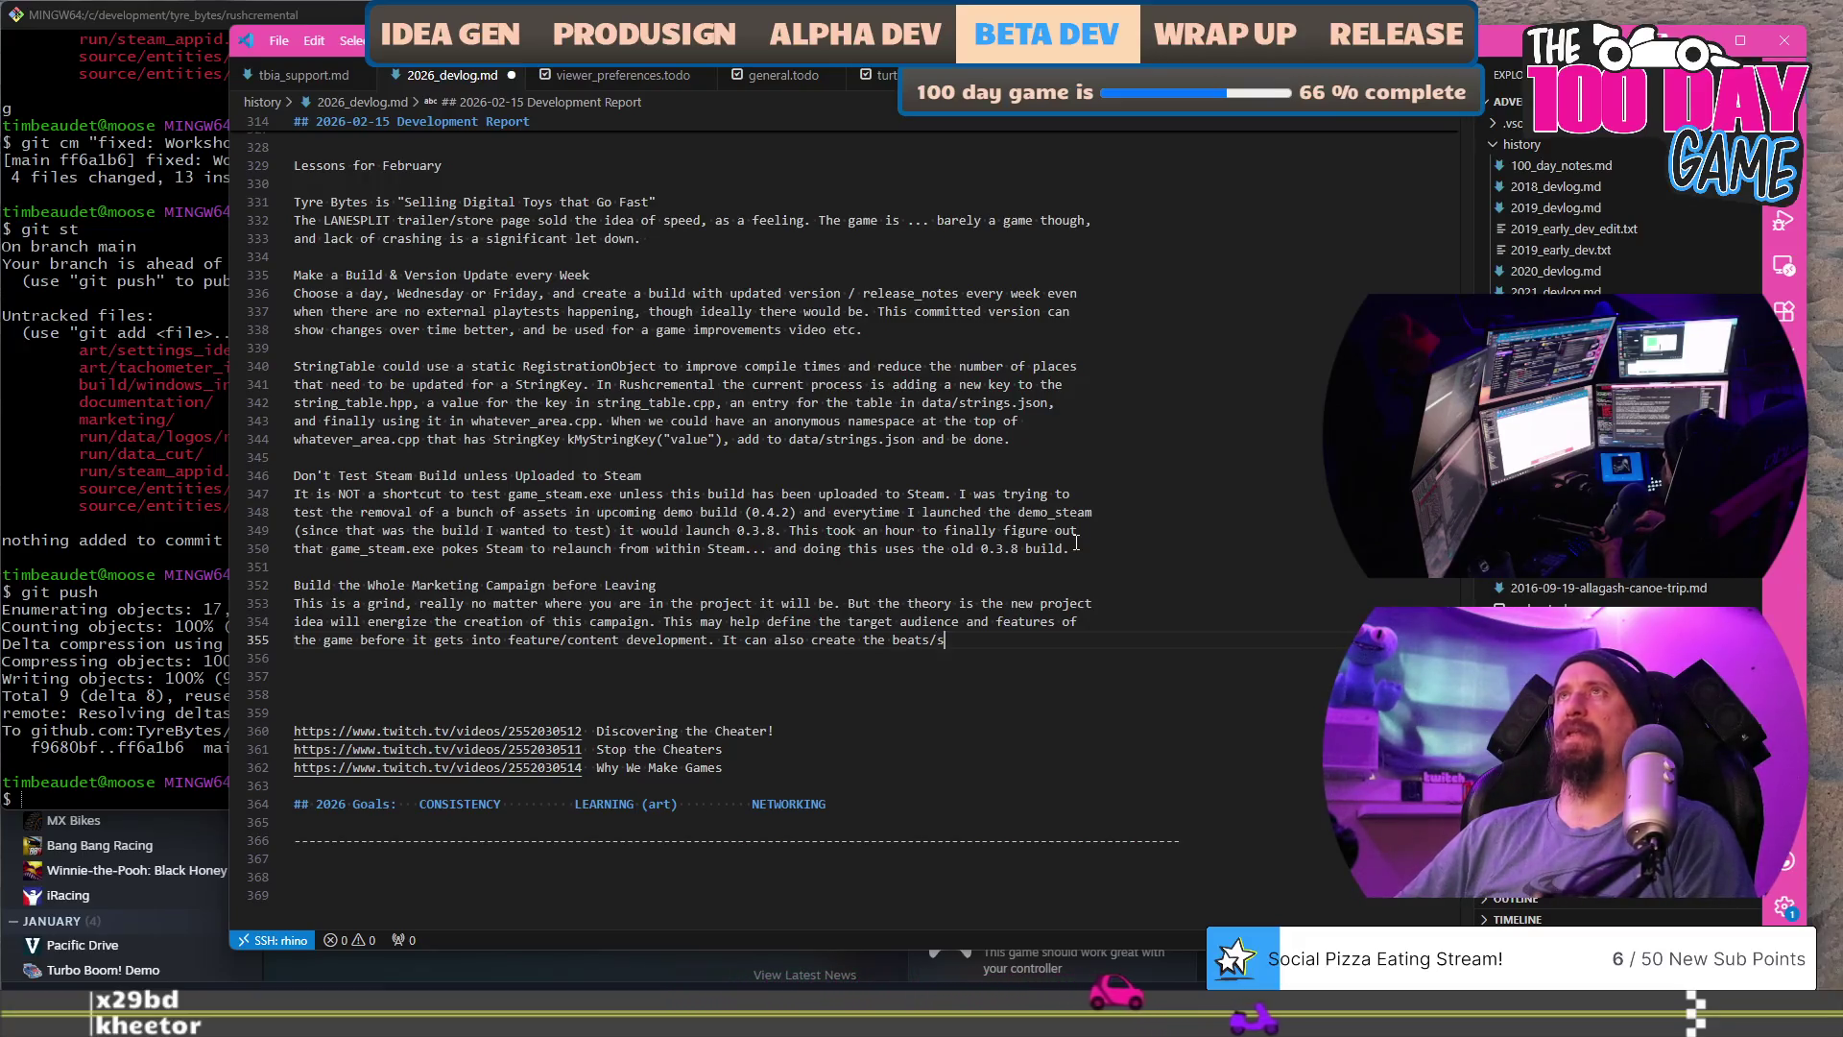
Continue the devlog's marketing-campaign paragraph after 'beats/' with 'moments that screenshots', fixing typos along the way
{"action": "key", "text": "BackSpace"}
{"action": "key", "text": "BackSpace"}
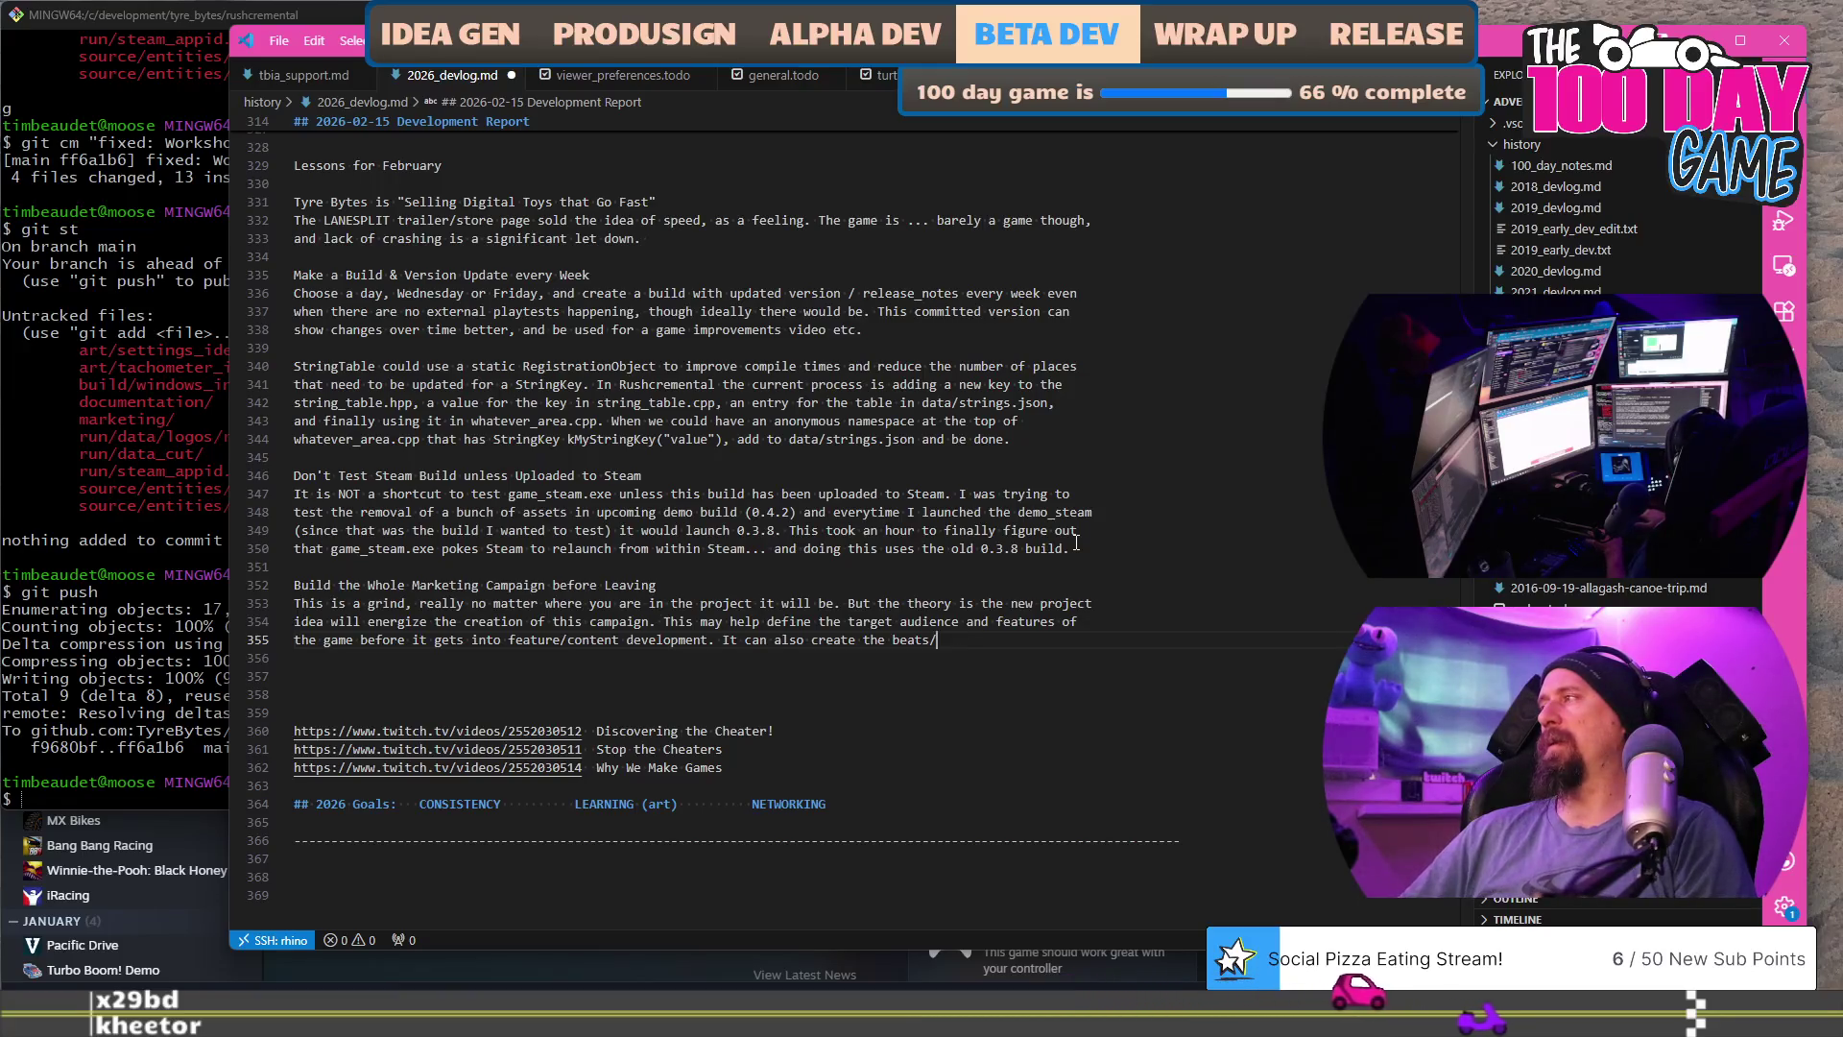
{"action": "type", "text": "moments"}
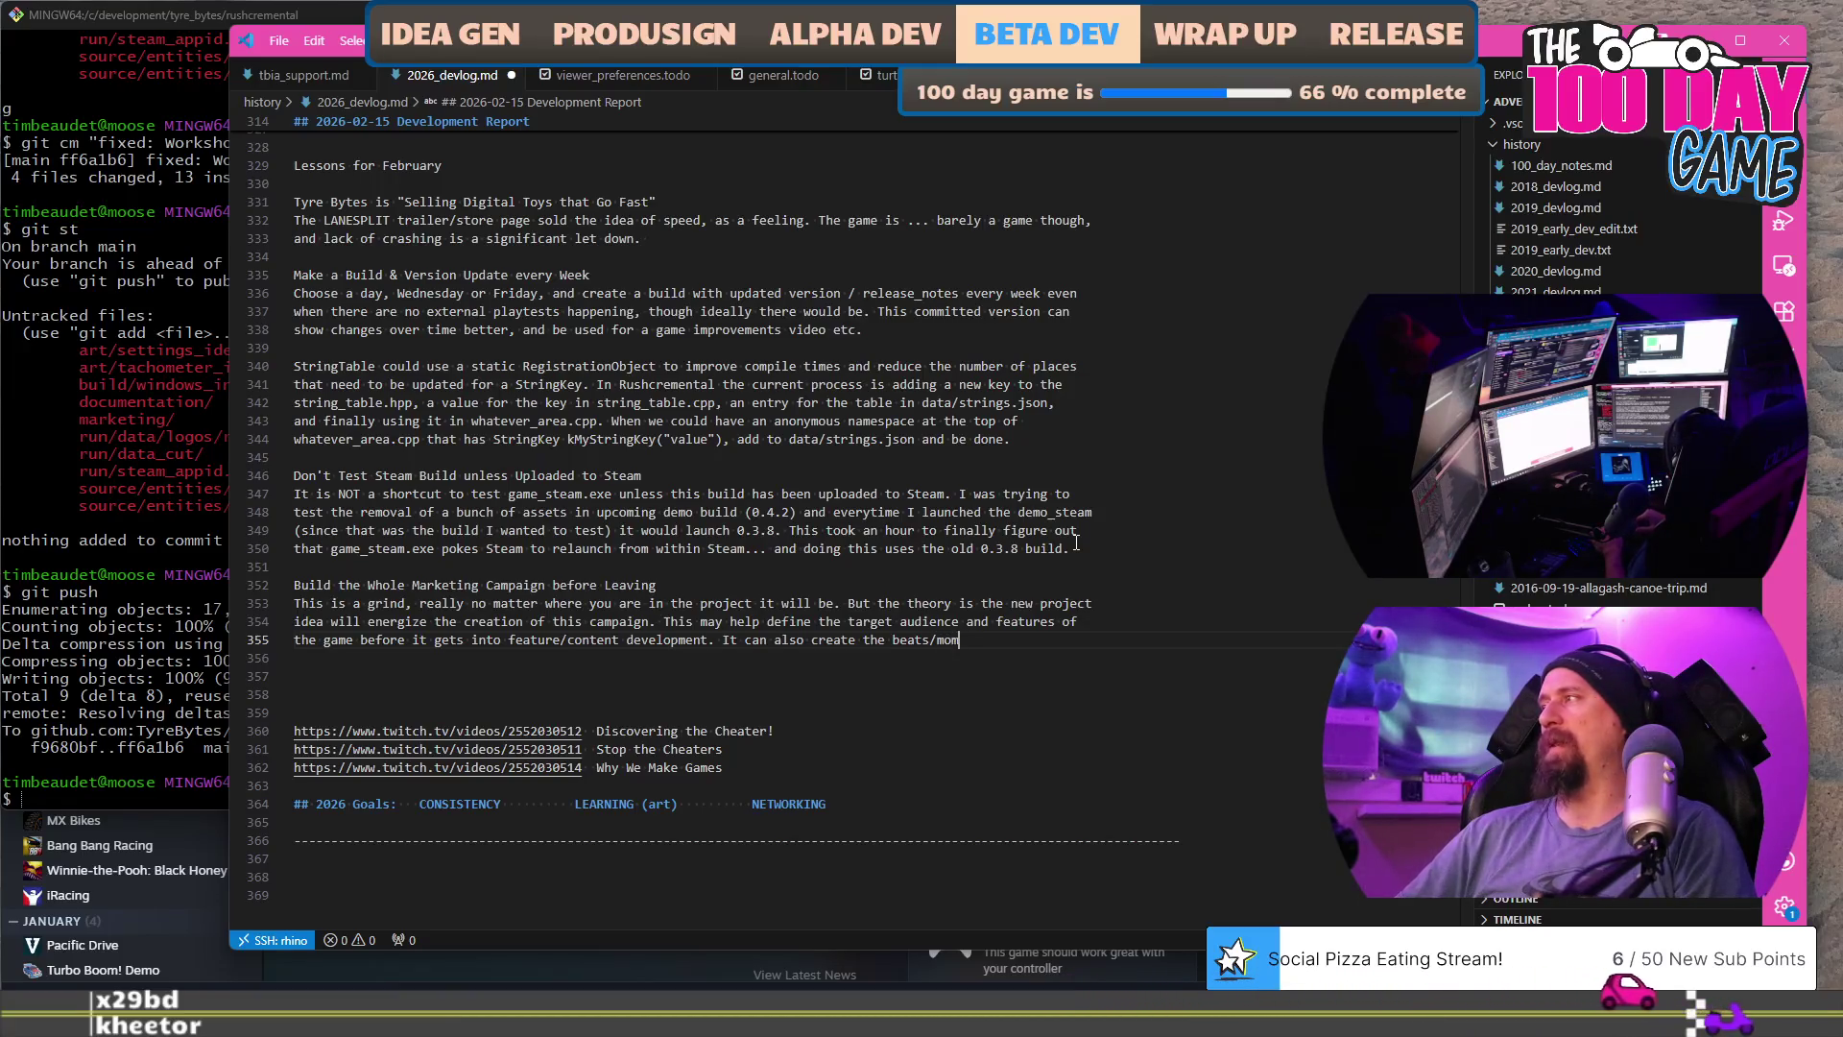
{"action": "type", "text": " that screenshots"}
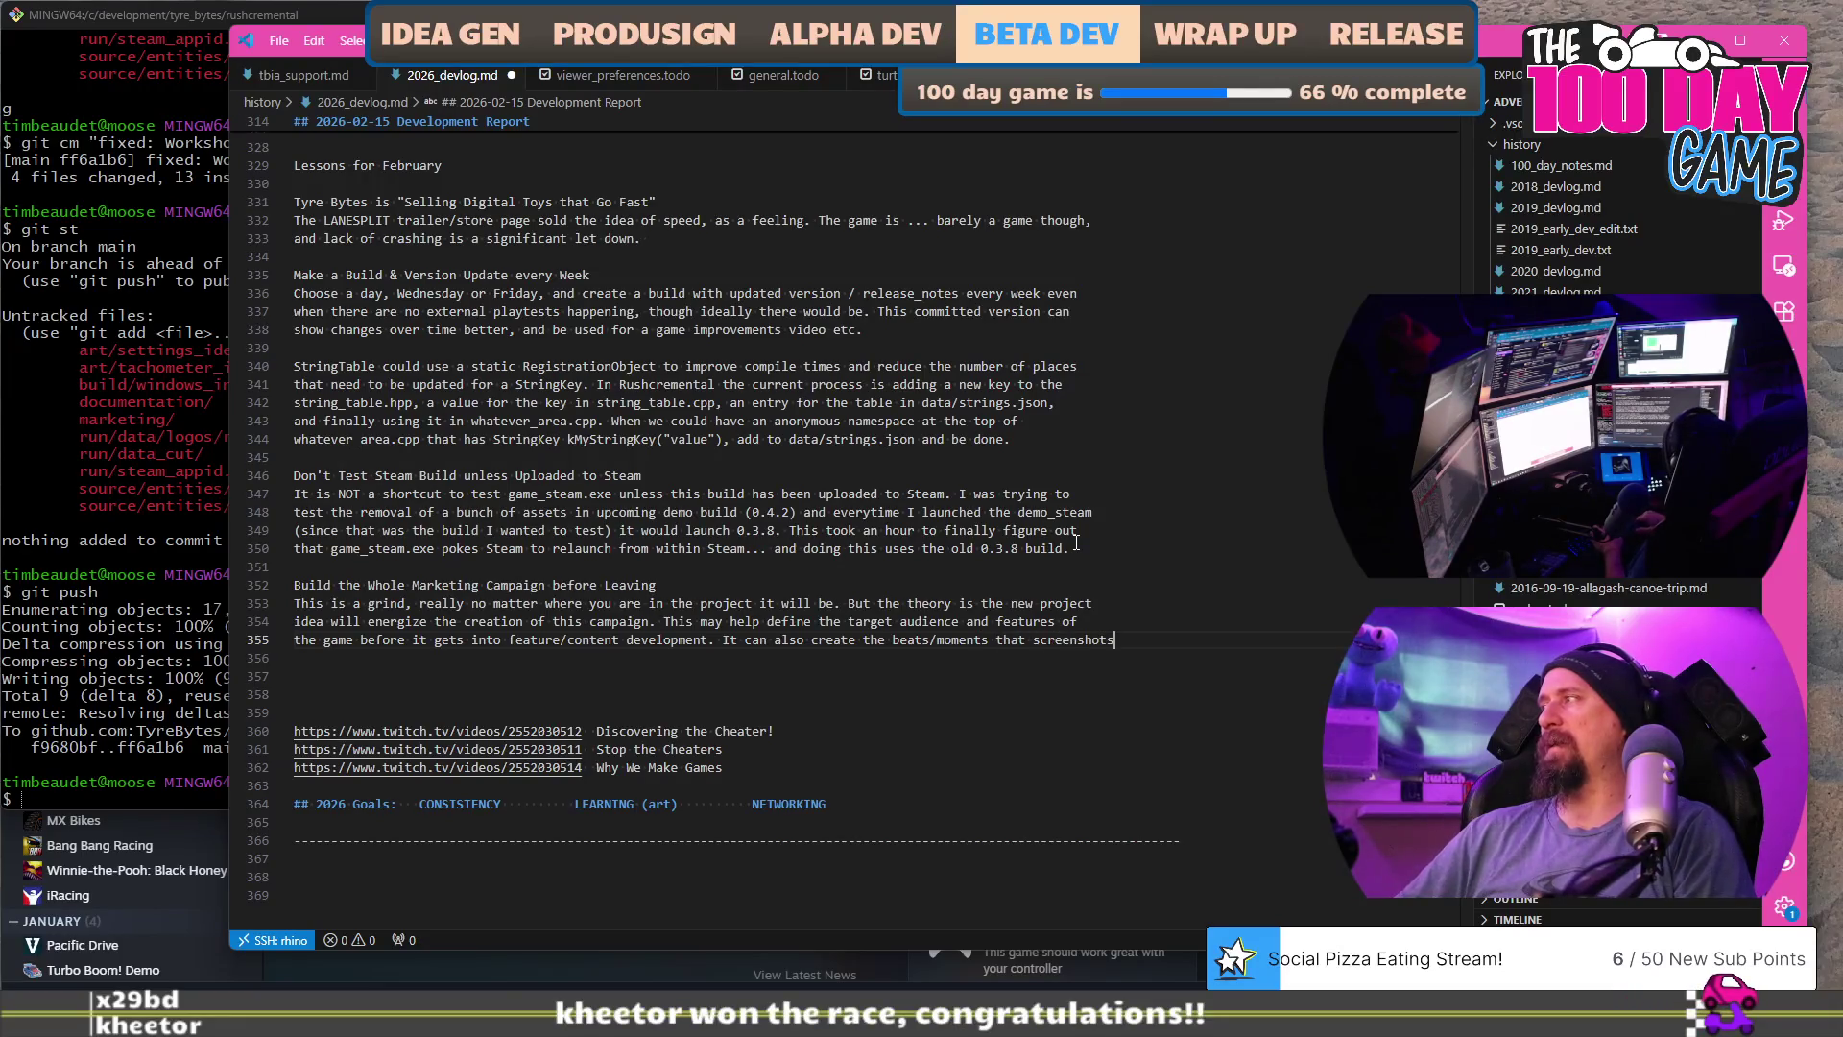
{"action": "key", "text": "Return"}
{"action": "type", "text": "and clip"}
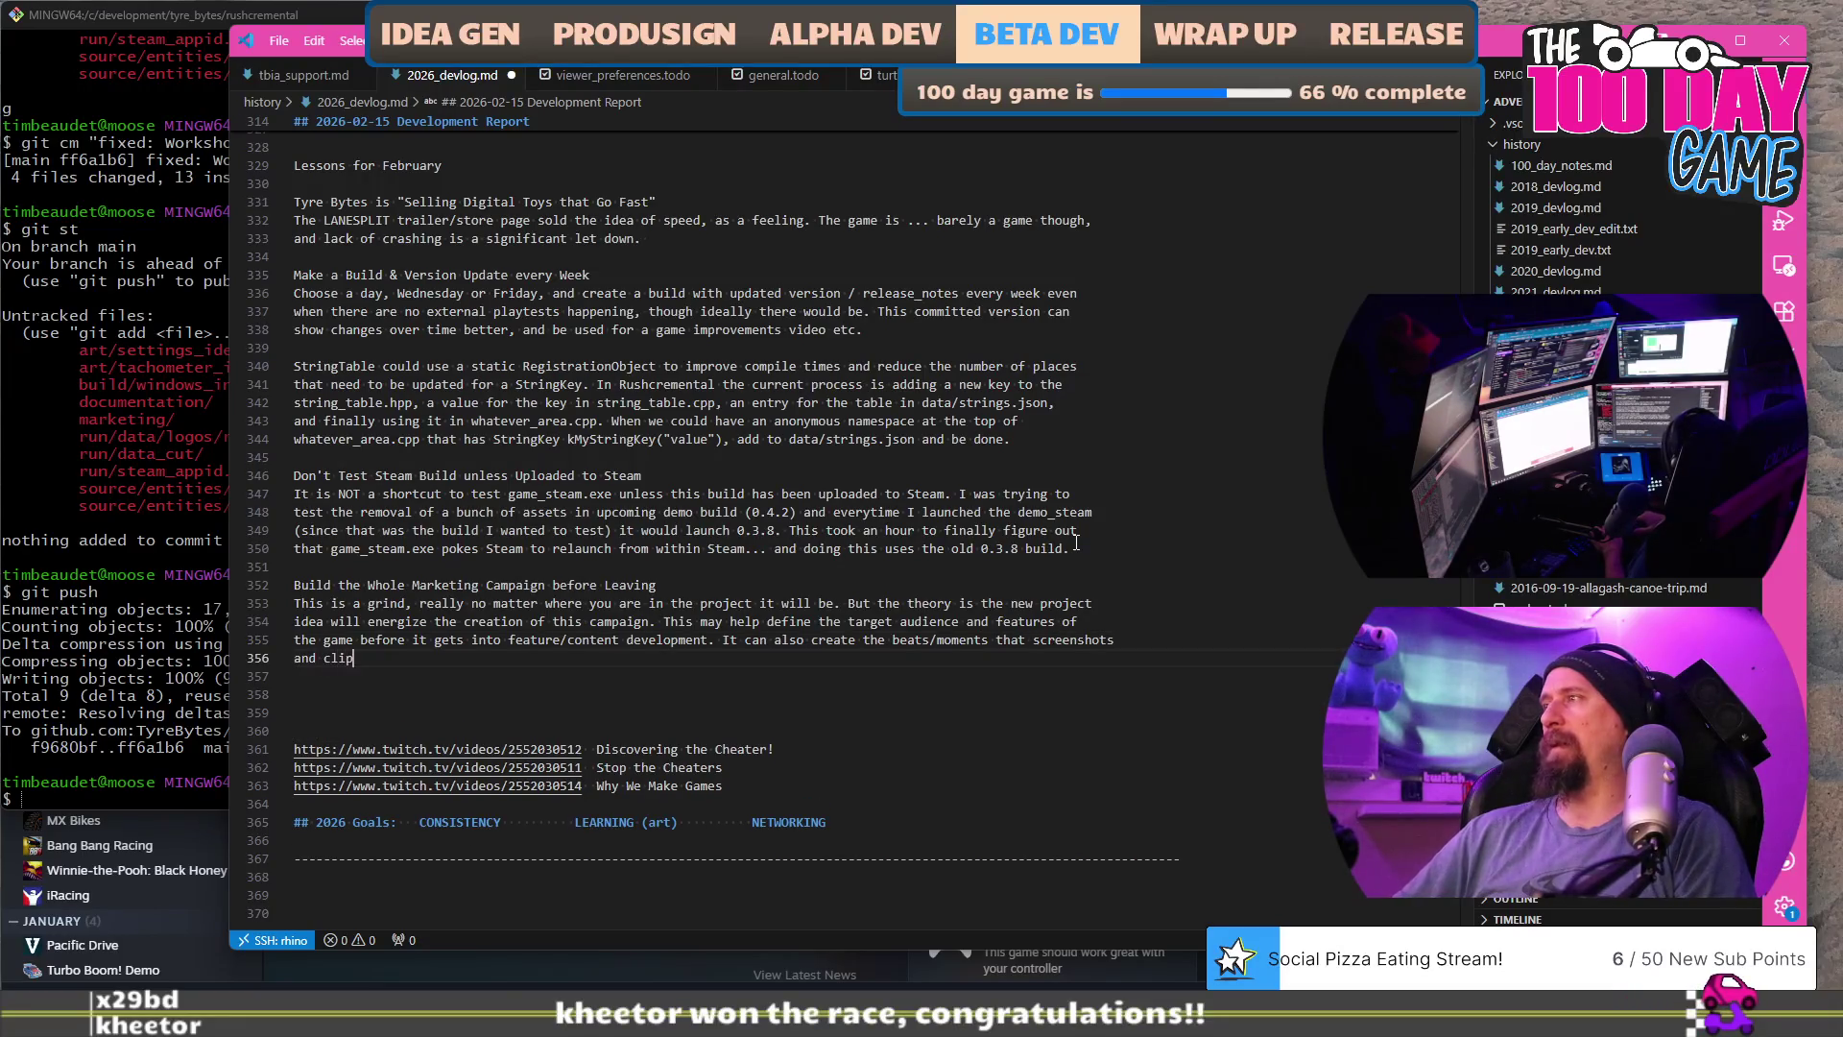
{"action": "type", "text": "UST exs"}
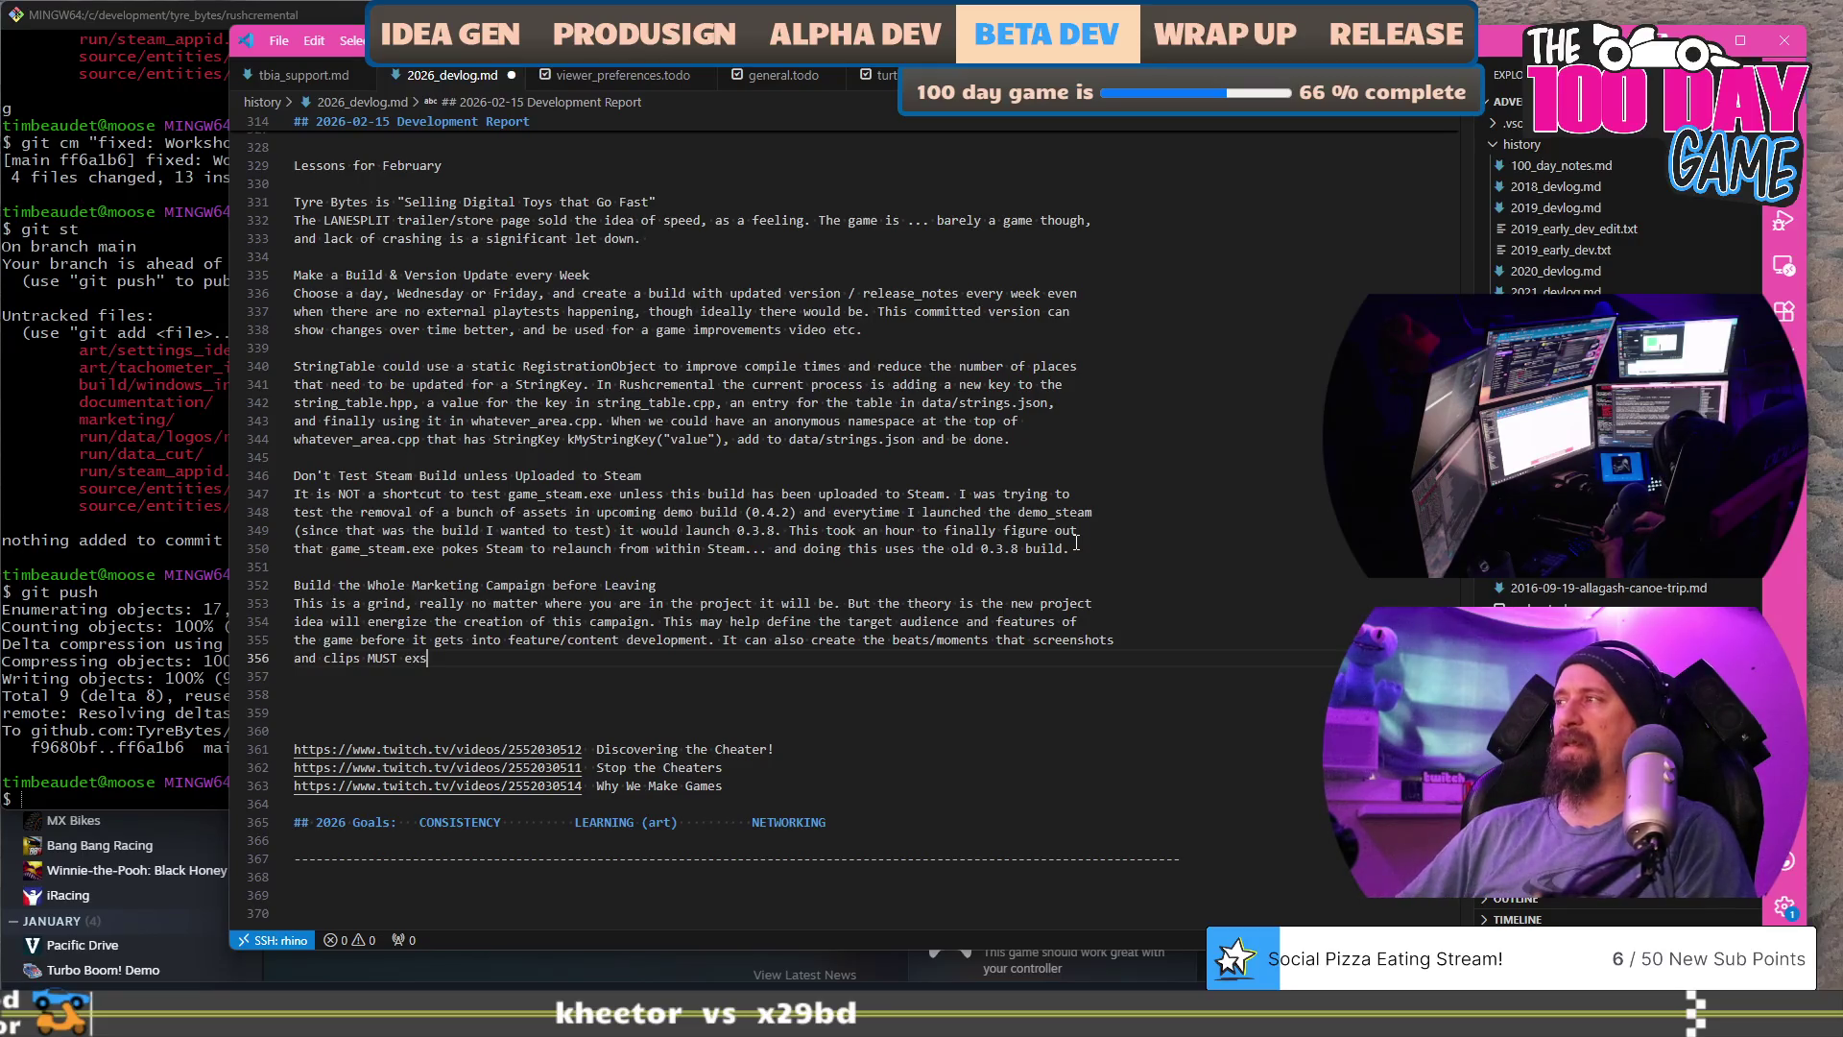
{"action": "key", "text": "BackSpace"}
{"action": "key", "text": "BackSpace"}
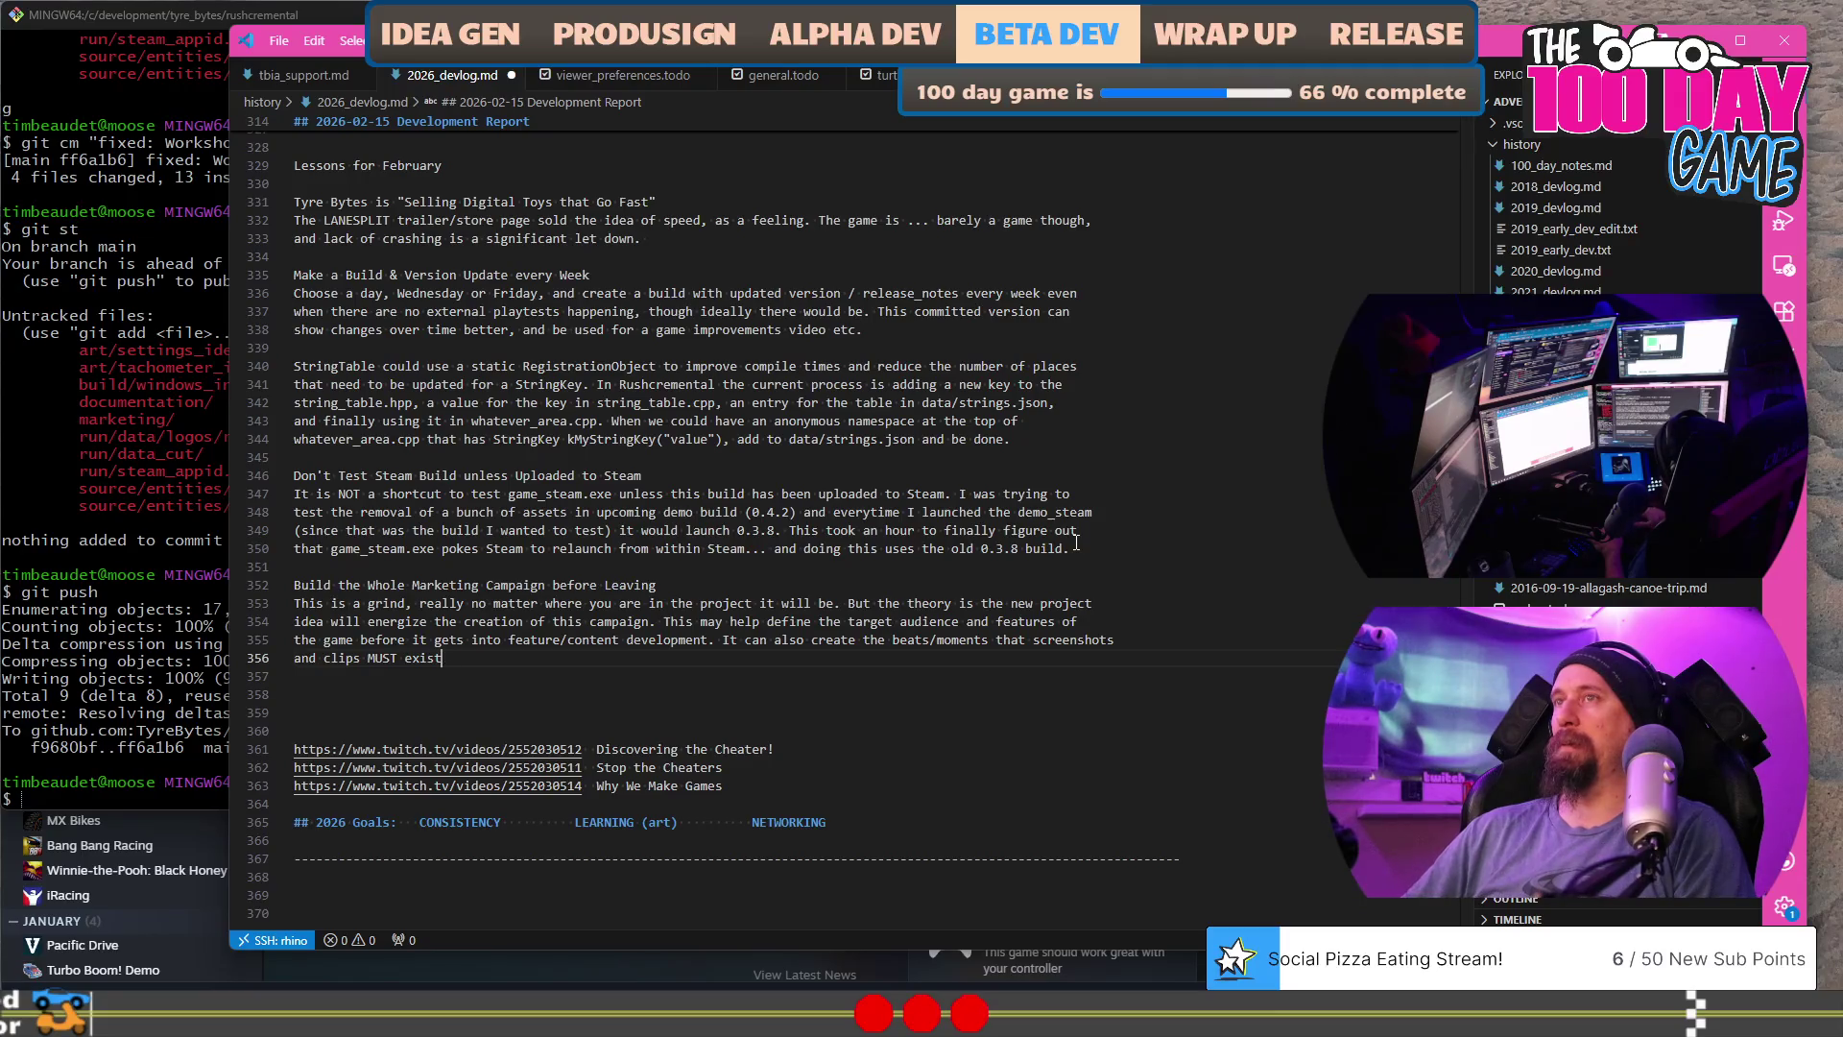
{"action": "key", "text": "BackSpace"}
Add 'and it will also protect against not having the…' and save 2026_devlog.md
{"action": "type", "text": "nd it w"}
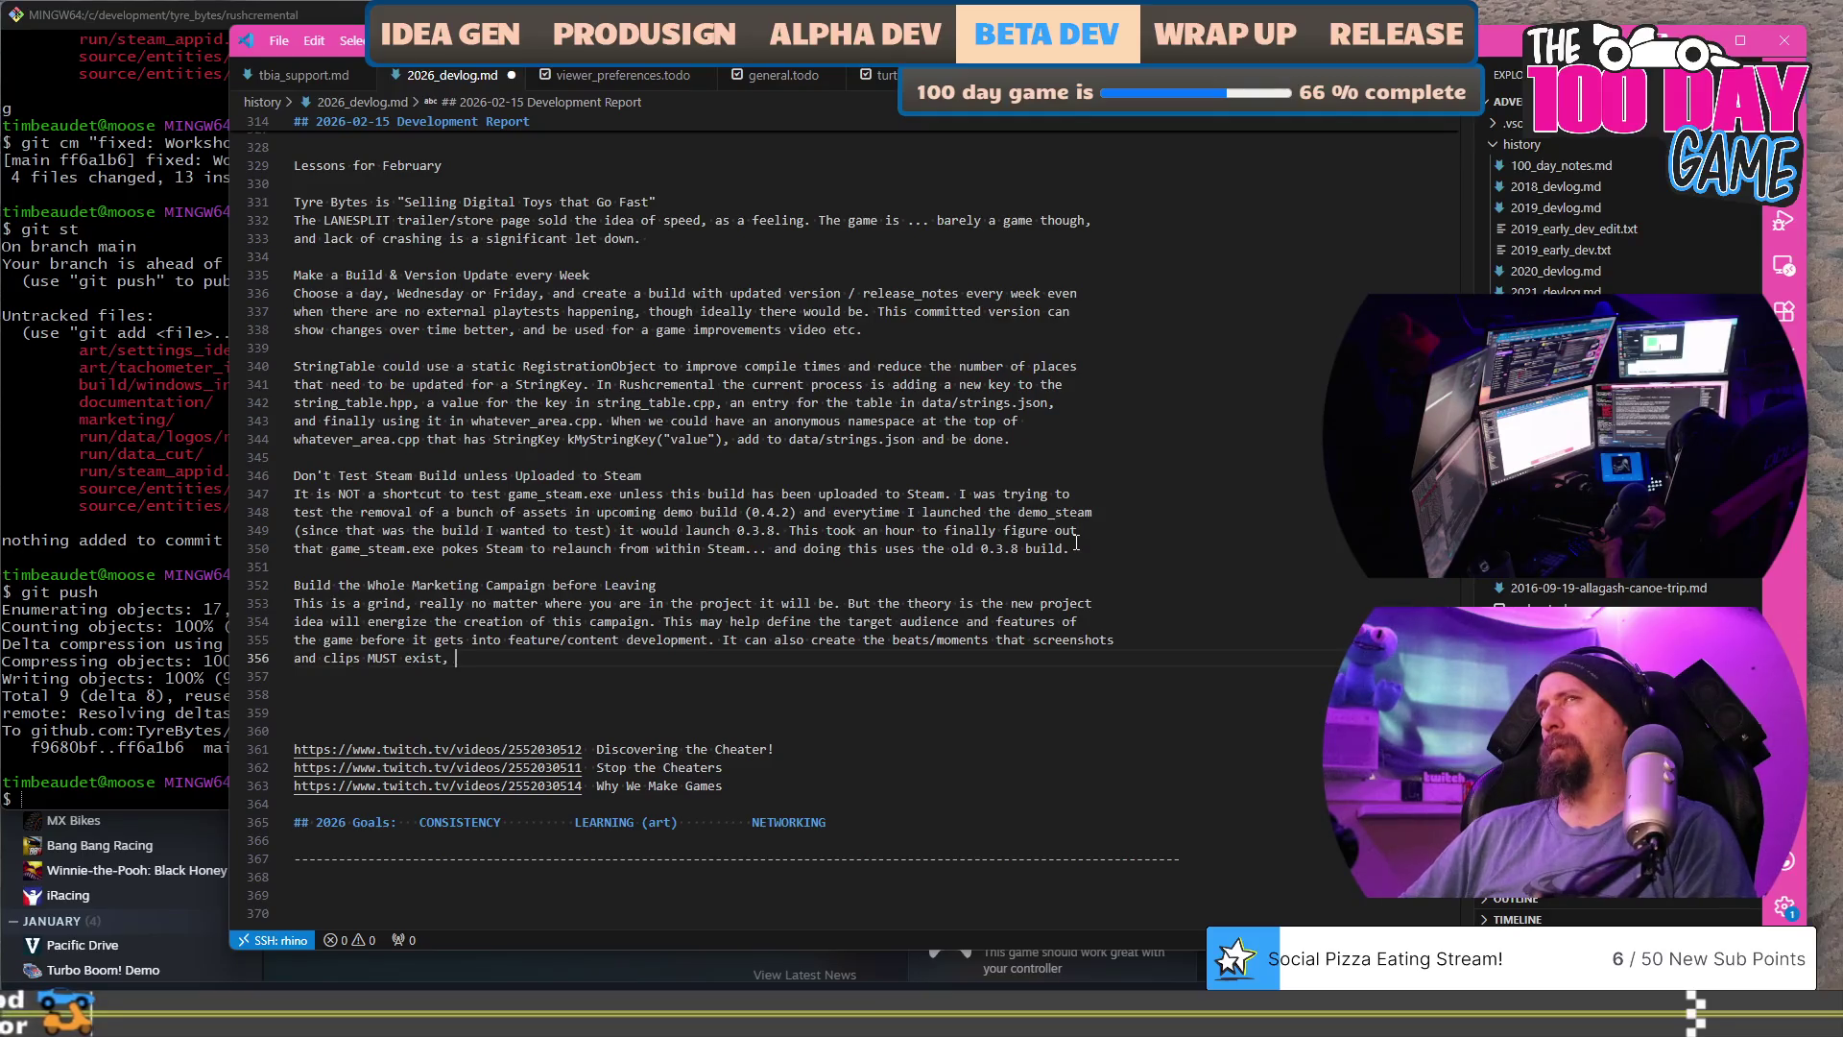
{"action": "type", "text": "on't"}
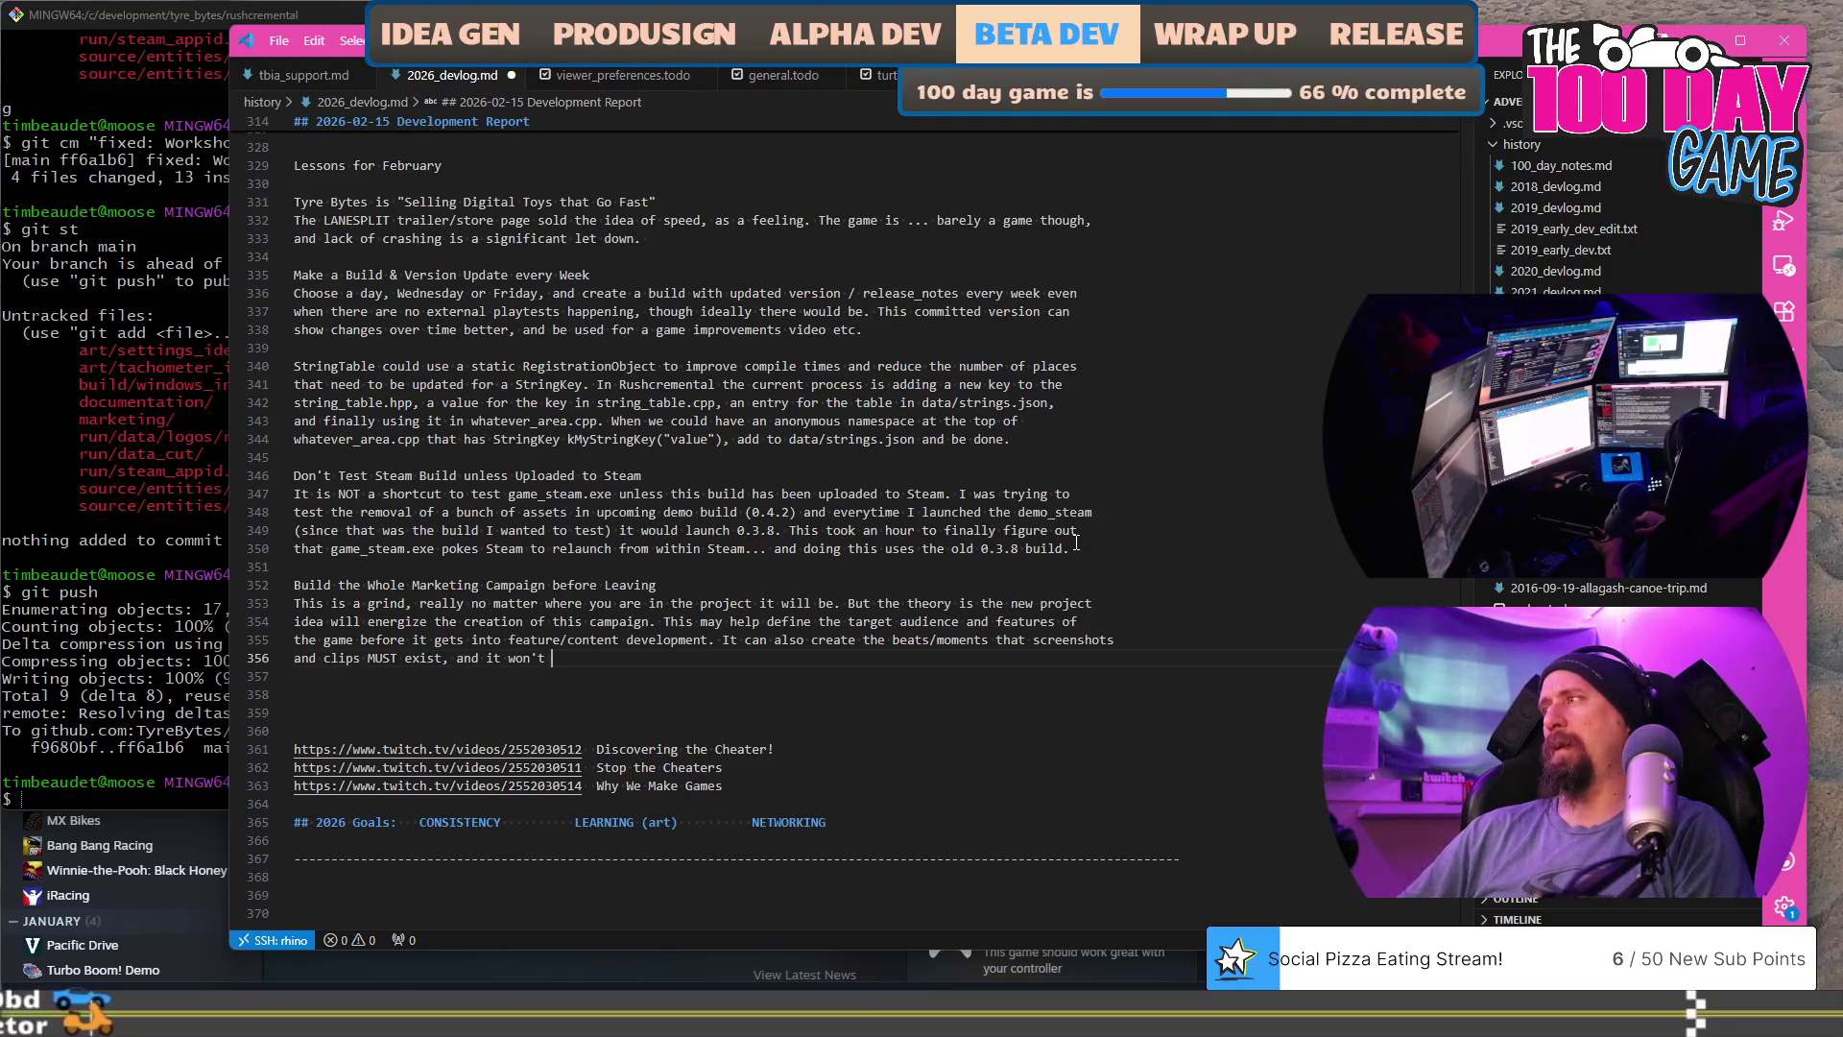
{"action": "key", "text": "BackSpace"}
{"action": "key", "text": "BackSpace"}
{"action": "key", "text": "BackSpace"}
{"action": "type", "text": "ill also protec"}
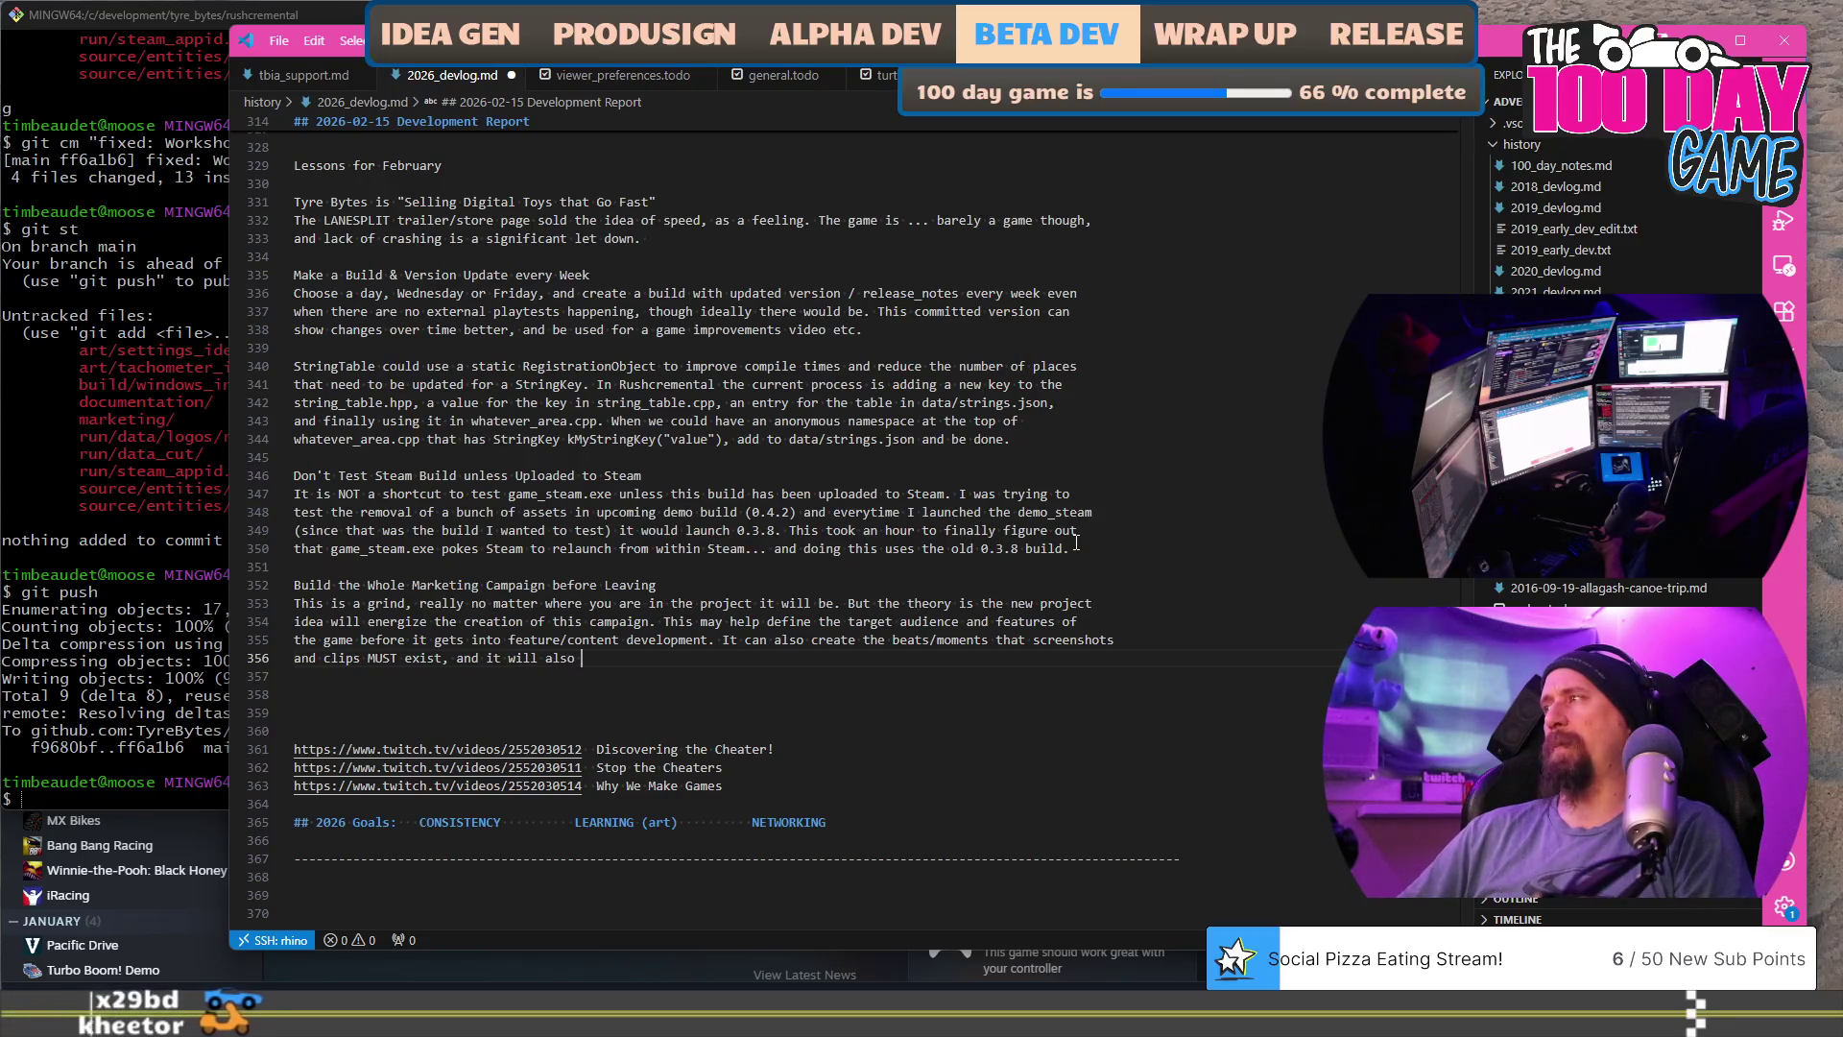
{"action": "type", "text": "t"}
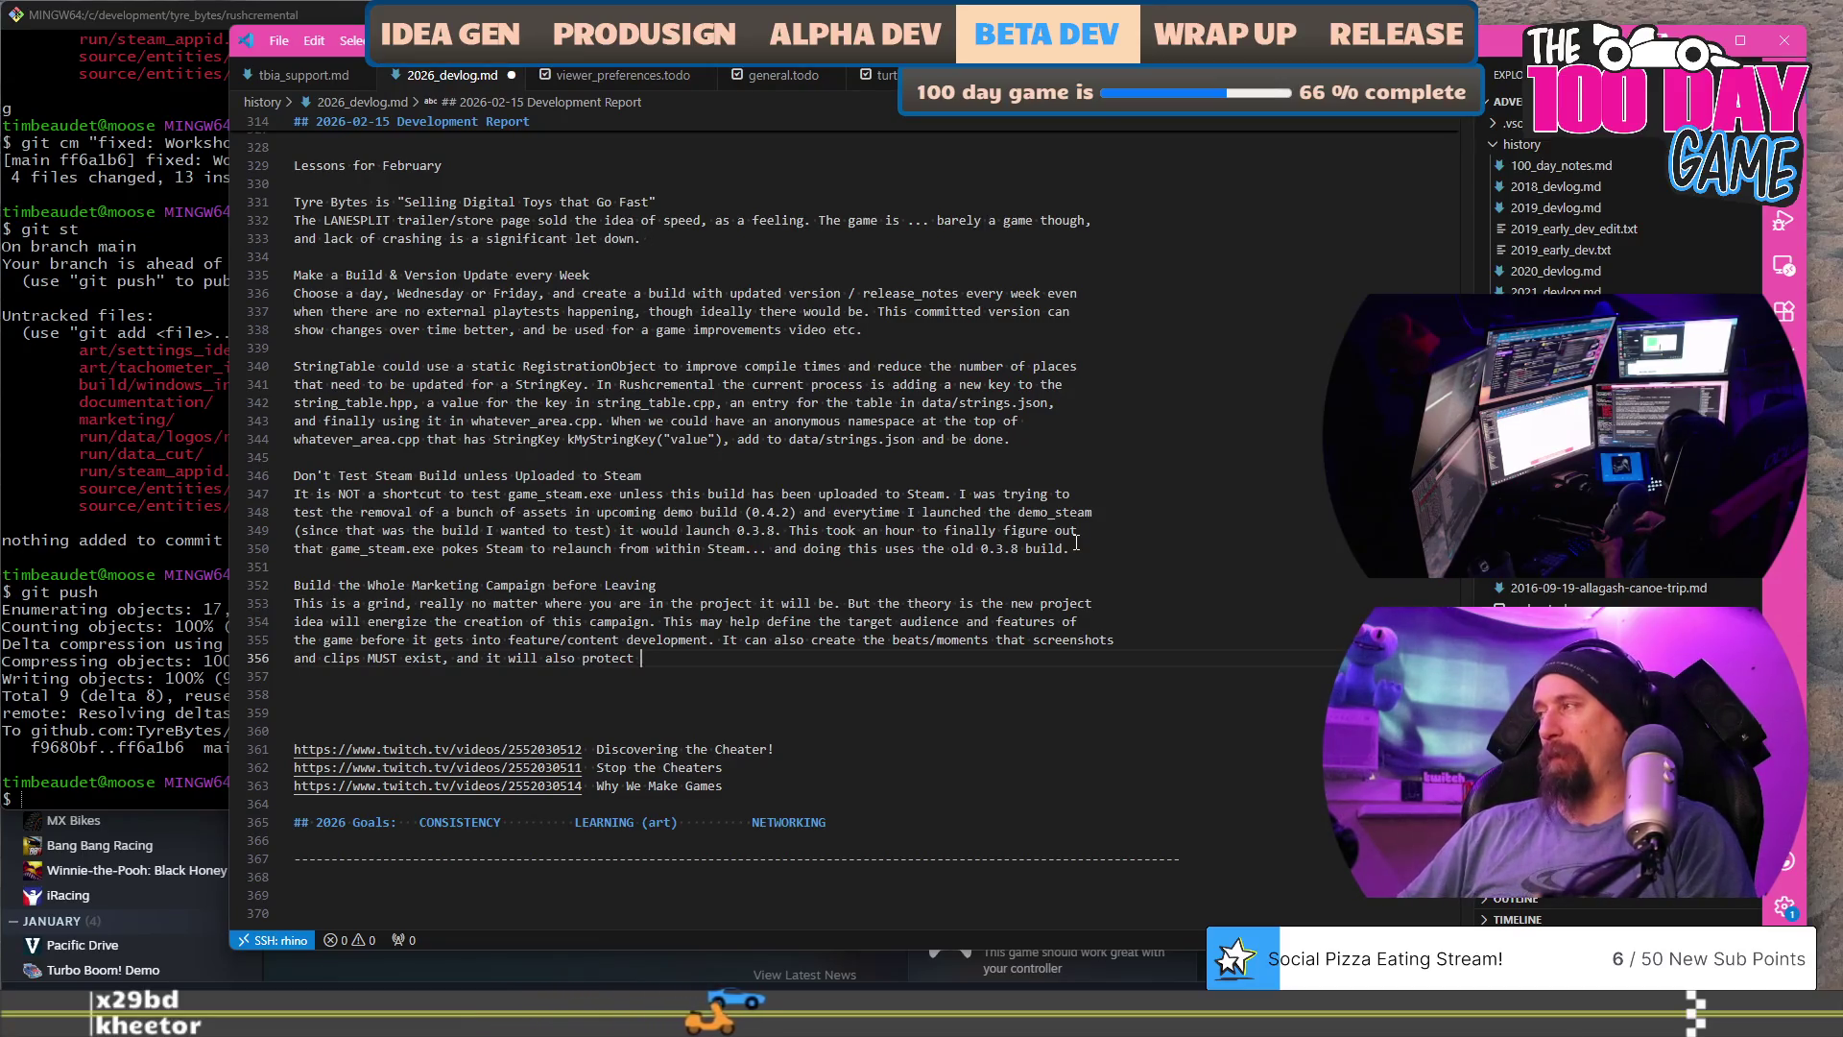
{"action": "type", "text": "gainst"}
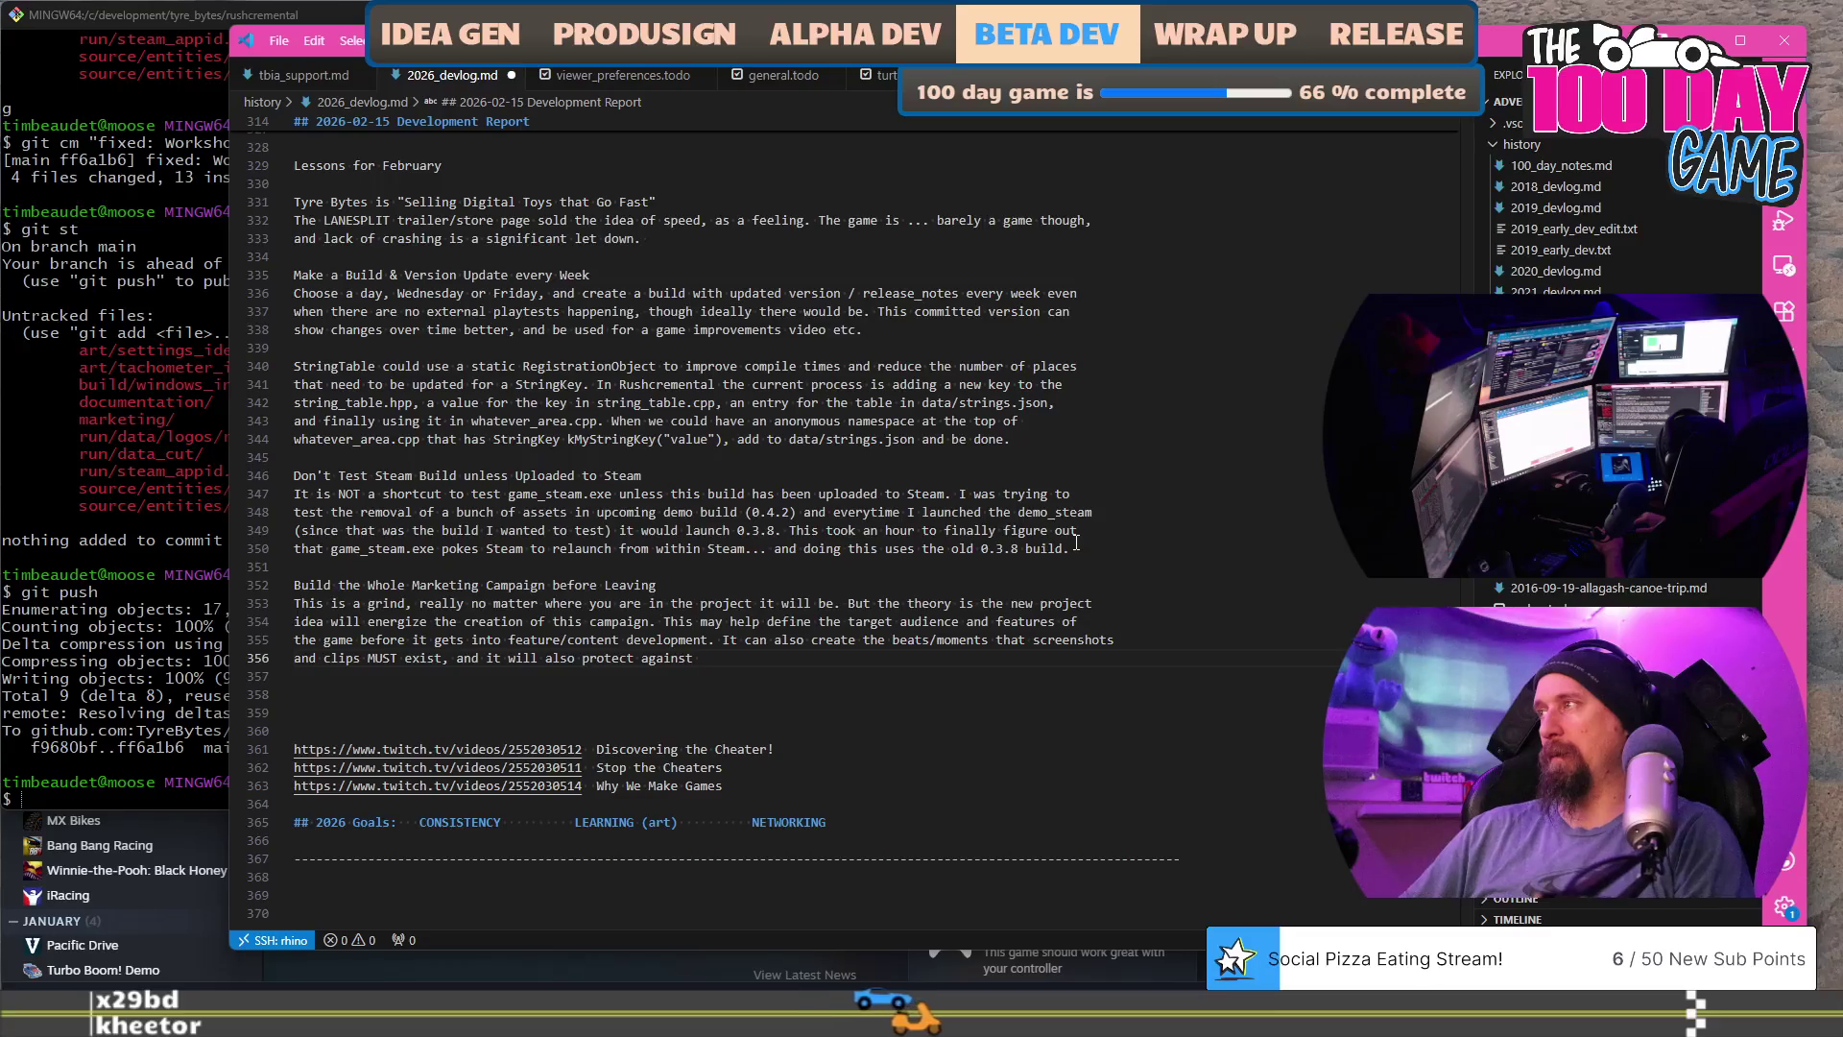
{"action": "type", "text": "s"}
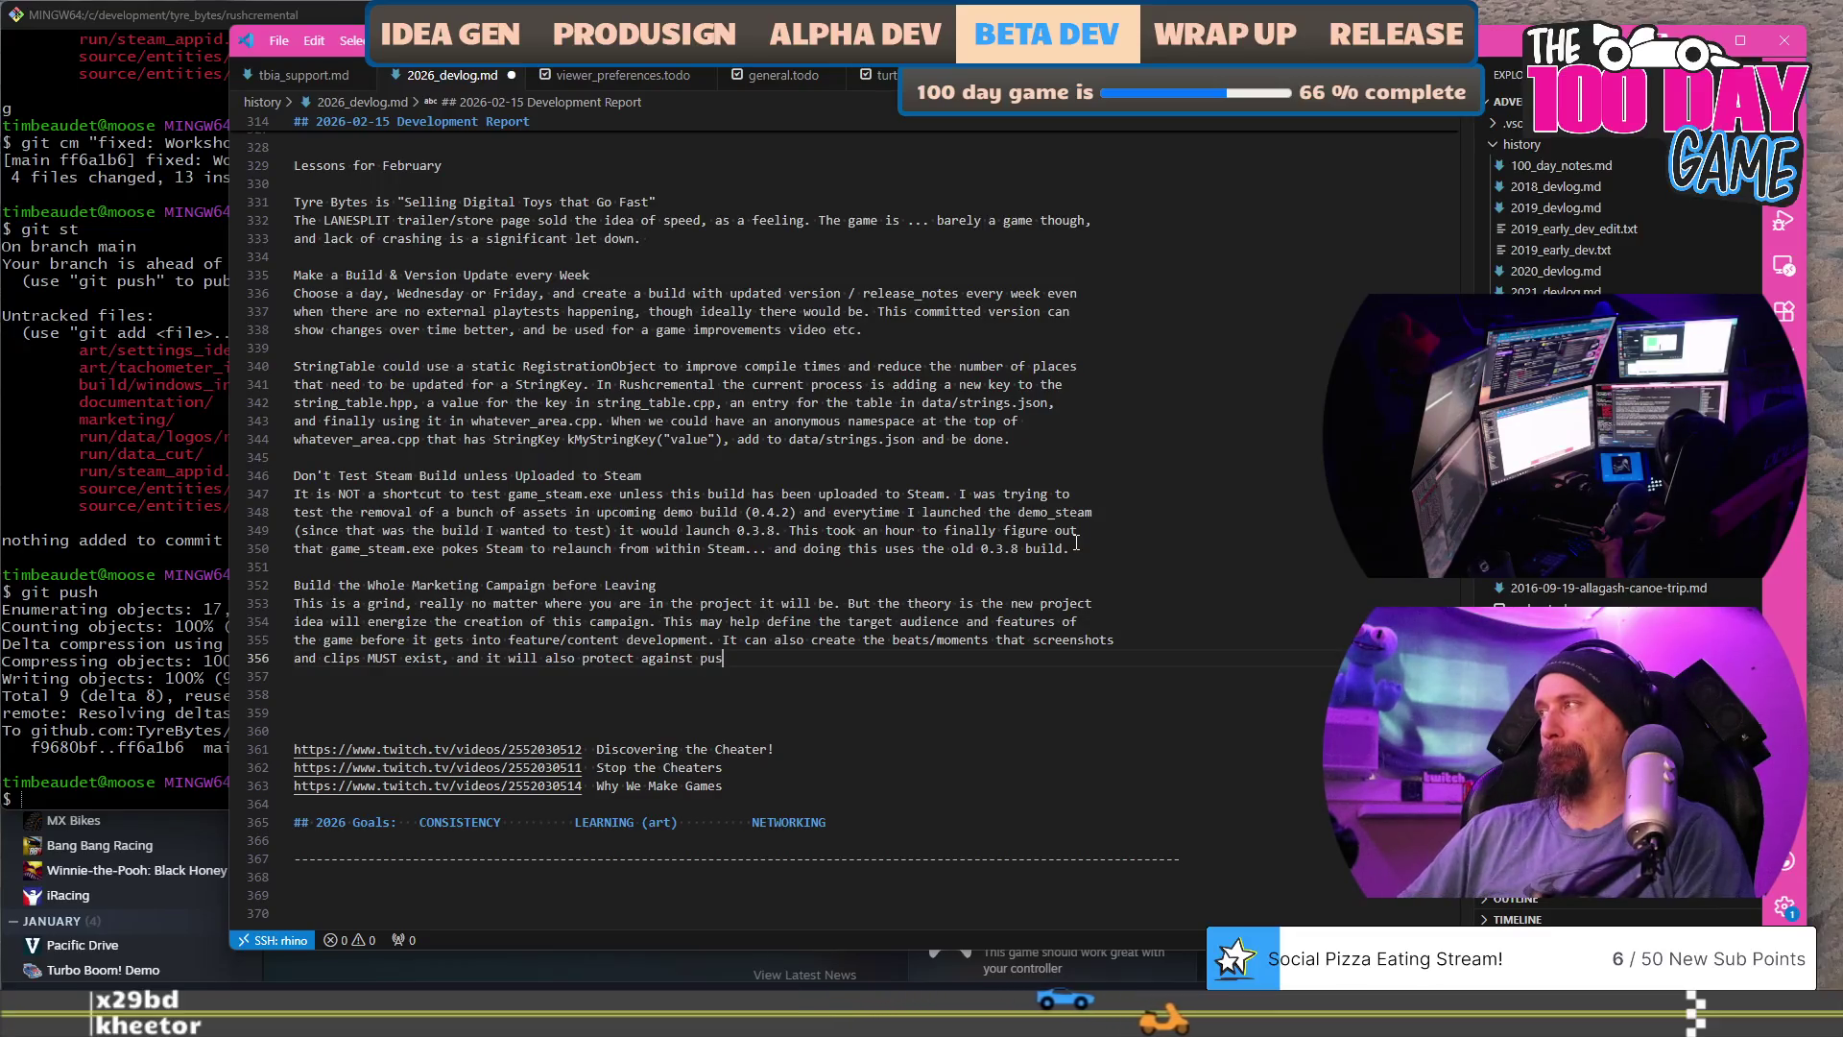
{"action": "key", "text": "BackSpace"}
{"action": "key", "text": "BackSpace"}
{"action": "key", "text": "BackSpace"}
{"action": "type", "text": "not having t"}
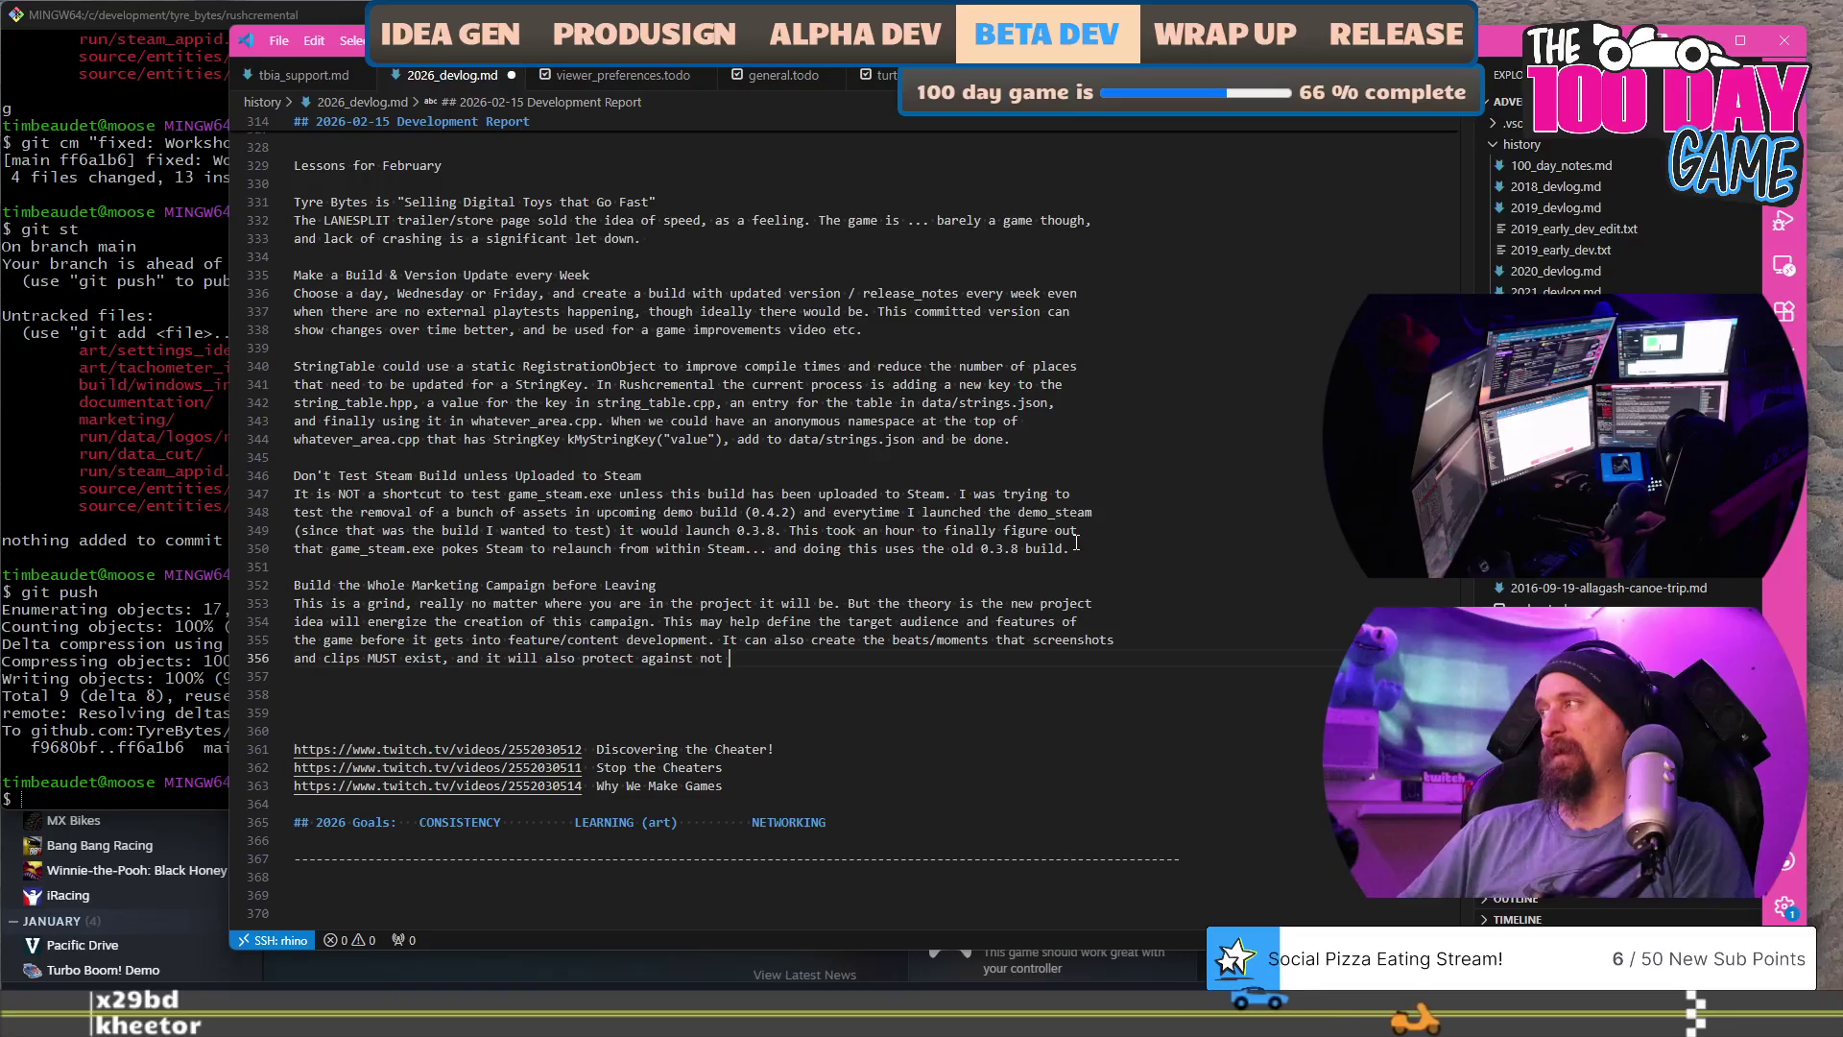
{"action": "type", "text": "he "}
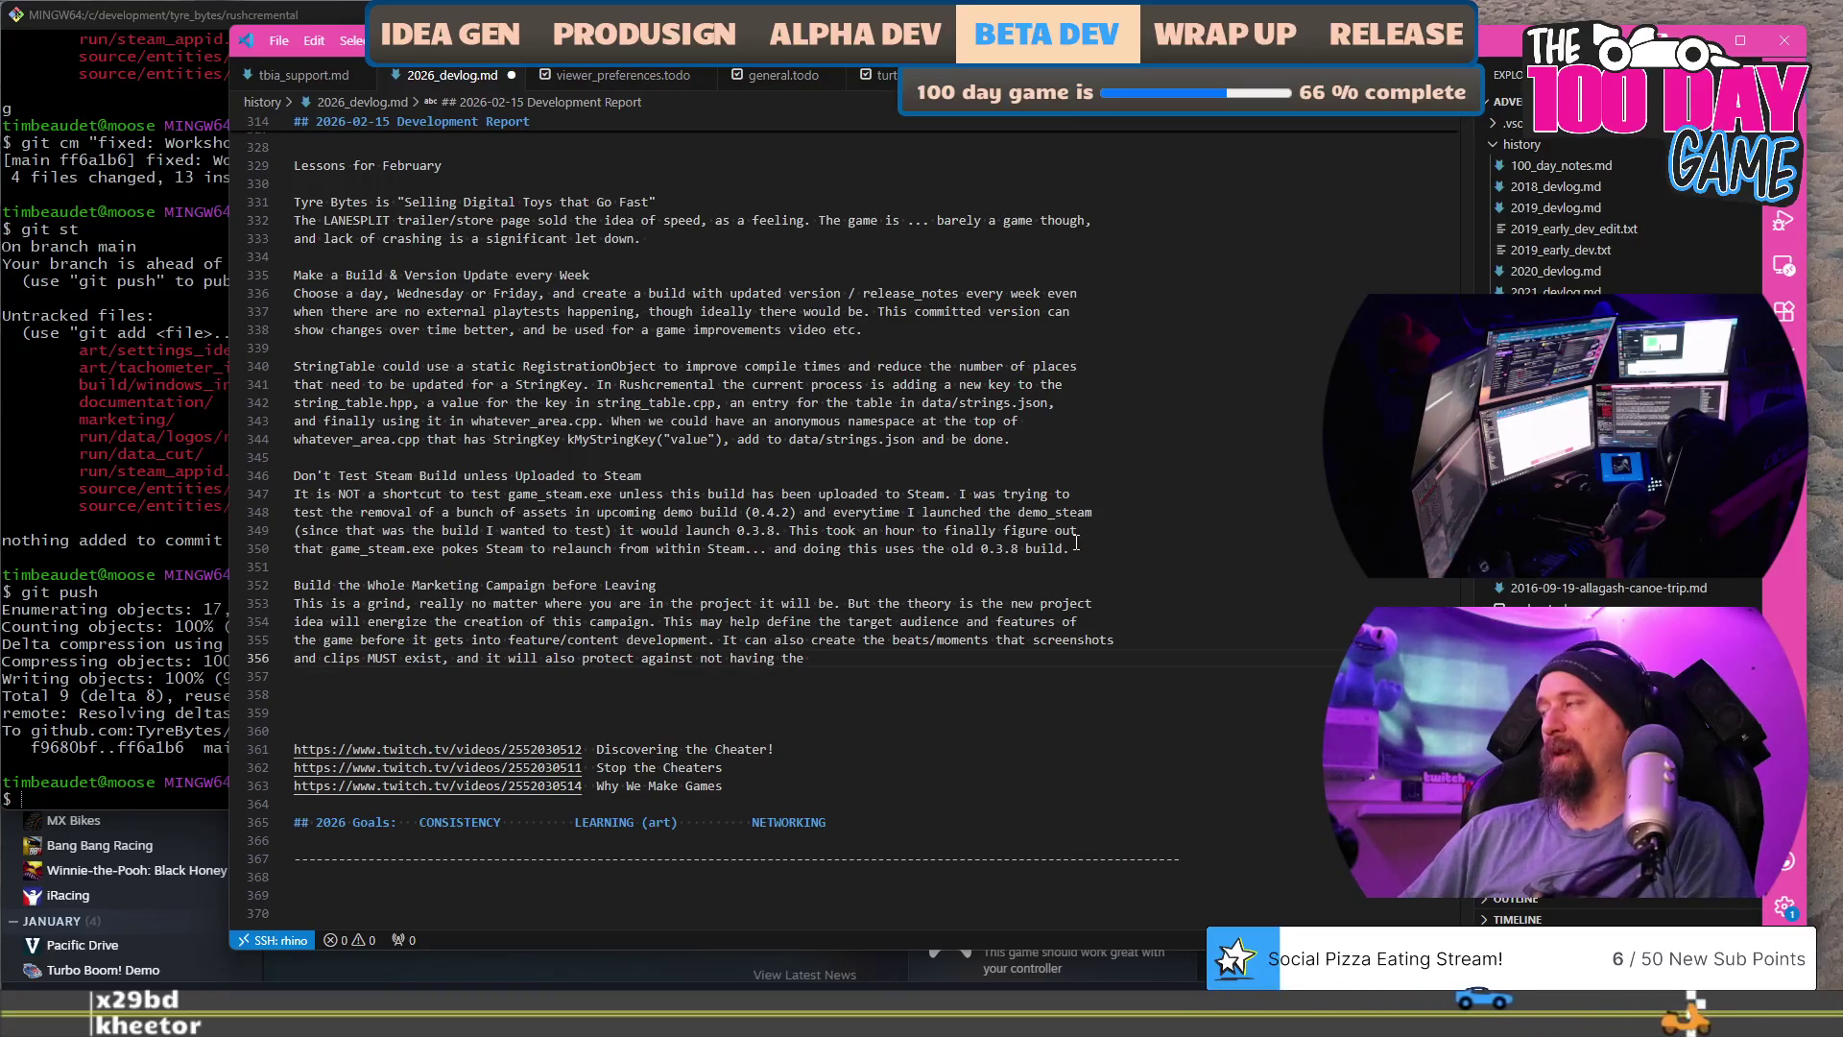
{"action": "type", "text": "the content later."}
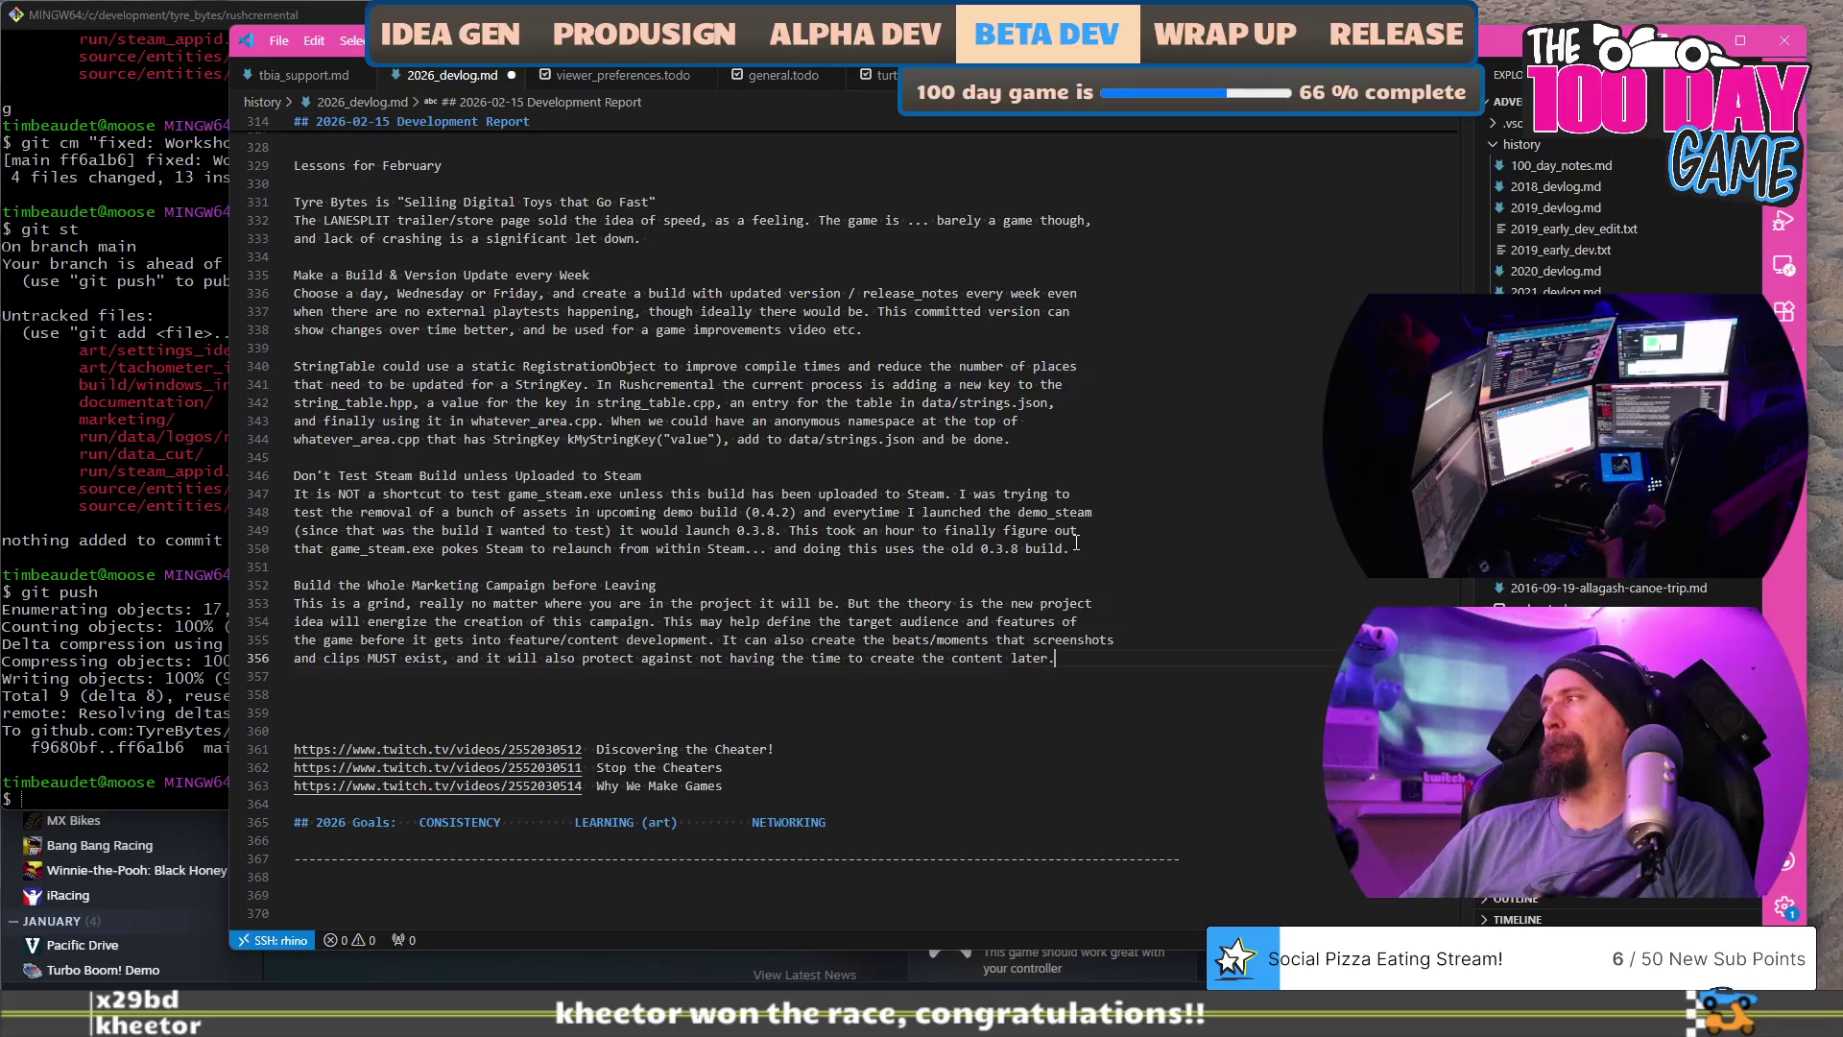
{"action": "key", "text": "ctrl+s"}
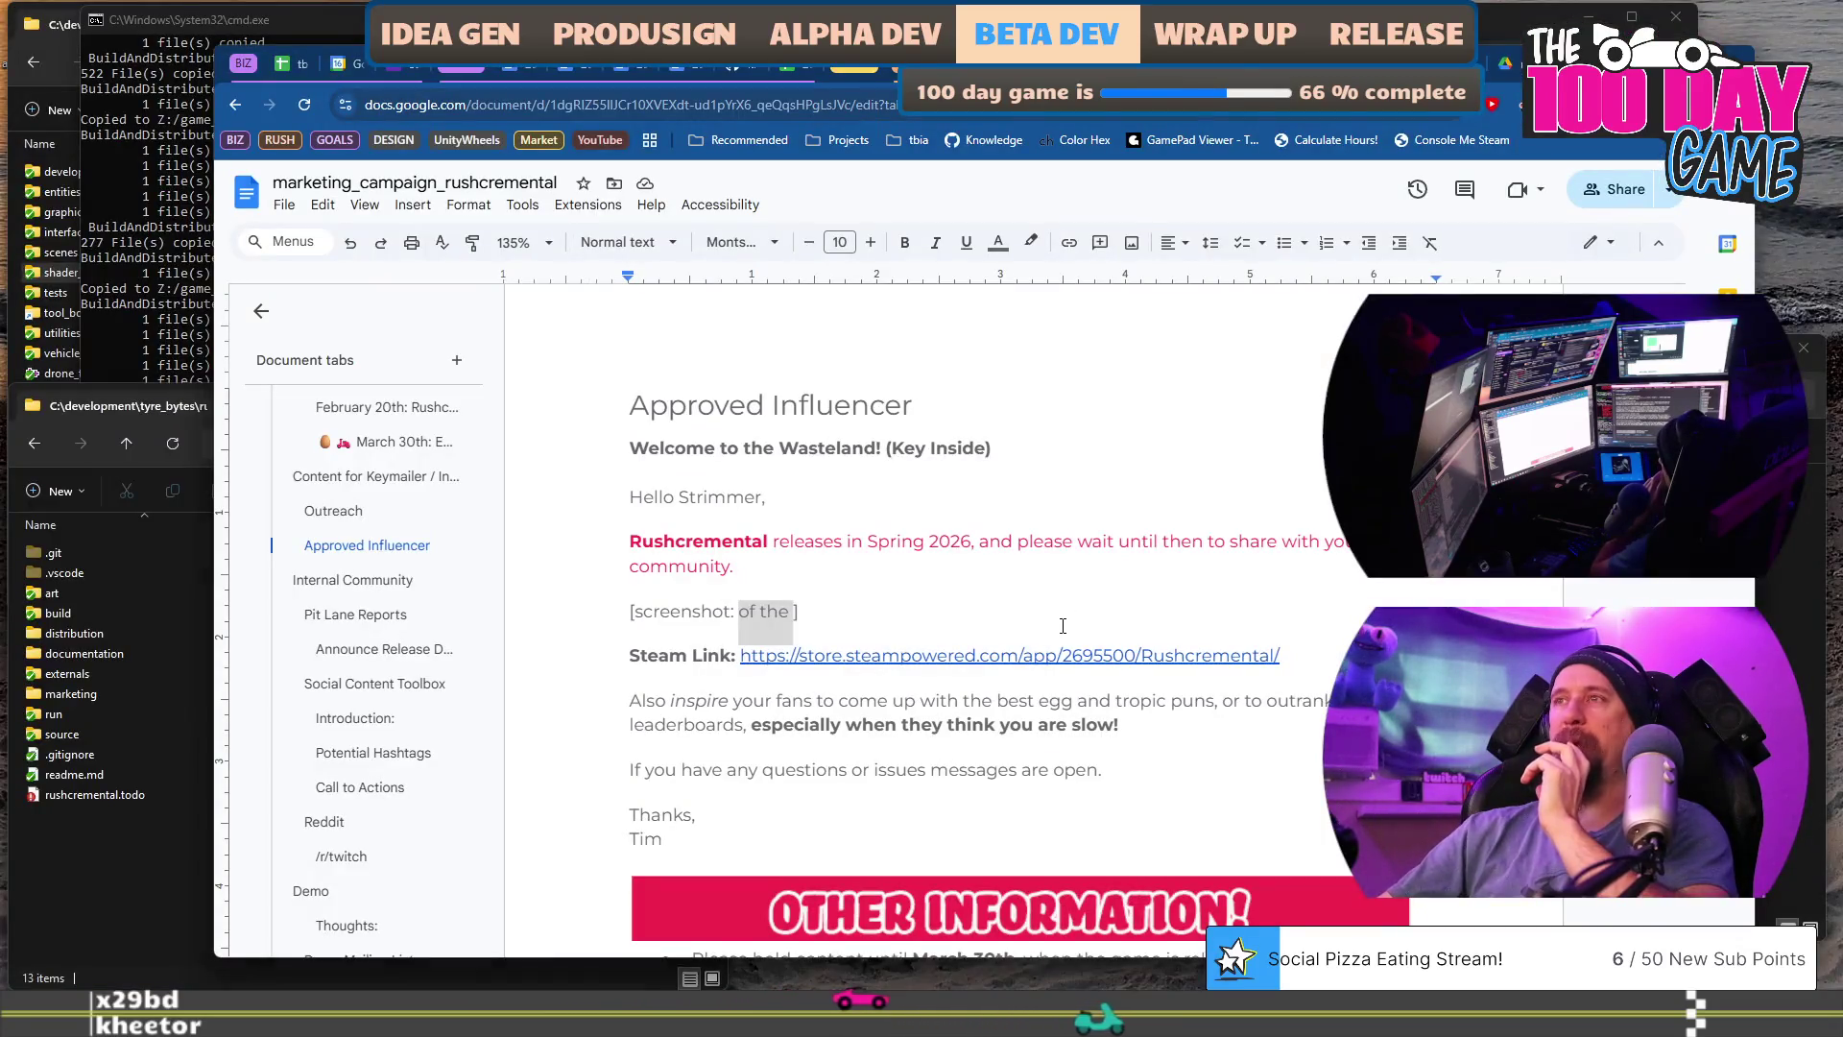
Delete the '[screenshot: of the ]' placeholder line and add a blank line above Steam Link
{"action": "key", "text": "shift+Home"}
{"action": "key", "text": "BackSpace"}
{"action": "key", "text": "BackSpace"}
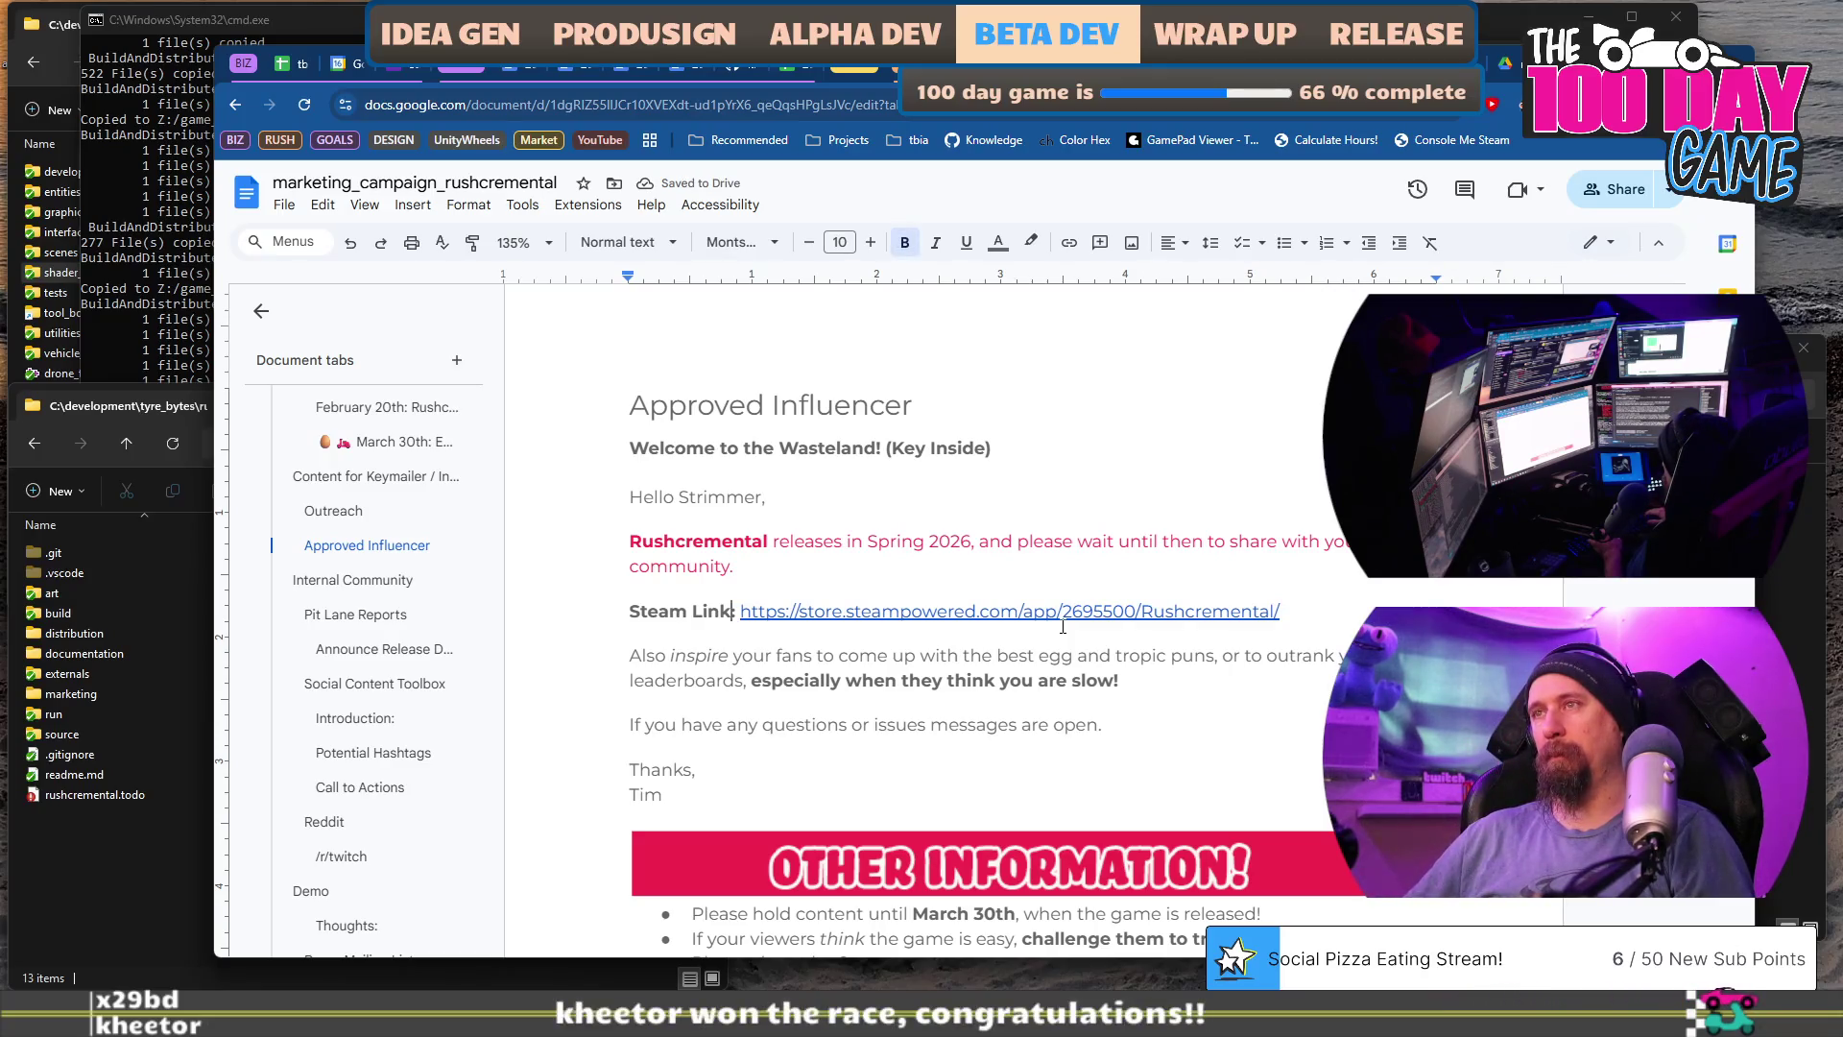
{"action": "key", "text": "Return"}
{"action": "key", "text": "Up"}
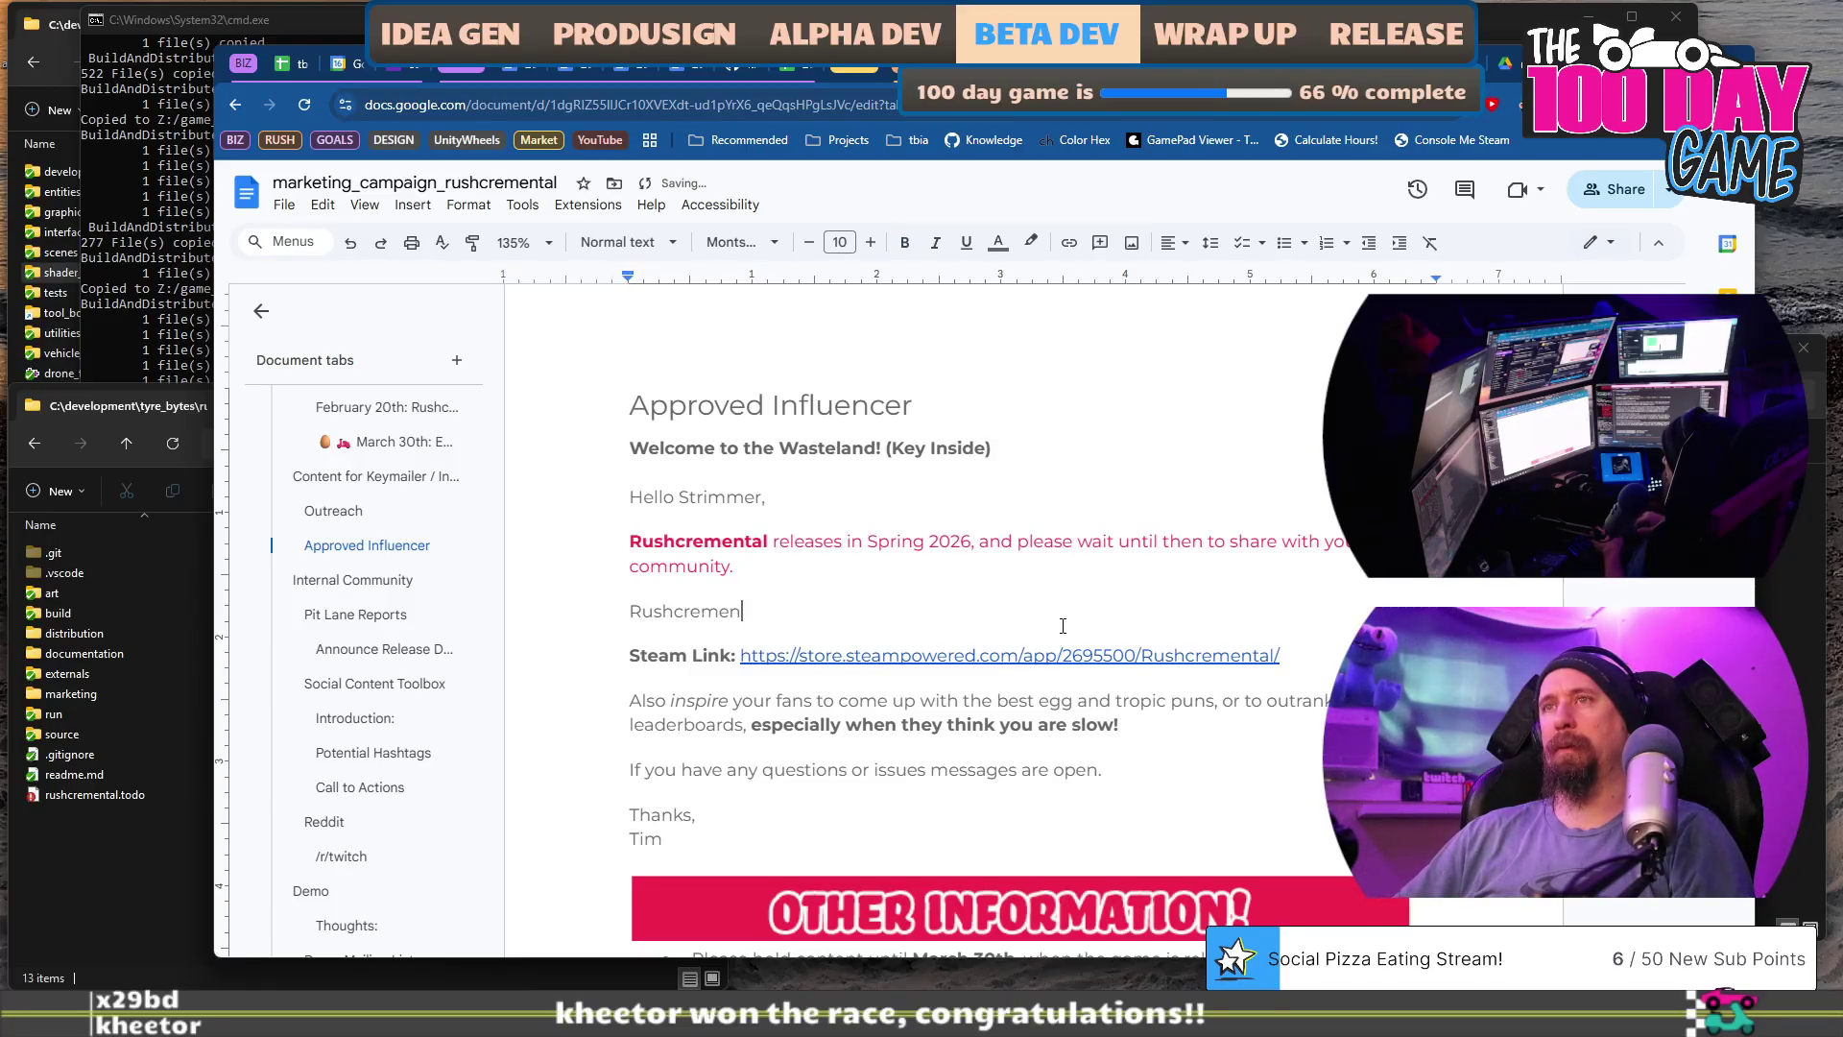
Write 'They say the fastest survive while the losers fuel' and remove the leftover trailing words
{"action": "type", "text": "tal is your"}
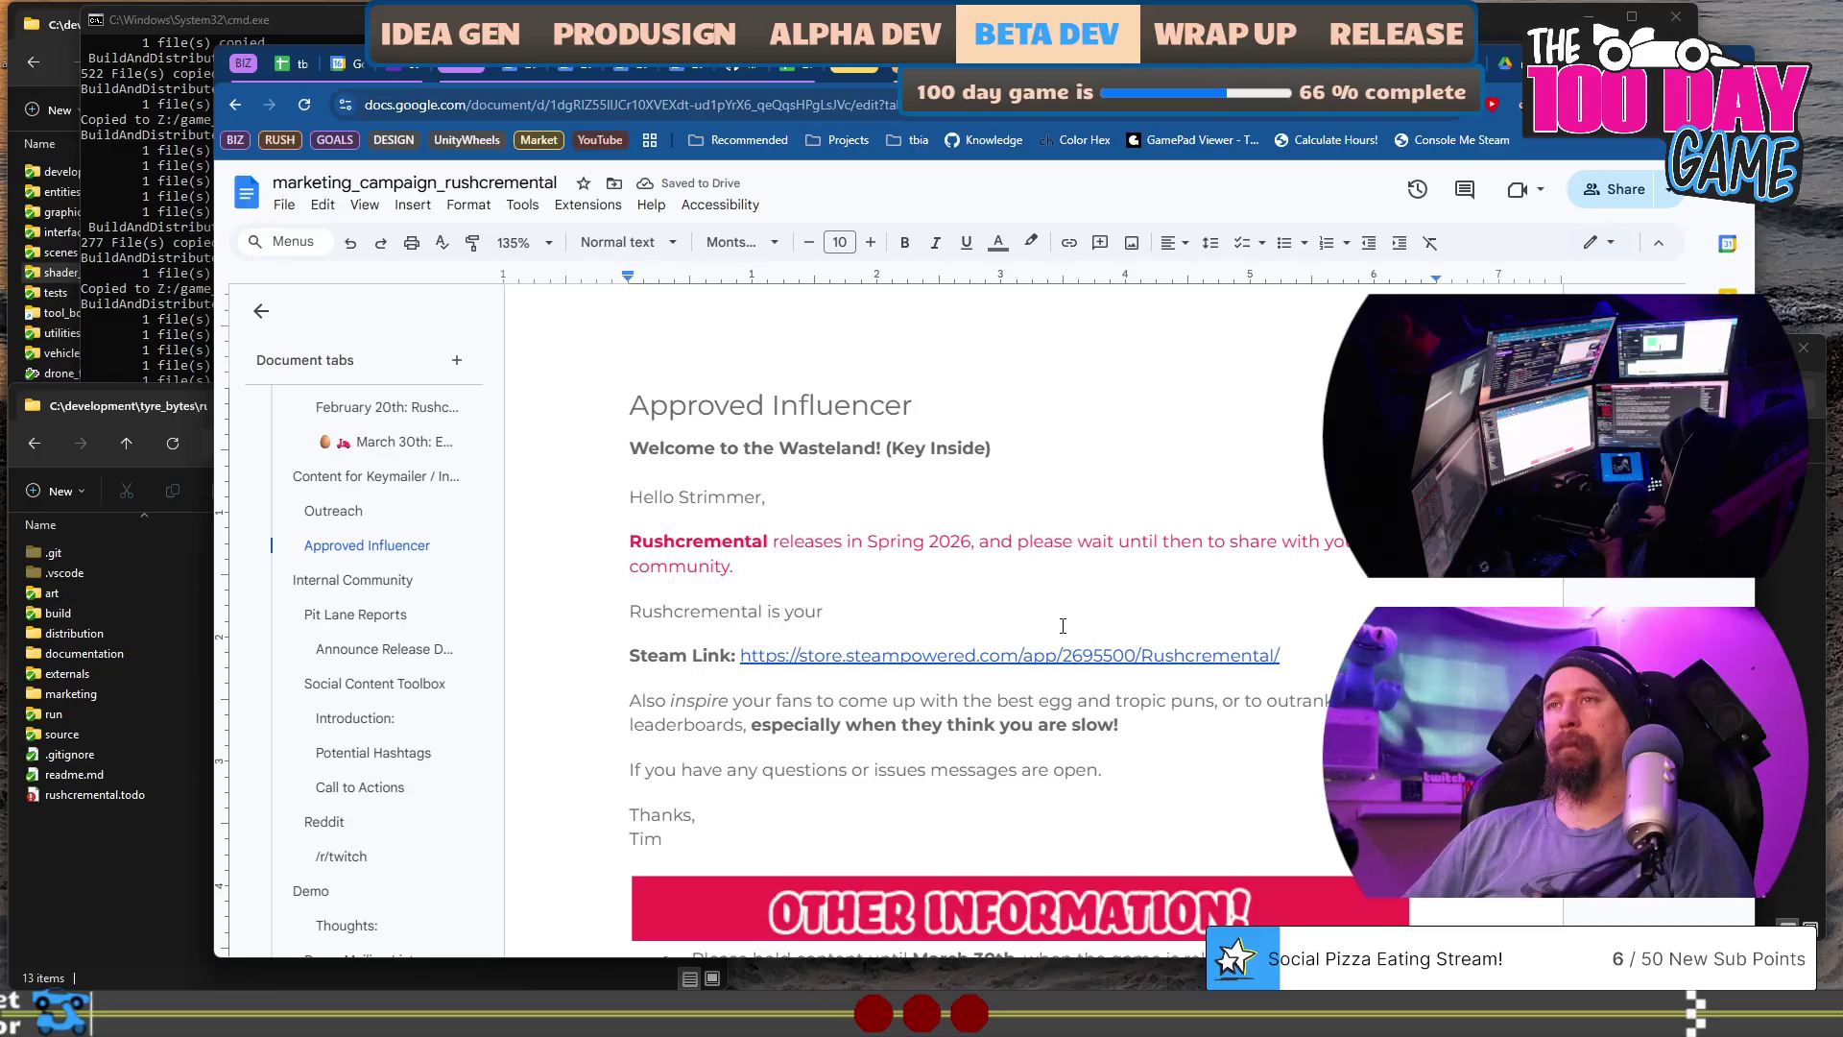
{"action": "type", "text": "They"}
{"action": "type", "text": " s"}
{"action": "type", "text": "ay the fa"}
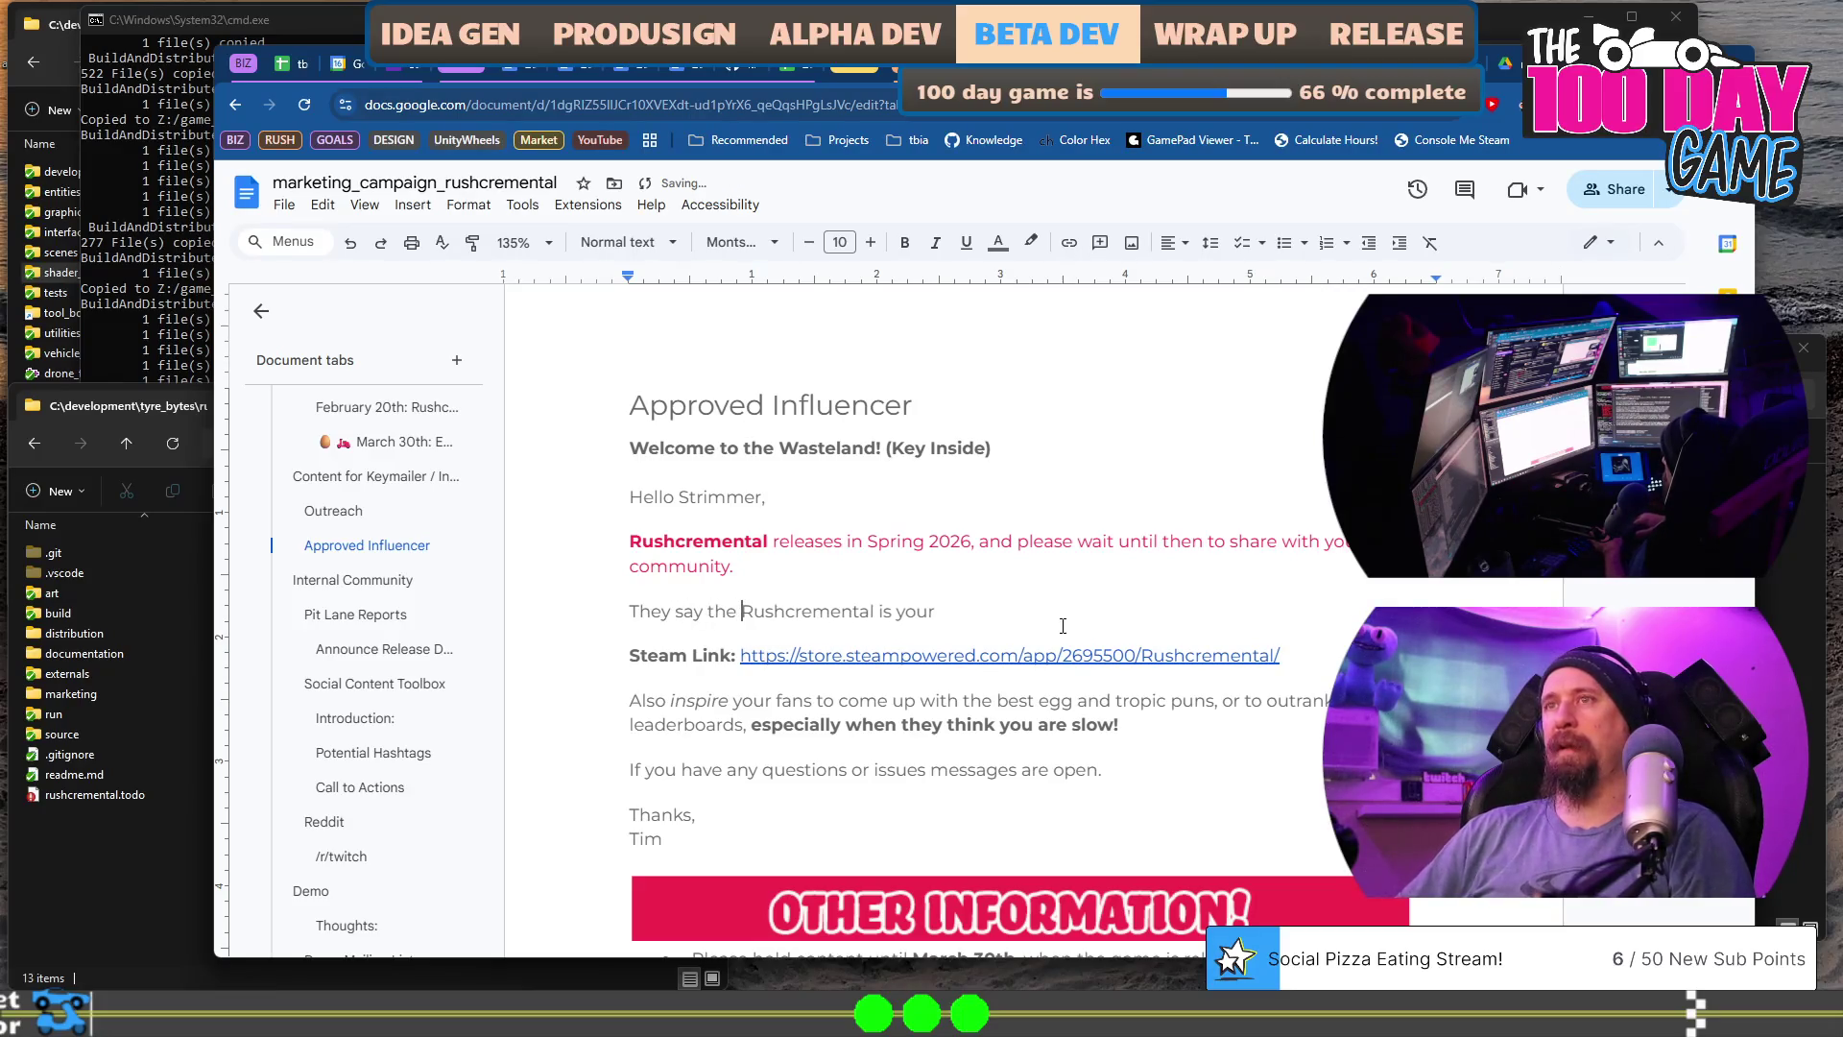
{"action": "type", "text": "stest survic"}
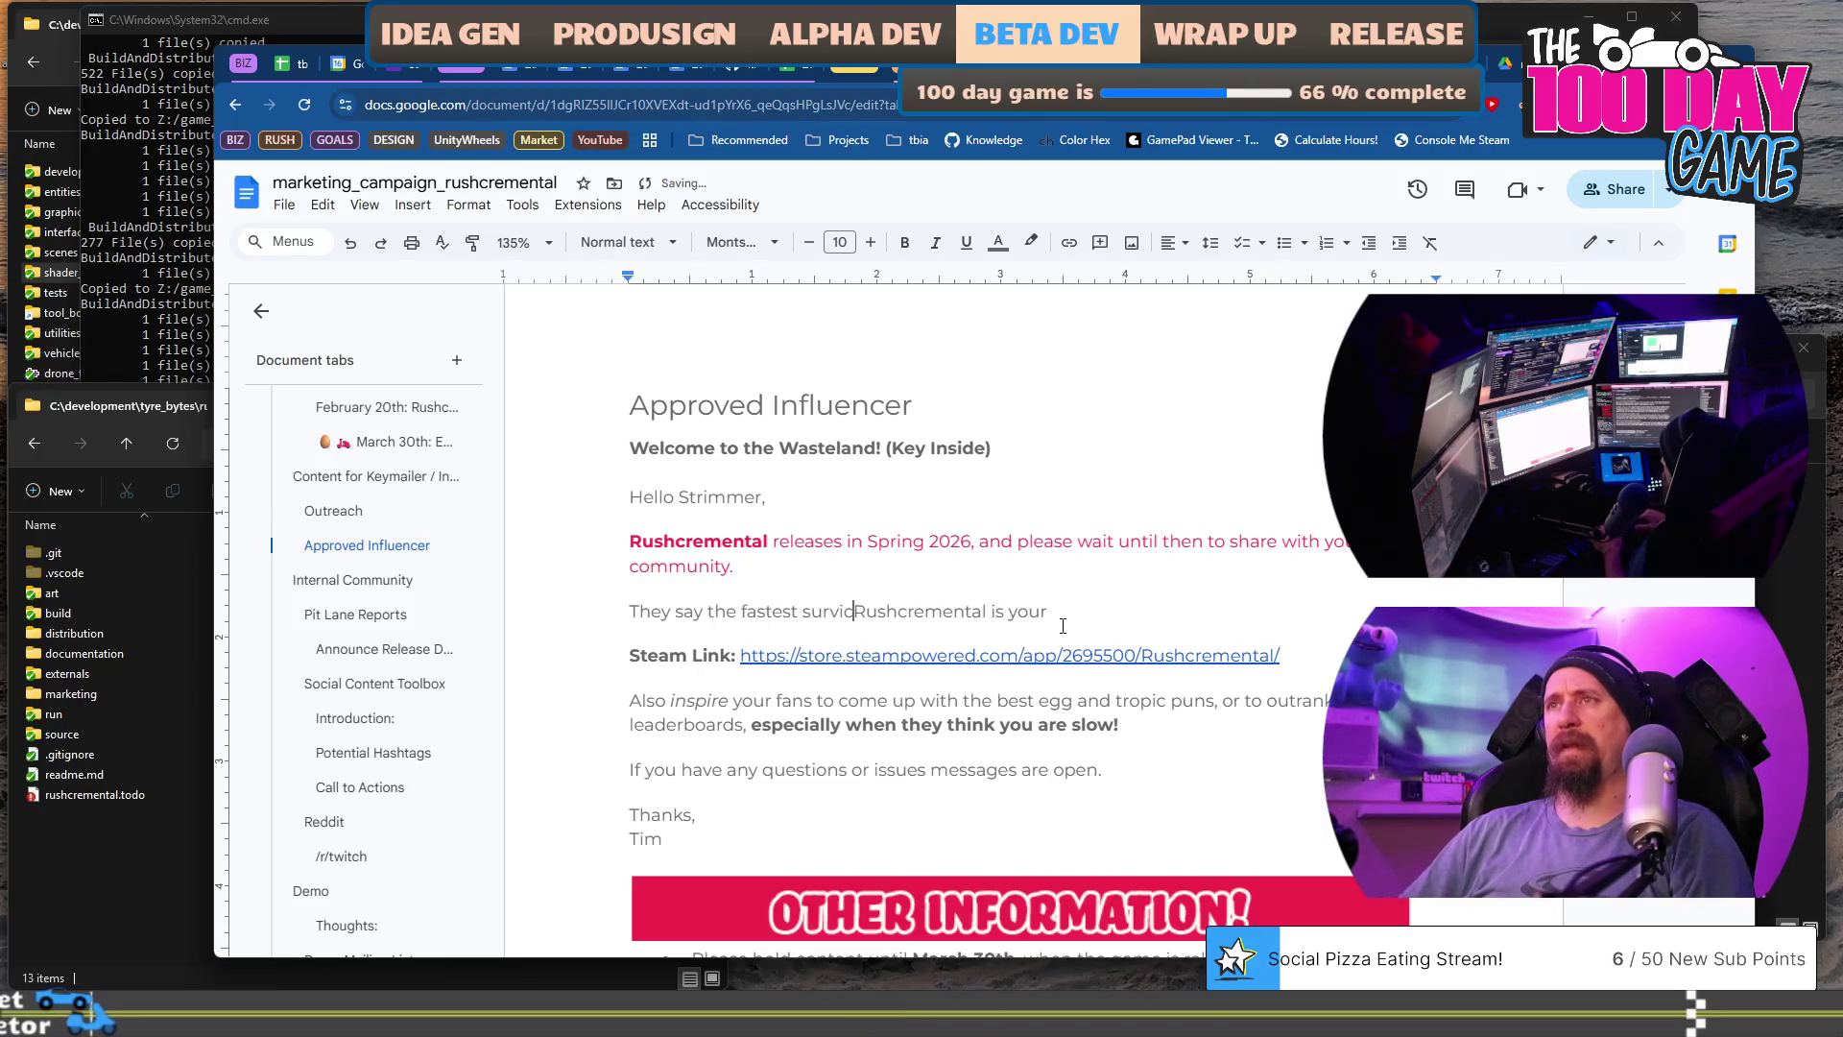
{"action": "key", "text": "BackSpace"}
{"action": "type", "text": "ve while the loser"}
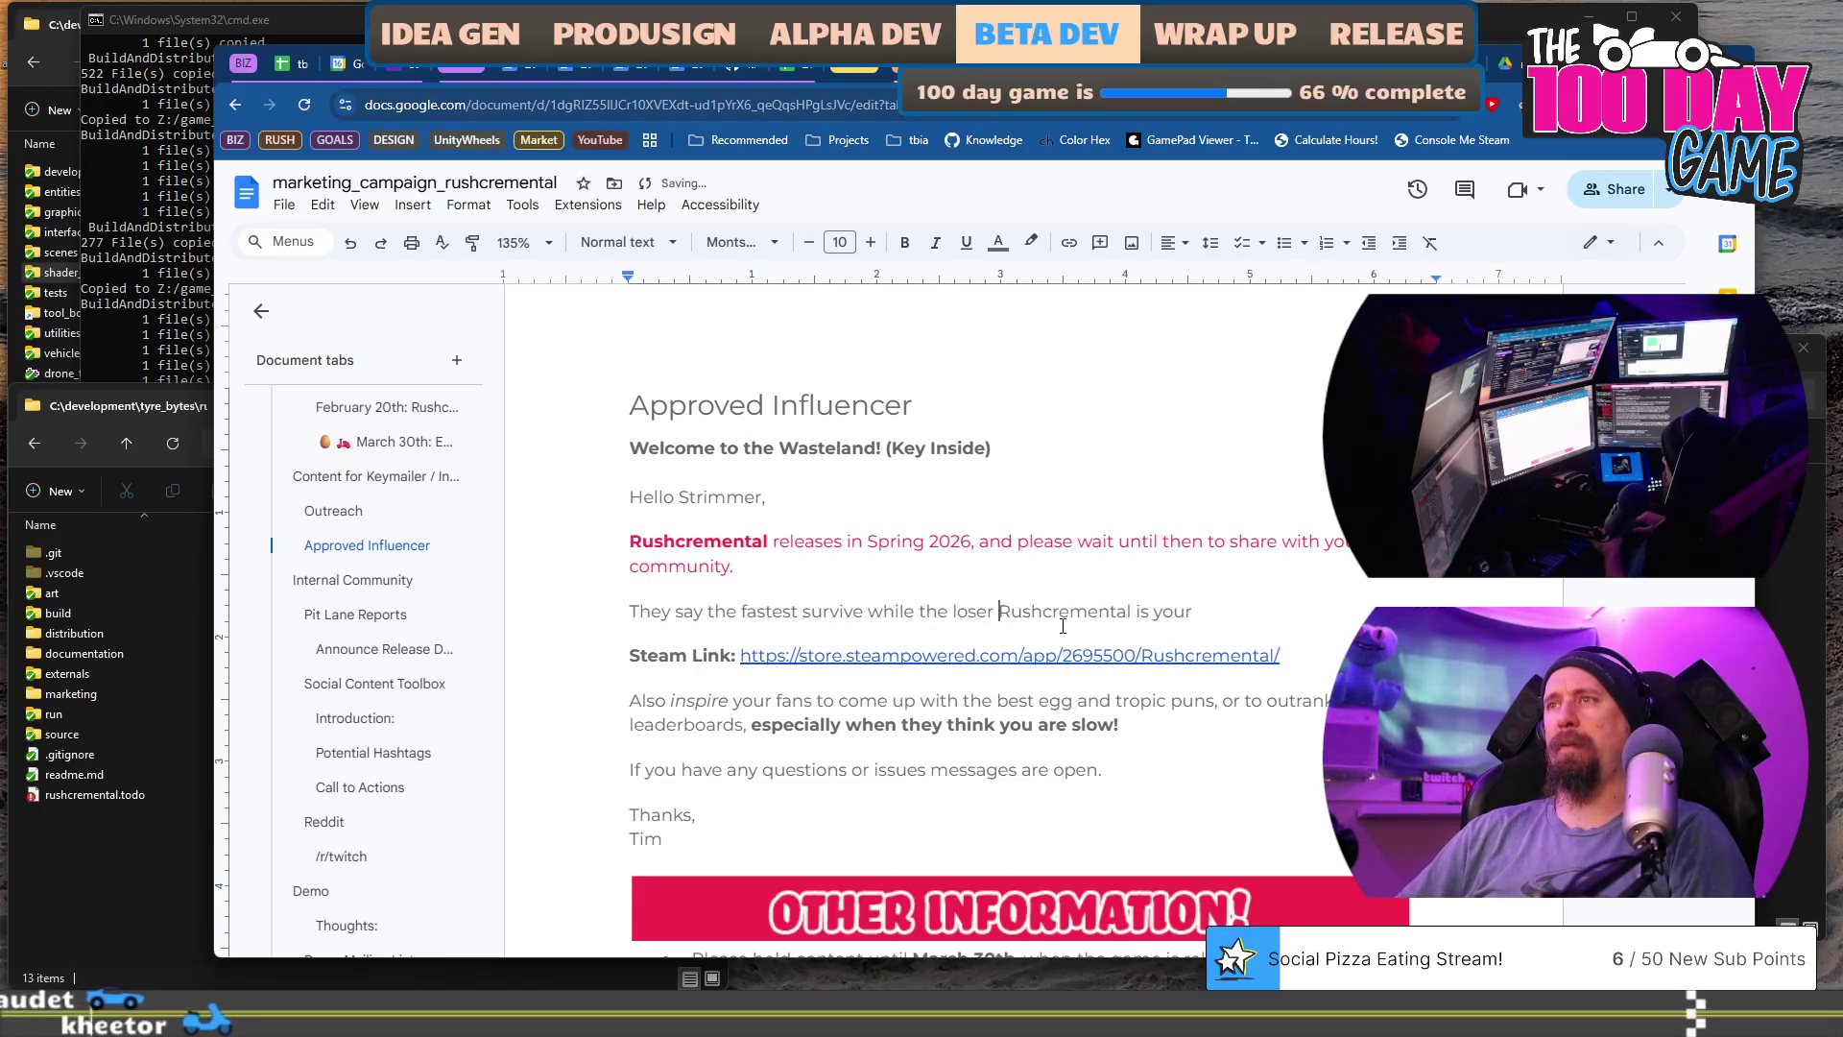
{"action": "key", "text": "BackSpace"}
{"action": "type", "text": "s fuel"}
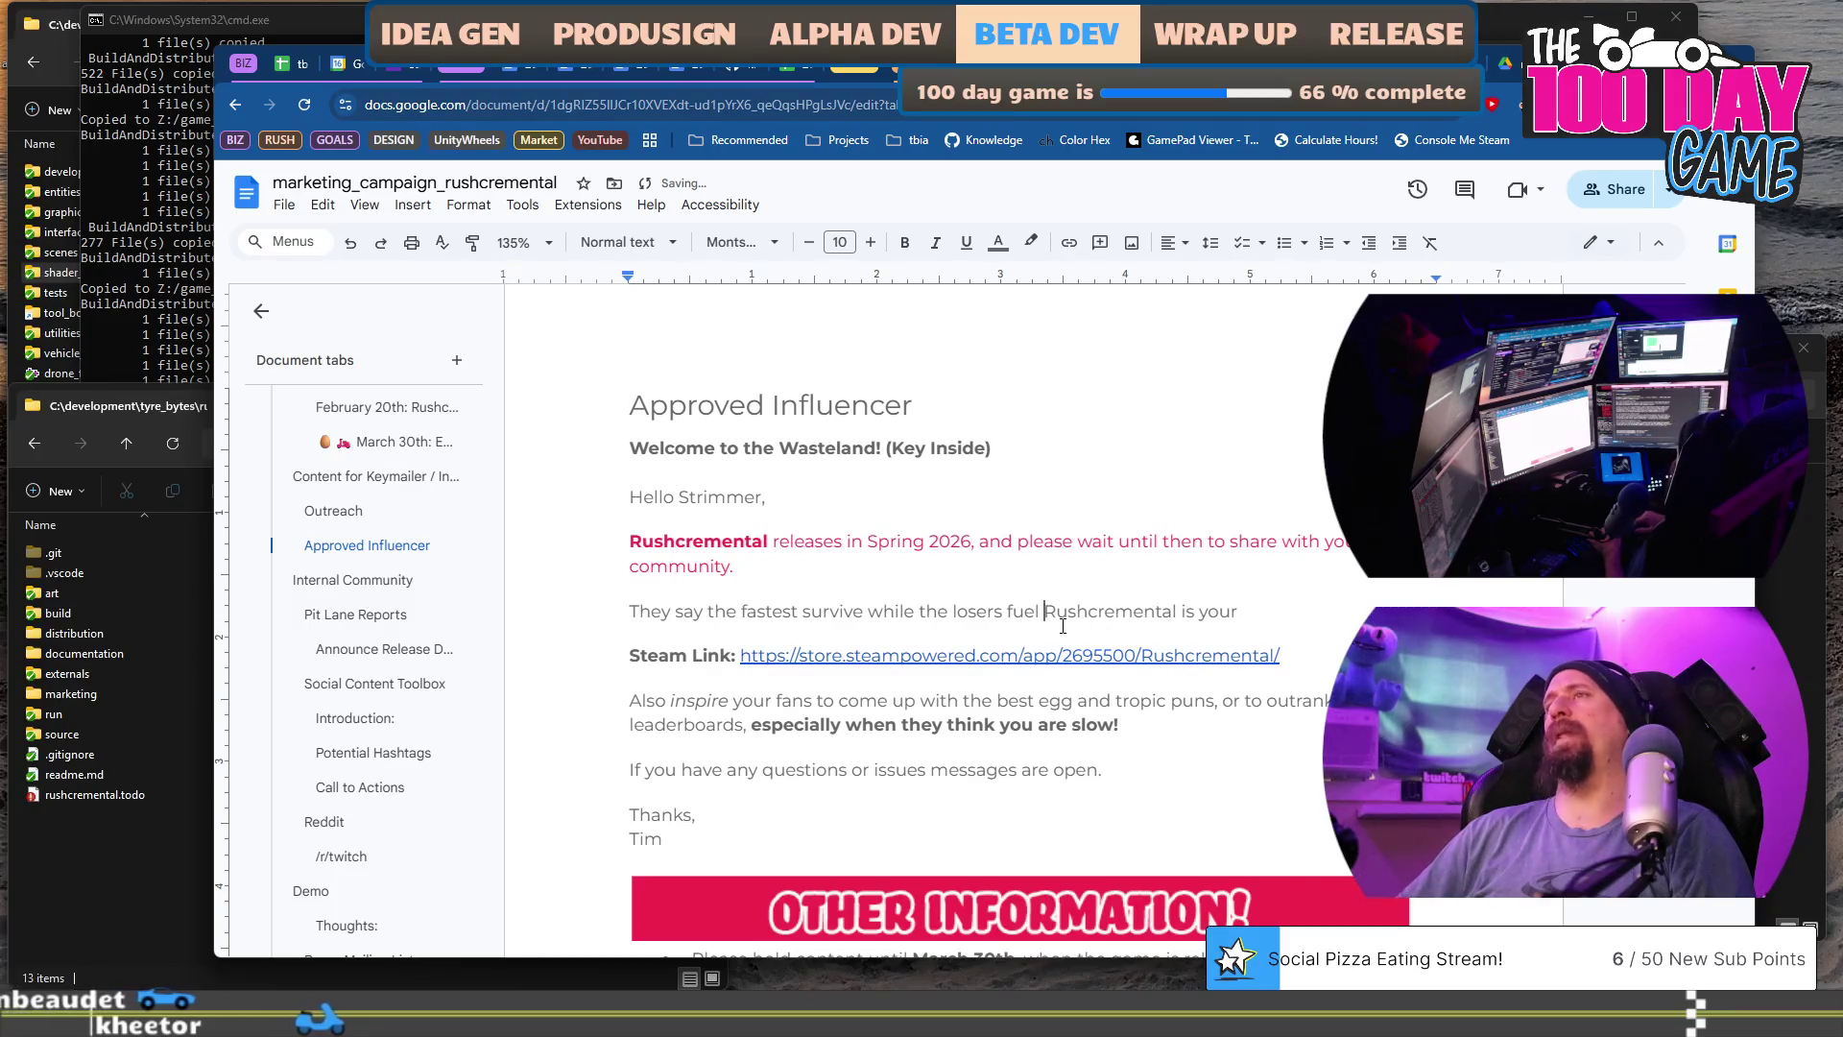
{"action": "key", "text": "shift+End"}
{"action": "key", "text": "BackSpace"}
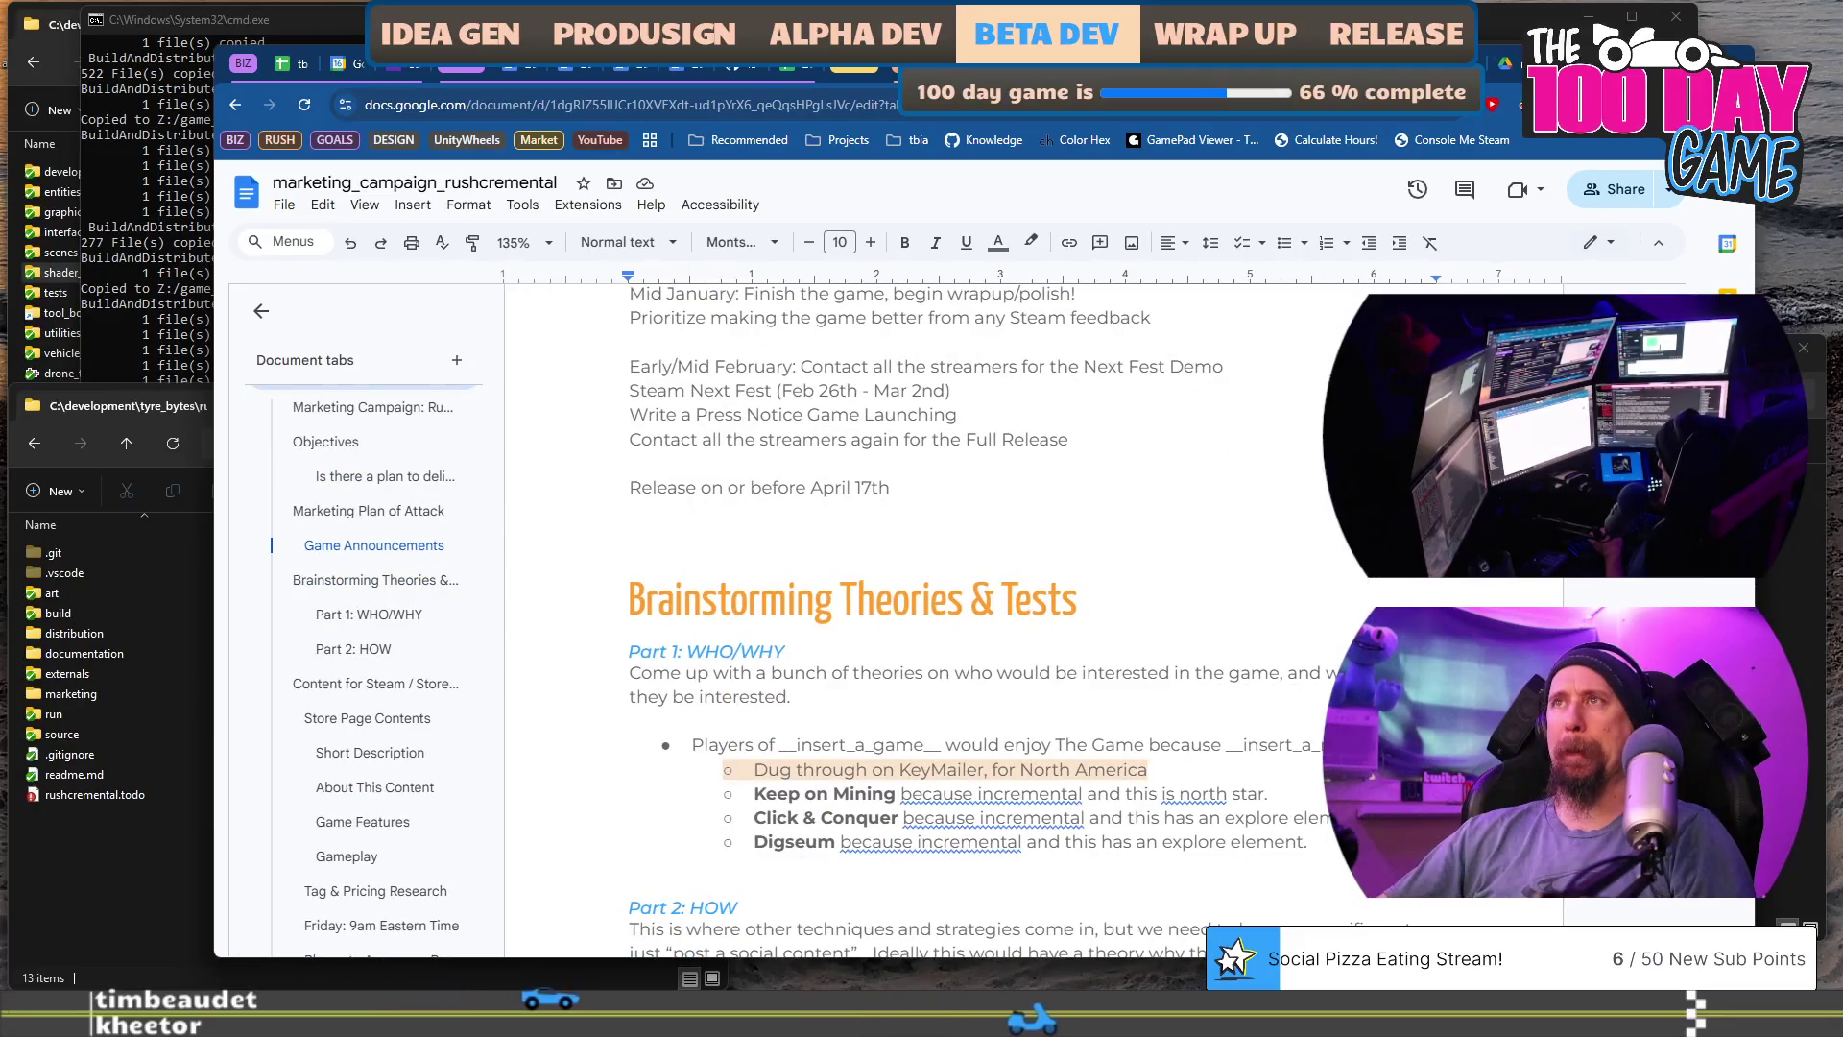
Look over the letter, then bring up Windows Start search
{"action": "scroll", "coordinate": [960, 614], "scroll_direction": "down", "scroll_amount": 20}
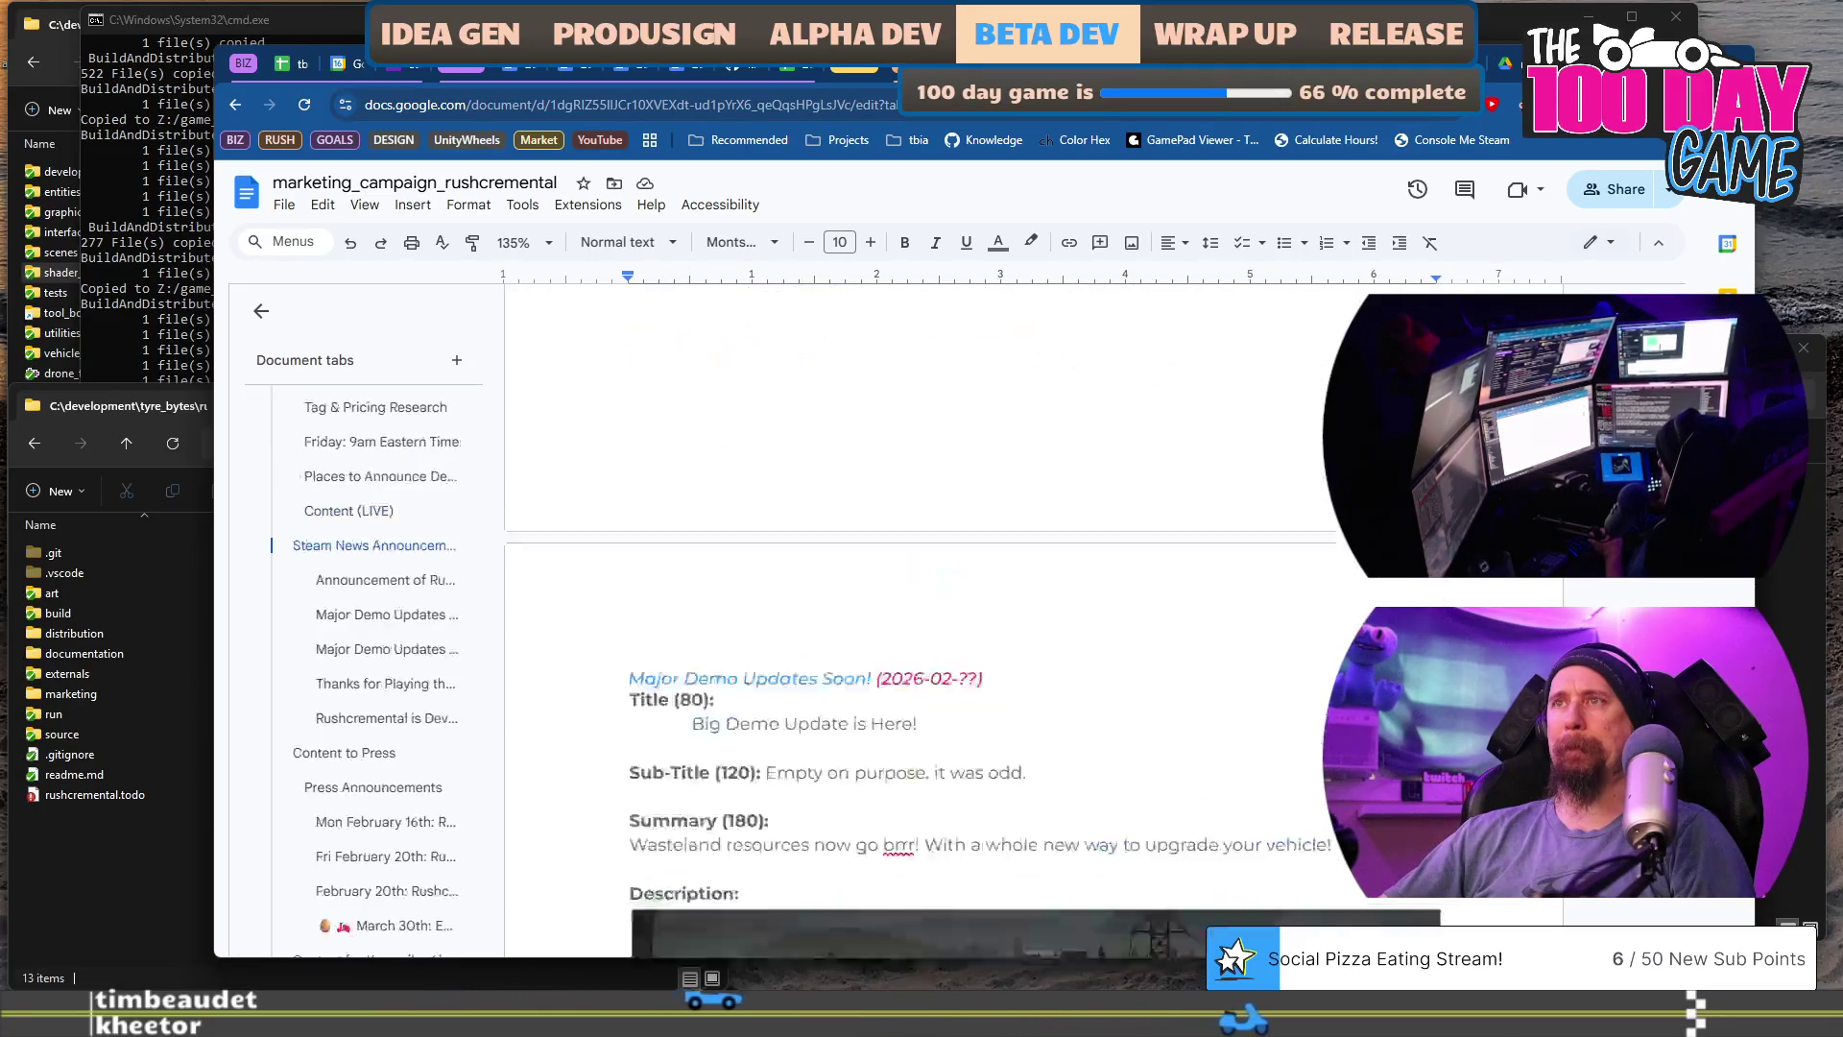
{"action": "scroll", "coordinate": [1675, 593], "scroll_direction": "down", "scroll_amount": 15}
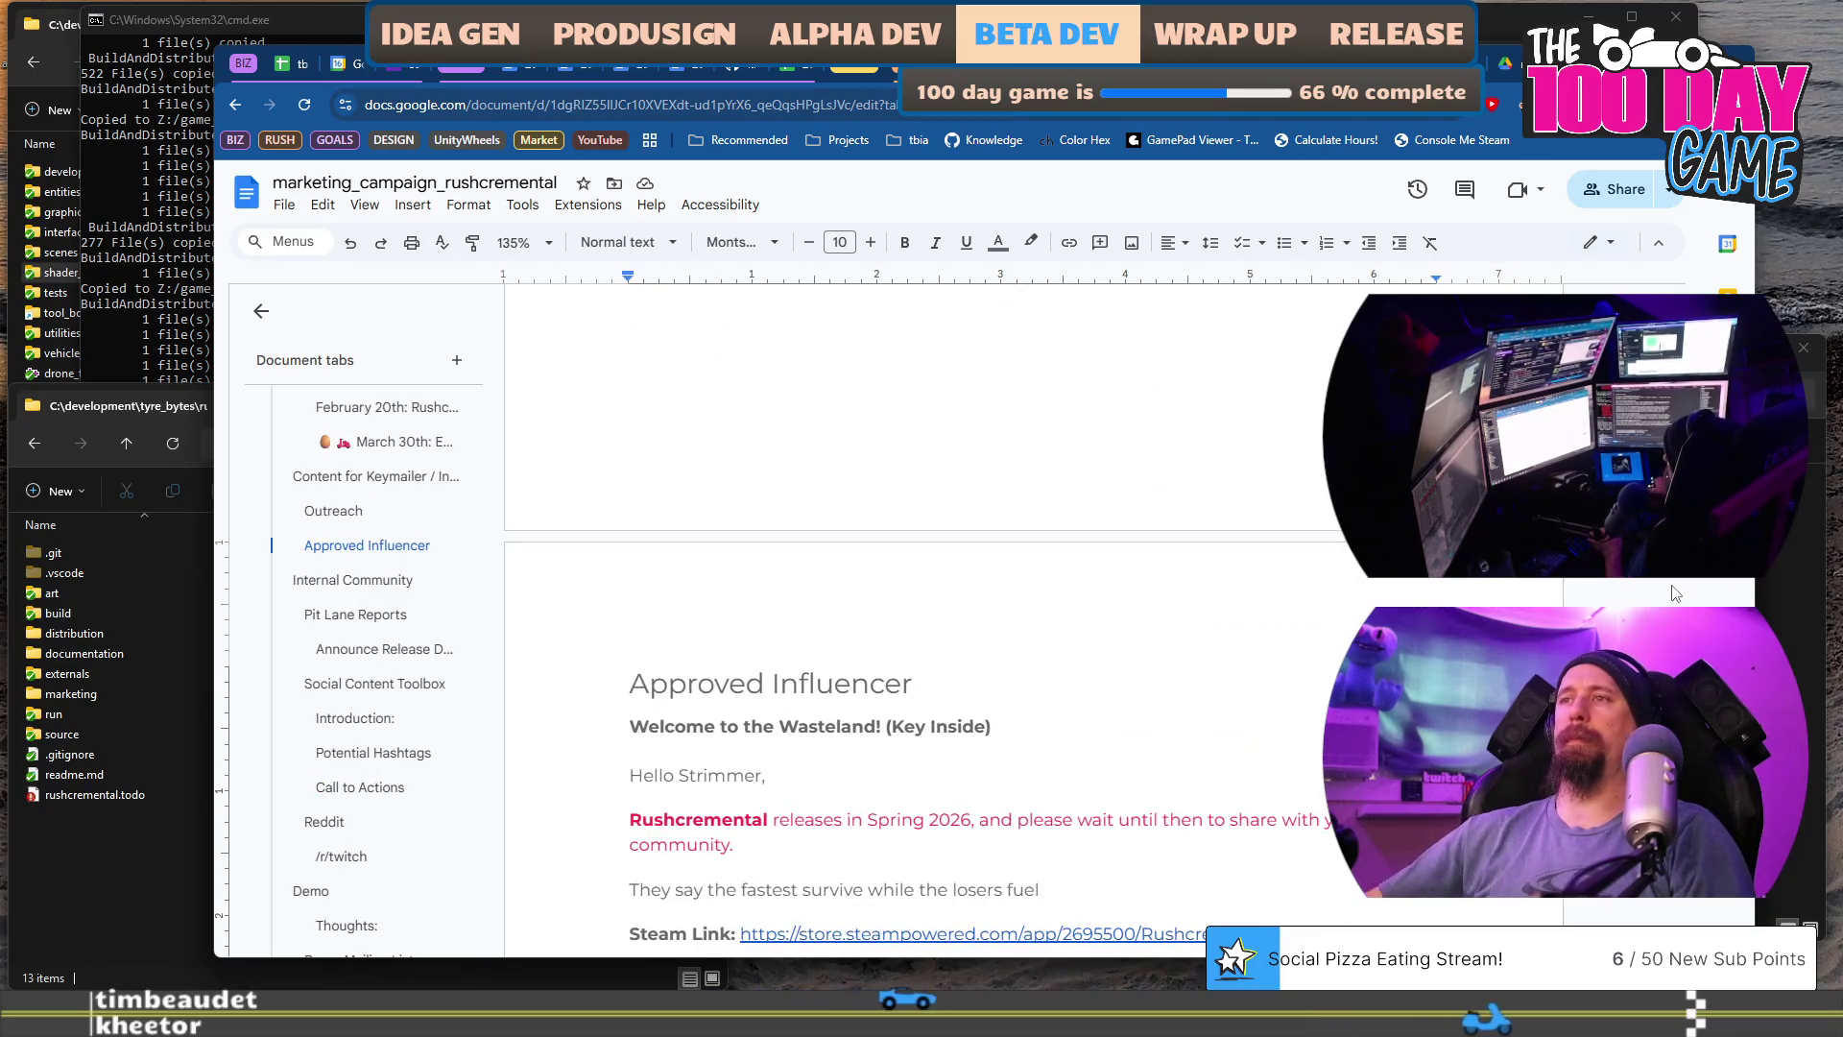
{"action": "scroll", "coordinate": [1113, 548], "scroll_direction": "down", "scroll_amount": 7}
{"action": "scroll", "coordinate": [1113, 548], "scroll_direction": "up", "scroll_amount": 3}
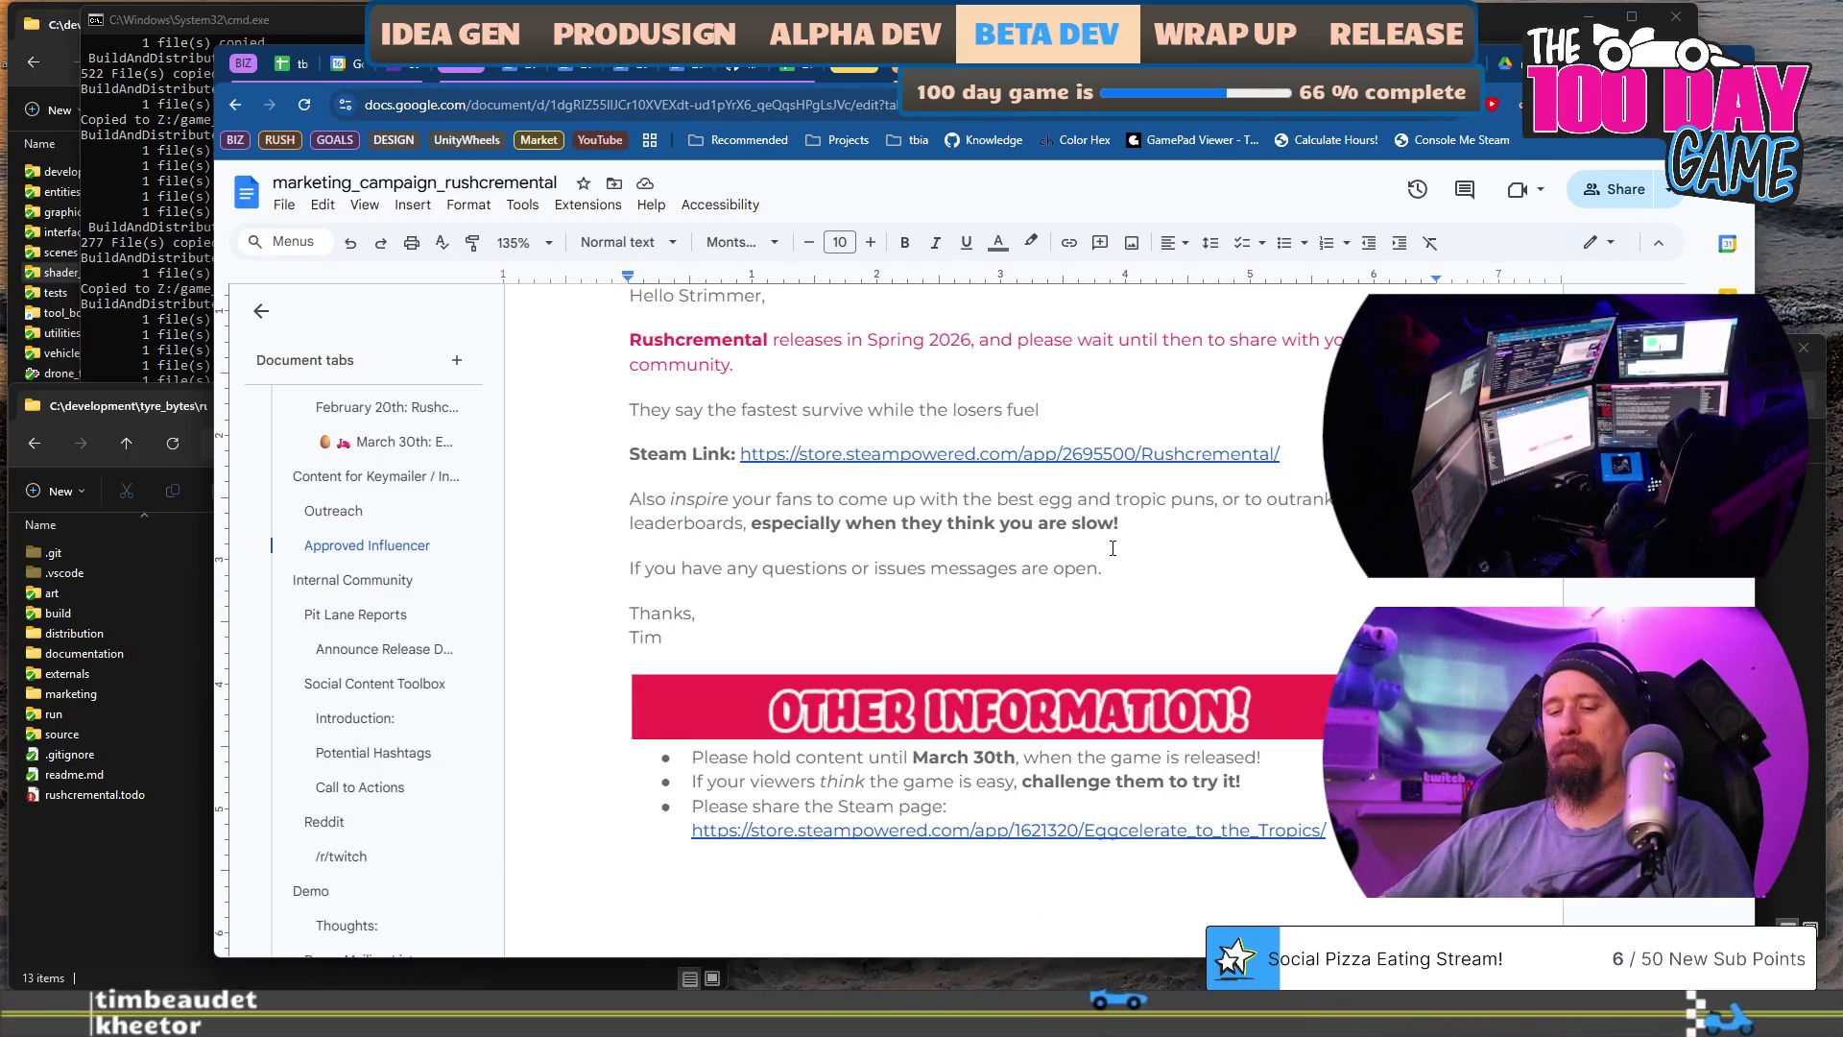
{"action": "key", "text": "super"}
Open the rushcremental project in Visual Studio Code on challengers_dialog.jsonc
{"action": "type", "text": "vs"}
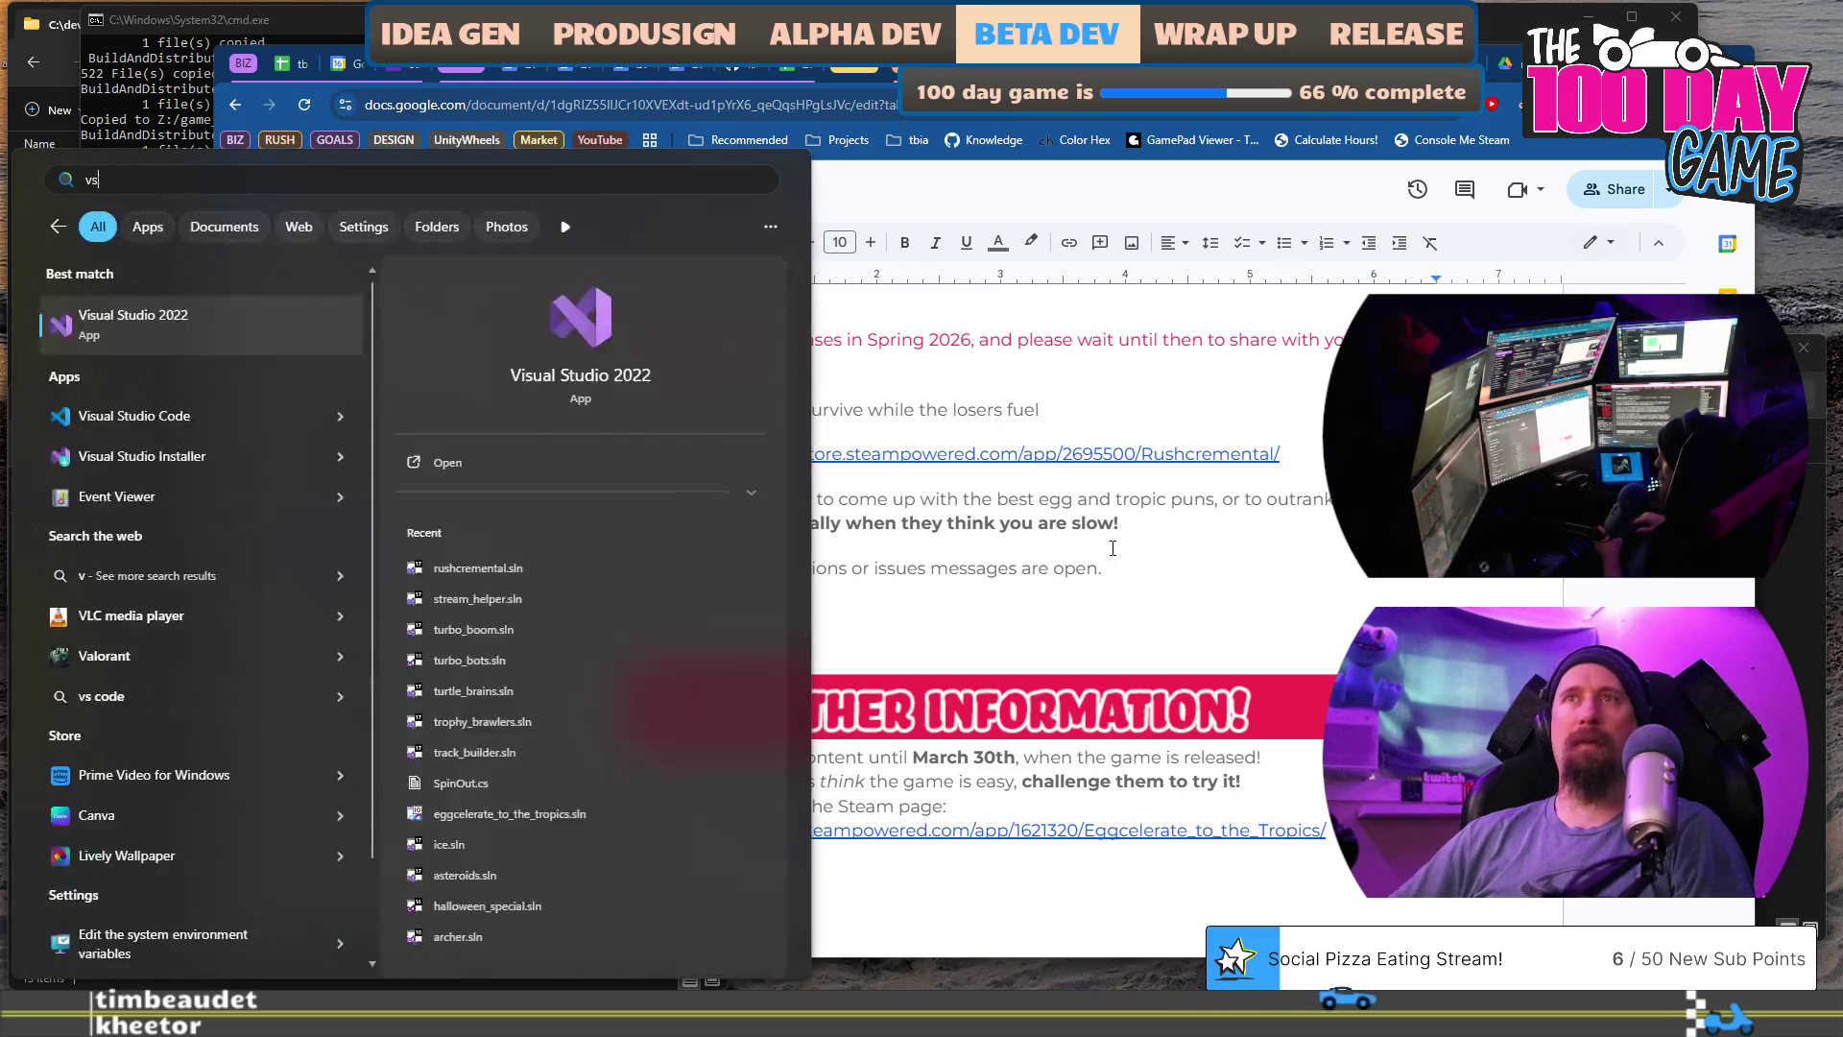
{"action": "left_click", "coordinate": [469, 629]}
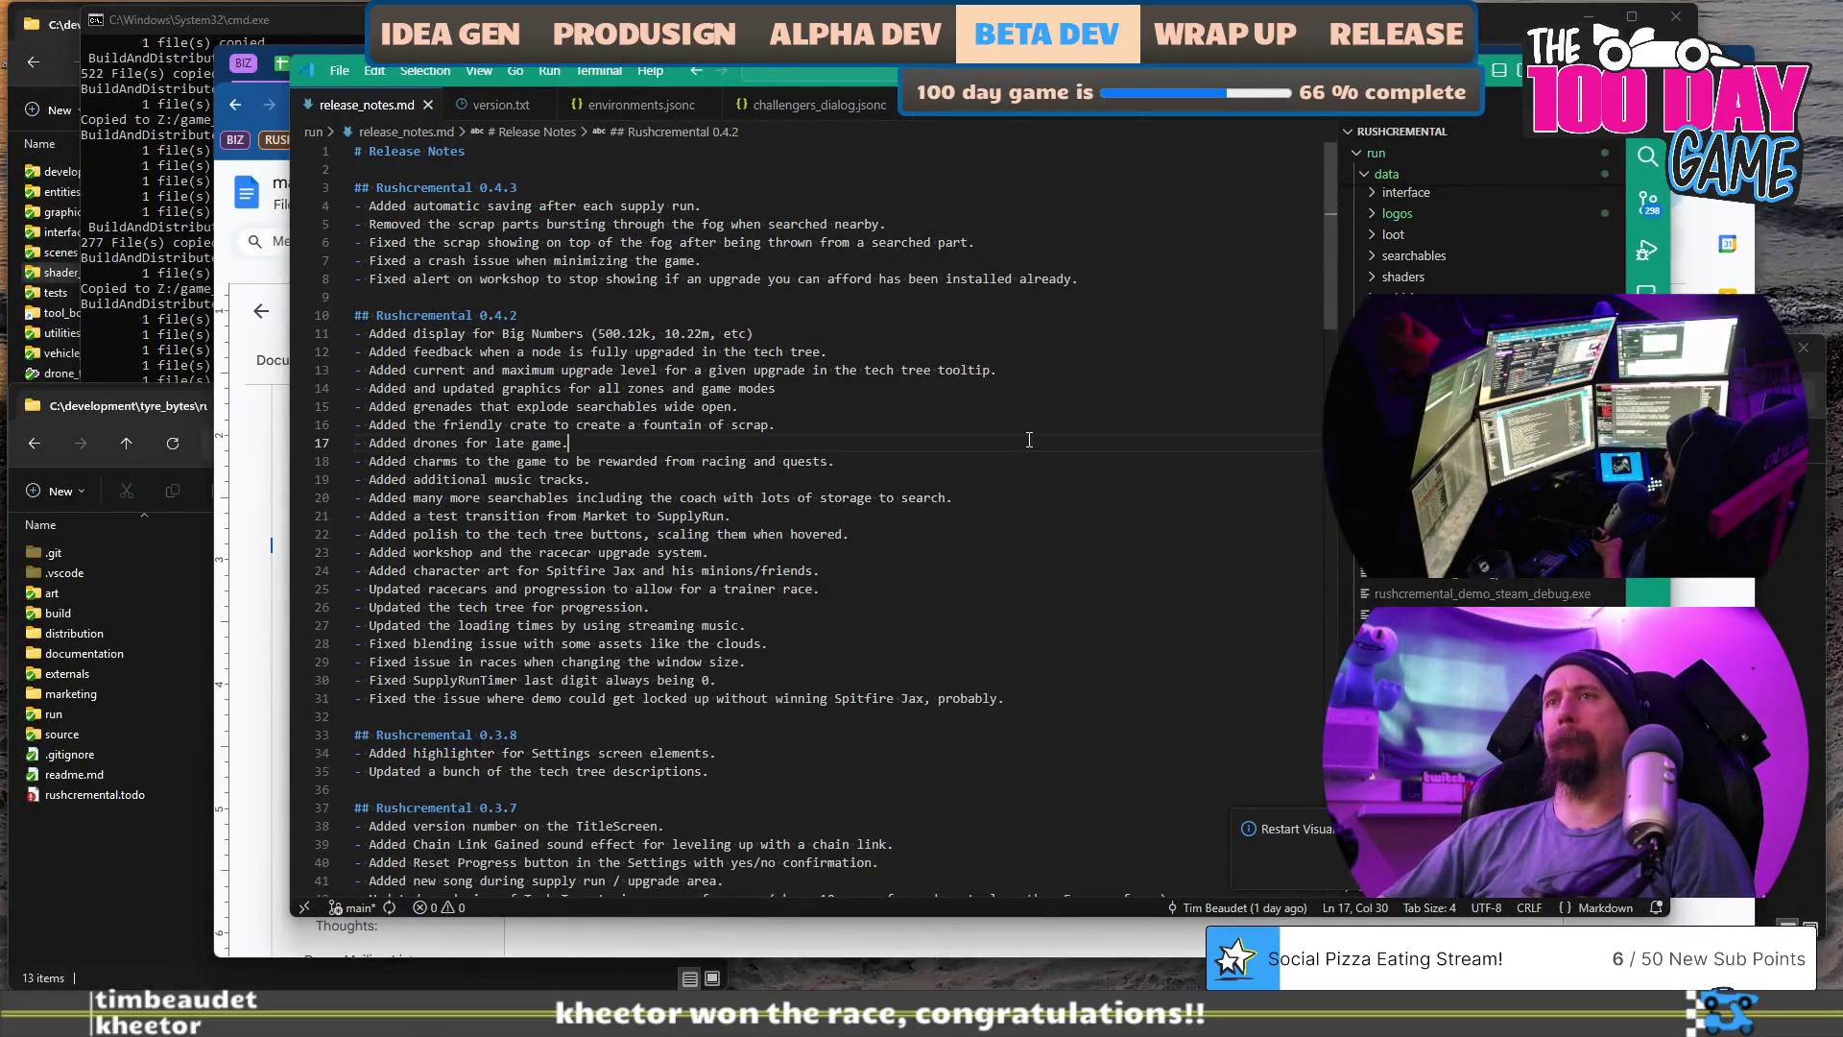
{"action": "left_click", "coordinate": [819, 105]}
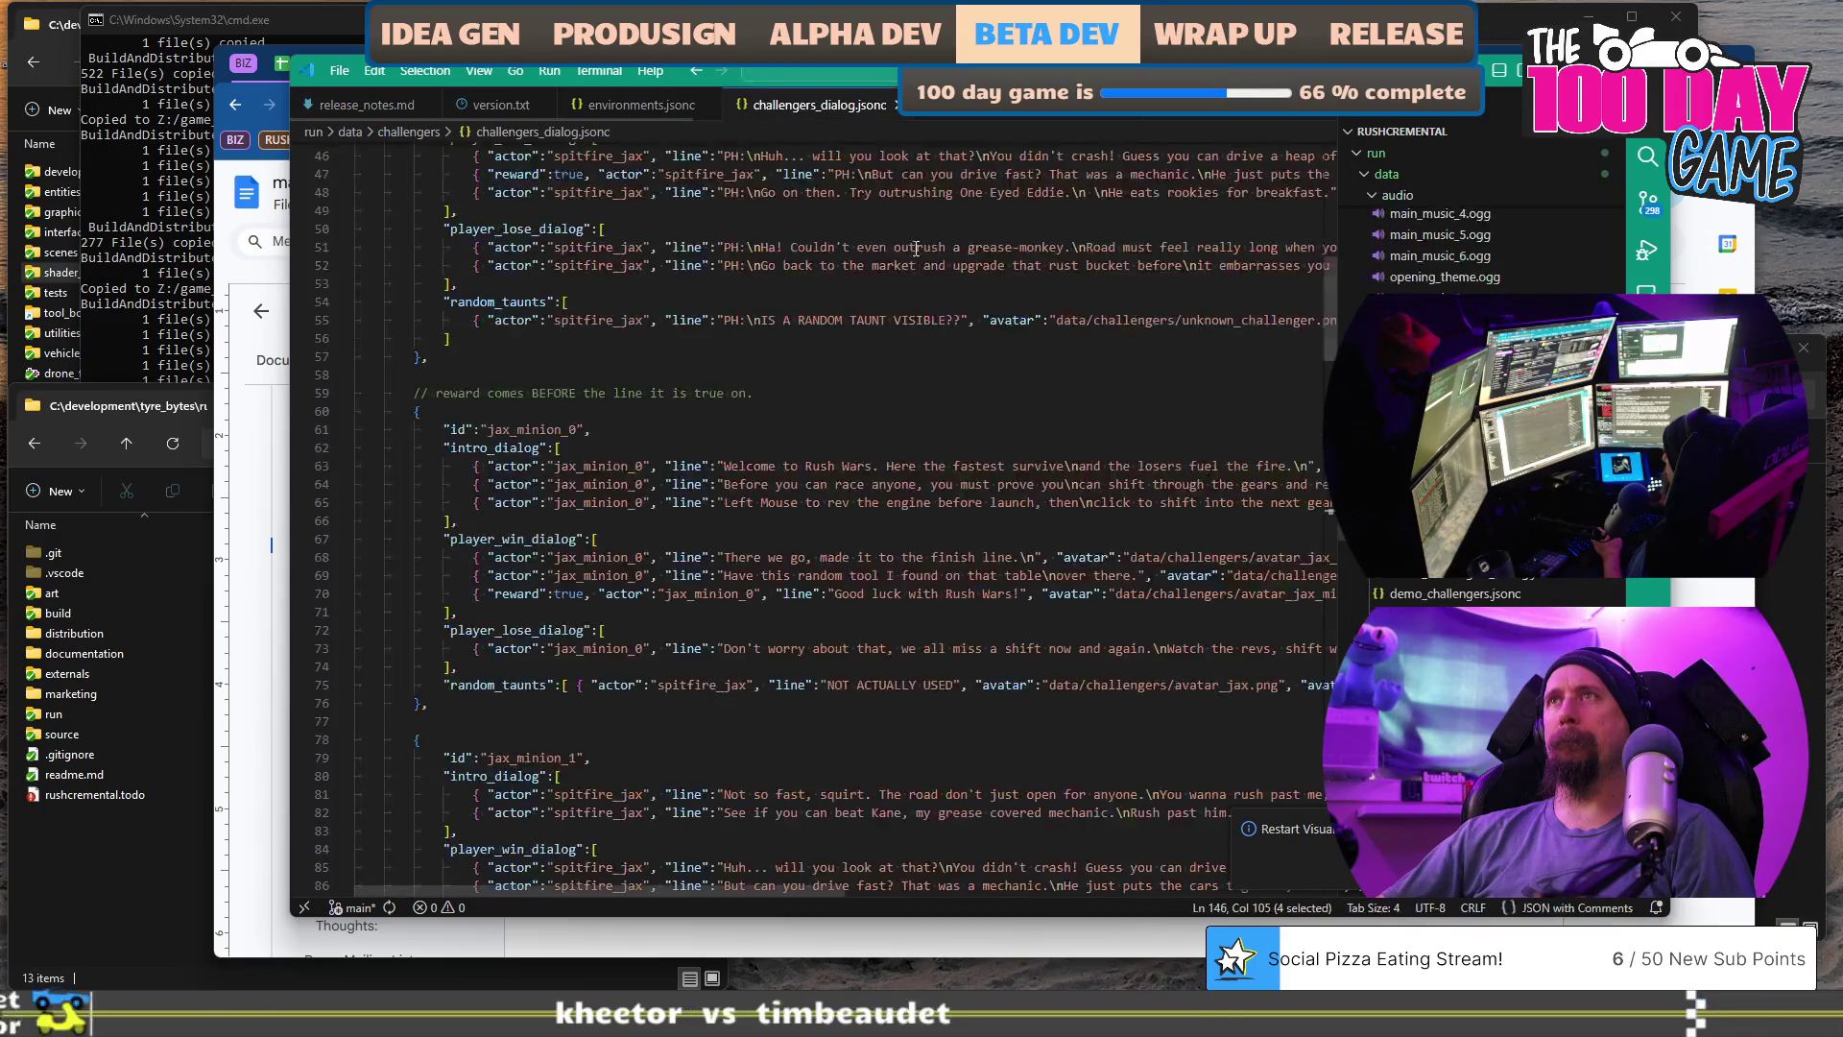
Find the 'fuel' wasteland quote on line 147, select it through 'fire', and copy it
{"action": "key", "text": "ctrl+f"}
{"action": "type", "text": "fuel"}
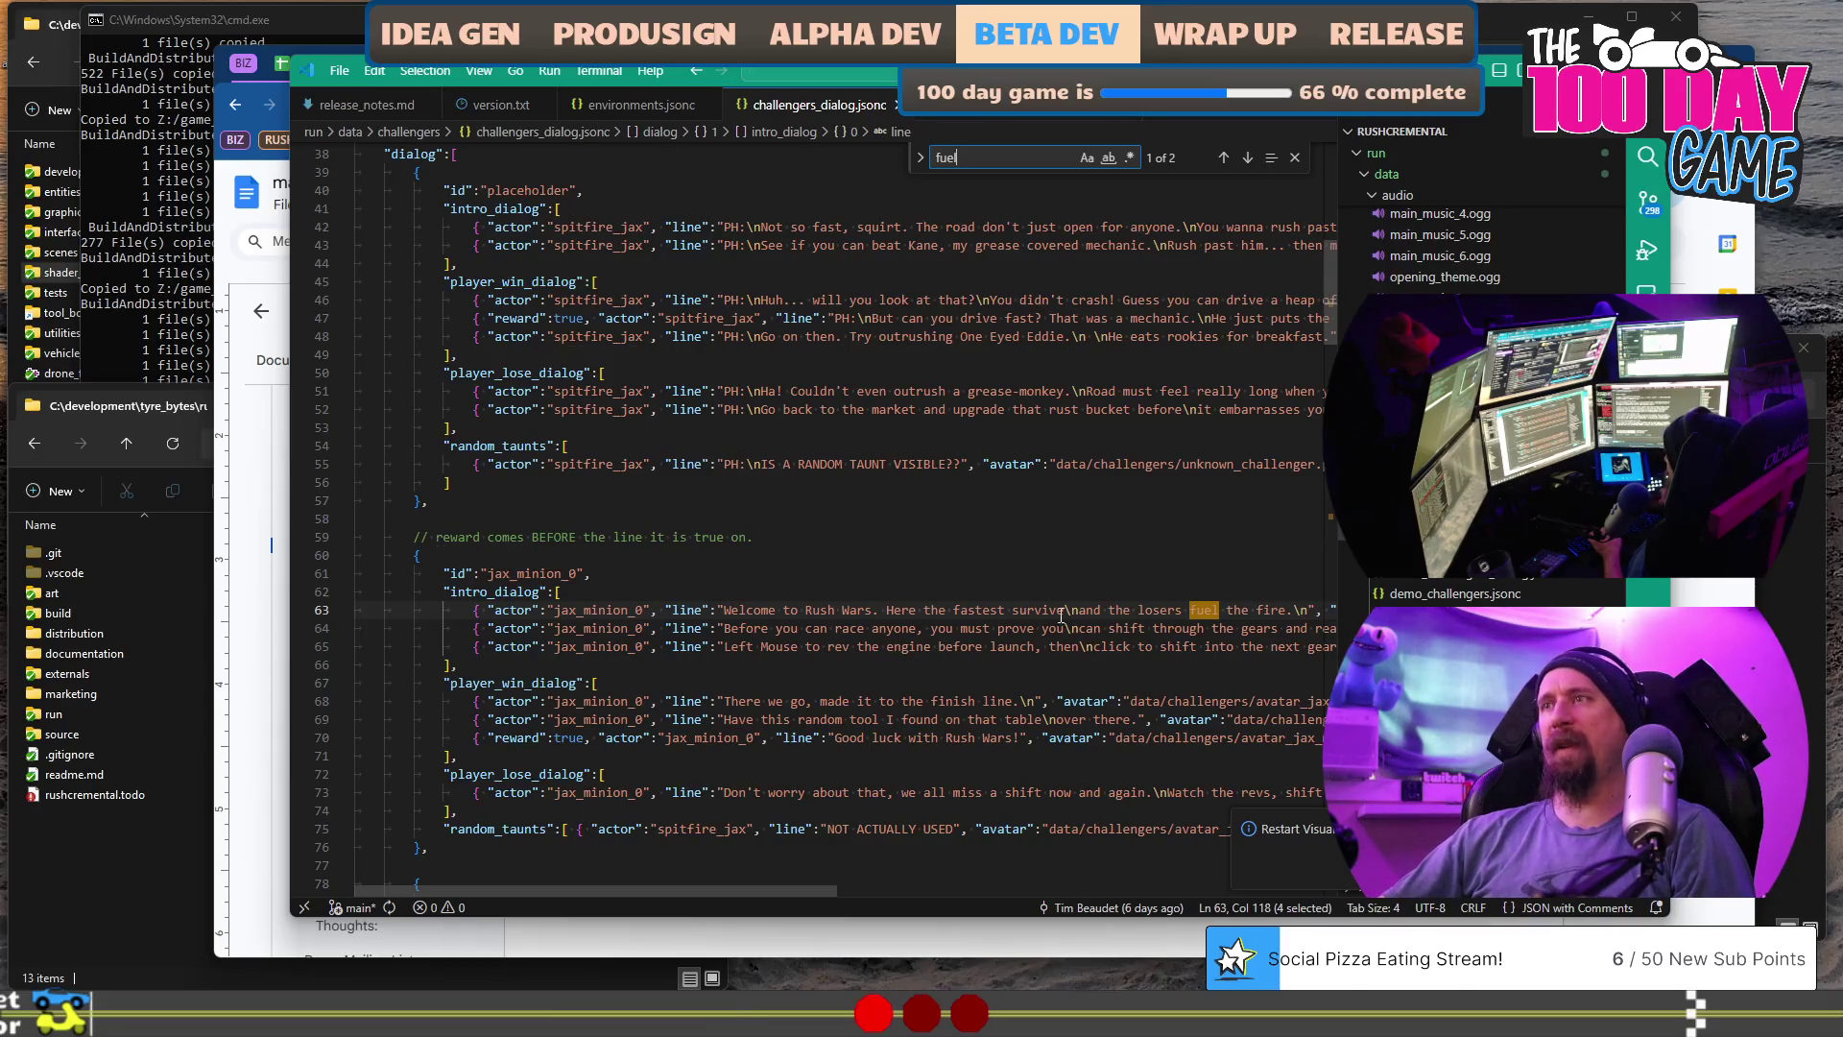
{"action": "scroll", "coordinate": [998, 622], "scroll_direction": "down", "scroll_amount": 10}
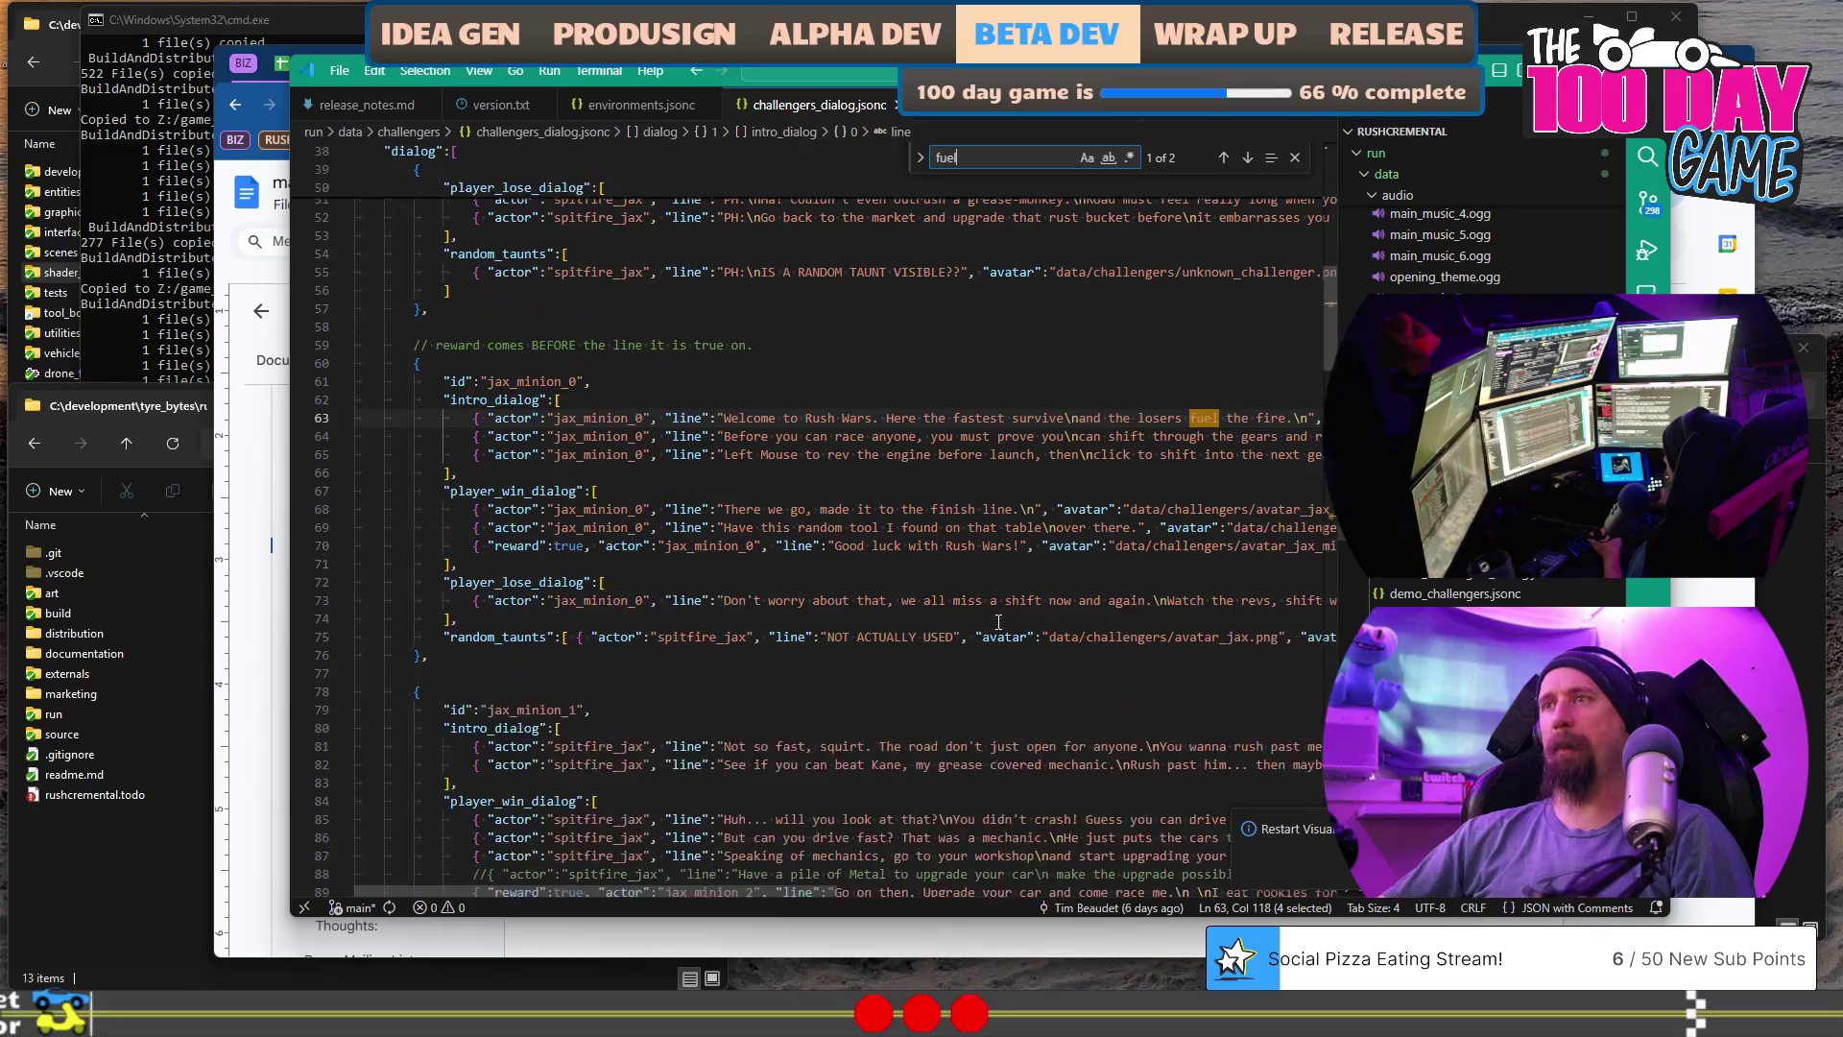
{"action": "key", "text": "Return"}
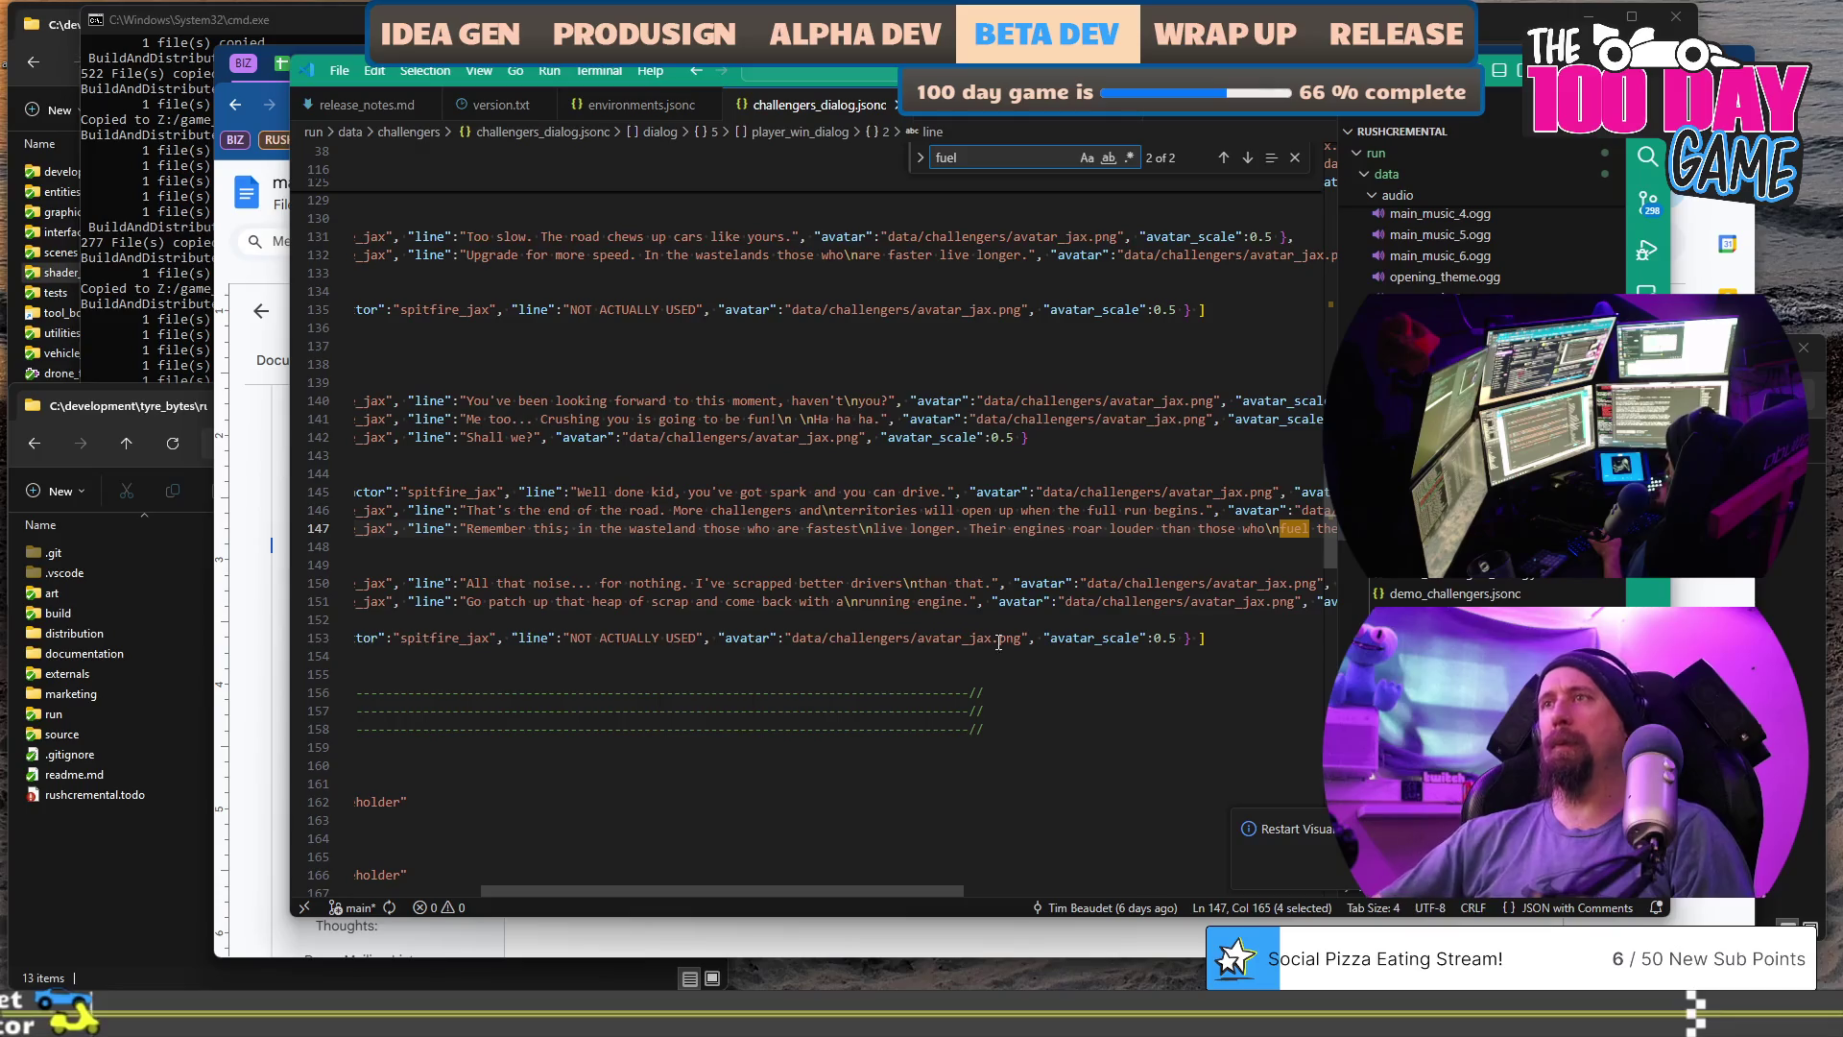
{"action": "mouse_move", "coordinate": [954, 889]}
{"action": "left_mouse_down"}
{"action": "mouse_move", "coordinate": [1042, 868]}
{"action": "mouse_move", "coordinate": [969, 872]}
{"action": "left_mouse_up"}
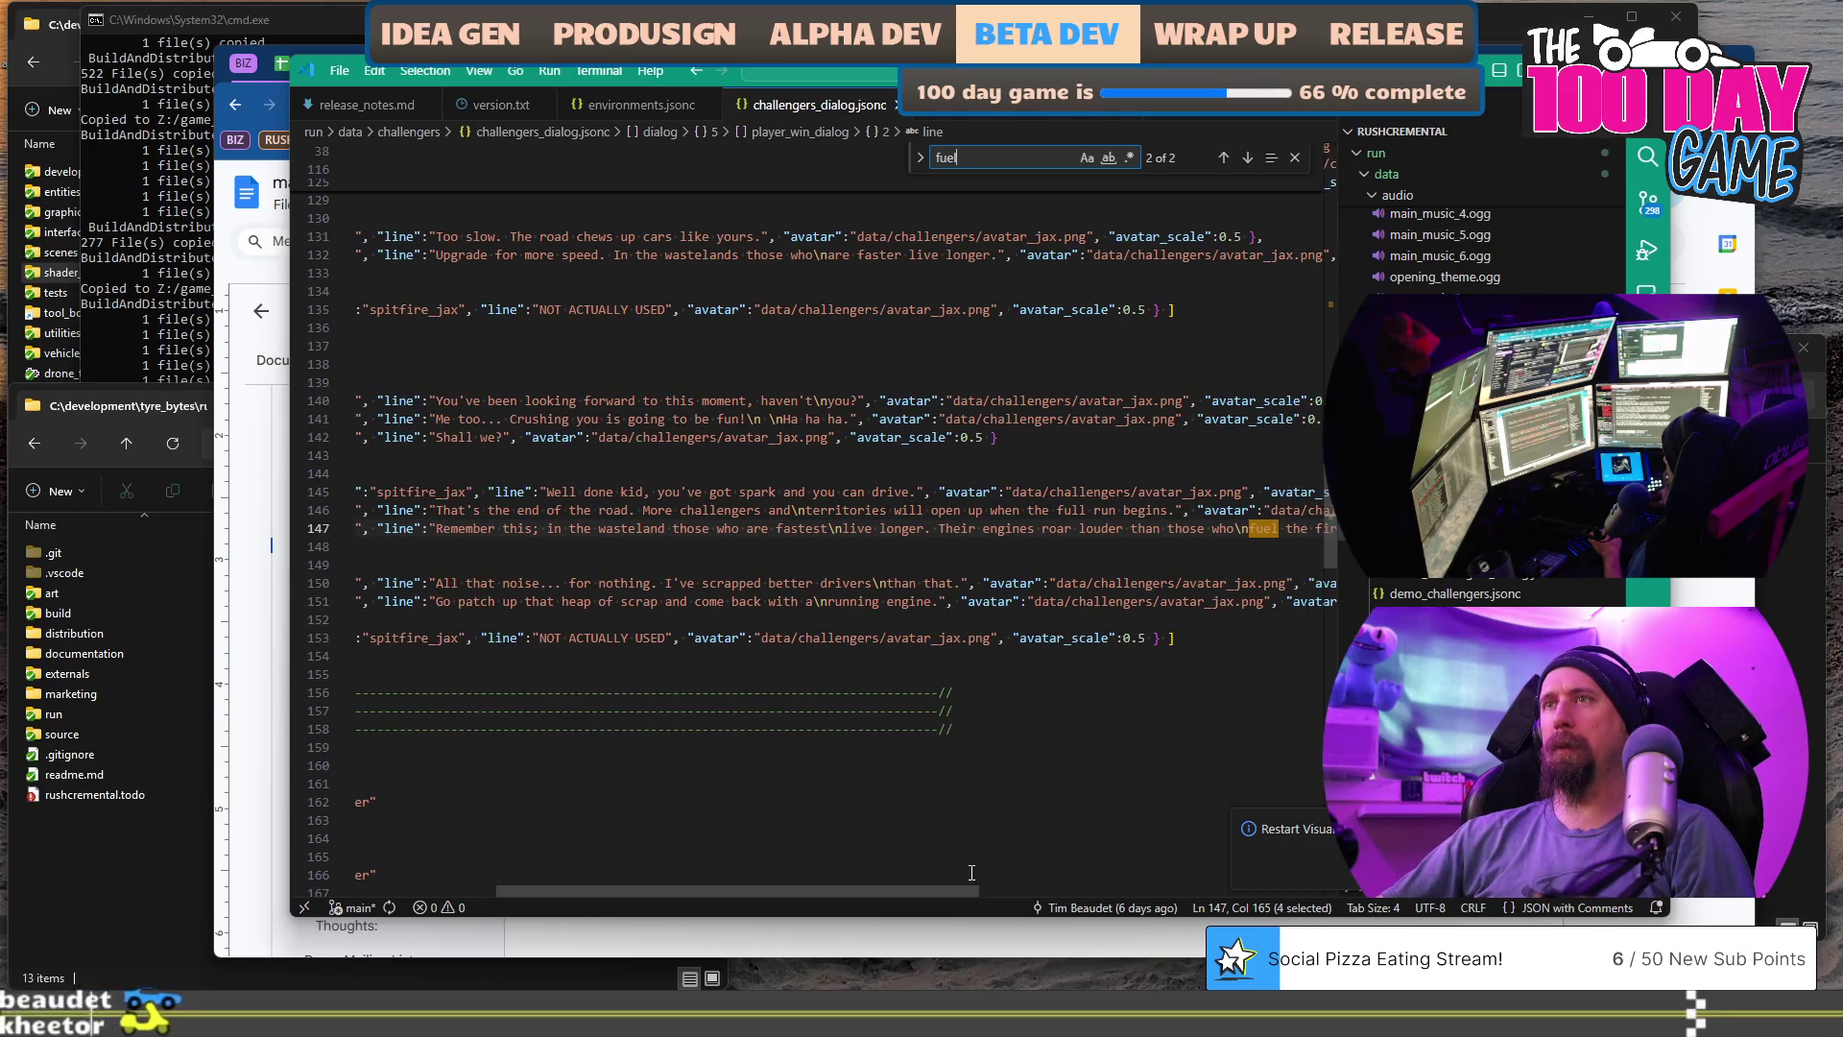
{"action": "left_click", "coordinate": [546, 528]}
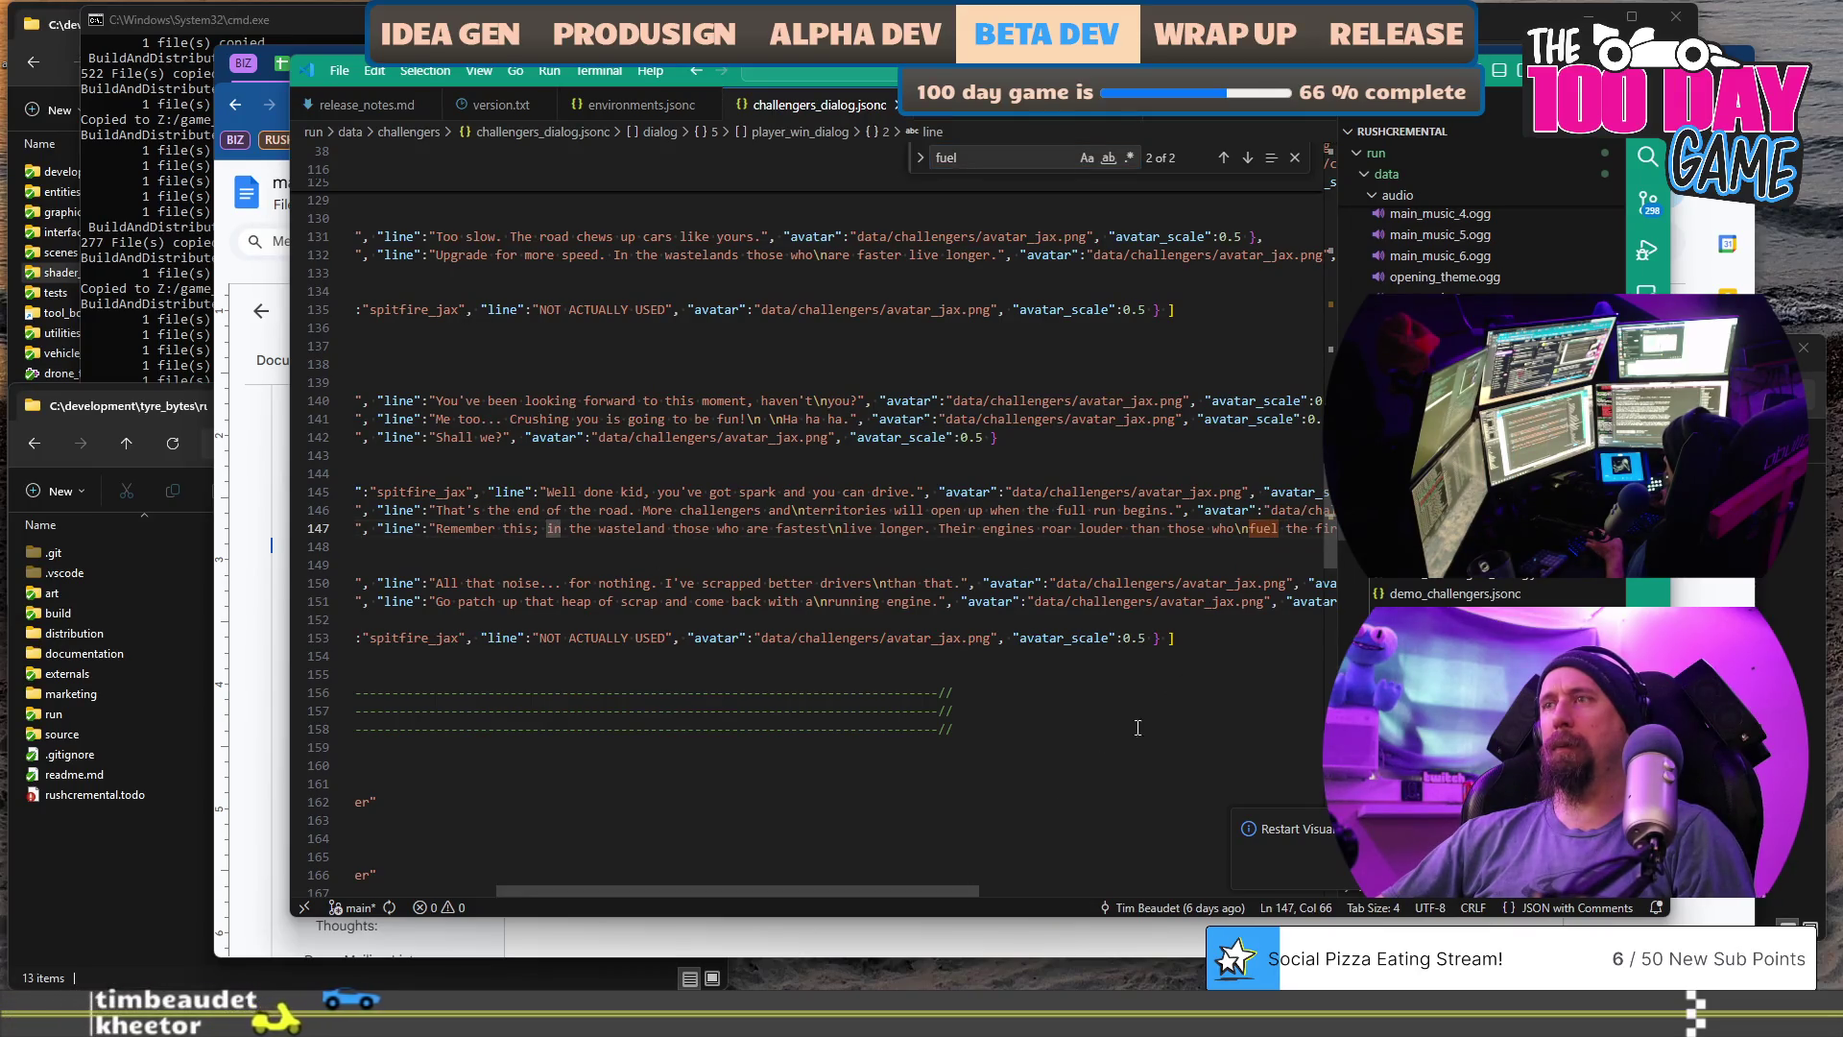
{"action": "left_click_drag", "start_coordinate": [957, 891], "coordinate": [1035, 888]}
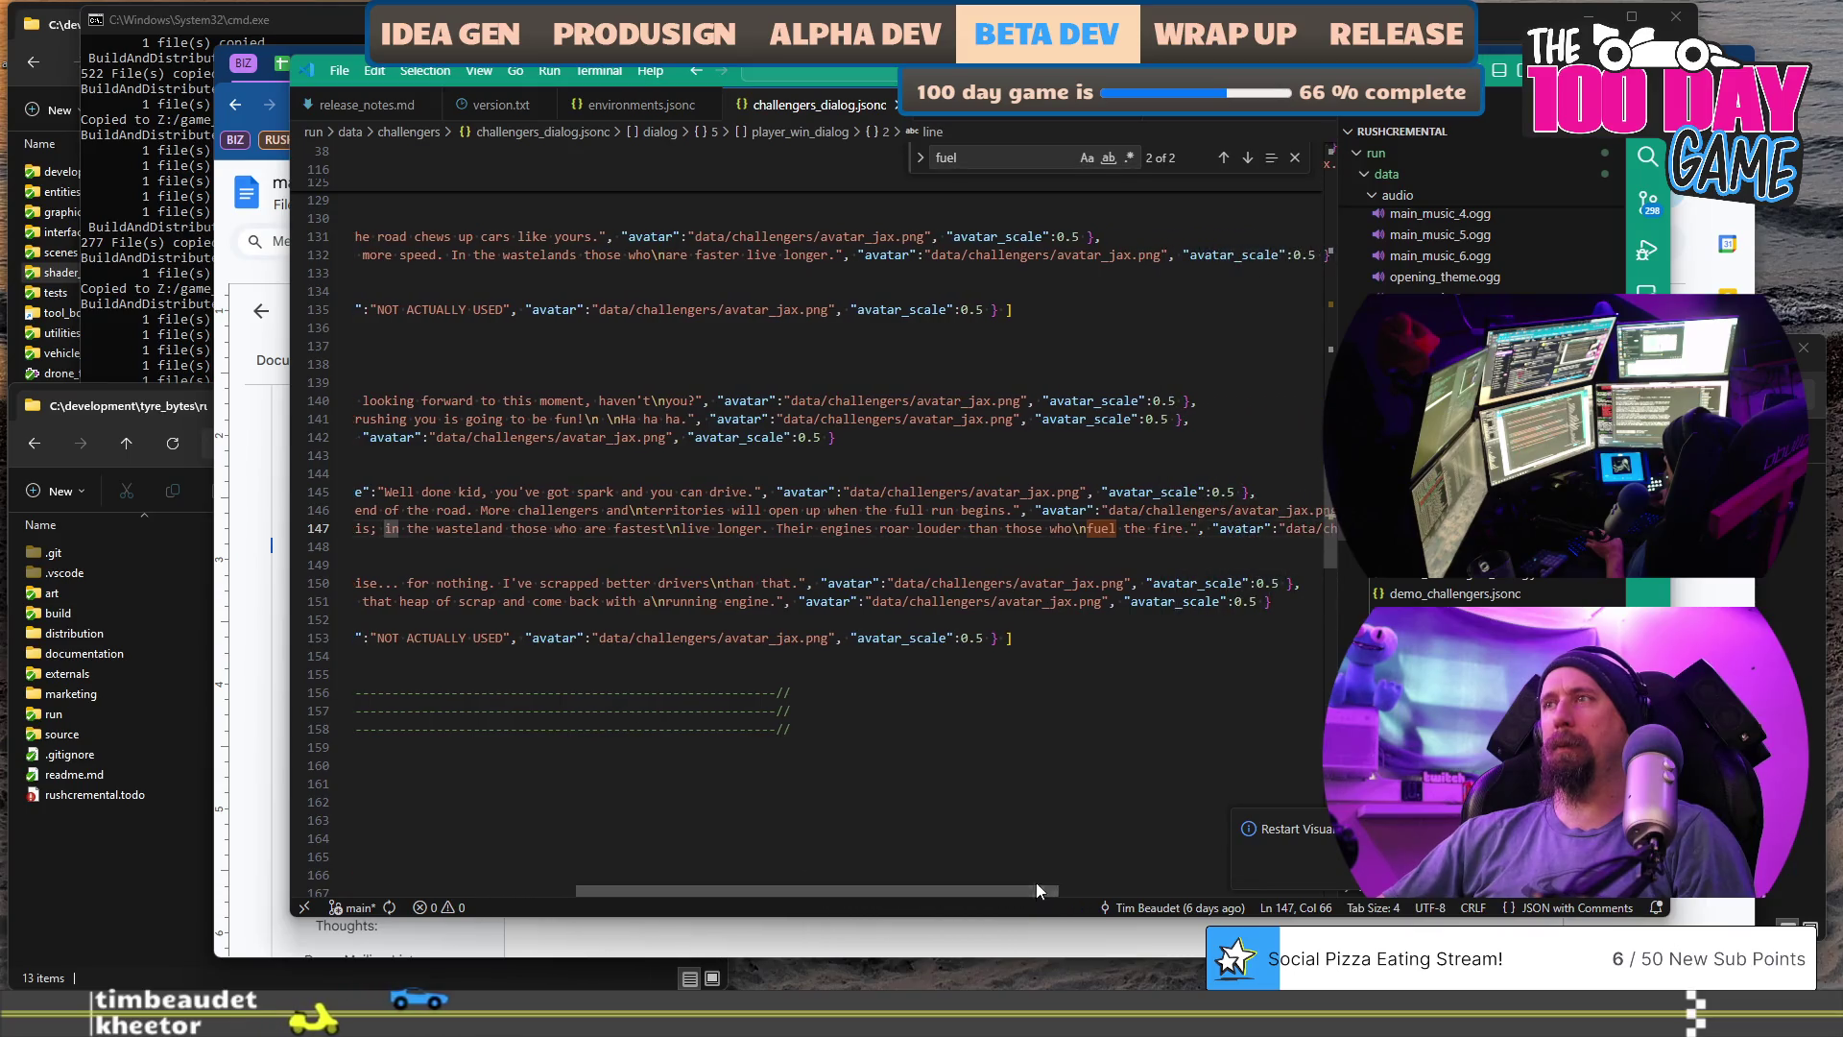
{"action": "left_click", "coordinate": [1190, 528], "text": "shift"}
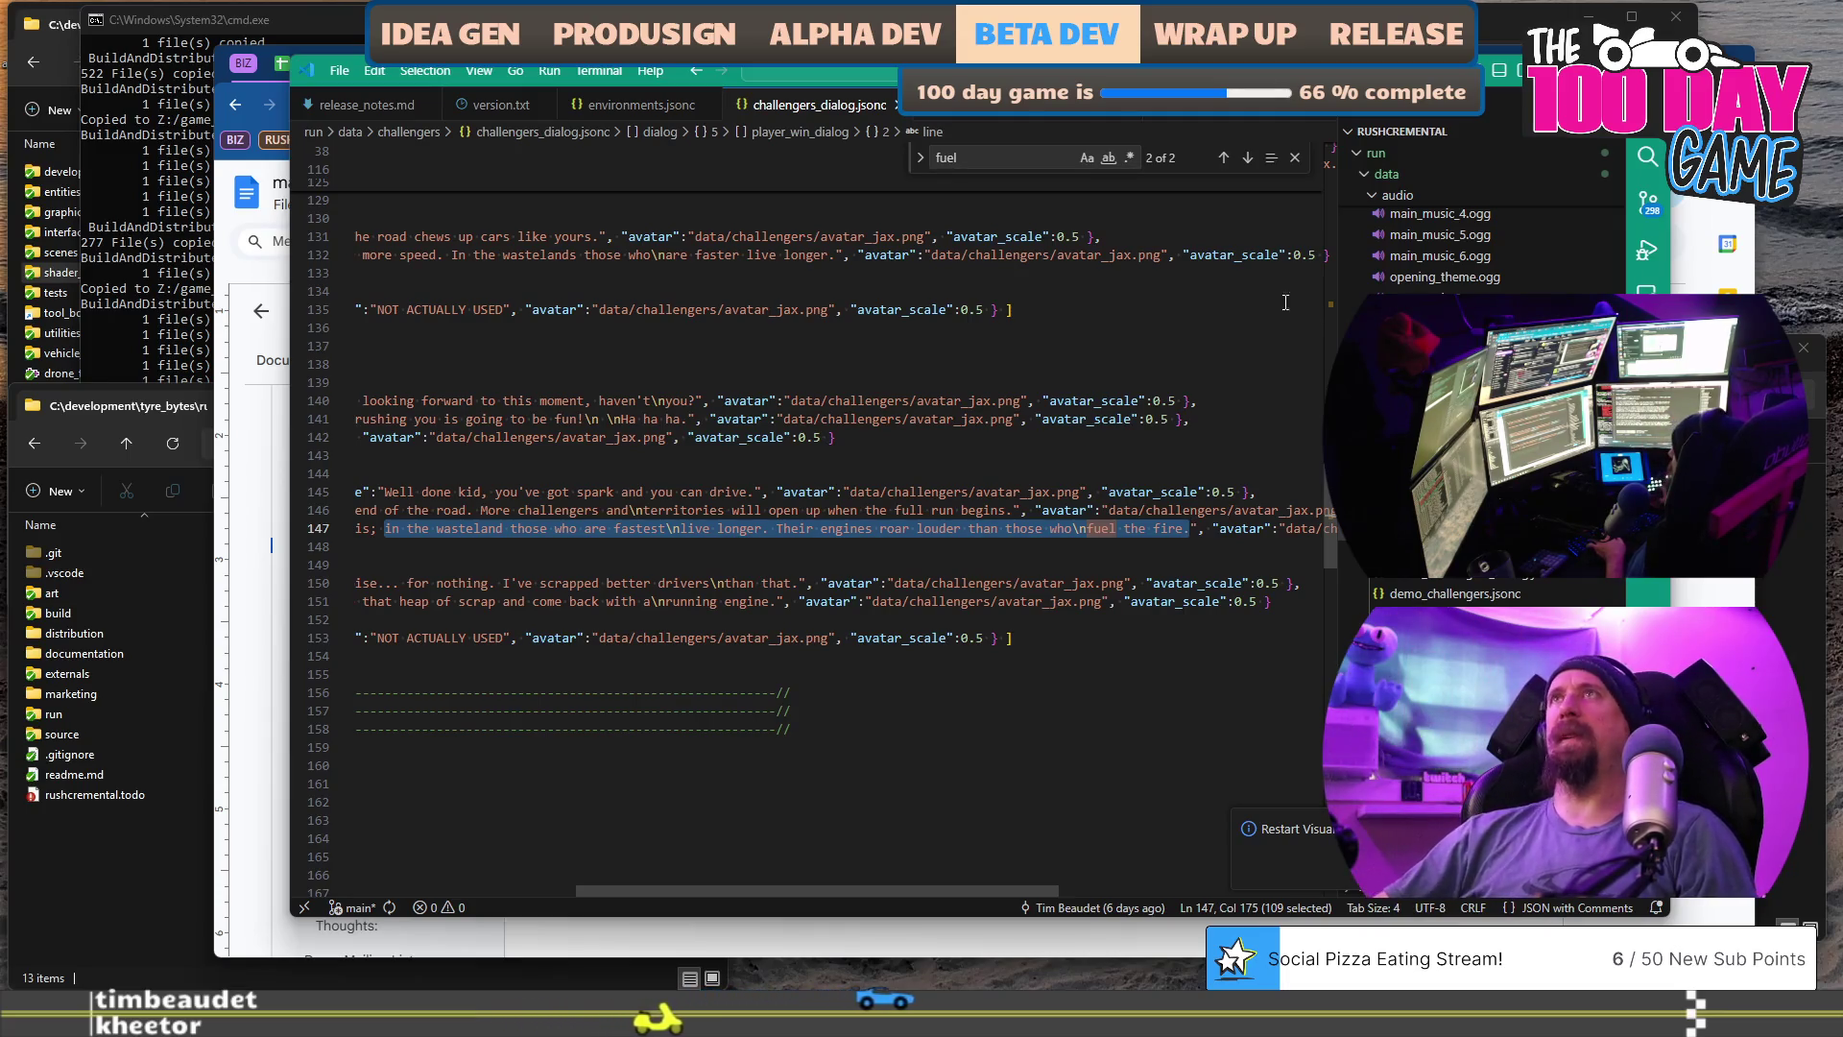
{"action": "key", "text": "alt+Tab"}
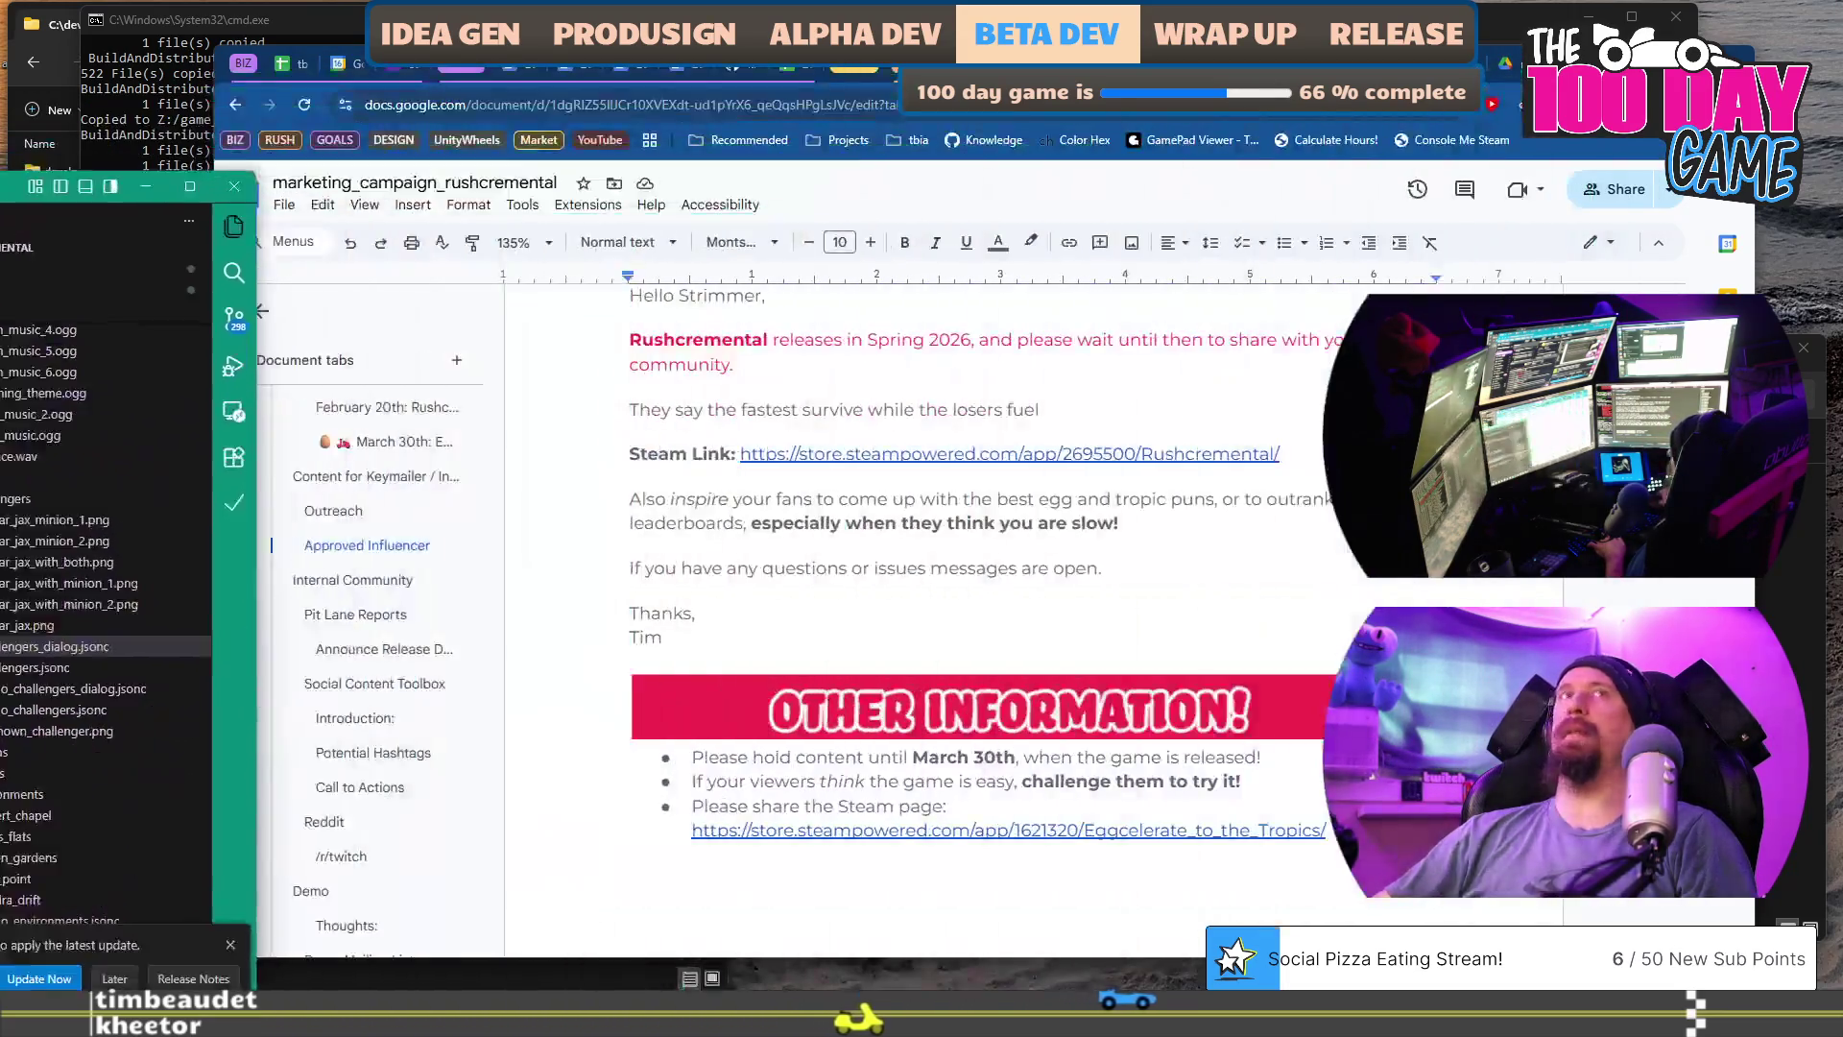
Paste the wasteland quote after 'fuel', starting it 'In they say' and fixing its \n breaks
{"action": "key", "text": "alt+Tab"}
{"action": "key", "text": "alt+Tab"}
{"action": "left_click", "coordinate": [1261, 407]}
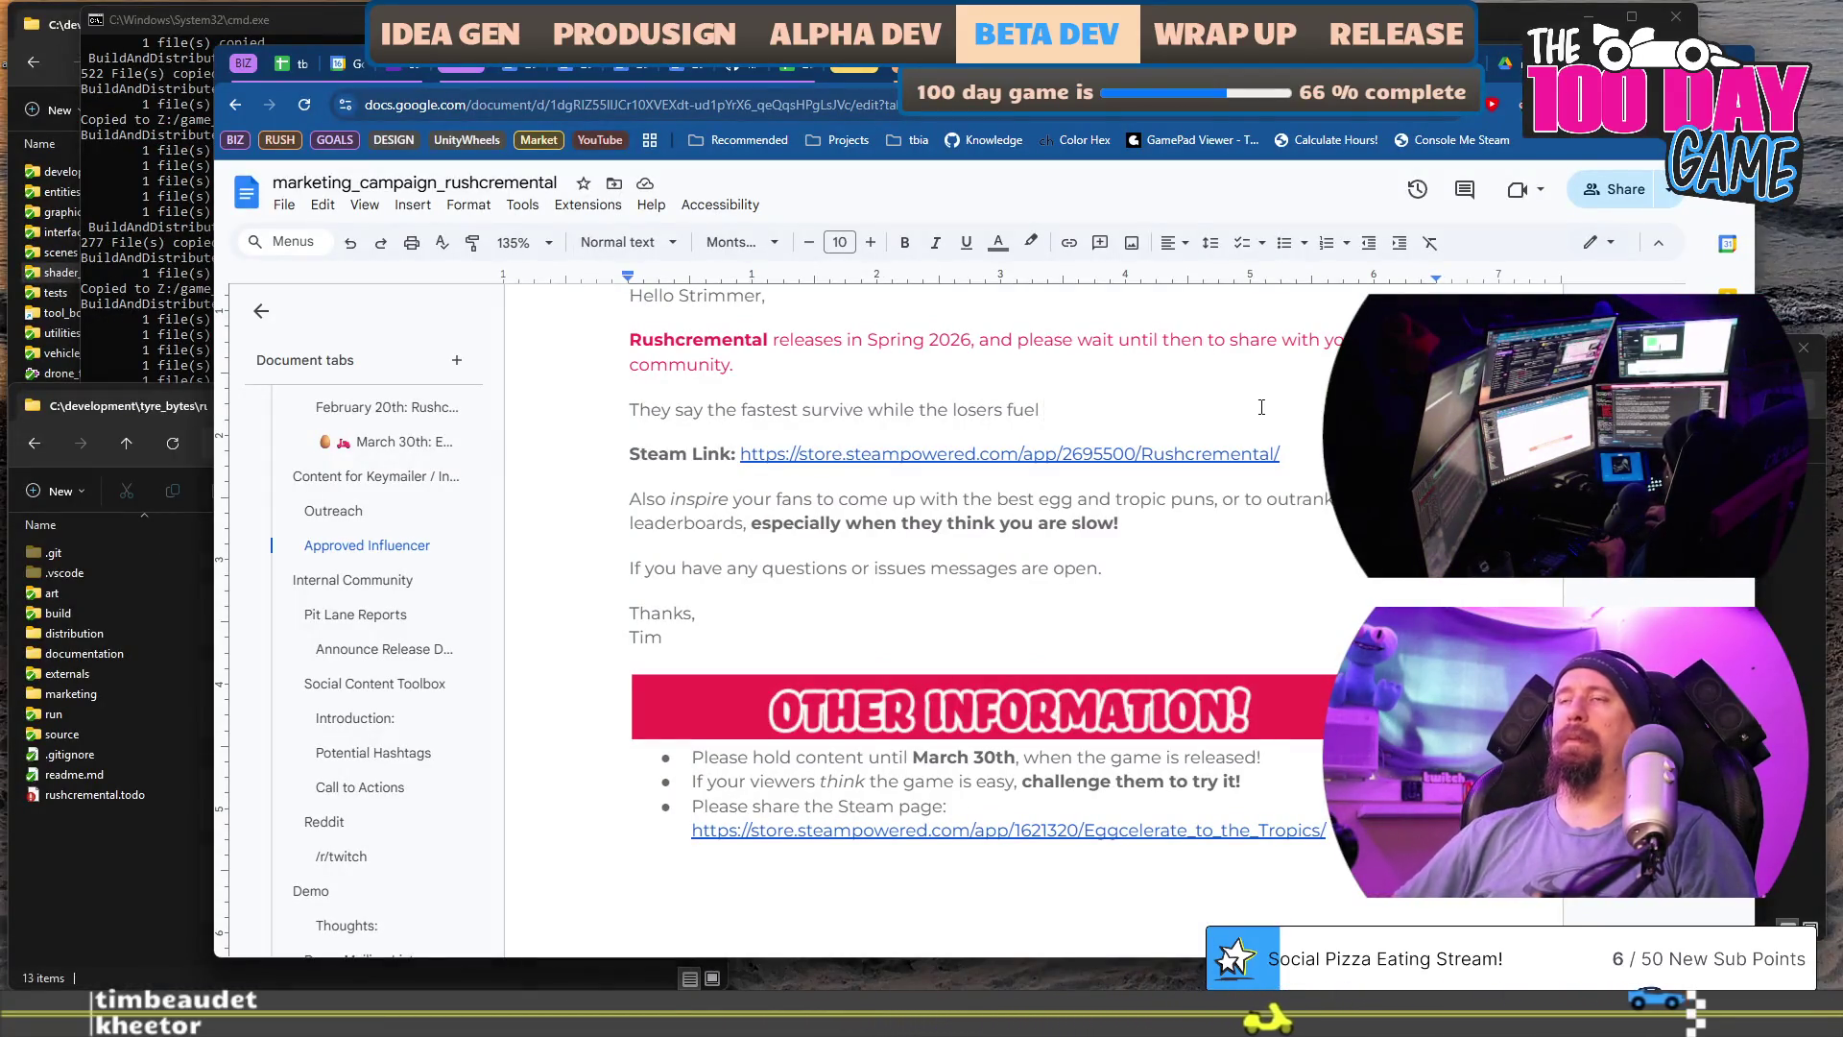
{"action": "key", "text": "ctrl+v"}
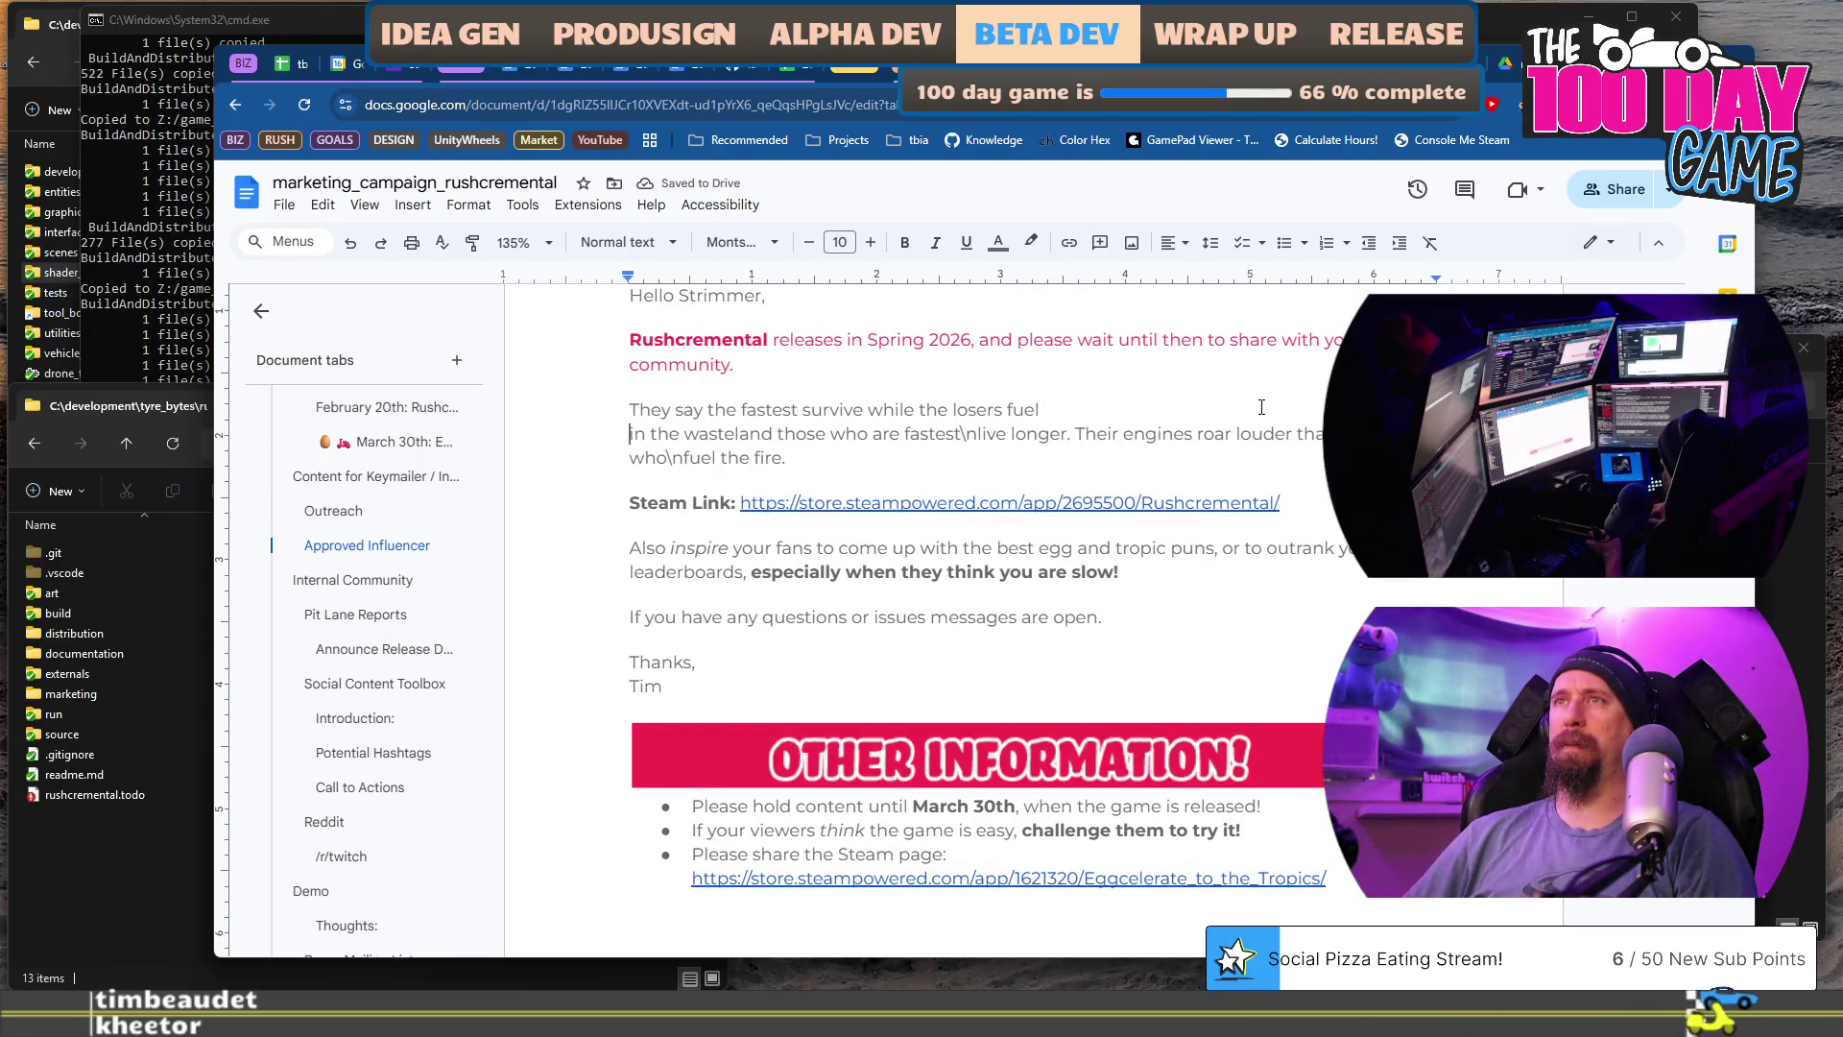
{"action": "key", "text": "shift+Right"}
{"action": "key", "text": "shift+Right"}
{"action": "type", "text": "In"}
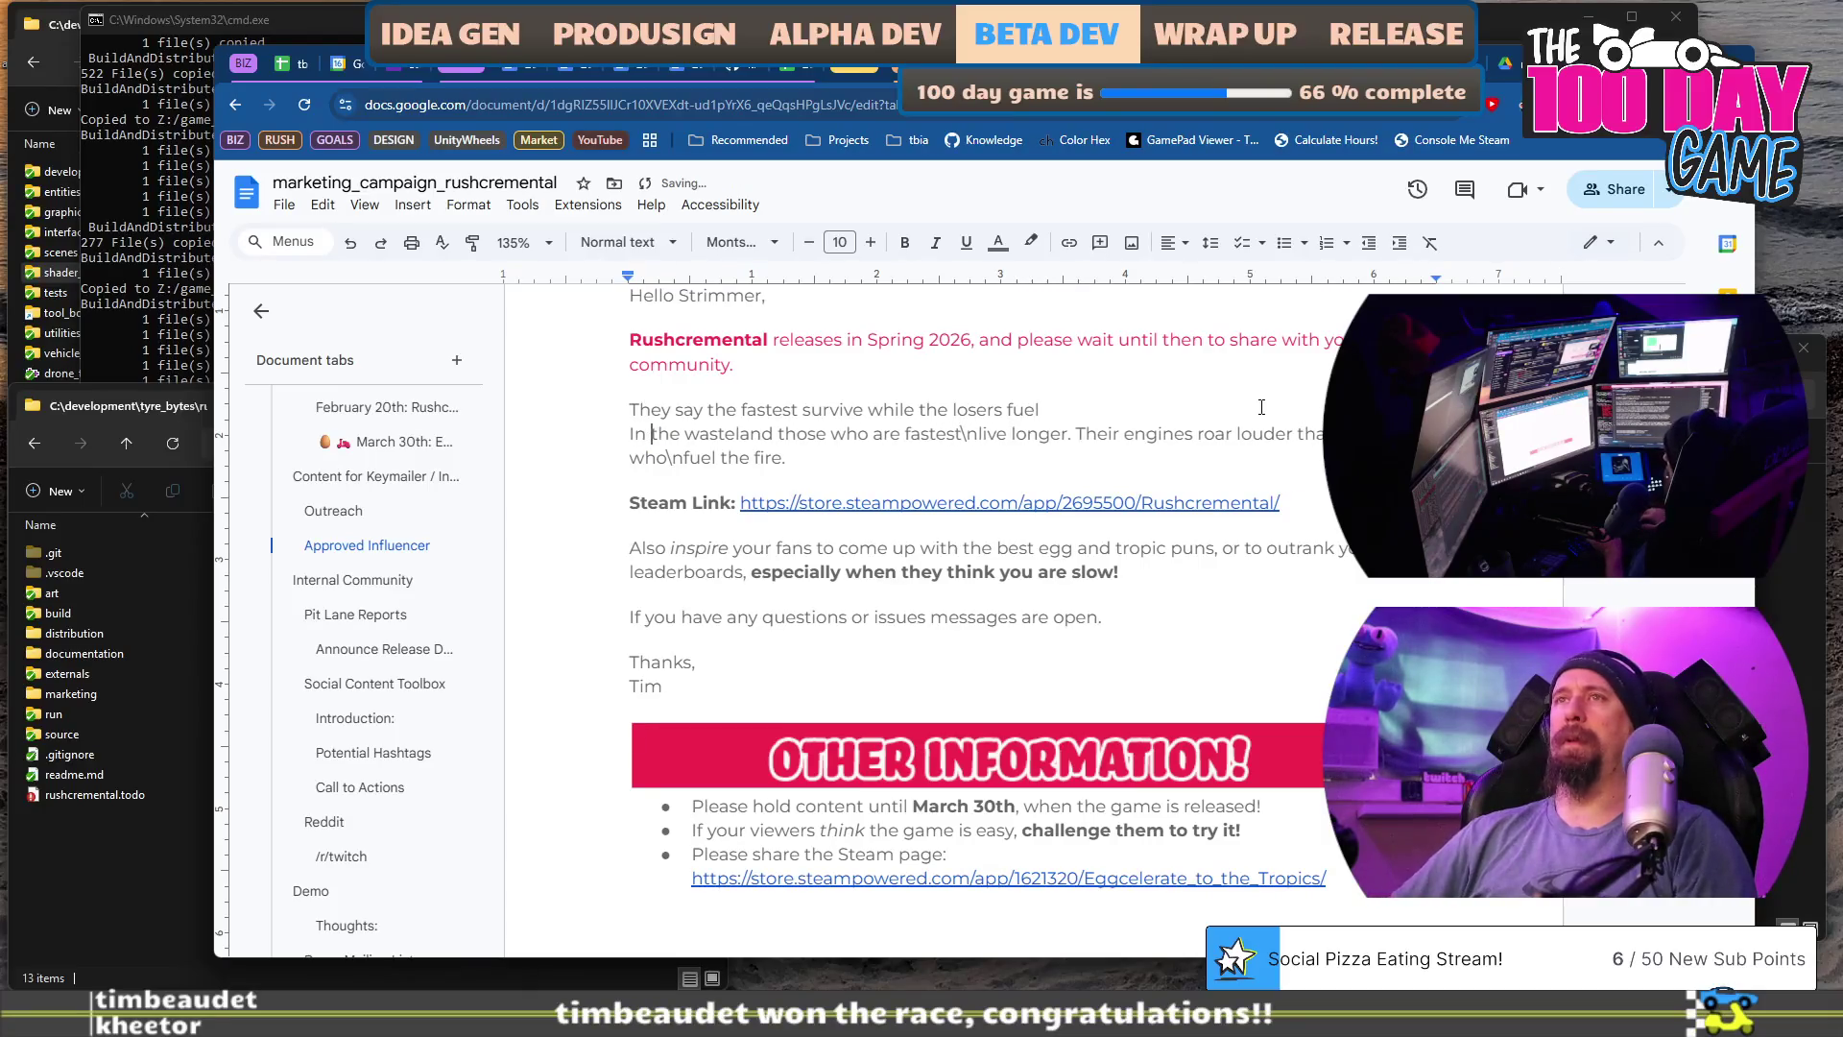
{"action": "type", "text": "they say"}
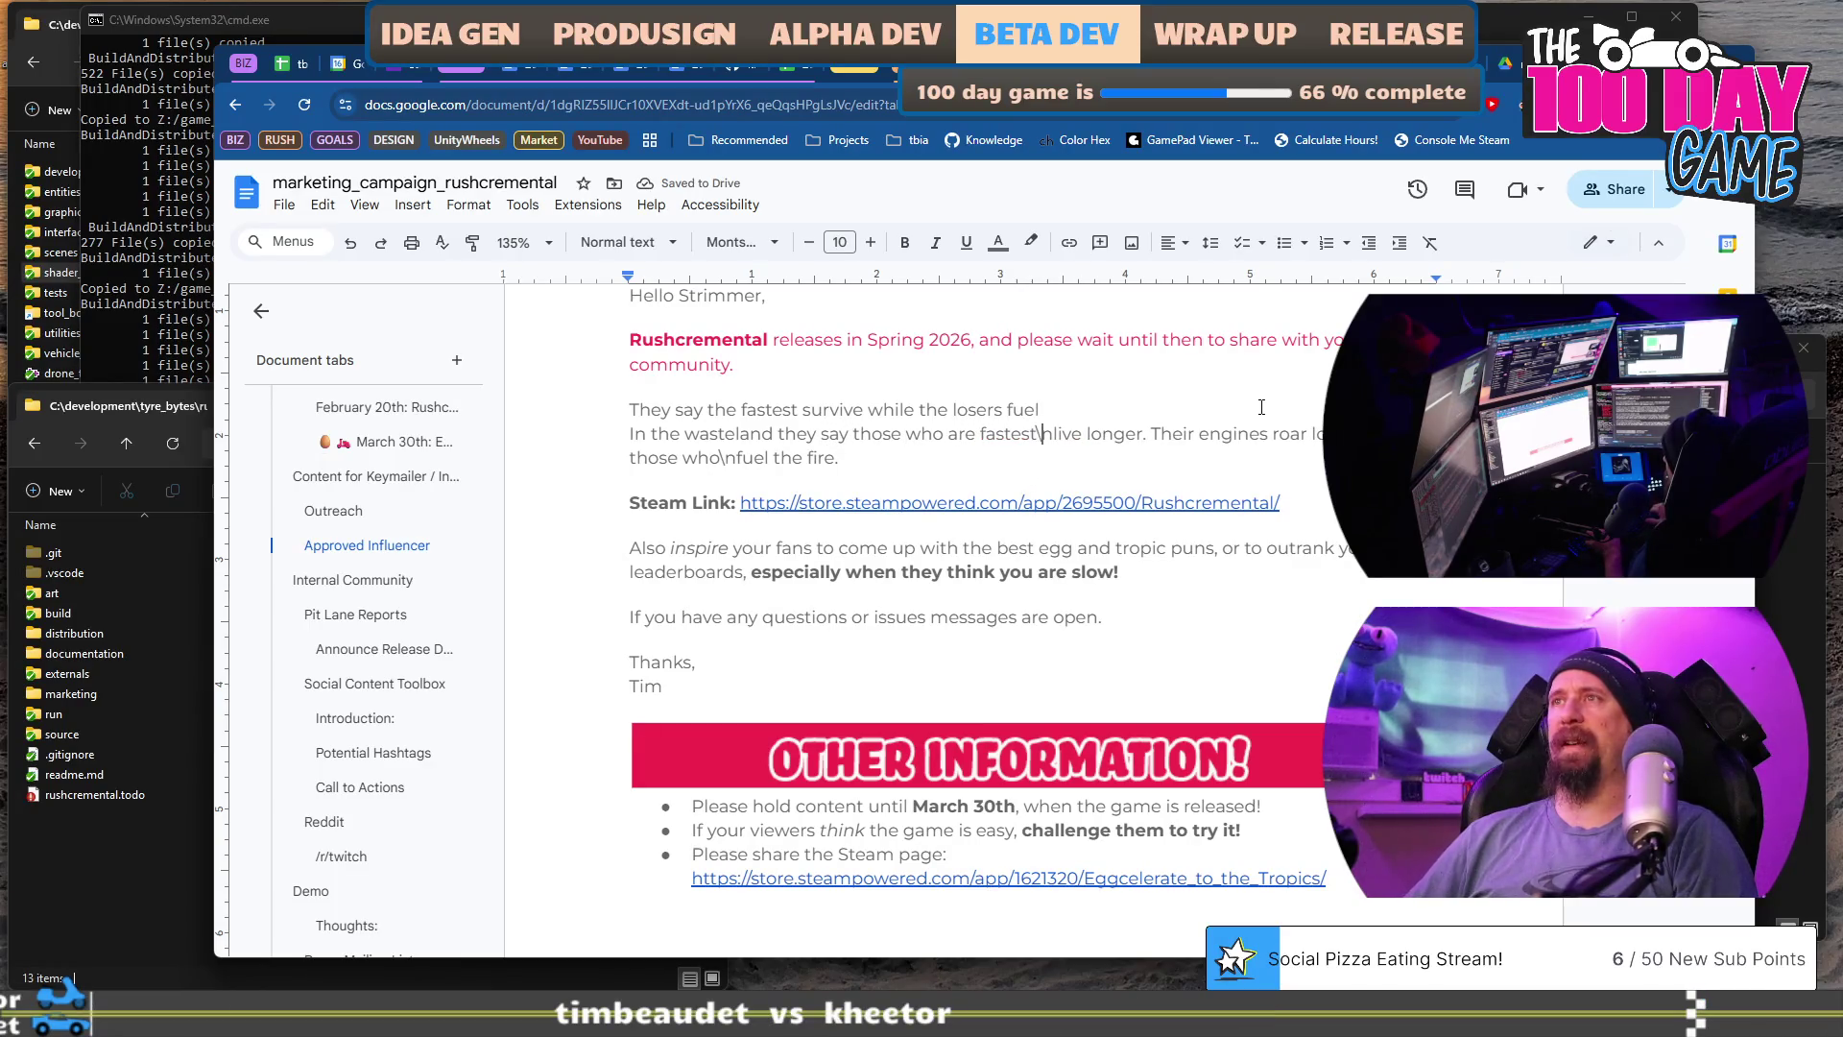
{"action": "key", "text": "BackSpace"}
{"action": "key", "text": "BackSpace"}
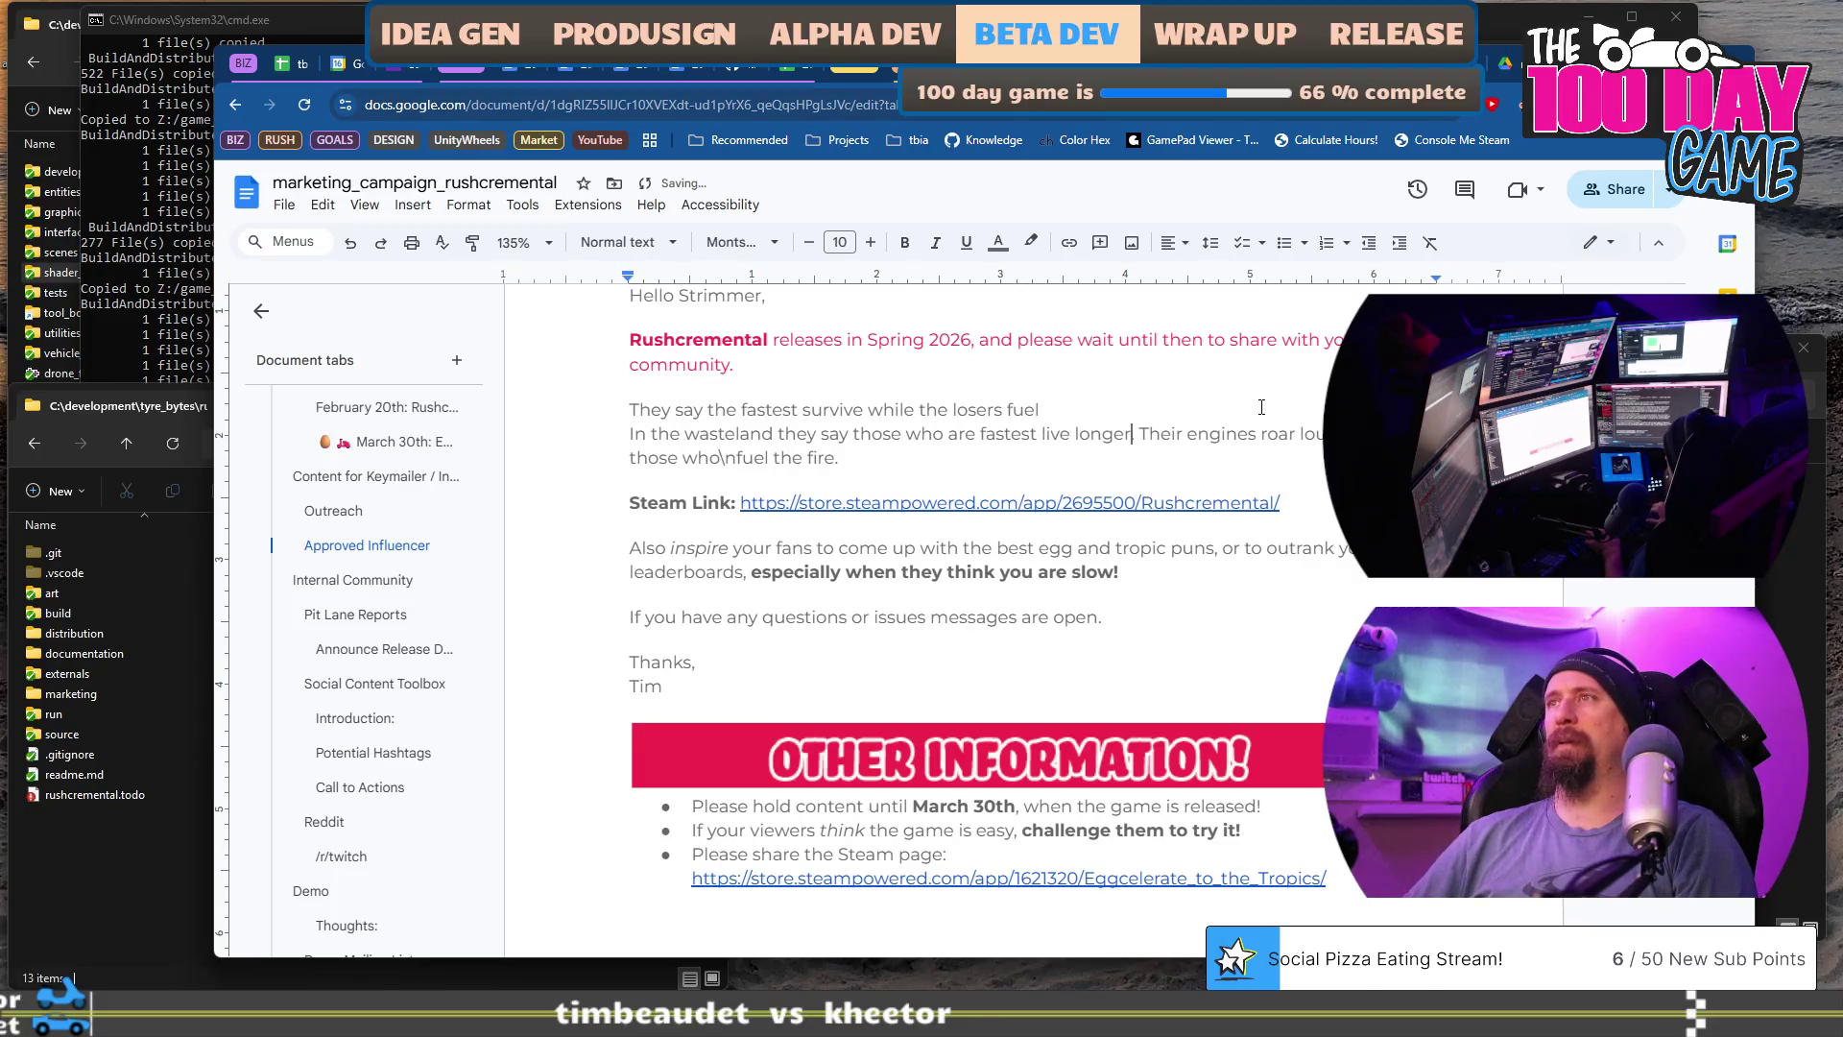
{"action": "type", "text": "."}
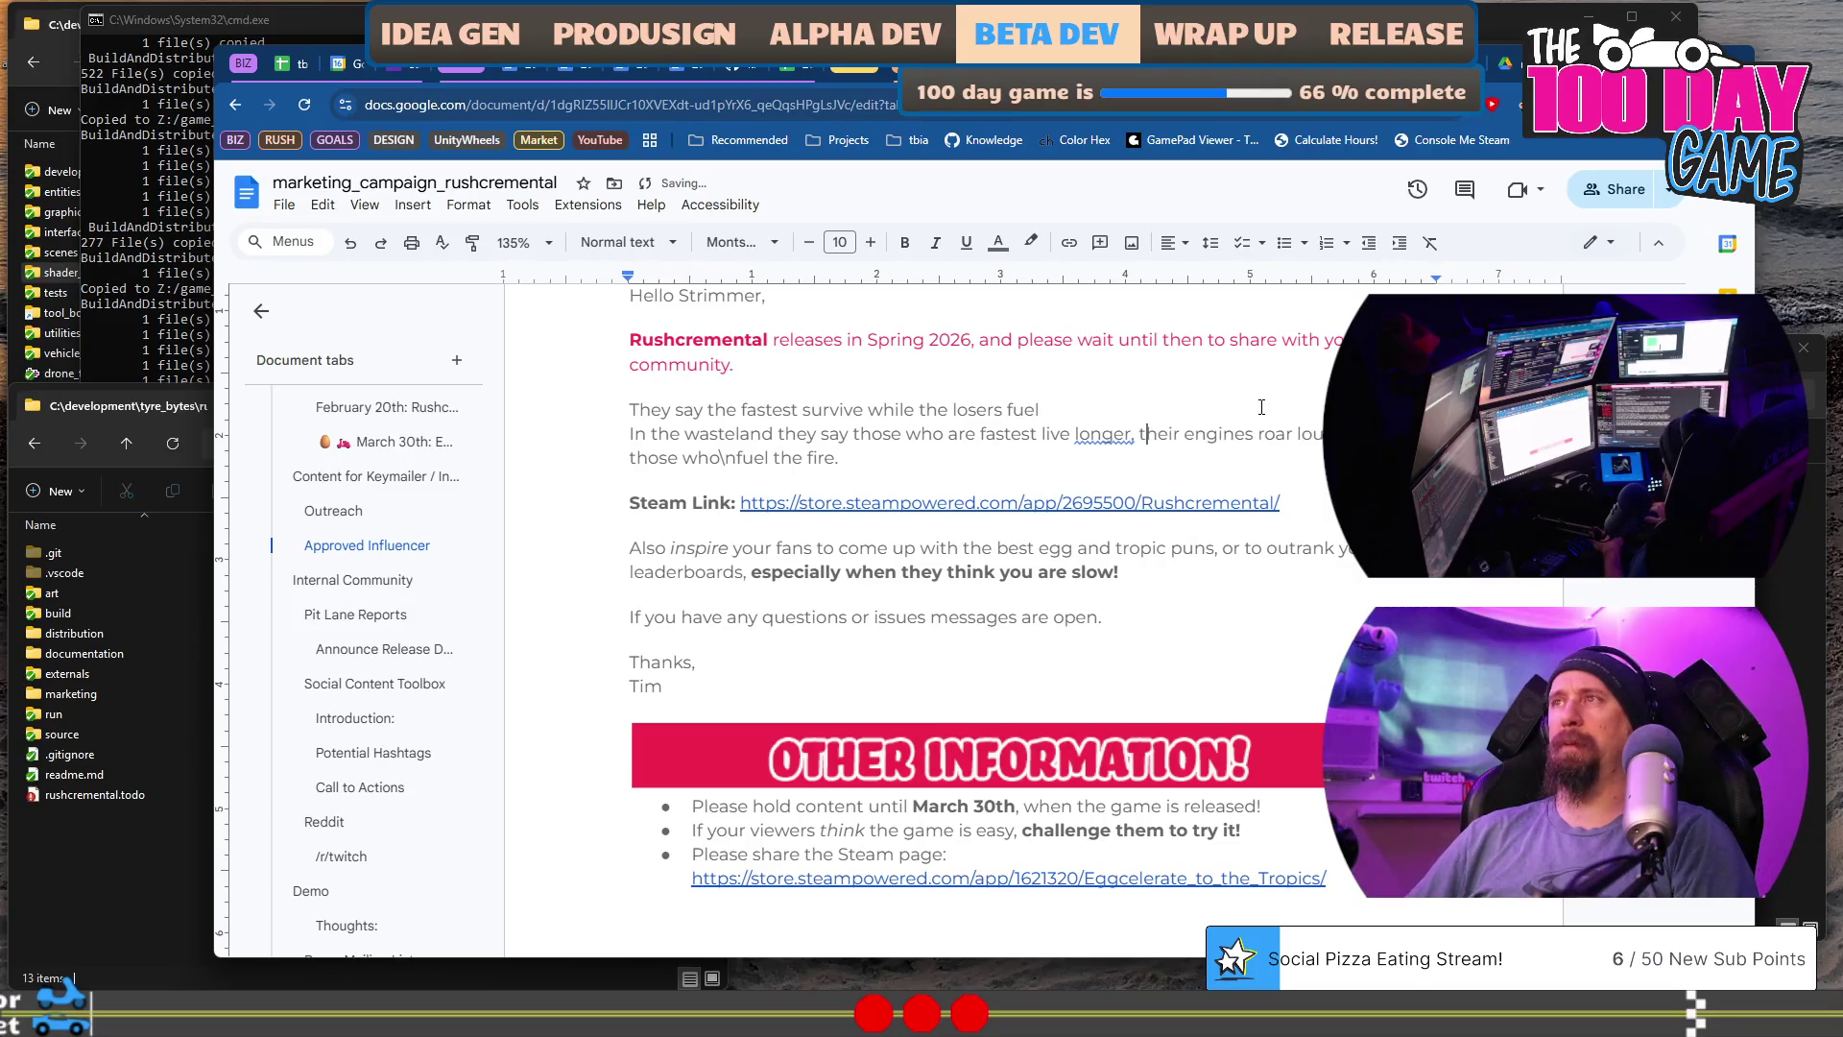
{"action": "key", "text": "Down"}
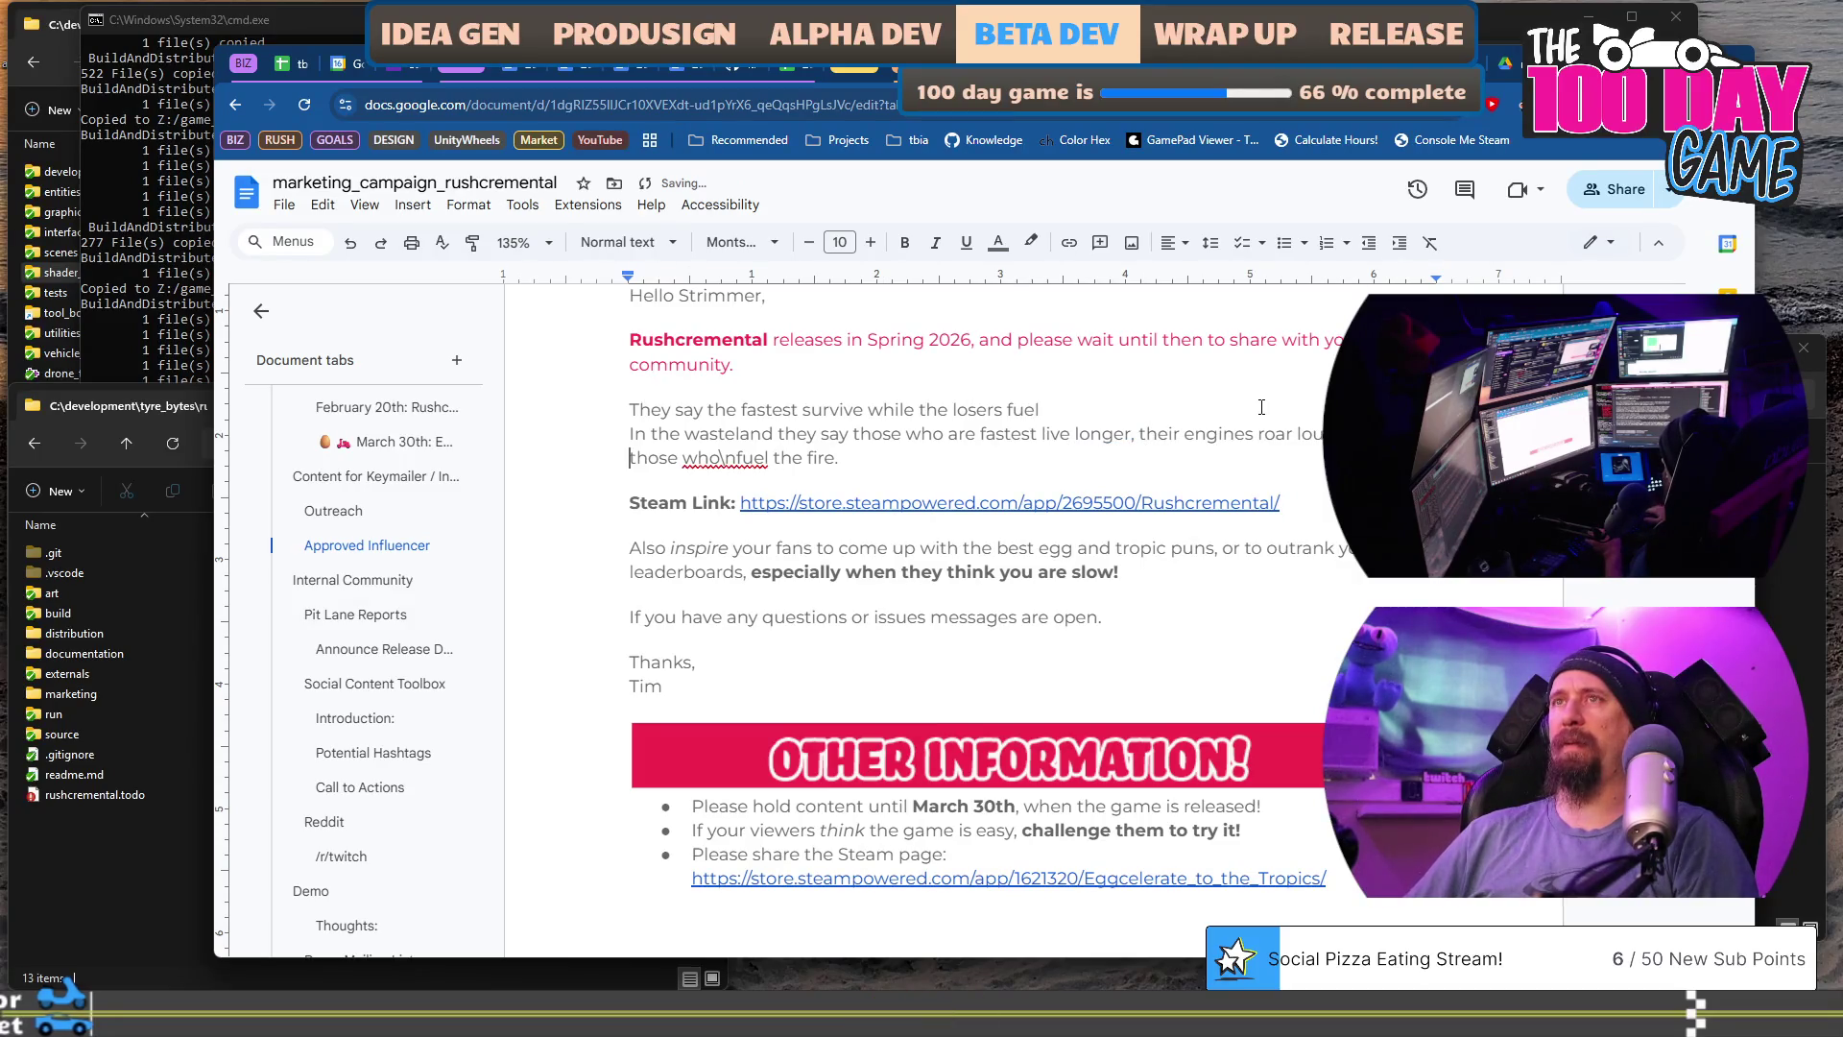
{"action": "key", "text": "ctrl+Right"}
{"action": "key", "text": "ctrl+Right"}
{"action": "key", "text": "End"}
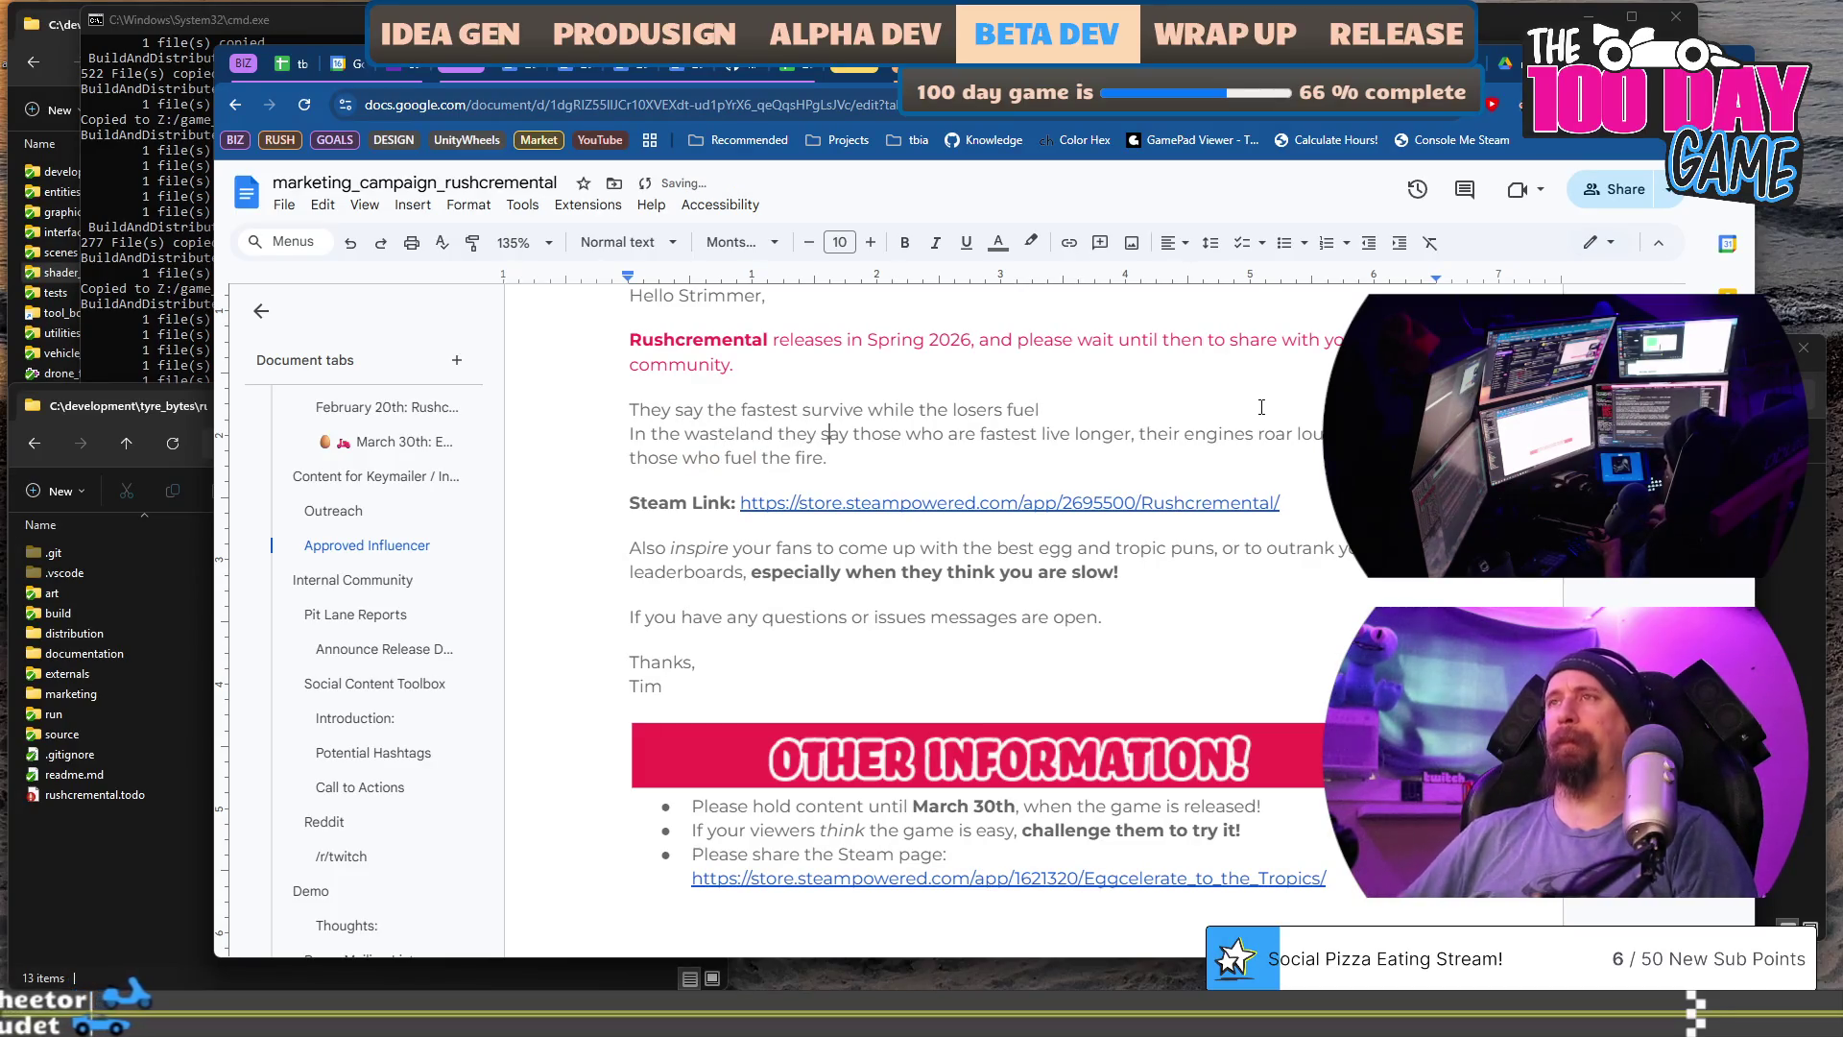
Remove the tagline line and end the paragraph with 'Can you collect the scrap necessary to survive and build community?'
{"action": "triple_click", "coordinate": [1262, 407]}
{"action": "key", "text": "BackSpace"}
{"action": "key", "text": "BackSpace"}
{"action": "key", "text": "Down"}
{"action": "key", "text": "Down"}
{"action": "key", "text": "End"}
{"action": "type", "text": "Can you collect the sc"}
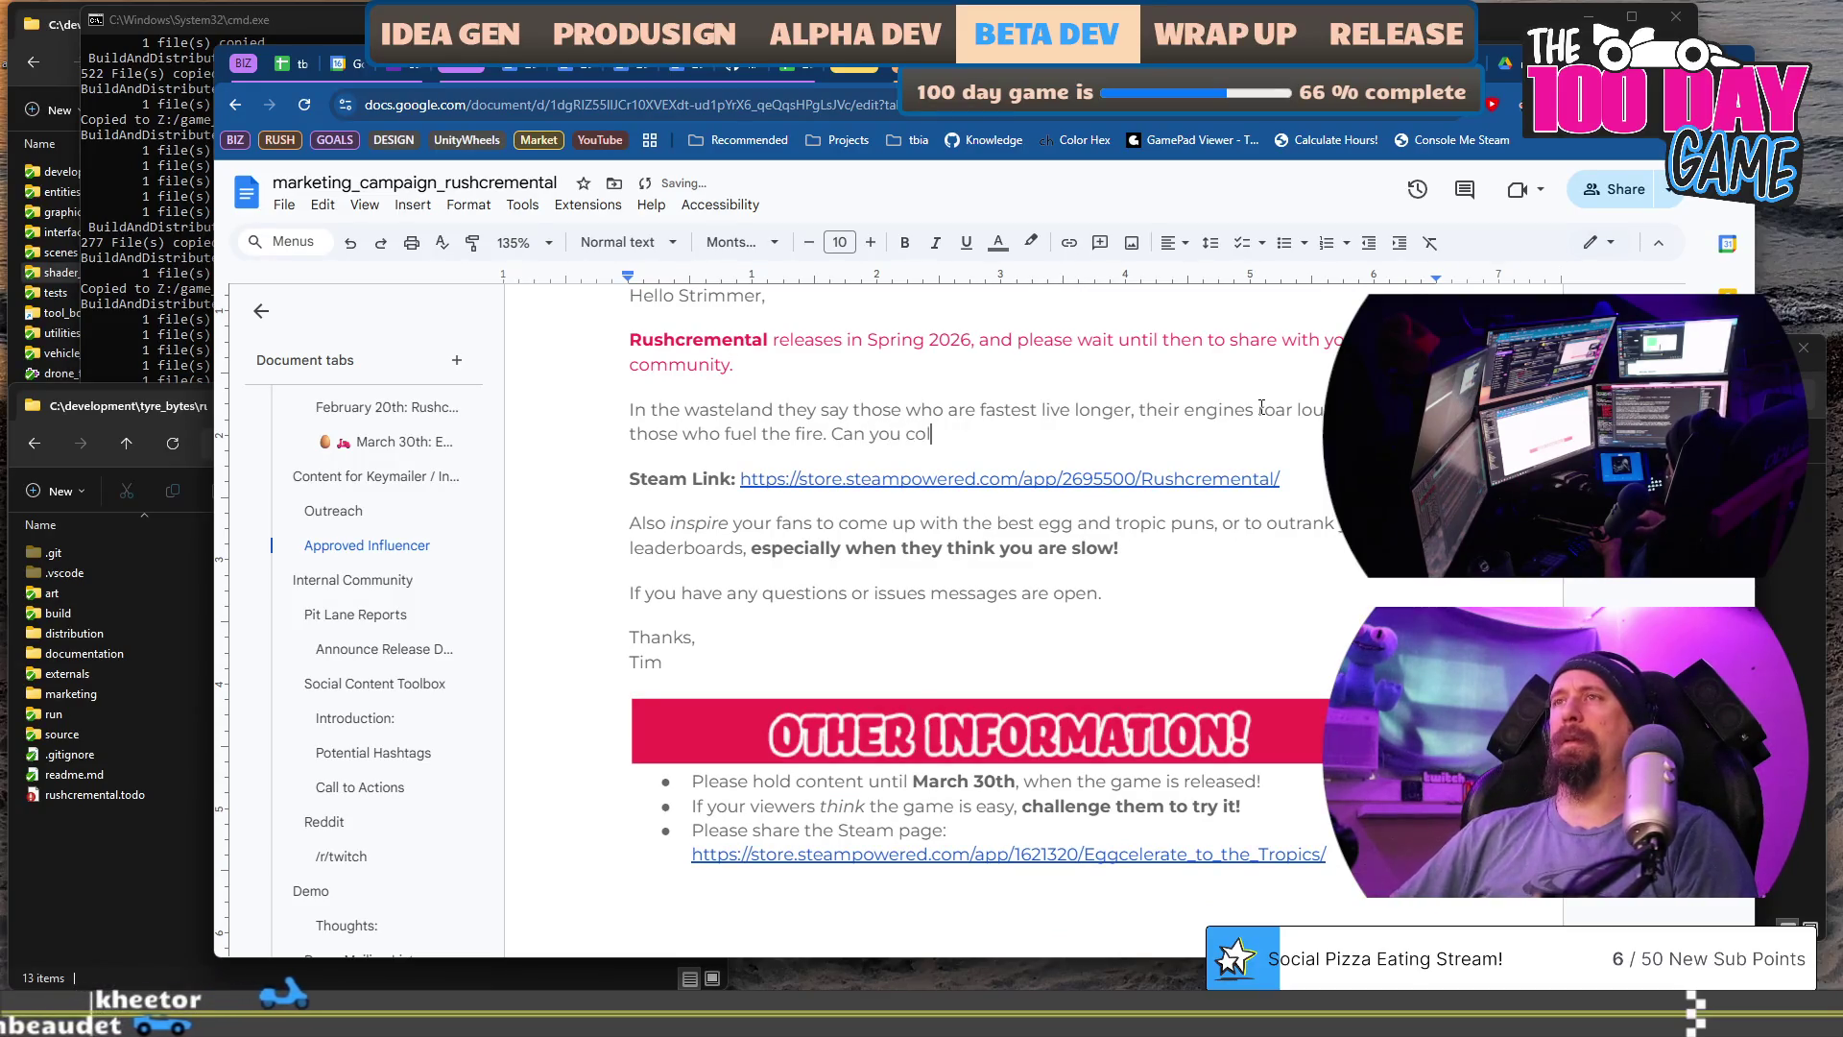
{"action": "type", "text": "rap nec"}
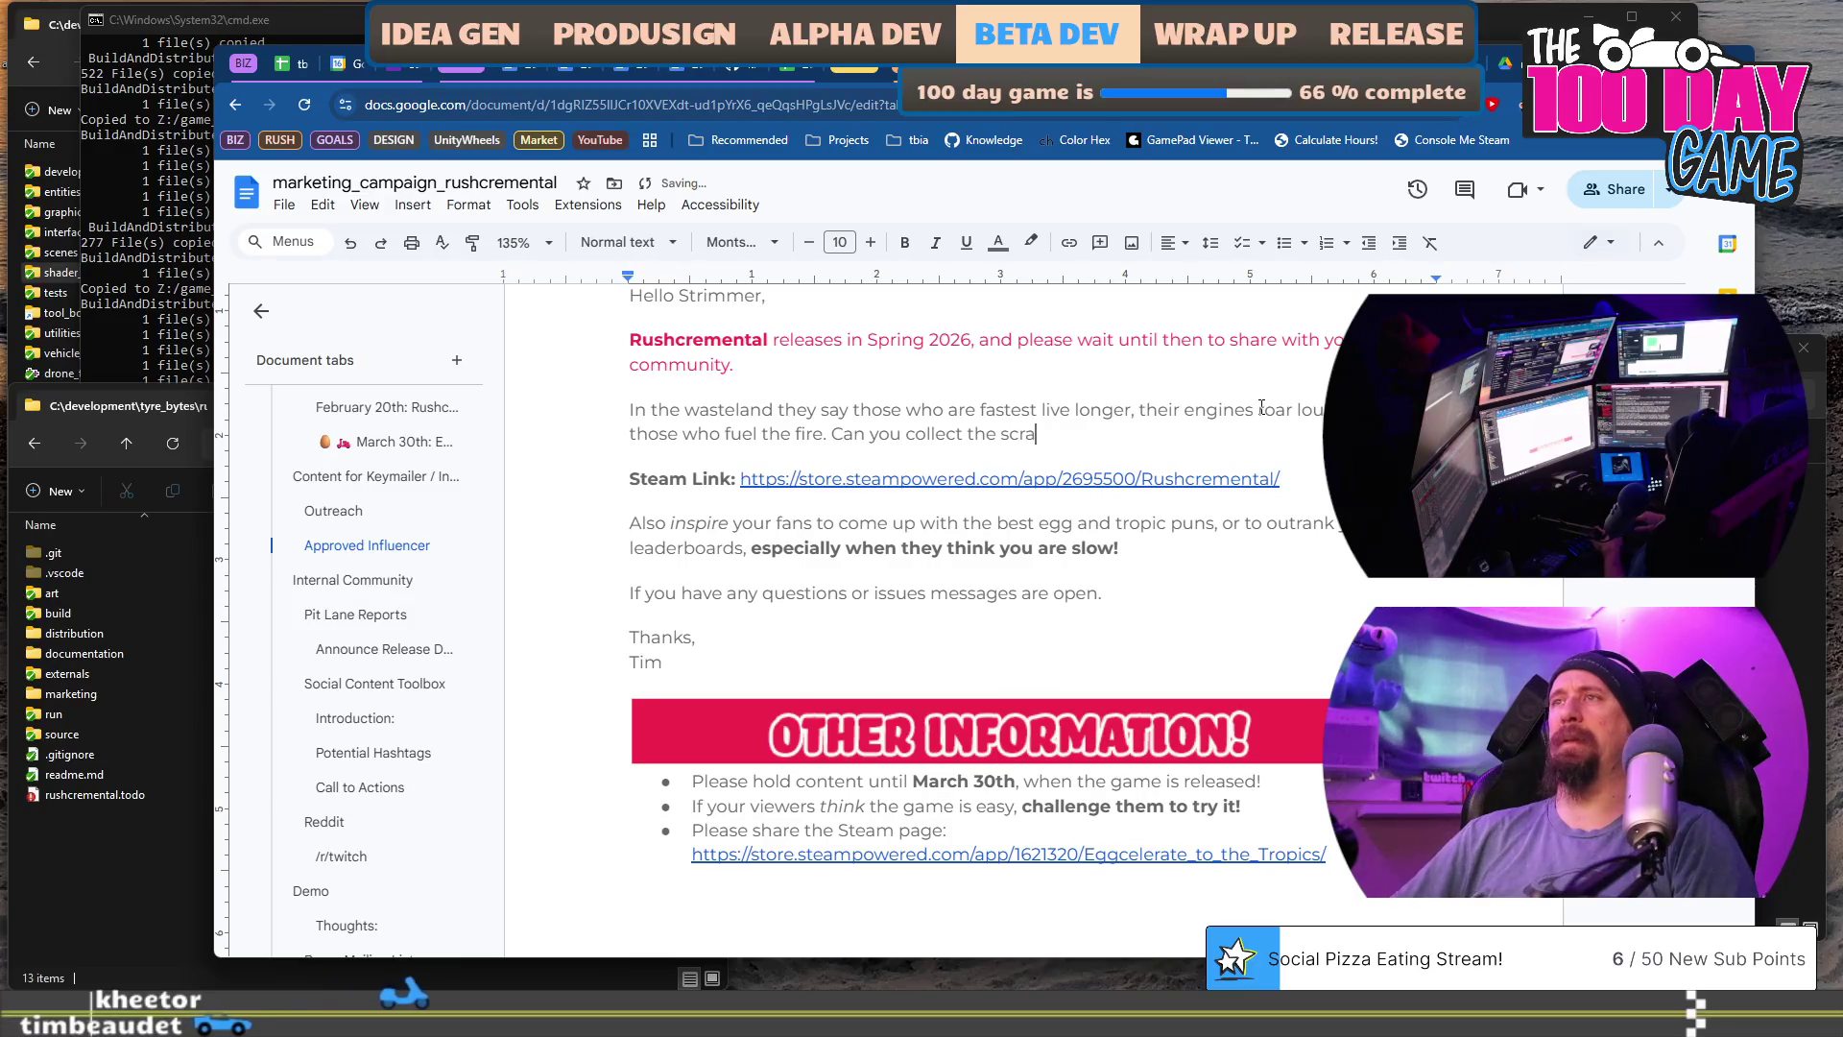
{"action": "type", "text": "essary to surv"}
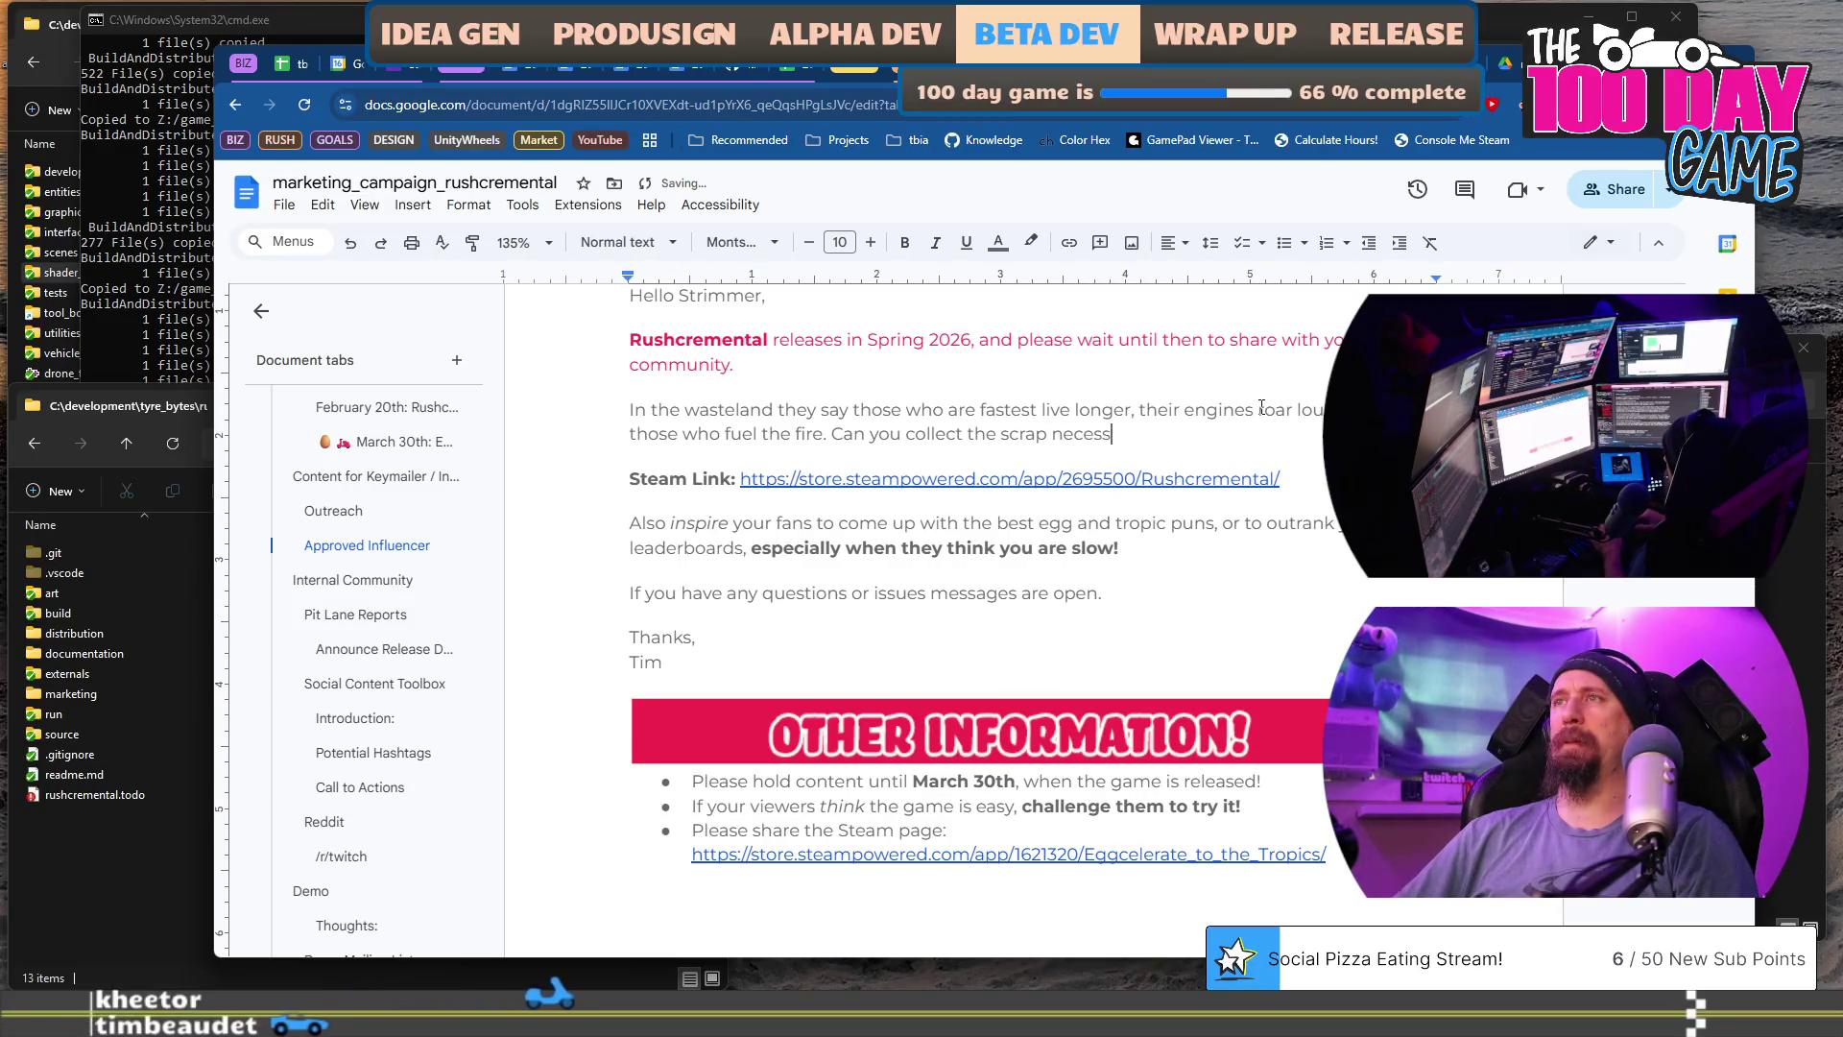
{"action": "type", "text": "ig"}
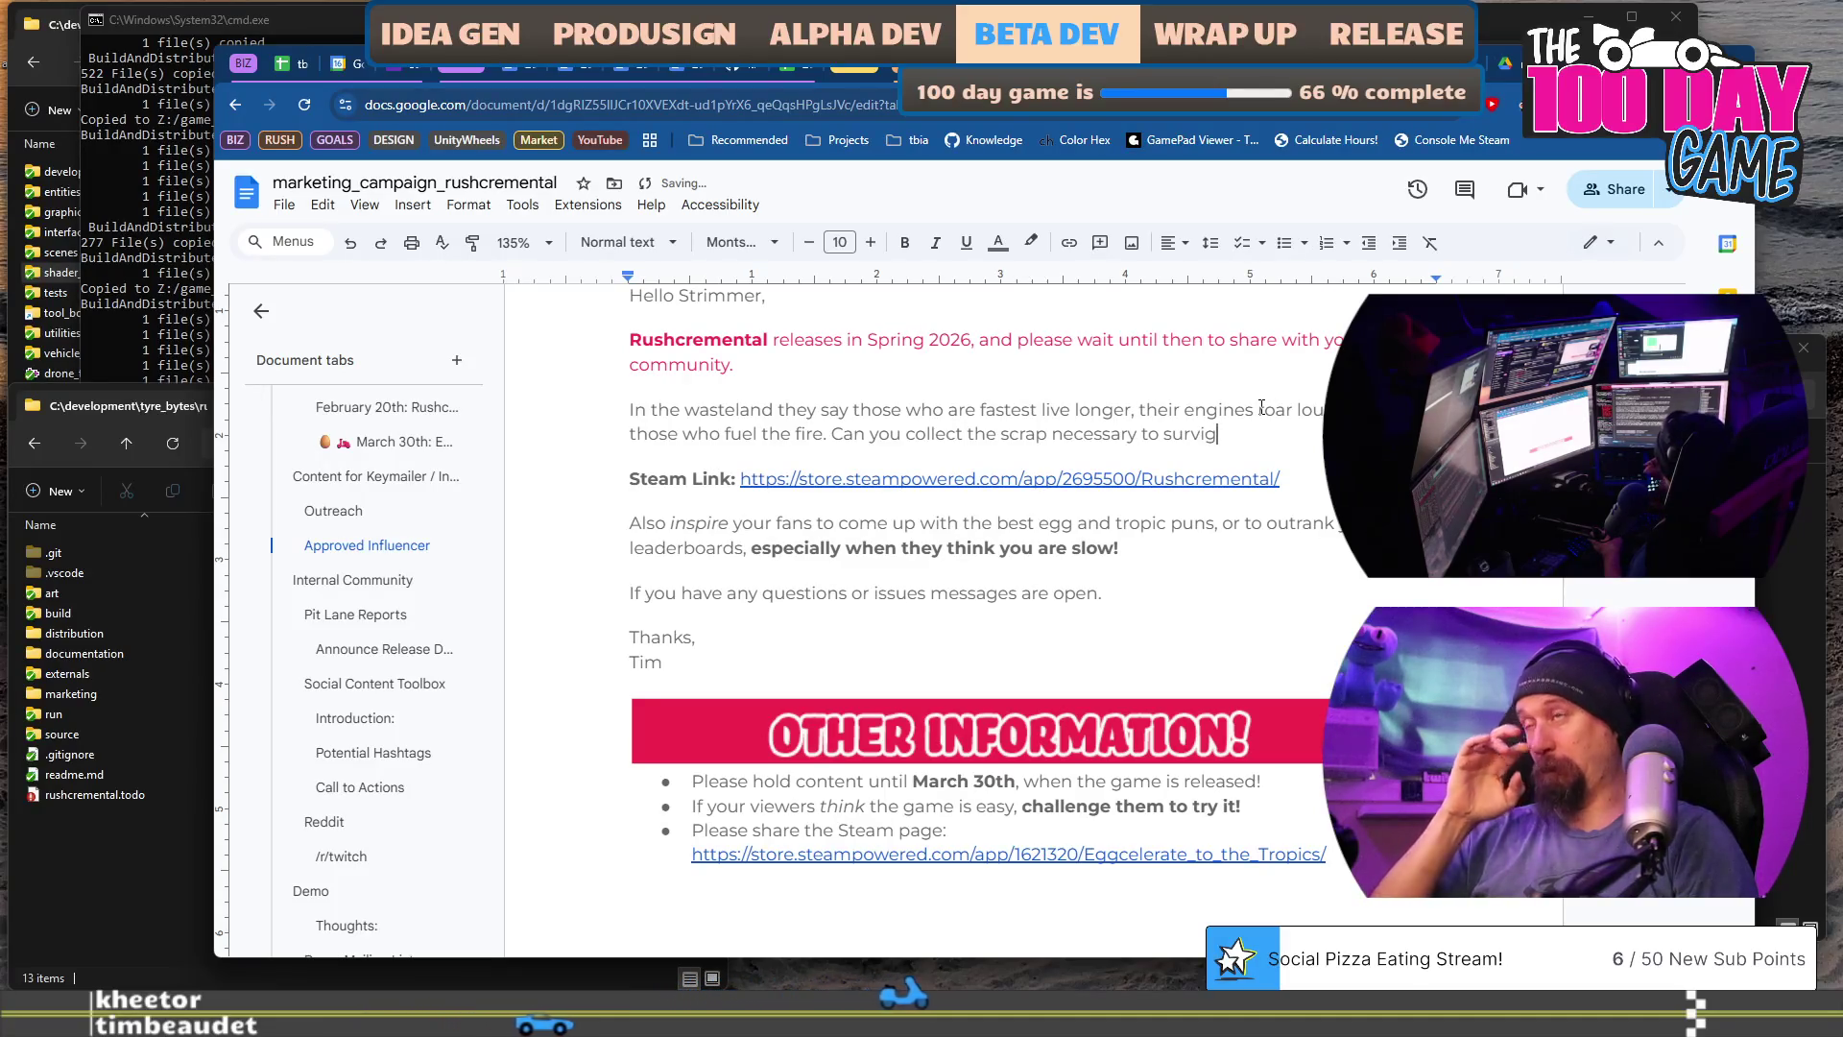
{"action": "key", "text": "BackSpace"}
{"action": "type", "text": "ve "}
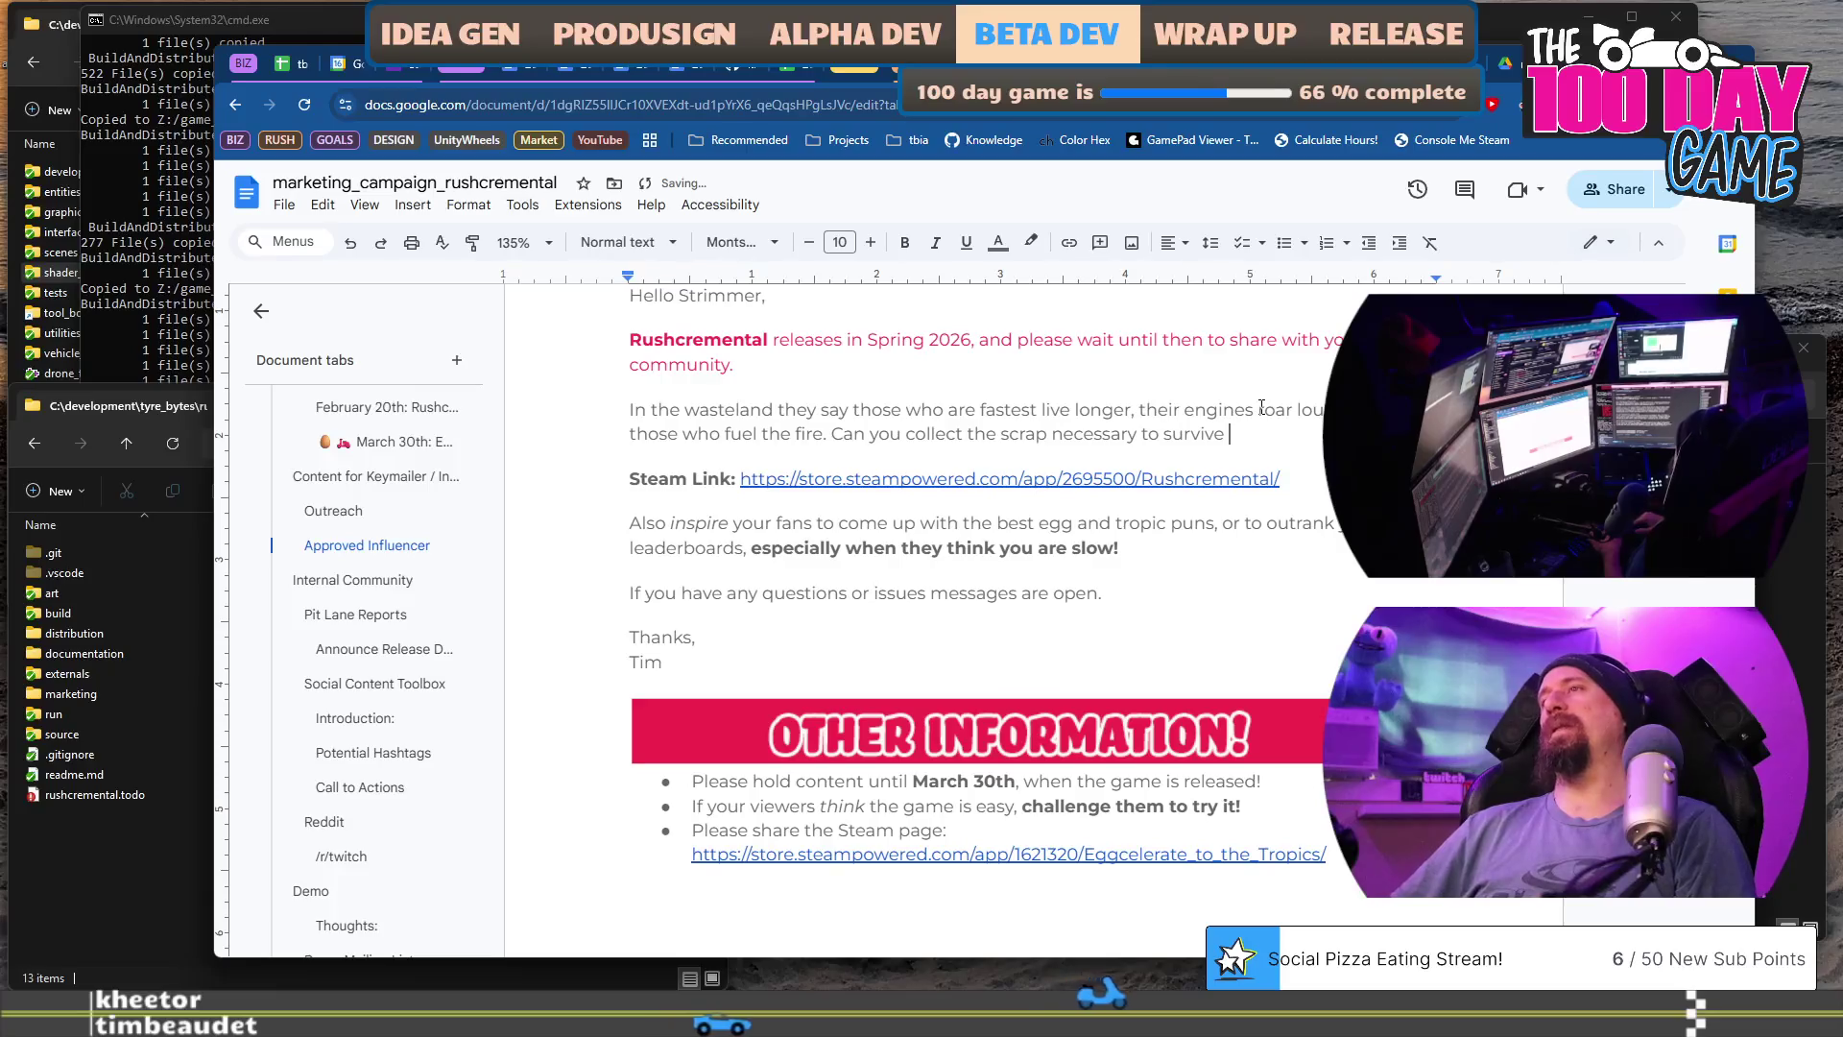
{"action": "type", "text": "to and "}
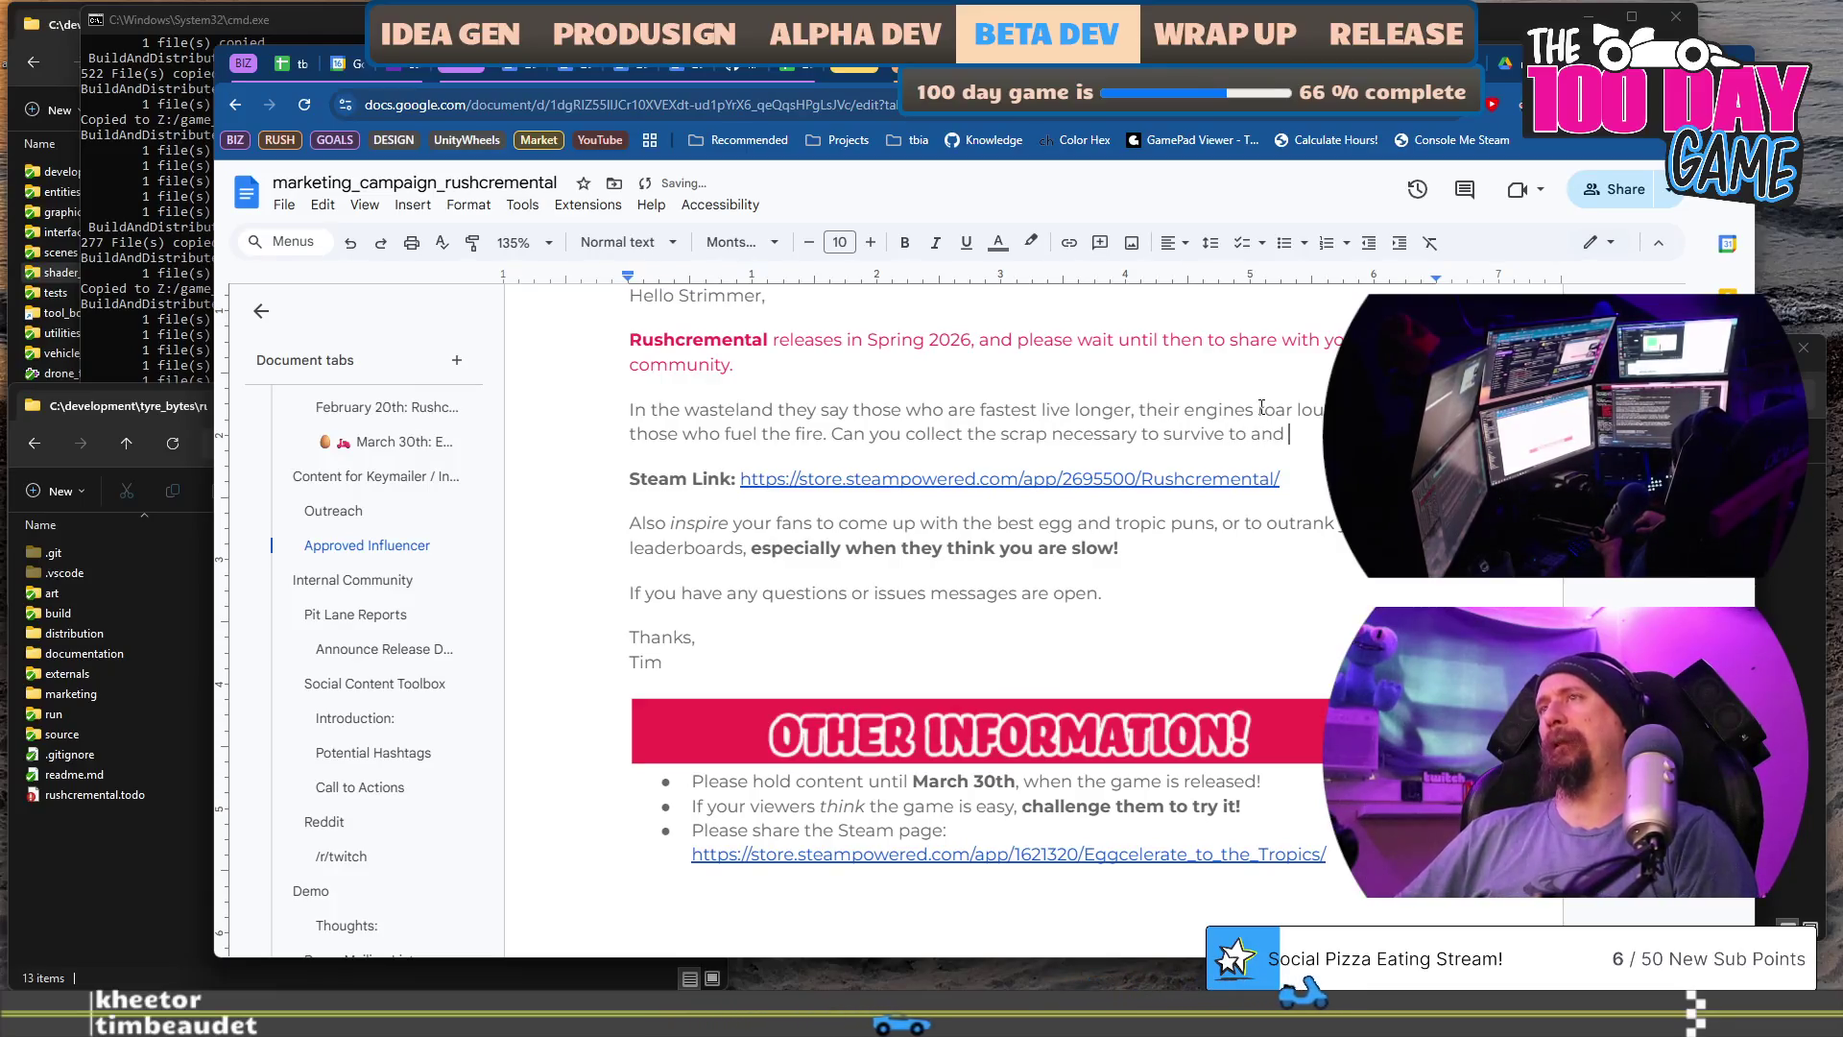
{"action": "type", "text": "buil "}
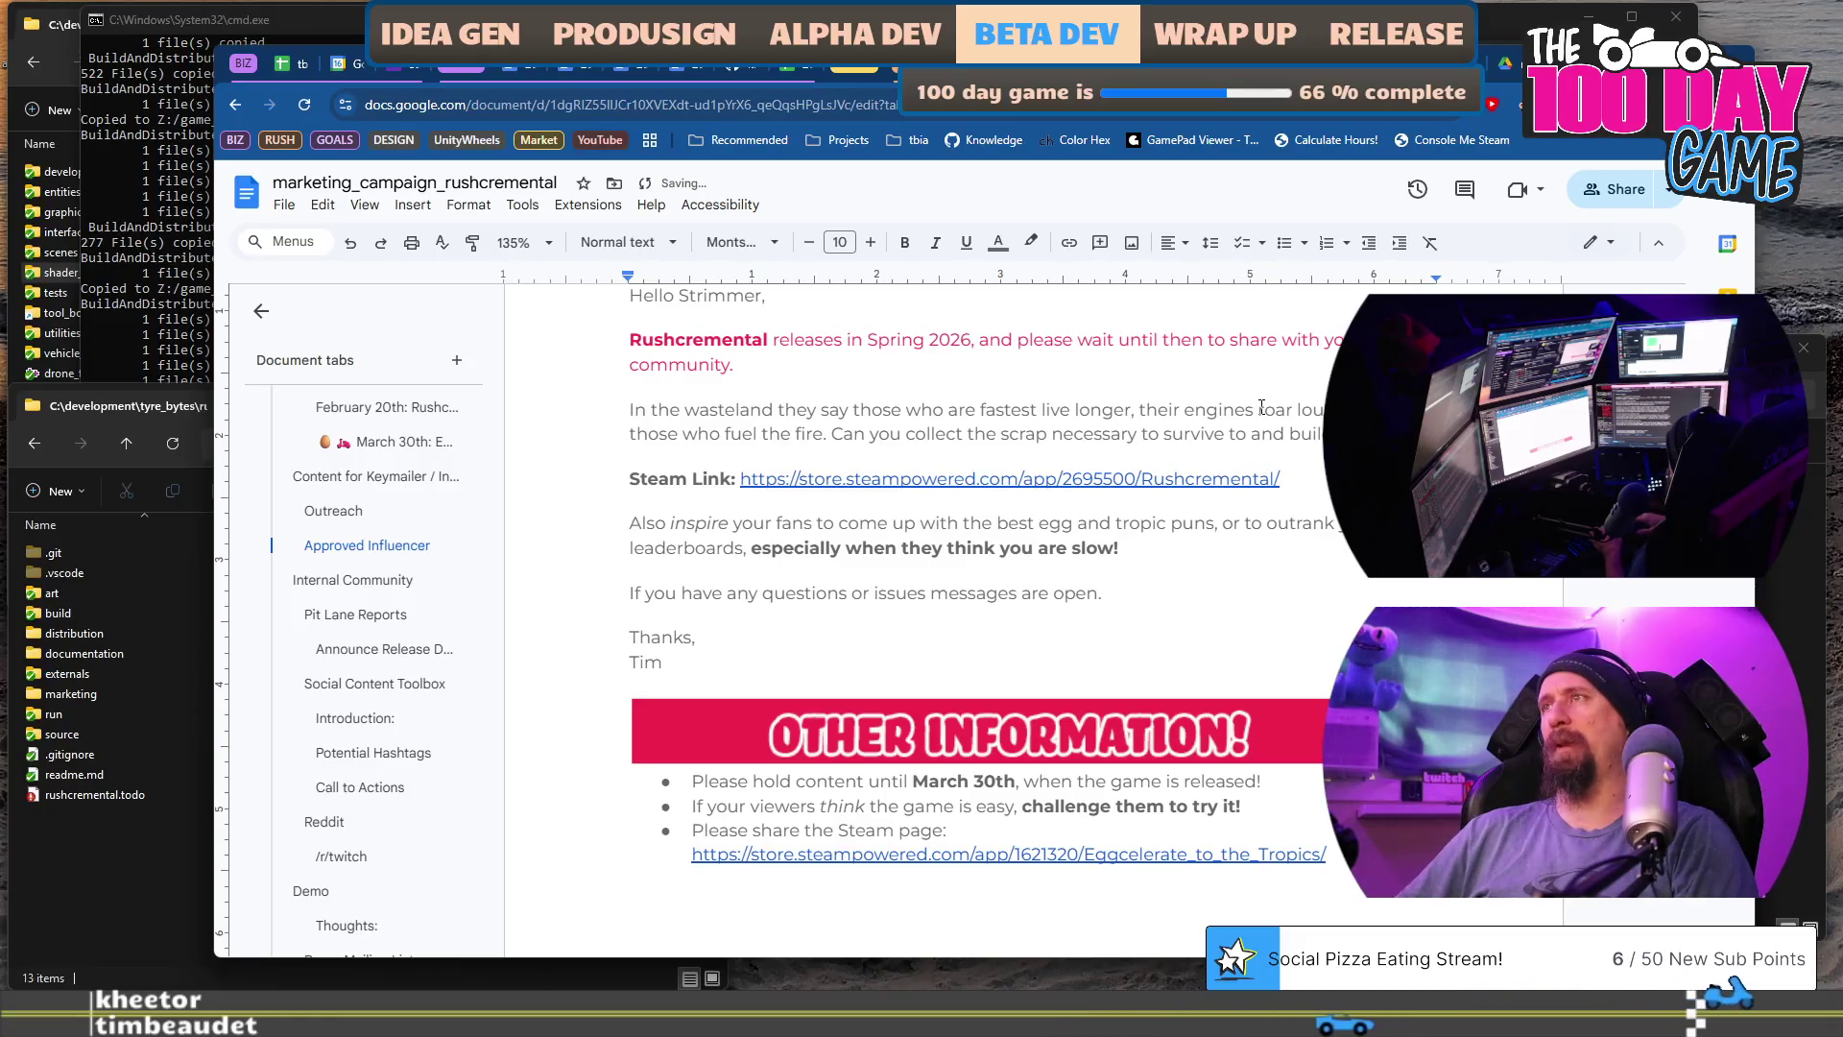
{"action": "type", "text": "community"}
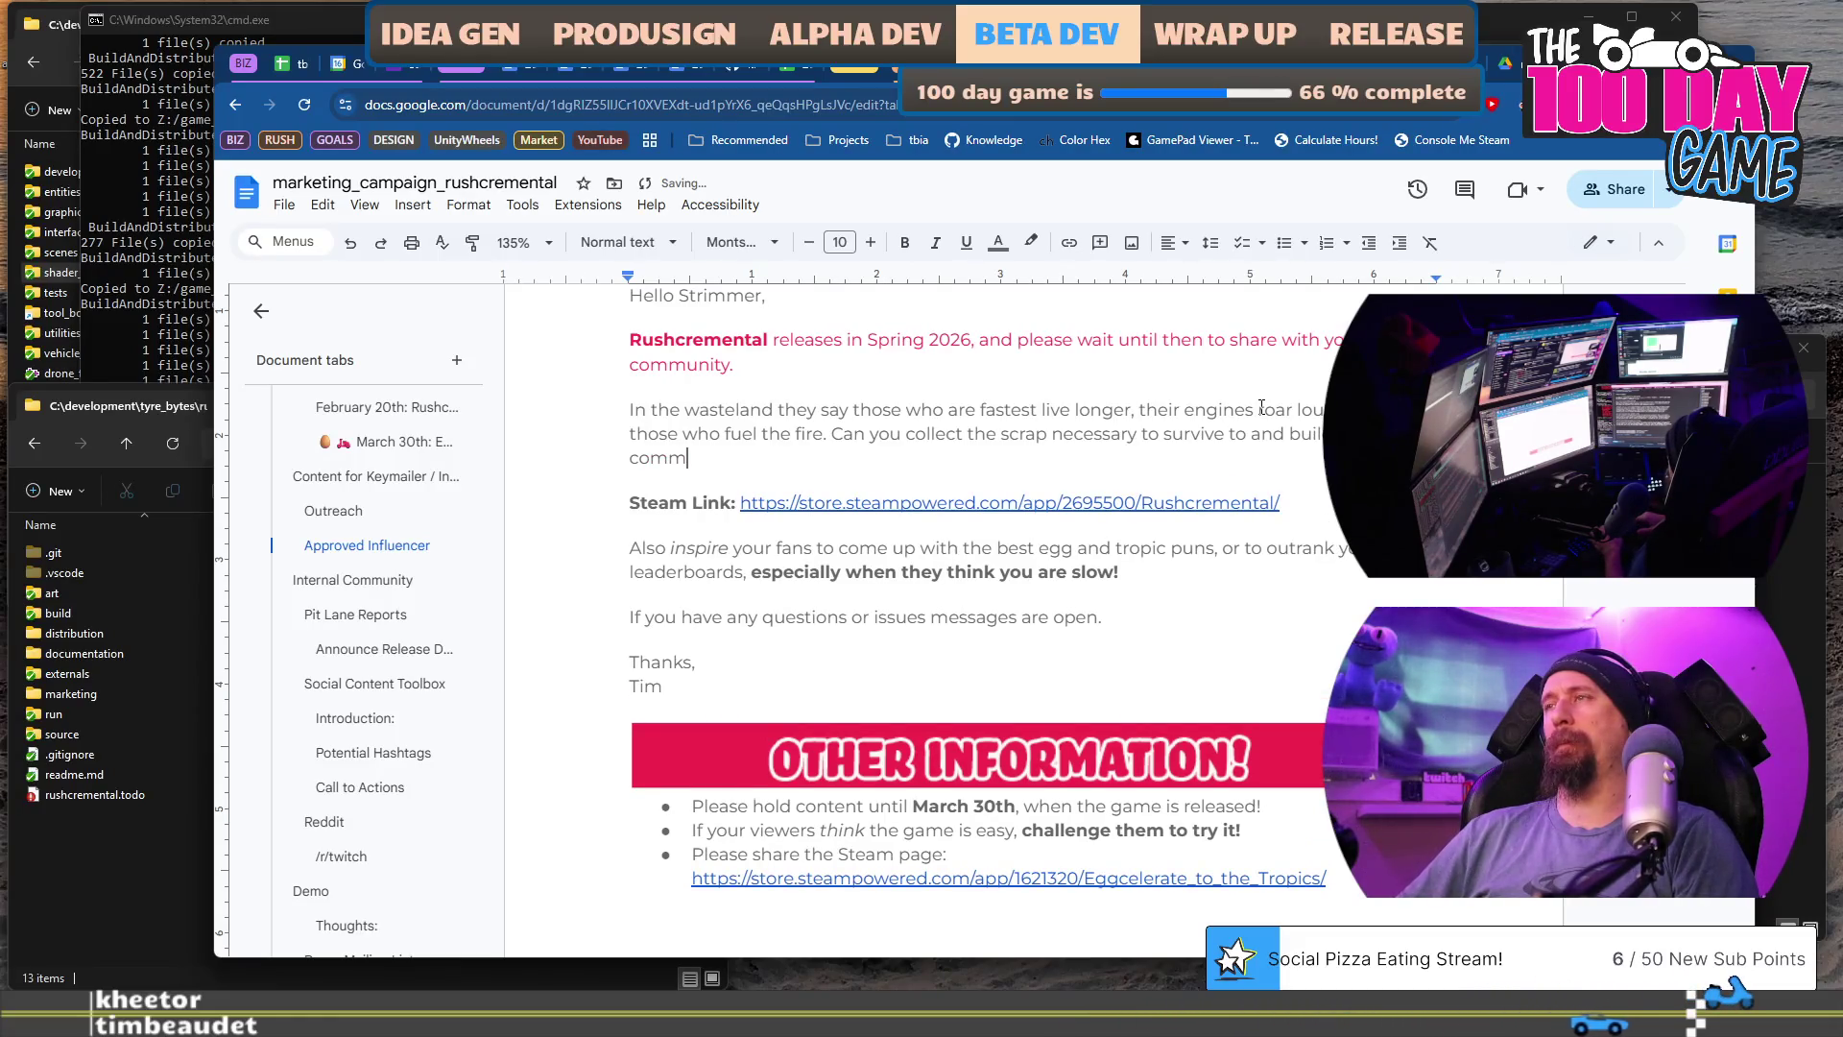
{"action": "type", "text": "?"}
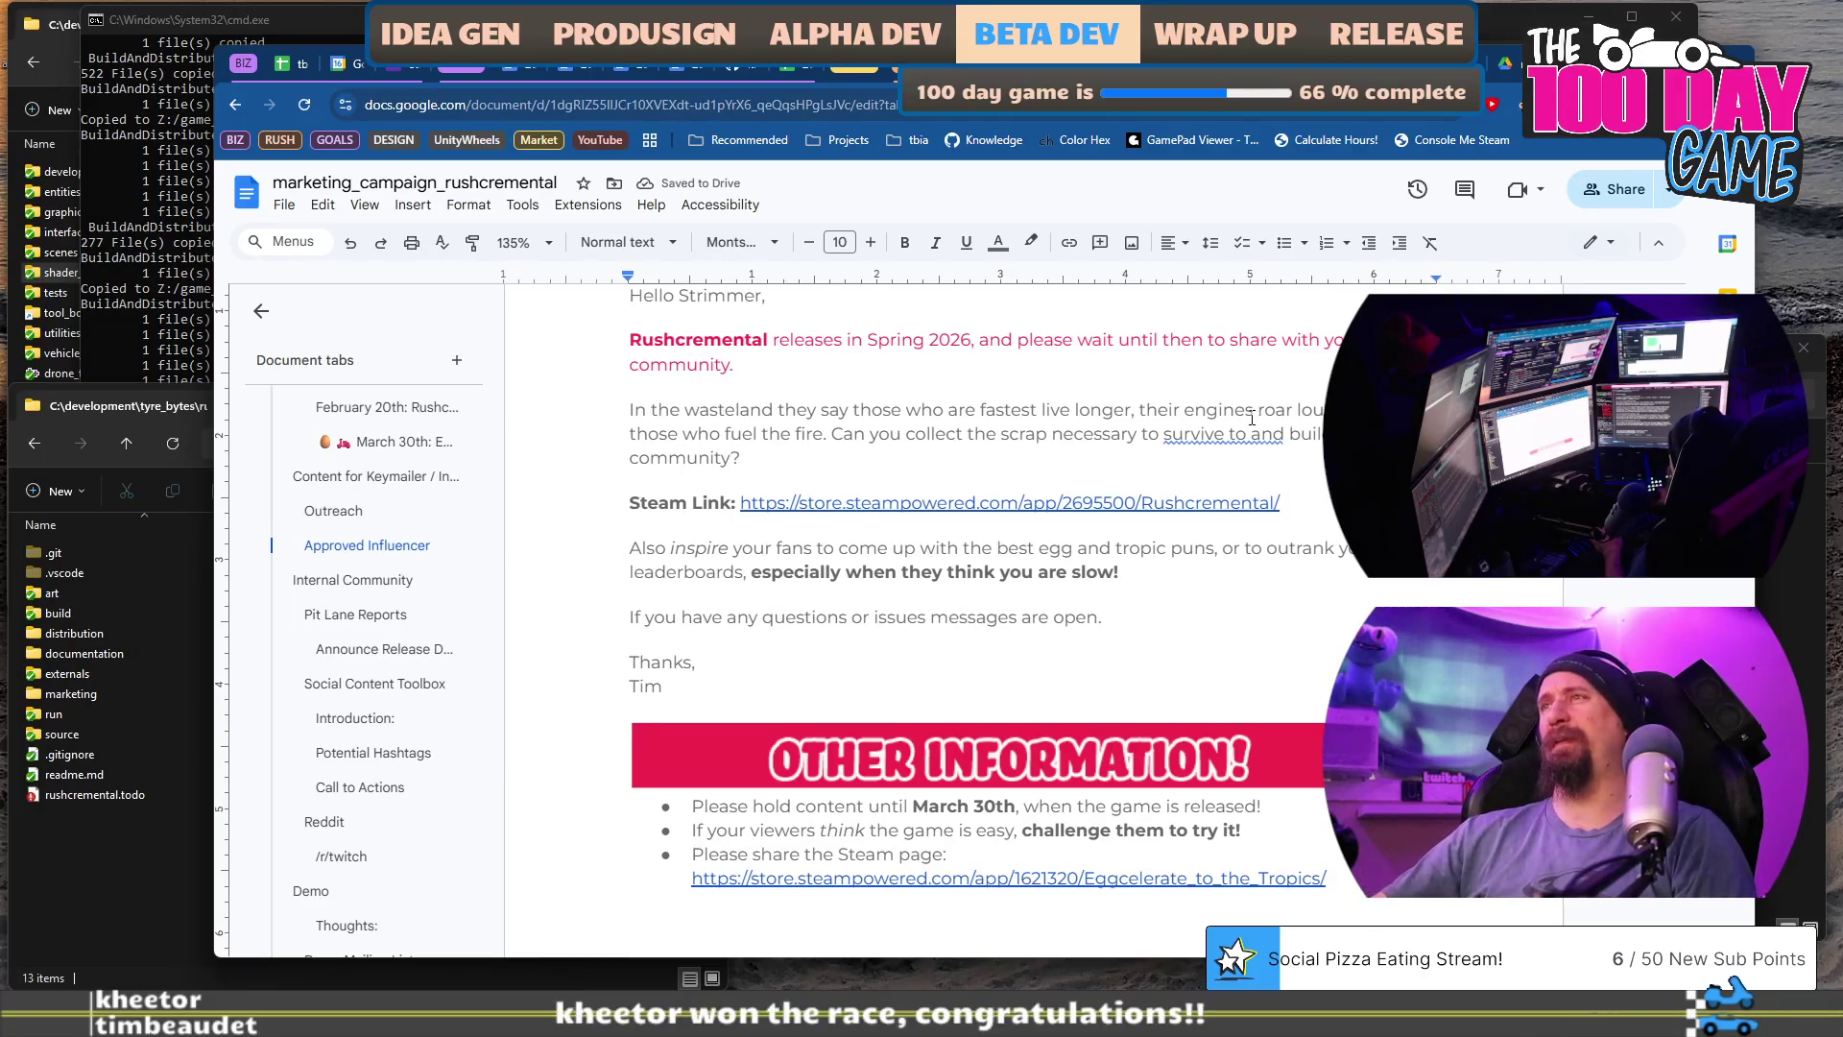
{"action": "left_click", "coordinate": [1246, 437]}
{"action": "left_click", "coordinate": [1285, 490]}
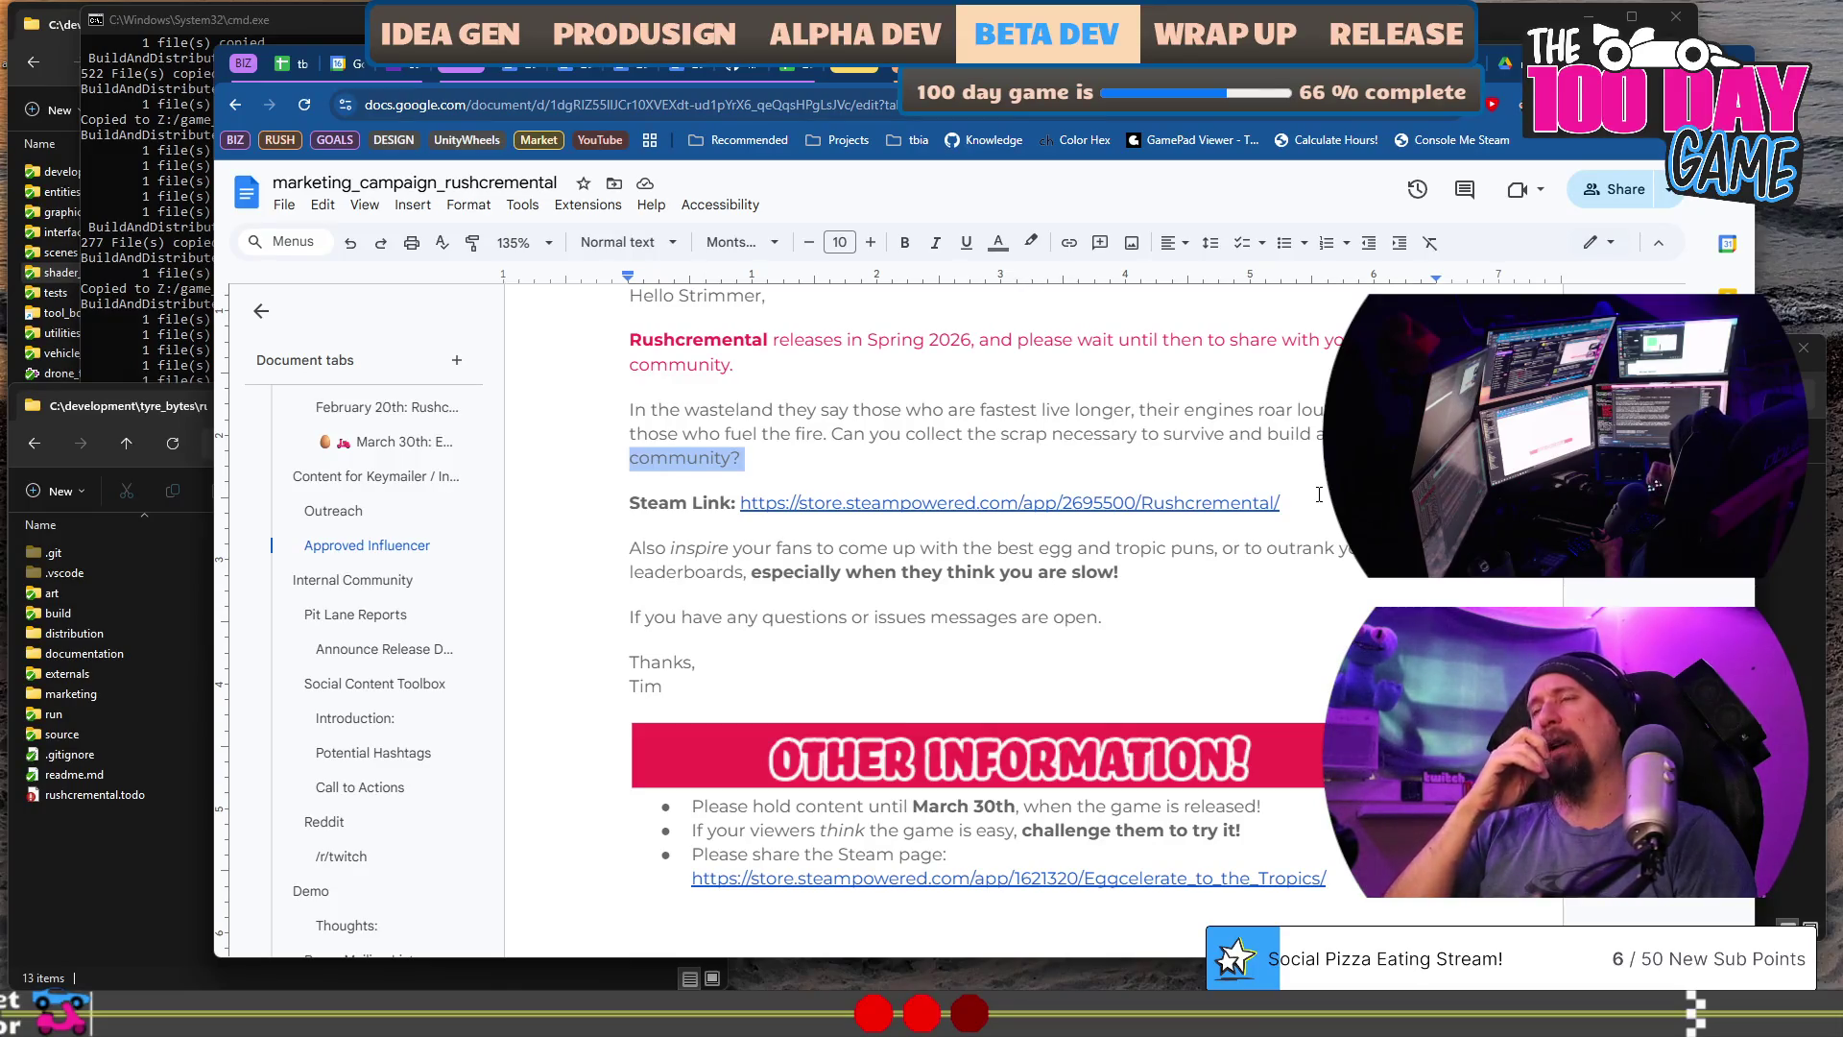
{"action": "scroll", "coordinate": [1319, 494], "scroll_direction": "up", "scroll_amount": 2}
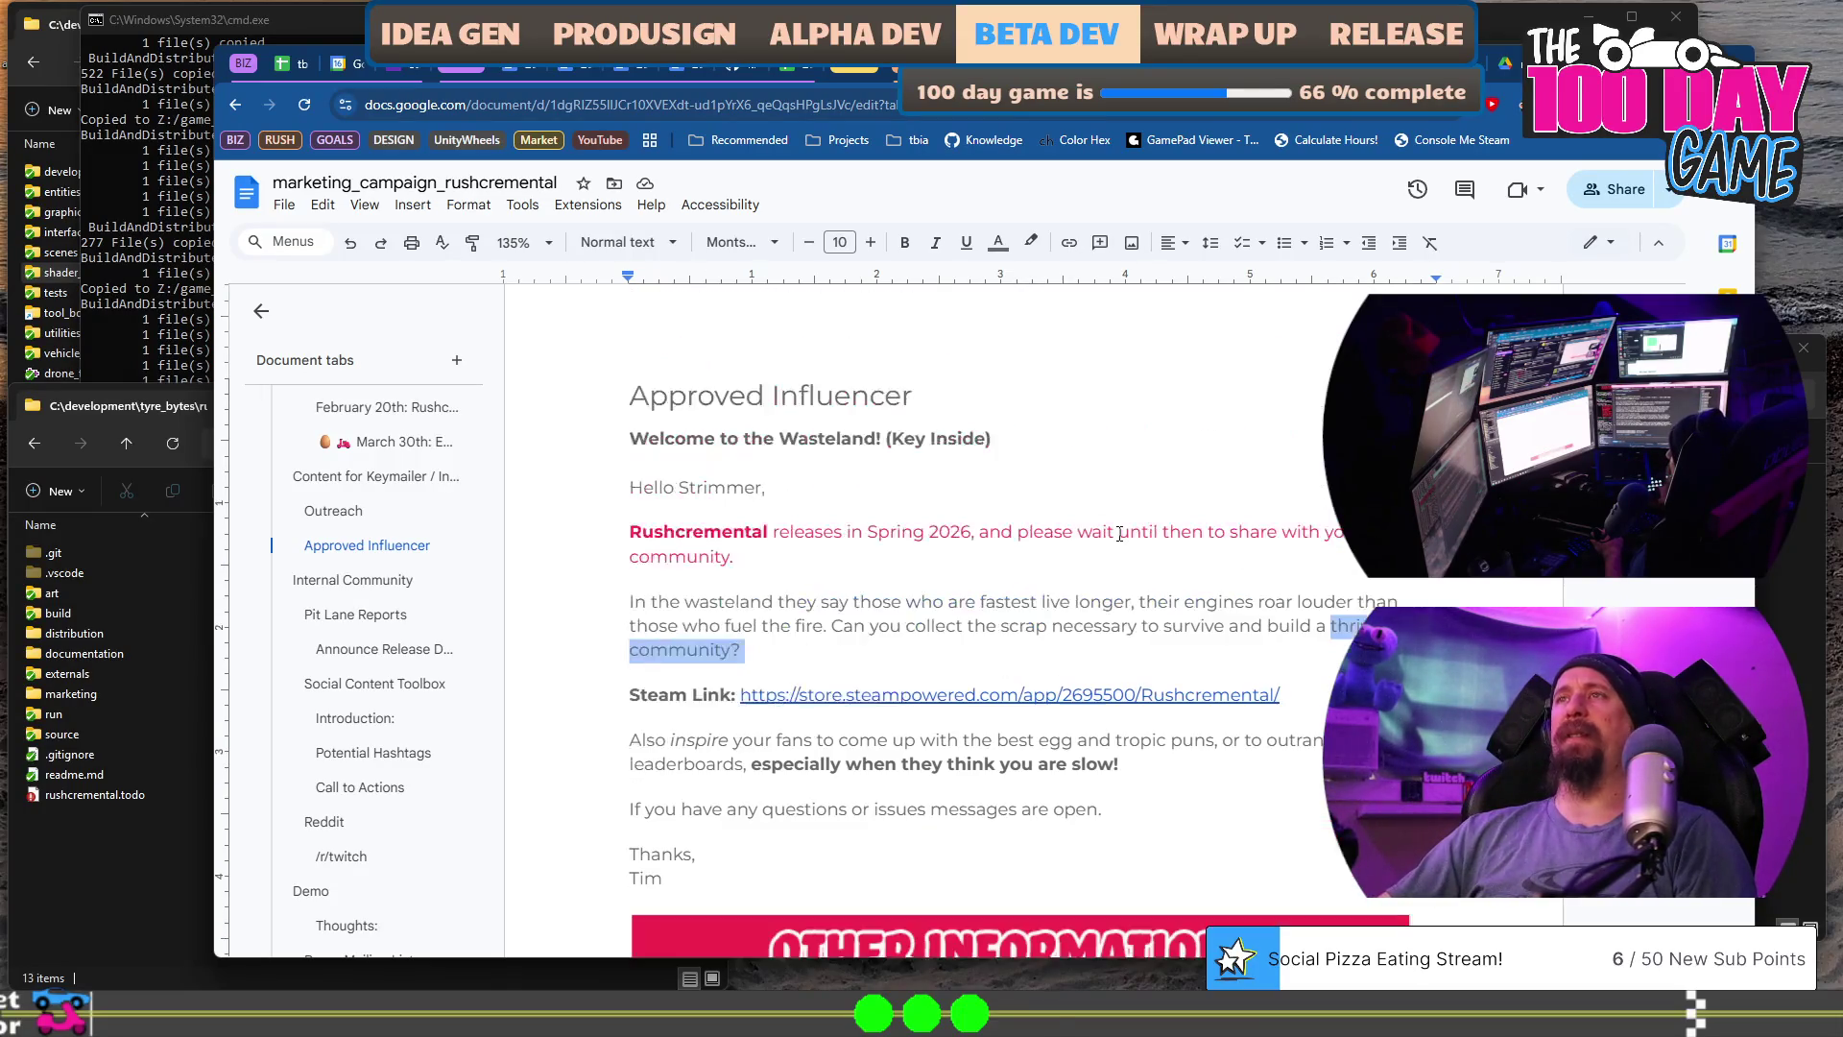
{"action": "left_click", "coordinate": [1015, 399]}
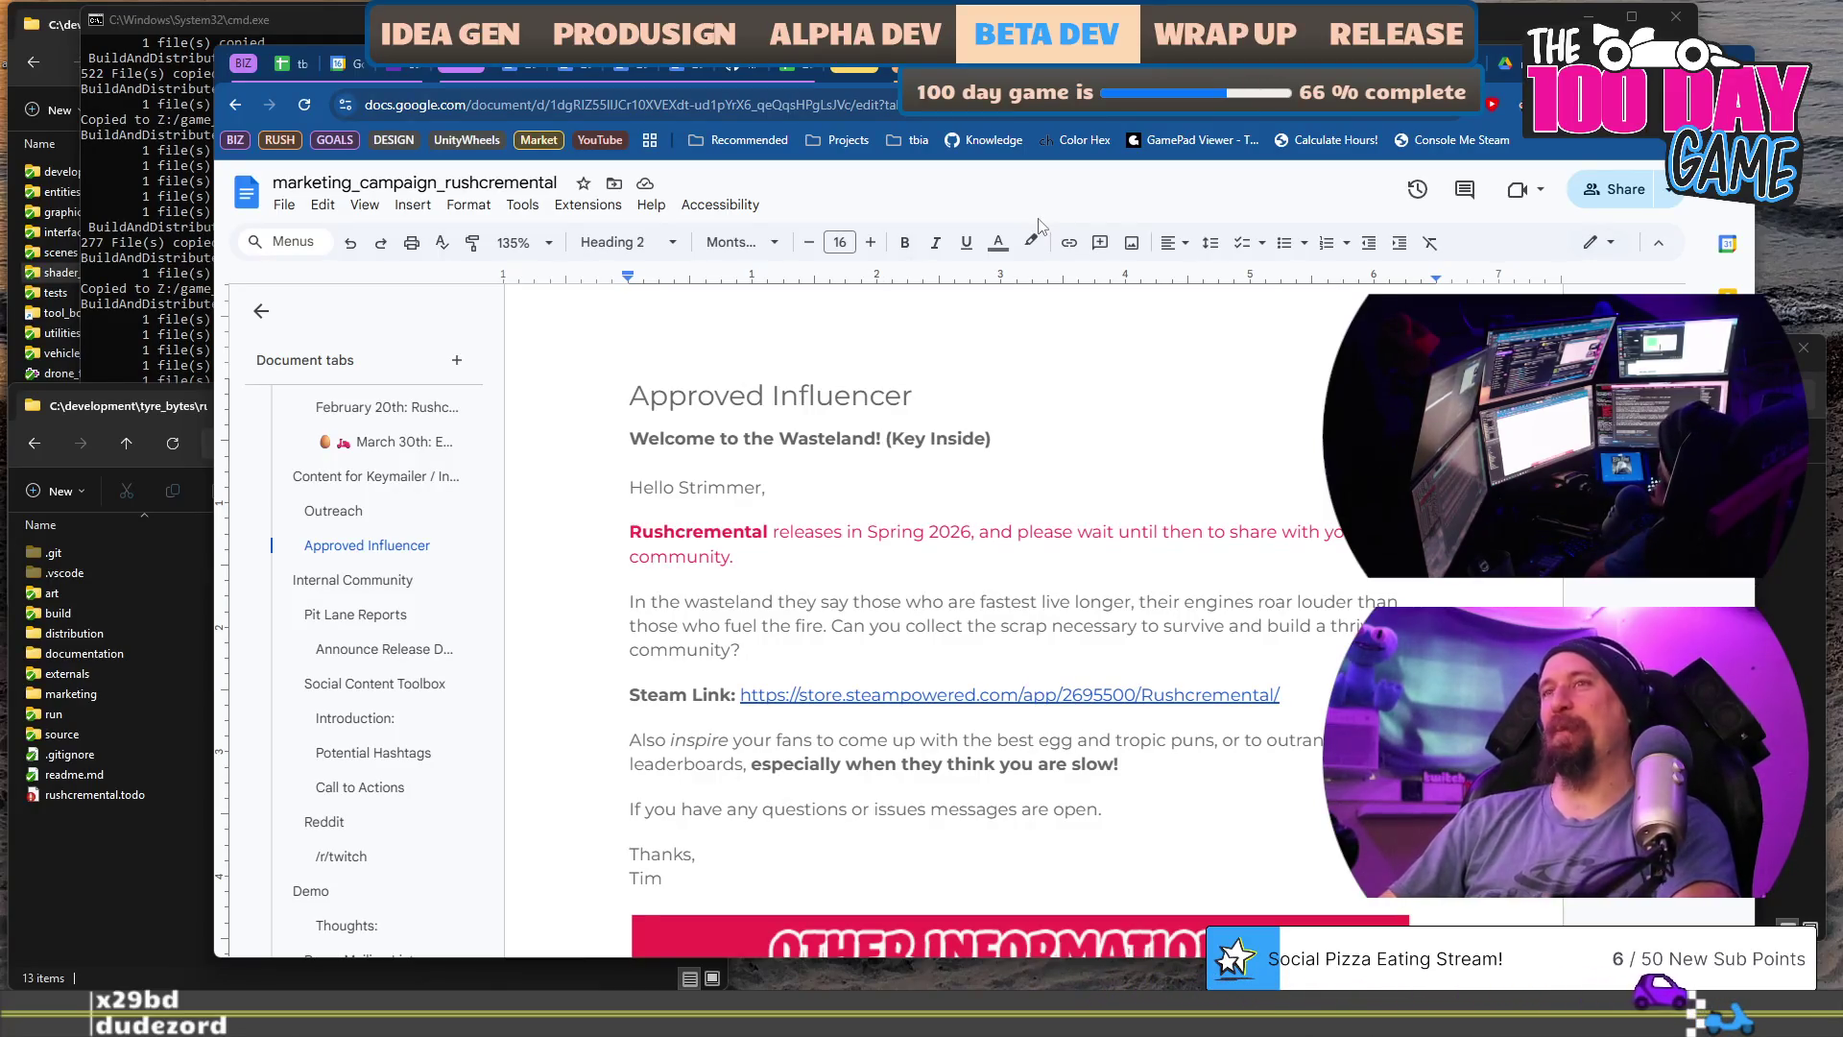
{"action": "scroll", "coordinate": [1021, 477], "scroll_direction": "down", "scroll_amount": 6}
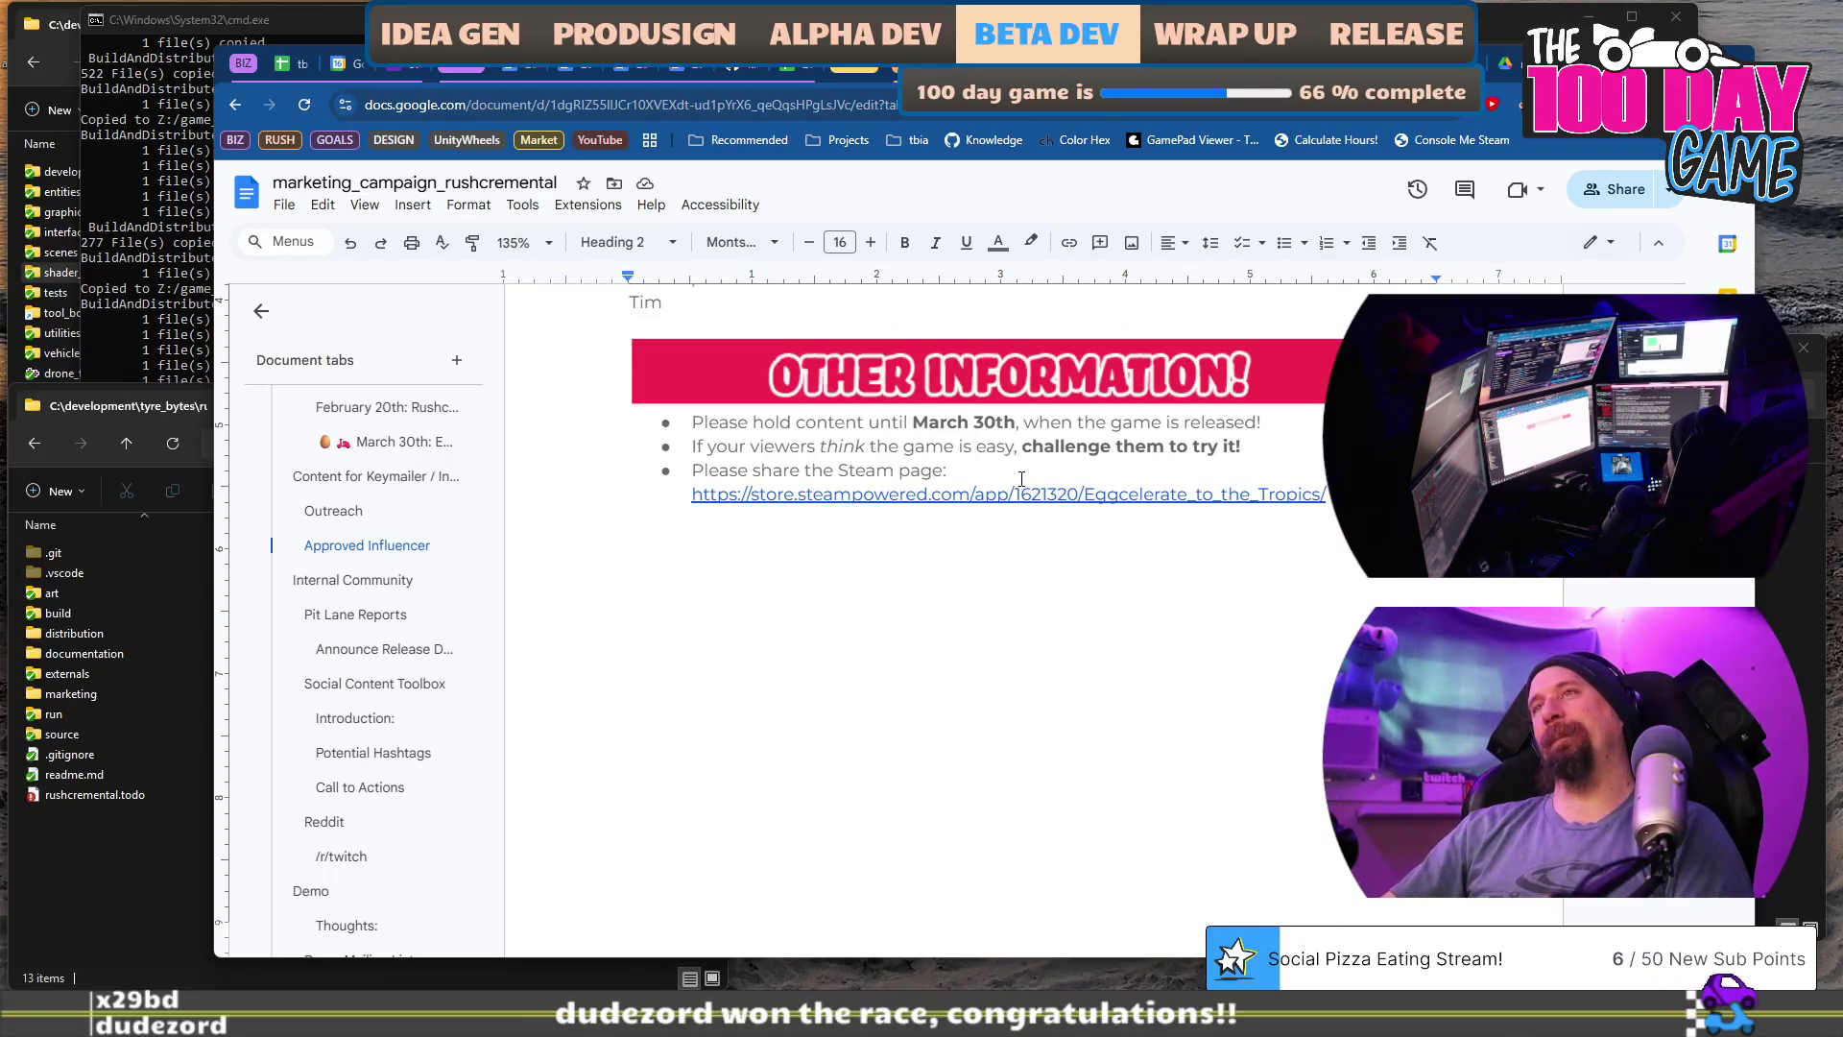
{"action": "scroll", "coordinate": [1021, 477], "scroll_direction": "up", "scroll_amount": 15}
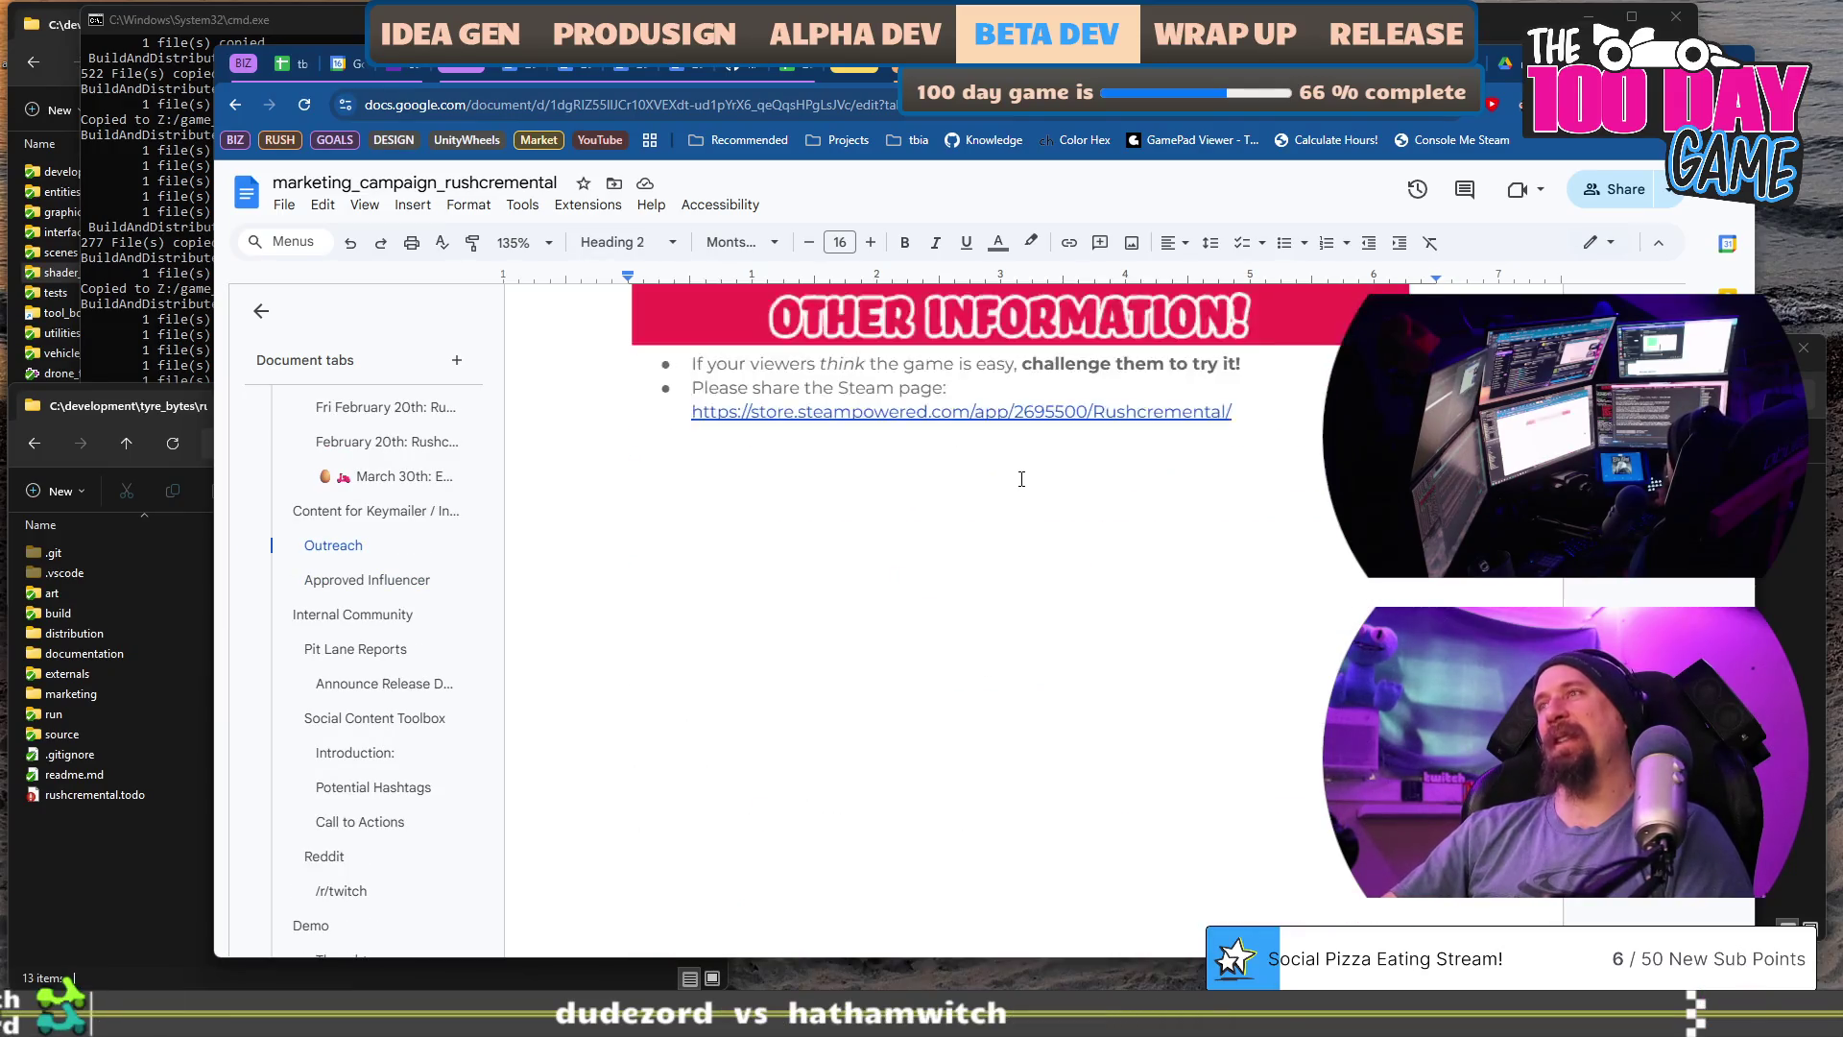
{"action": "scroll", "coordinate": [1022, 480], "scroll_direction": "up", "scroll_amount": 15}
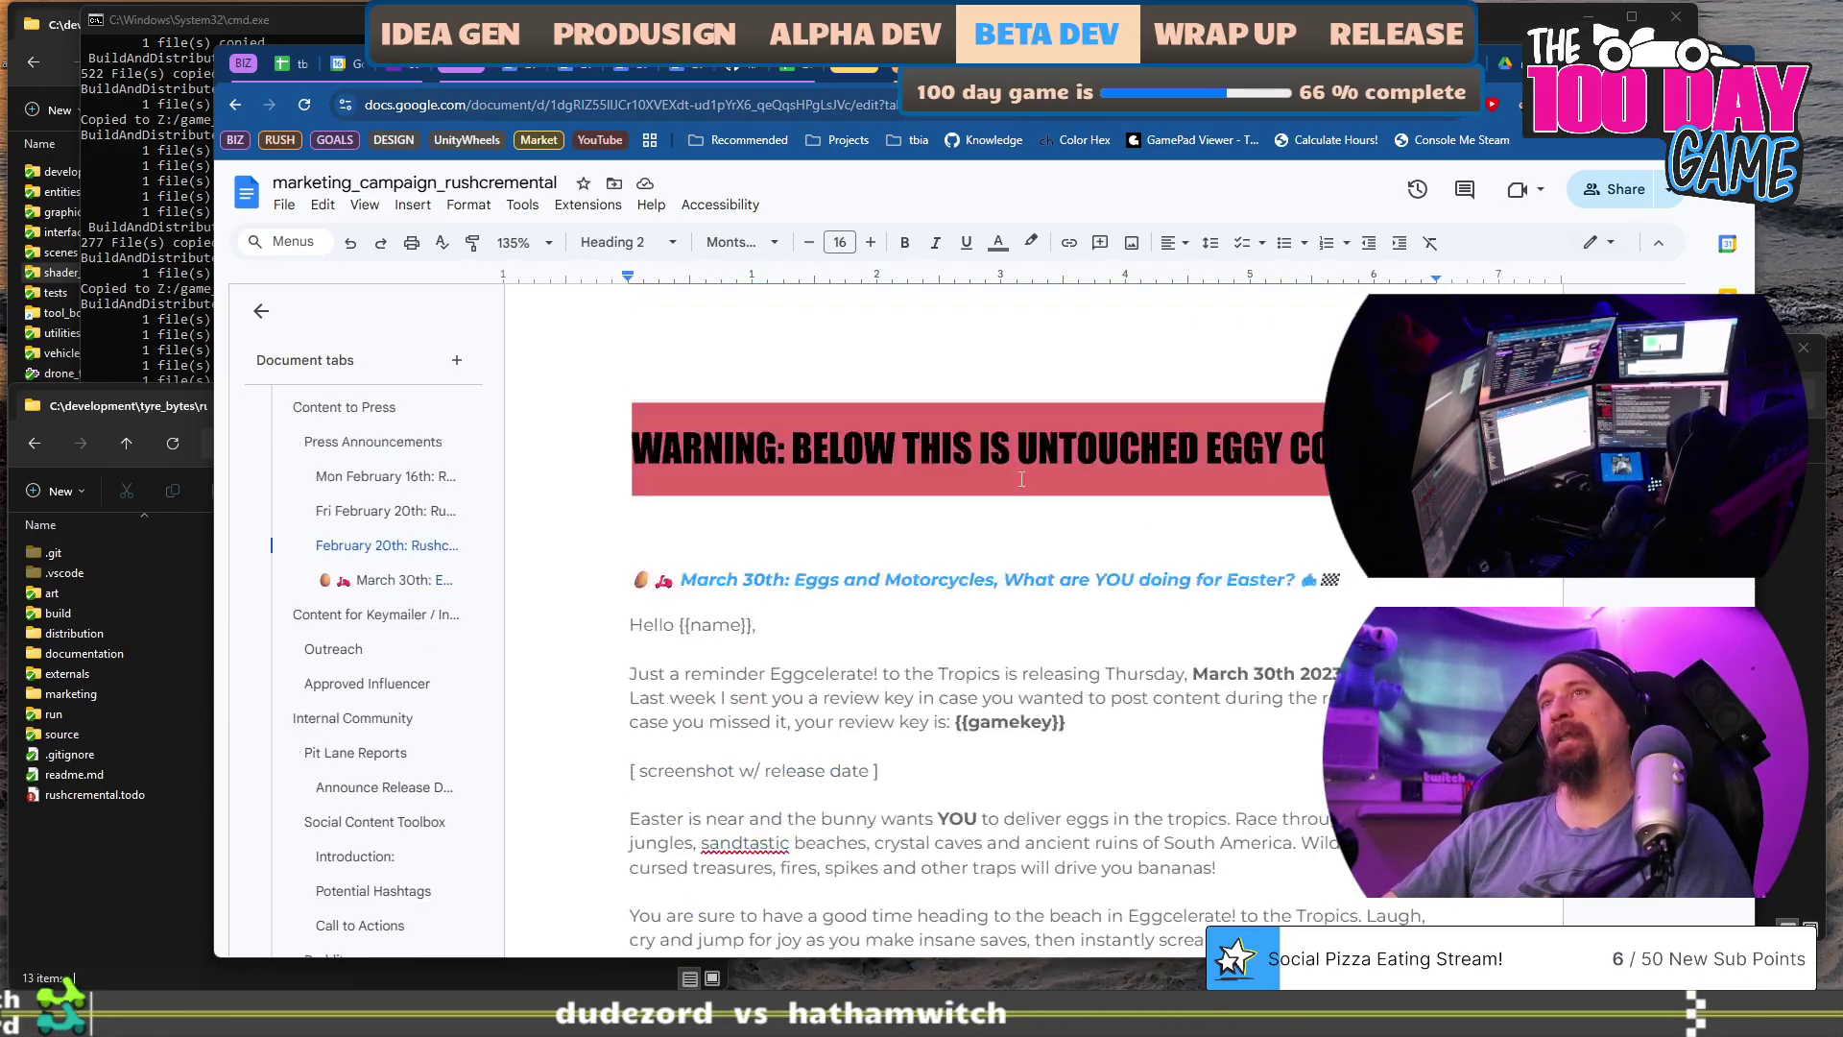
{"action": "scroll", "coordinate": [1021, 479], "scroll_direction": "down", "scroll_amount": 2}
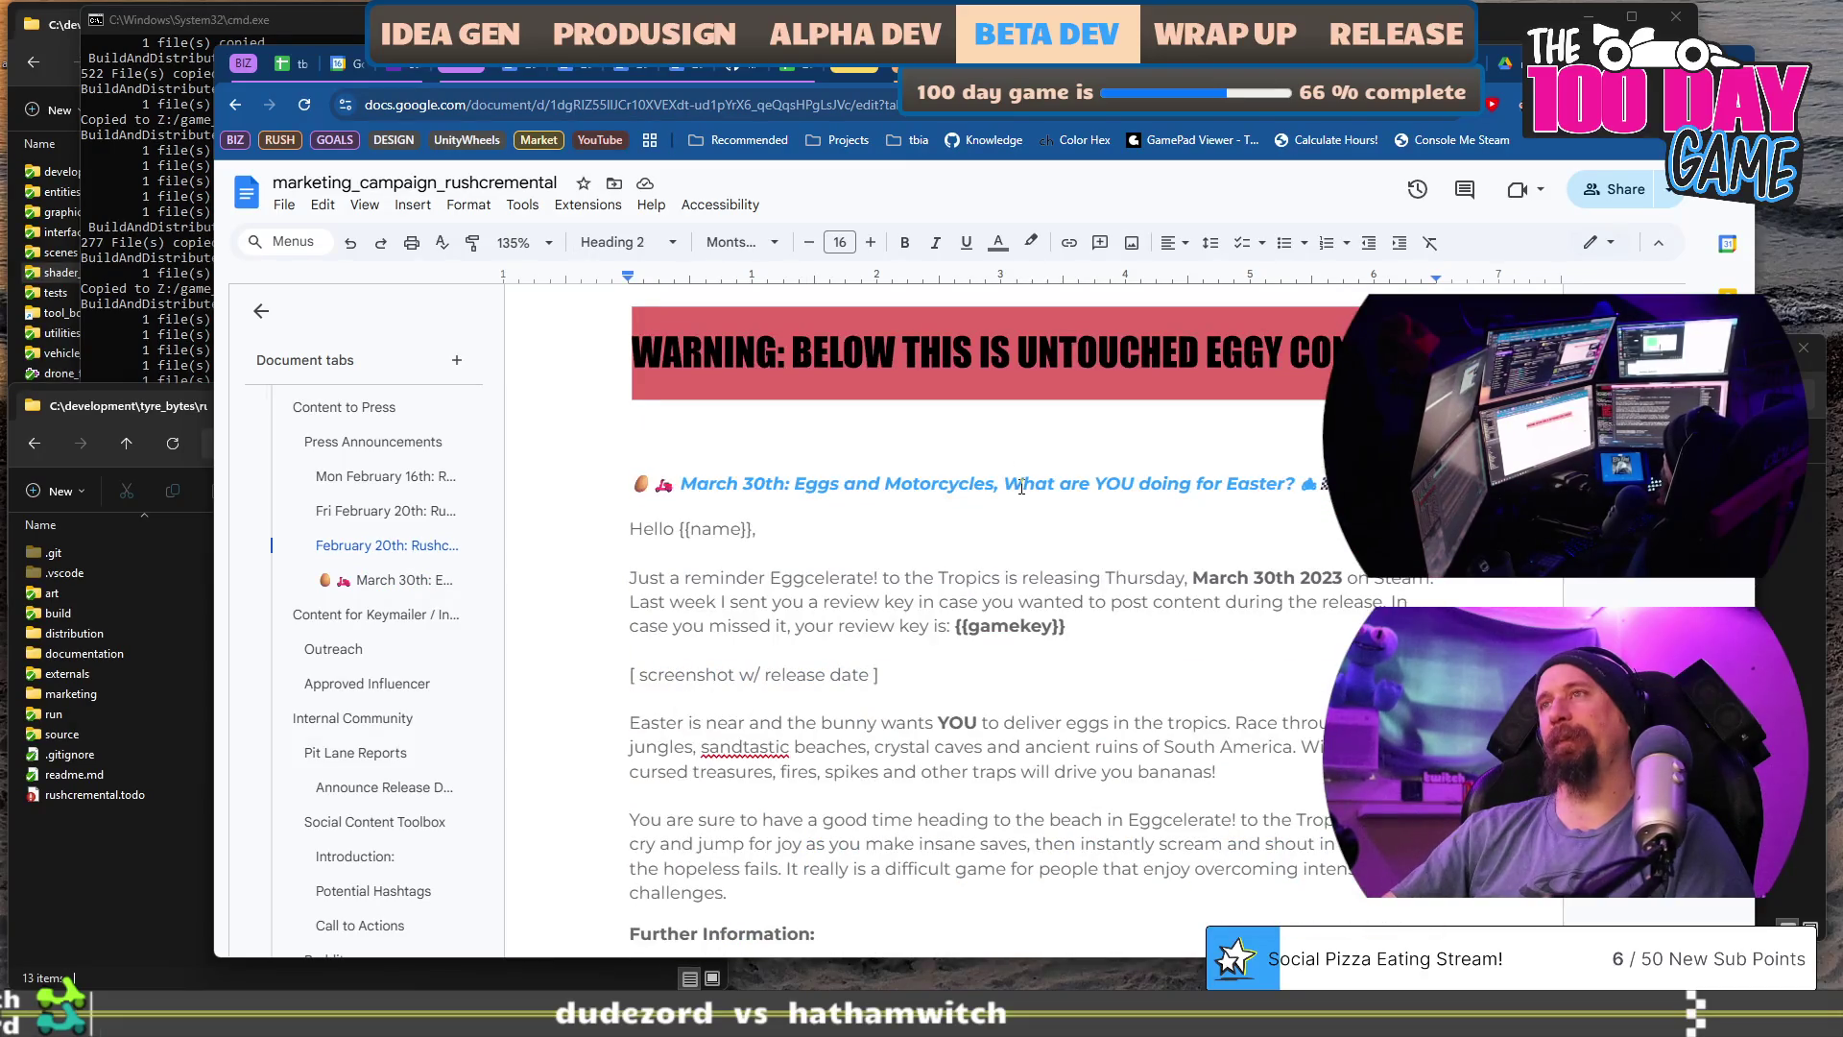
{"action": "scroll", "coordinate": [1021, 487], "scroll_direction": "down", "scroll_amount": 6}
{"action": "scroll", "coordinate": [1021, 519], "scroll_direction": "up", "scroll_amount": 15}
{"action": "scroll", "coordinate": [1021, 526], "scroll_direction": "down", "scroll_amount": 10}
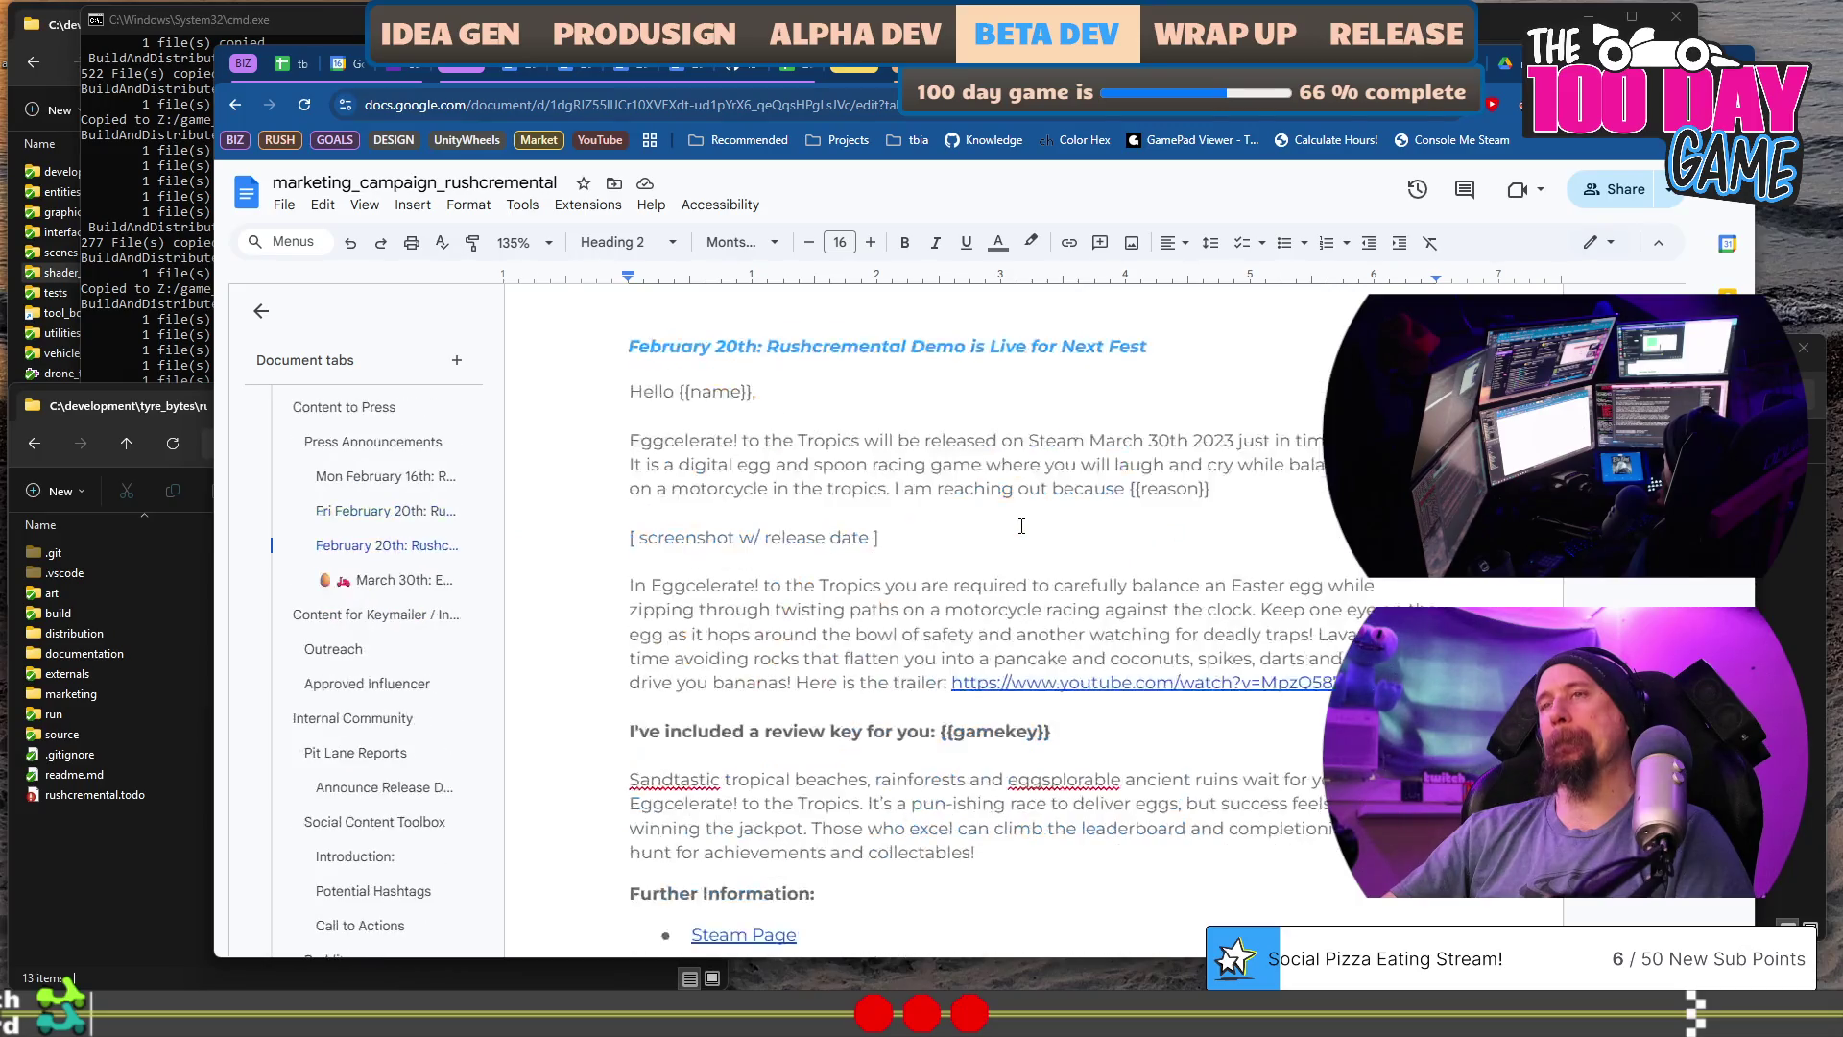
{"action": "scroll", "coordinate": [1022, 526], "scroll_direction": "down", "scroll_amount": 15}
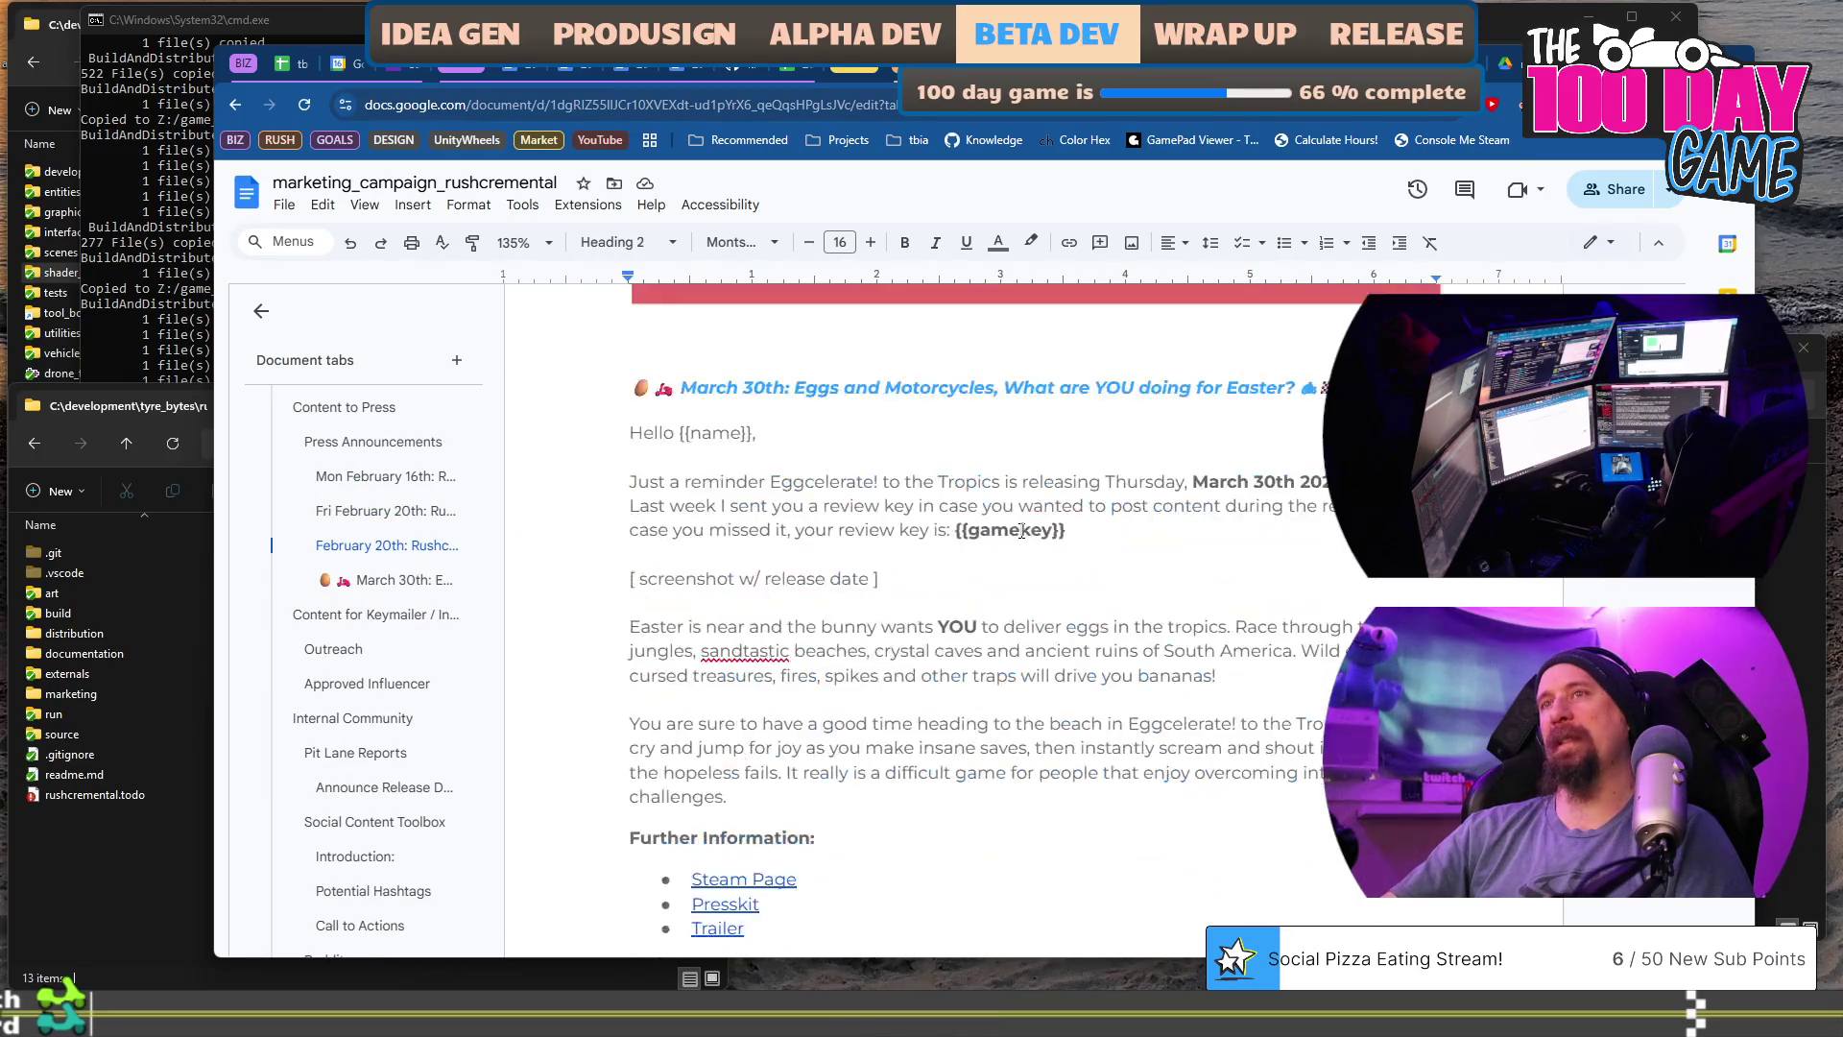
{"action": "scroll", "coordinate": [1022, 532], "scroll_direction": "down", "scroll_amount": 6}
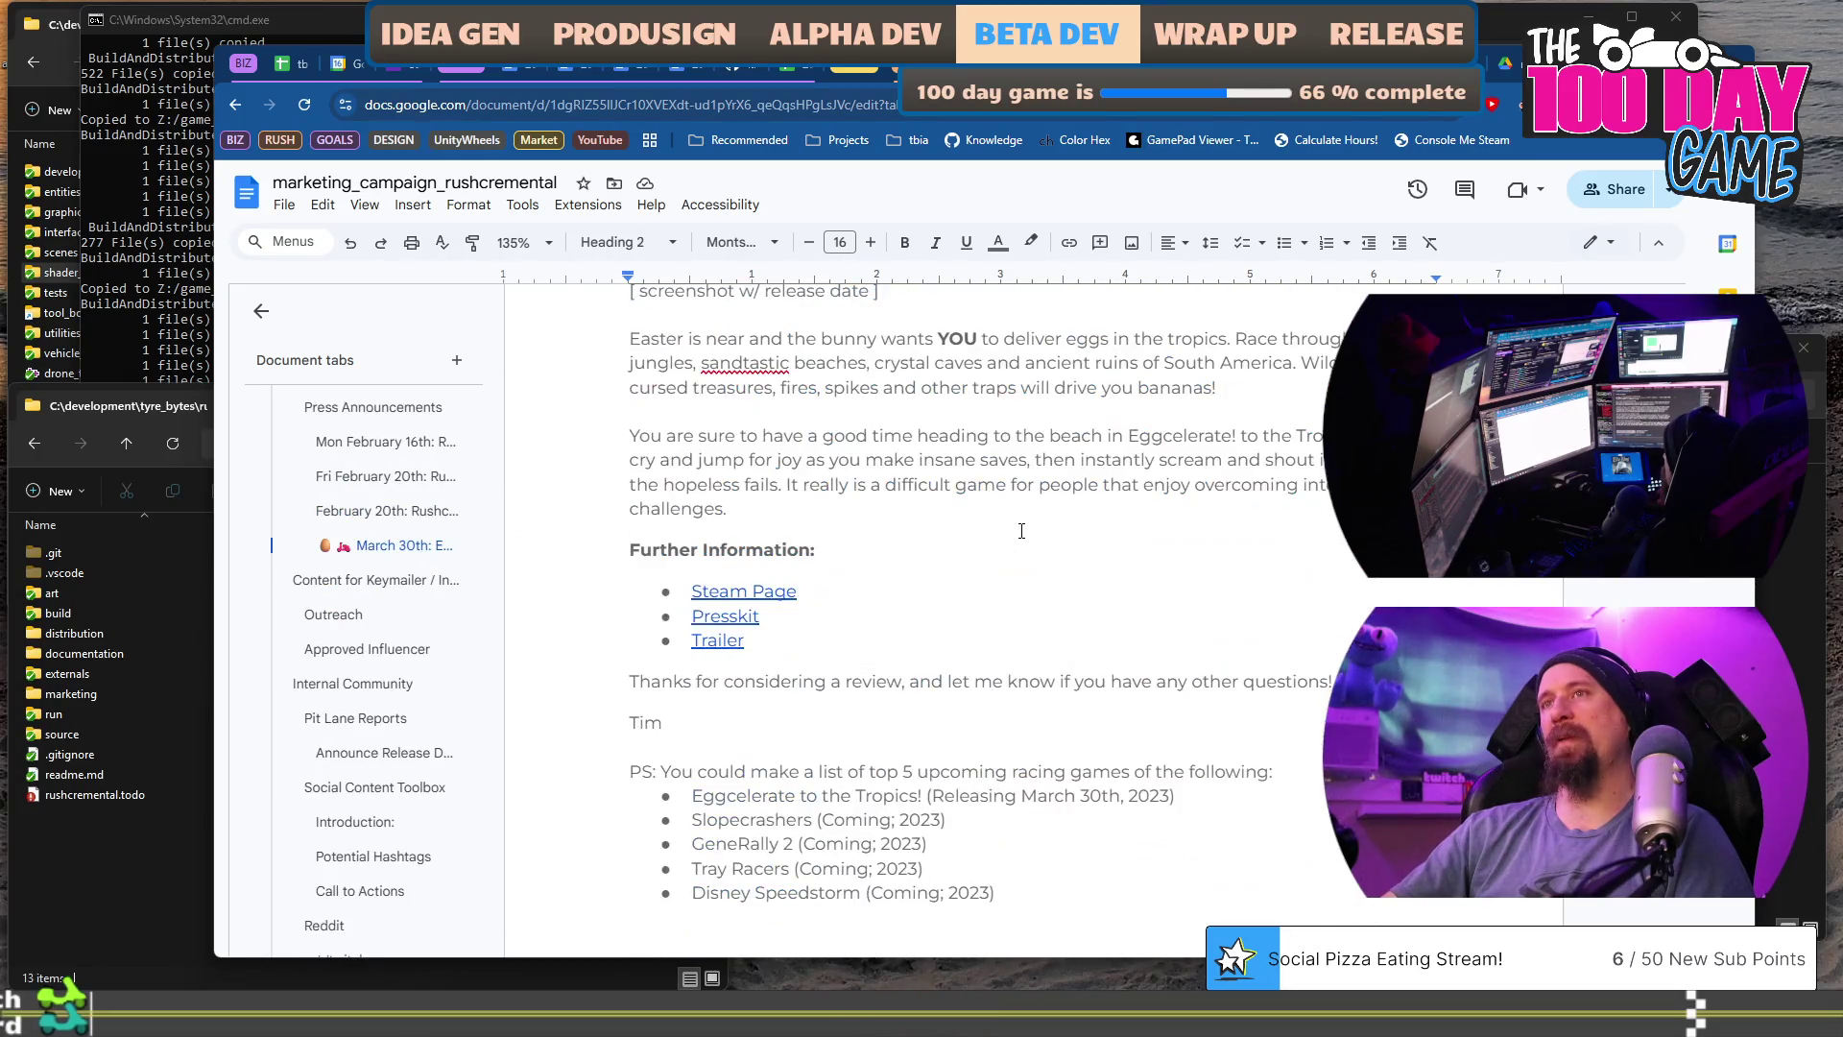
{"action": "left_click", "coordinate": [1123, 629]}
{"action": "scroll", "coordinate": [1123, 631], "scroll_direction": "up", "scroll_amount": 3}
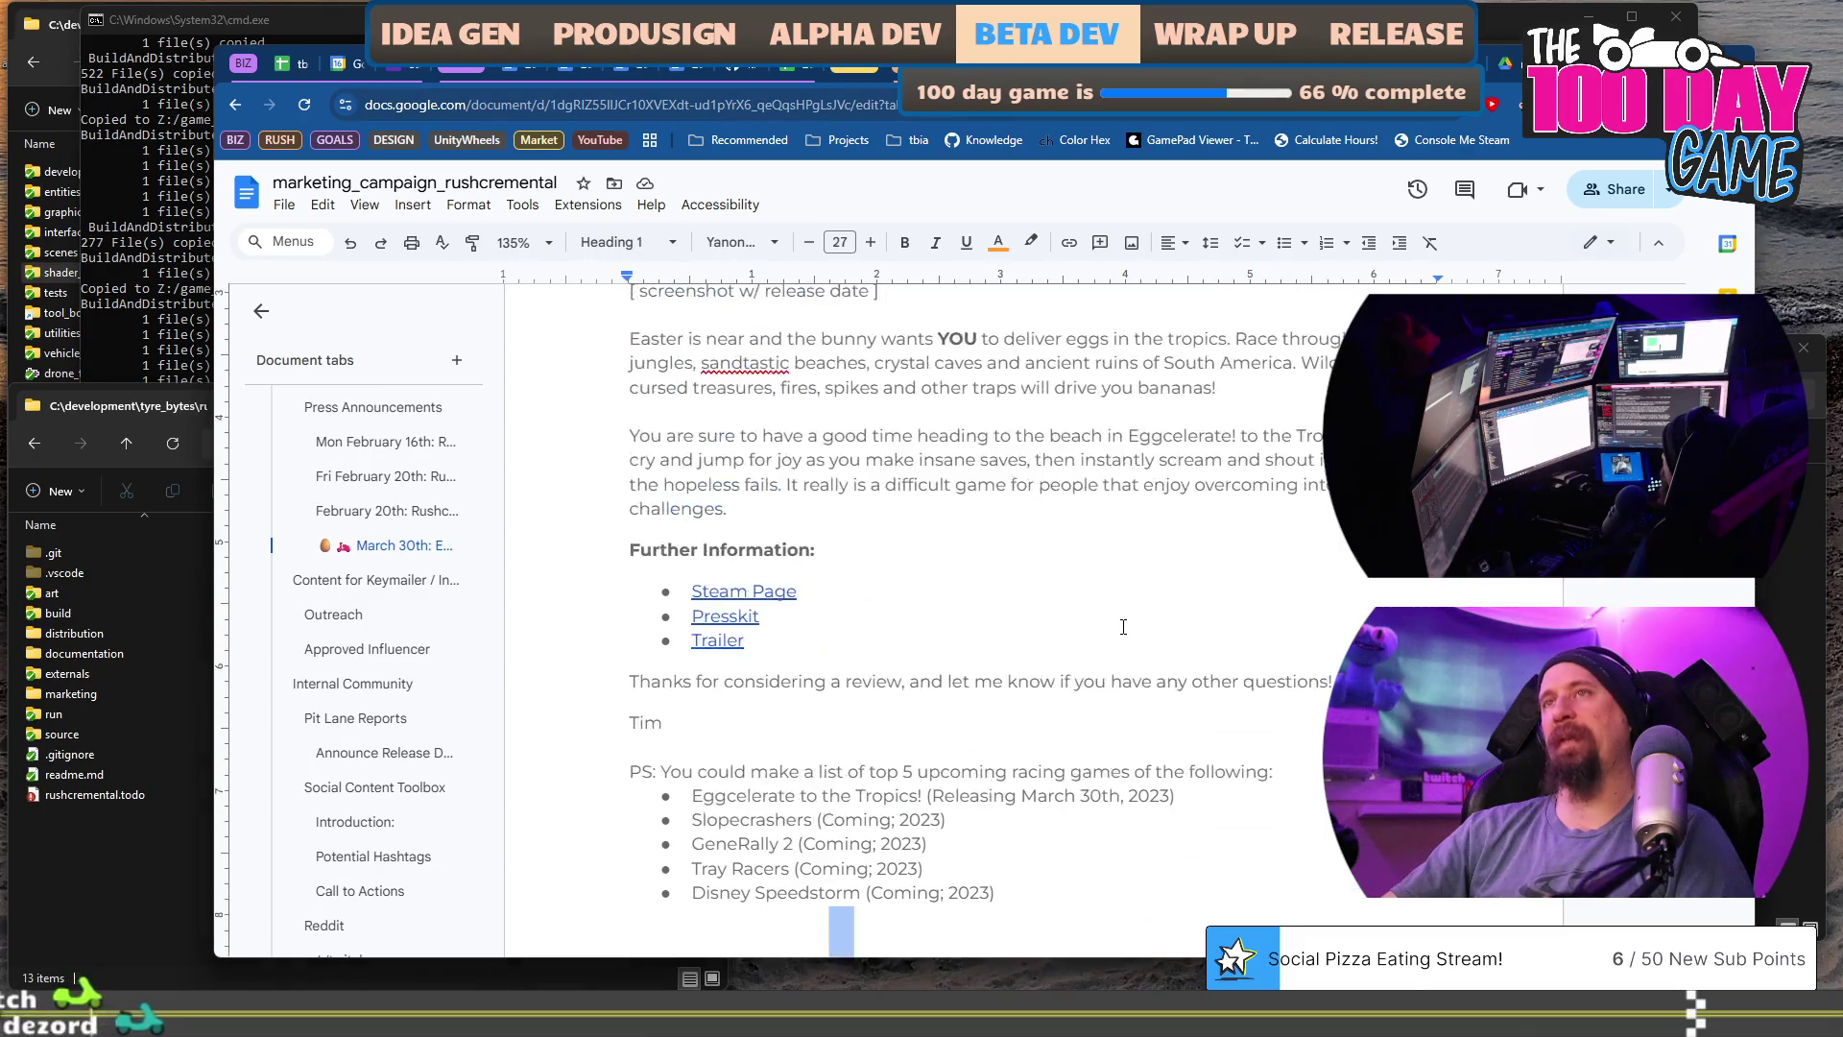
{"action": "scroll", "coordinate": [1123, 637], "scroll_direction": "up", "scroll_amount": 15}
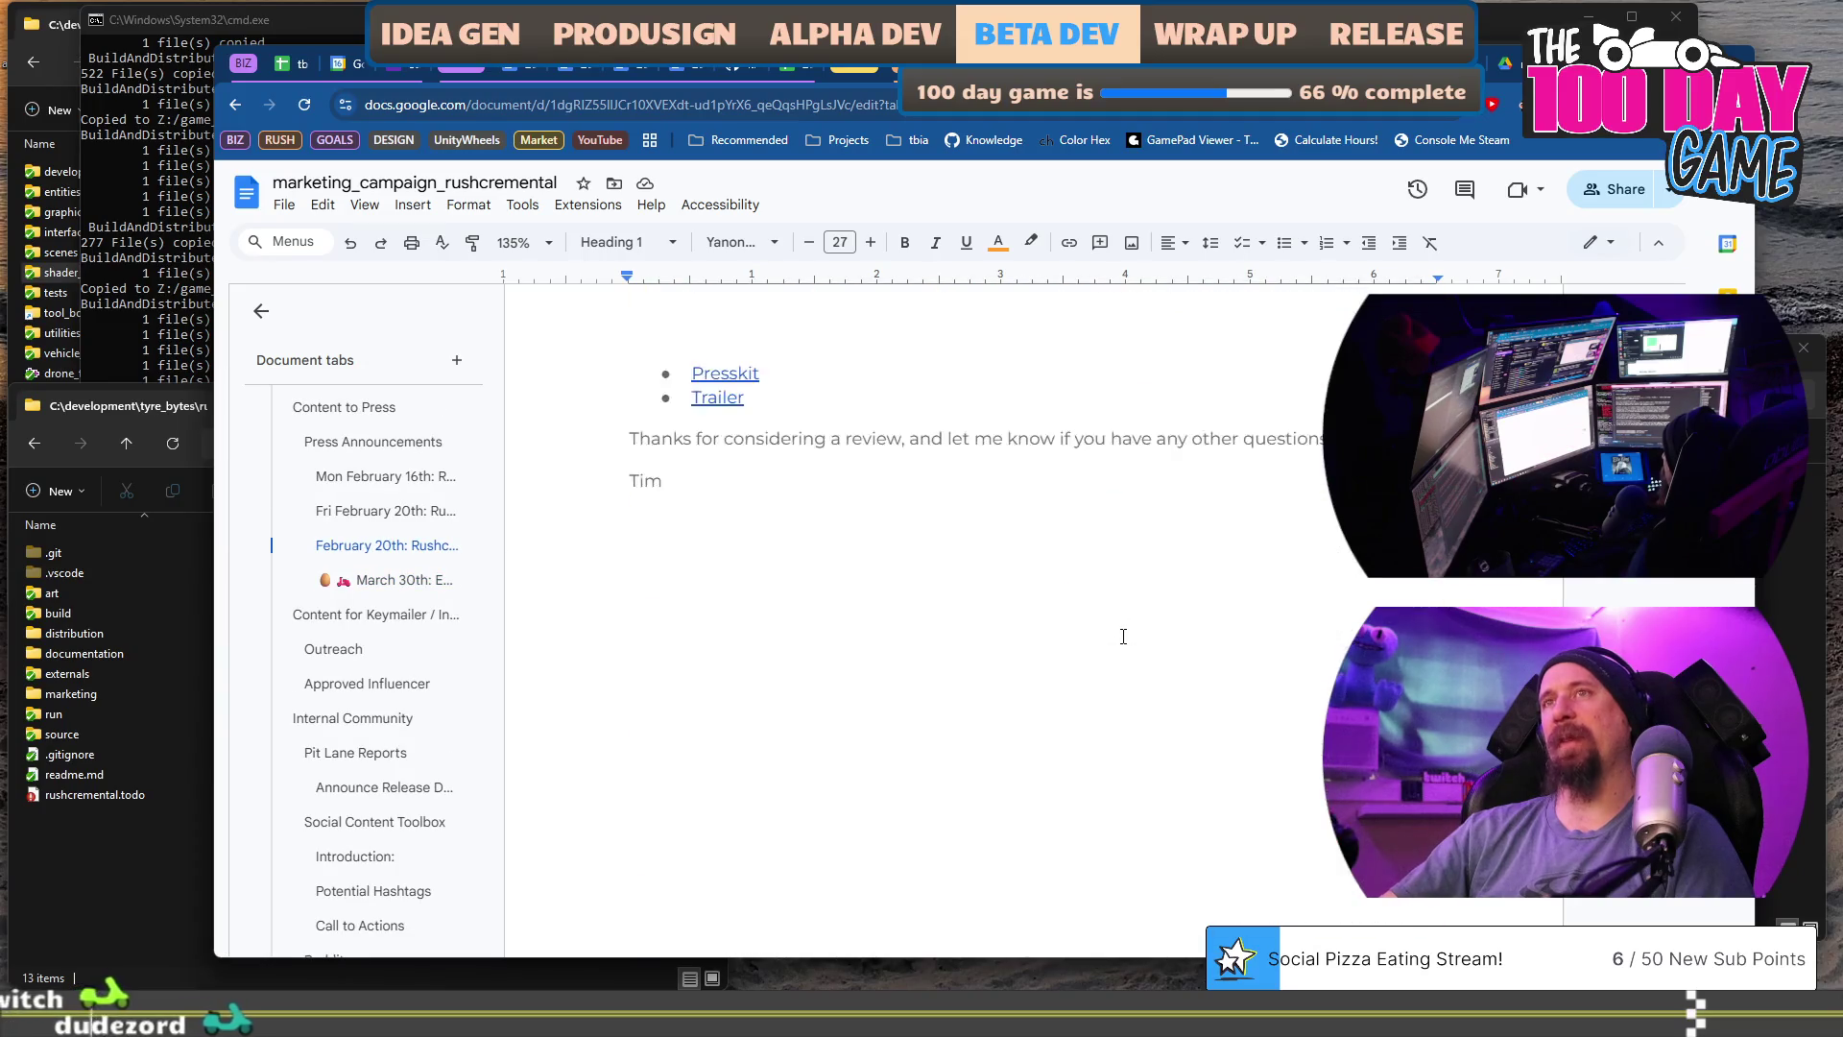
{"action": "scroll", "coordinate": [1123, 636], "scroll_direction": "down", "scroll_amount": 4}
{"action": "scroll", "coordinate": [1051, 524], "scroll_direction": "down", "scroll_amount": 5}
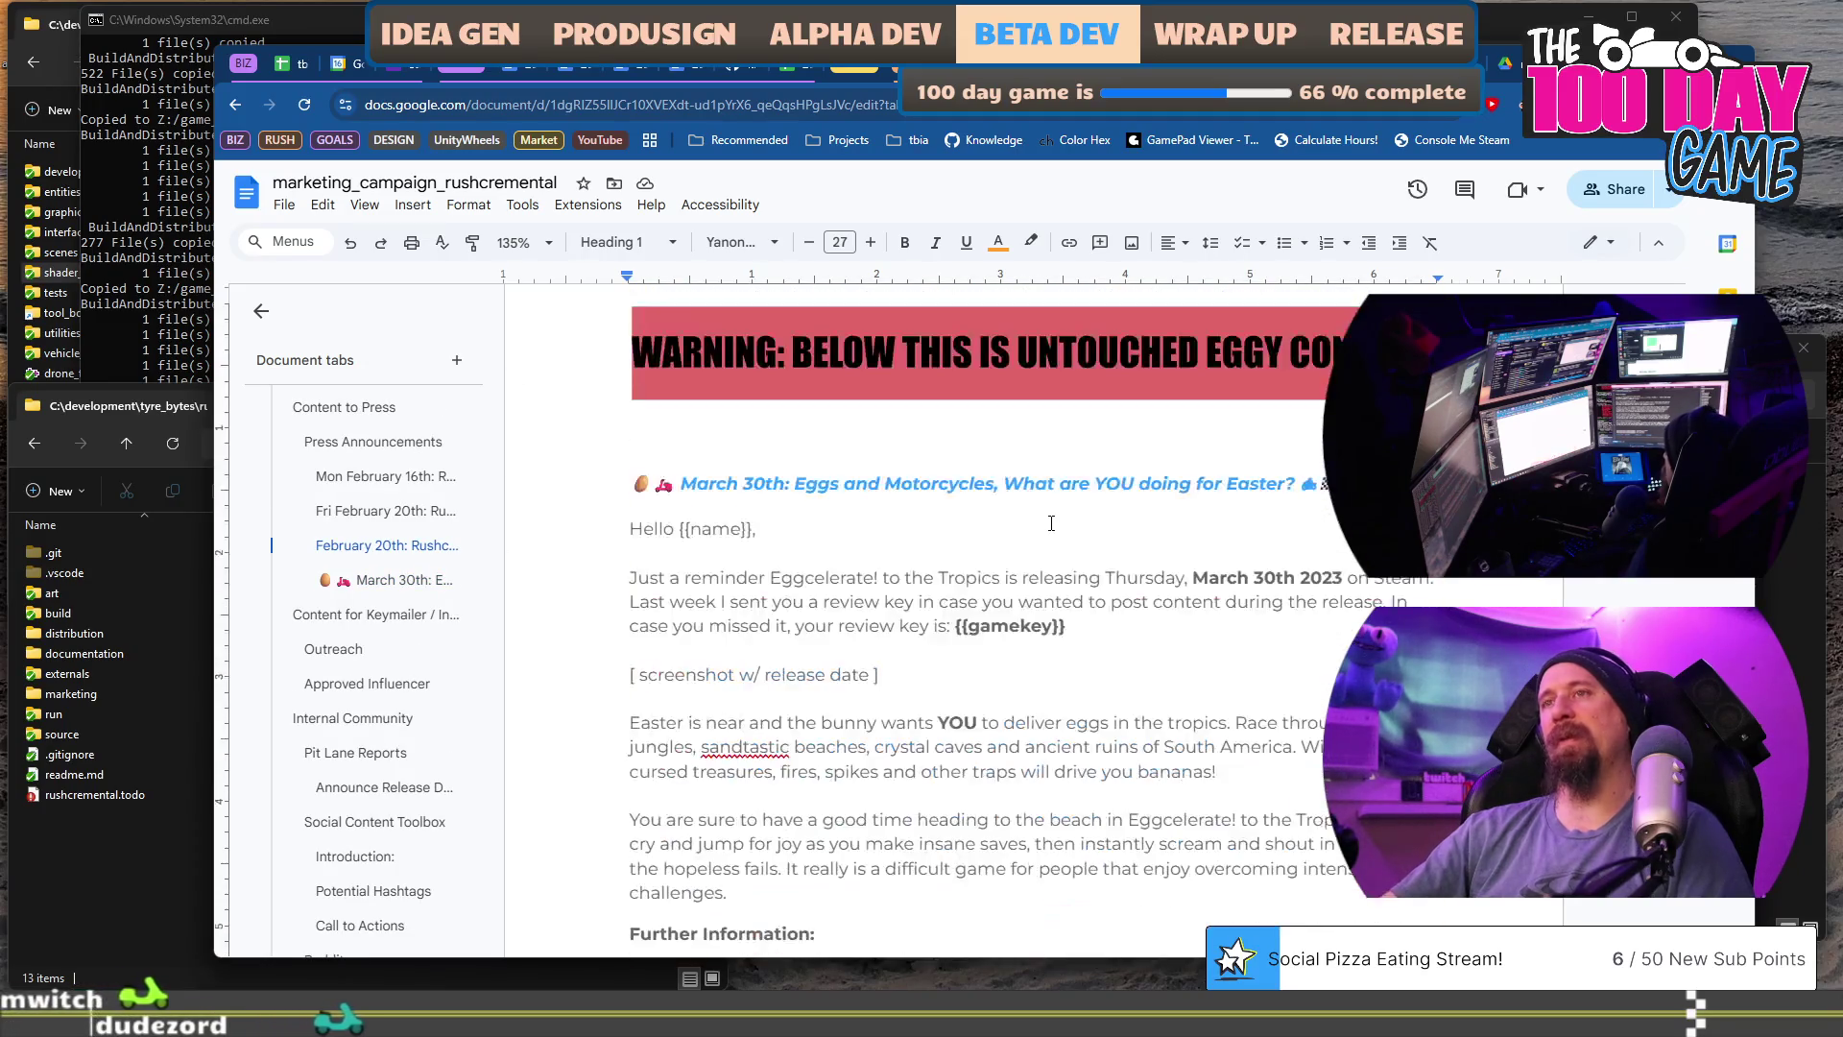
Delete the WARNING banner image
{"action": "left_click", "coordinate": [1075, 446]}
{"action": "key", "text": "ctrl+shift+End"}
{"action": "scroll", "coordinate": [1004, 522], "scroll_direction": "up", "scroll_amount": 3}
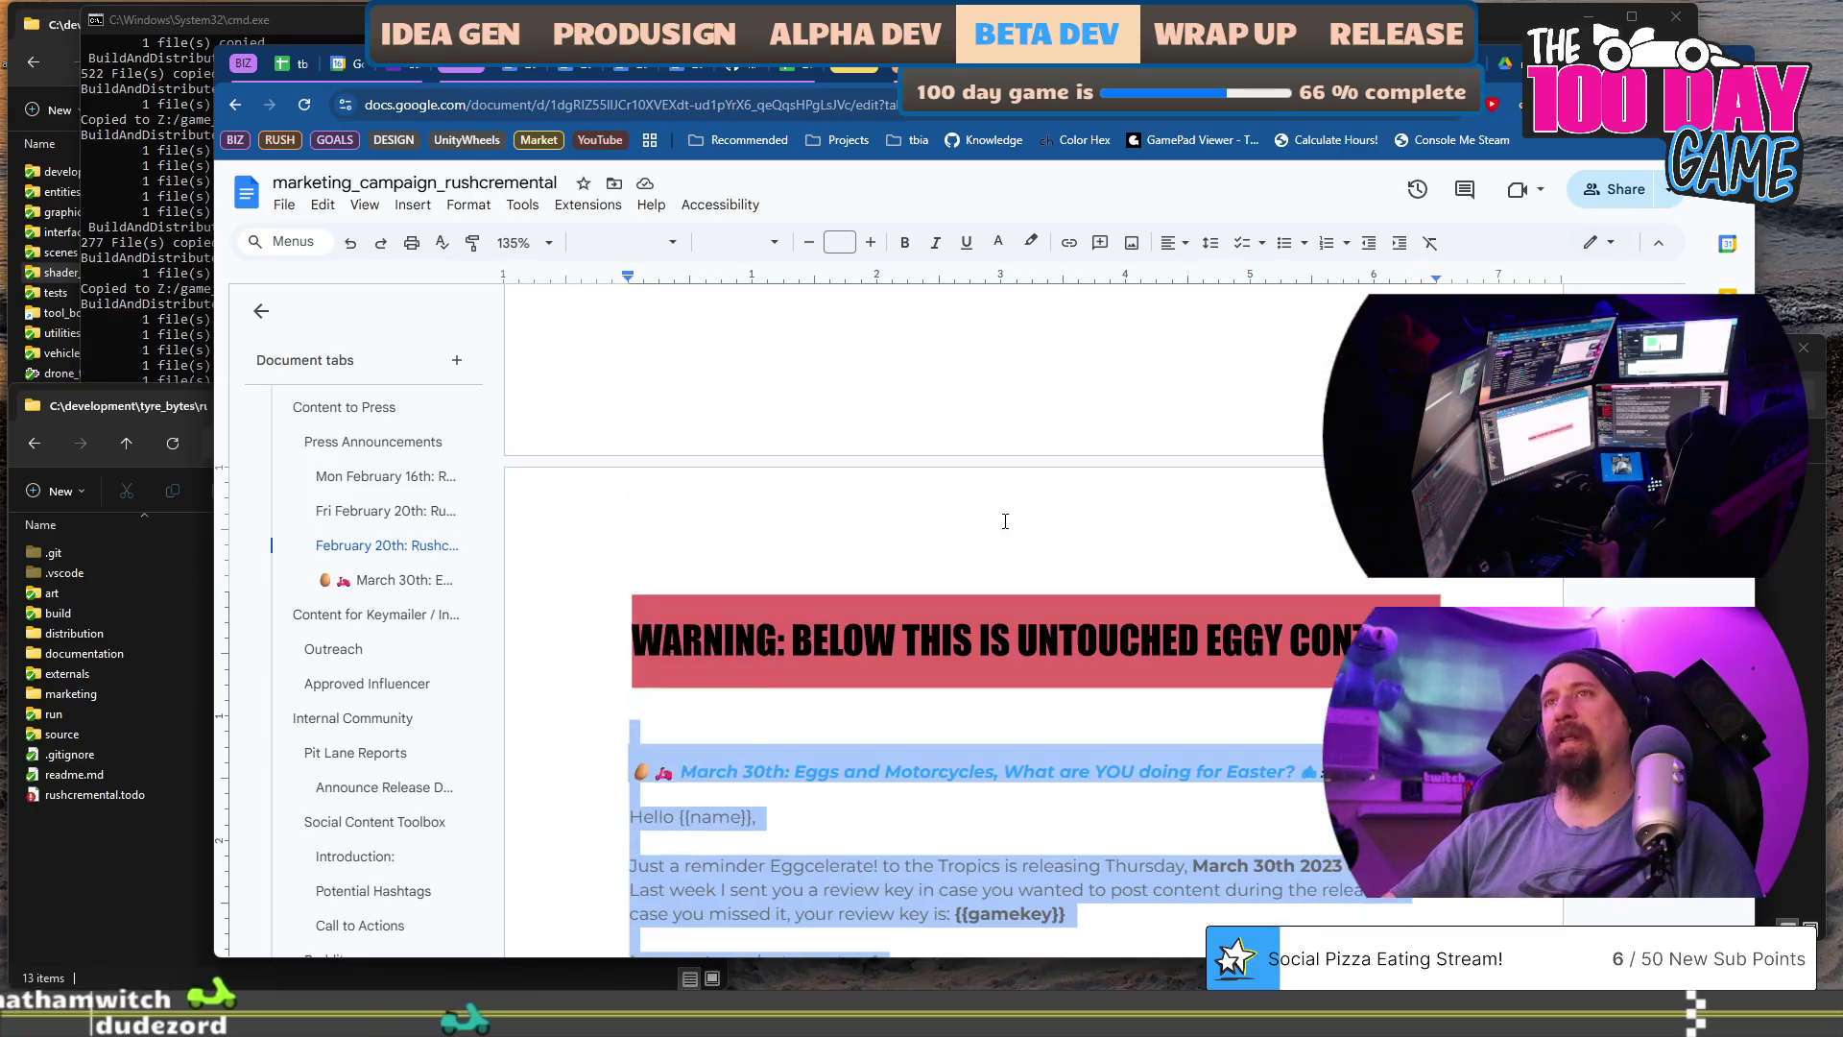
{"action": "left_click", "coordinate": [700, 522]}
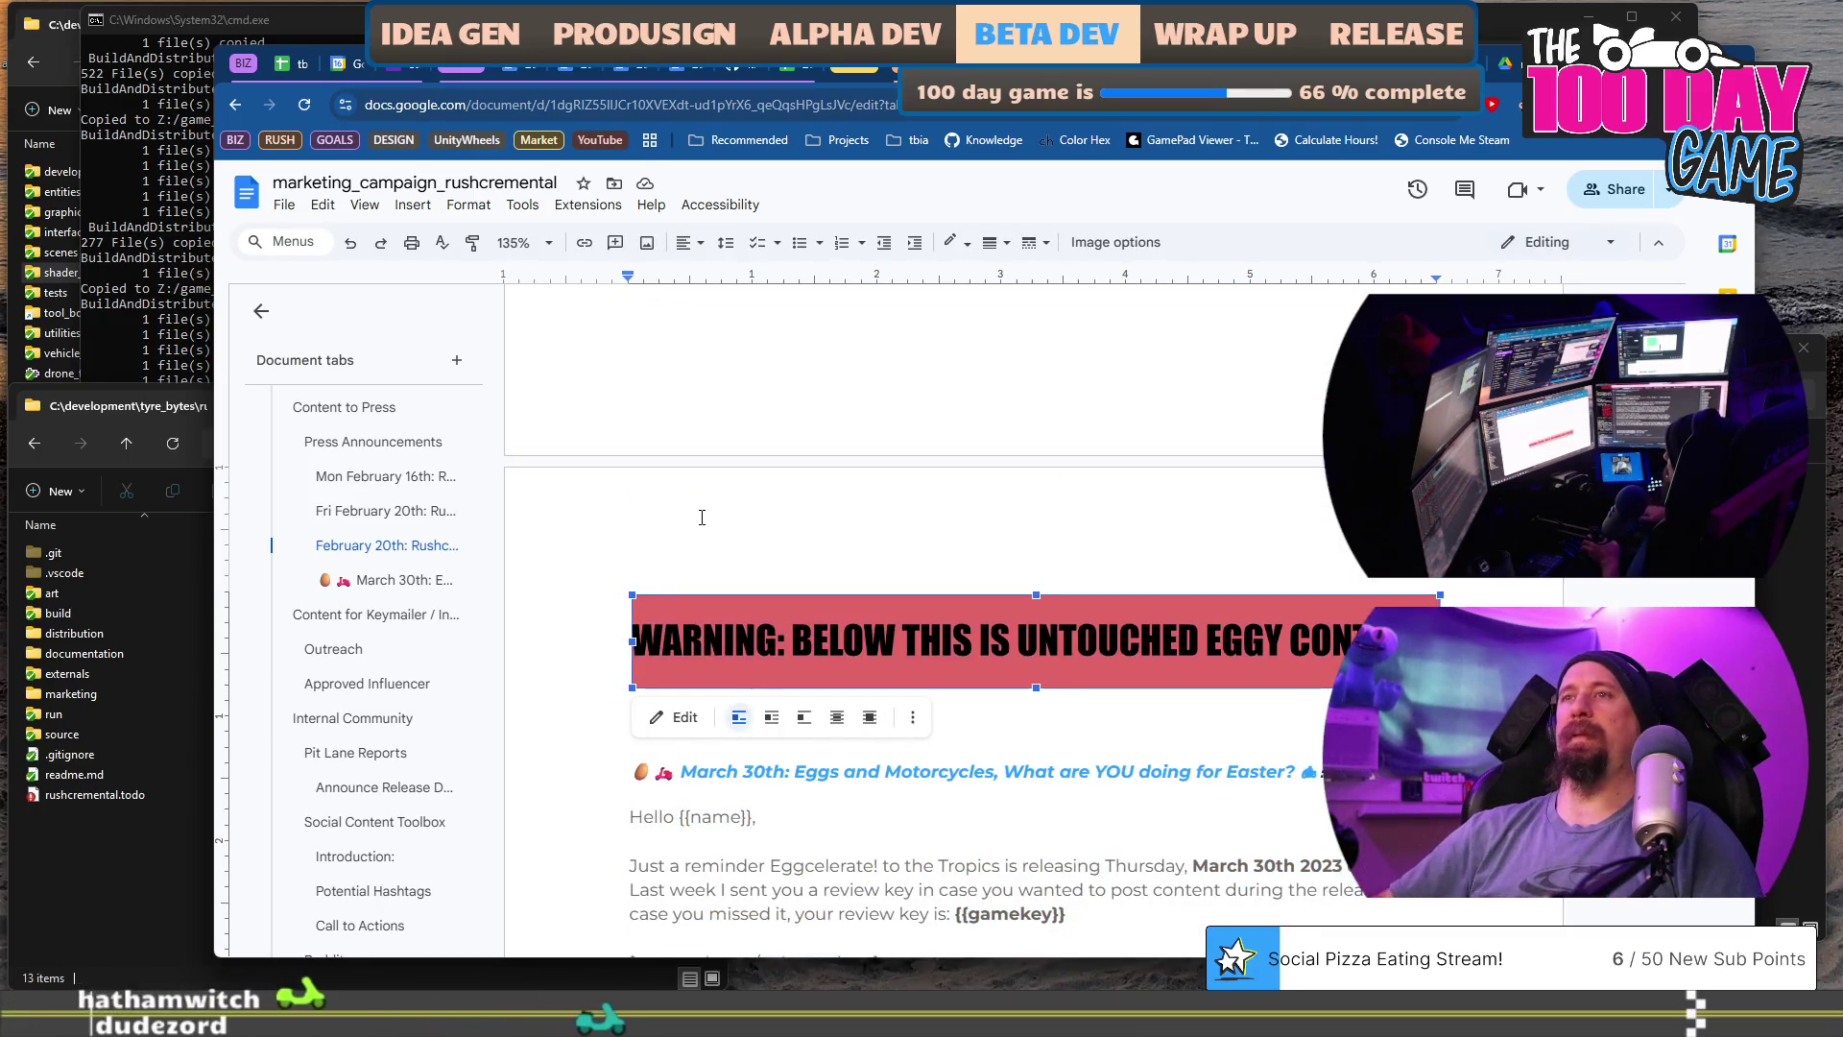
{"action": "key", "text": "BackSpace"}
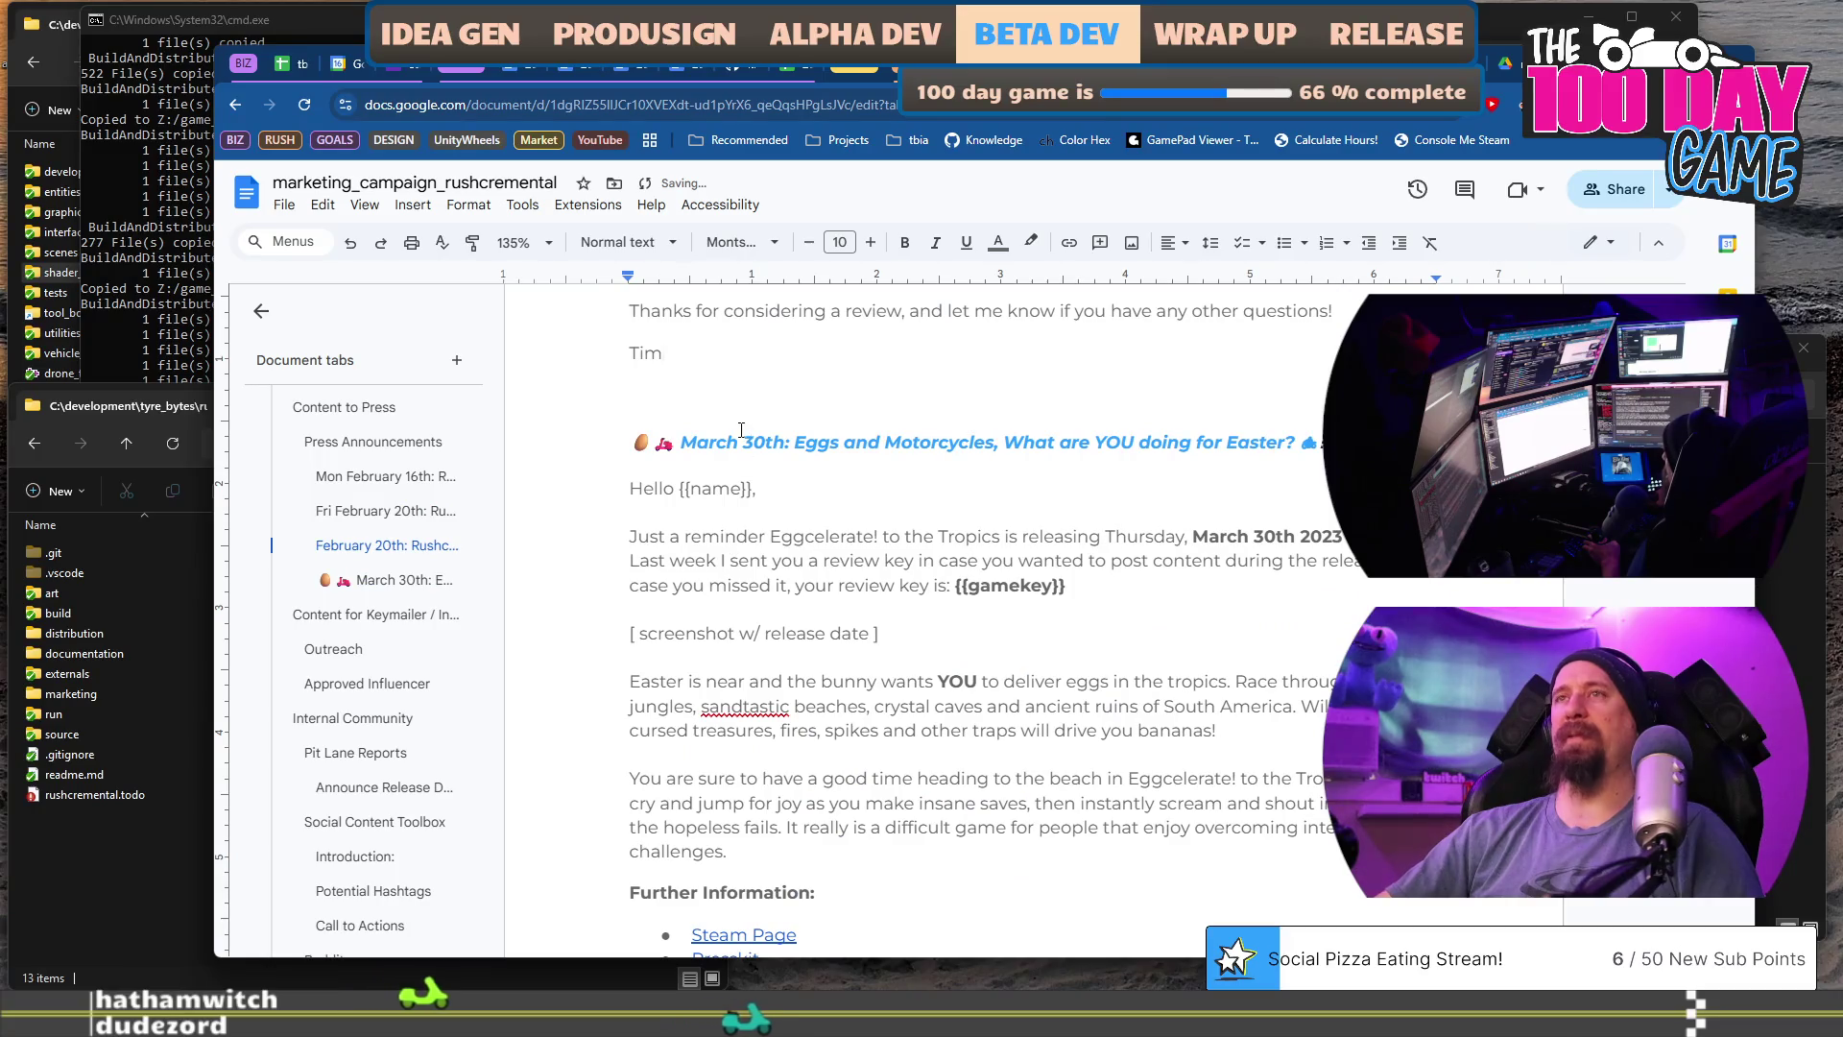
Delete the old March 30th email through its PS list
{"action": "scroll", "coordinate": [740, 429], "scroll_direction": "down", "scroll_amount": 8}
{"action": "scroll", "coordinate": [1053, 679], "scroll_direction": "up", "scroll_amount": 2}
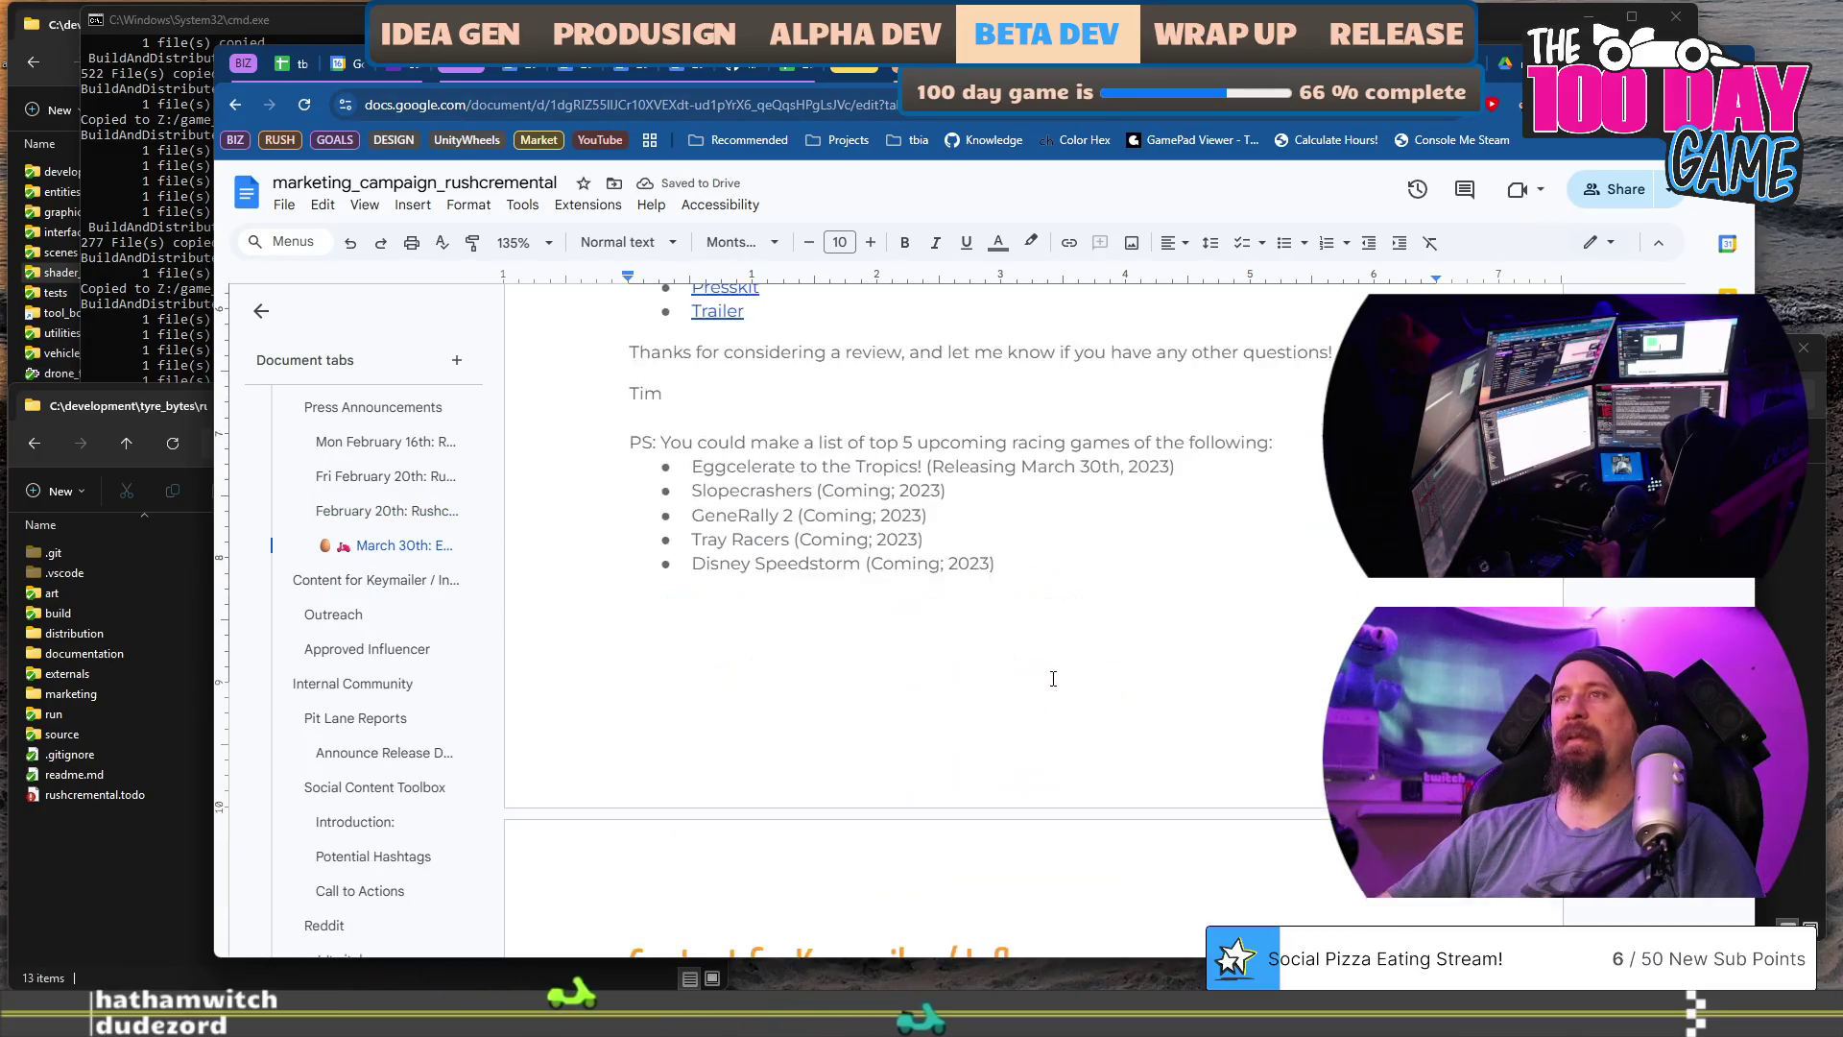
{"action": "left_click", "coordinate": [1053, 679], "text": "shift"}
{"action": "key", "text": "BackSpace"}
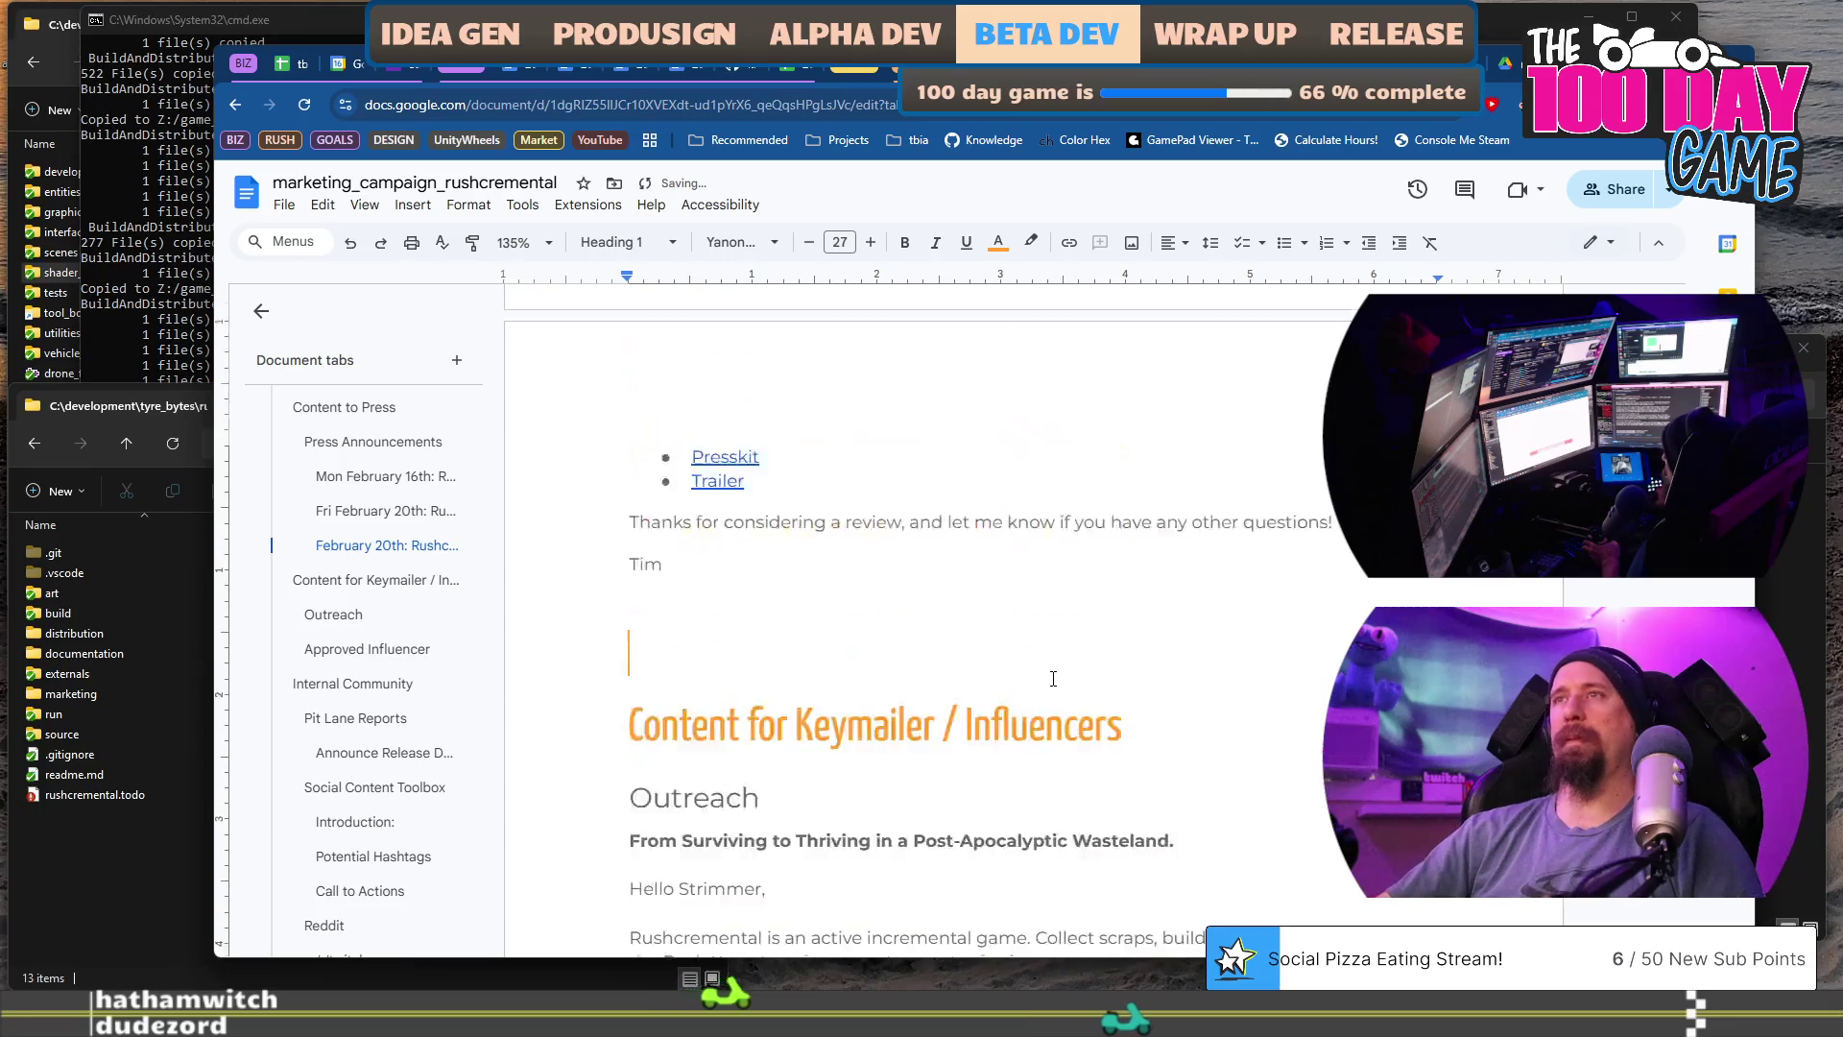
Insert a break before the Keymailer section heading
{"action": "scroll", "coordinate": [1053, 678], "scroll_direction": "down", "scroll_amount": 2}
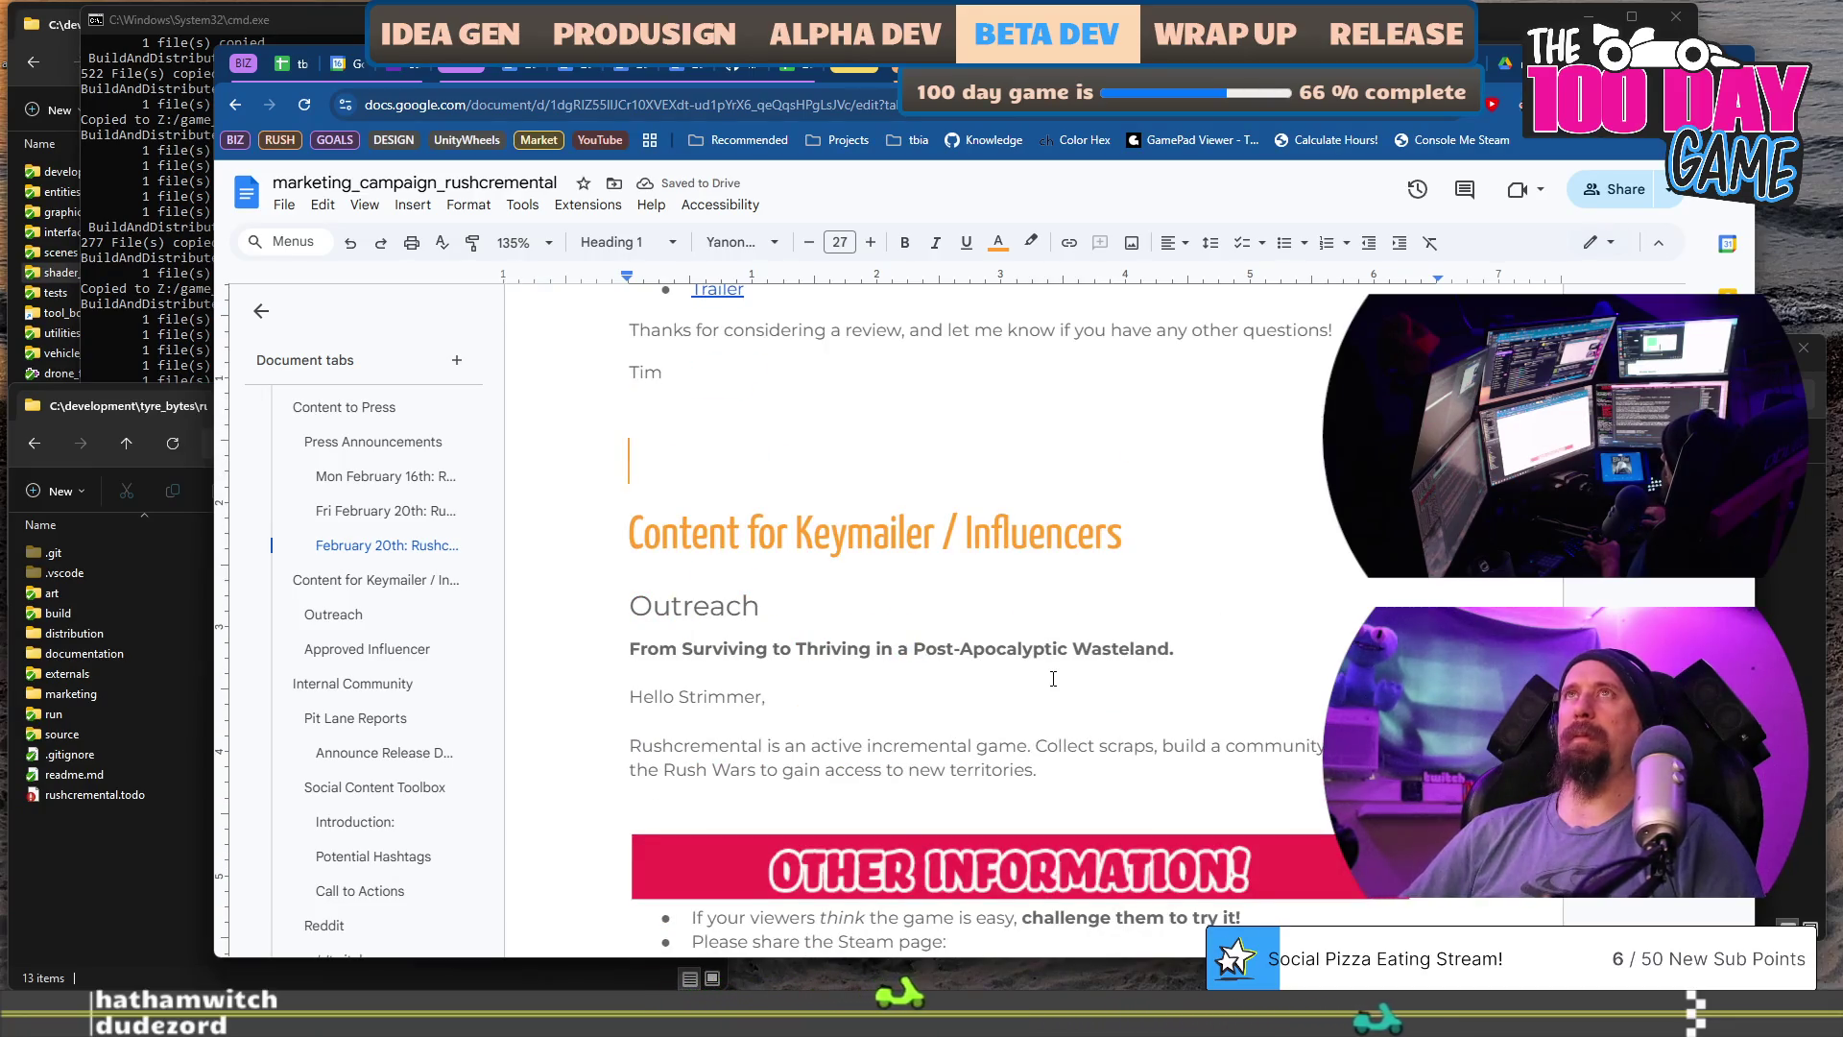
{"action": "key", "text": "Down"}
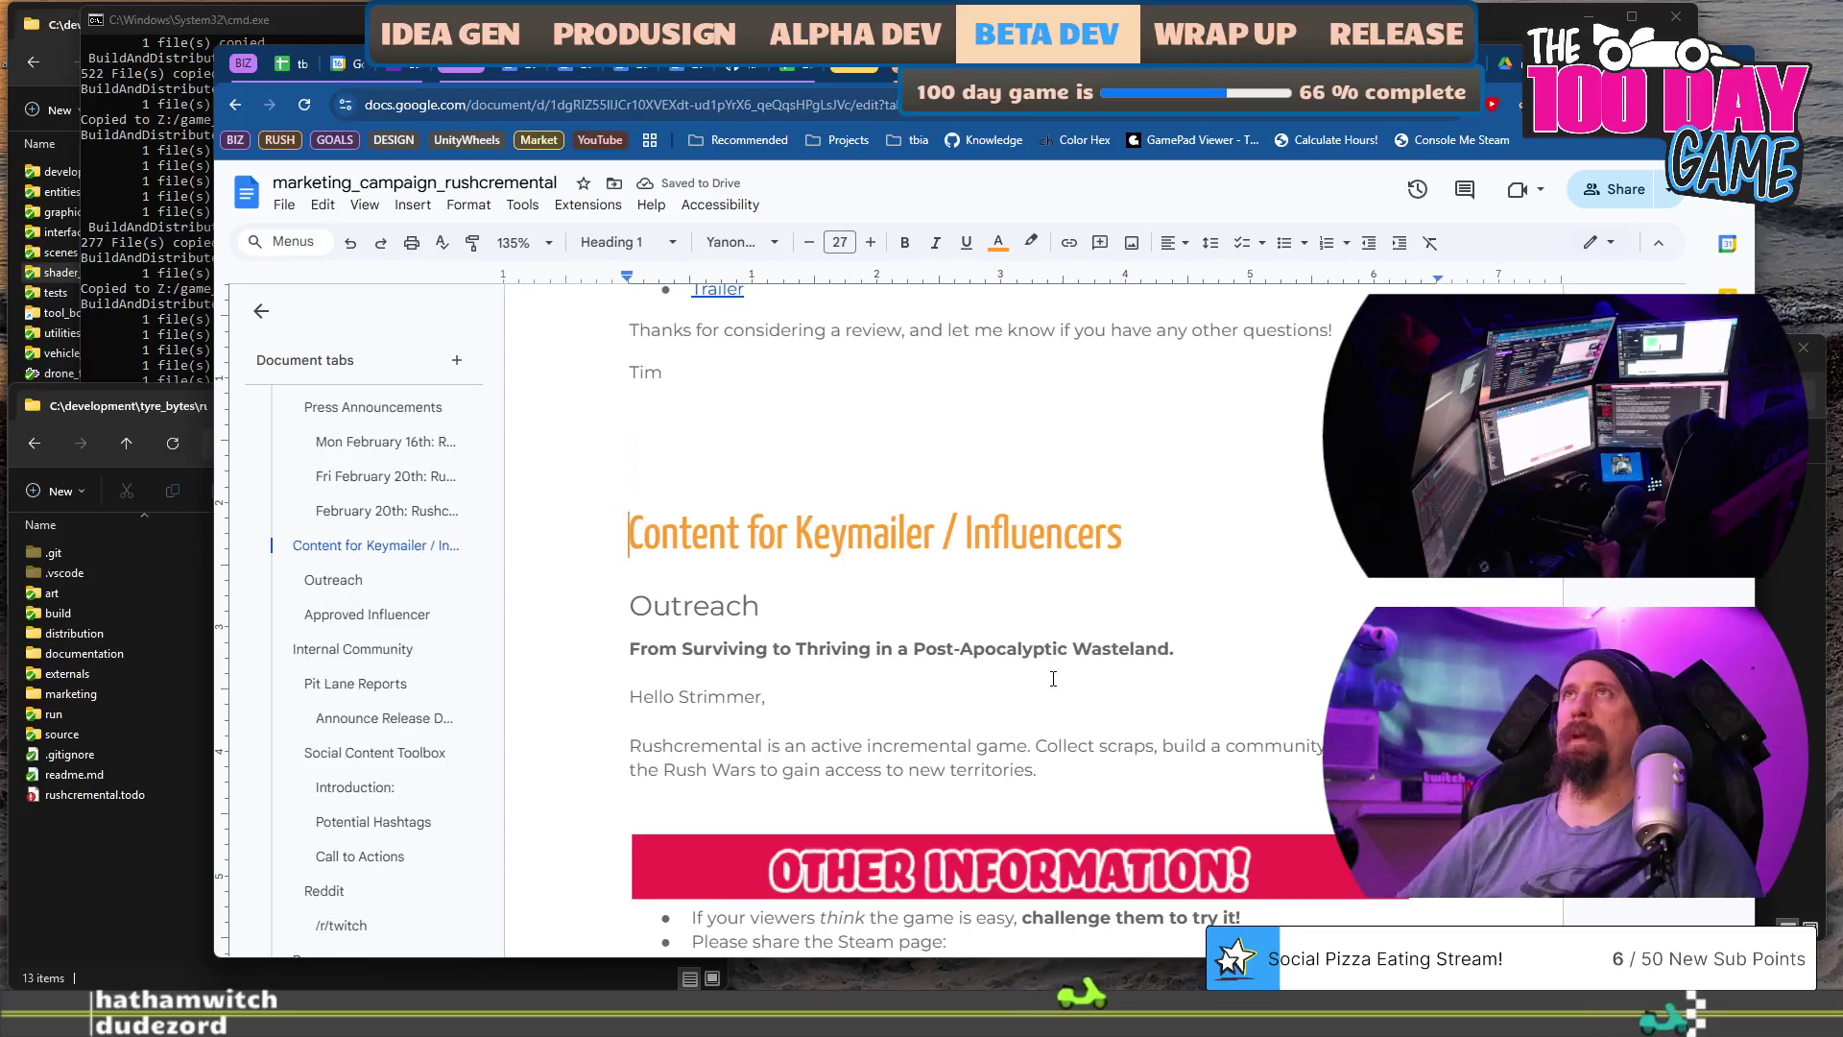
{"action": "key", "text": "ctrl+Return"}
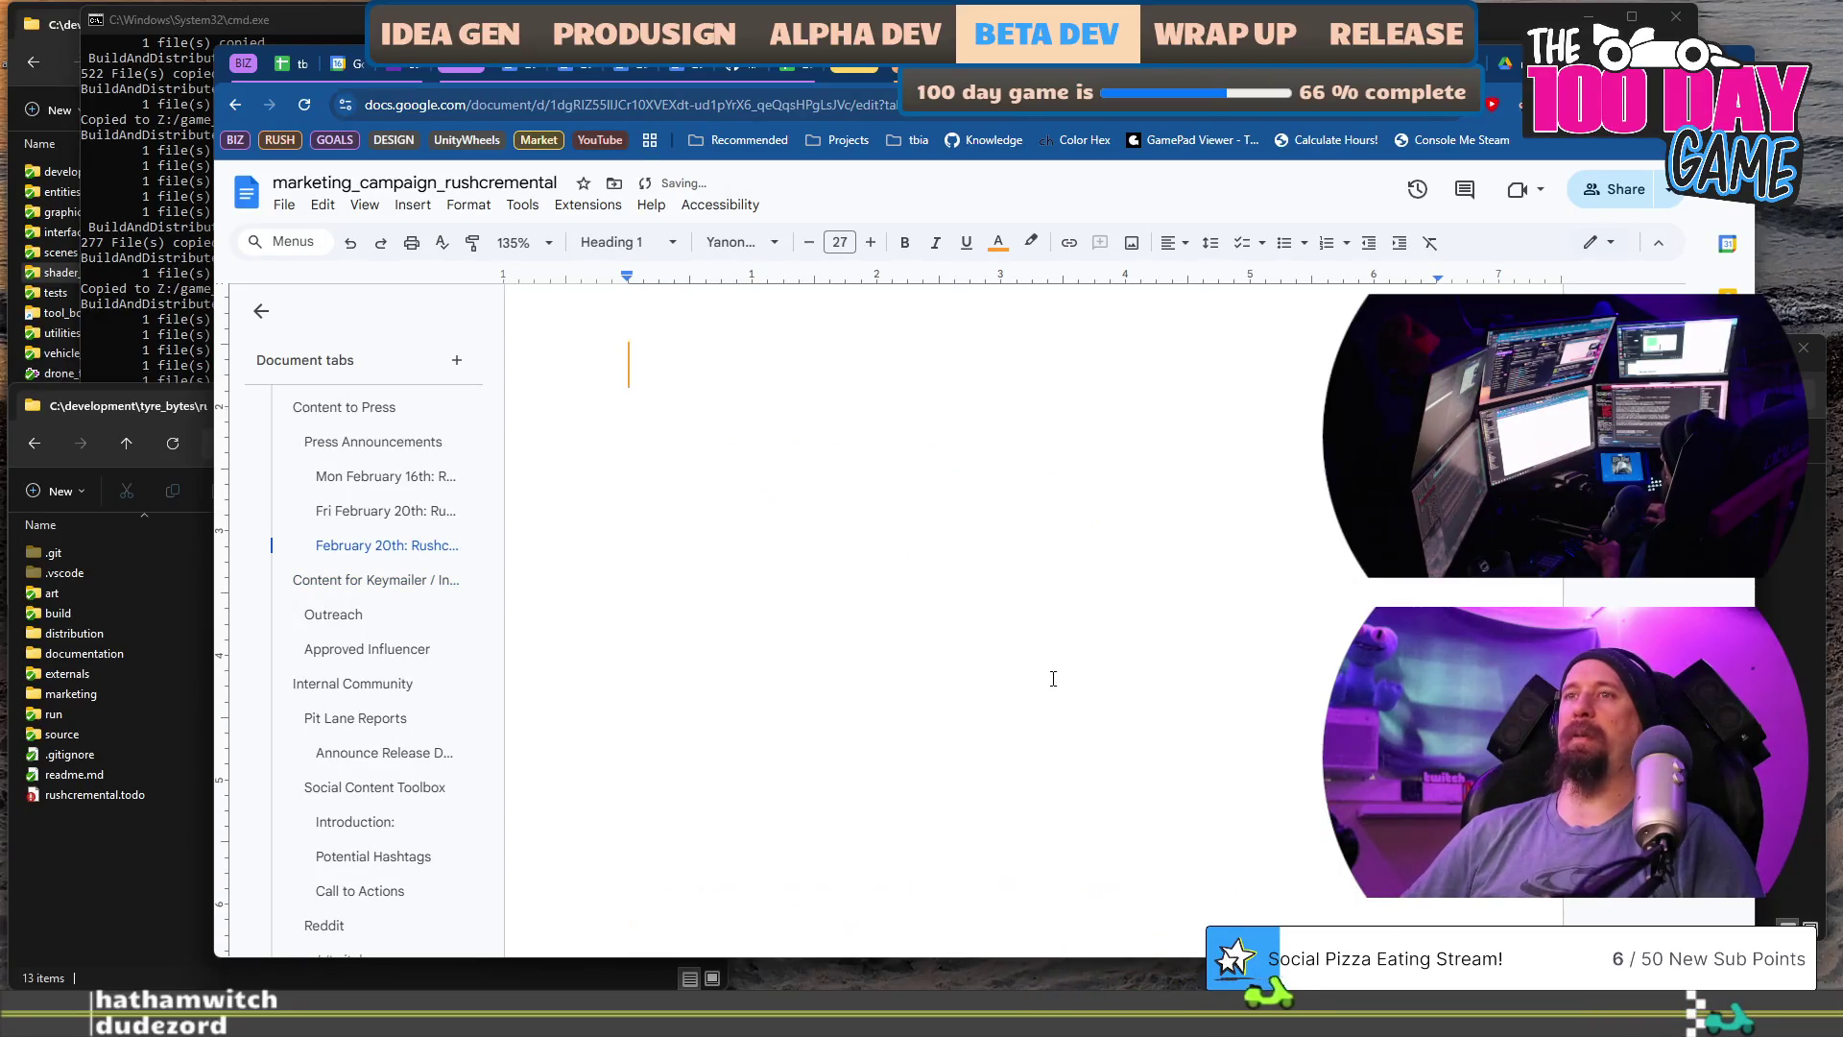
{"action": "scroll", "coordinate": [1053, 679], "scroll_direction": "up", "scroll_amount": 5}
{"action": "scroll", "coordinate": [1053, 679], "scroll_direction": "up", "scroll_amount": 10}
{"action": "scroll", "coordinate": [1053, 678], "scroll_direction": "down", "scroll_amount": 3}
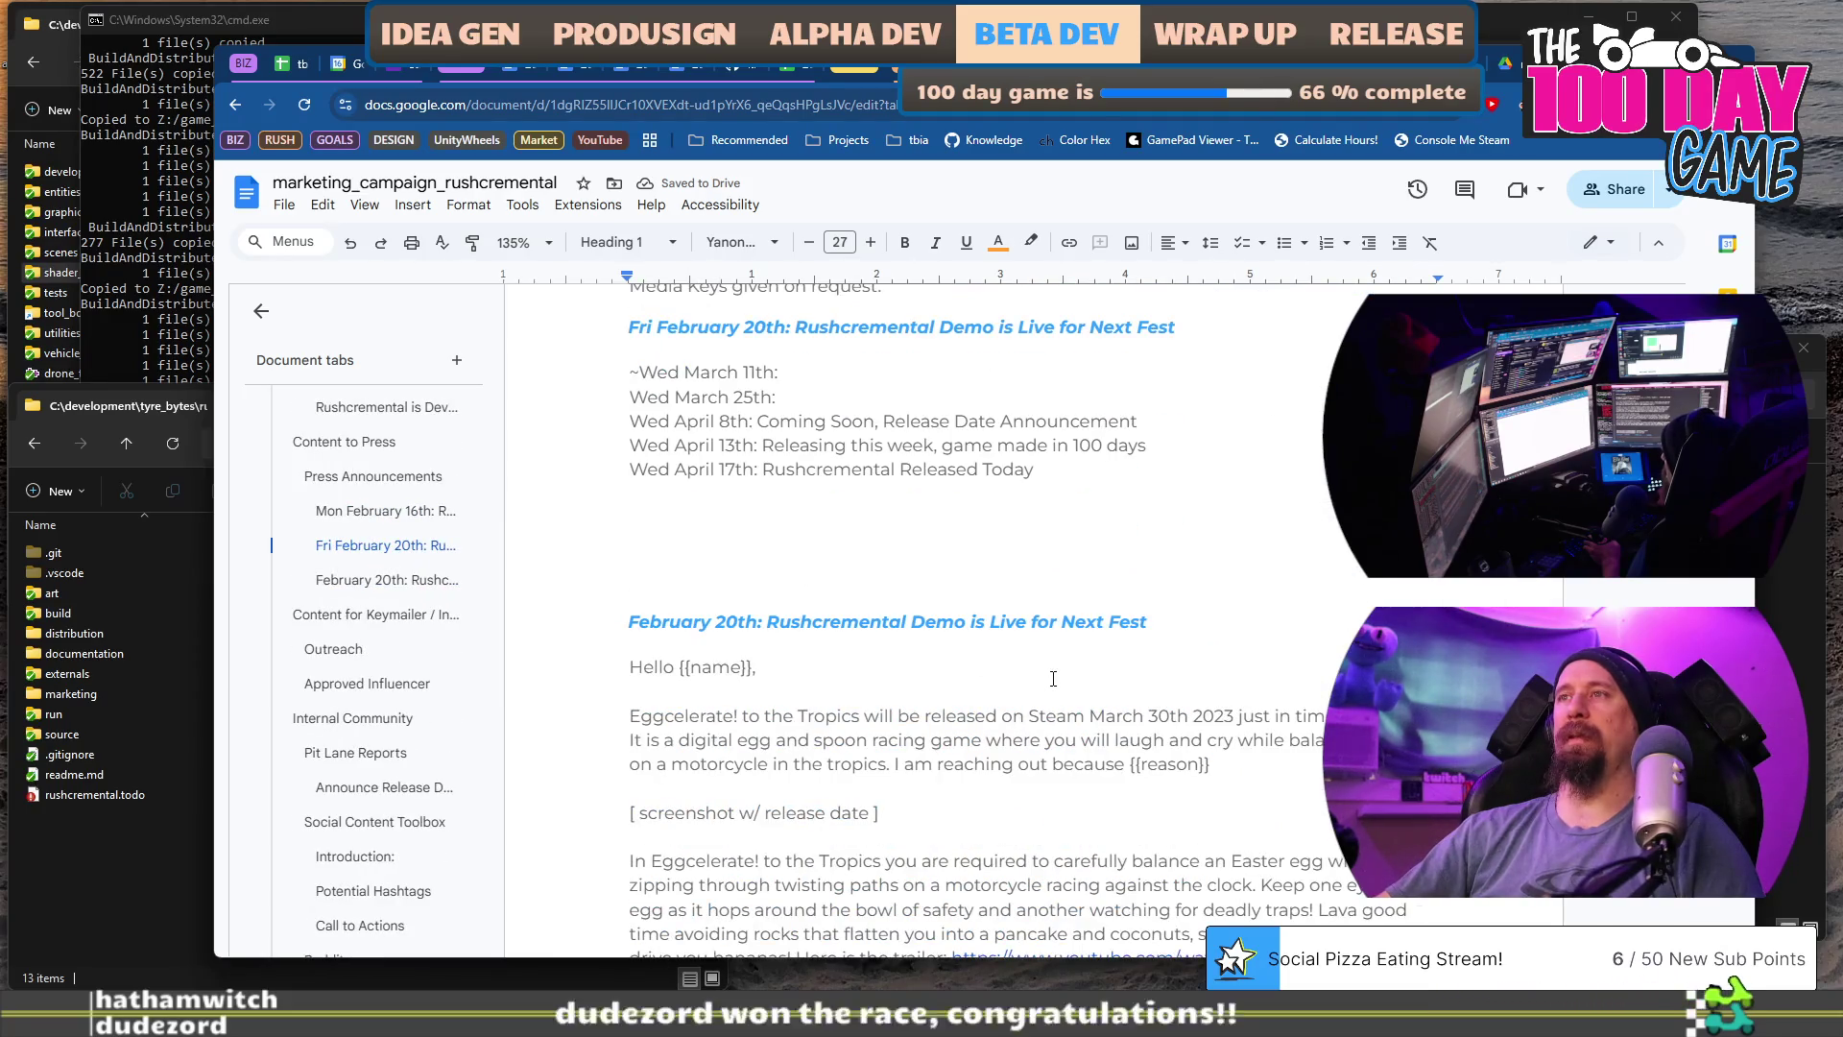
{"action": "scroll", "coordinate": [1053, 679], "scroll_direction": "down", "scroll_amount": 7}
{"action": "scroll", "coordinate": [1053, 678], "scroll_direction": "up", "scroll_amount": 10}
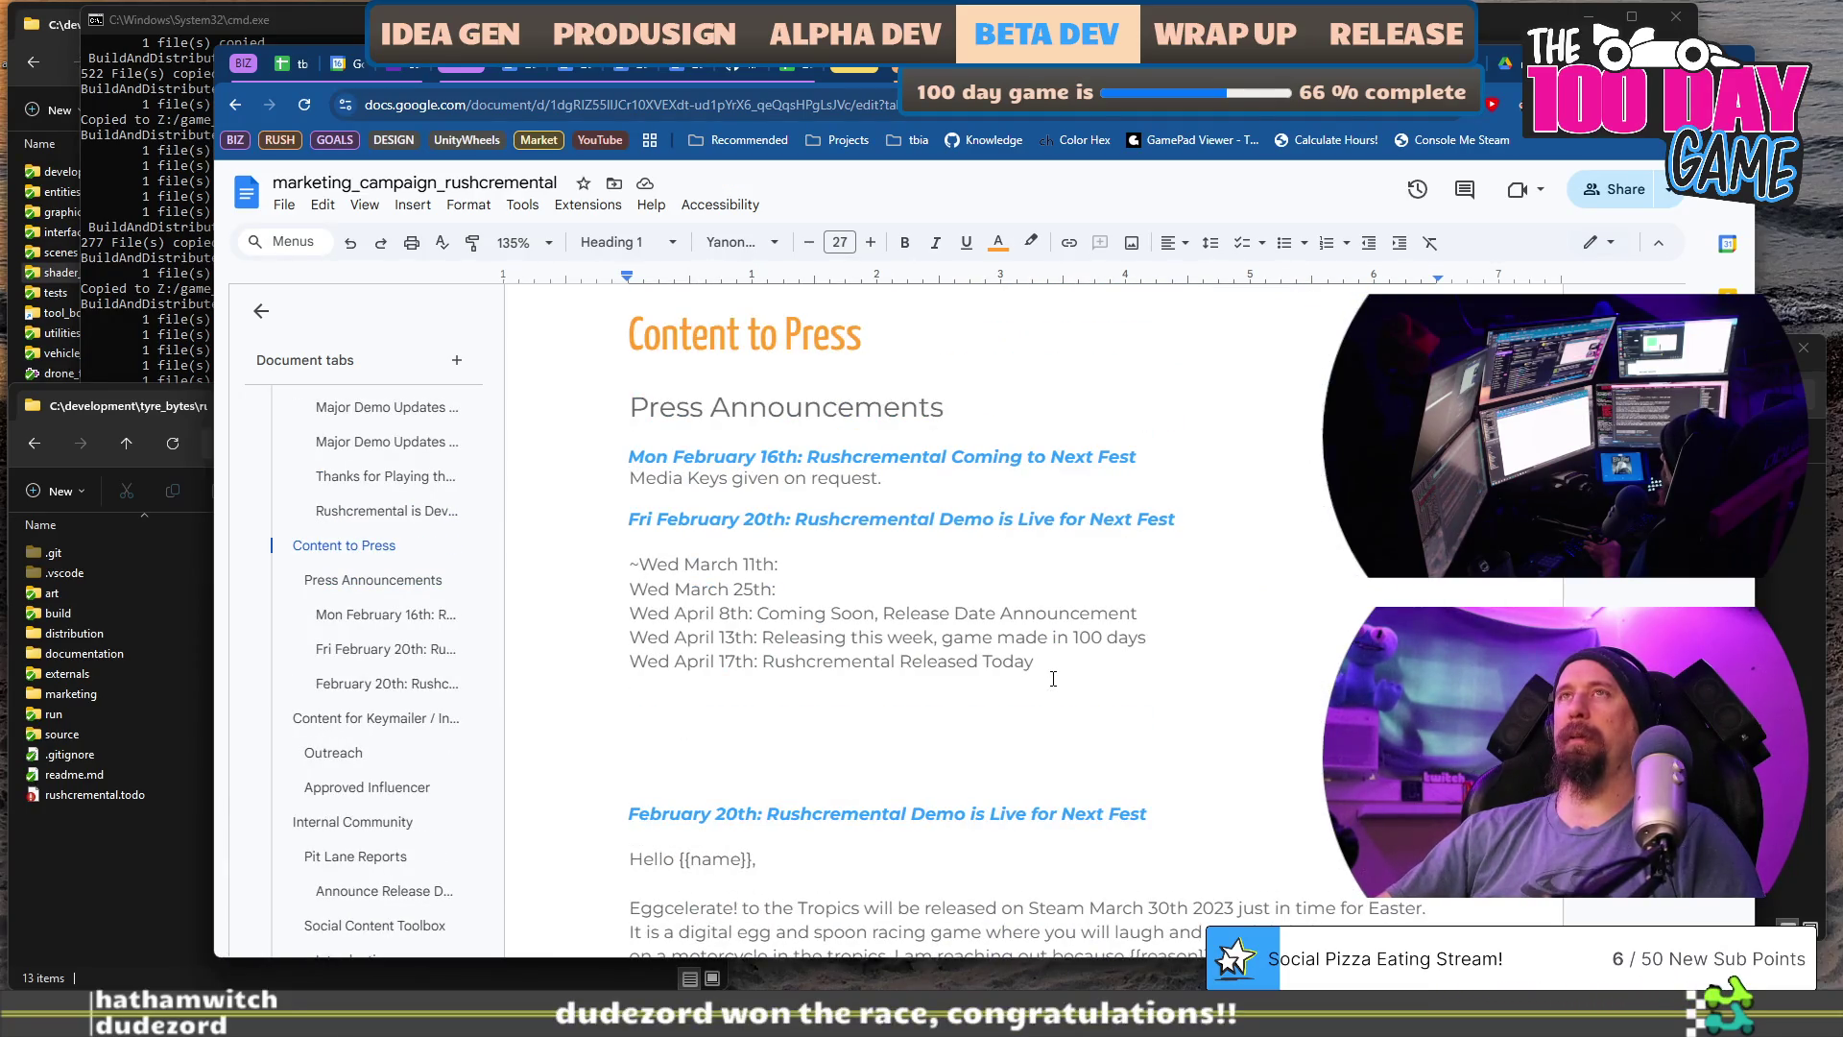
{"action": "left_click", "coordinate": [1053, 696]}
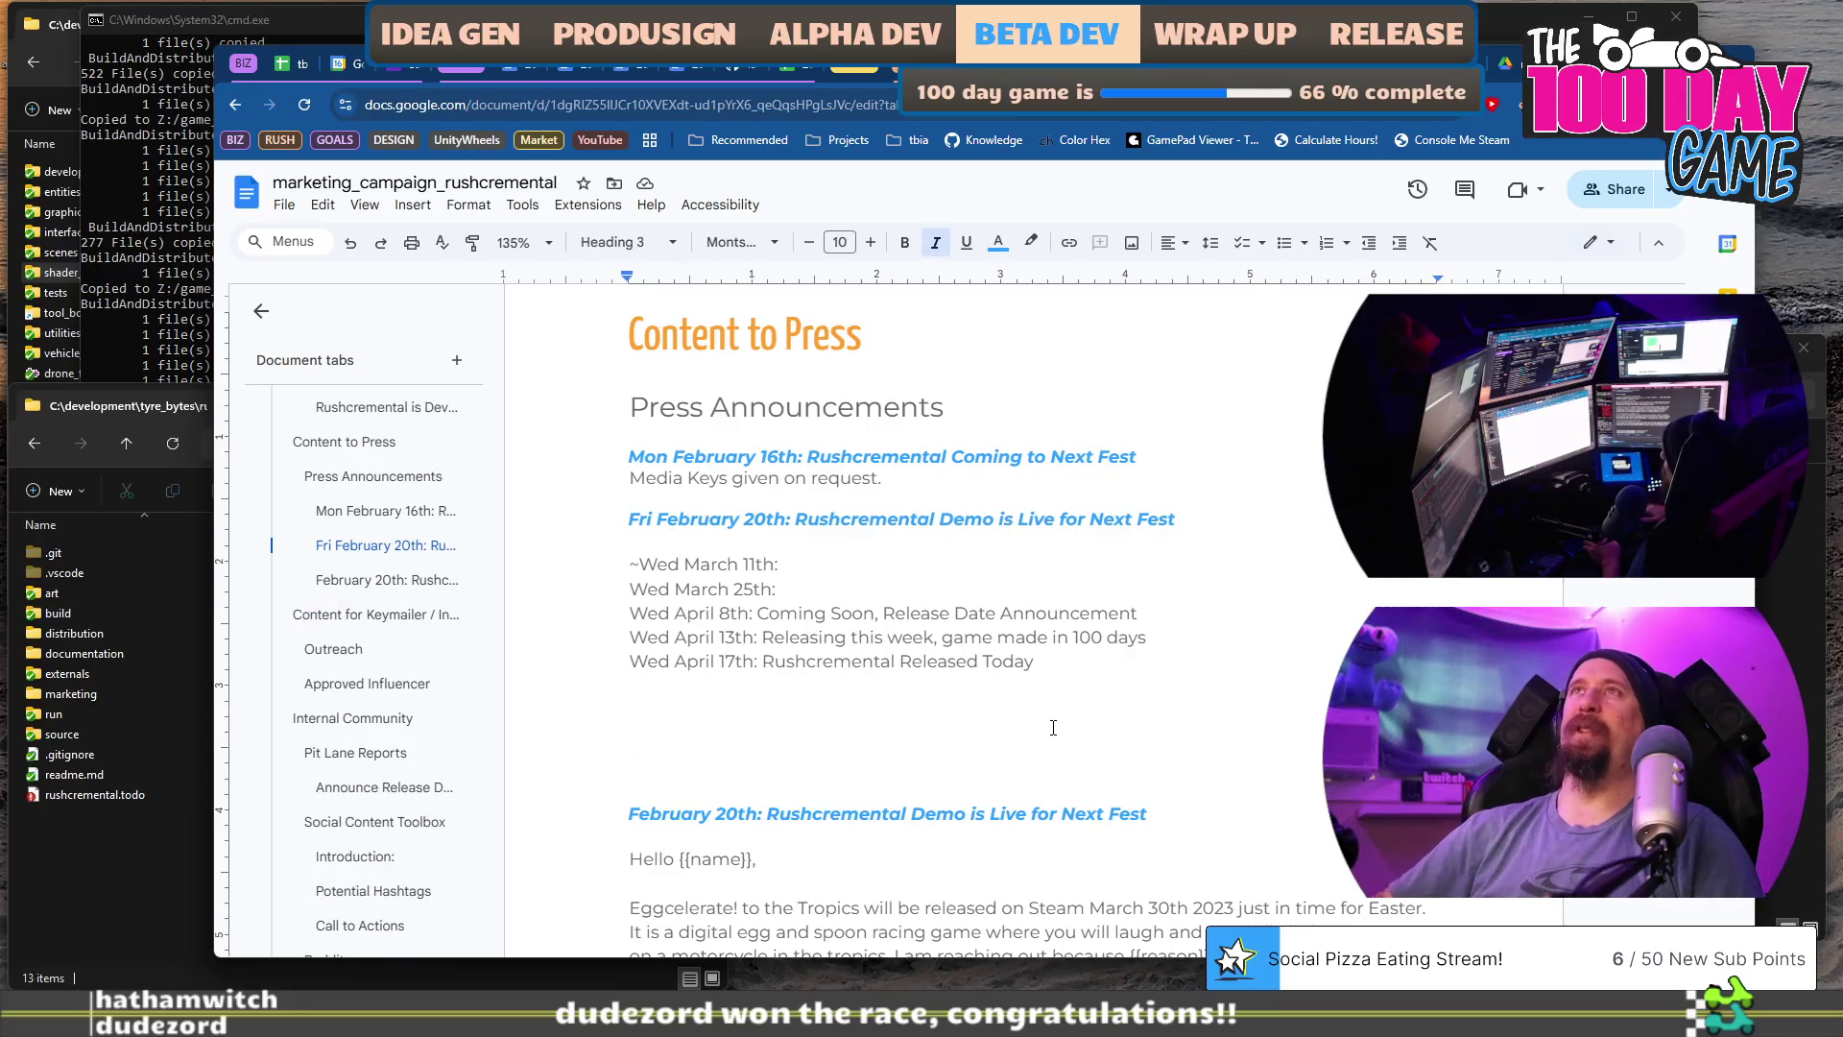
{"action": "scroll", "coordinate": [1036, 672], "scroll_direction": "down", "scroll_amount": 7}
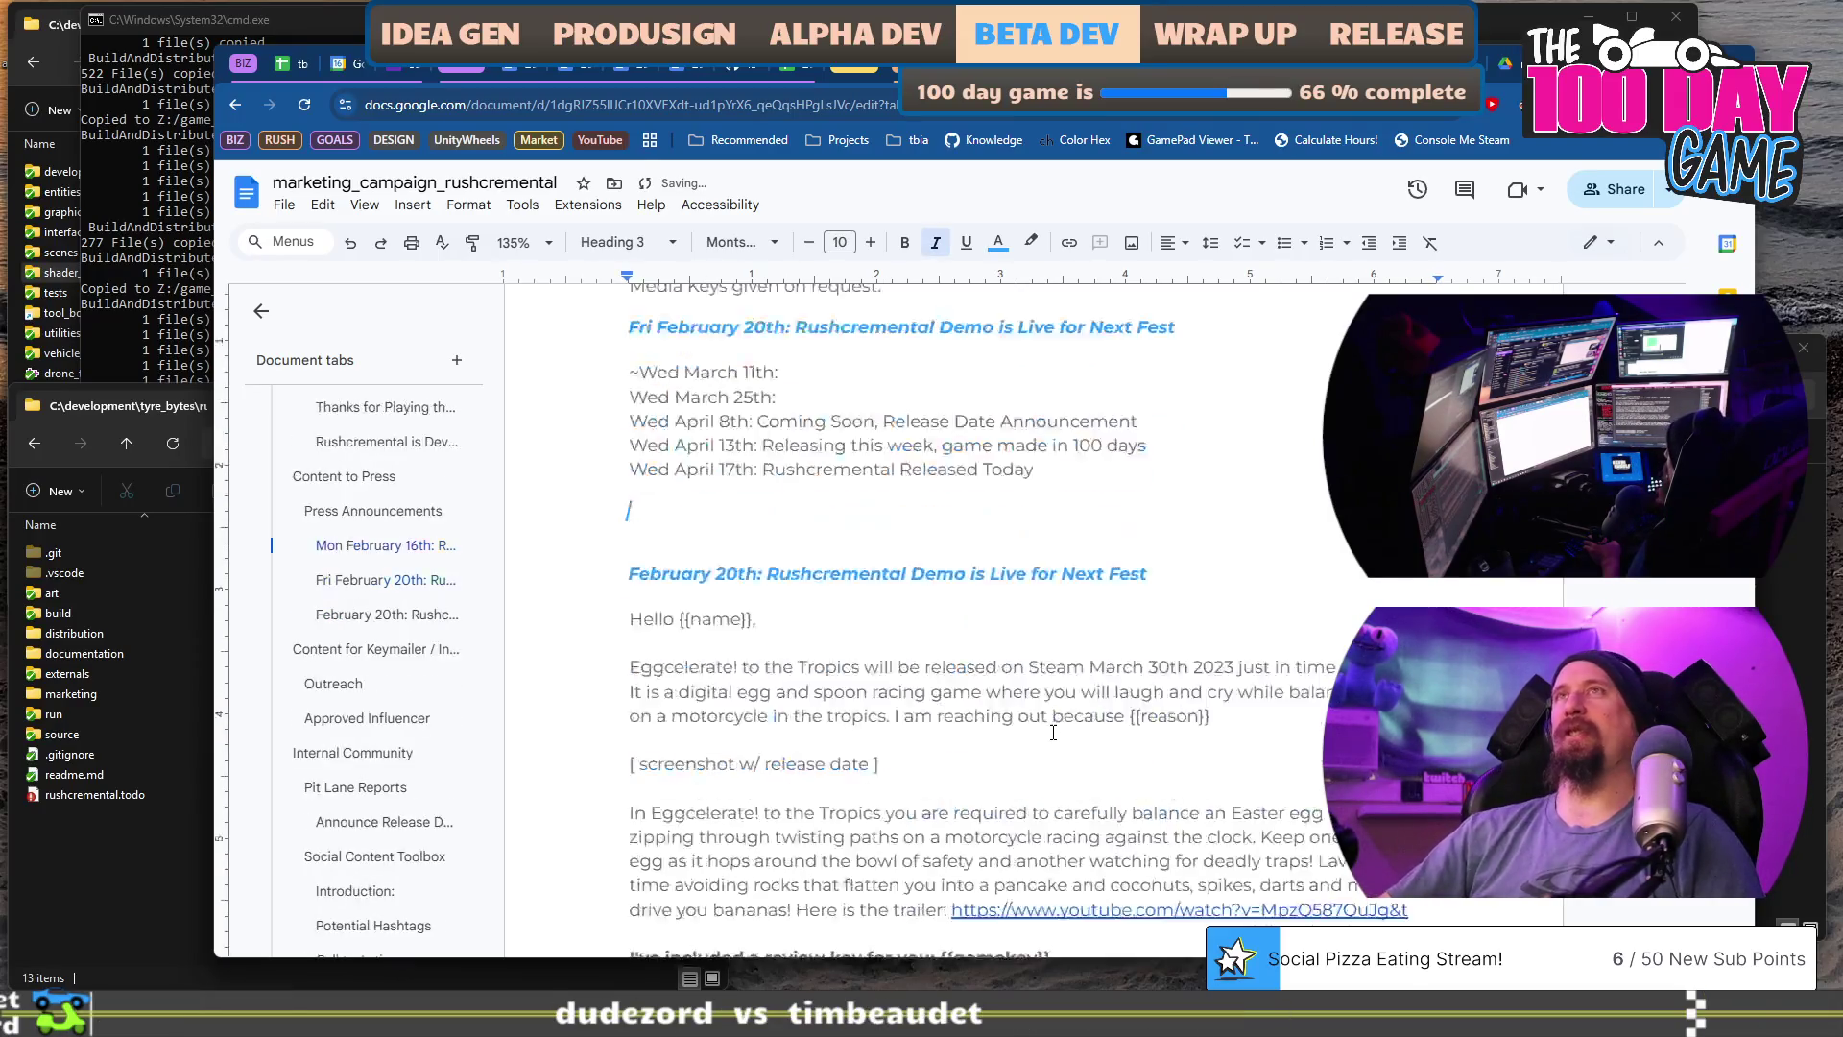
{"action": "scroll", "coordinate": [1037, 619], "scroll_direction": "down", "scroll_amount": 10}
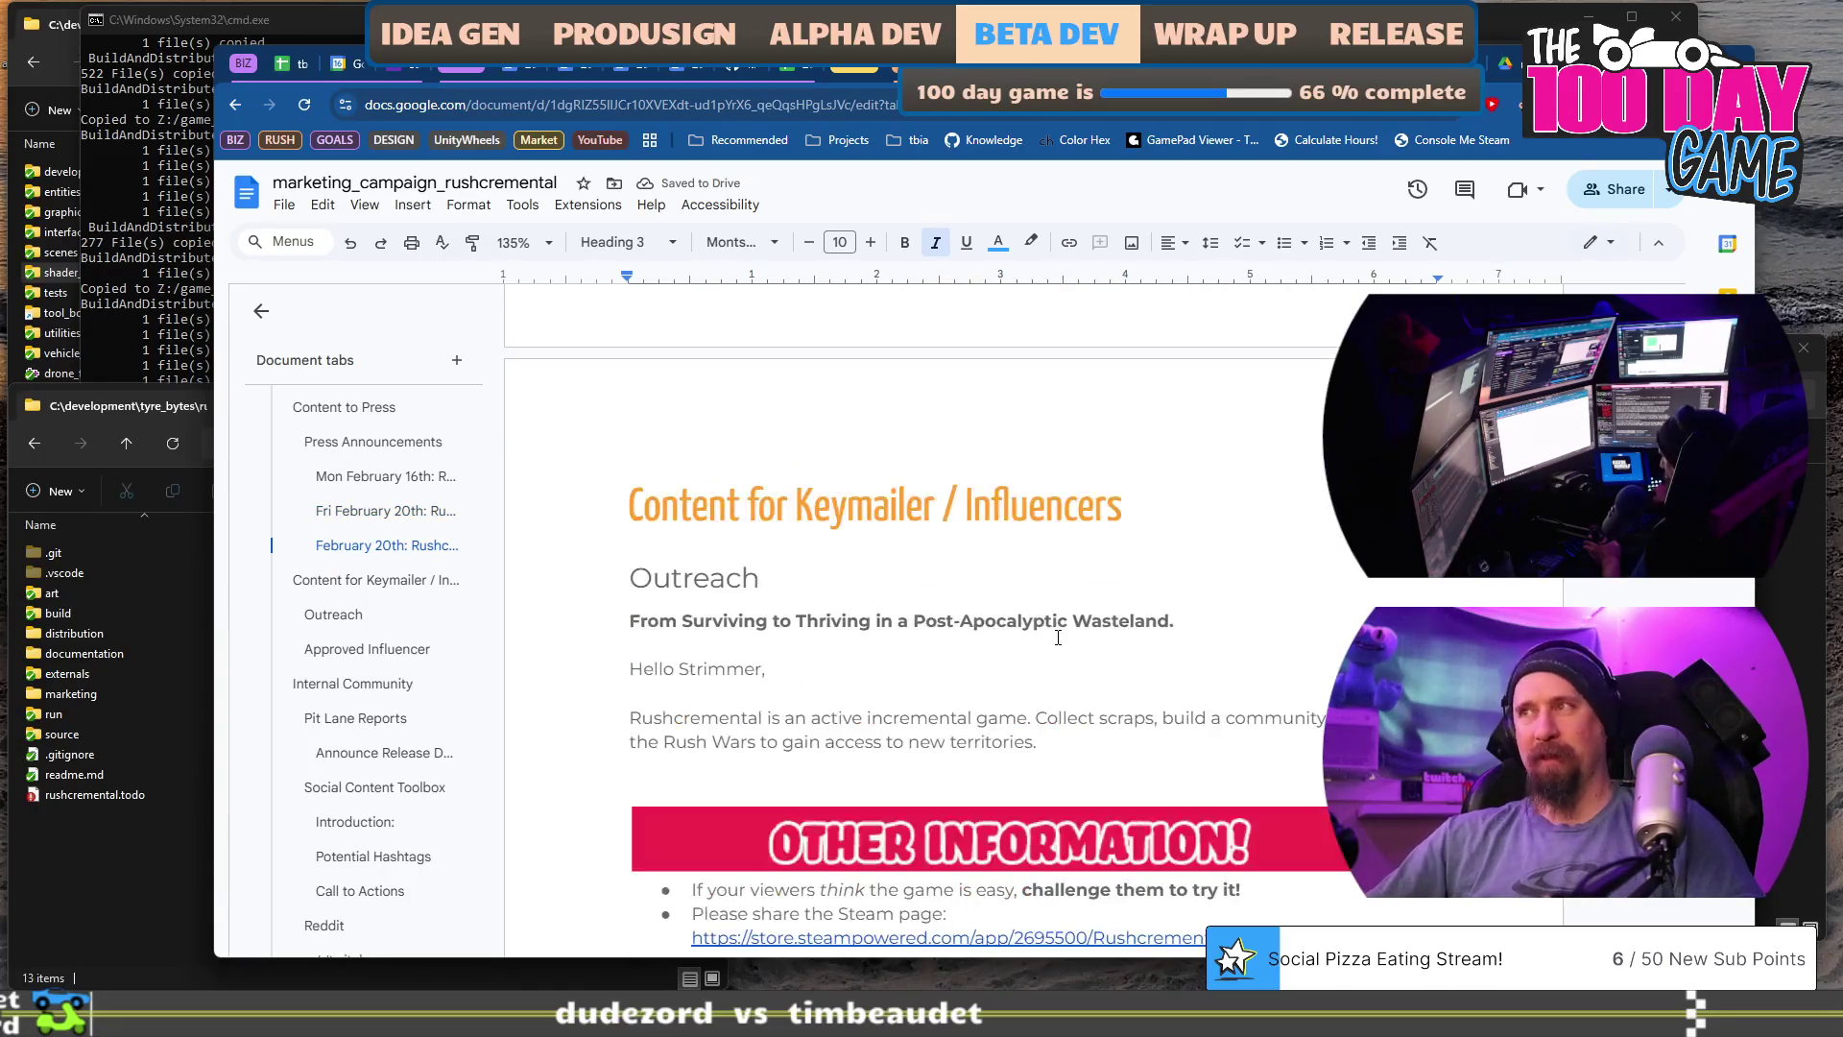
{"action": "scroll", "coordinate": [1058, 637], "scroll_direction": "down", "scroll_amount": 15}
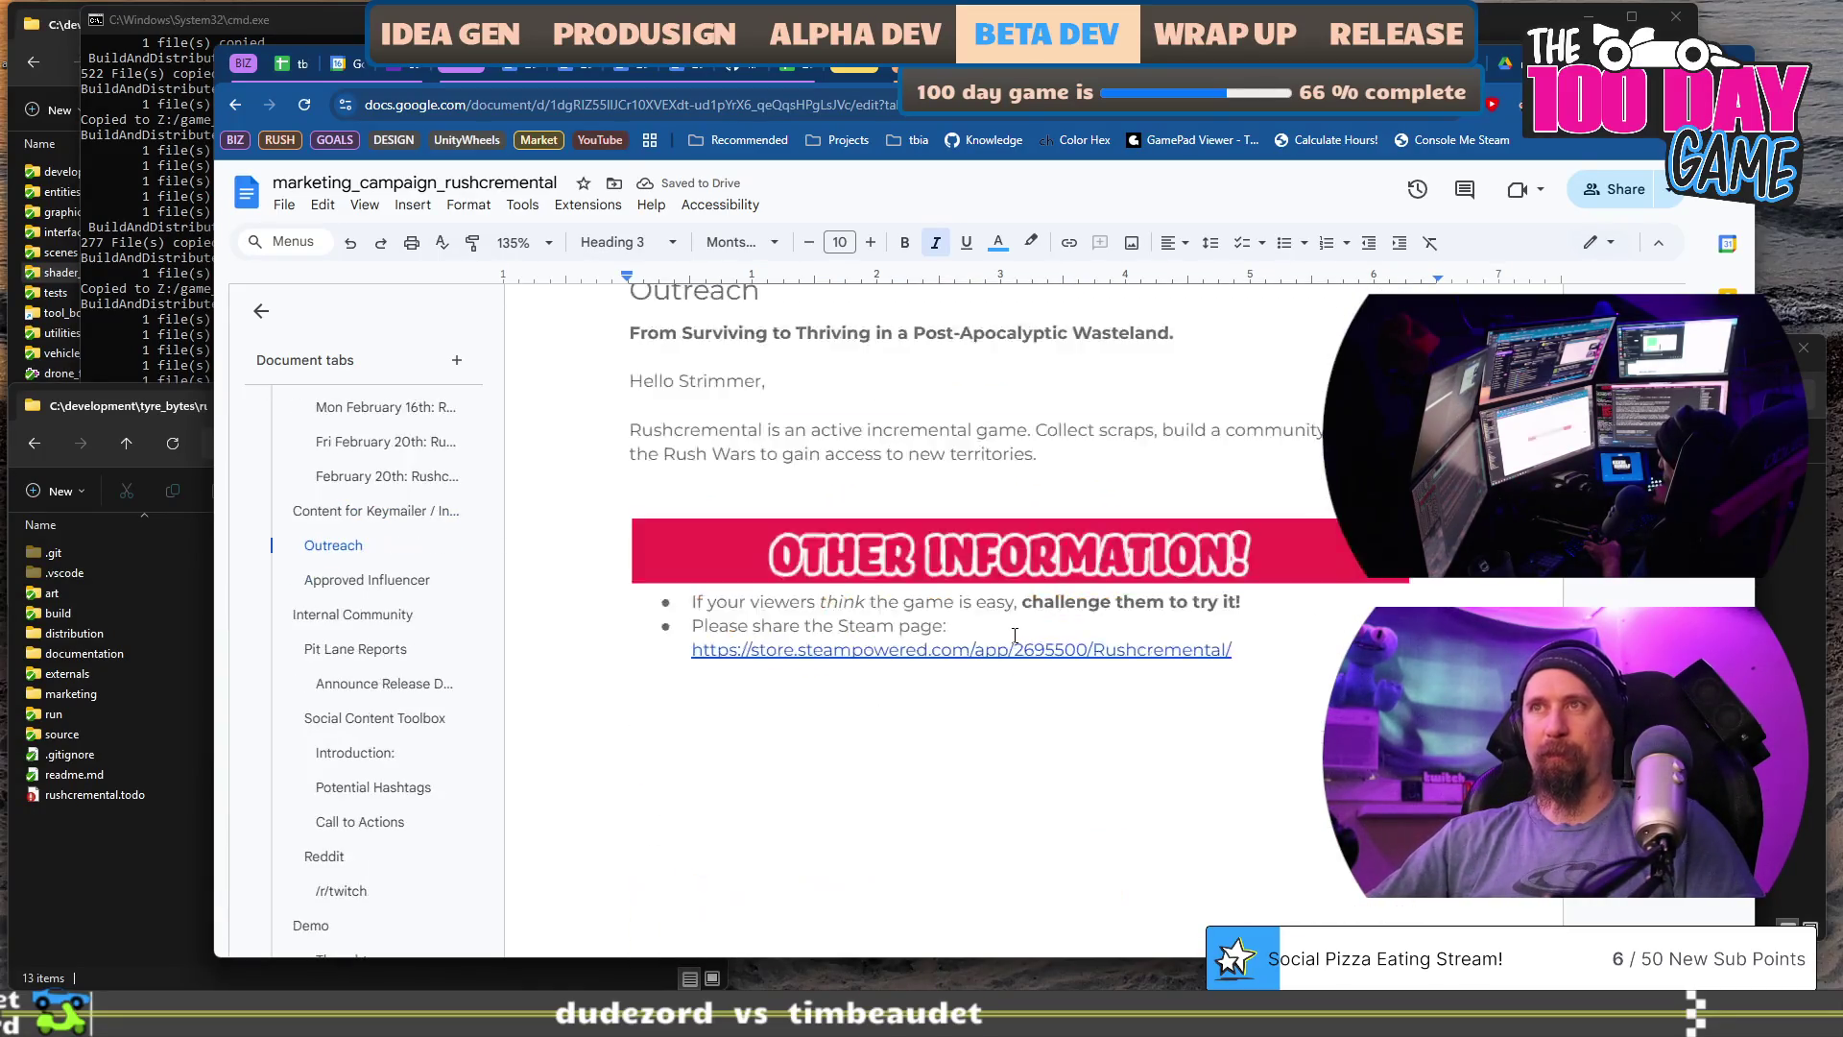
{"action": "scroll", "coordinate": [893, 670], "scroll_direction": "down", "scroll_amount": 4}
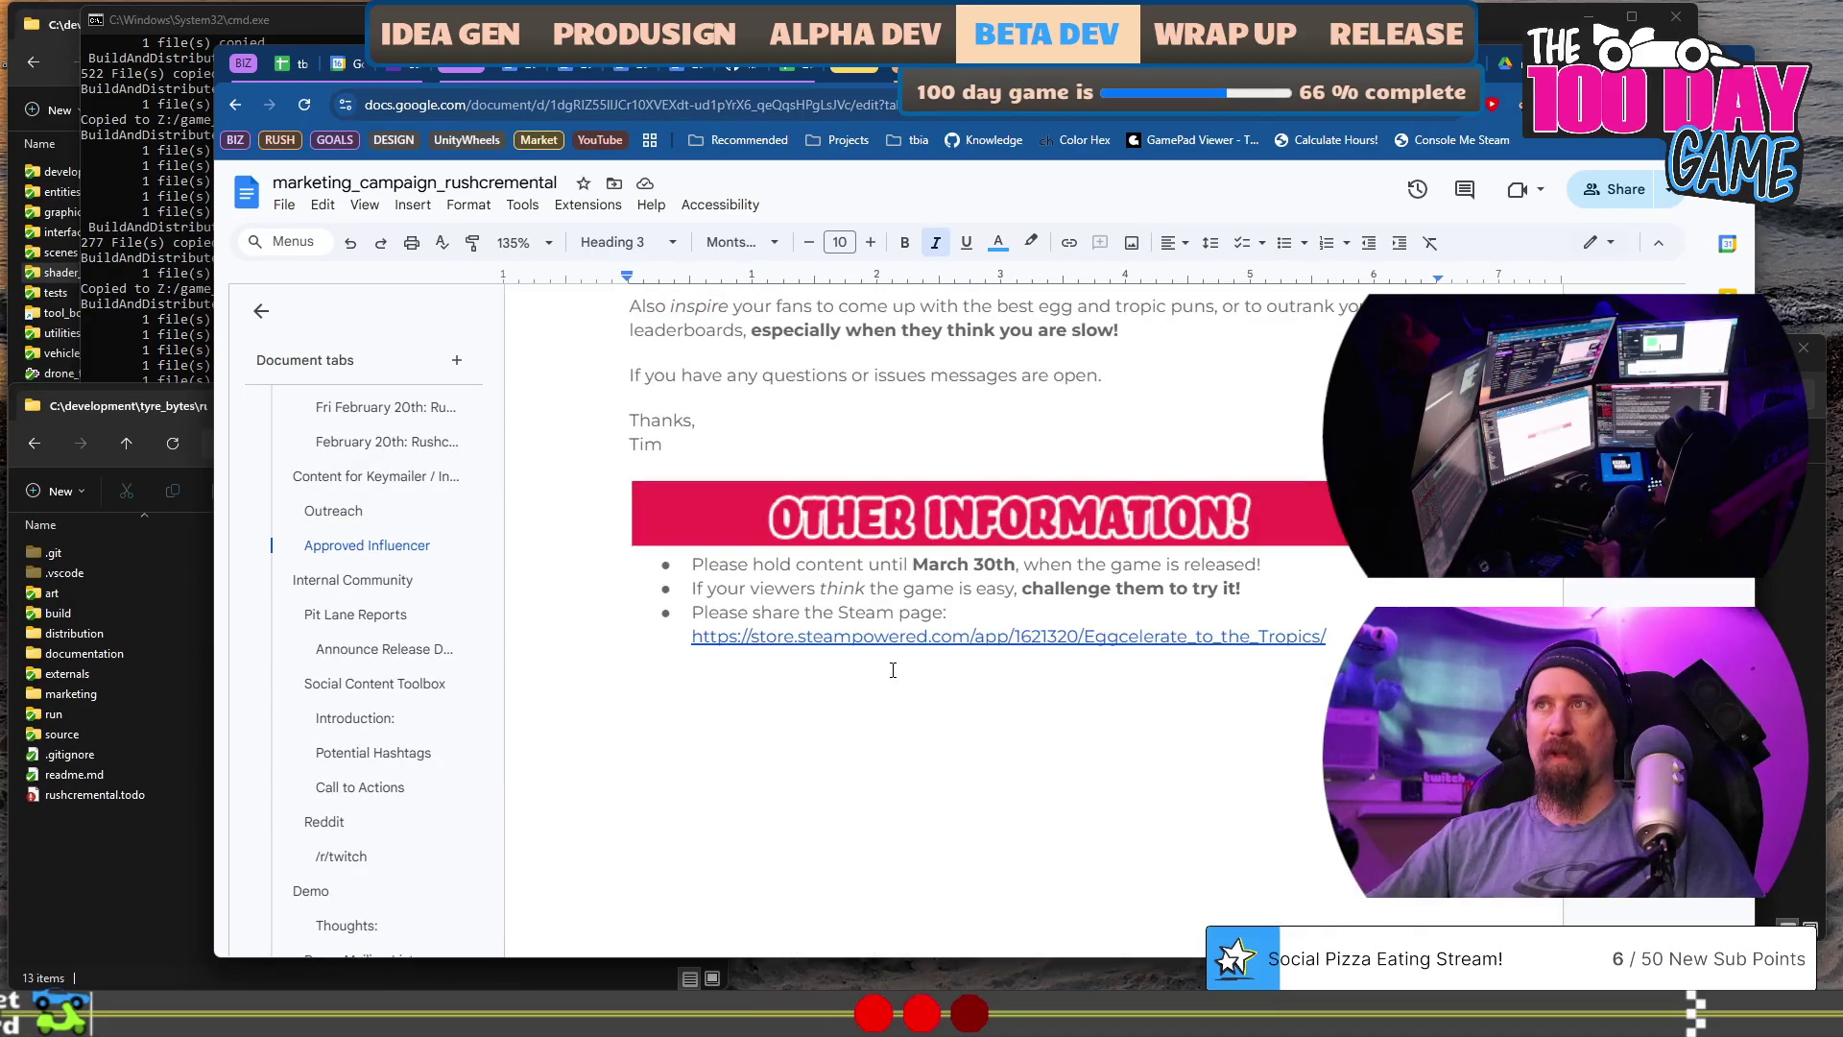
{"action": "scroll", "coordinate": [892, 670], "scroll_direction": "down", "scroll_amount": 6}
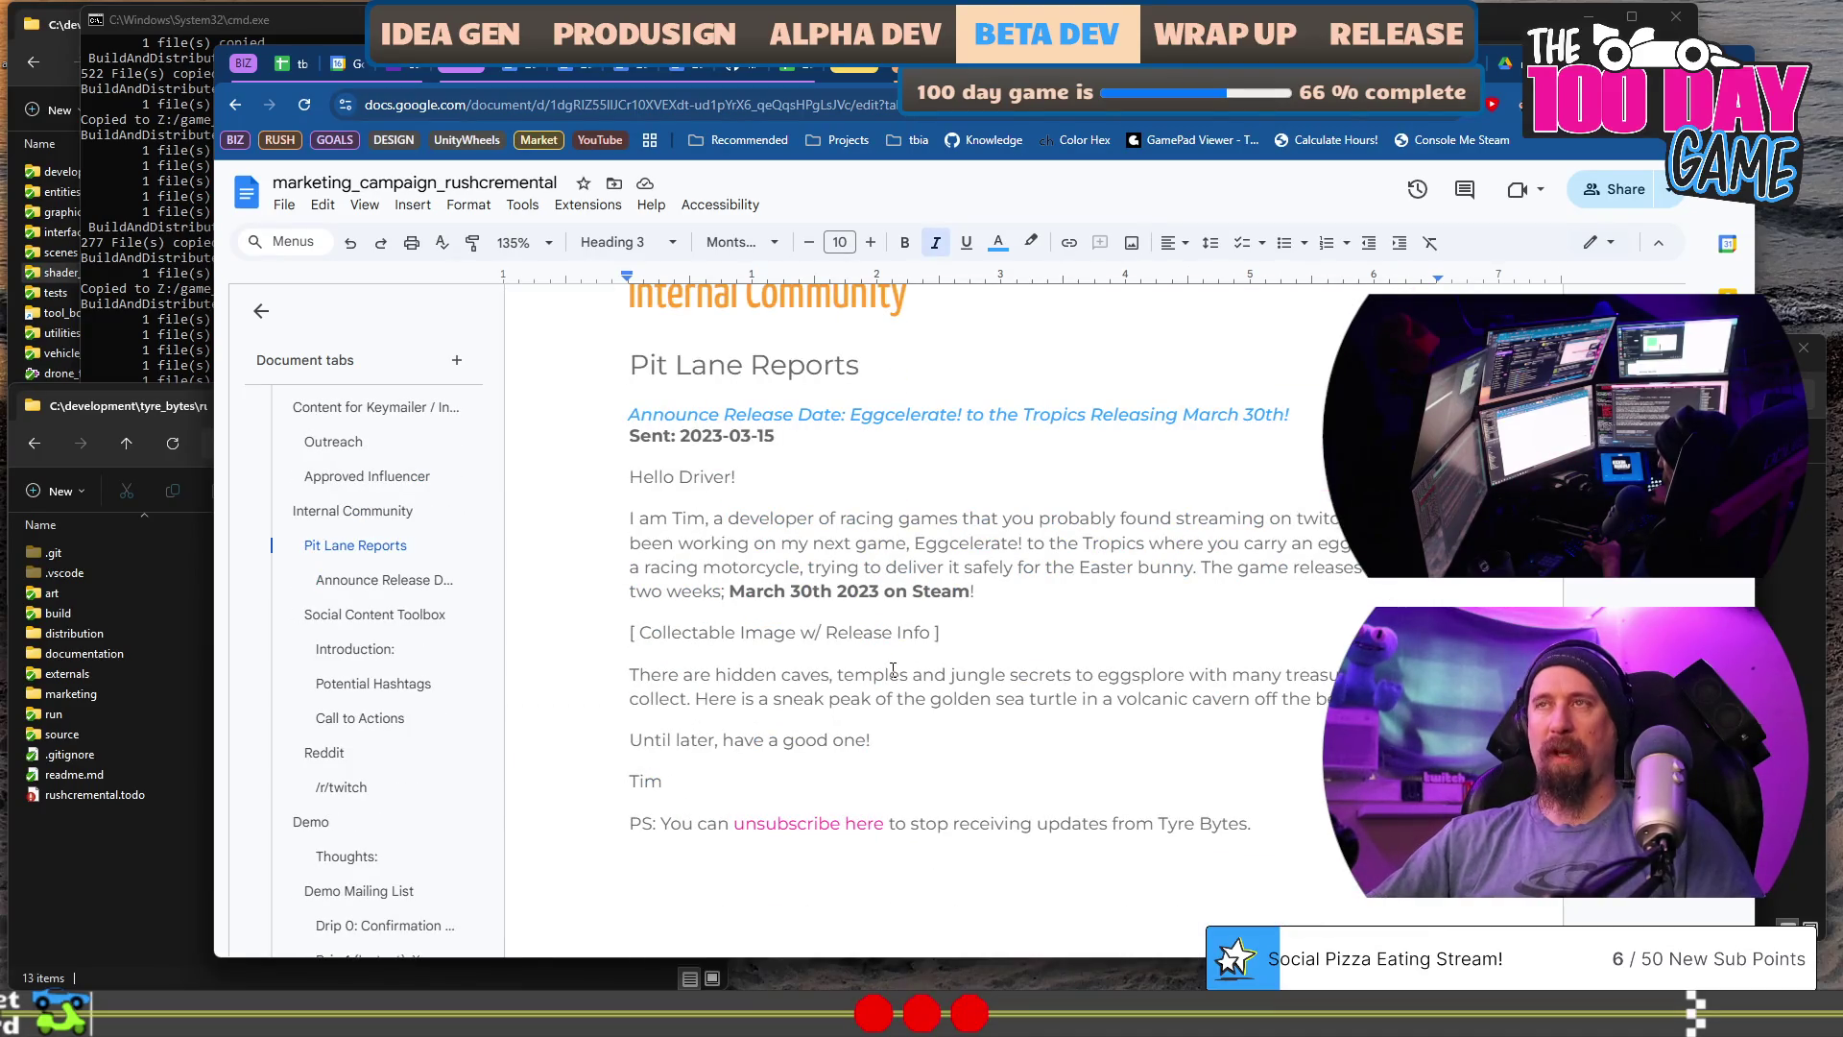
{"action": "scroll", "coordinate": [893, 670], "scroll_direction": "down", "scroll_amount": 10}
{"action": "scroll", "coordinate": [893, 670], "scroll_direction": "down", "scroll_amount": 20}
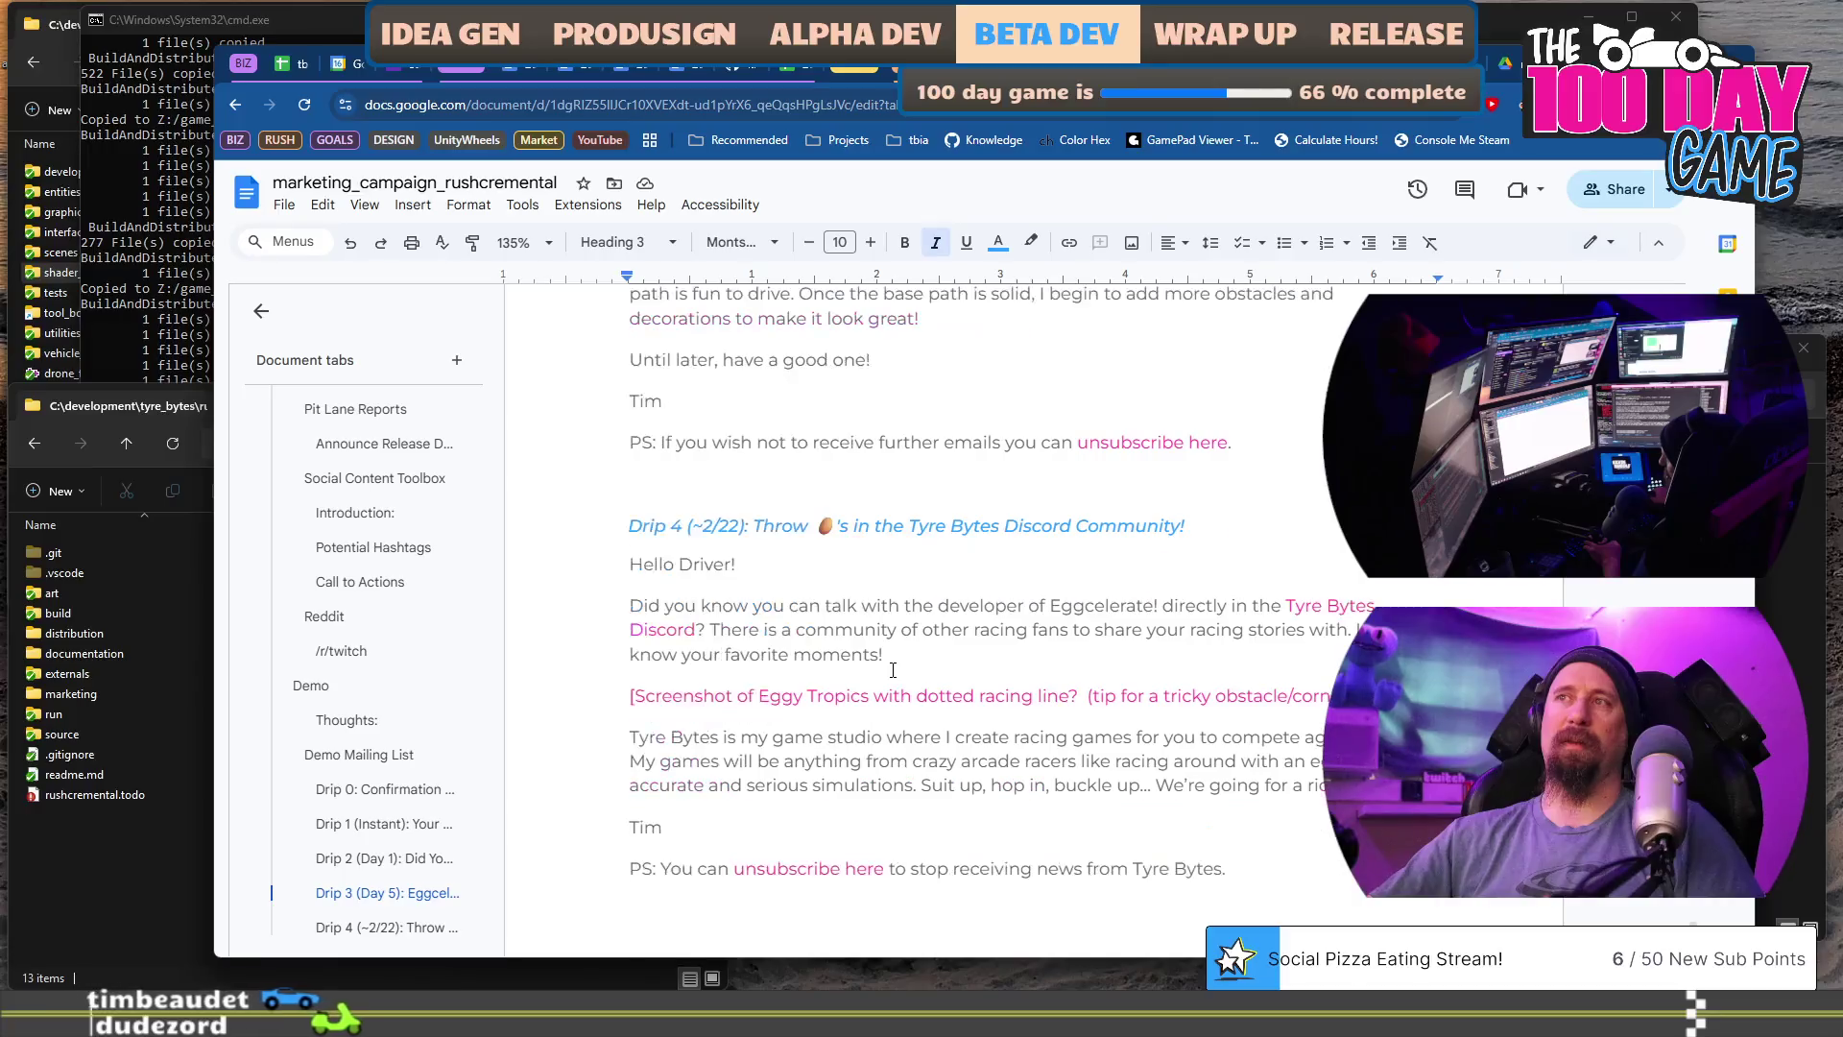
{"action": "scroll", "coordinate": [893, 670], "scroll_direction": "up", "scroll_amount": 15}
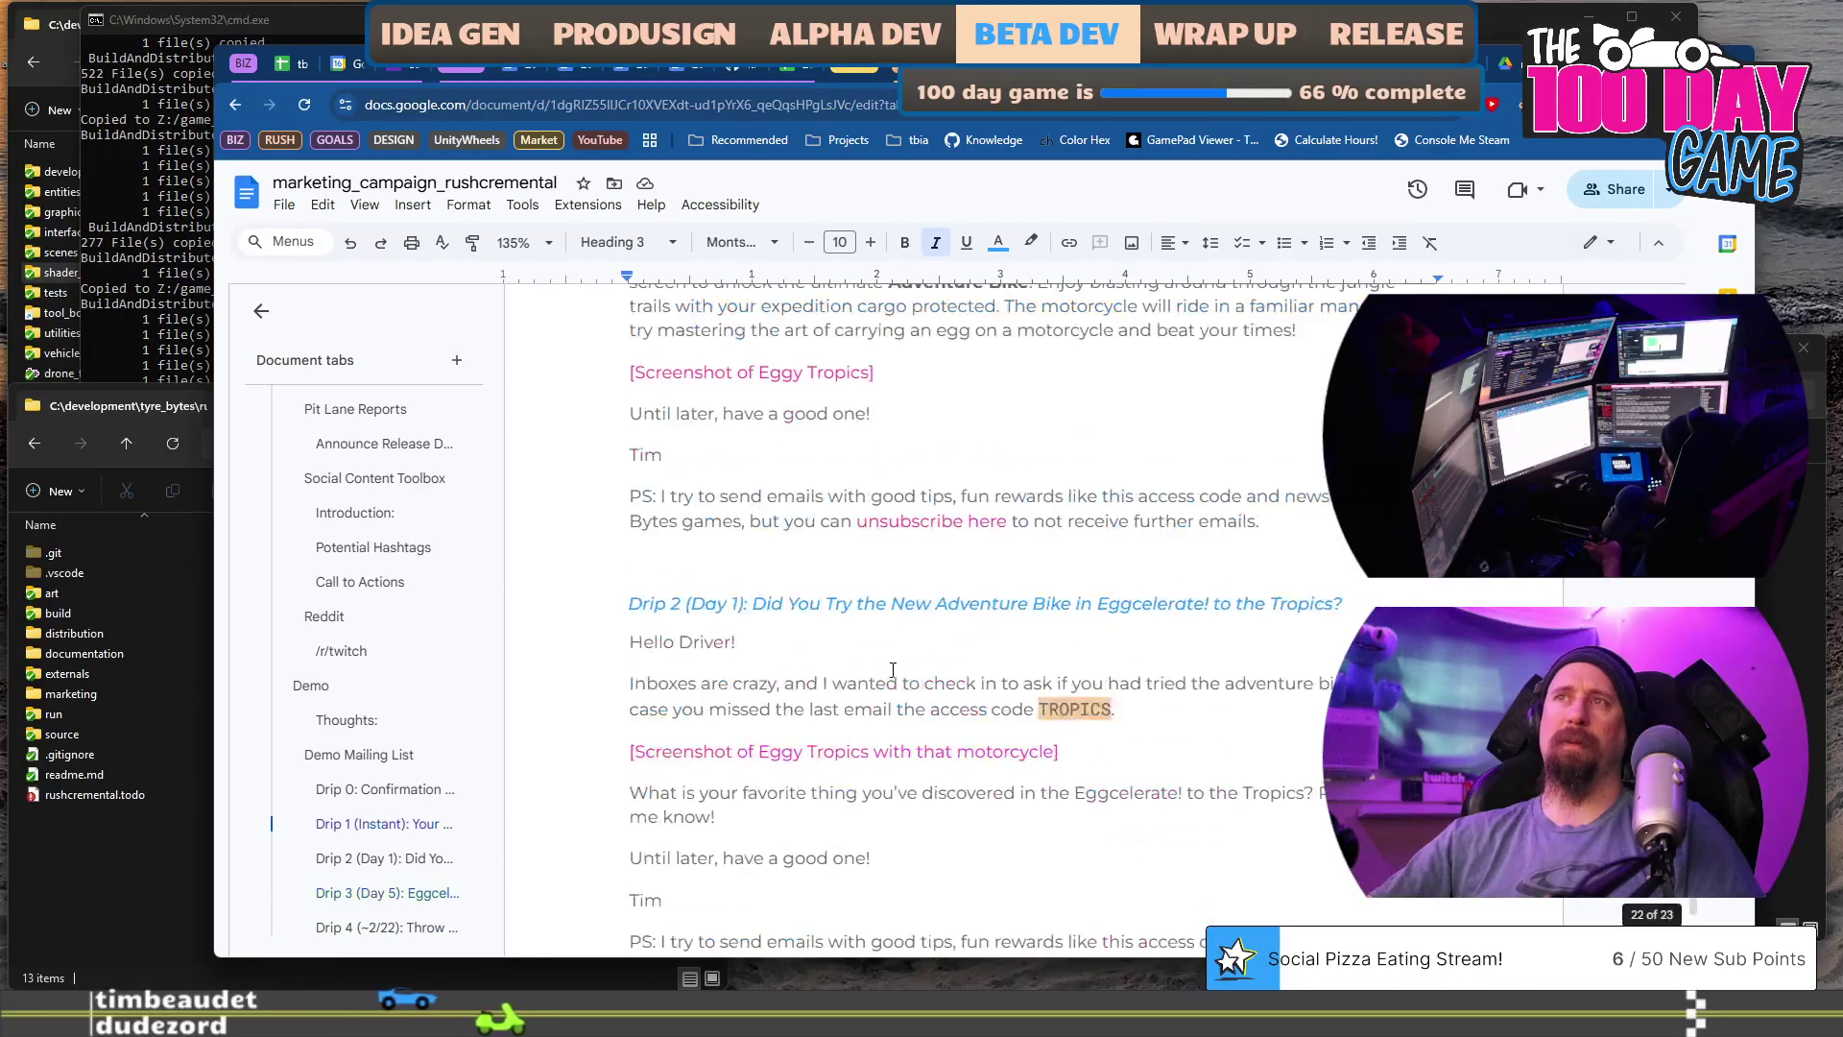
{"action": "scroll", "coordinate": [892, 670], "scroll_direction": "up", "scroll_amount": 12}
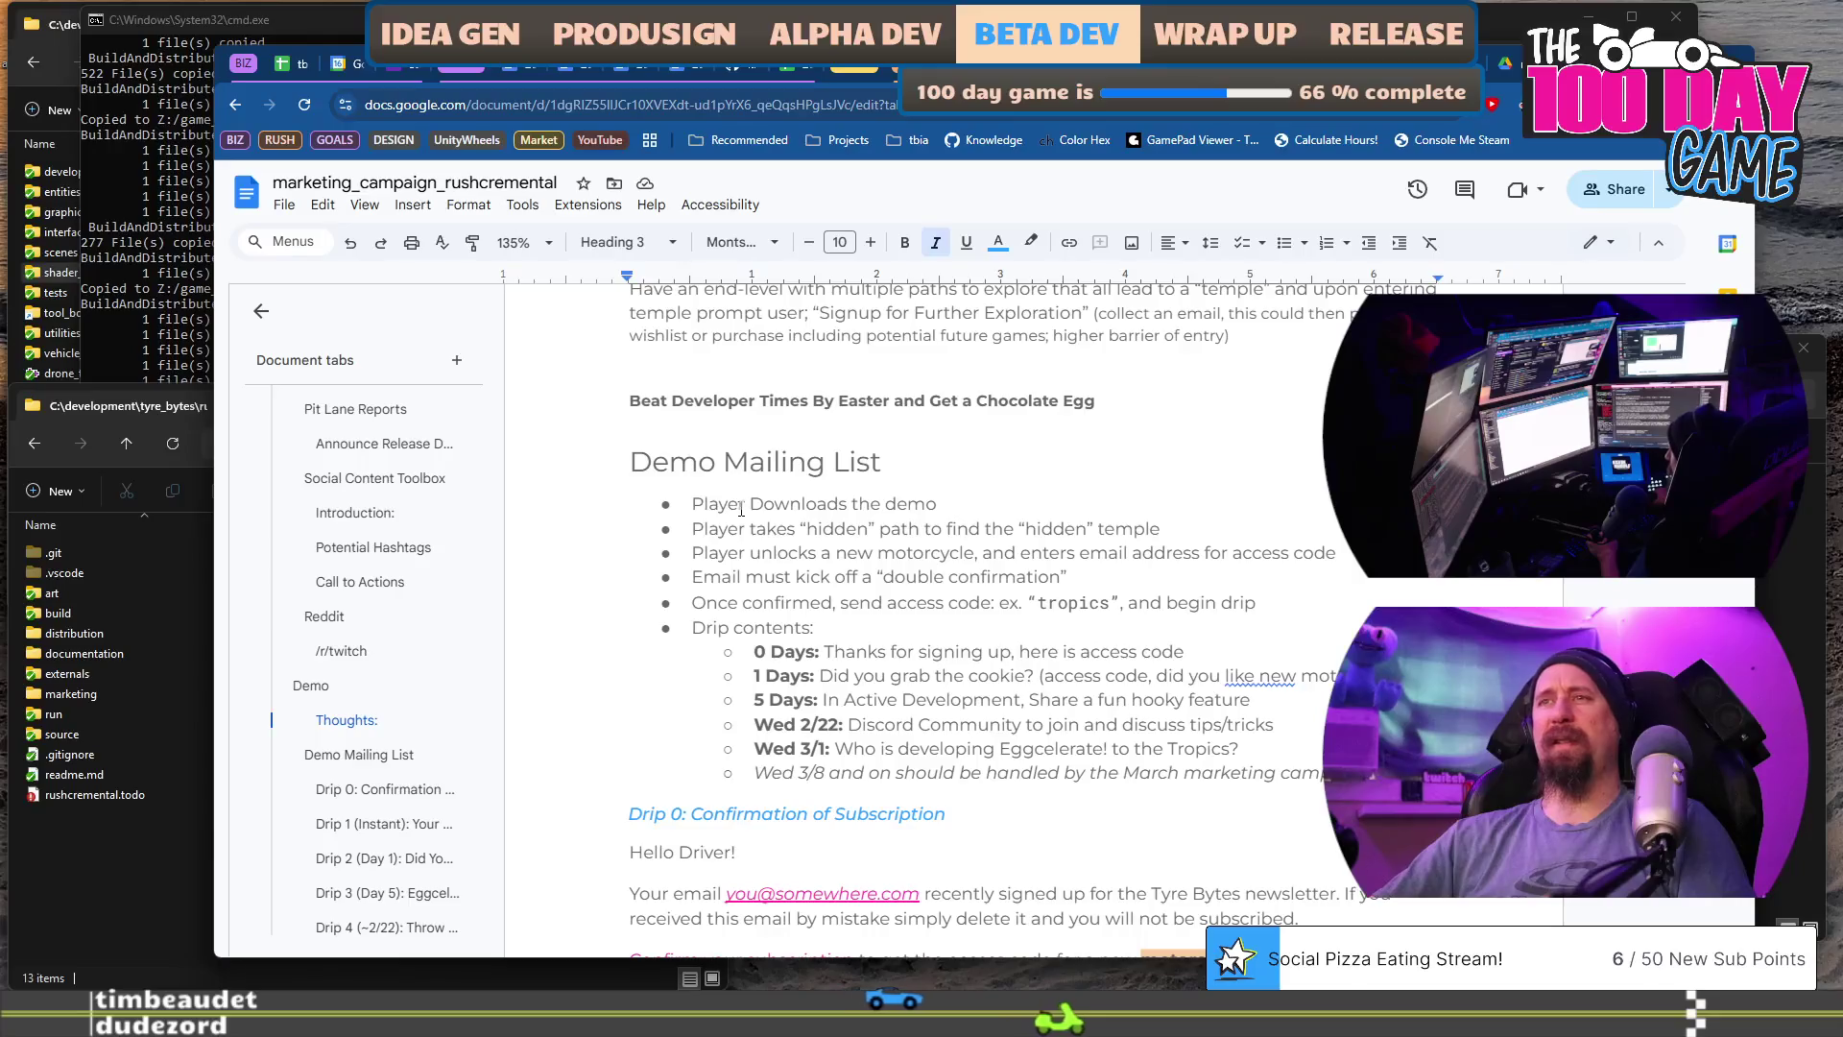
{"action": "left_click", "coordinate": [788, 520]}
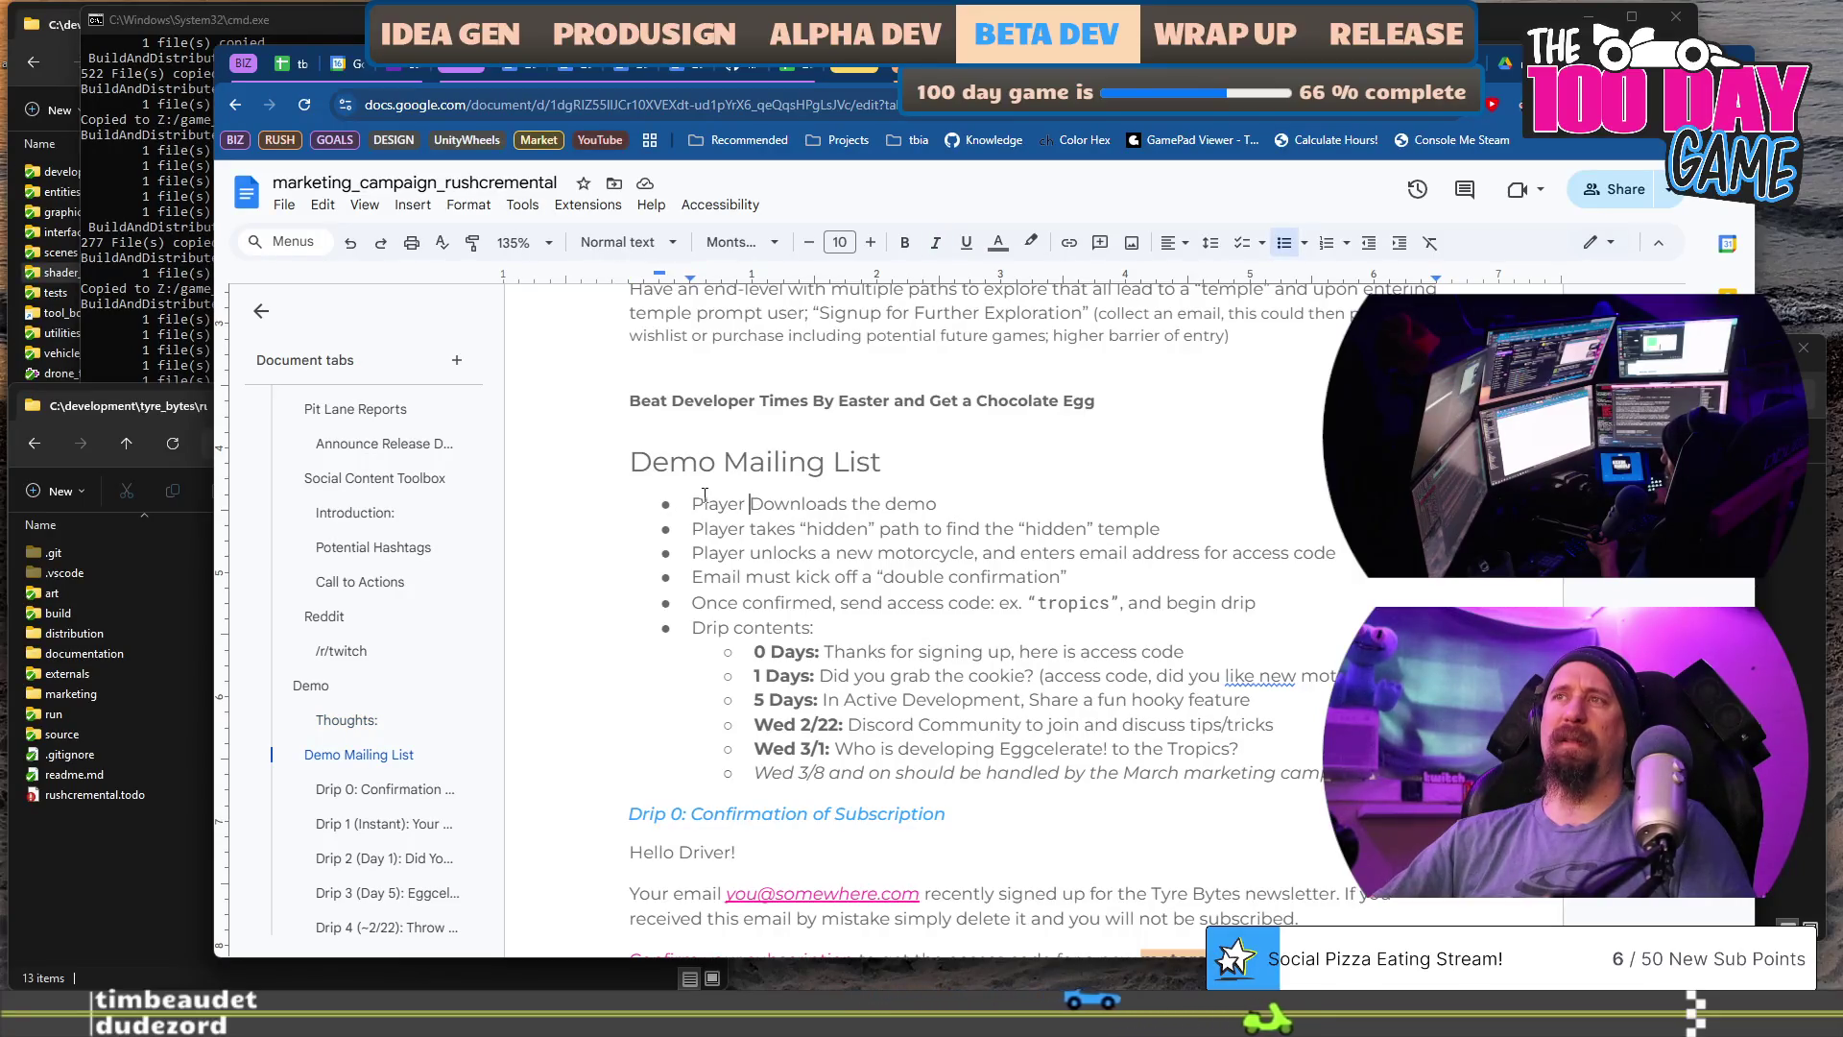
{"action": "mouse_move", "coordinate": [694, 504]}
{"action": "left_mouse_down"}
{"action": "mouse_move", "coordinate": [836, 506]}
{"action": "mouse_move", "coordinate": [845, 557]}
{"action": "mouse_move", "coordinate": [939, 584]}
{"action": "mouse_move", "coordinate": [959, 778]}
{"action": "mouse_move", "coordinate": [970, 725]}
{"action": "left_mouse_up"}
{"action": "scroll", "coordinate": [963, 758], "scroll_direction": "down", "scroll_amount": 5}
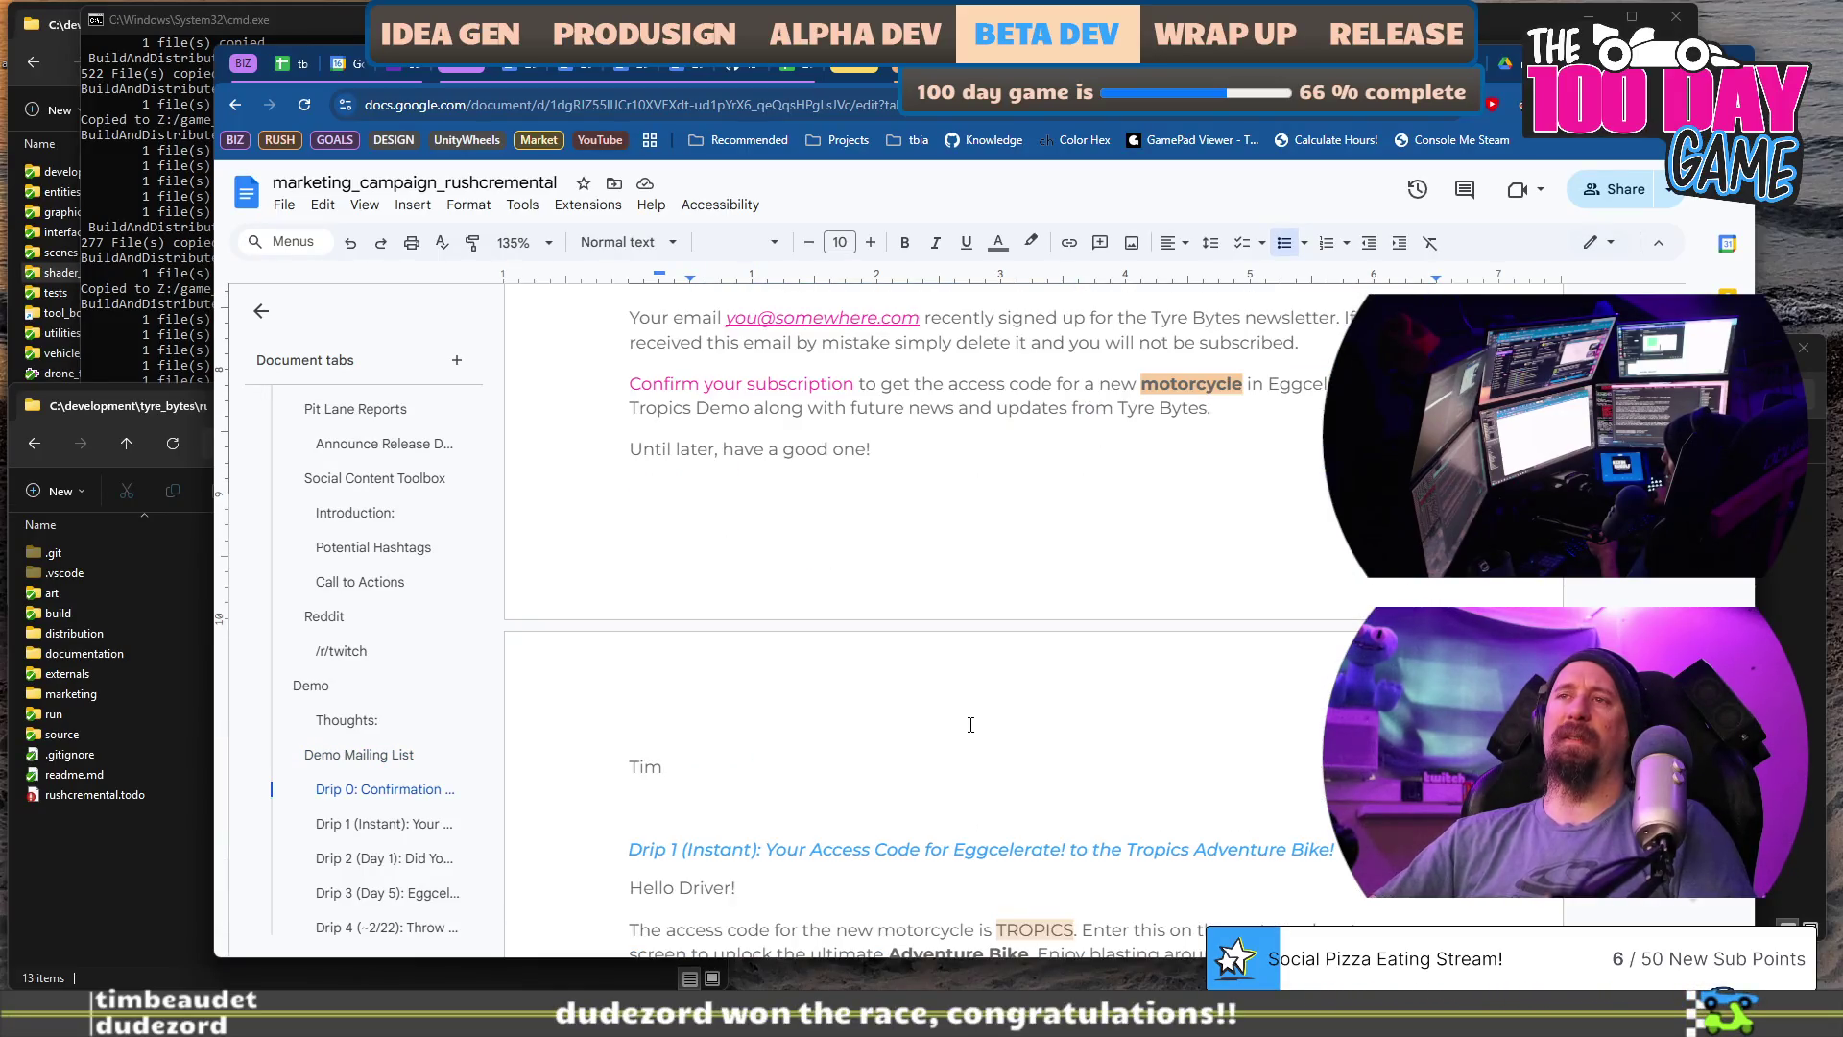
{"action": "scroll", "coordinate": [970, 725], "scroll_direction": "down", "scroll_amount": 15}
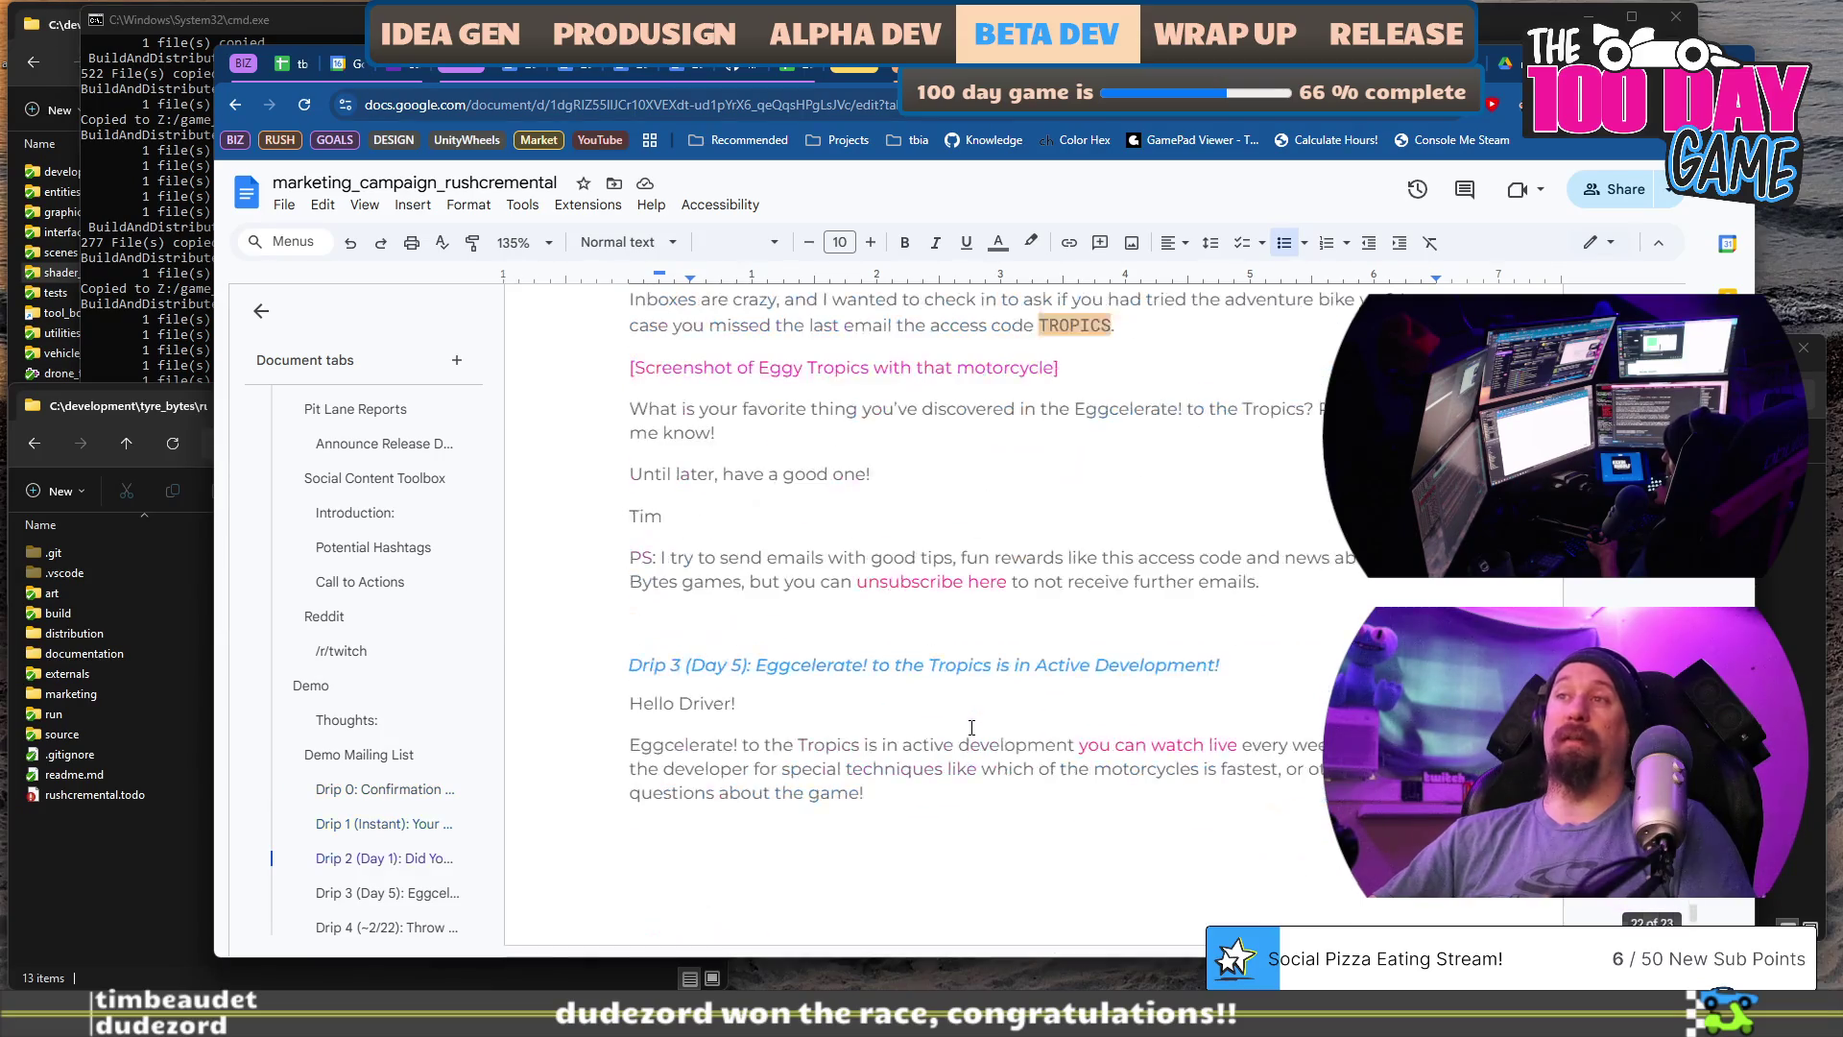
{"action": "scroll", "coordinate": [976, 746], "scroll_direction": "up", "scroll_amount": 18}
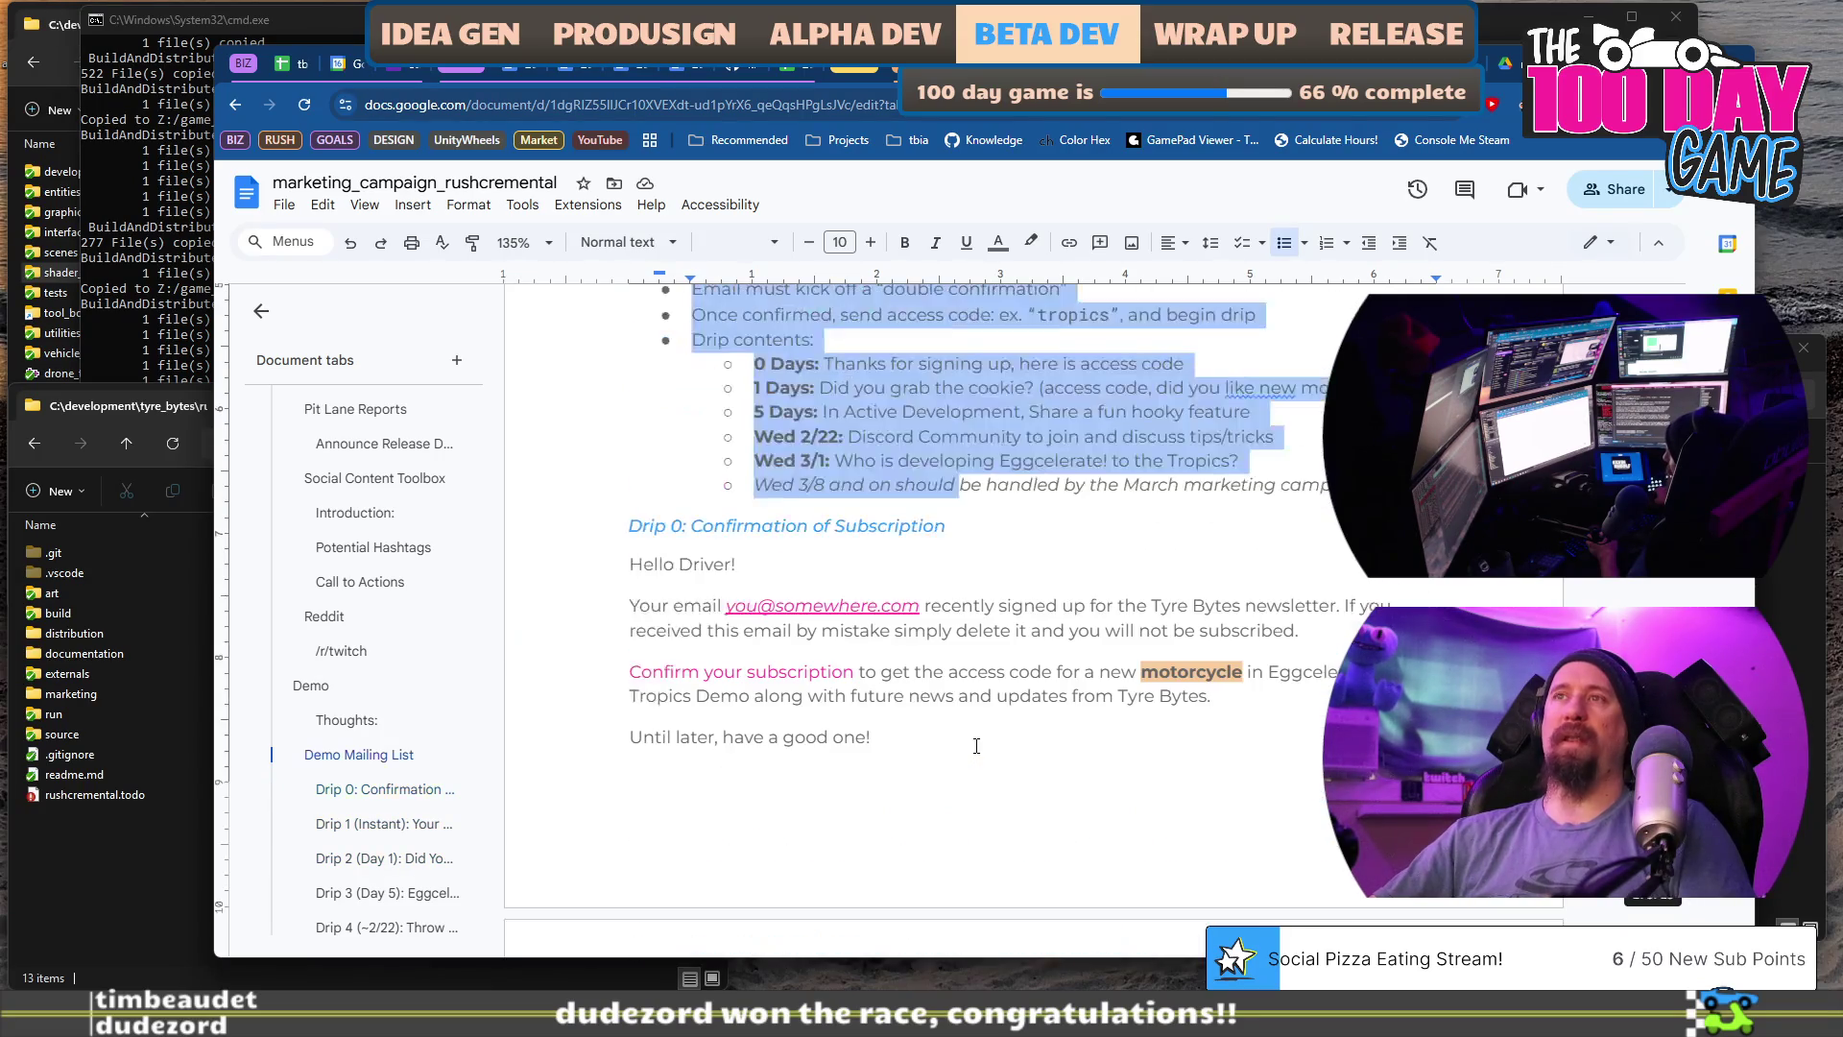
{"action": "left_click", "coordinate": [944, 542]}
{"action": "scroll", "coordinate": [963, 590], "scroll_direction": "up", "scroll_amount": 5}
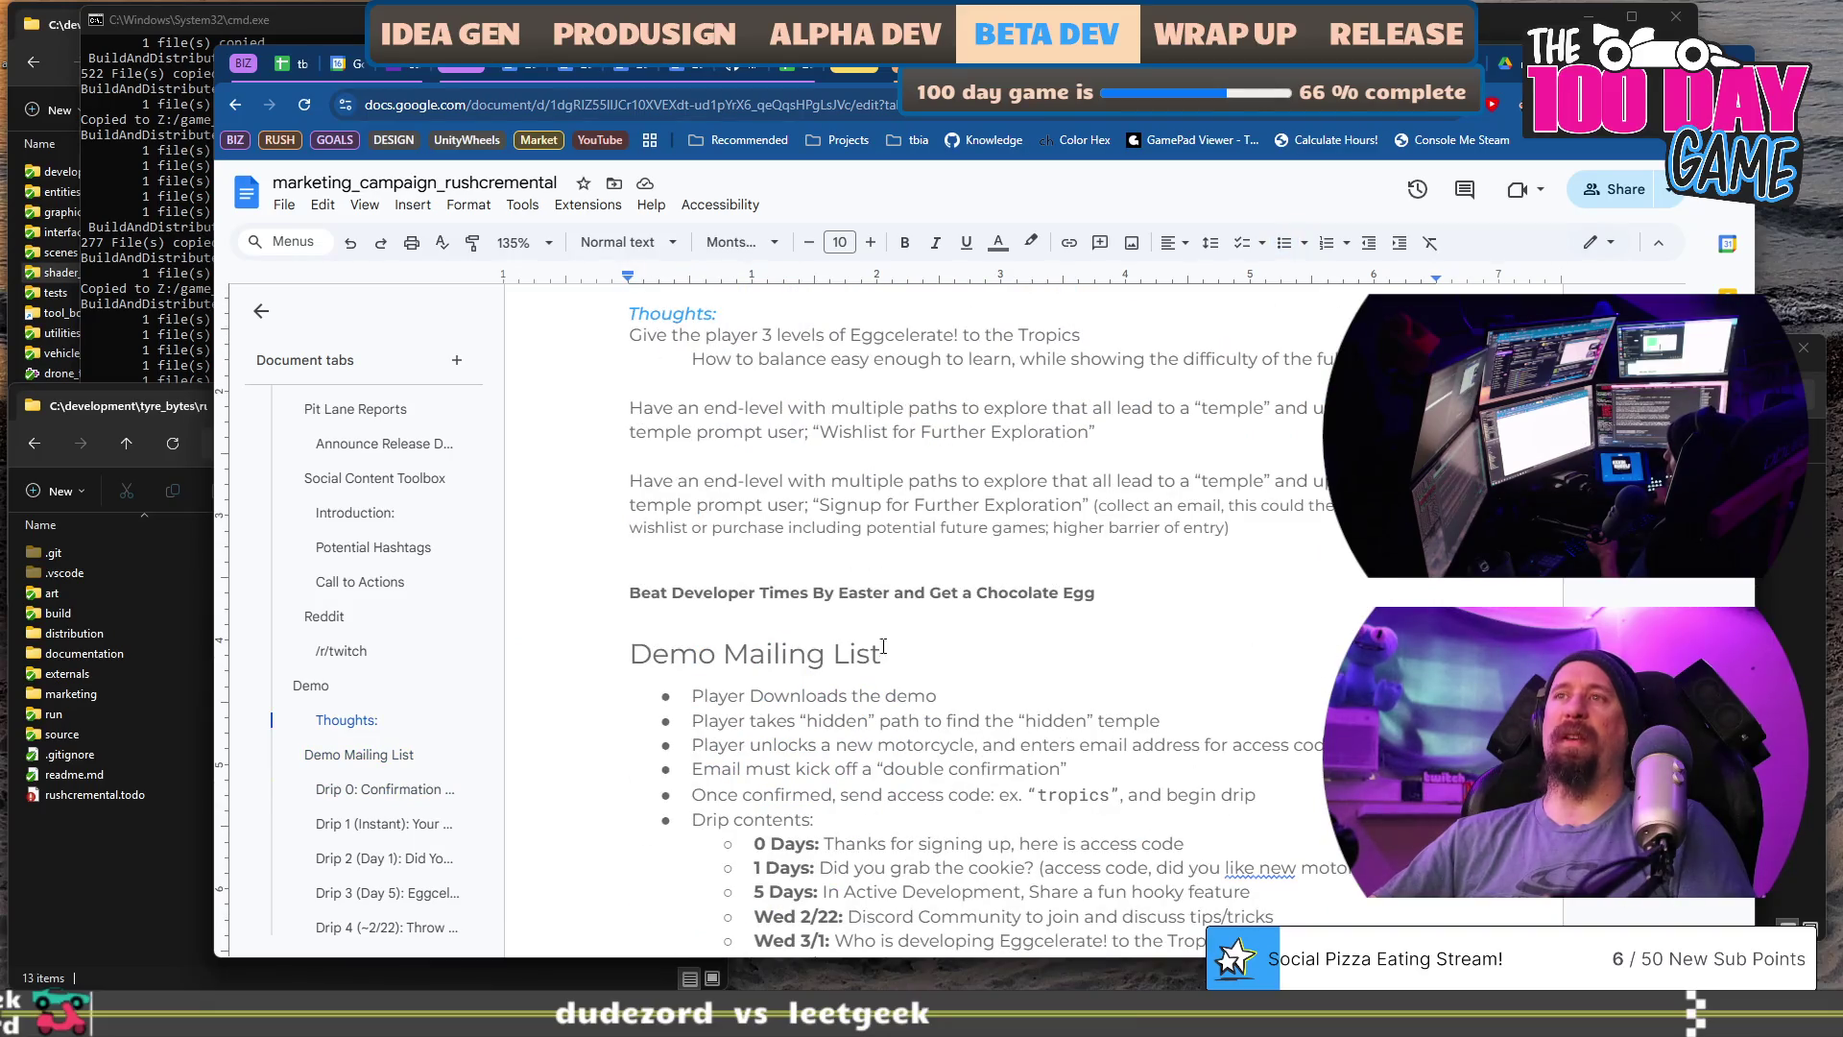
{"action": "scroll", "coordinate": [963, 708], "scroll_direction": "down", "scroll_amount": 2}
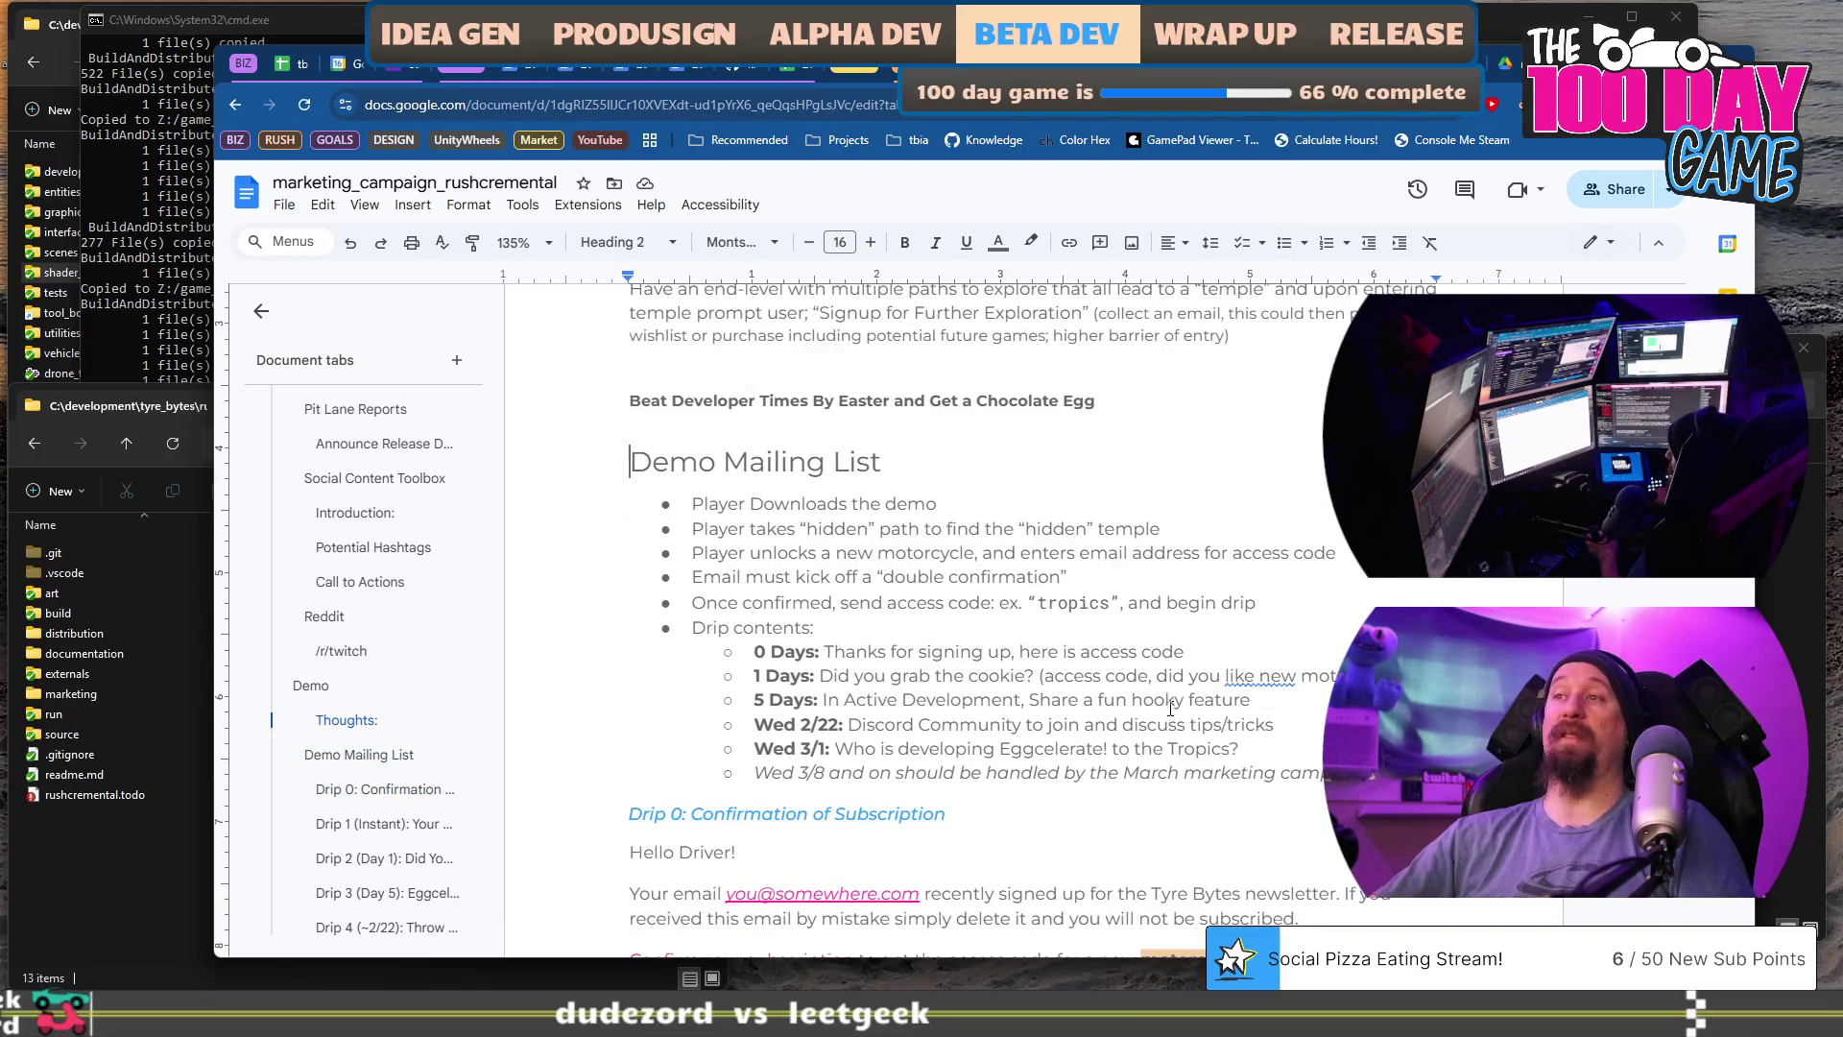
{"action": "scroll", "coordinate": [1071, 730], "scroll_direction": "up", "scroll_amount": 4}
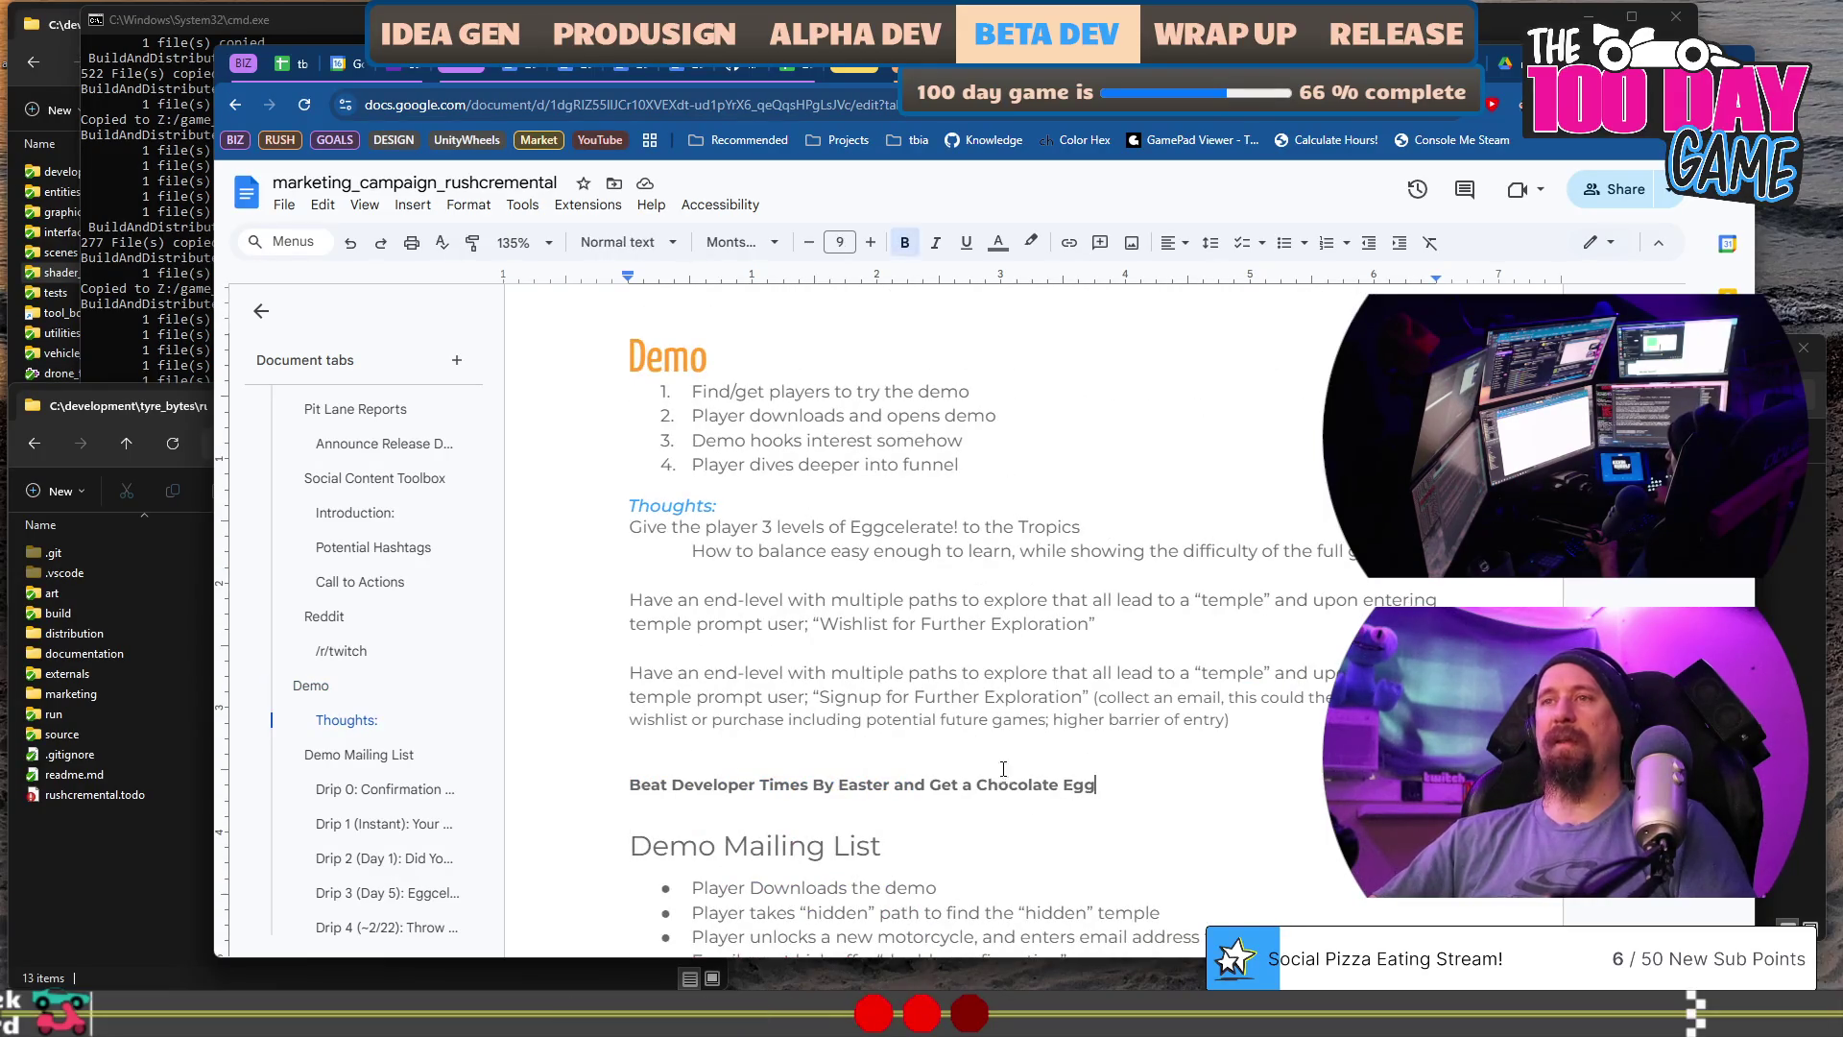
{"action": "left_click", "coordinate": [625, 758]}
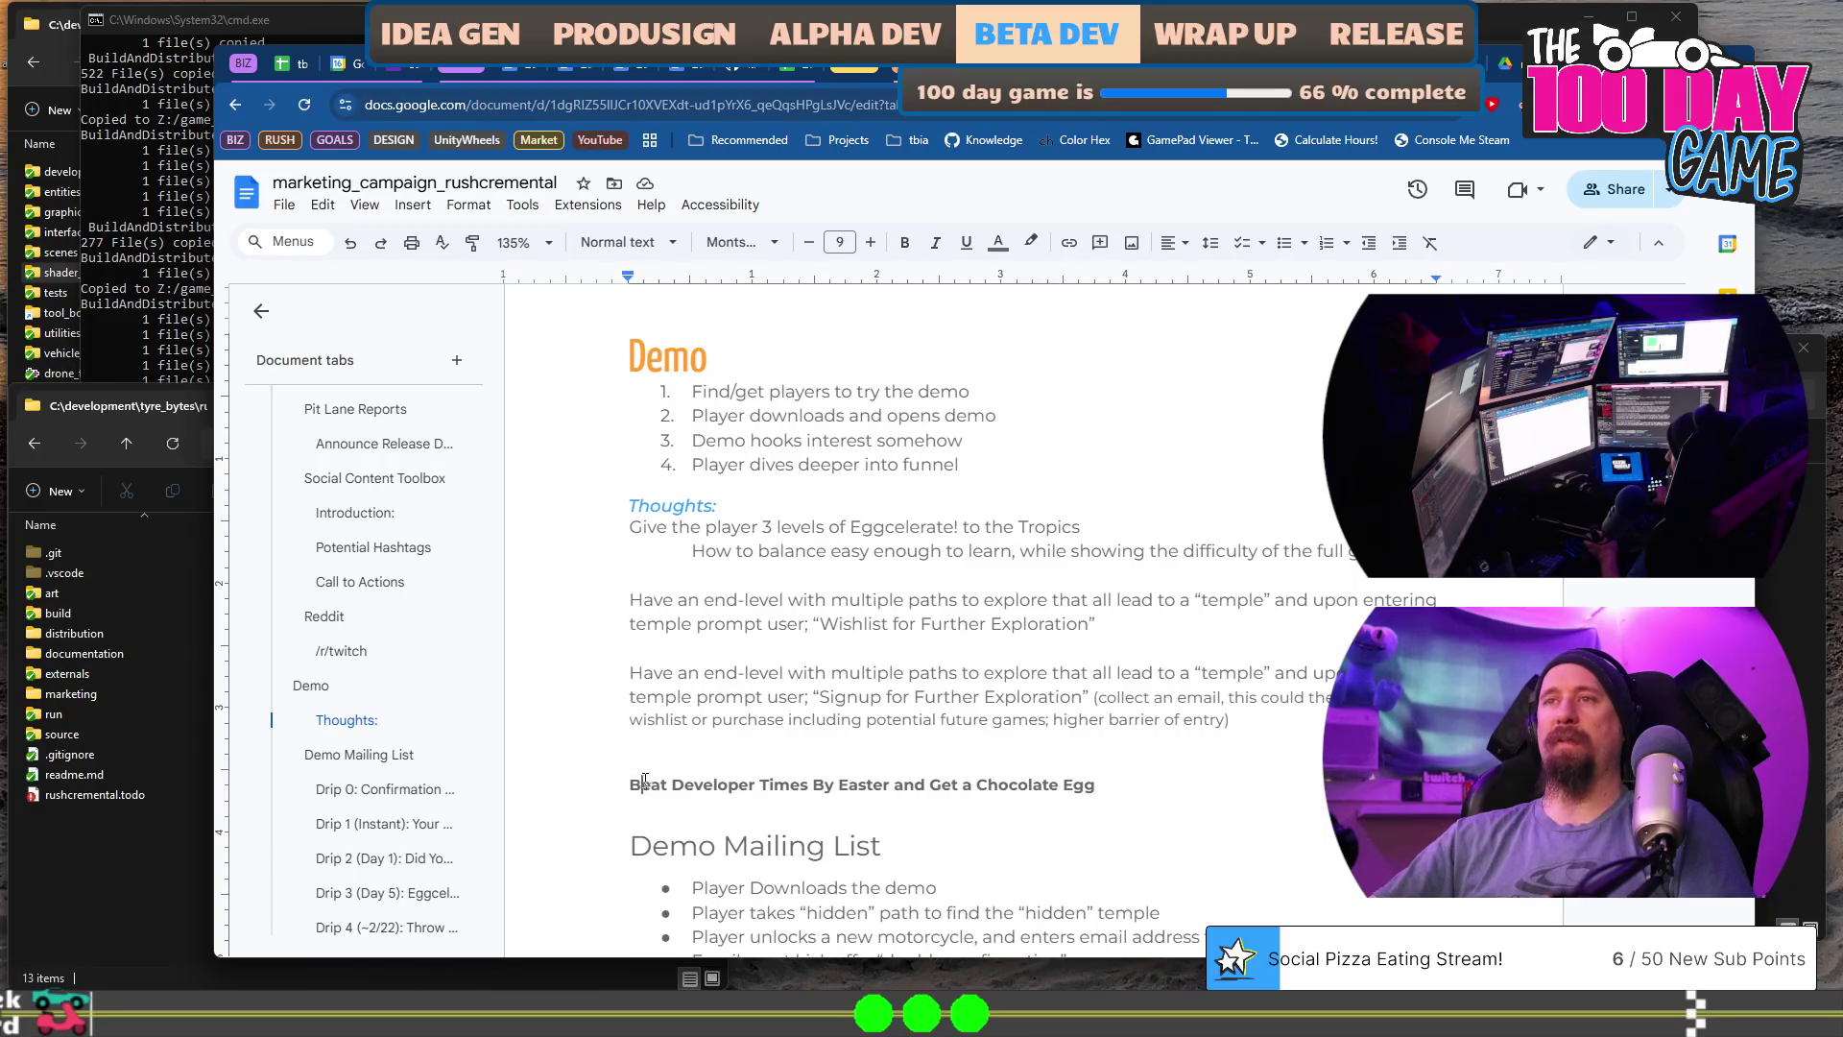
{"action": "left_click", "coordinate": [642, 784]}
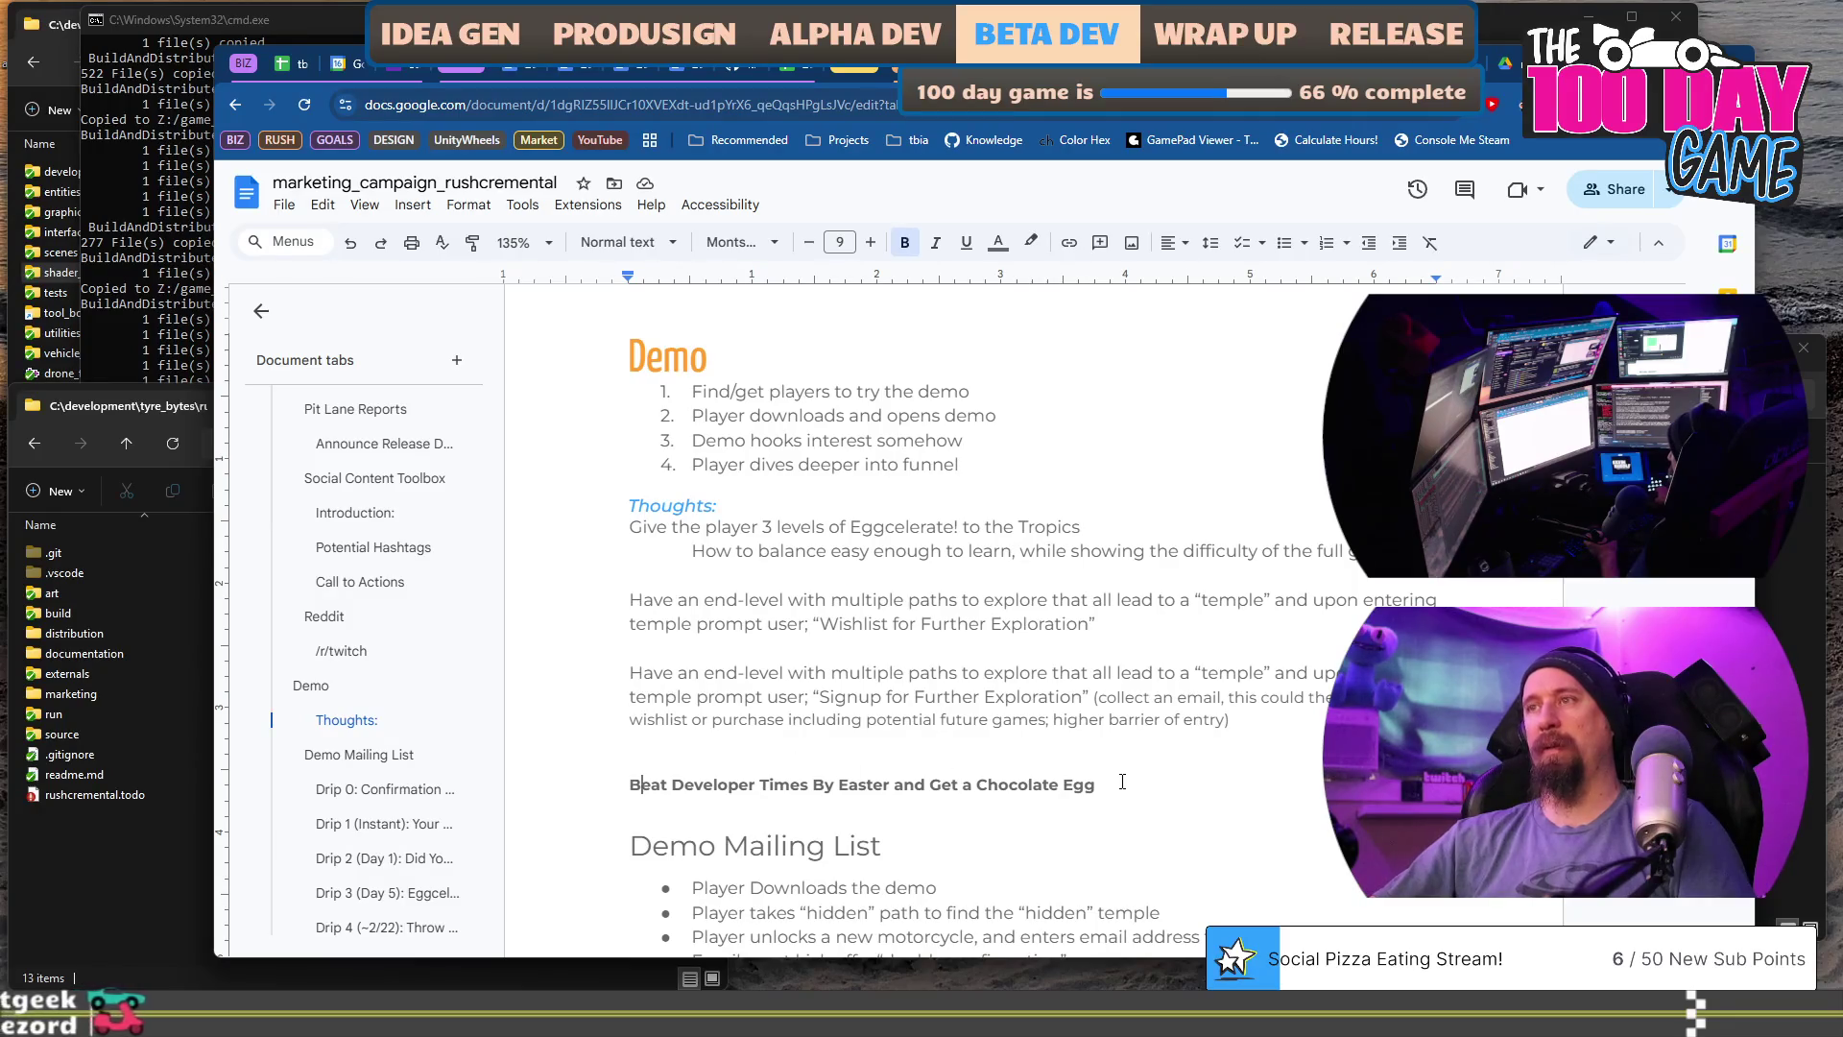
{"action": "left_click_drag", "start_coordinate": [1099, 784], "coordinate": [571, 783]}
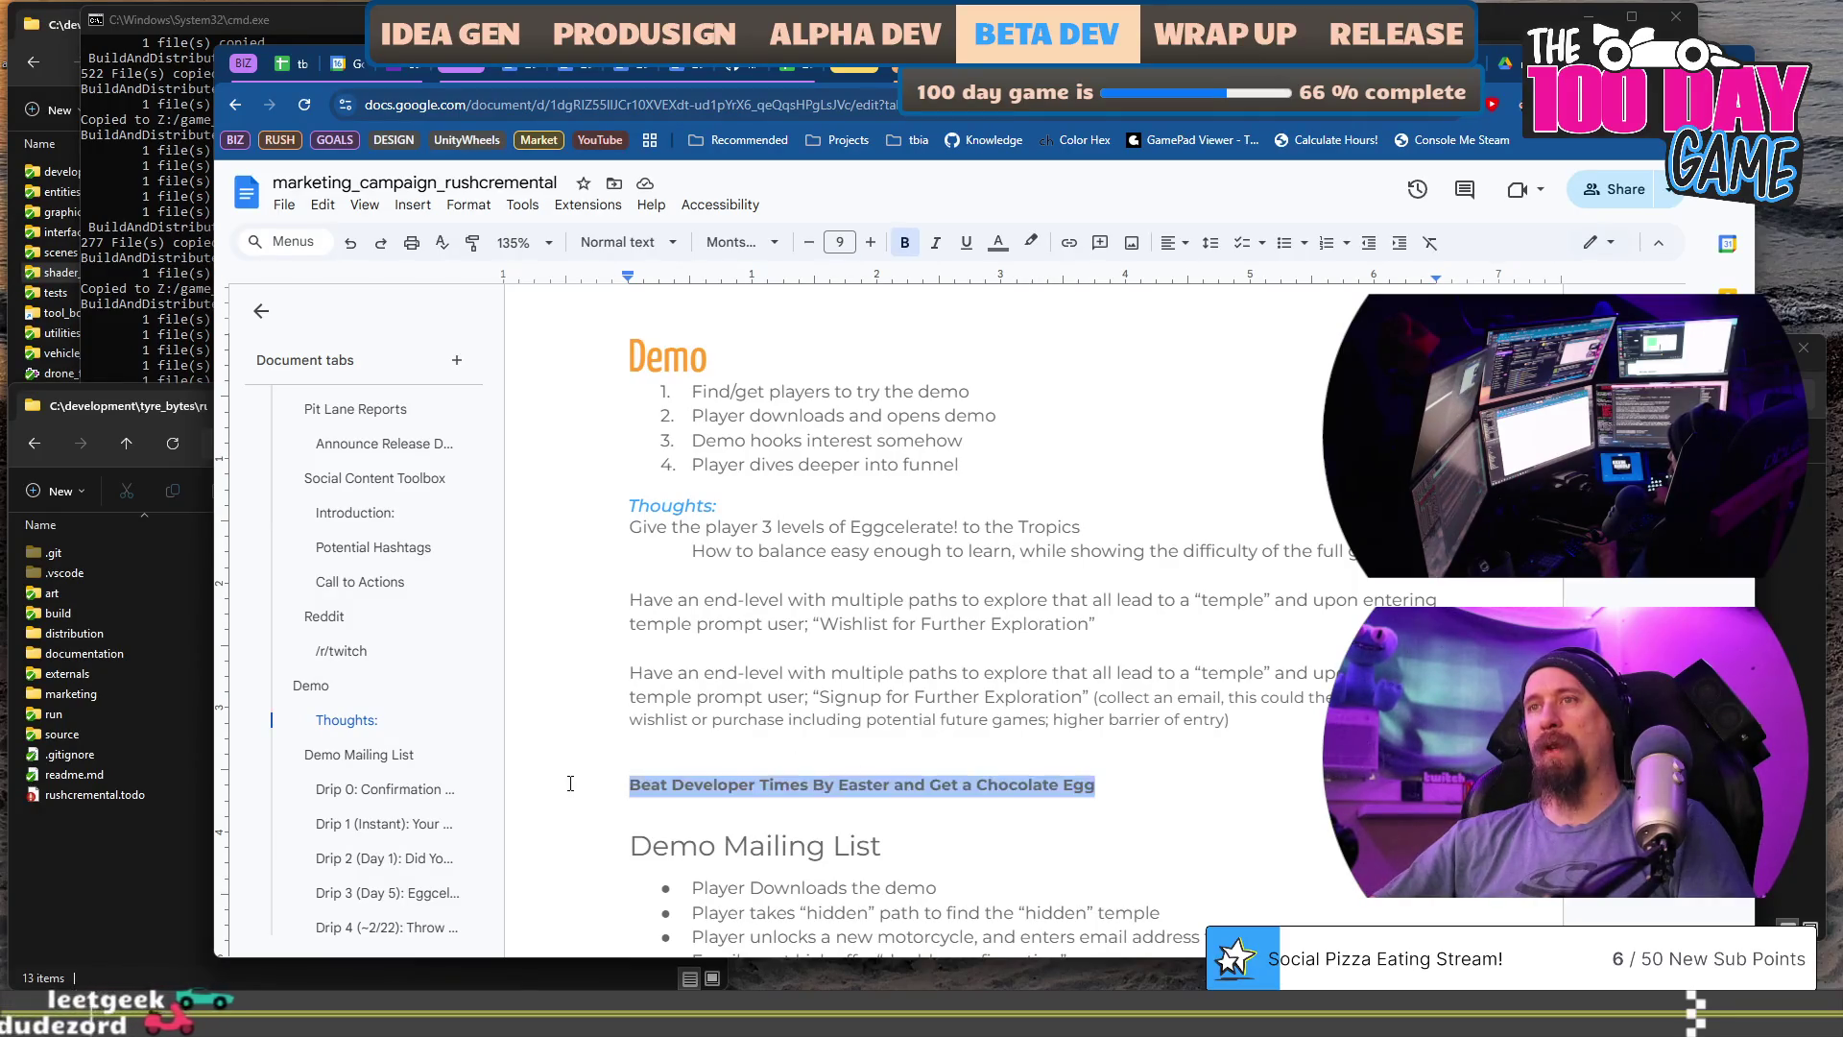
{"action": "left_click", "coordinate": [1082, 784]}
{"action": "left_click", "coordinate": [1082, 785]}
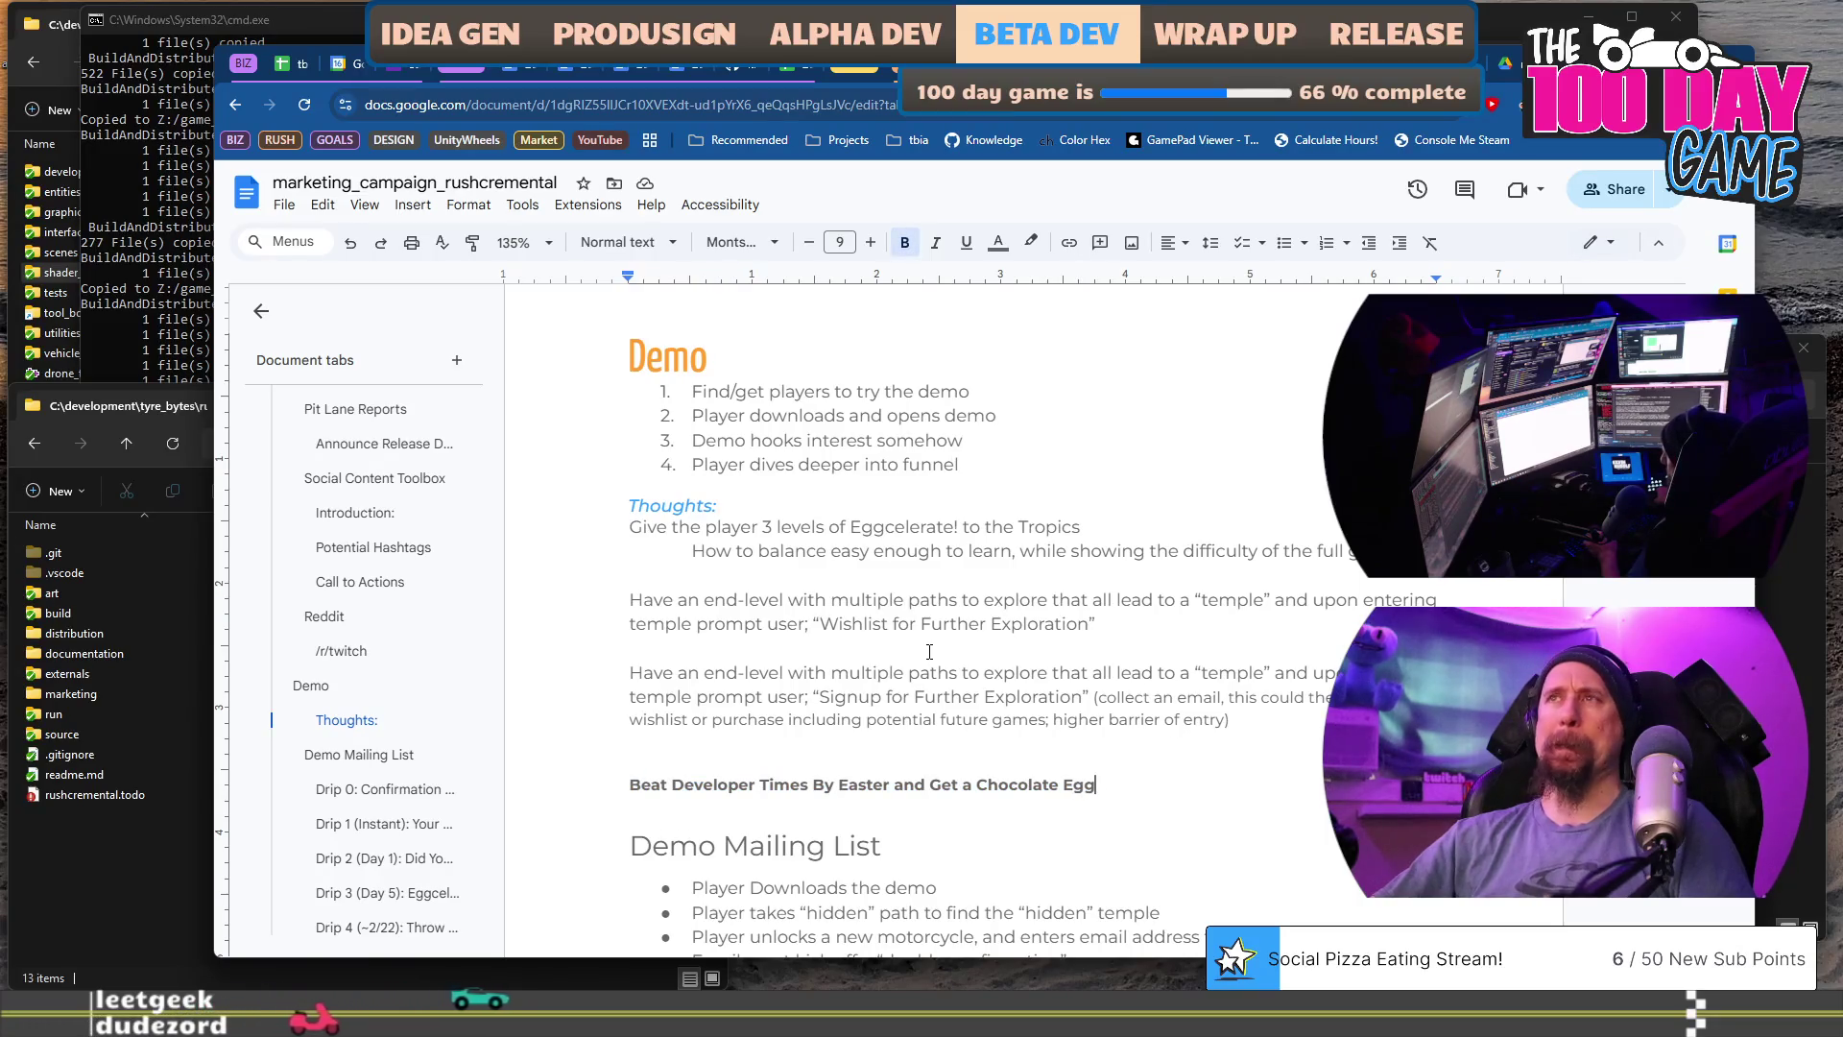
{"action": "scroll", "coordinate": [929, 651], "scroll_direction": "up", "scroll_amount": 15}
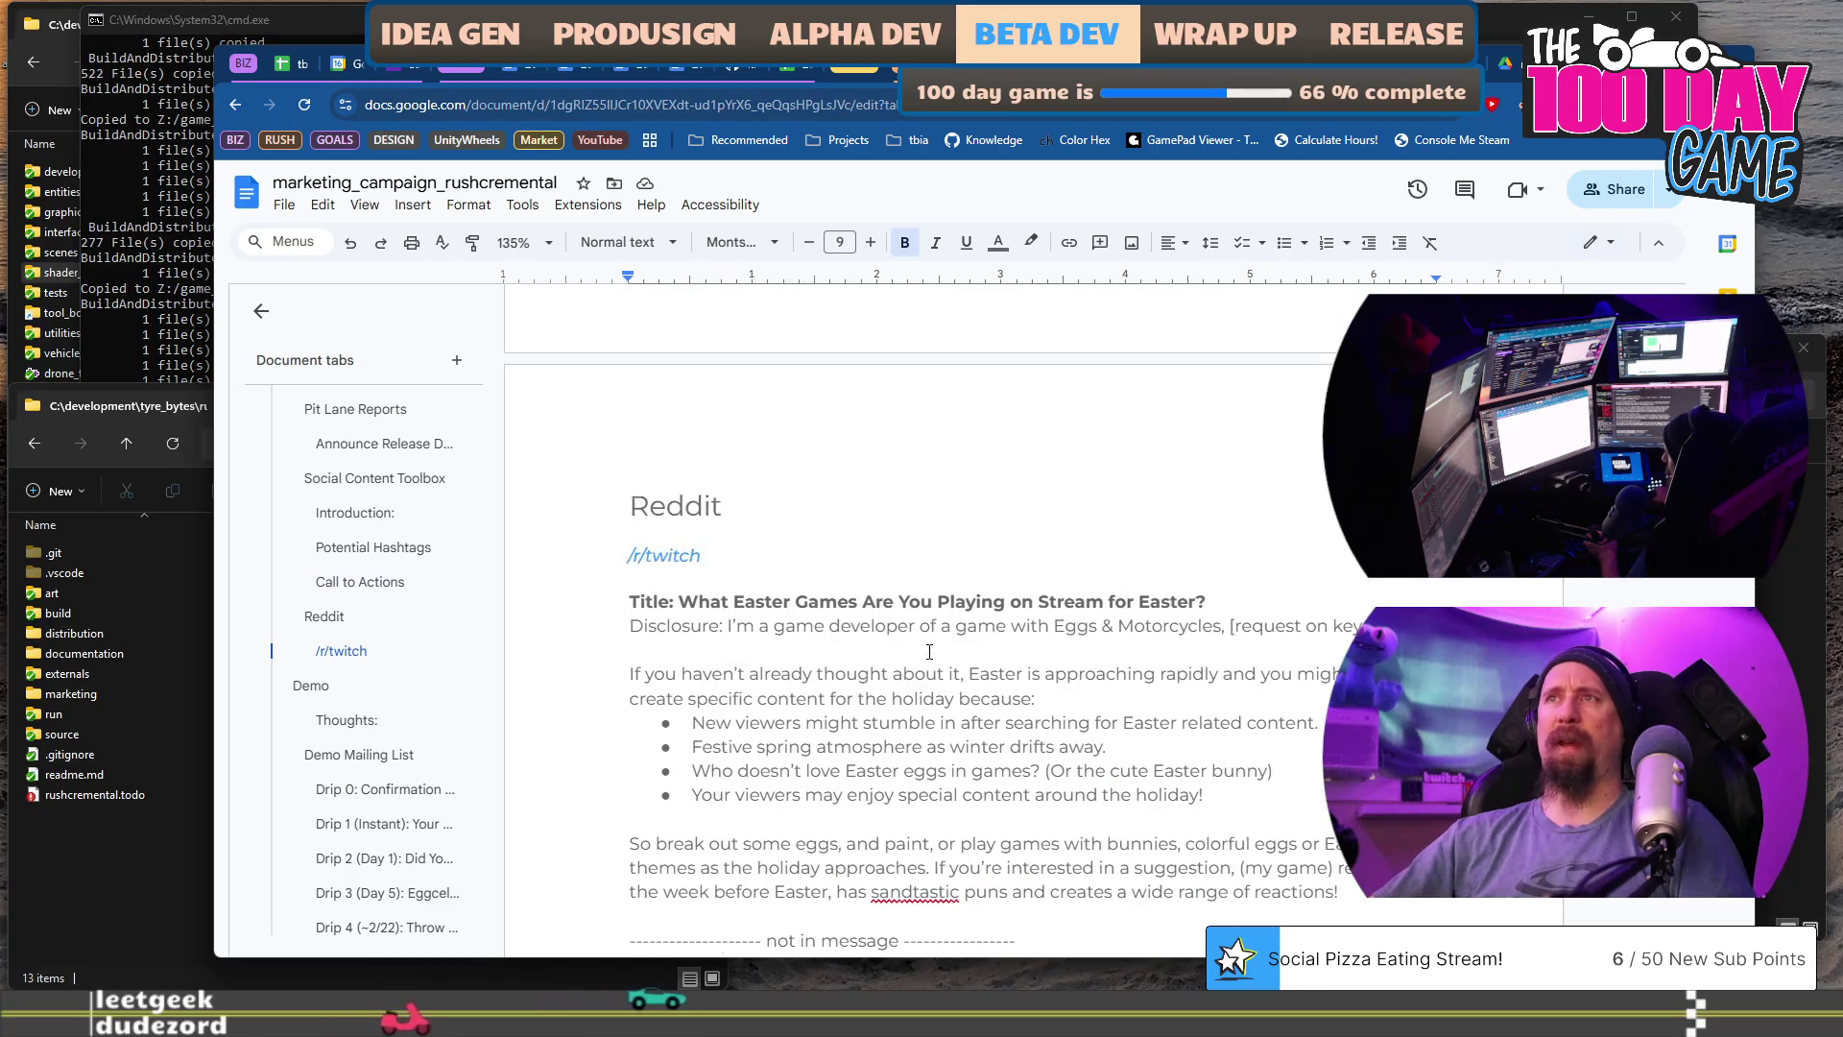
{"action": "scroll", "coordinate": [929, 652], "scroll_direction": "down", "scroll_amount": 2}
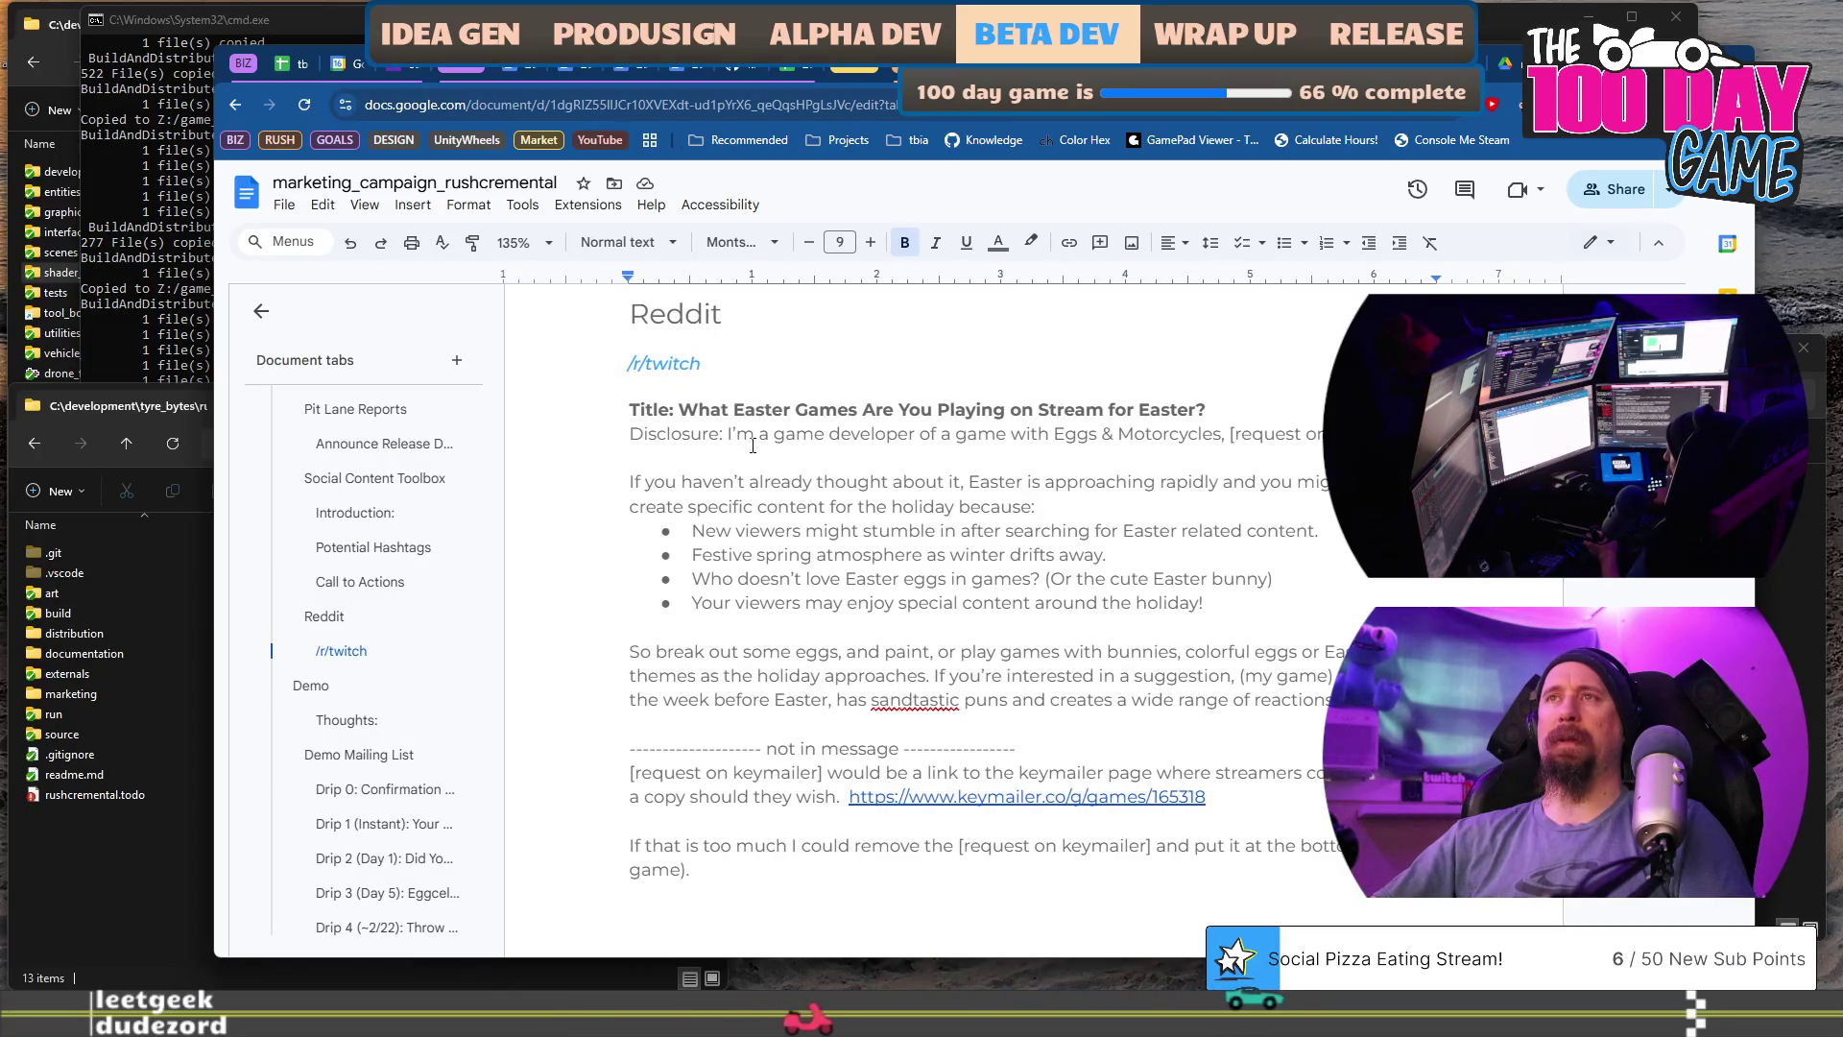
{"action": "left_click_drag", "start_coordinate": [628, 363], "coordinate": [1016, 461]}
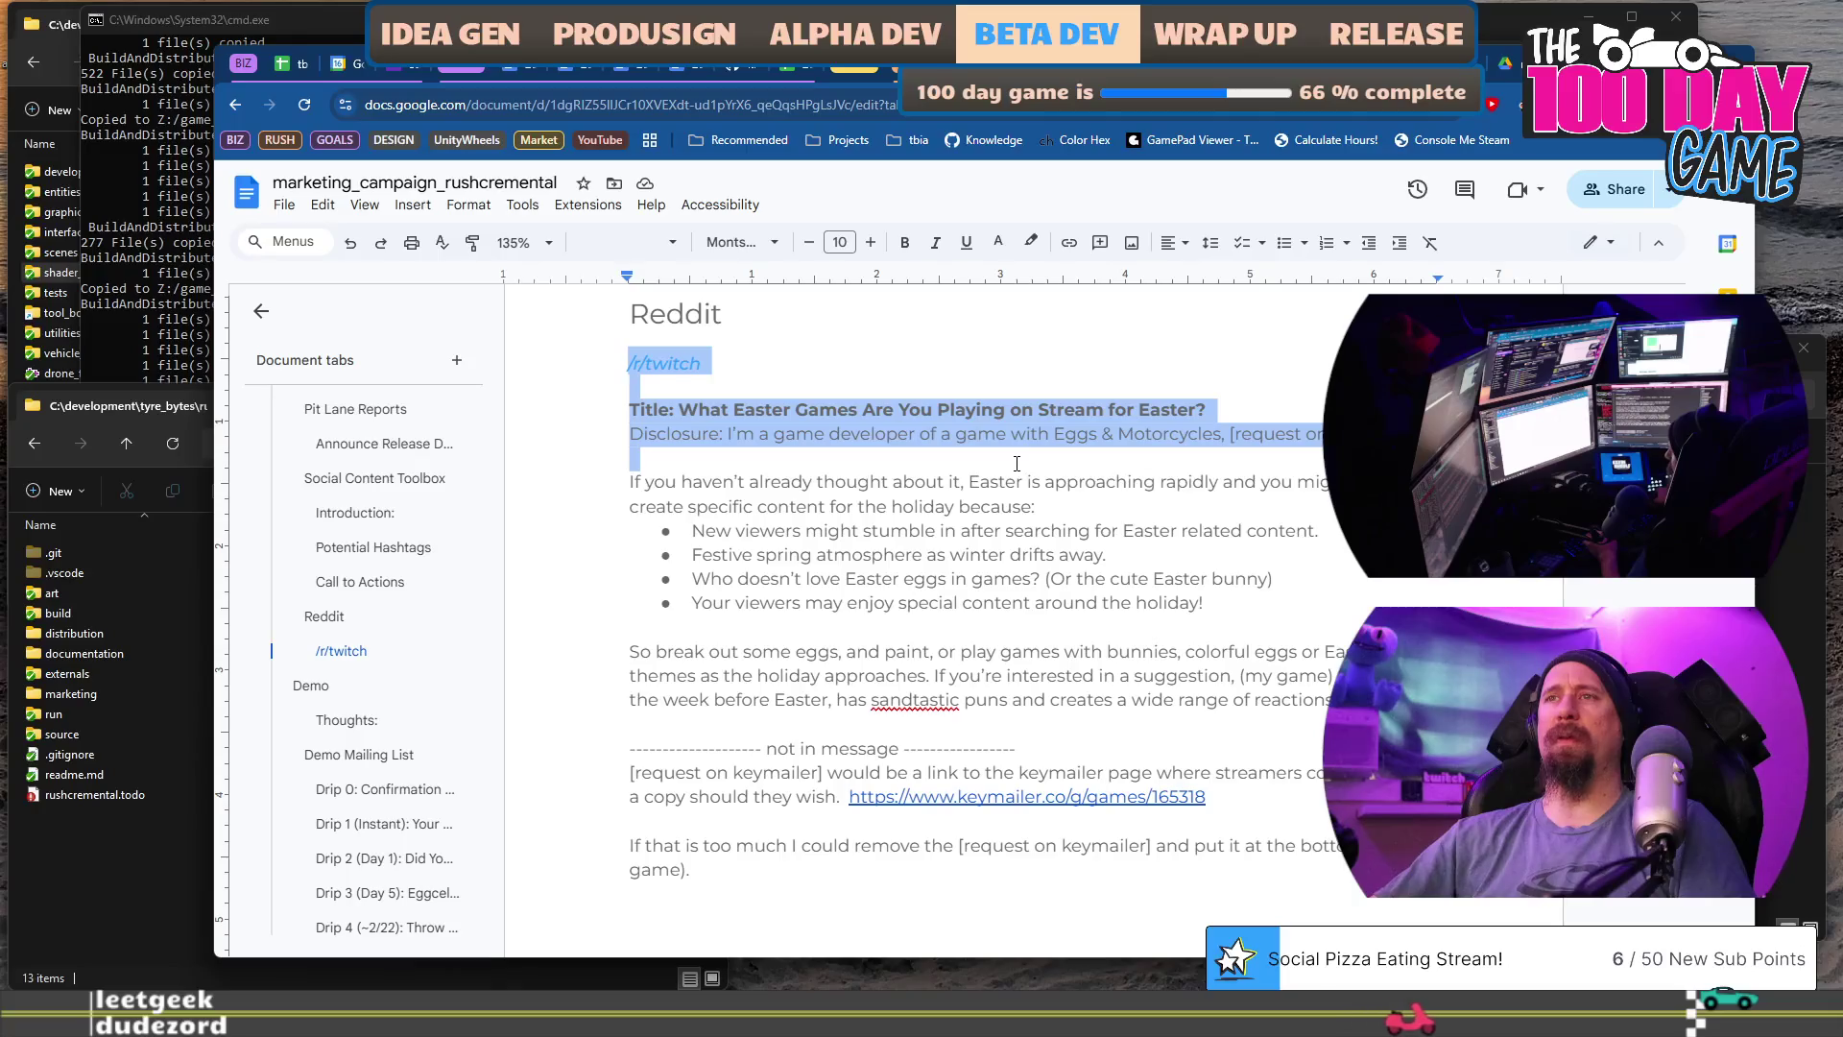
{"action": "left_click", "coordinate": [1017, 462]}
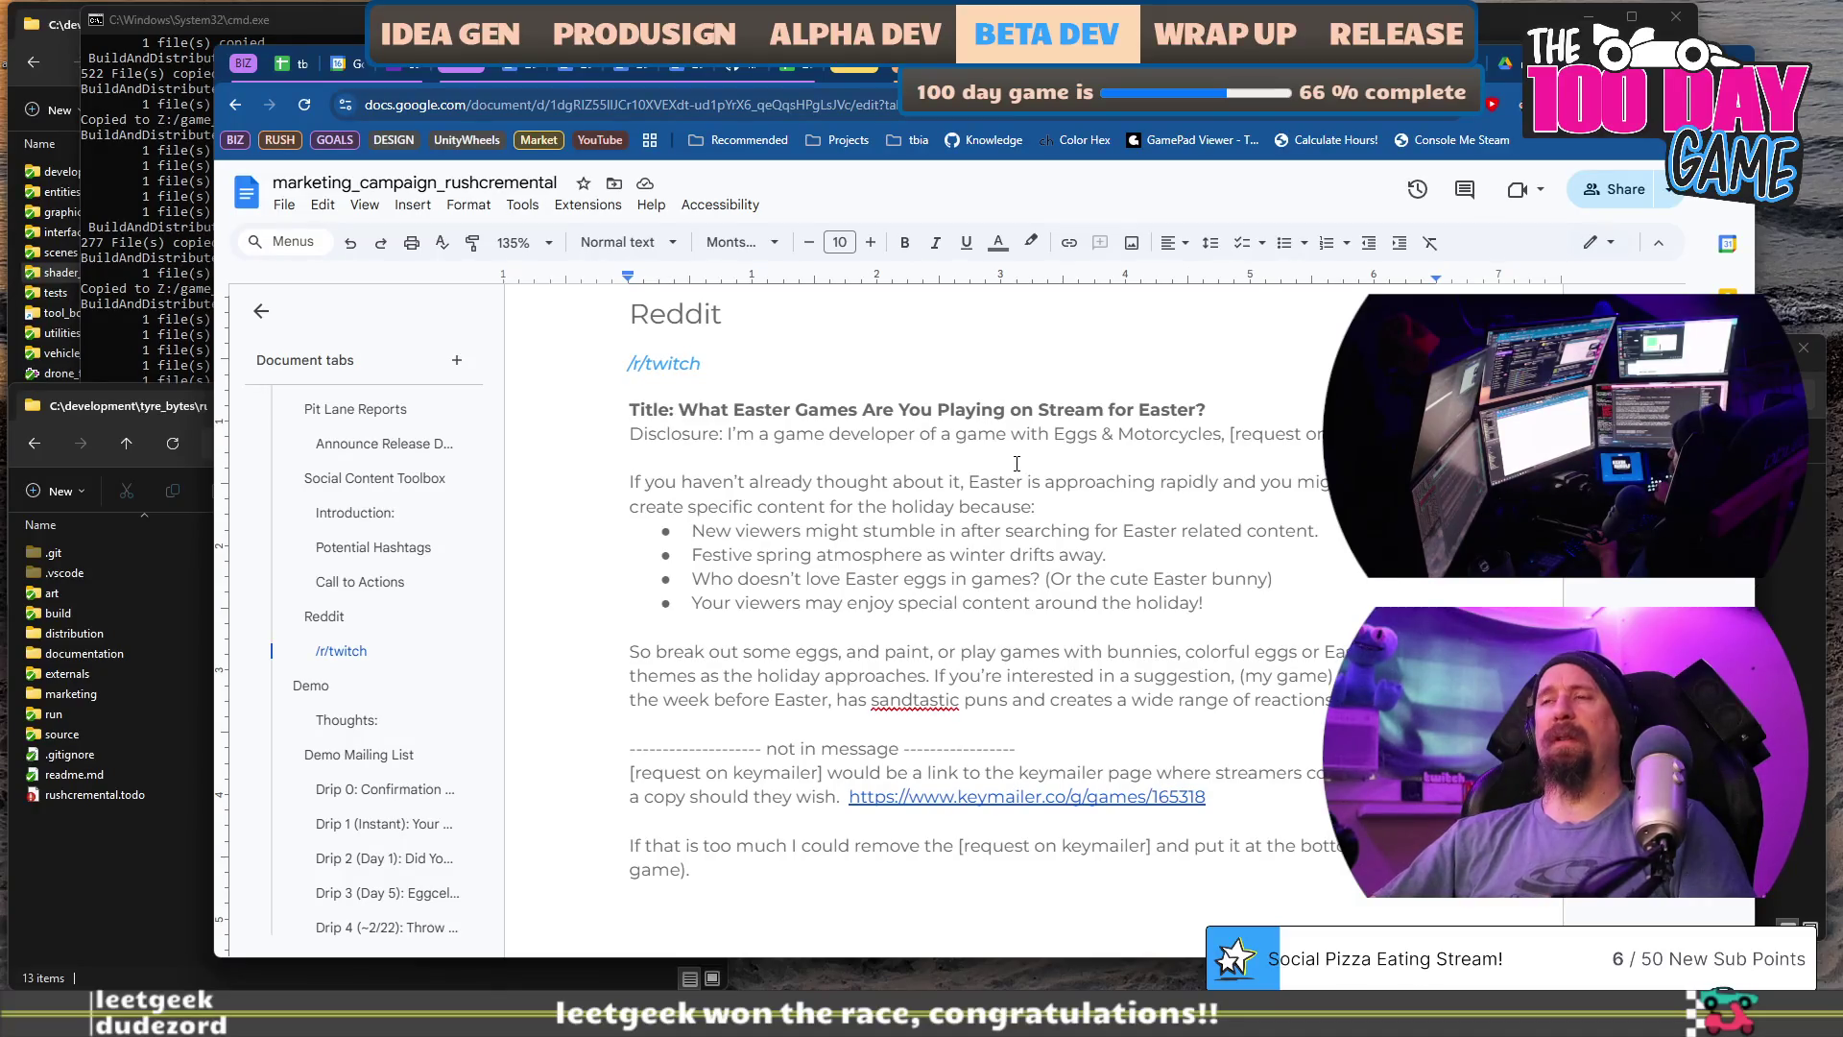
{"action": "scroll", "coordinate": [1017, 462], "scroll_direction": "up", "scroll_amount": 15}
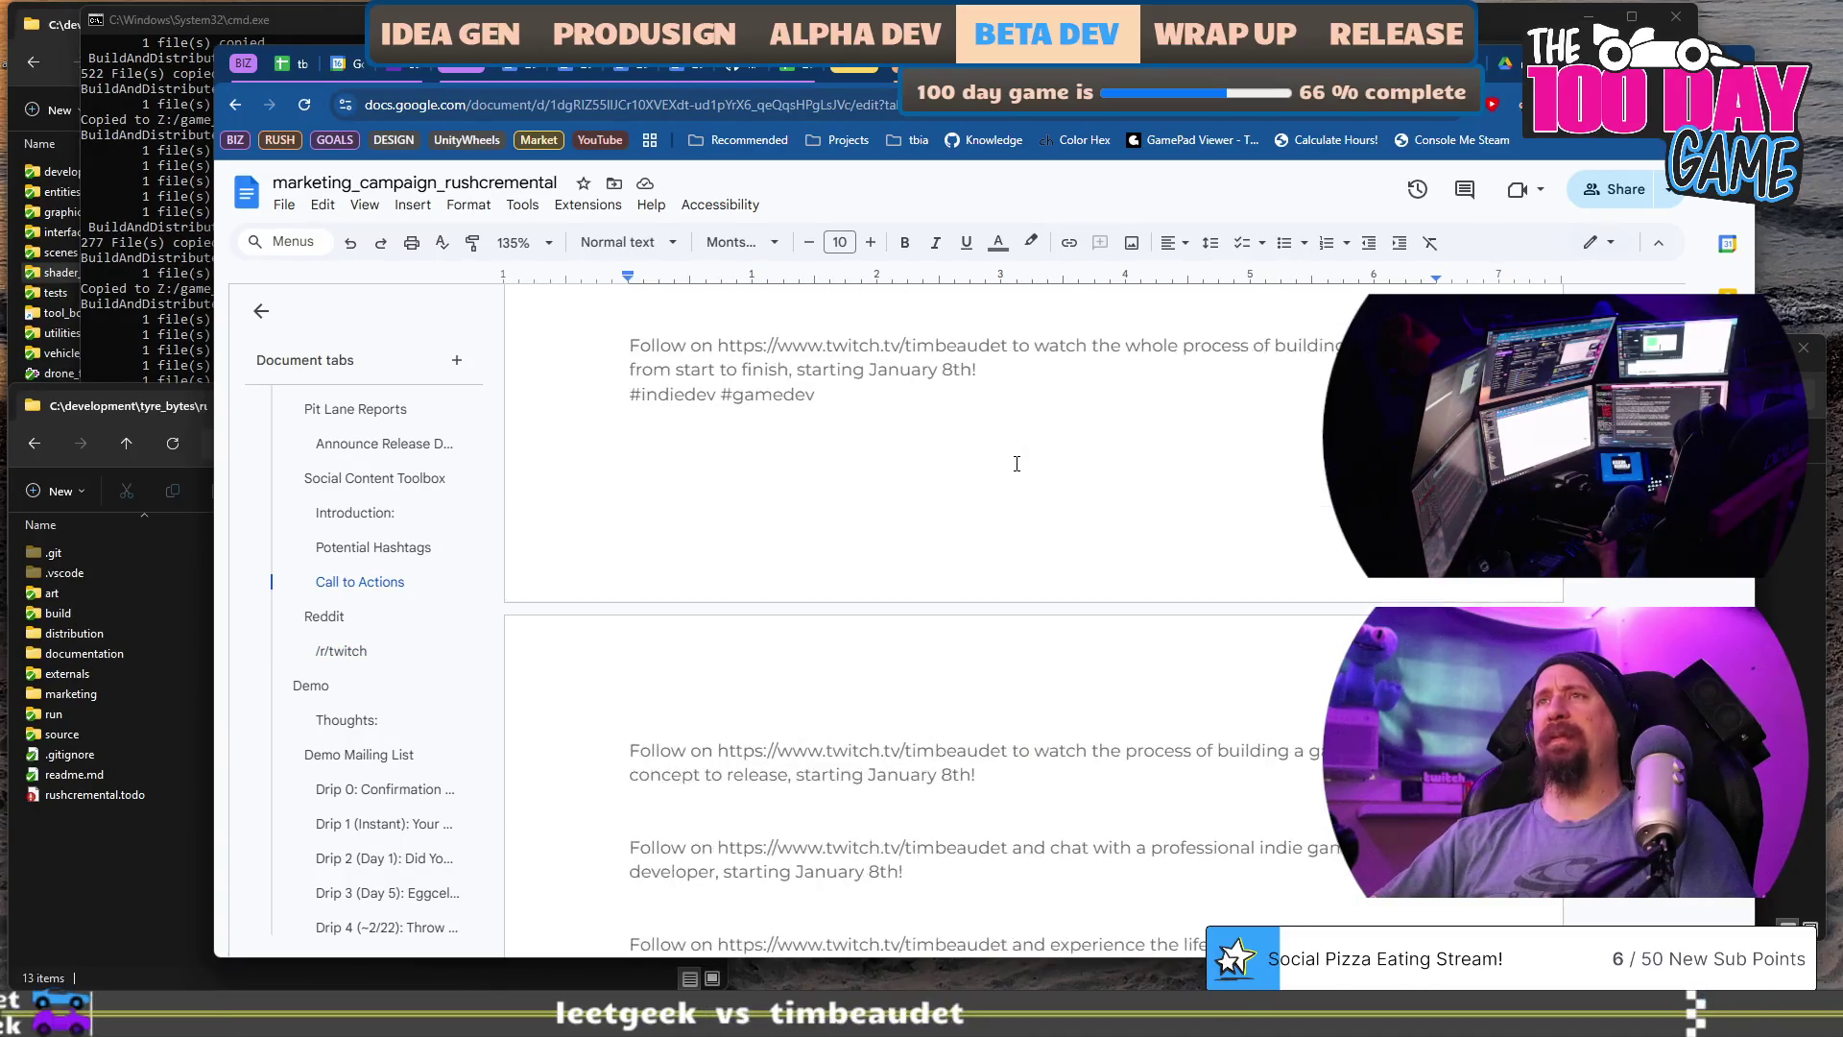
Replace the Easter racing hashtags with #post-apocalypse
{"action": "scroll", "coordinate": [1016, 463], "scroll_direction": "up", "scroll_amount": 7}
{"action": "scroll", "coordinate": [1016, 464], "scroll_direction": "down", "scroll_amount": 4}
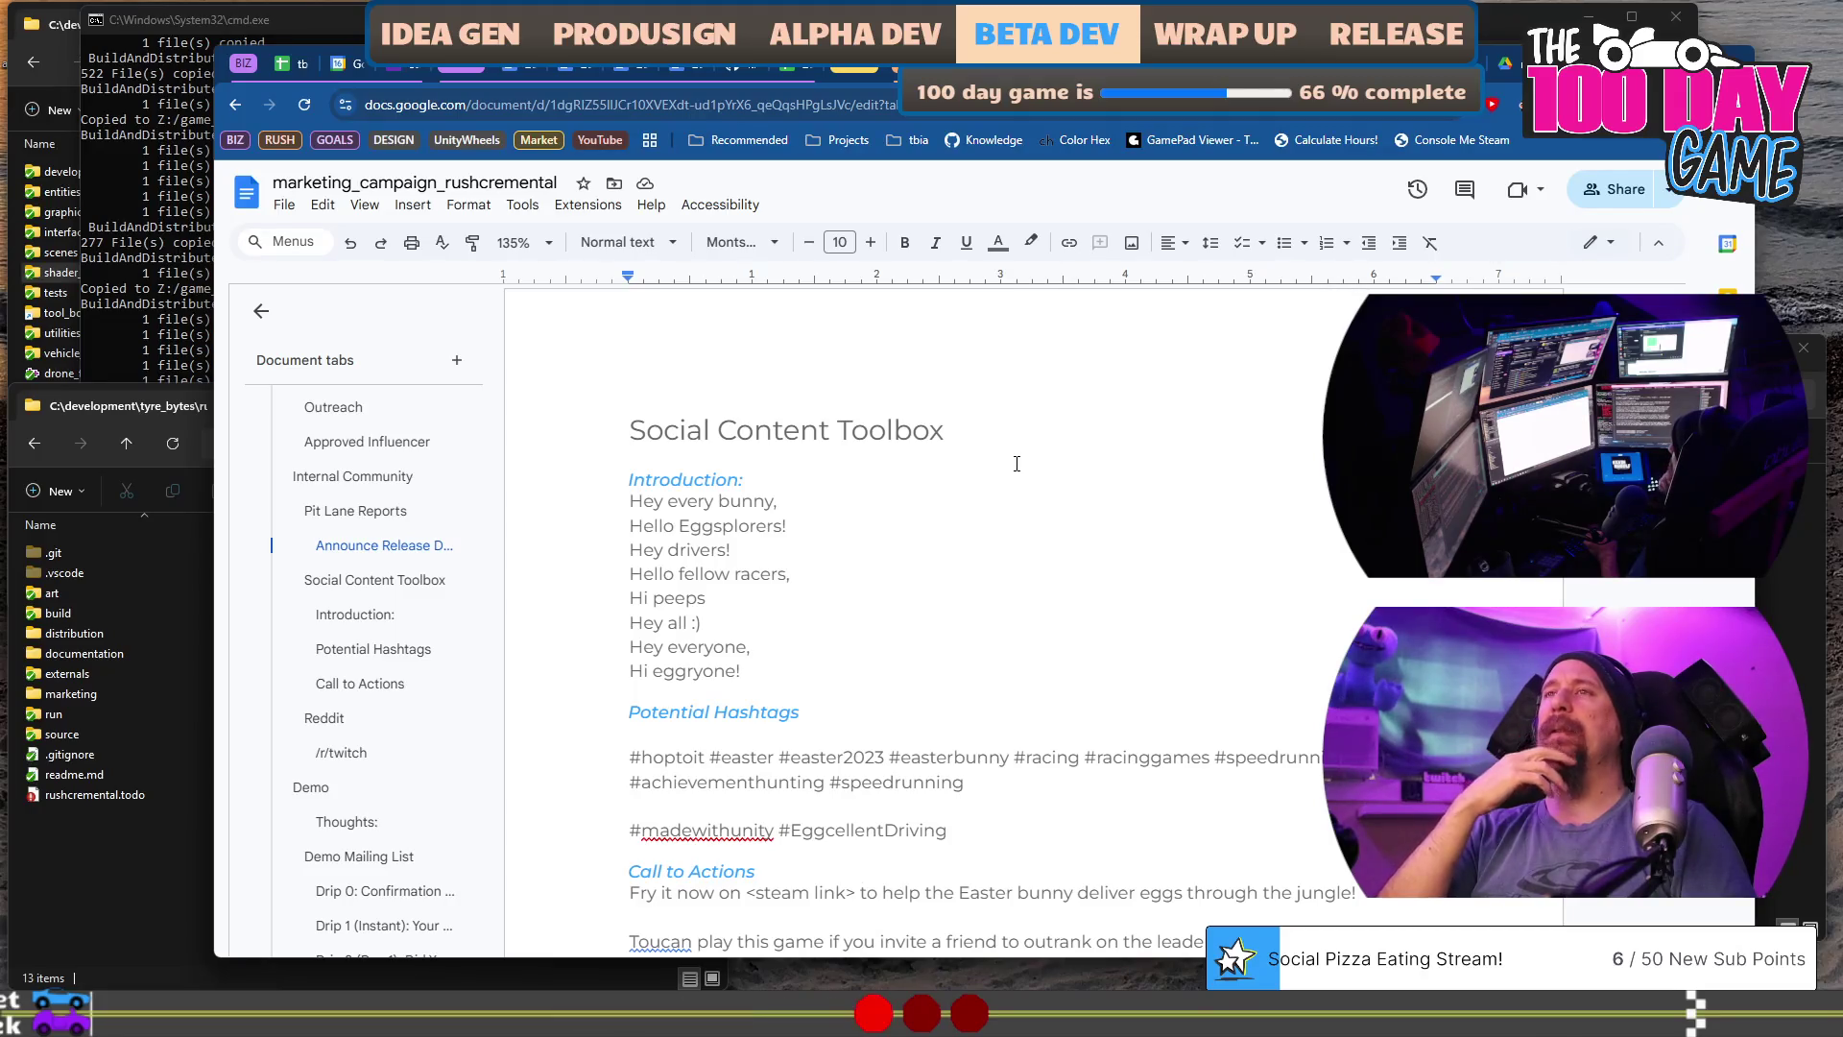
{"action": "mouse_move", "coordinate": [965, 783]}
{"action": "left_mouse_down"}
{"action": "mouse_move", "coordinate": [830, 782]}
{"action": "mouse_move", "coordinate": [652, 740]}
{"action": "mouse_move", "coordinate": [660, 752]}
{"action": "left_mouse_up"}
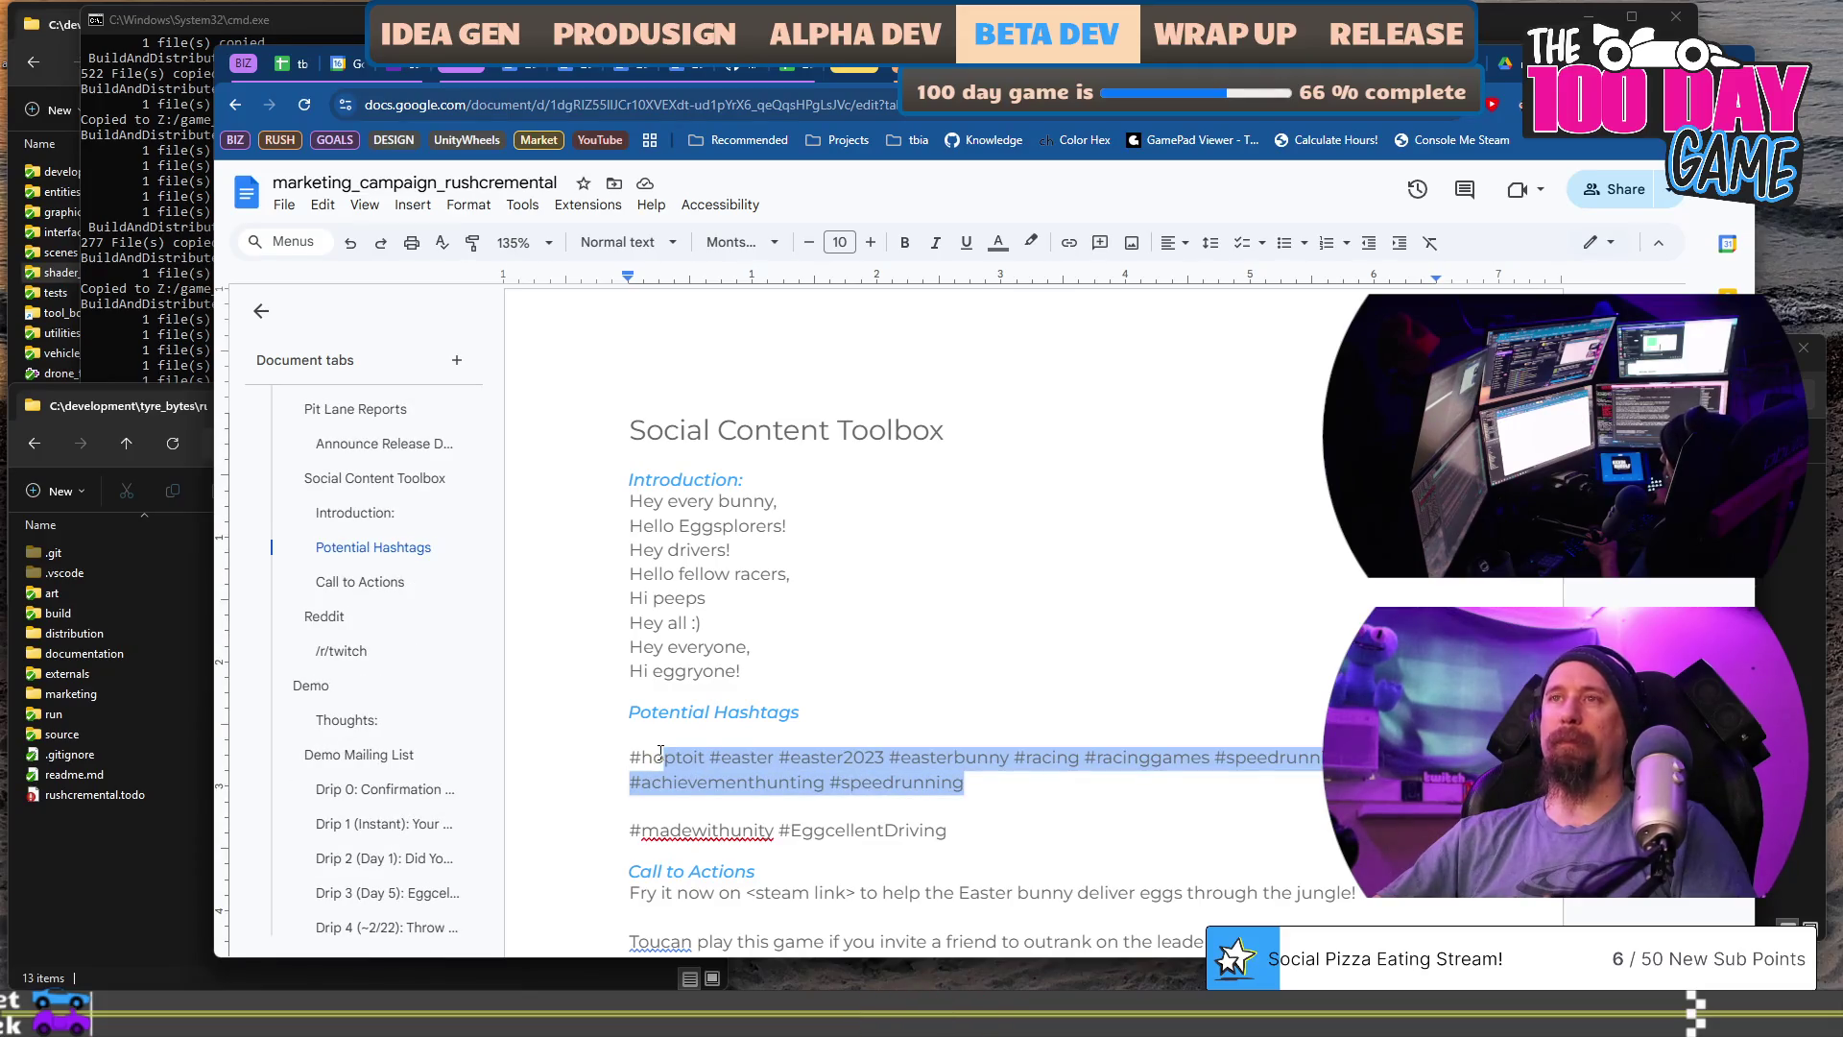
{"action": "key", "text": "BackSpace"}
{"action": "type", "text": "post-apoc"}
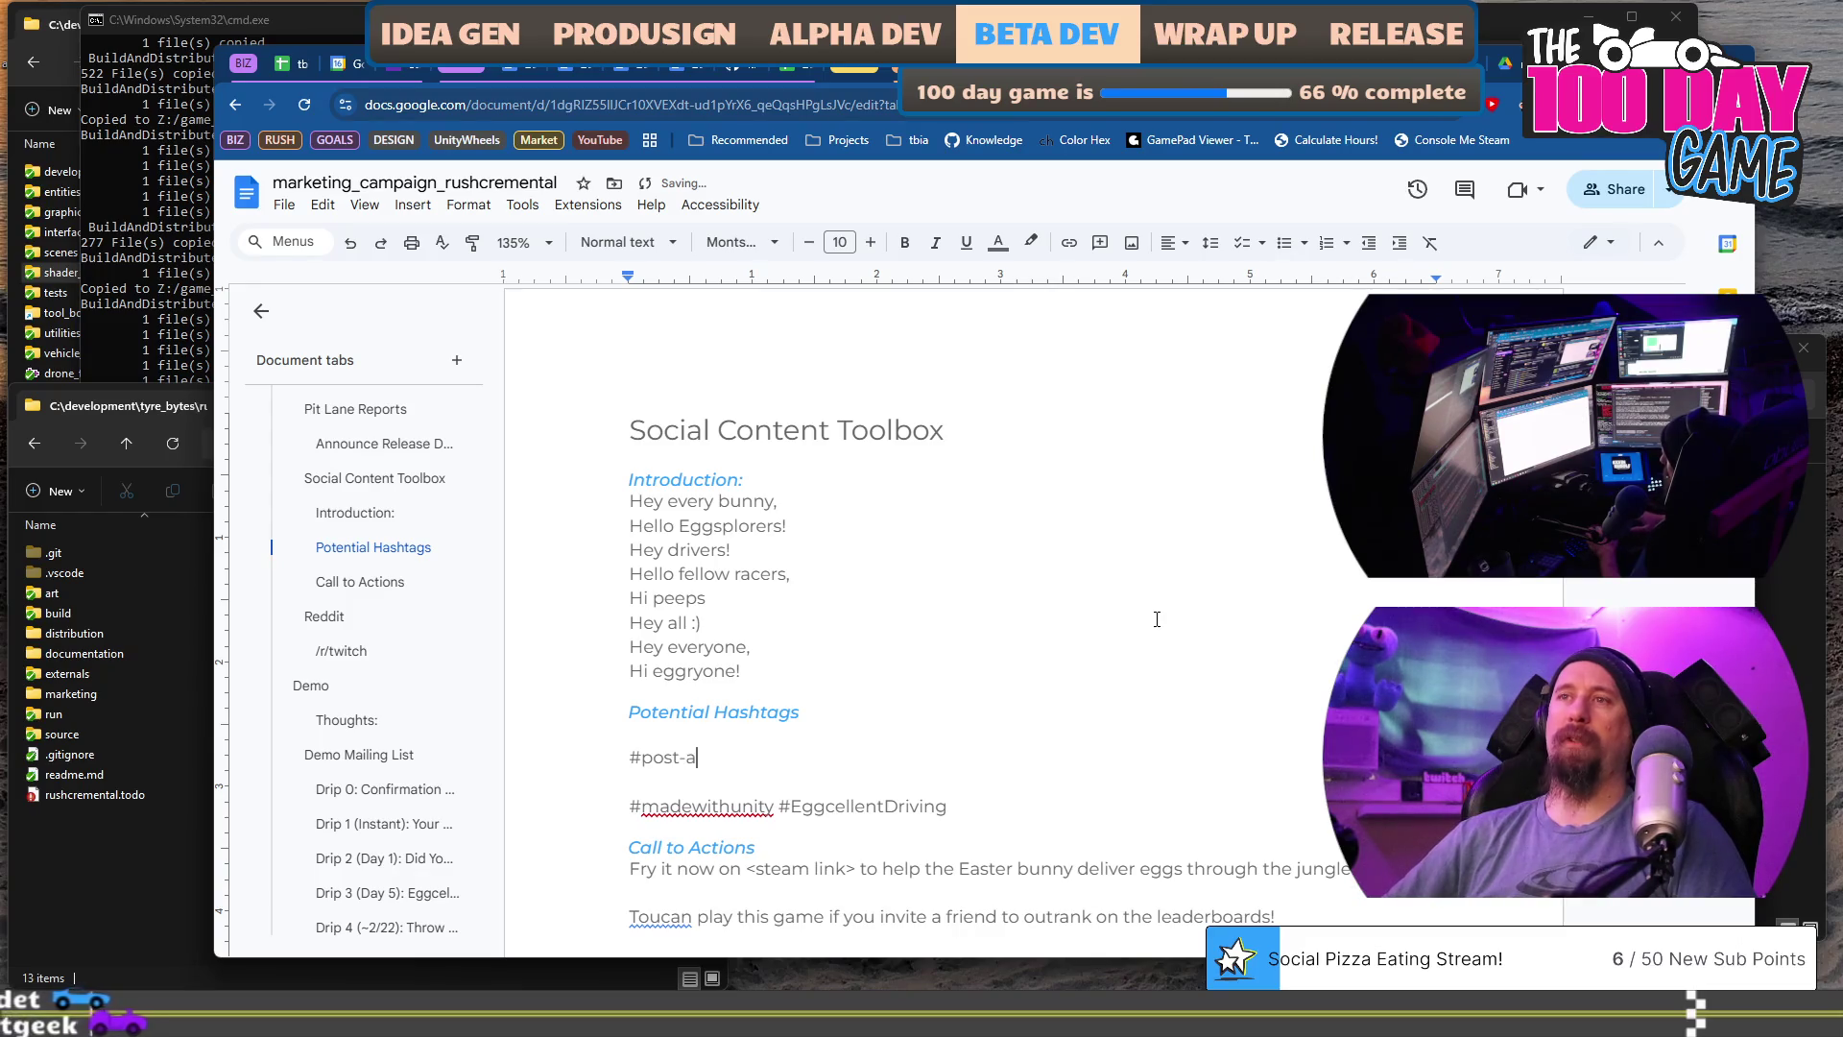
{"action": "type", "text": "al"}
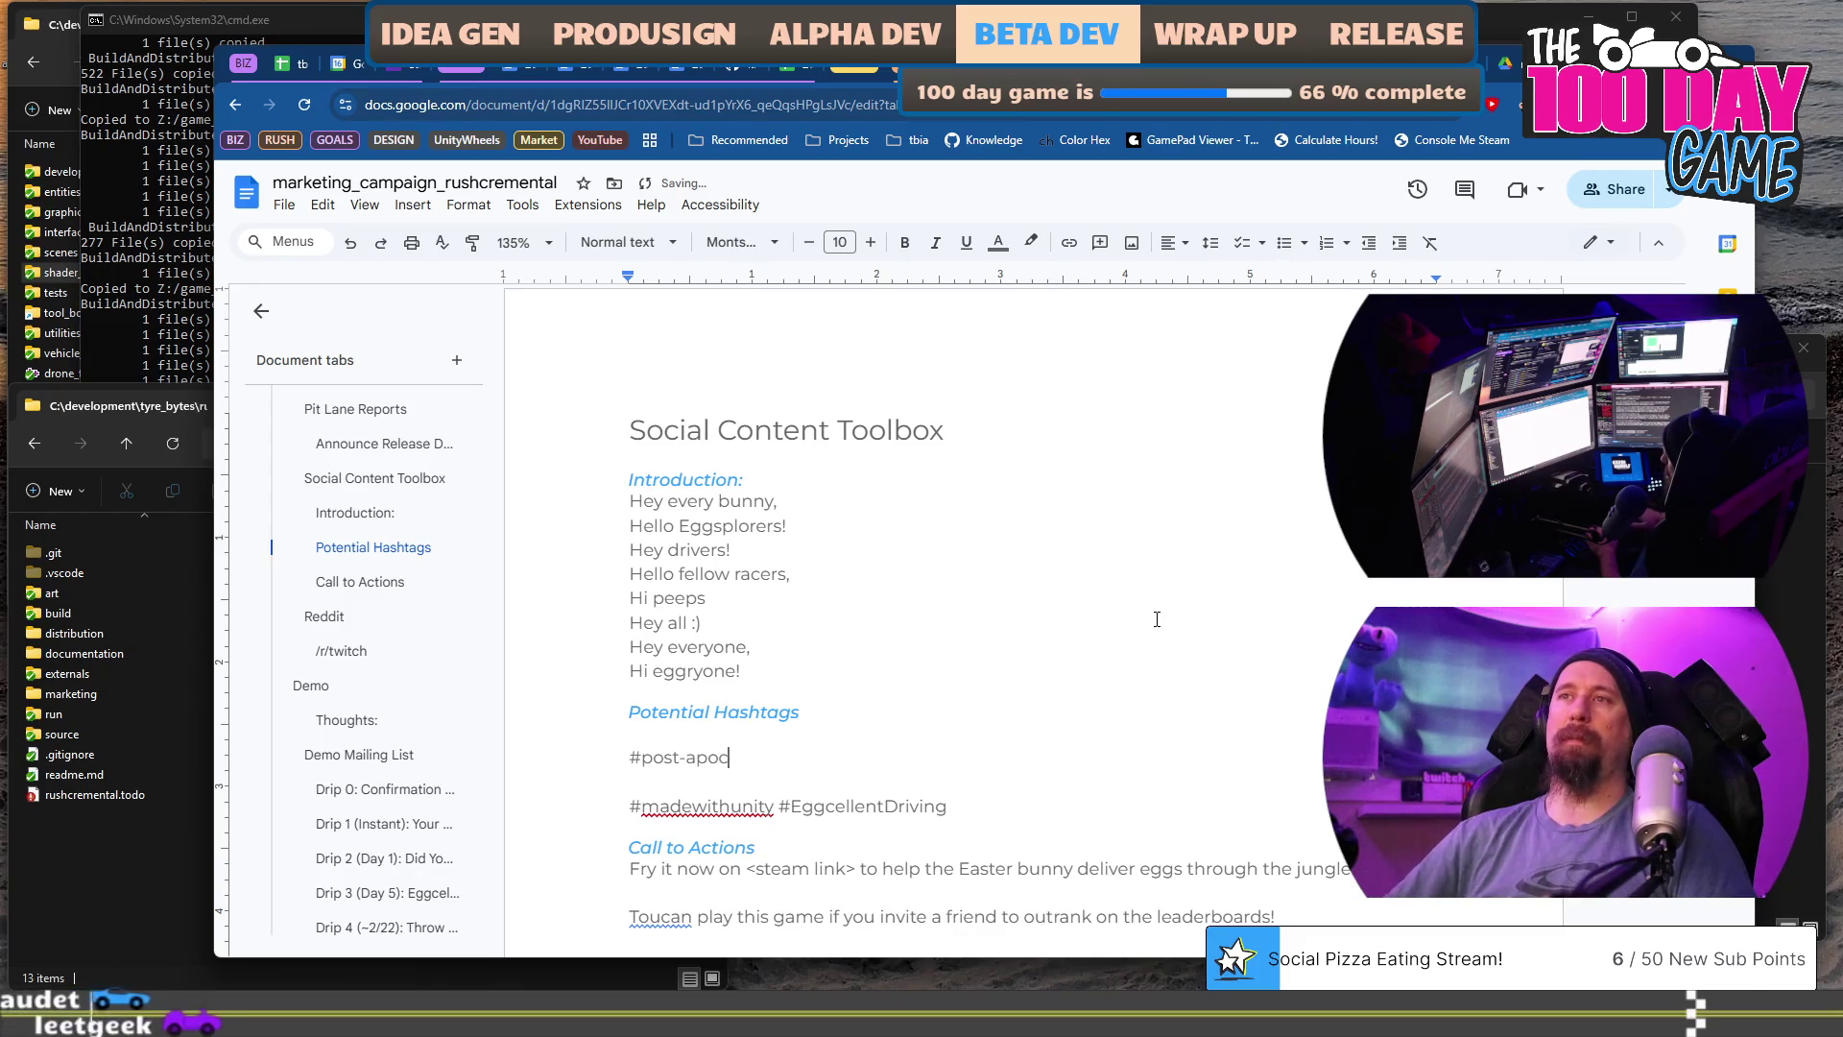
{"action": "type", "text": "ypse"}
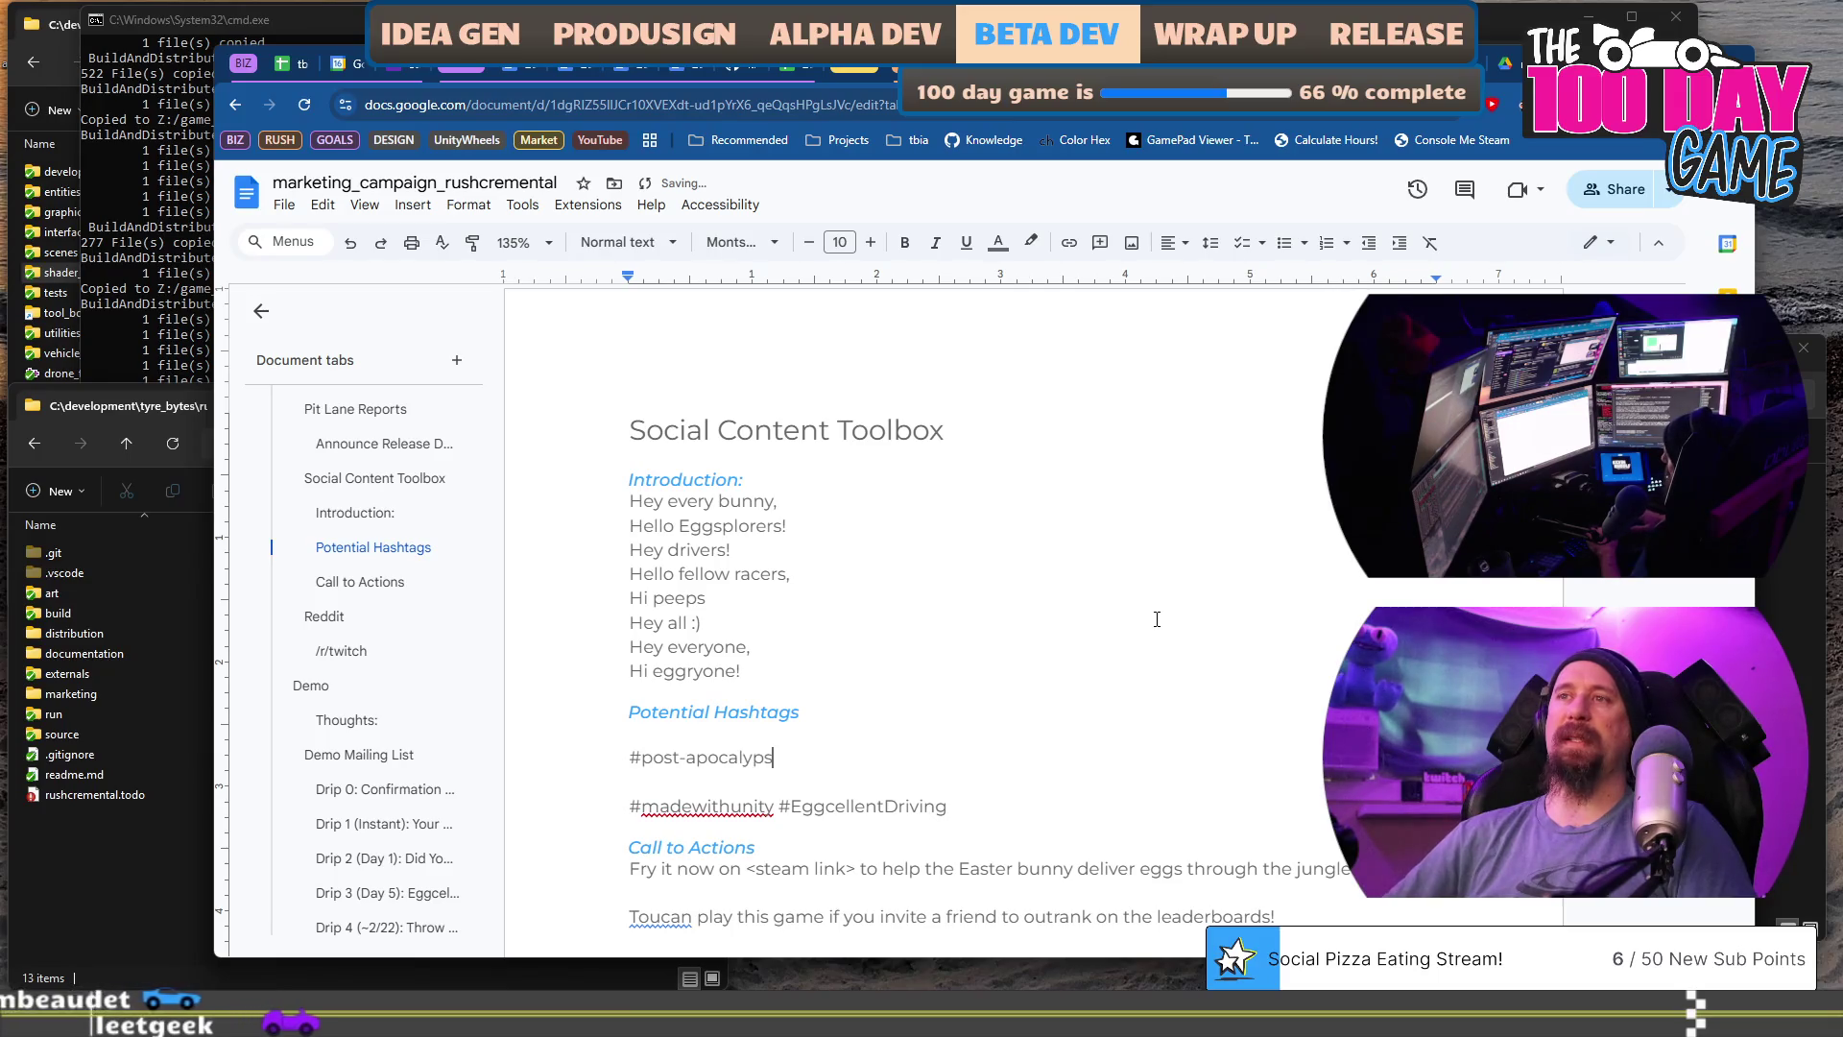
{"action": "type", "text": " @"}
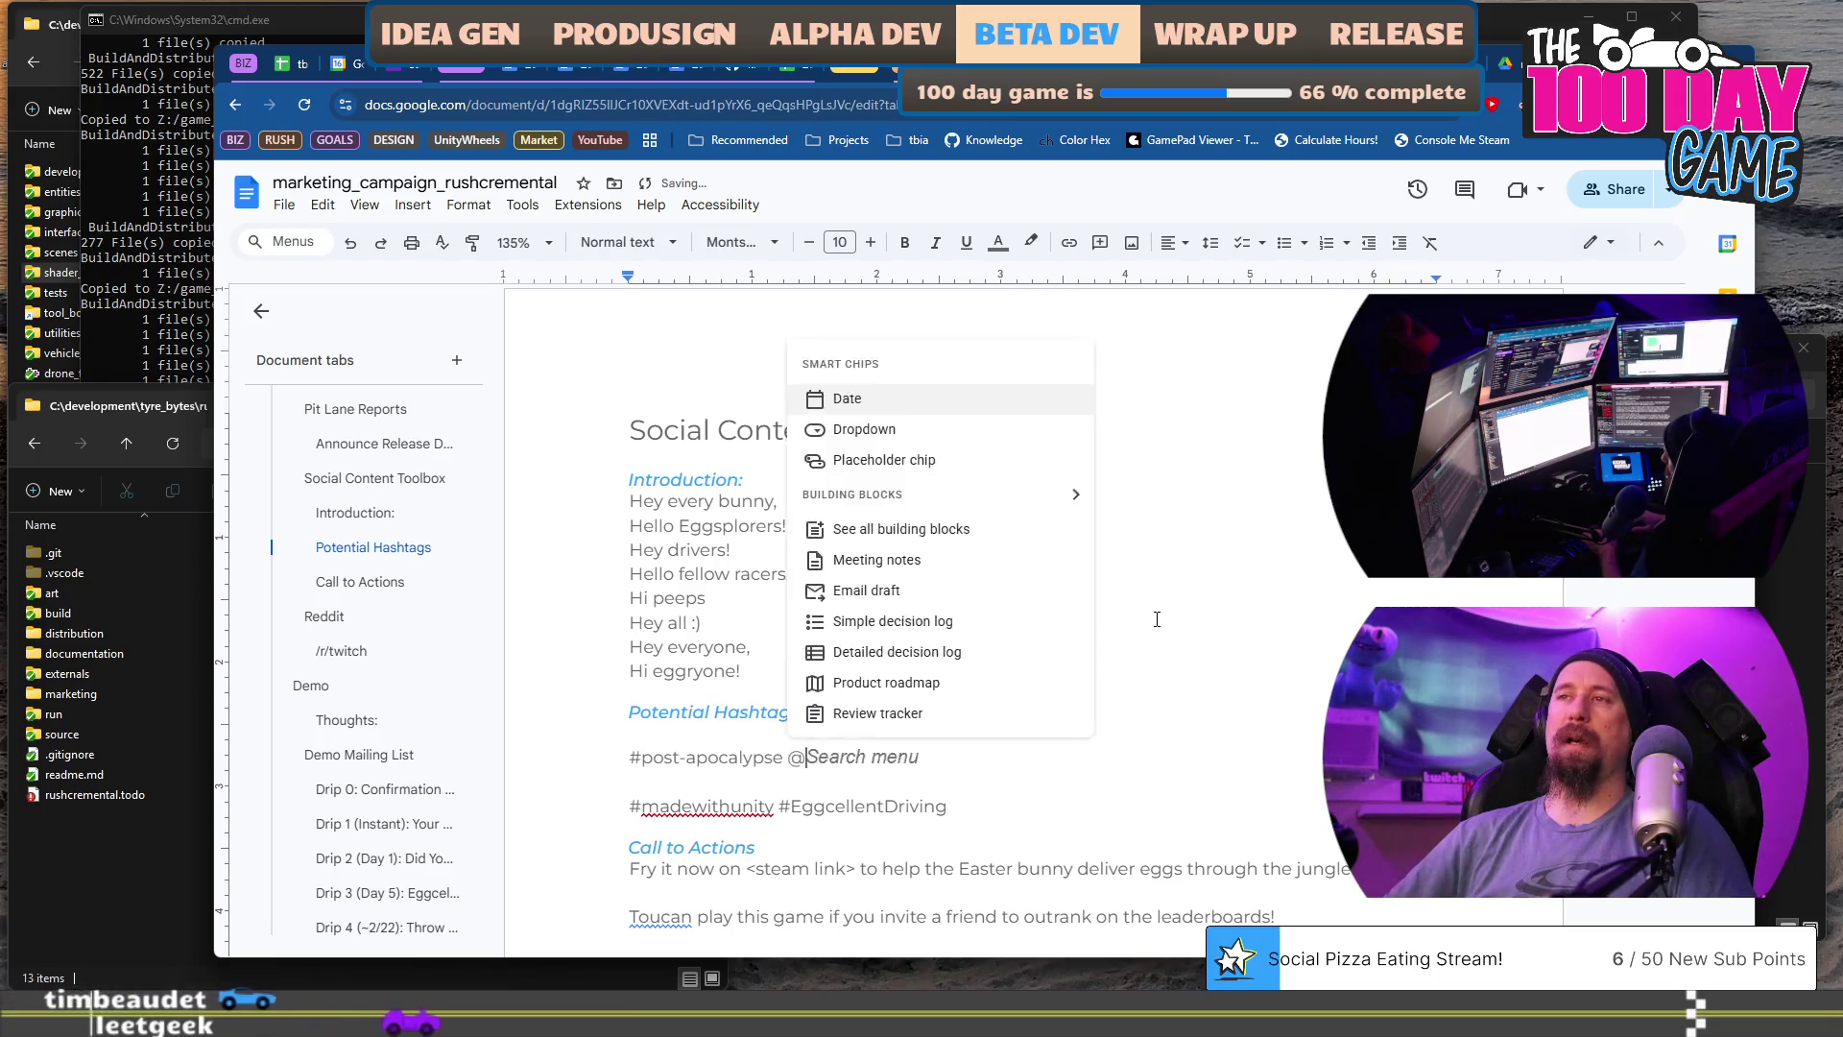
{"action": "key", "text": "BackSpace"}
{"action": "type", "text": "#"}
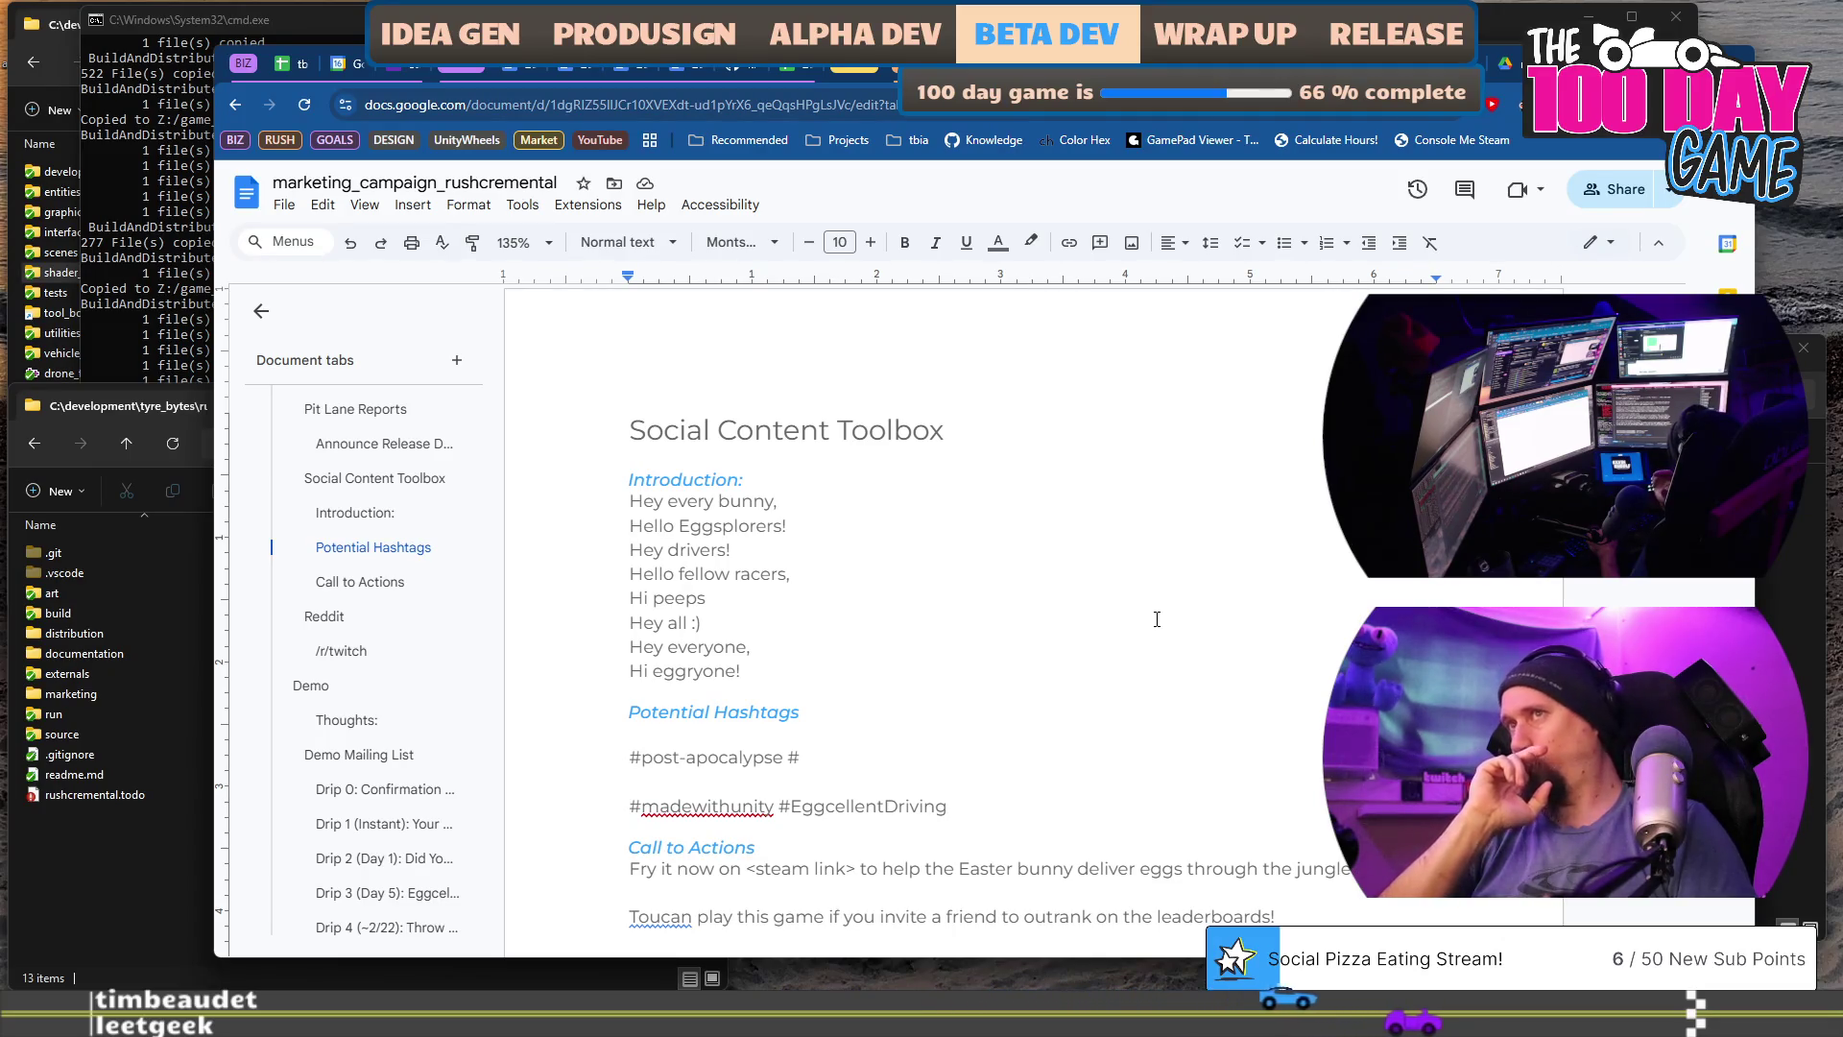
Add #incremental and #rushcremental, then delete the #madewithunity #EggcellentDriving line
{"action": "type", "text": "incremental"}
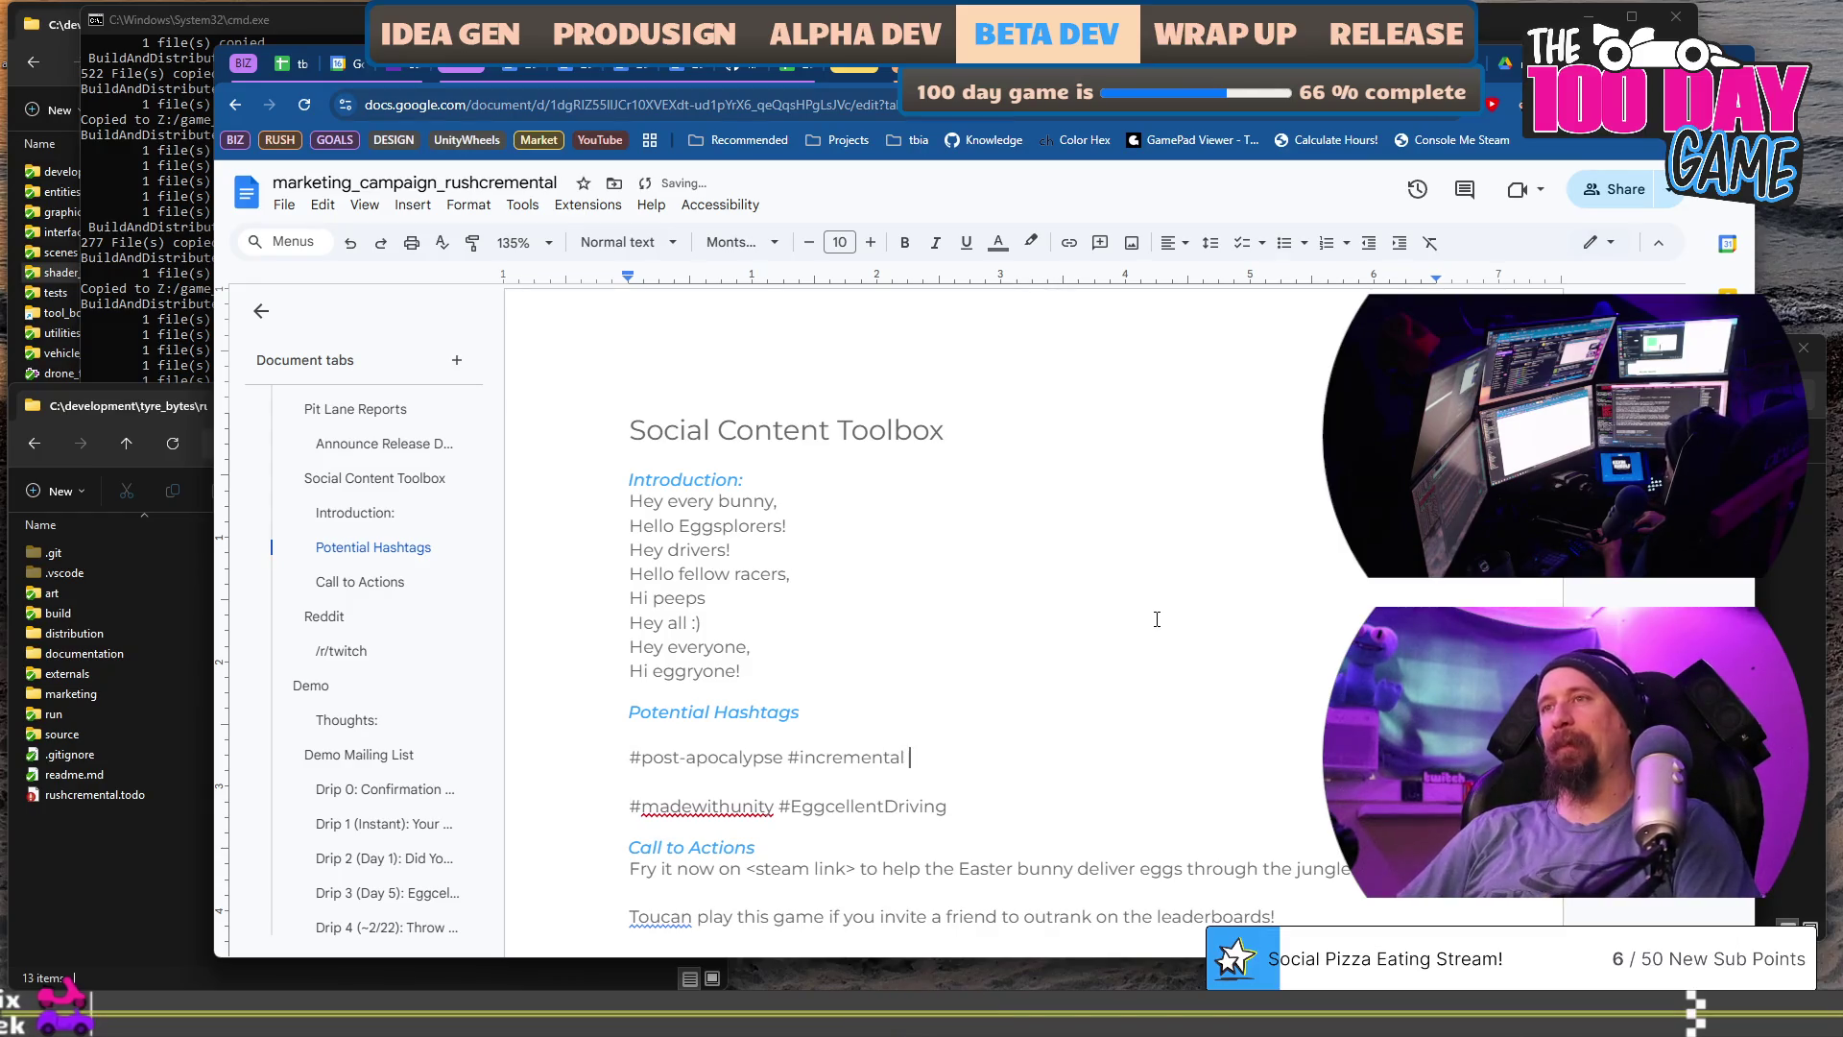
{"action": "type", "text": "@rus"}
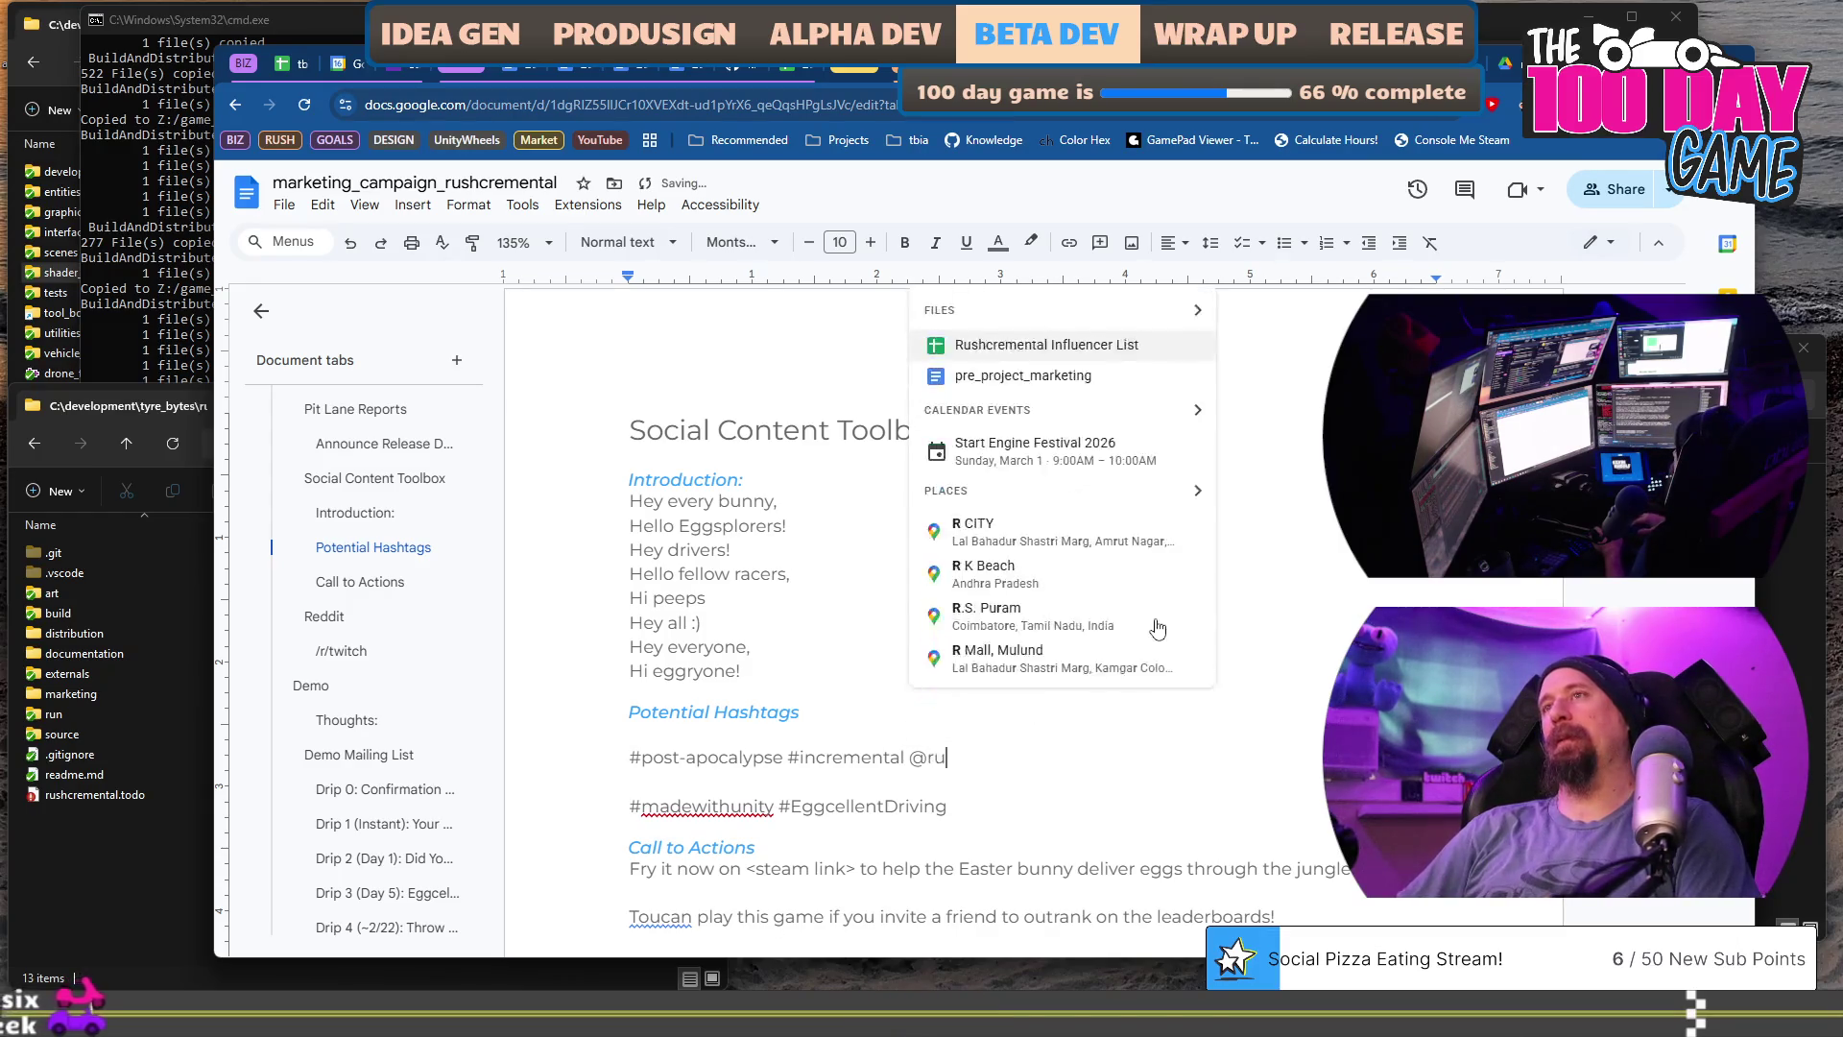
{"action": "type", "text": "h"}
{"action": "key", "text": "BackSpace"}
{"action": "key", "text": "BackSpace"}
{"action": "key", "text": "BackSpace"}
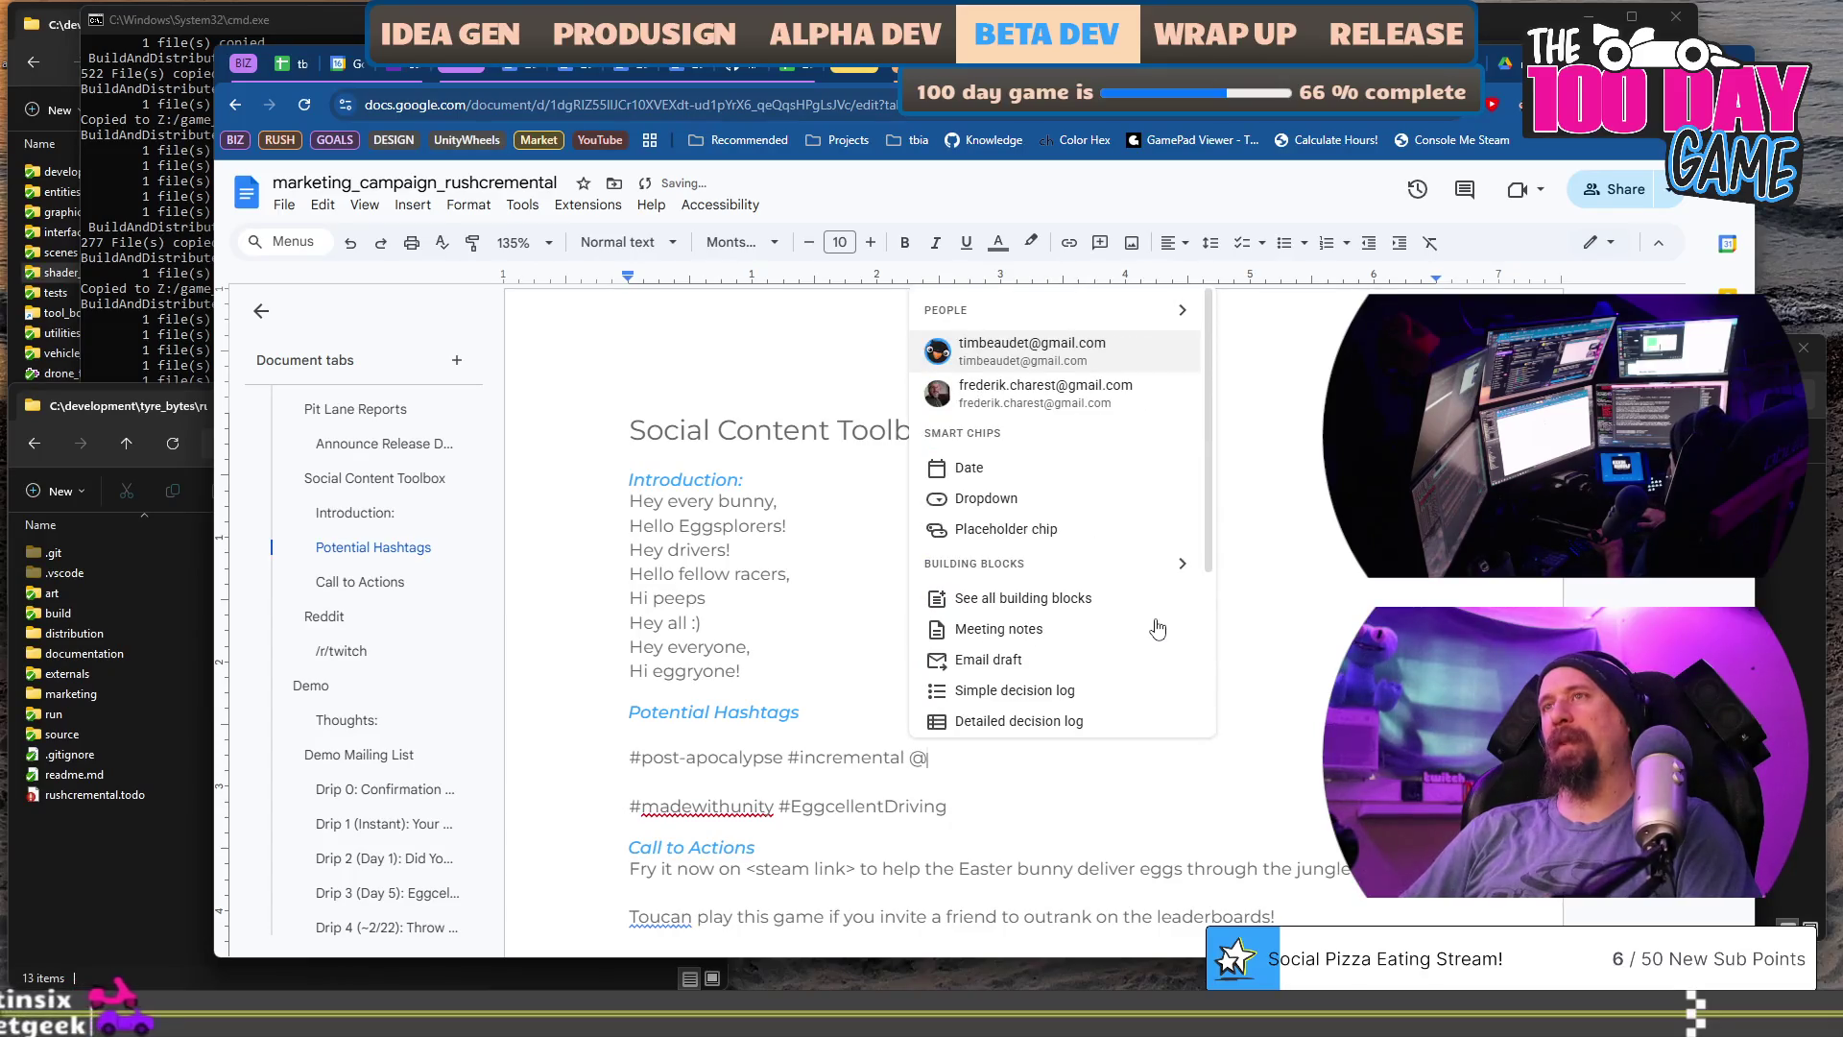
{"action": "key", "text": "BackSpace"}
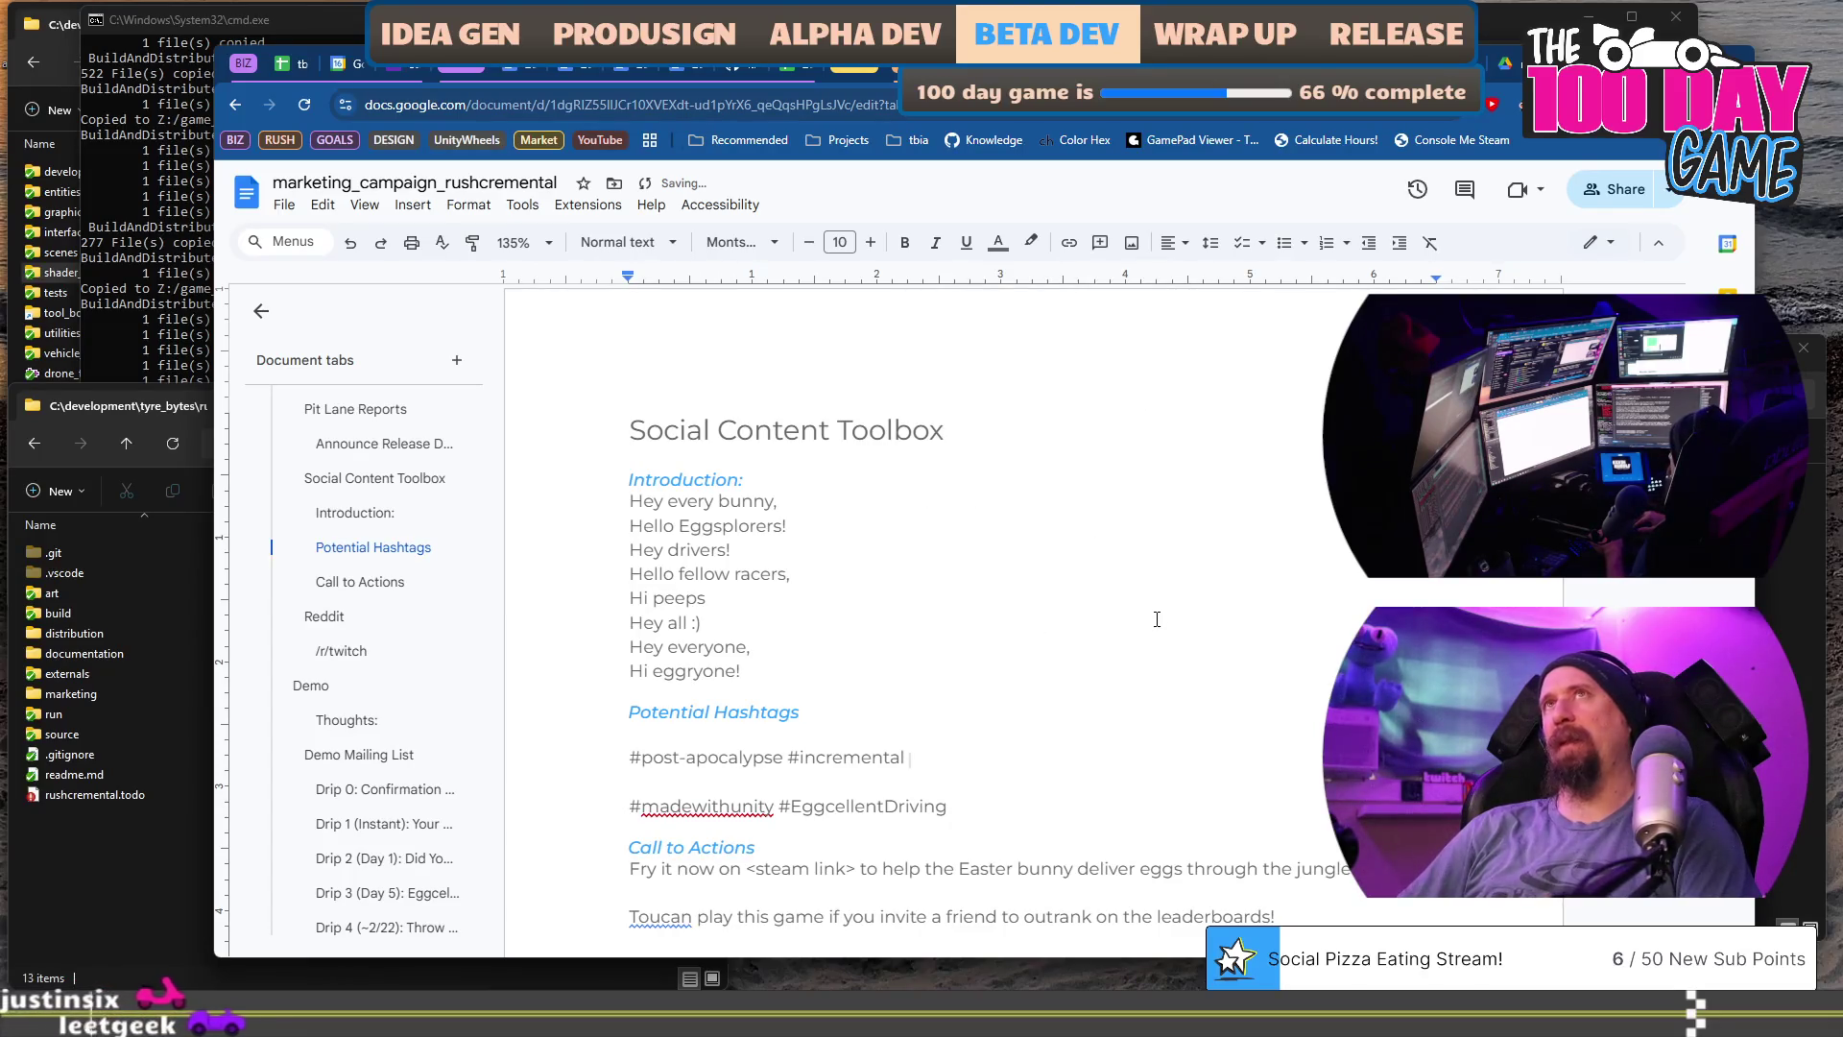
{"action": "type", "text": "#rush"}
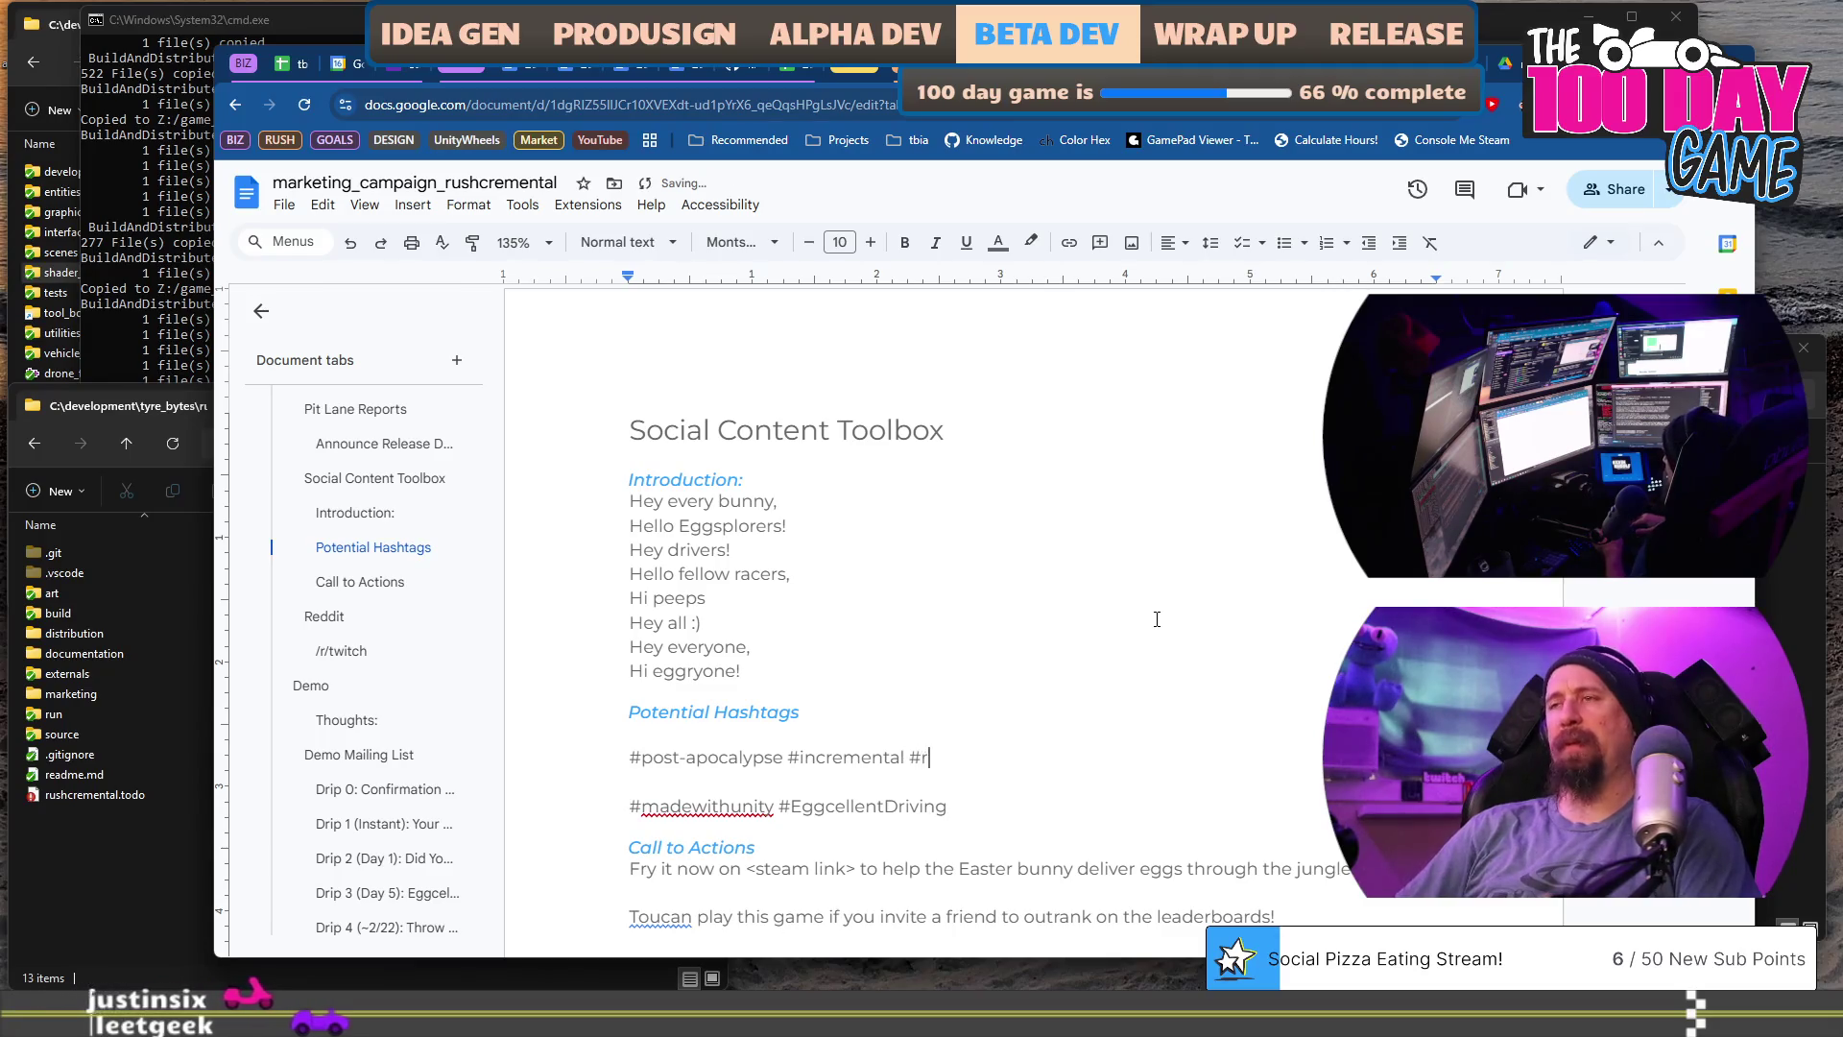
{"action": "type", "text": "cremental"}
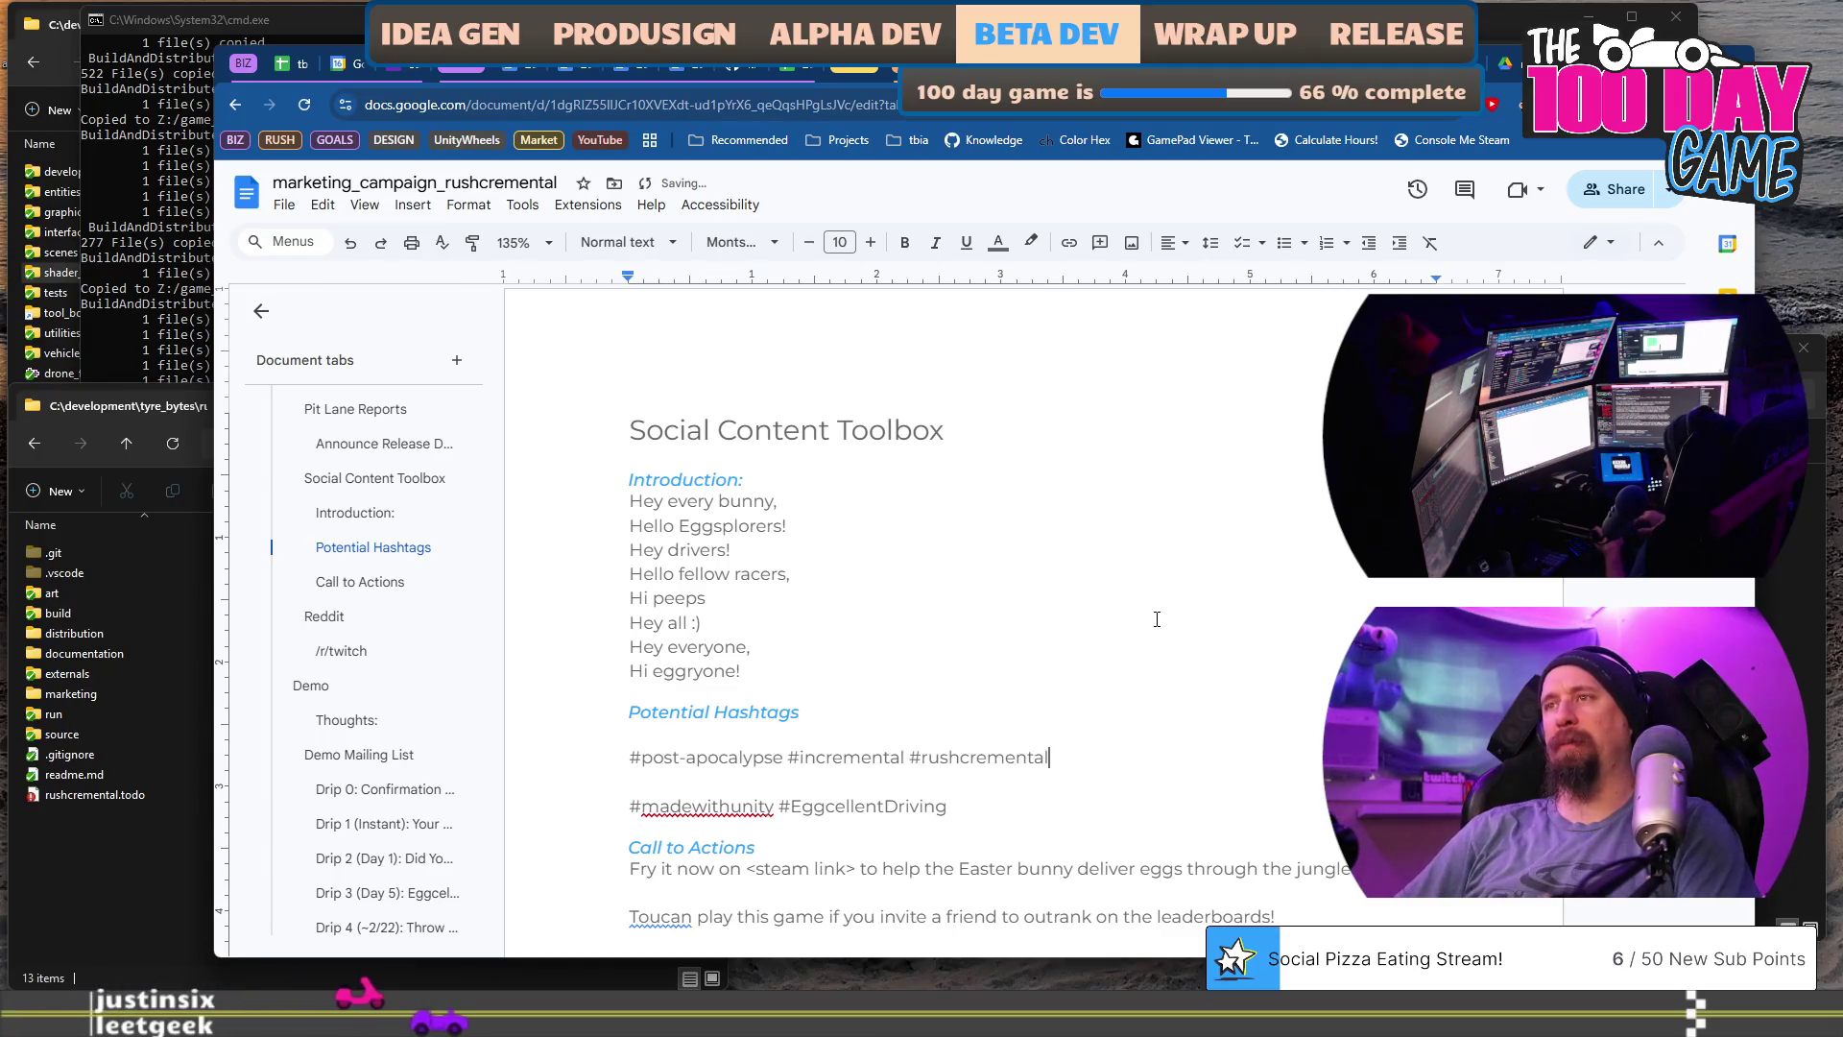
{"action": "type", "text": " #"}
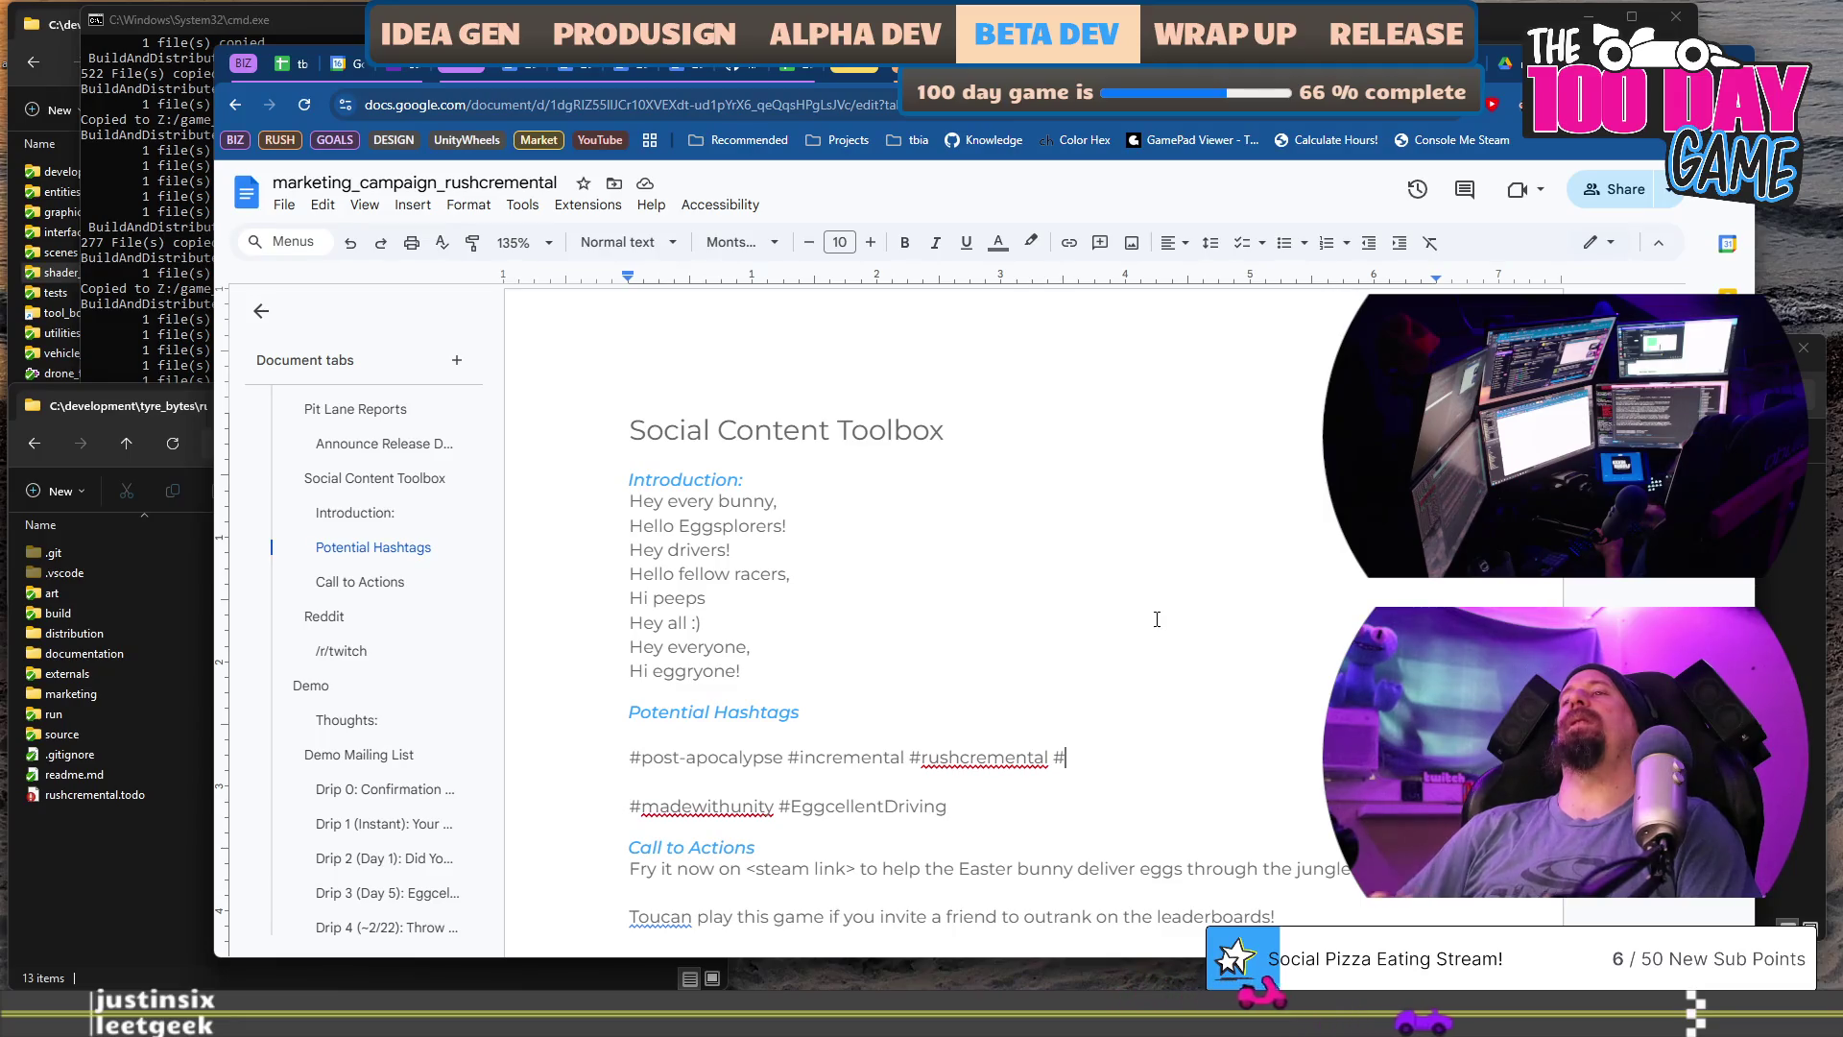
{"action": "key", "text": "shift+Home"}
{"action": "key", "text": "BackSpace"}
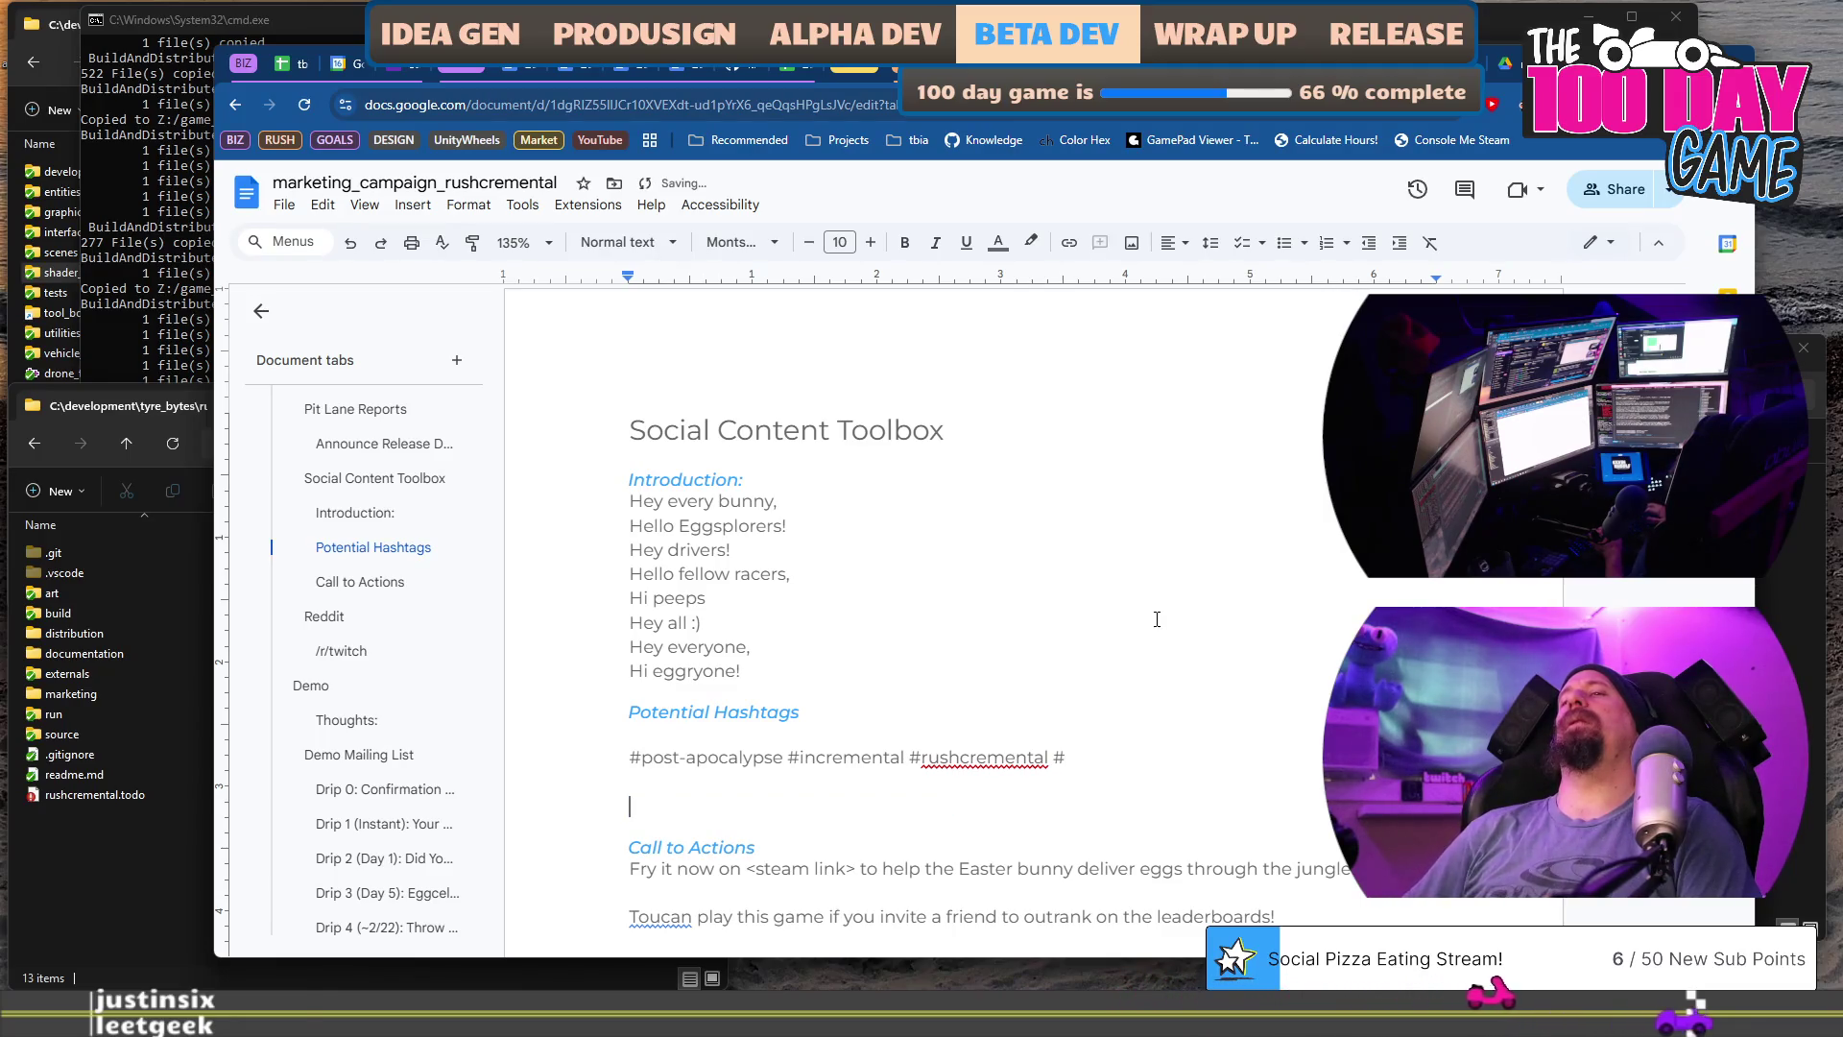
Replace the Easter greetings under Introduction with 'Hey Survivor,' followed by a blank line
{"action": "key", "text": "BackSpace"}
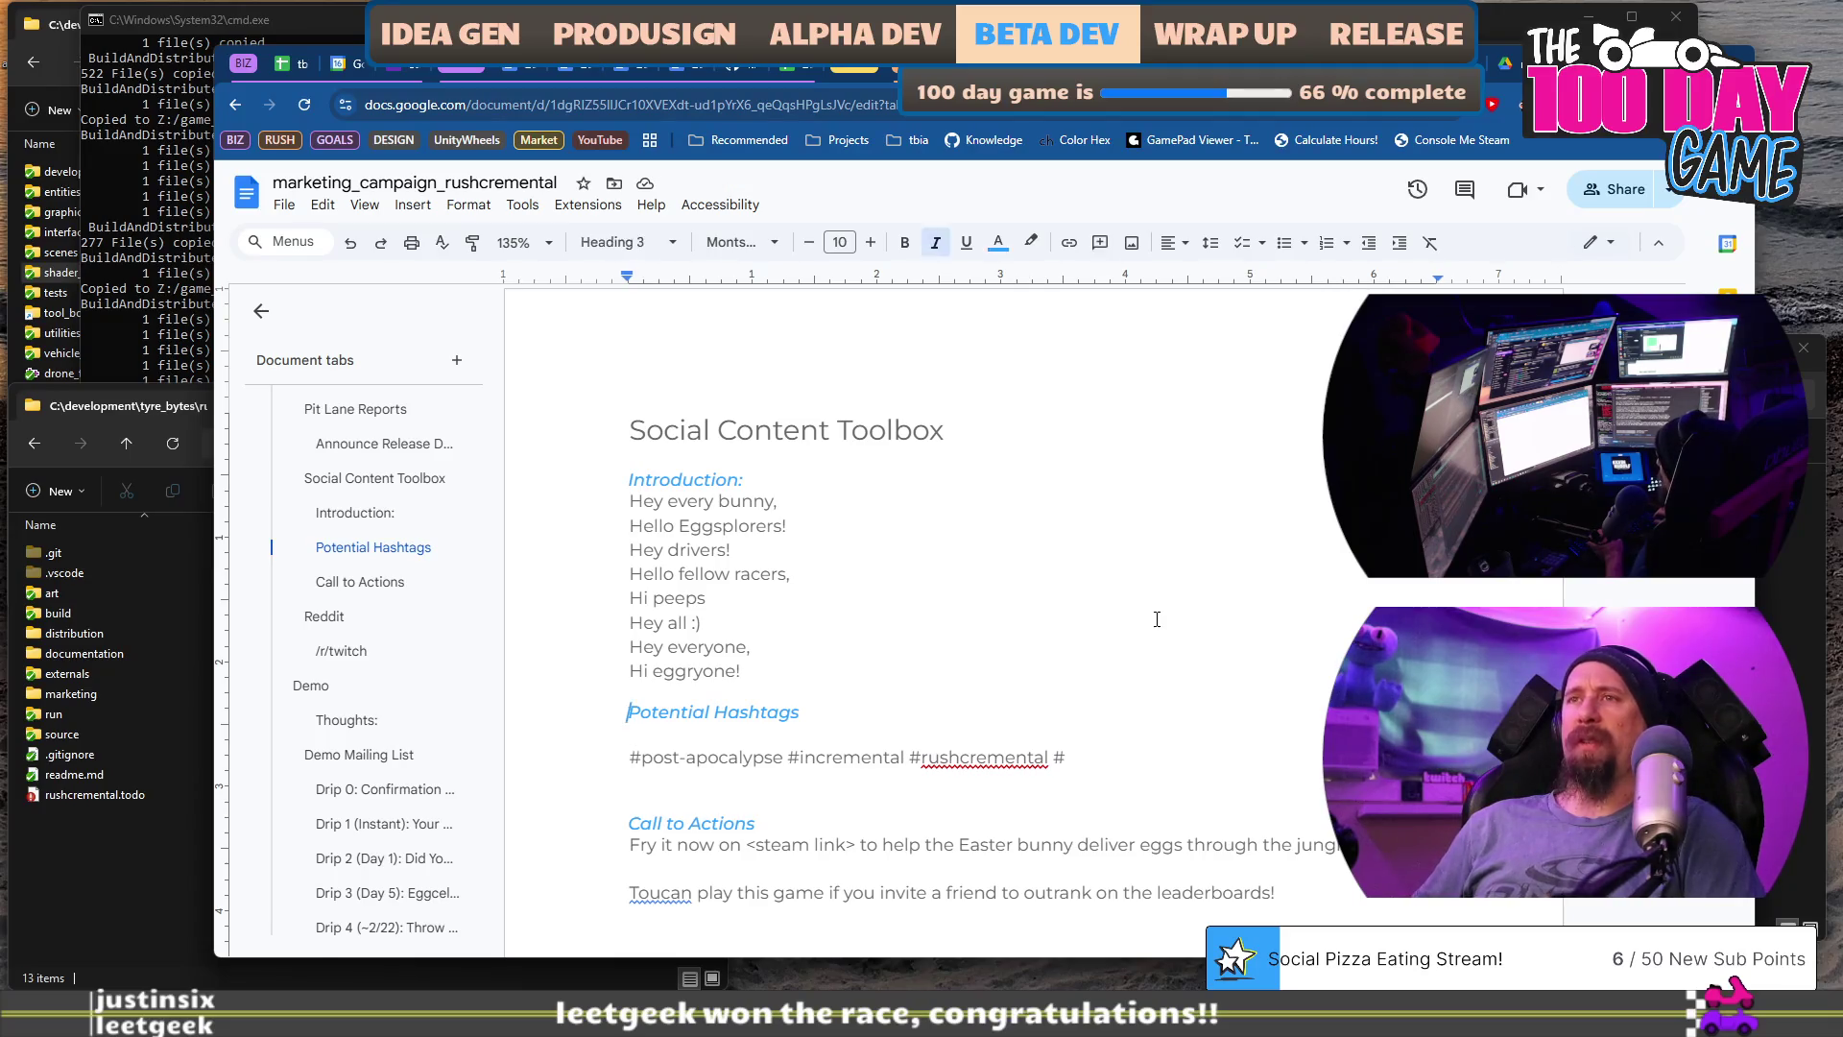
{"action": "key", "text": "Left"}
{"action": "key", "text": "shift+Up"}
{"action": "key", "text": "shift+Up"}
{"action": "key", "text": "shift+Up"}
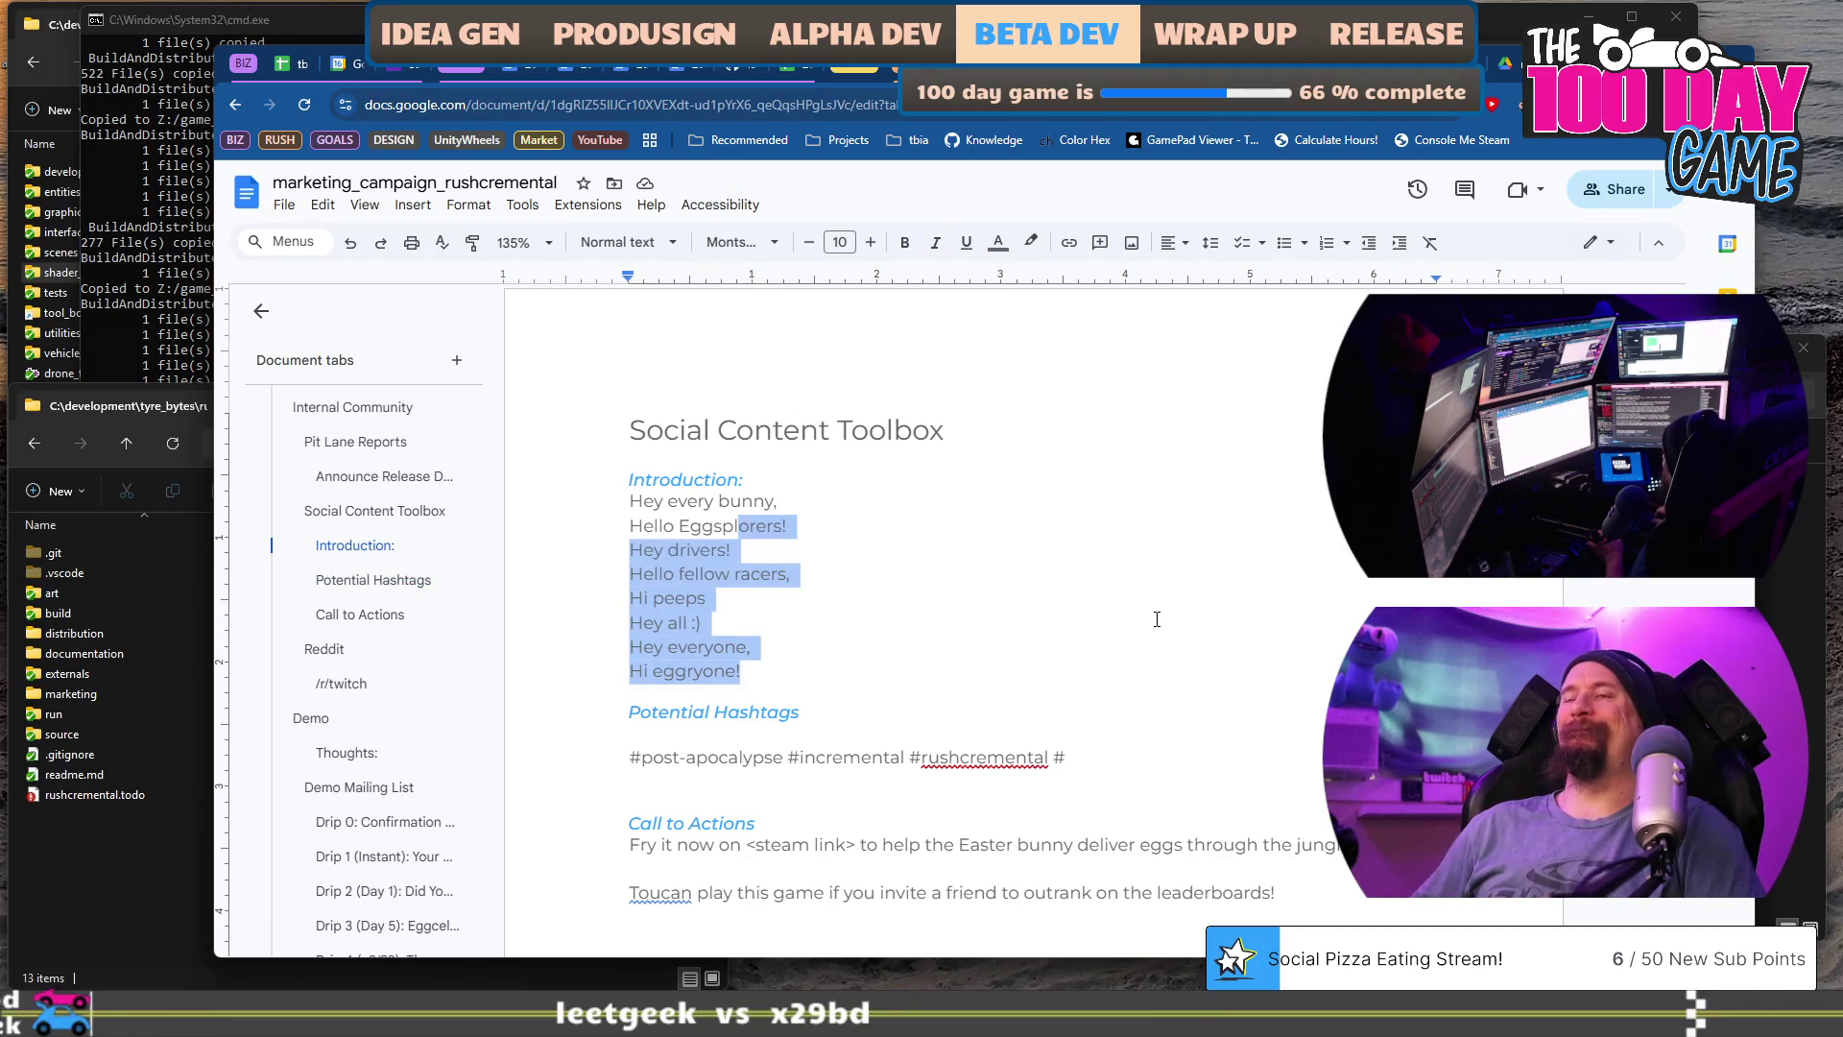
{"action": "key", "text": "shift+Up"}
{"action": "key", "text": "ctrl+shift+Left"}
{"action": "key", "text": "Delete"}
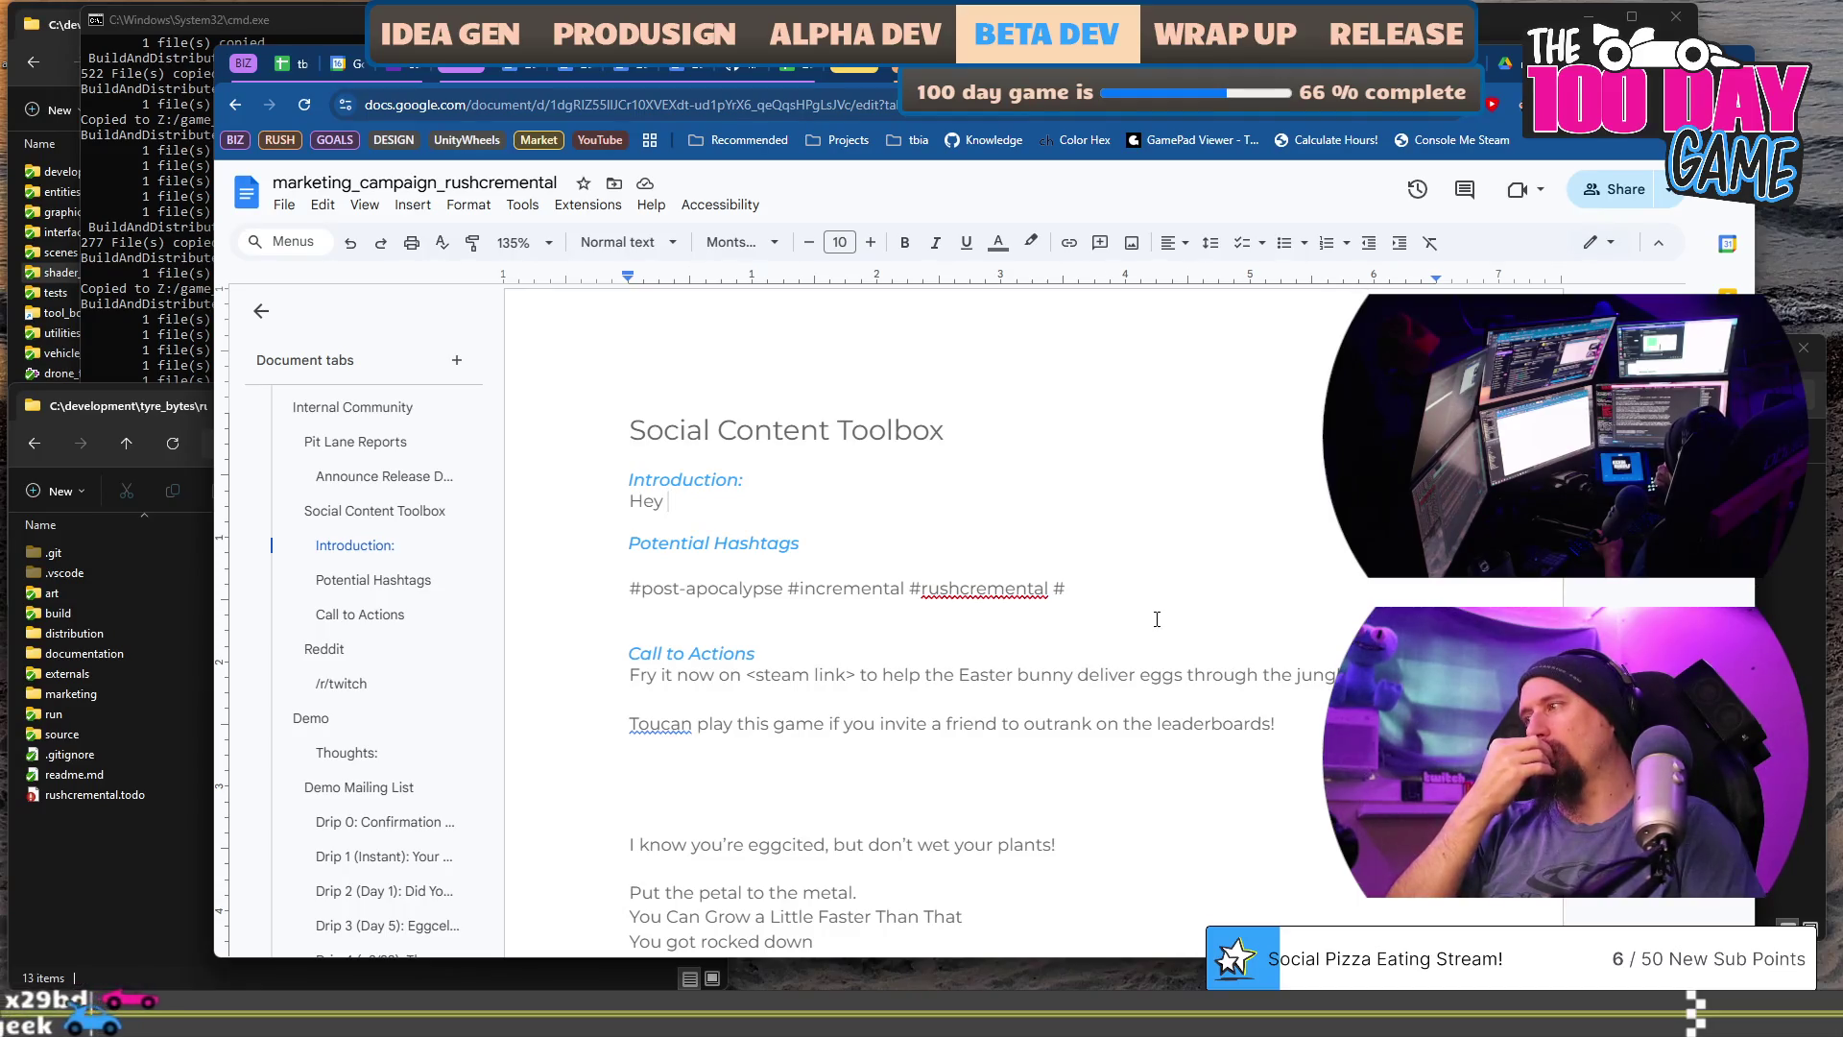
{"action": "type", "text": "Survio"}
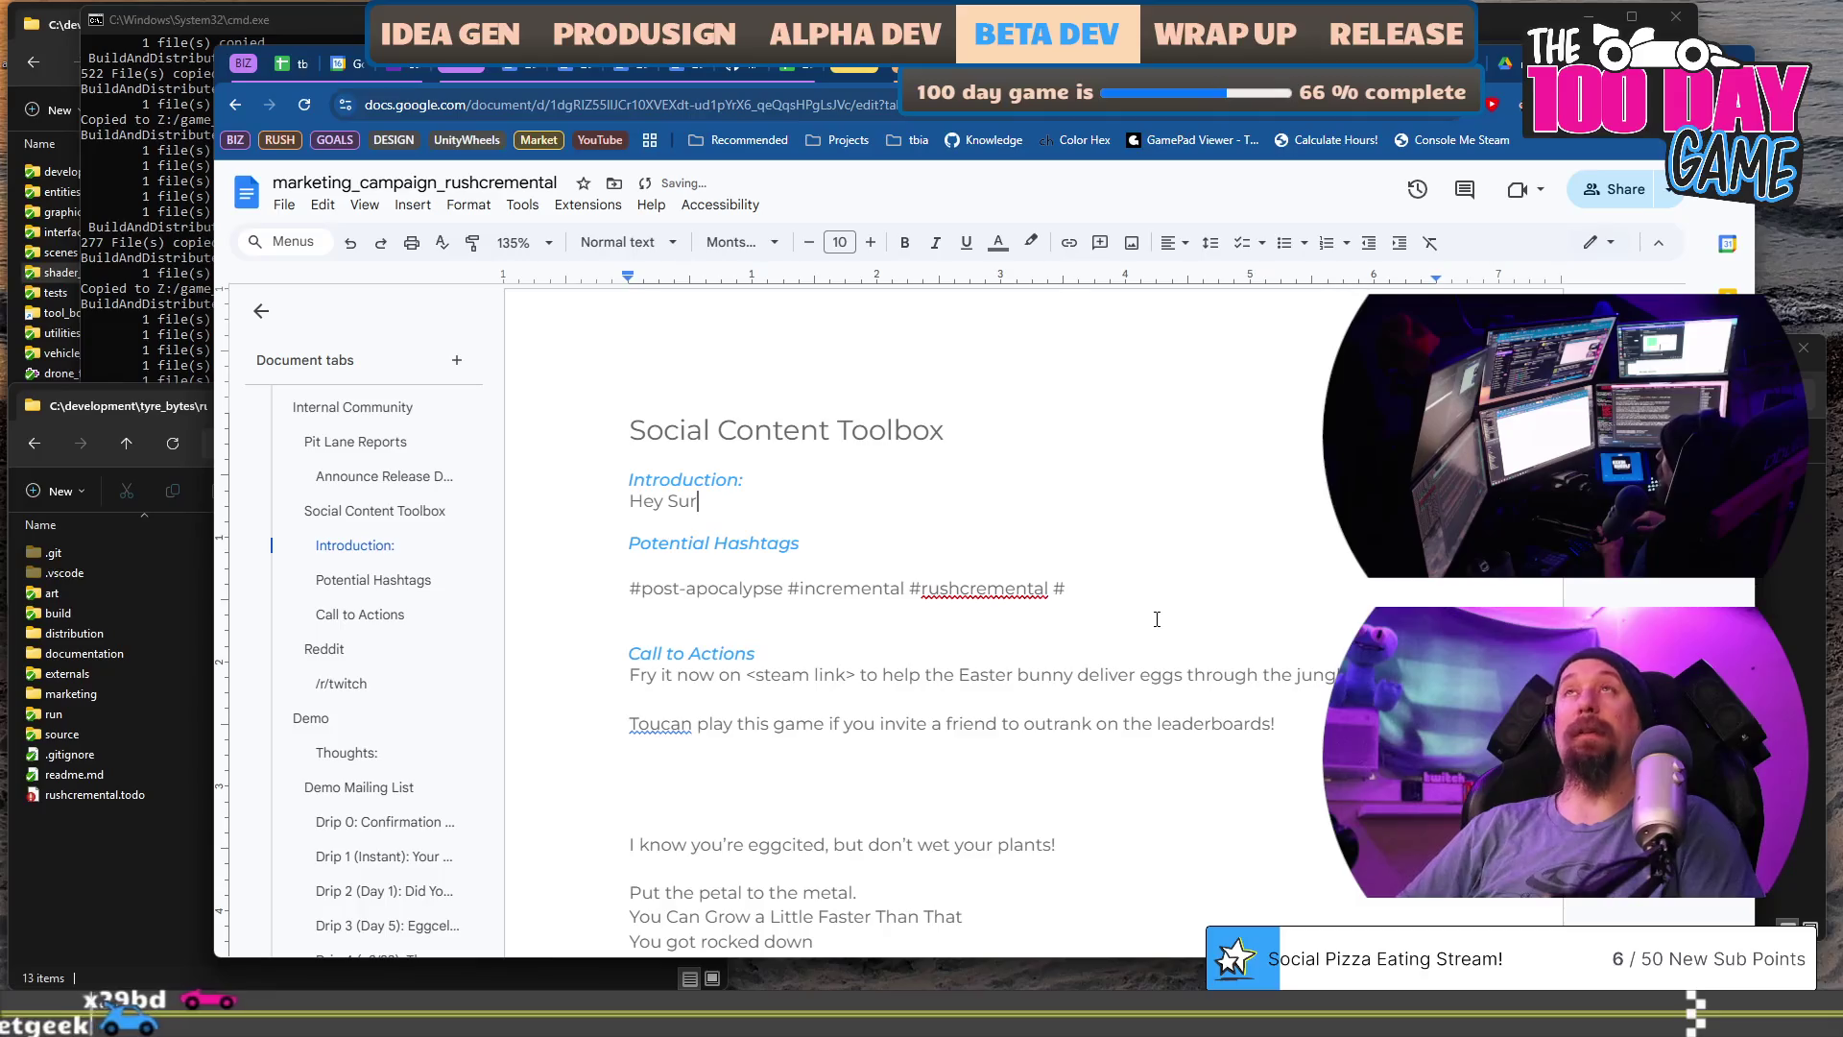
{"action": "key", "text": "BackSpace"}
{"action": "type", "text": "vori"}
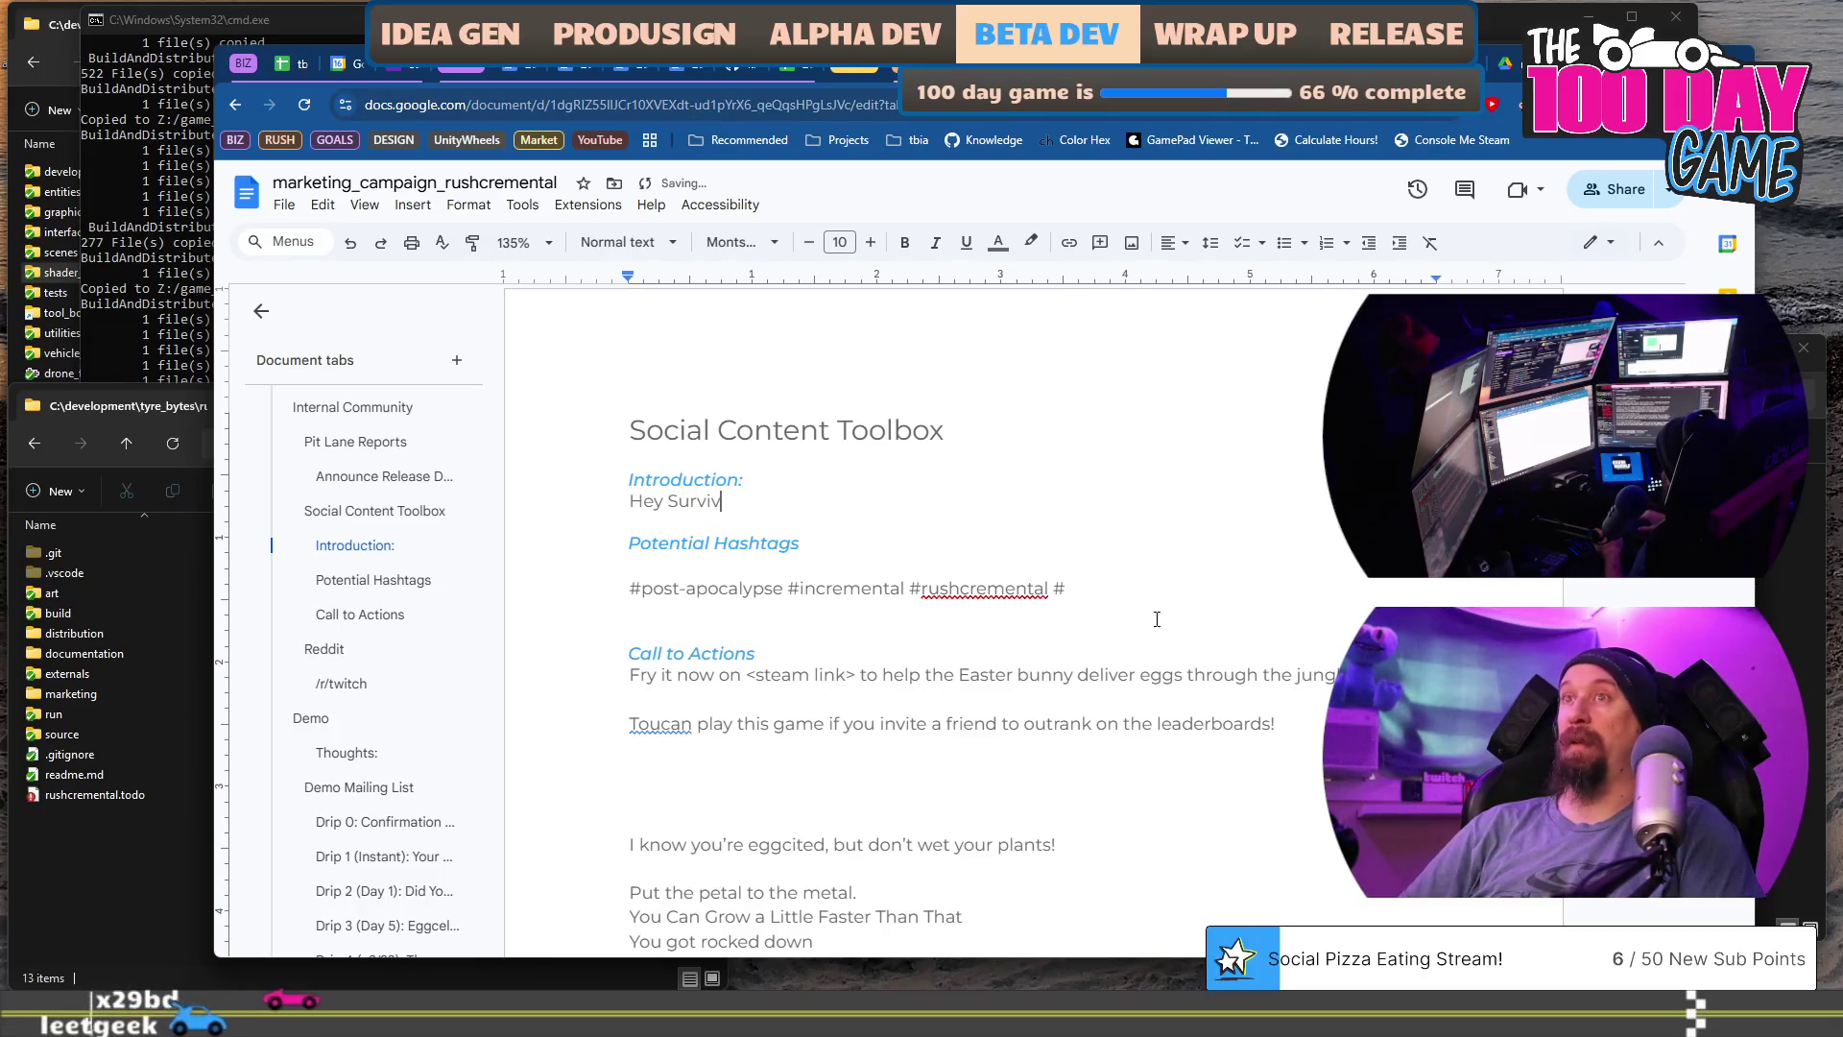
{"action": "key", "text": "BackSpace"}
{"action": "key", "text": "Return"}
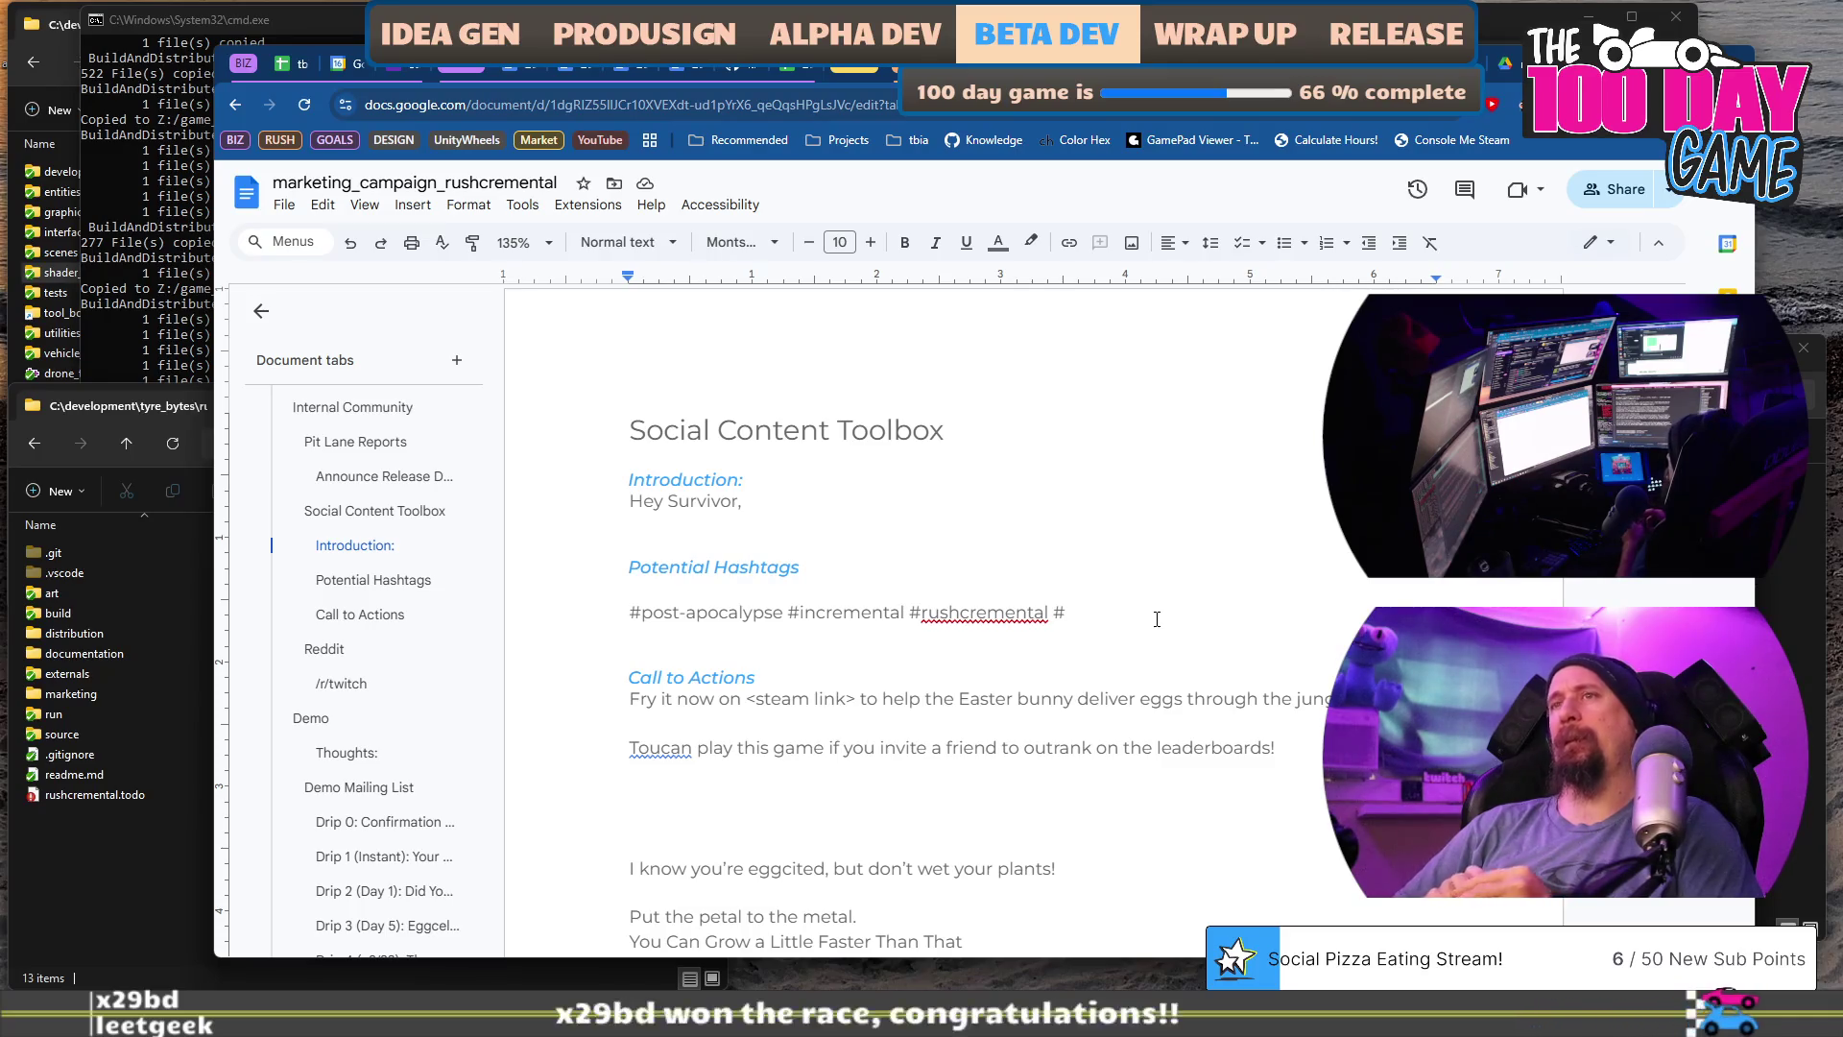
Select the Toucan and 'Fry it now' call-to-action lines
{"action": "key", "text": "Down"}
{"action": "key", "text": "Down"}
{"action": "key", "text": "Down"}
{"action": "key", "text": "Down"}
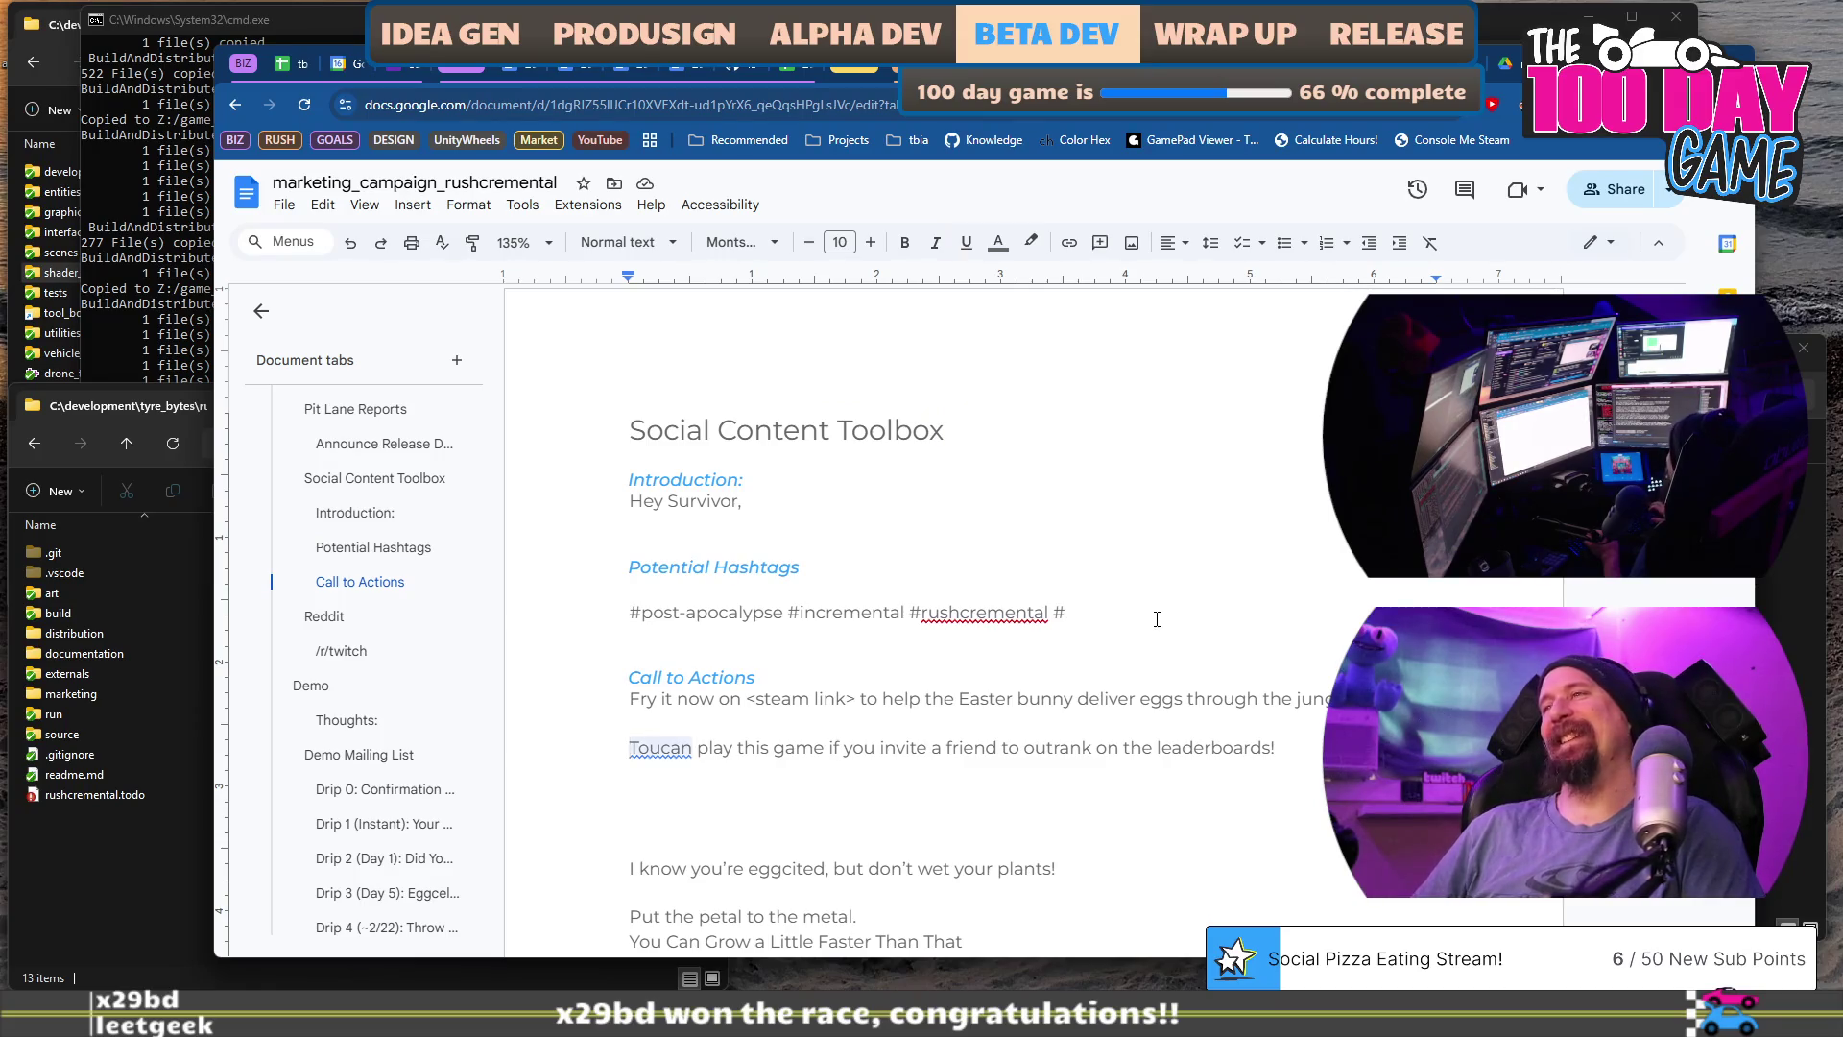
{"action": "key", "text": "shift+Home"}
{"action": "key", "text": "shift+Up"}
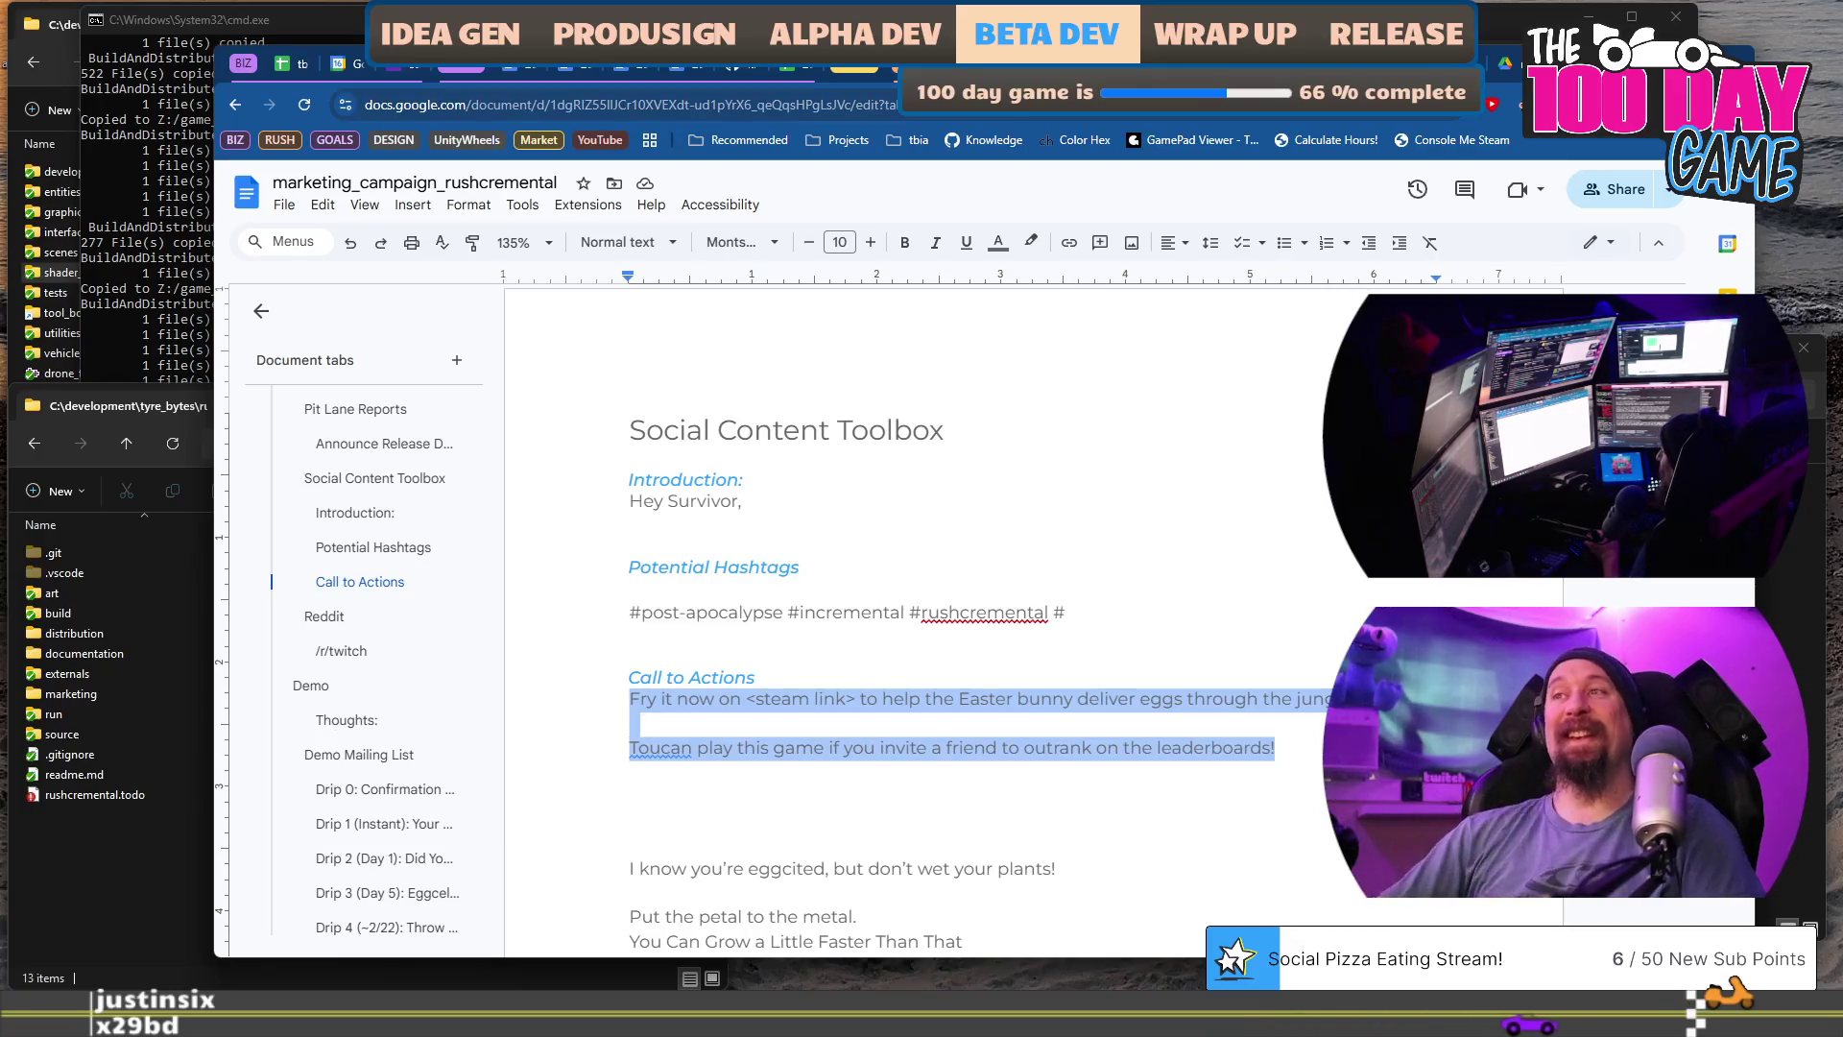
Scroll to Press Announcements and select the Mon February 16th heading
{"action": "left_click", "coordinate": [798, 627]}
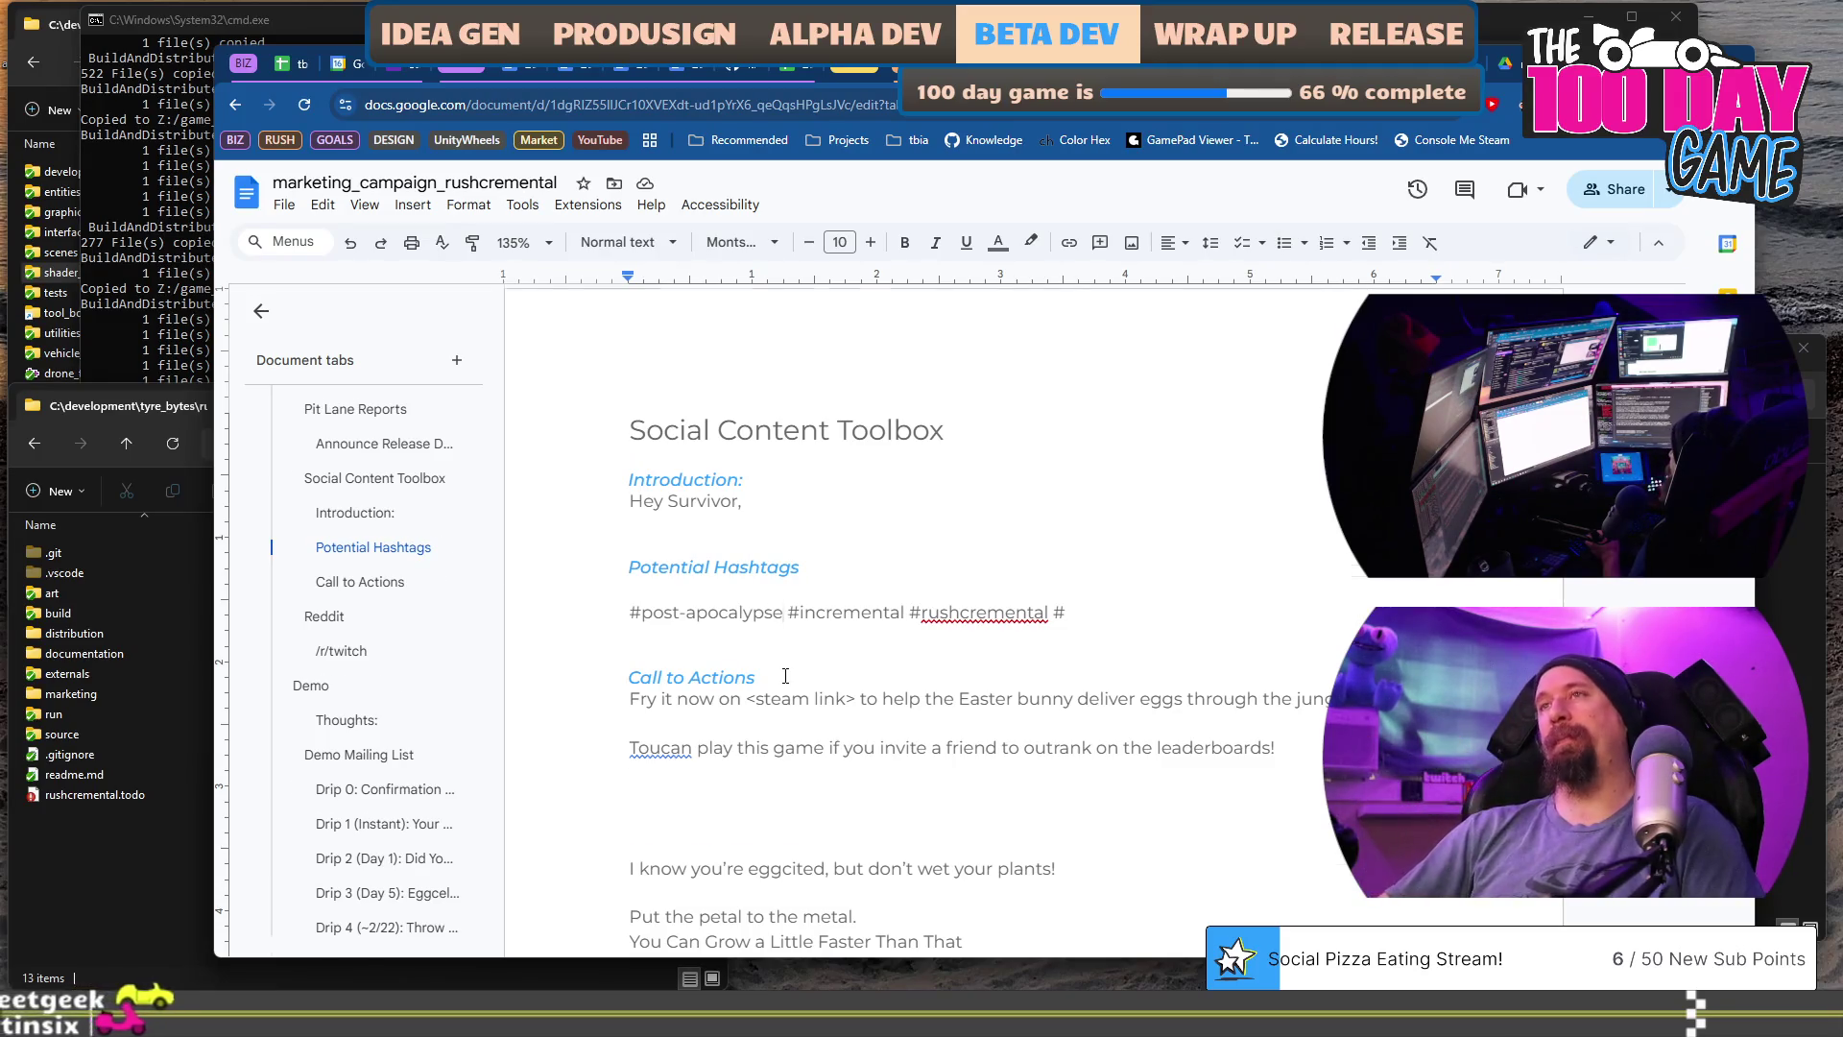
{"action": "scroll", "coordinate": [786, 675], "scroll_direction": "up", "scroll_amount": 20}
{"action": "scroll", "coordinate": [785, 676], "scroll_direction": "up", "scroll_amount": 15}
{"action": "scroll", "coordinate": [744, 531], "scroll_direction": "down", "scroll_amount": 5}
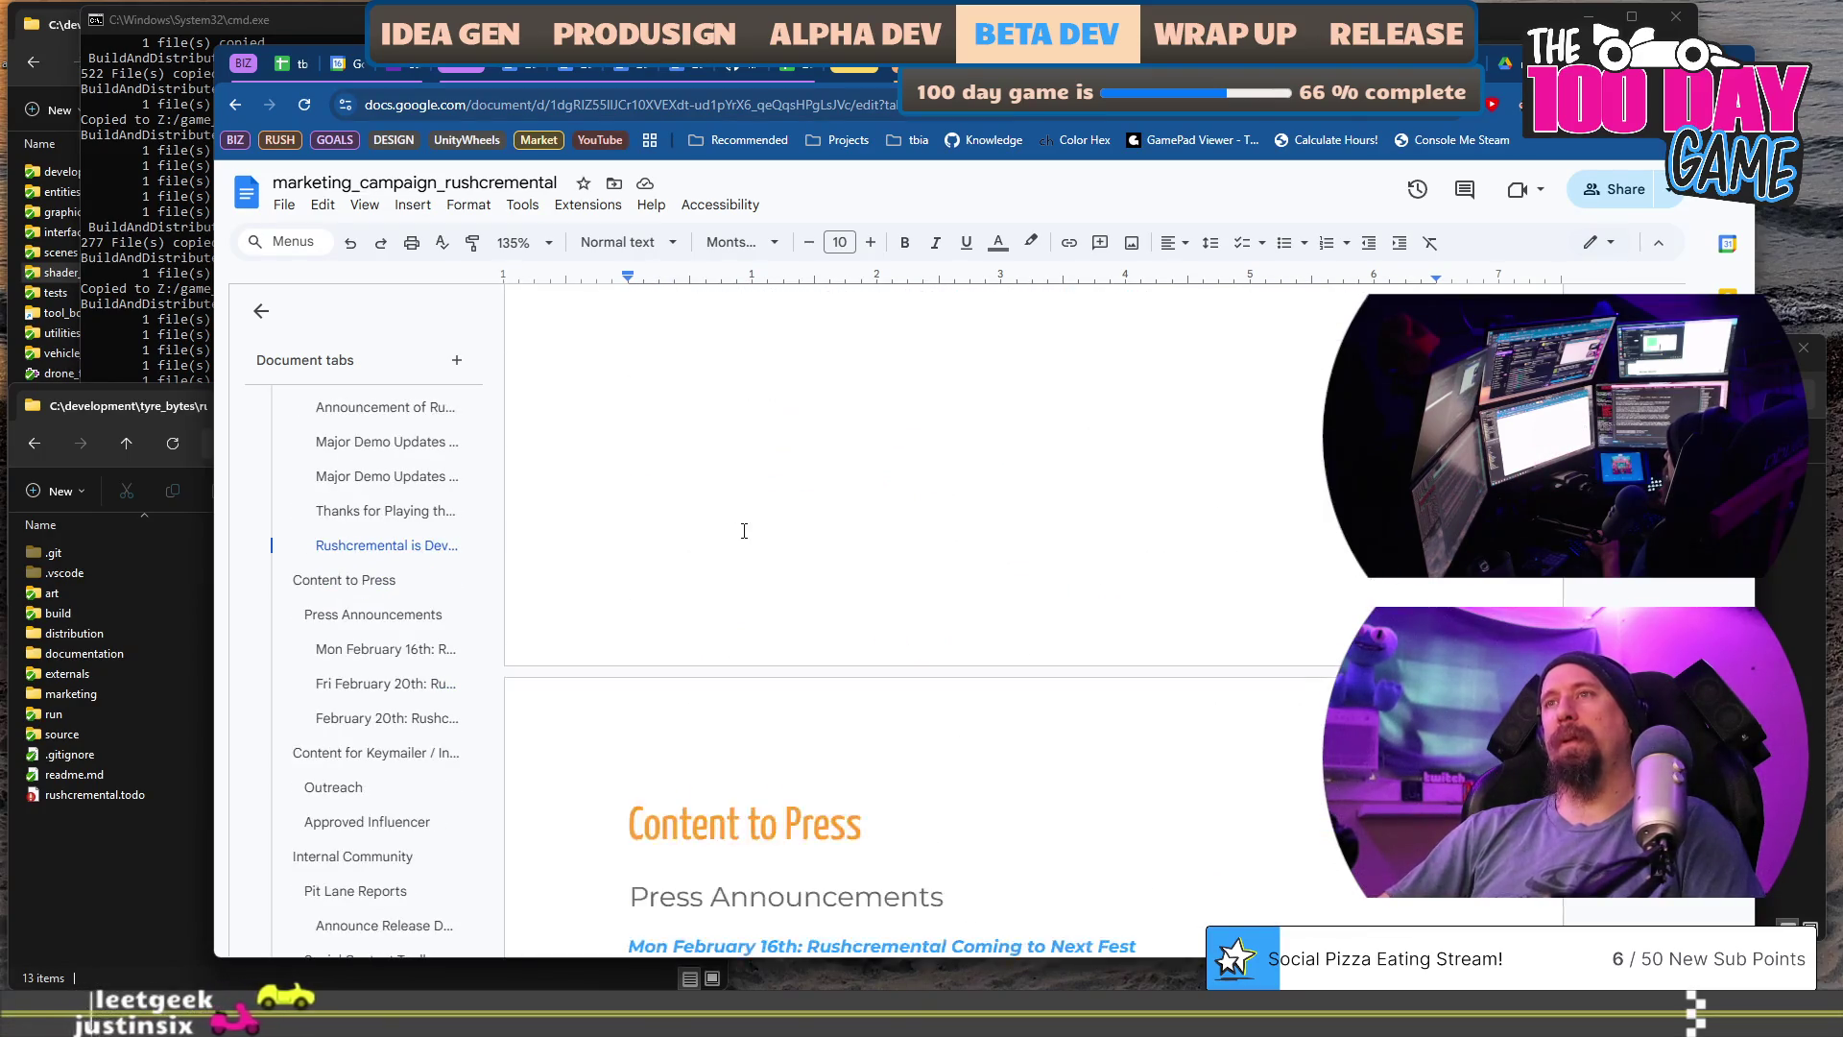
{"action": "scroll", "coordinate": [744, 530], "scroll_direction": "down", "scroll_amount": 5}
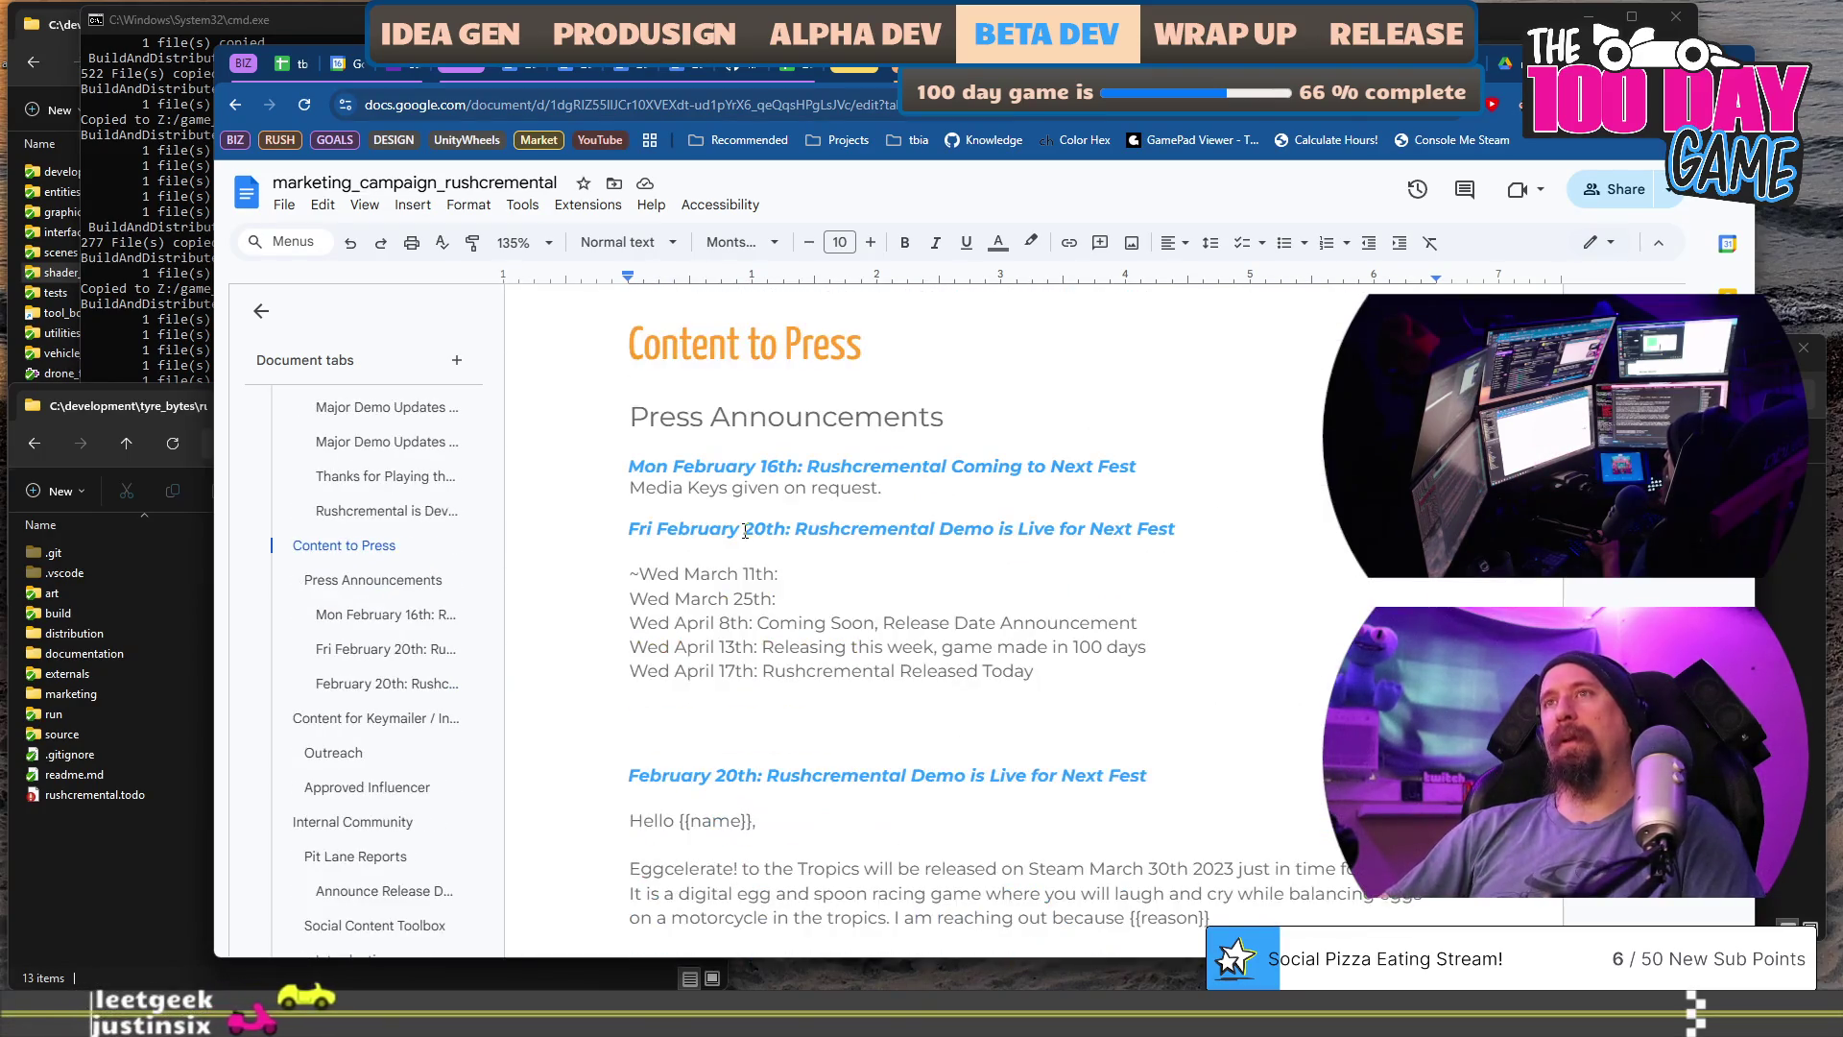
{"action": "triple_click", "coordinate": [670, 470]}
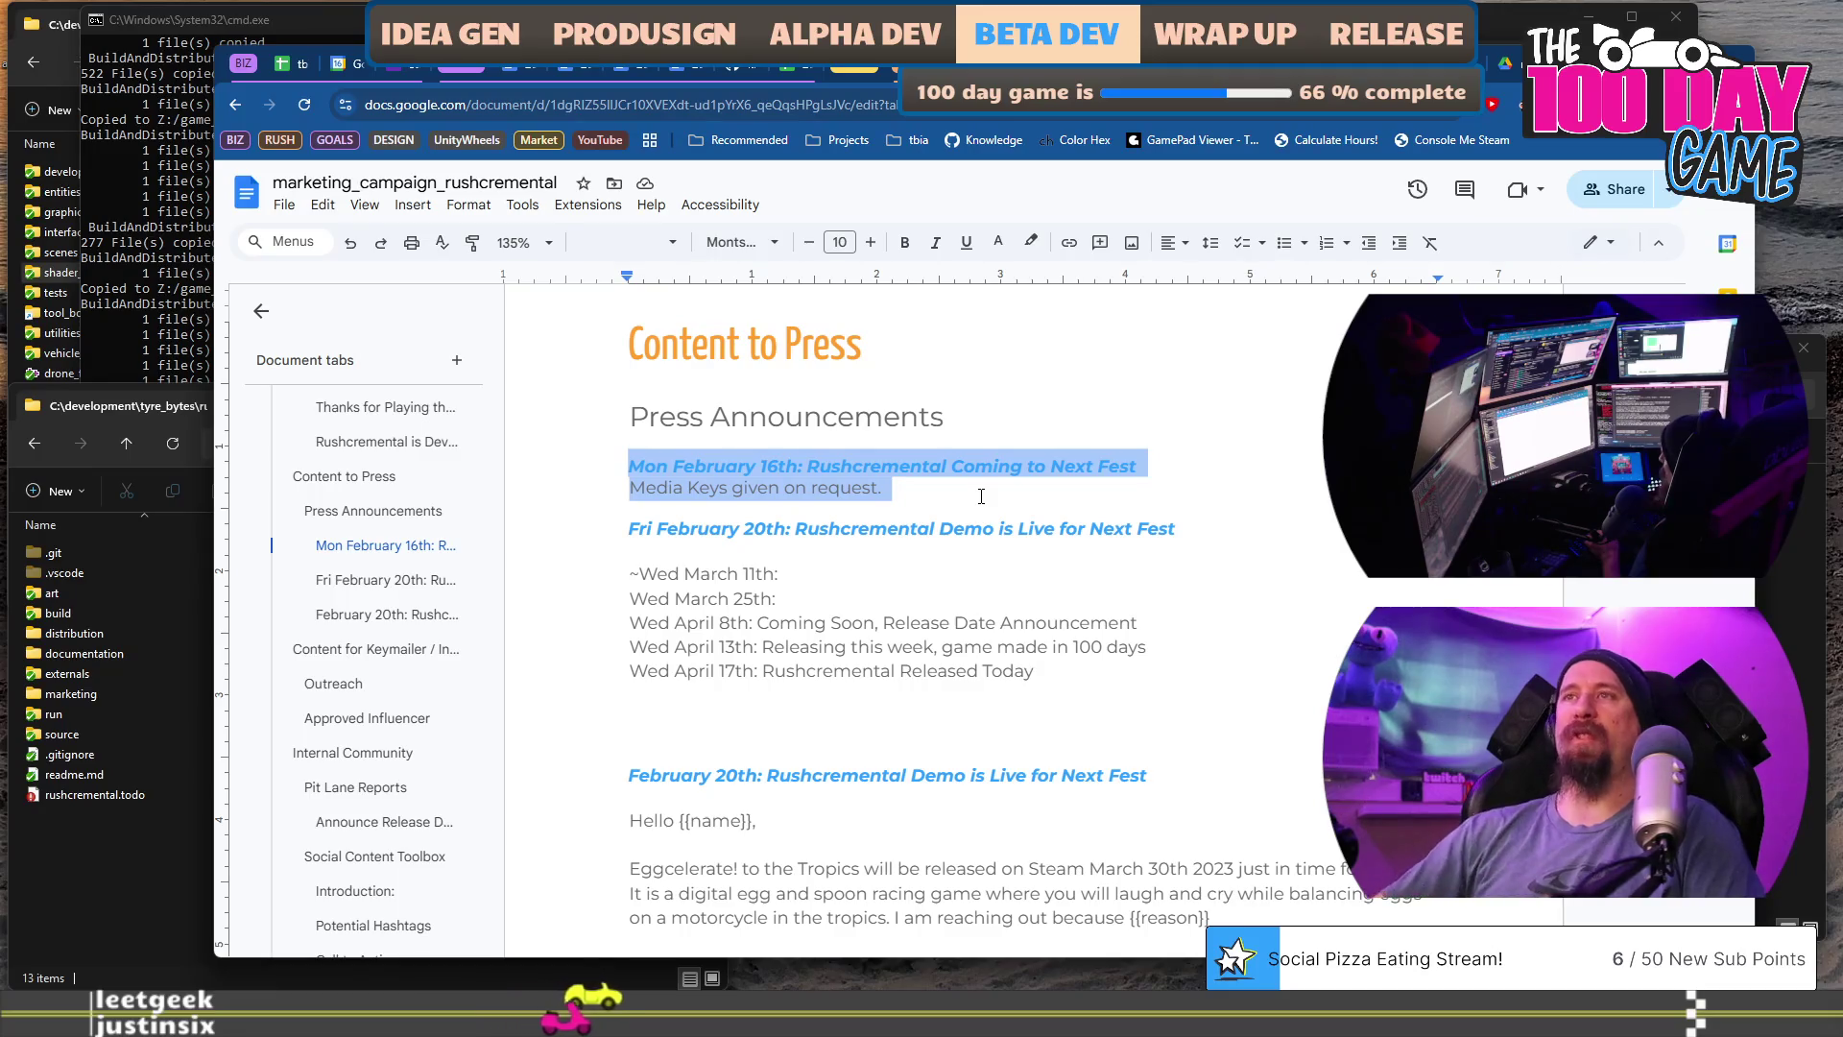
{"action": "scroll", "coordinate": [981, 496], "scroll_direction": "down", "scroll_amount": 4}
{"action": "left_click", "coordinate": [865, 364]}
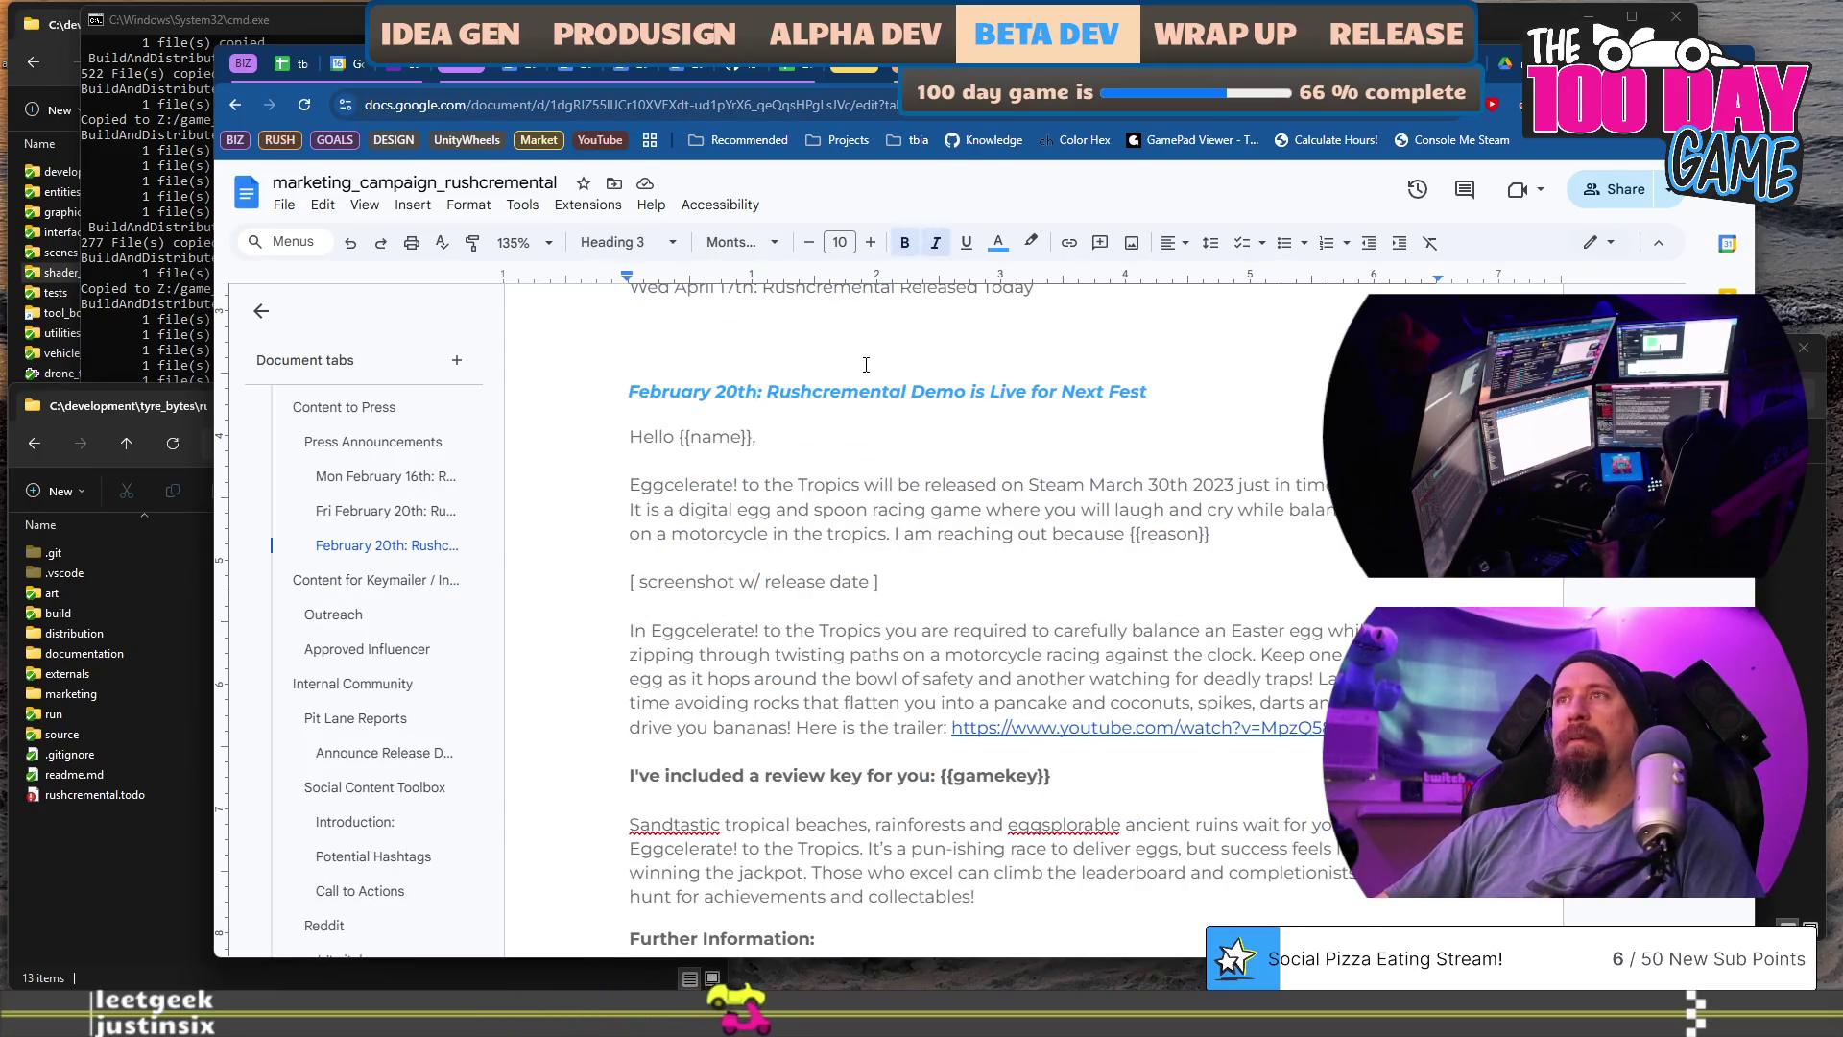
{"action": "scroll", "coordinate": [868, 569], "scroll_direction": "up", "scroll_amount": 3}
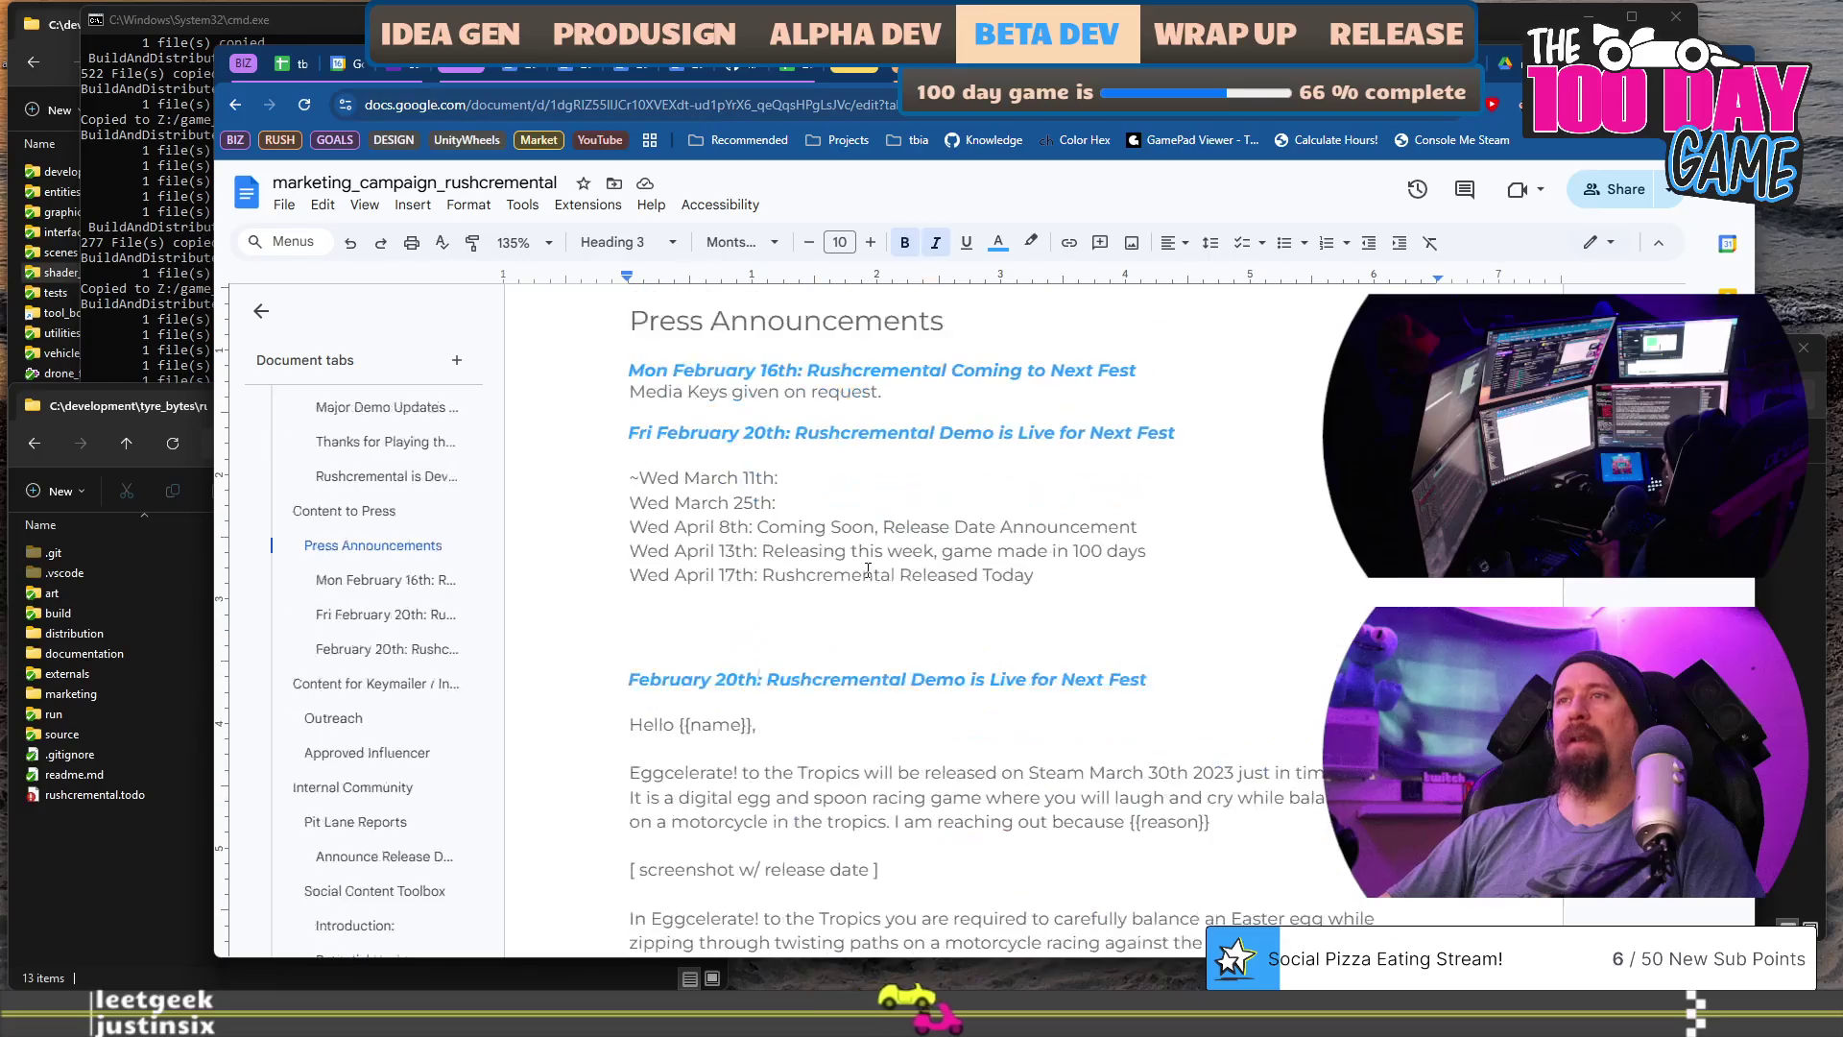
{"action": "left_click_drag", "start_coordinate": [863, 370], "coordinate": [626, 370]}
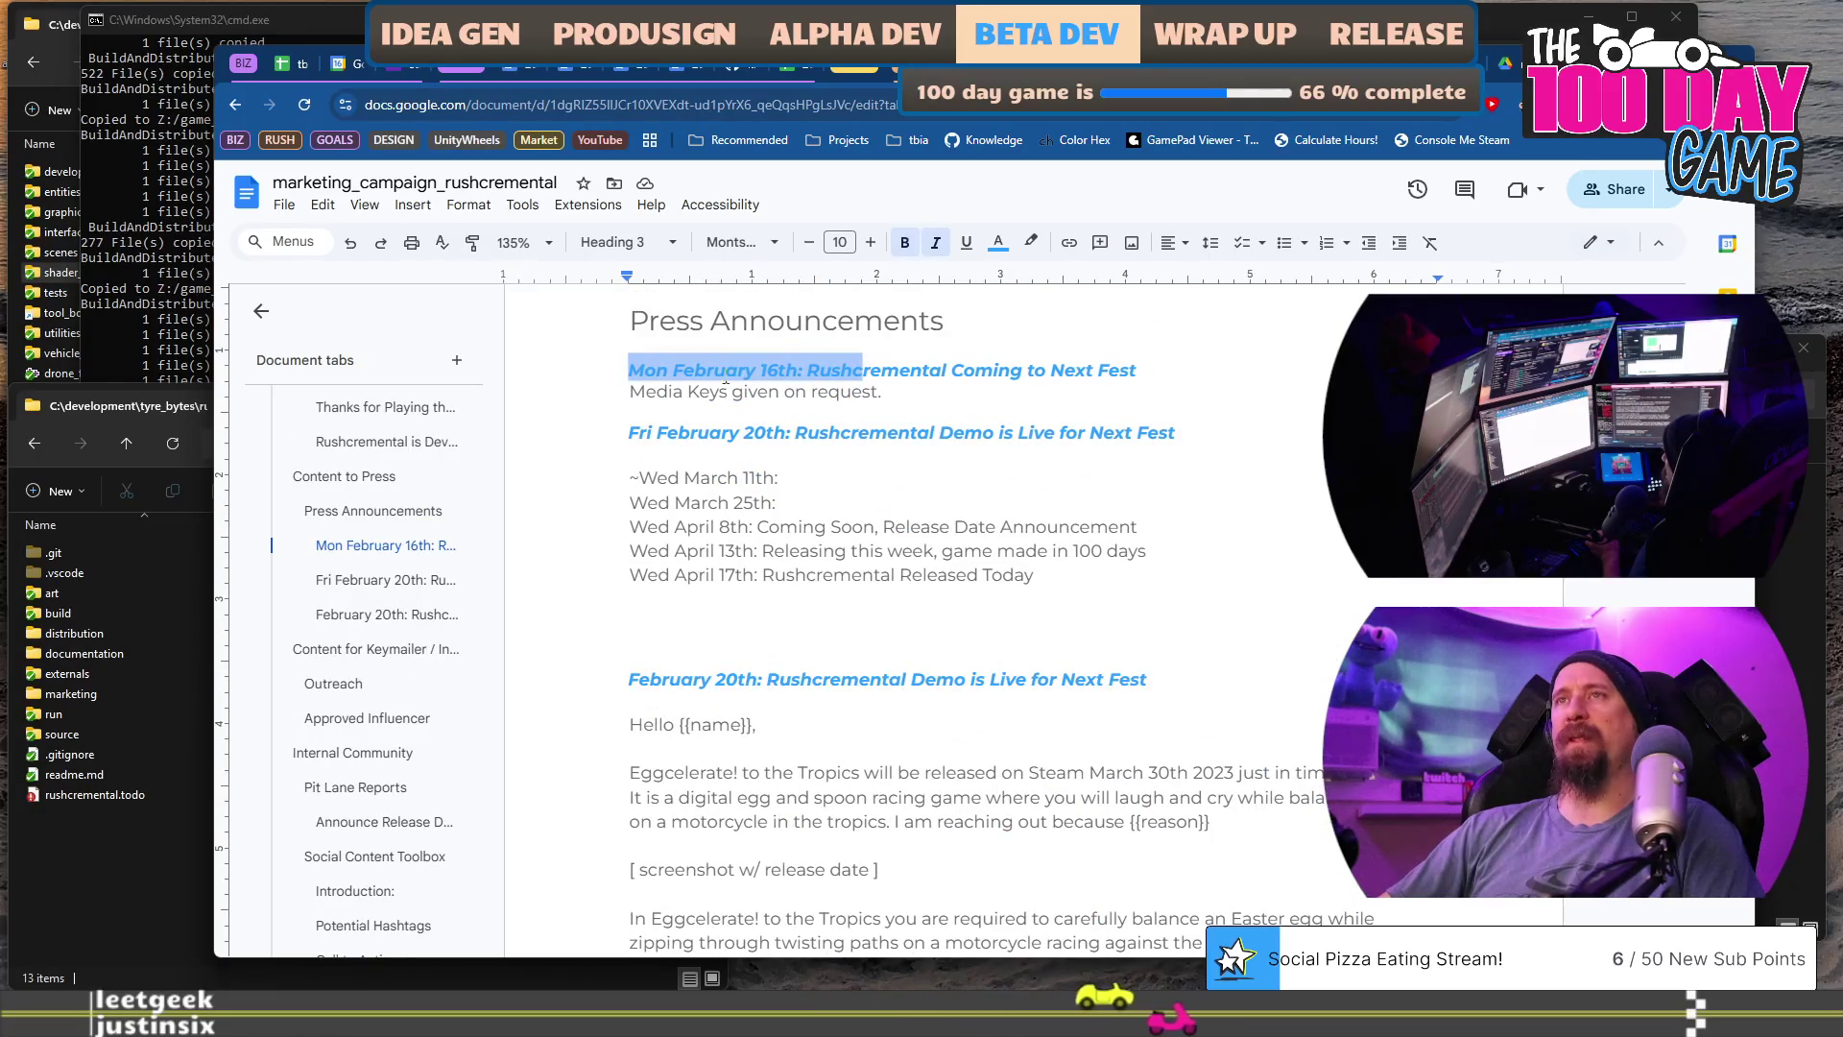
{"action": "key", "text": "Left"}
{"action": "key", "text": "shift+End"}
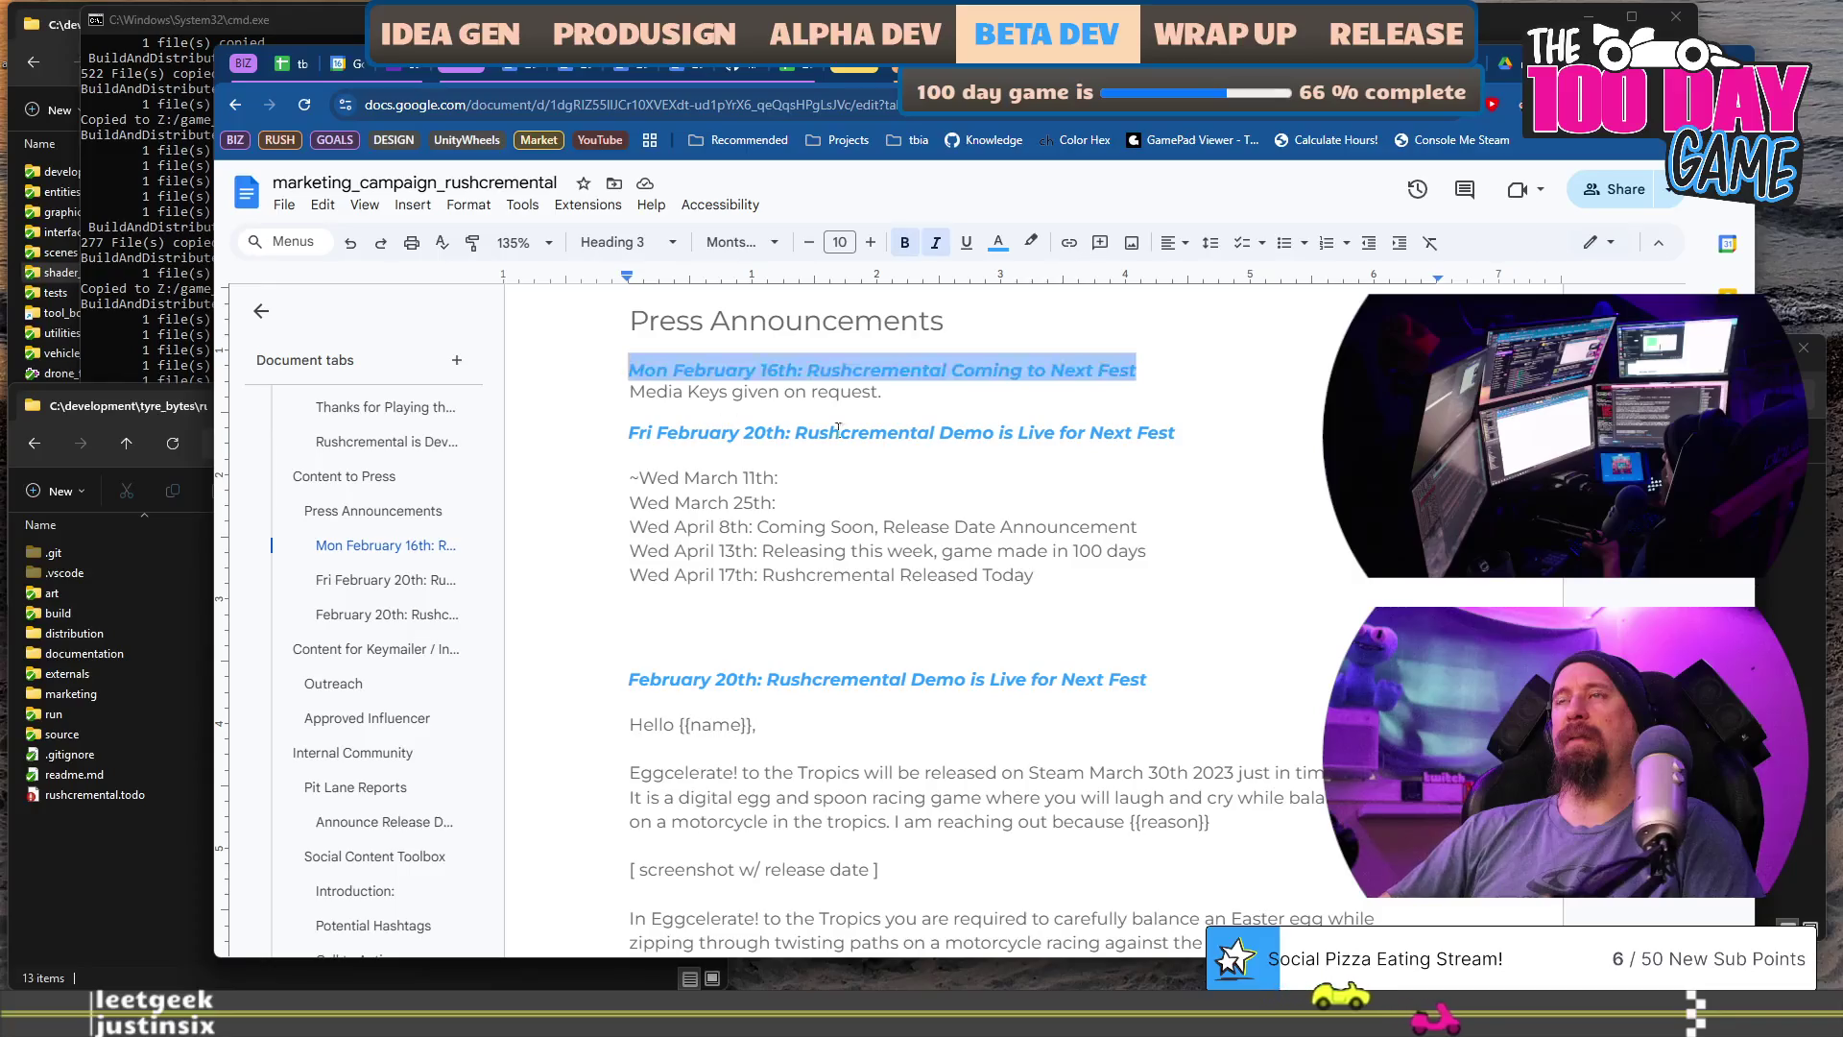
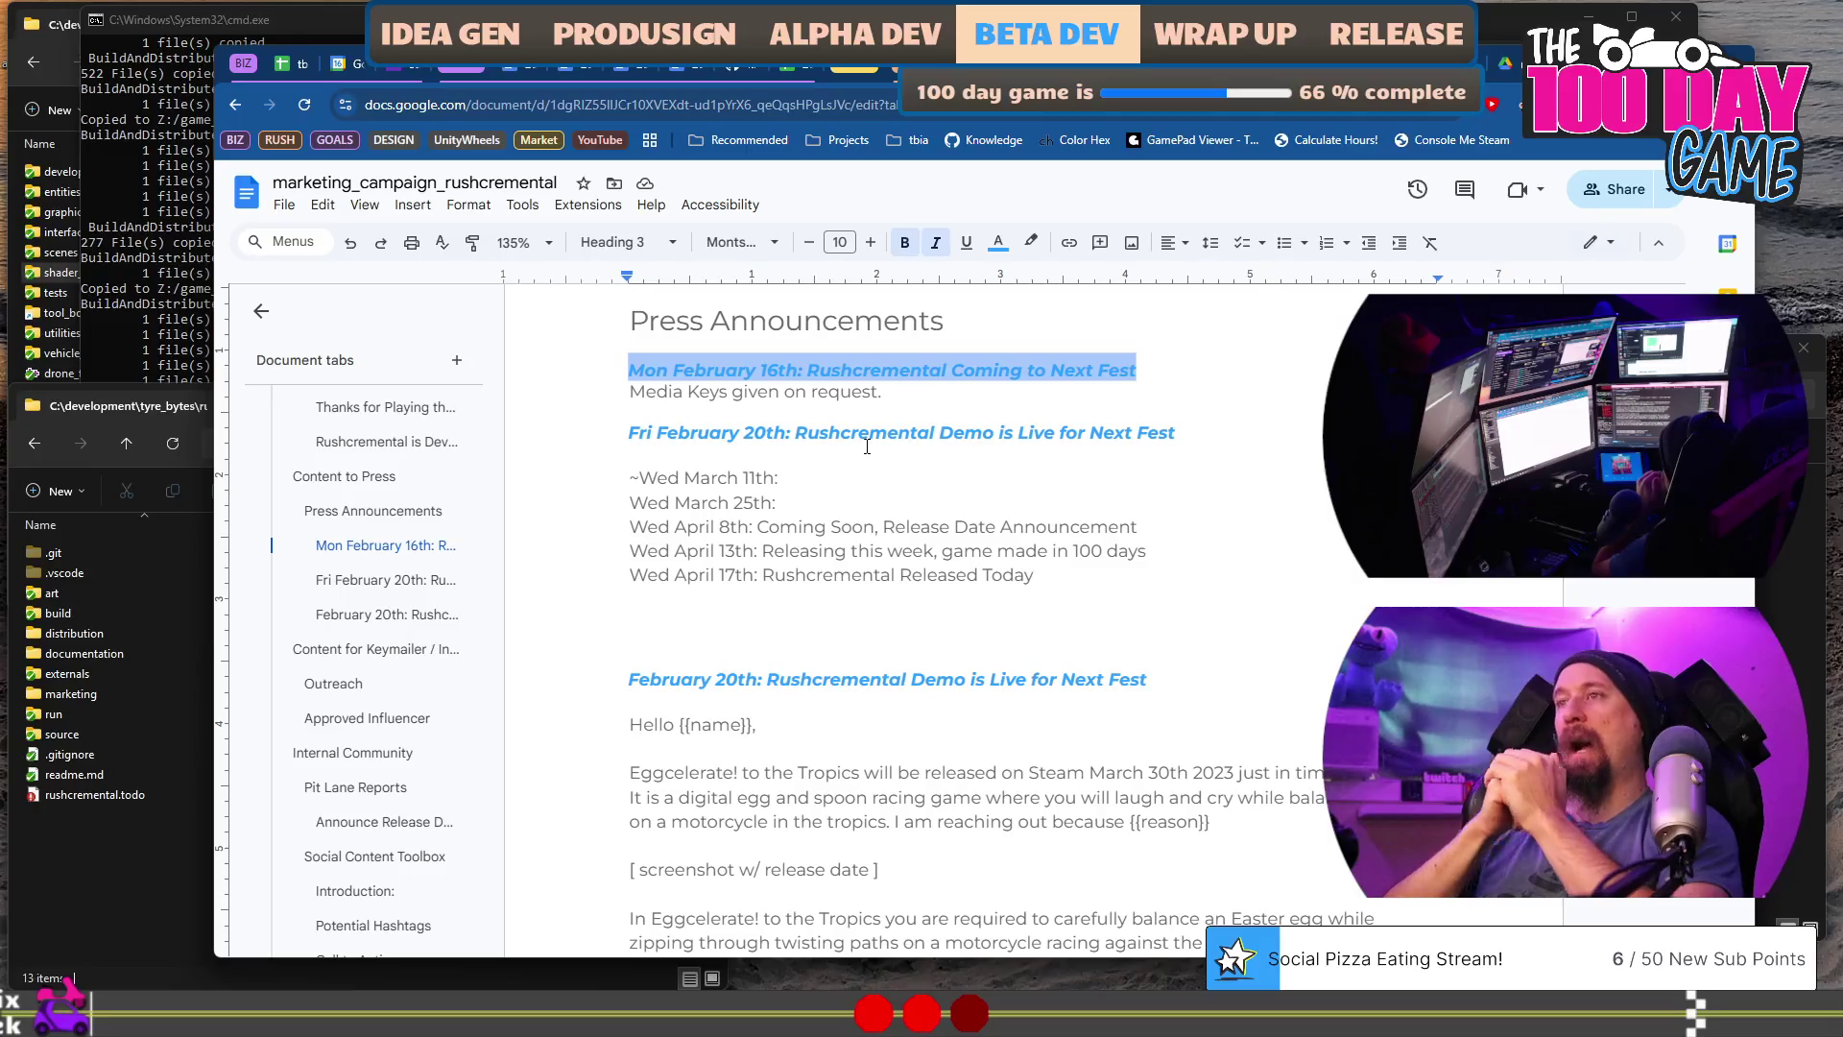
Add a blank line above the Mon February 16th heading and select the whole heading
{"action": "key", "text": "Left"}
{"action": "key", "text": "Return"}
{"action": "key", "text": "End"}
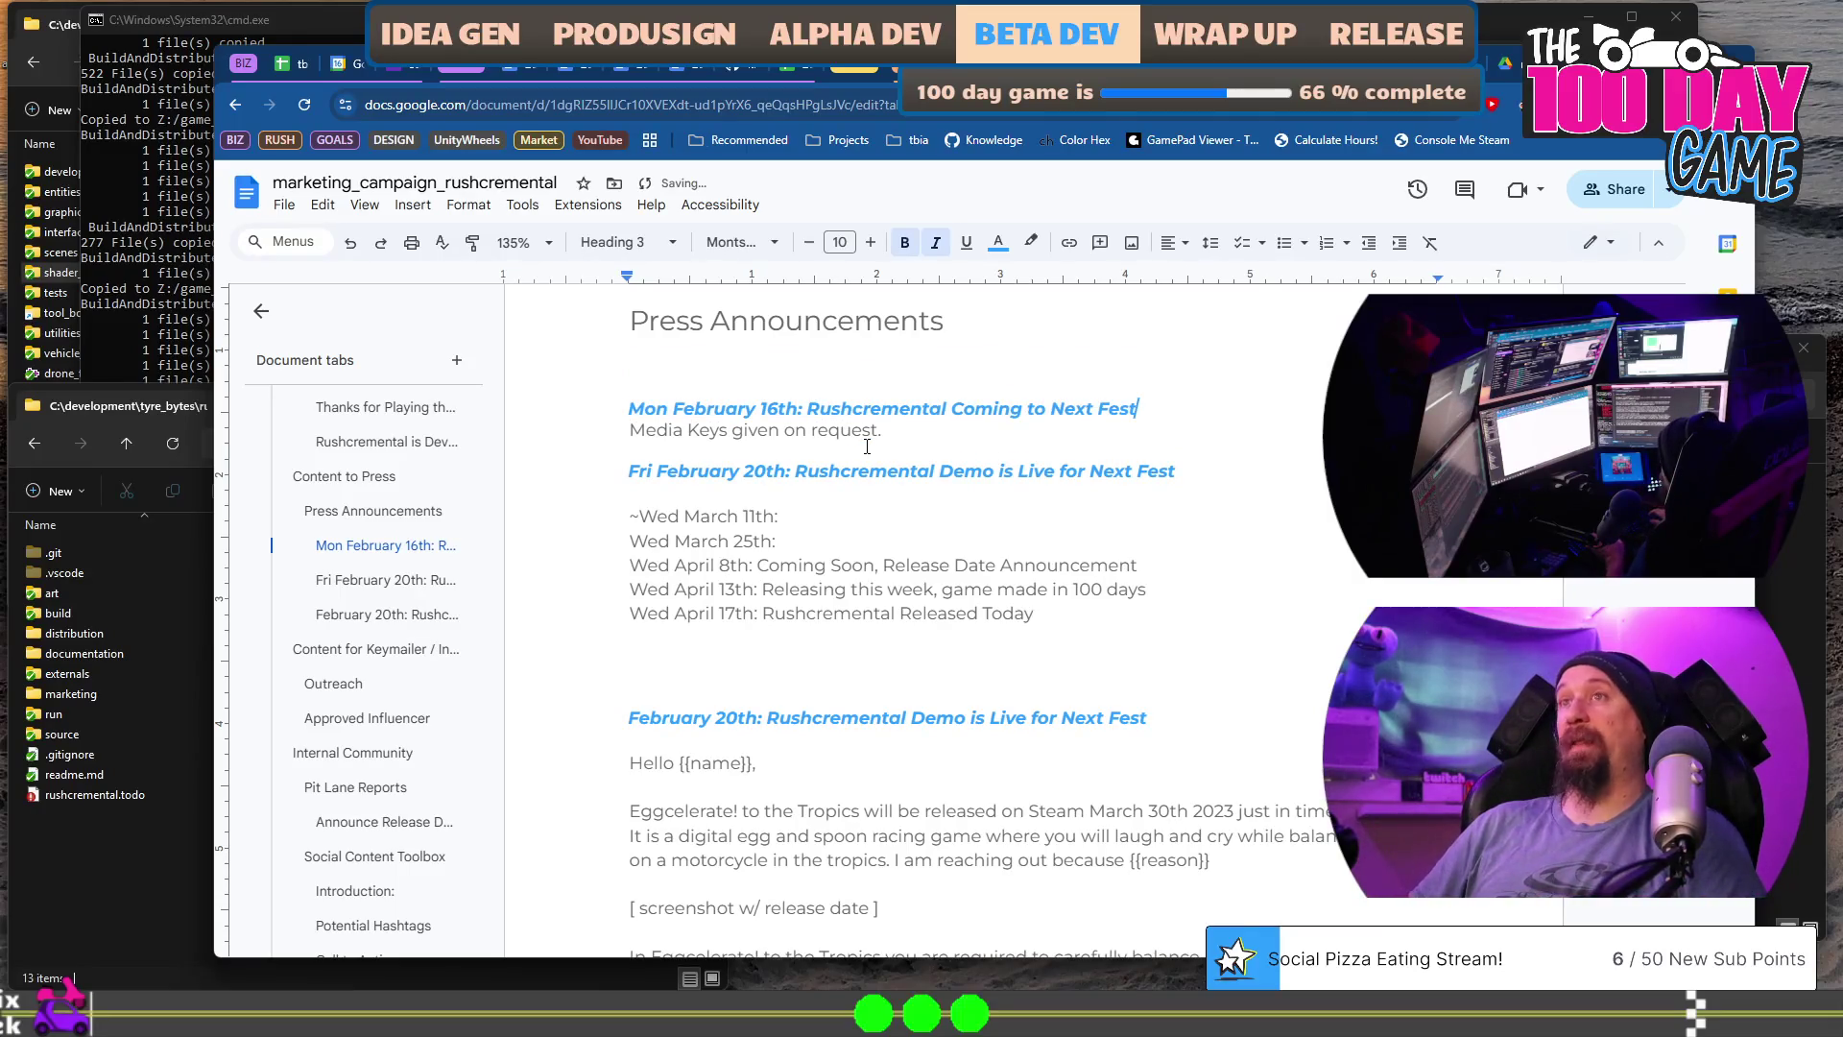
{"action": "key", "text": "shift+Home"}
{"action": "key", "text": "ctrl+c"}
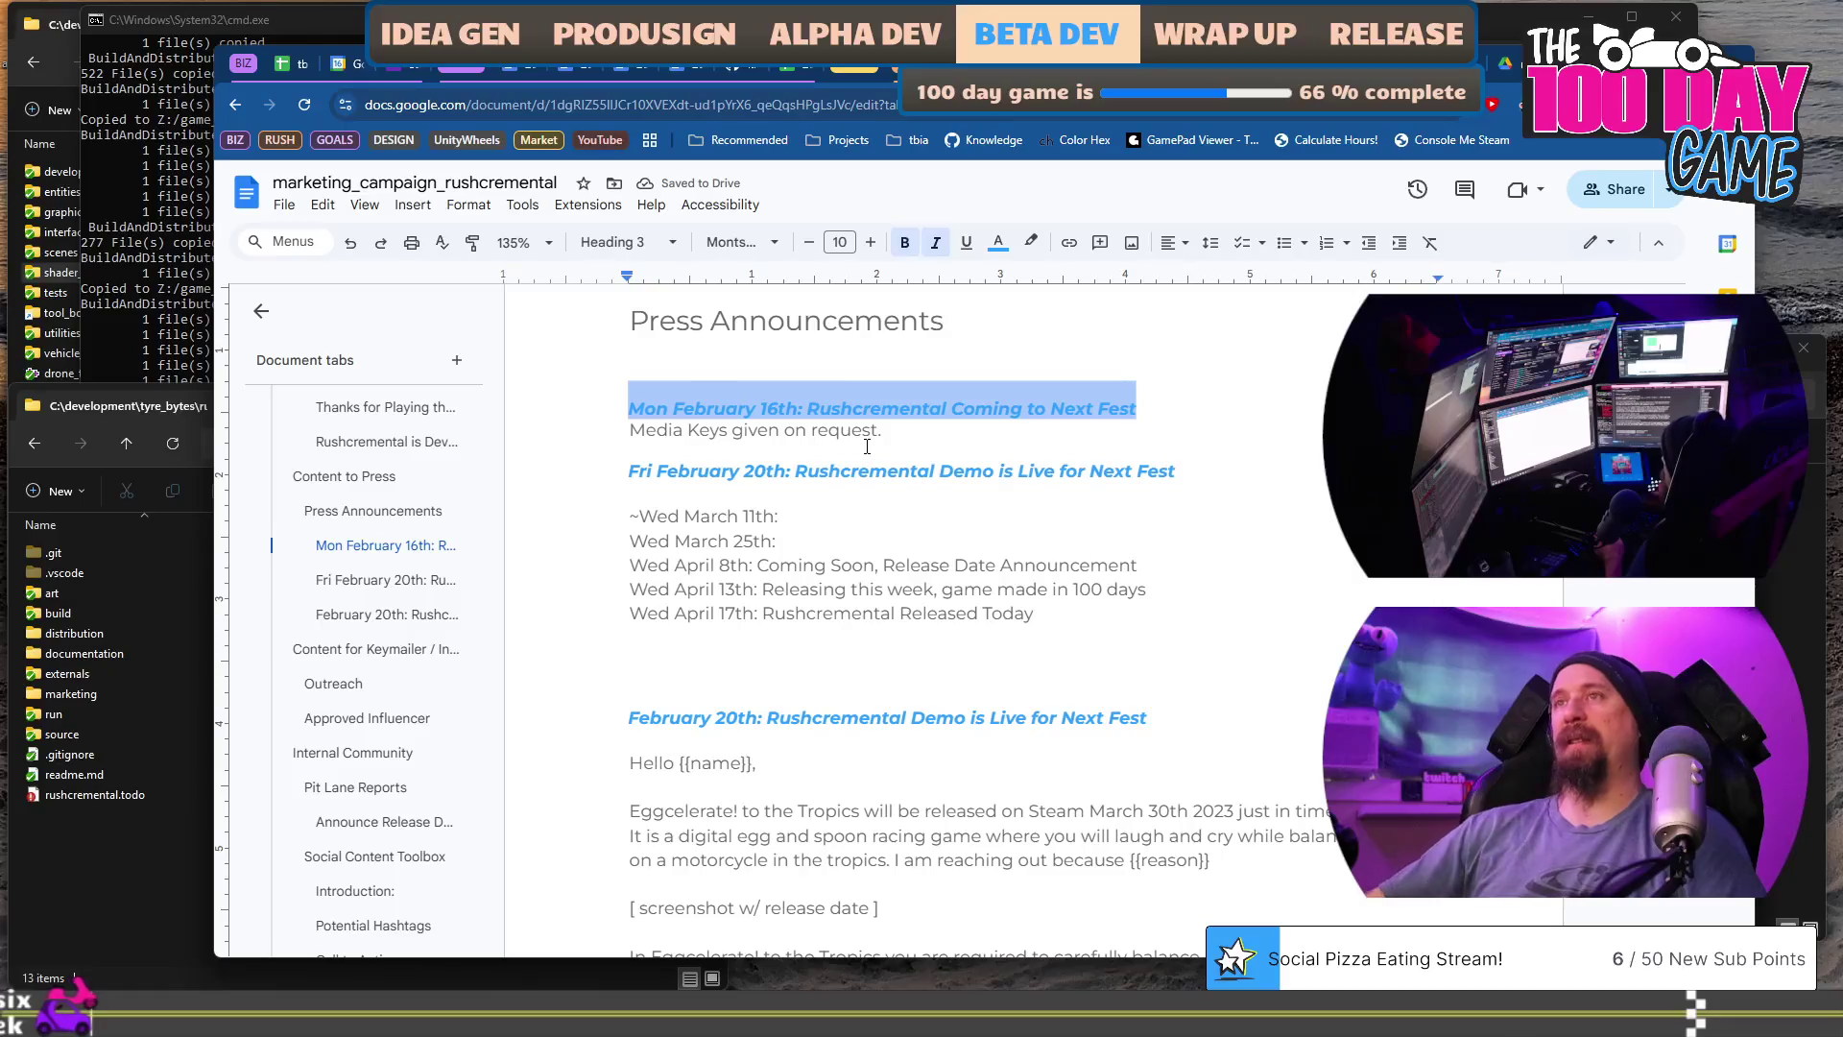
{"action": "scroll", "coordinate": [867, 446], "scroll_direction": "down", "scroll_amount": 8}
{"action": "scroll", "coordinate": [890, 532], "scroll_direction": "up", "scroll_amount": 10}
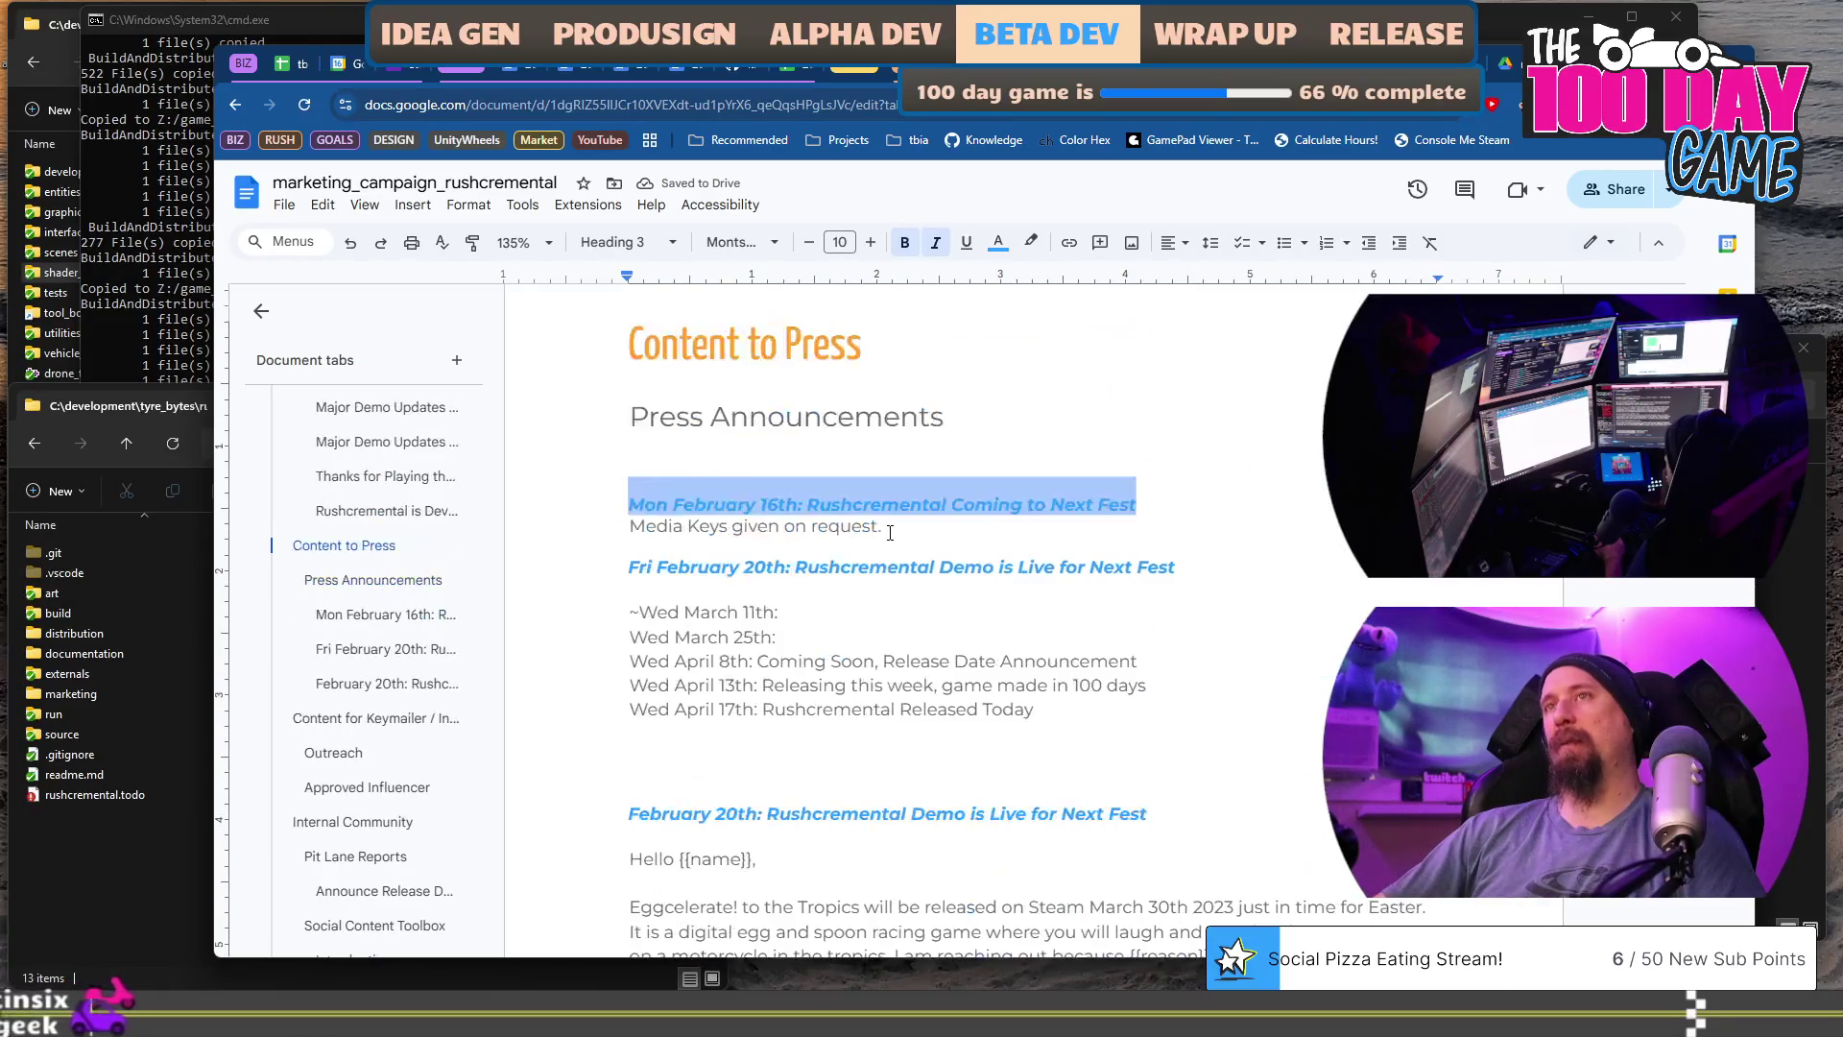
Delete the stray blank line under Press Announcements and scroll down to the Keymailer section
{"action": "left_click", "coordinate": [928, 440]}
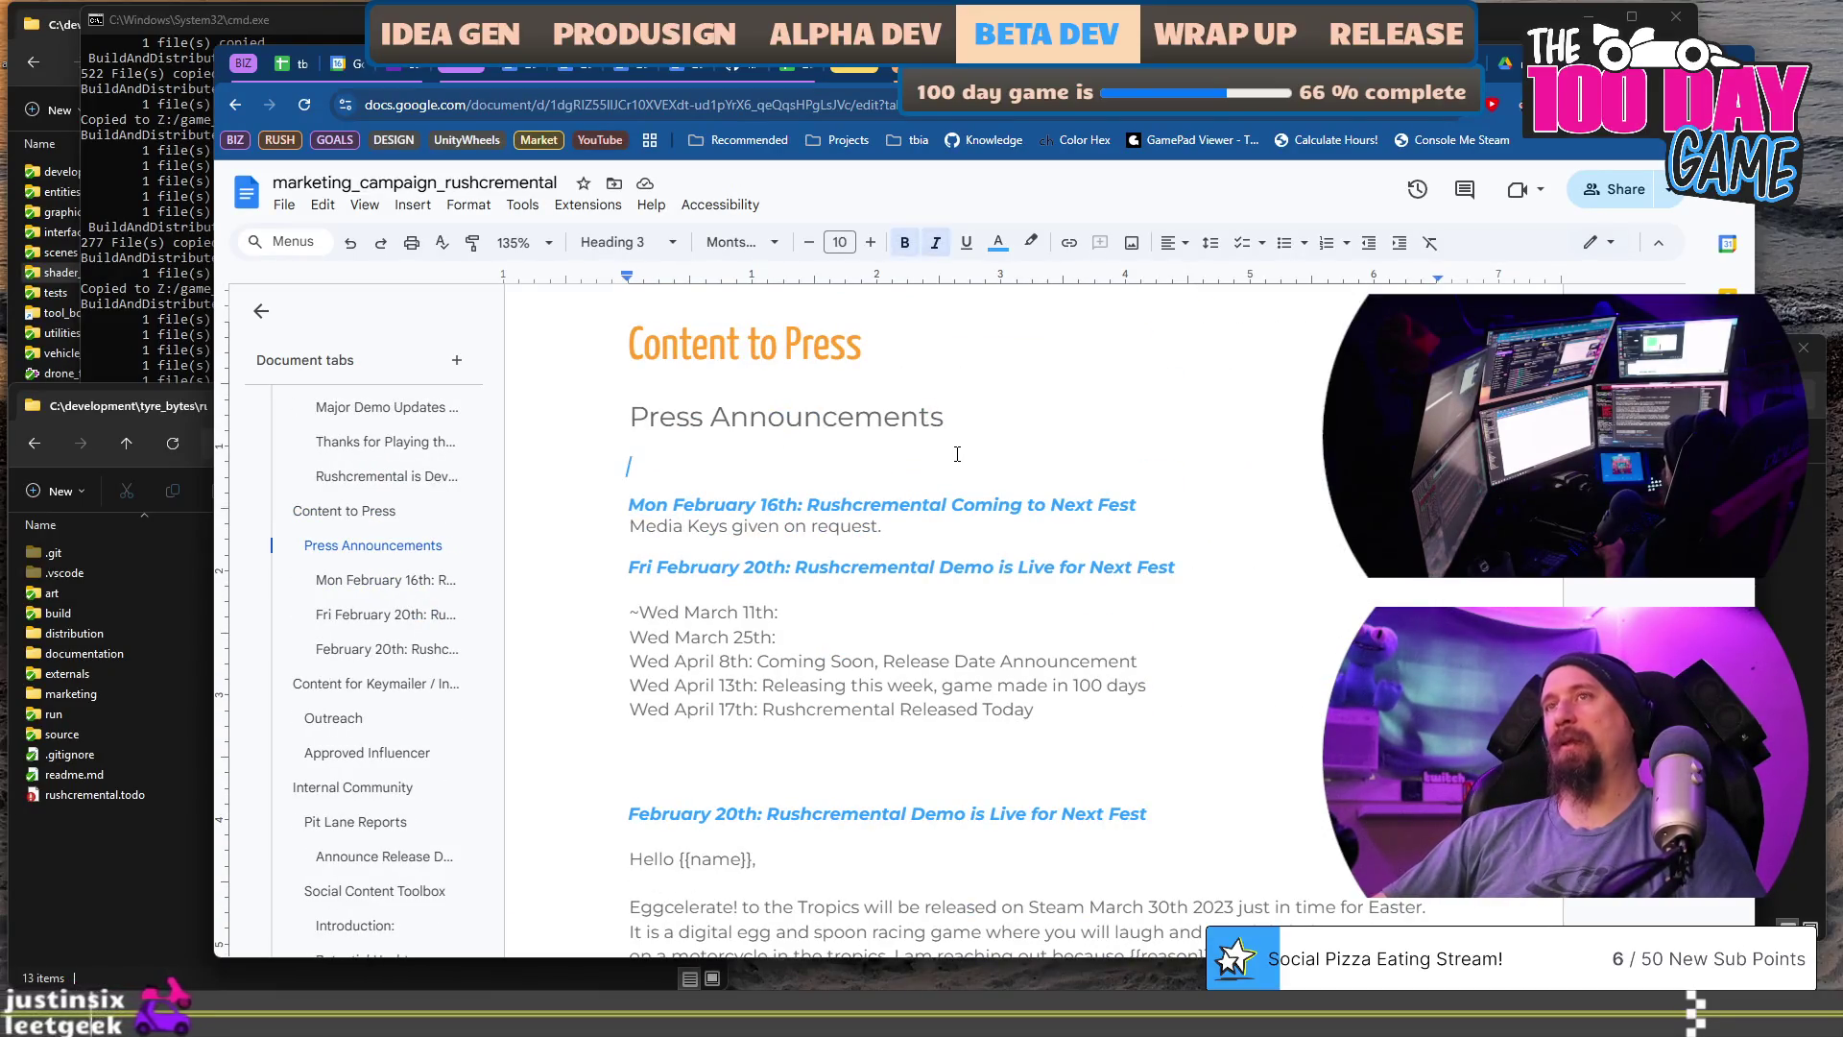
{"action": "left_click", "coordinate": [955, 416]}
{"action": "key", "text": "Delete"}
{"action": "scroll", "coordinate": [956, 555], "scroll_direction": "down", "scroll_amount": 10}
{"action": "scroll", "coordinate": [955, 554], "scroll_direction": "down", "scroll_amount": 10}
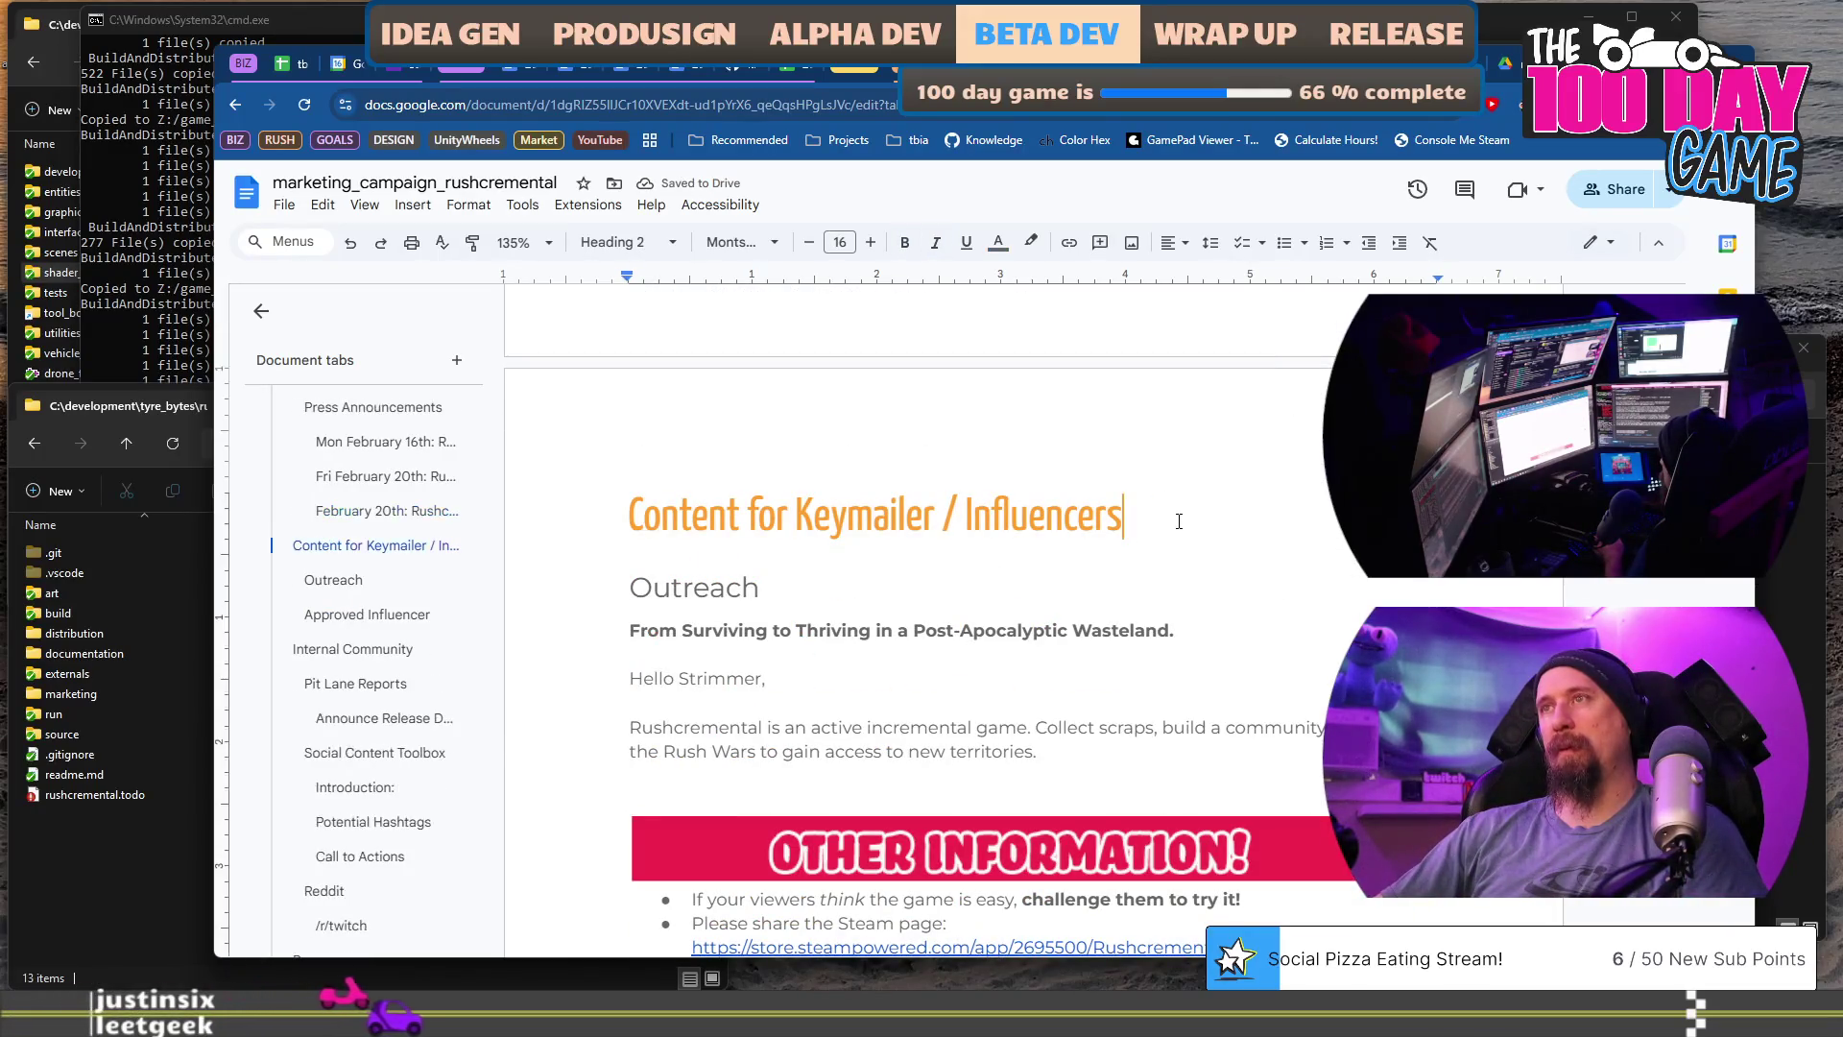
Paste the Mon February 16th heading on a new line under the Keymailer heading
{"action": "left_click", "coordinate": [1153, 527]}
{"action": "key", "text": "Return"}
{"action": "key", "text": "ctrl+v"}
Copy the Outreach heading and paste a duplicate above the pasted Mon February 16th line
{"action": "key", "text": "Down"}
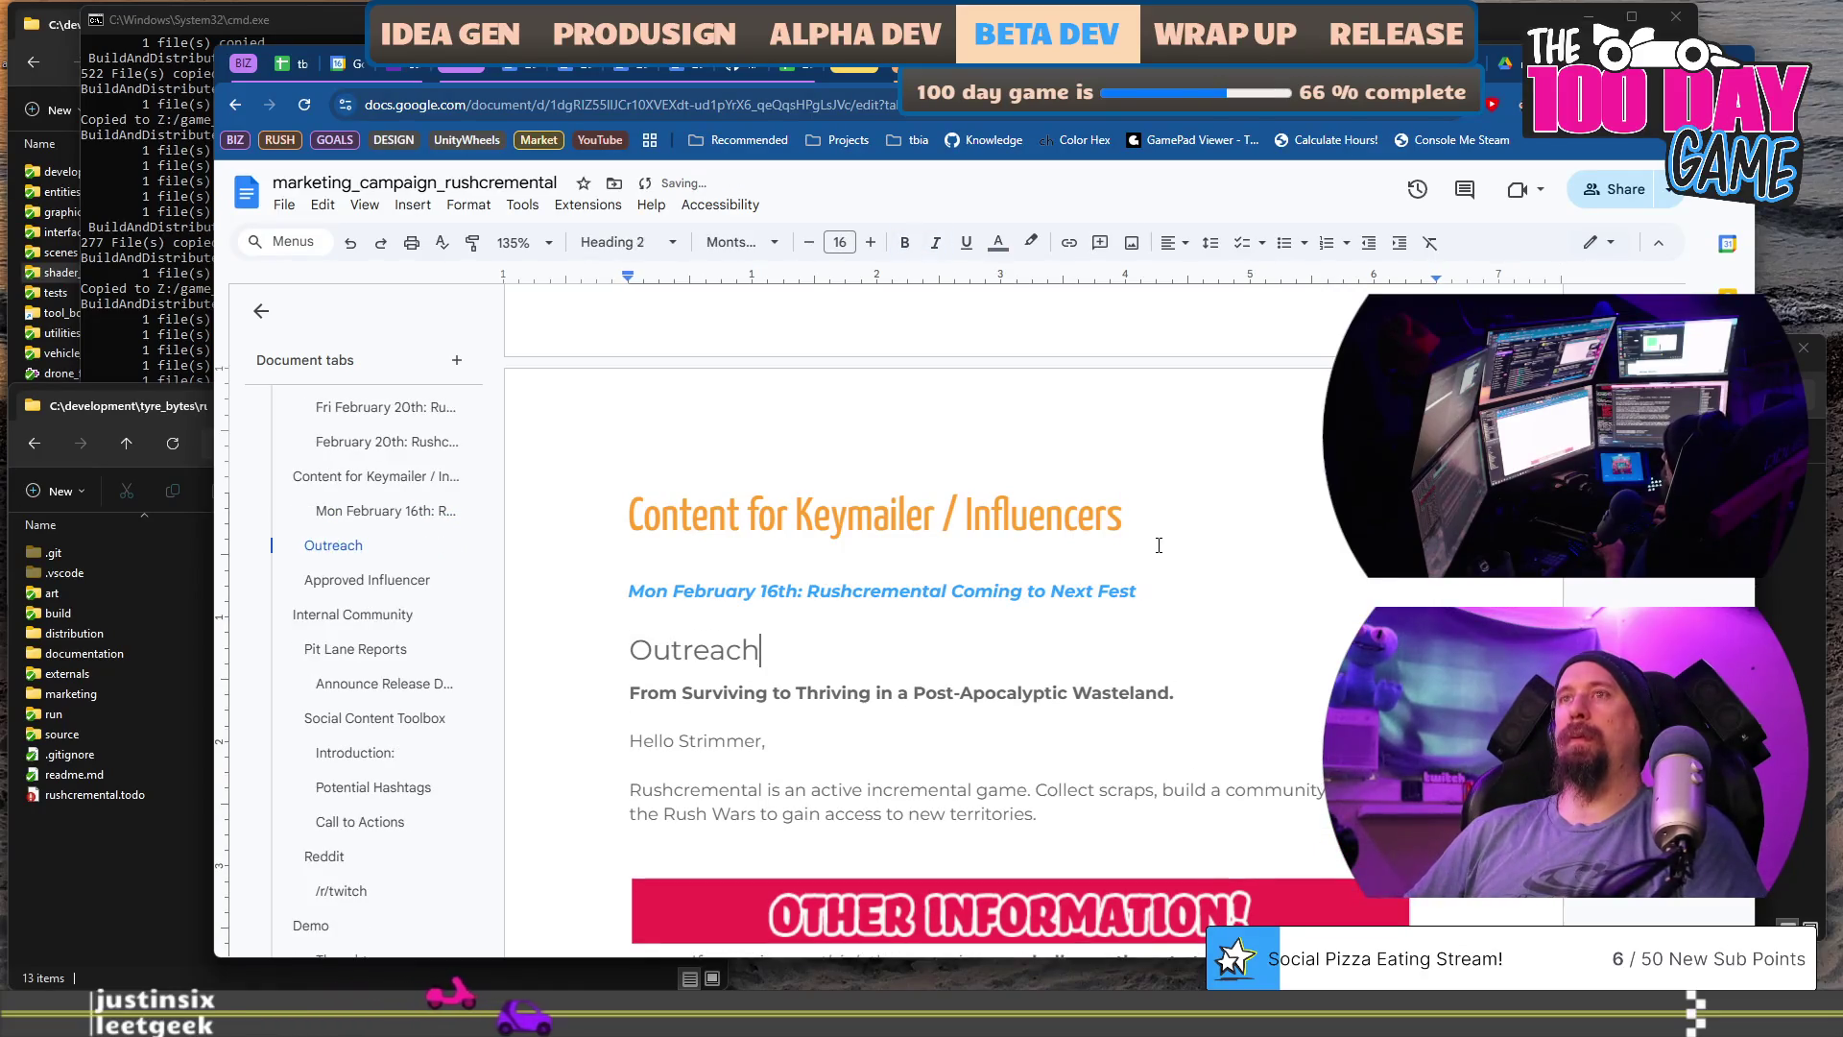
{"action": "key", "text": "shift+Home"}
{"action": "key", "text": "ctrl+c"}
{"action": "key", "text": "Up"}
{"action": "key", "text": "Home"}
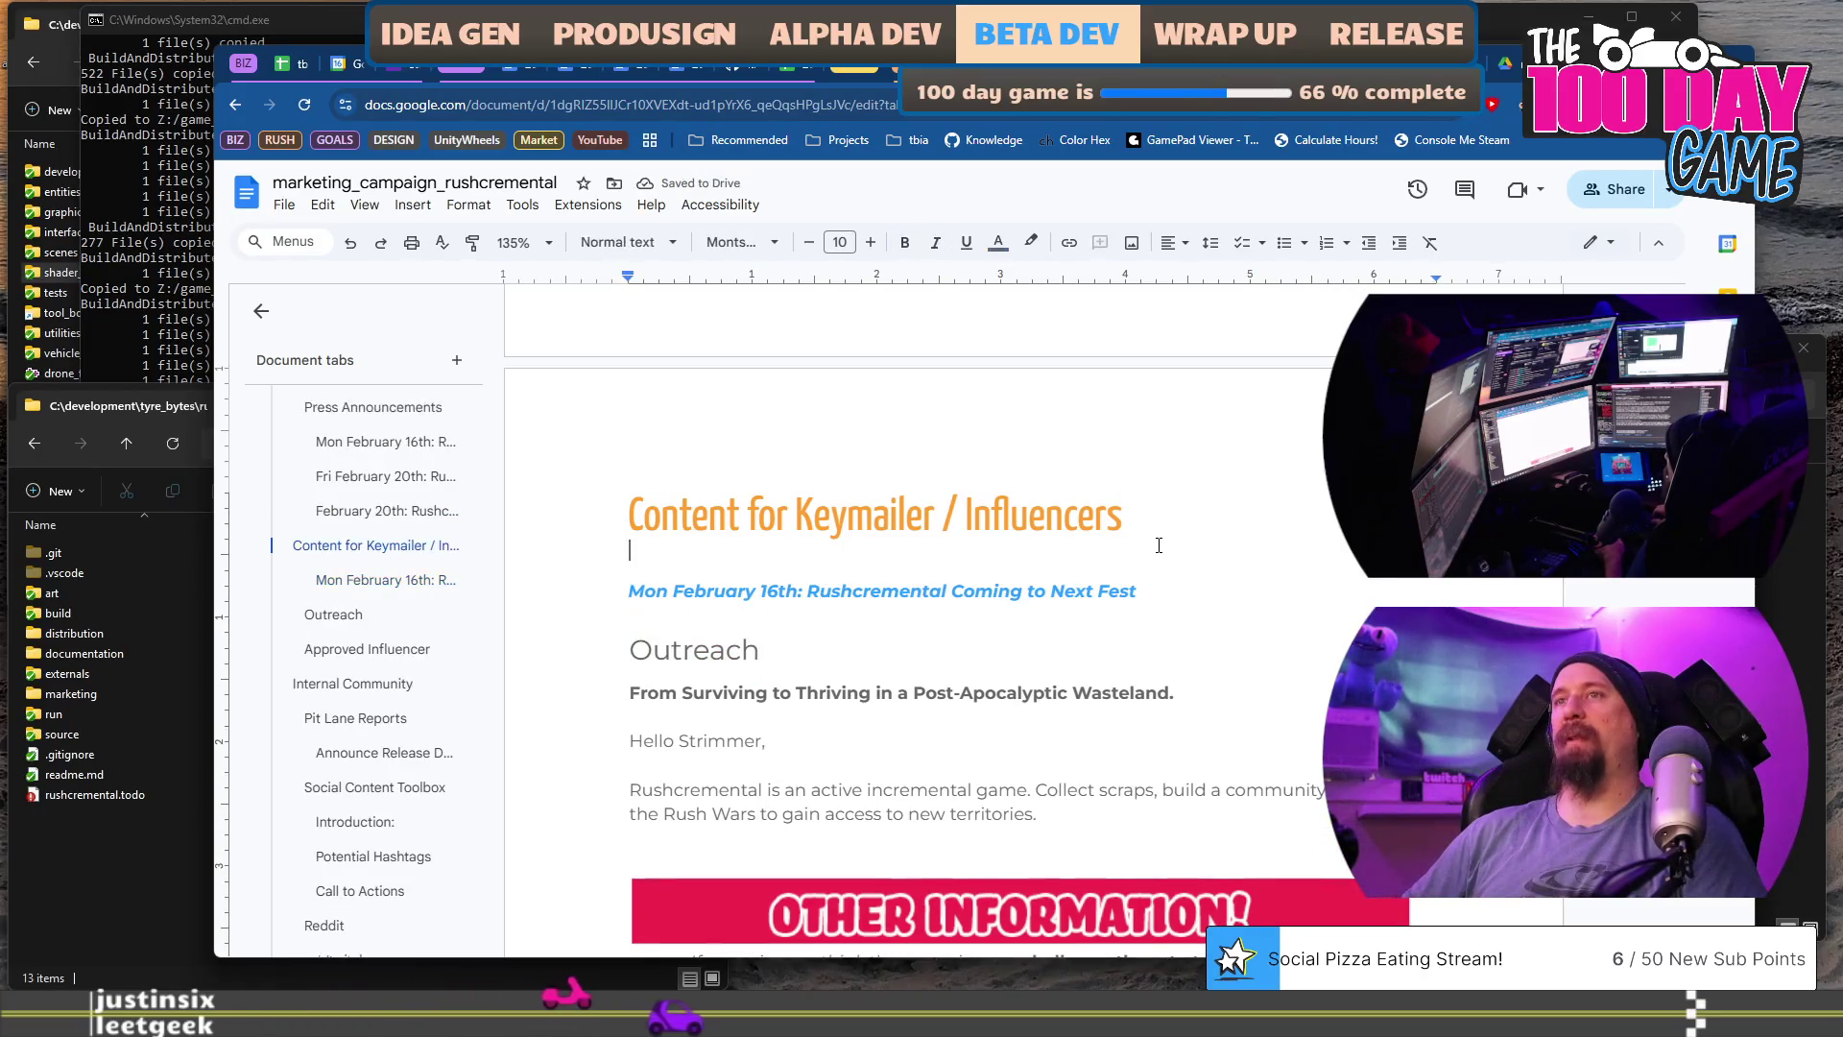
{"action": "key", "text": "ctrl+v"}
{"action": "key", "text": "Return"}
{"action": "key", "text": "Up"}
{"action": "key", "text": "shift+End"}
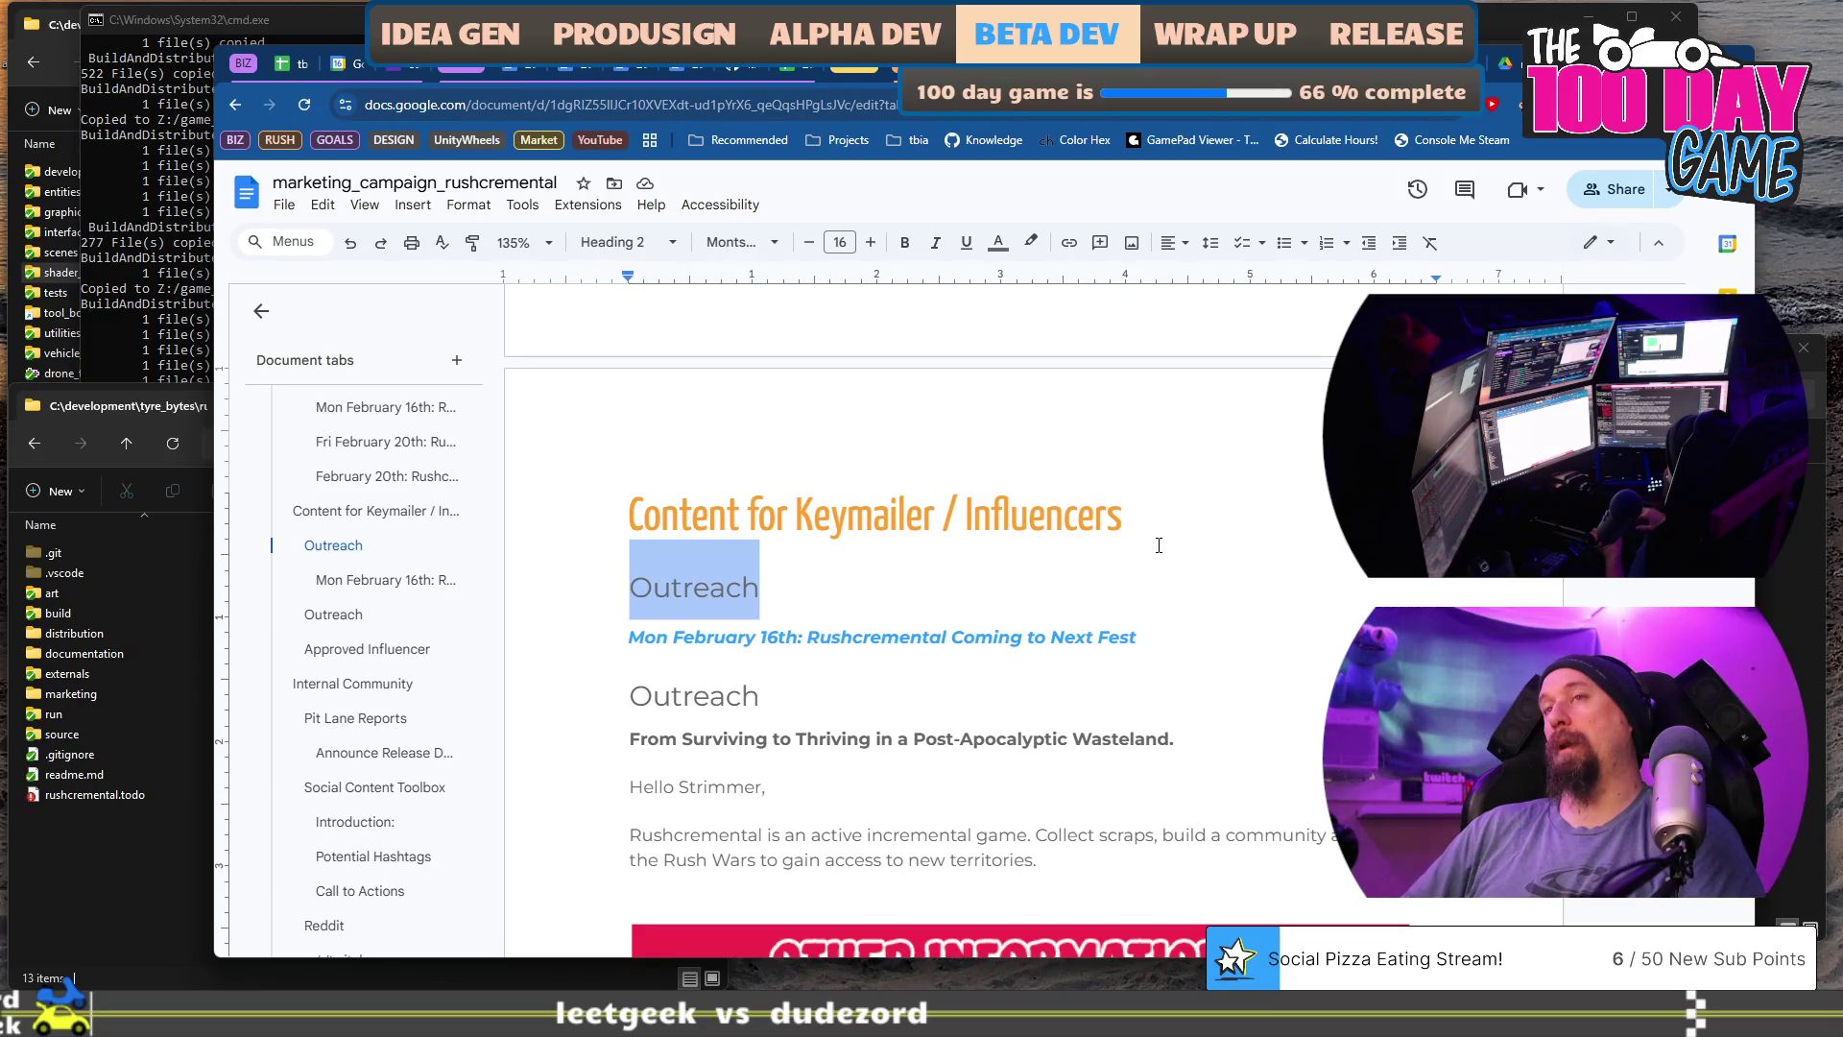
Rename the duplicate Outreach heading to 'From List' and add two blank lines below the Next Fest heading
{"action": "key", "text": "BackSpace"}
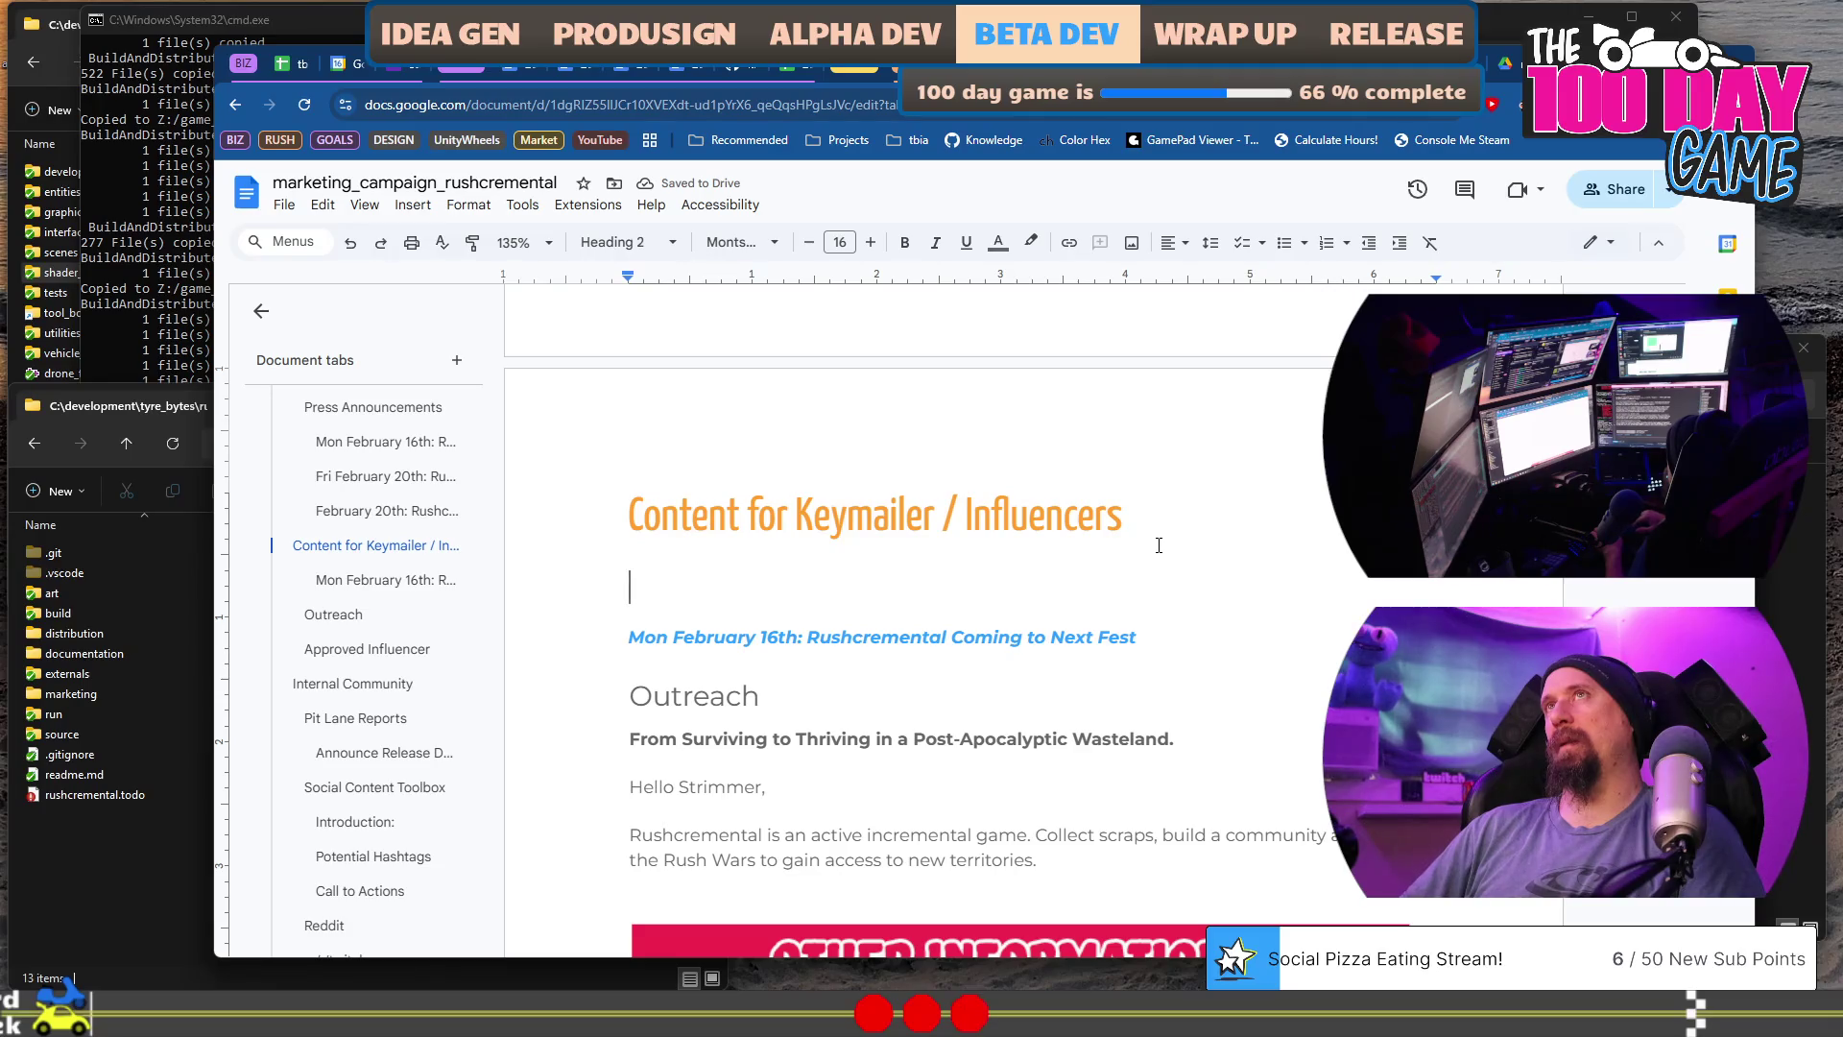
{"action": "type", "text": "From List"}
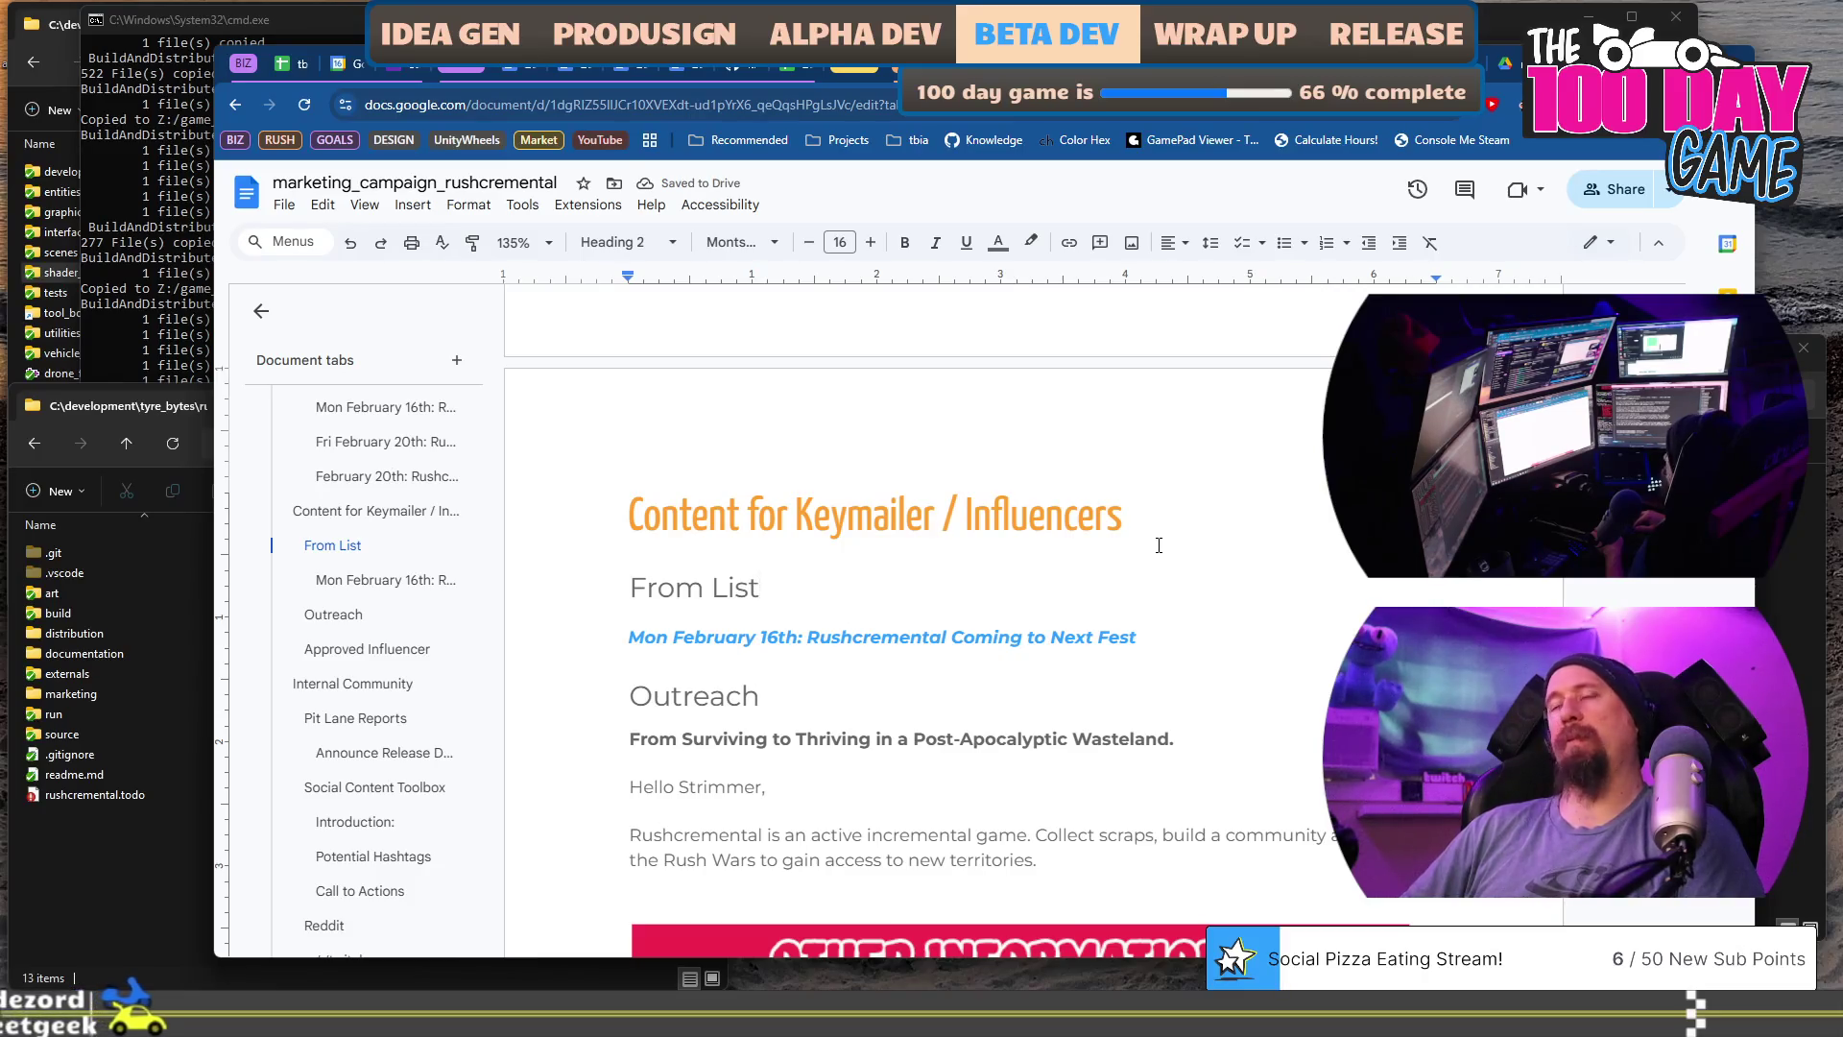
{"action": "key", "text": "Down"}
{"action": "key", "text": "Down"}
{"action": "key", "text": "Up"}
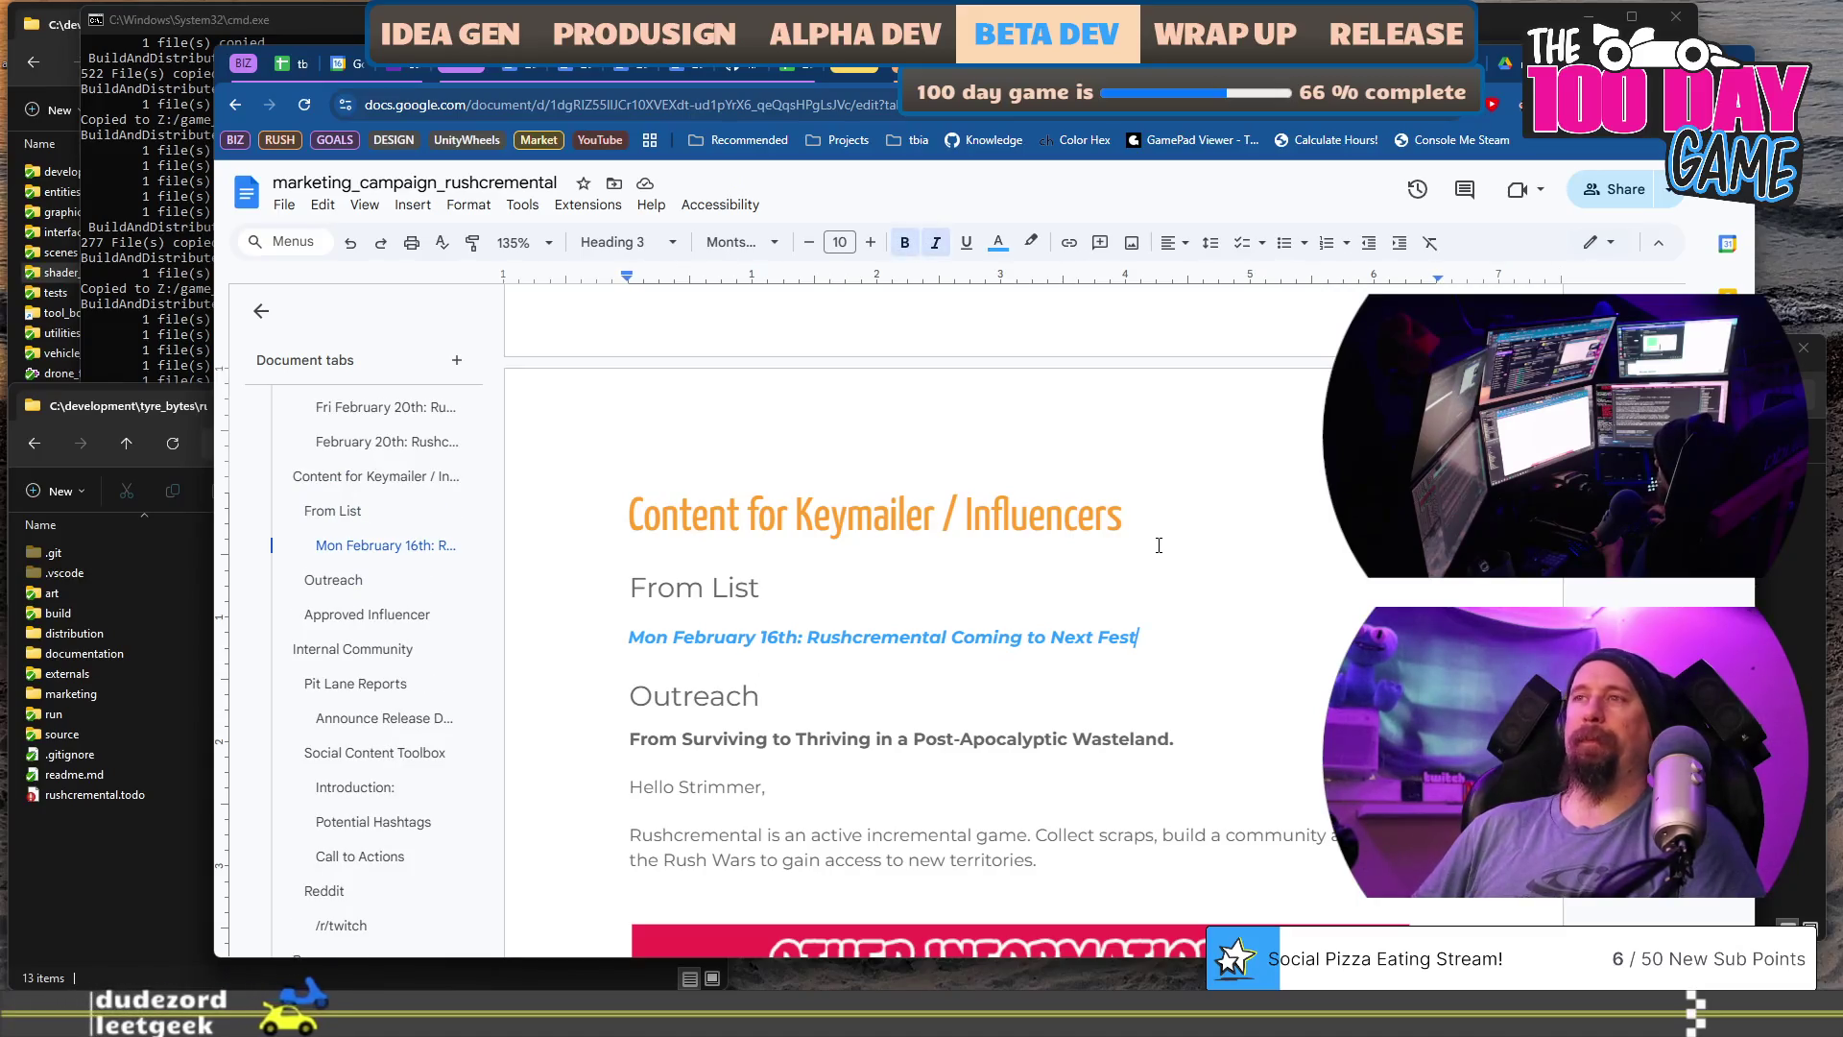
{"action": "key", "text": "End"}
{"action": "key", "text": "Return"}
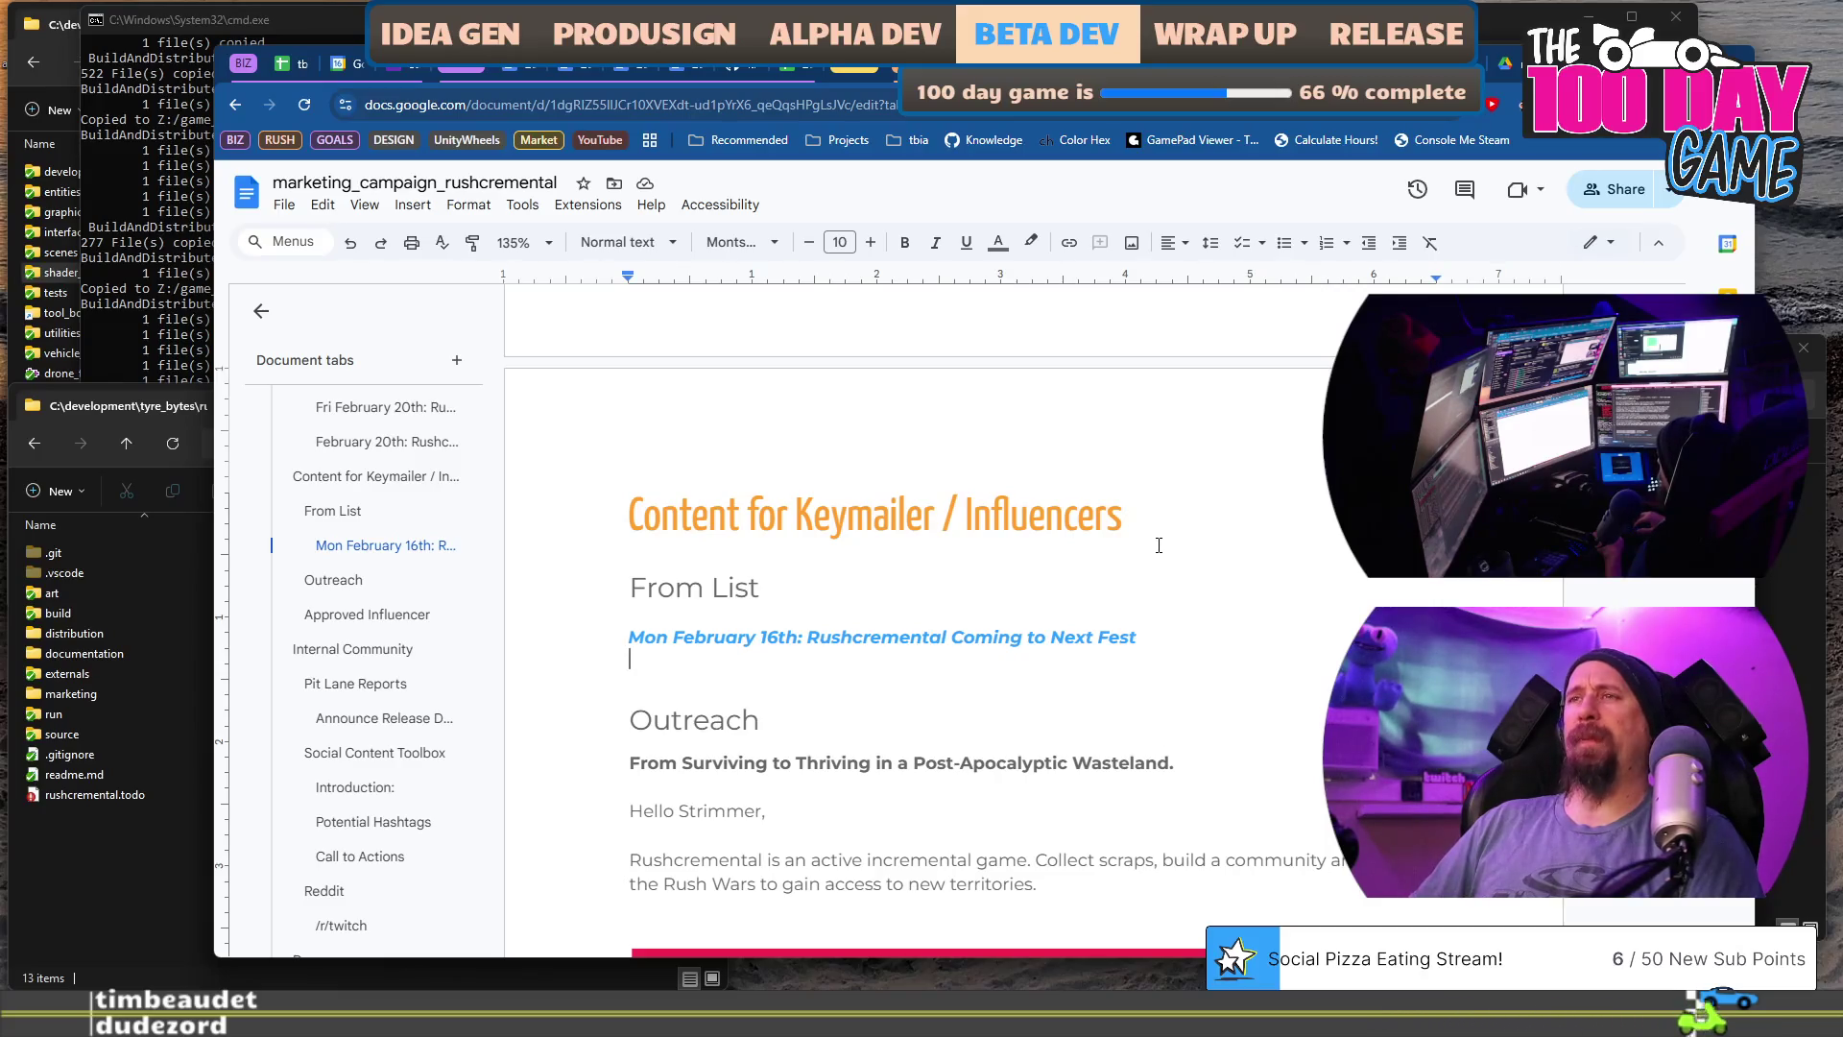
{"action": "key", "text": "Return"}
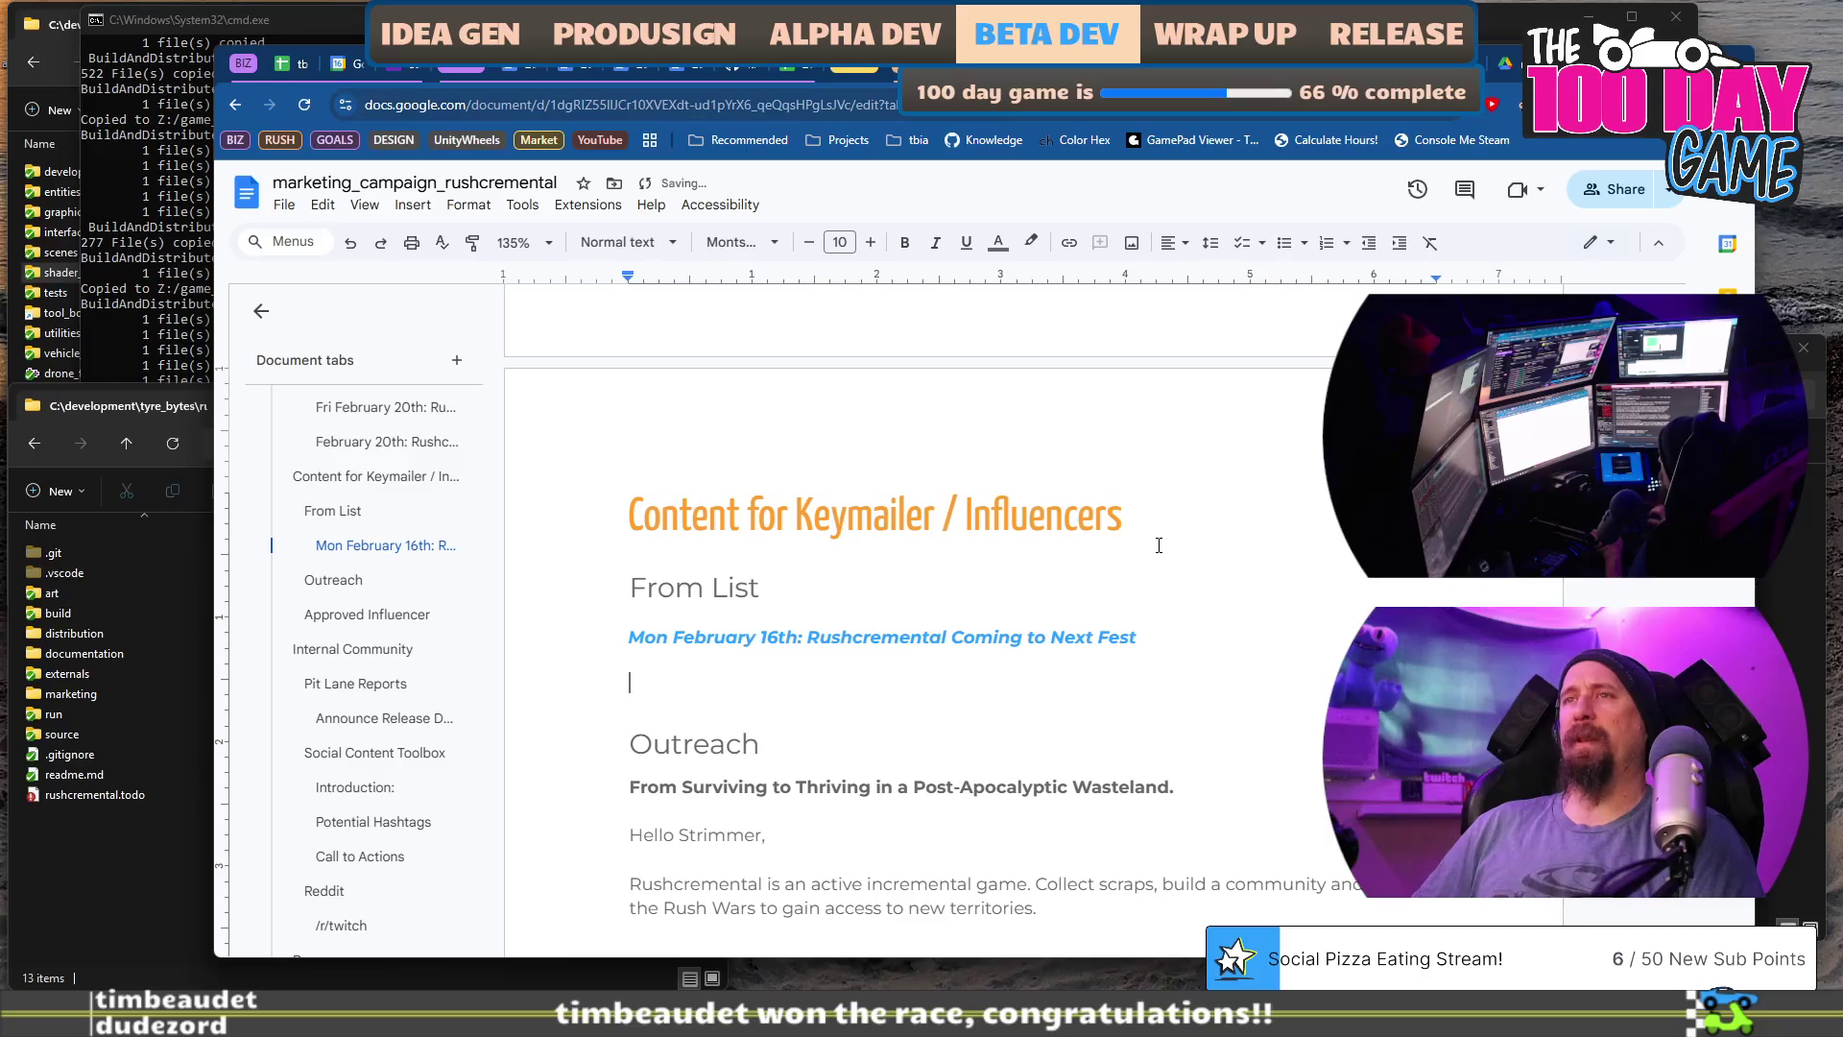
Remove 'Mon February 16th: ' so the heading reads 'Rushcremental Coming to Next Fest'
{"action": "key", "text": "Up"}
{"action": "key", "text": "shift+End"}
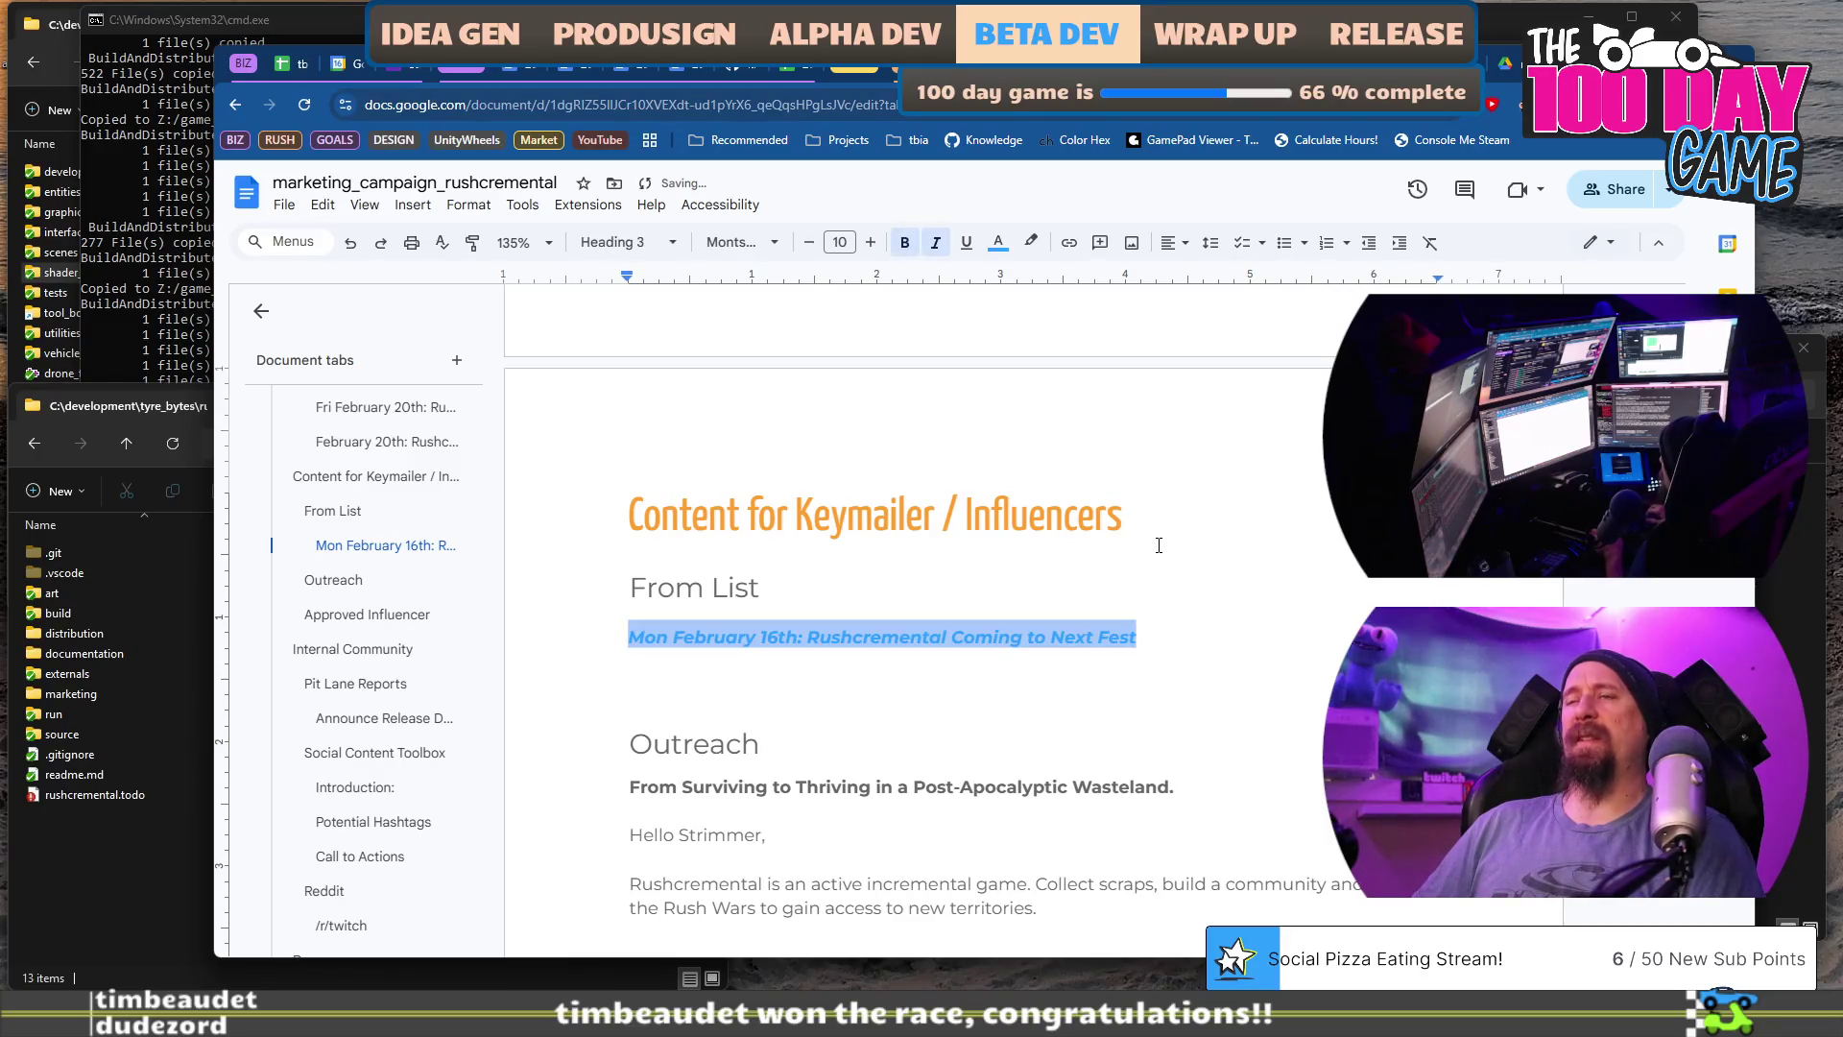
{"action": "key", "text": "Home"}
{"action": "key", "text": "ctrl+shift+Right"}
{"action": "key", "text": "ctrl+shift+Right"}
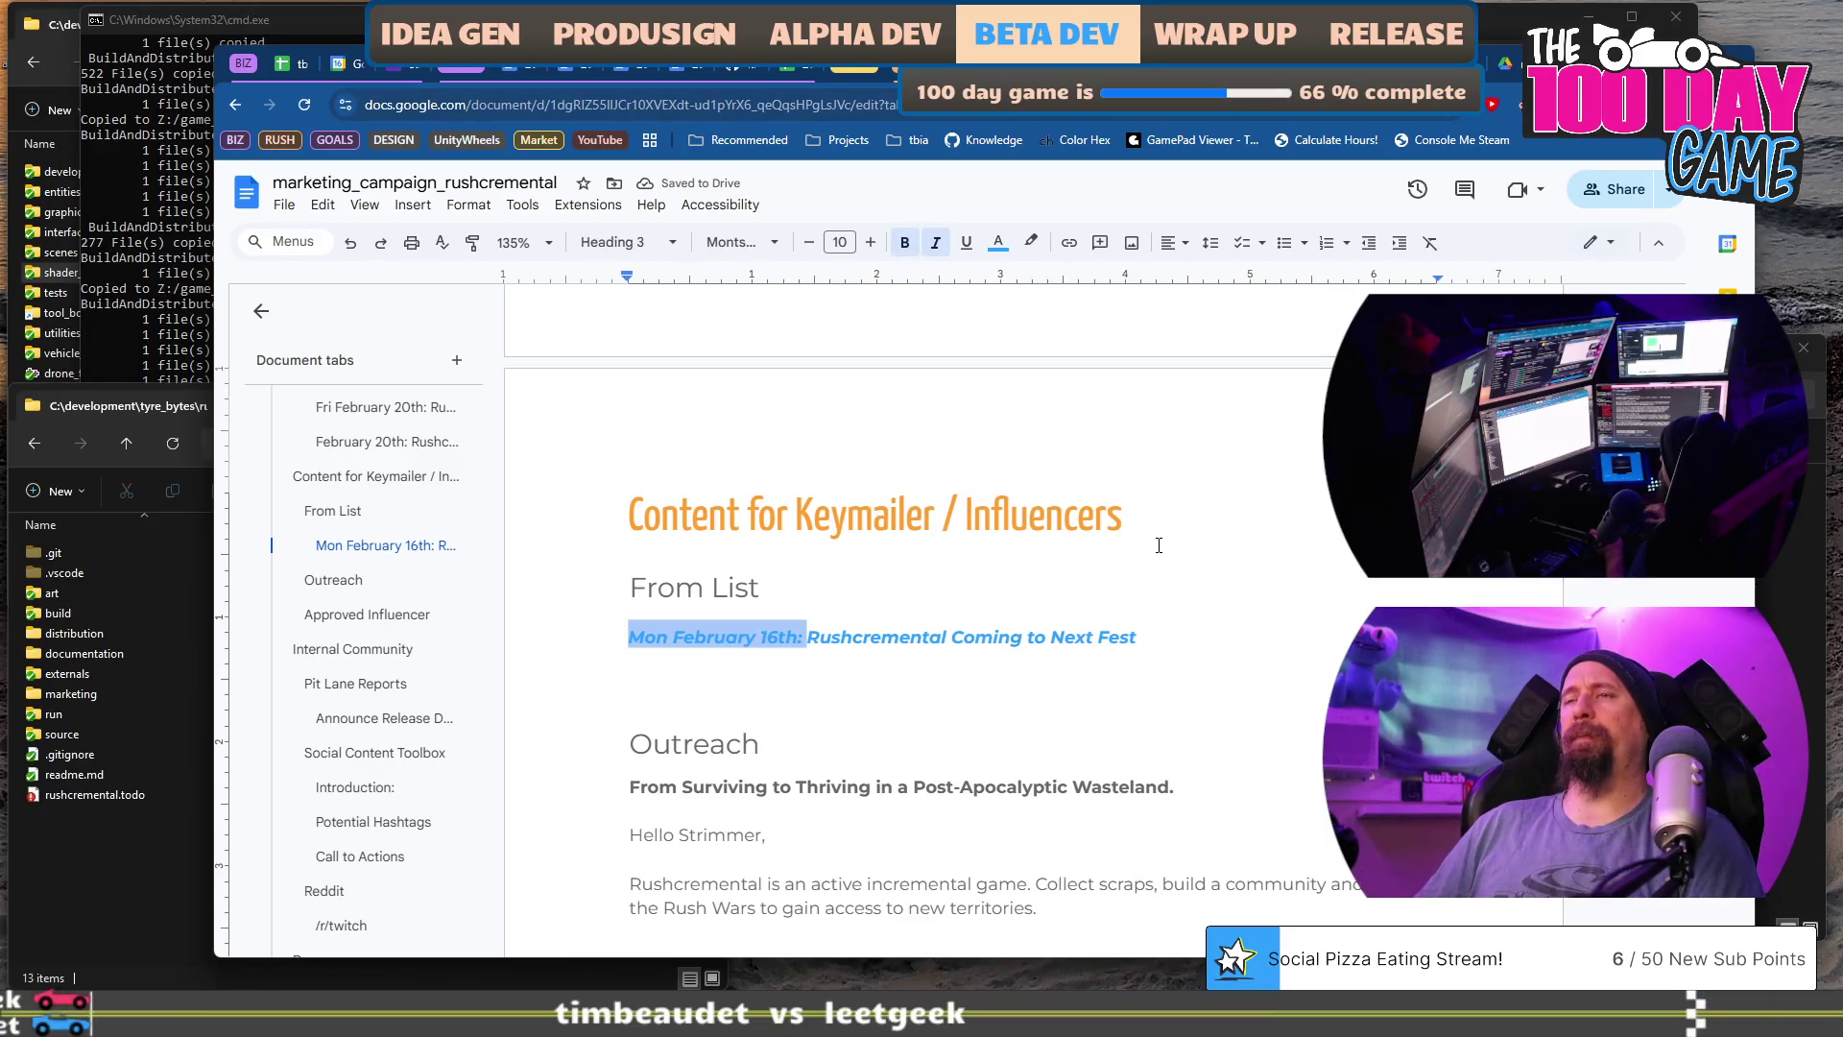
{"action": "key", "text": "Delete"}
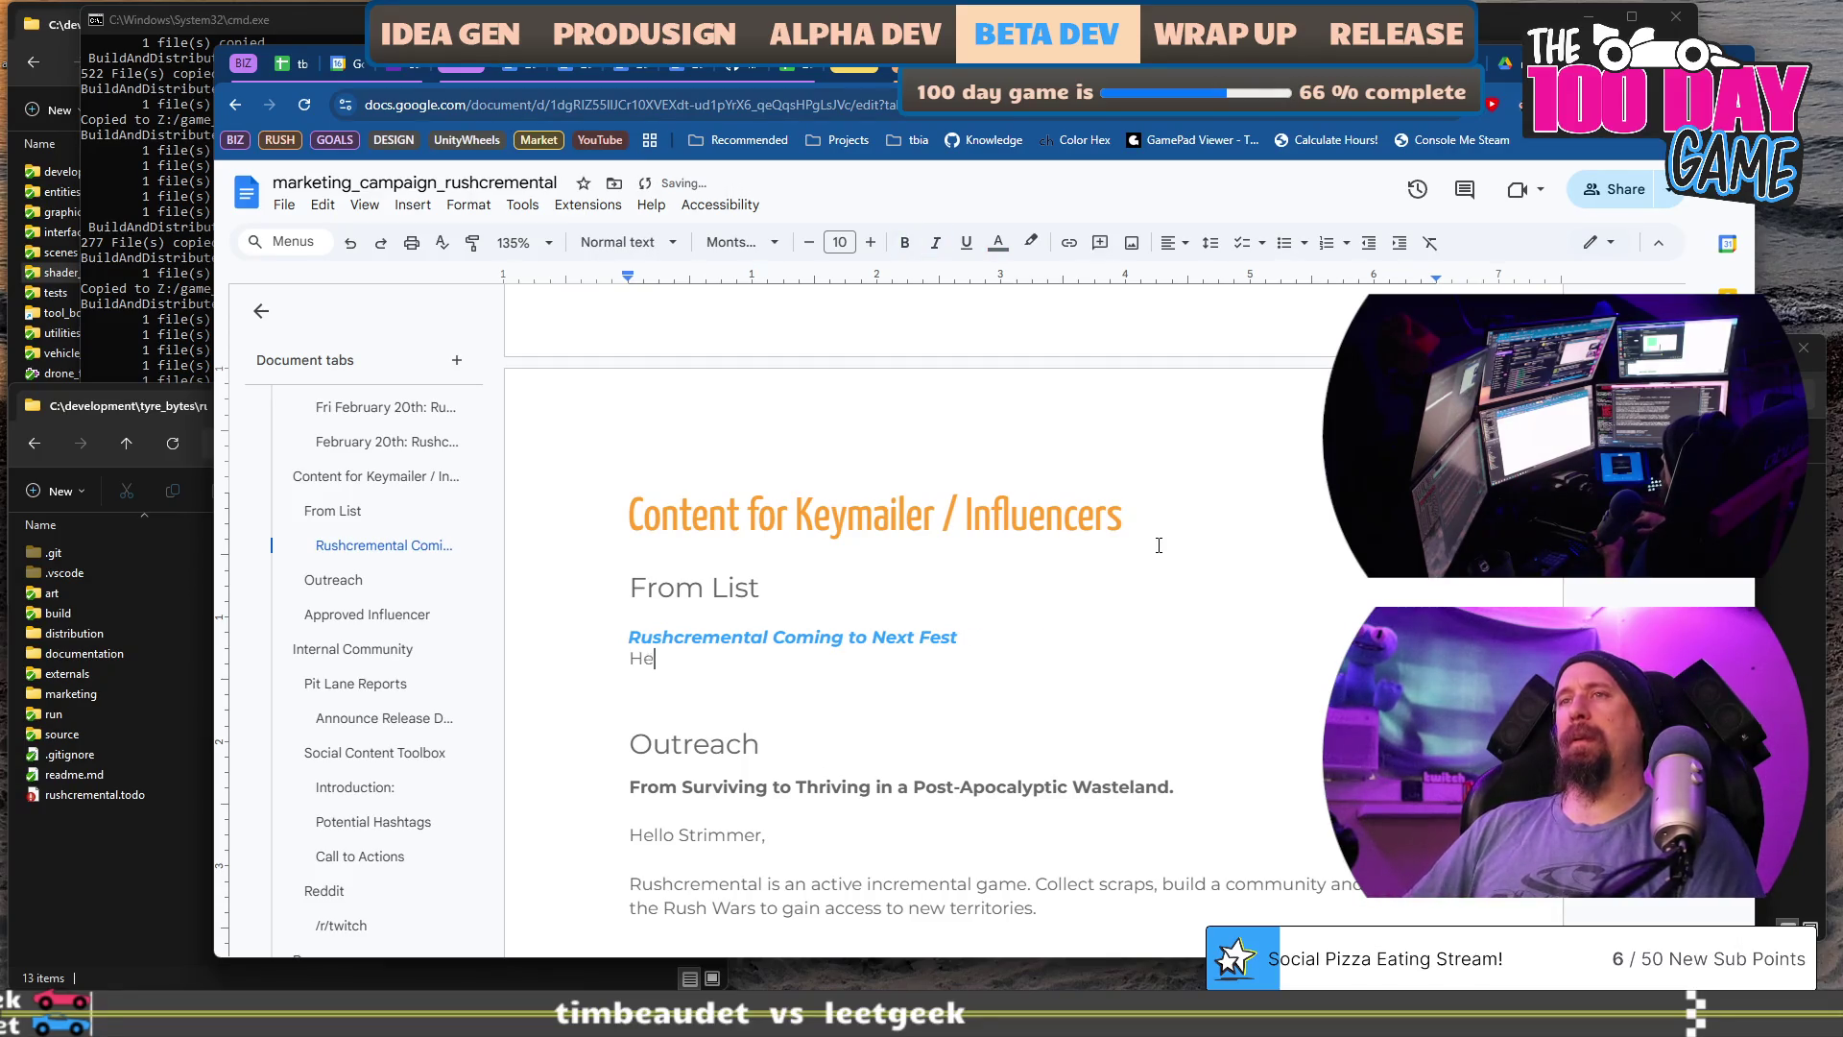
Type the greeting 'Hello Strimmer,' and start the body line with 'I noticed'
{"action": "type", "text": "llo Strim"}
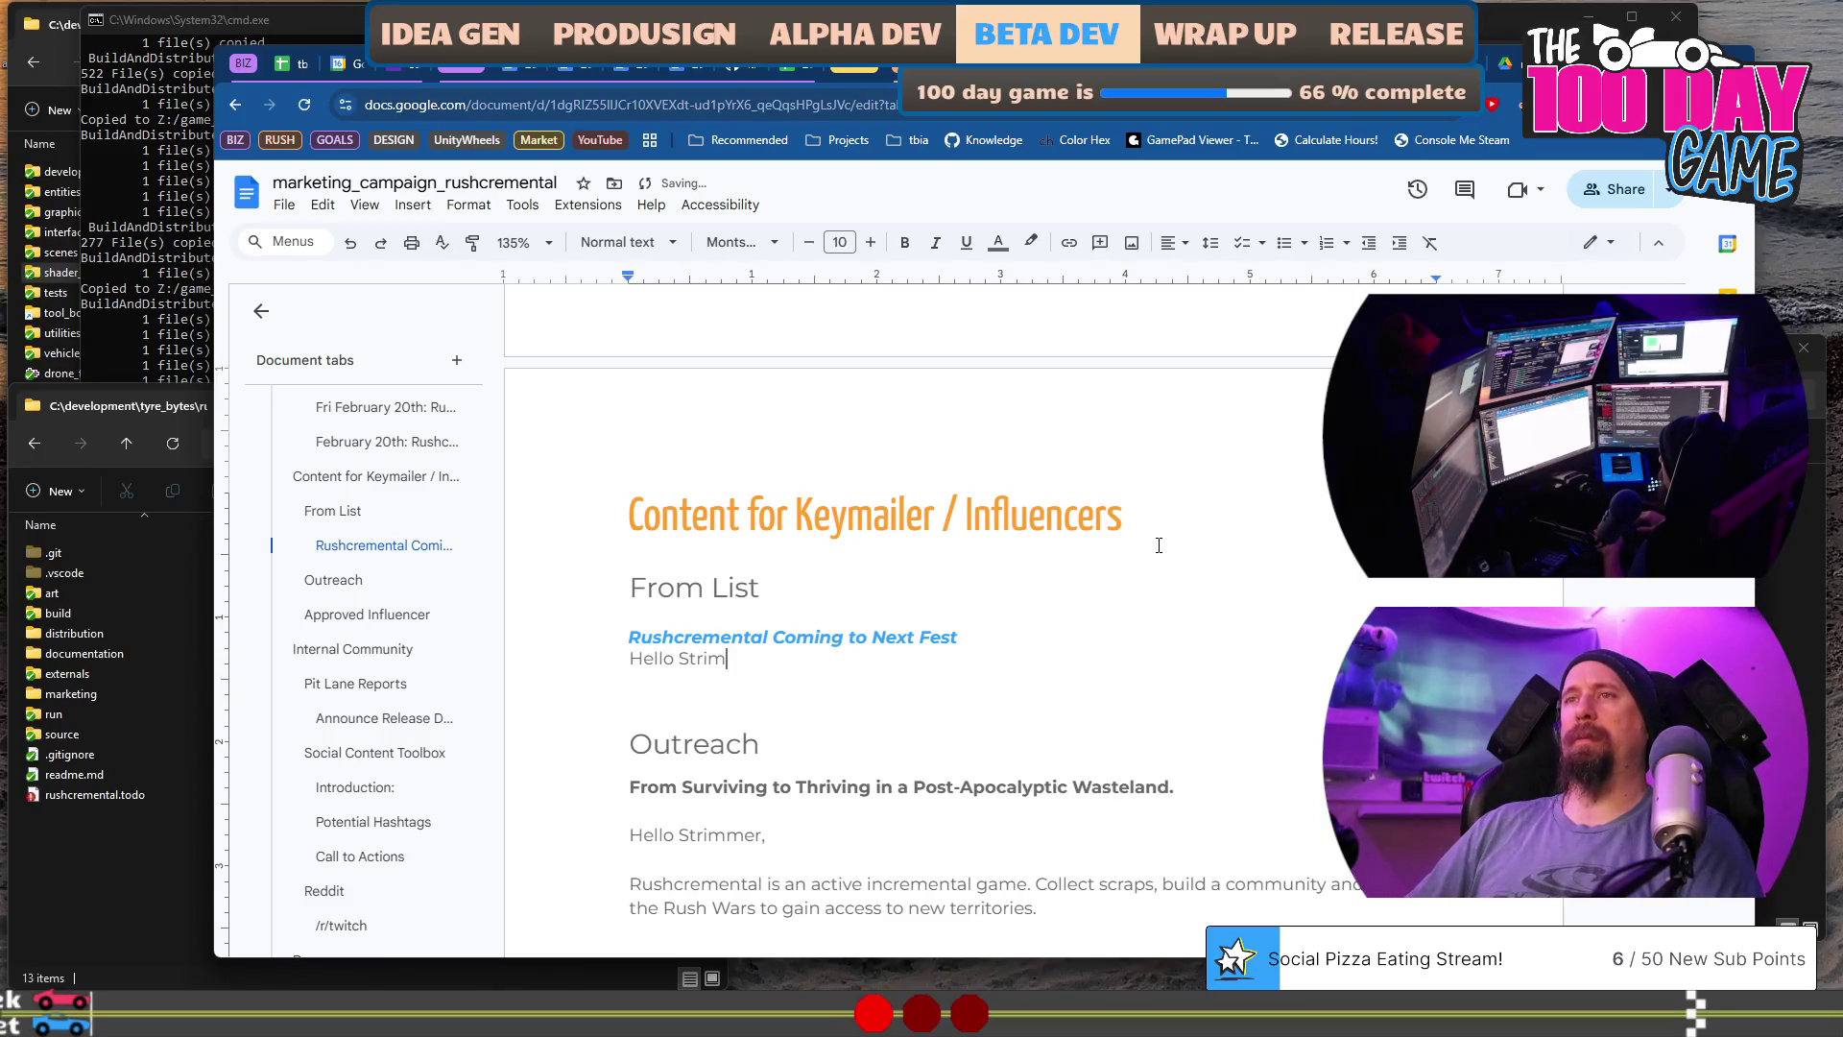
{"action": "type", "text": ","}
{"action": "key", "text": "Return"}
{"action": "key", "text": "Return"}
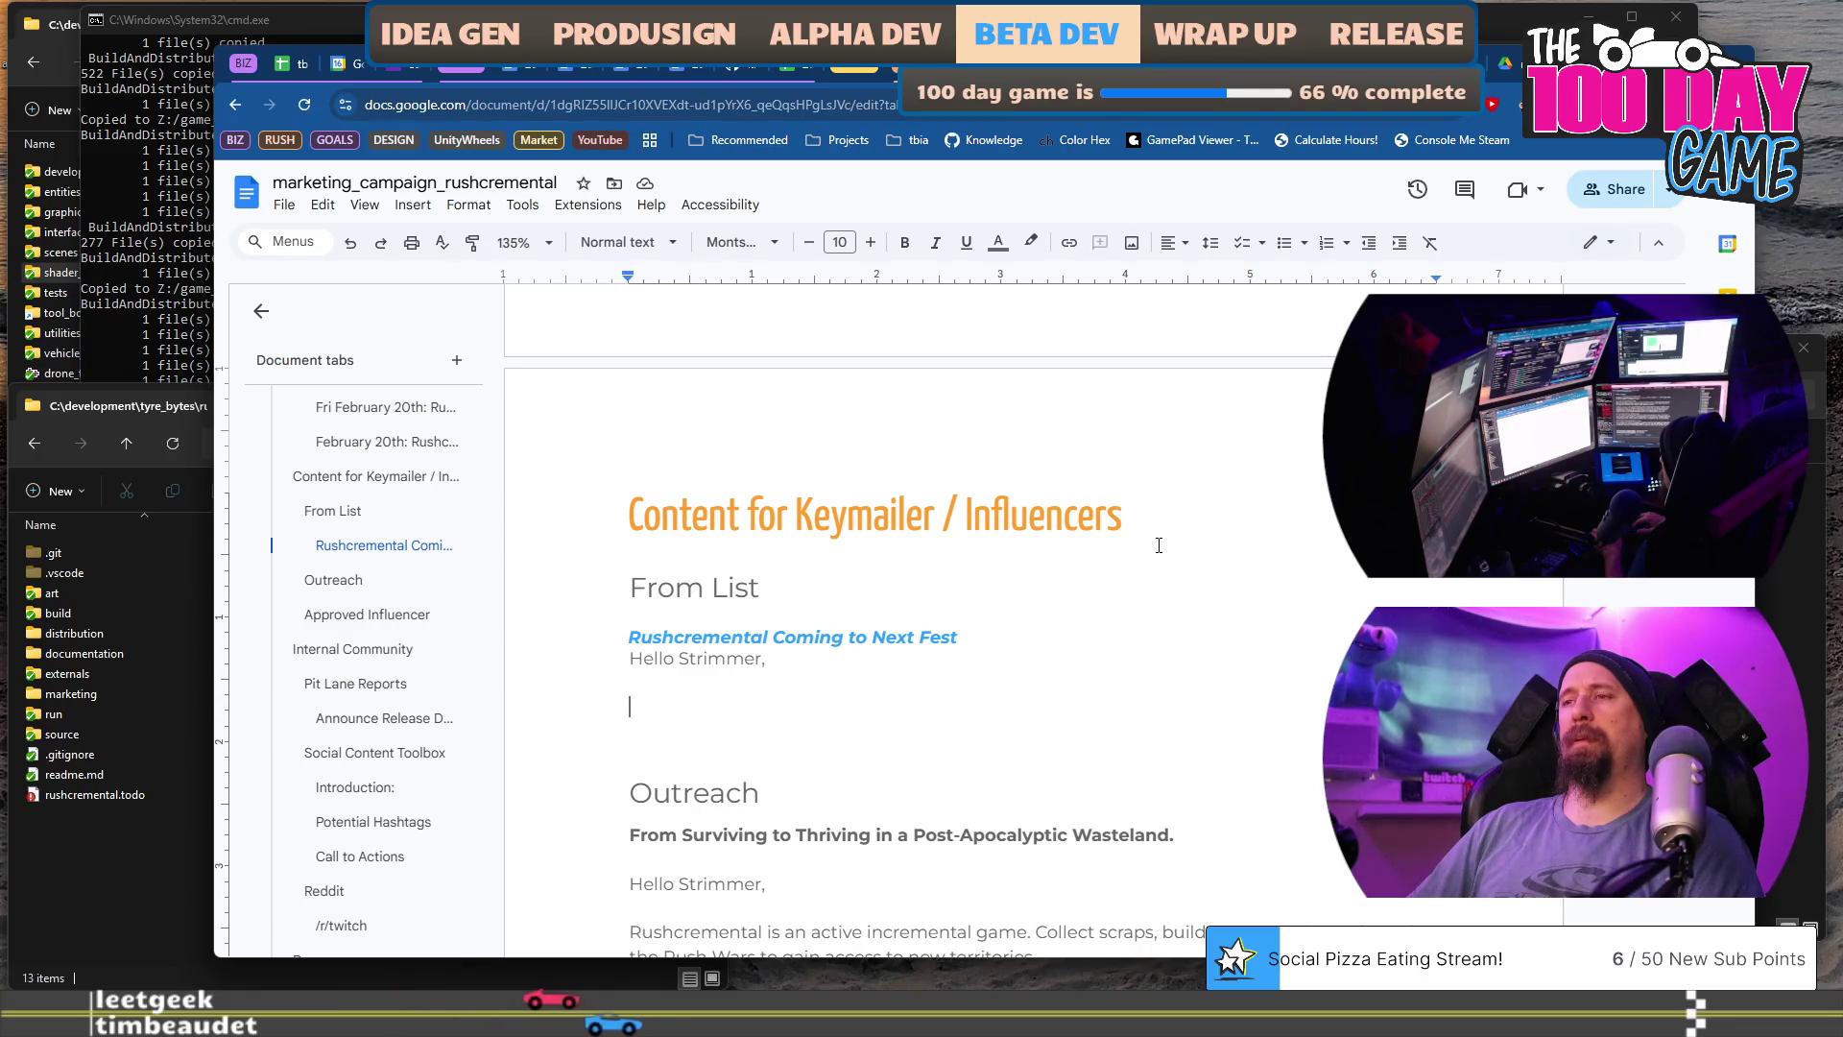
{"action": "type", "text": "I noticed"}
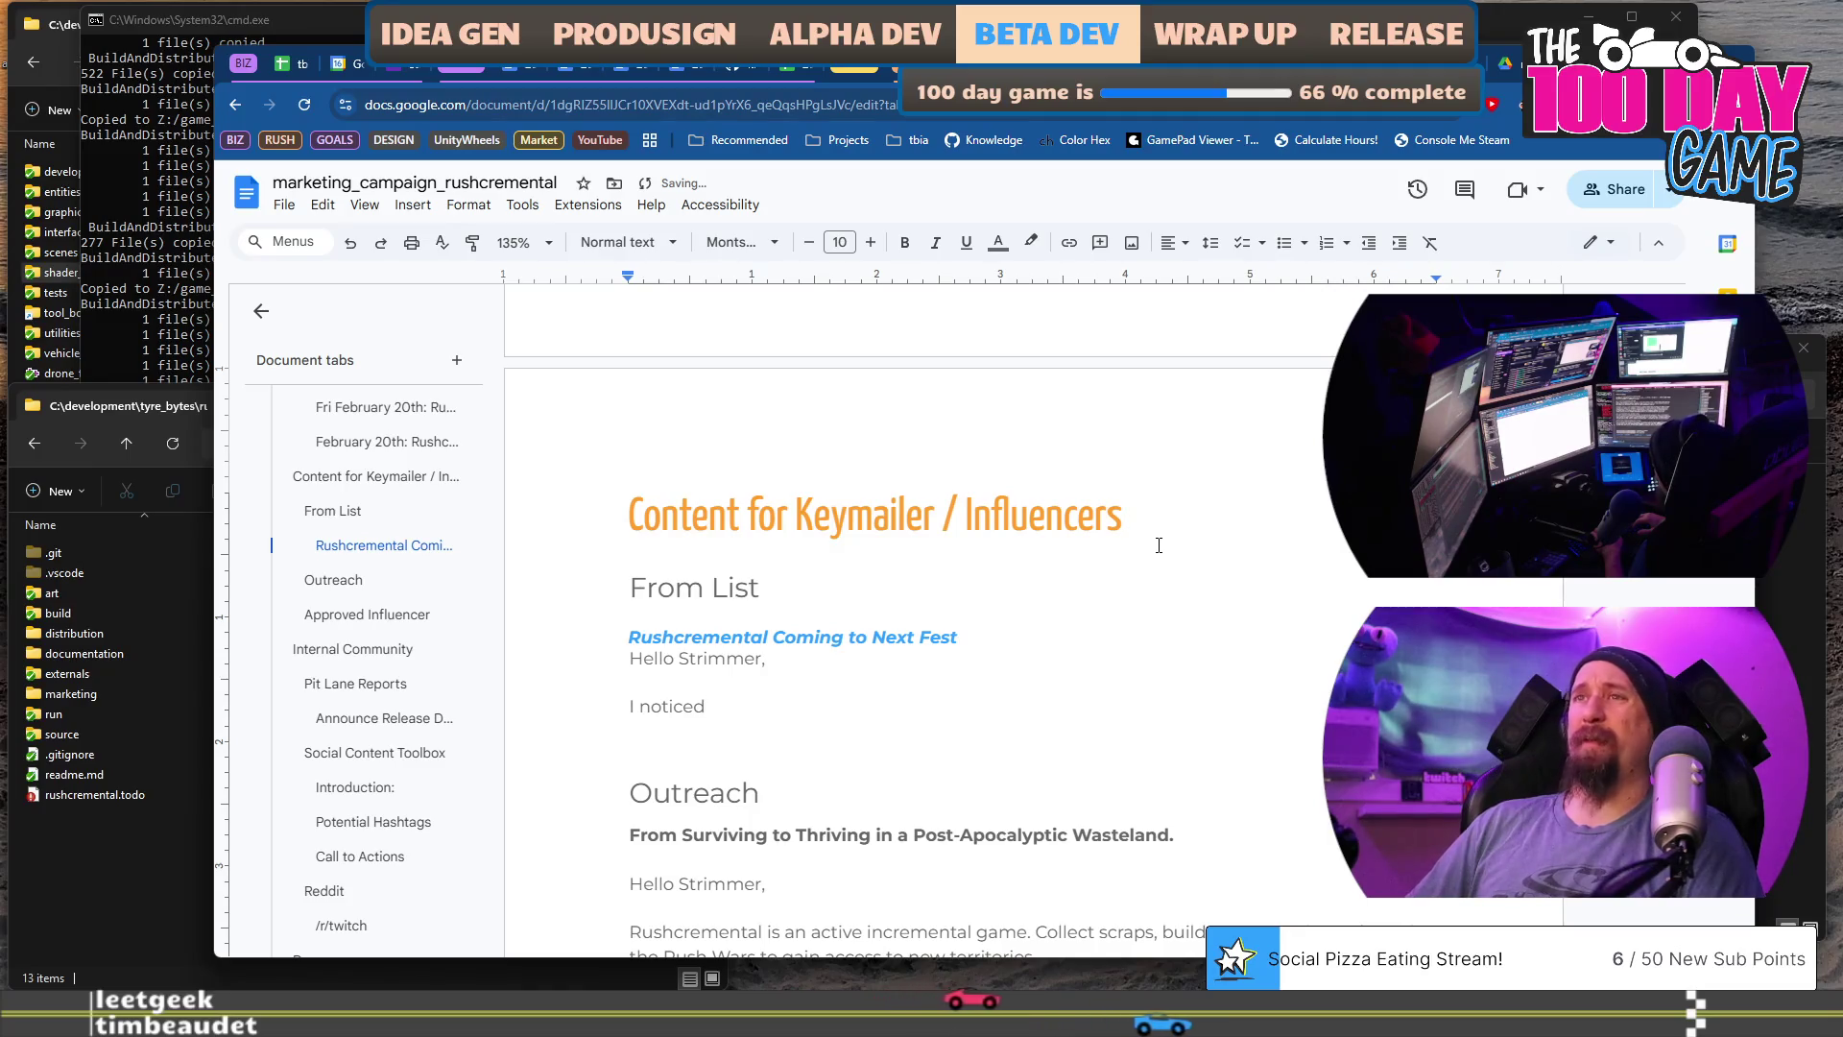
Write that they've played incremental games like {games} and may be interested
{"action": "key", "text": "Return"}
{"action": "key", "text": "Return"}
{"action": "type", "text": "you've played {games"}
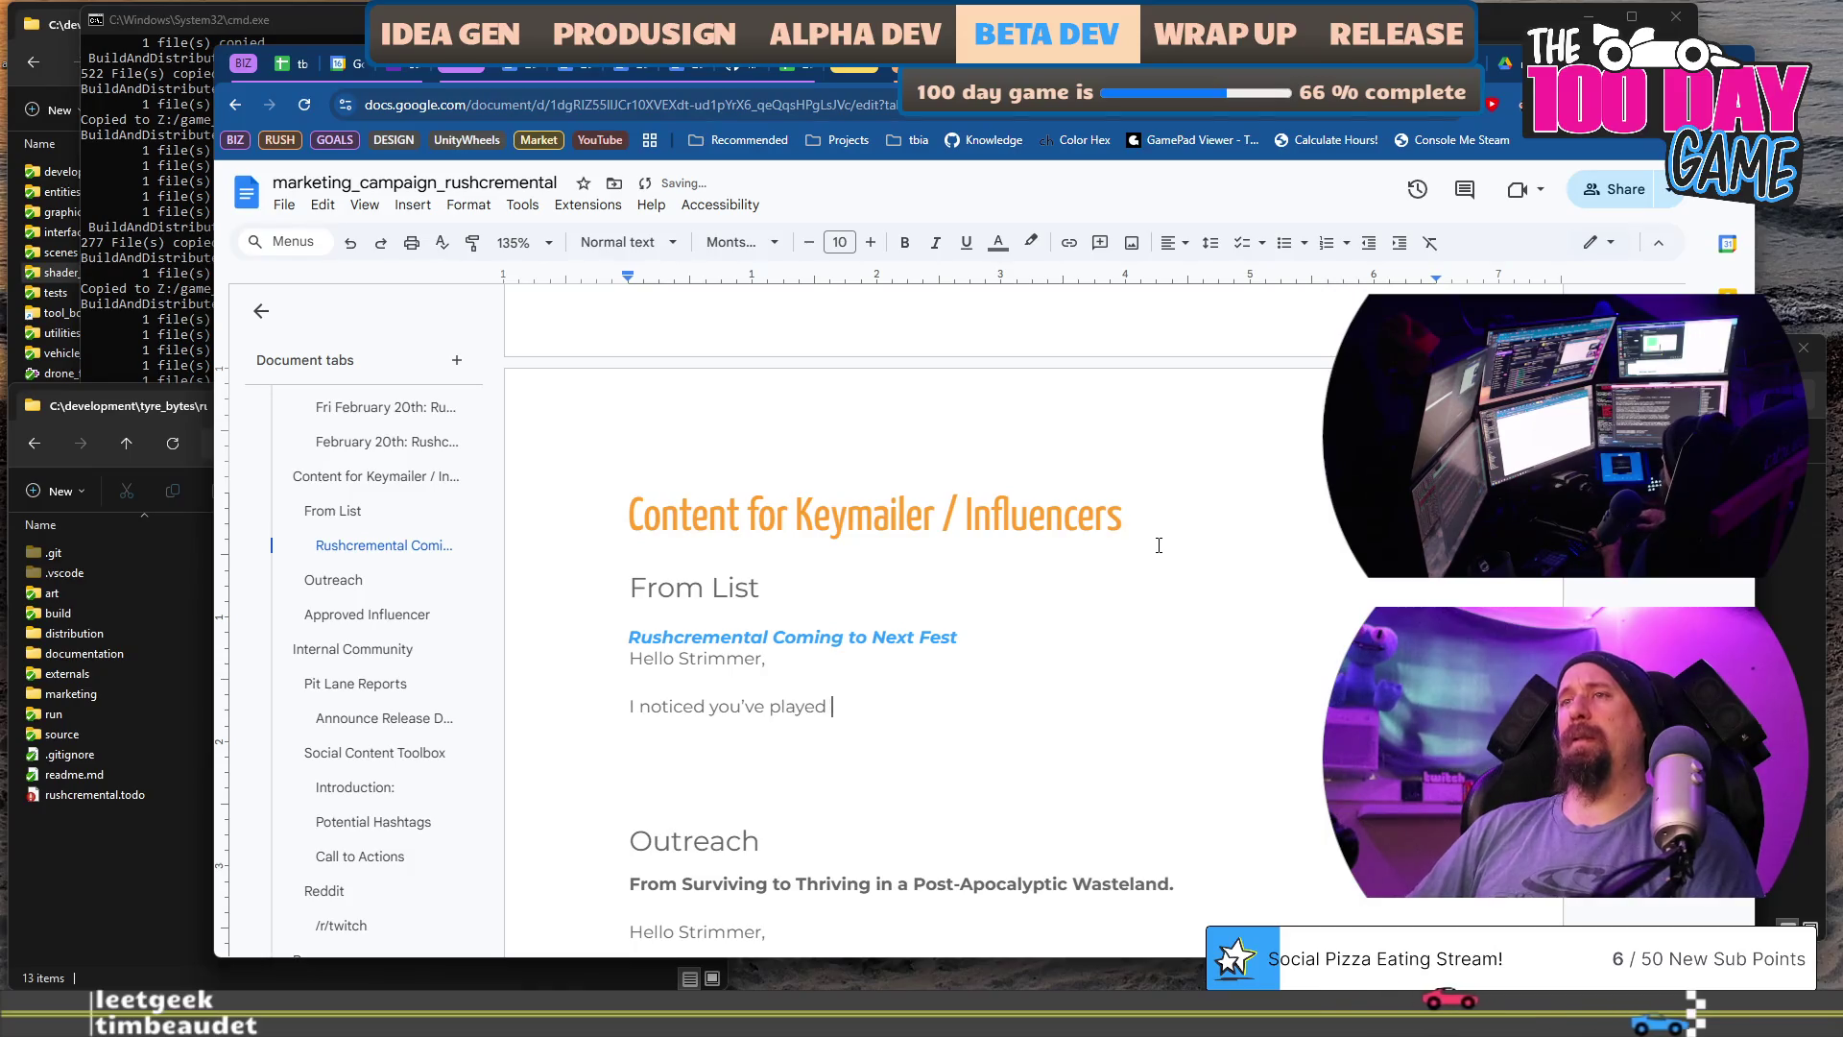
{"action": "type", "text": "}"}
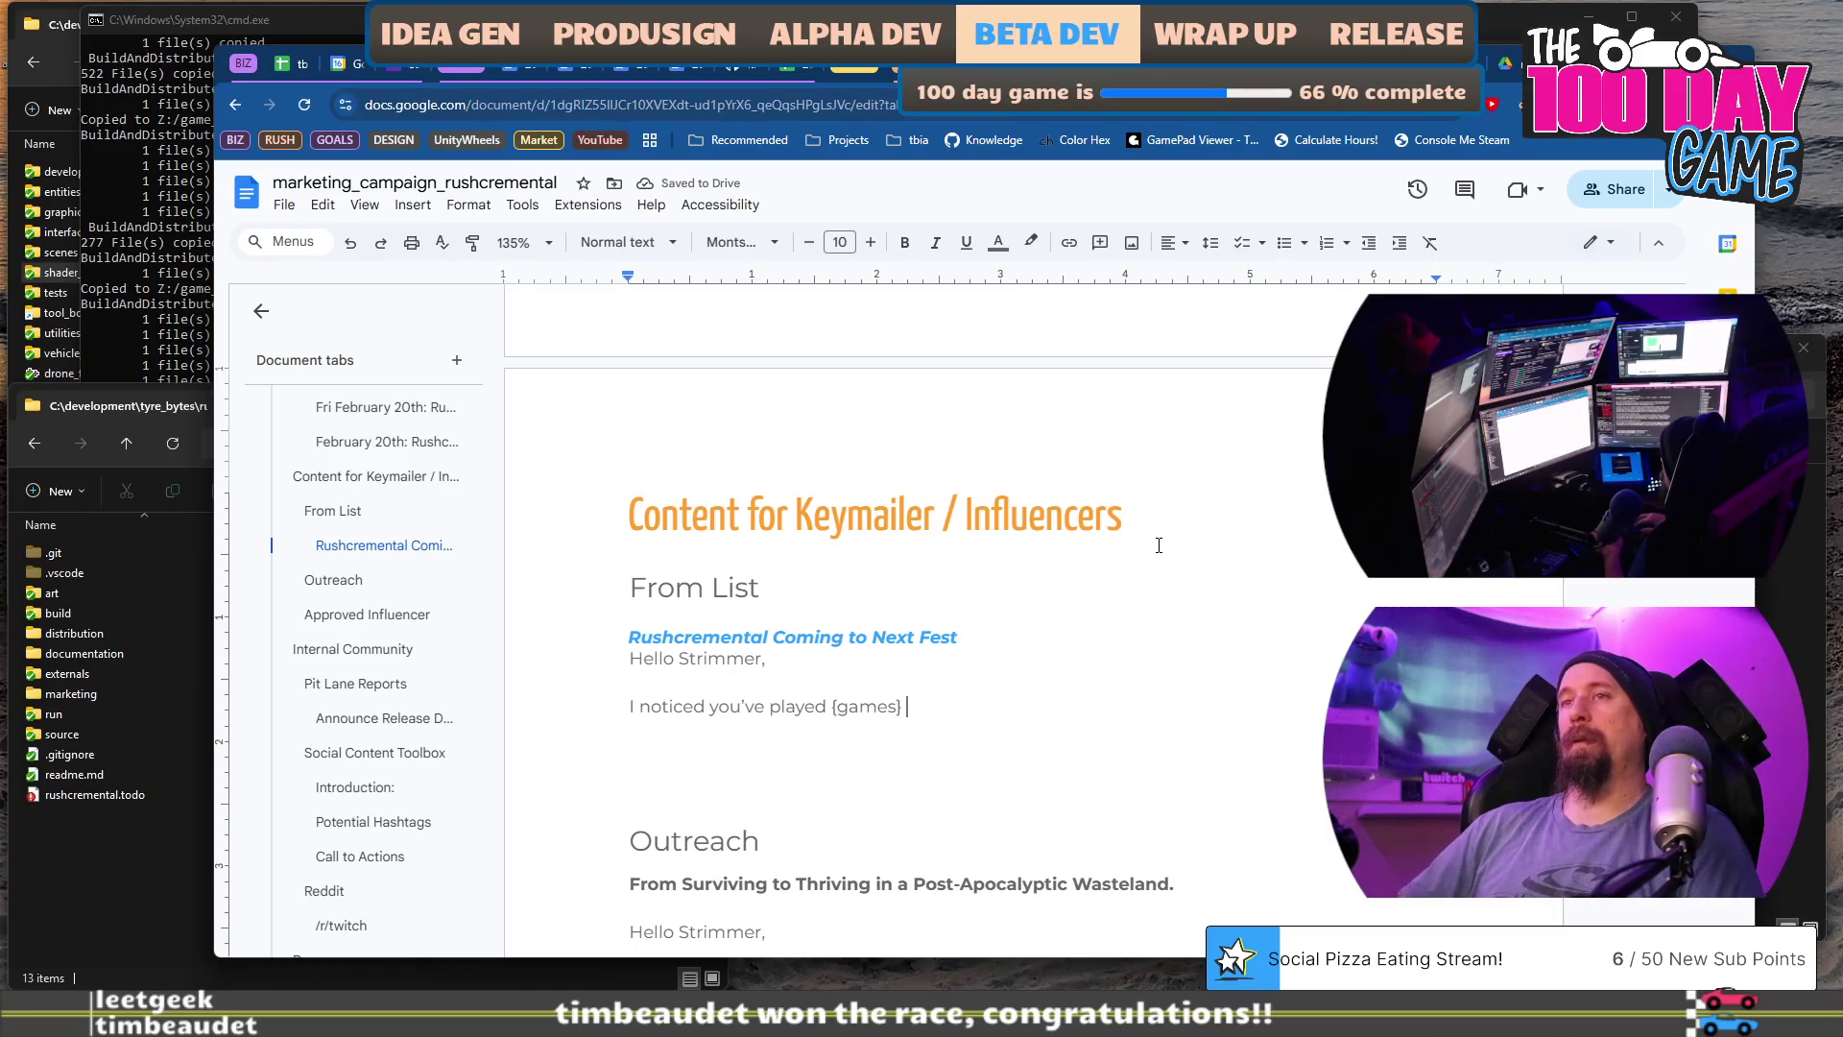
{"action": "type", "text": " and"}
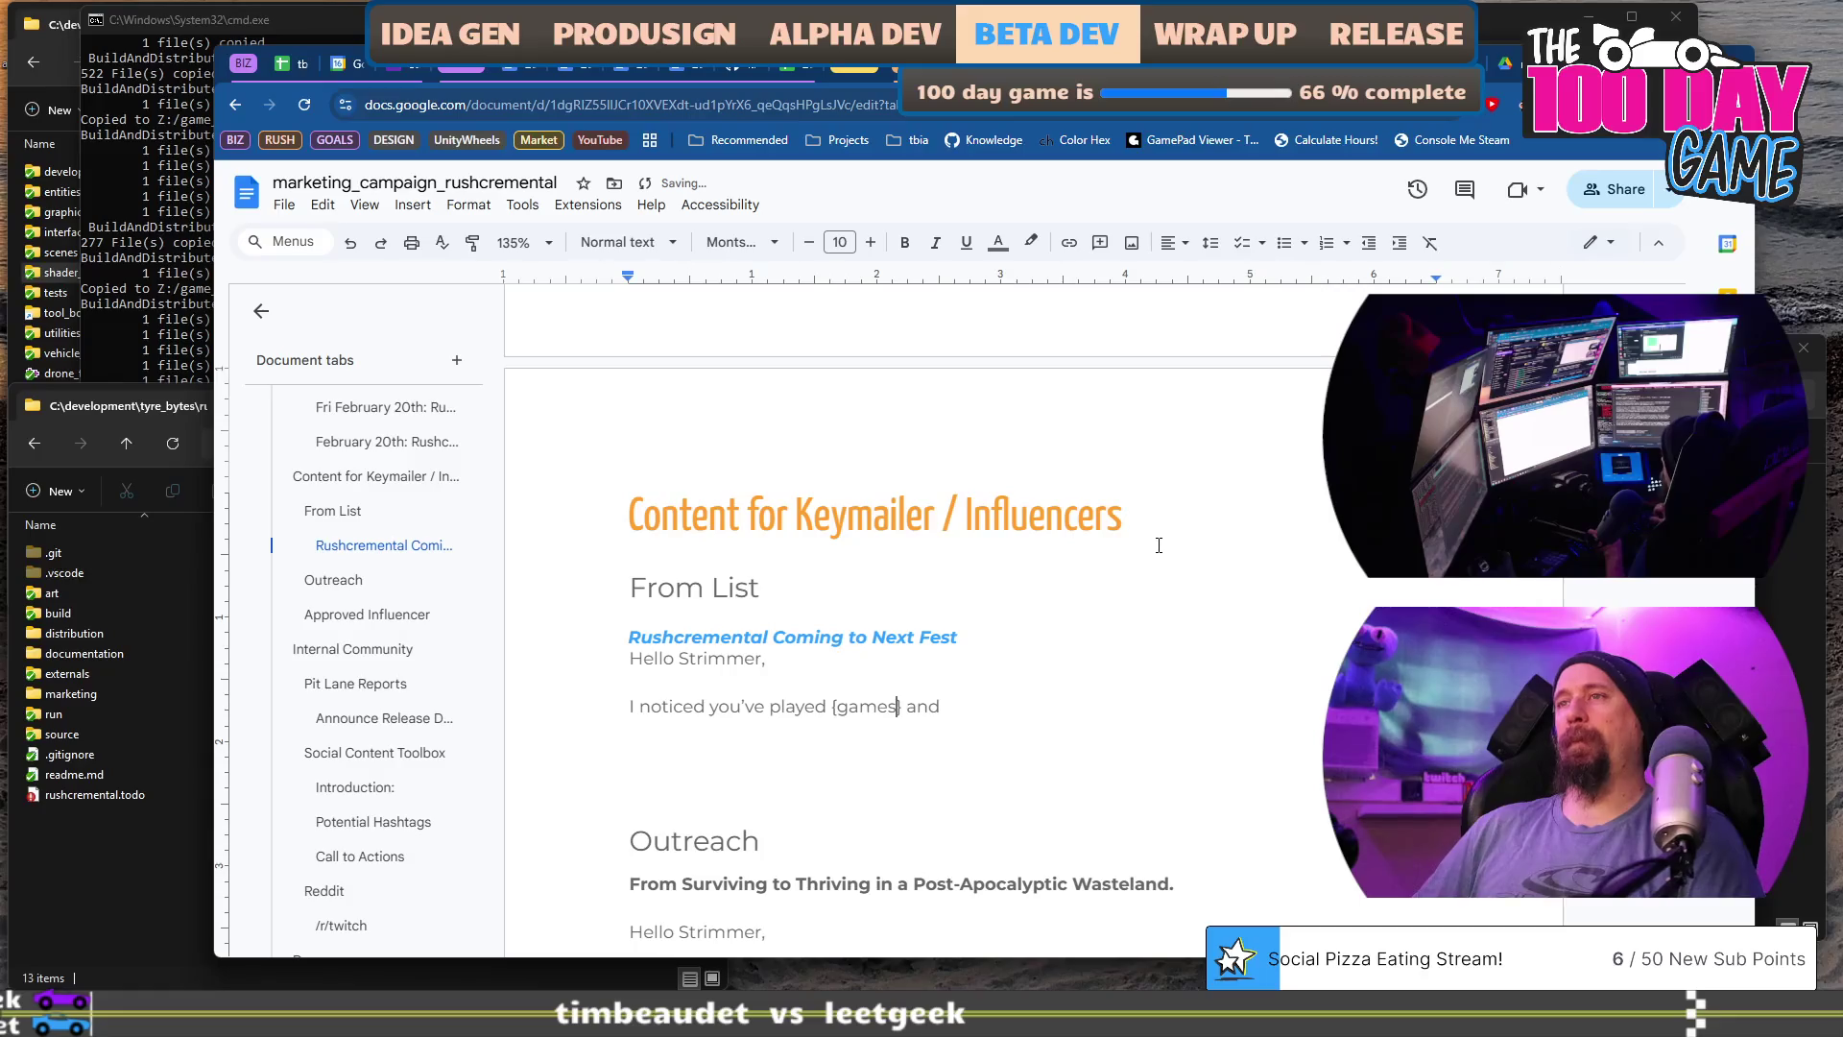
{"action": "key", "text": "Left"}
{"action": "type", "text": "incre"}
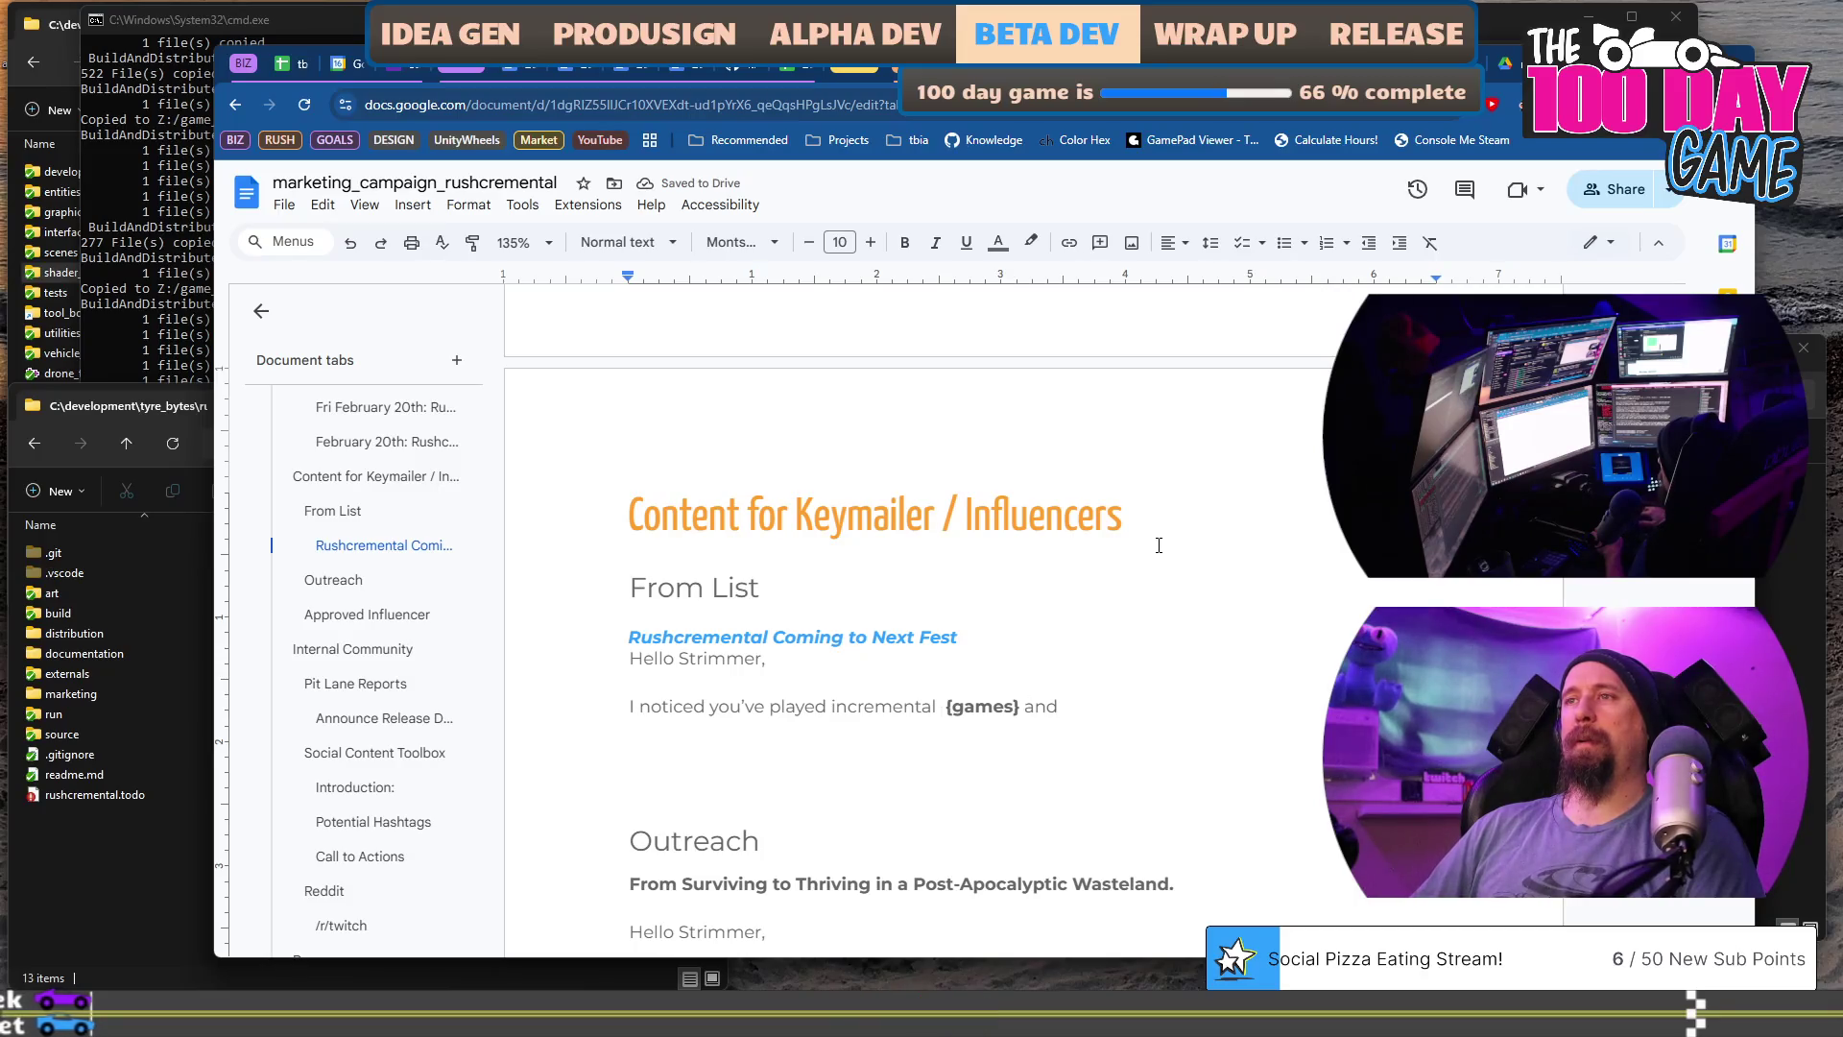
{"action": "type", "text": "games like"}
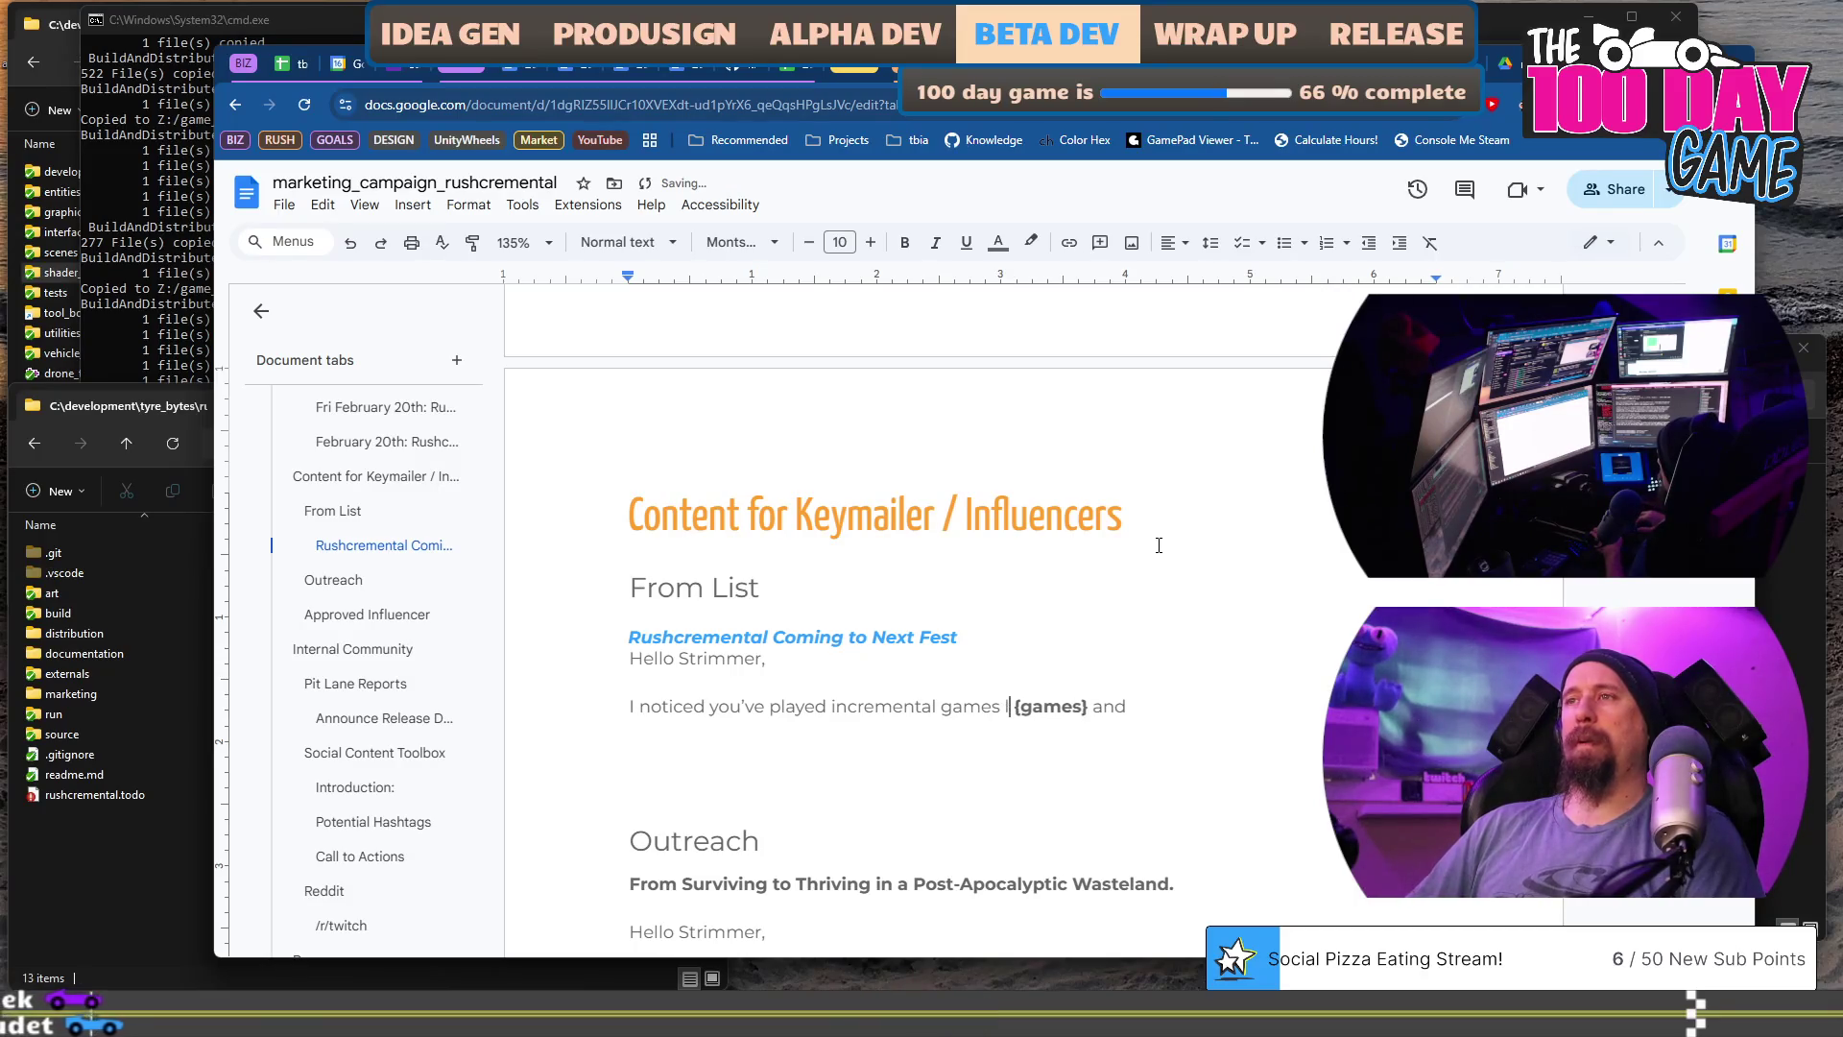
{"action": "key", "text": "End"}
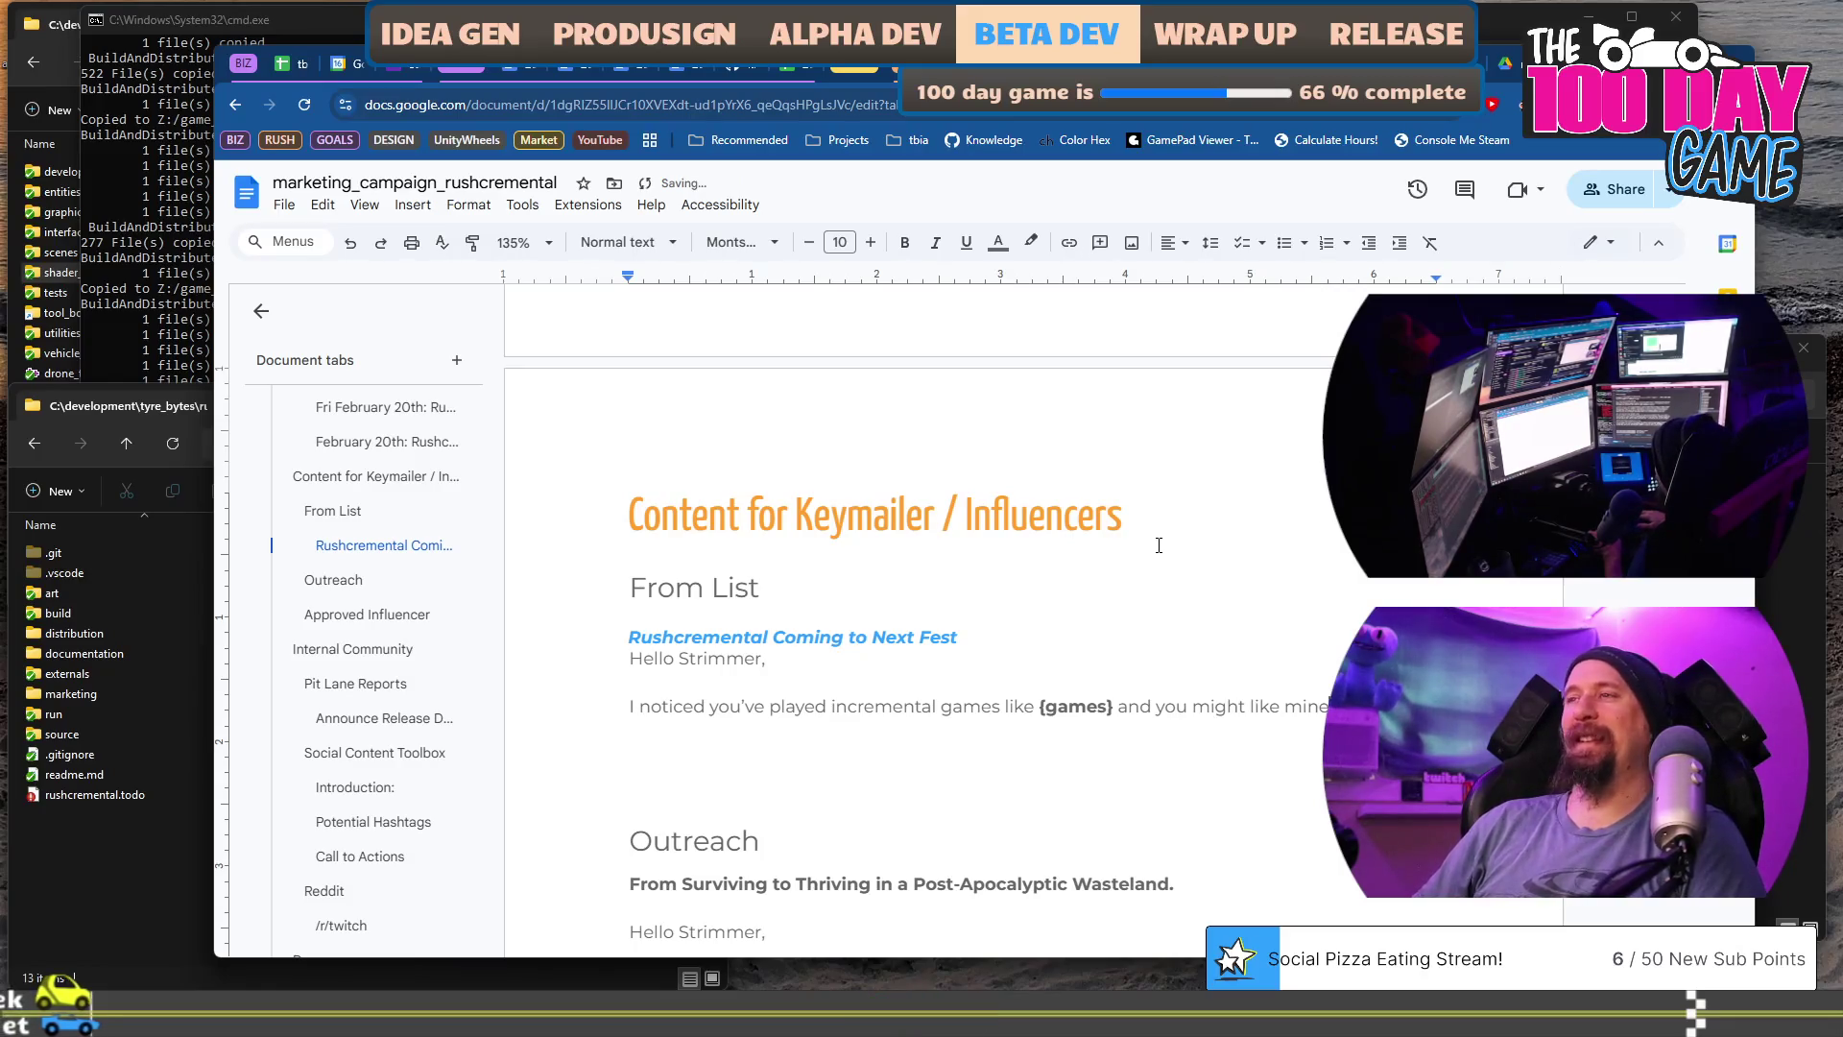
{"action": "key", "text": "ctrl+BackSpace"}
{"action": "key", "text": "ctrl+BackSpace"}
{"action": "key", "text": "ctrl+BackSpace"}
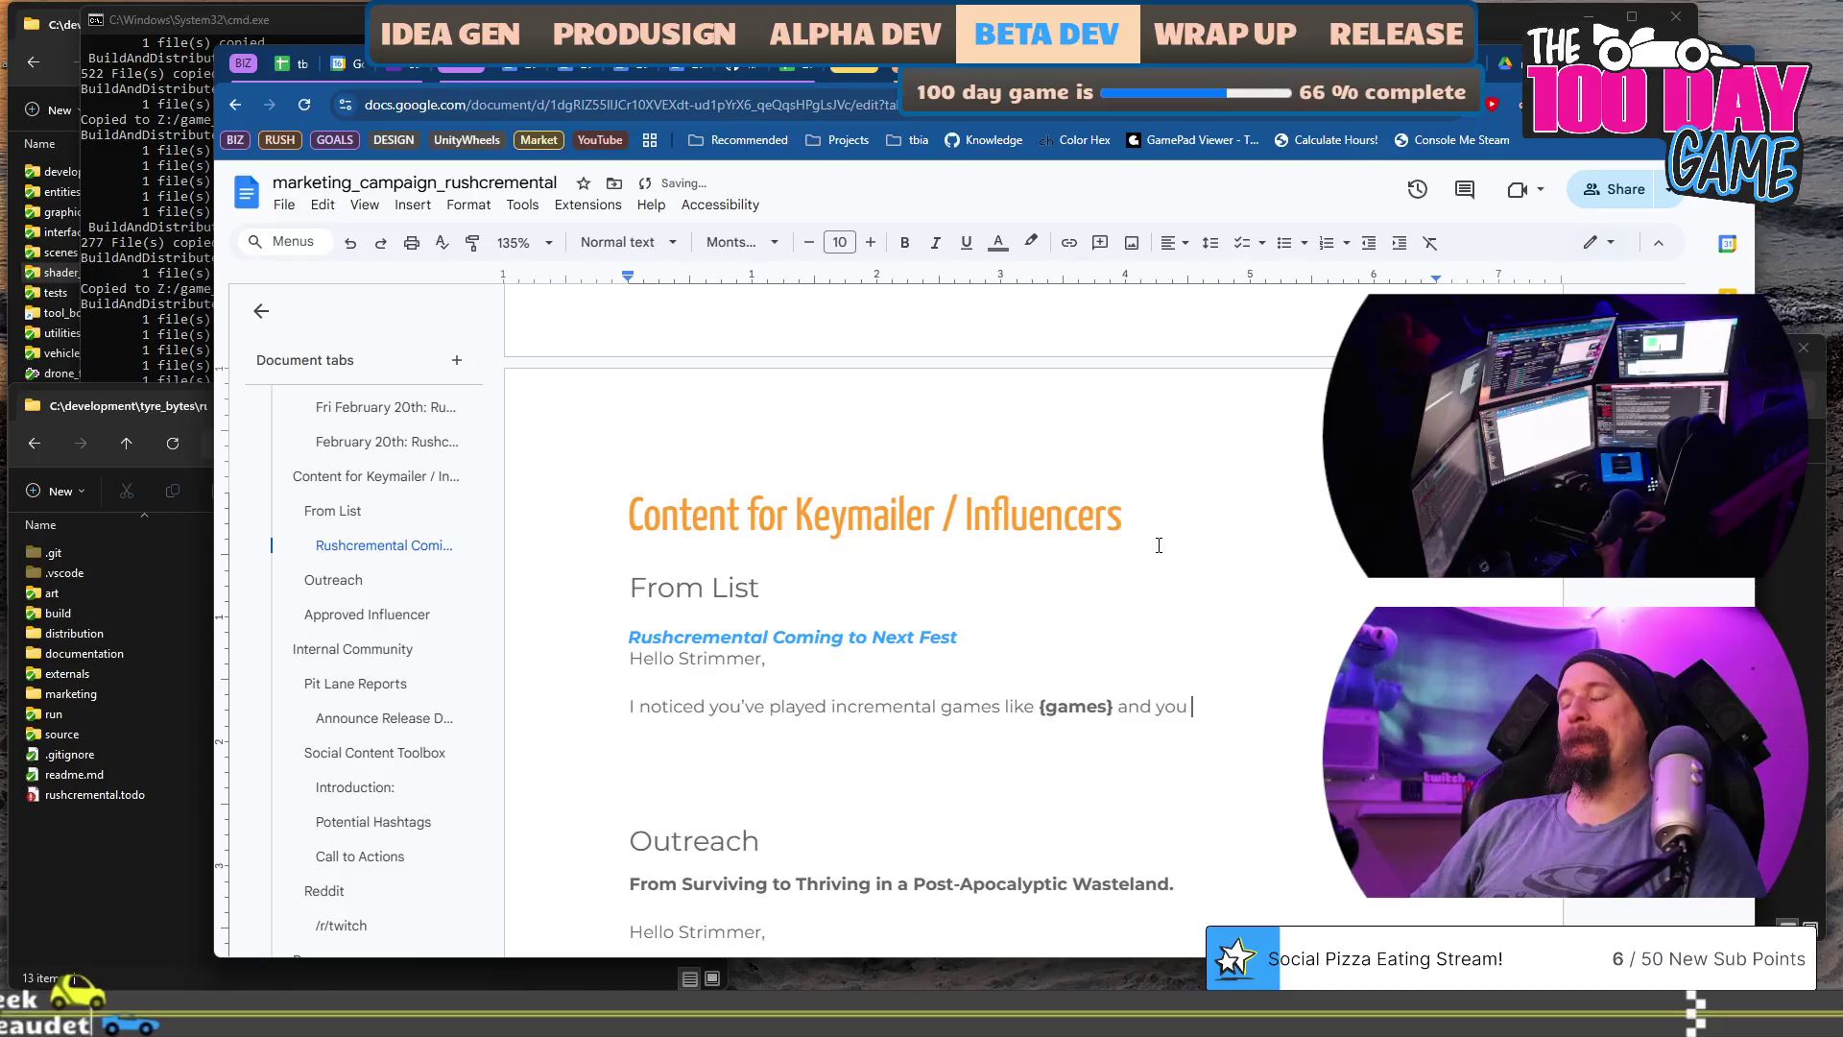
{"action": "type", "text": "might"}
{"action": "key", "text": "ctrl+BackSpace"}
{"action": "type", "text": "may "}
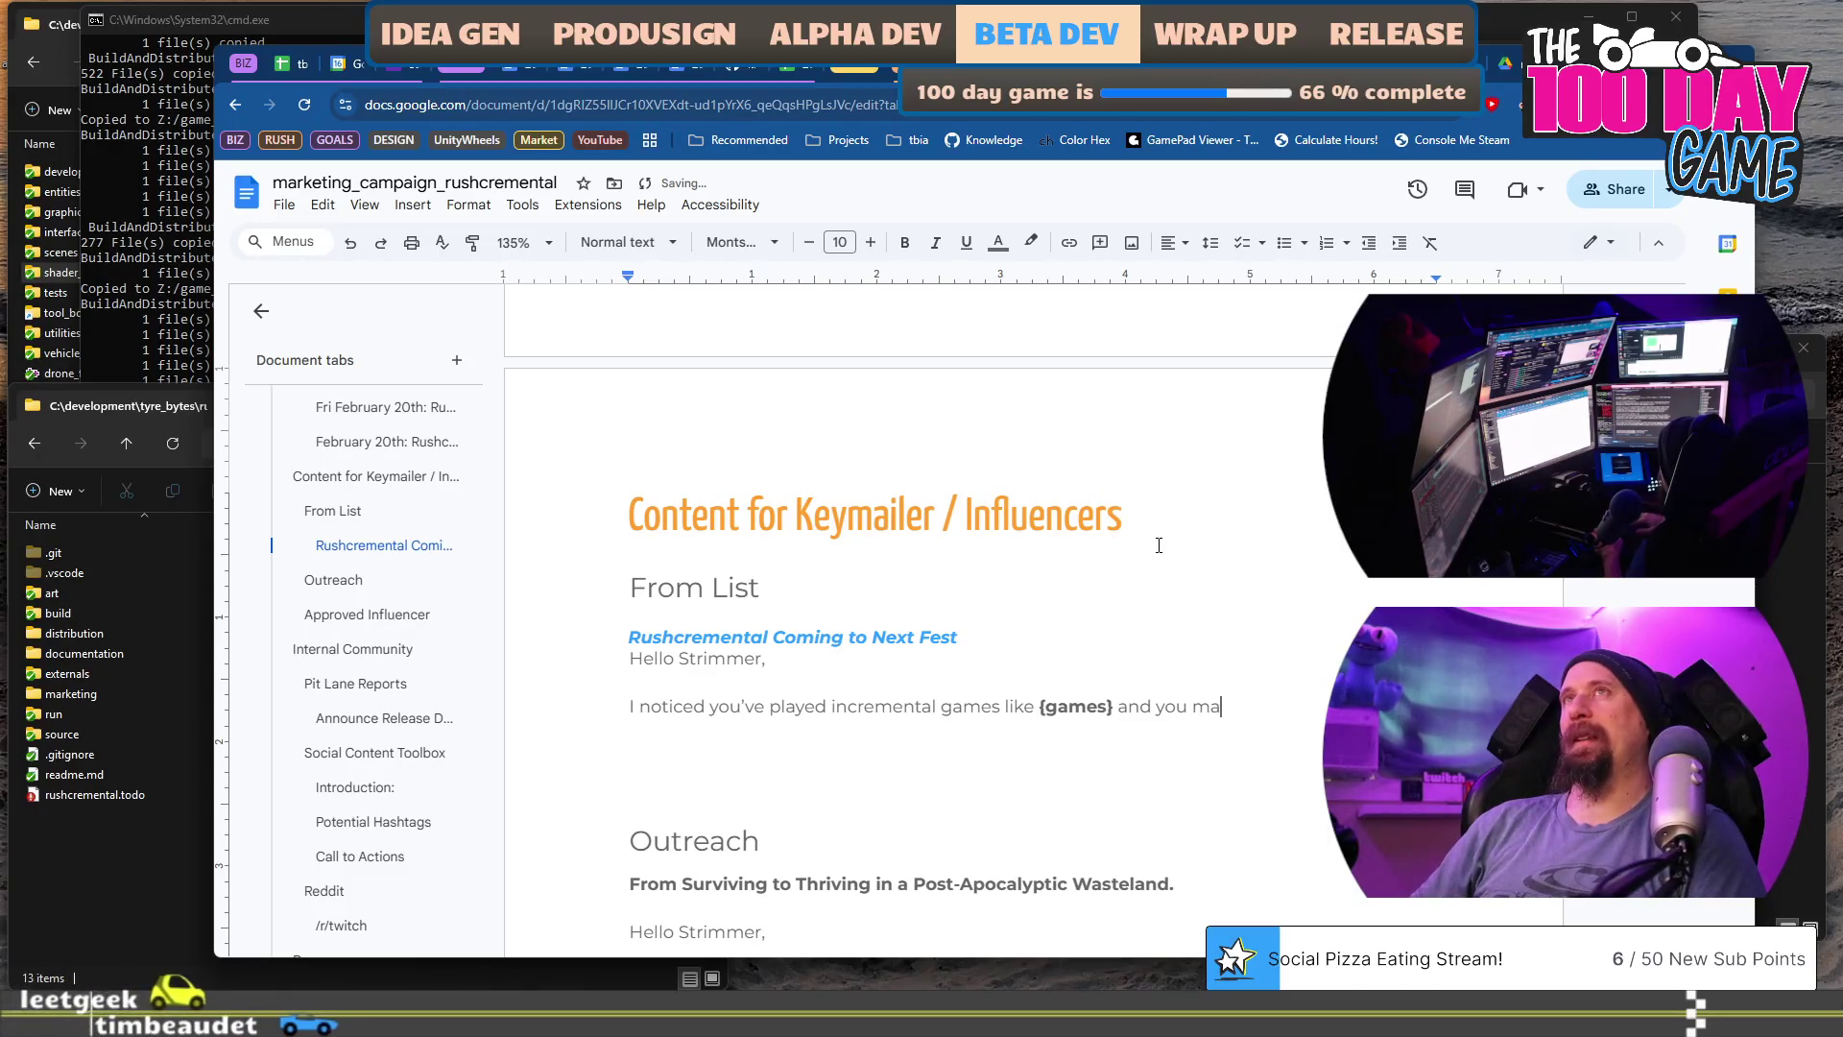
{"action": "type", "text": "be interest"}
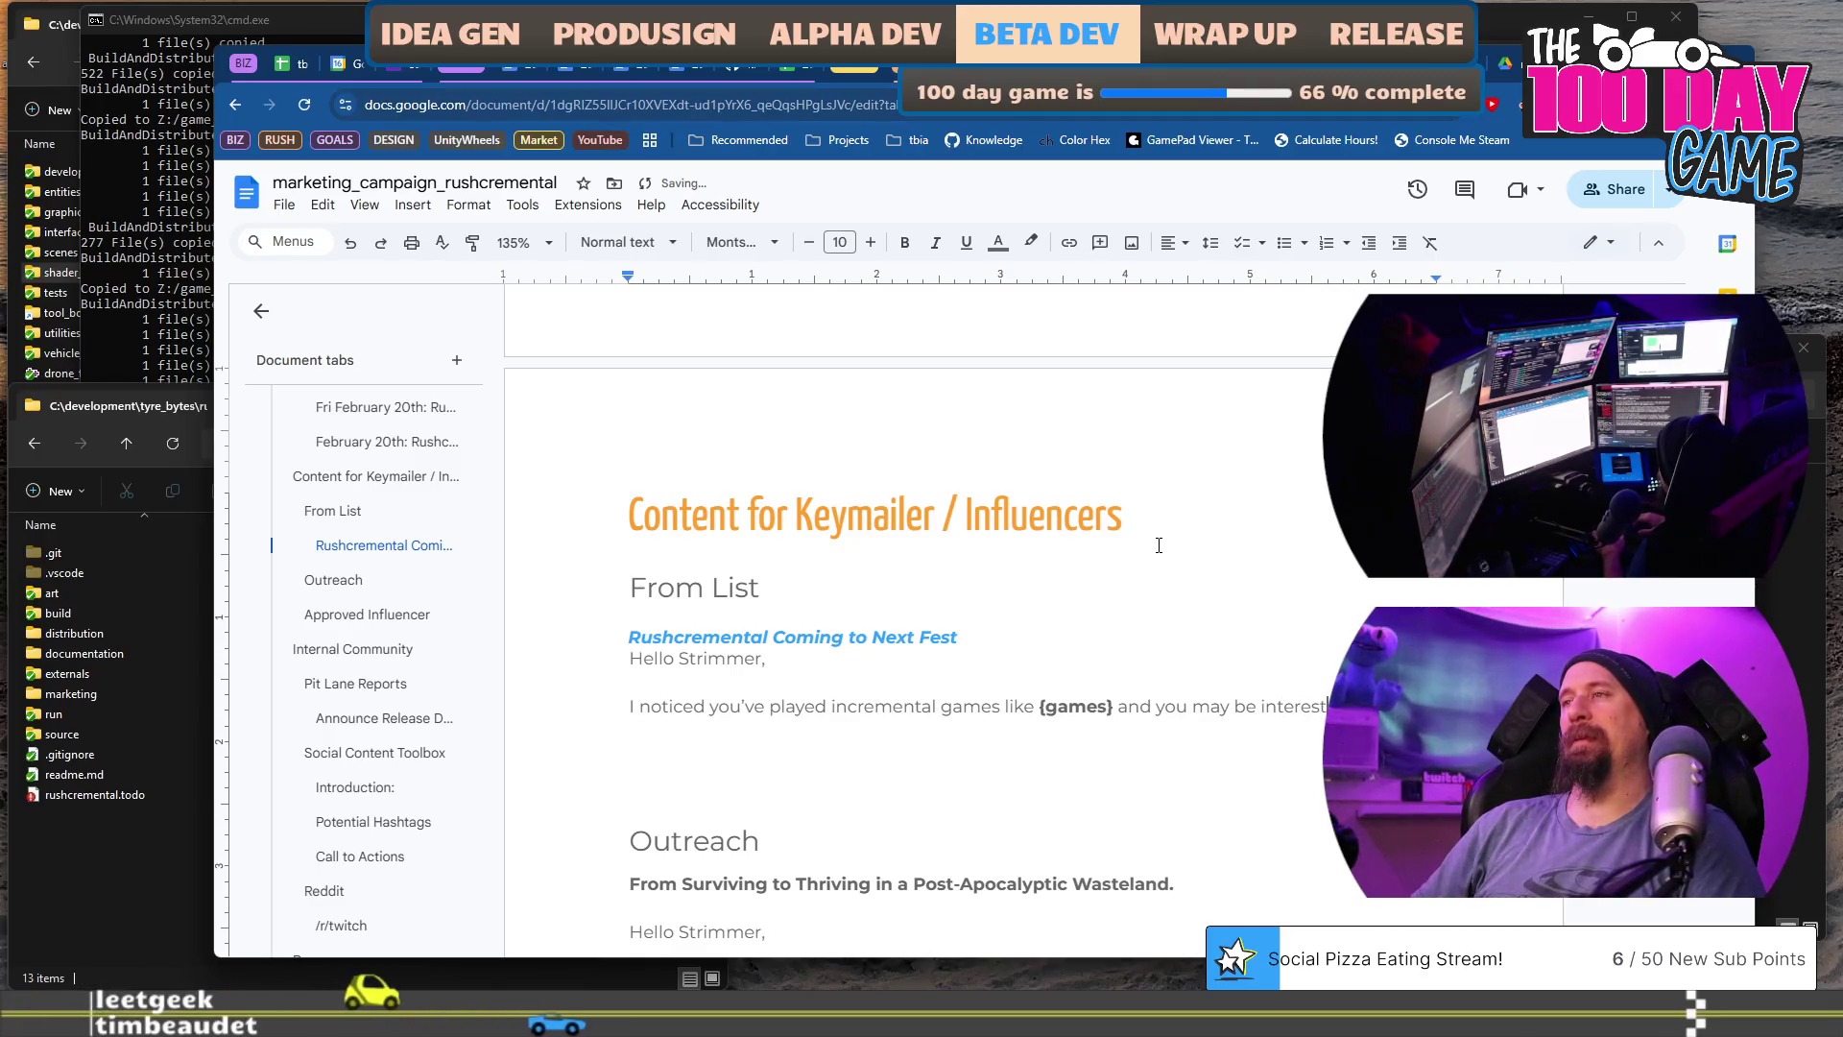
Add 'figured' and introduce Rushcremental as an active incremental game where you go from collecting scrap
{"action": "key", "text": "ctrl+Left"}
{"action": "key", "text": "ctrl+Left"}
{"action": "key", "text": "ctrl+Left"}
{"action": "type", "text": "fi"}
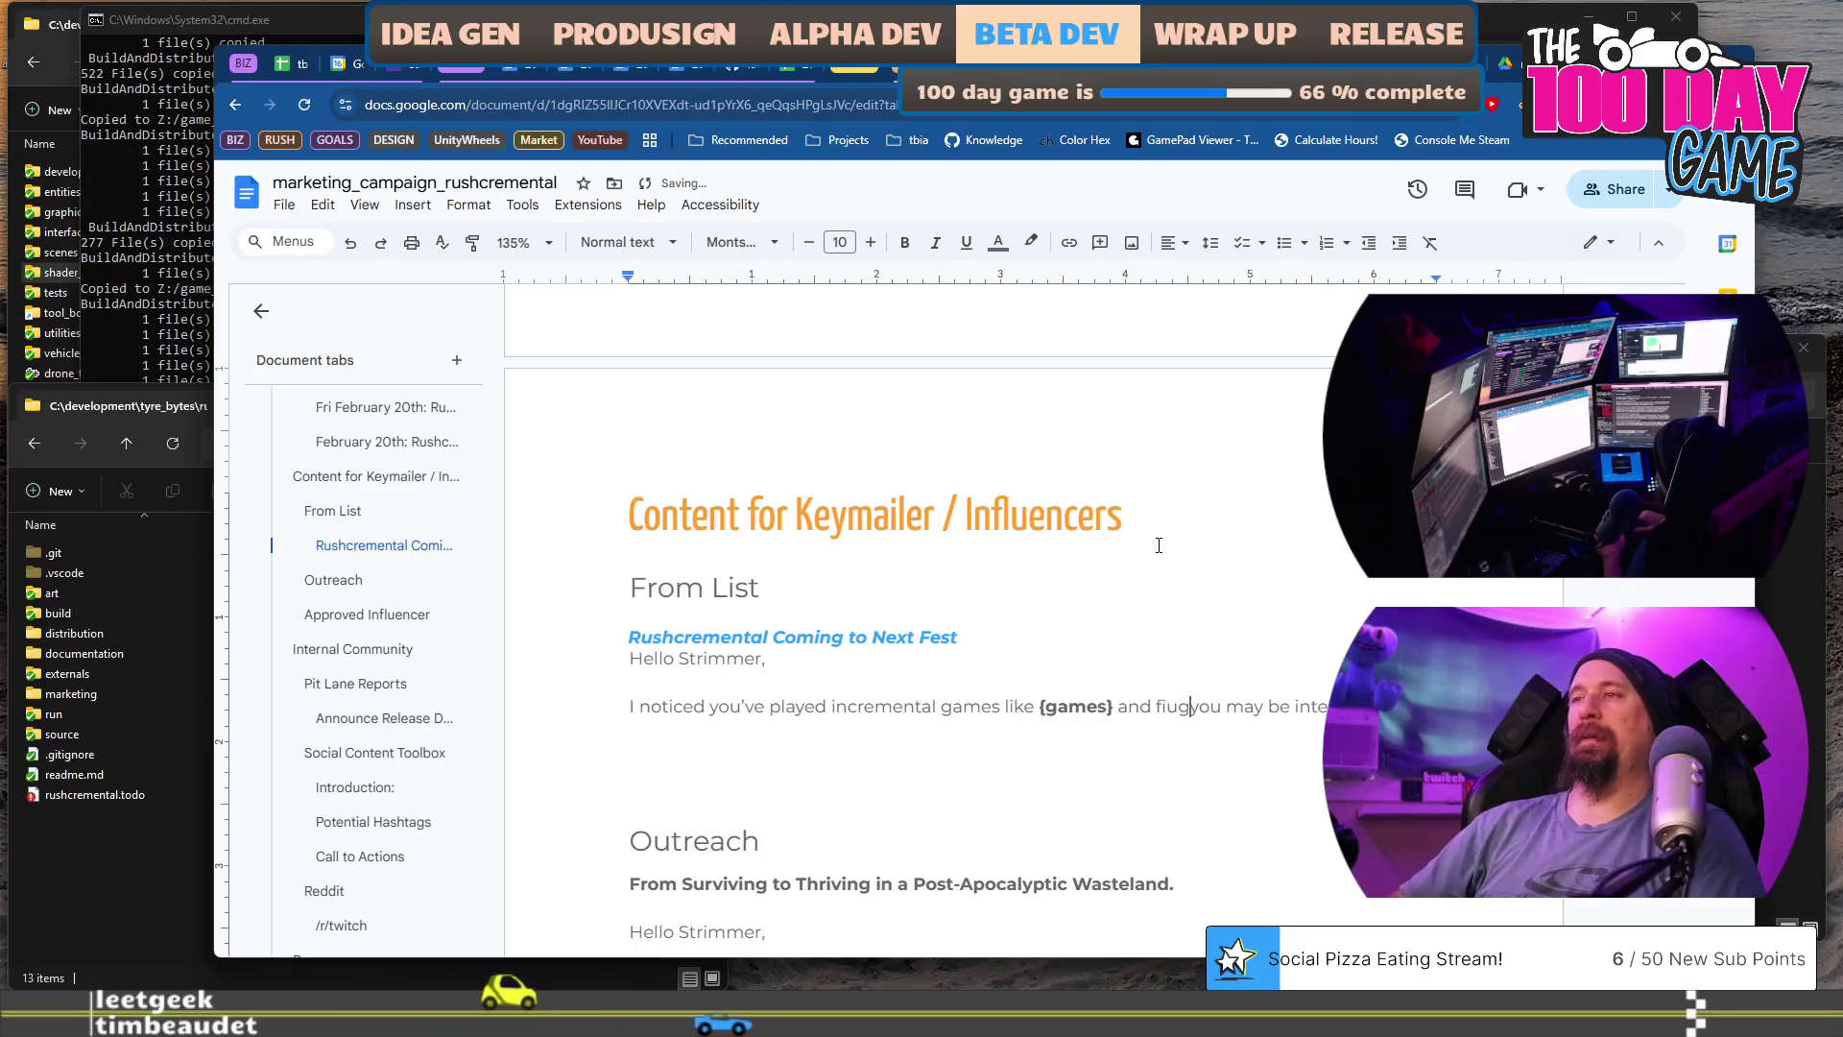
{"action": "type", "text": "gured "}
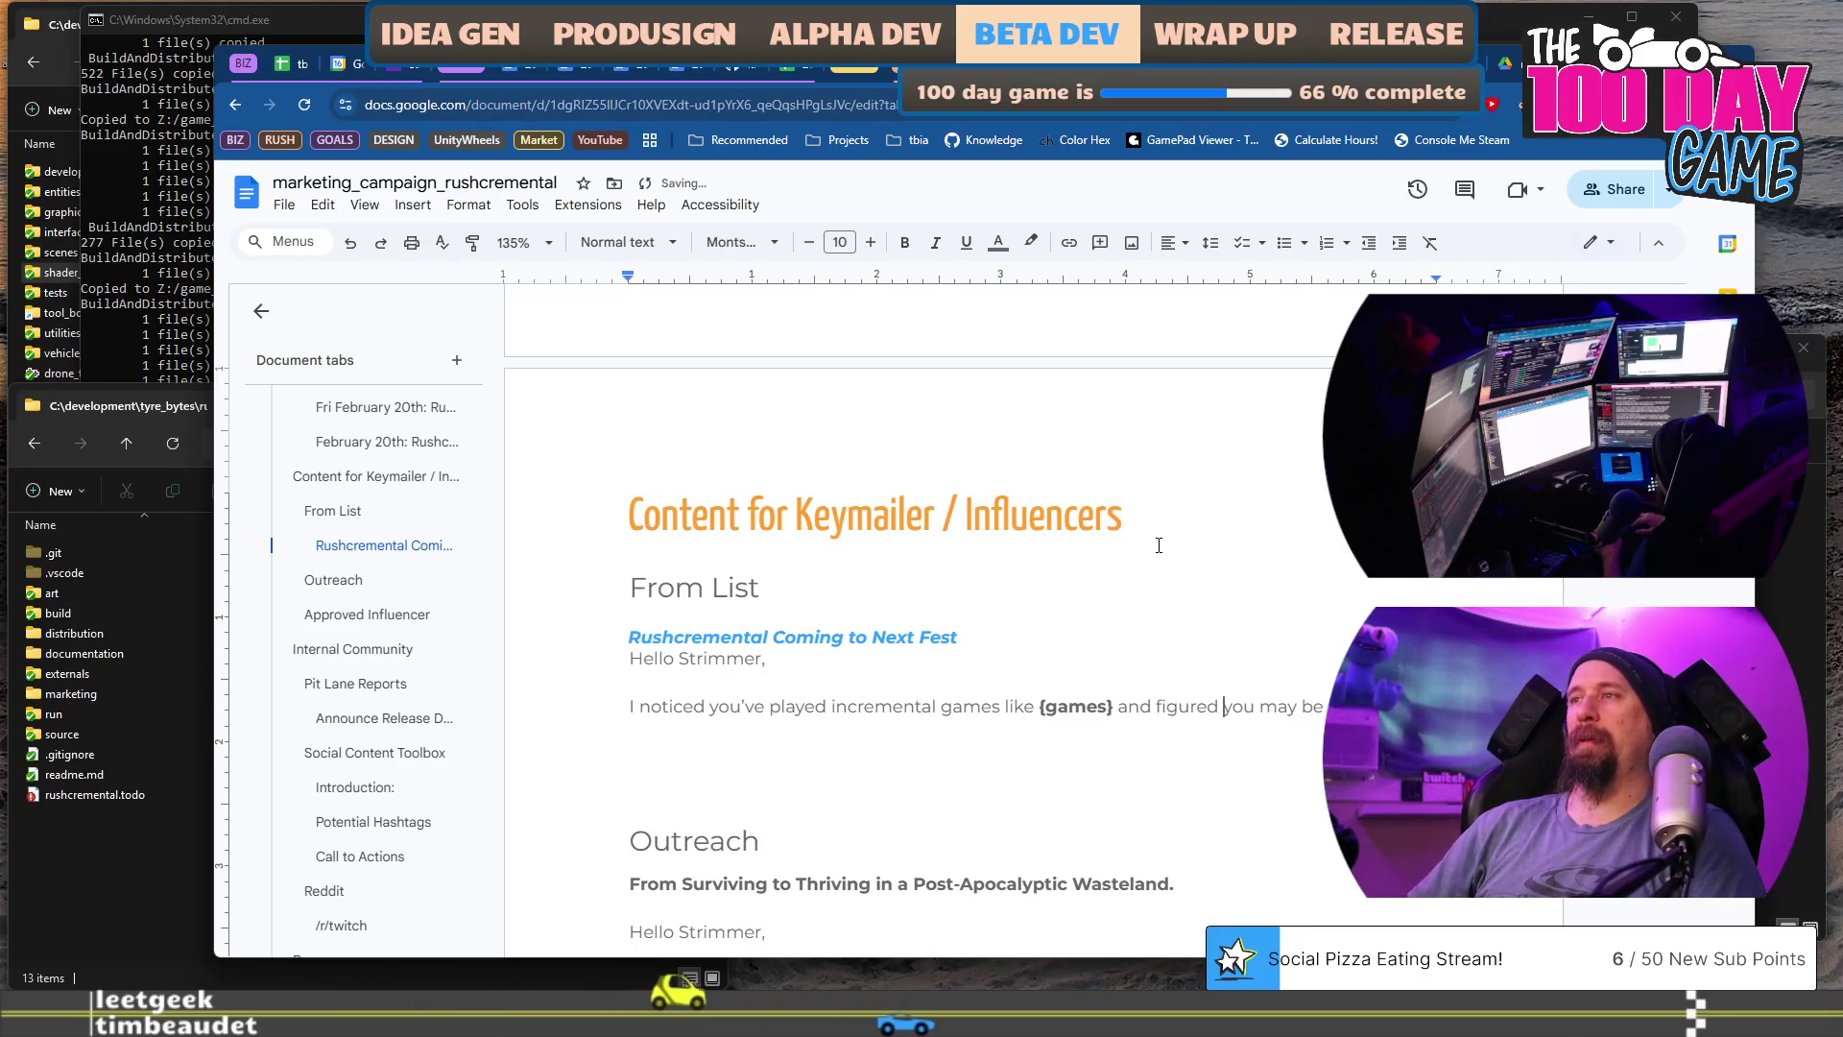
{"action": "type", "text": "ed in a"}
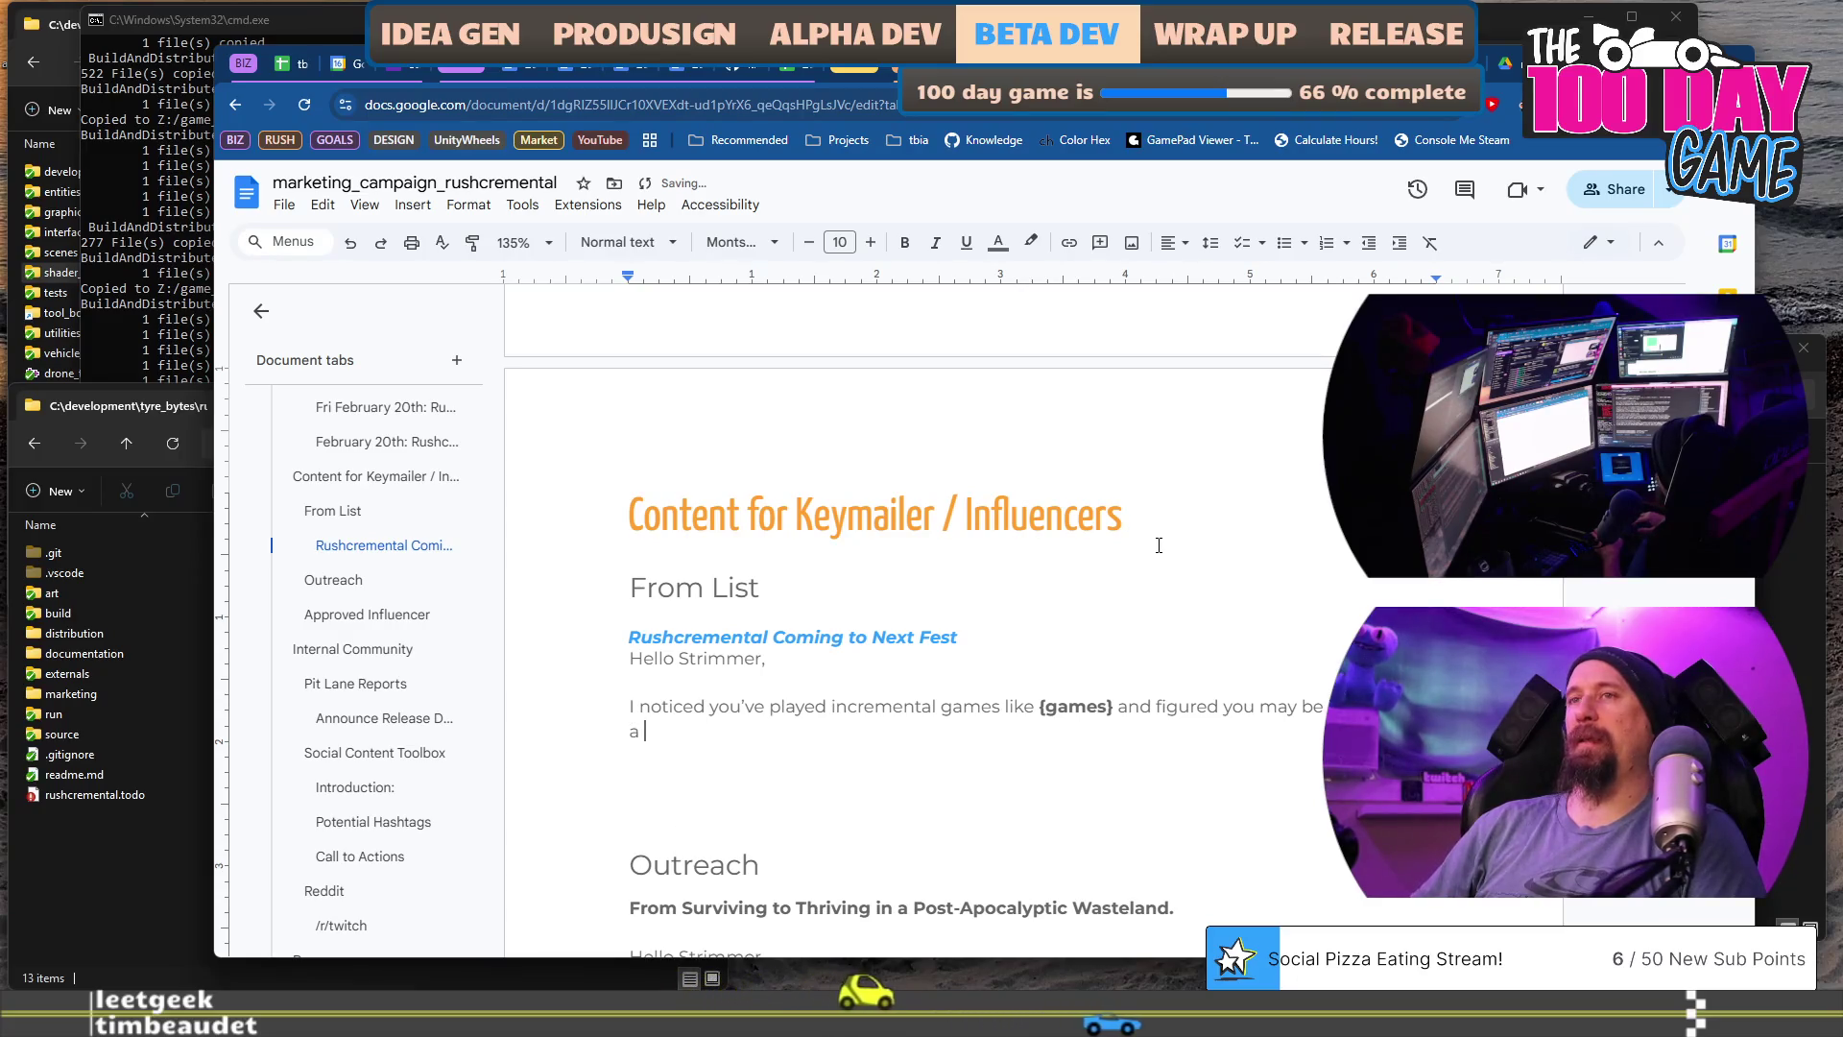
{"action": "key", "text": "BackSpace"}
{"action": "key", "text": "BackSpace"}
{"action": "type", "text": "Rushcrem"}
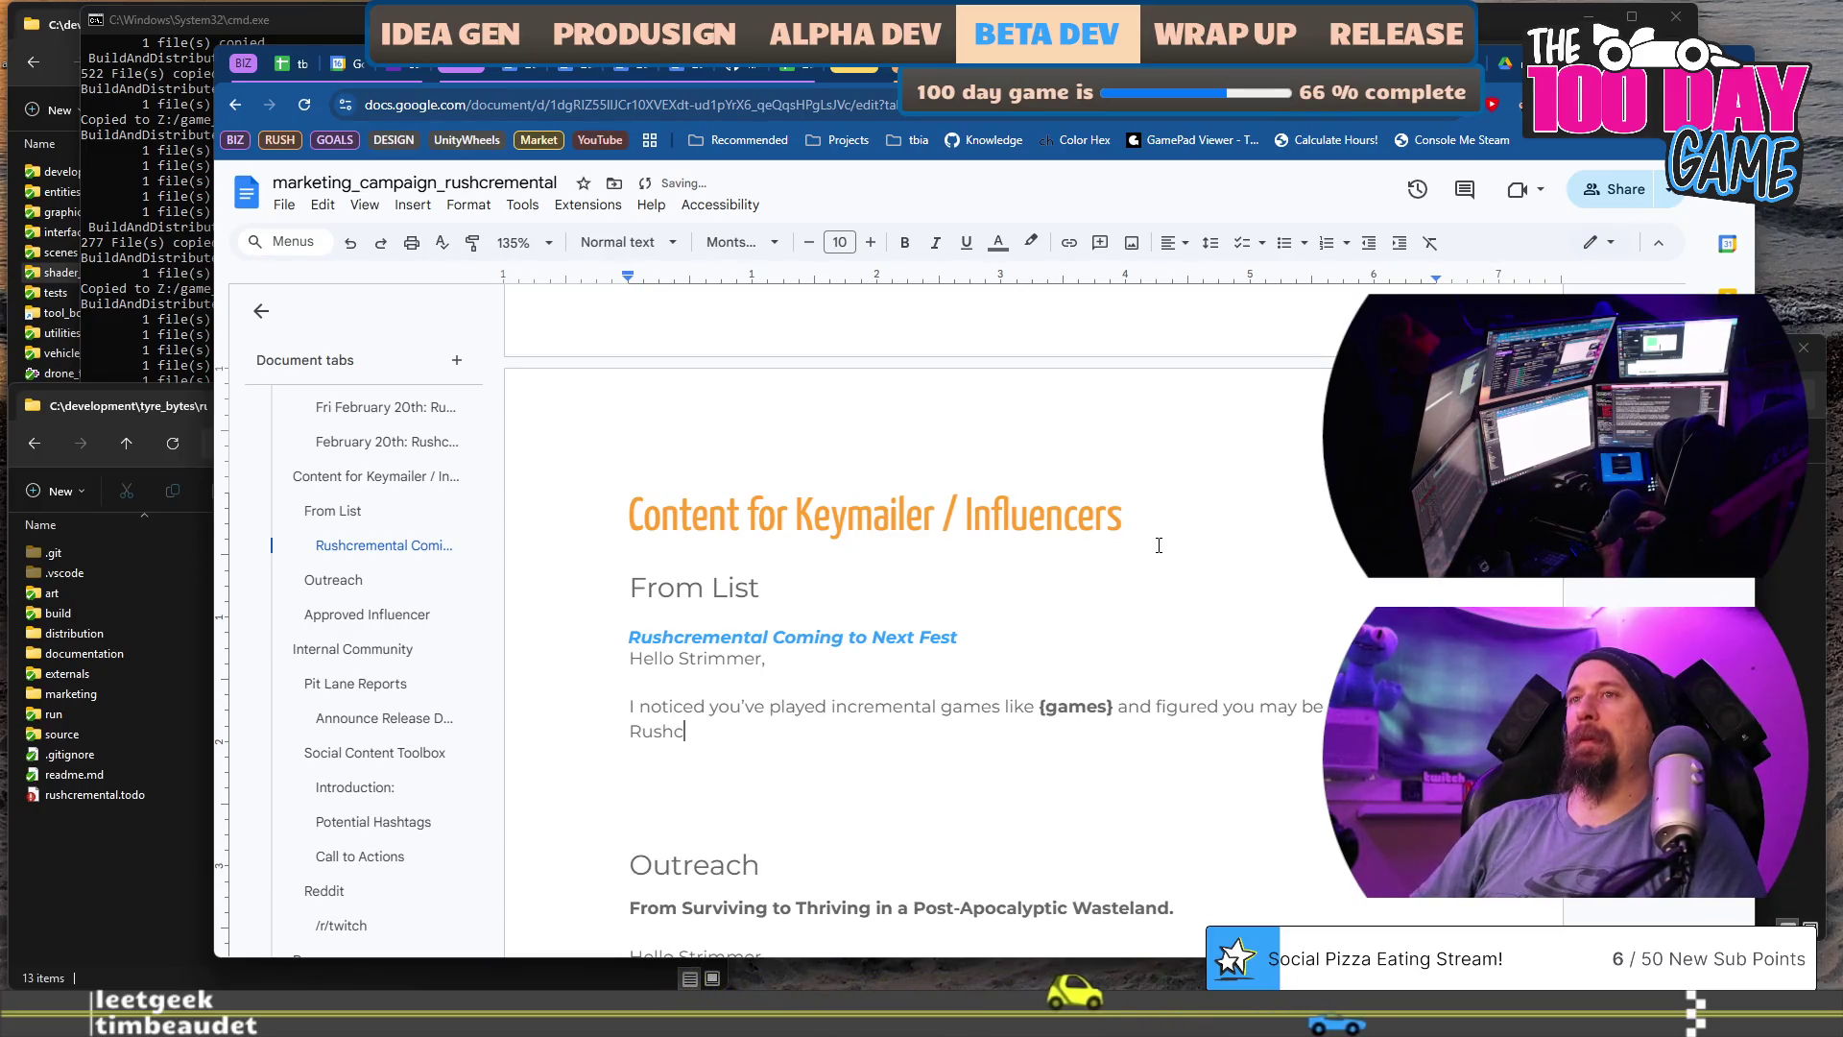
{"action": "type", "text": "ental, a"}
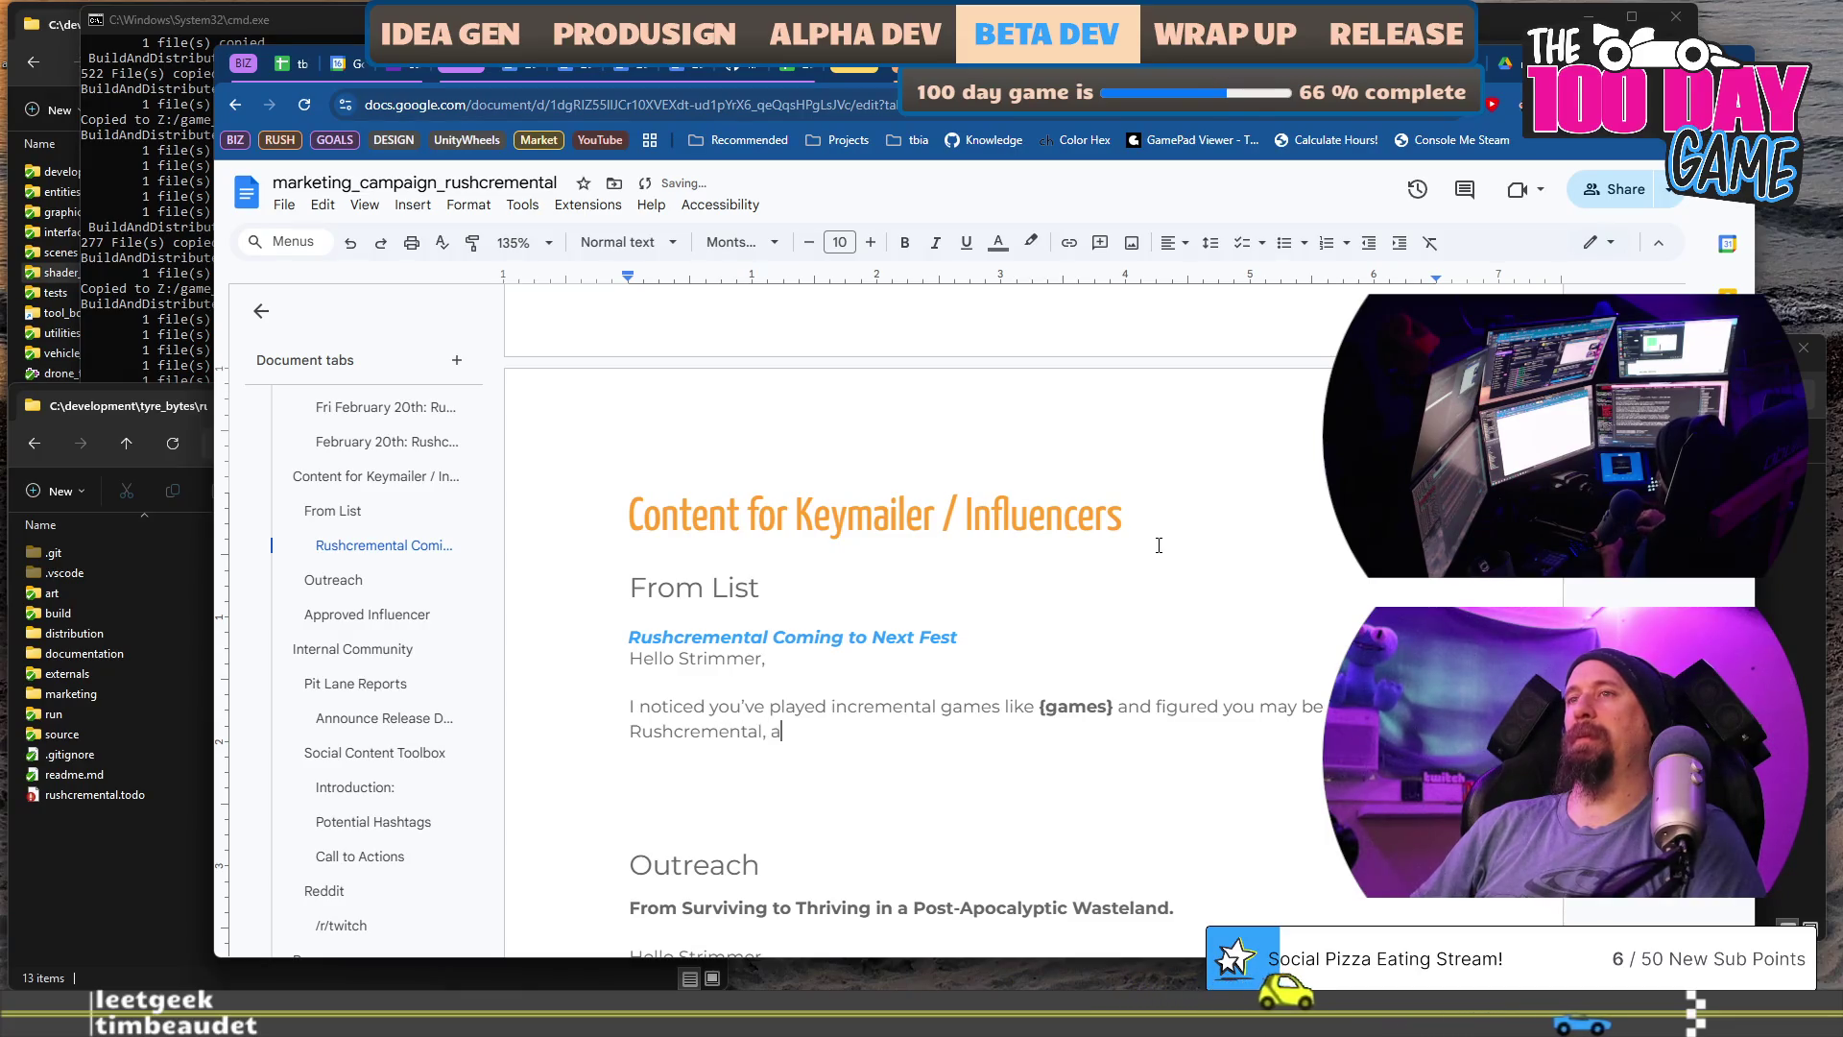
{"action": "key", "text": "BackSpace"}
{"action": "key", "text": "BackSpace"}
{"action": "key", "text": "BackSpace"}
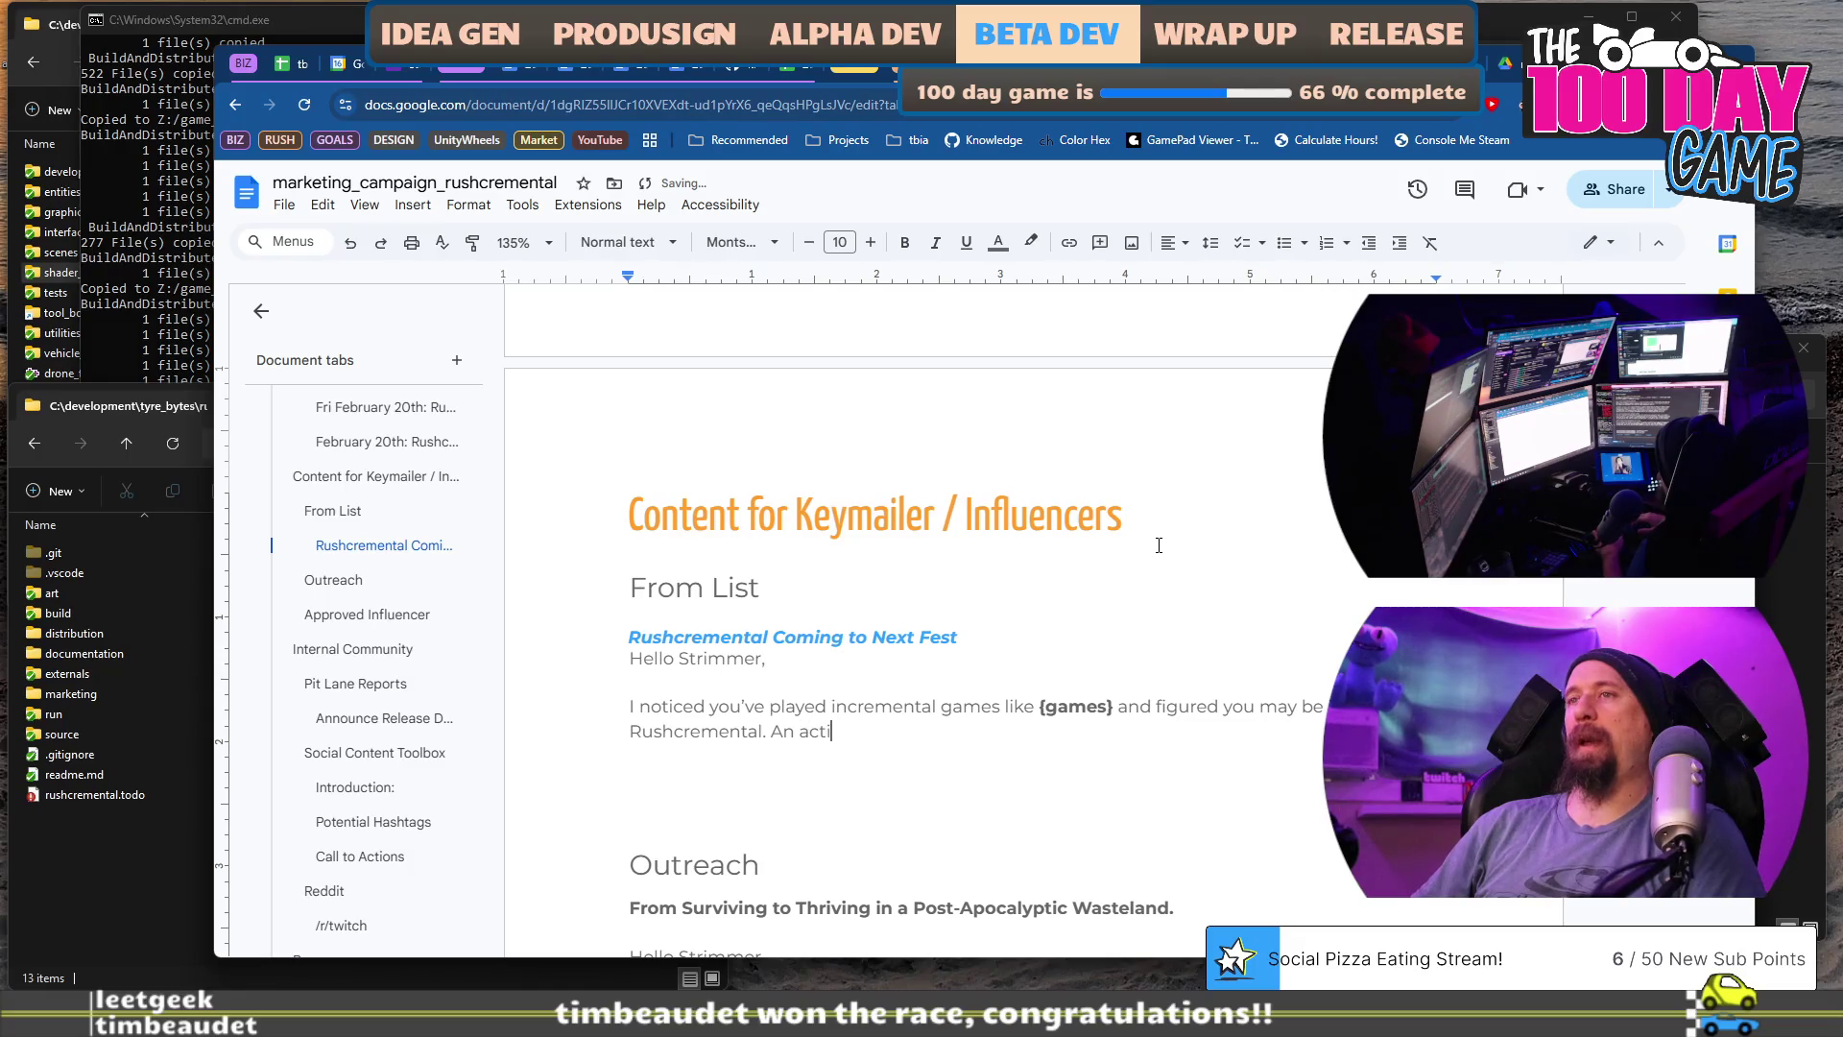
{"action": "type", "text": "e incremental game"}
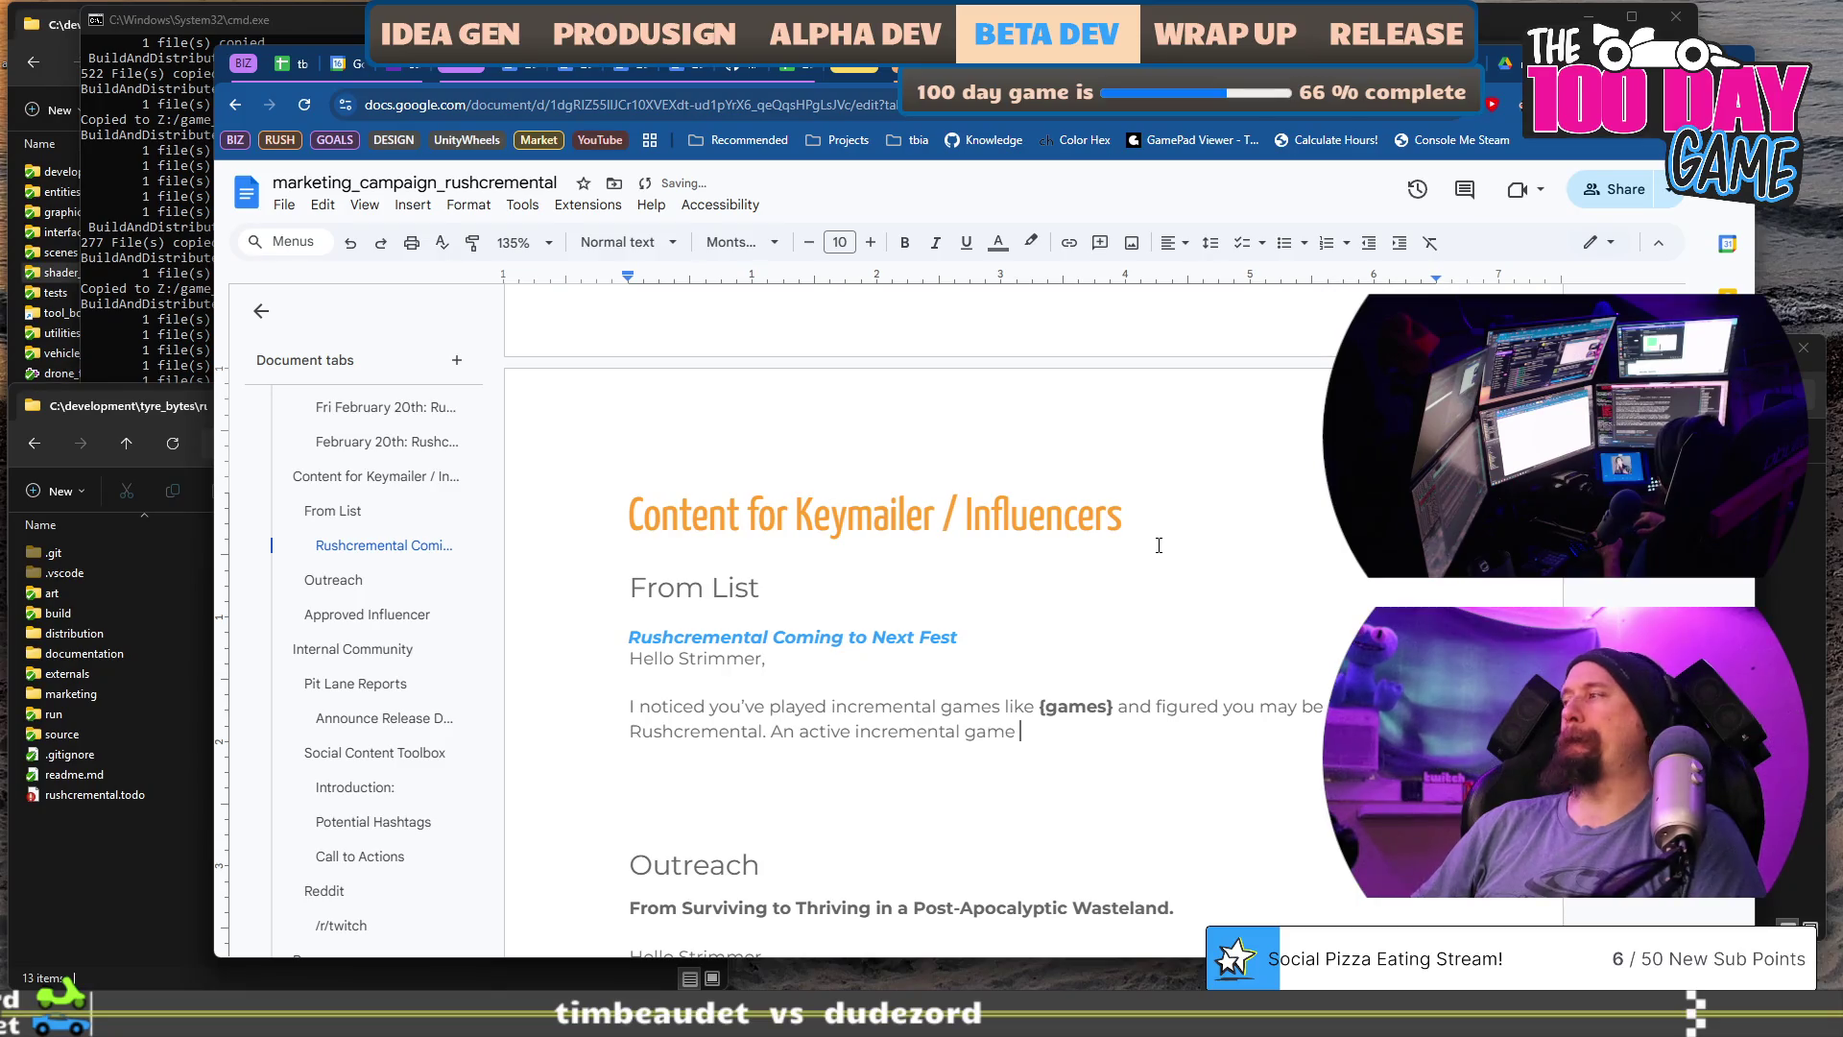
{"action": "type", "text": " about"}
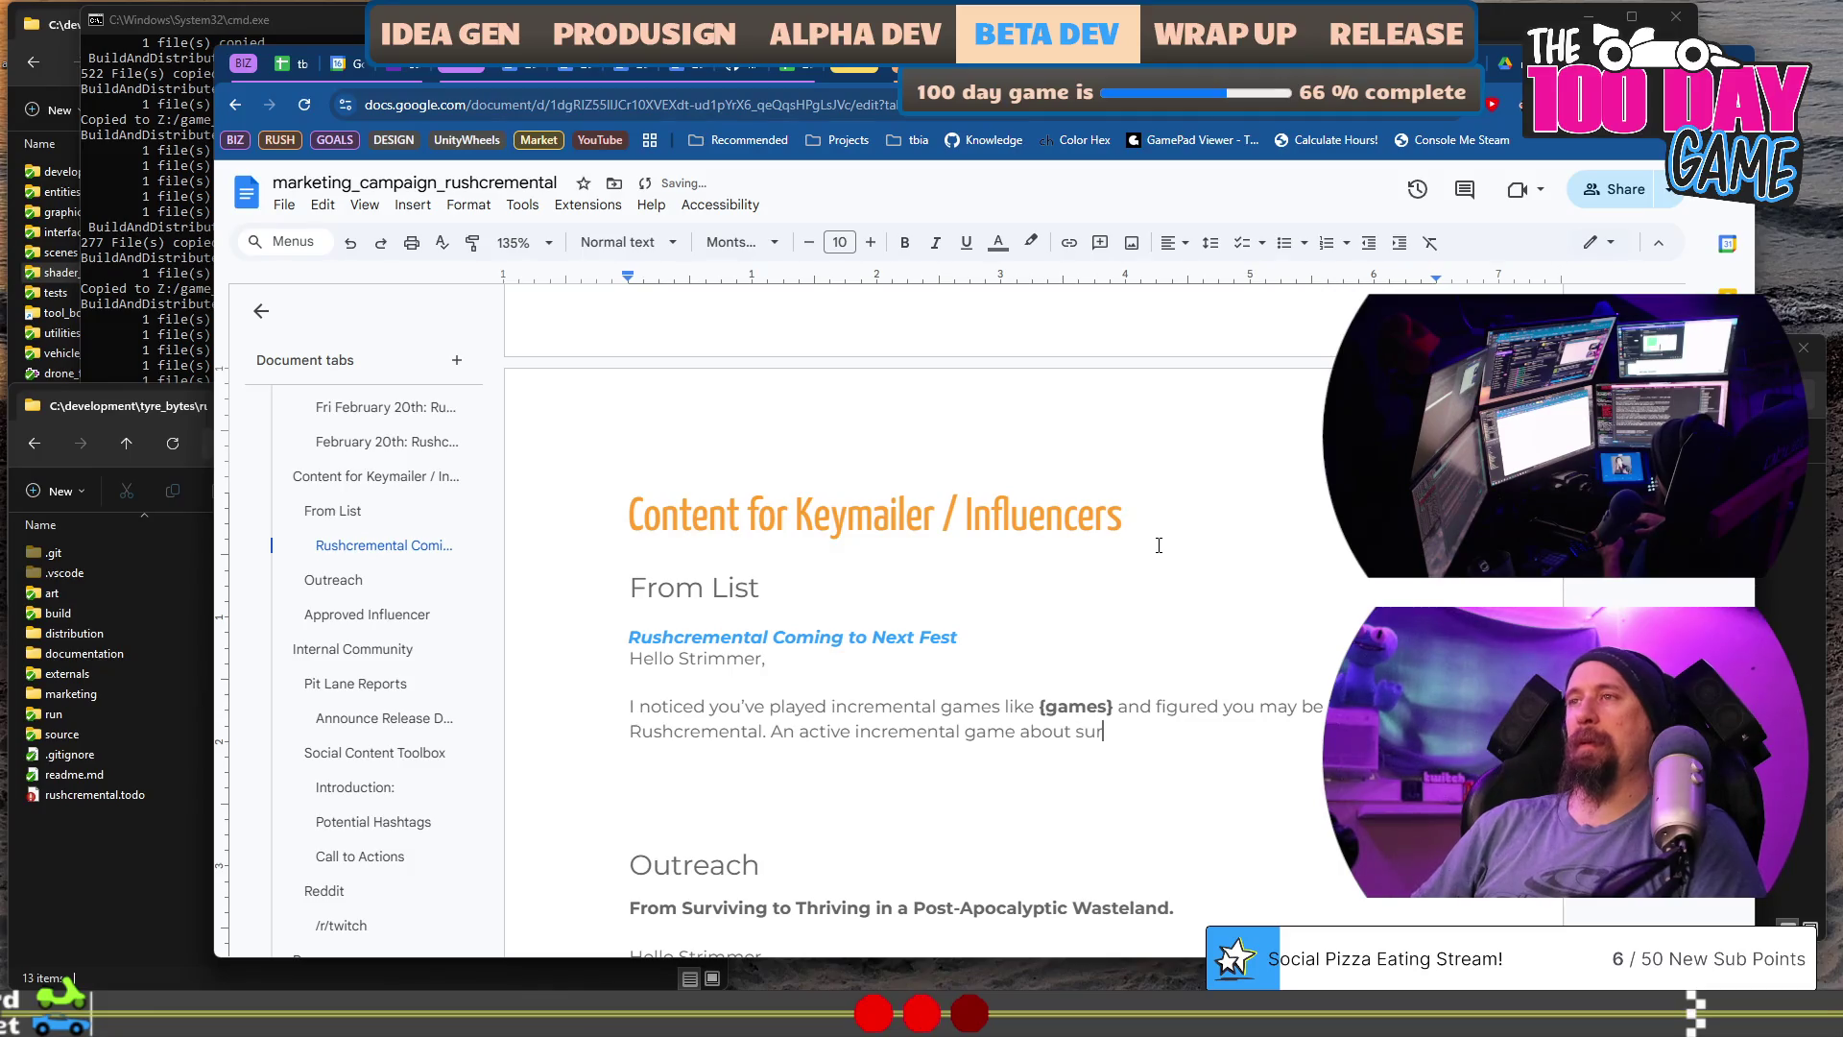
{"action": "key", "text": "ctrl+BackSpace"}
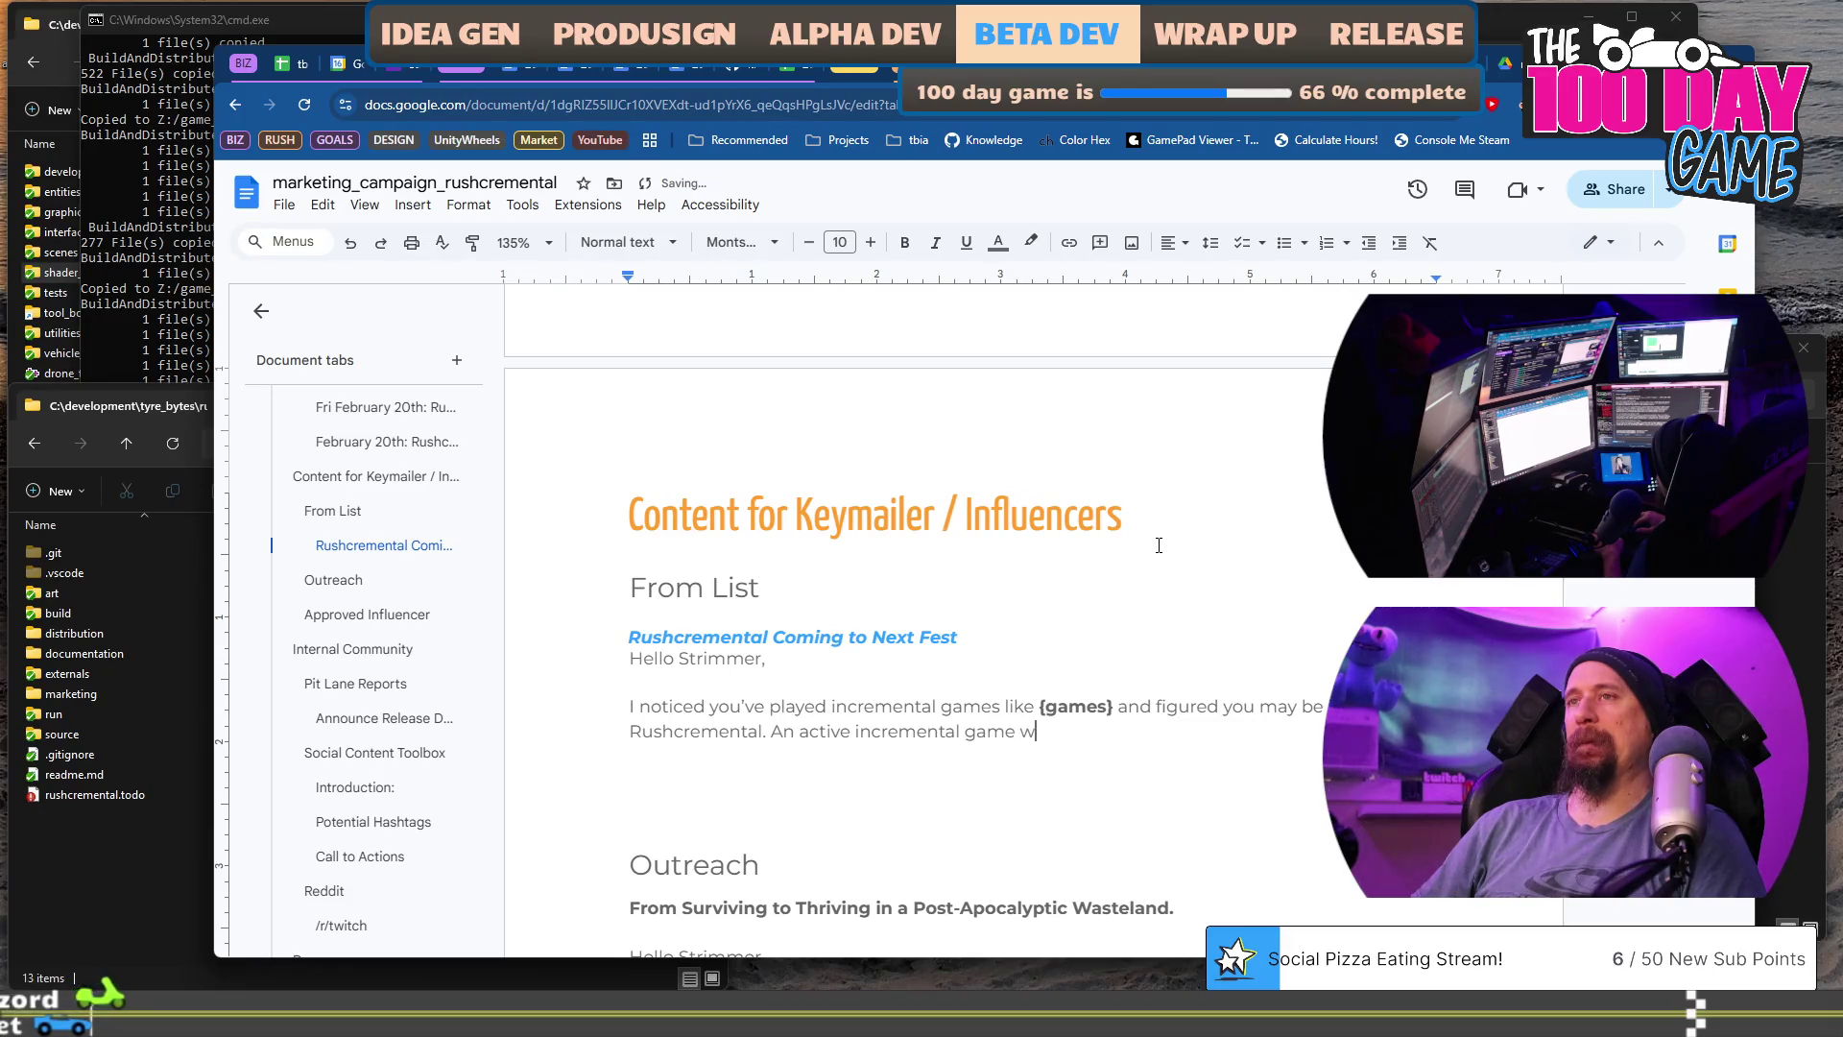
{"action": "type", "text": "where you"}
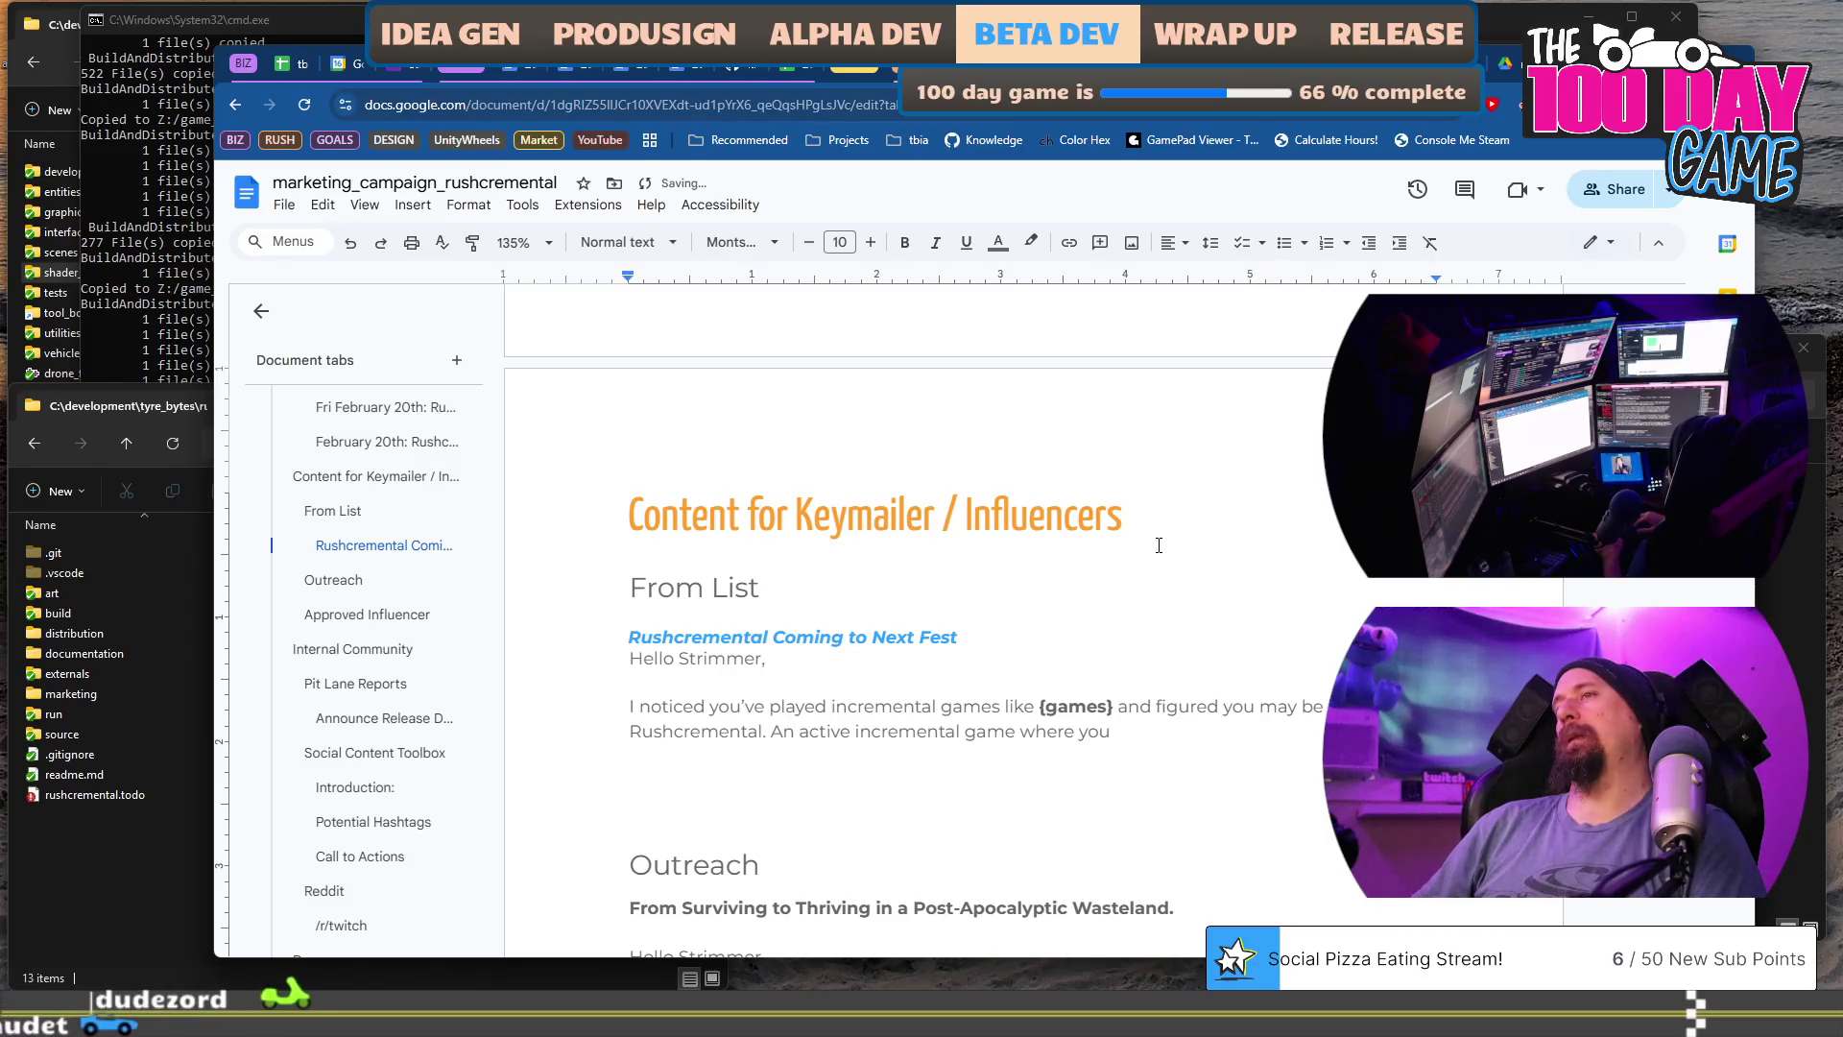
{"action": "type", "text": " go from collecting scra"}
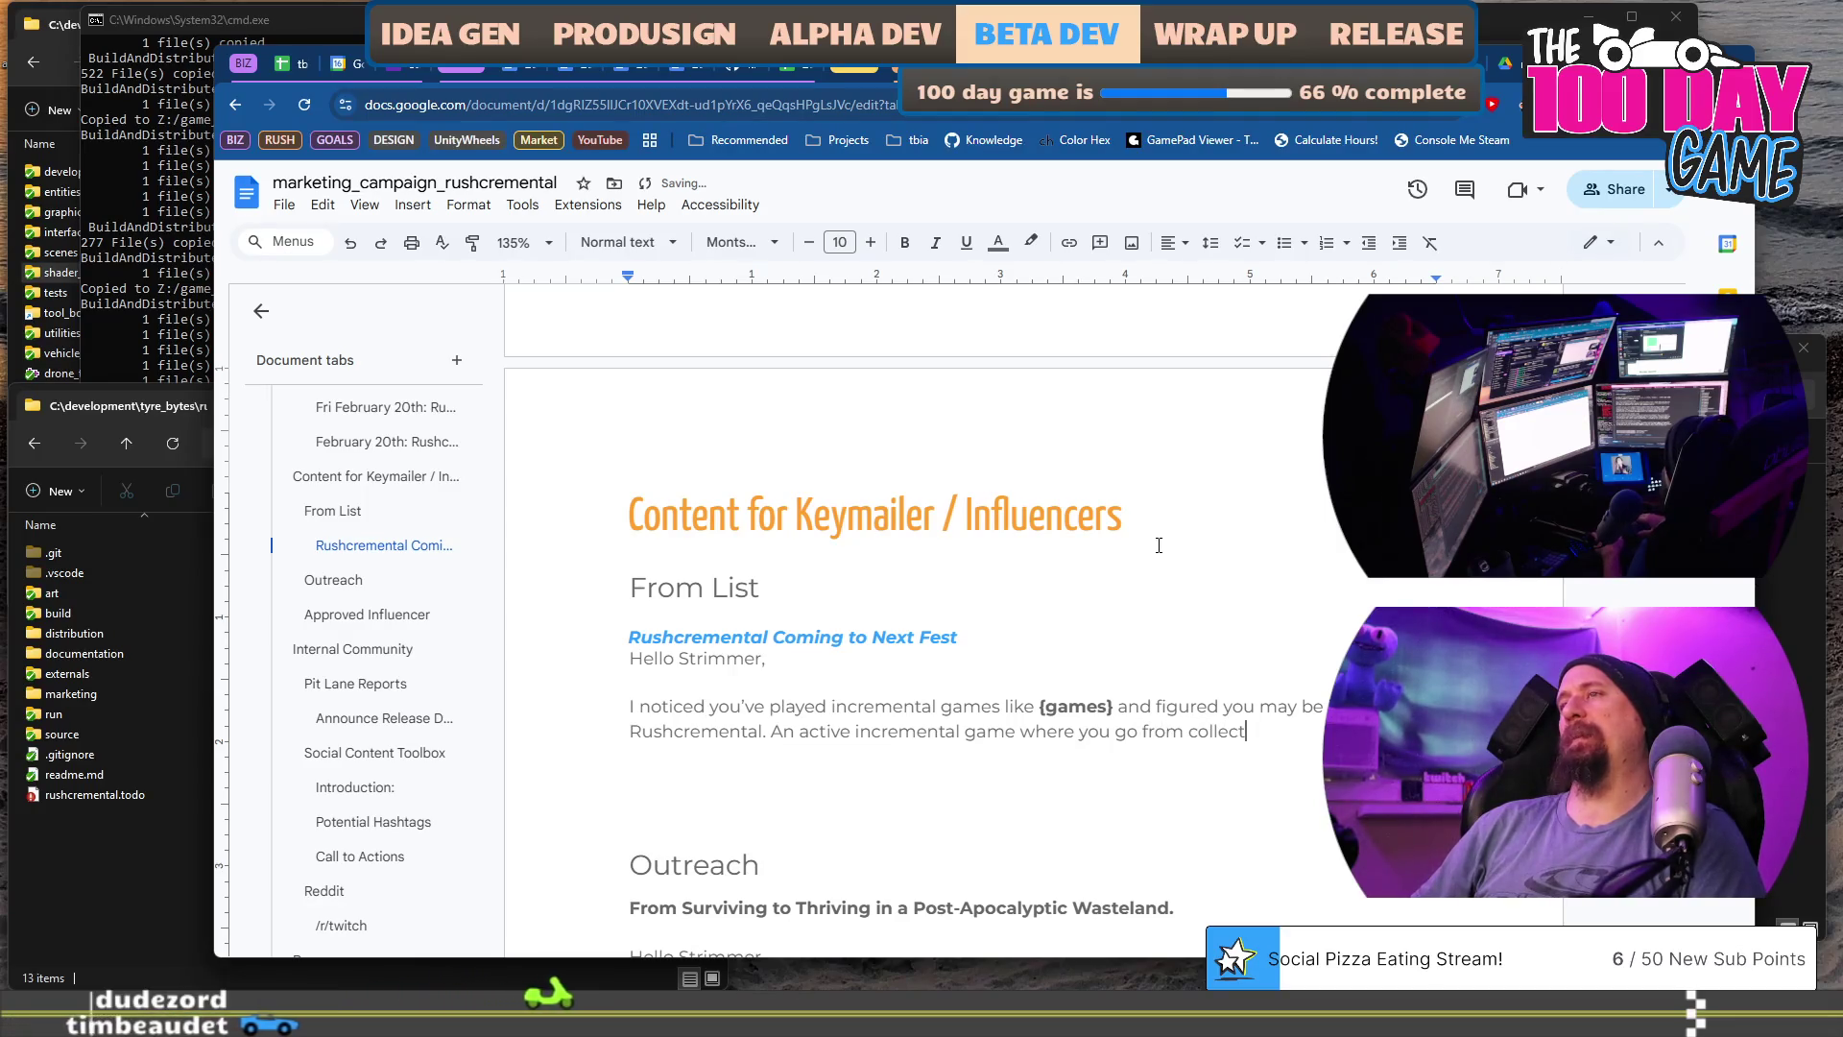
{"action": "type", "text": "p"}
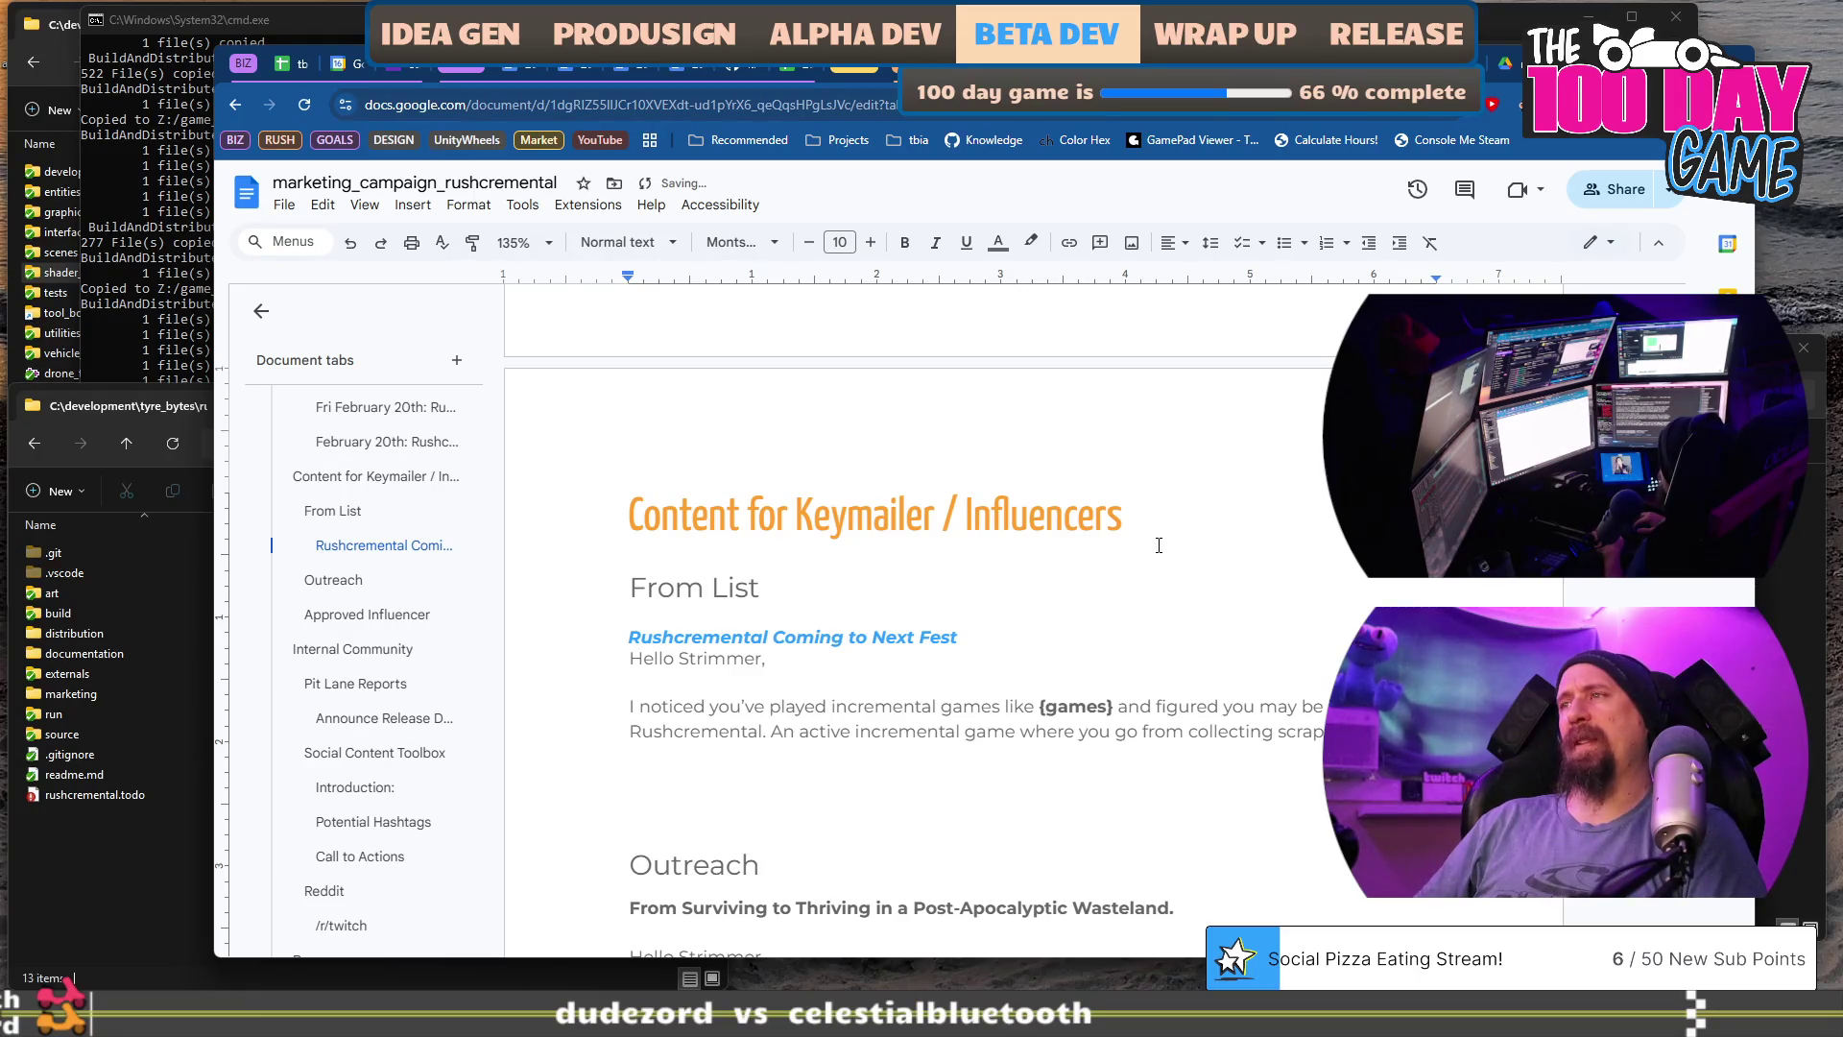
{"action": "type", "text": "wasteland to ruling"}
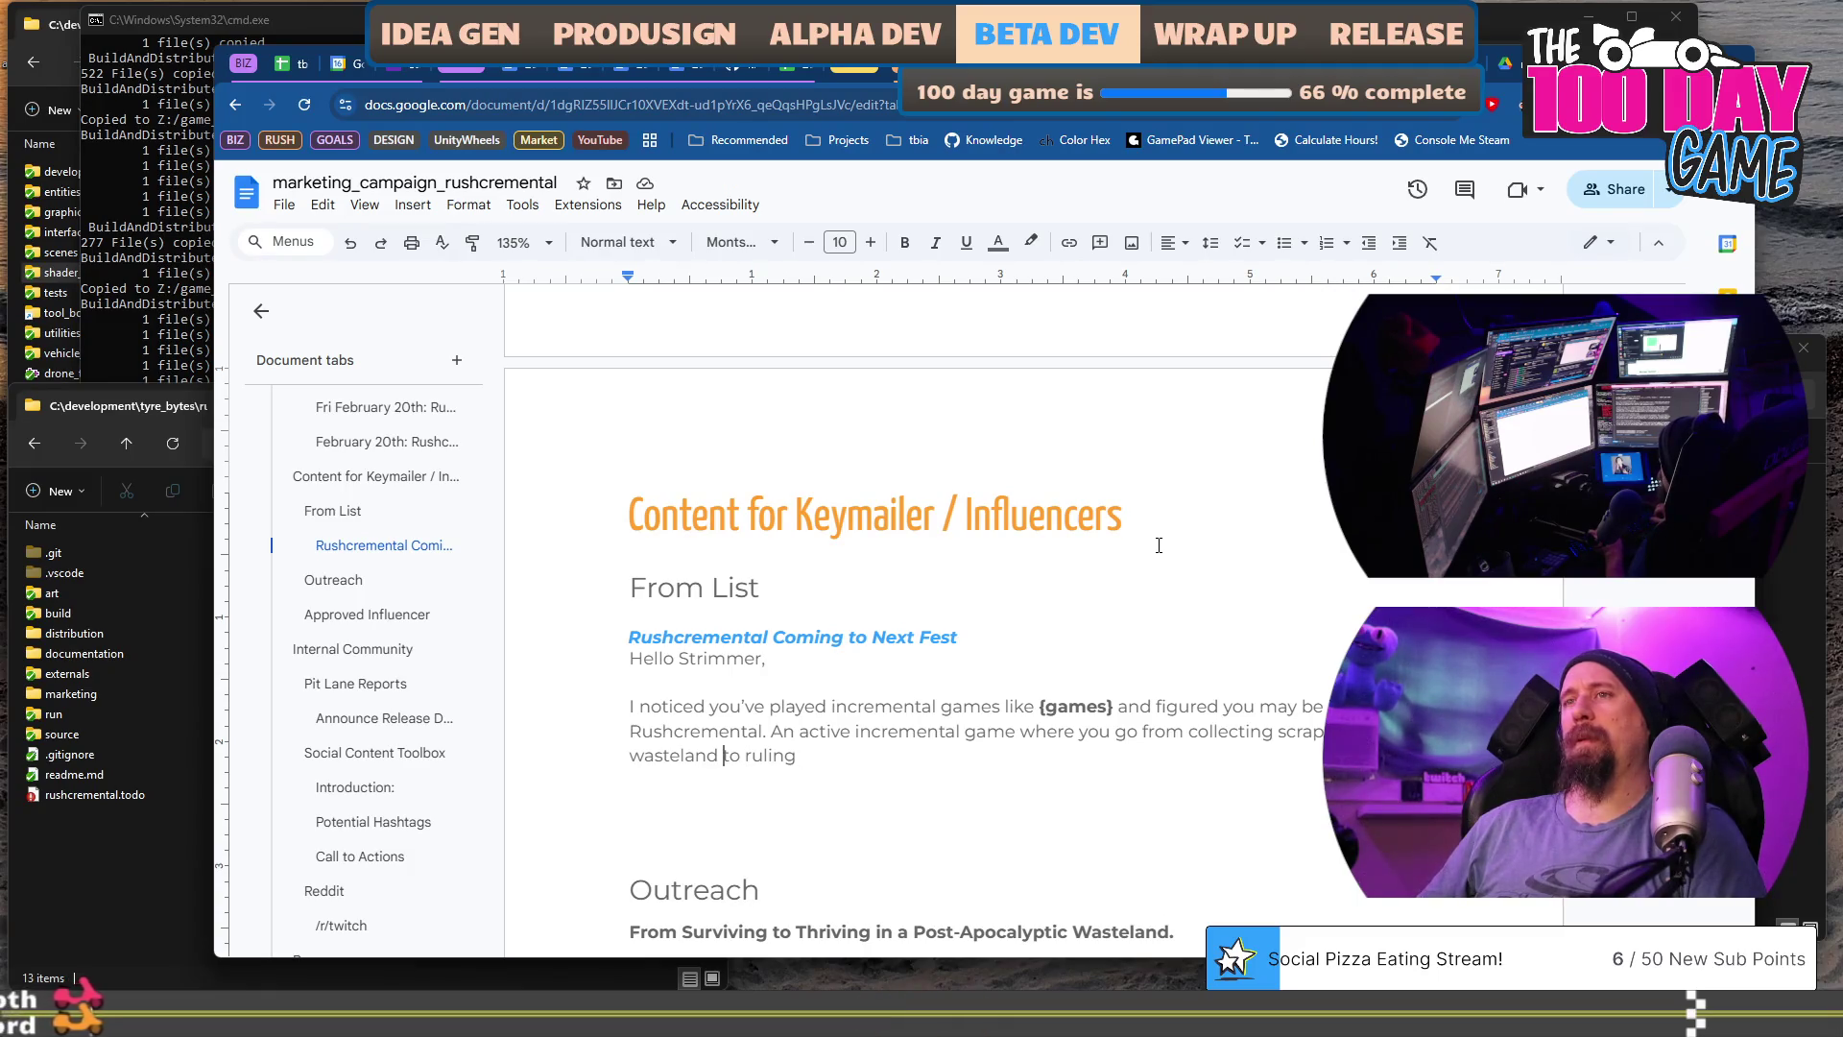
Replace the misplaced 'wasteland to' with 'to ruling the wasteland in a Mad-max like post-apocalyptic world.'
{"action": "key", "text": "ctrl+shift+Left"}
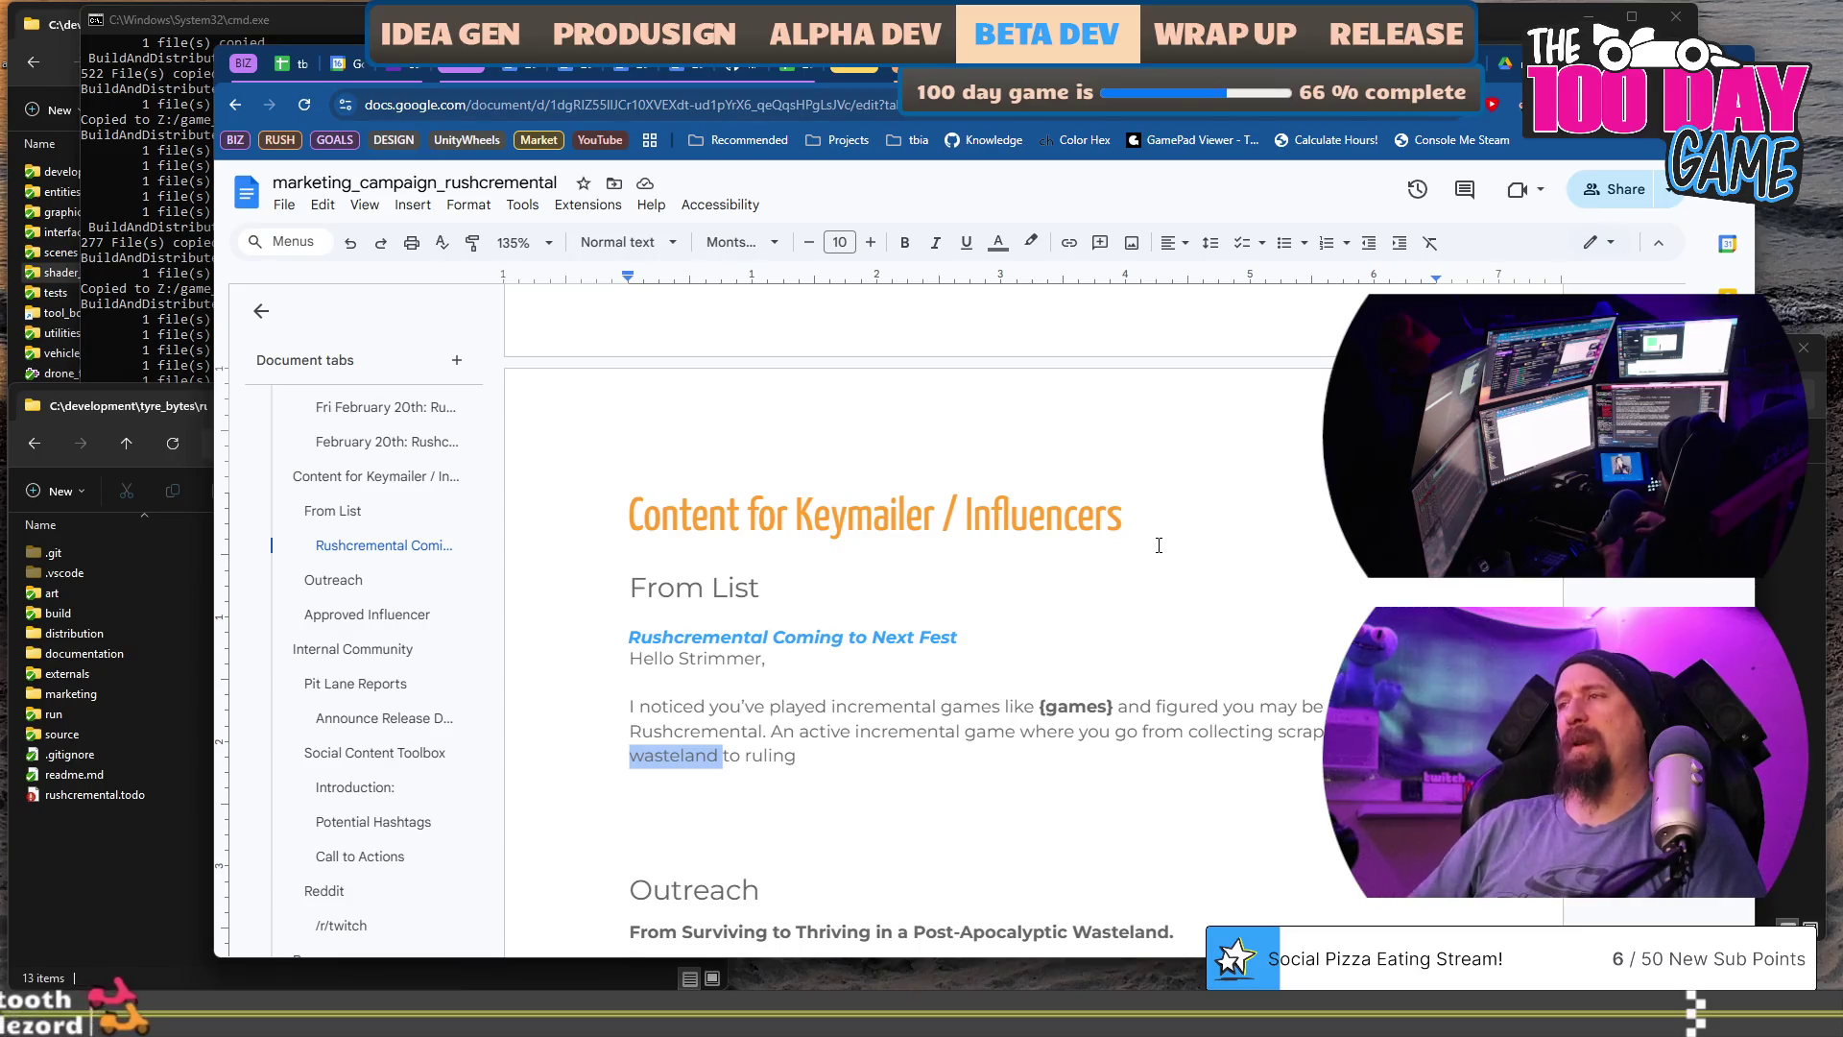
{"action": "key", "text": "Delete"}
{"action": "key", "text": "ctrl+Delete"}
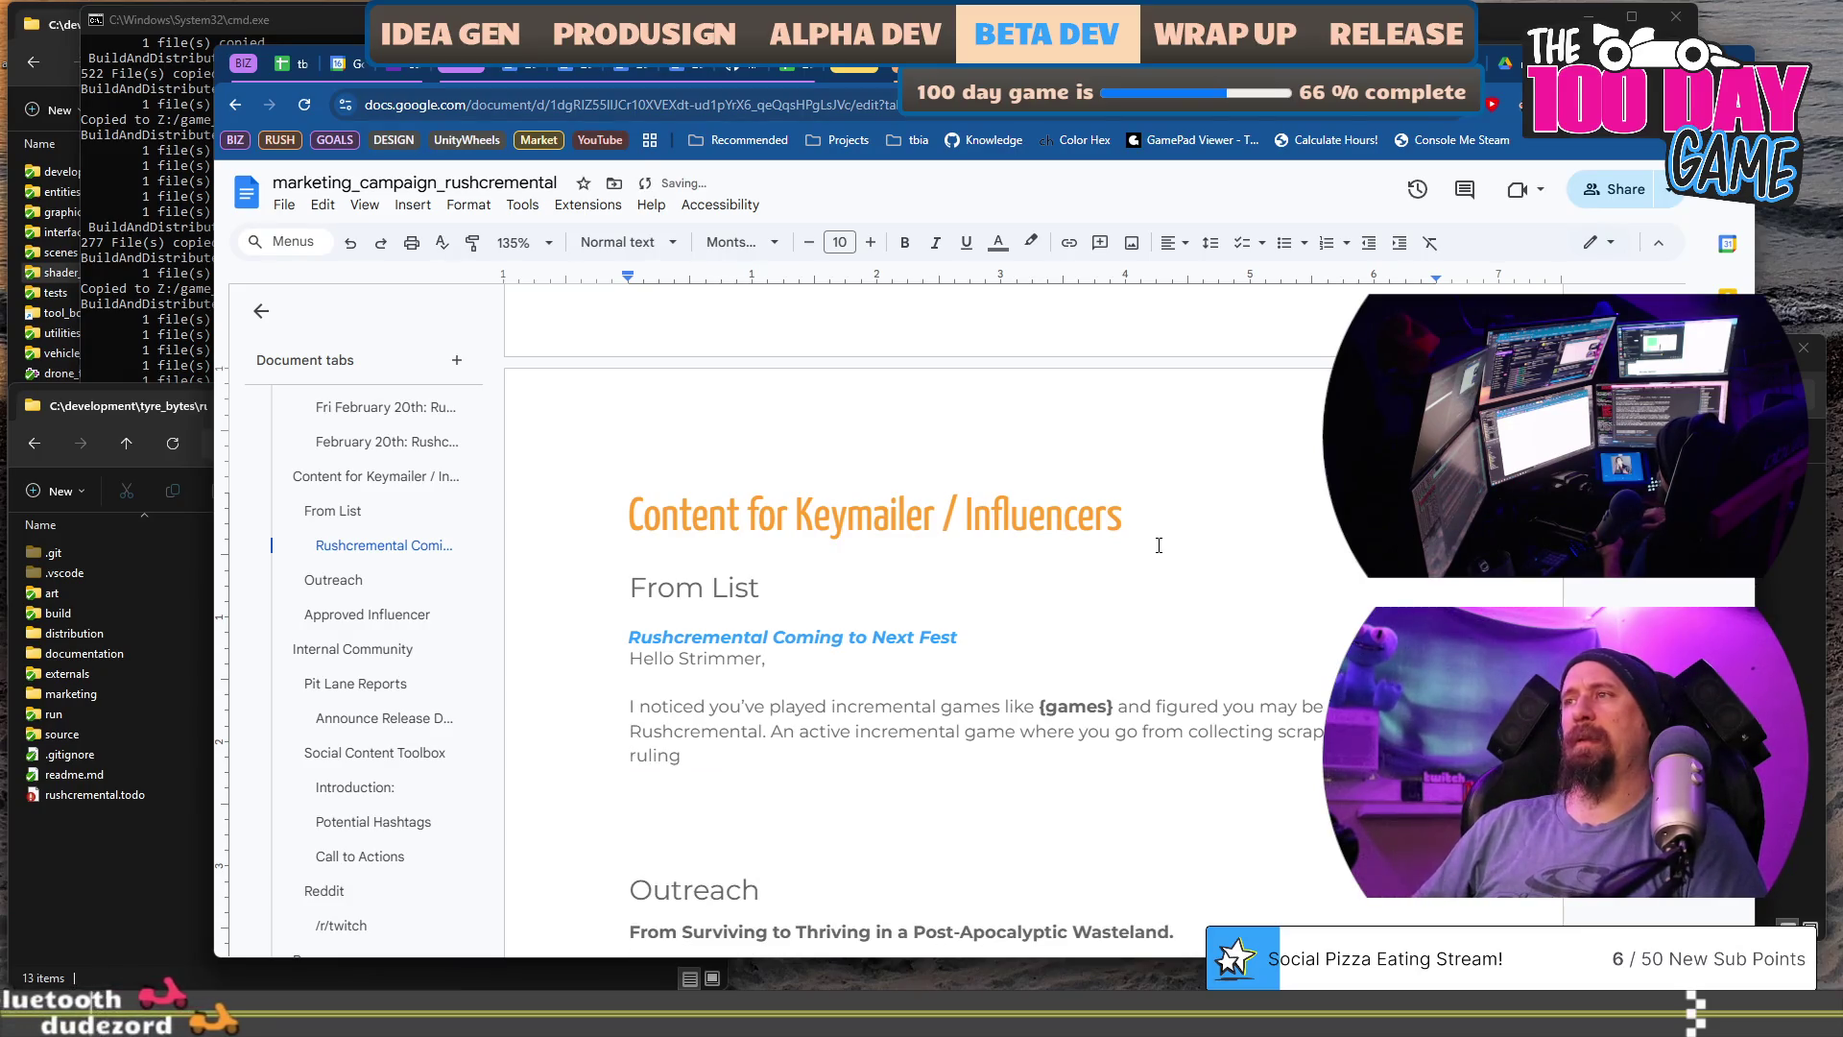
{"action": "type", "text": "the wasteland in a ma"}
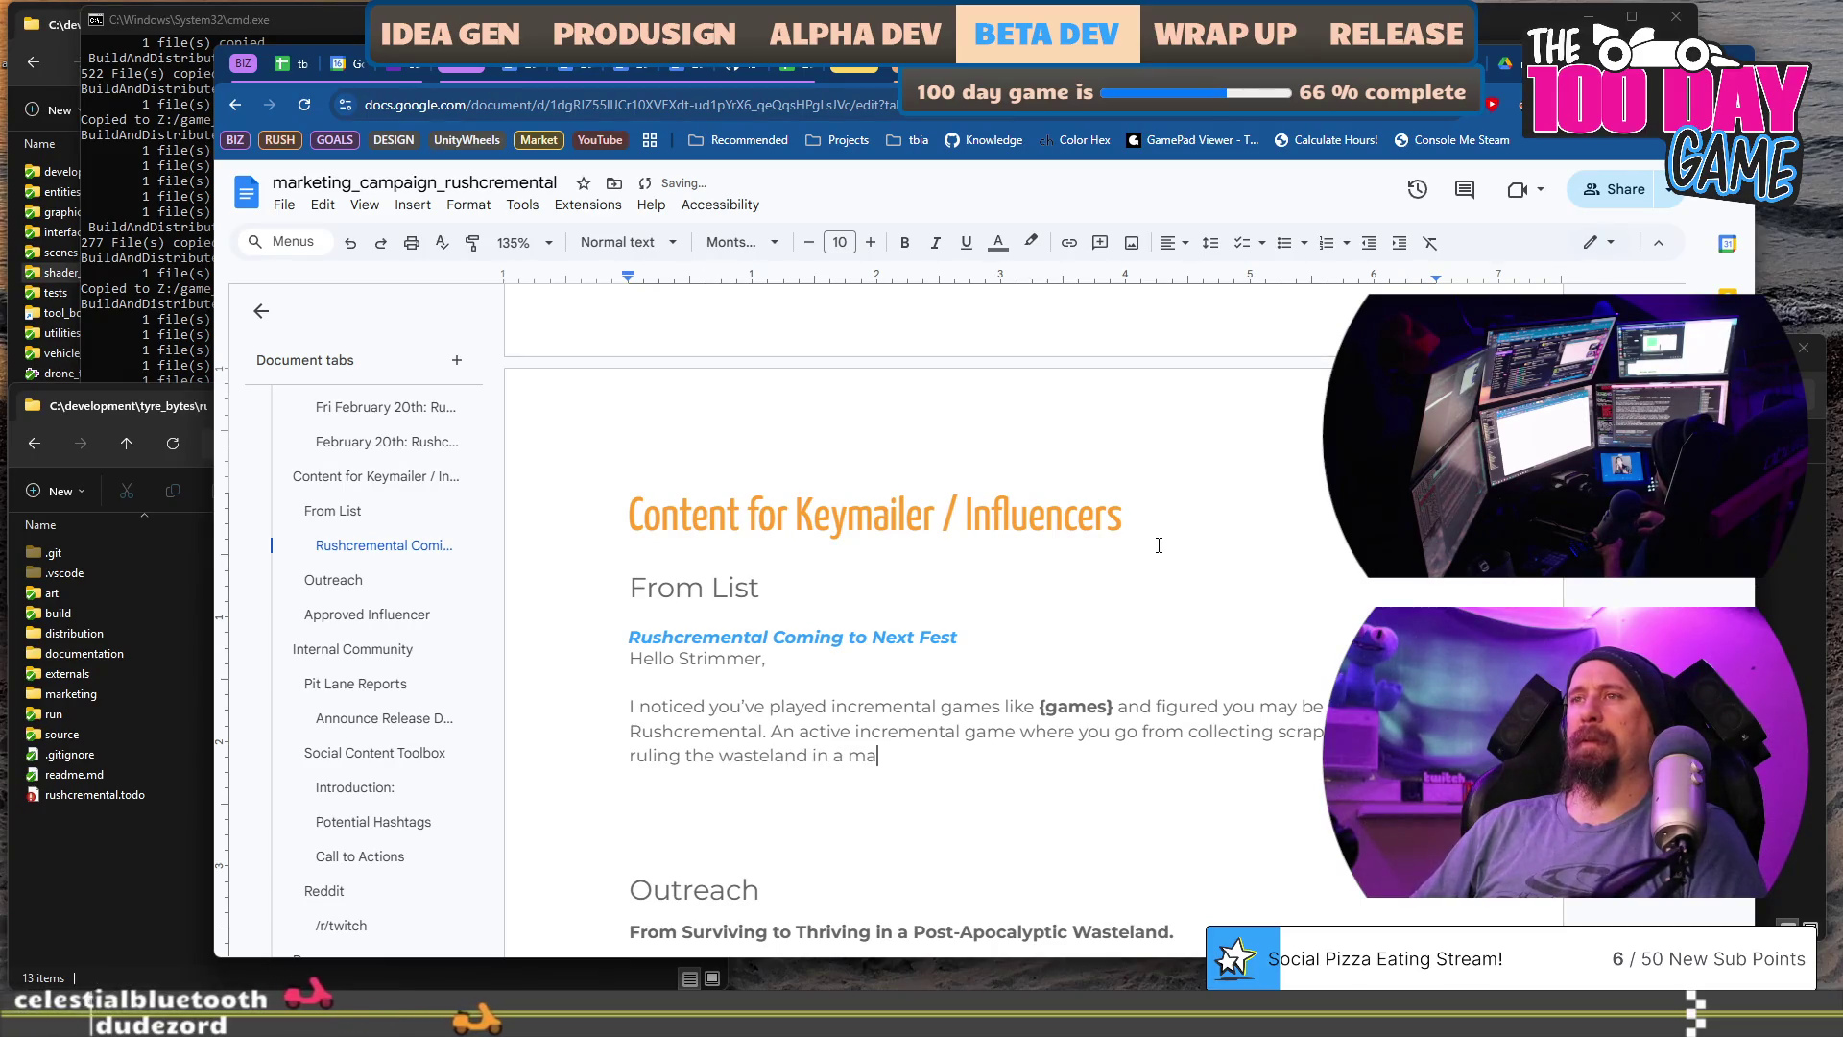
{"action": "key", "text": "BackSpace"}
{"action": "key", "text": "BackSpace"}
{"action": "type", "text": "Mad-max like post"}
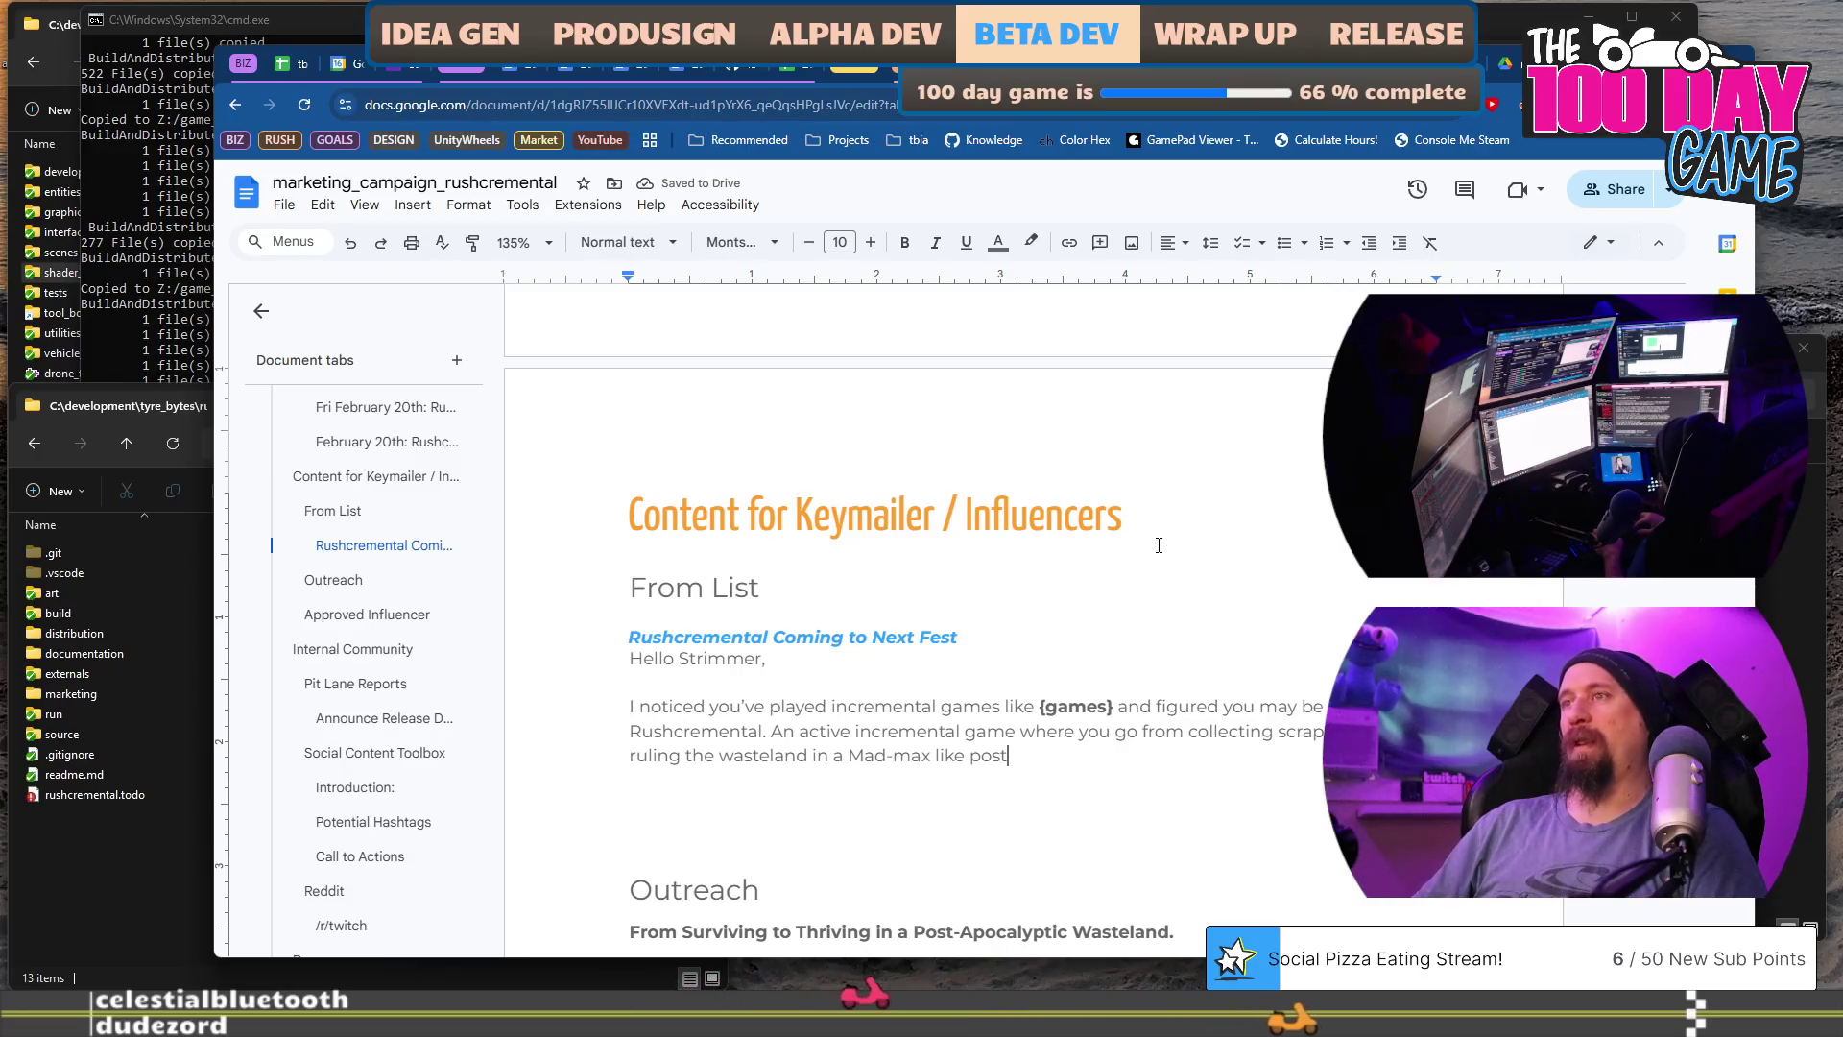
{"action": "type", "text": "-apoclyptic w"}
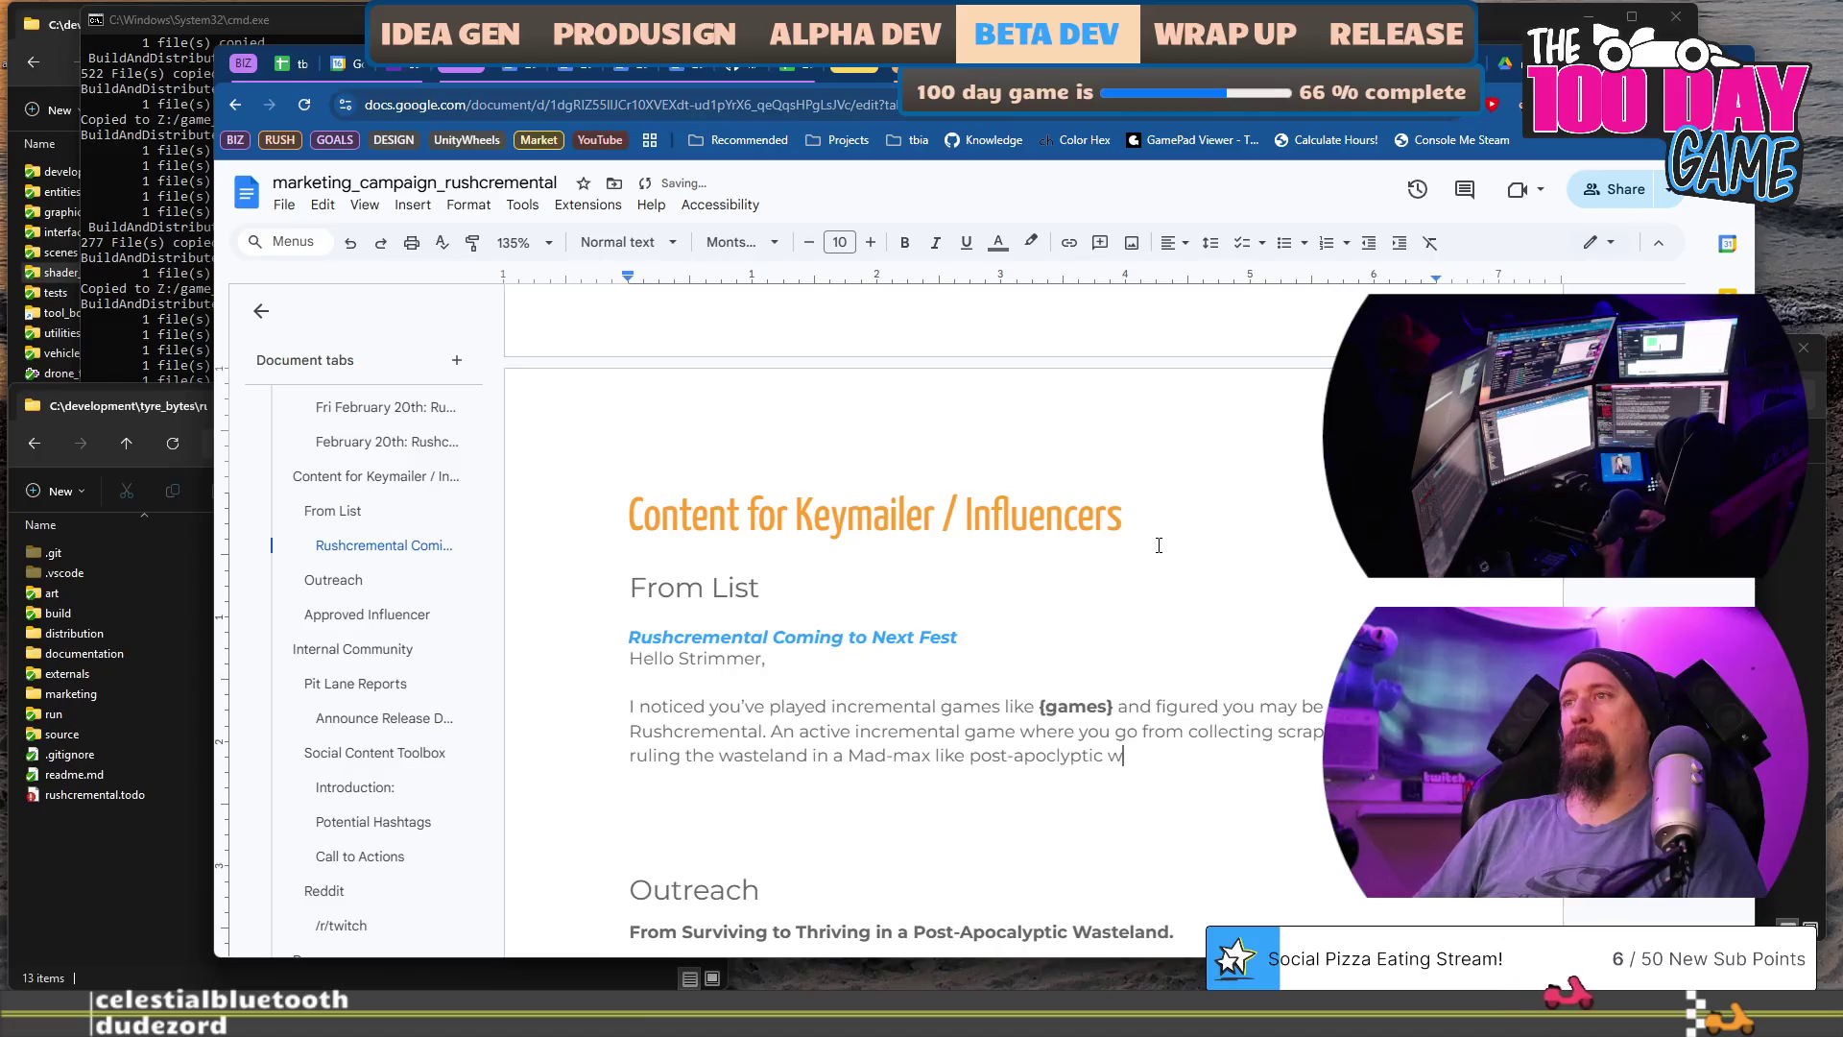
{"action": "key", "text": "Left"}
{"action": "key", "text": "Left"}
{"action": "key", "text": "Left"}
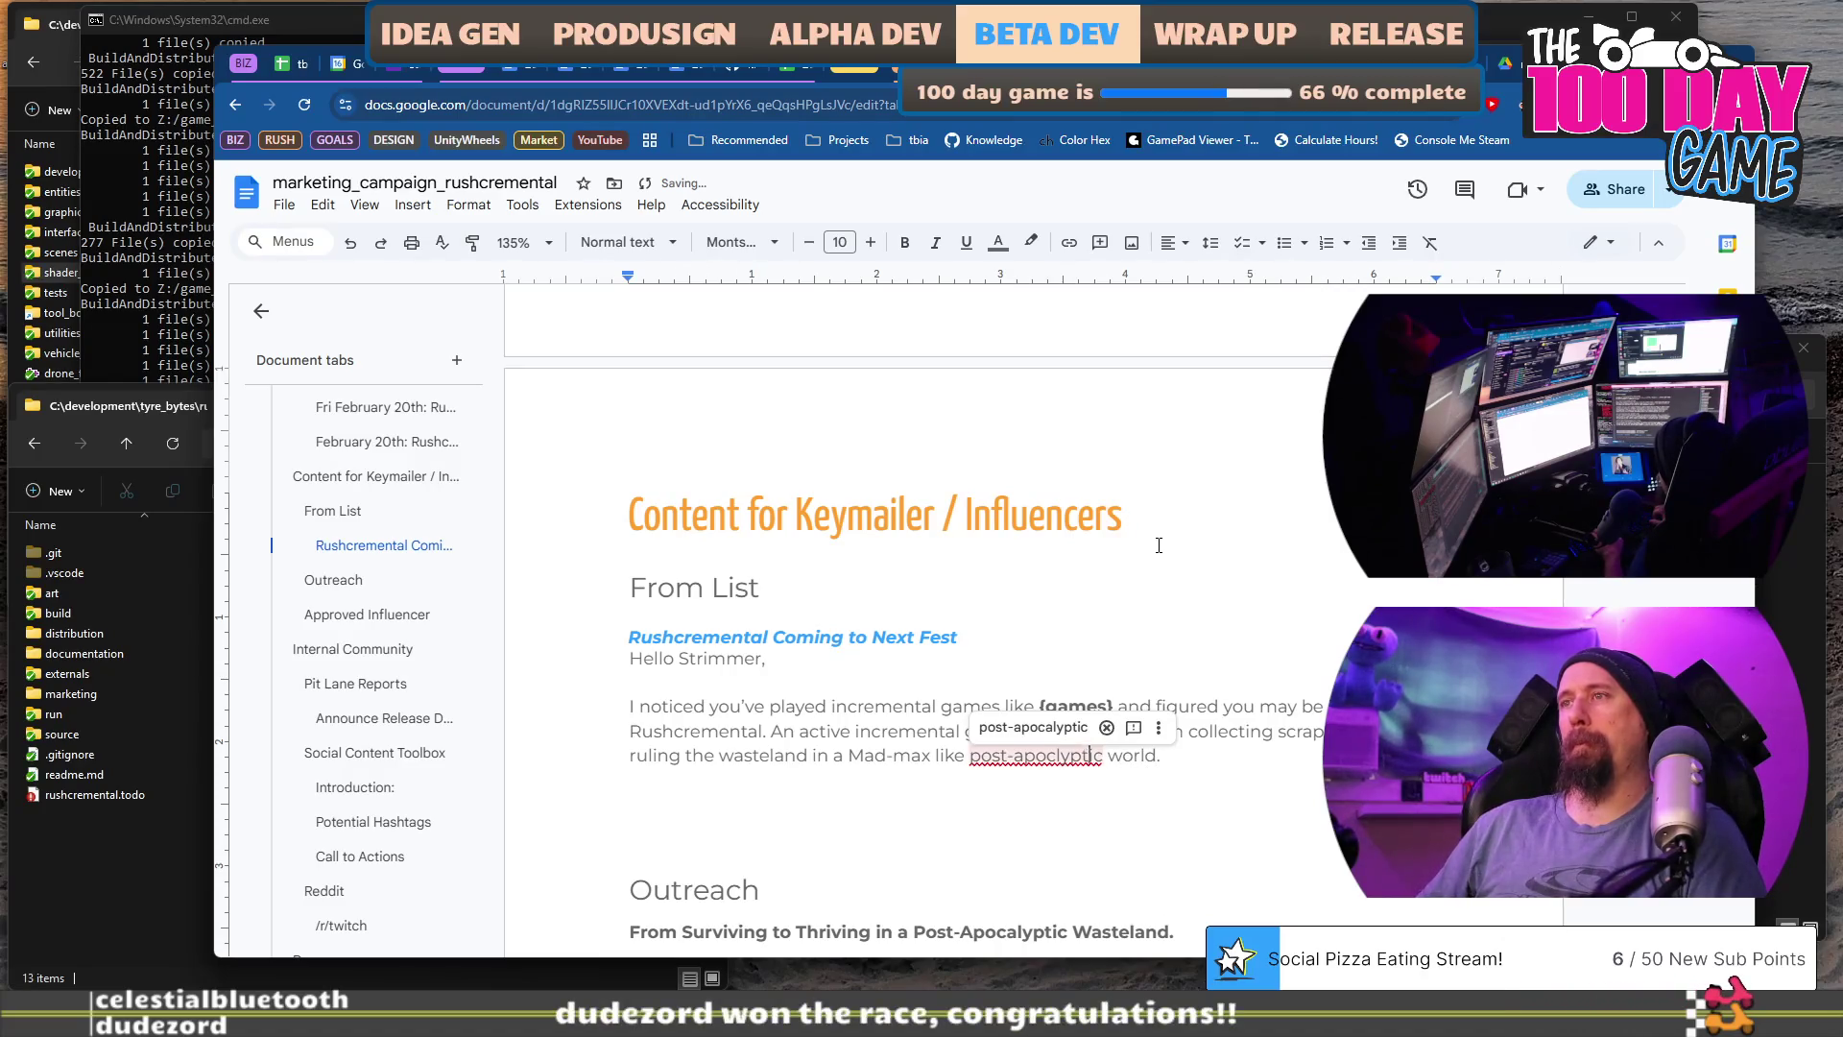
{"action": "type", "text": "a"}
{"action": "key", "text": "End"}
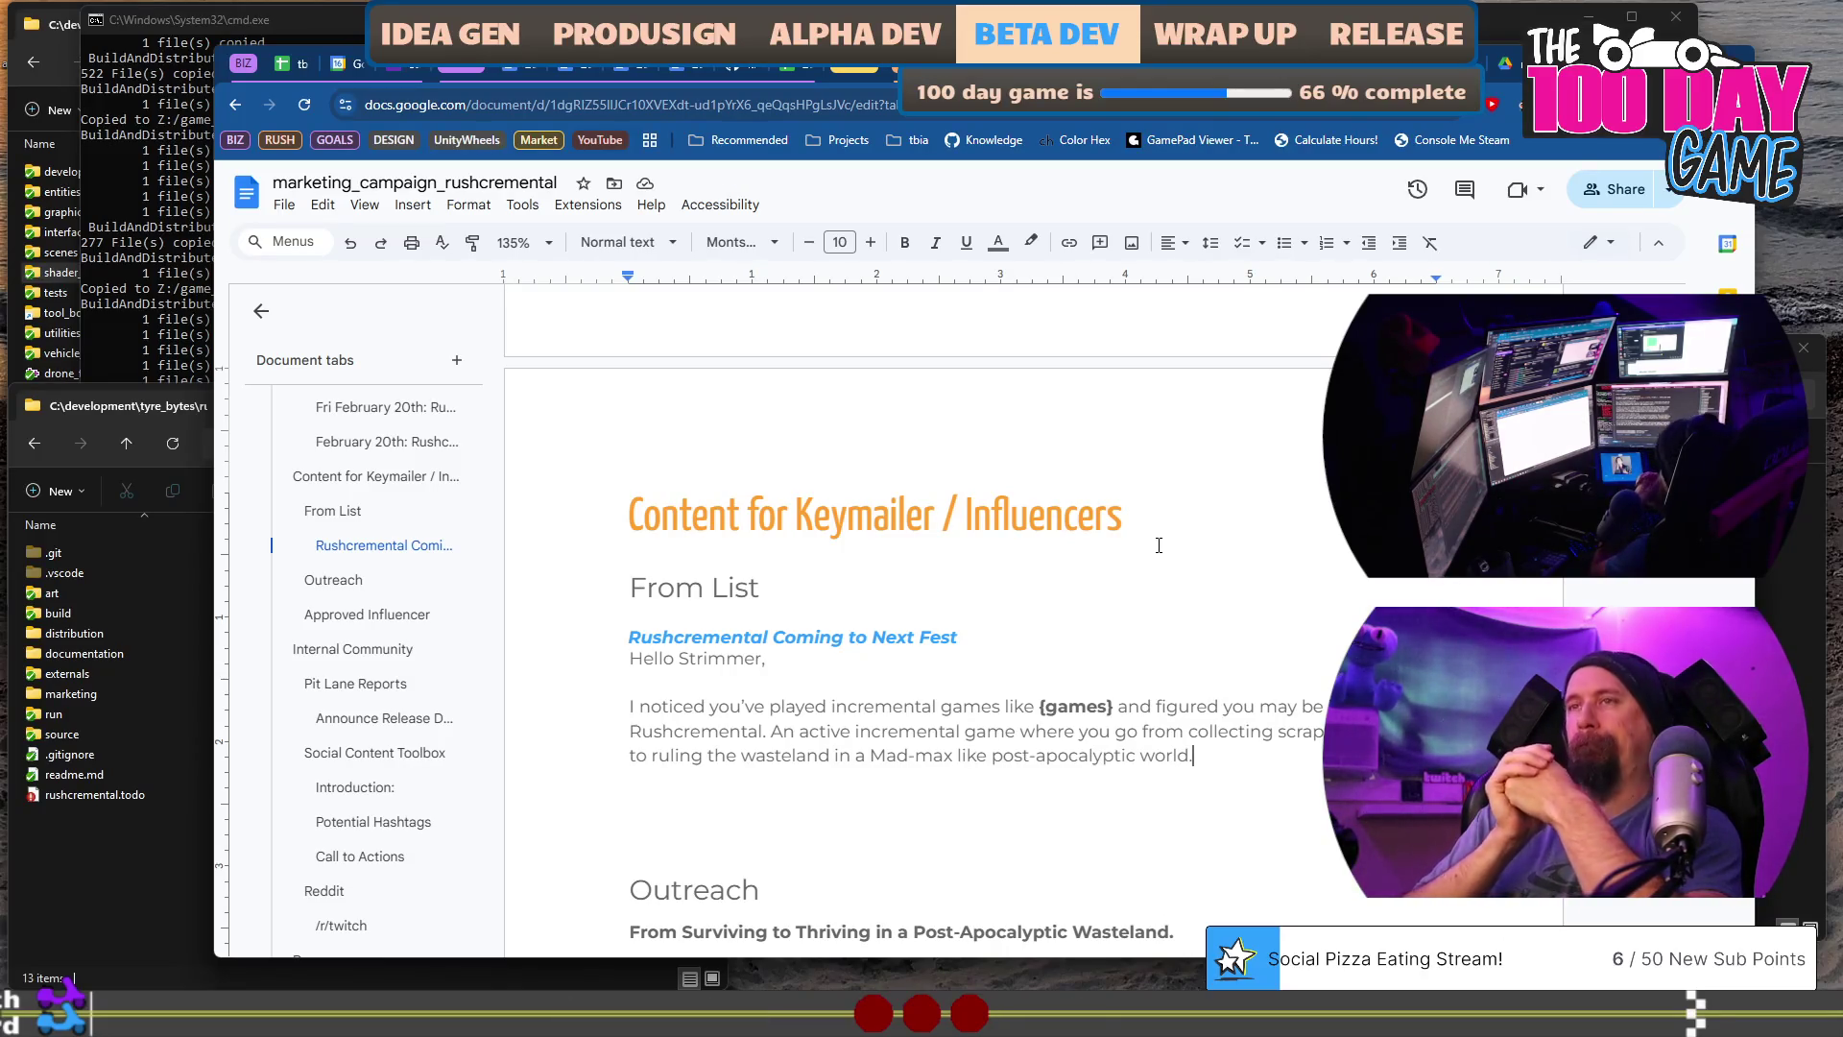
{"action": "key", "text": "Return"}
{"action": "key", "text": "Return"}
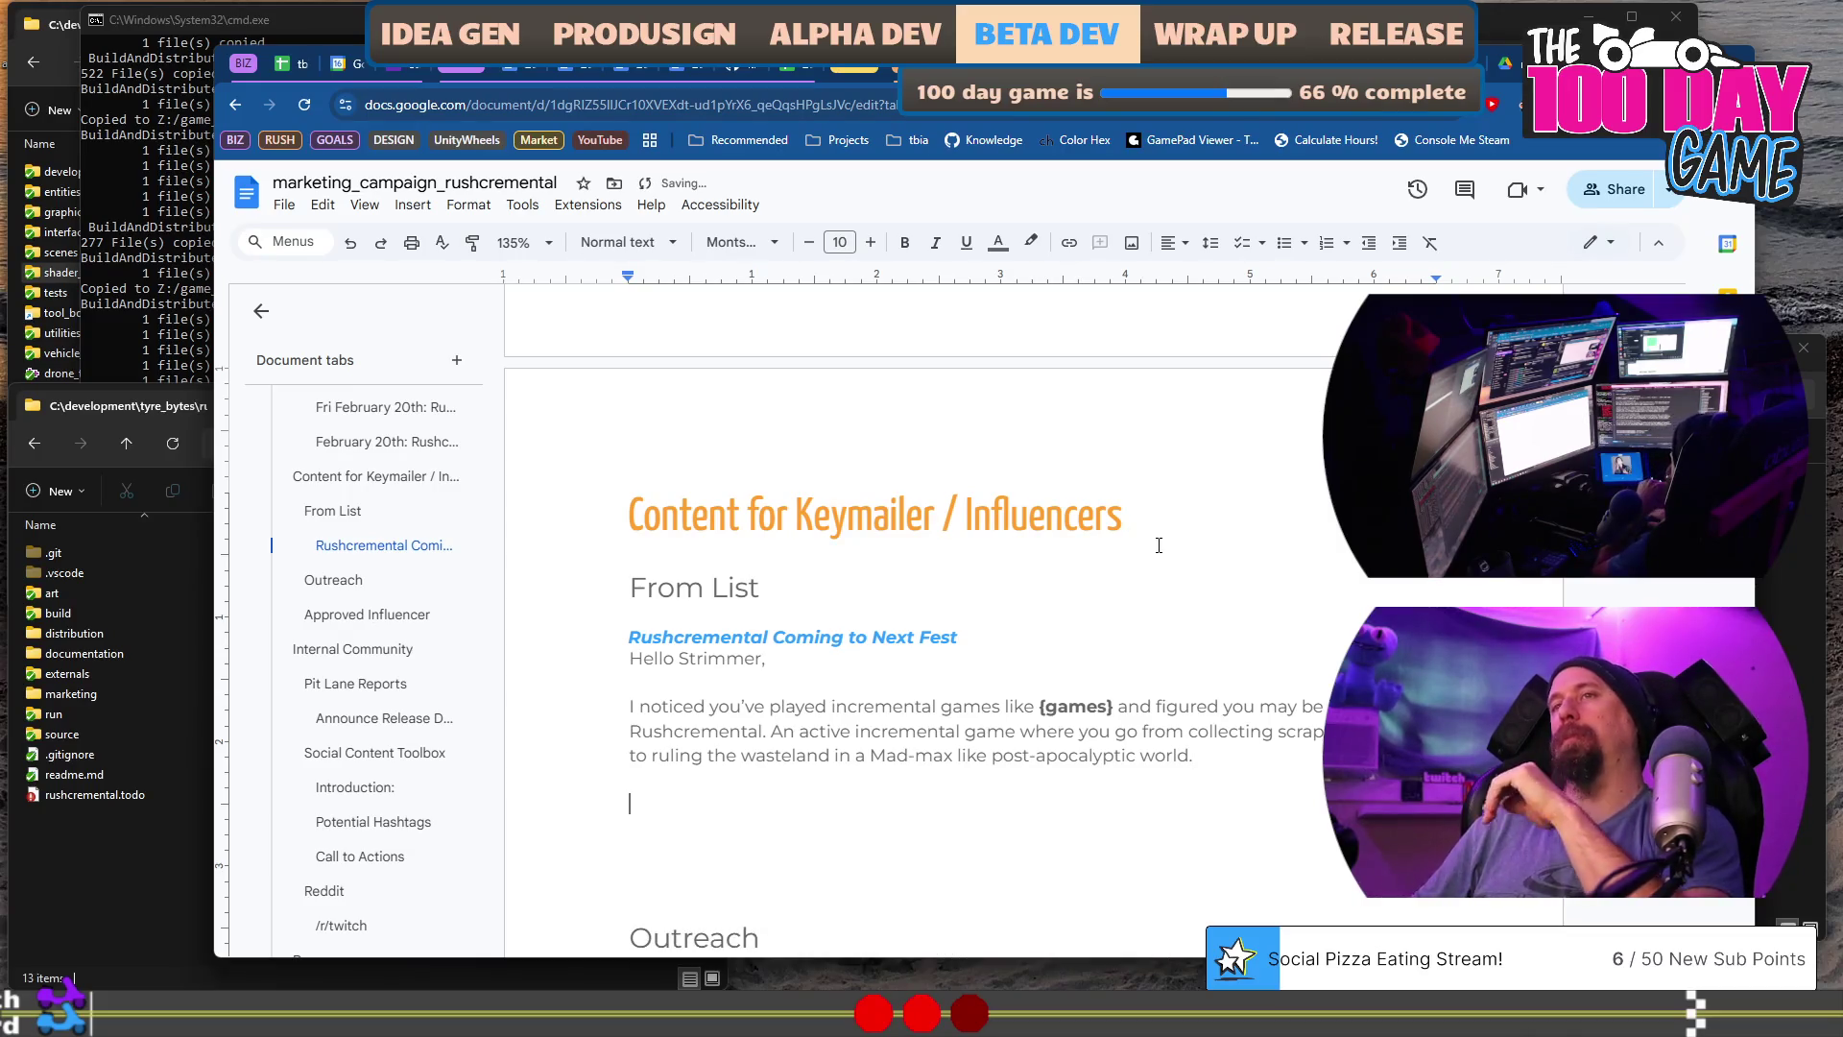
Type the '[ screenshot:' placeholder on the new line below the pitch
{"action": "type", "text": "Iscree"}
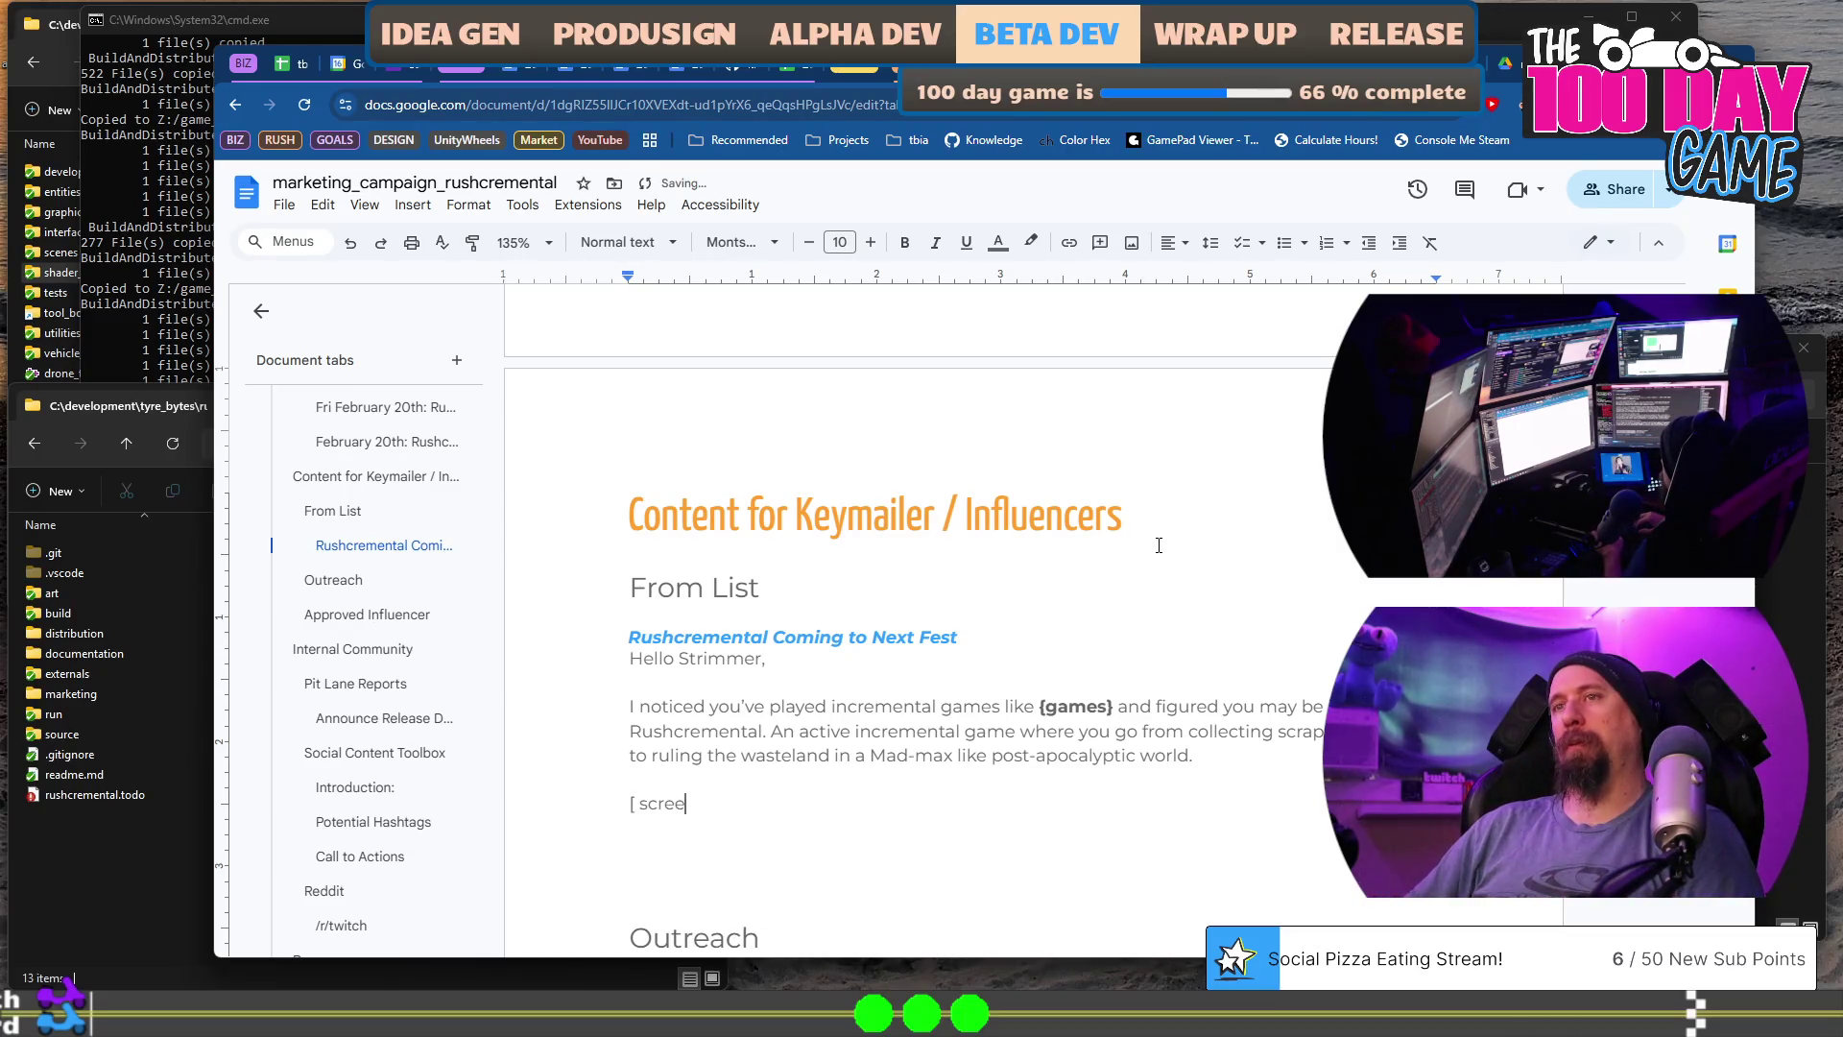
{"action": "type", "text": "nshot"}
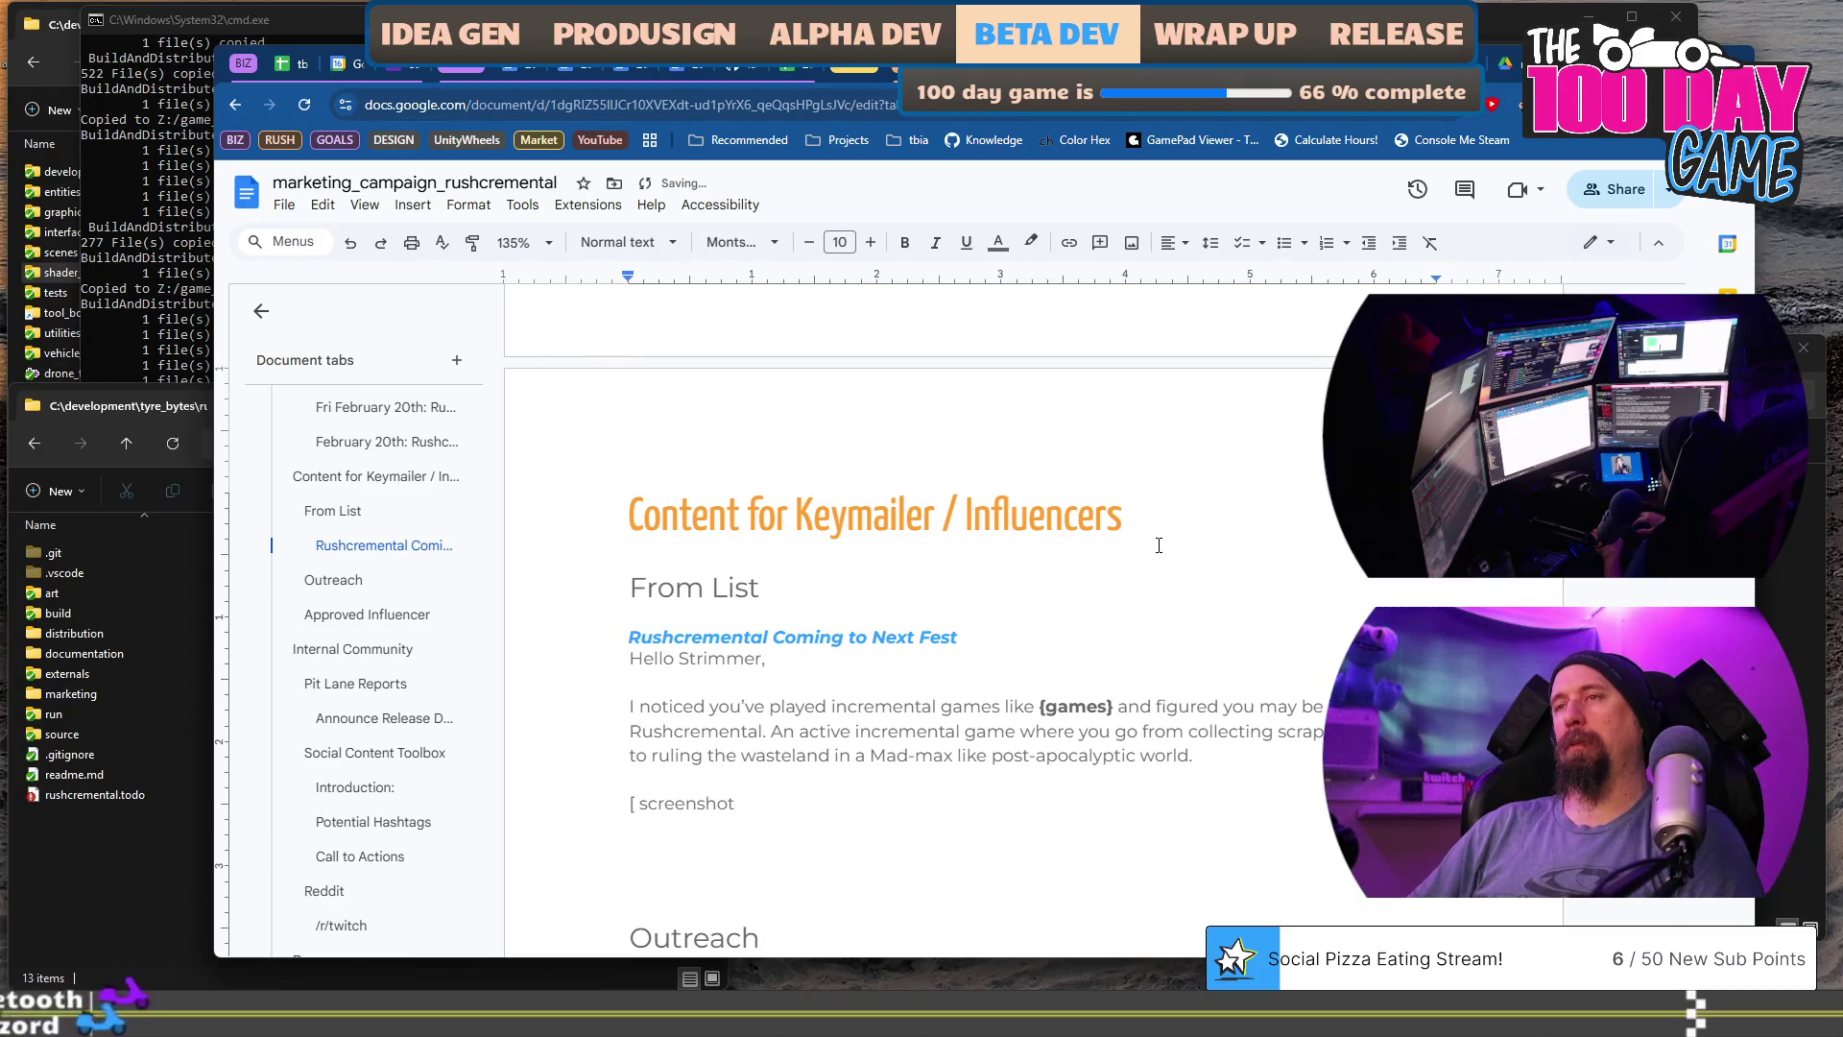
{"action": "type", "text": ":"}
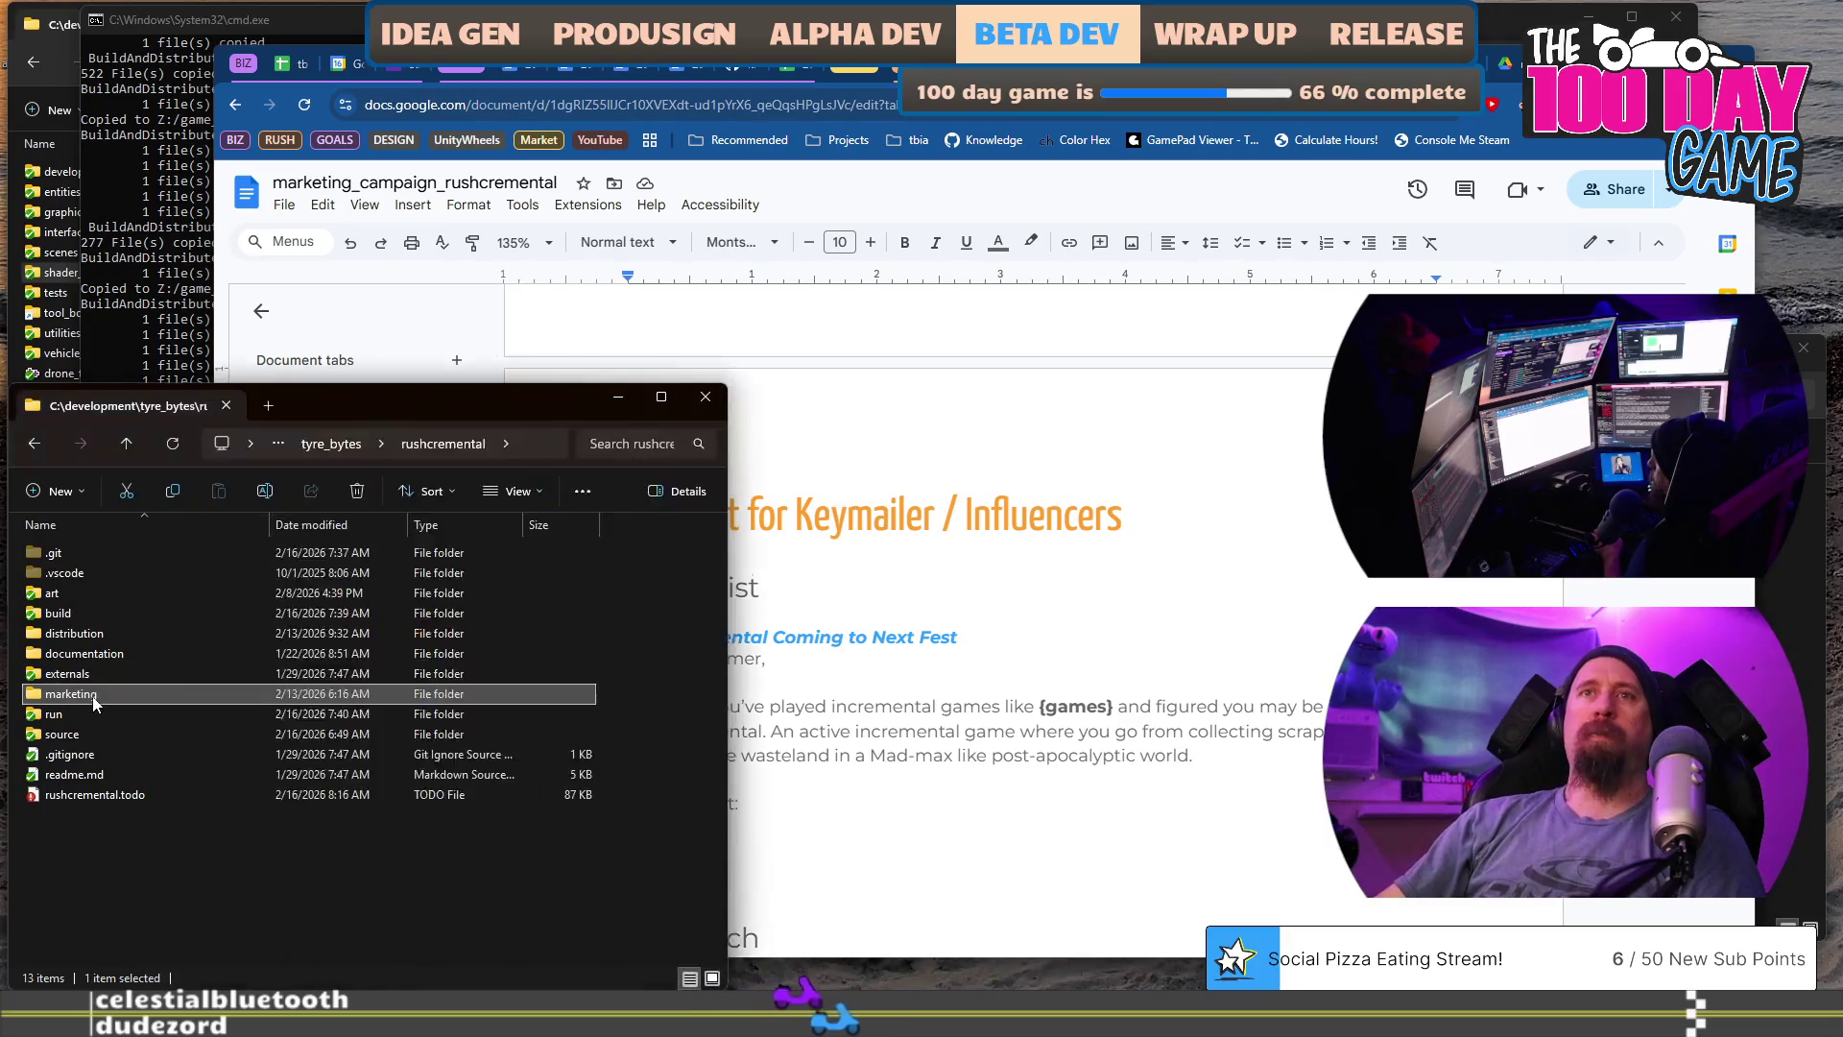
Open marketing\screenshots\final_demo and preview supply_run_green_gardens_02.png, then close the viewer
{"action": "double_click", "coordinate": [93, 695]}
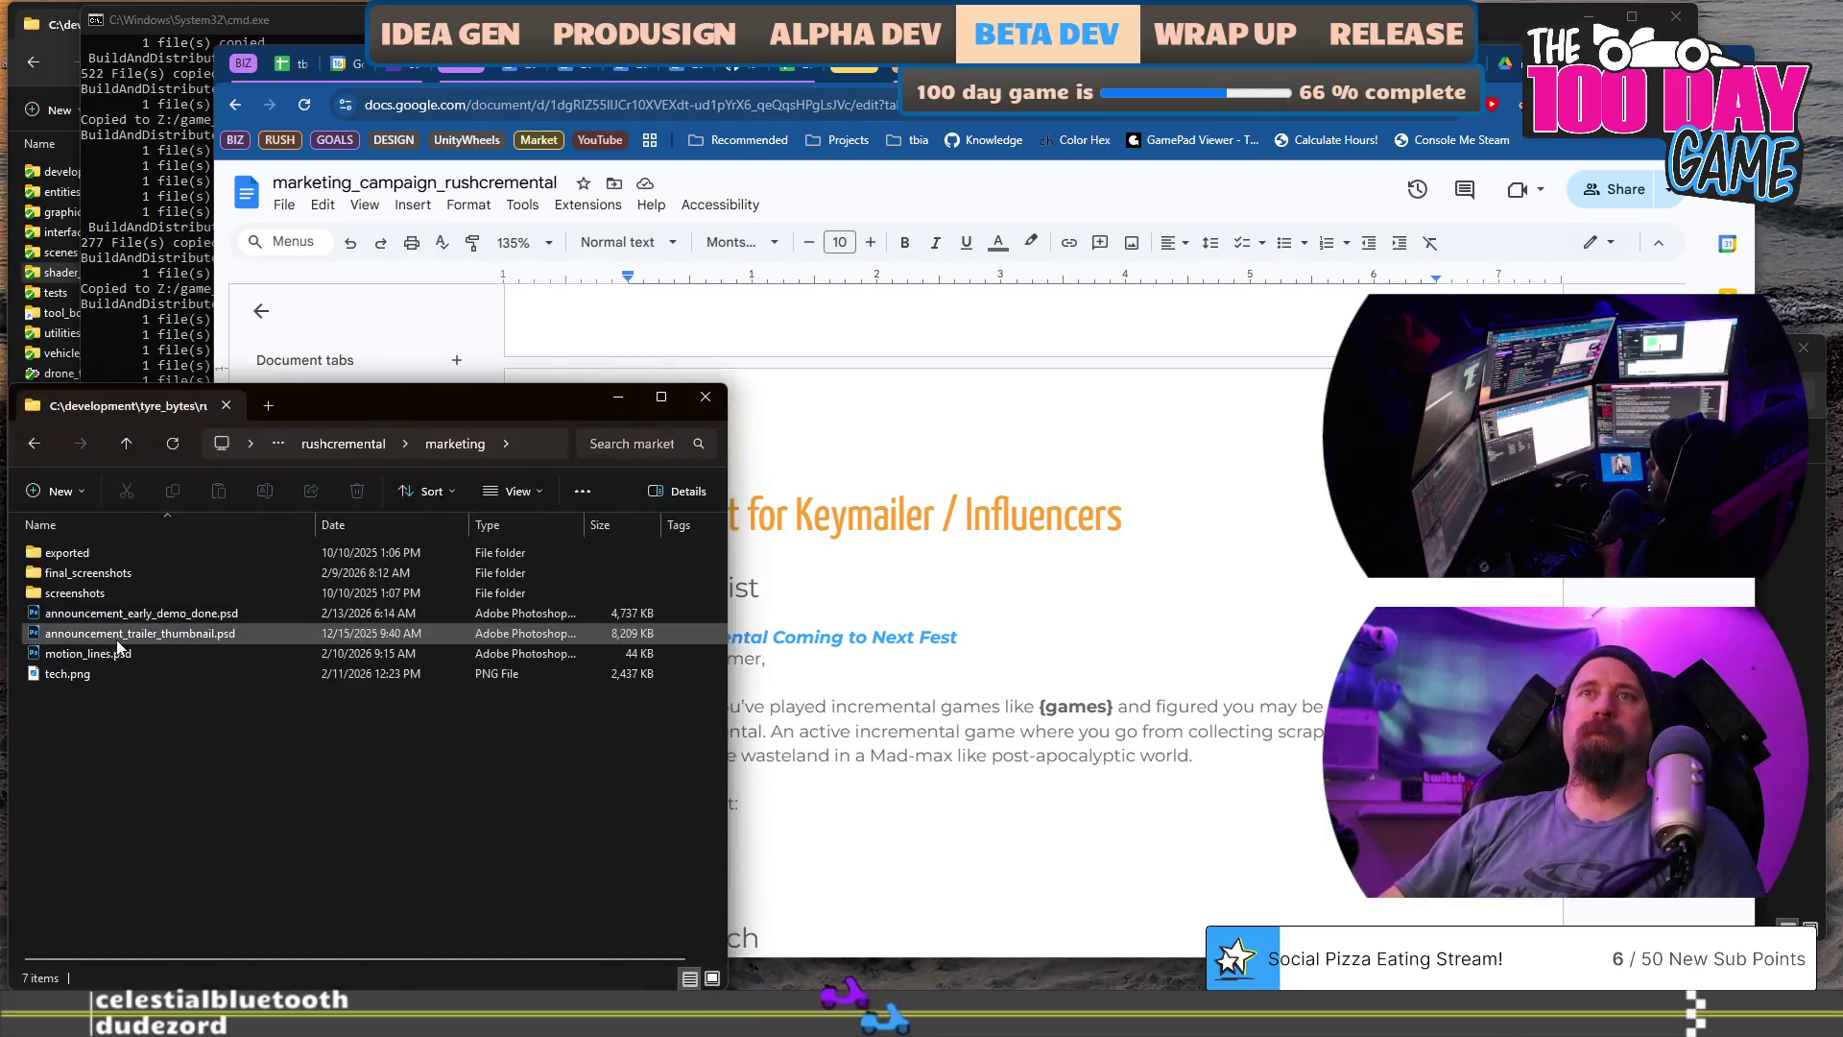
{"action": "double_click", "coordinate": [119, 589]}
{"action": "double_click", "coordinate": [126, 567]}
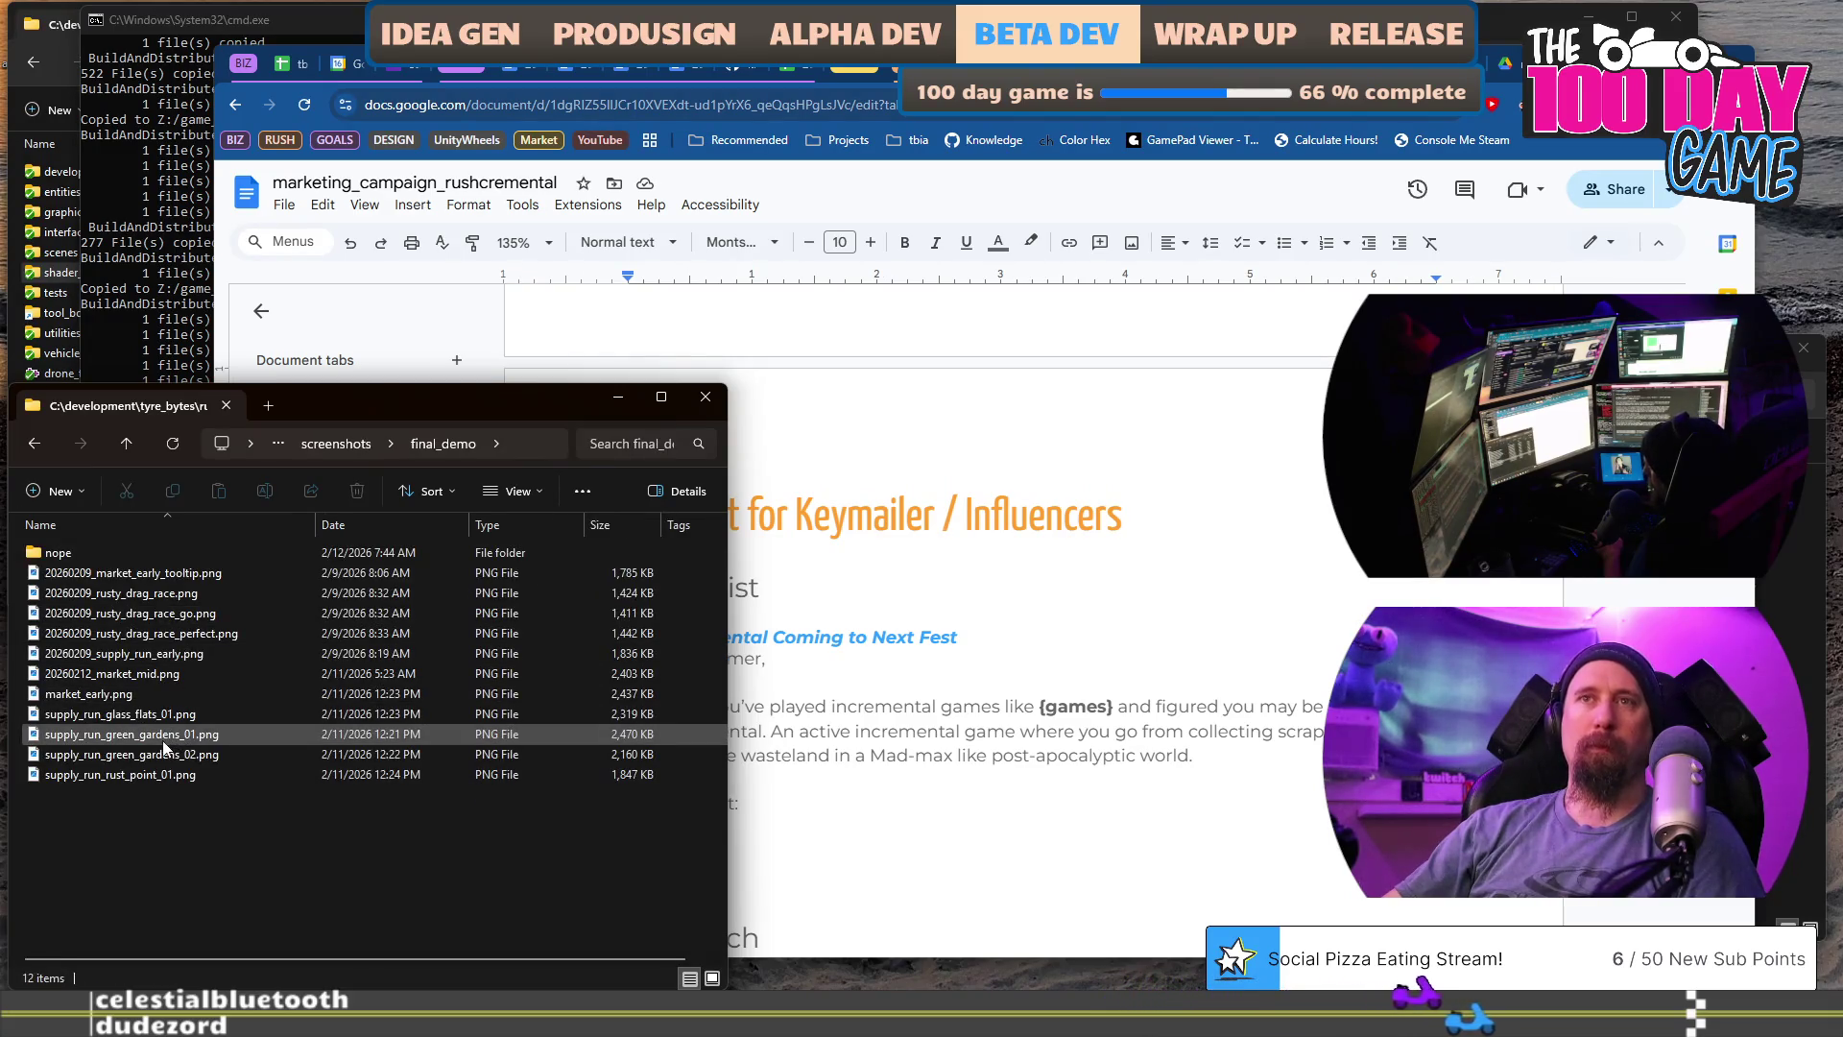
{"action": "double_click", "coordinate": [162, 751]}
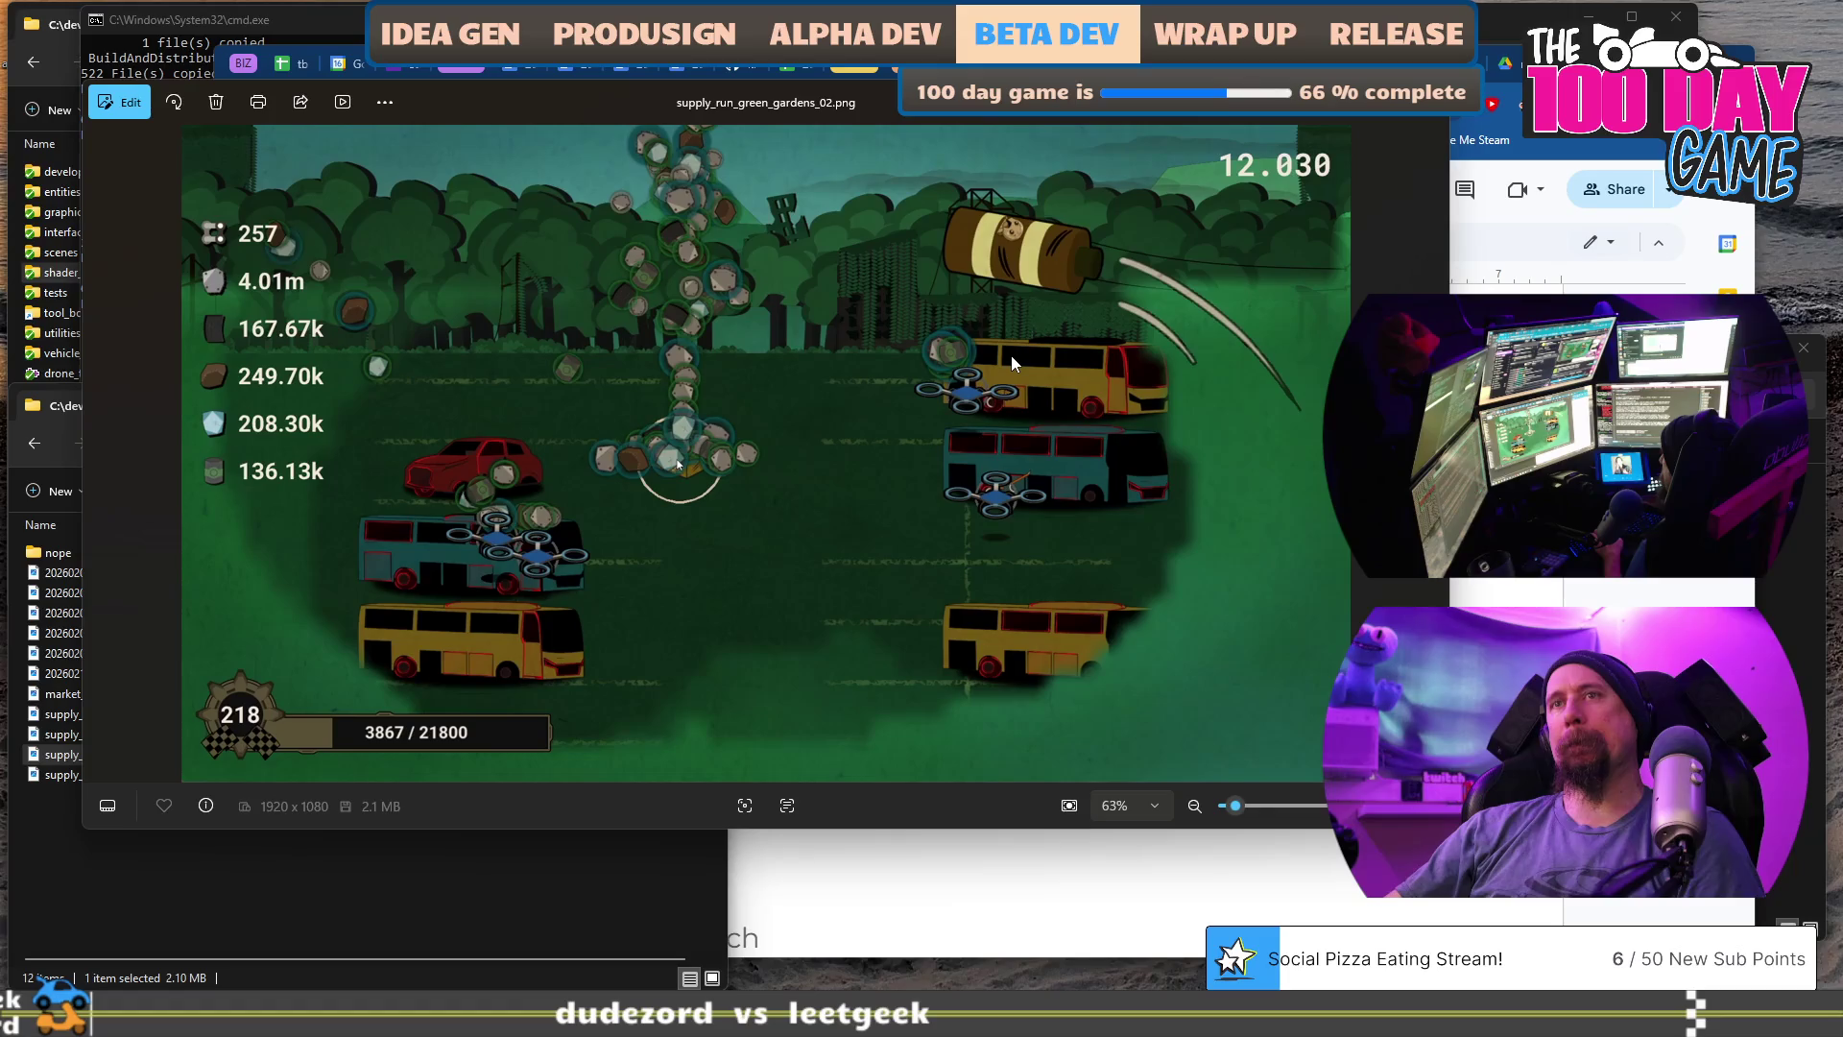
{"action": "key", "text": "alt+F4"}
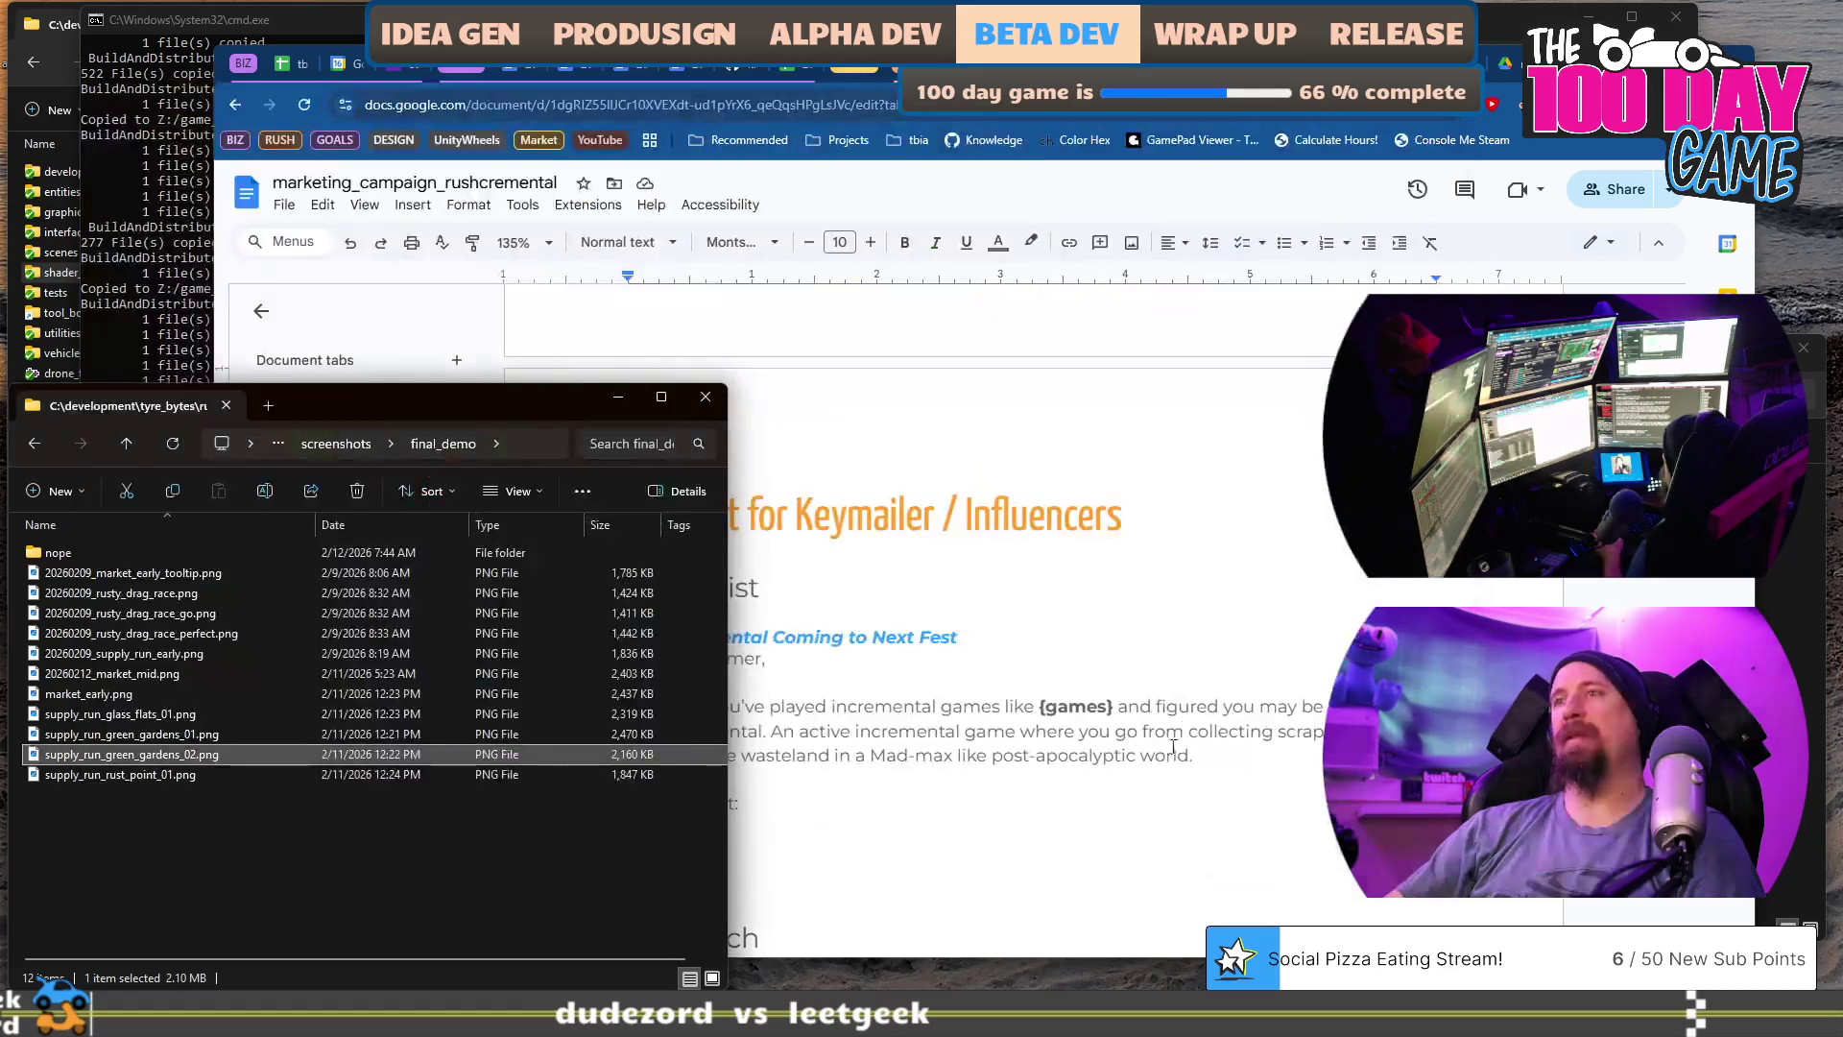